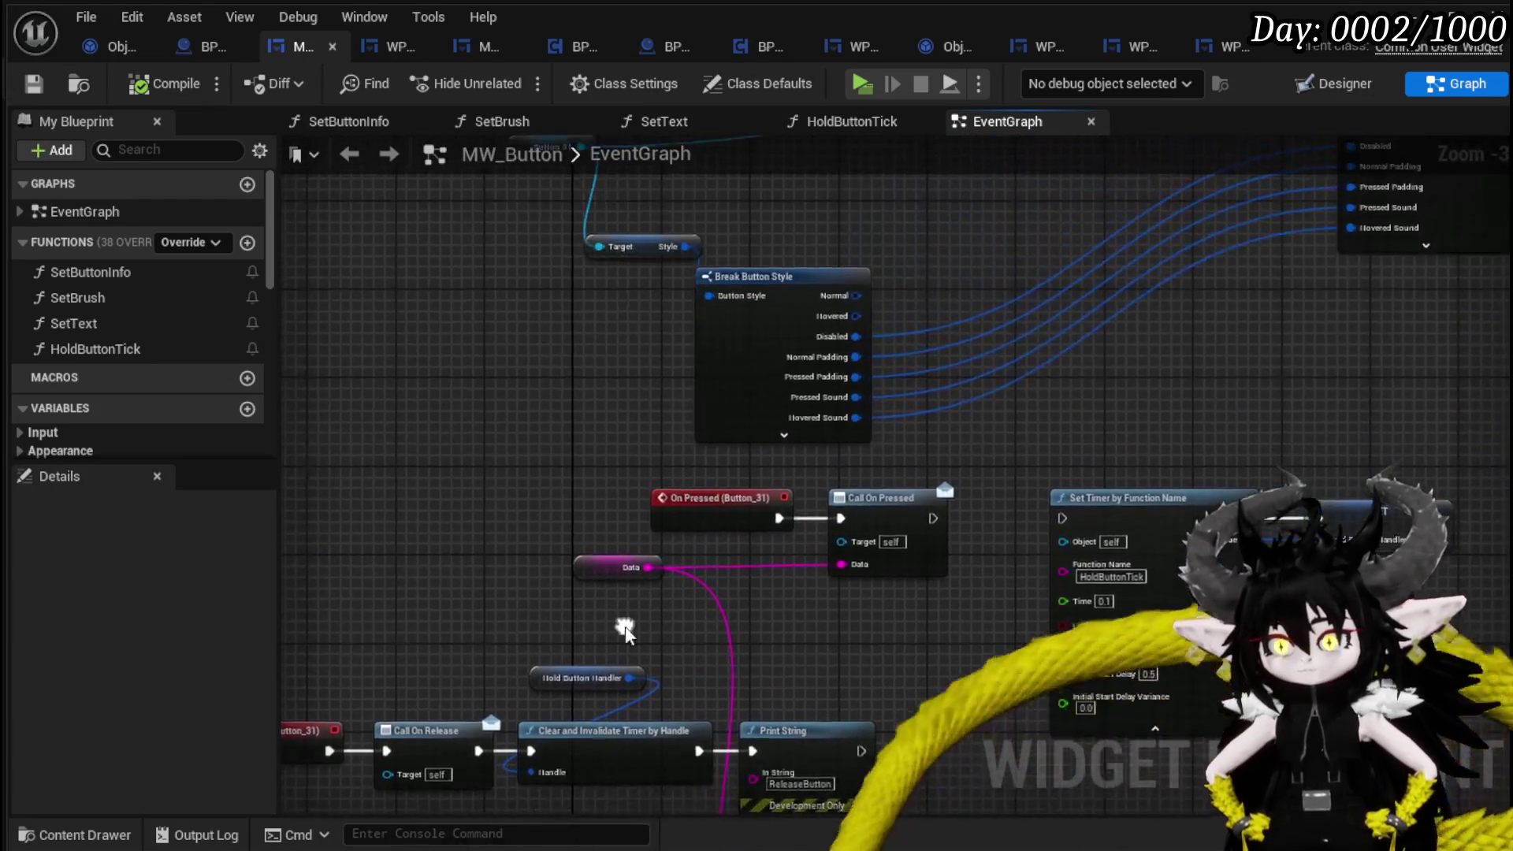
Move the Button and Break Button Style nodes up and right in the MW_Button graph.
scroll(674, 538, "down", 2)
left_click_drag(850, 429, 877, 395)
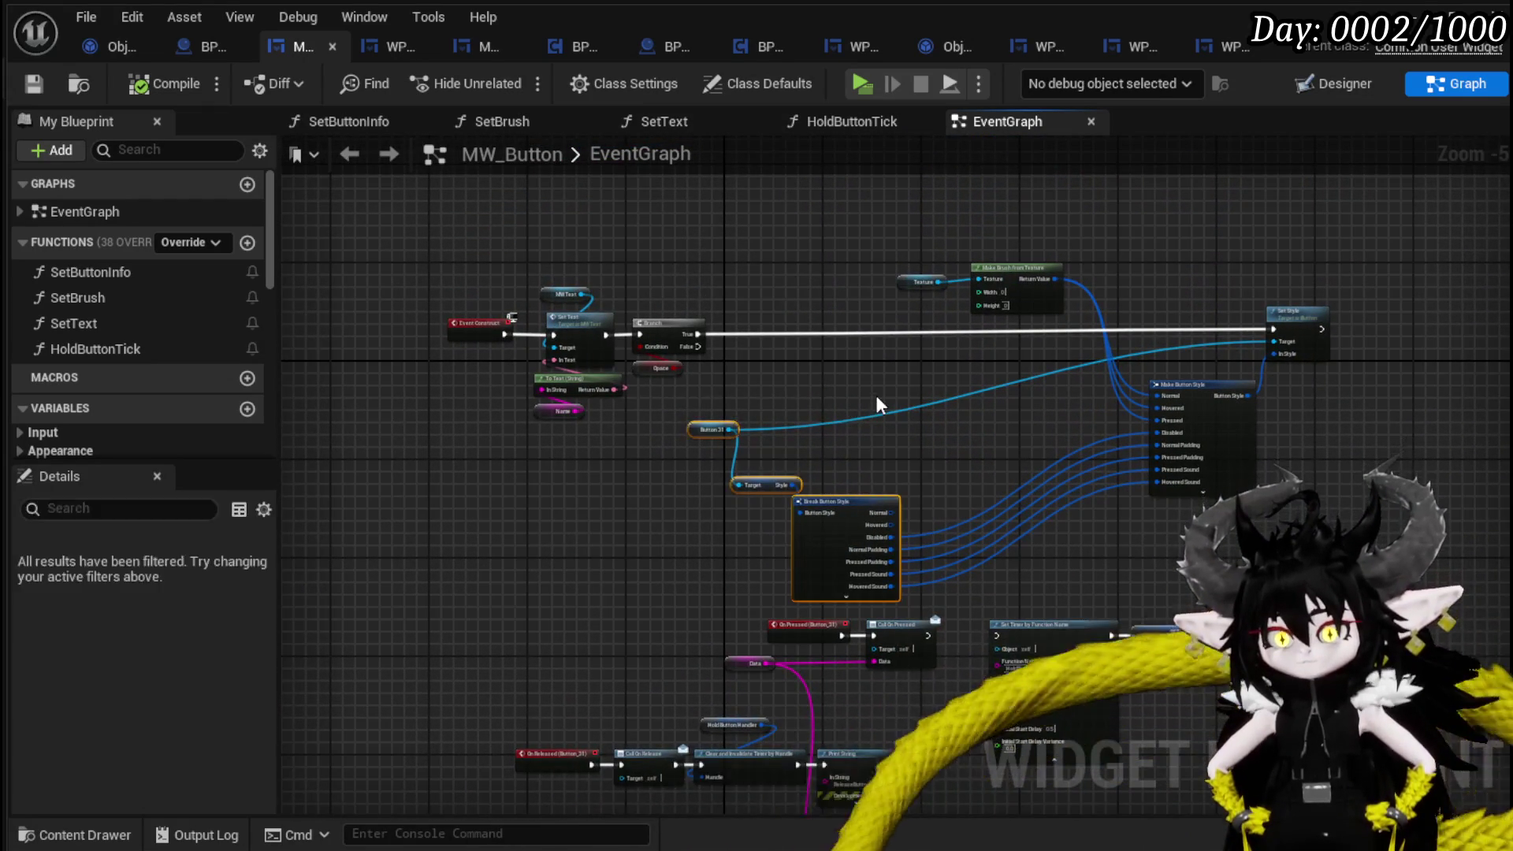
mouse_move(977, 419)
left_mouse_down()
mouse_move(753, 411)
mouse_move(847, 523)
mouse_move(1045, 438)
left_mouse_up()
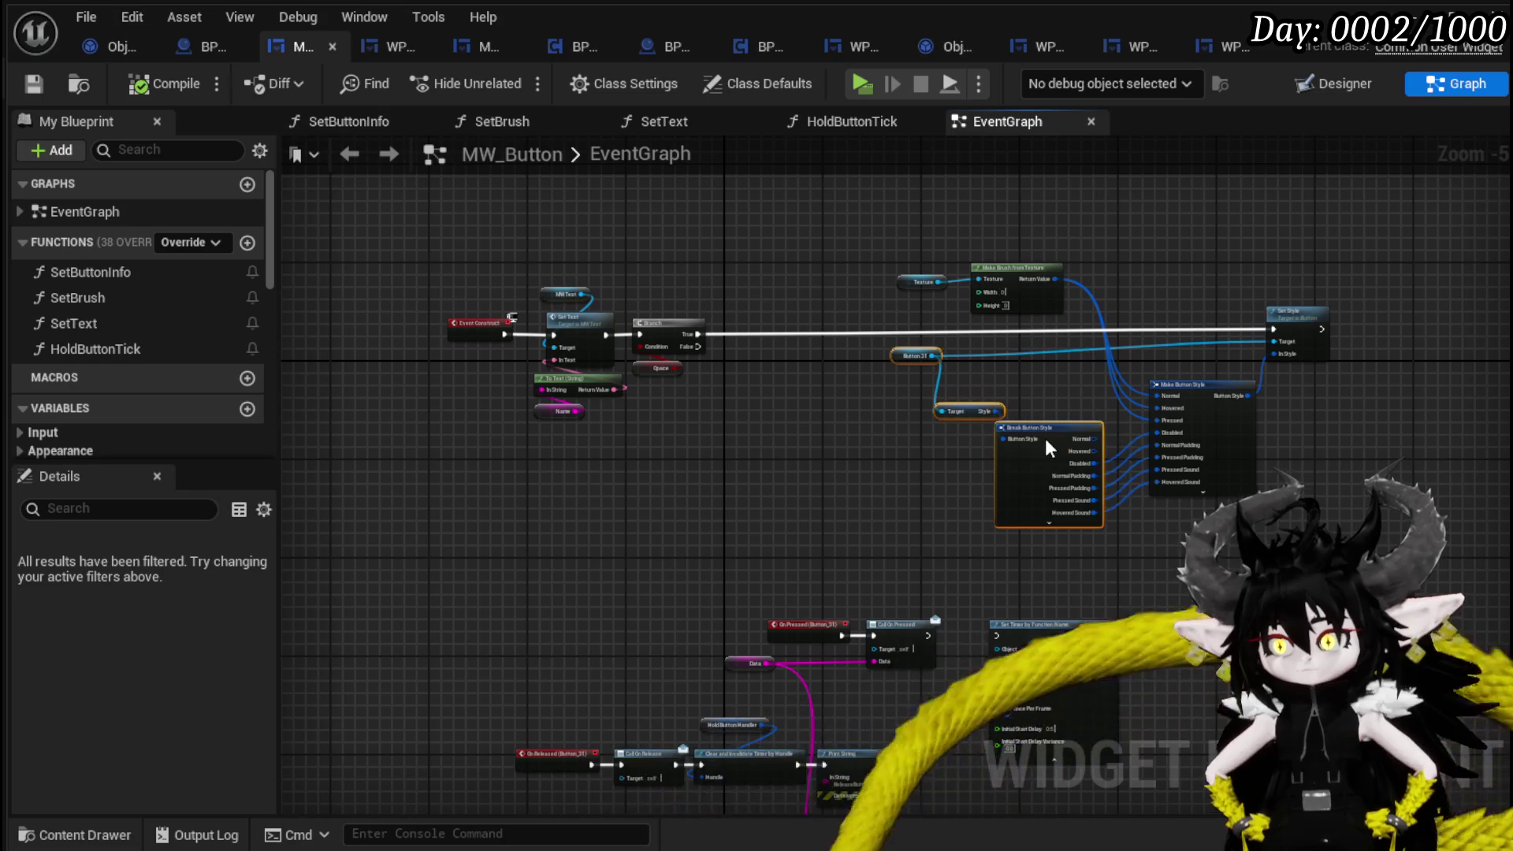
left_click(859, 559)
left_click_drag(859, 559, 850, 366)
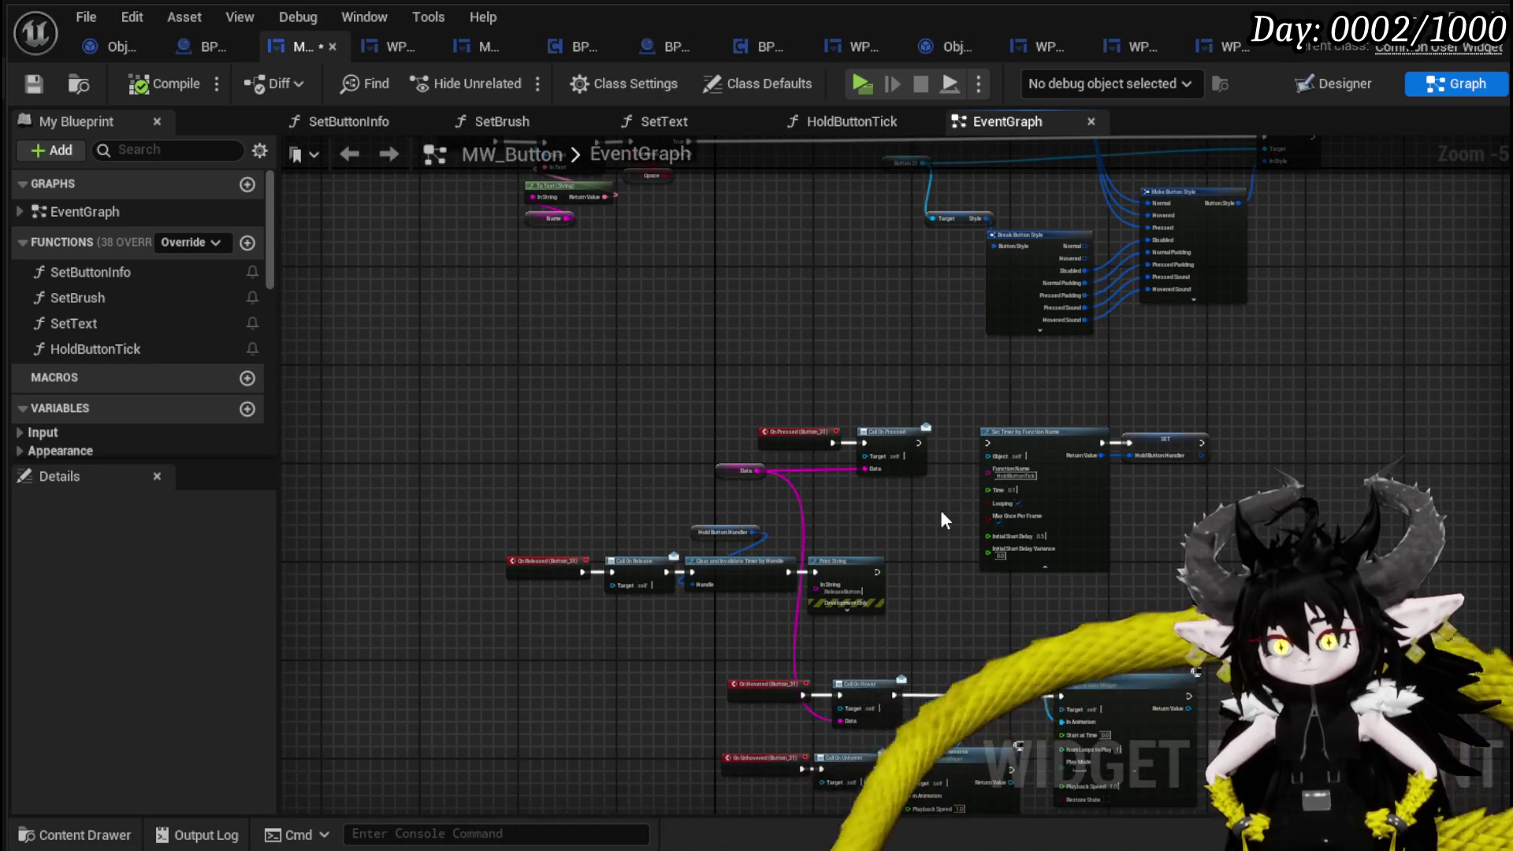
scroll(945, 523, "up", 4)
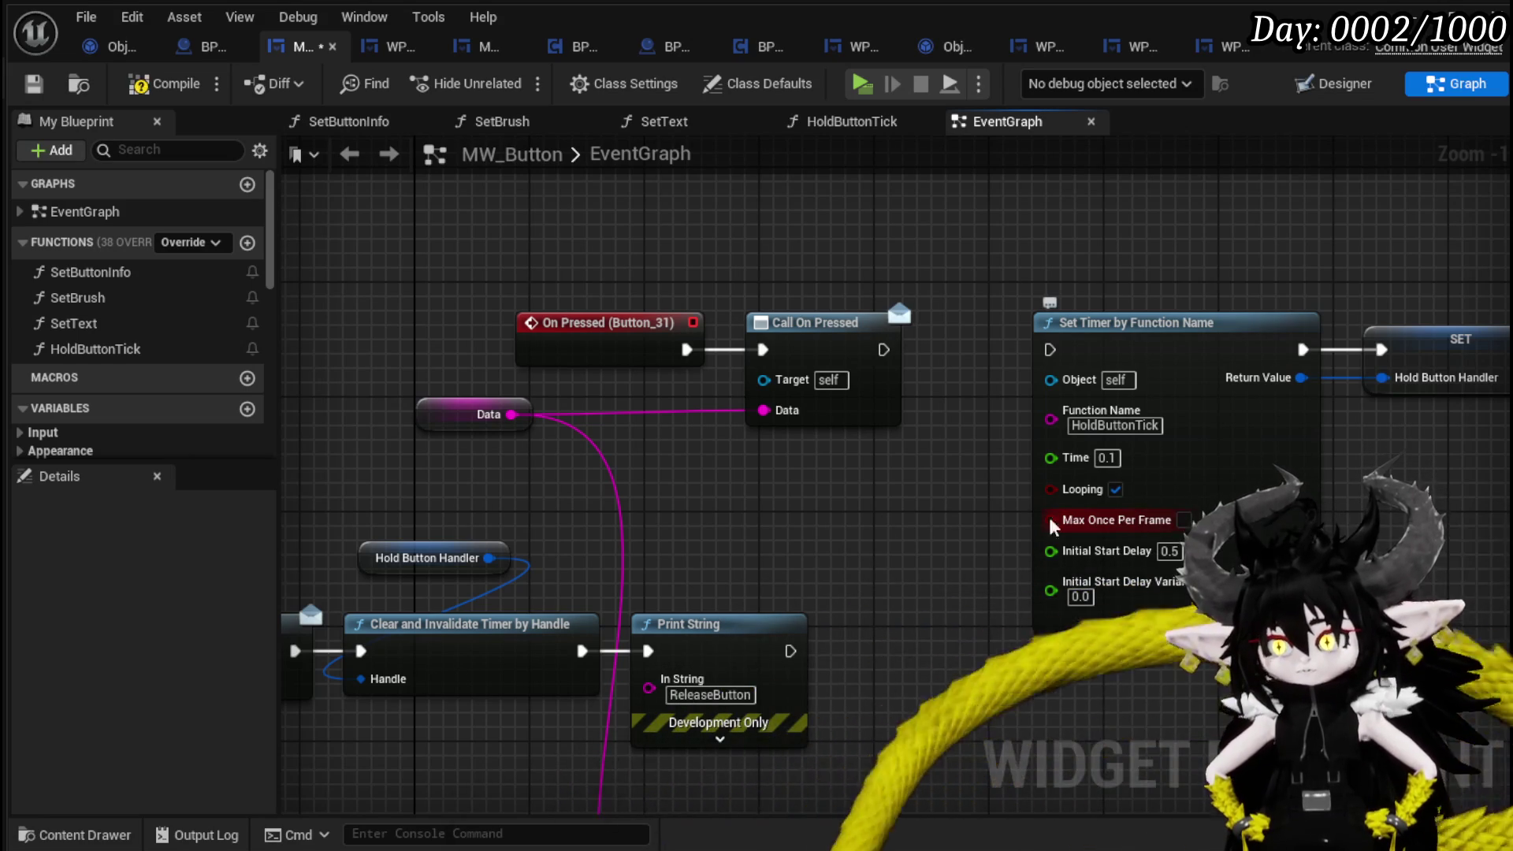
scroll(864, 523, "down", 1)
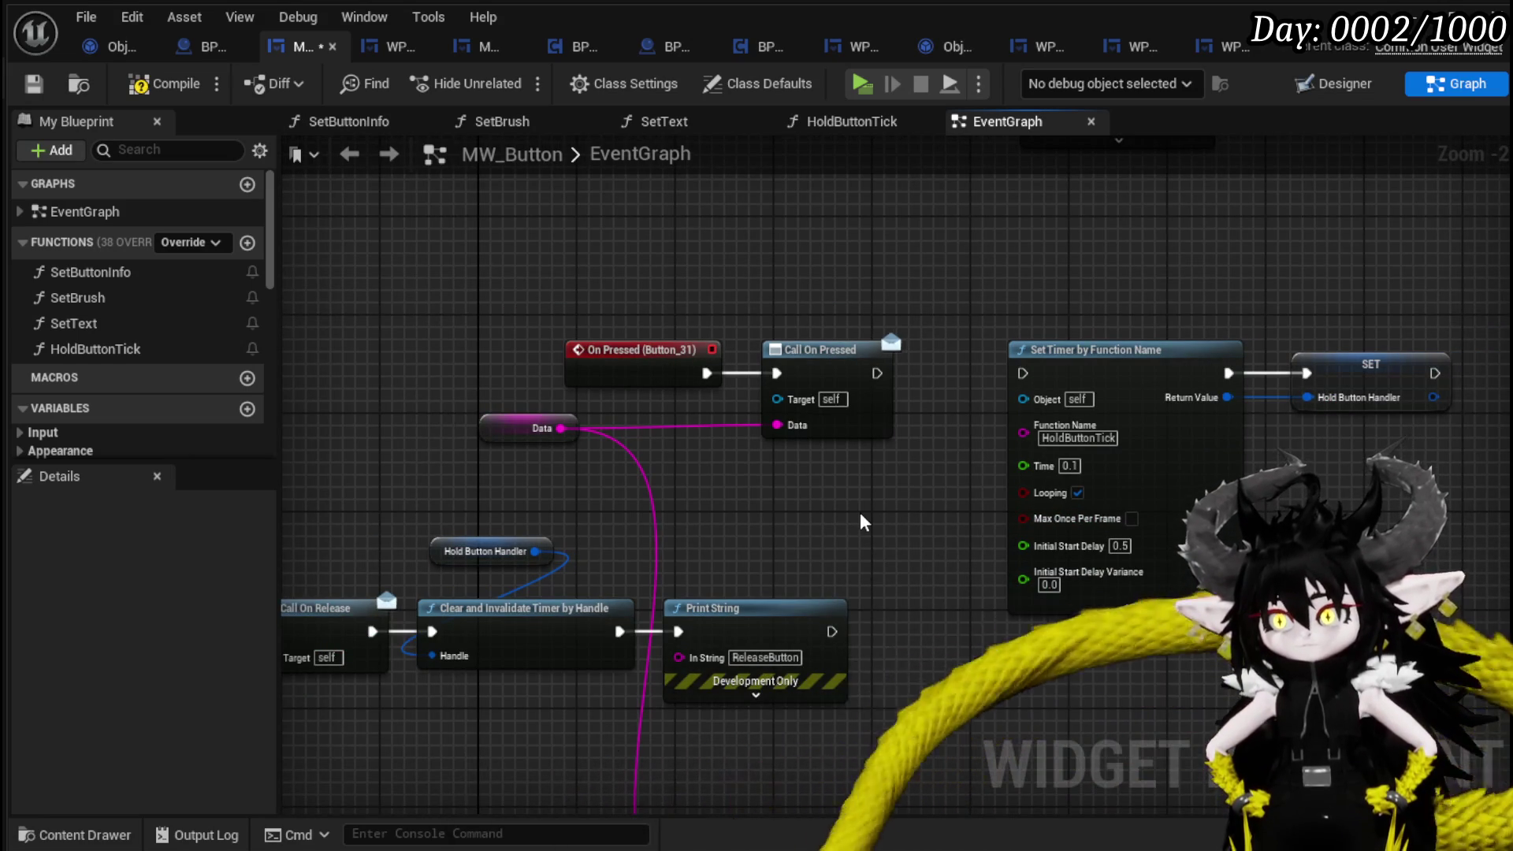
Align the Print String node with the Clear and Invalidate Timer node.
mouse_move(877, 373)
left_mouse_down()
mouse_move(1024, 398)
mouse_move(977, 398)
left_mouse_up()
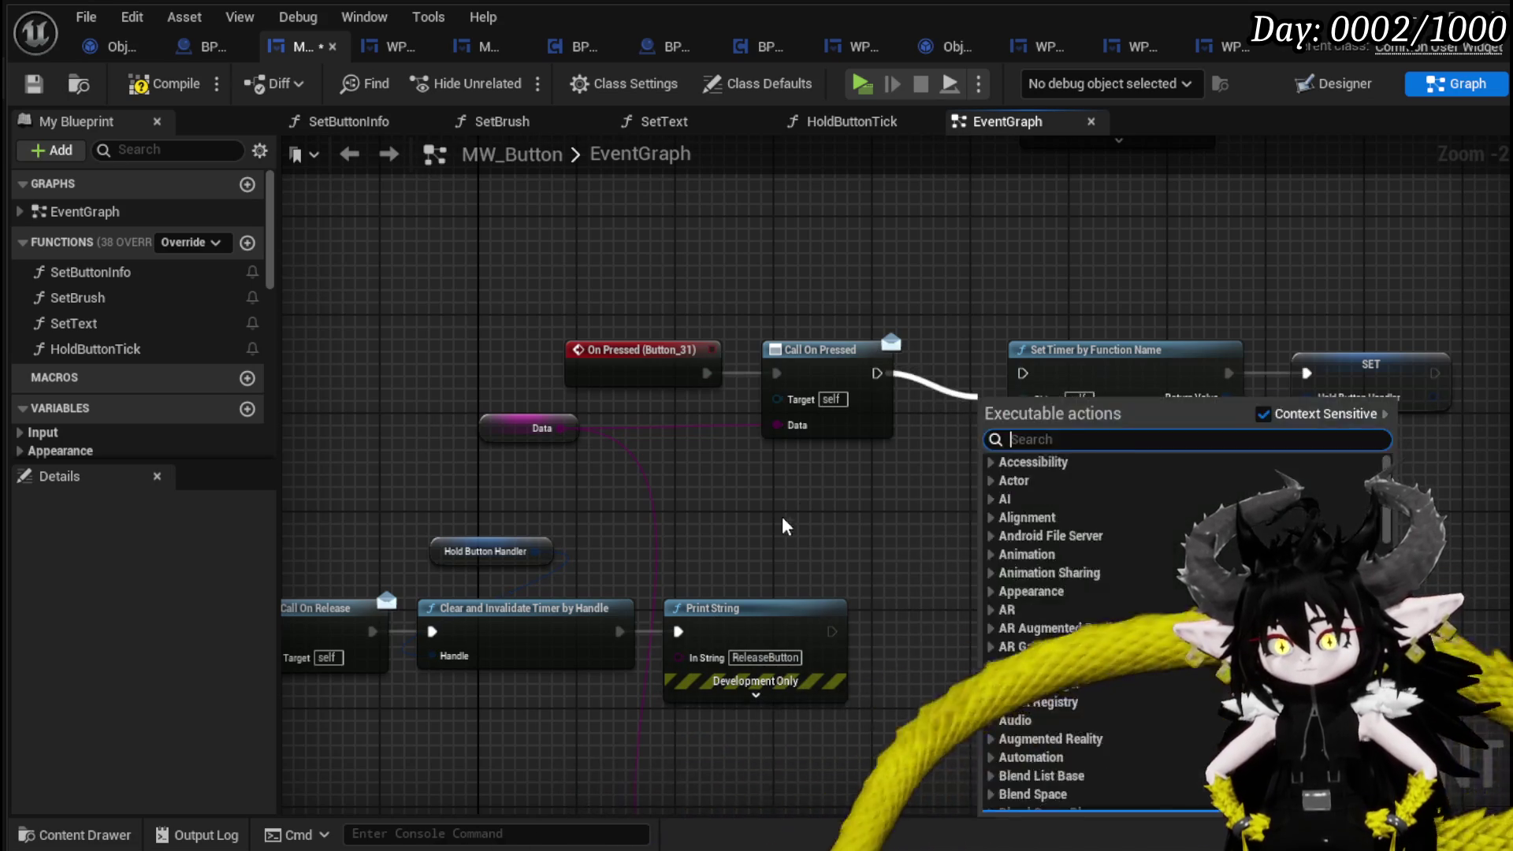
left_click_drag(786, 526, 973, 482)
mouse_move(931, 583)
left_mouse_down()
mouse_move(1001, 571)
mouse_move(952, 584)
left_mouse_up()
left_click_drag(978, 516, 1094, 502)
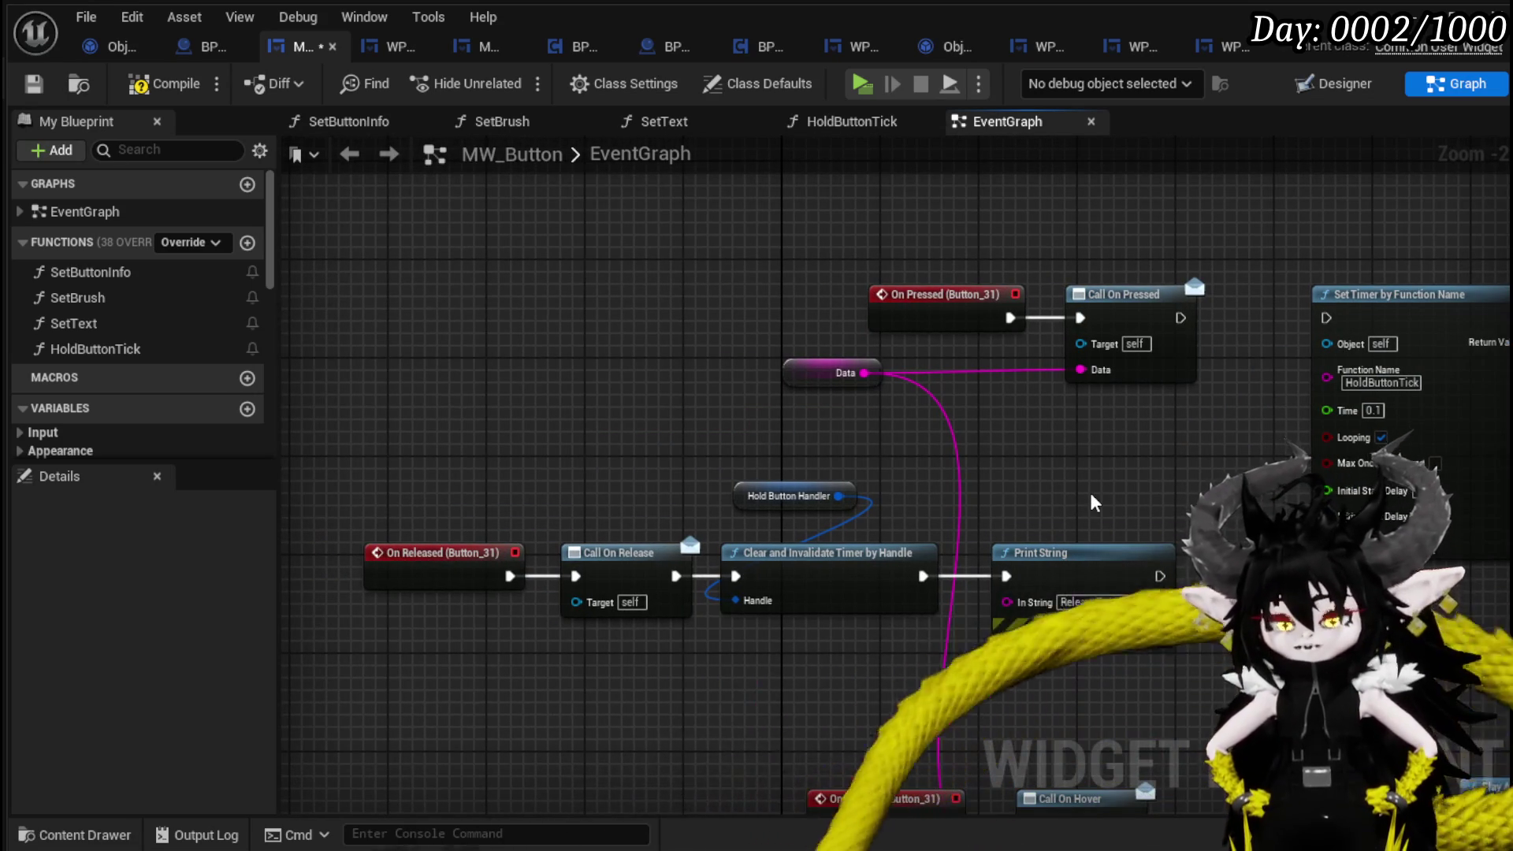
left_click(583, 410)
Save the MW_Button blueprint and start a standalone play session from the level editor.
left_click(44, 89)
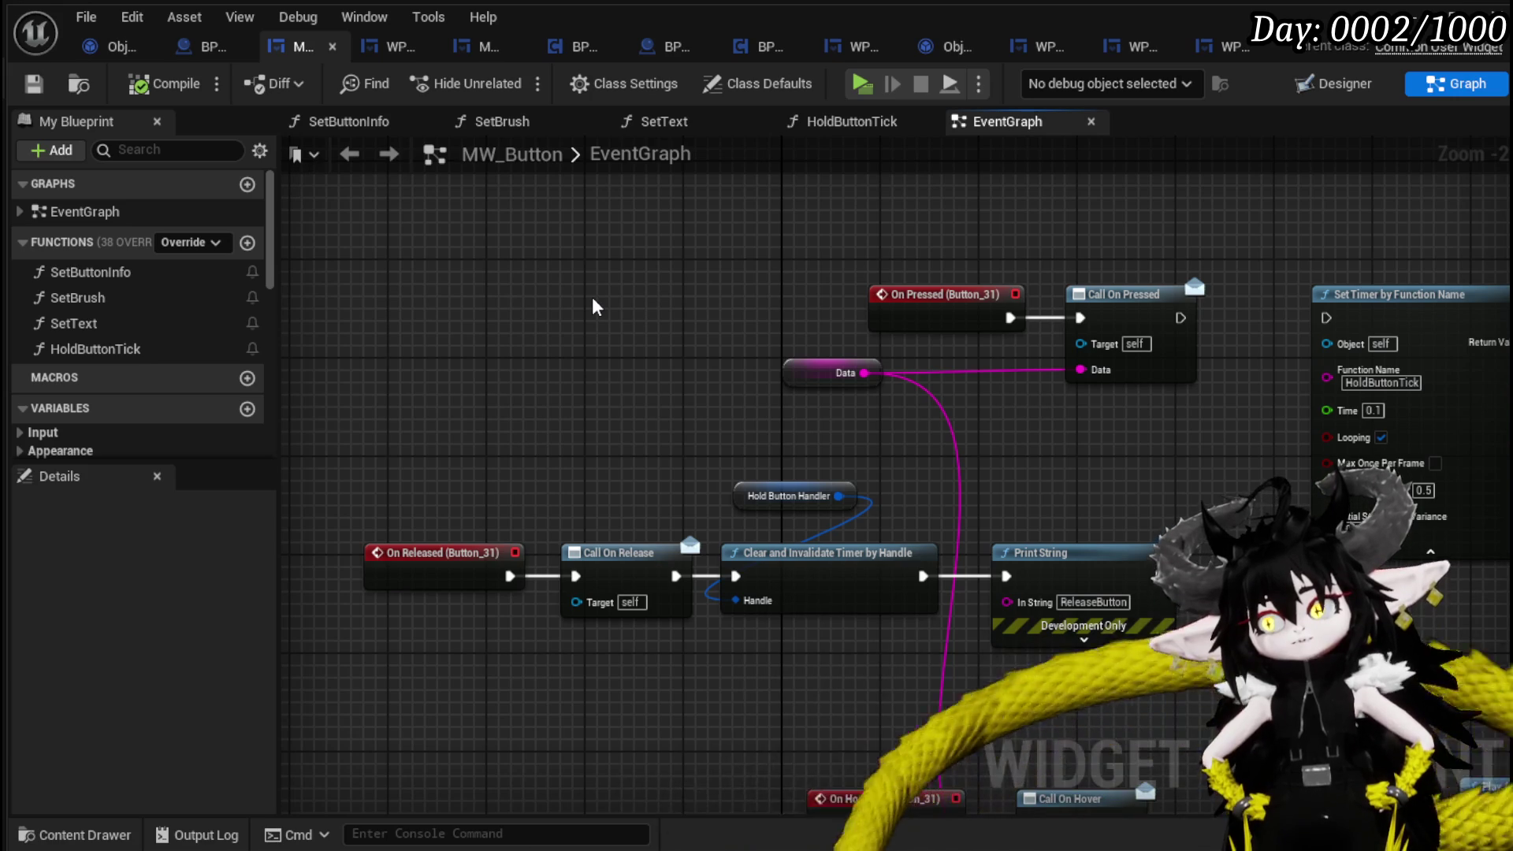
mouse_move(1012, 490)
left_mouse_down()
mouse_move(718, 459)
mouse_move(582, 426)
mouse_move(816, 440)
left_mouse_up()
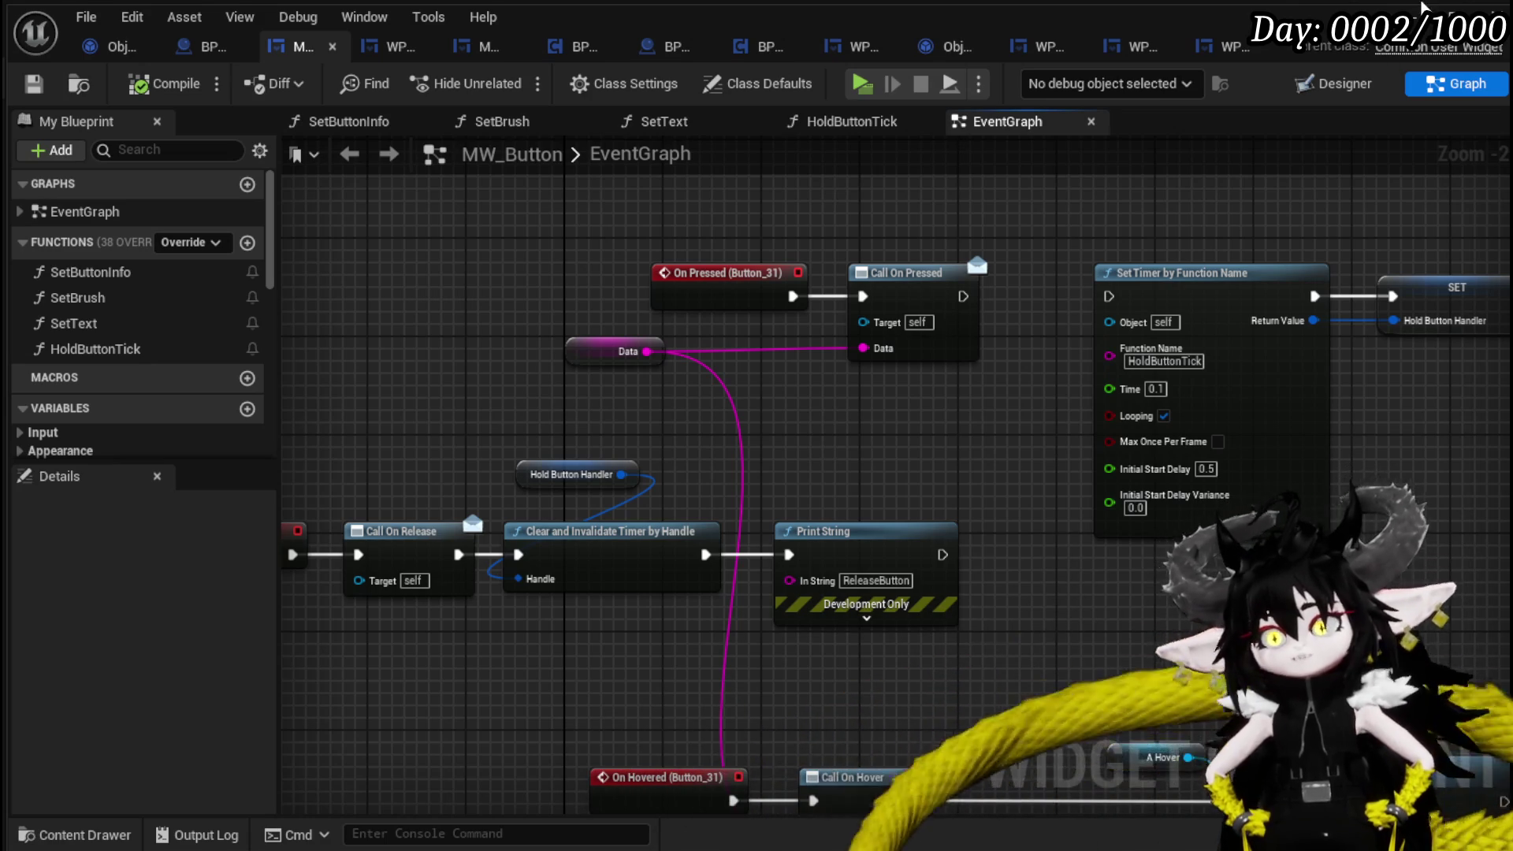
left_click(1422, 7)
left_click(518, 89)
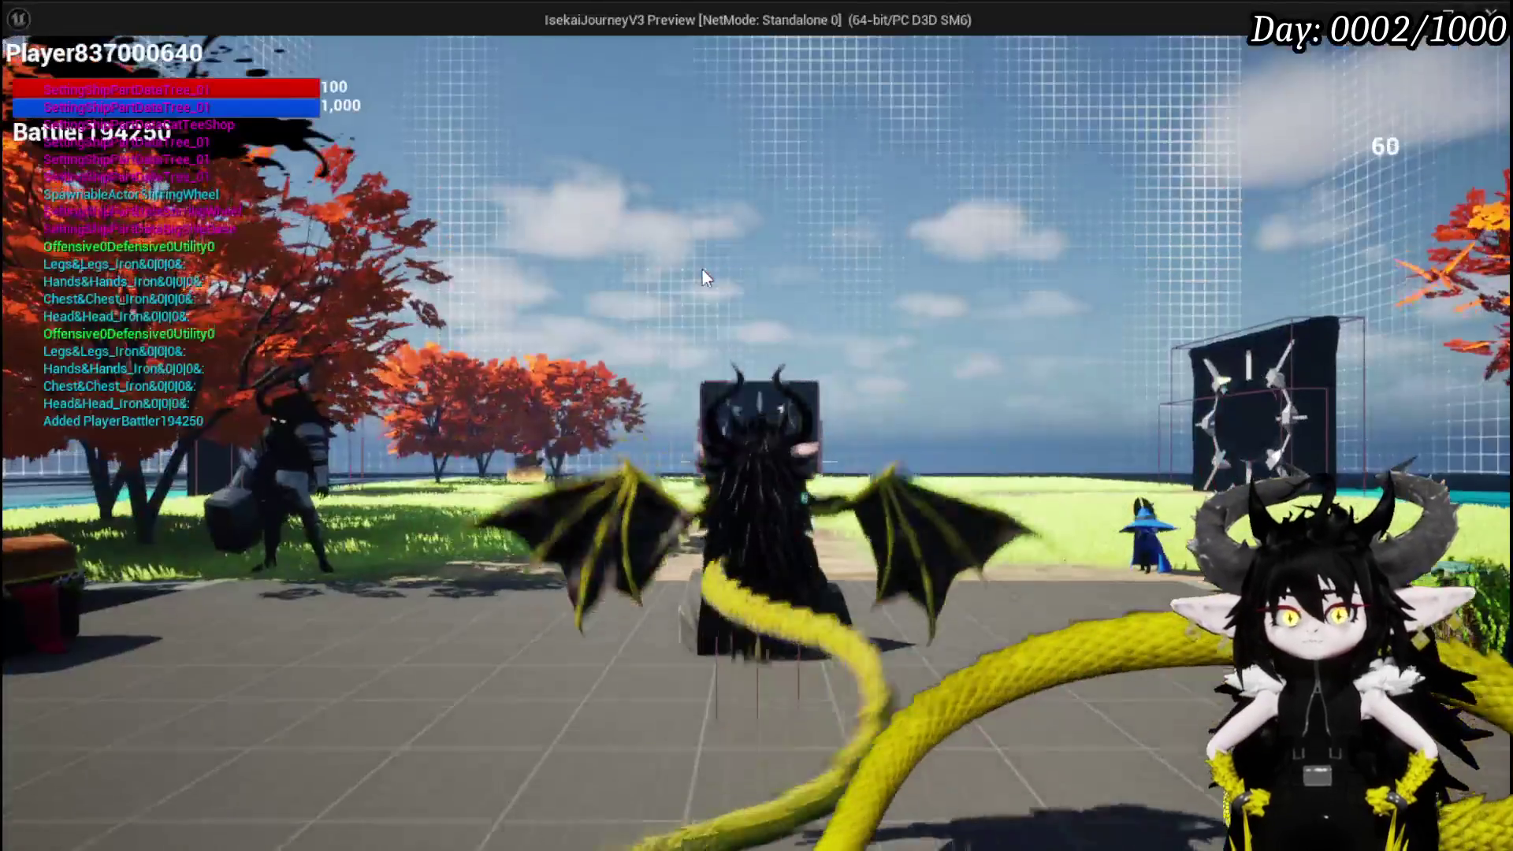
Open the Black Box on the Material tab and transfer Copper Ingots in batches of 30.
key("Tab")
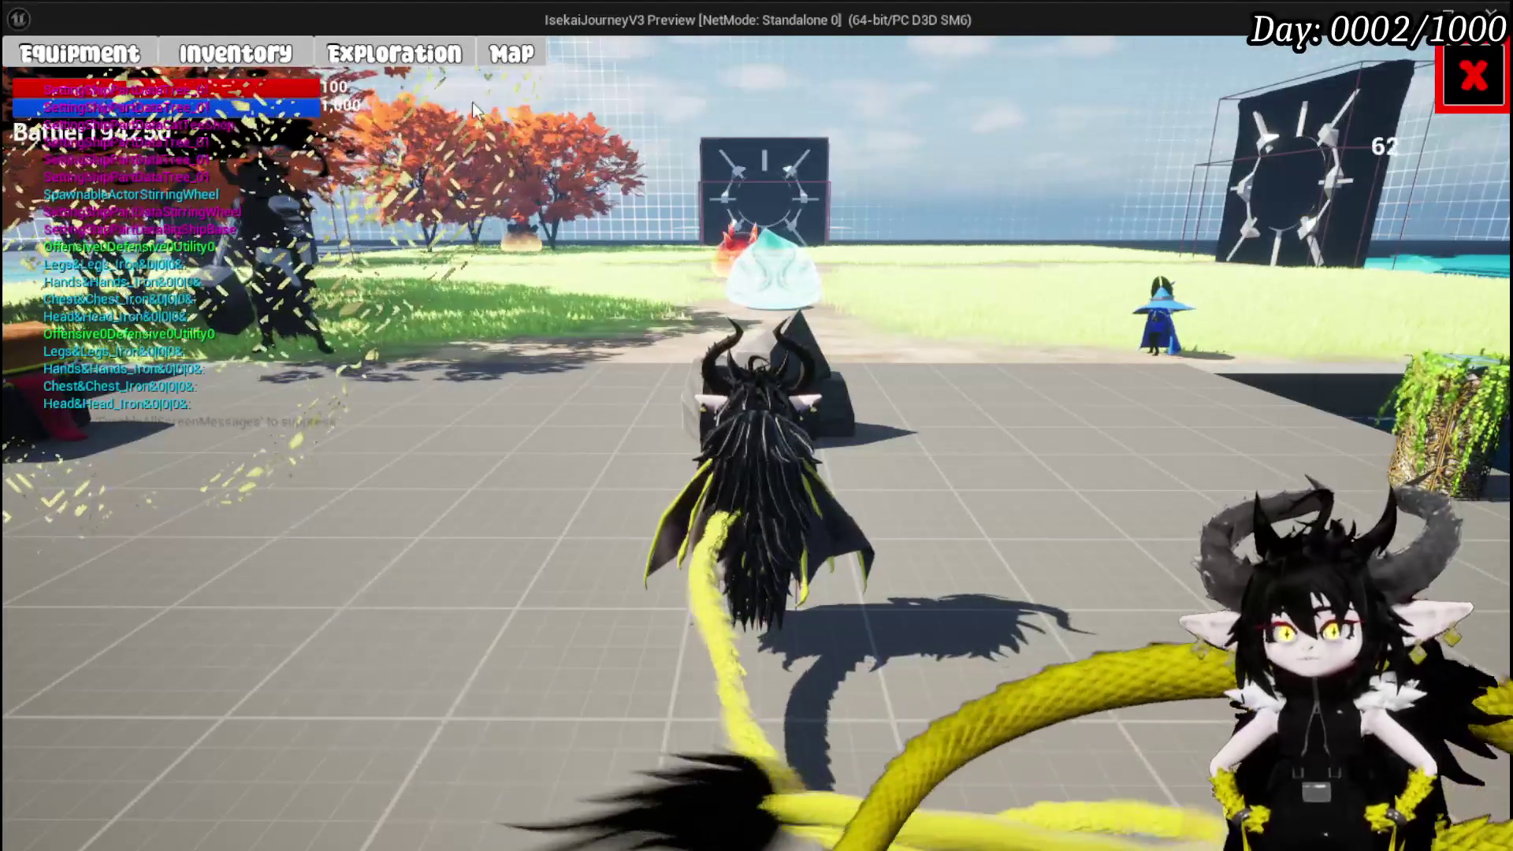
left_click(231, 120)
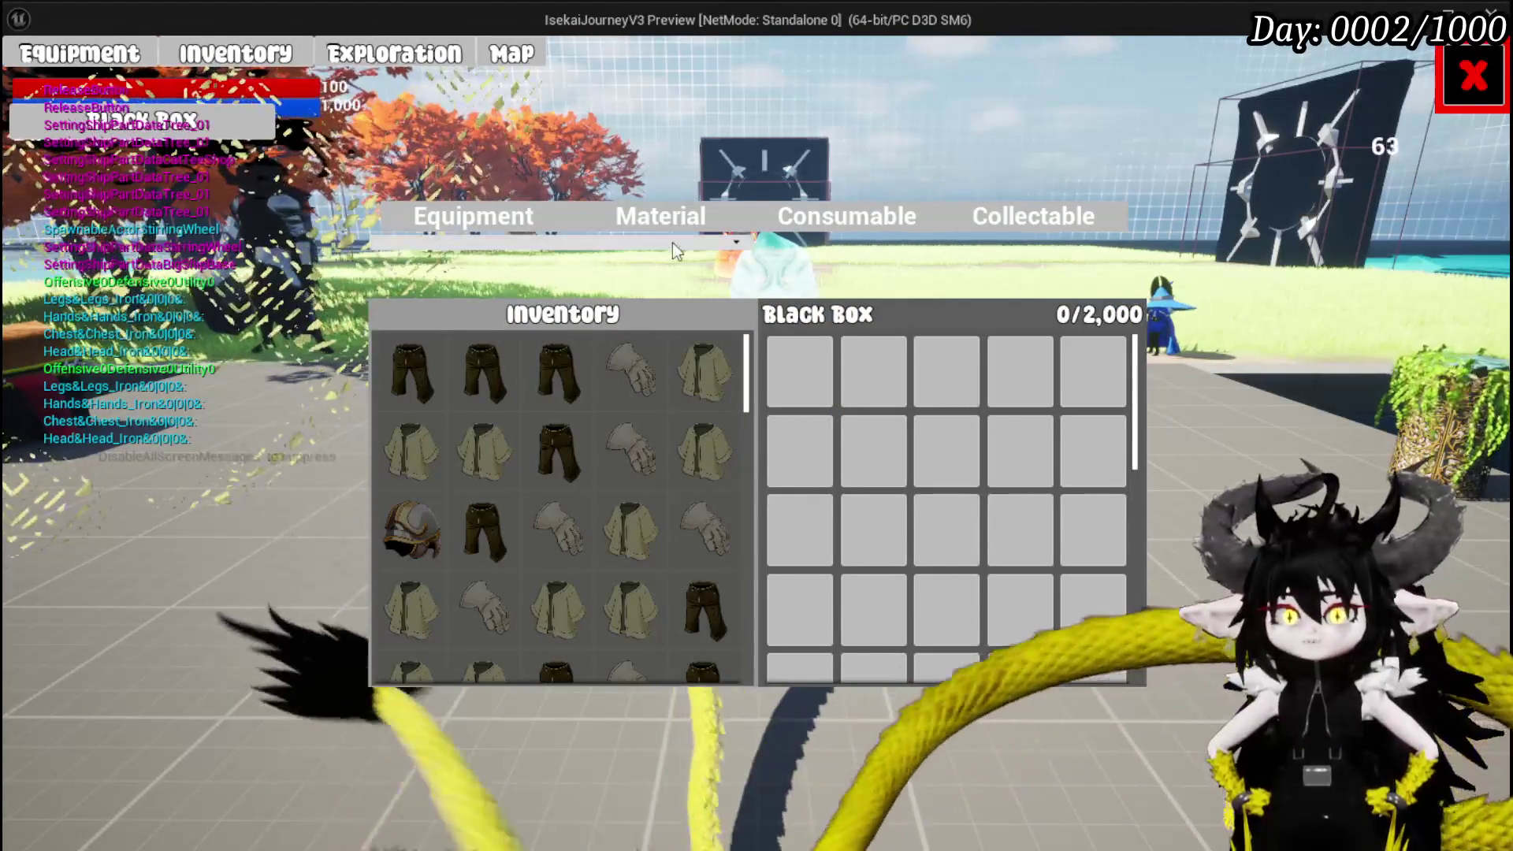
left_click(662, 217)
left_click(701, 374)
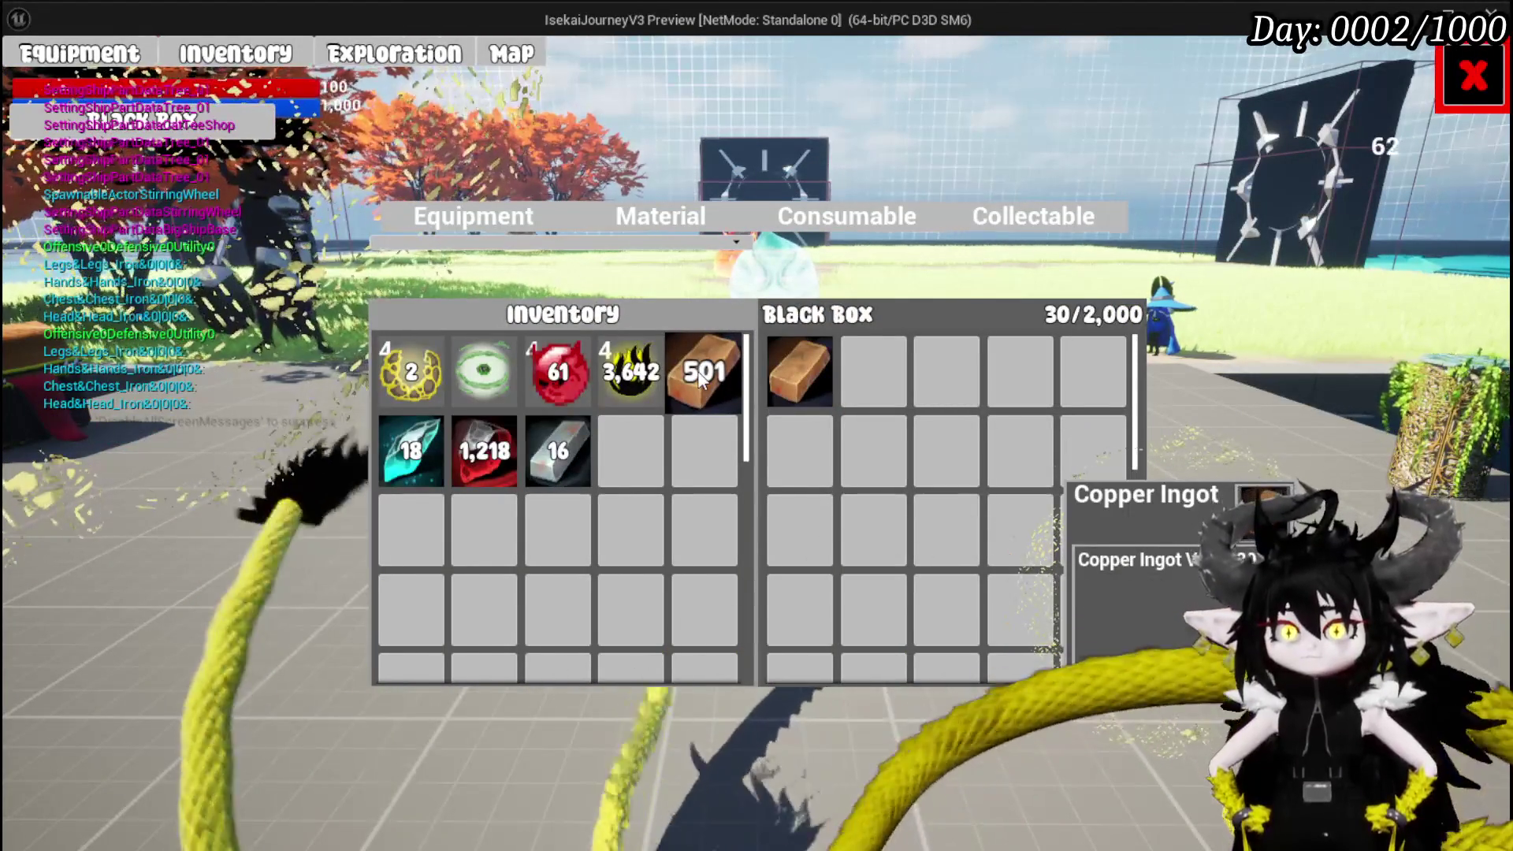
left_click(701, 377)
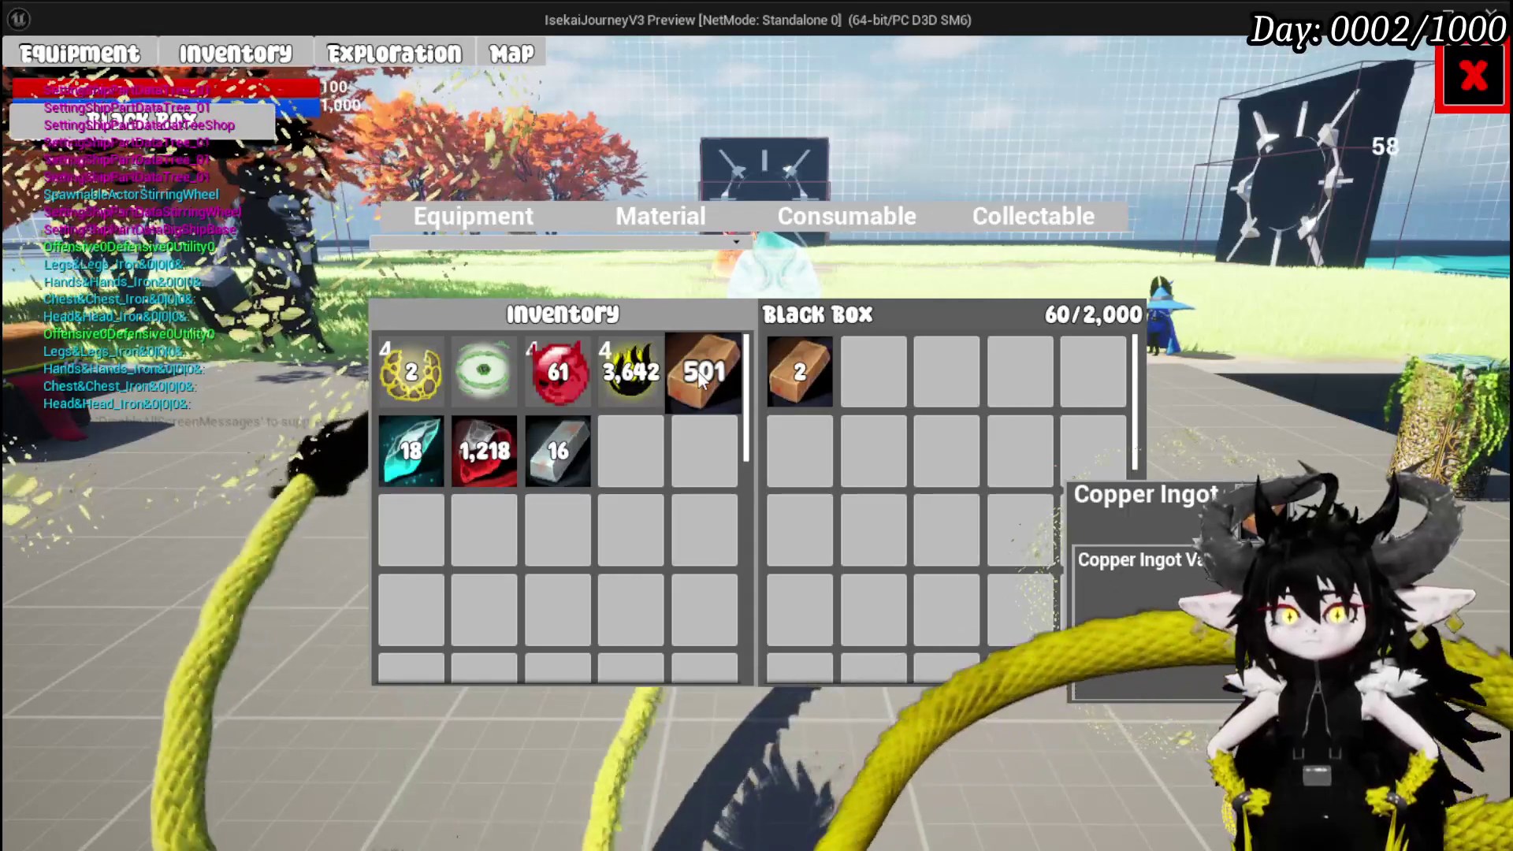
left_click(702, 377)
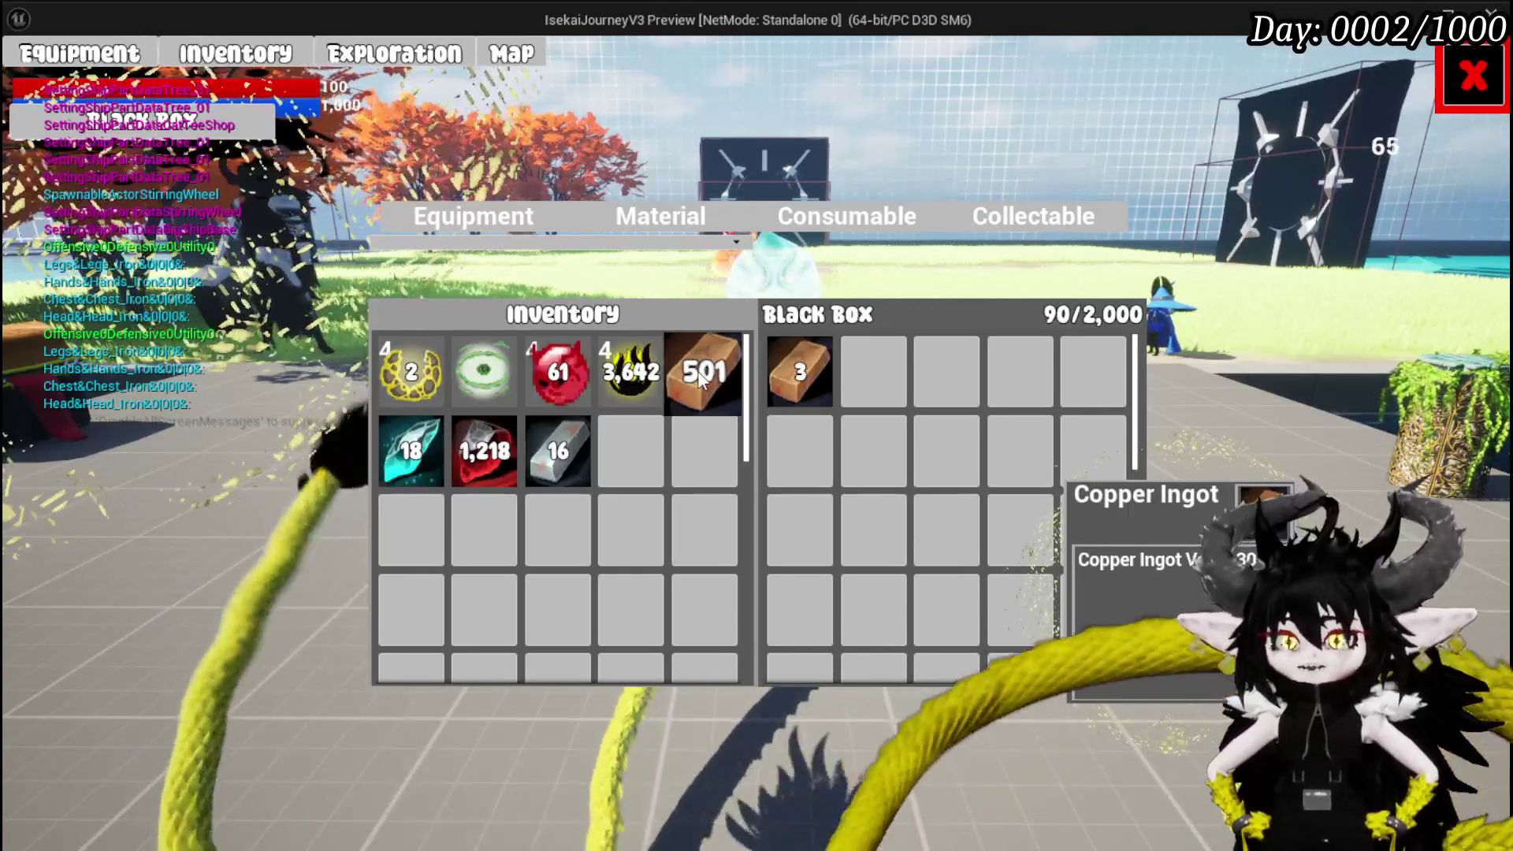
left_click(702, 377)
left_click(701, 377)
left_click(701, 376)
left_click(702, 377)
left_click(701, 376)
left_click(702, 377)
left_click(702, 376)
left_click(702, 377)
left_click(702, 377)
left_click(701, 376)
left_click(701, 376)
left_click(702, 377)
Keep adding Copper Ingots until the Black Box reaches 1,980/2,000.
left_click(701, 377)
left_click(701, 377)
left_click(701, 377)
left_click(702, 377)
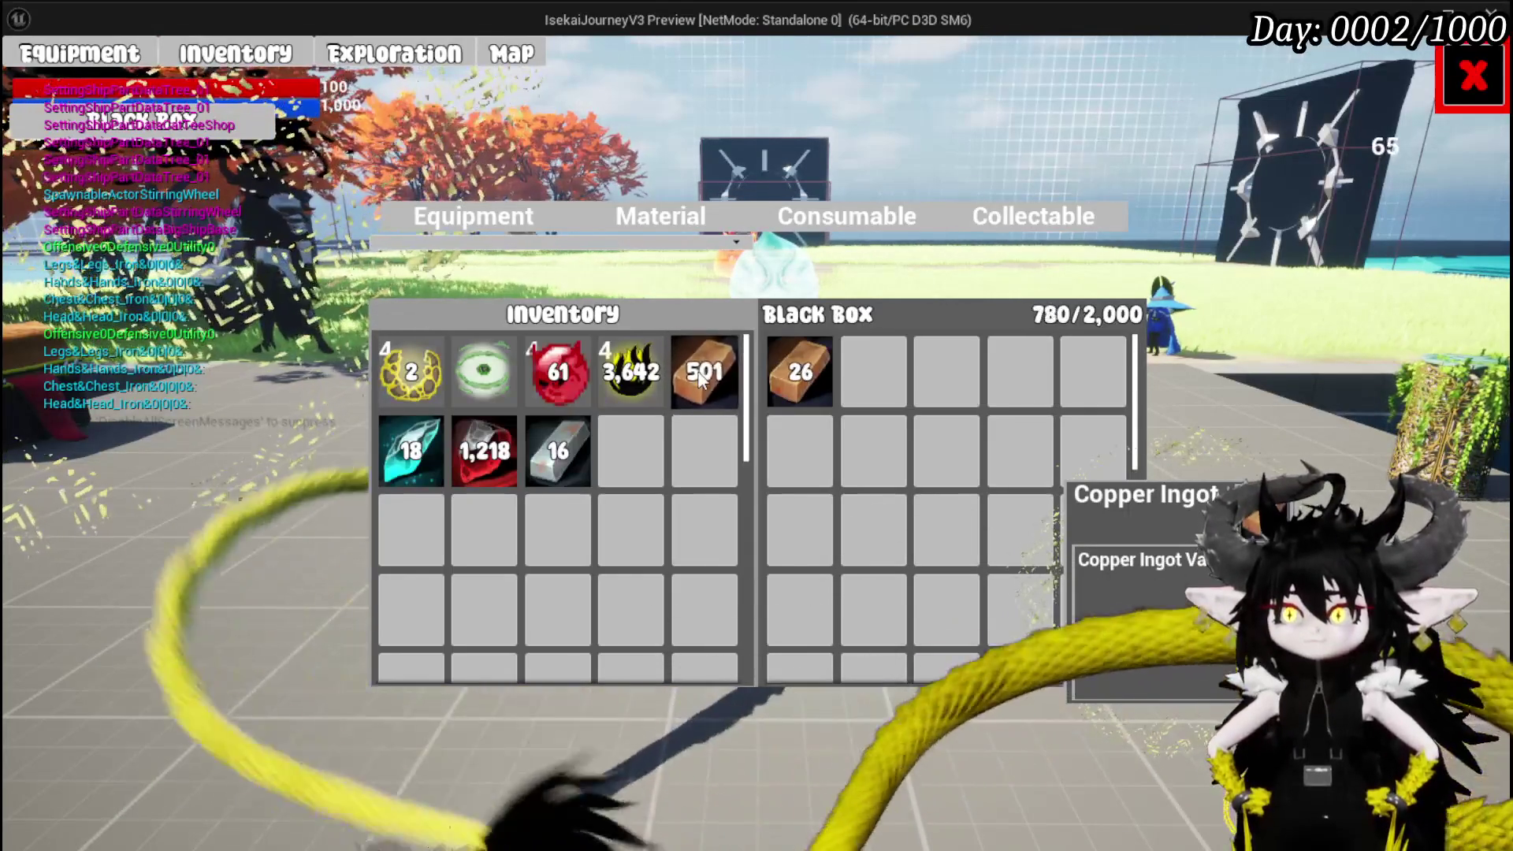
left_click(701, 377)
left_click(701, 376)
left_click(702, 377)
left_click(702, 376)
left_click(702, 377)
left_click(701, 377)
left_click(701, 376)
left_click(701, 377)
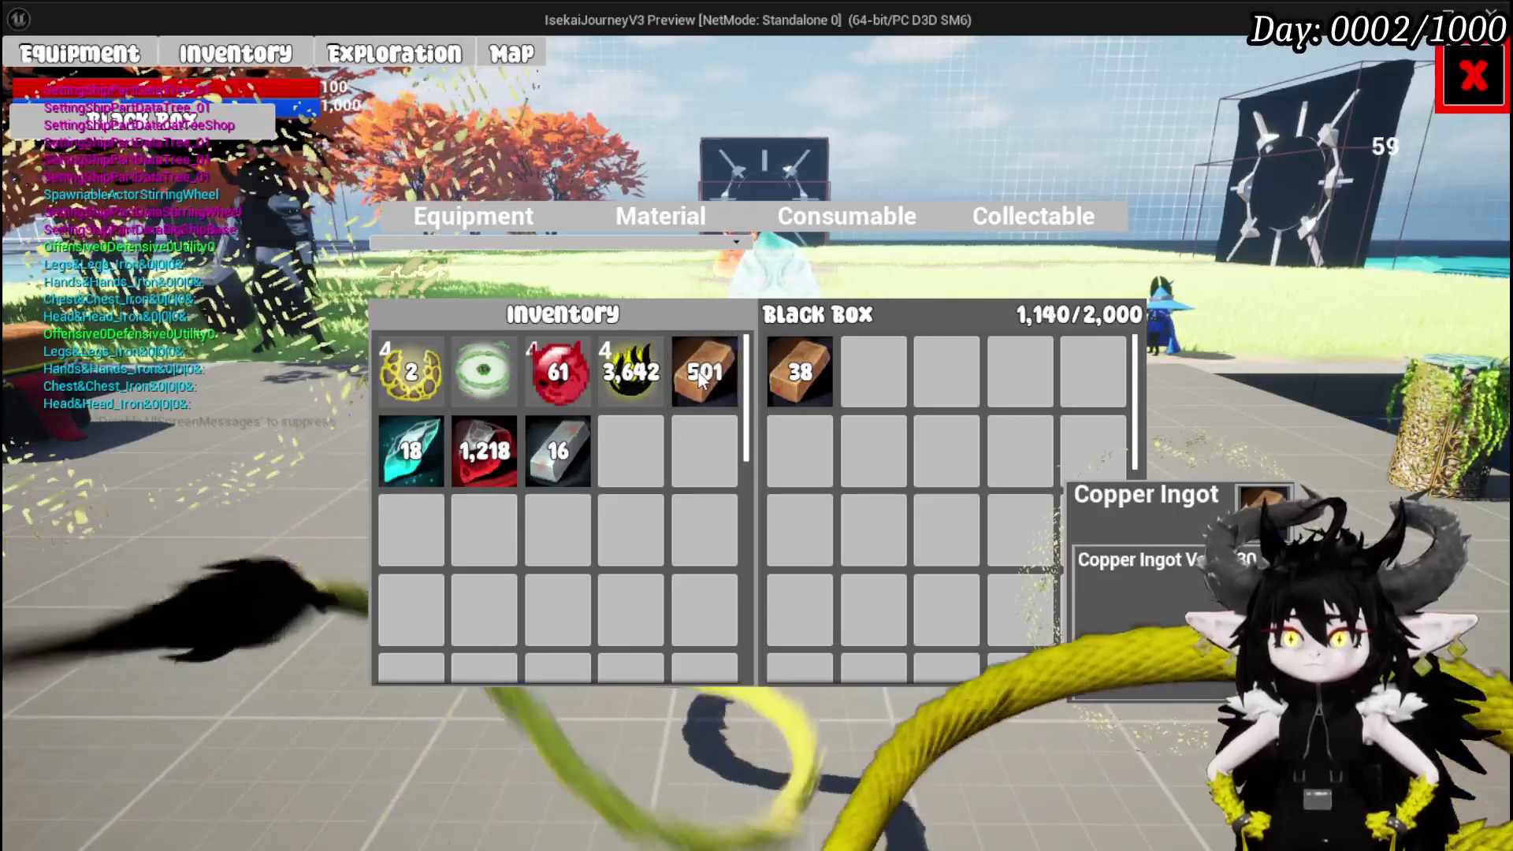
left_click(702, 376)
left_click(702, 377)
left_click(701, 376)
left_click(701, 377)
left_click(701, 377)
left_click(702, 377)
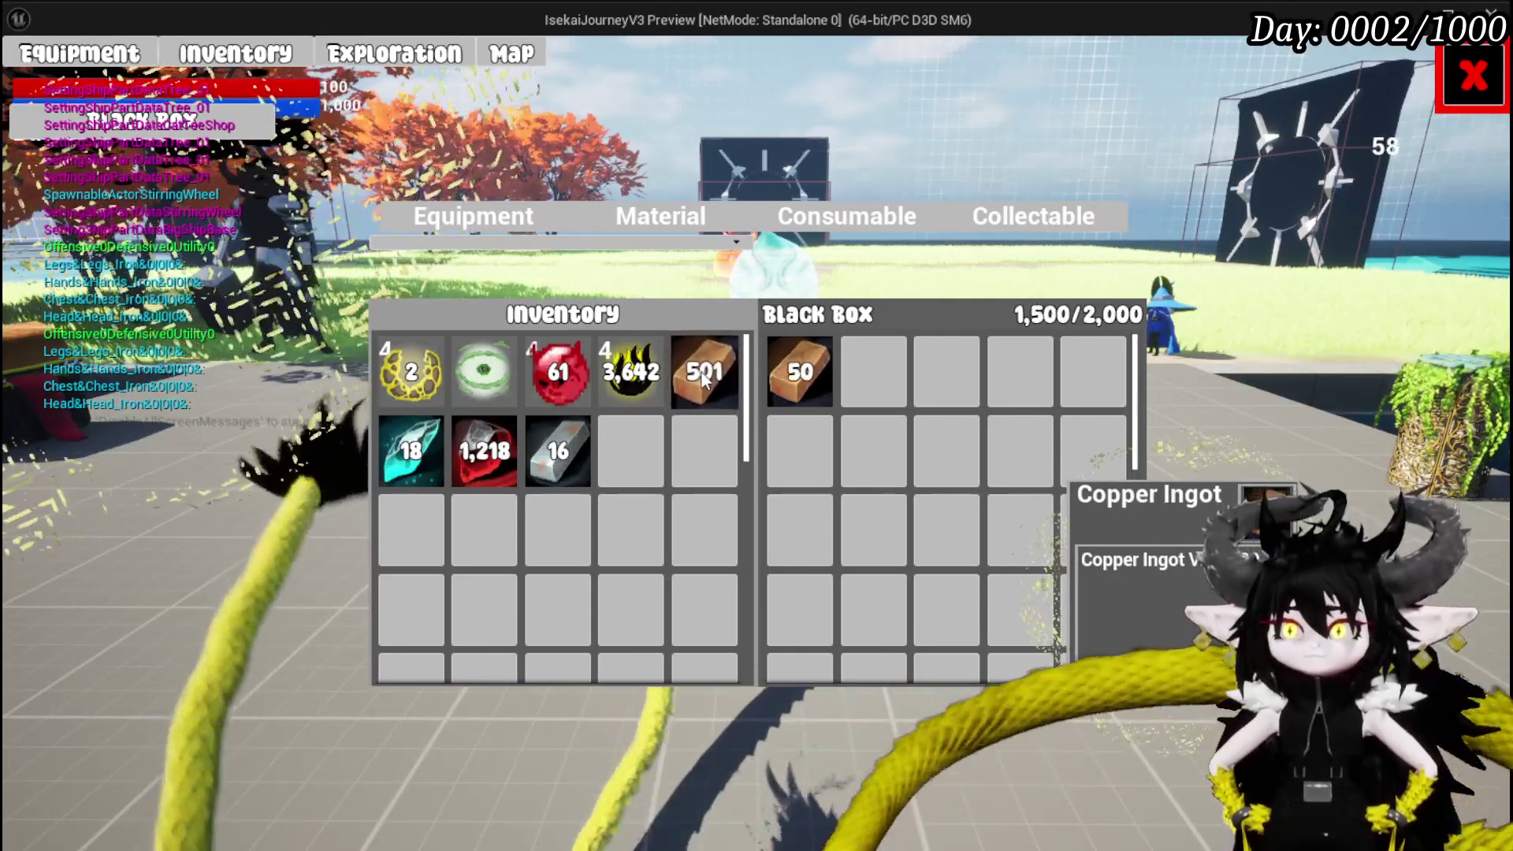
left_click(704, 379)
left_click(704, 379)
left_click(704, 378)
left_click(704, 378)
left_click(703, 378)
left_click(704, 378)
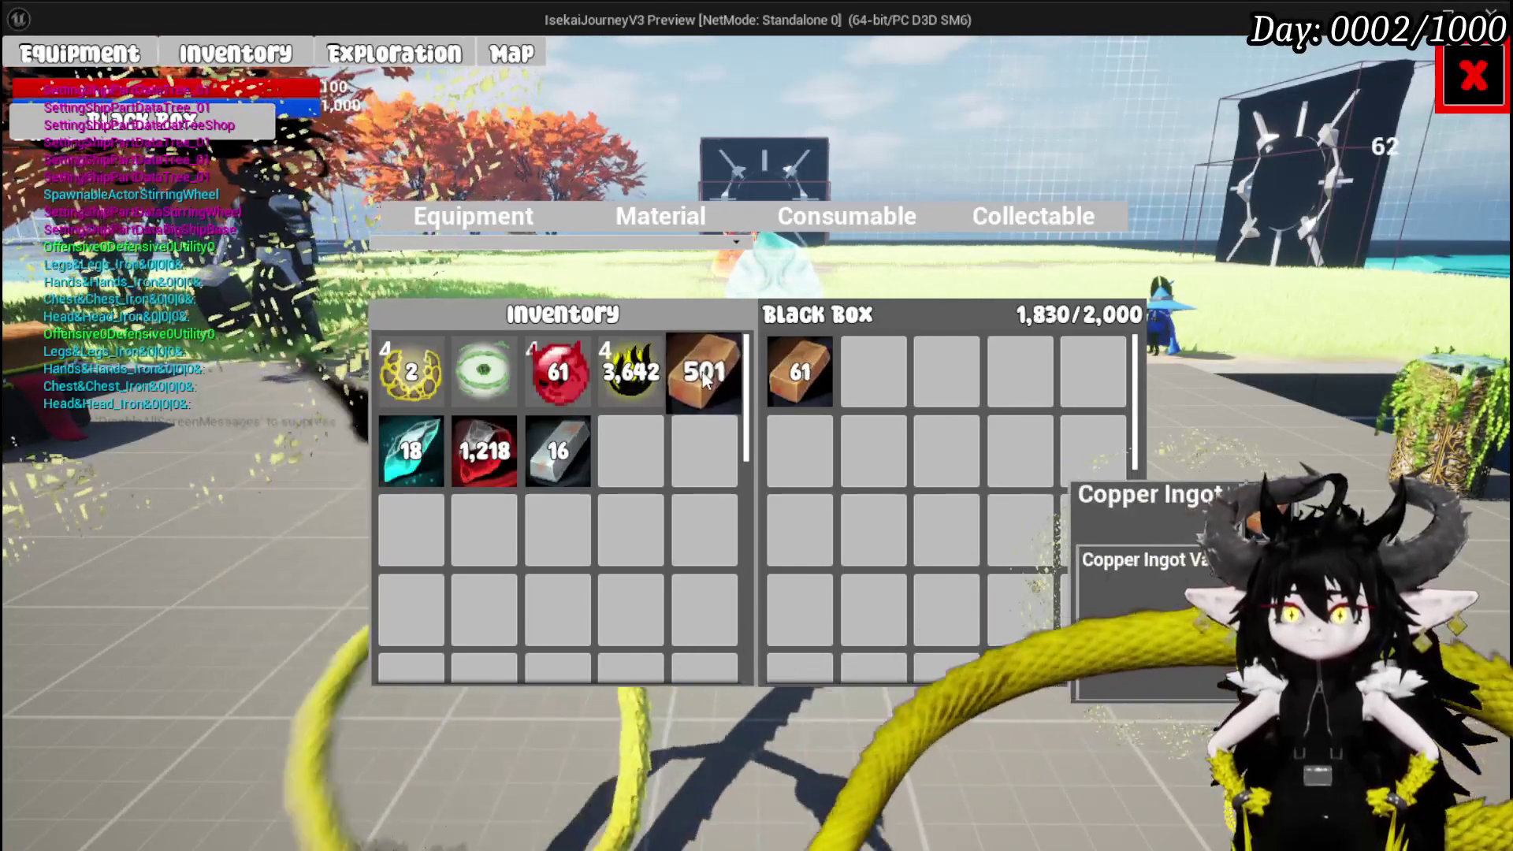
left_click(704, 378)
left_click(703, 379)
left_click(704, 379)
left_click(704, 379)
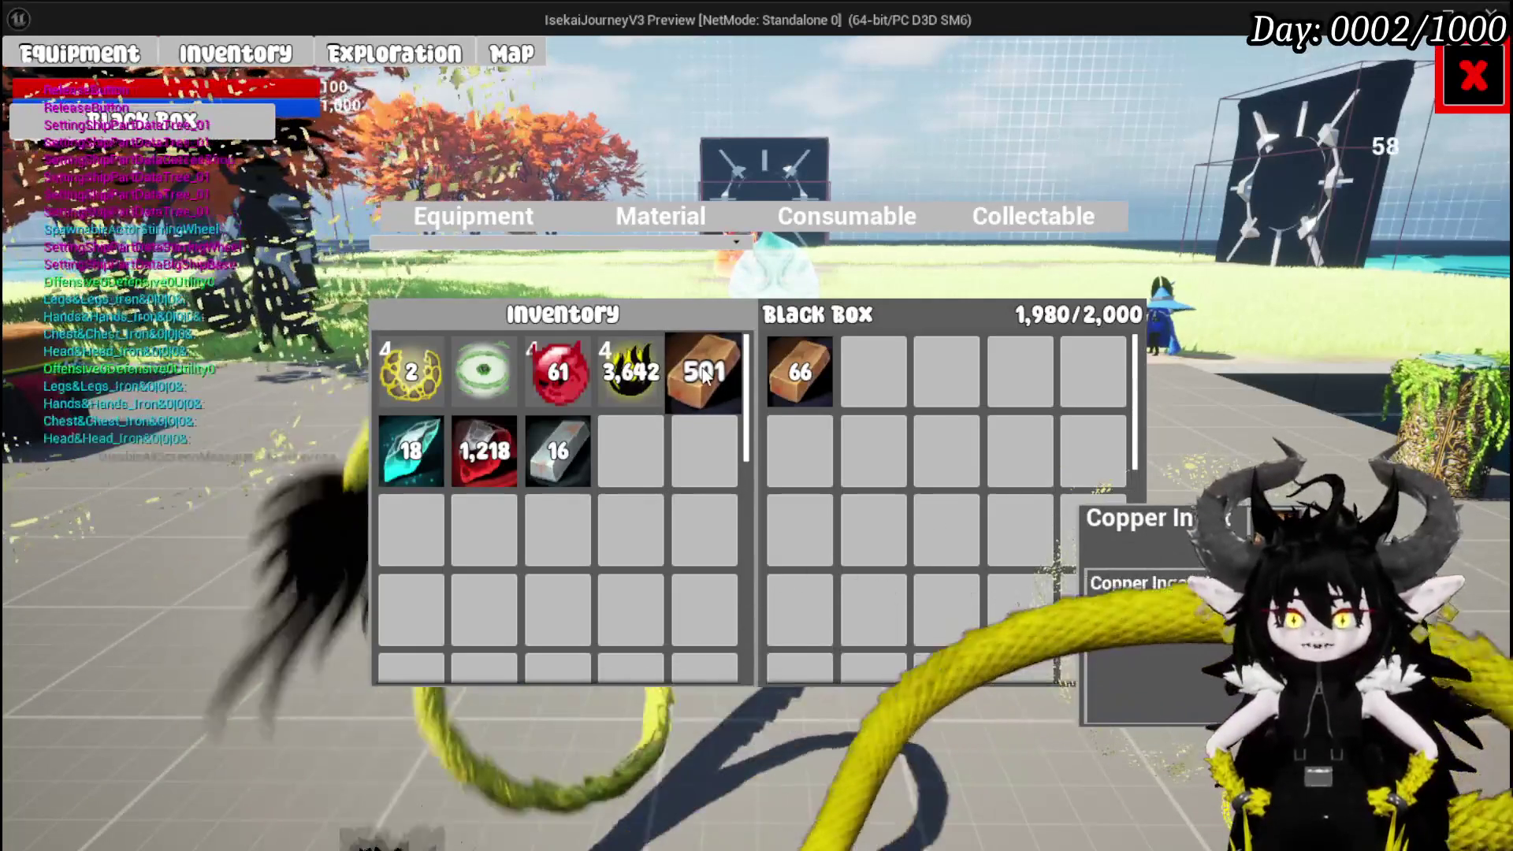
Confirm the full Black Box refuses more Copper Ingots, then end the play session.
left_click(704, 375)
left_click(704, 375)
left_click(704, 376)
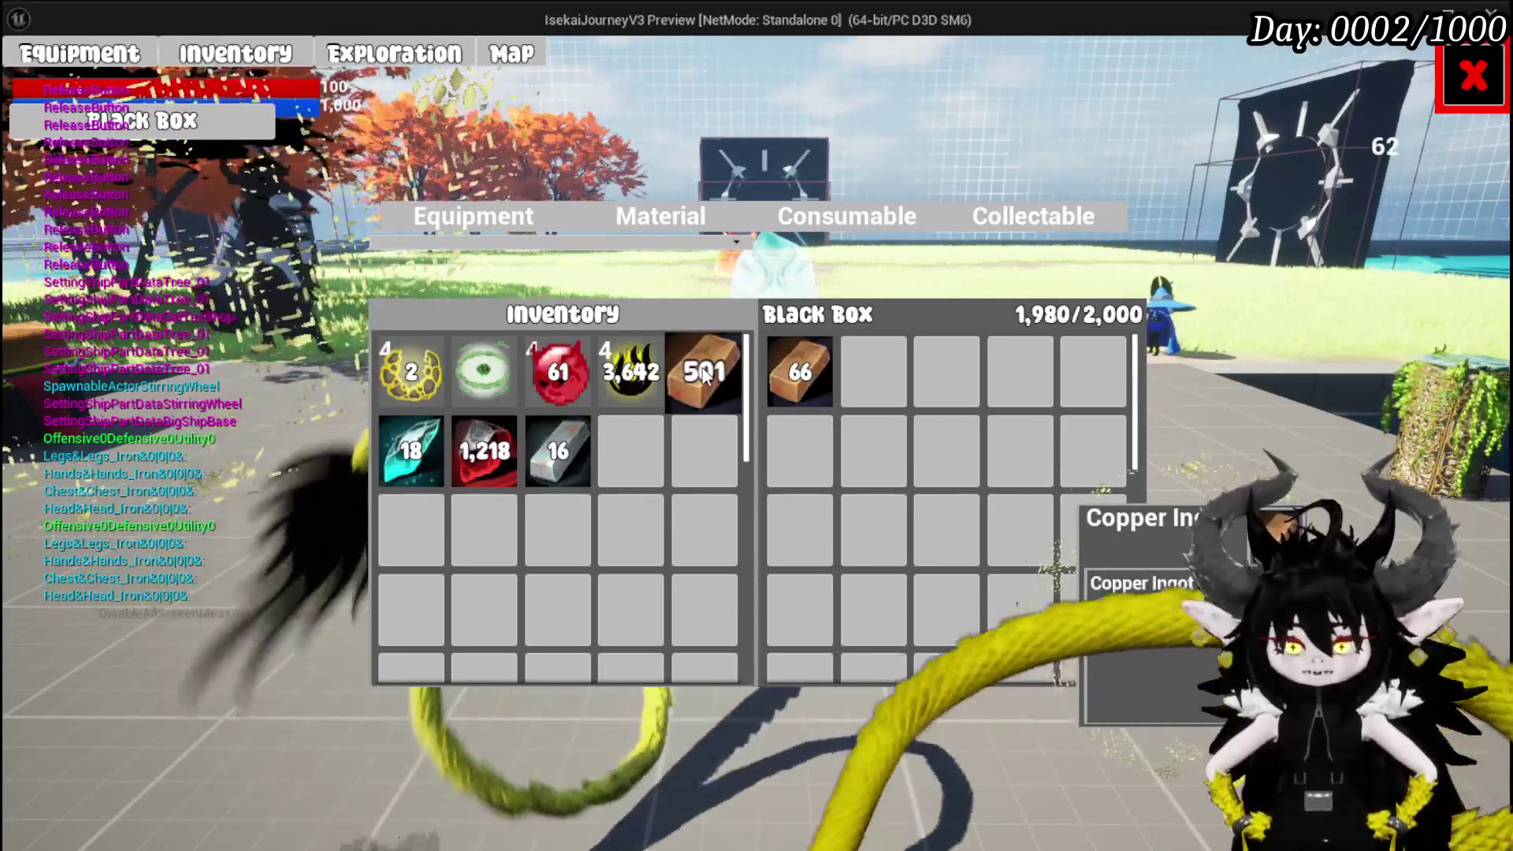
left_click(704, 375)
left_click(704, 375)
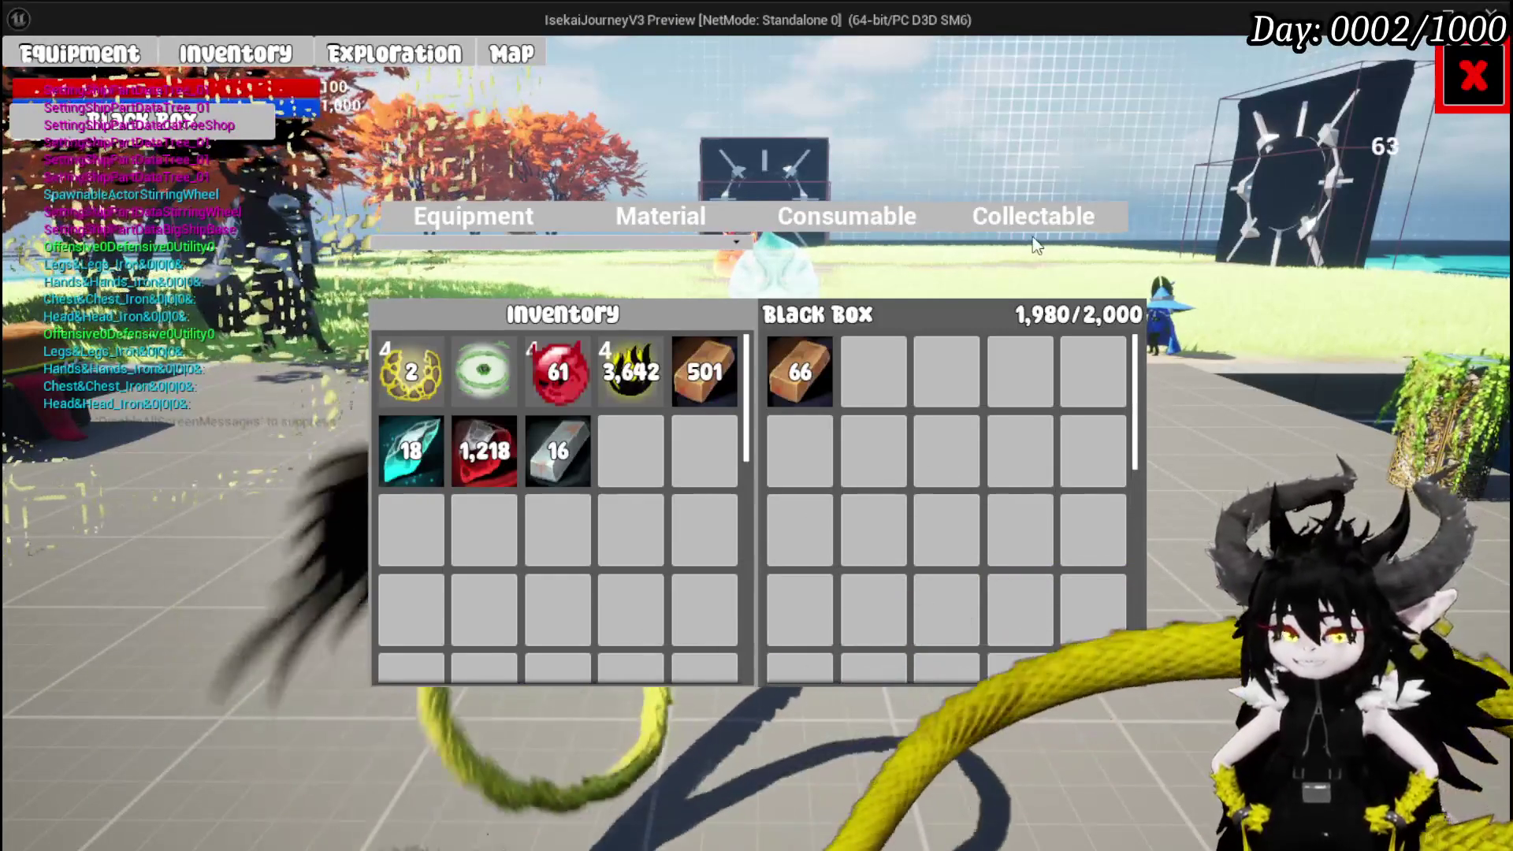
key("Escape")
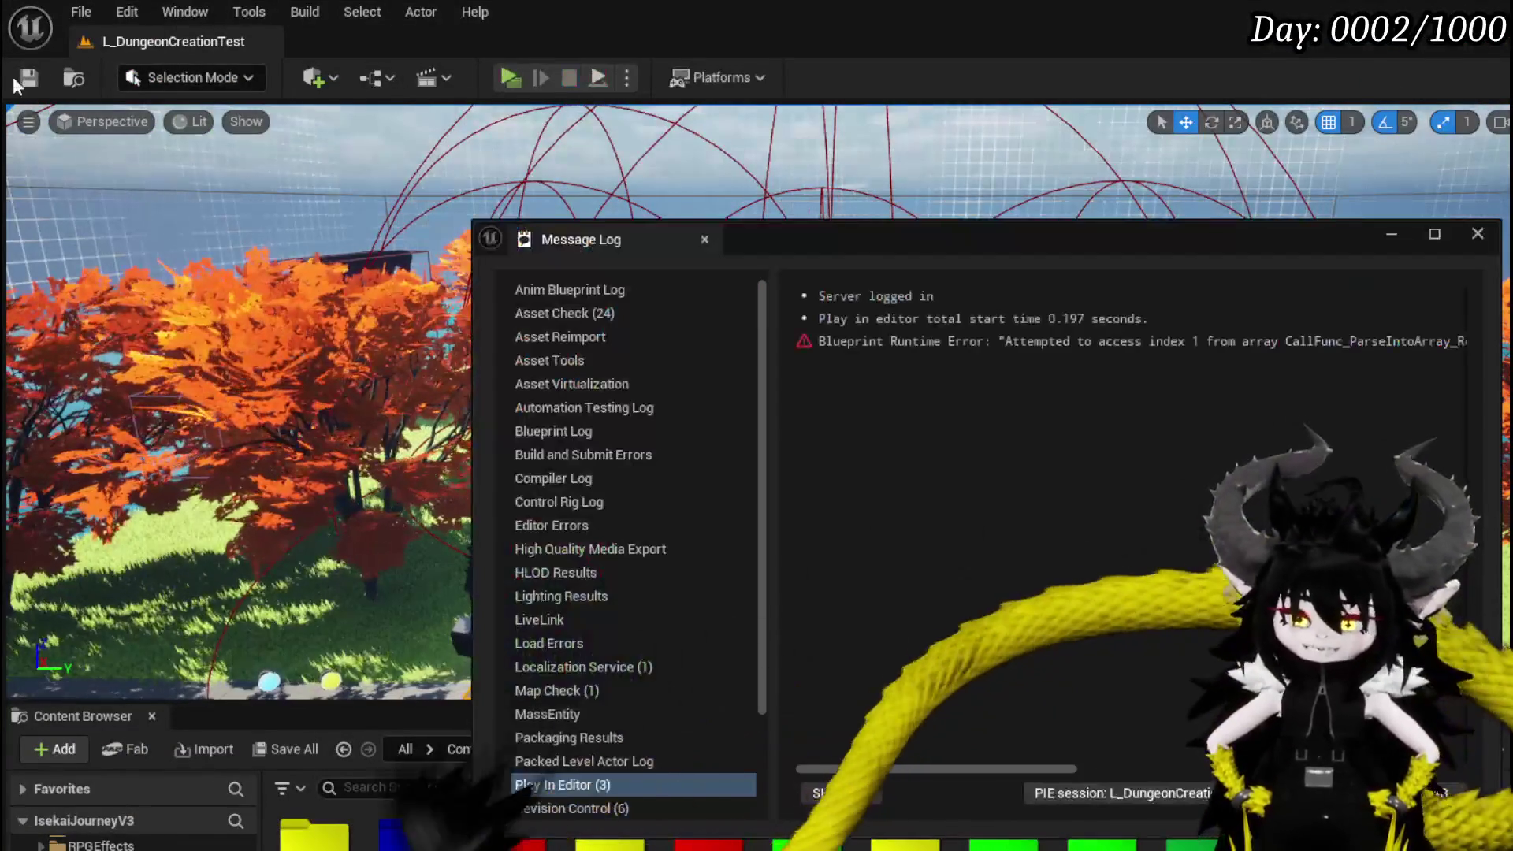
Close the Message Log, recenter the MW_Button event nodes, and start a new play session.
key("ctrl+s")
left_click(1478, 233)
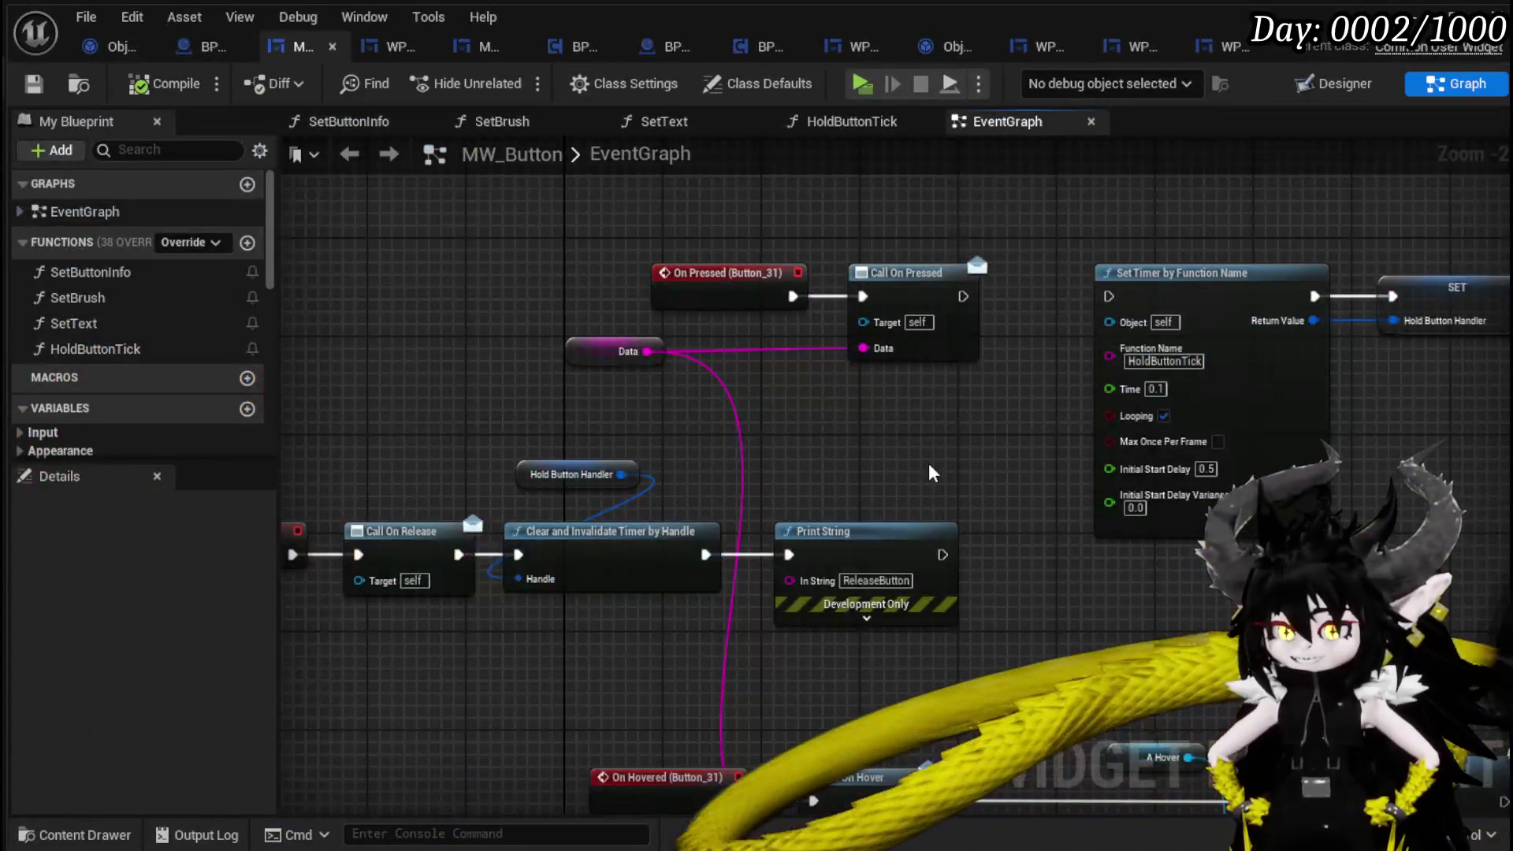
left_click_drag(932, 473, 1009, 424)
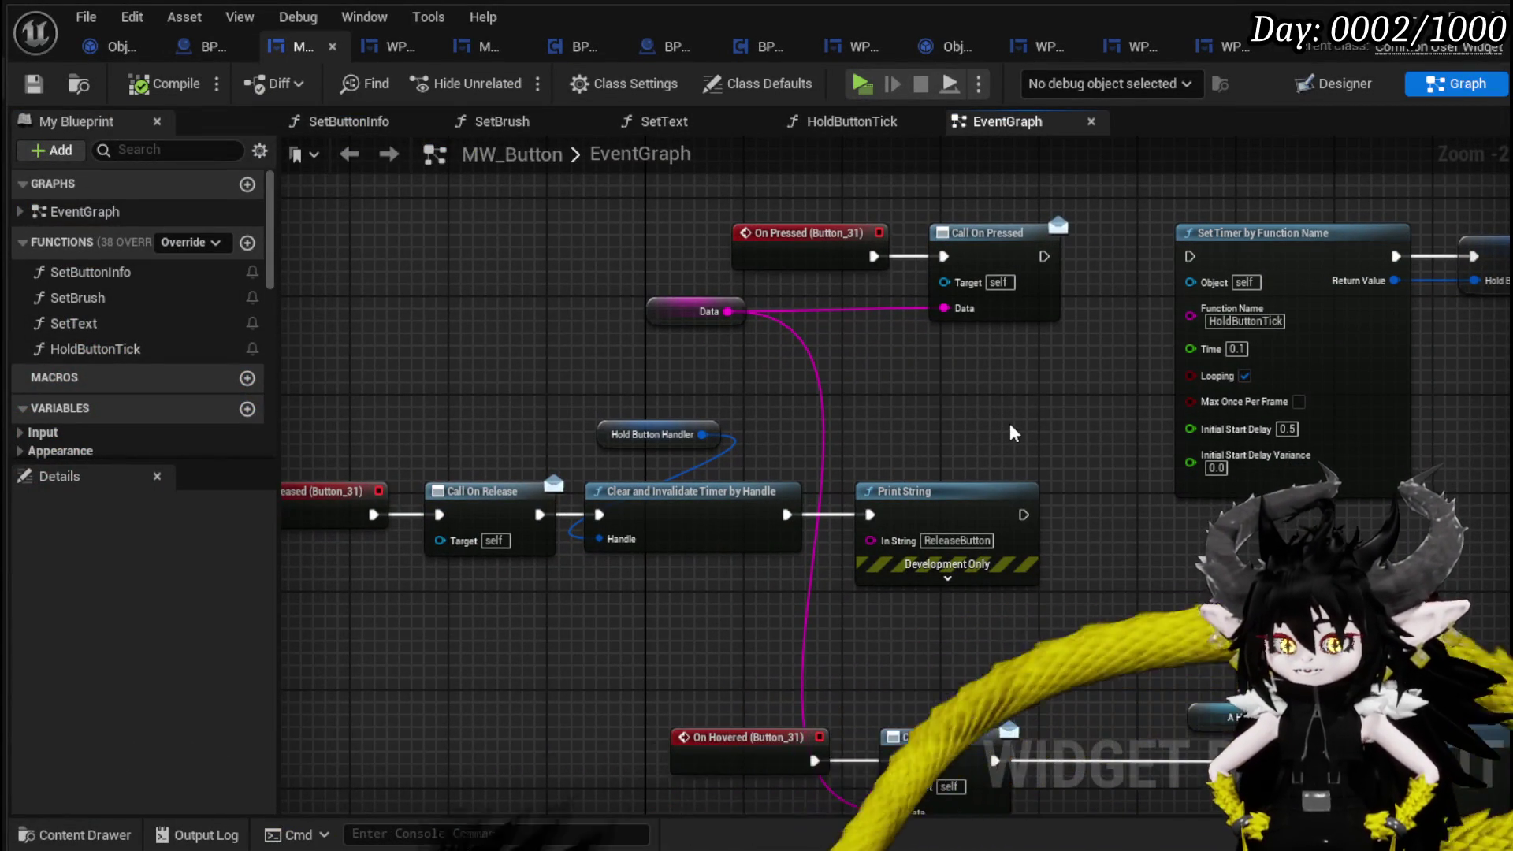
scroll(1006, 421, "down", 2)
left_click_drag(1006, 421, 1083, 426)
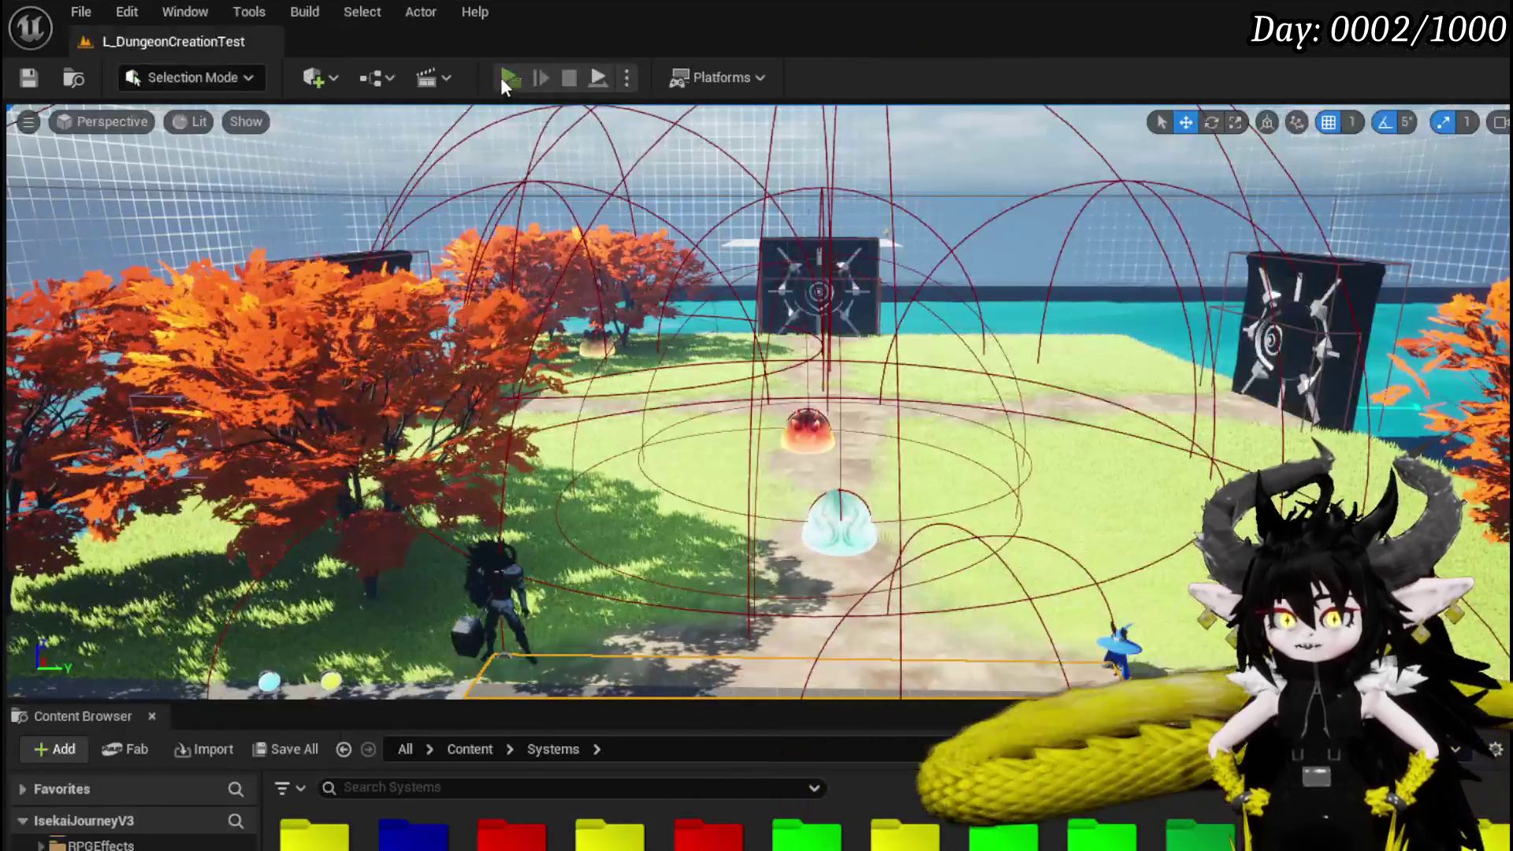
left_click(500, 77)
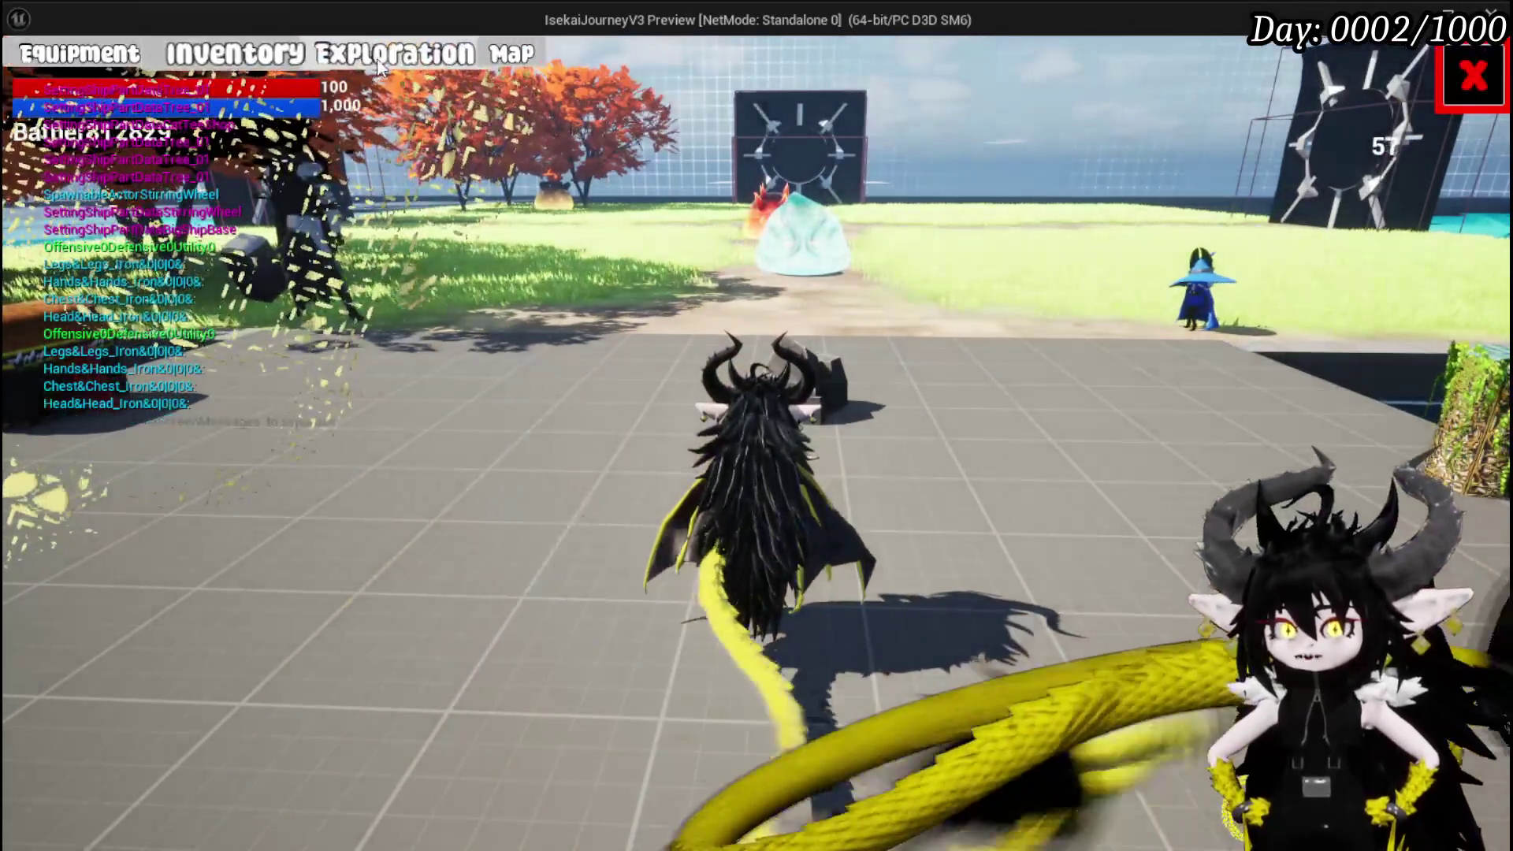
Open the Black Box via the Exploration menu, move in the flame item, then begin adding Copper Ingots.
left_click(394, 54)
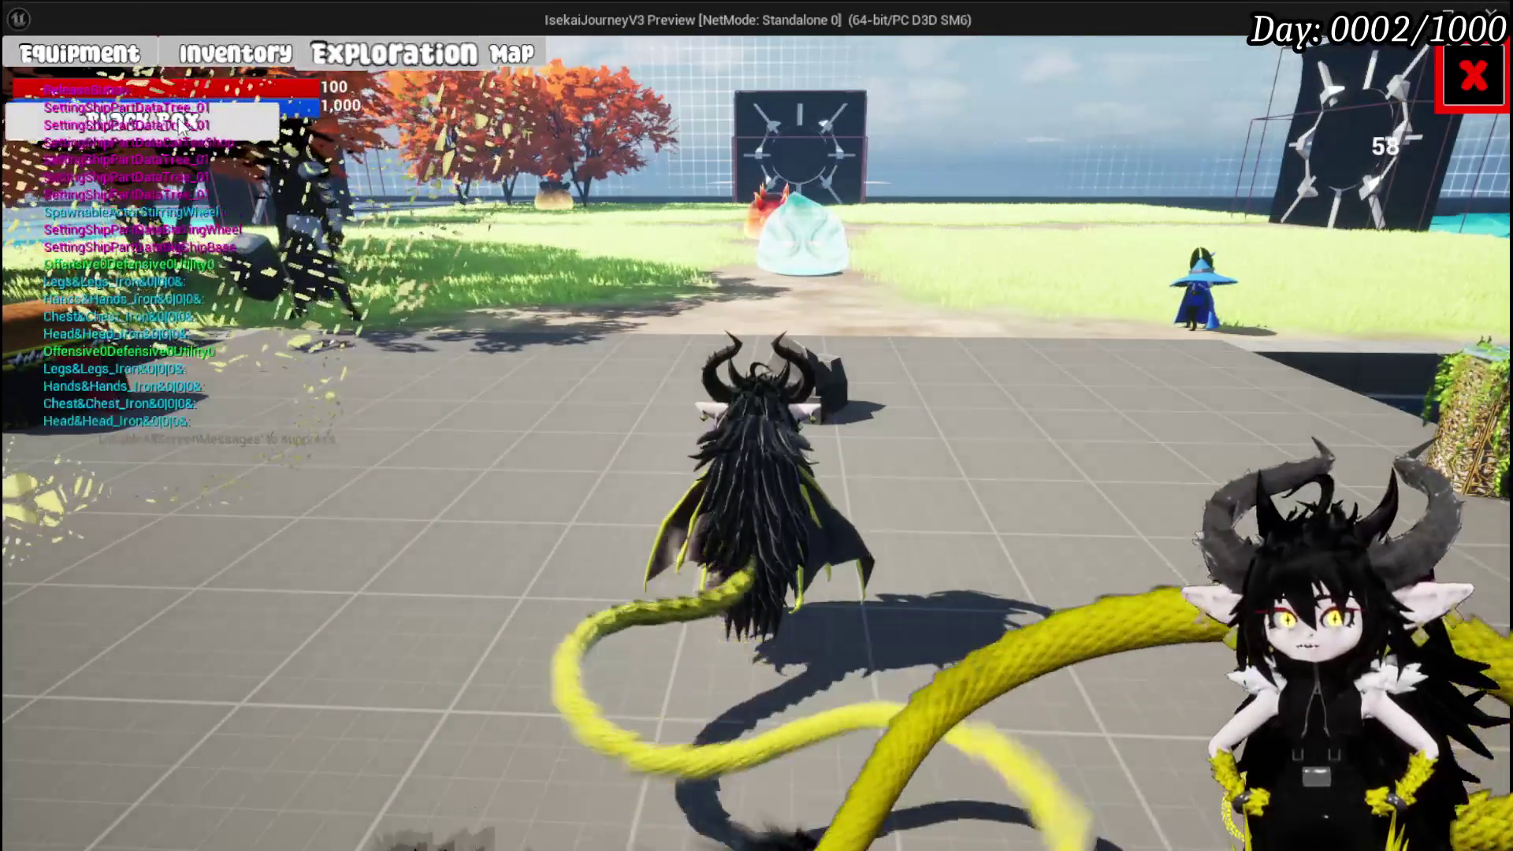
left_click(181, 126)
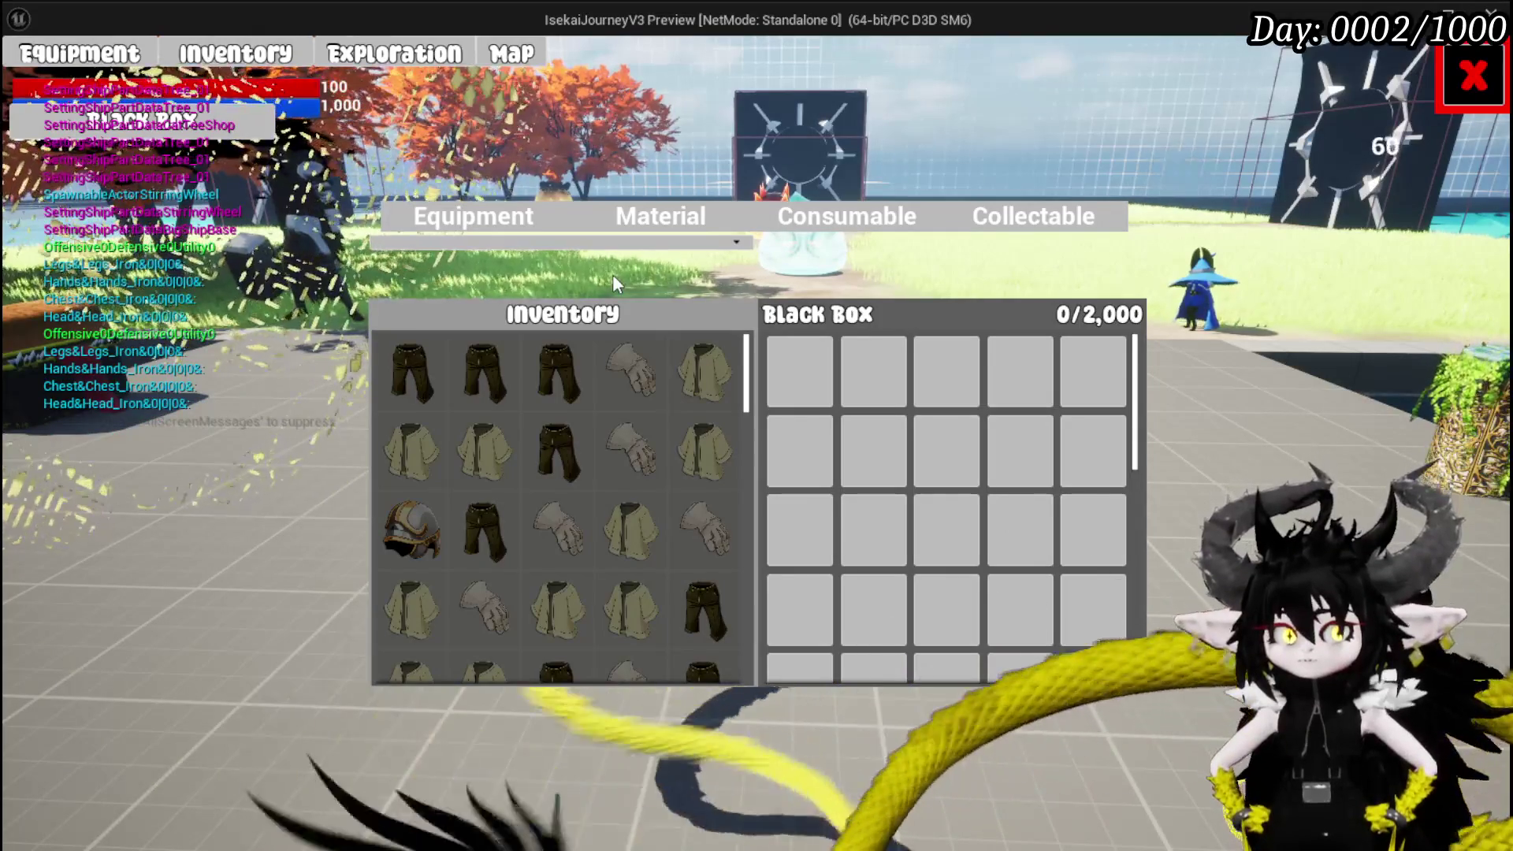
left_click(619, 216)
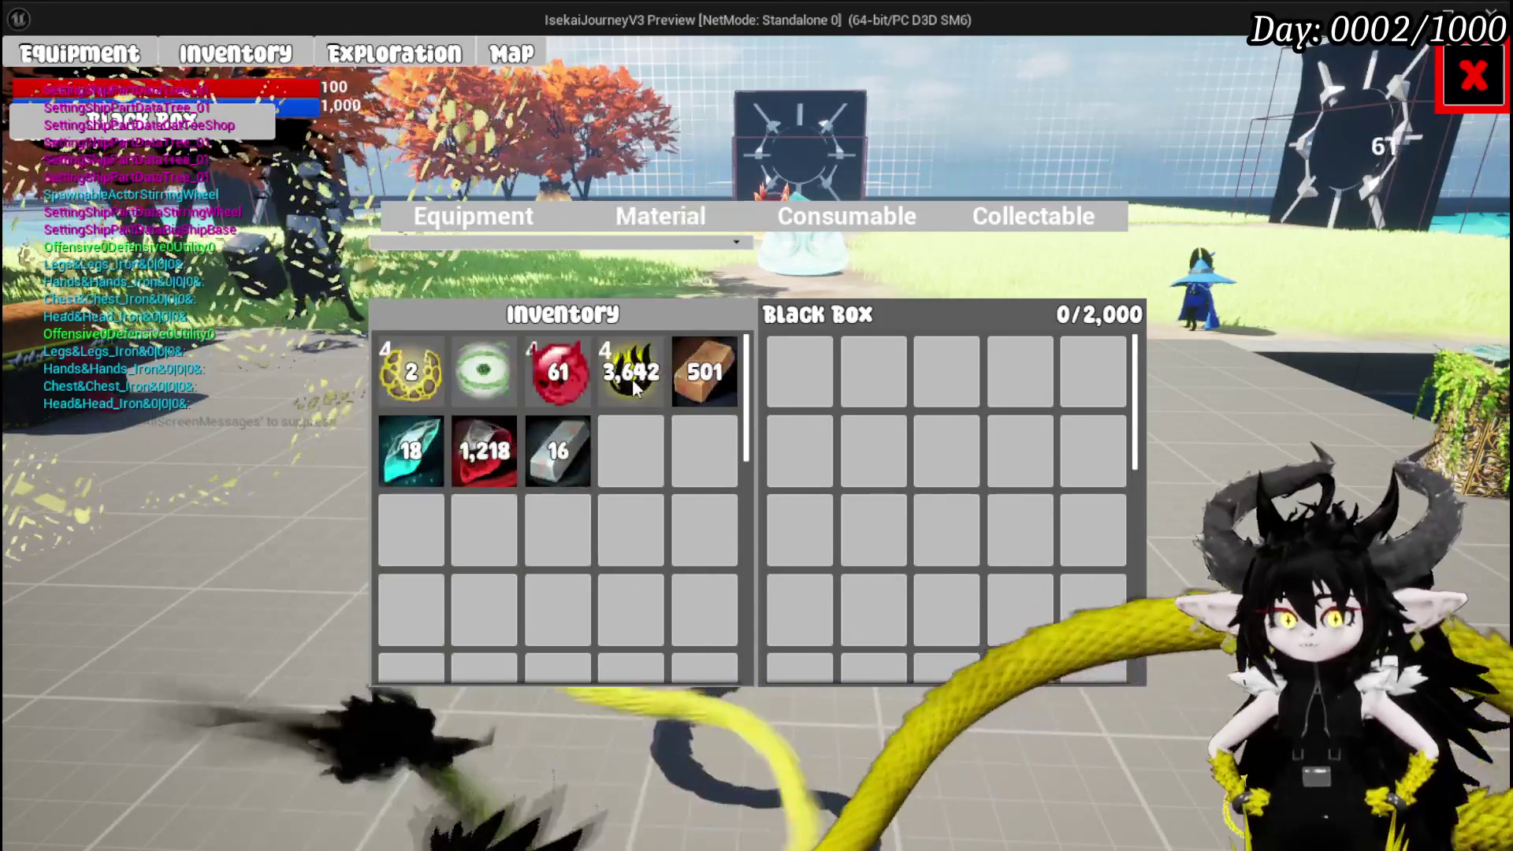
left_click(635, 386)
left_click(714, 377)
left_click(717, 379)
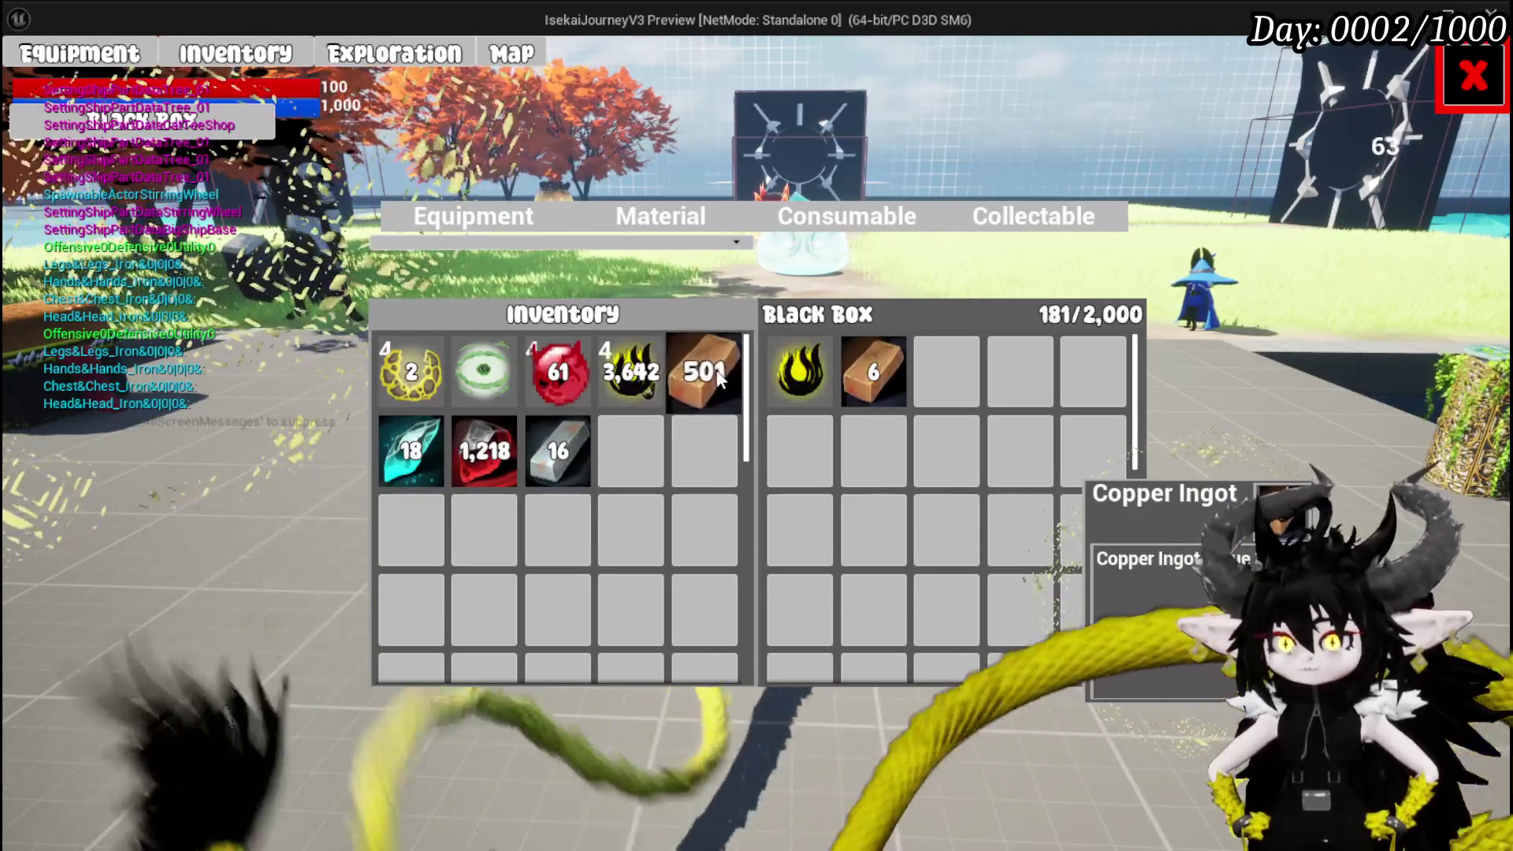
left_click(718, 378)
left_click(718, 378)
left_click(718, 378)
left_click(718, 379)
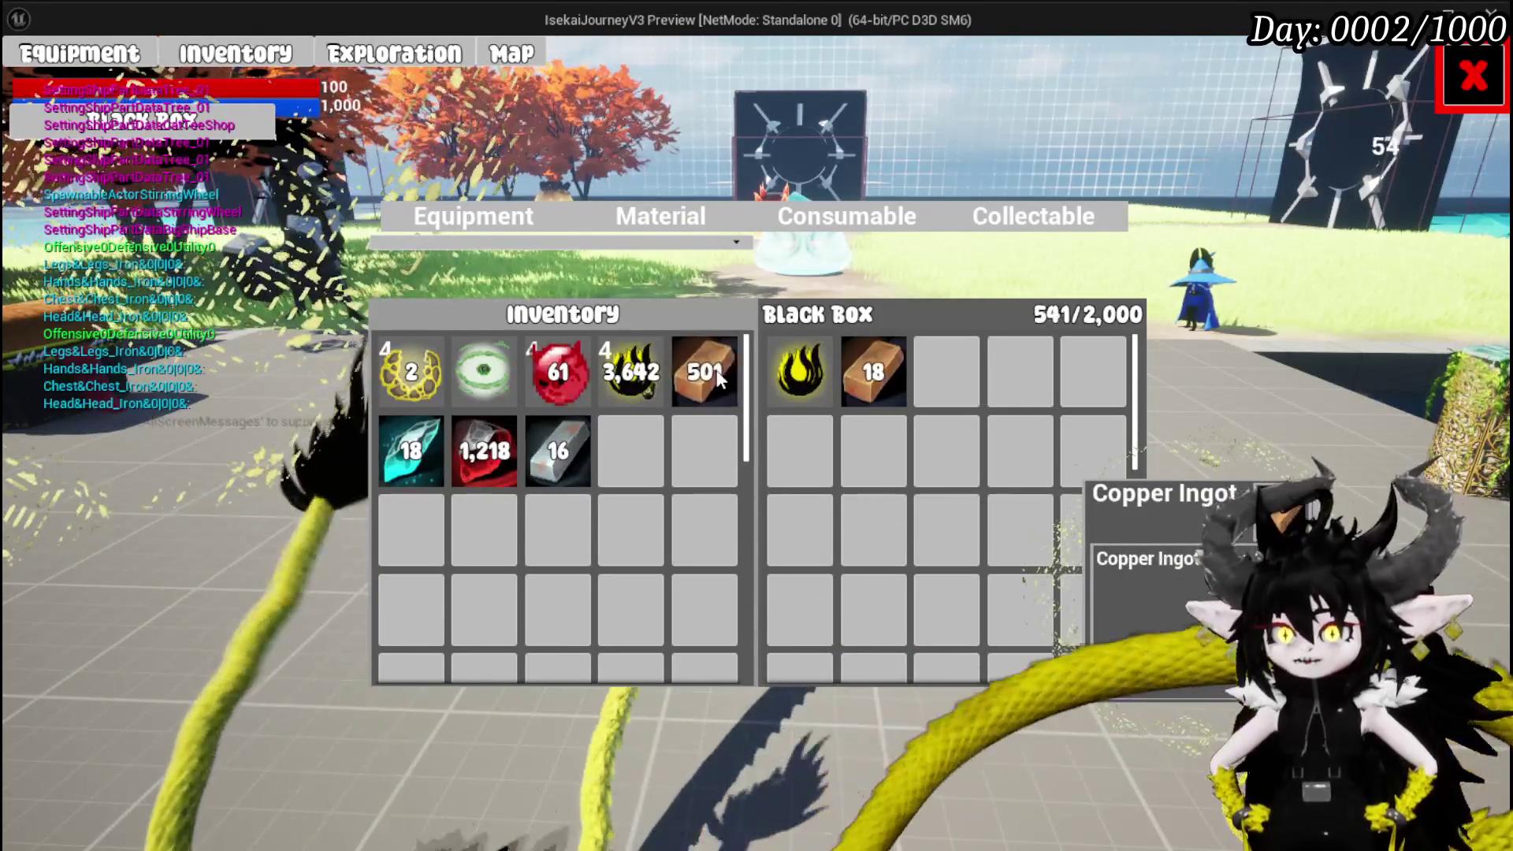
left_click(718, 377)
left_click(717, 376)
left_click(717, 377)
left_click(718, 376)
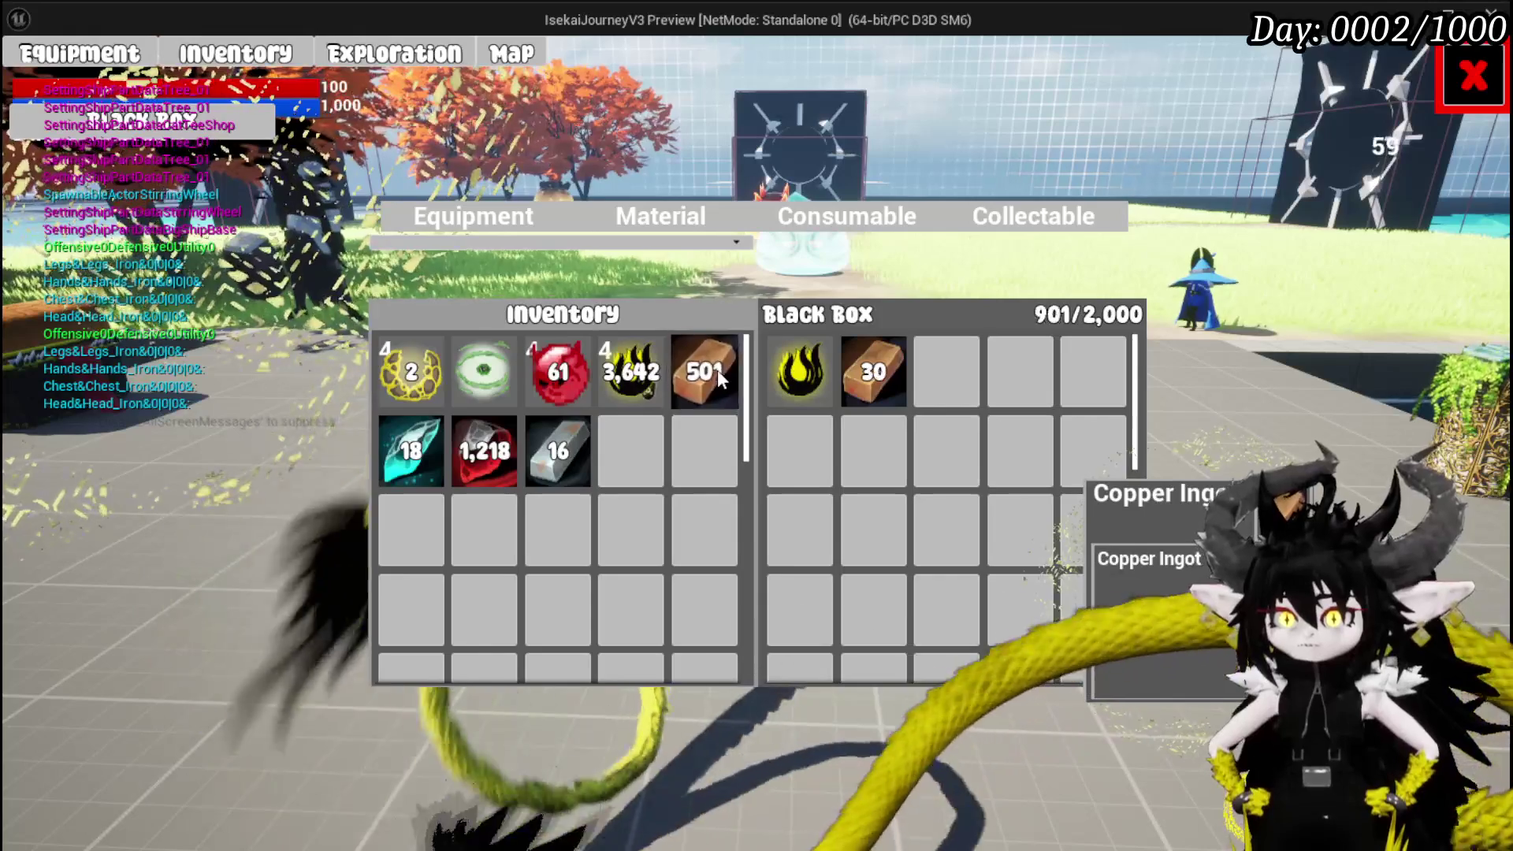
Keep transferring Copper Ingots until the Black Box reaches 1,981/2,000.
left_click(717, 370)
left_click(717, 370)
left_click(717, 370)
left_click(718, 371)
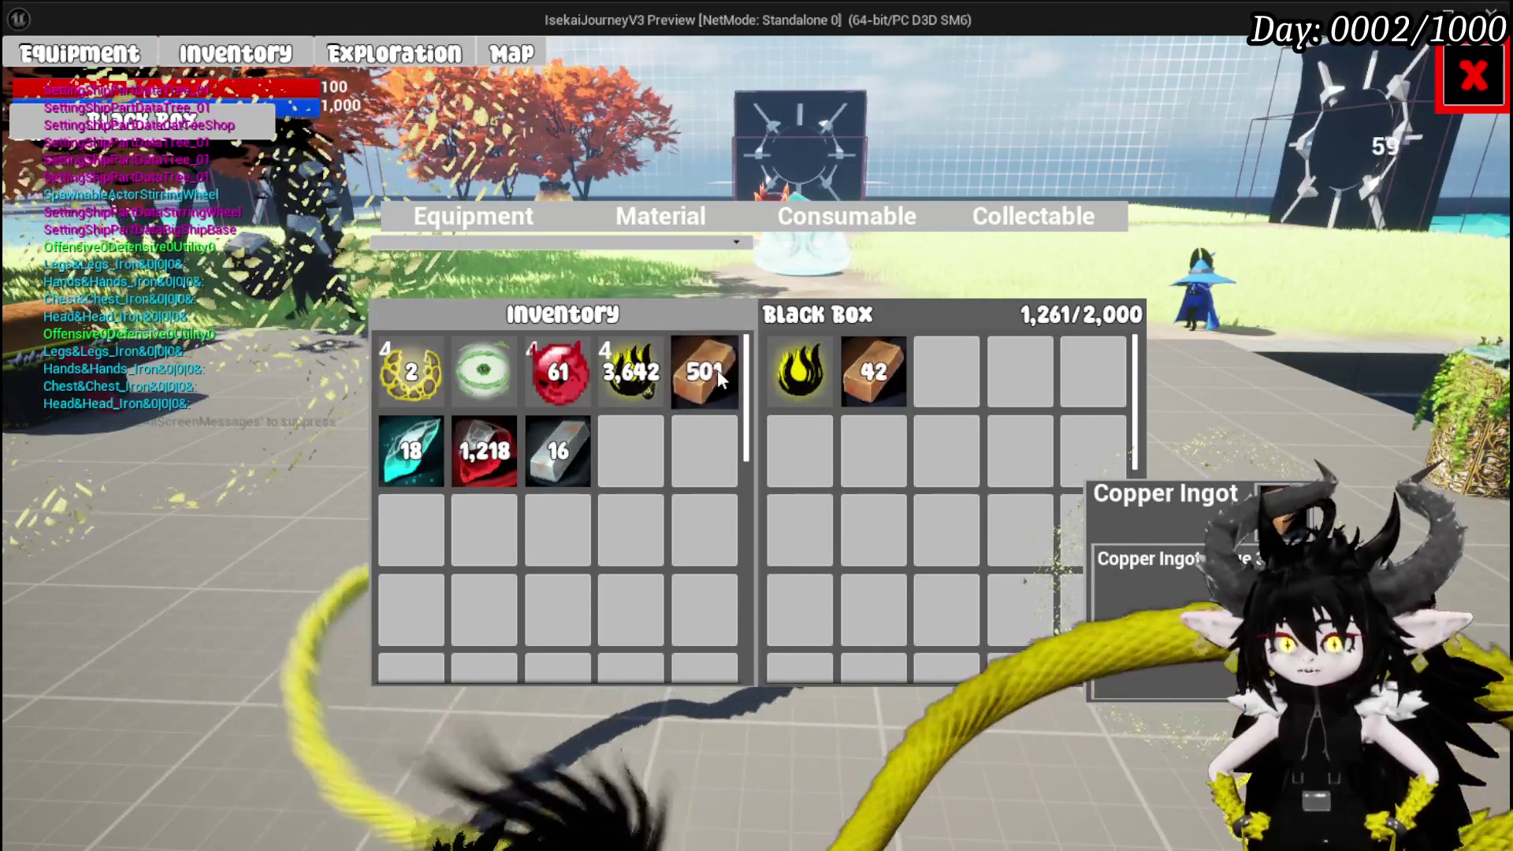
left_click(718, 371)
left_click(717, 370)
left_click(717, 371)
left_click(717, 371)
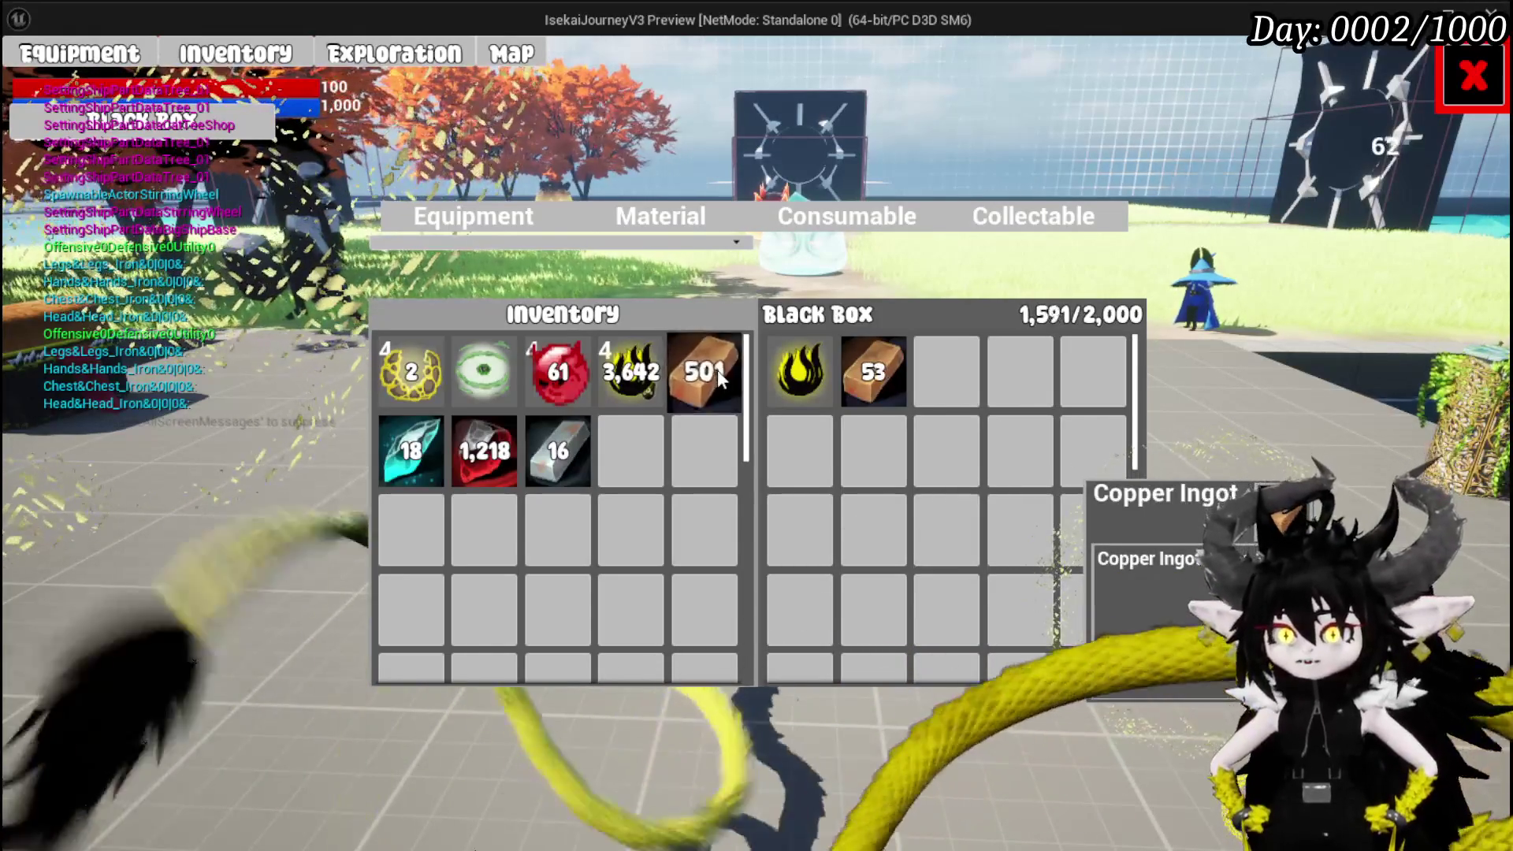
left_click(717, 371)
left_click(717, 370)
left_click(717, 371)
left_click(717, 370)
left_click(717, 371)
left_click(717, 371)
left_click(717, 371)
left_click(718, 370)
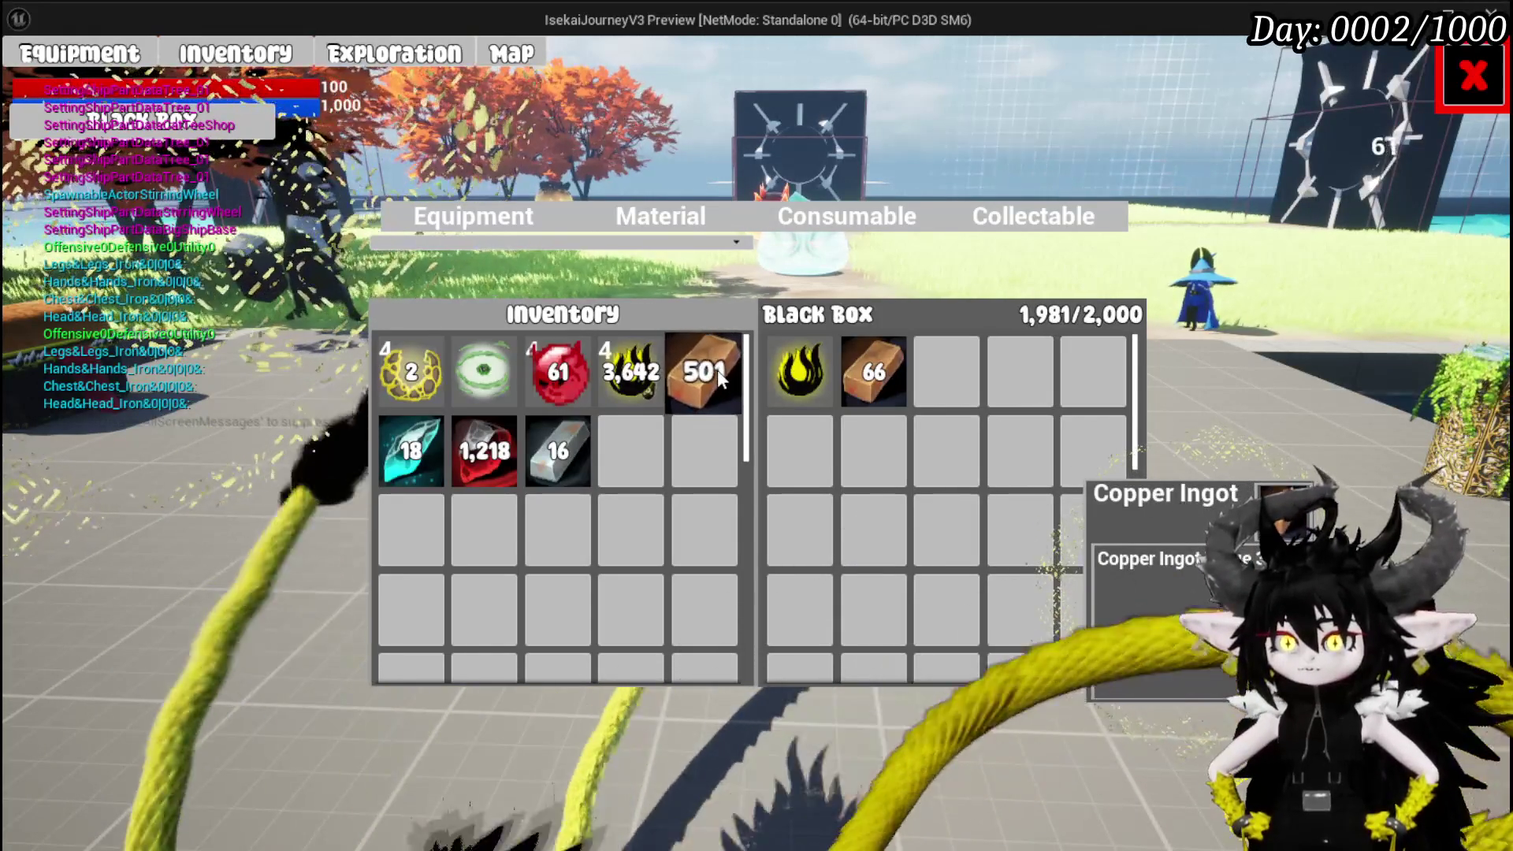
Check that the full Black Box refuses more ingots, then stop the play session.
left_click(718, 370)
left_click(718, 370)
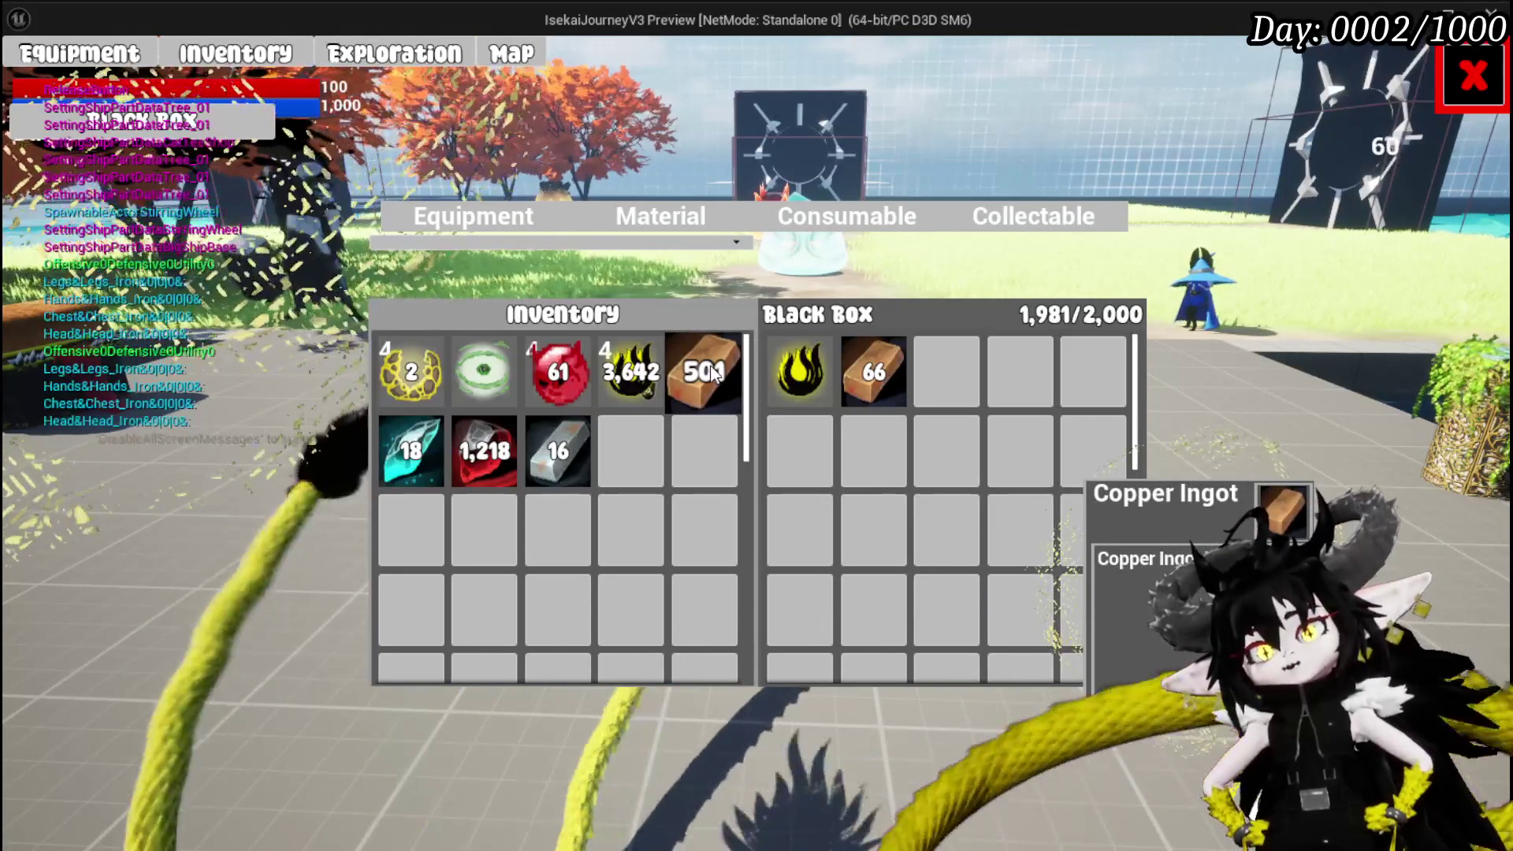
left_click(714, 374)
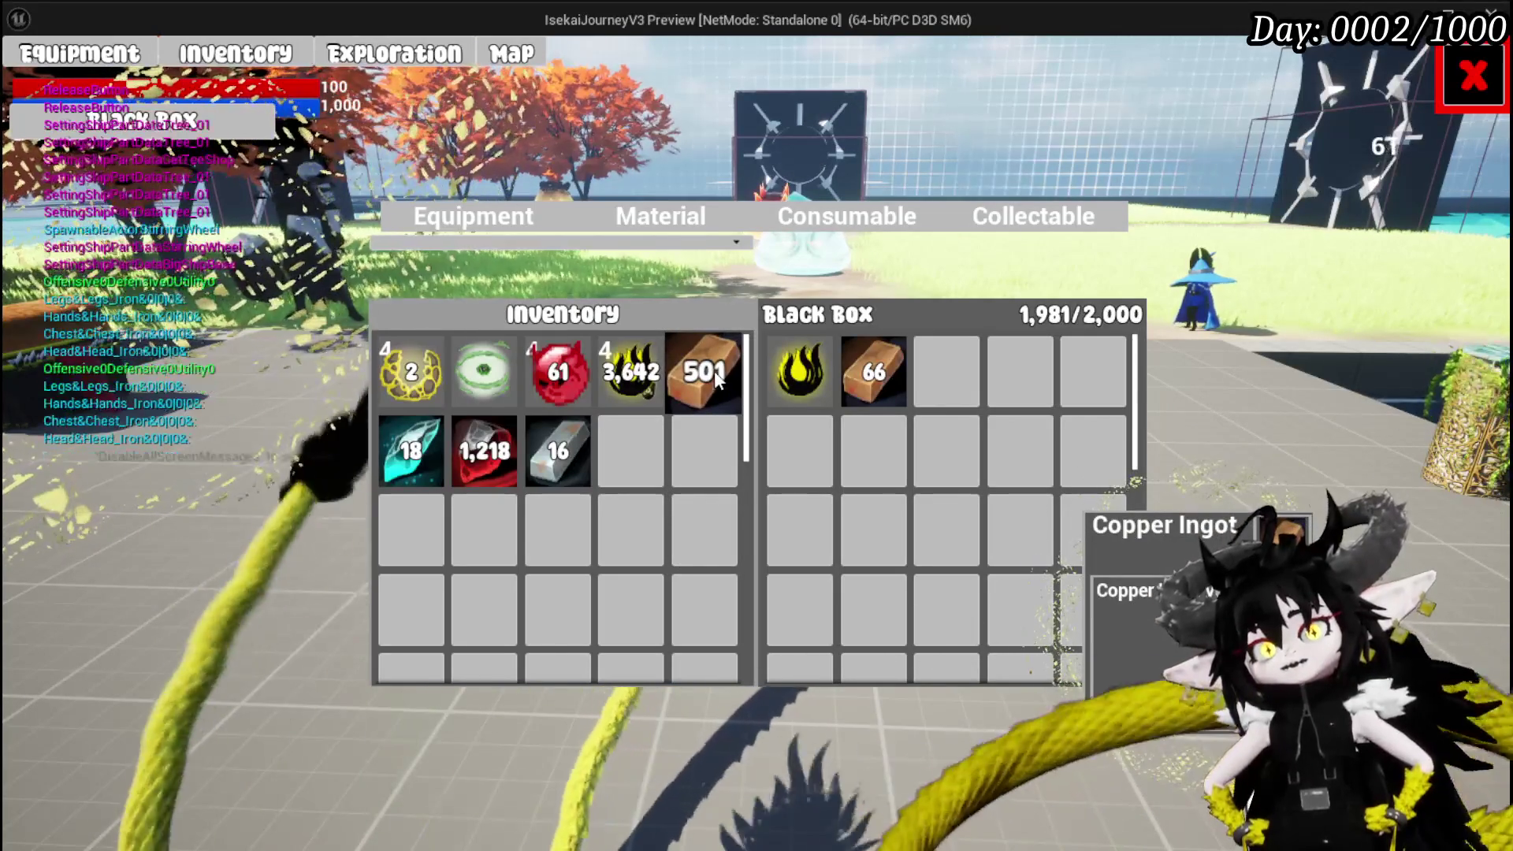
left_click(714, 370)
left_click(714, 371)
left_click(714, 370)
left_click(714, 371)
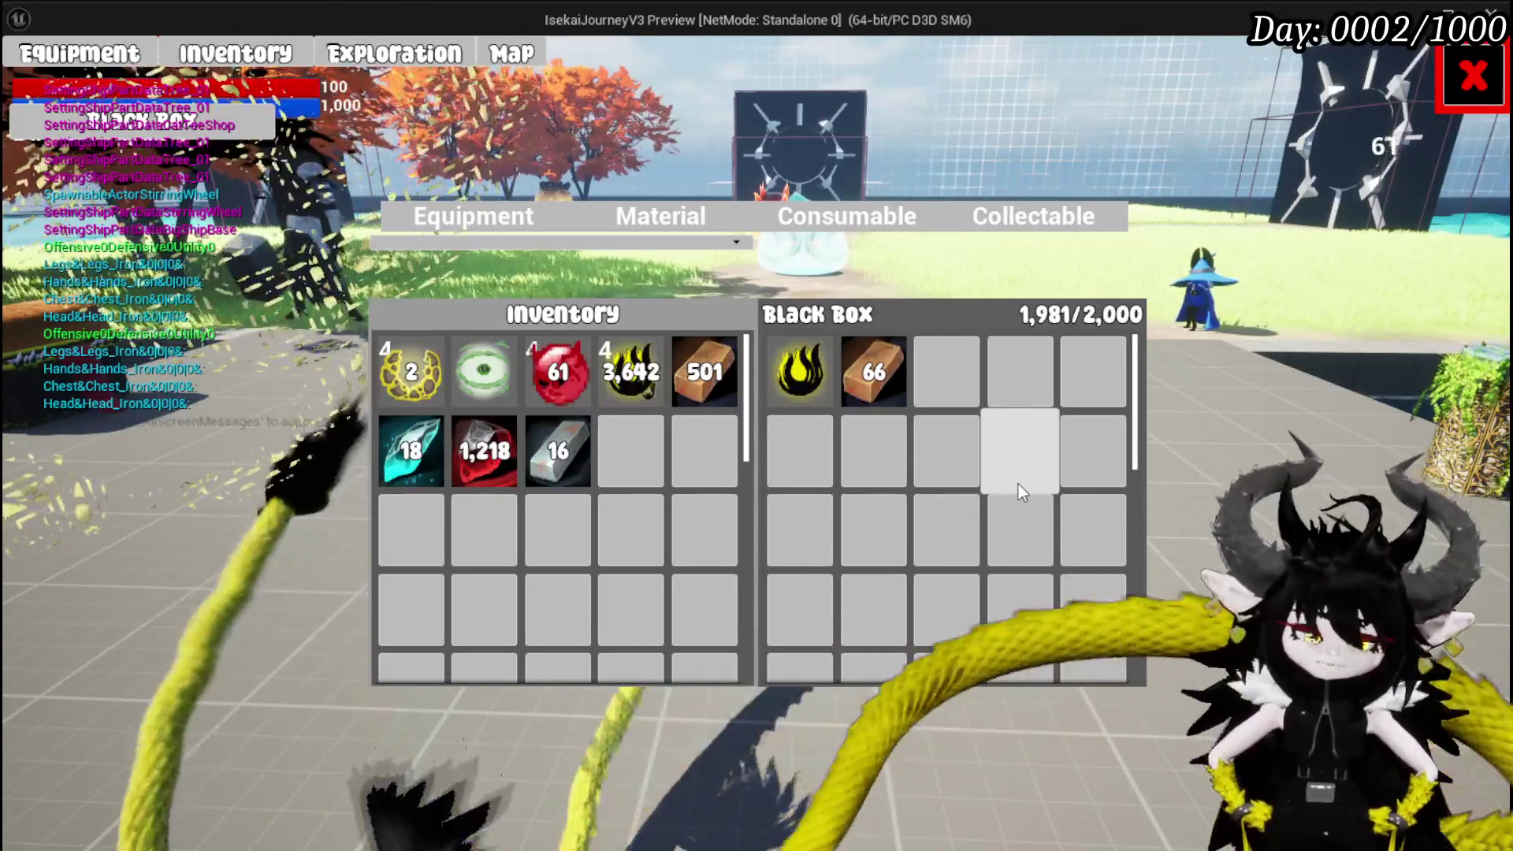
key("Escape")
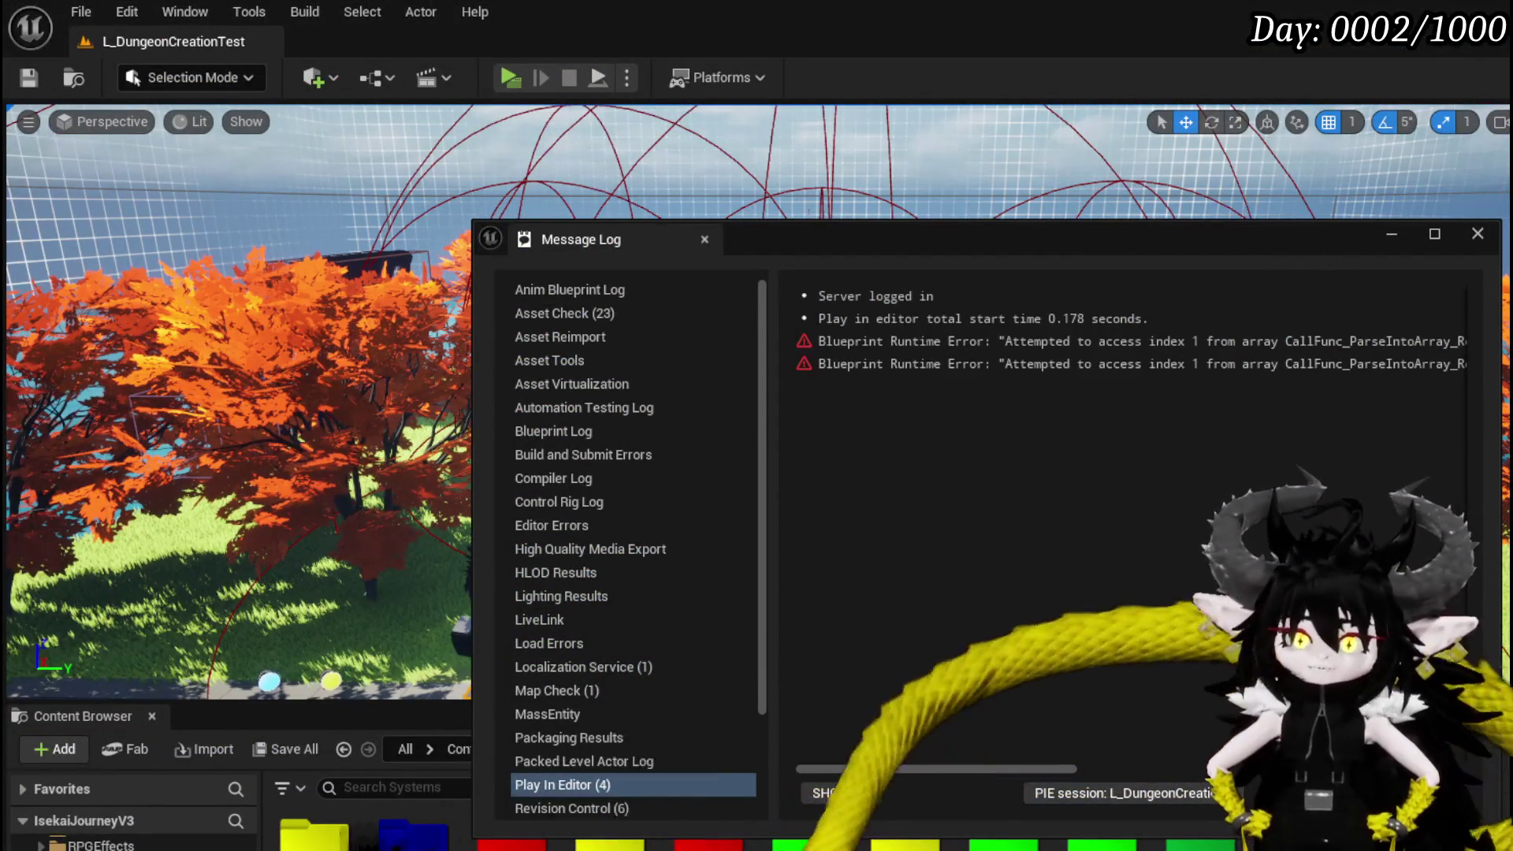
Close the message log and pan the MW_Button EventGraph to its On Pressed, released and hover nodes.
key("Escape")
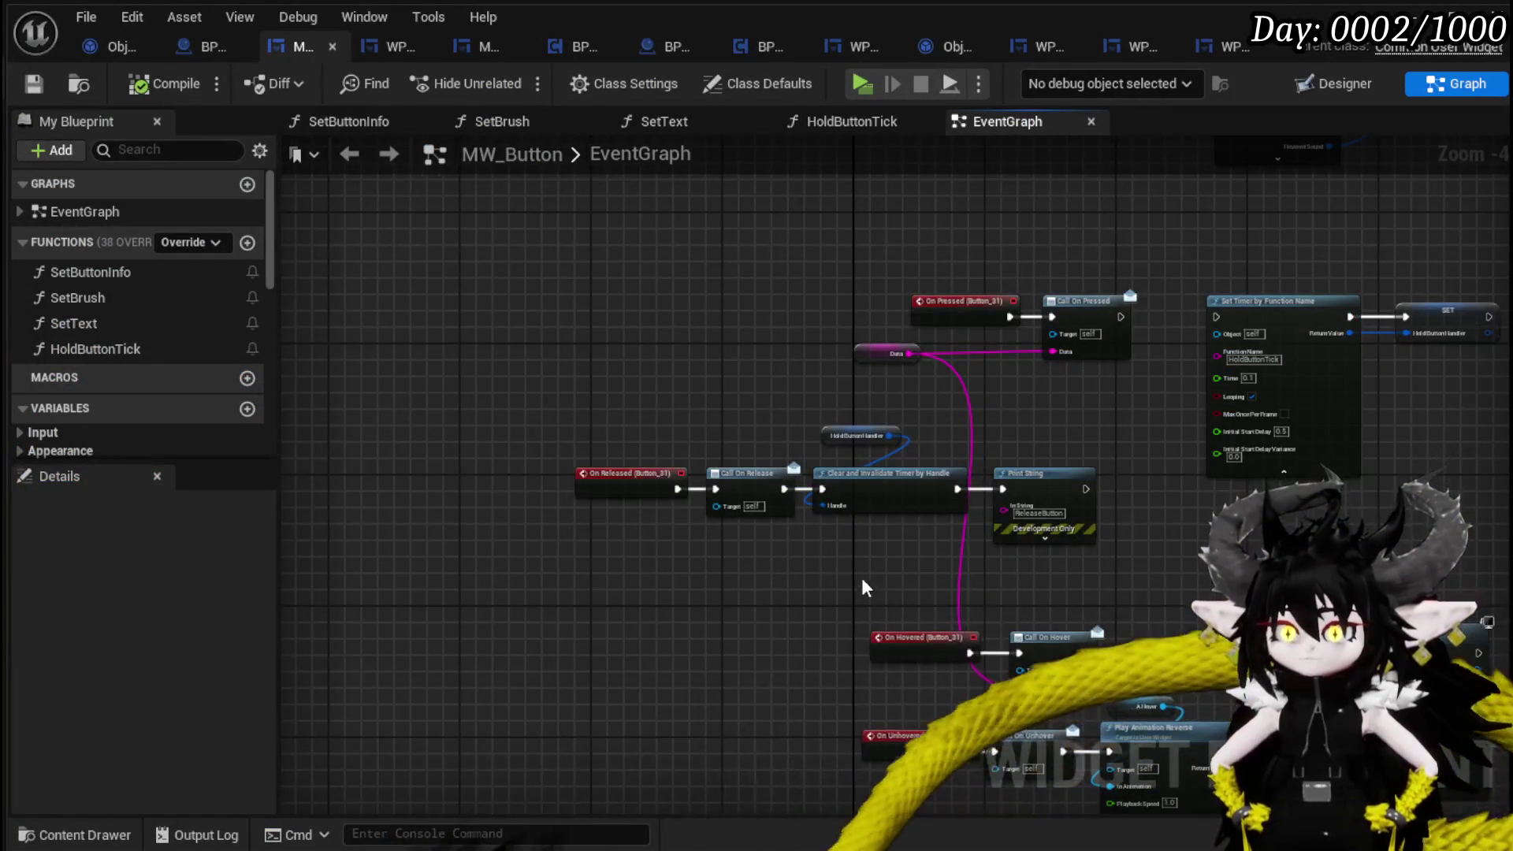
left_click_drag(865, 587, 651, 479)
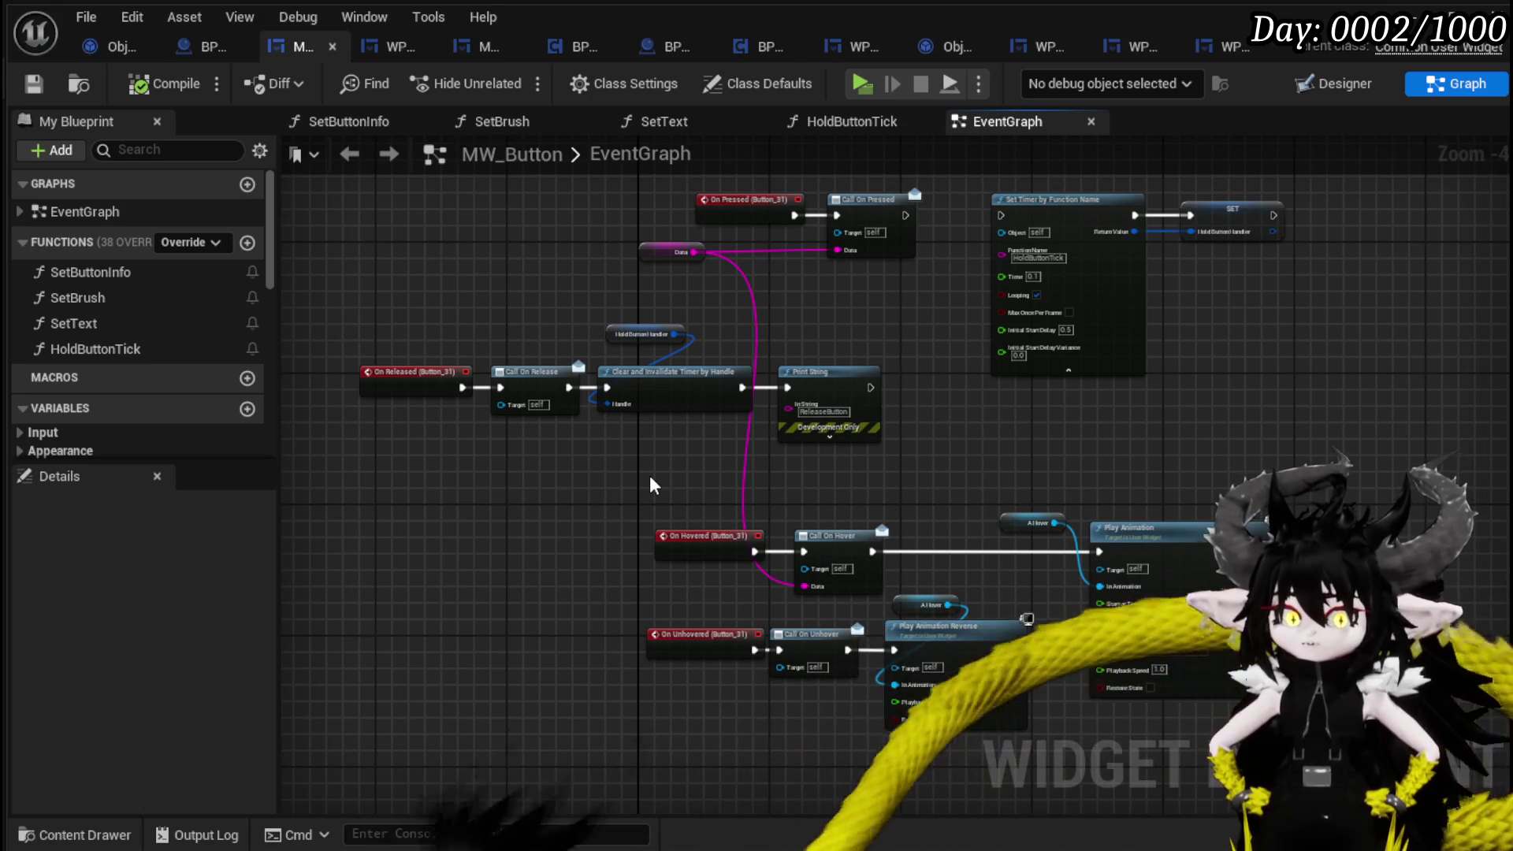
mouse_move(649, 475)
left_mouse_down()
mouse_move(895, 737)
mouse_move(815, 447)
left_mouse_up()
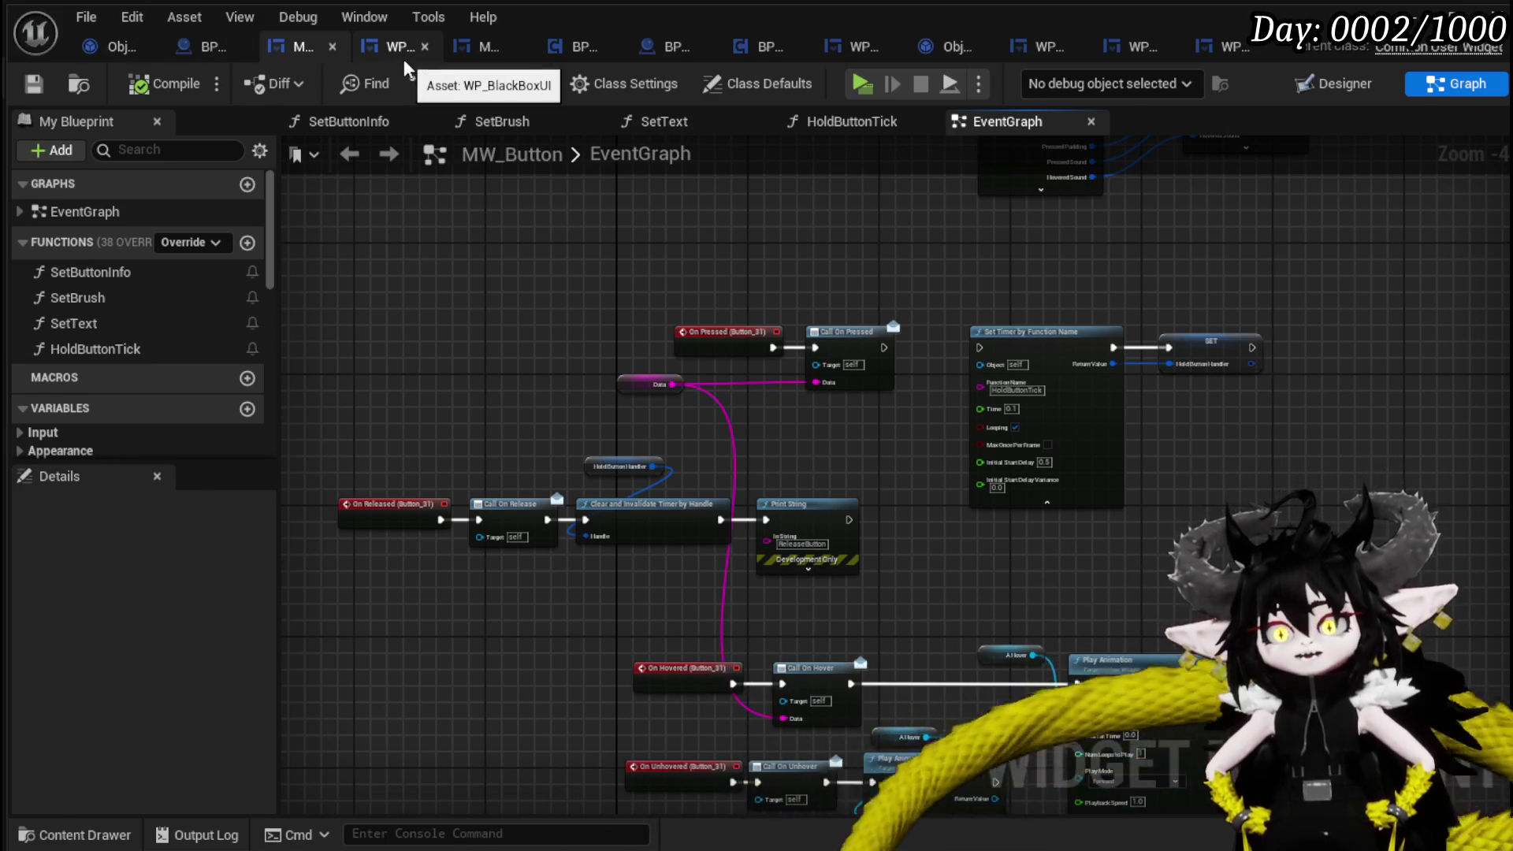
Switch WP_BlackBoxUI to Graph view and pan along the FillBoxesByType nodes.
left_click(403, 59)
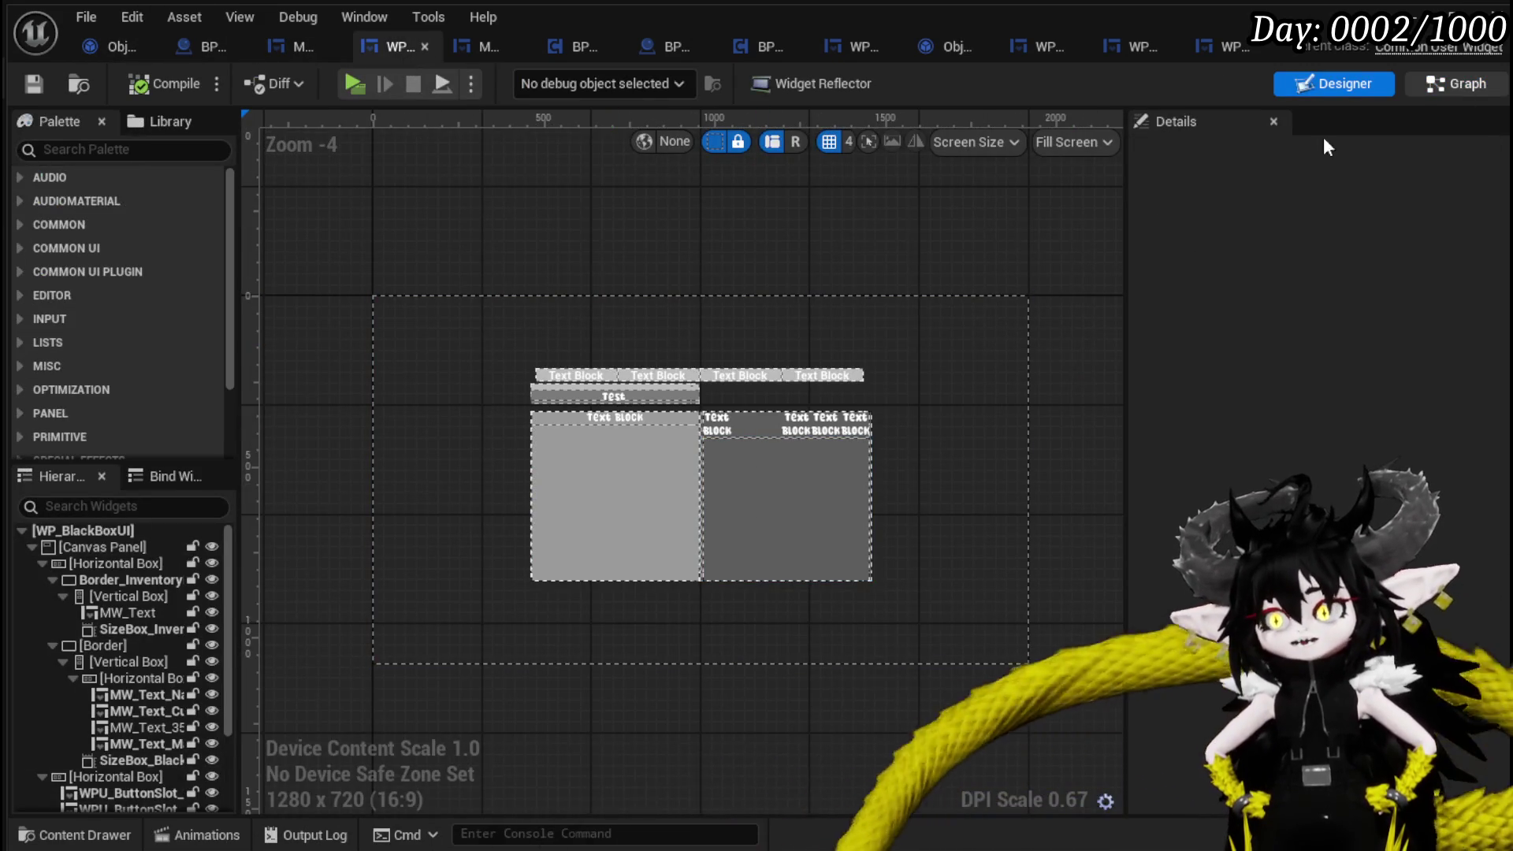
left_click(1457, 83)
left_click_drag(603, 353, 984, 321)
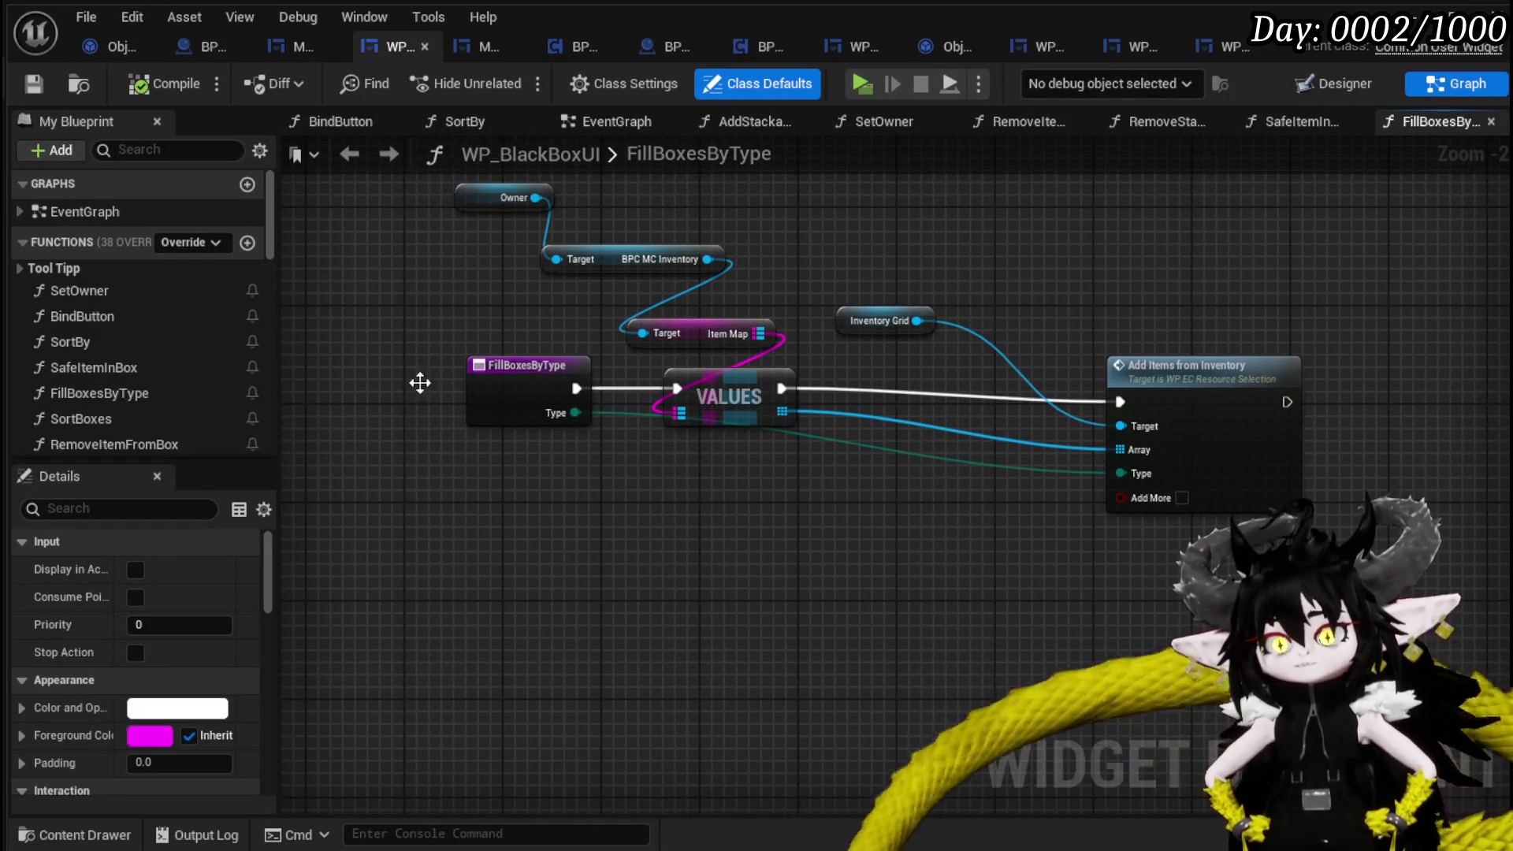
scroll(162, 335, "down", 1)
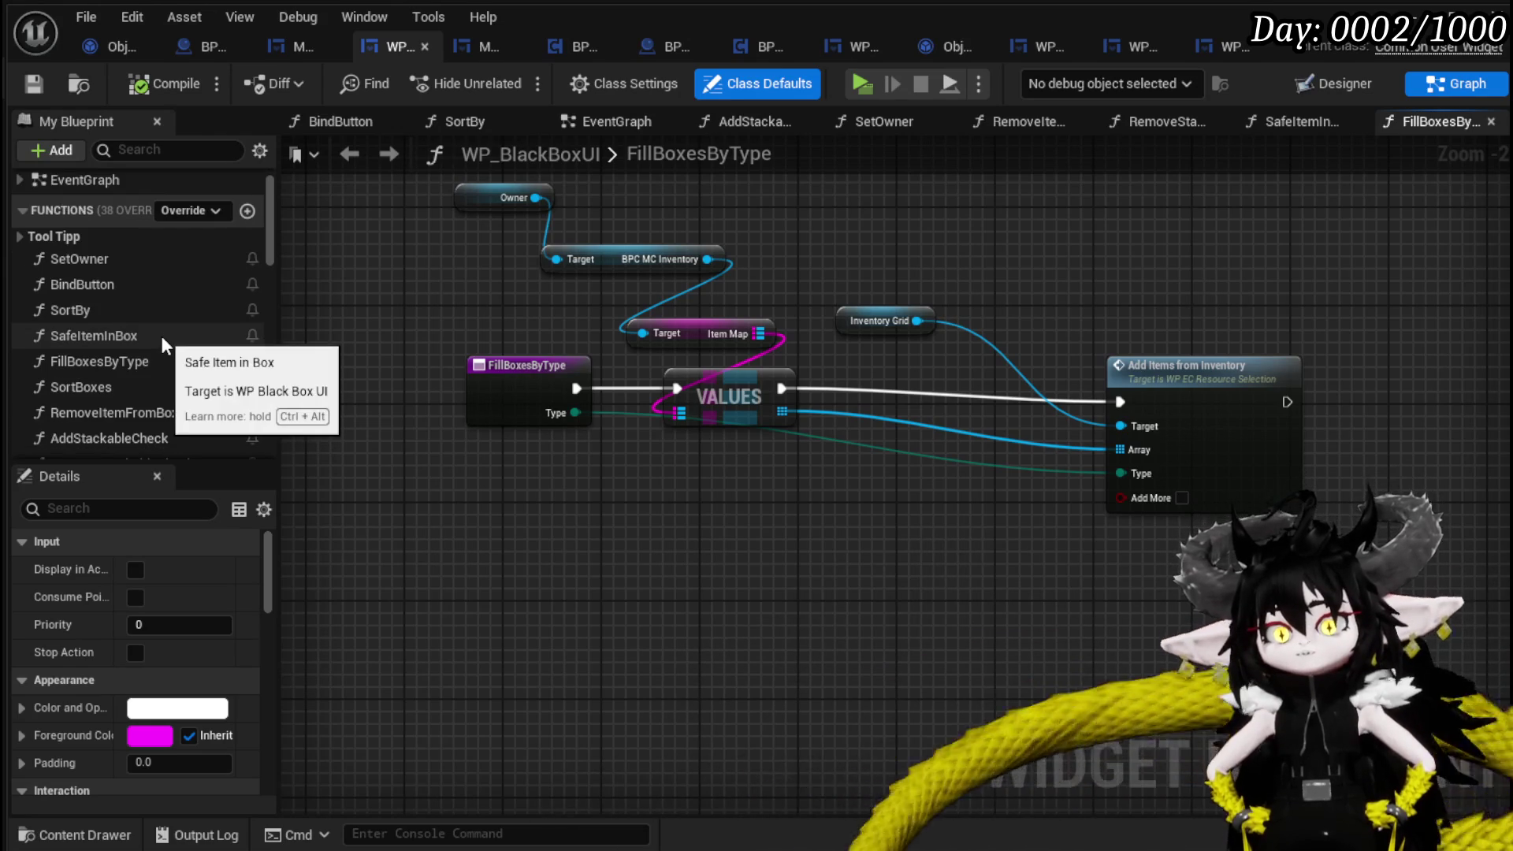
Open the SafeItemInBox function graph and inspect the True outputs of its two Branch nodes.
left_click(158, 336)
double_click(158, 336)
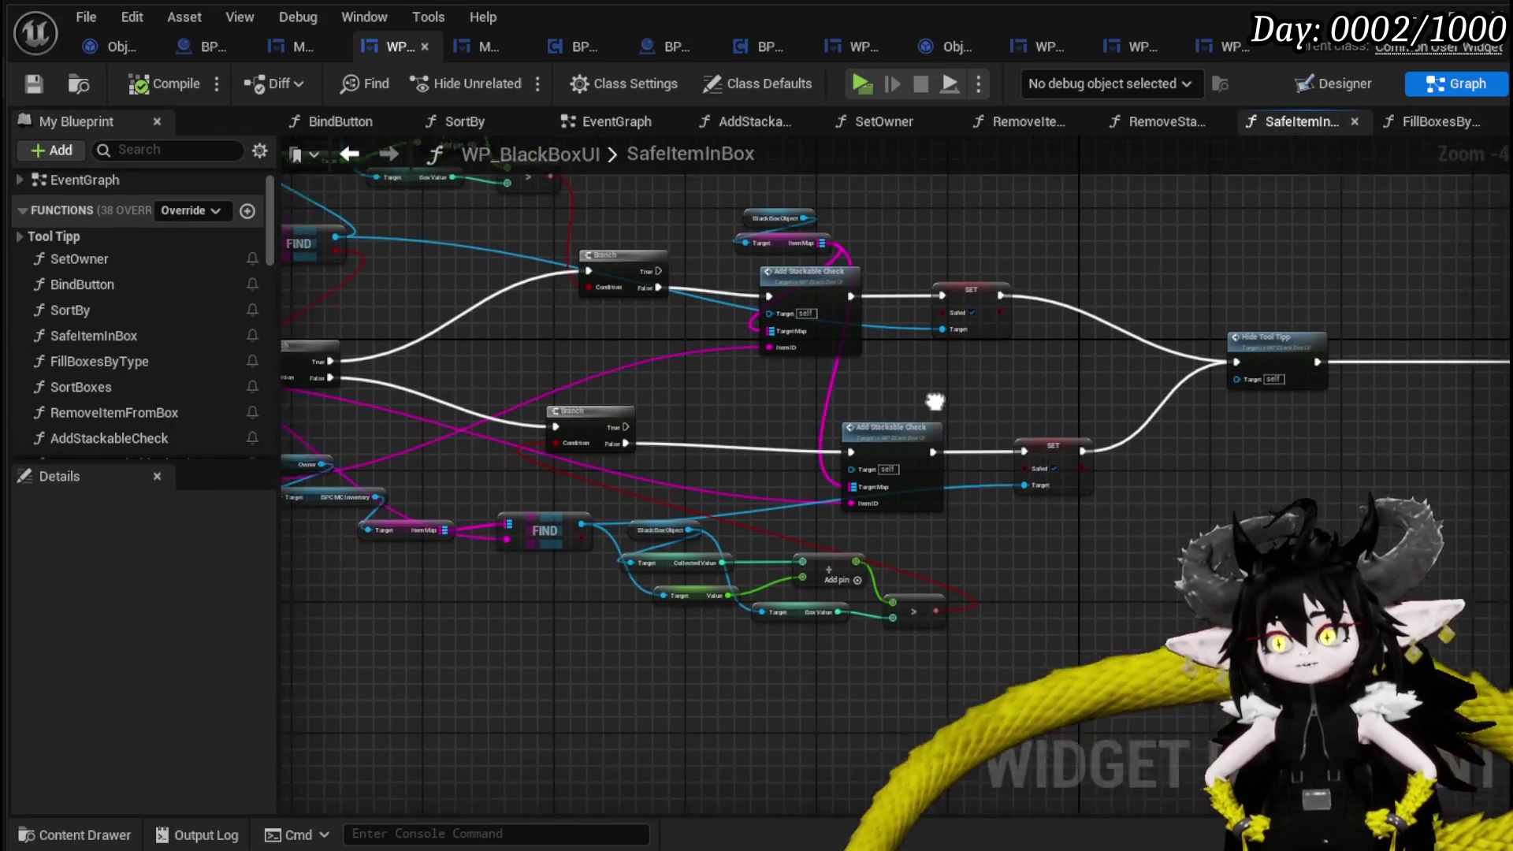
left_click_drag(1259, 392, 1265, 392)
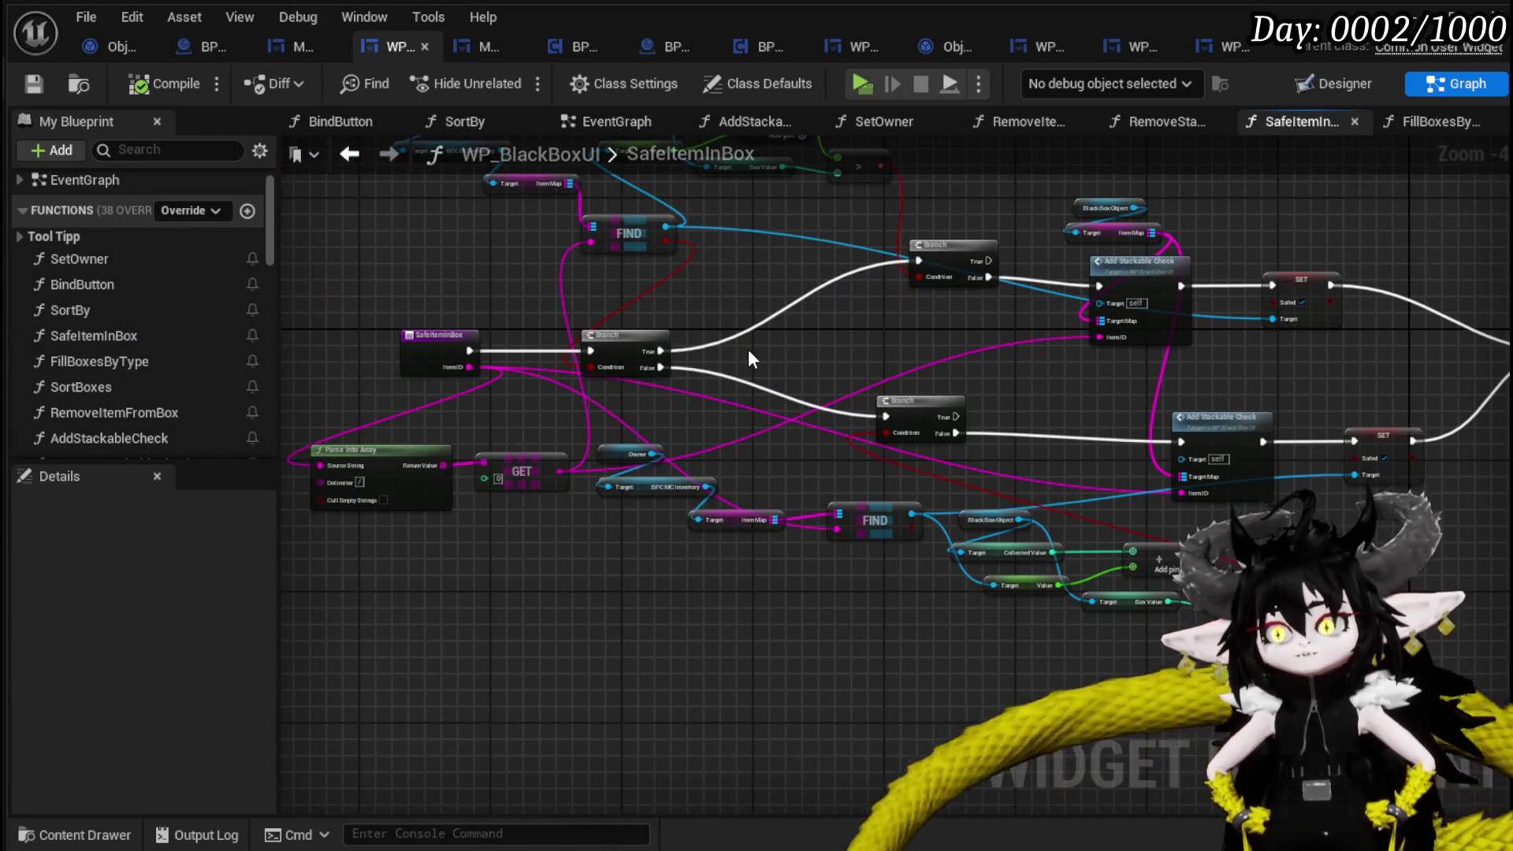
scroll(952, 361, "up", 2)
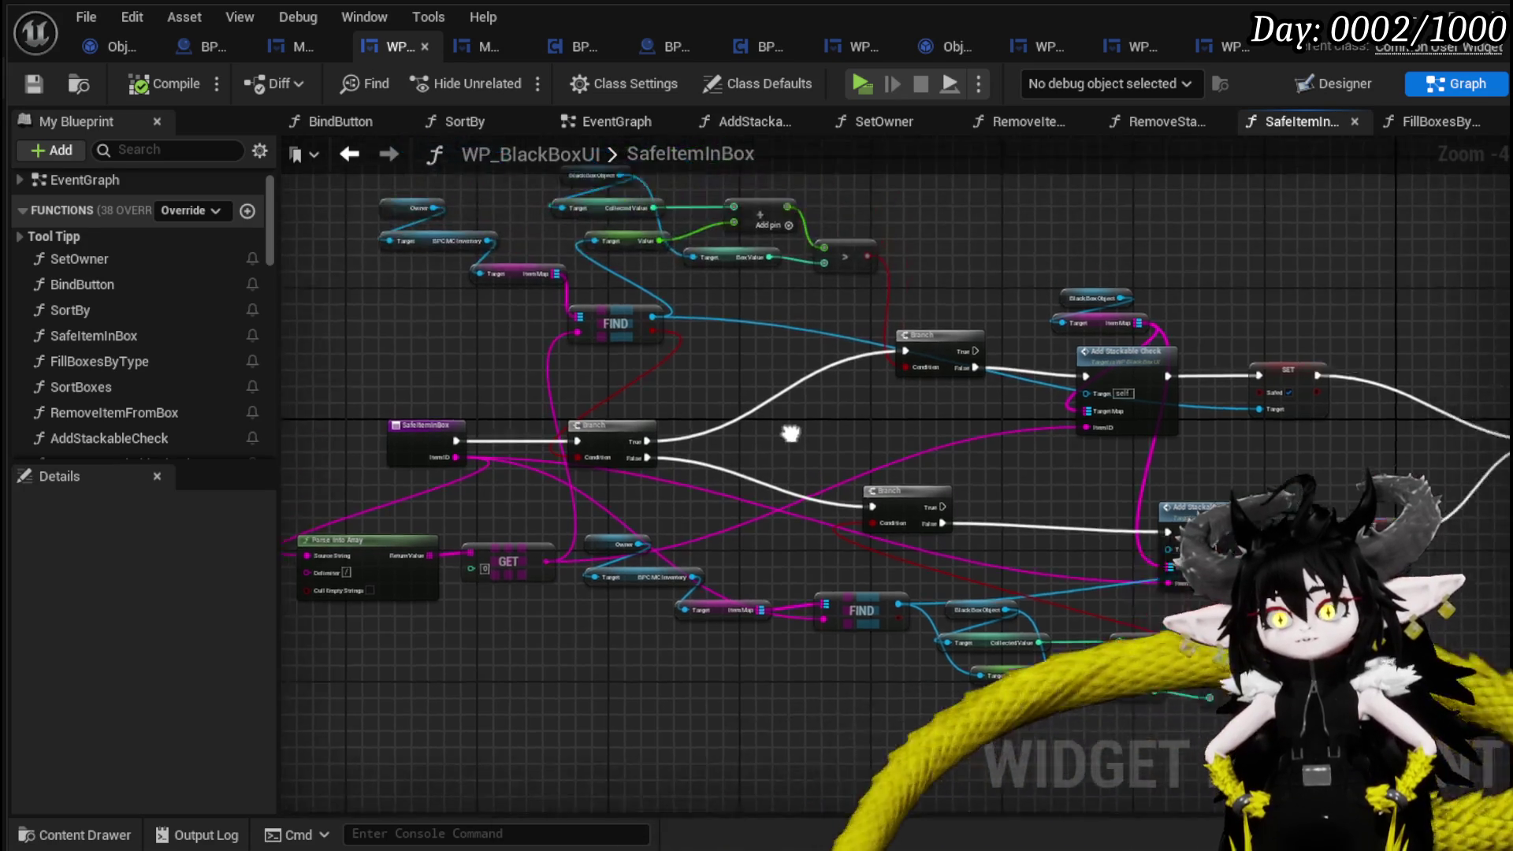
mouse_move(977, 443)
left_mouse_down()
mouse_move(622, 404)
mouse_move(479, 405)
mouse_move(534, 380)
left_mouse_up()
scroll(889, 400, "down", 2)
scroll(874, 406, "up", 2)
mouse_move(865, 412)
left_mouse_down()
mouse_move(611, 256)
mouse_move(643, 430)
left_mouse_up()
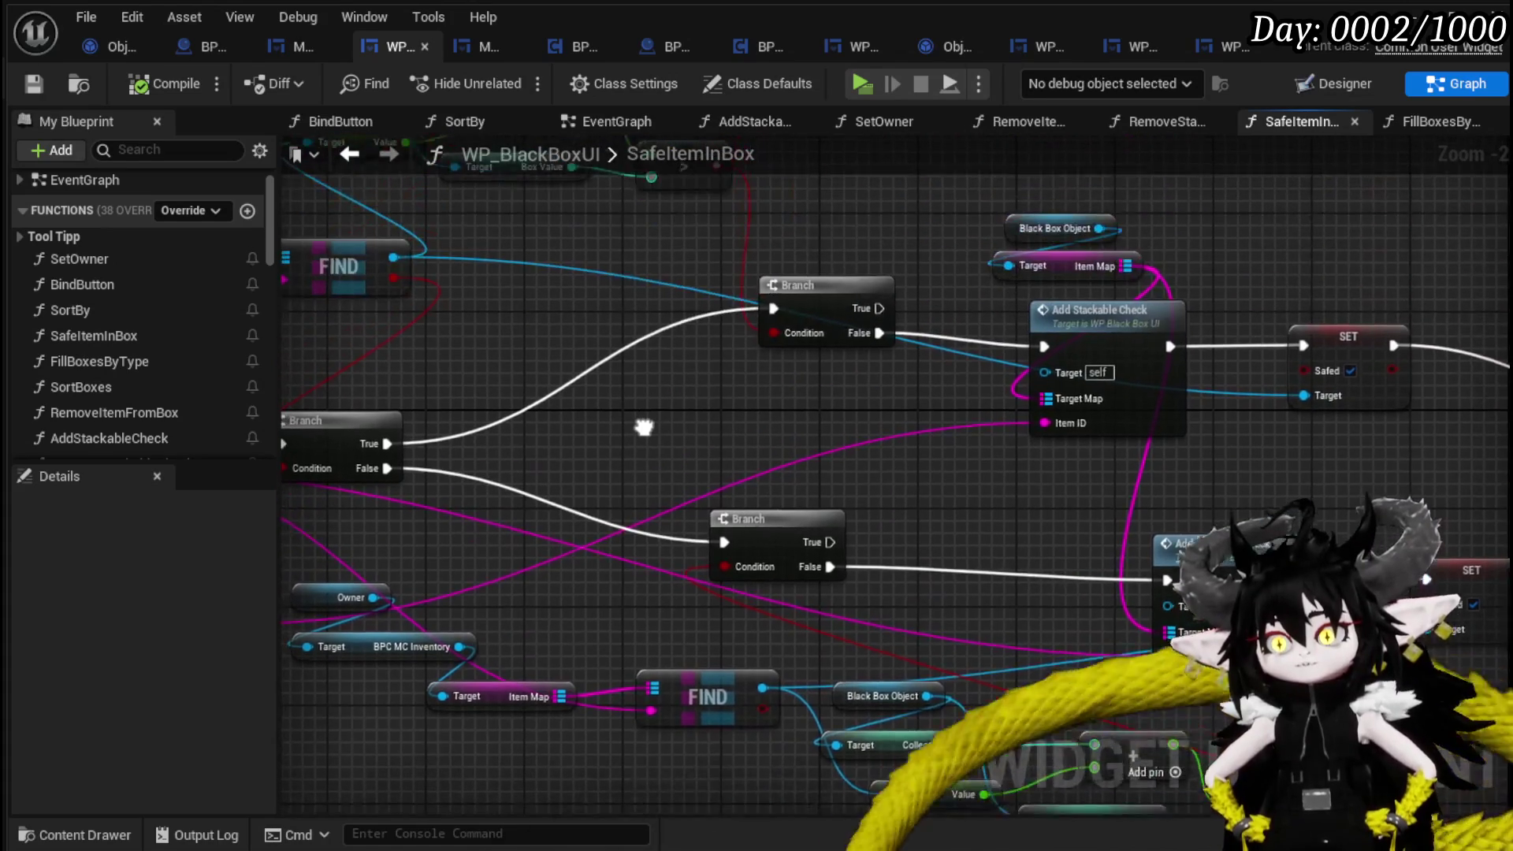
left_click_drag(871, 315, 936, 220)
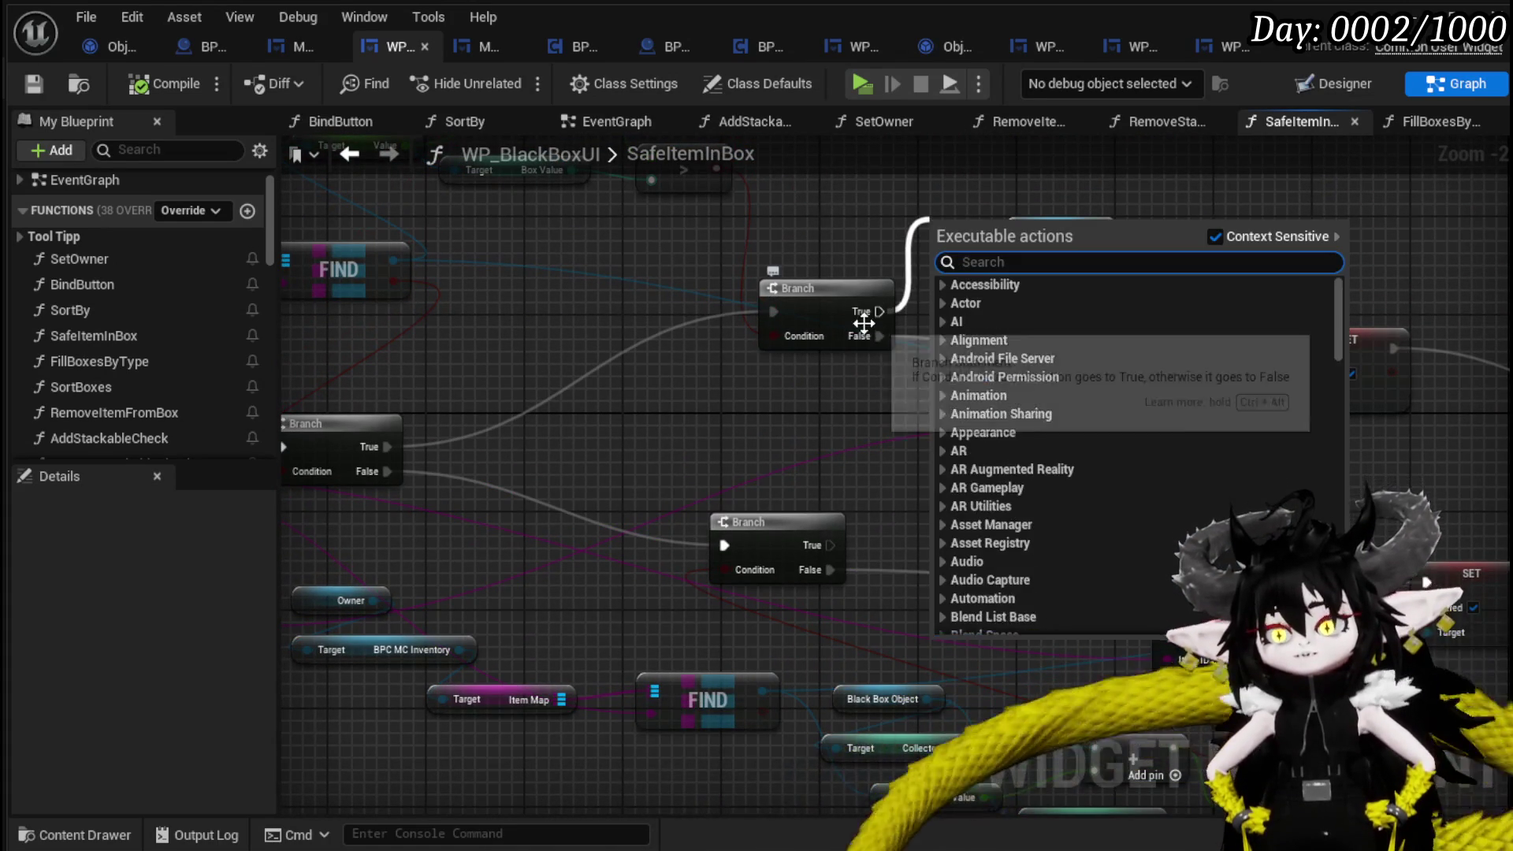
left_click_drag(830, 544, 918, 457)
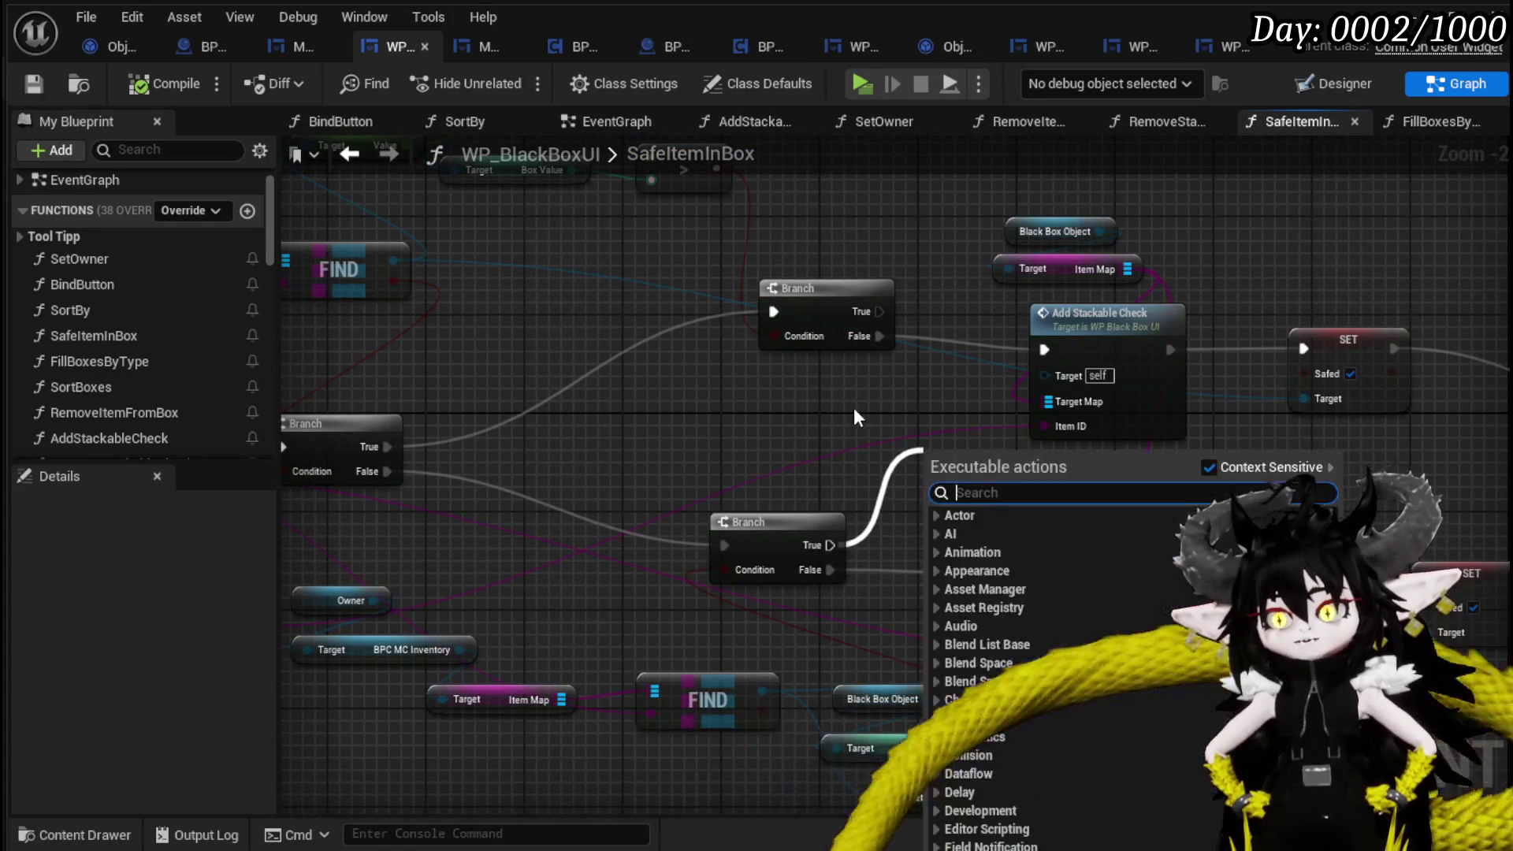
scroll(853, 408, "down", 2)
scroll(1088, 433, "up", 3)
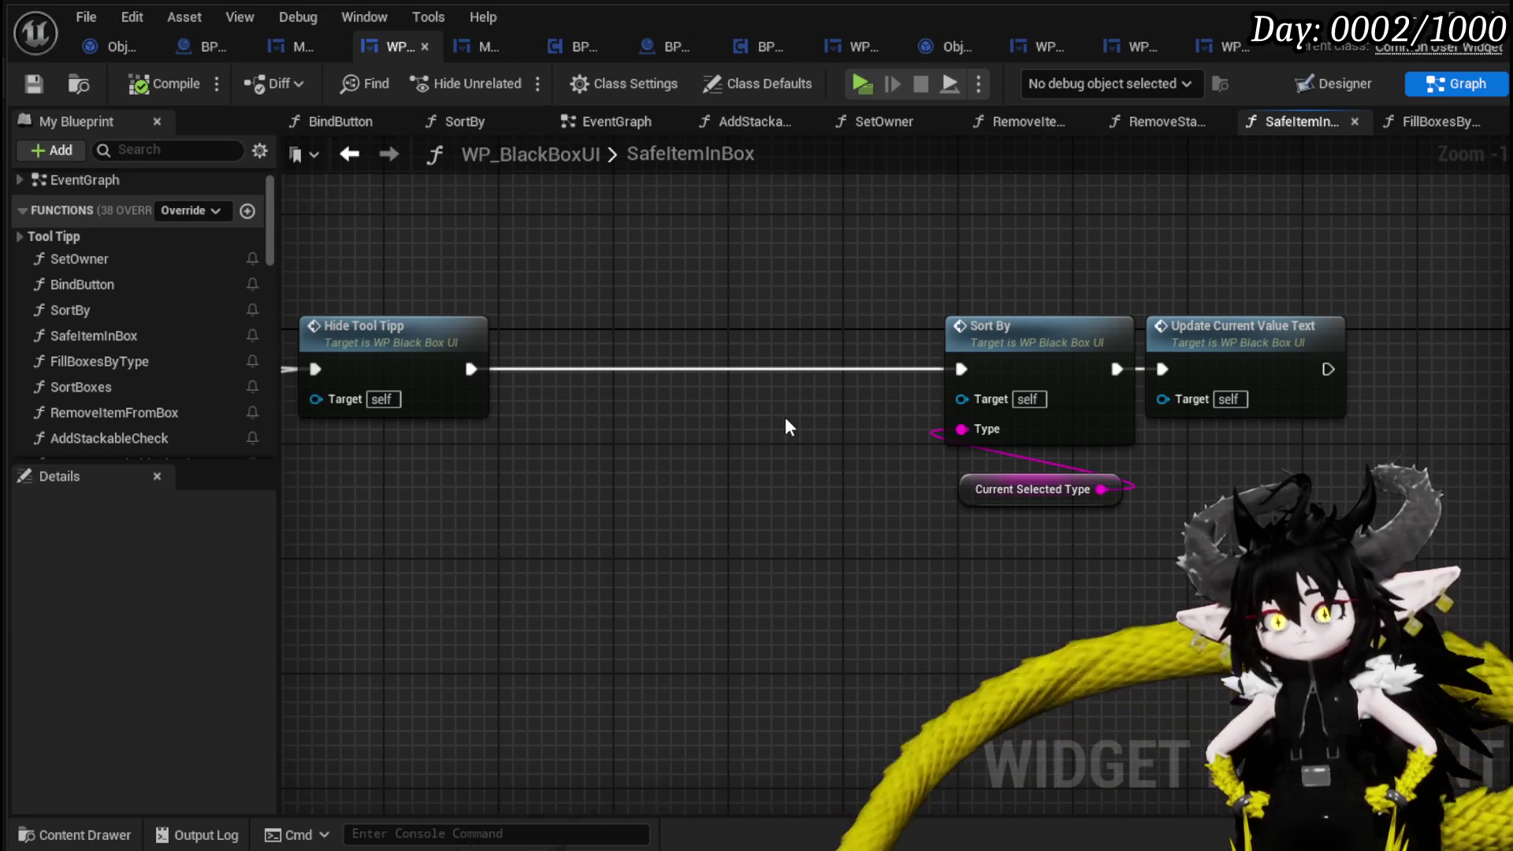
Shift the Sort By and Current Selected Type nodes further left, then pan across the SET nodes.
left_click_drag(844, 483, 1066, 251)
left_click_drag(1052, 333, 823, 334)
left_click_drag(1081, 262, 1495, 275)
scroll(914, 268, "down", 2)
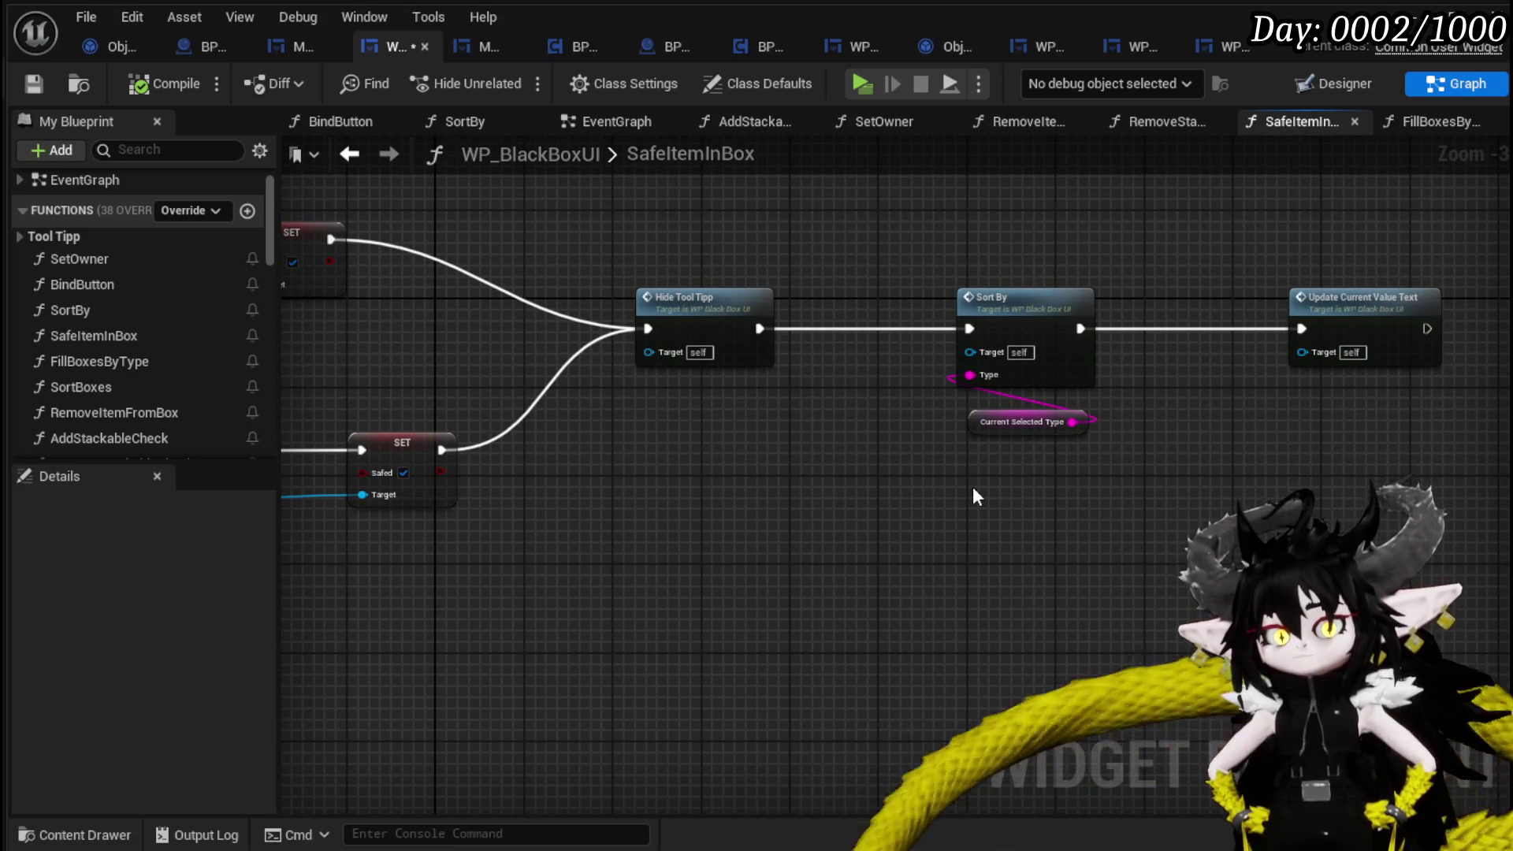
mouse_move(971, 482)
left_mouse_down()
mouse_move(1080, 502)
mouse_move(891, 490)
mouse_move(1028, 446)
left_mouse_up()
scroll(891, 489, "down", 1)
mouse_move(779, 414)
left_mouse_down()
mouse_move(868, 429)
mouse_move(1217, 421)
left_mouse_up()
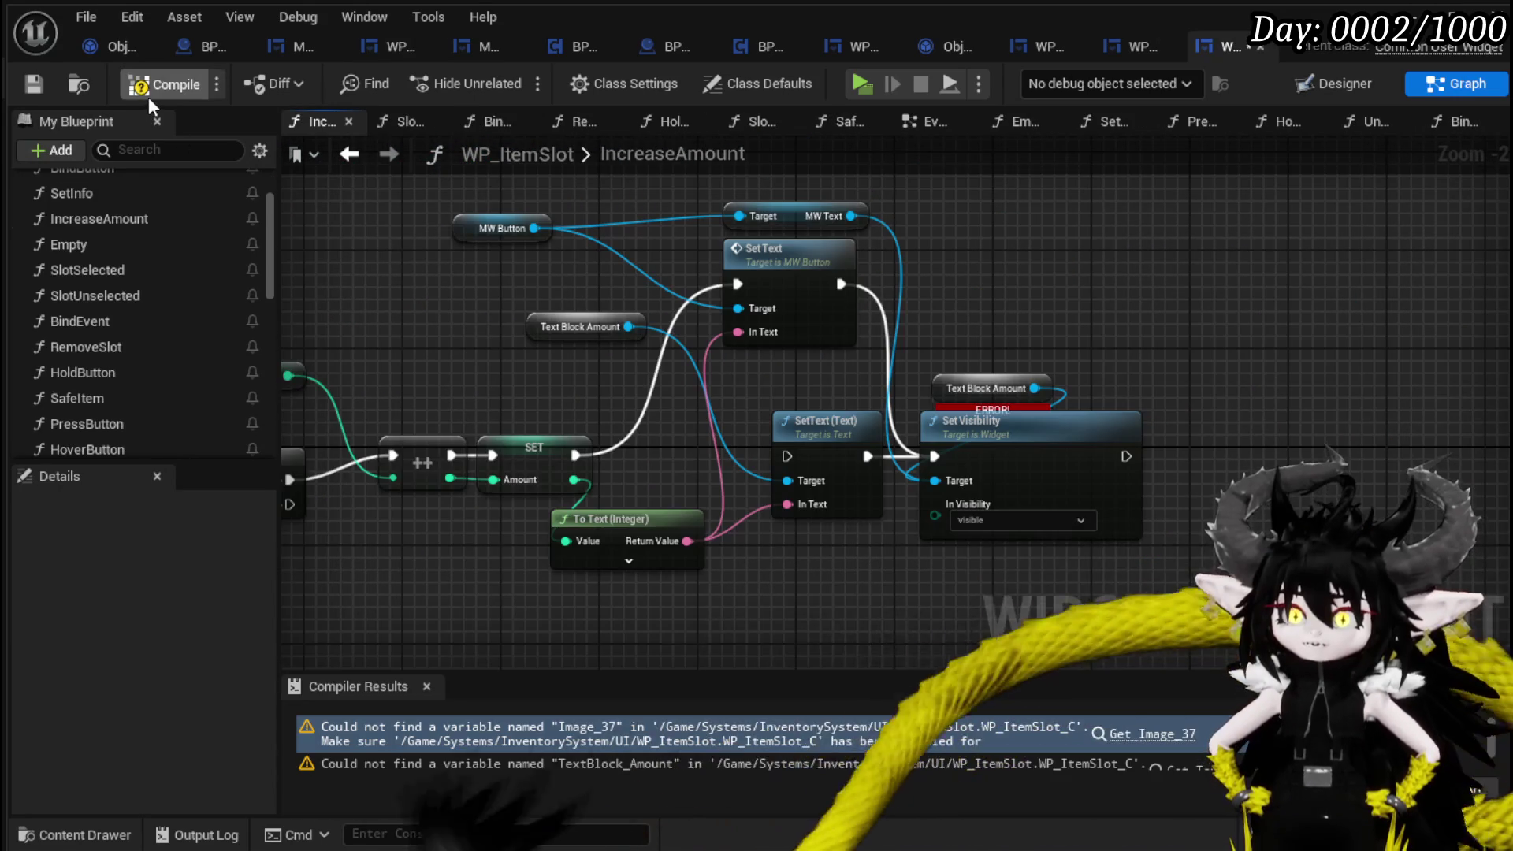
Delete WP_ItemSlot's two SetText nodes and the broken Text Block Amount node, then start Play.
left_click(44, 88)
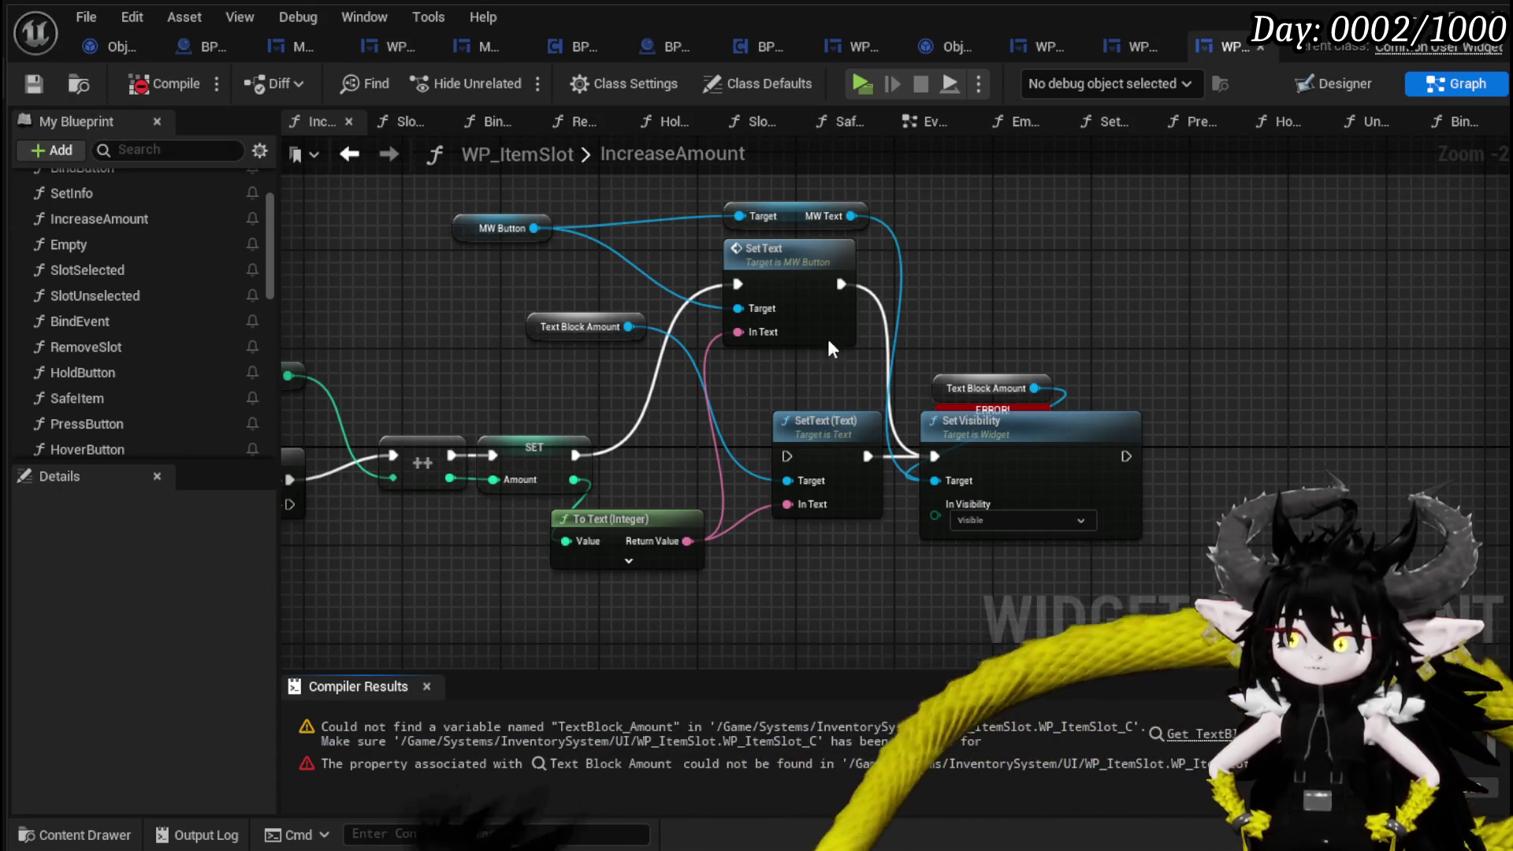
left_click_drag(982, 359, 1166, 352)
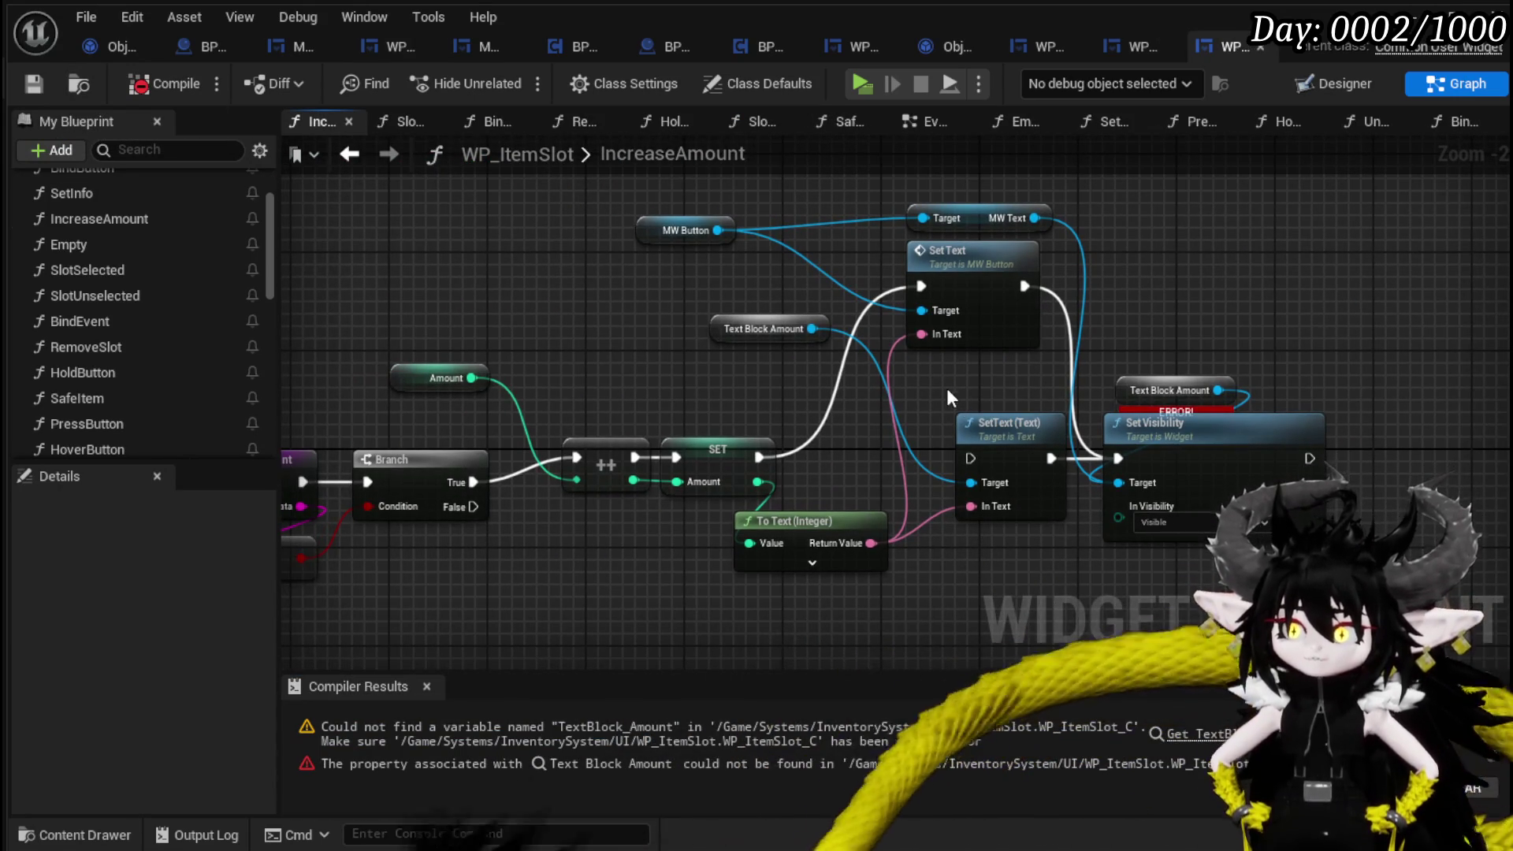
left_click(757, 329)
key("Delete")
left_click(994, 457)
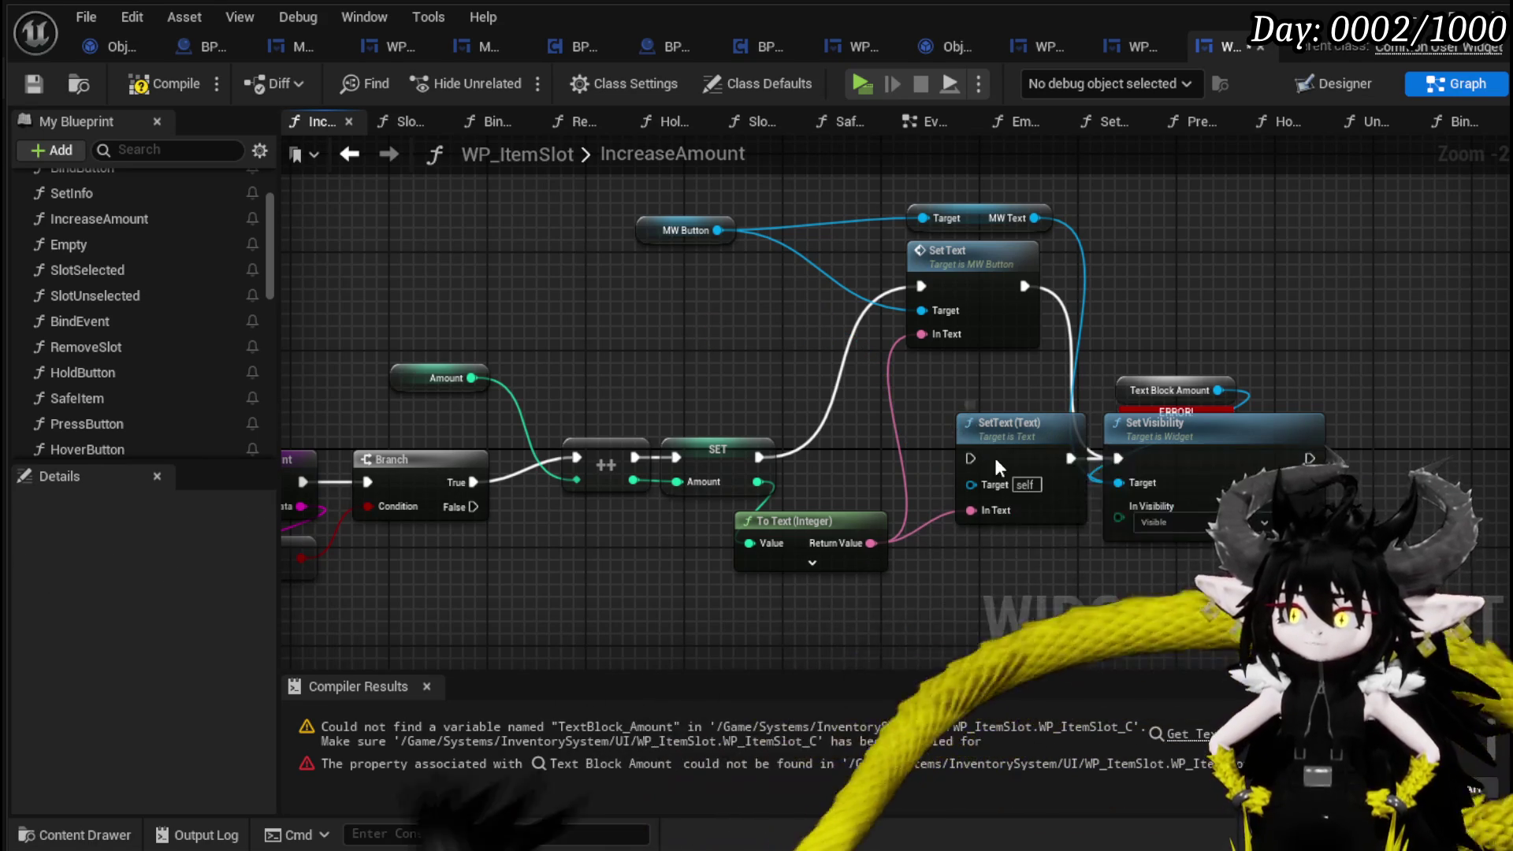
key("Delete")
left_click_drag(1180, 413, 1180, 391)
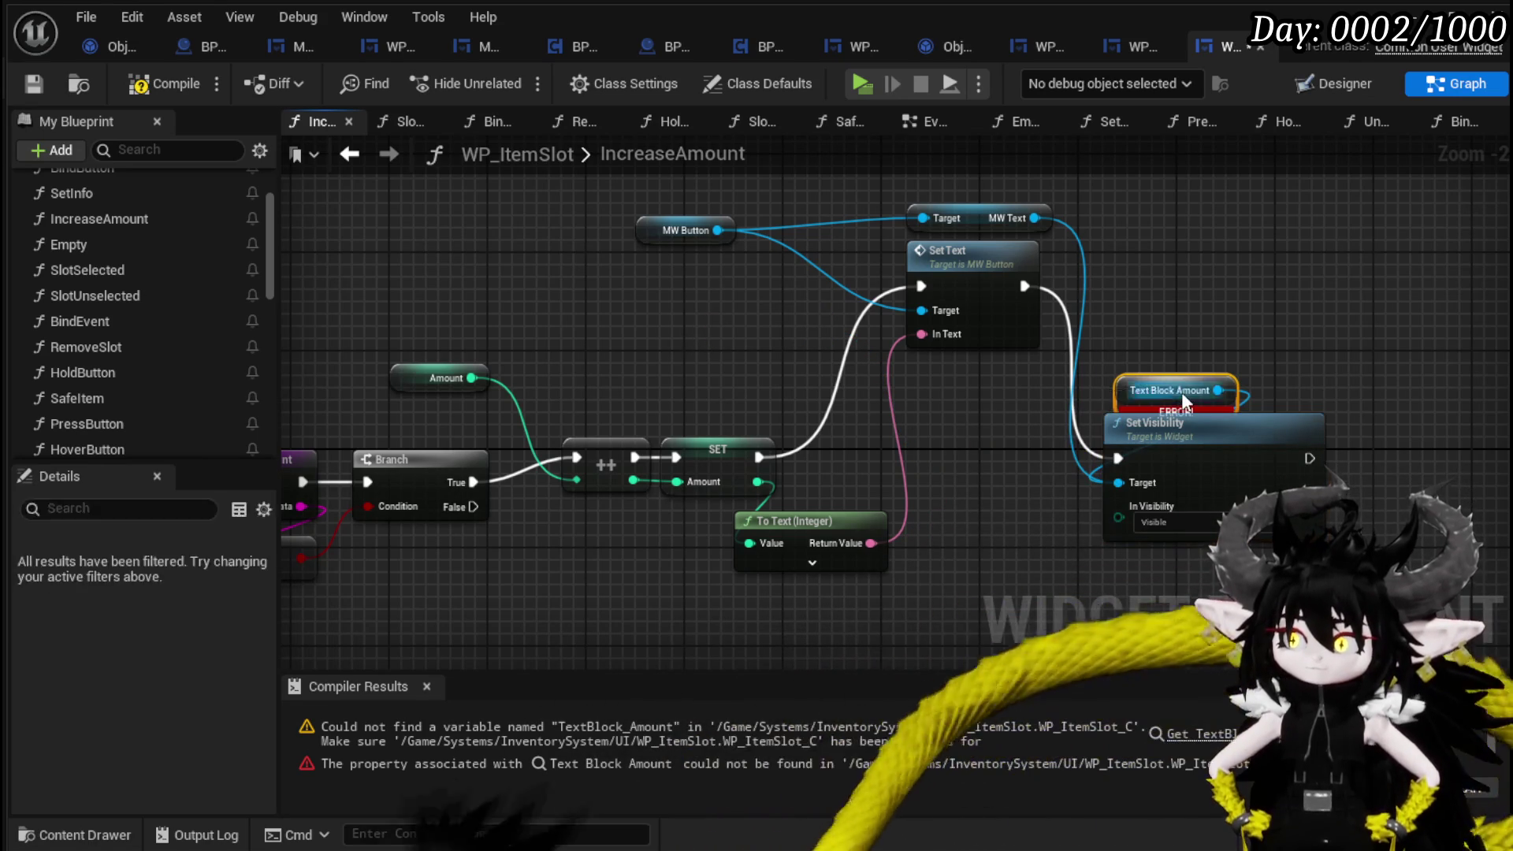
key("Delete")
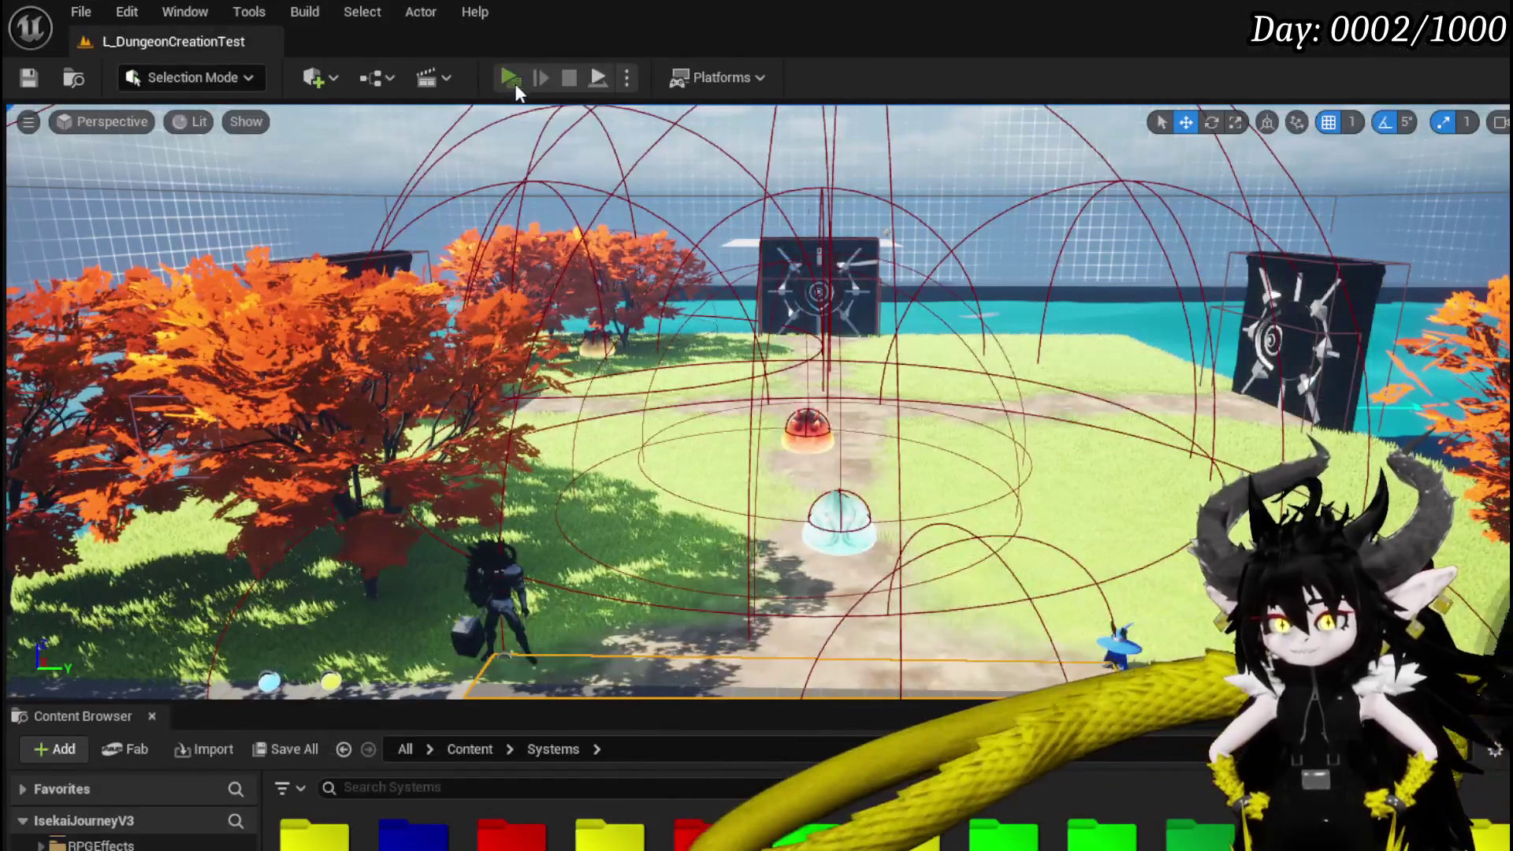
left_click(510, 77)
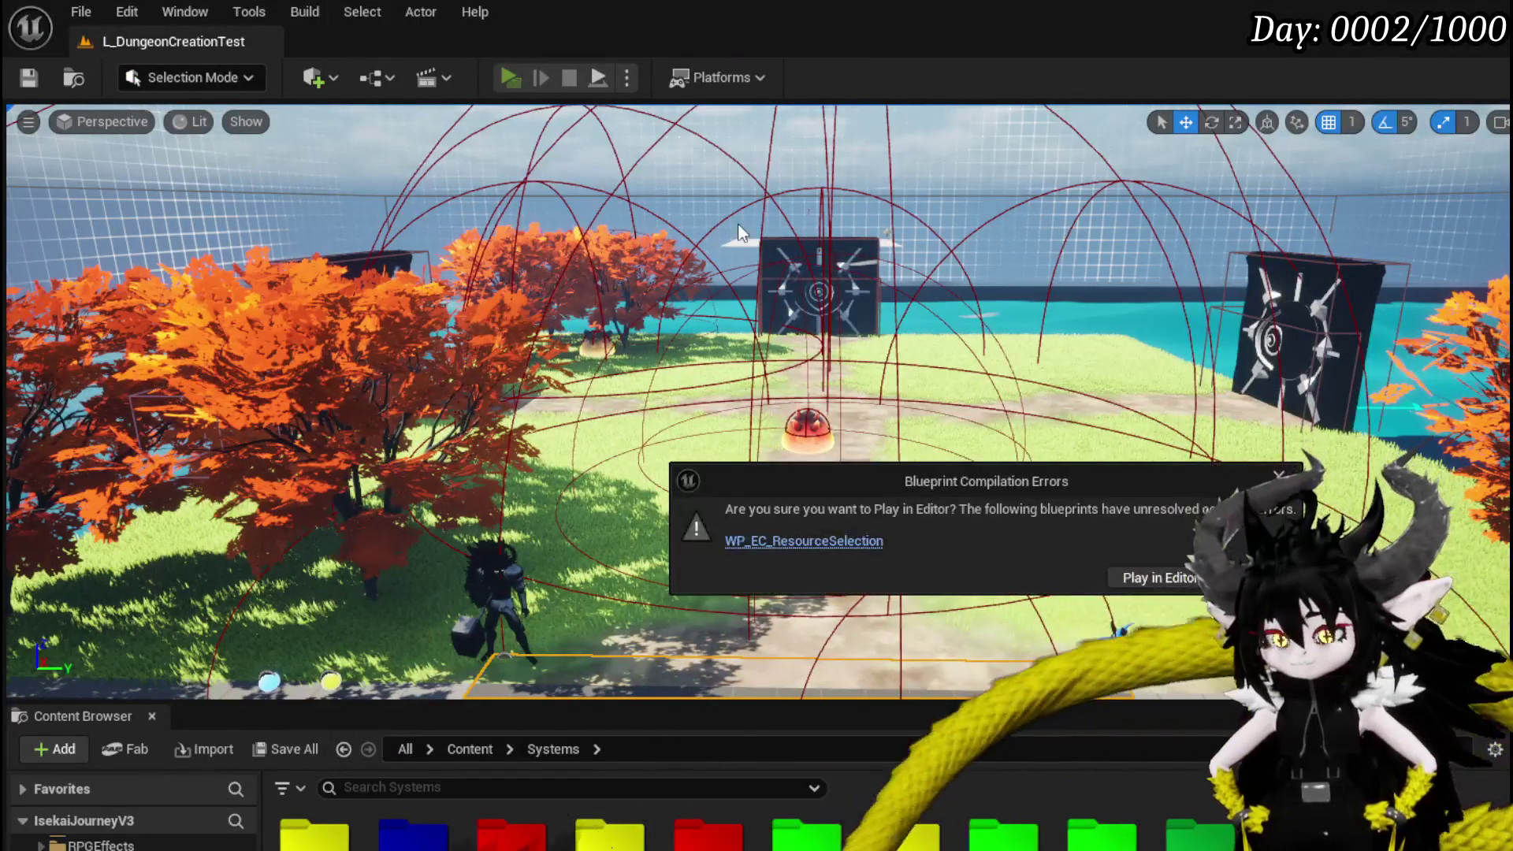
Open WP_EC_ResourceSelection, compile it, and go to the Set Equipment Data error.
left_click(763, 543)
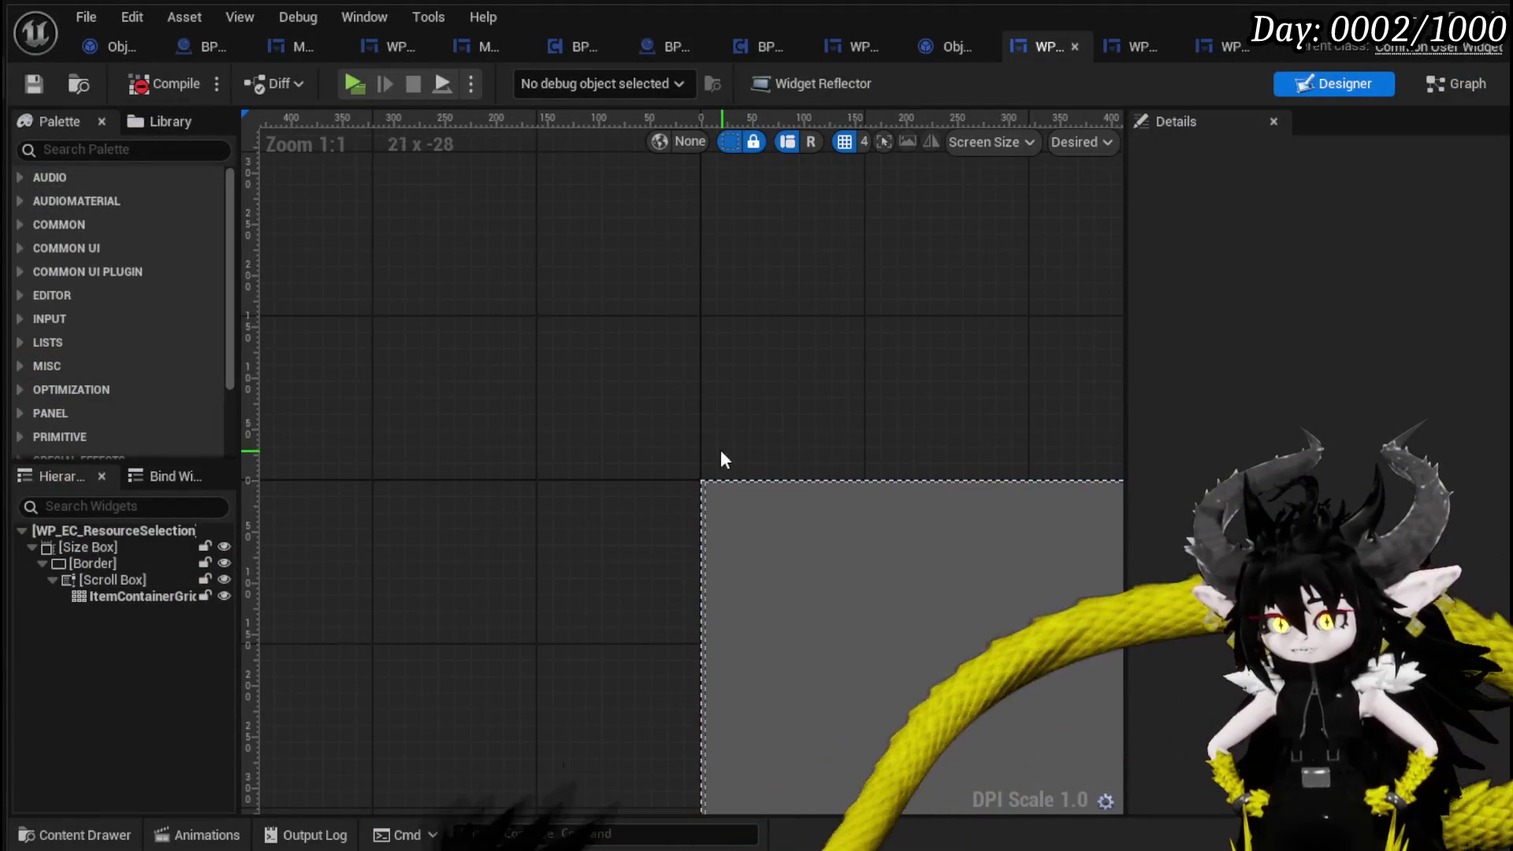
scroll(720, 453, "down", 4)
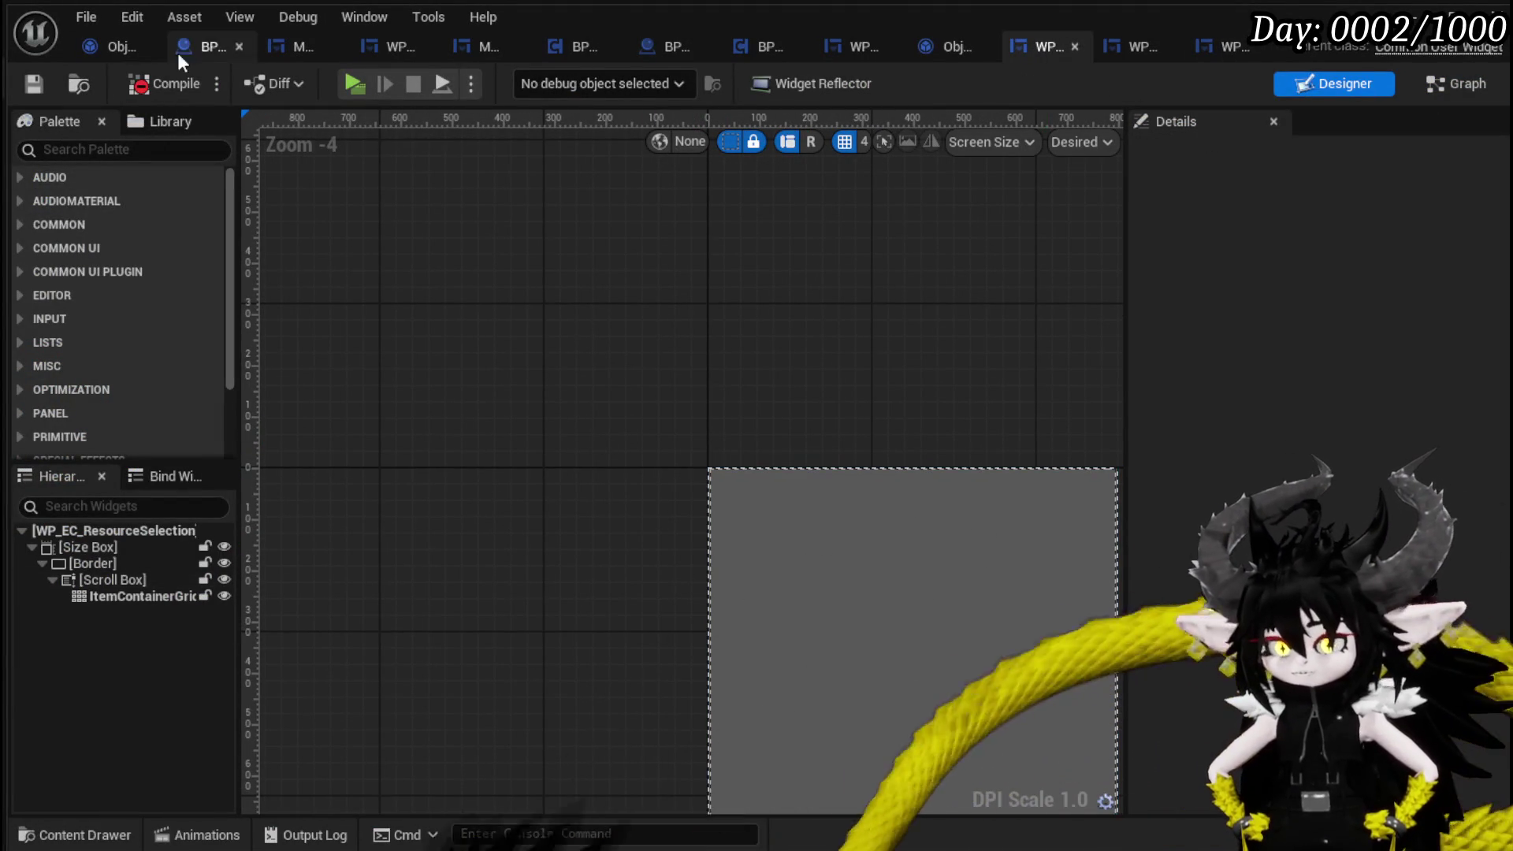
left_click(167, 84)
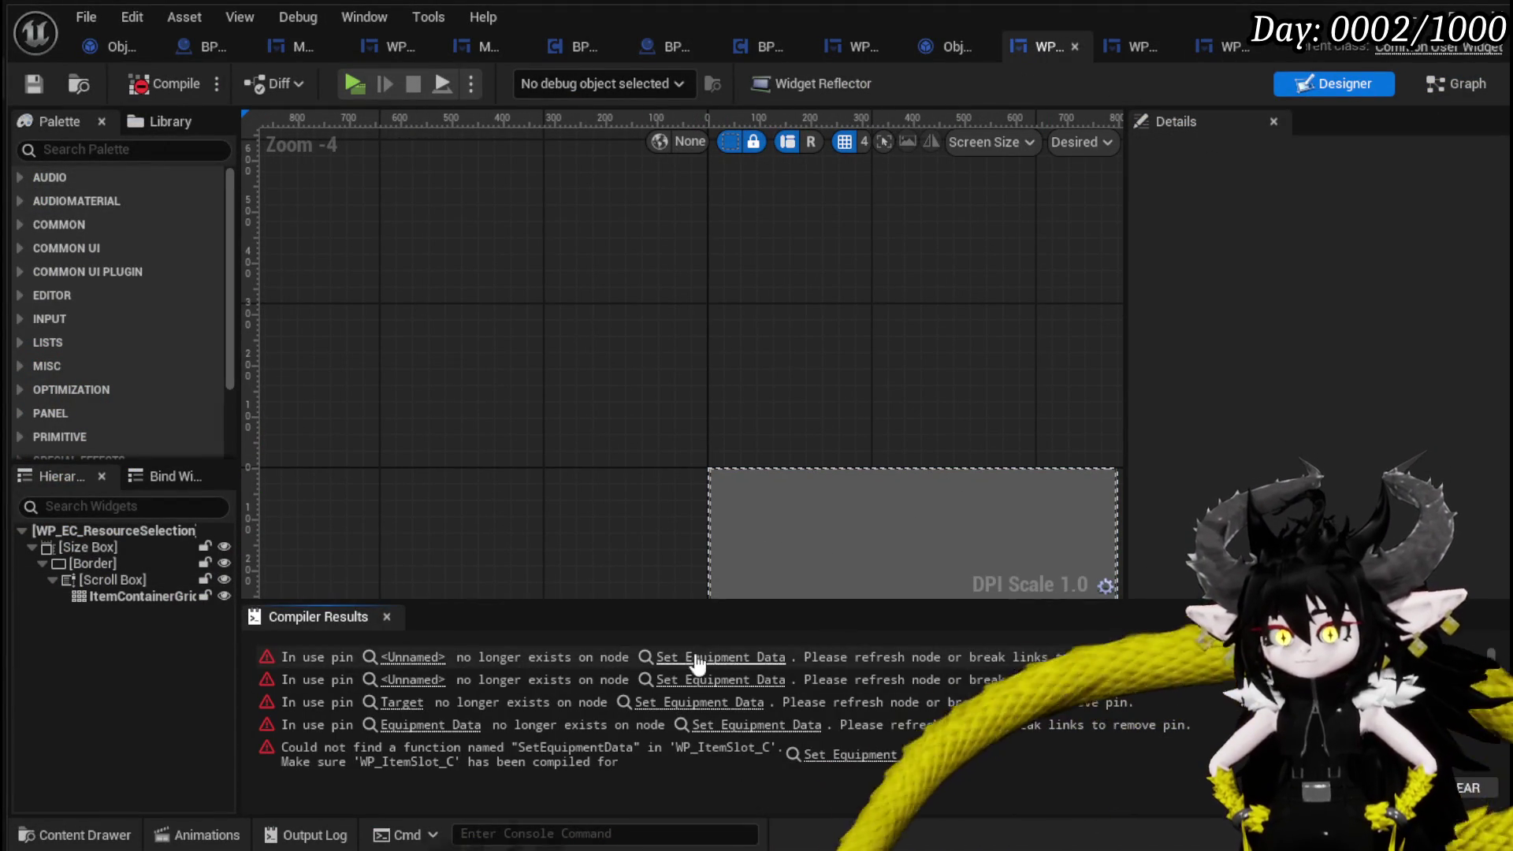
left_click(702, 668)
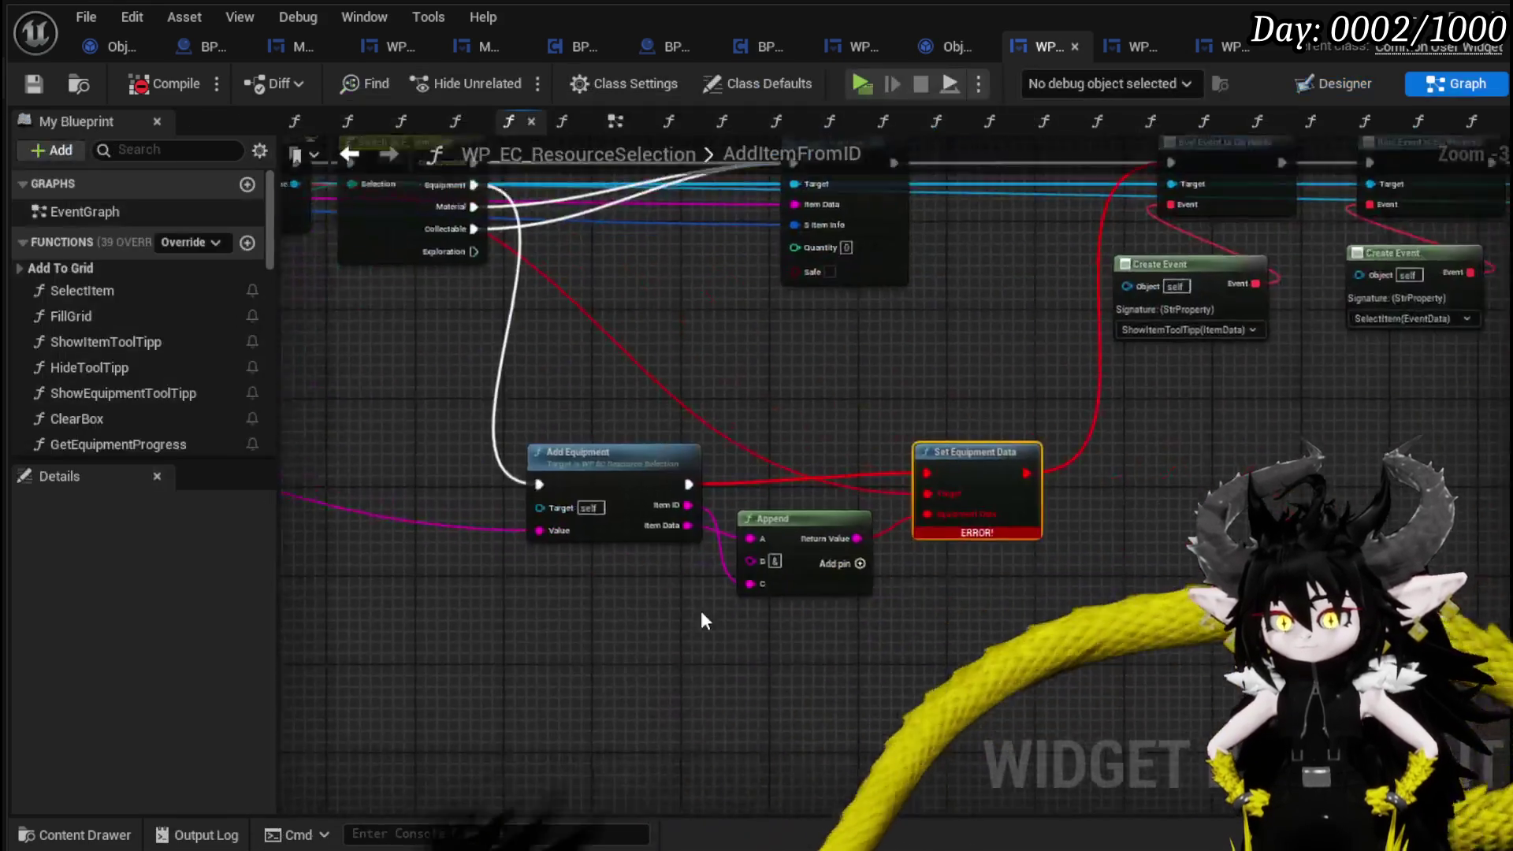
Delete the broken Set Equipment Data, Add Equipment and Append nodes from AddItemFromID.
mouse_move(763, 450)
left_mouse_down()
mouse_move(537, 423)
mouse_move(713, 510)
left_mouse_up()
scroll(712, 510, "up", 1)
left_click_drag(531, 531, 1086, 508)
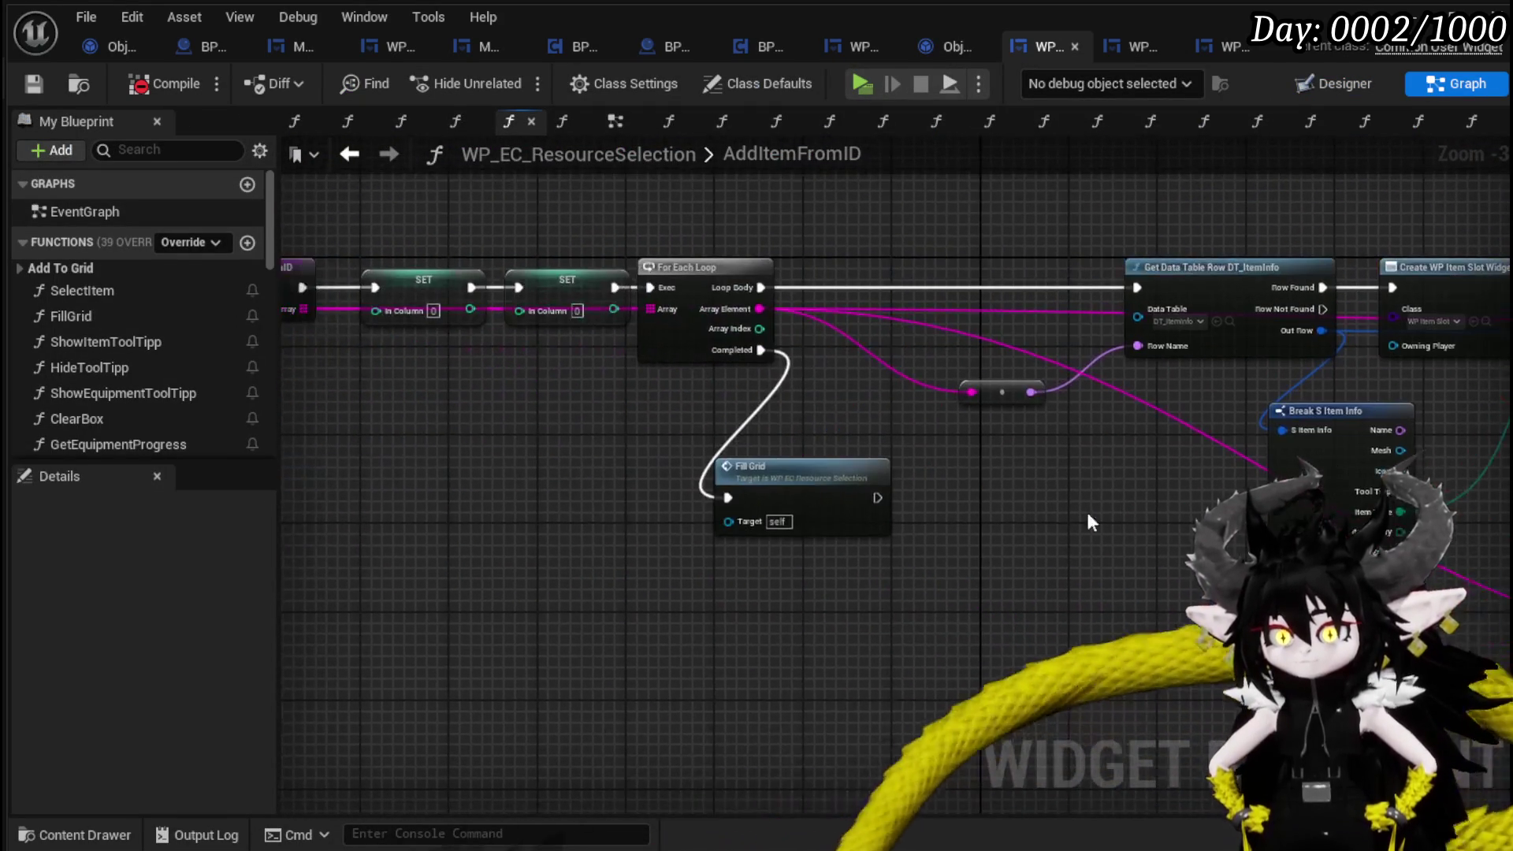
mouse_move(506, 489)
left_mouse_down()
mouse_move(821, 507)
mouse_move(346, 512)
left_mouse_up()
left_click_drag(933, 530, 433, 510)
left_click_drag(1135, 504, 453, 496)
mouse_move(667, 455)
left_mouse_down()
mouse_move(557, 456)
mouse_move(860, 439)
left_mouse_up()
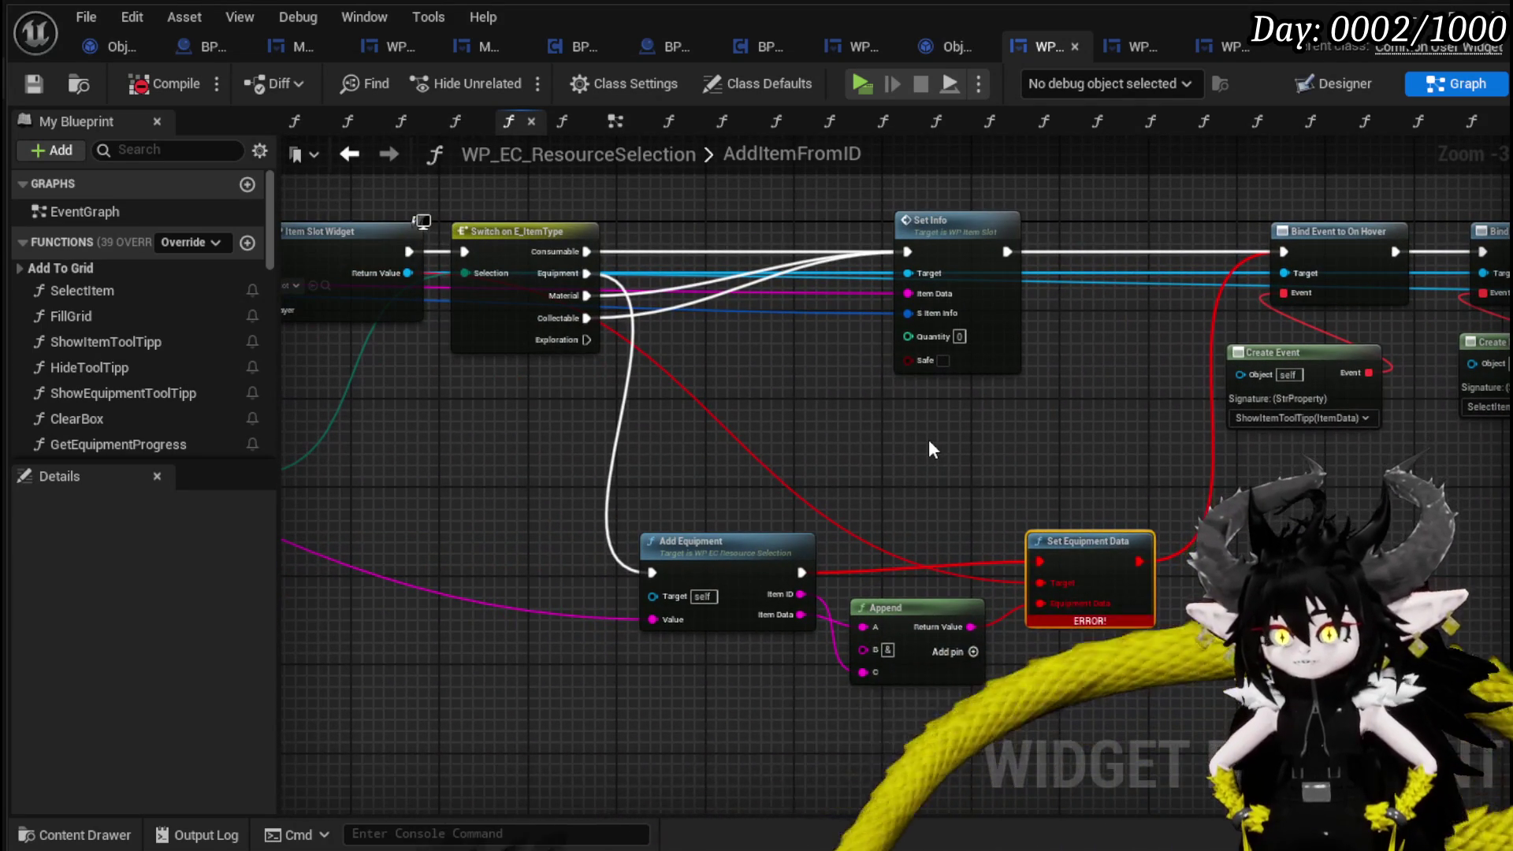
key("Delete")
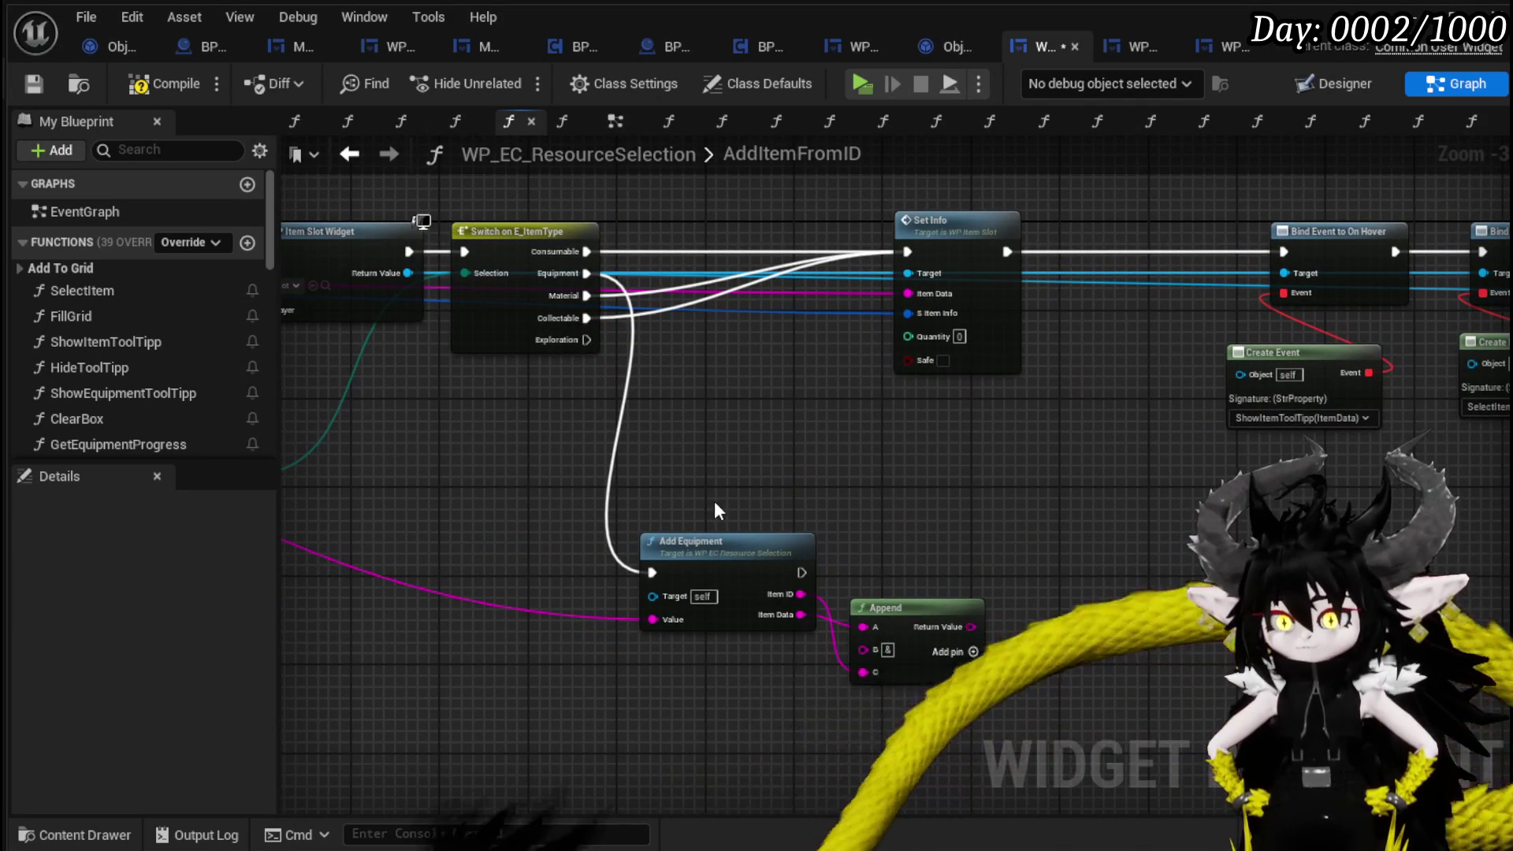
left_click_drag(715, 498, 1072, 704)
key("Delete")
Recompile the widget blueprint and go to the remaining Set Equipment Data error in AddFullMap.
left_click_drag(599, 568, 944, 612)
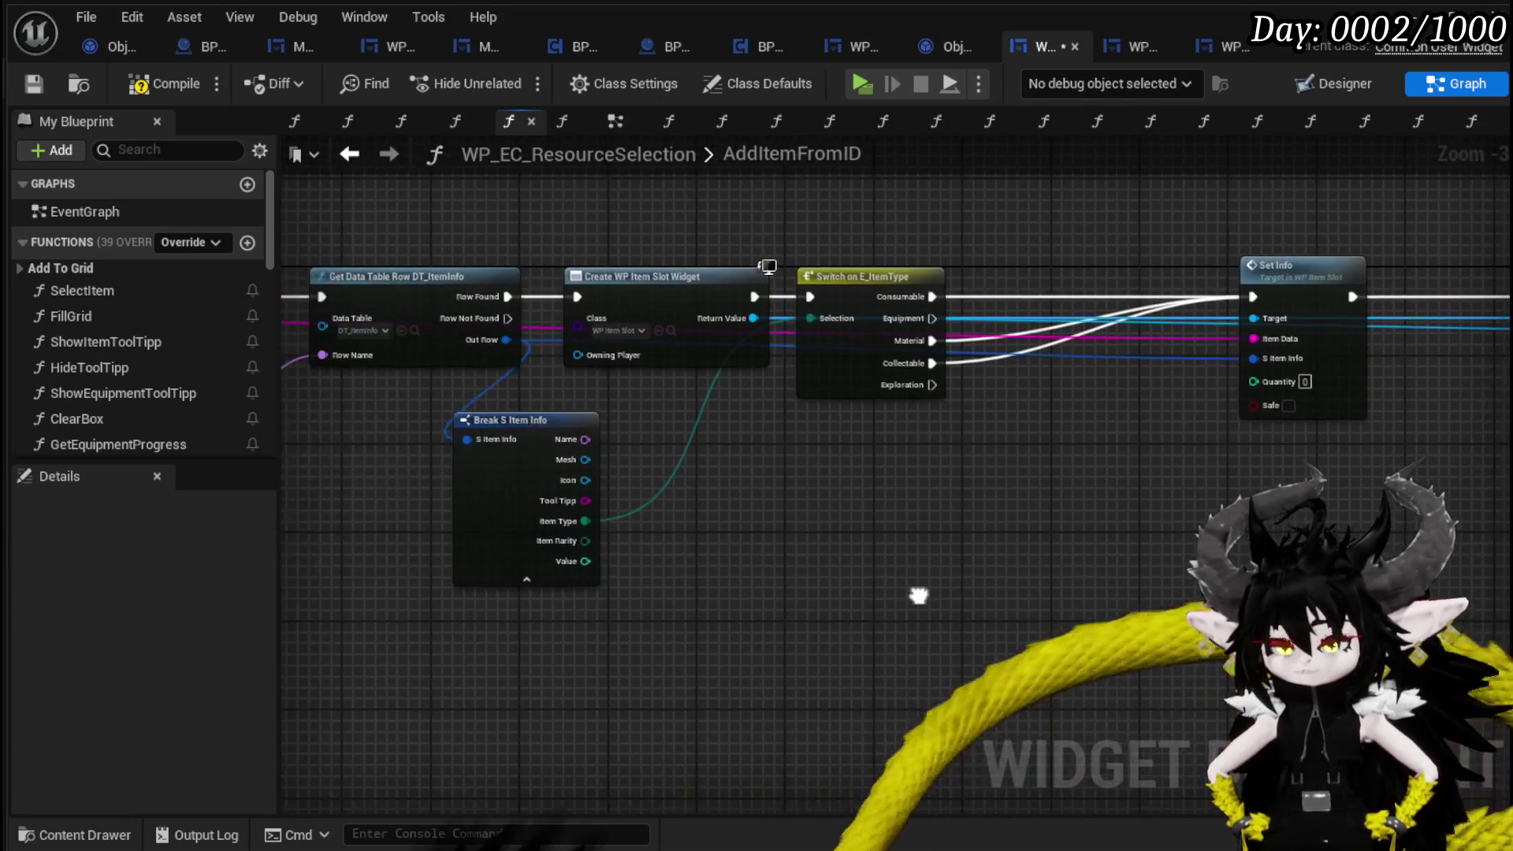
mouse_move(495, 348)
left_mouse_down()
mouse_move(1218, 355)
mouse_move(441, 441)
left_mouse_up()
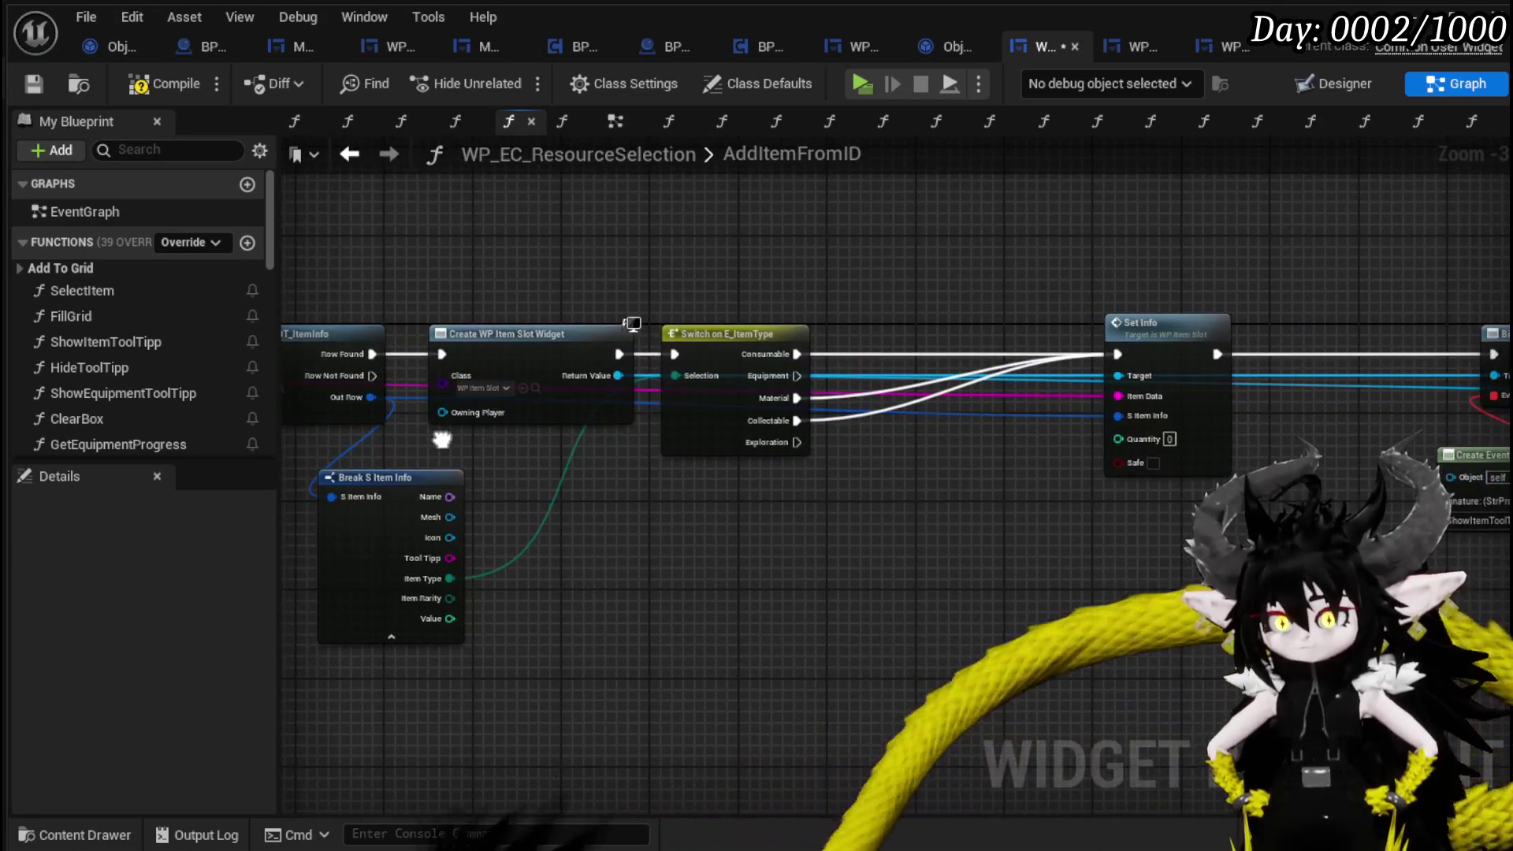
scroll(875, 489, "down", 1)
left_click_drag(875, 489, 252, 490)
left_click_drag(300, 552, 1009, 492)
left_click_drag(510, 498, 993, 500)
left_click(145, 85)
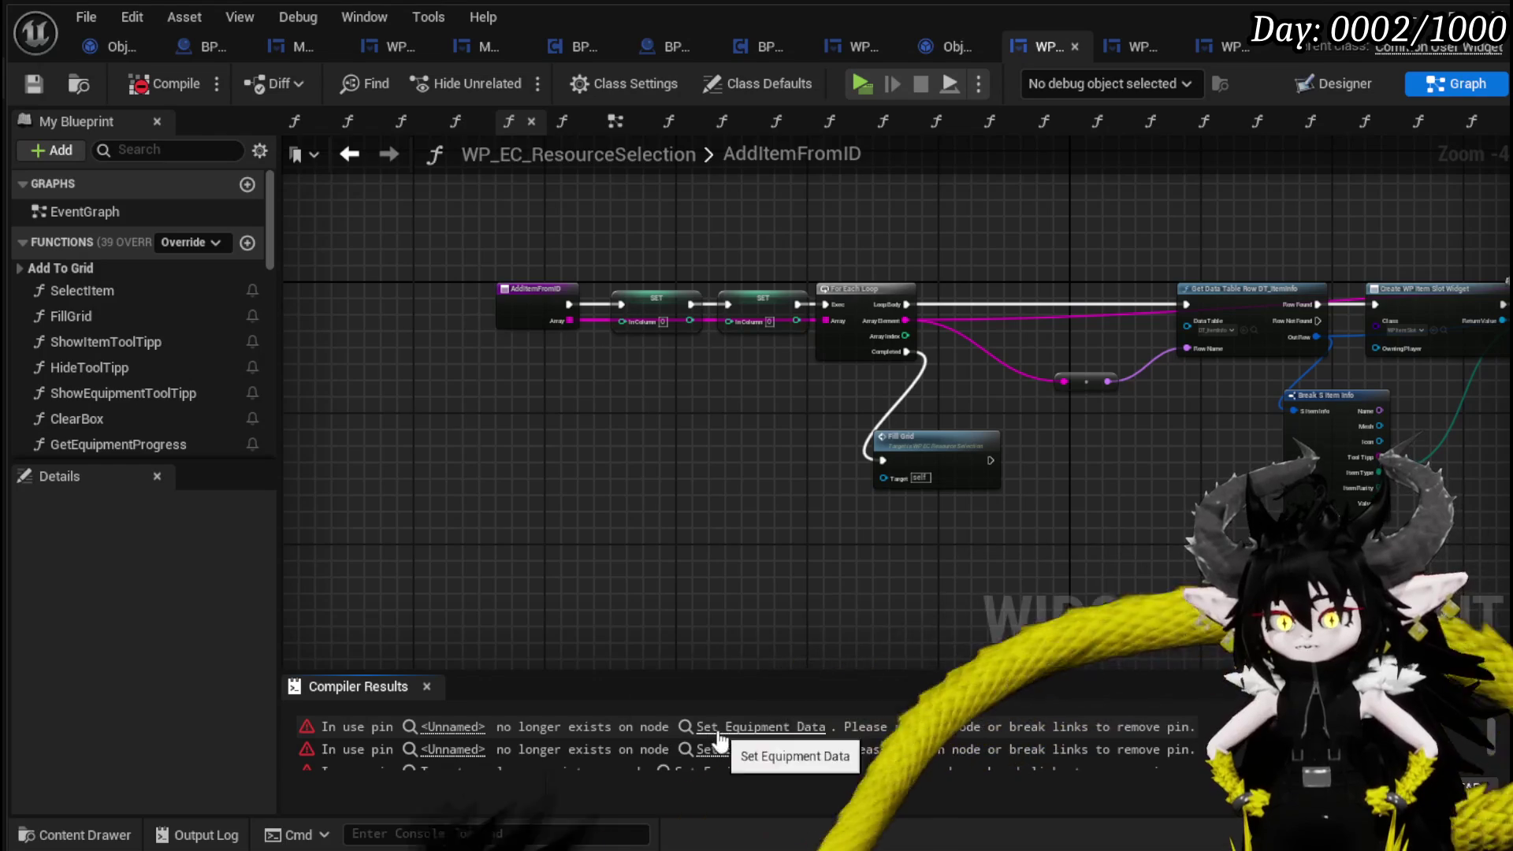
left_click(756, 727)
Set the equipment branch's Create Widget class from WP_ItemSlot to WP_EquipmentSlot.
left_click_drag(849, 502, 1261, 444)
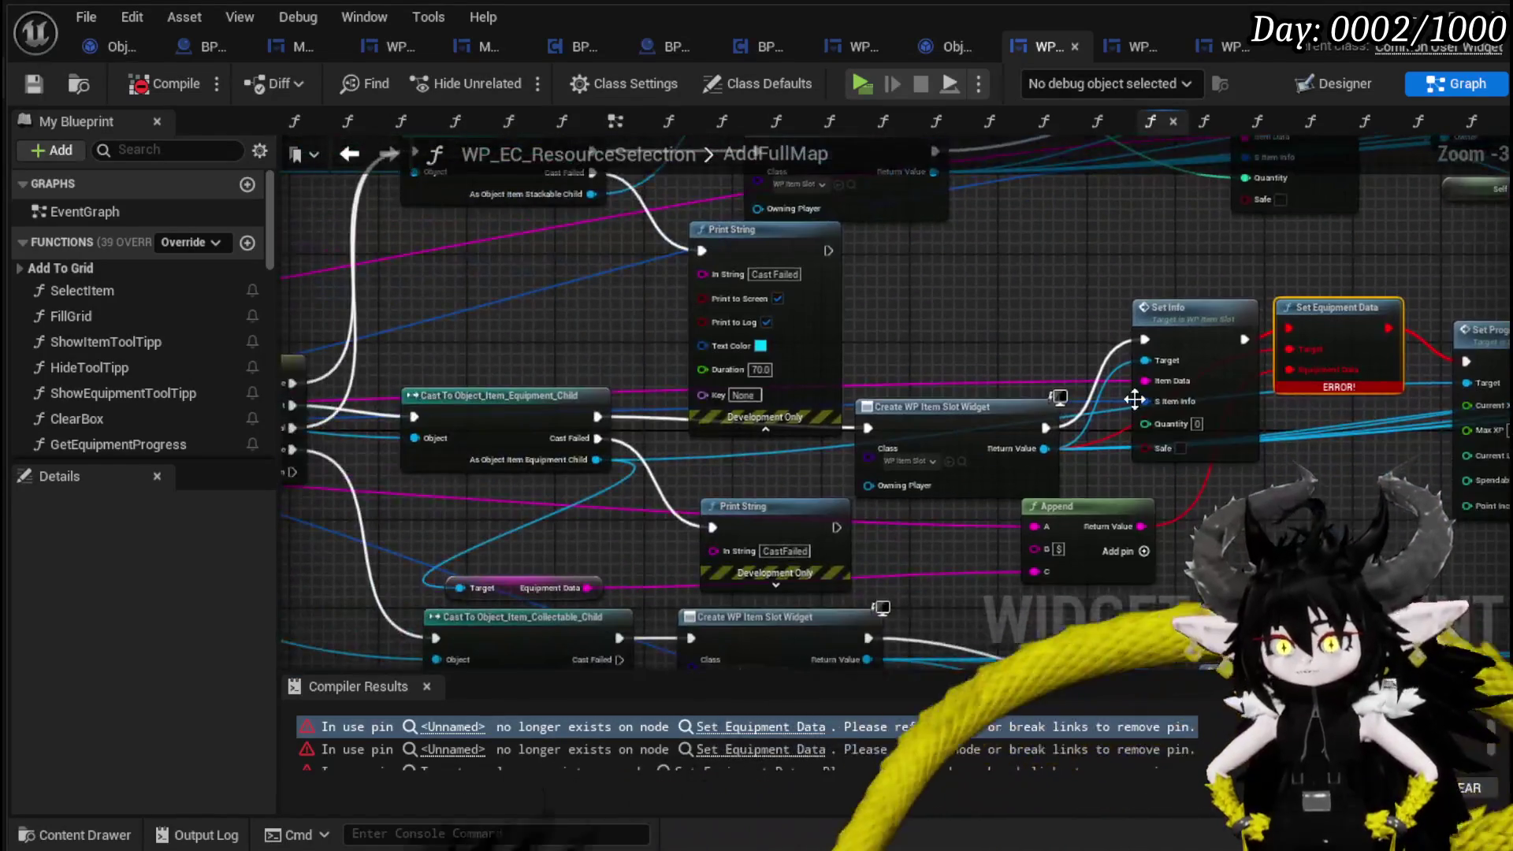
mouse_move(953, 322)
left_mouse_down()
mouse_move(674, 344)
mouse_move(455, 341)
left_mouse_up()
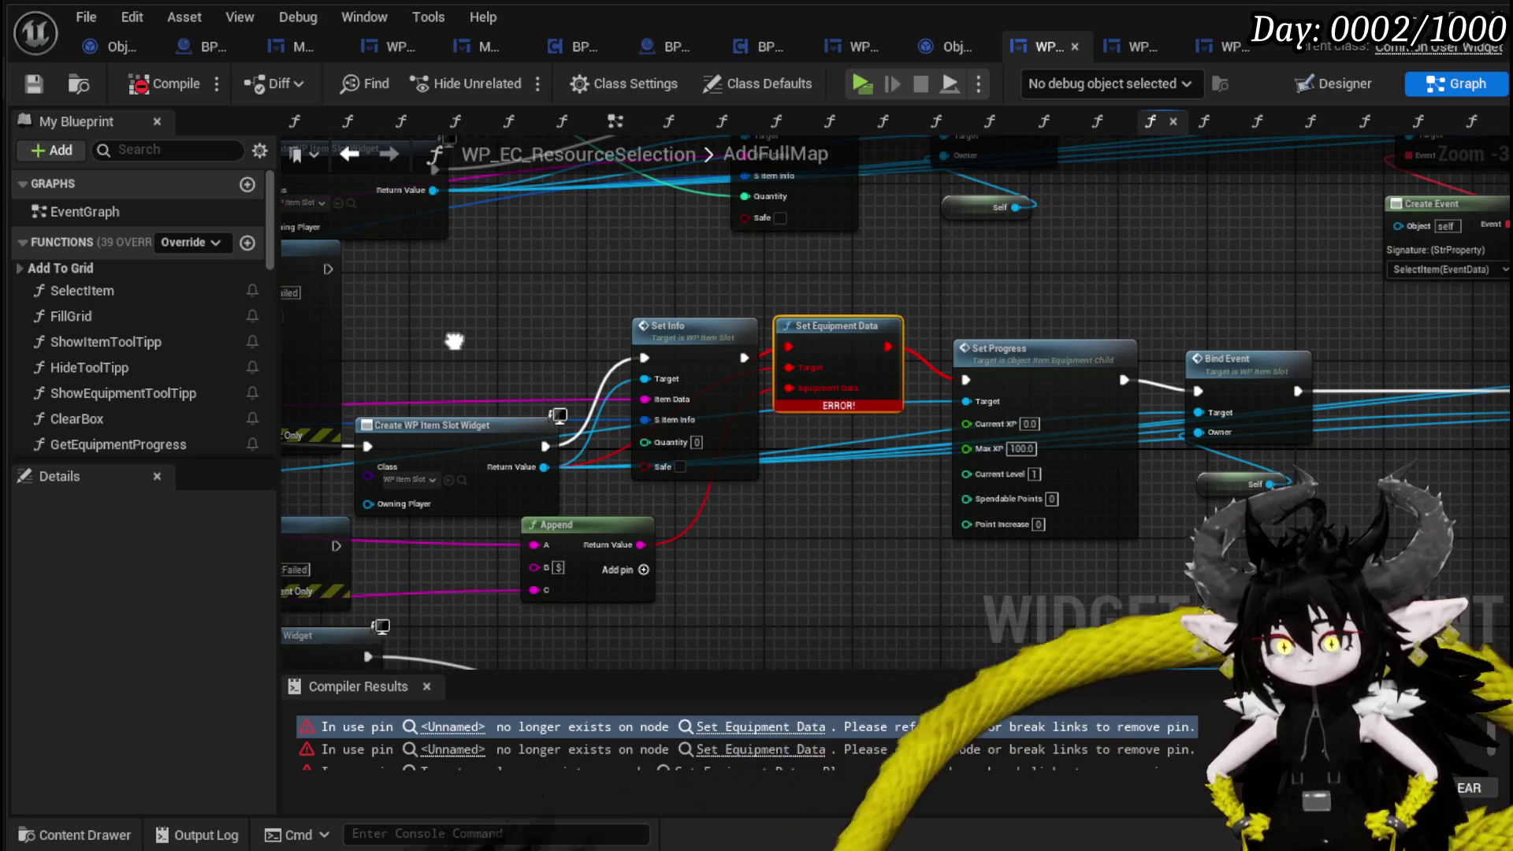
scroll(473, 362, "down", 2)
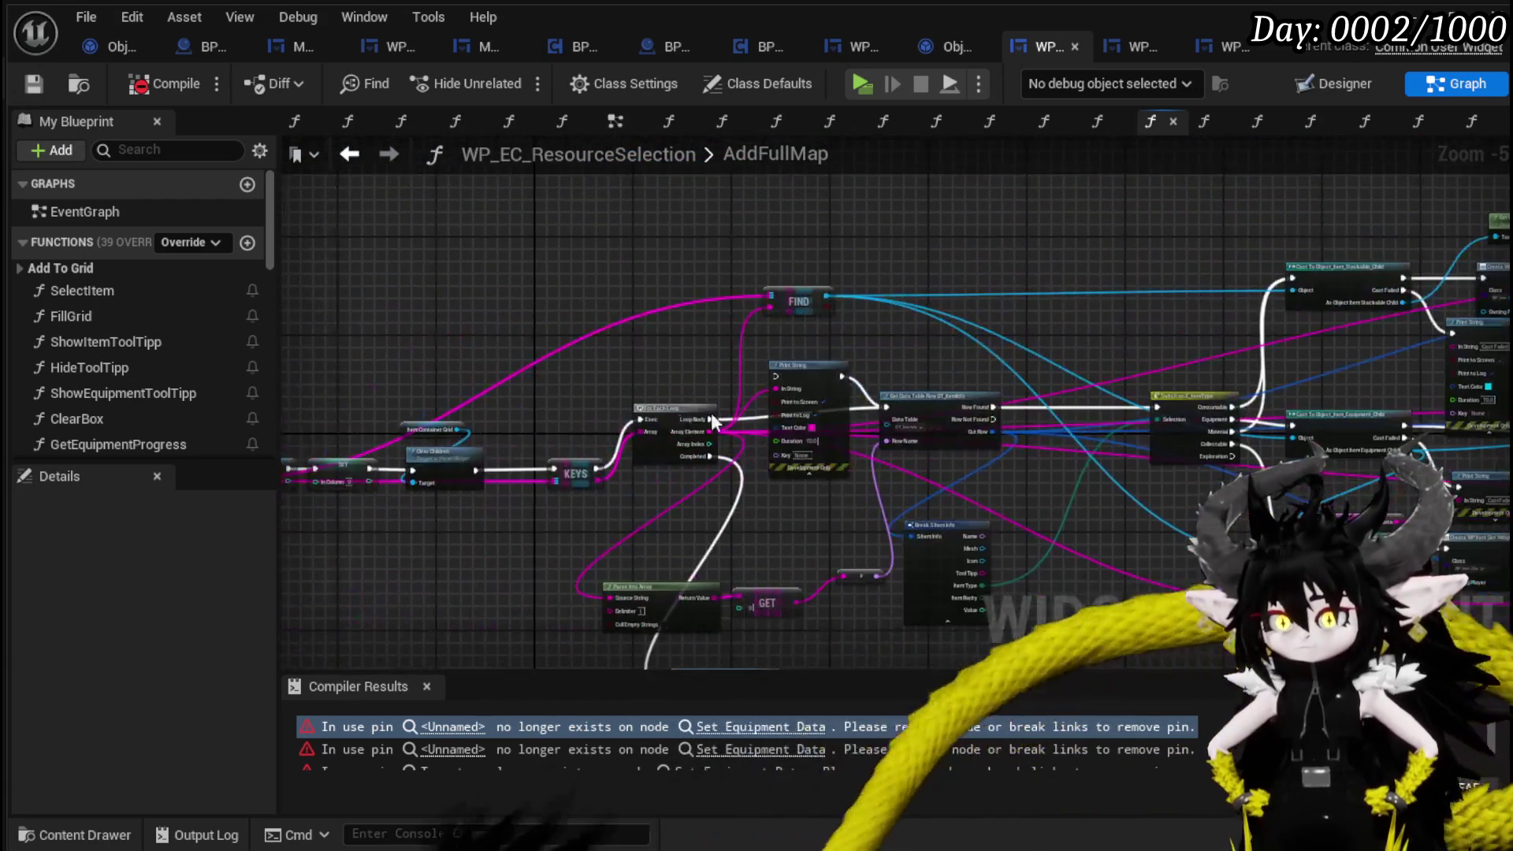
scroll(953, 427, "up", 4)
scroll(957, 440, "down", 2)
mouse_move(957, 439)
left_mouse_down()
mouse_move(787, 423)
mouse_move(439, 466)
mouse_move(1059, 451)
mouse_move(1219, 521)
left_mouse_up()
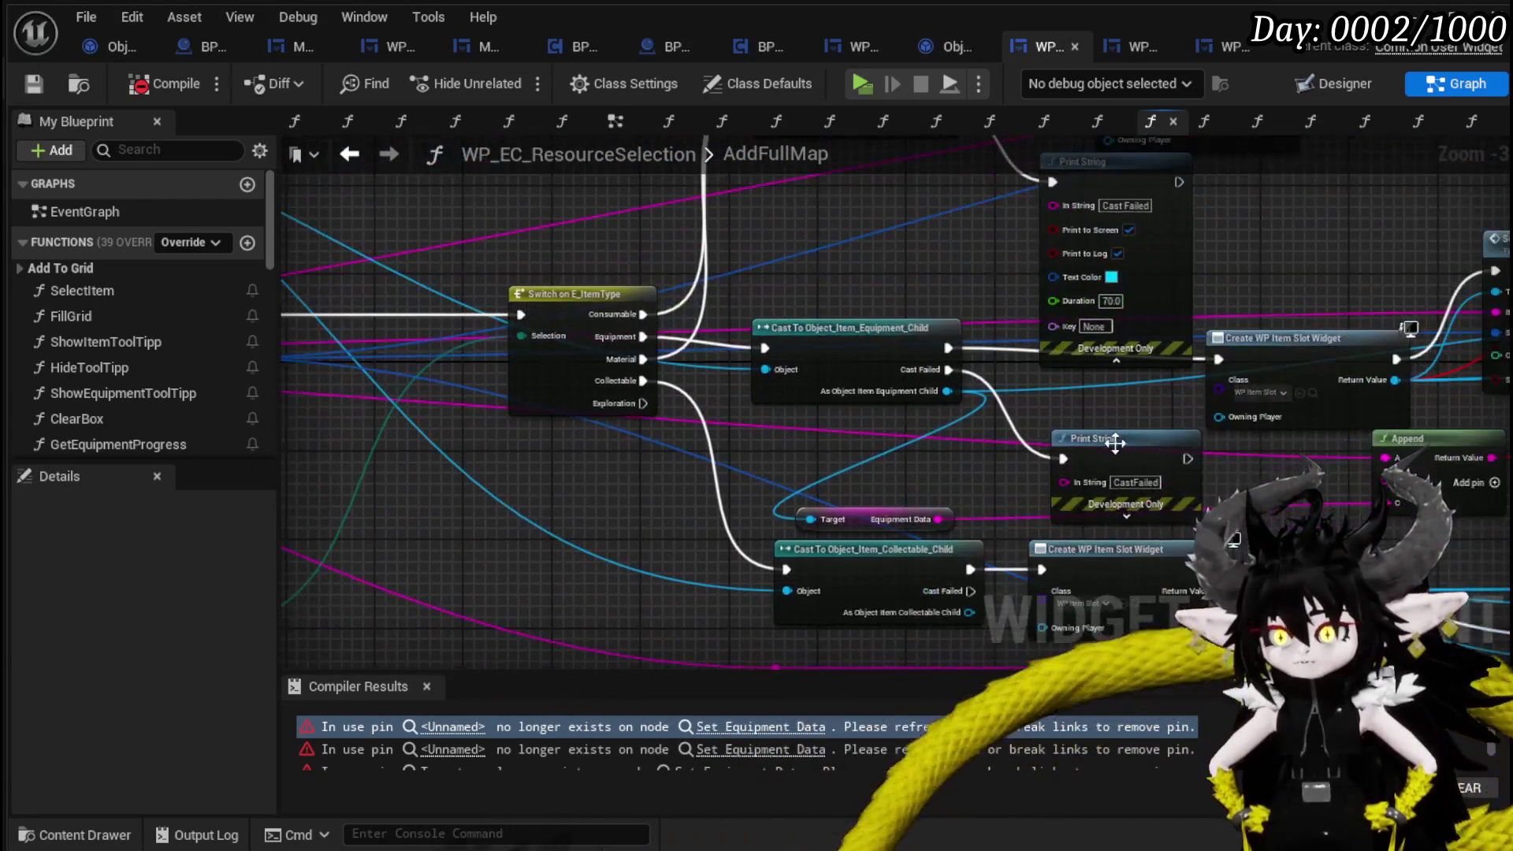
scroll(562, 421, "up", 3)
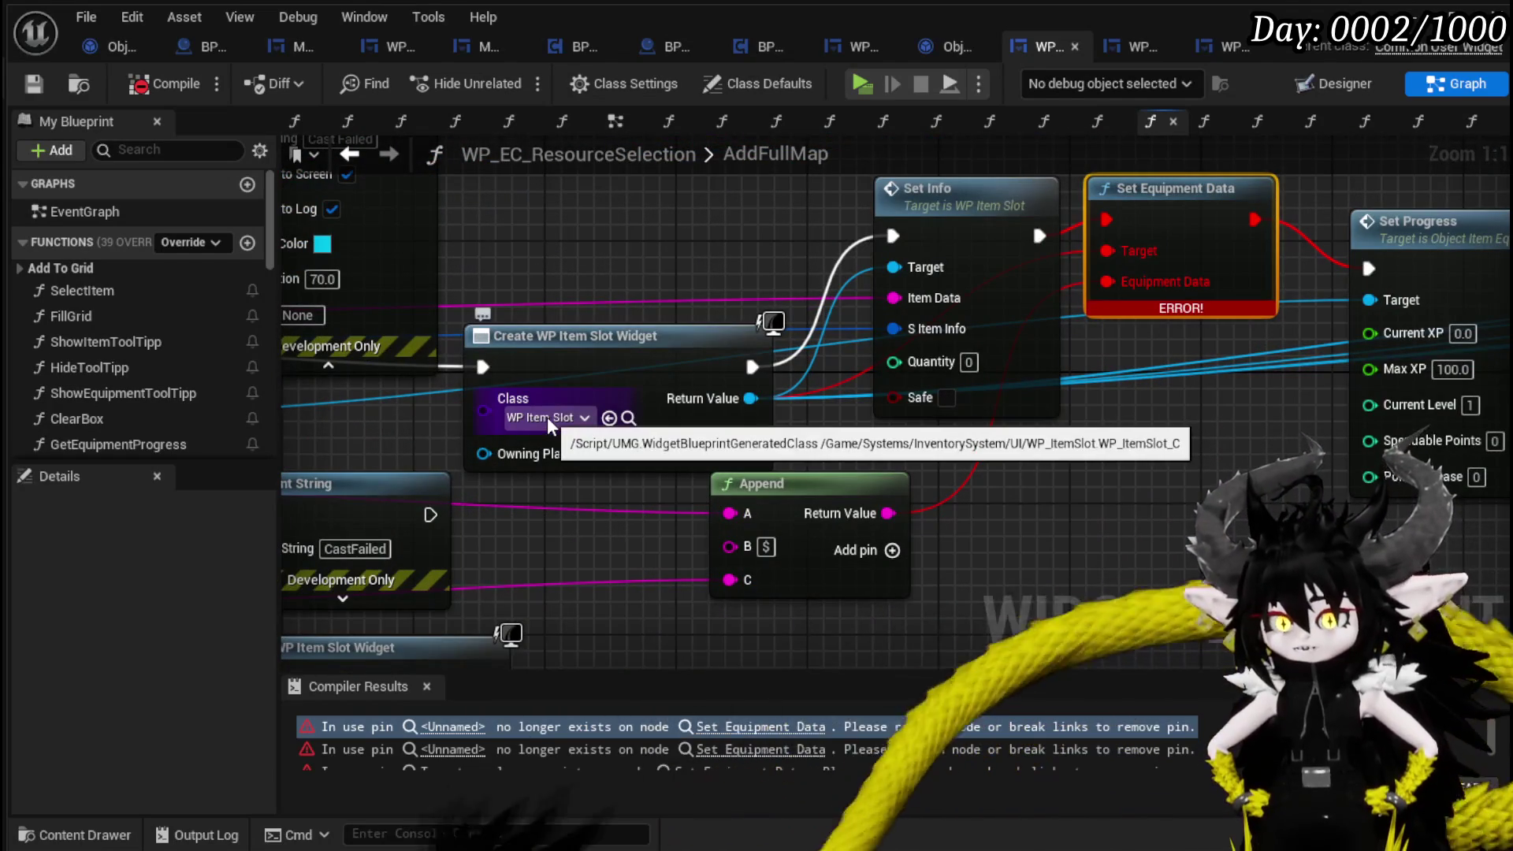
left_click(547, 418)
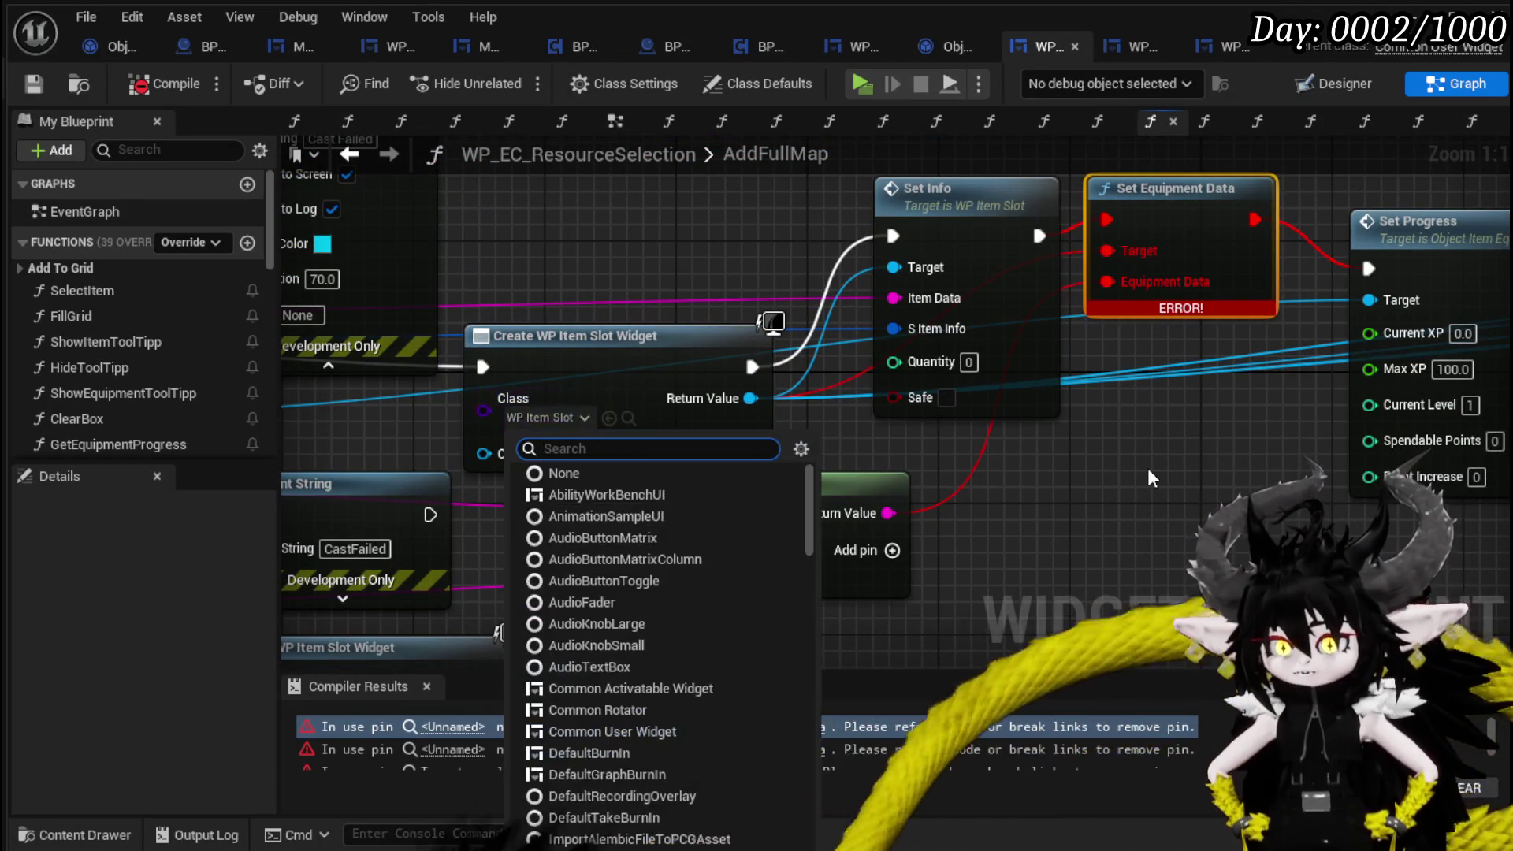
type("Eq")
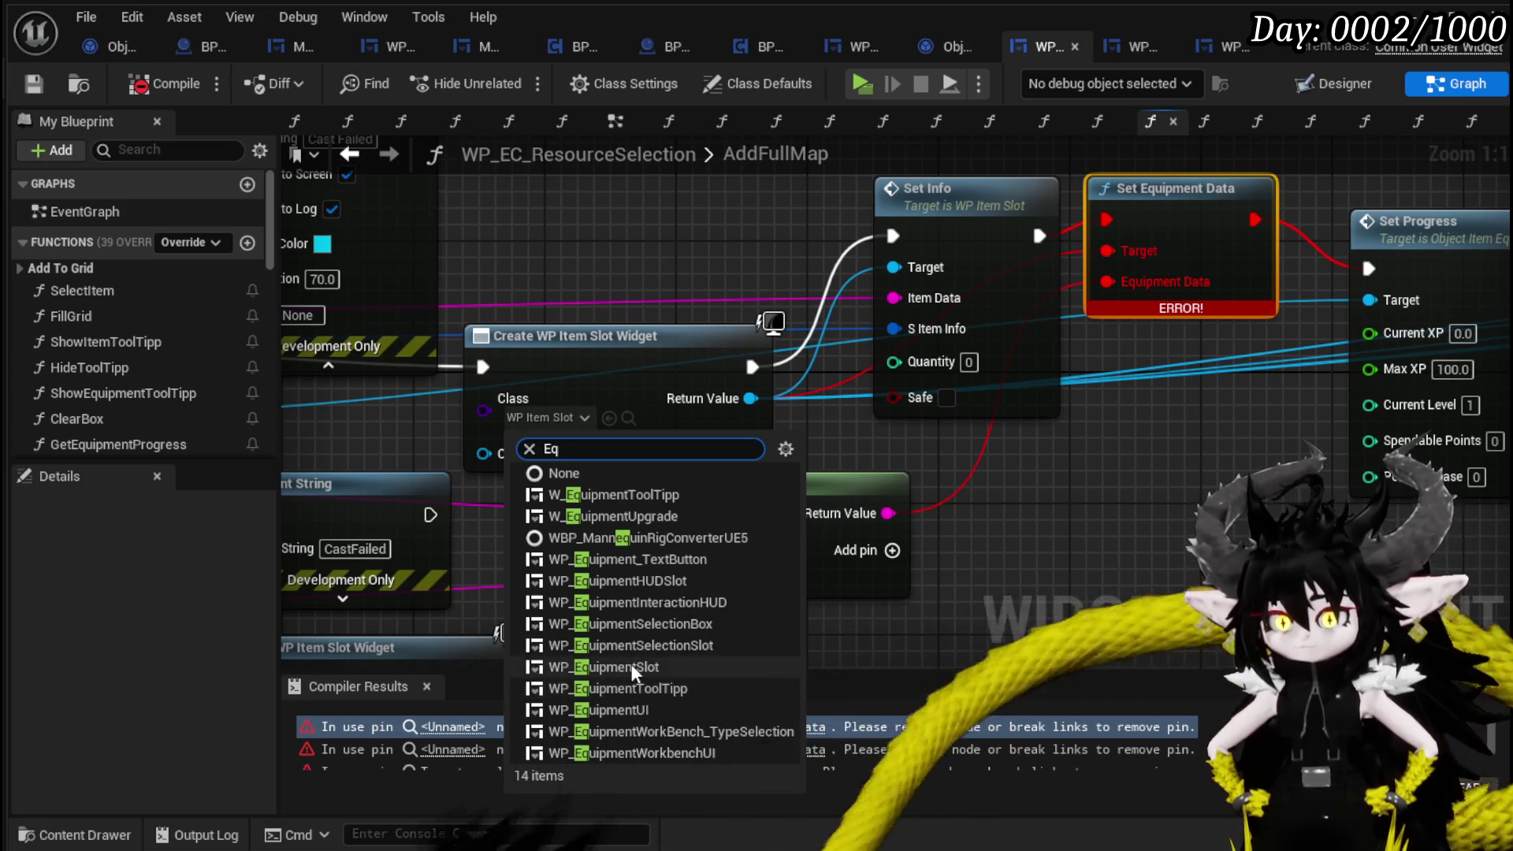
left_click(631, 663)
left_click(1079, 507)
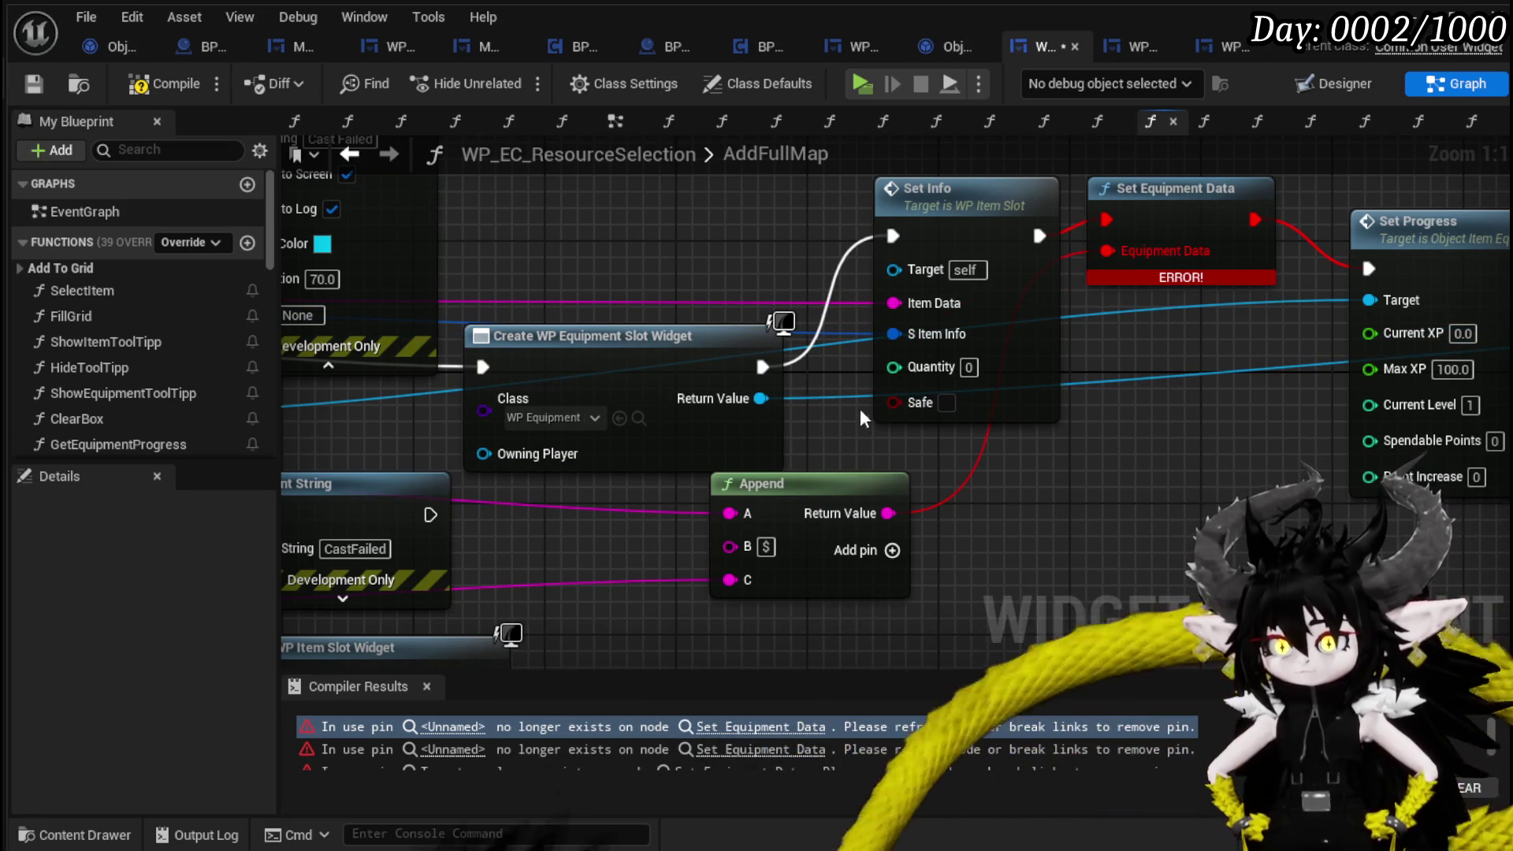
Add a Set Info node for the equipment slot, wired to item ID, Append result and S Item Info.
left_click_drag(761, 398, 975, 473)
type("Set")
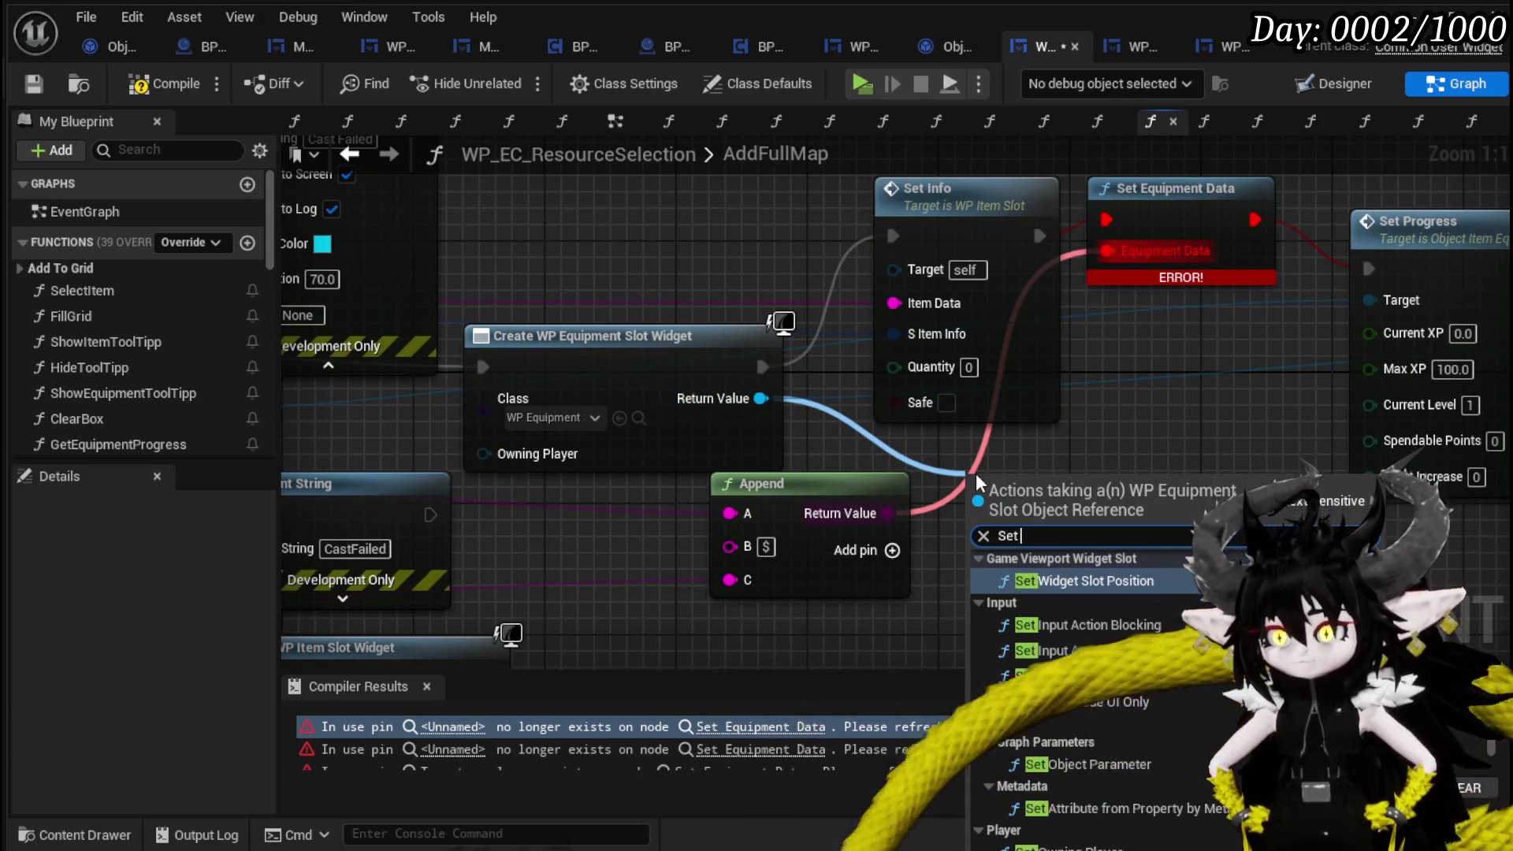
type(" Info")
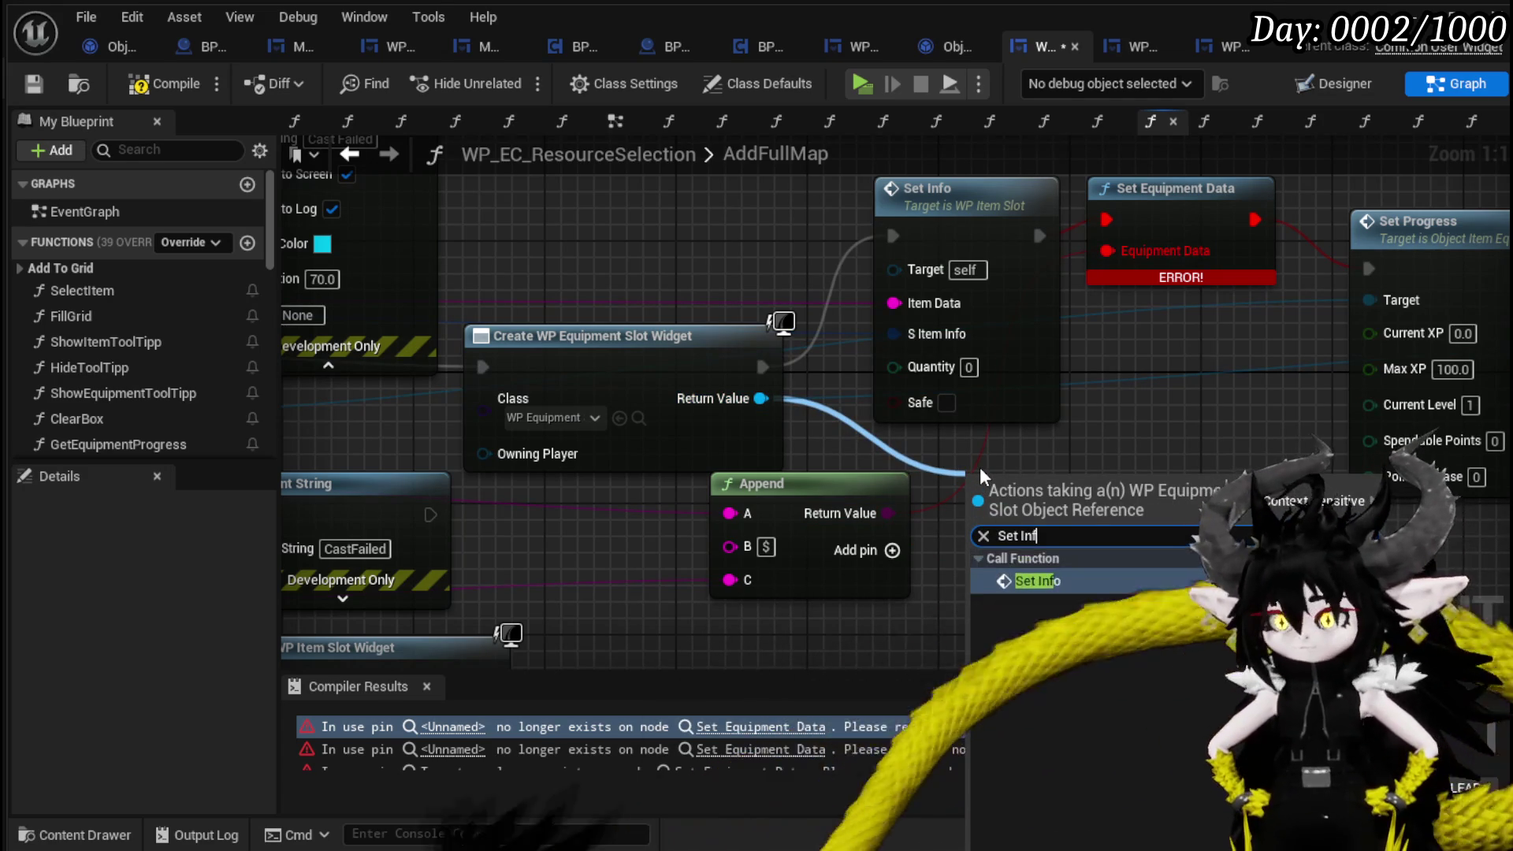
left_click(1077, 581)
mouse_move(1088, 540)
left_mouse_down()
mouse_move(1239, 405)
mouse_move(1216, 404)
left_mouse_up()
left_click_drag(960, 536, 897, 529)
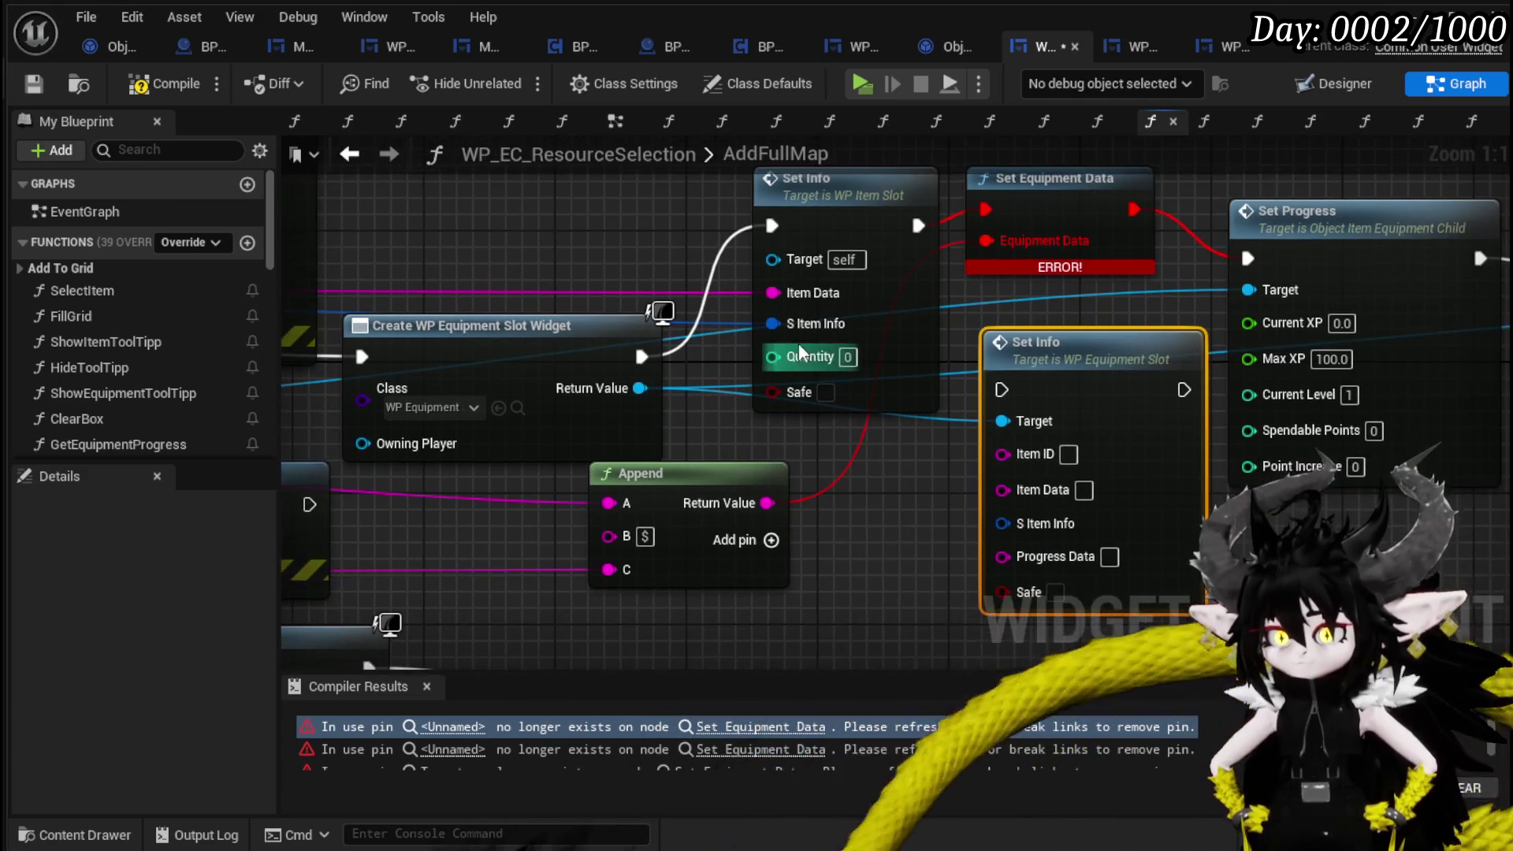
mouse_move(782, 299)
left_mouse_down()
mouse_move(911, 414)
mouse_move(987, 434)
mouse_move(1006, 458)
left_mouse_up()
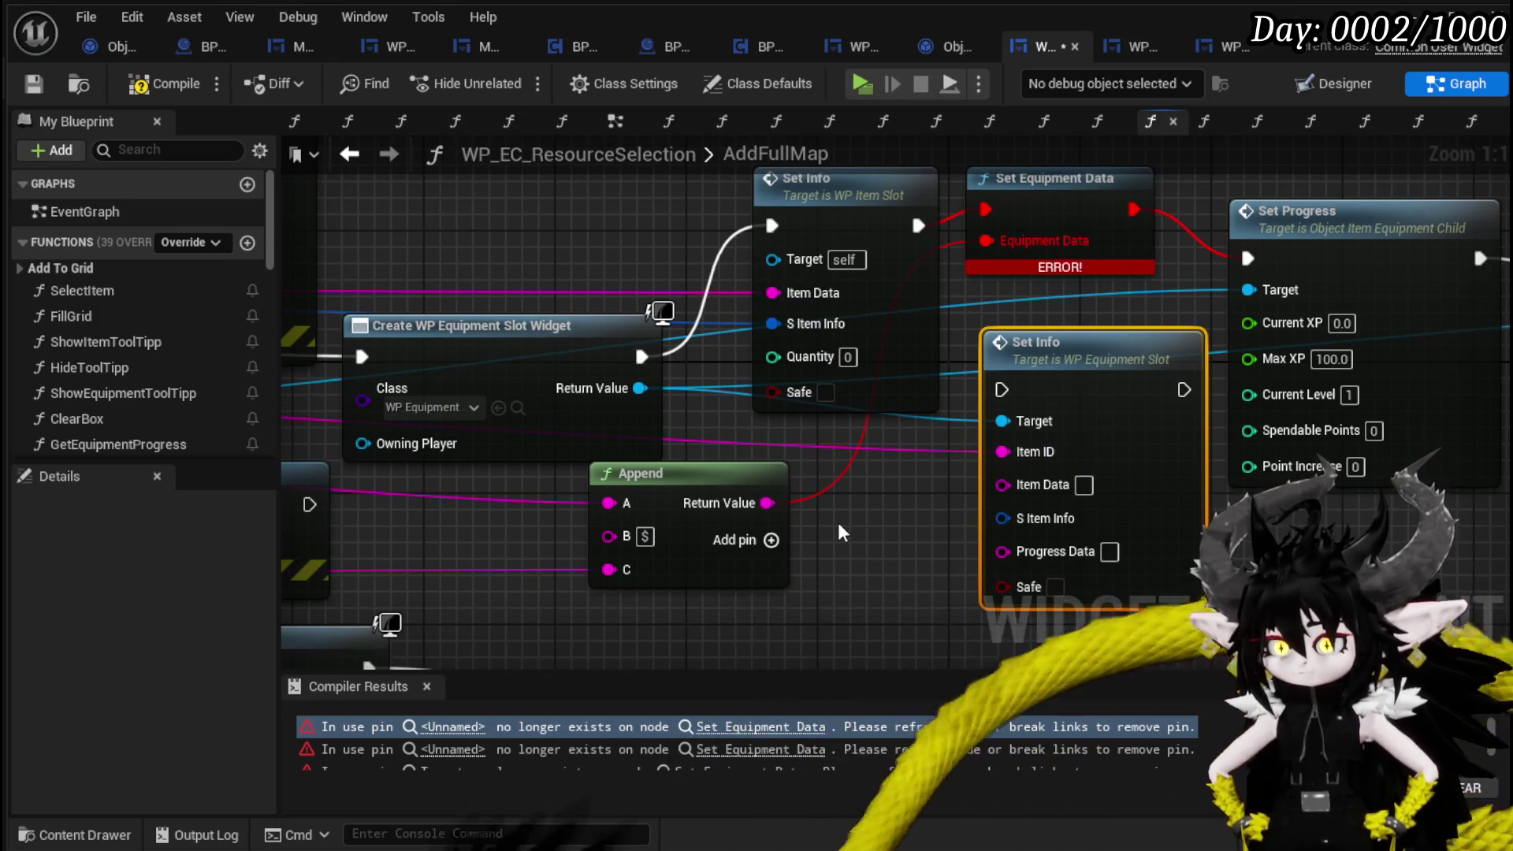
mouse_move(763, 502)
left_mouse_down()
mouse_move(966, 475)
mouse_move(1010, 491)
left_mouse_up()
mouse_move(787, 322)
left_mouse_down()
mouse_move(958, 503)
mouse_move(995, 509)
left_mouse_up()
Feed the equipment child's Progress String into the new Set Info.
scroll(994, 508, "down", 1)
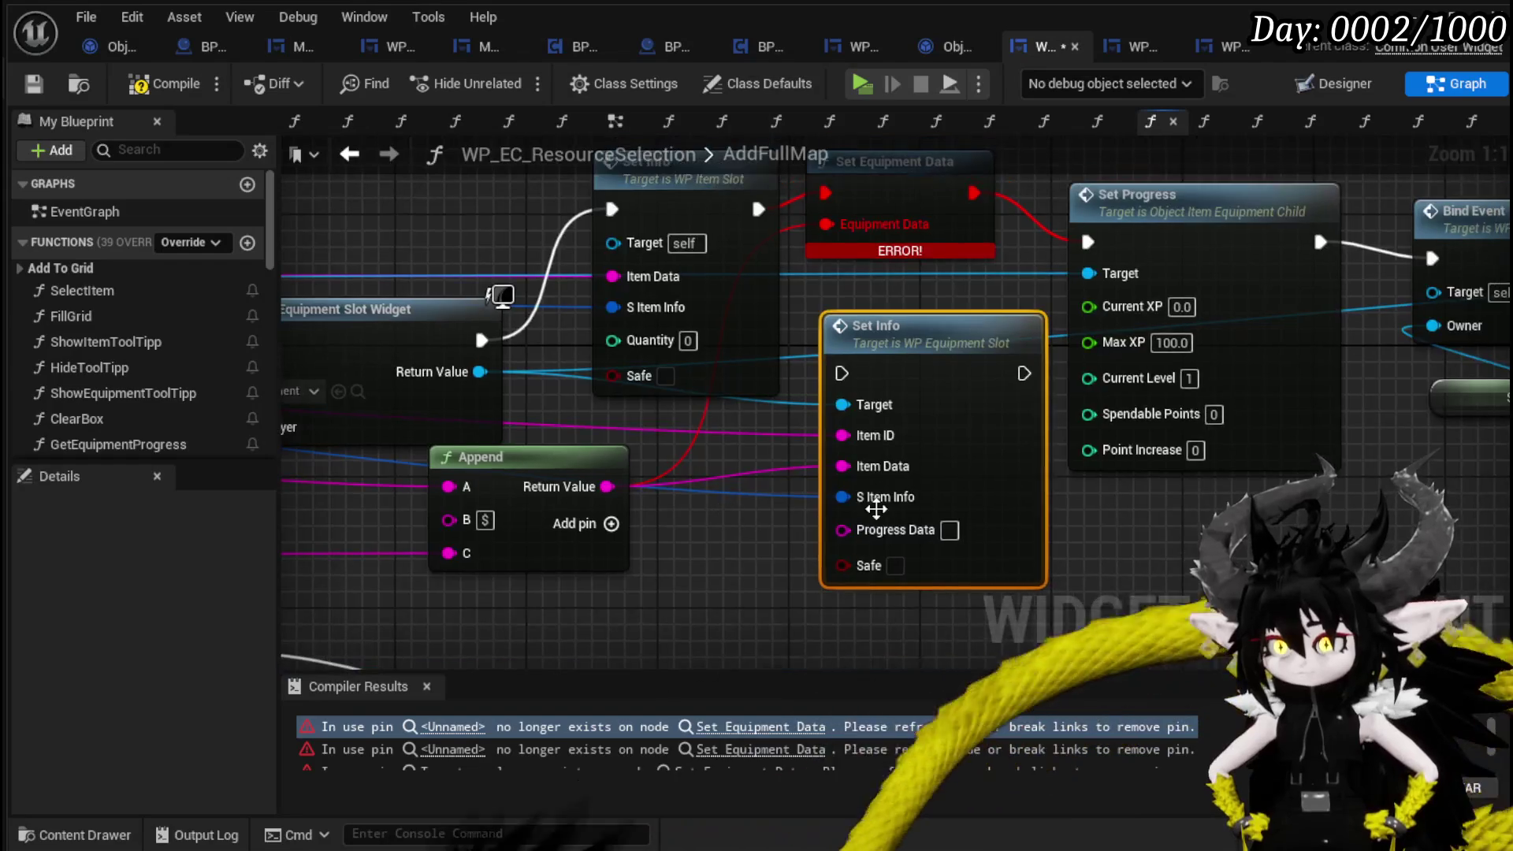
left_click_drag(1071, 538, 1270, 497)
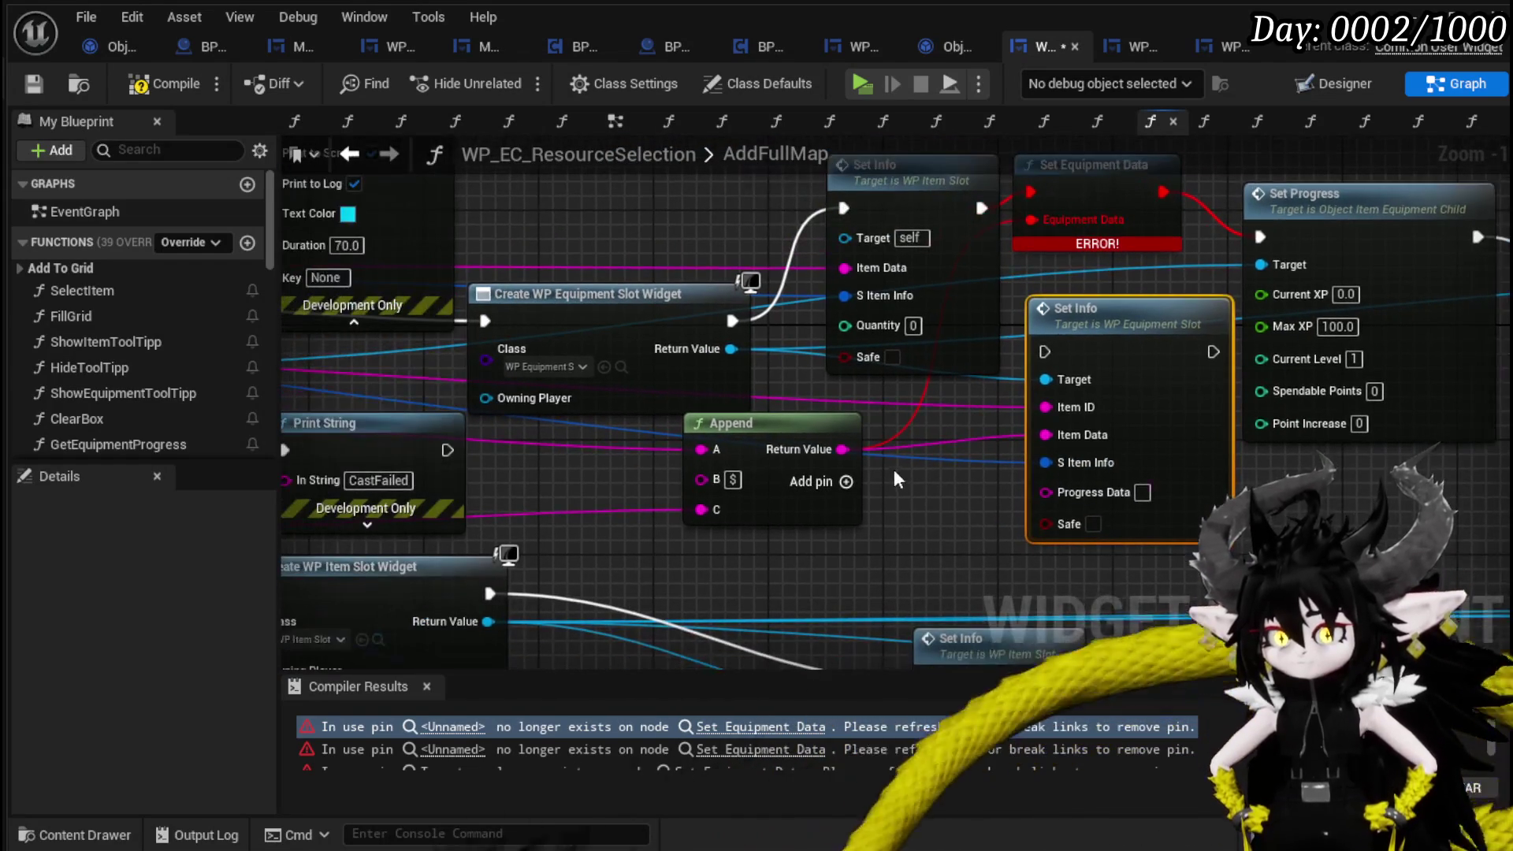
scroll(930, 469, "down", 2)
mouse_move(649, 455)
left_mouse_down()
mouse_move(995, 420)
mouse_move(593, 437)
left_mouse_up()
left_click_drag(544, 388, 937, 509)
type("get")
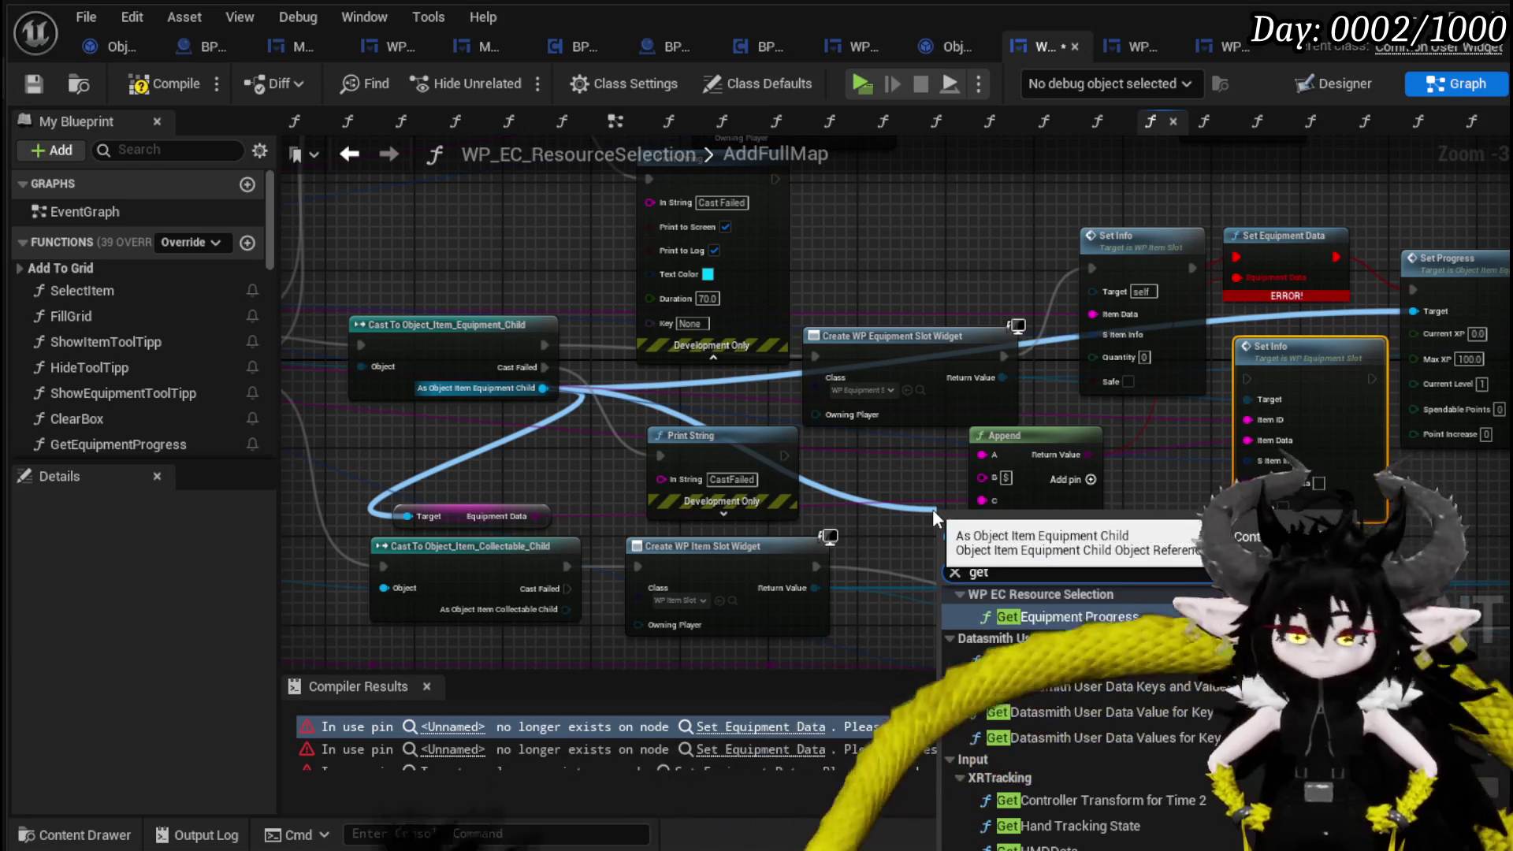
type(" progr")
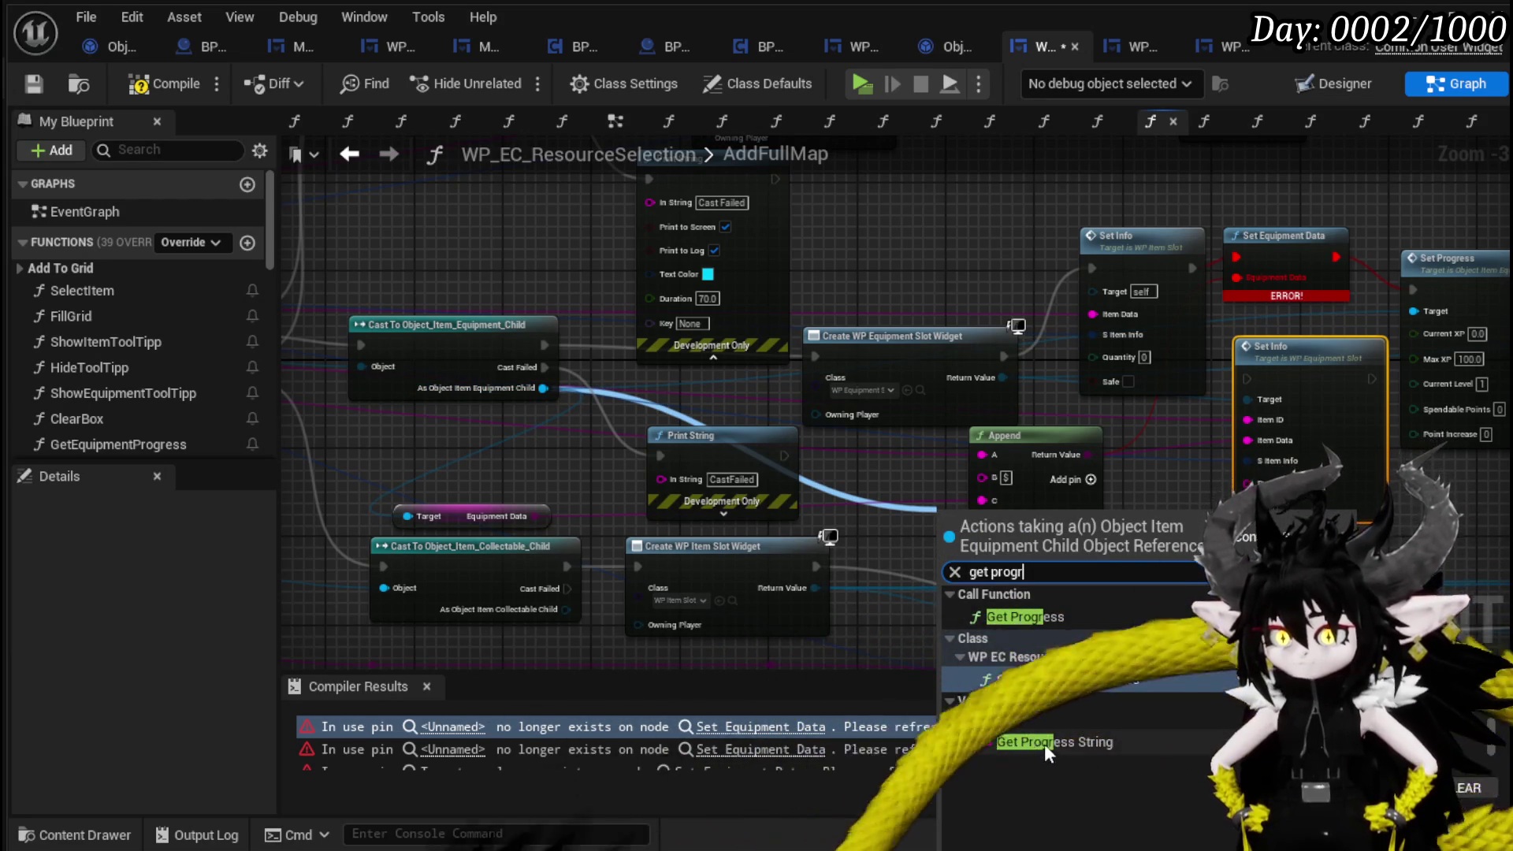
left_click(1044, 743)
left_click_drag(1079, 516, 1299, 485)
Connect the equipment child's Safed value to Set Info's Safe input.
scroll(897, 564, "up", 1)
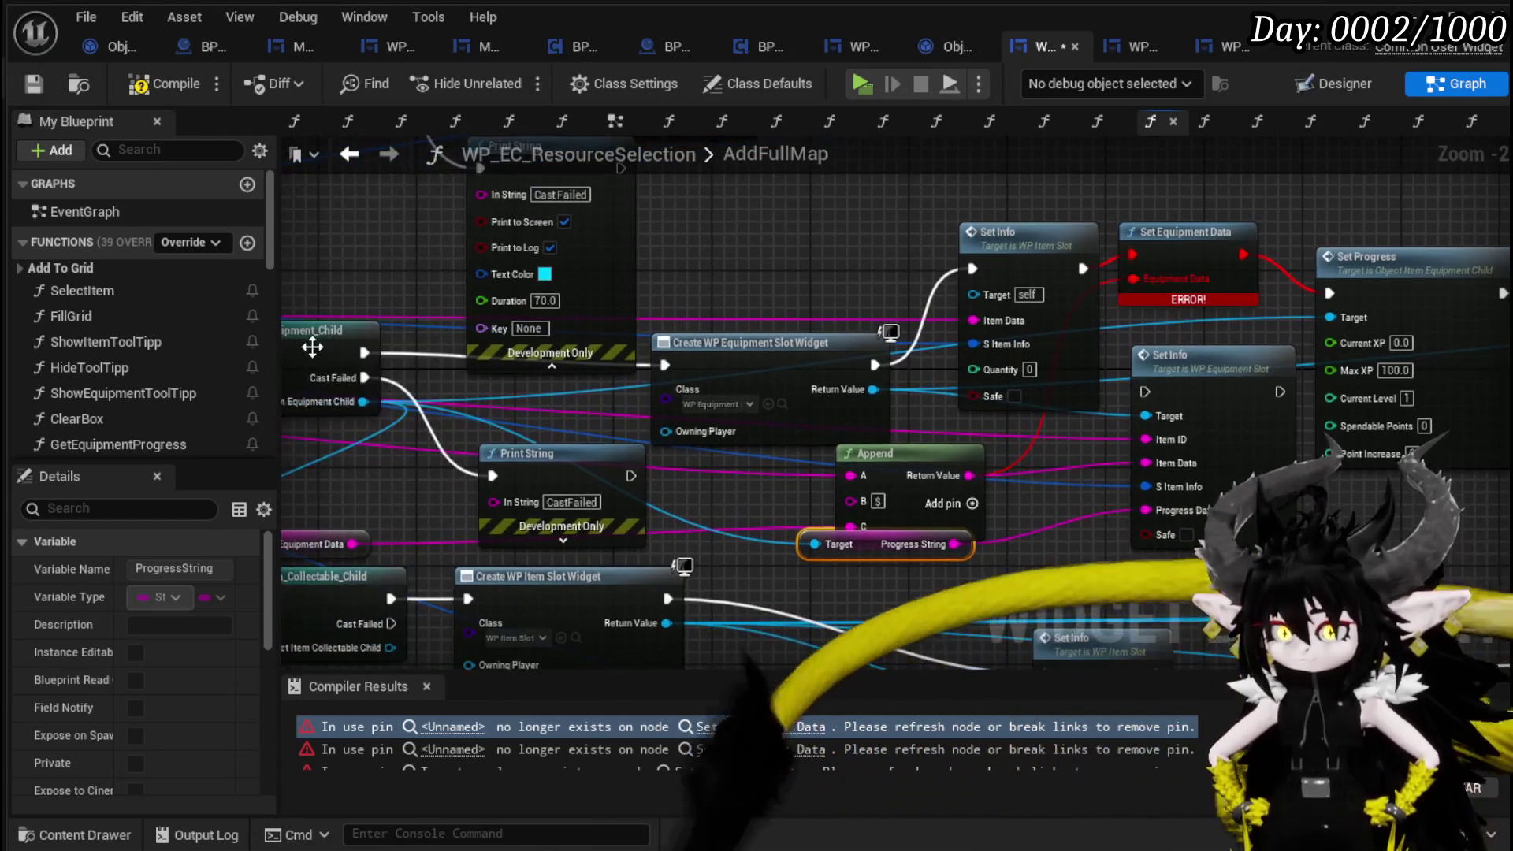
mouse_move(362, 402)
left_mouse_down()
mouse_move(556, 494)
mouse_move(826, 580)
left_mouse_up()
type("get safe")
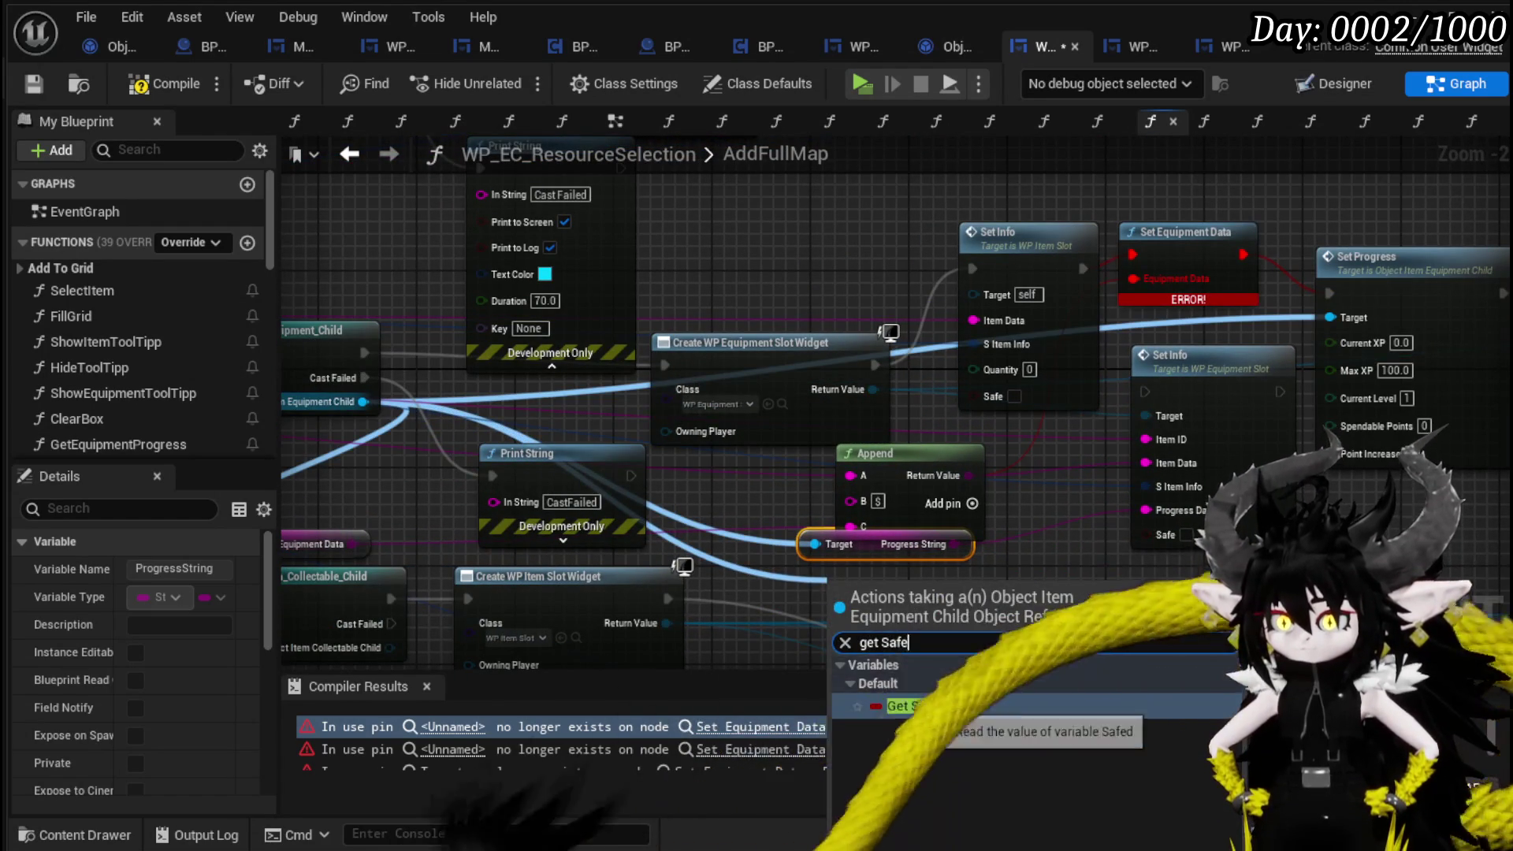
left_click(898, 710)
left_click_drag(924, 593, 1148, 537)
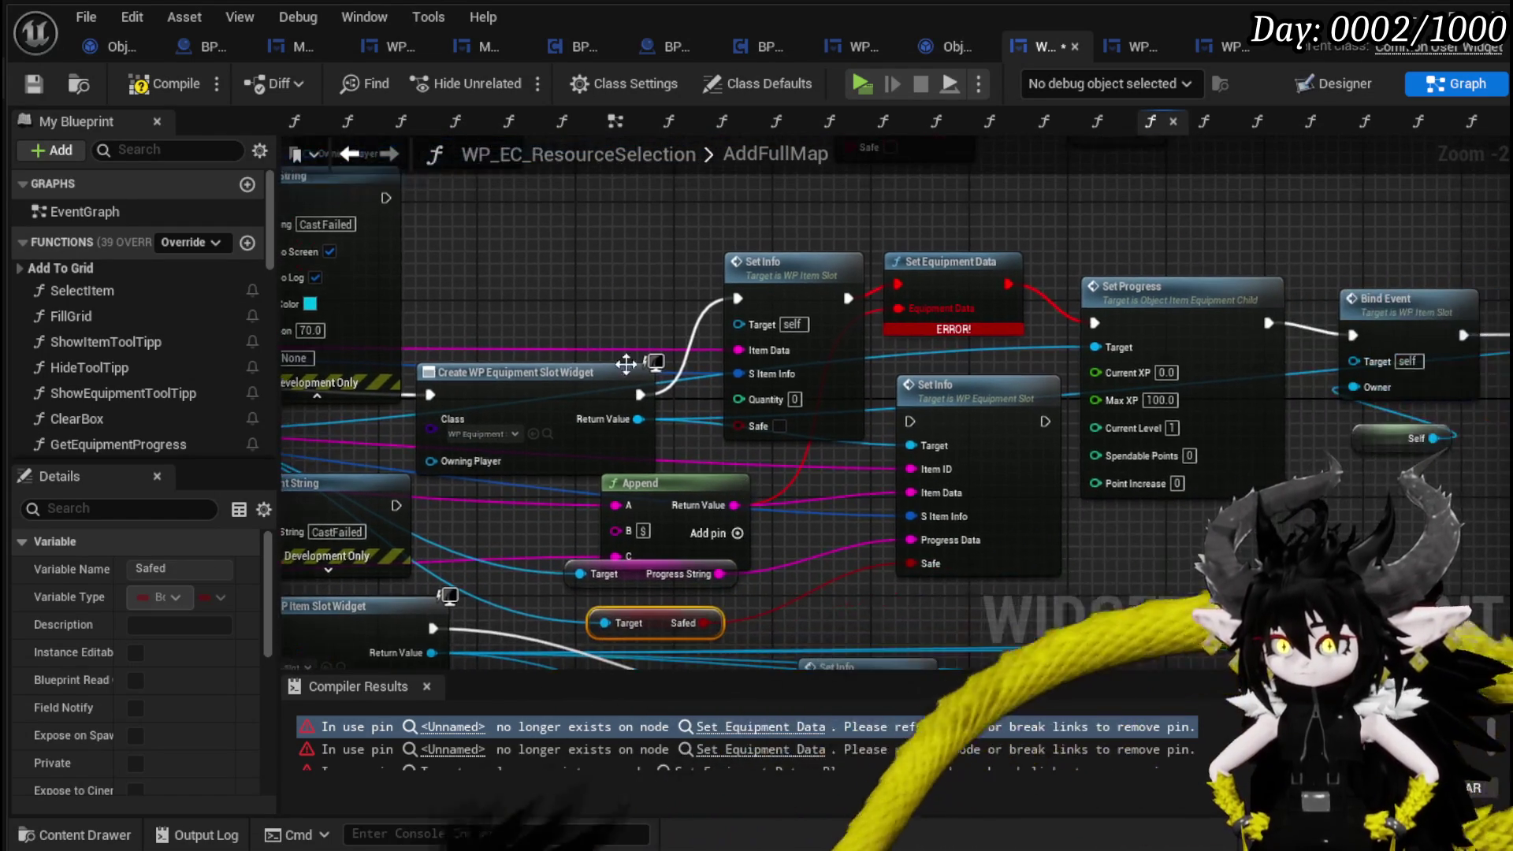
Chain the equipment widget creation through Set Info into Bind Event.
mouse_move(640, 395)
left_mouse_down()
mouse_move(915, 432)
mouse_move(930, 359)
left_mouse_up()
left_click_drag(1031, 397, 1096, 323)
mouse_move(1269, 323)
left_mouse_down()
mouse_move(1324, 340)
mouse_move(1334, 322)
left_mouse_up()
left_click(1215, 313)
left_click_drag(1198, 264, 1144, 277)
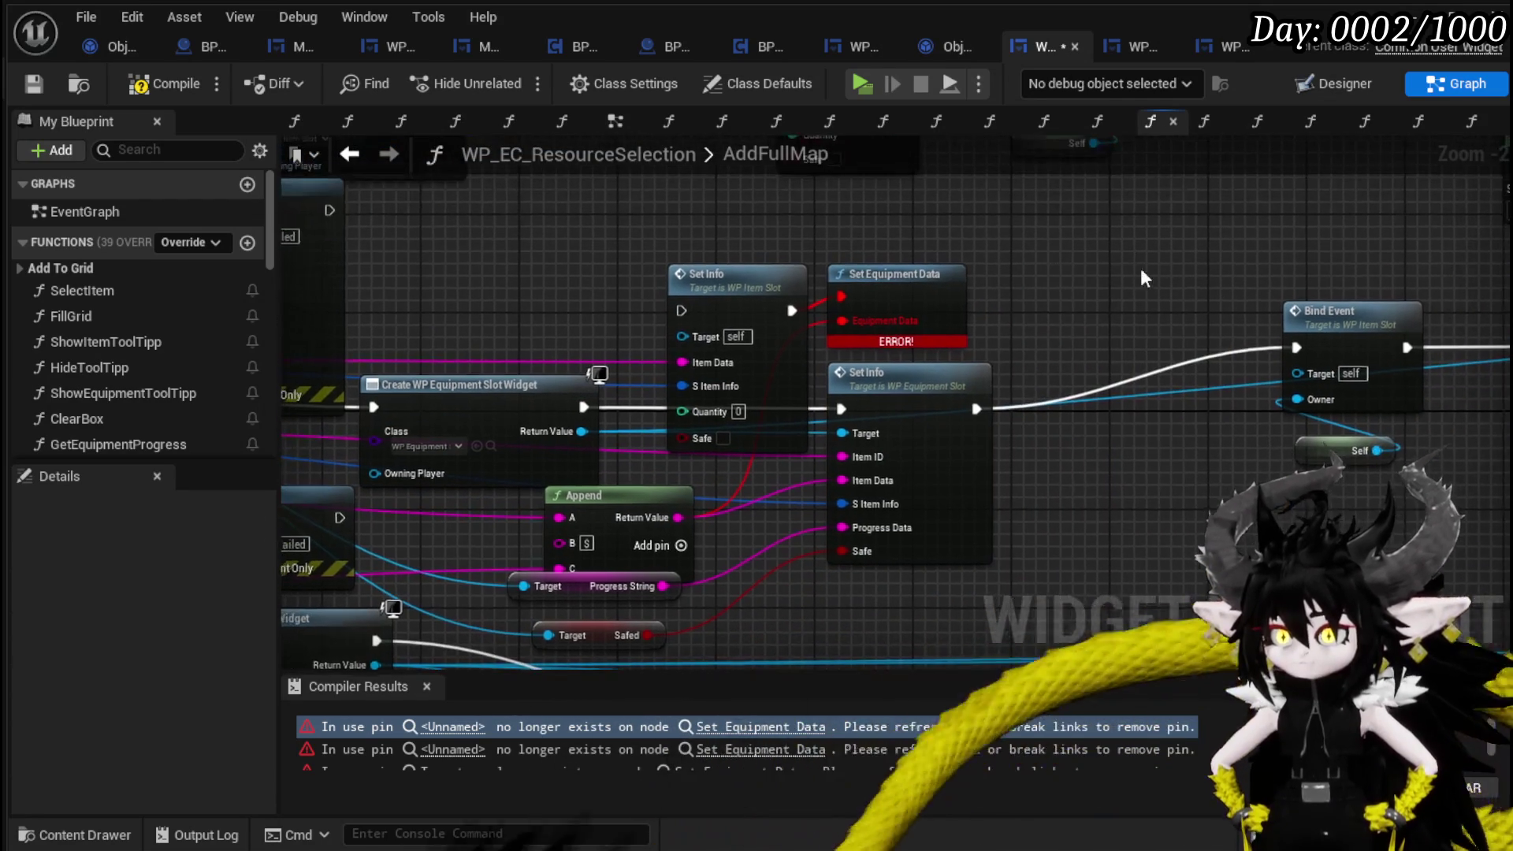
mouse_move(1103, 331)
left_mouse_down()
mouse_move(393, 297)
mouse_move(1112, 301)
mouse_move(977, 299)
mouse_move(1028, 301)
left_mouse_up()
Delete the item Set Info and Set Equipment Data nodes, move Append up, and compile.
key("Delete")
left_click_drag(876, 310, 1010, 229)
mouse_move(660, 415)
left_mouse_down()
mouse_move(856, 194)
mouse_move(694, 213)
left_mouse_up()
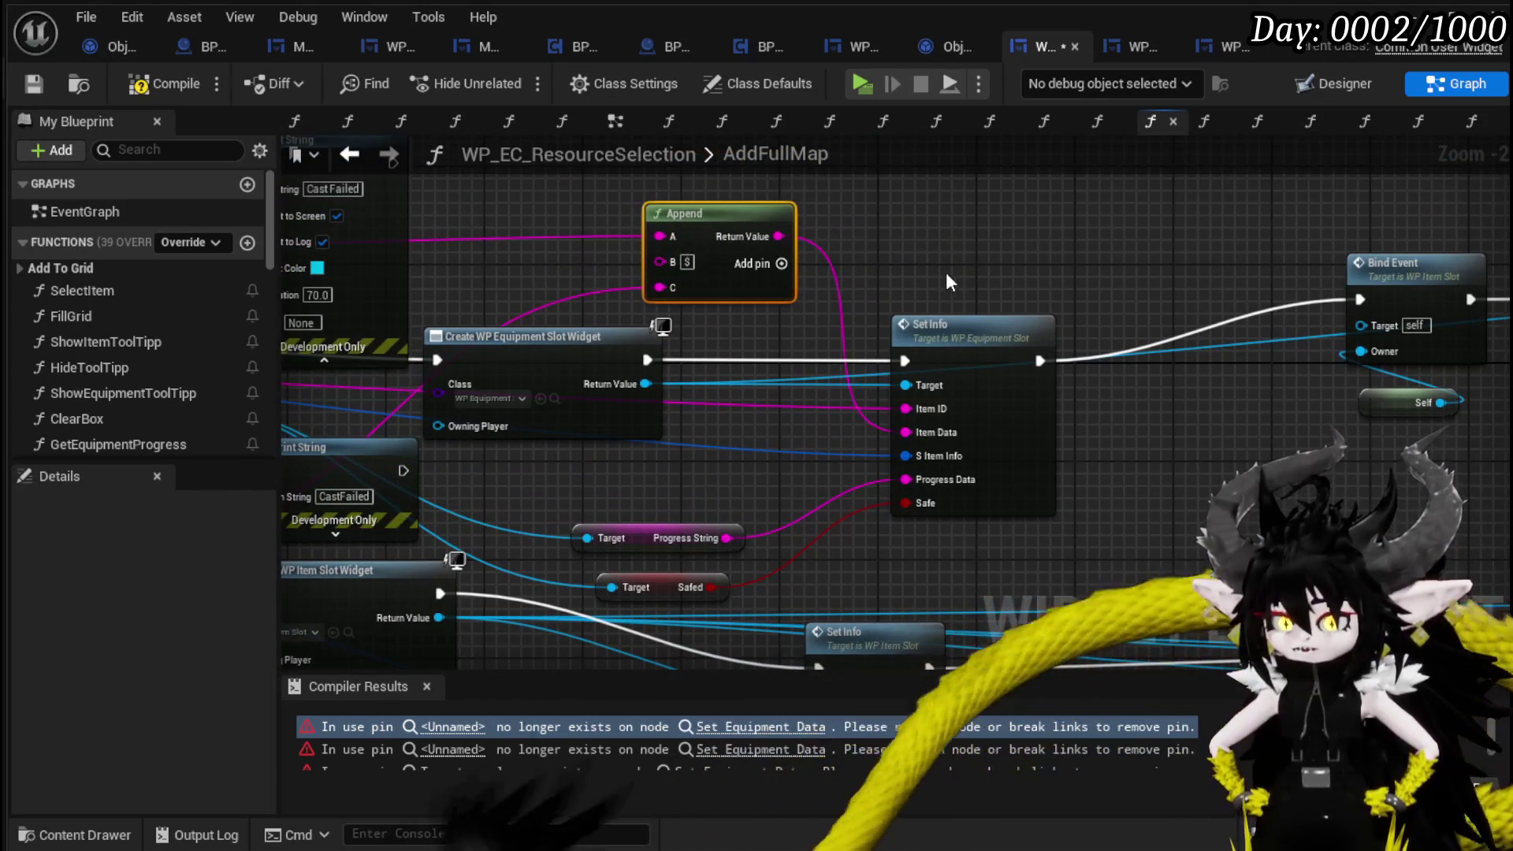
left_click_drag(917, 257, 800, 251)
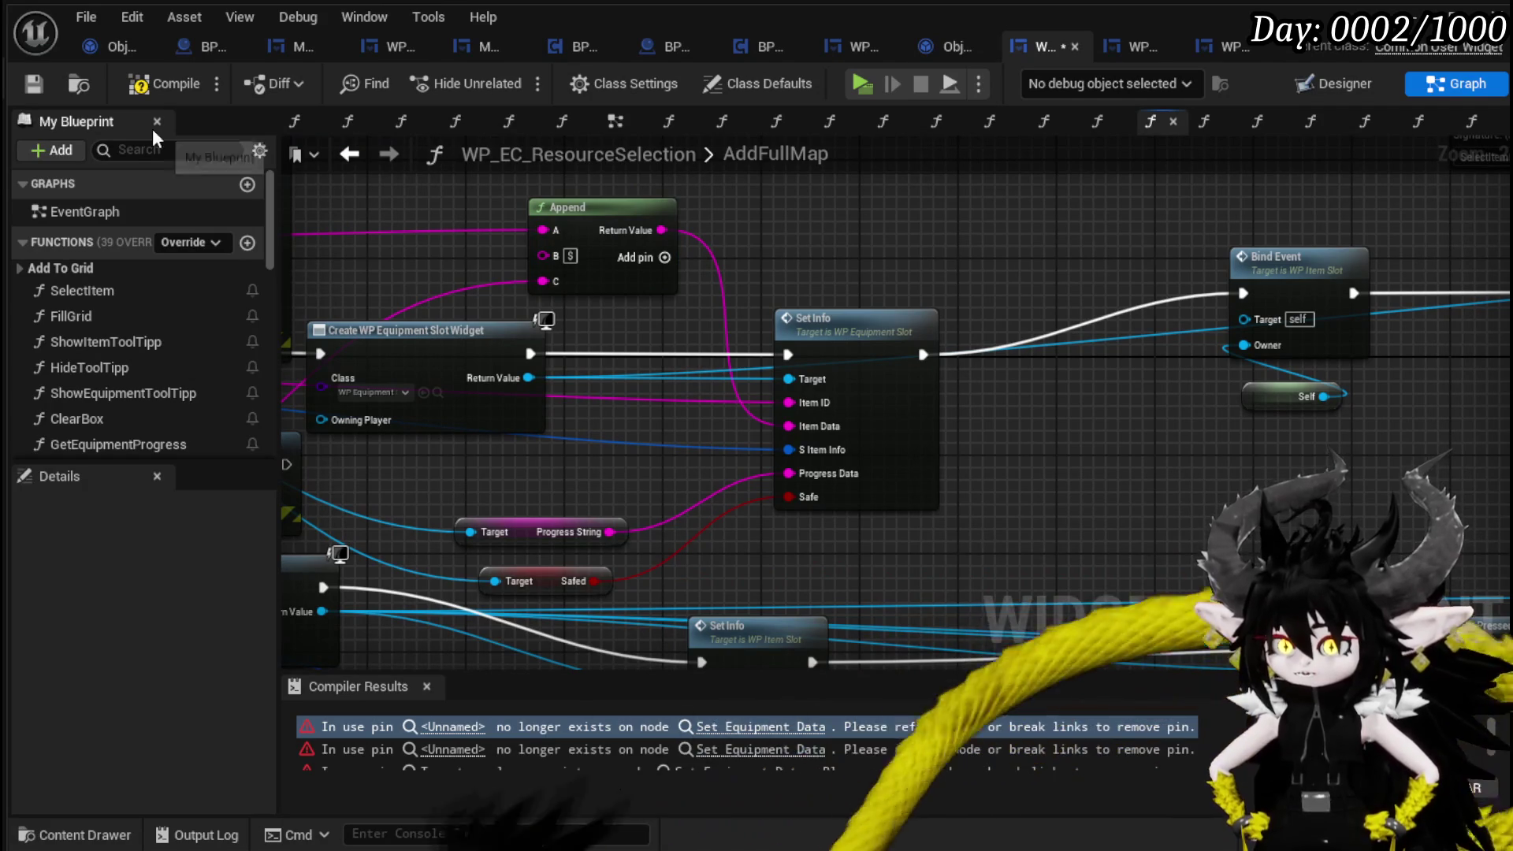
left_click(157, 103)
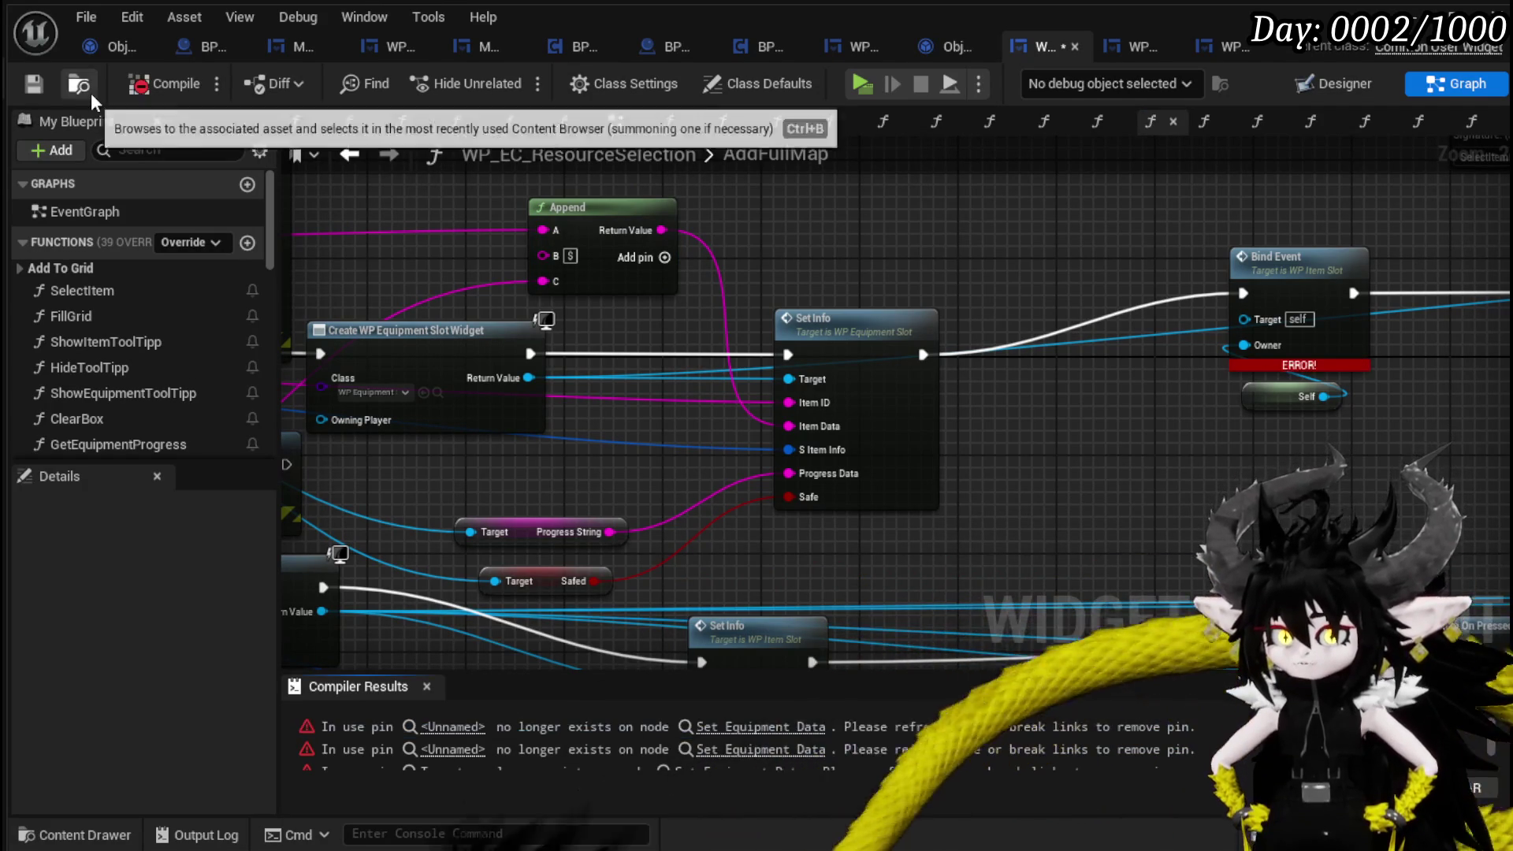
Add a Bind Event to On Hover node from the equipment widget's return value.
left_click_drag(529, 377, 812, 271)
type("Bind")
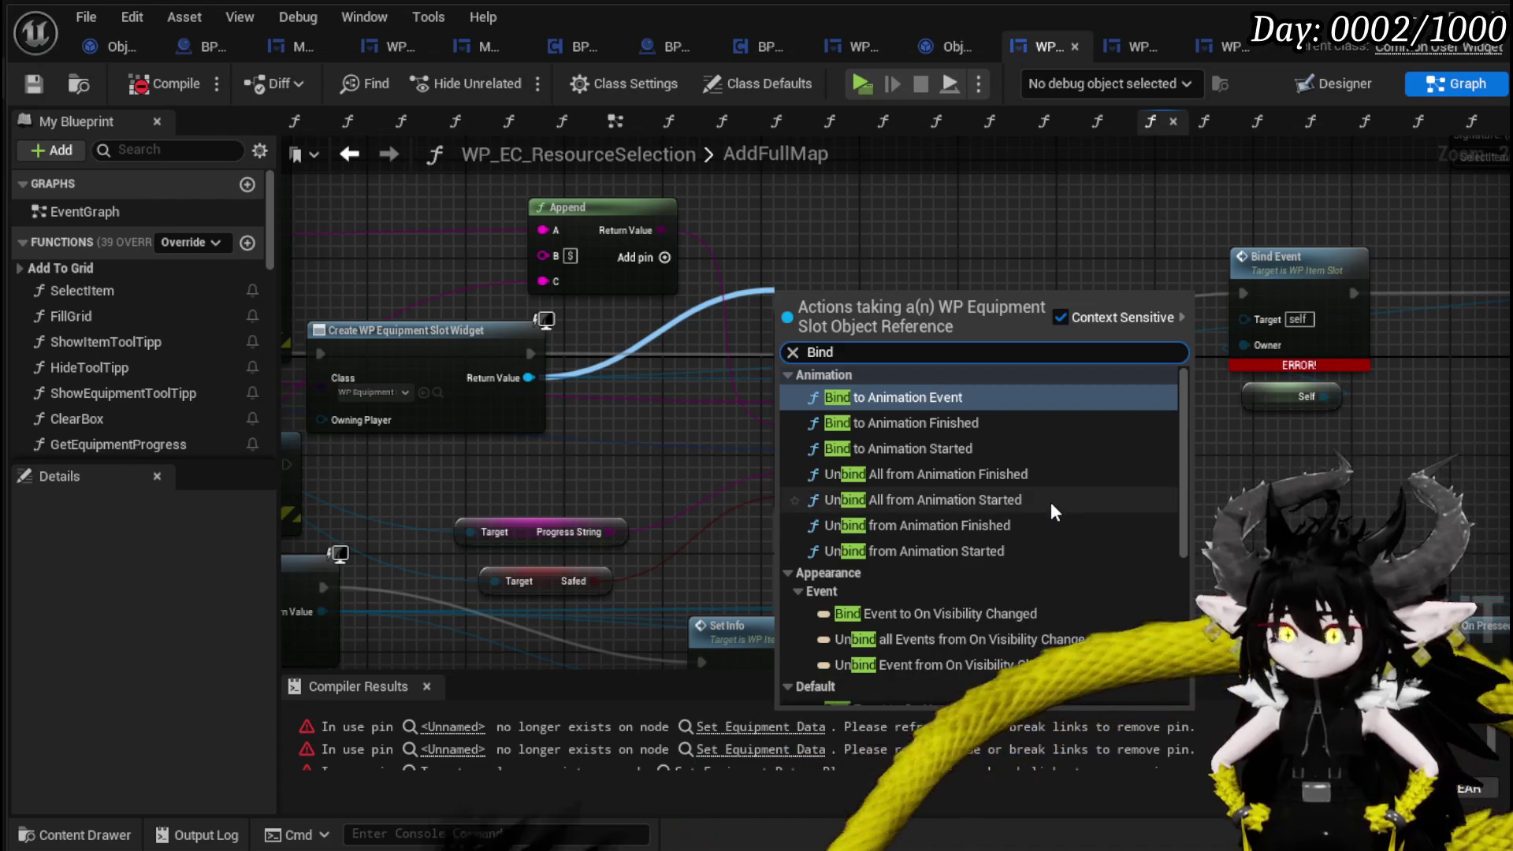
scroll(1052, 503, "down", 8)
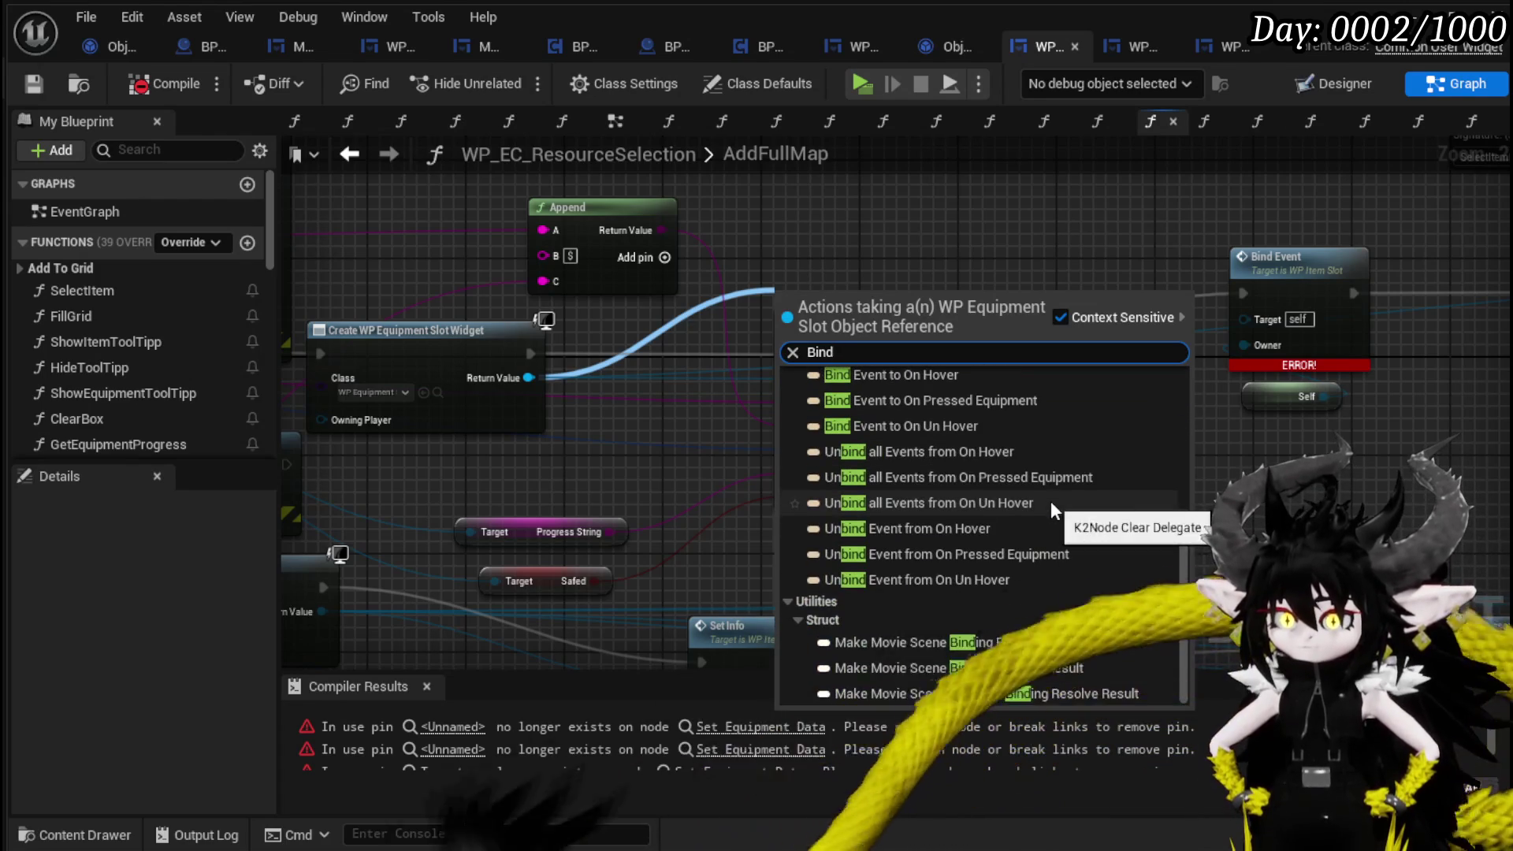
scroll(1052, 503, "up", 3)
scroll(1018, 503, "up", 3)
scroll(1019, 504, "up", 3)
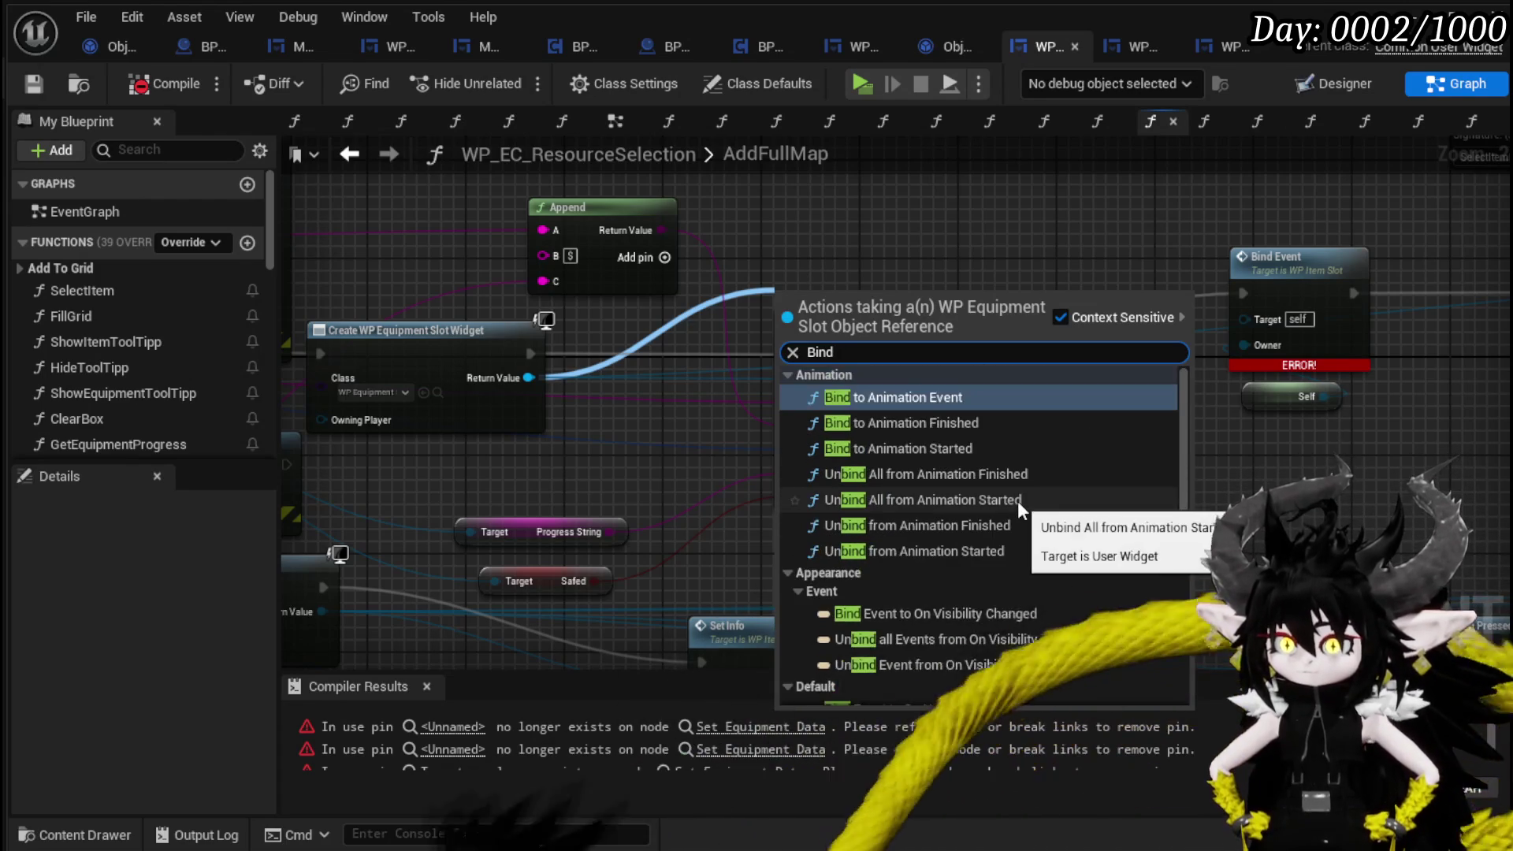
scroll(1020, 505, "down", 6)
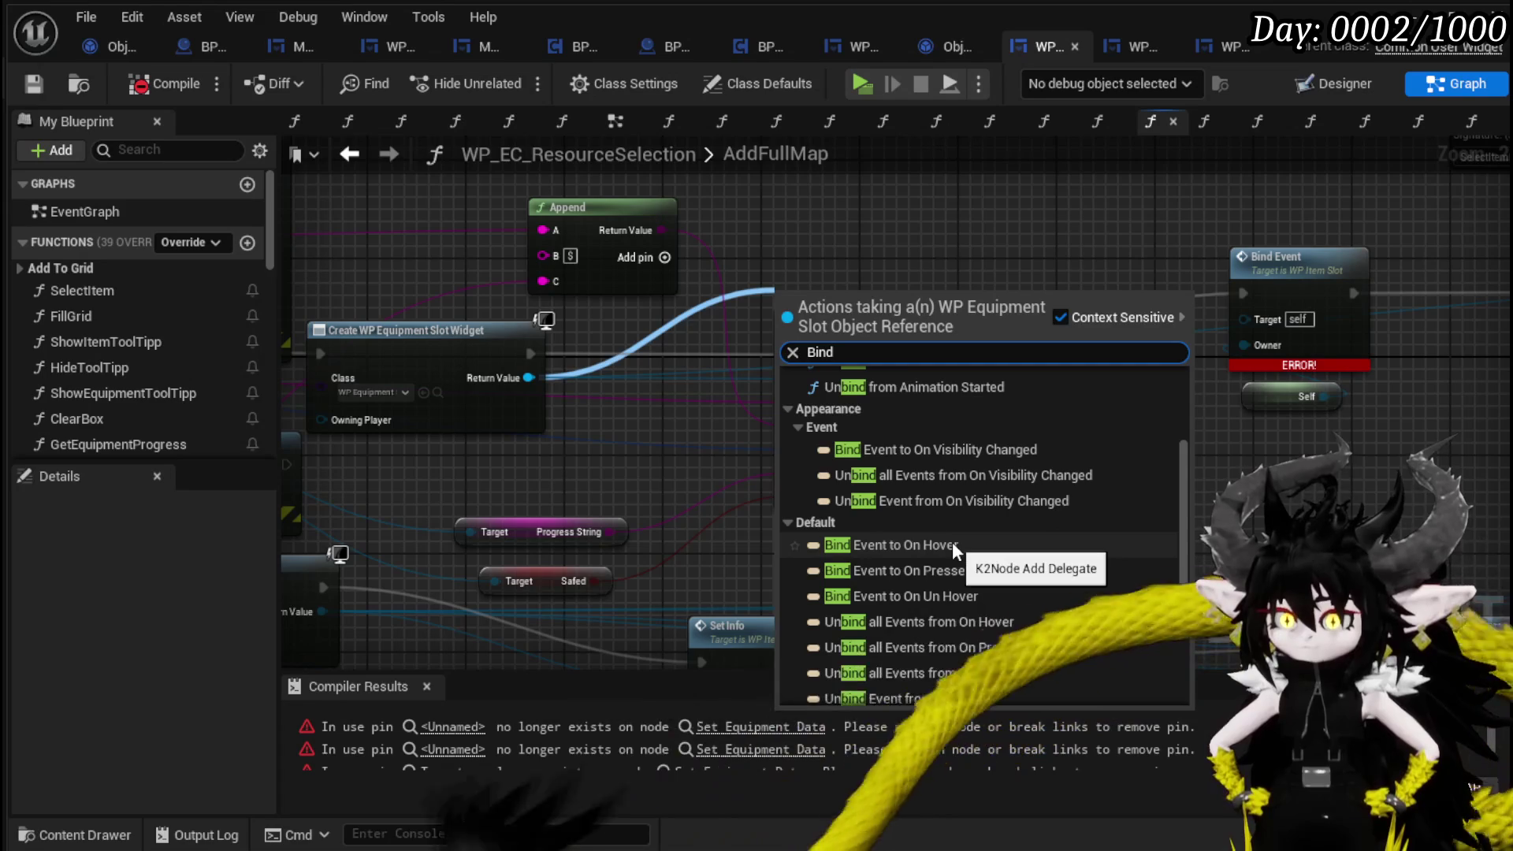
left_click(953, 544)
mouse_move(858, 335)
left_mouse_down()
mouse_move(896, 473)
mouse_move(1054, 193)
mouse_move(1076, 209)
mouse_move(905, 310)
mouse_move(513, 434)
left_mouse_up()
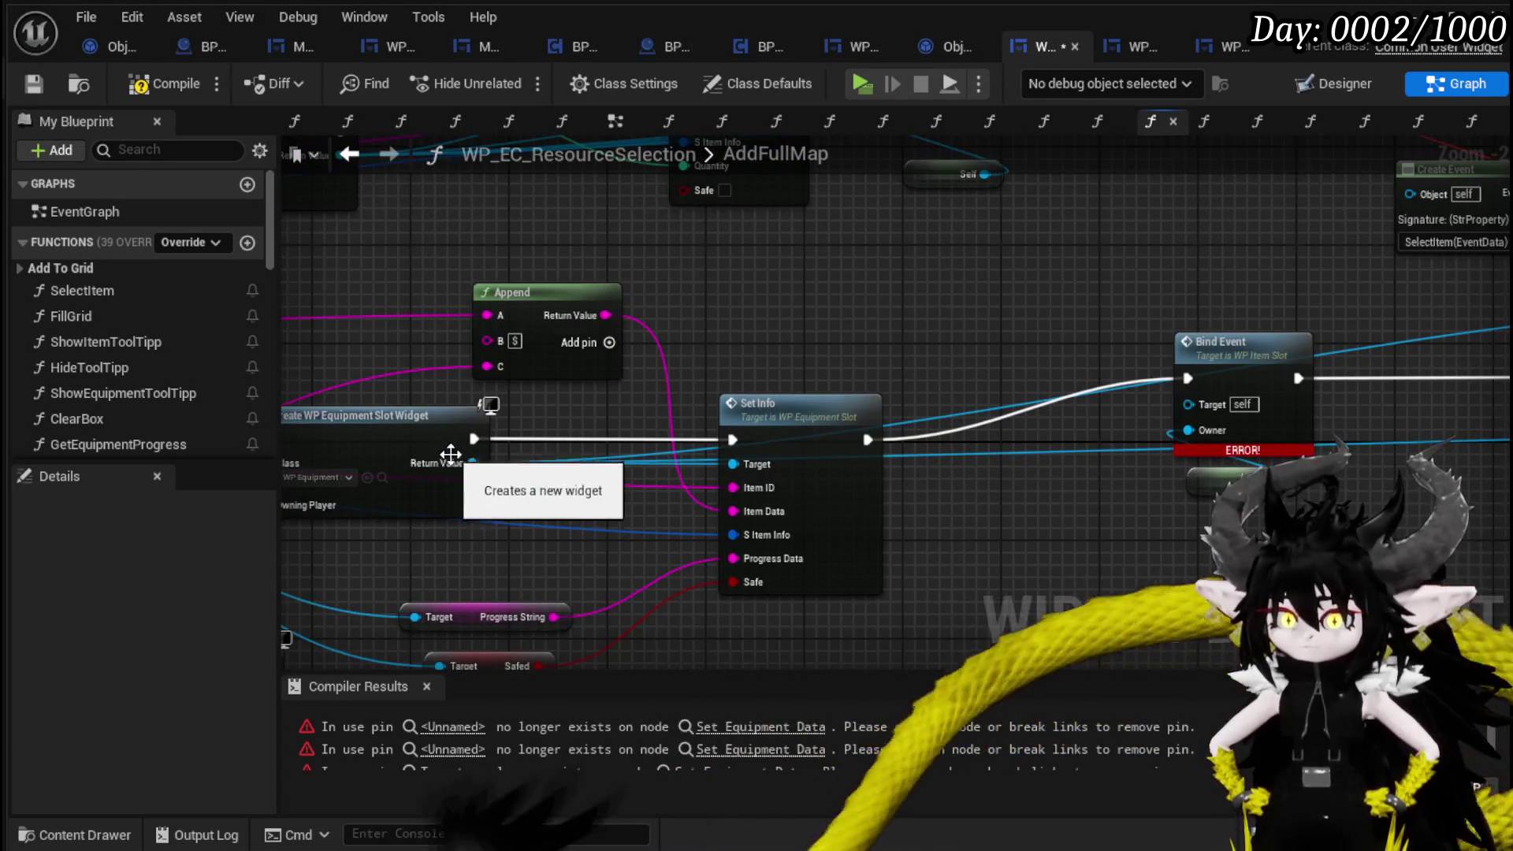
Delete the old Bind Event and Self nodes and wire Set Info into the On Pressed binding.
mouse_move(1332, 327)
left_mouse_down()
mouse_move(1119, 493)
mouse_move(674, 479)
left_mouse_up()
key("Delete")
left_click_drag(424, 441, 1160, 379)
scroll(909, 391, "down", 5)
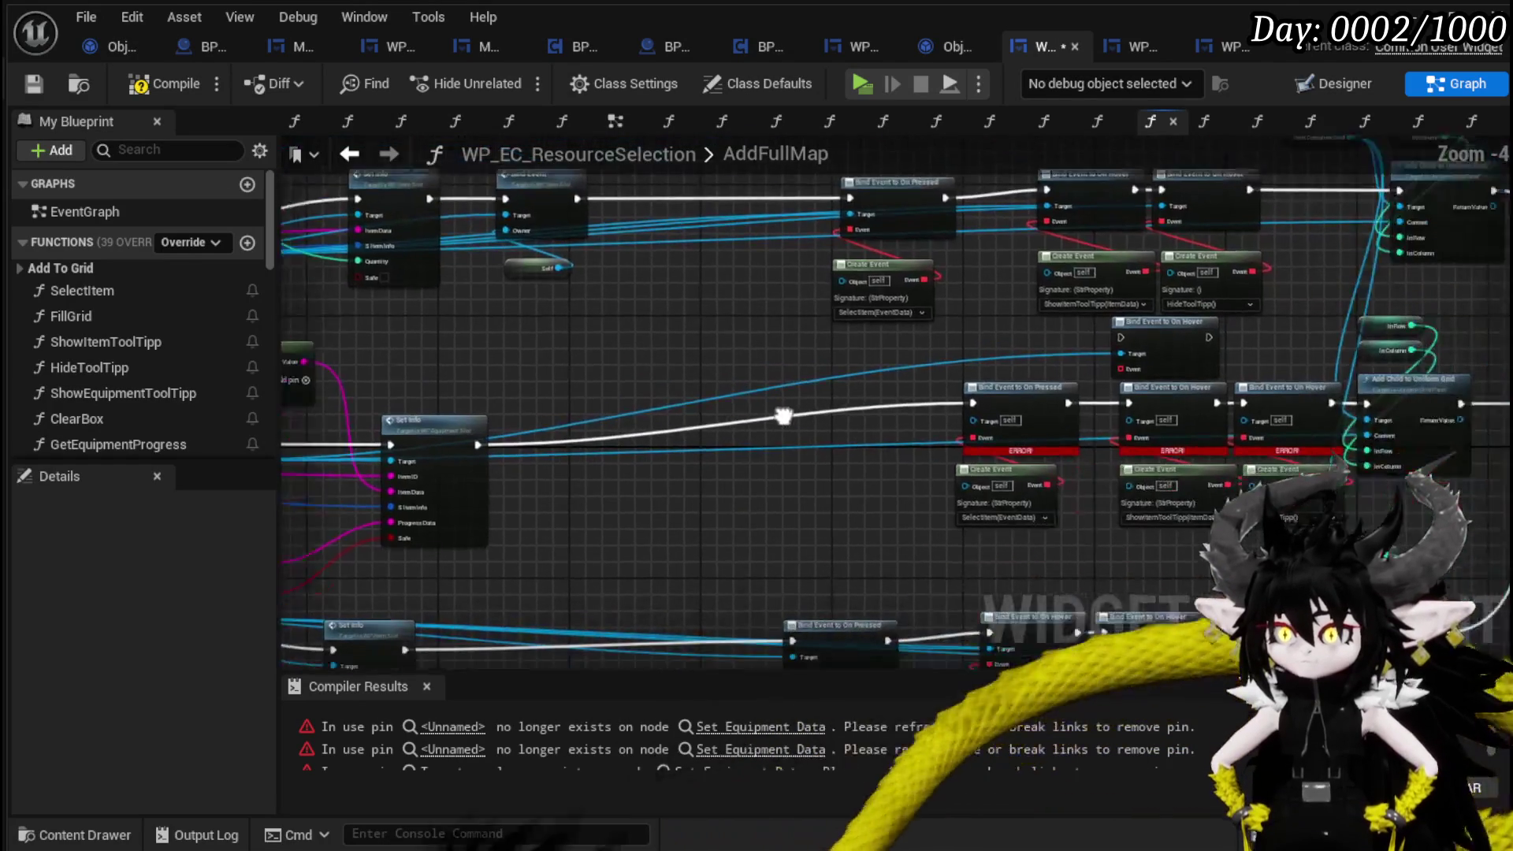
left_click_drag(914, 363, 1111, 544)
mouse_move(1000, 415)
left_mouse_down()
mouse_move(862, 438)
mouse_move(725, 417)
mouse_move(875, 384)
left_mouse_up()
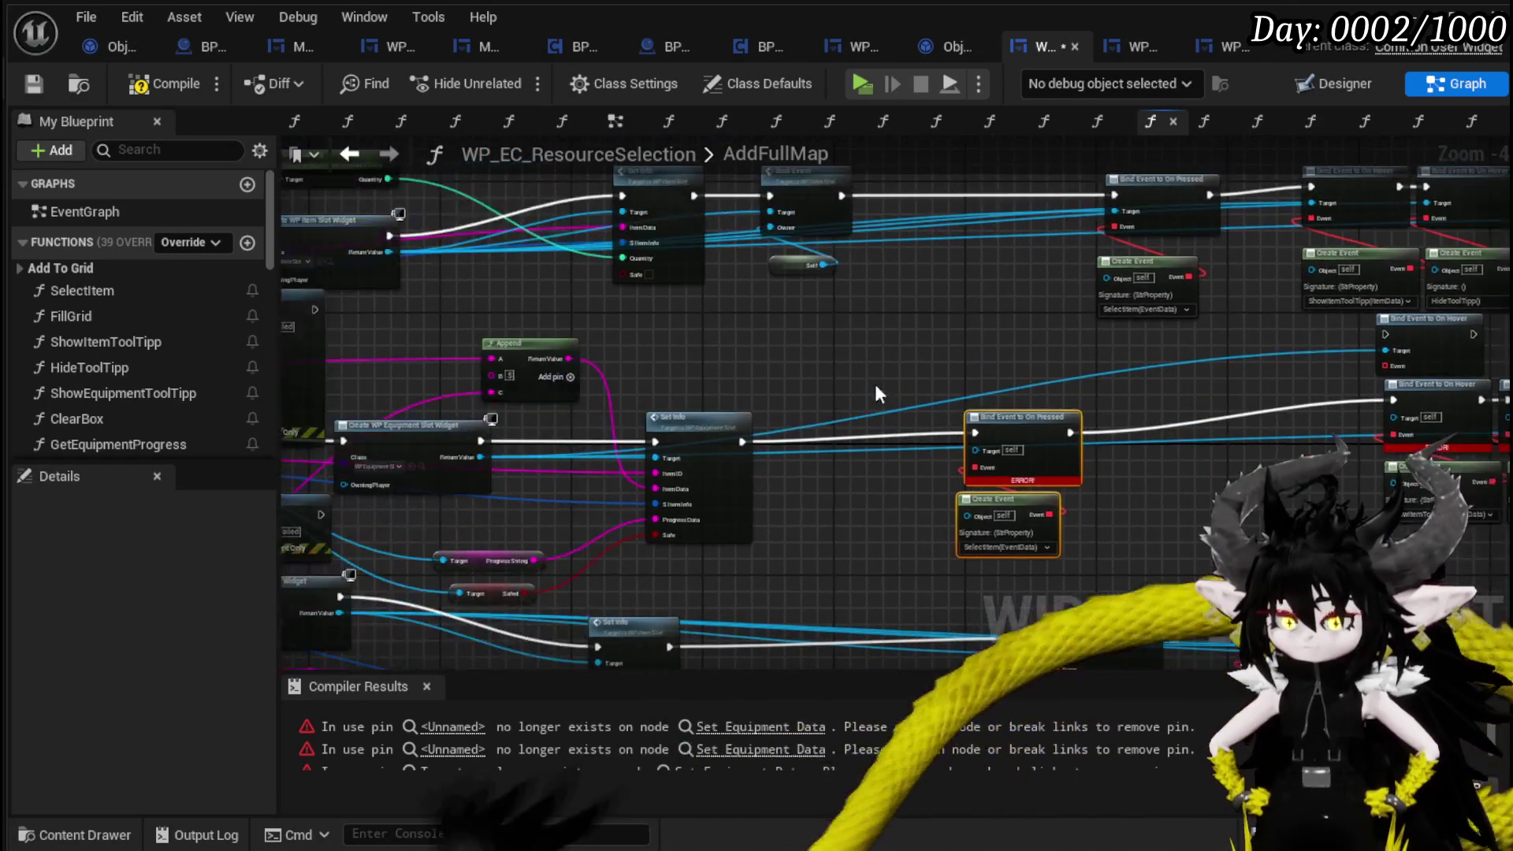
scroll(825, 382, "up", 1)
Add a Bind Event to On Pressed Equipment node beside the other bindings.
left_click_drag(1128, 360, 1119, 361)
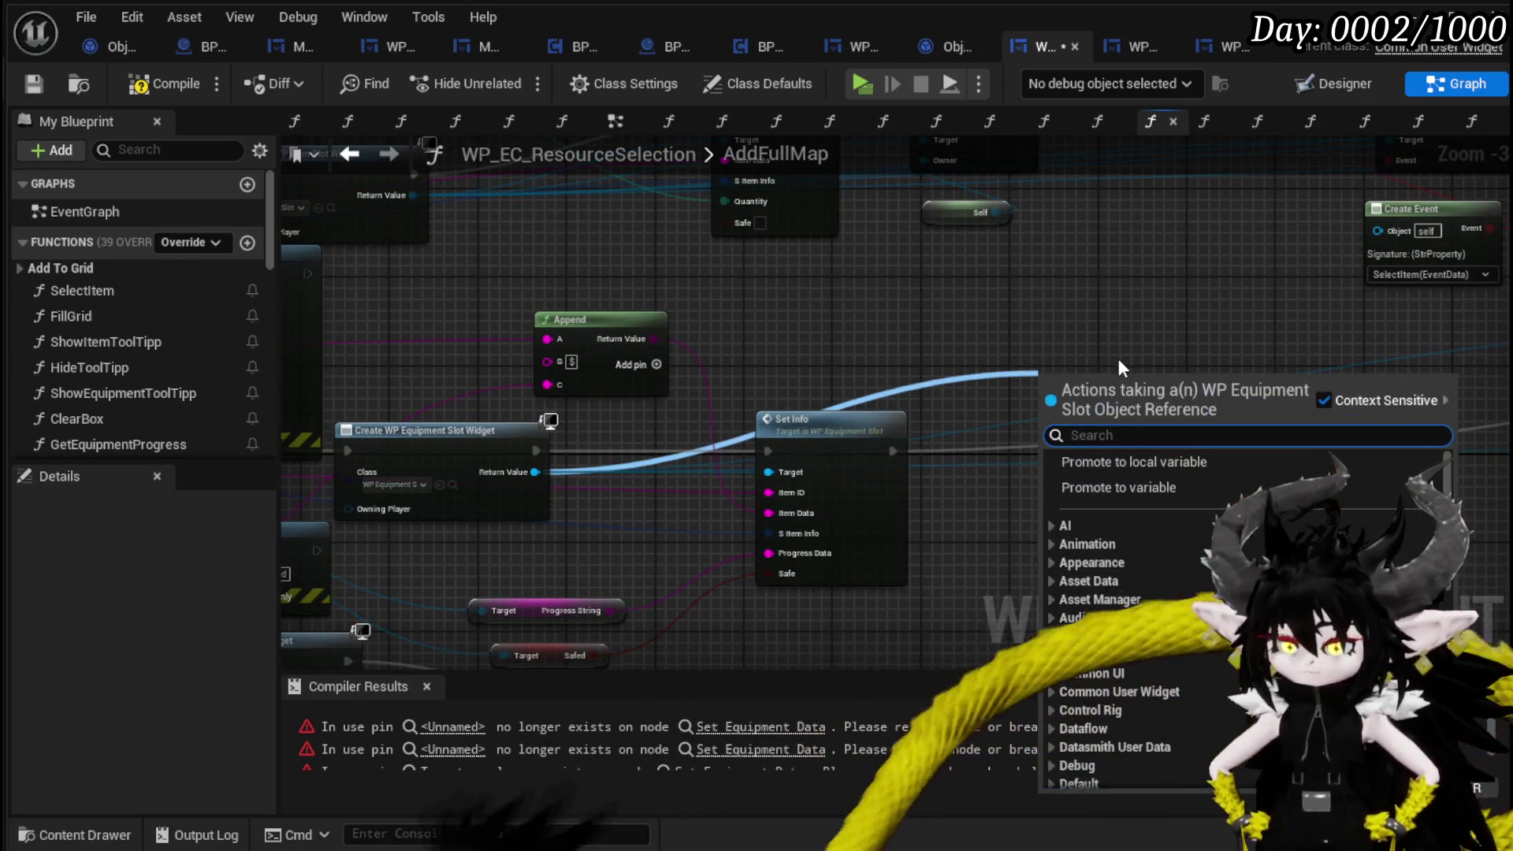
type("Bind on pre")
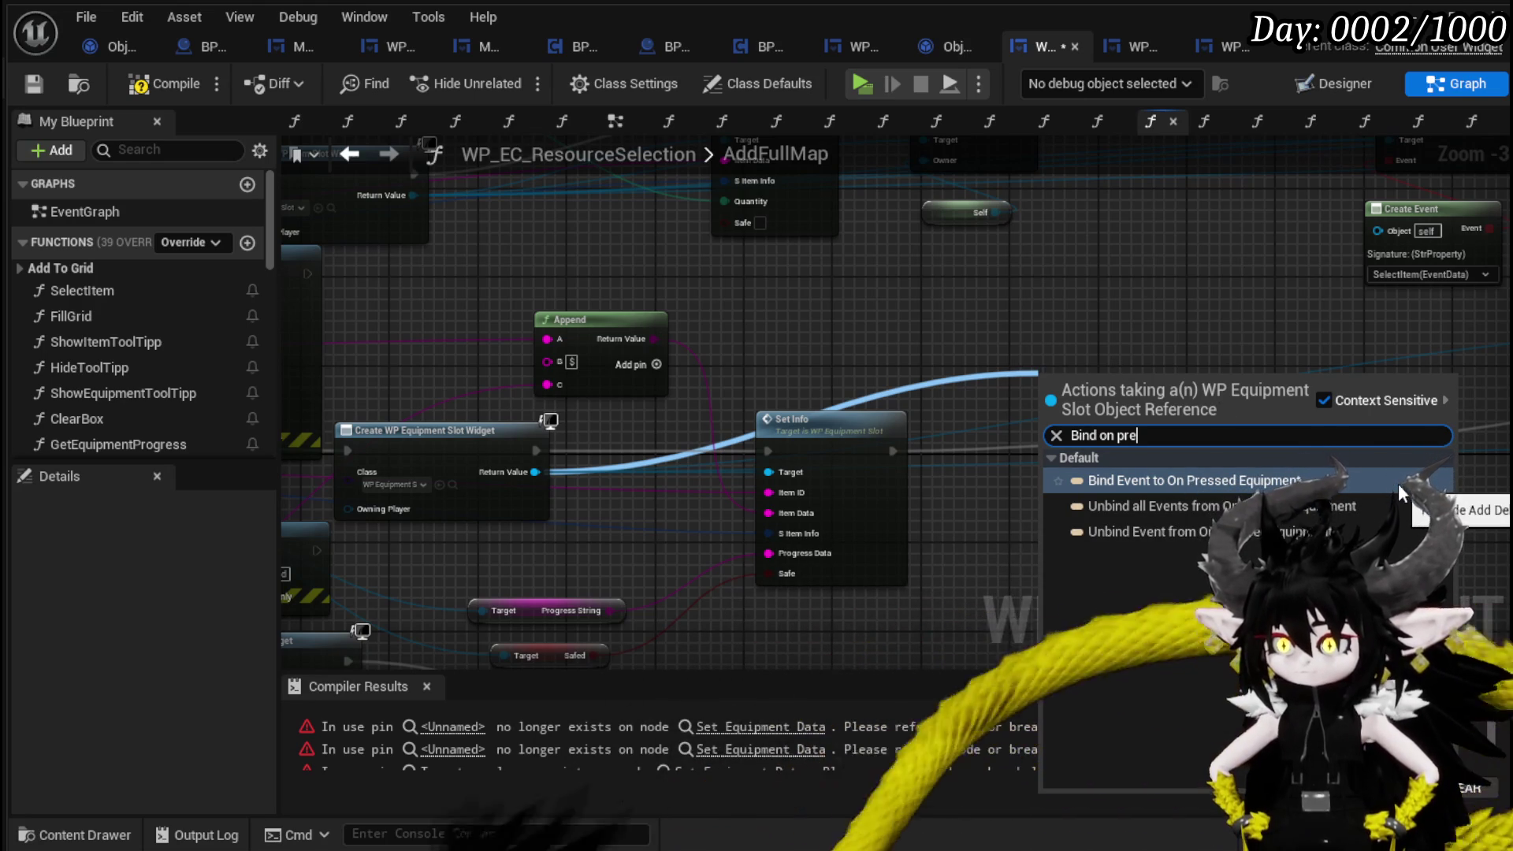
left_click(1398, 484)
mouse_move(1107, 383)
left_mouse_down()
mouse_move(1252, 323)
mouse_move(1234, 331)
left_mouse_up()
mouse_move(1021, 353)
left_mouse_down()
mouse_move(1032, 402)
mouse_move(835, 336)
mouse_move(899, 171)
mouse_move(809, 48)
mouse_move(977, 260)
mouse_move(1061, 250)
mouse_move(1034, 273)
left_mouse_up()
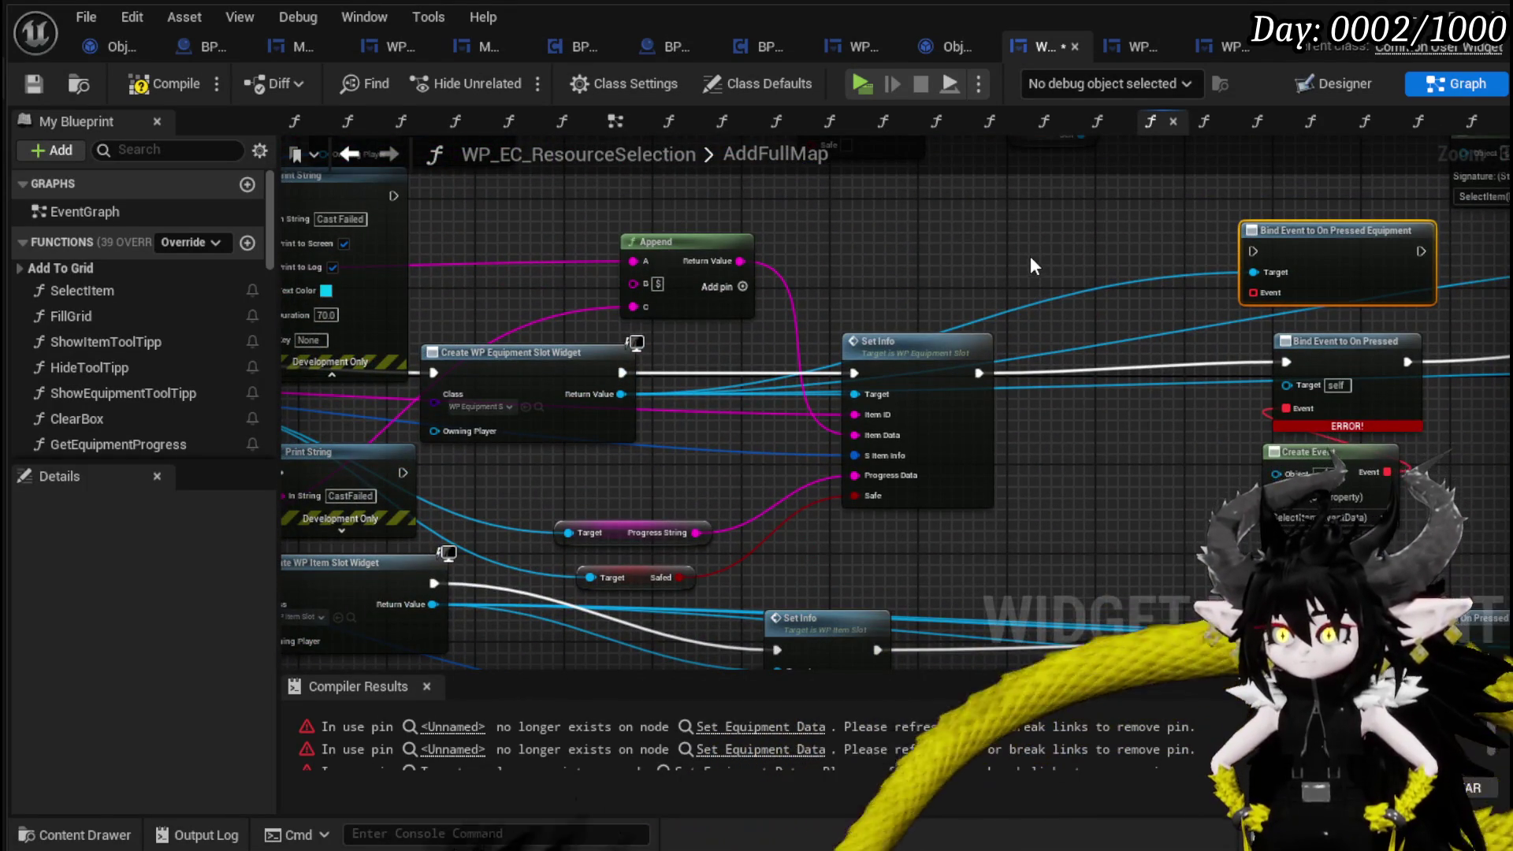
Add a Bind Event to On Un Hover node and group the binding and Create Event nodes together.
left_click_drag(621, 394, 977, 278)
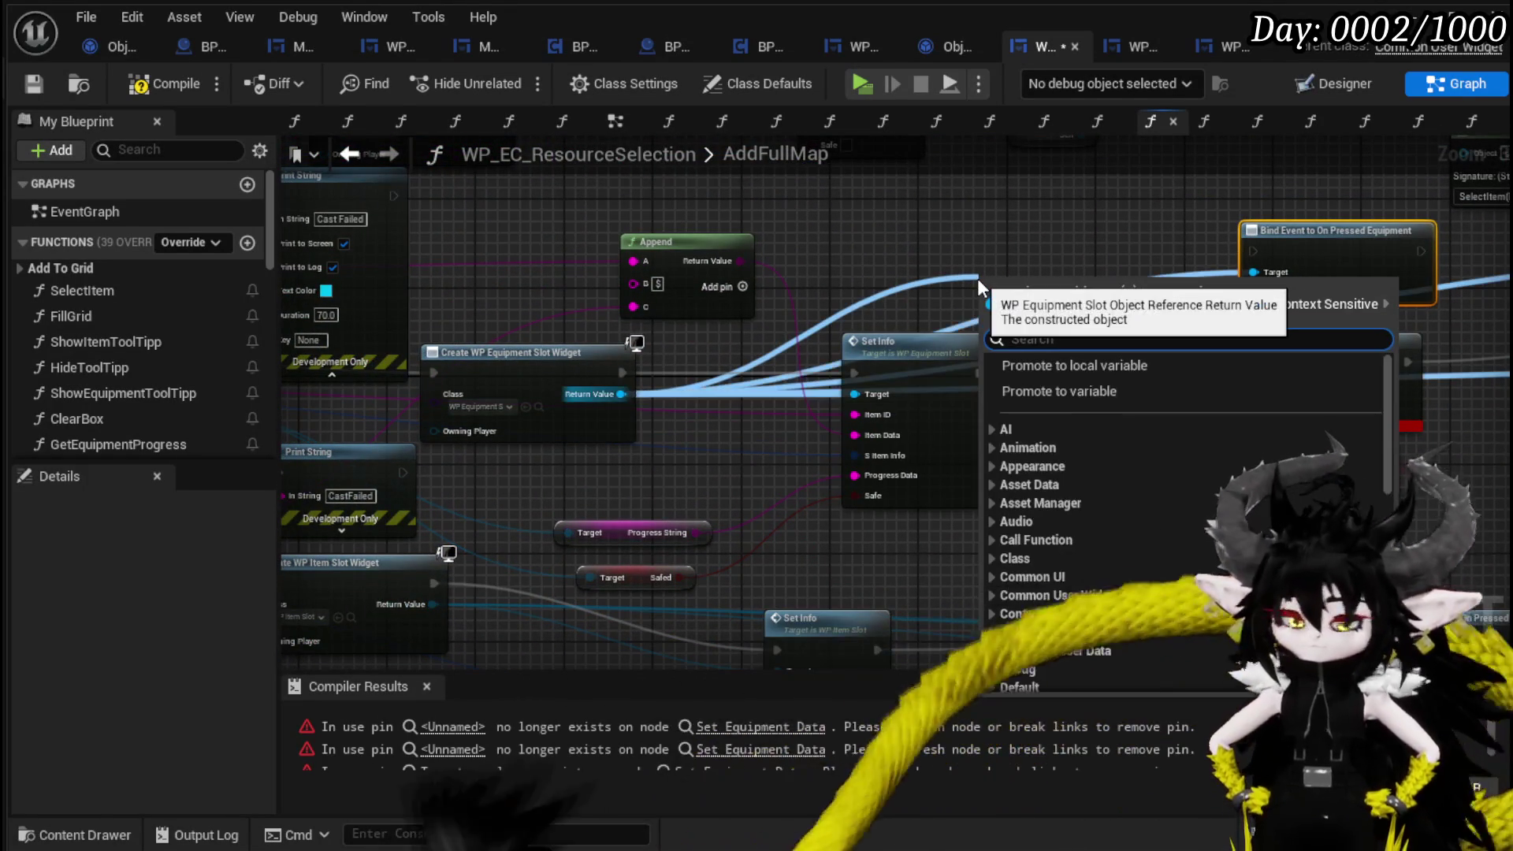
type("Bind on")
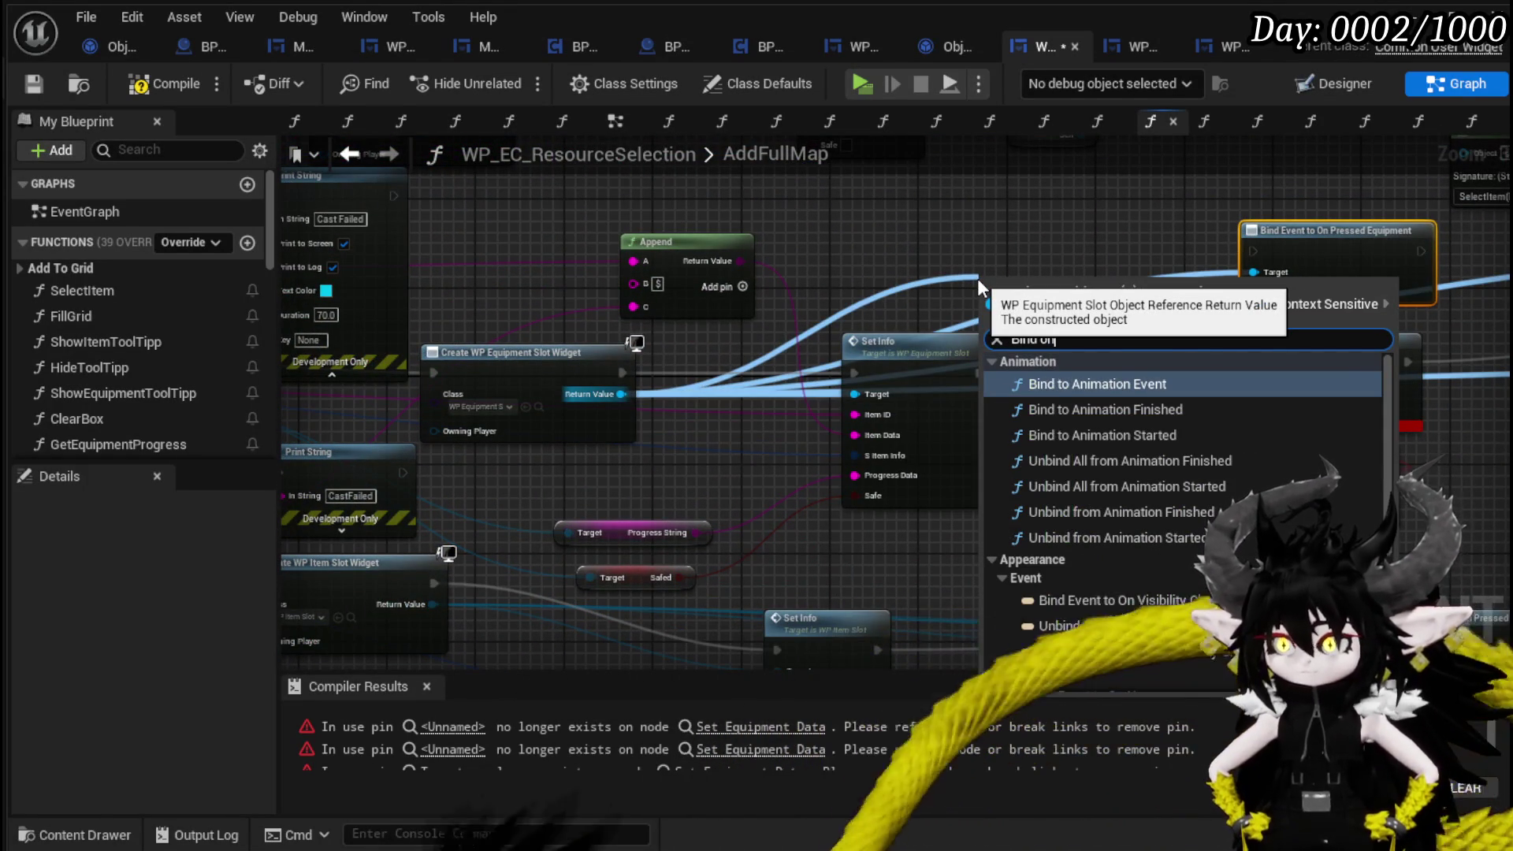
type(" Unho")
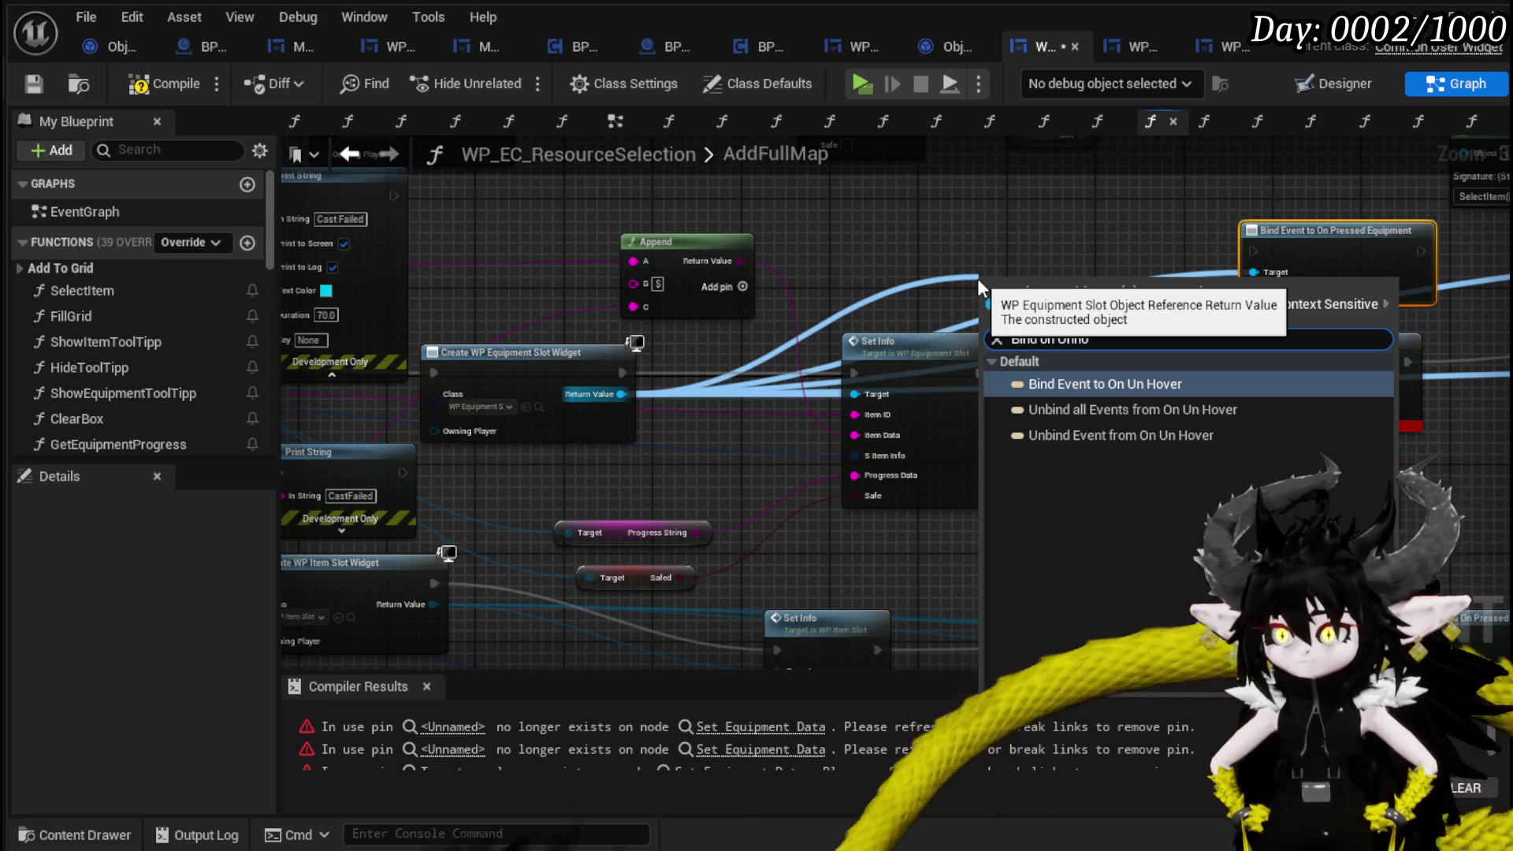
left_click(1112, 384)
mouse_move(600, 312)
left_mouse_down()
mouse_move(1104, 289)
mouse_move(790, 318)
left_mouse_up()
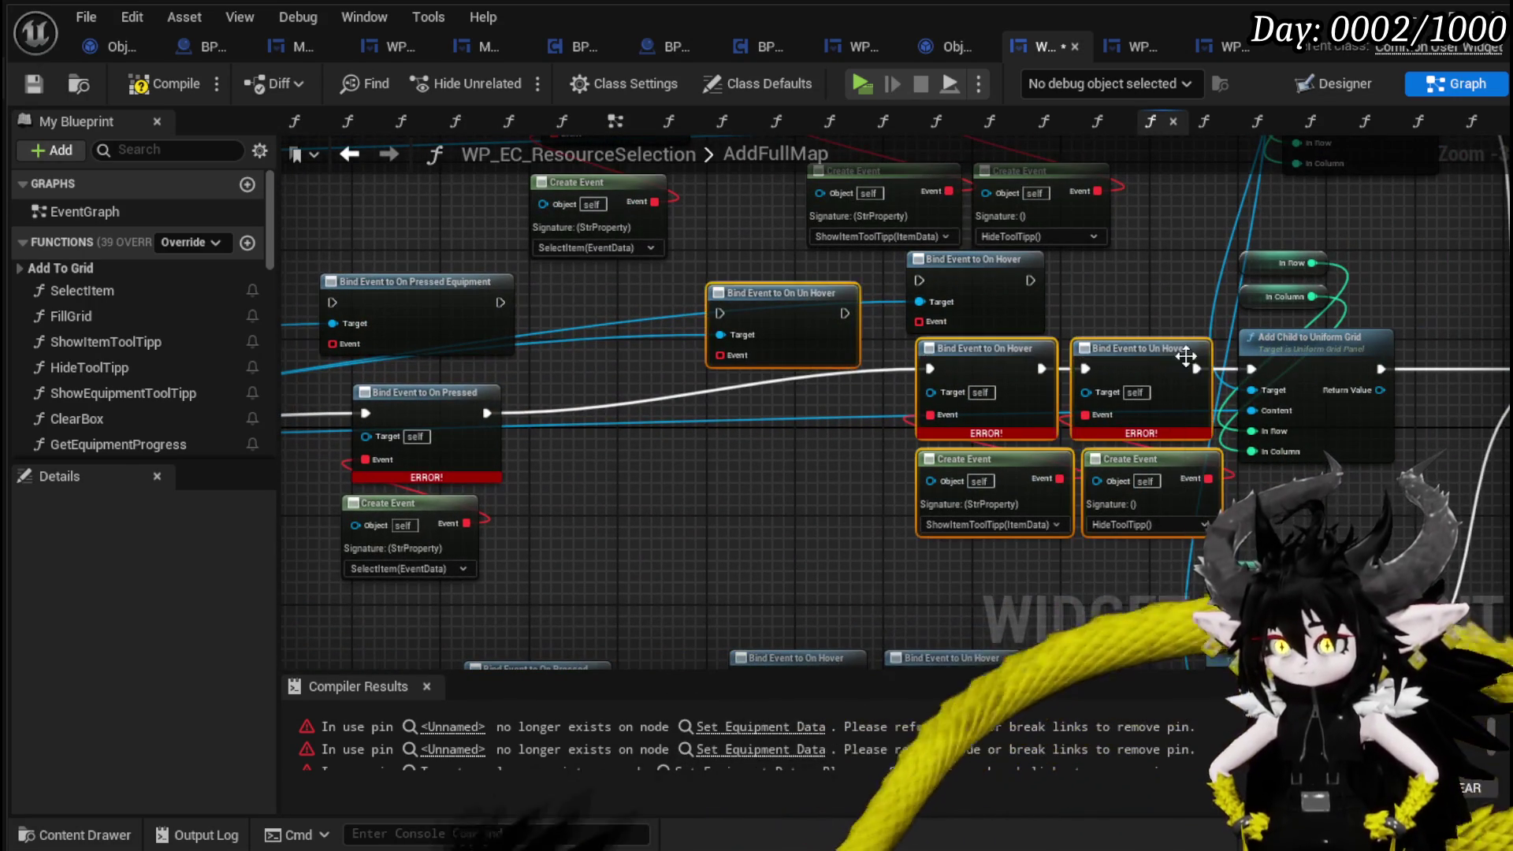
mouse_move(859, 579)
left_mouse_down()
mouse_move(1160, 409)
mouse_move(726, 428)
mouse_move(757, 440)
left_mouse_up()
left_click(689, 526)
left_click_drag(1141, 368, 777, 414)
left_click(949, 367)
Connect HideToolTipp and ShowItemToolTipp events to the new bindings and delete the erroring hover bindings.
left_click_drag(972, 322, 991, 368)
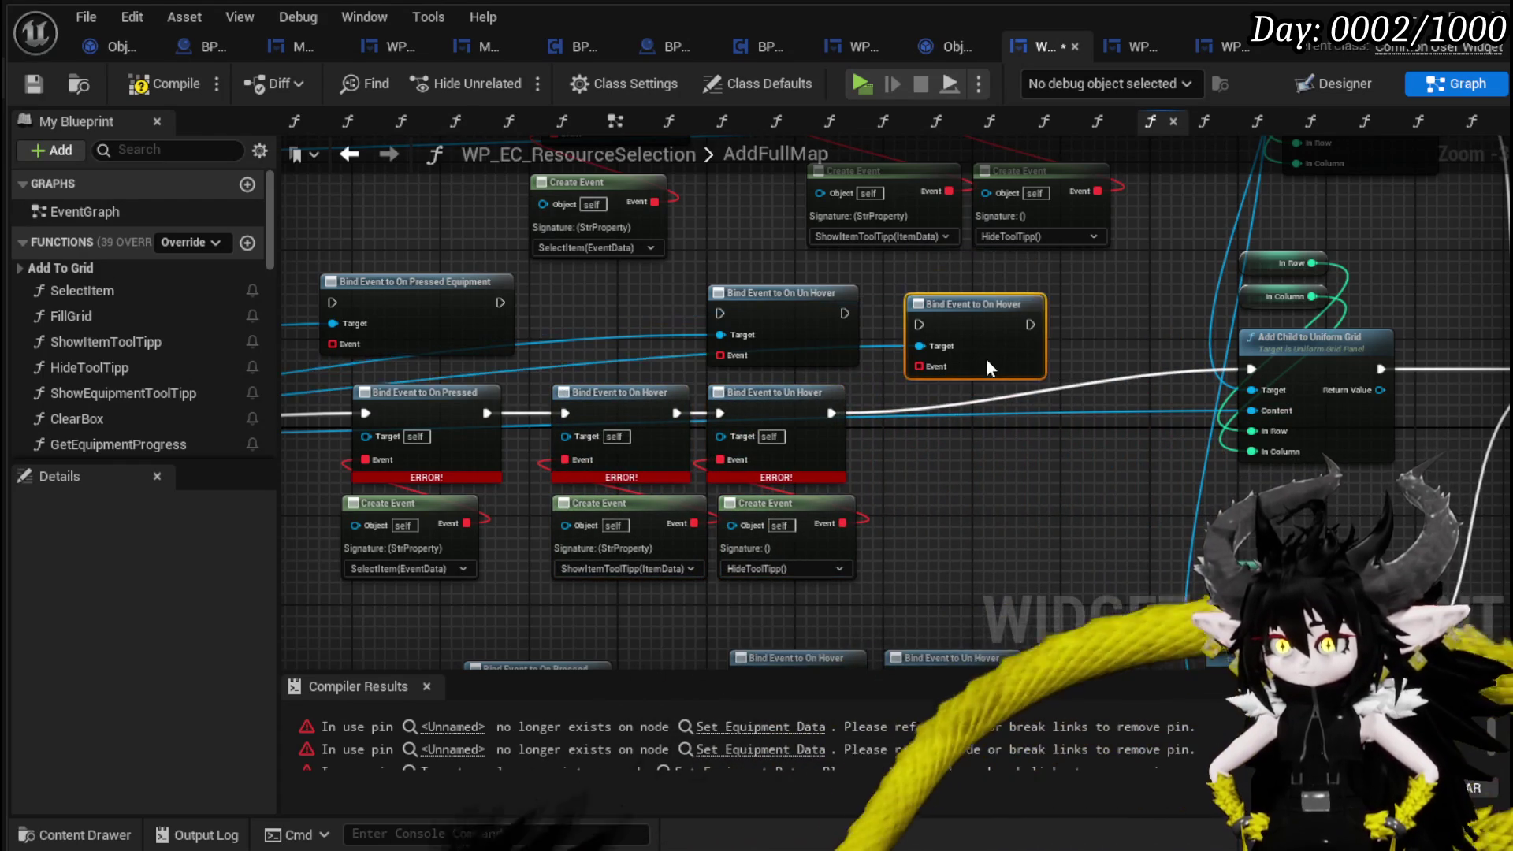
mouse_move(735, 460)
left_mouse_down()
mouse_move(944, 358)
mouse_move(919, 367)
left_mouse_up()
left_click(934, 375)
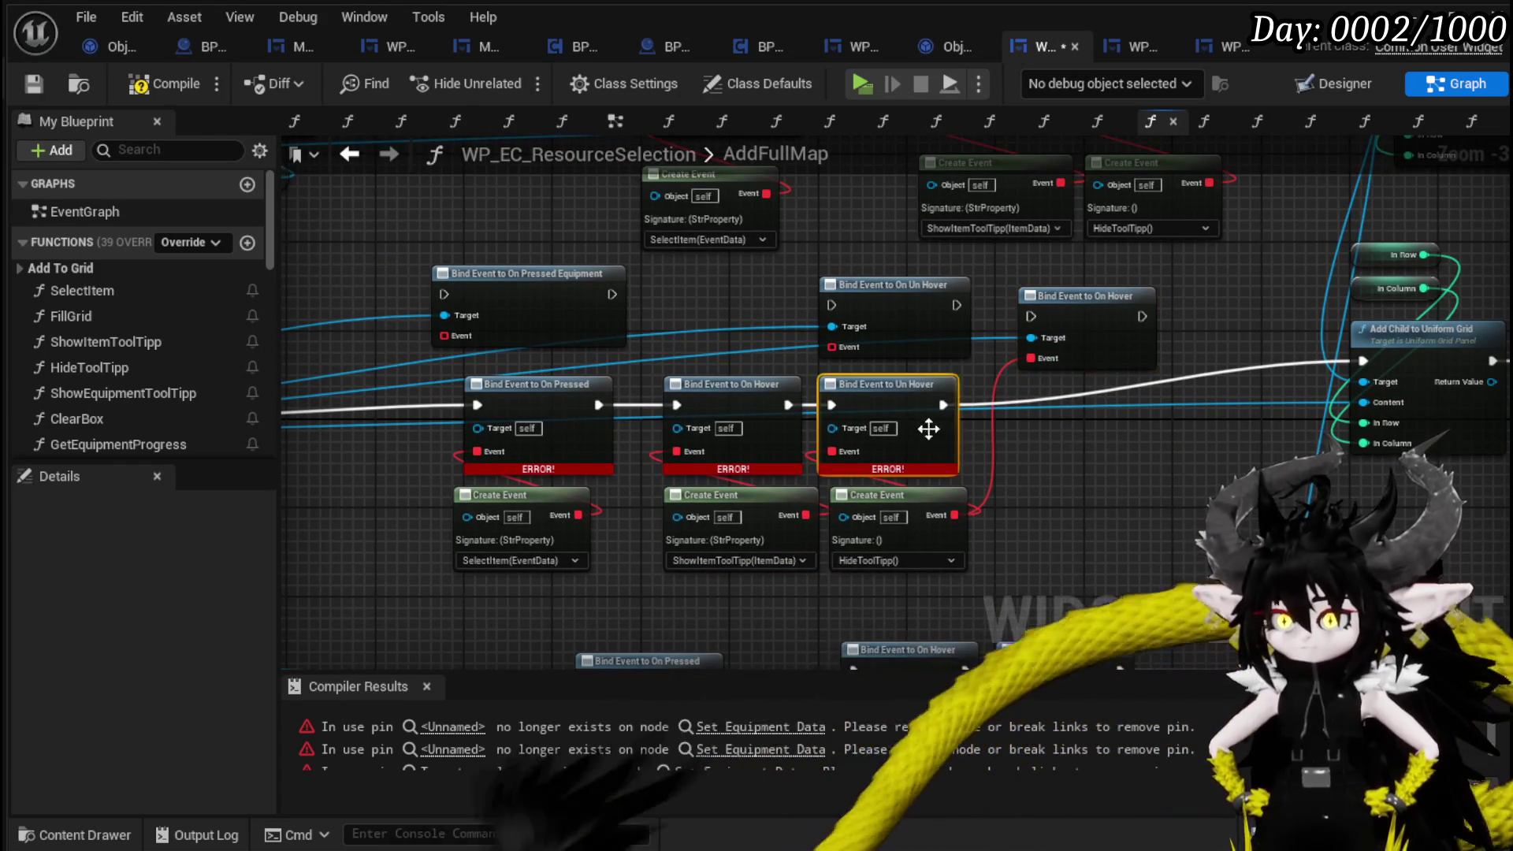
key("Delete")
left_click_drag(916, 428, 1047, 463)
left_click_drag(933, 547, 967, 379)
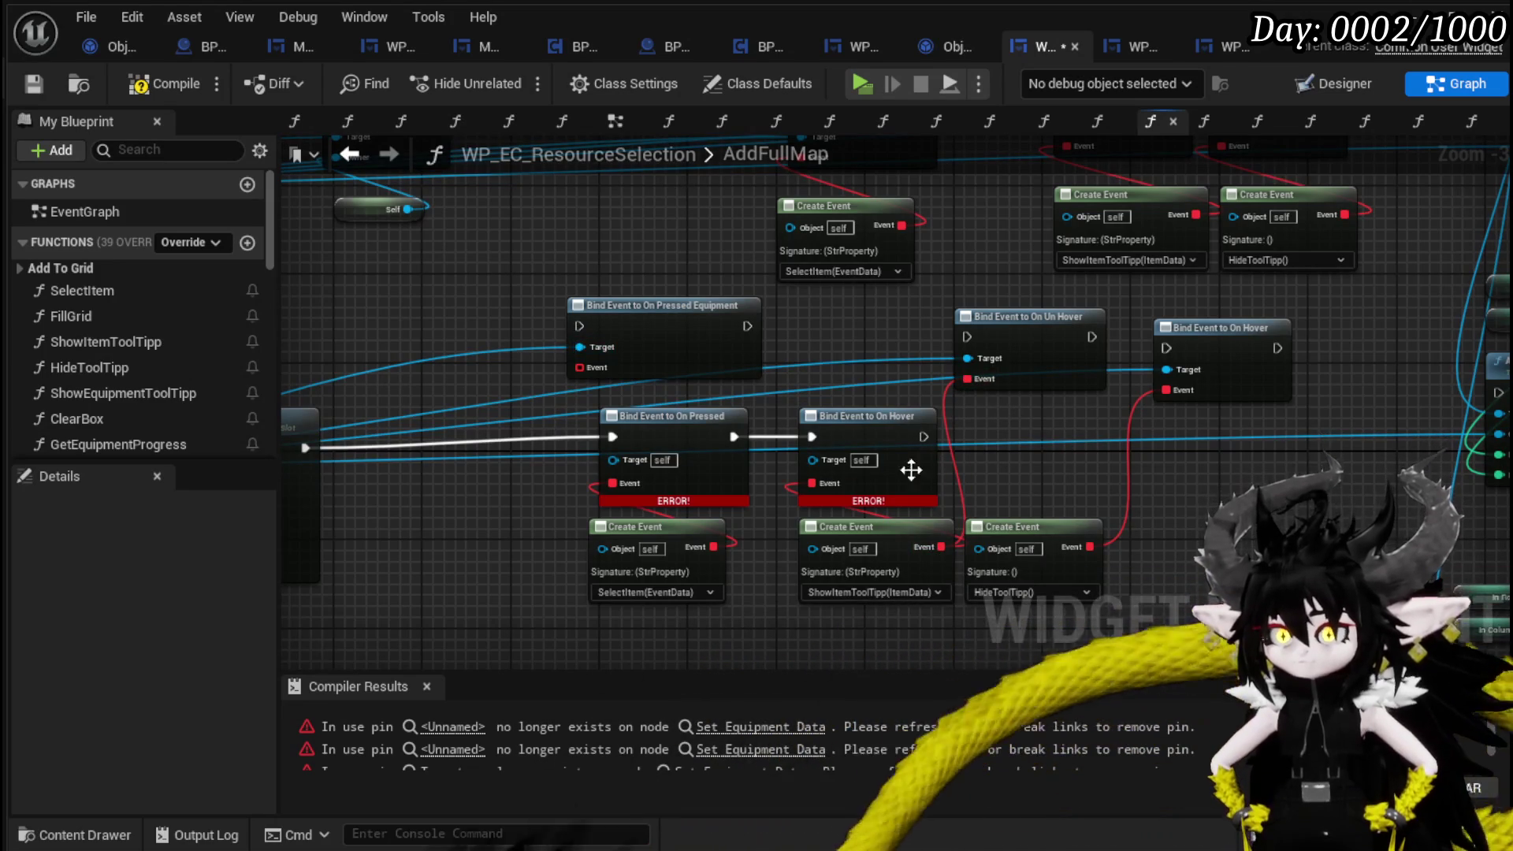
key("Delete")
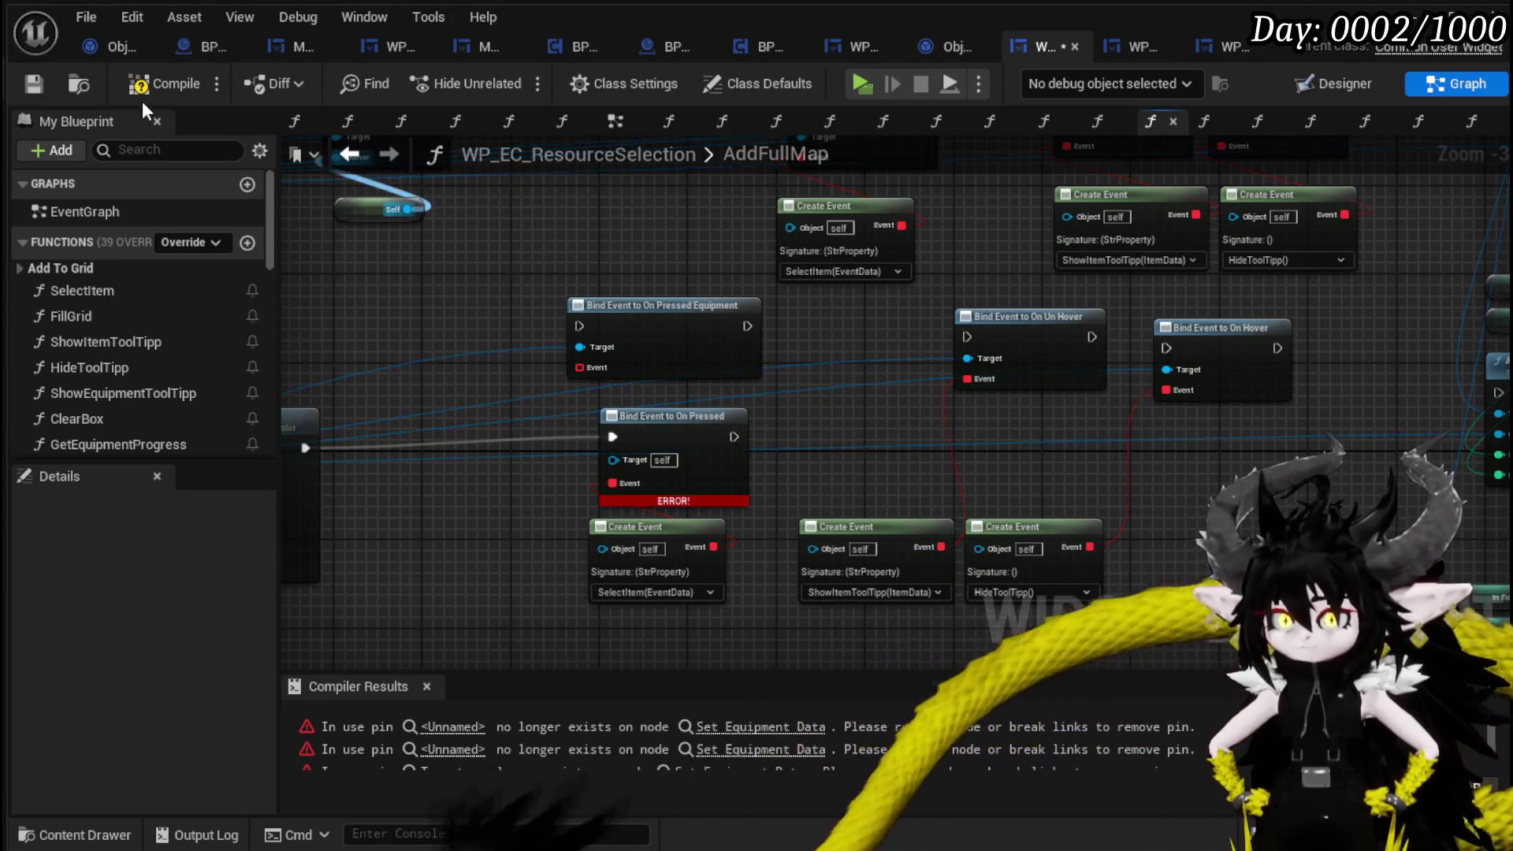
Compile, move the ShowItemToolTipp link onto On Hover, and connect the third Create Event to On Un Hover.
left_click(164, 84)
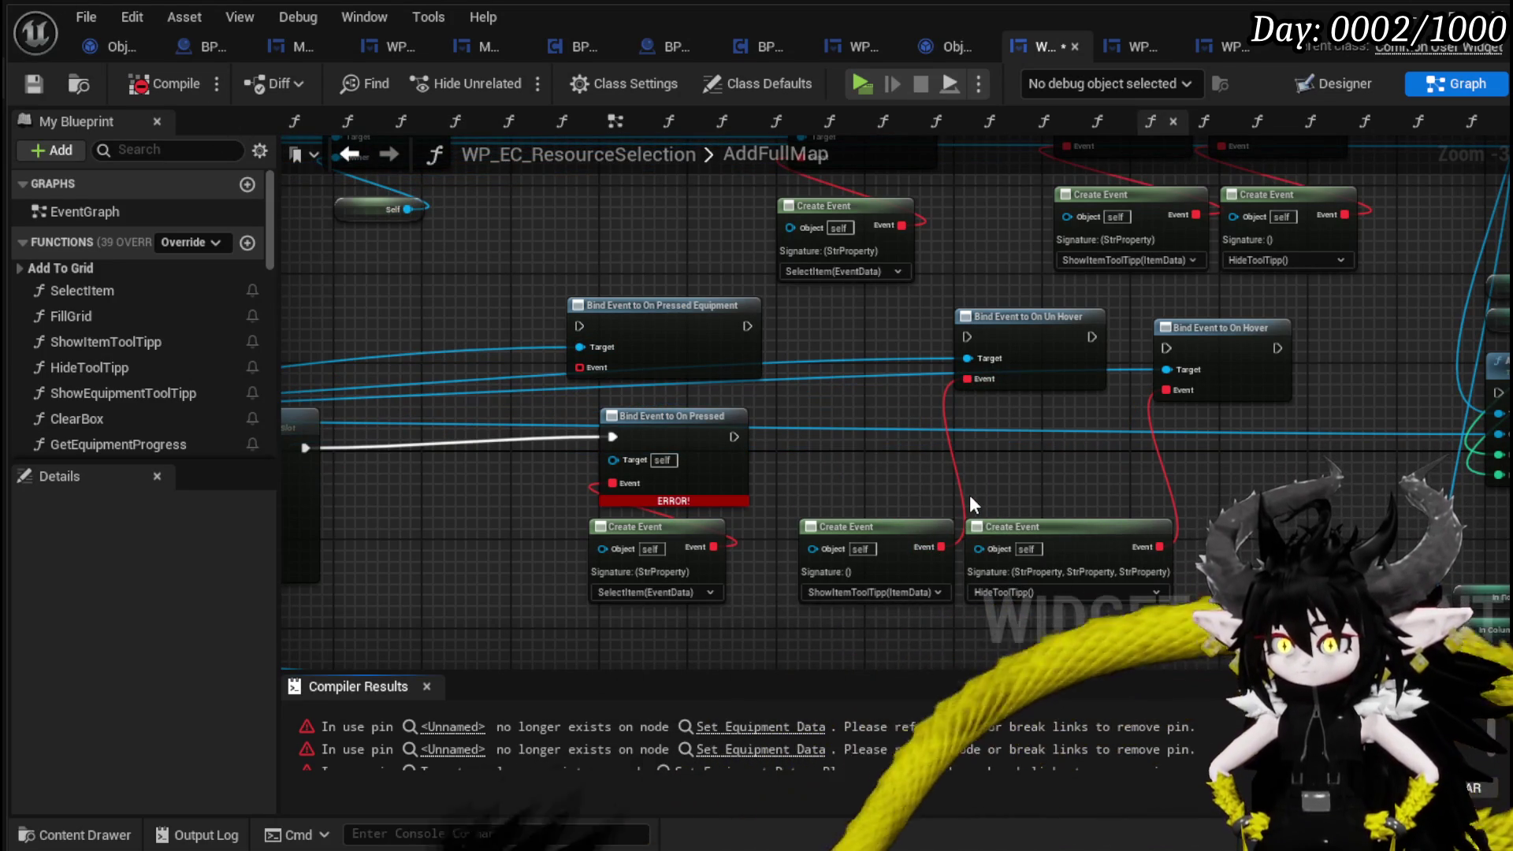
scroll(969, 495, "up", 3)
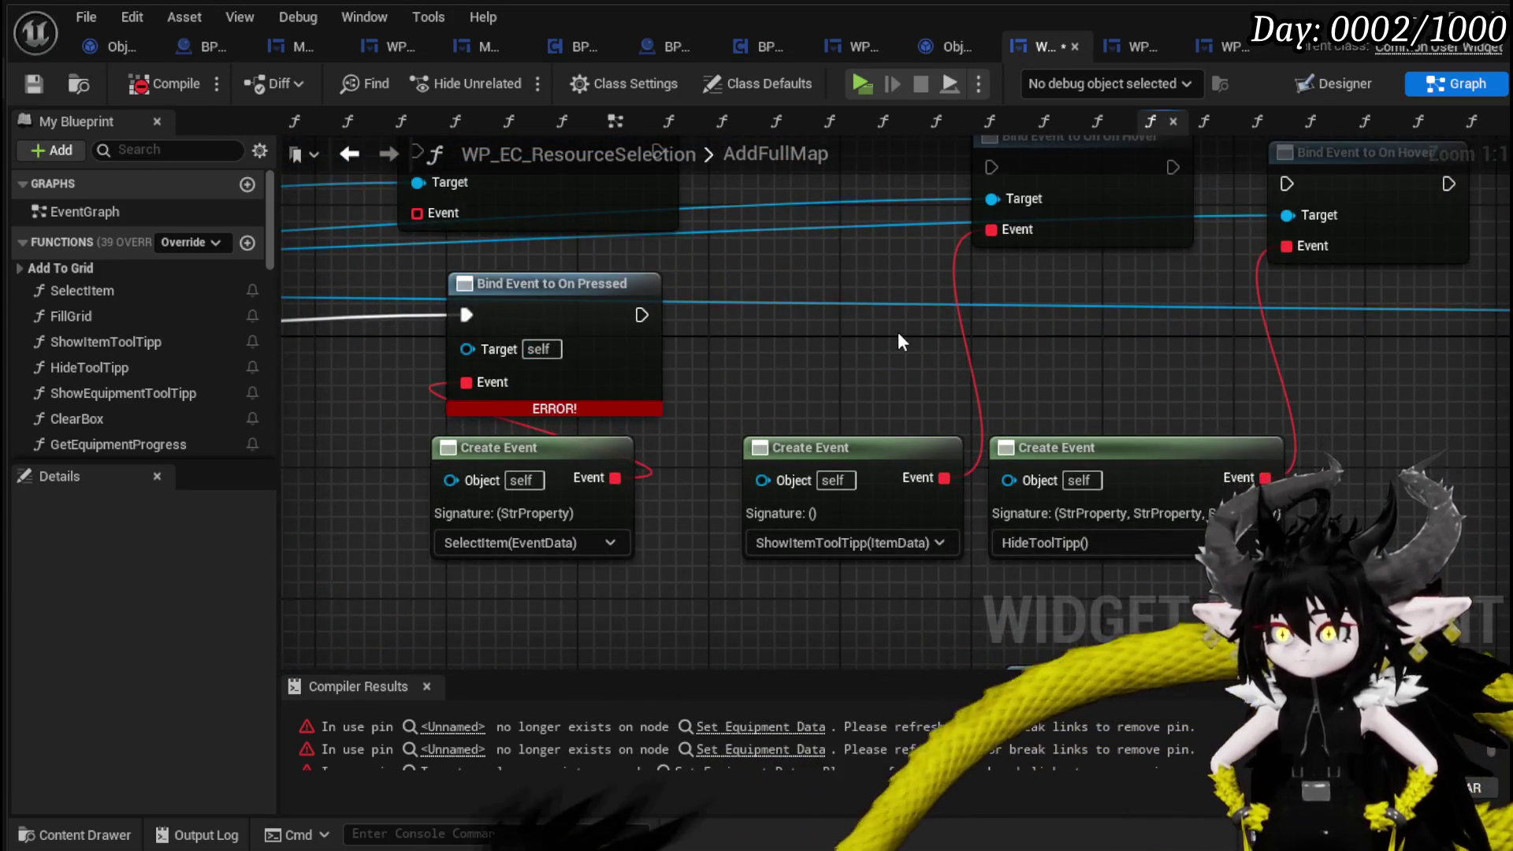
scroll(899, 338, "down", 2)
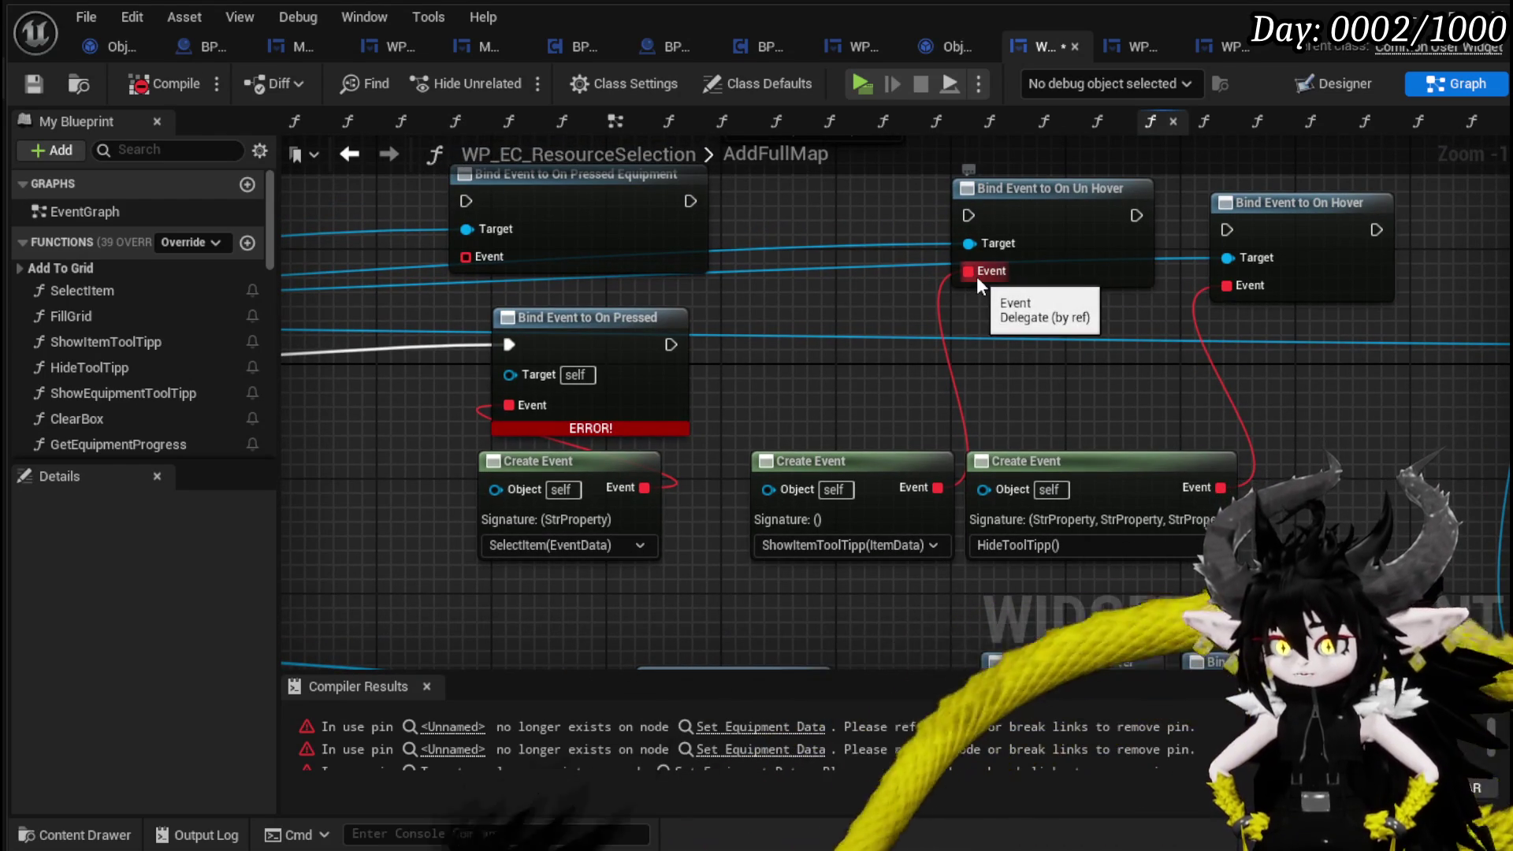
left_click_drag(963, 272, 1227, 285)
mouse_move(1113, 489)
left_mouse_down()
mouse_move(986, 260)
mouse_move(965, 355)
left_mouse_up()
key("Escape")
left_click_drag(975, 486, 819, 271)
Set the third Create Event's function to HideToolTipp.
mouse_move(925, 466)
left_mouse_down()
mouse_move(1195, 463)
mouse_move(1110, 437)
left_mouse_up()
left_click(1075, 514)
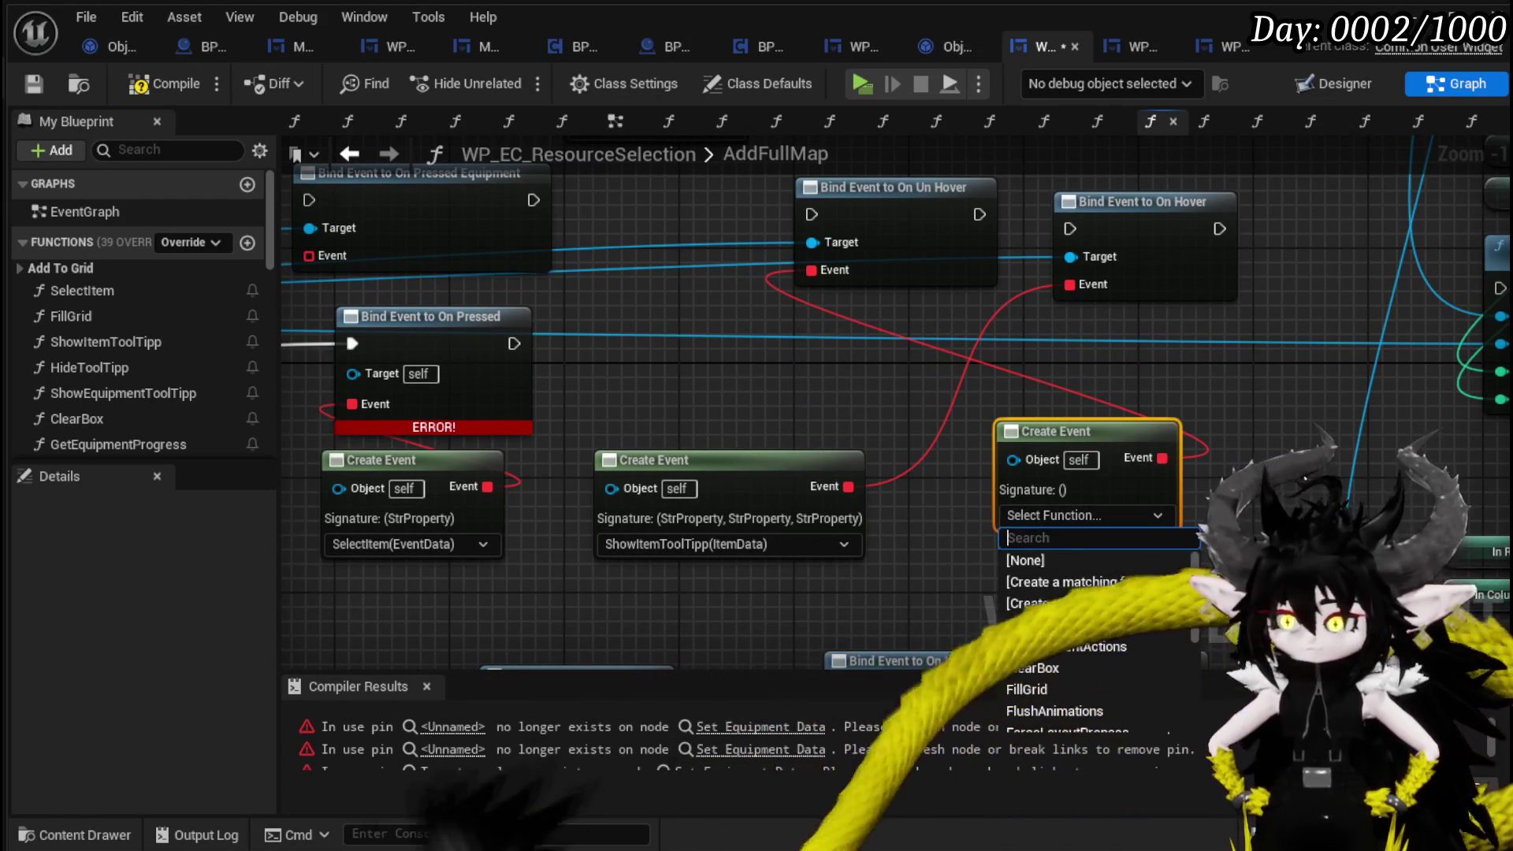
type("Hide")
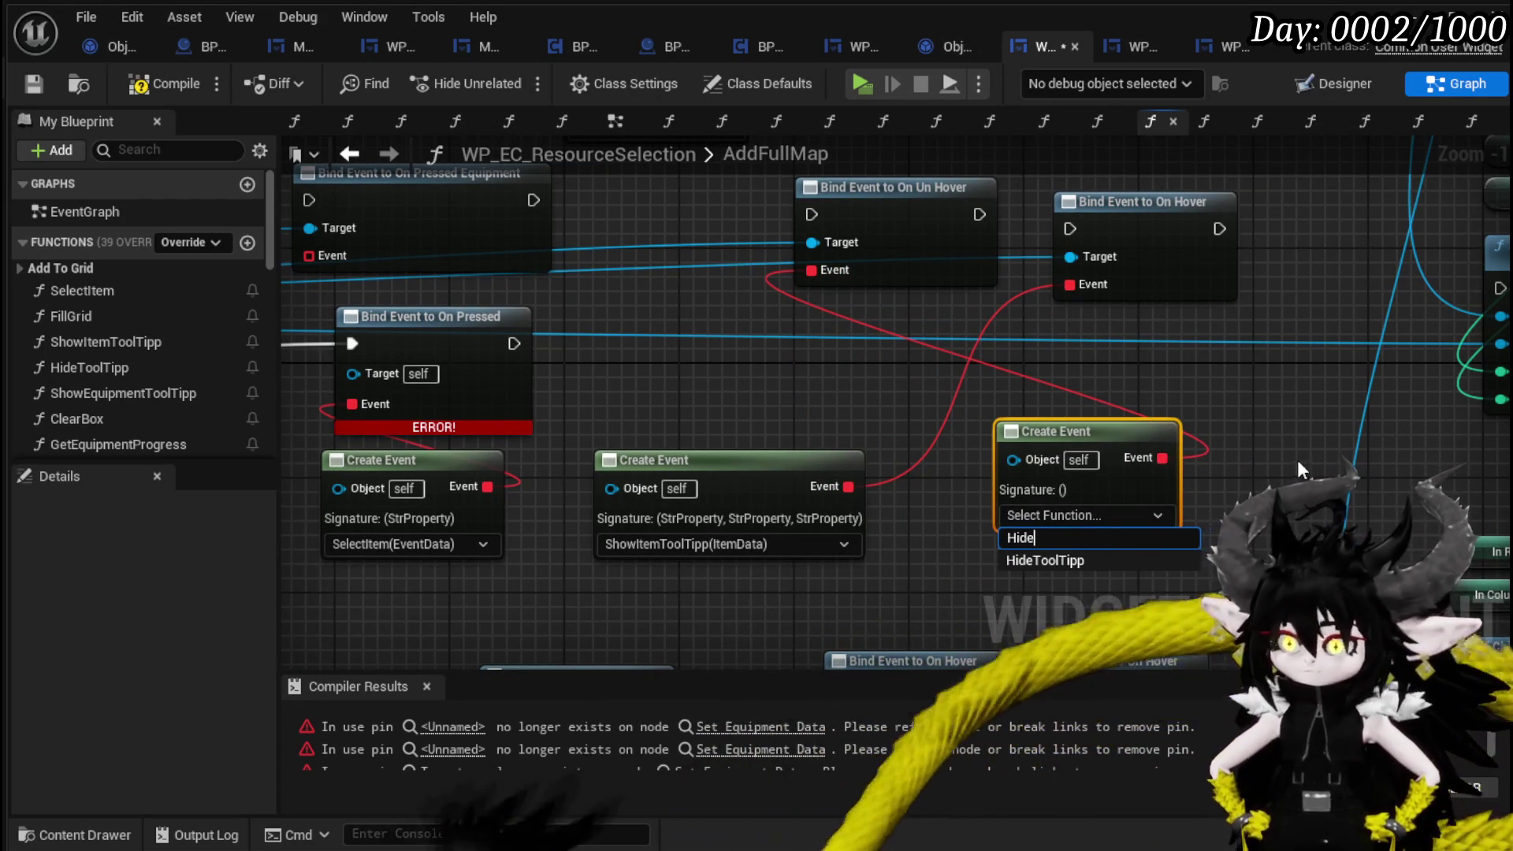
left_click(1045, 561)
Place the On Un Hover binding beside the On Hover binding.
left_click_drag(848, 244, 1179, 358)
left_click_drag(1131, 241, 725, 240)
mouse_move(1218, 301)
left_mouse_down()
mouse_move(1042, 254)
mouse_move(957, 196)
left_mouse_up()
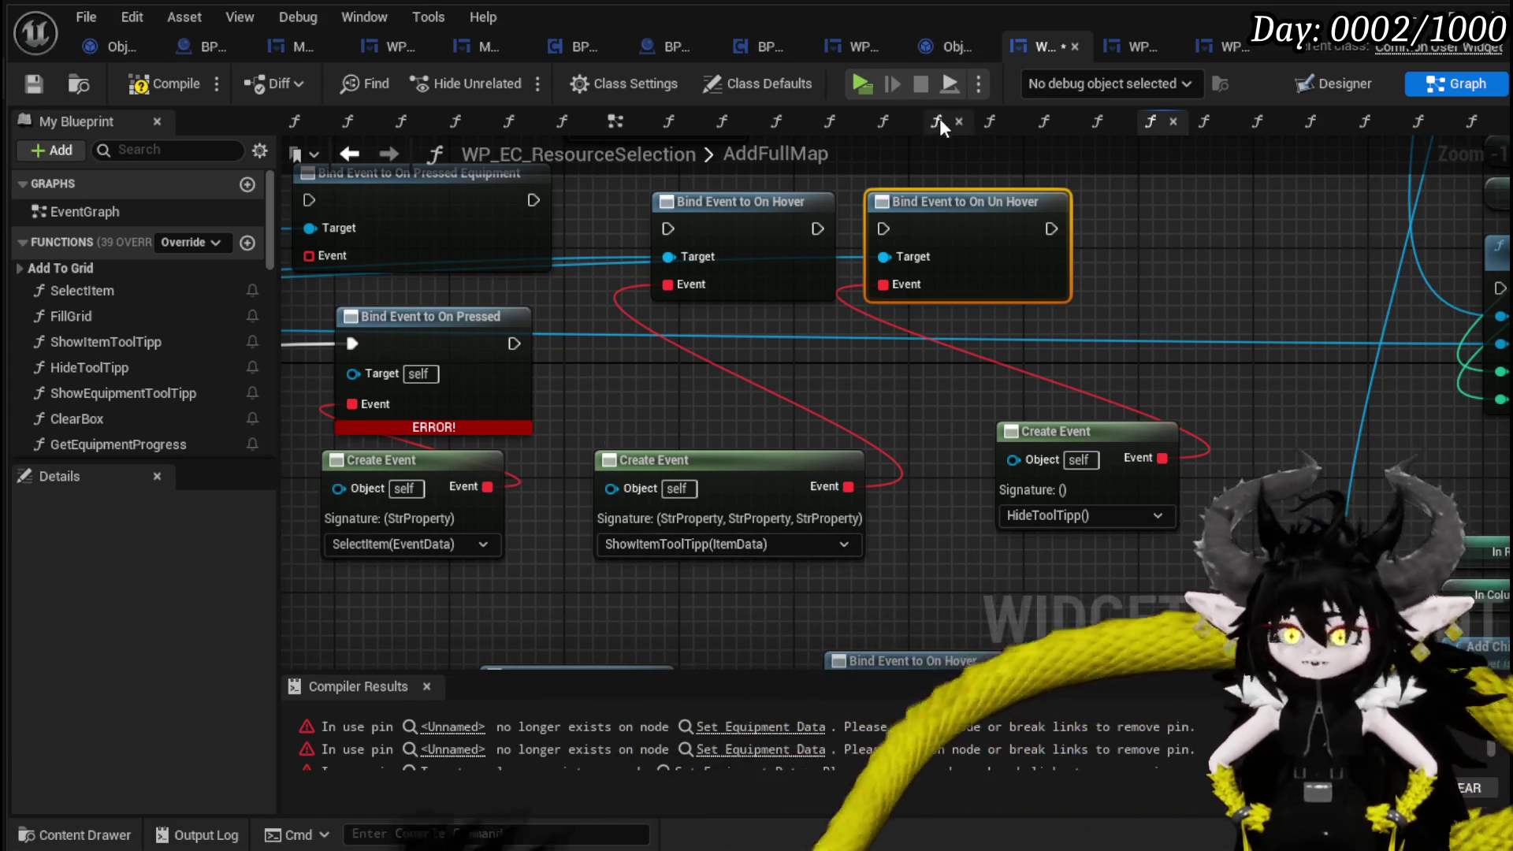
mouse_move(437, 311)
left_mouse_down()
mouse_move(737, 368)
mouse_move(901, 334)
mouse_move(1233, 223)
mouse_move(1290, 245)
mouse_move(1208, 272)
mouse_move(1389, 285)
left_mouse_up()
scroll(737, 369, "down", 3)
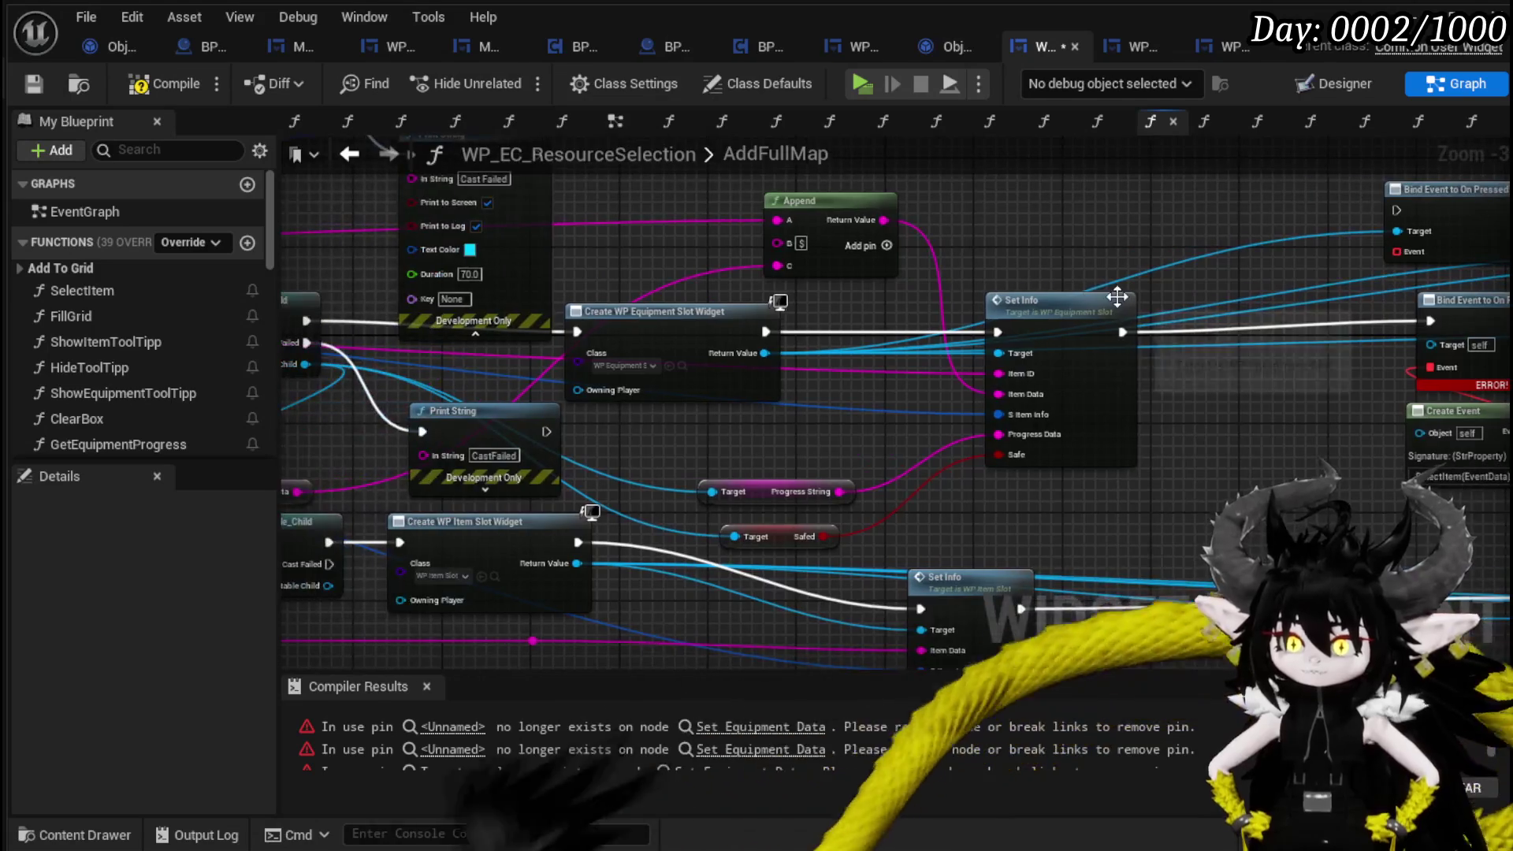
Undo twice so the equipment branch creates WP Item Slot Widget again without its own Set Info.
mouse_move(813, 412)
left_mouse_down()
mouse_move(1105, 409)
mouse_move(542, 398)
left_mouse_up()
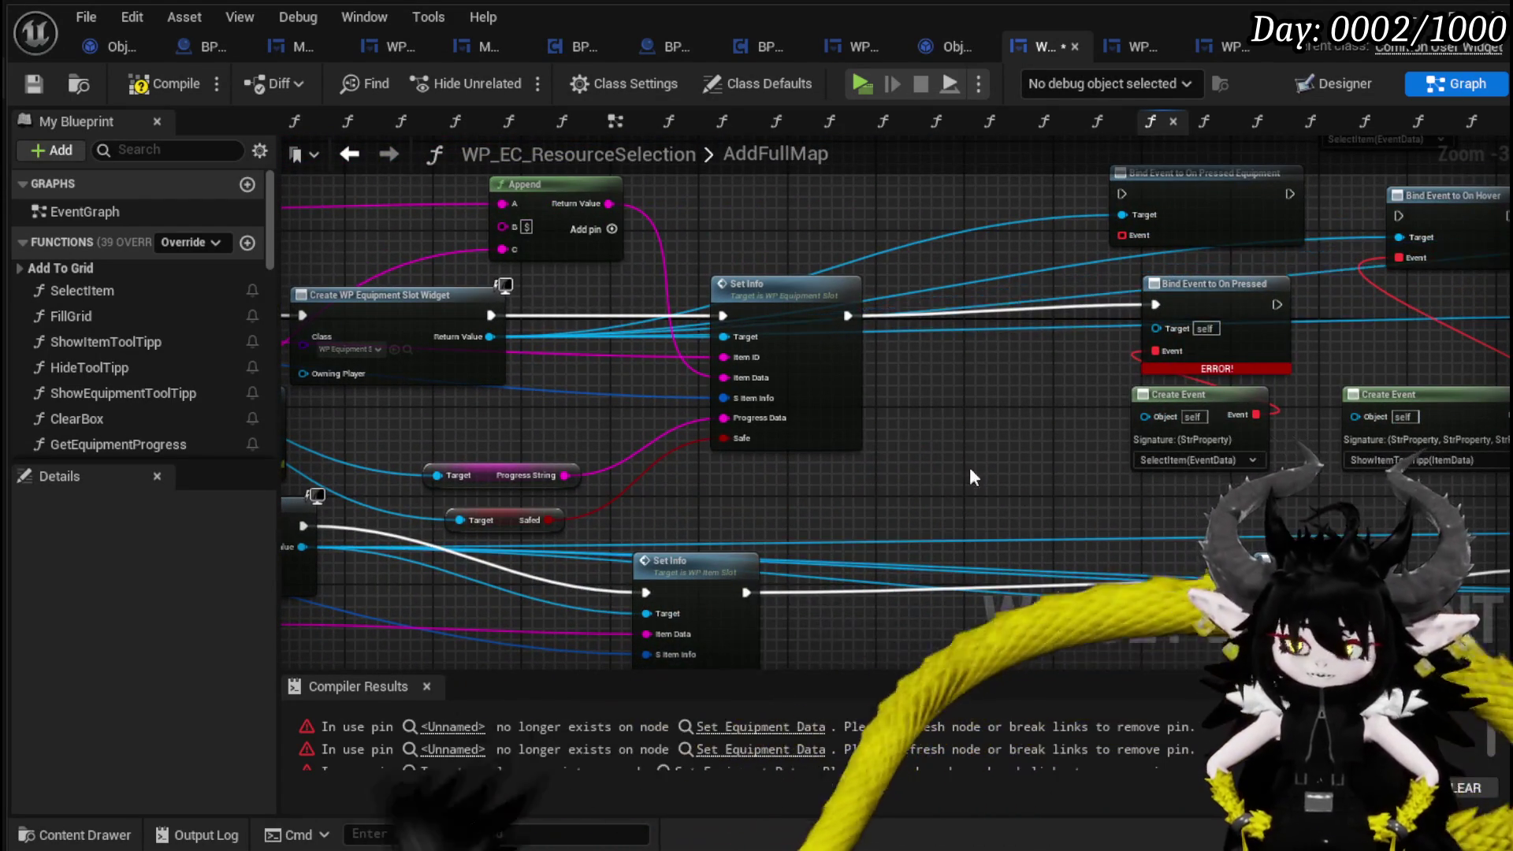
left_click_drag(1161, 486, 955, 468)
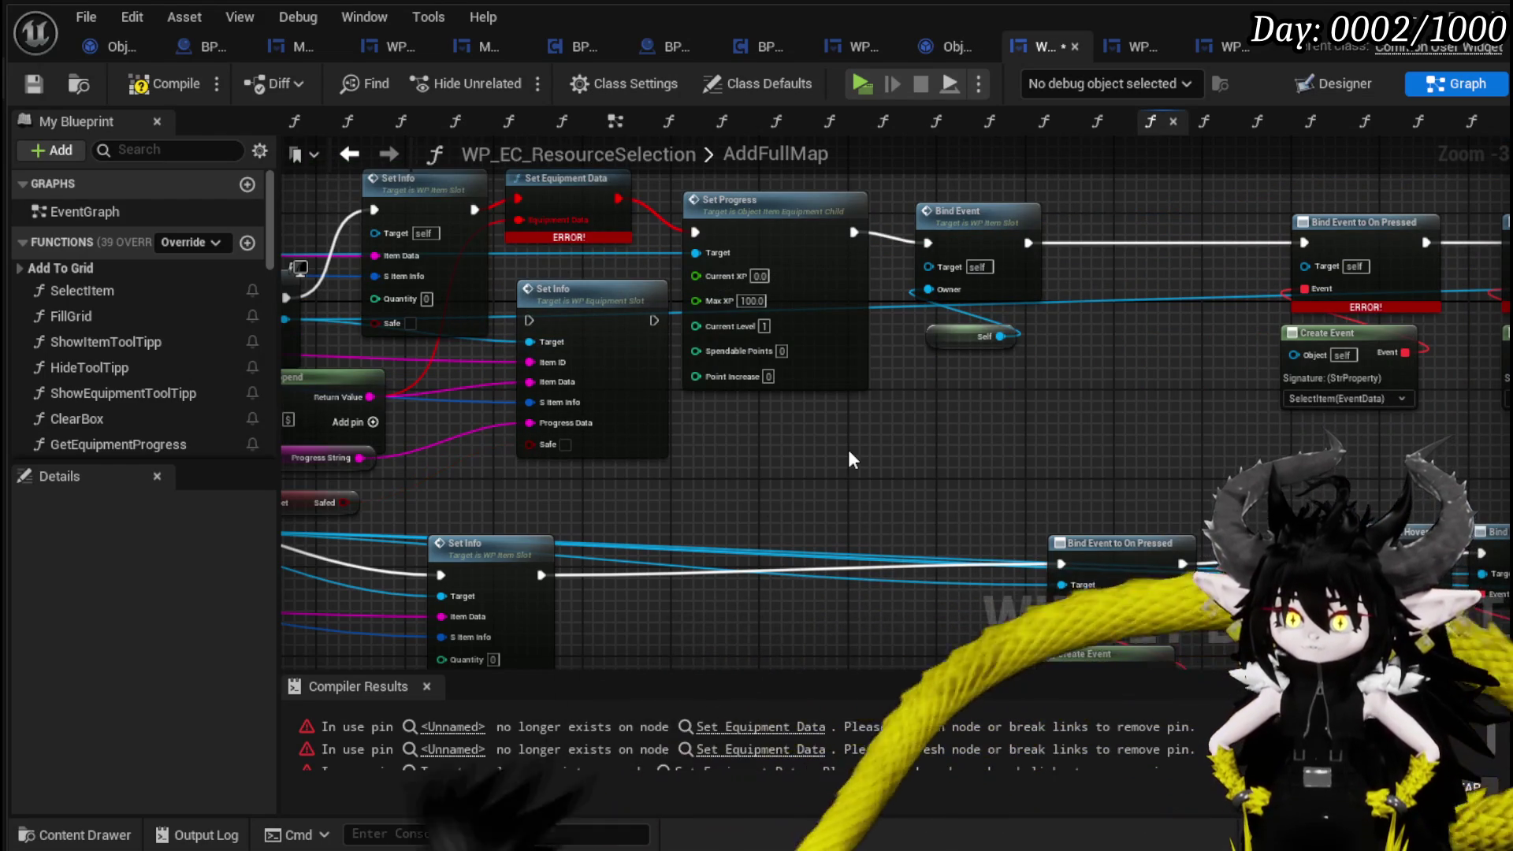
left_click_drag(849, 451, 1101, 494)
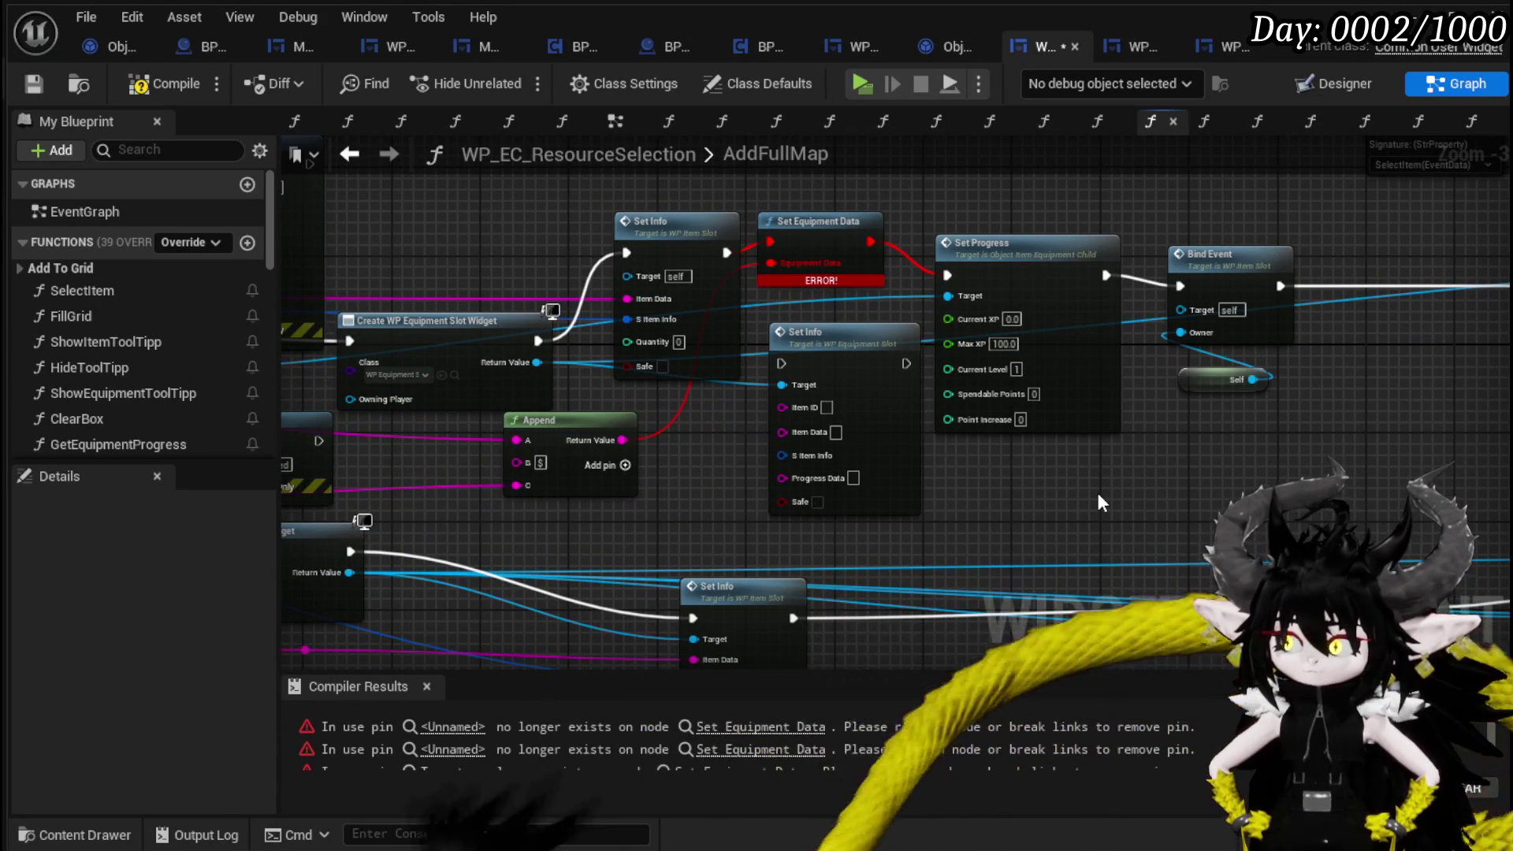
key("ctrl+z")
key("ctrl+z")
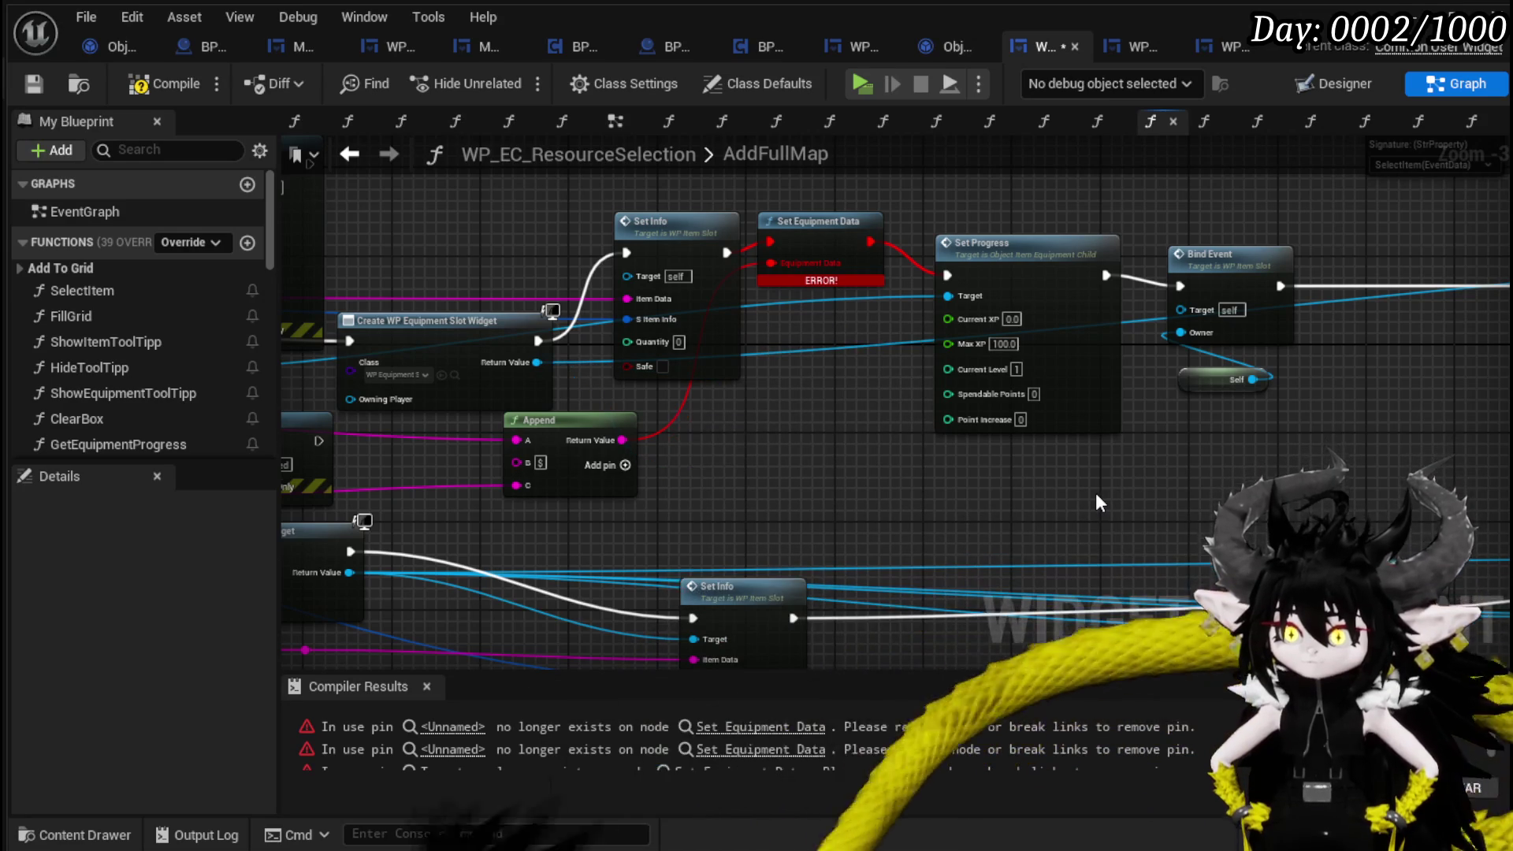
key("ctrl+z")
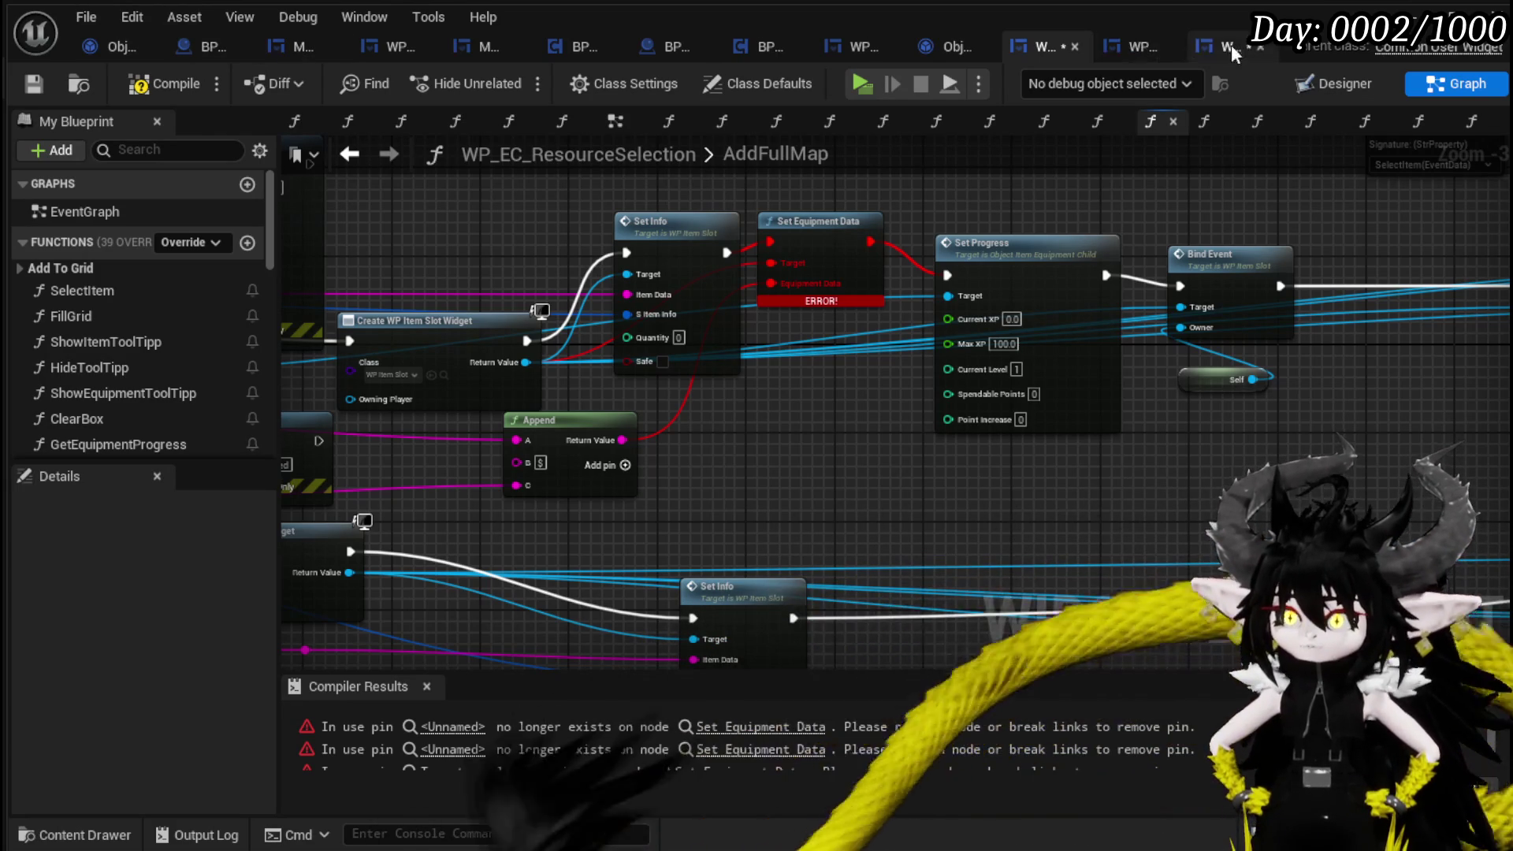
Open WP_ItemSlot's SetEquipmentData function and compile to surface its errors.
left_click(1226, 46)
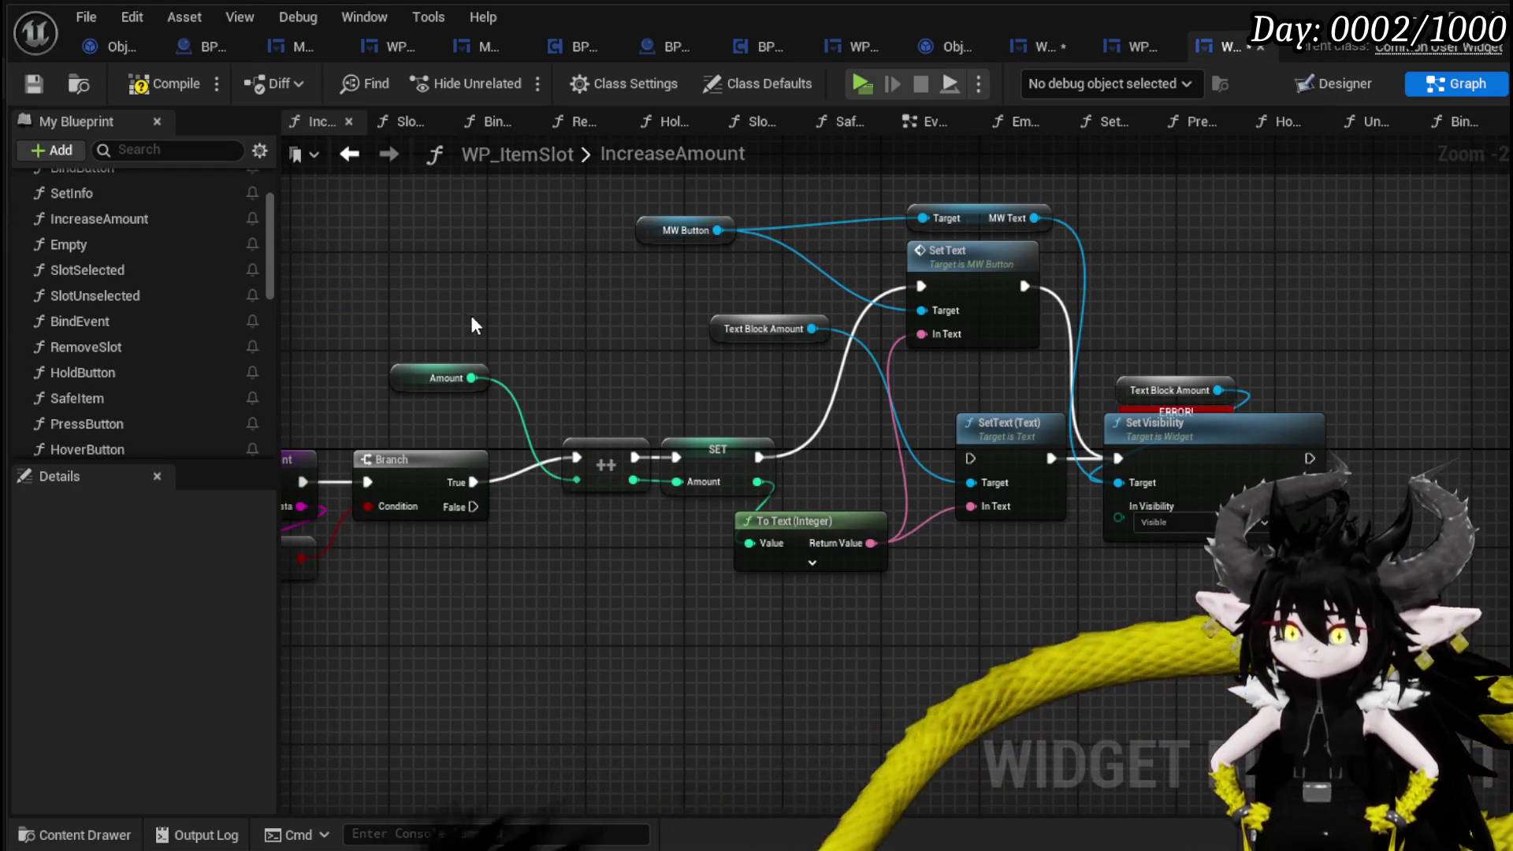
scroll(176, 271, "up", 2)
scroll(176, 271, "down", 1)
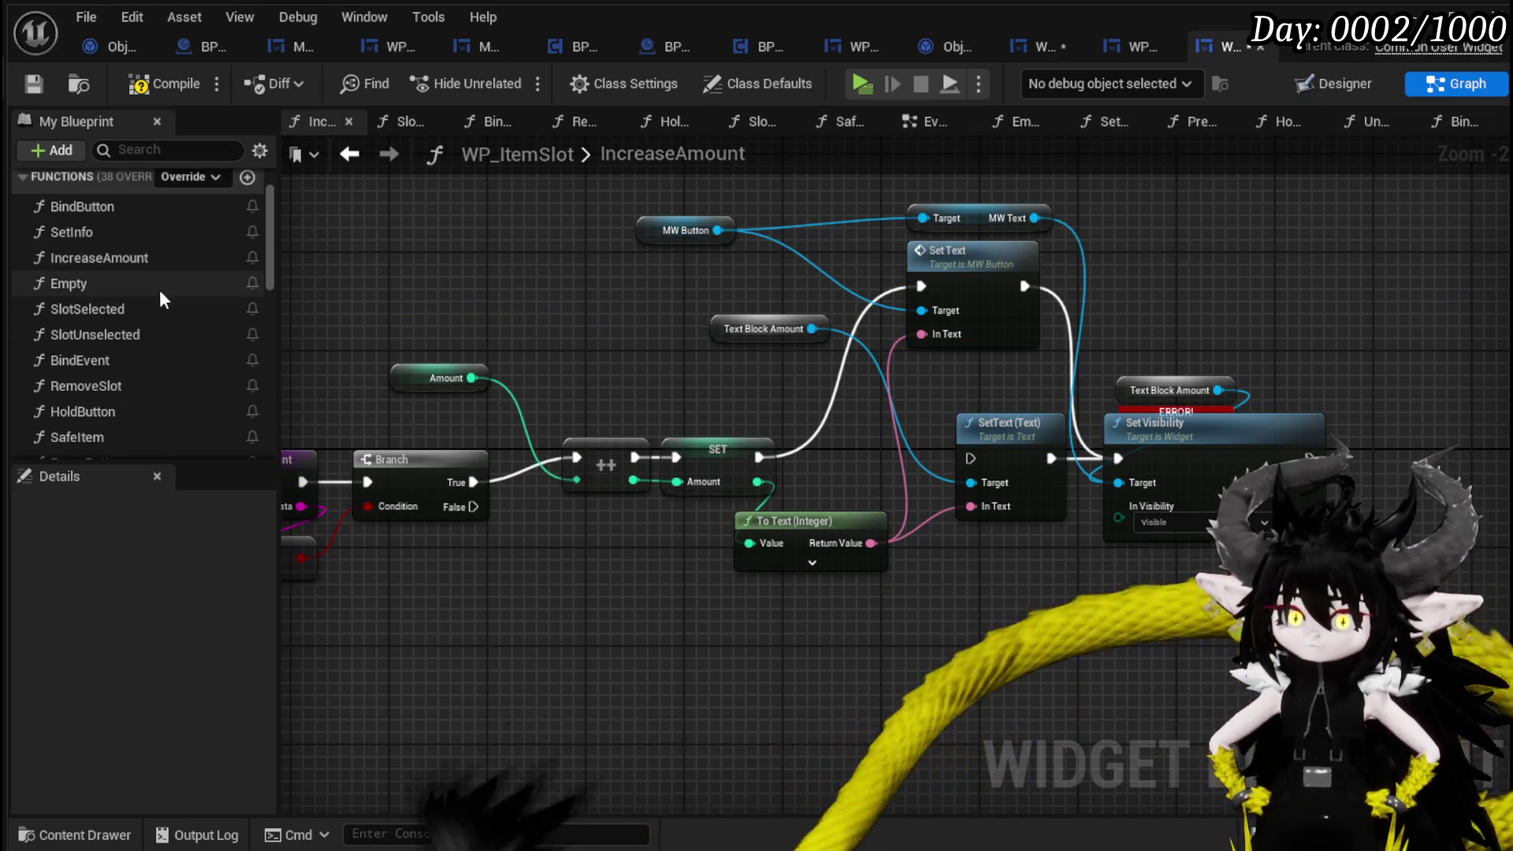
scroll(147, 237, "down", 2)
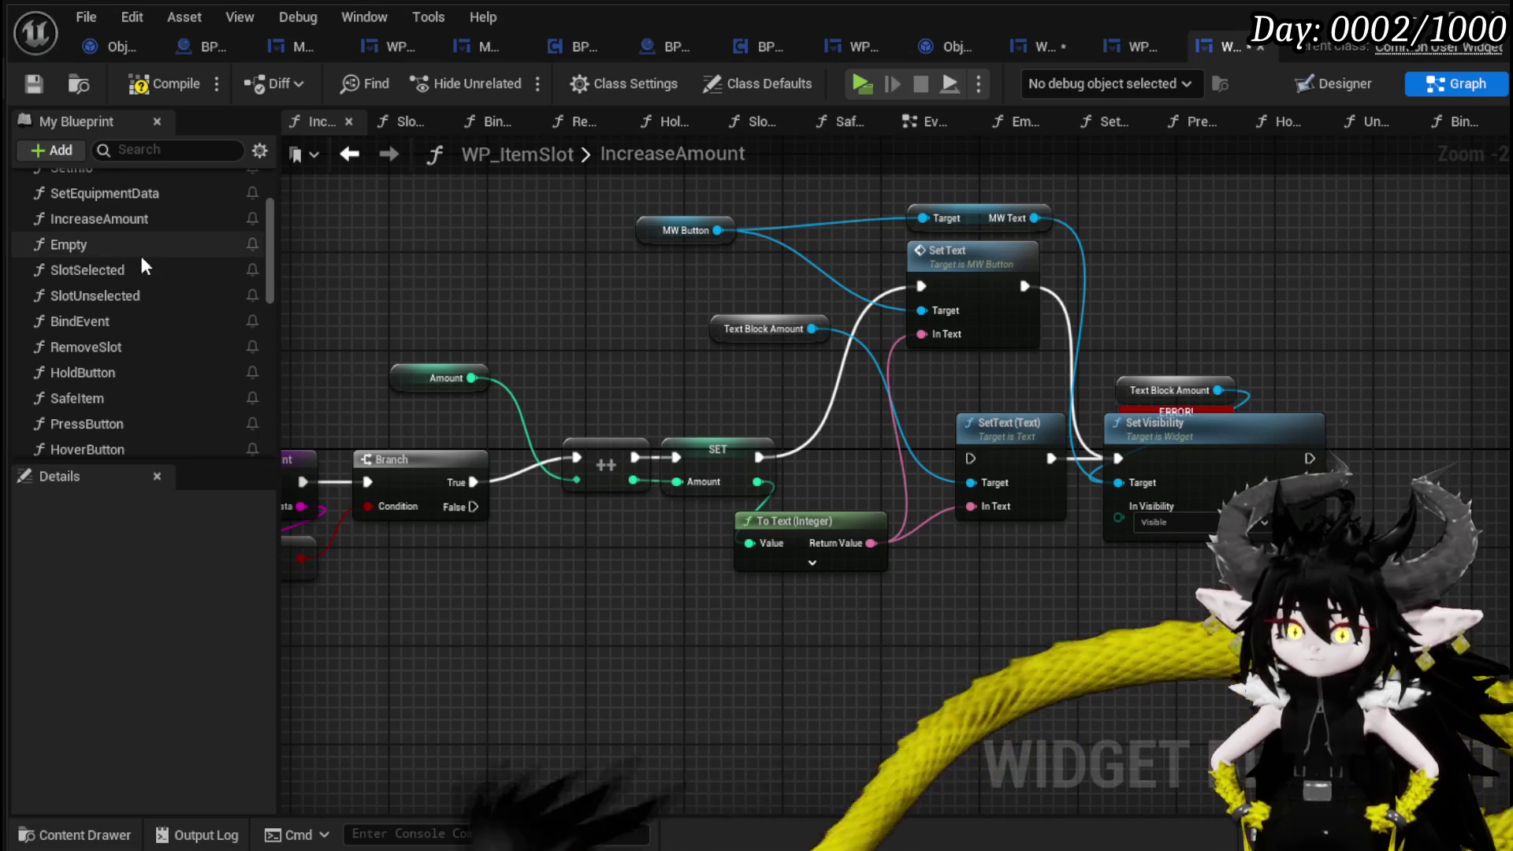
scroll(139, 252, "up", 1)
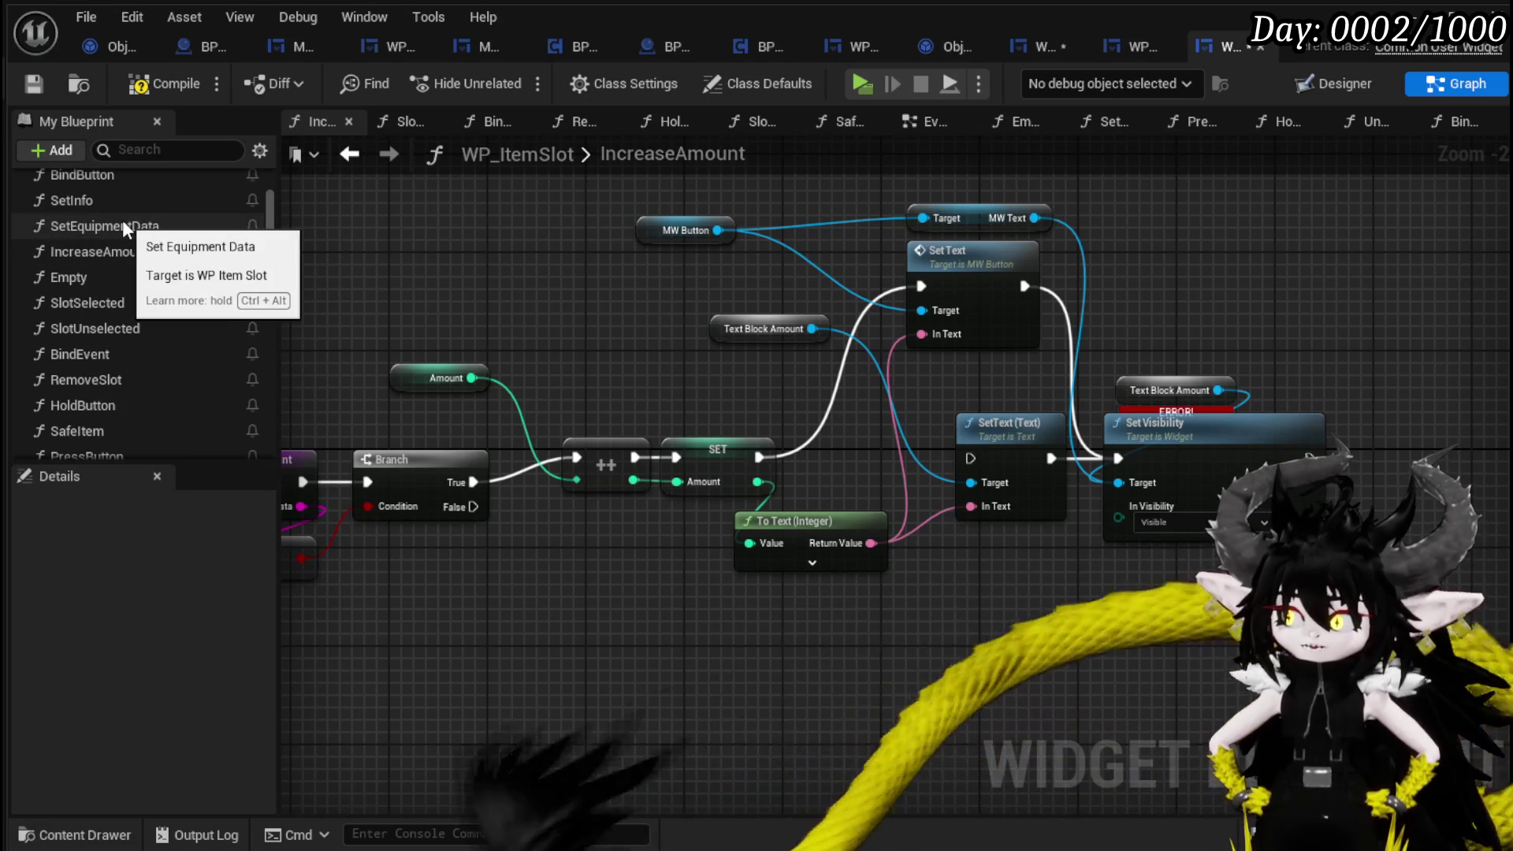
double_click(109, 225)
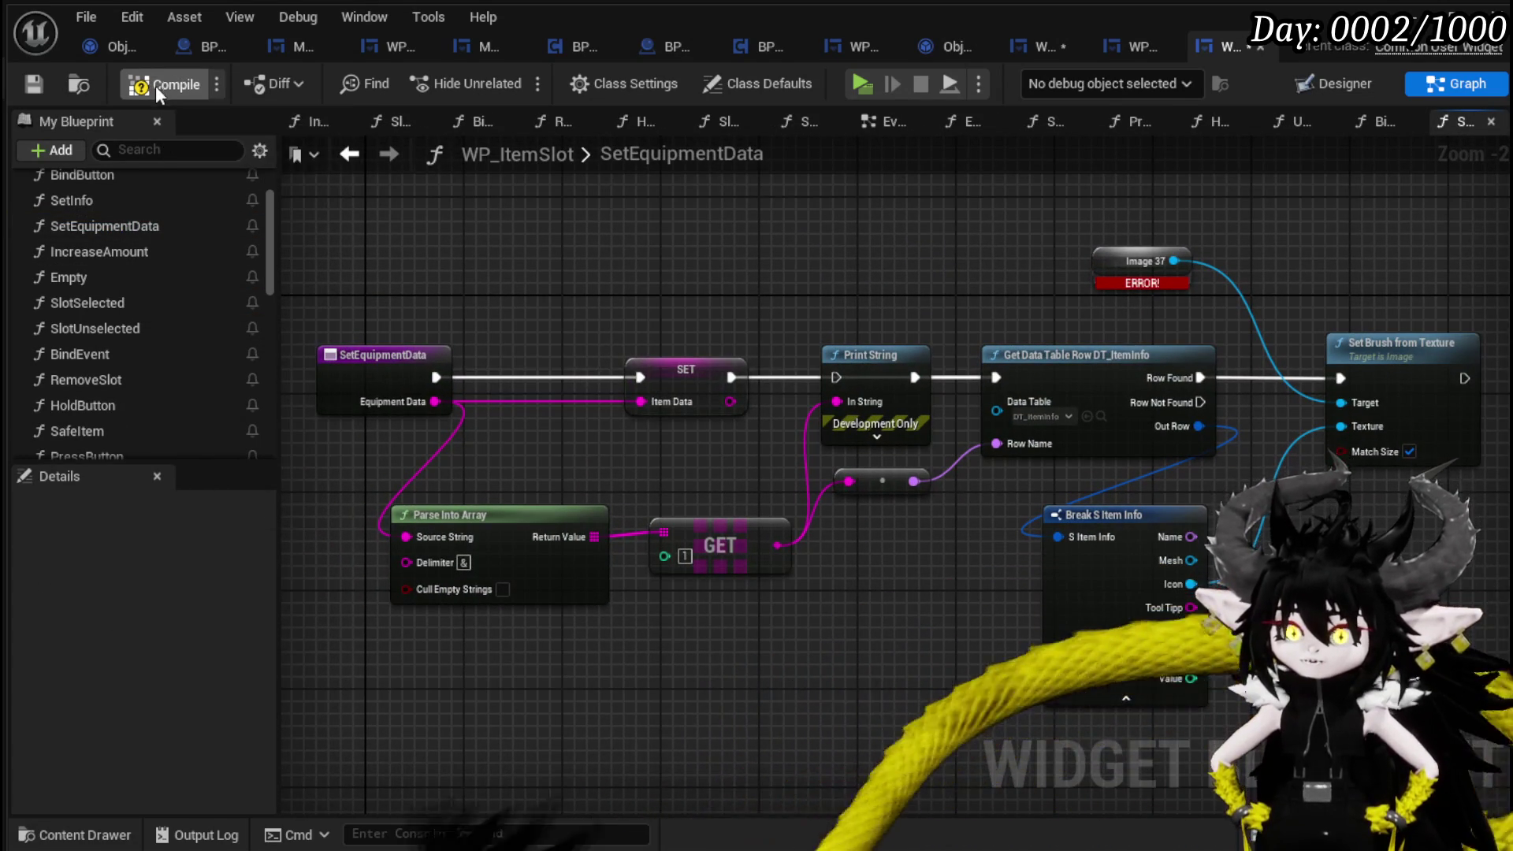
key("F7")
Add an MW_Button getter with a Set Brush node to SetEquipmentData.
left_click_drag(690, 259, 574, 295)
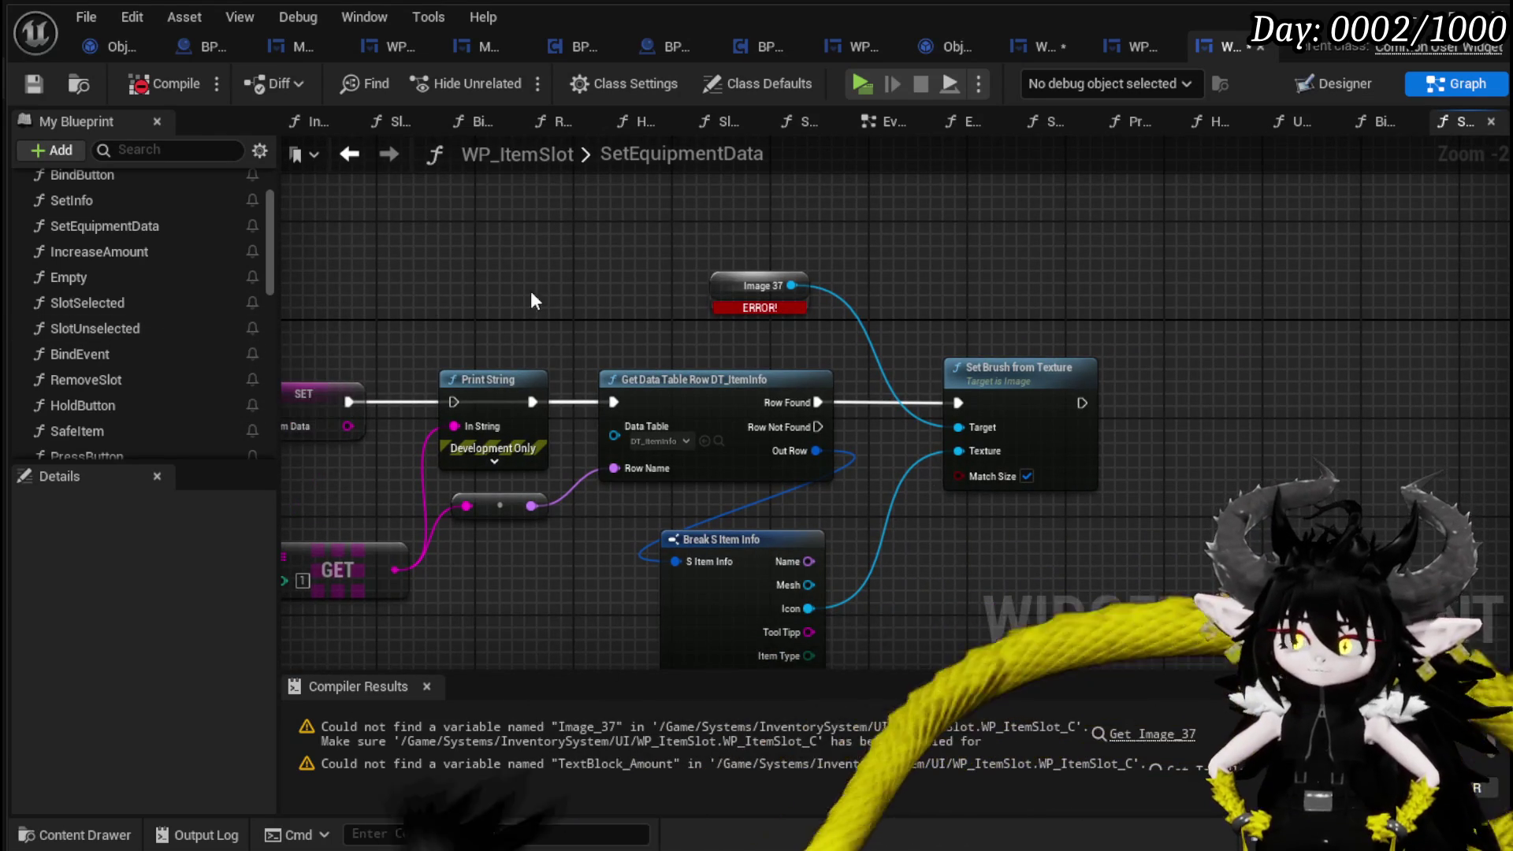
scroll(153, 304, "down", 6)
scroll(155, 304, "down", 1)
mouse_move(48, 293)
left_mouse_down()
mouse_move(630, 241)
mouse_move(686, 193)
mouse_move(973, 230)
left_mouse_up()
left_click(769, 230)
type("Set Br")
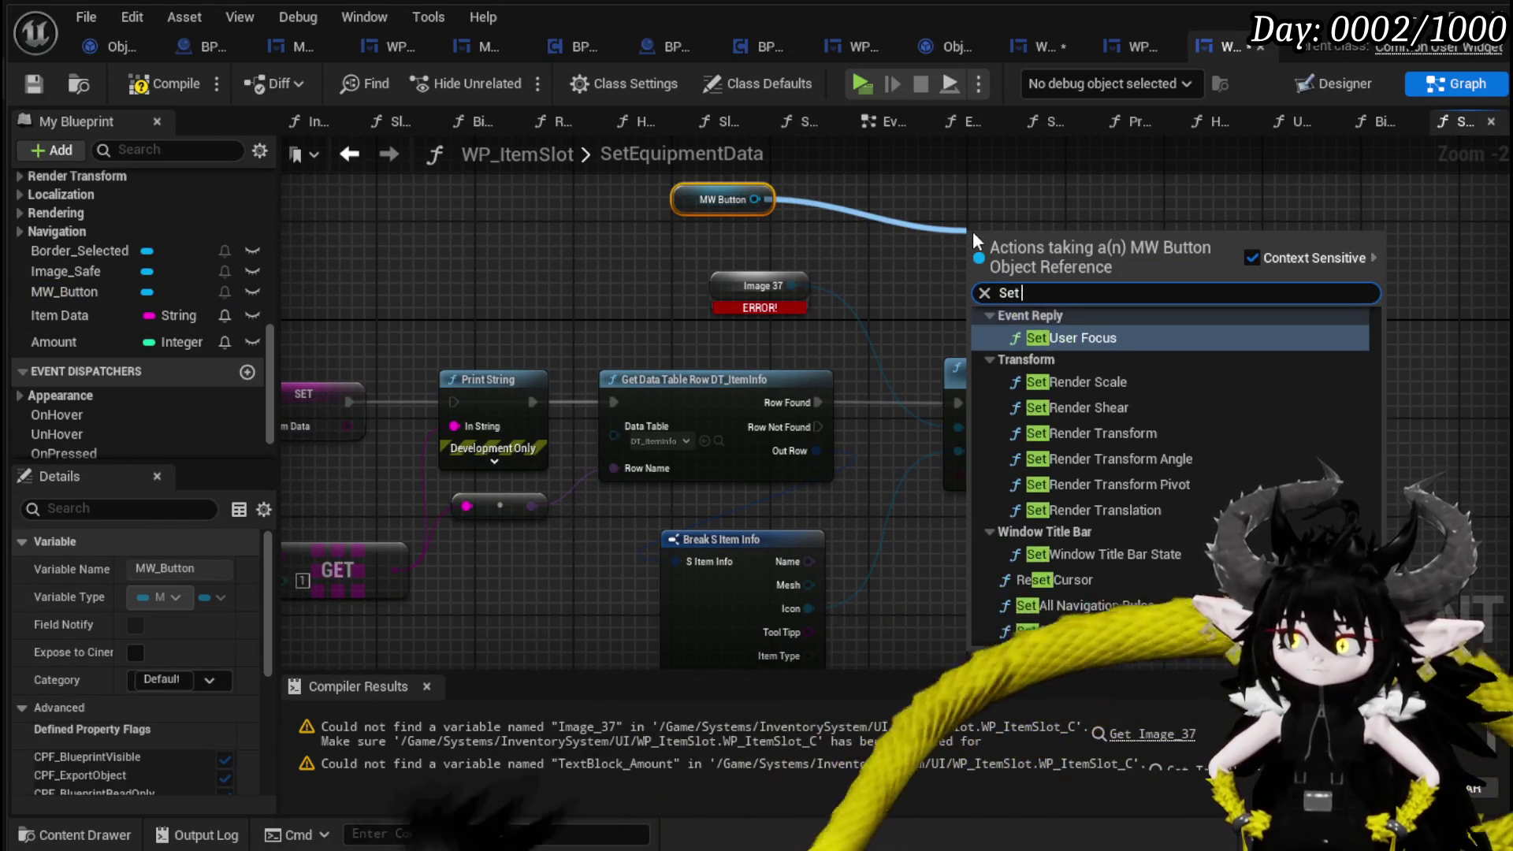
key("Return")
Feed the item icon and row-found execution into Set Brush, deleting the old Set Brush from Texture node.
left_click_drag(805, 610, 974, 325)
mouse_move(818, 402)
left_mouse_down()
mouse_move(979, 273)
mouse_move(987, 399)
left_mouse_up()
left_click(1030, 399)
key("Delete")
left_click(734, 296)
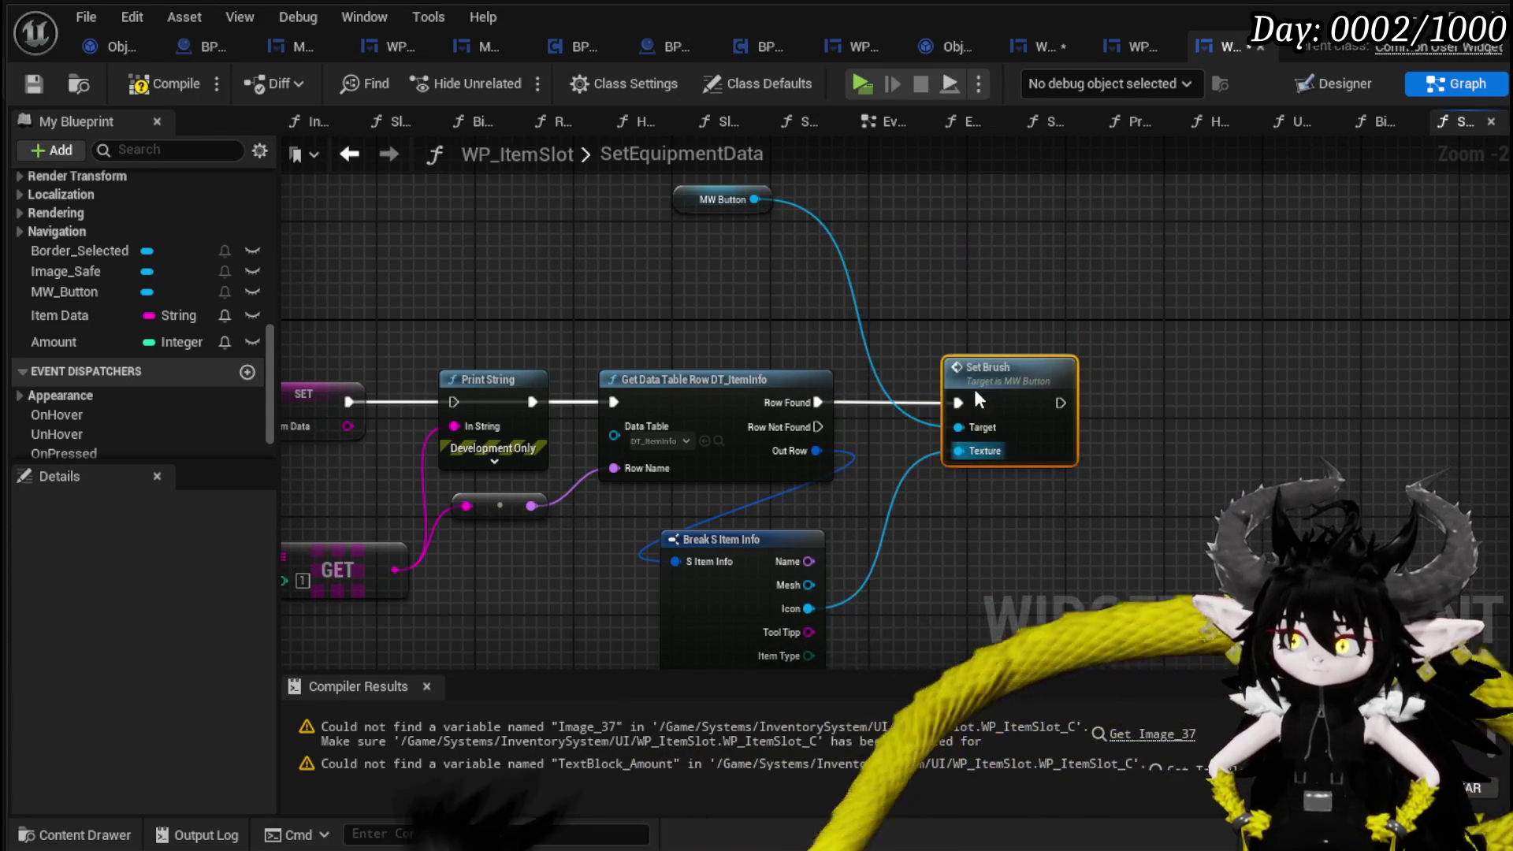
left_click_drag(723, 199, 1030, 310)
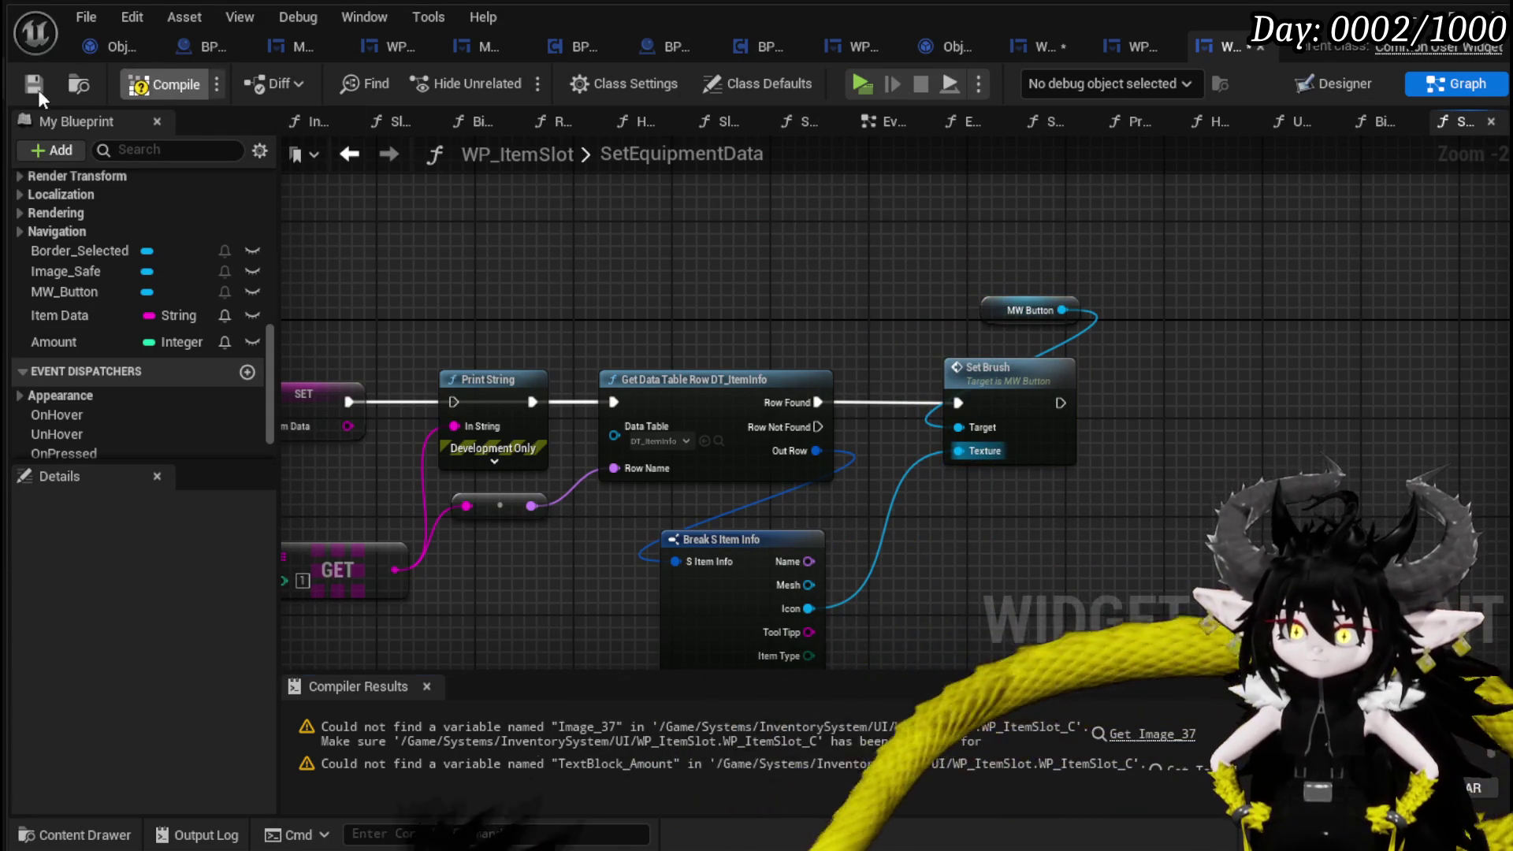
Delete the erroring Text Block Amount and SetText nodes, then save and recompile the widget.
left_click(36, 86)
left_click(867, 733)
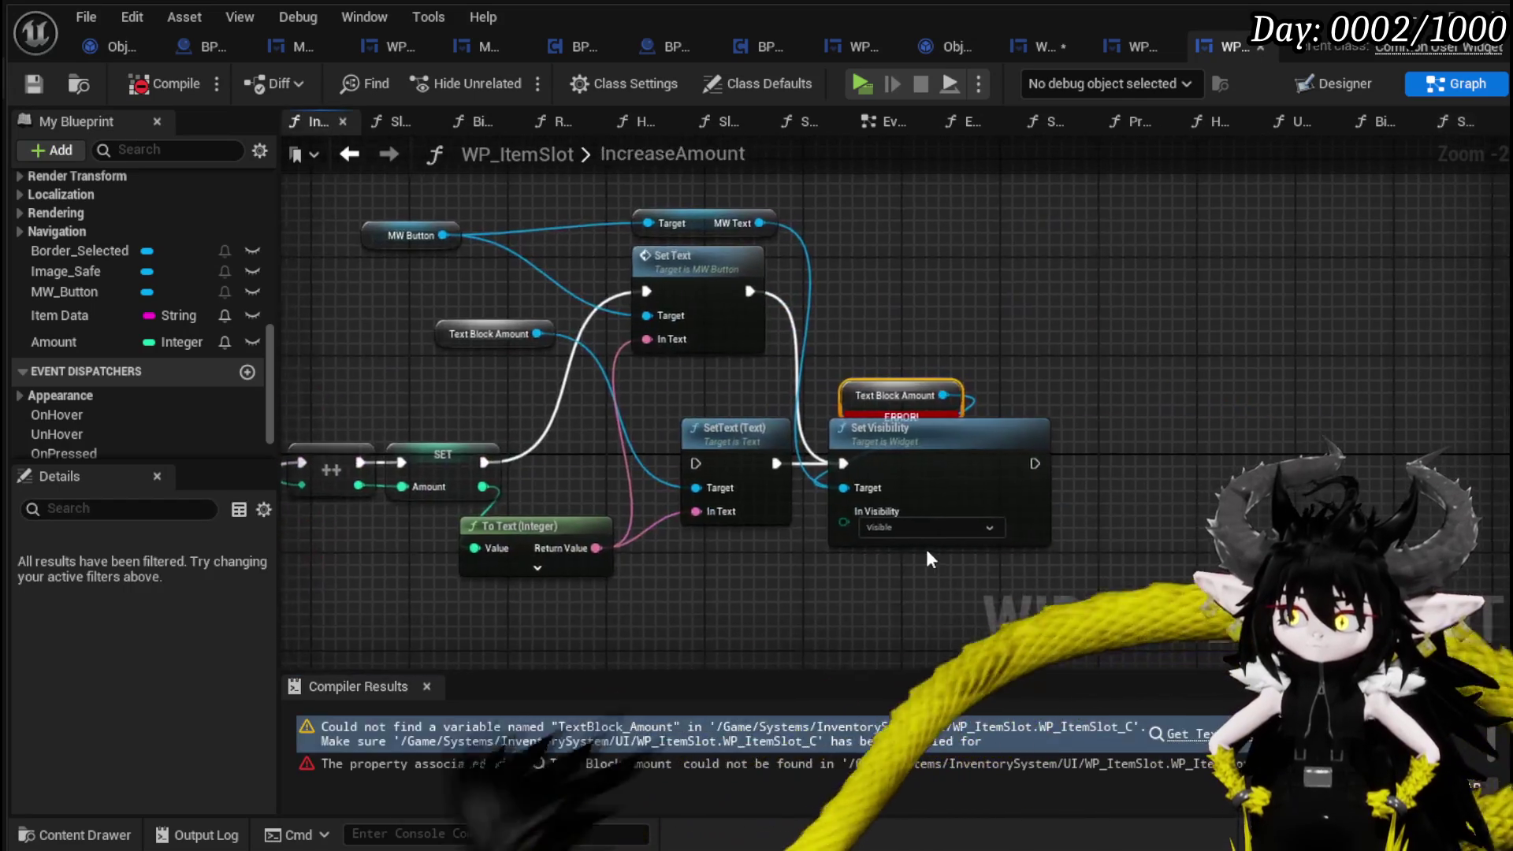
key("Delete")
scroll(932, 398, "down", 2)
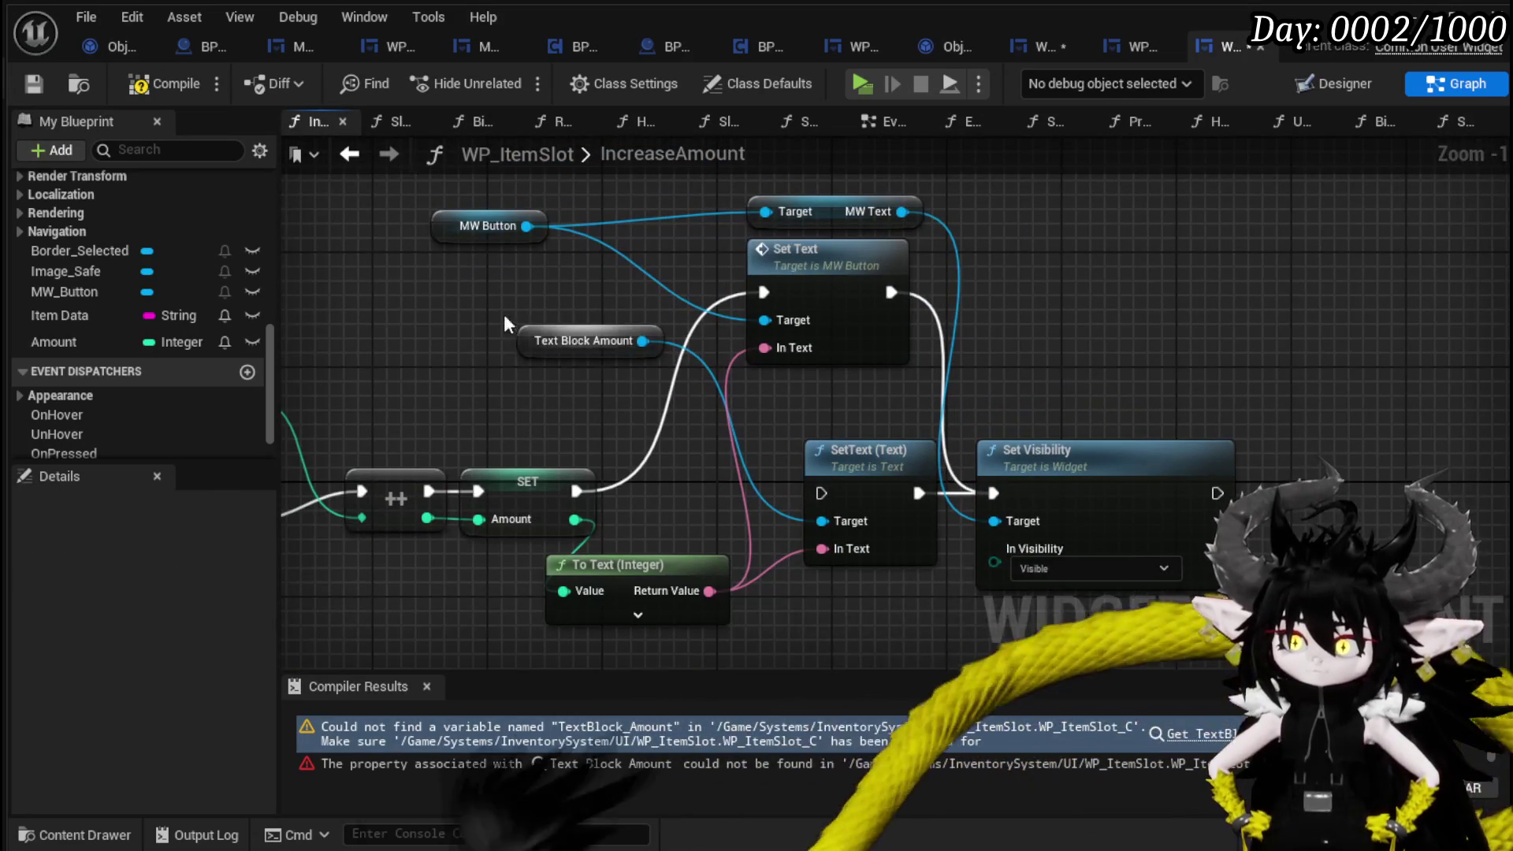
left_click(861, 450)
key("Delete")
scroll(860, 511, "up", 2)
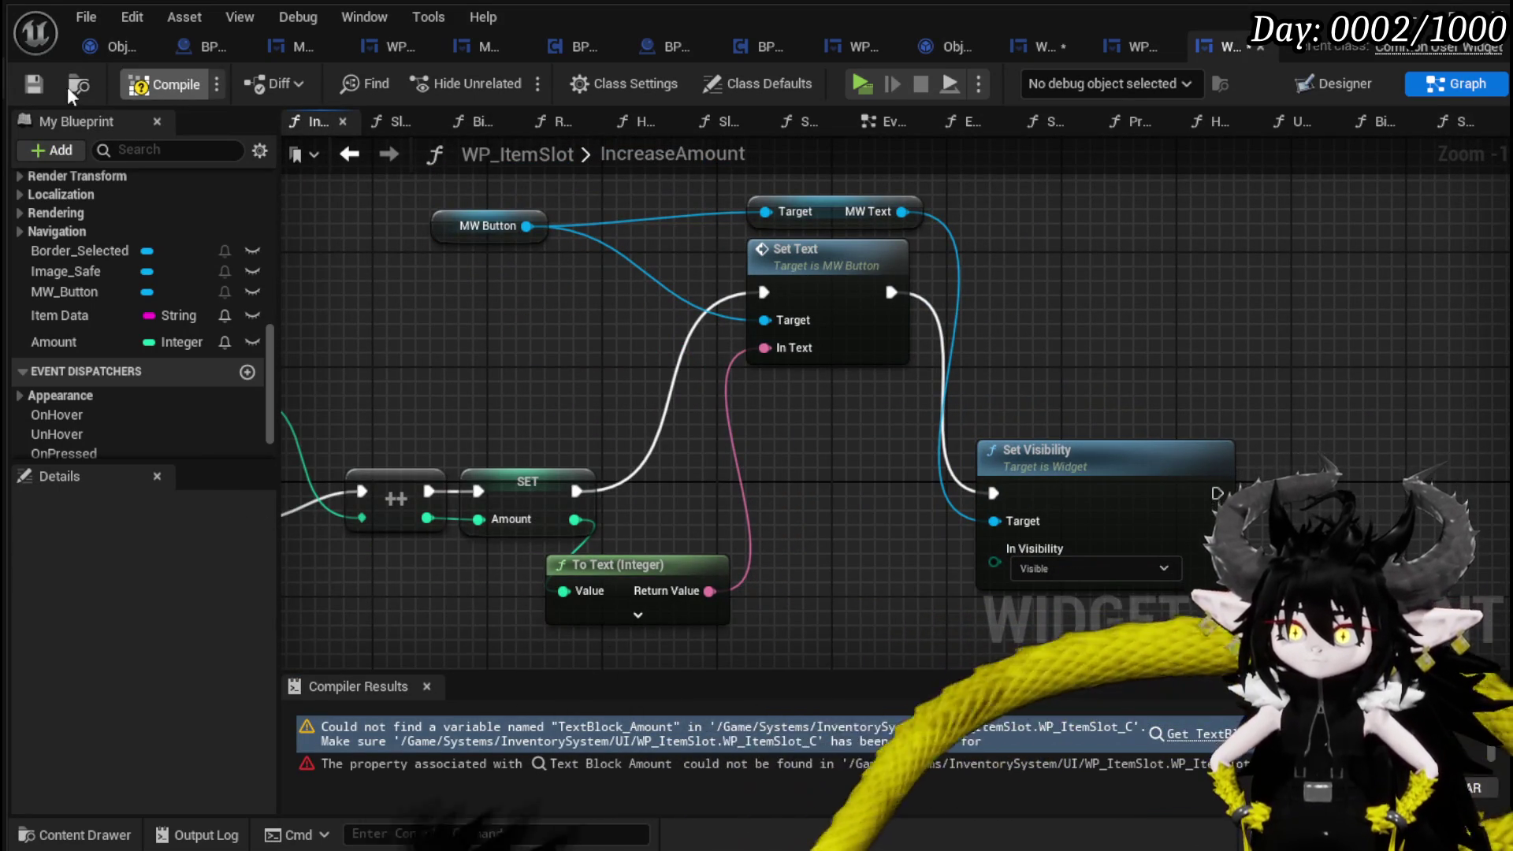
left_click(32, 89)
left_click(1045, 50)
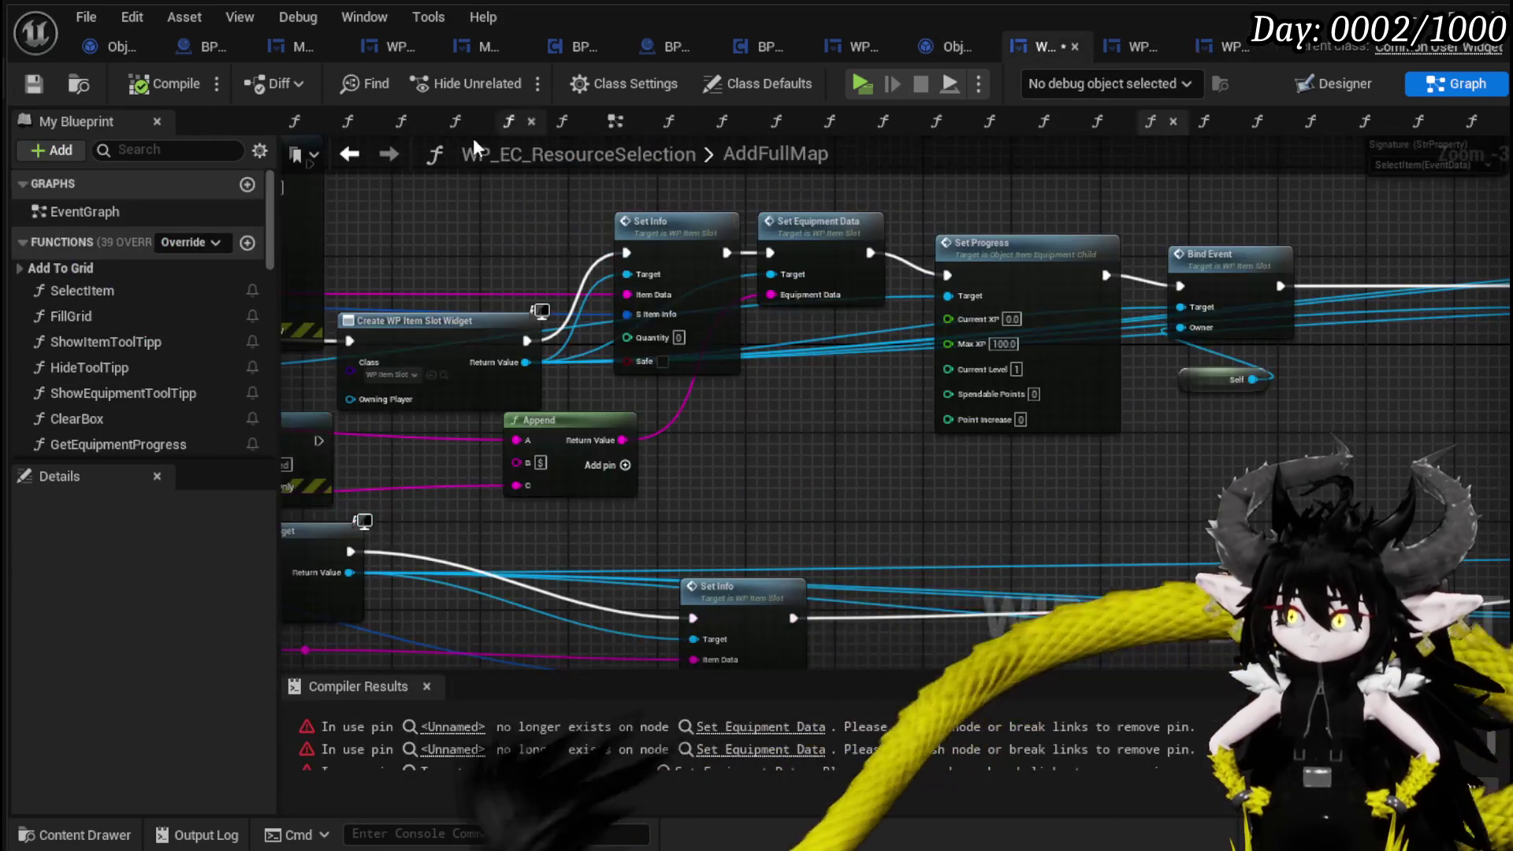
Wire Safed getters from the equipment and collectable casts into their Set Info Safe inputs.
left_click(17, 90)
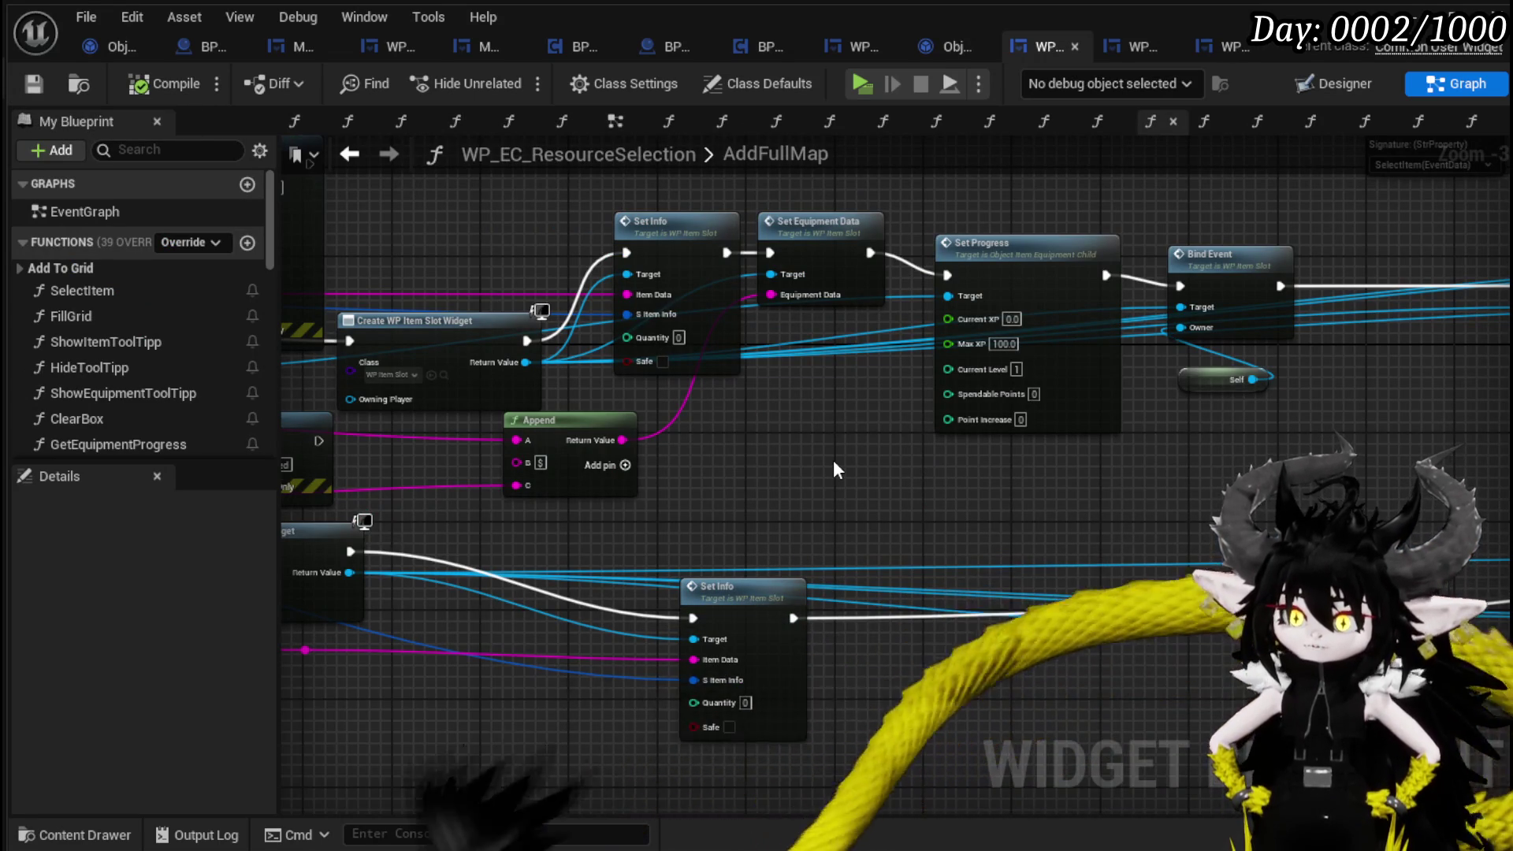
left_click_drag(537, 392, 1021, 388)
mouse_move(560, 370)
left_mouse_down()
mouse_move(1069, 491)
mouse_move(1195, 465)
left_mouse_up()
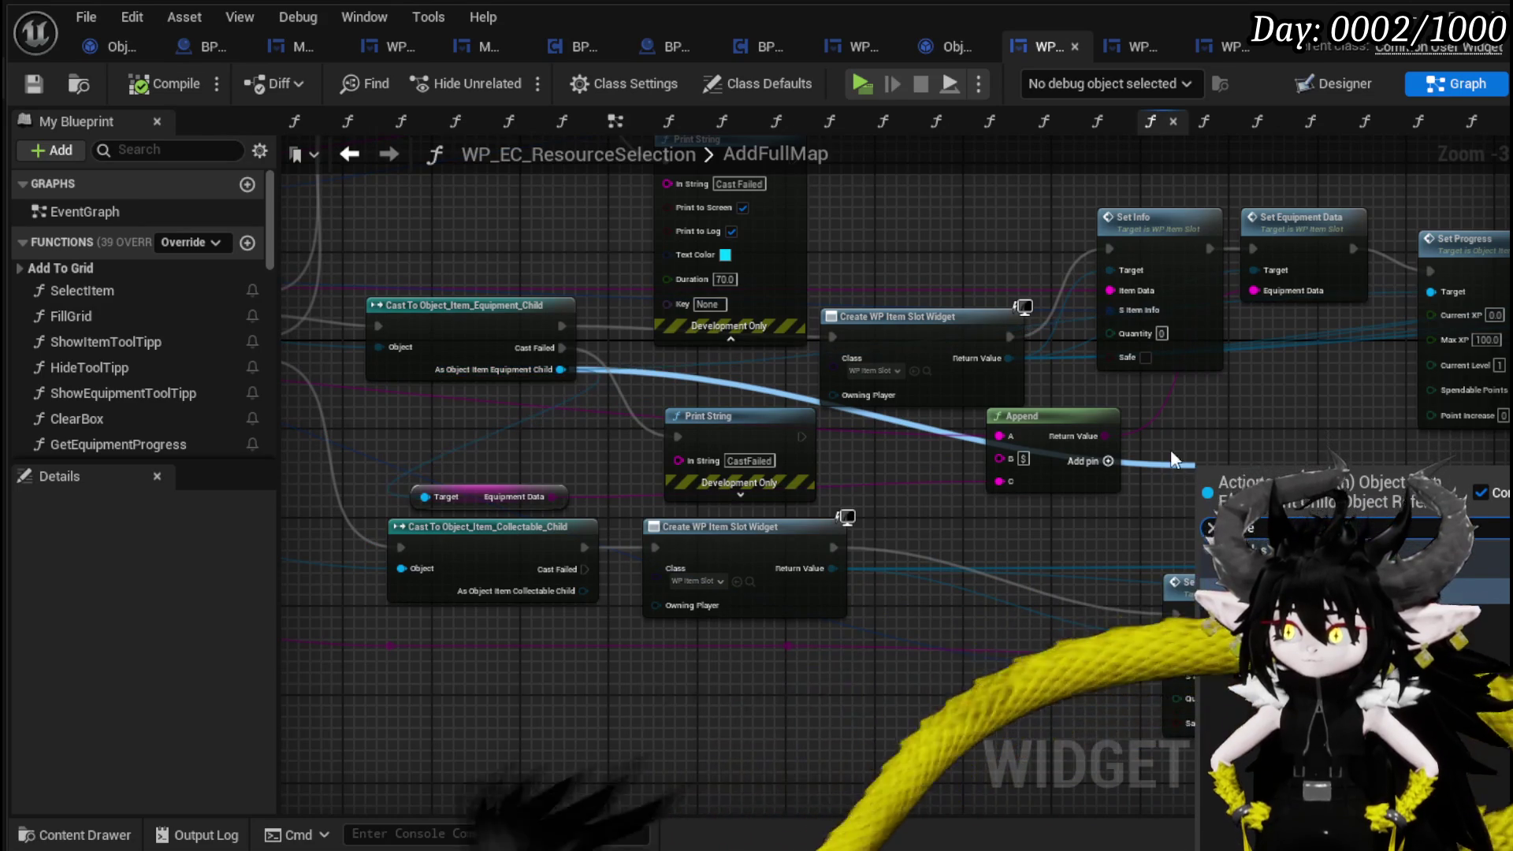
type("safe")
key("Return")
mouse_move(565, 636)
left_mouse_down()
mouse_move(361, 474)
mouse_move(561, 467)
mouse_move(703, 546)
left_mouse_up()
type("Safe")
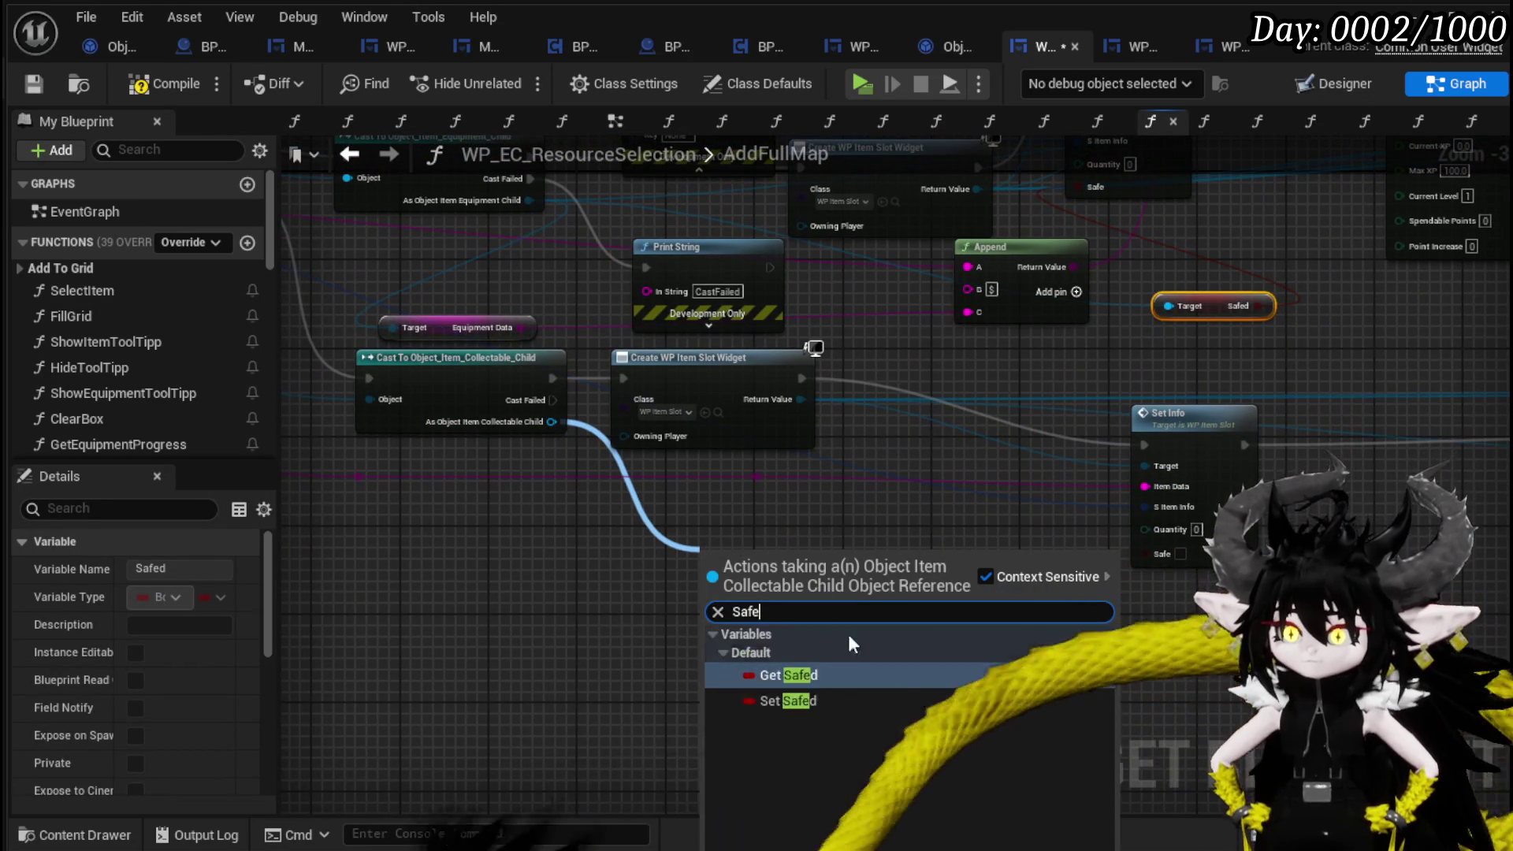
left_click(768, 672)
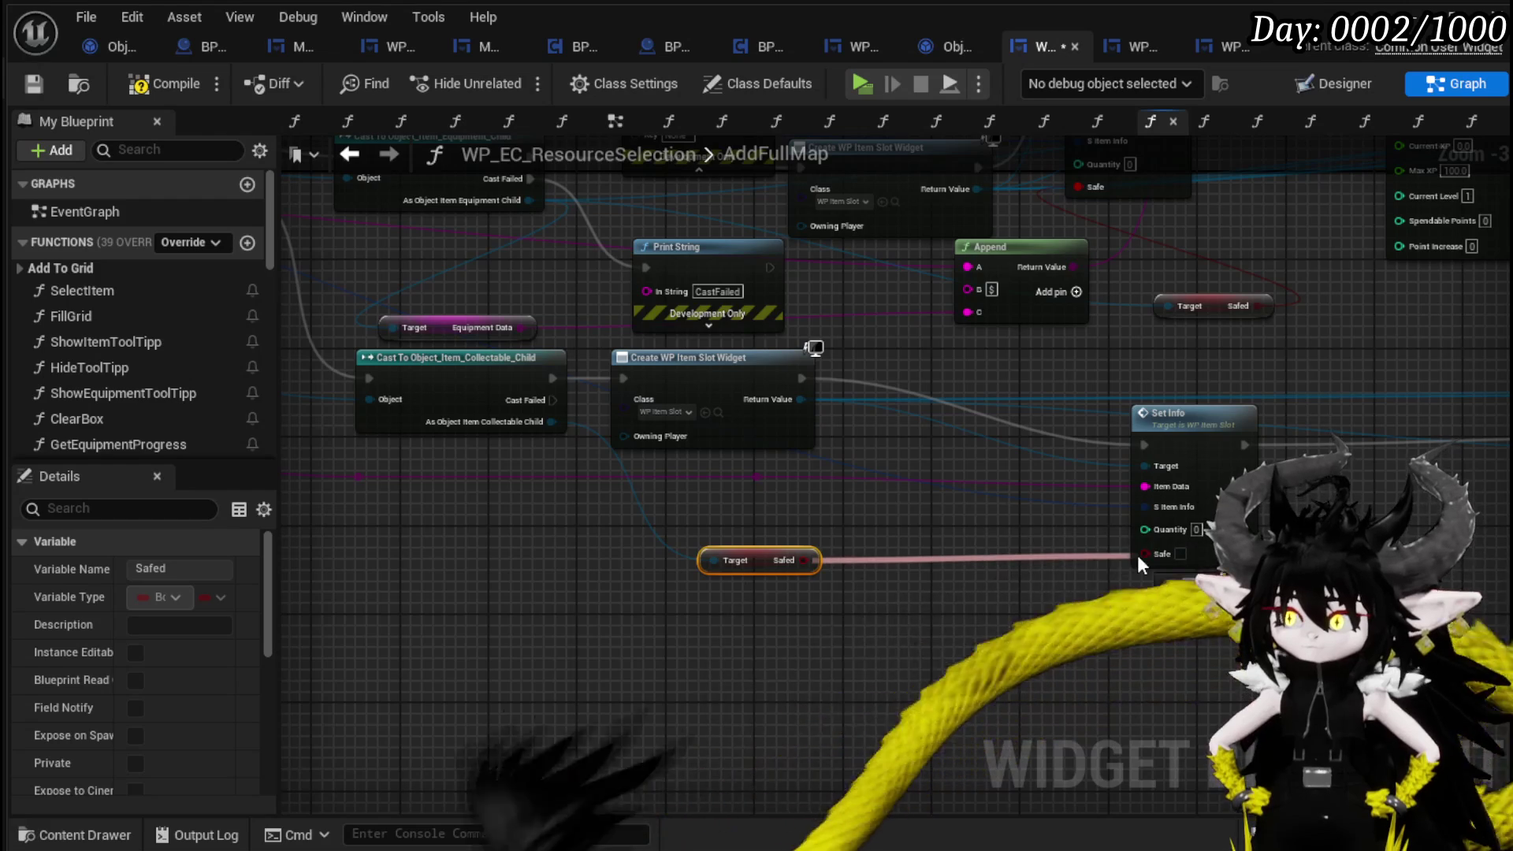
left_click_drag(805, 560, 1139, 619)
mouse_move(788, 560)
left_mouse_down()
mouse_move(921, 561)
mouse_move(944, 546)
left_mouse_up()
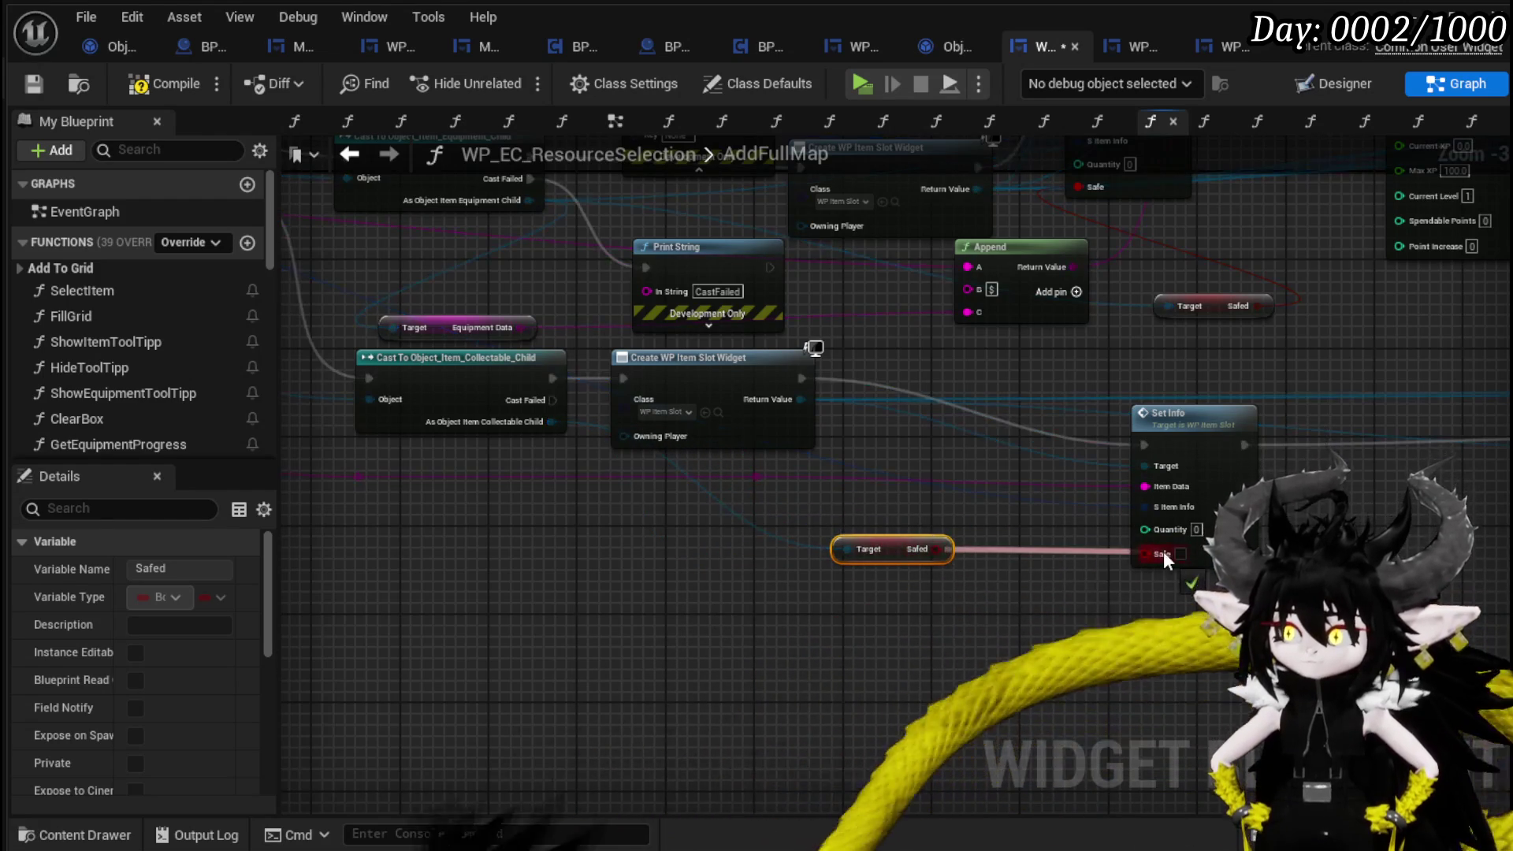
Connect the stackable cast's Safed value to its Set Info Safe input.
scroll(1164, 551, "down", 2)
scroll(848, 421, "up", 2)
left_click_drag(848, 420, 816, 558)
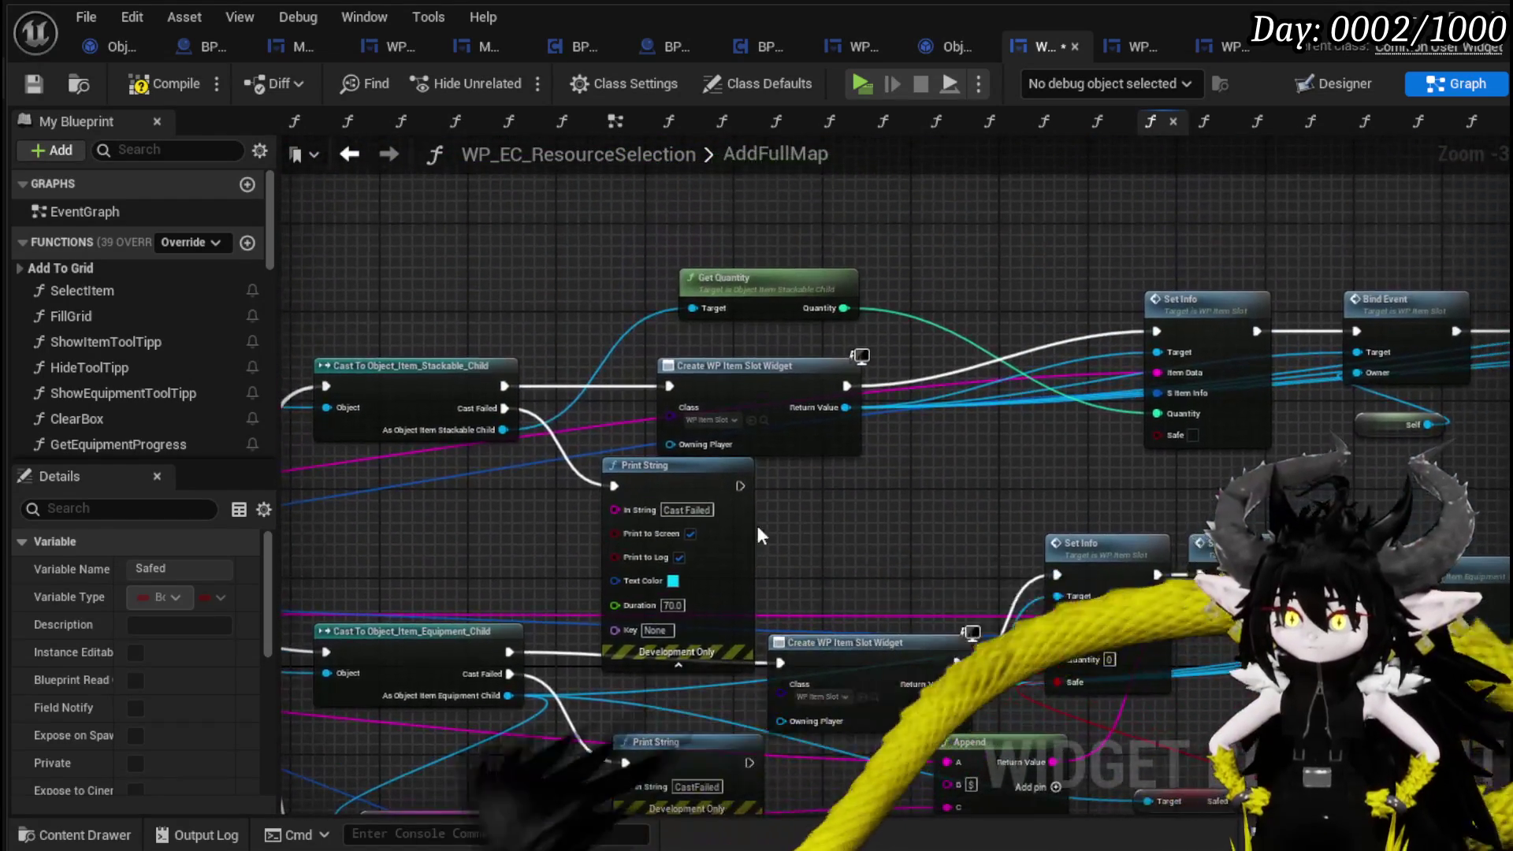
mouse_move(502, 430)
left_mouse_down()
mouse_move(874, 484)
mouse_move(1181, 438)
left_mouse_up()
type("Safe")
key("Return")
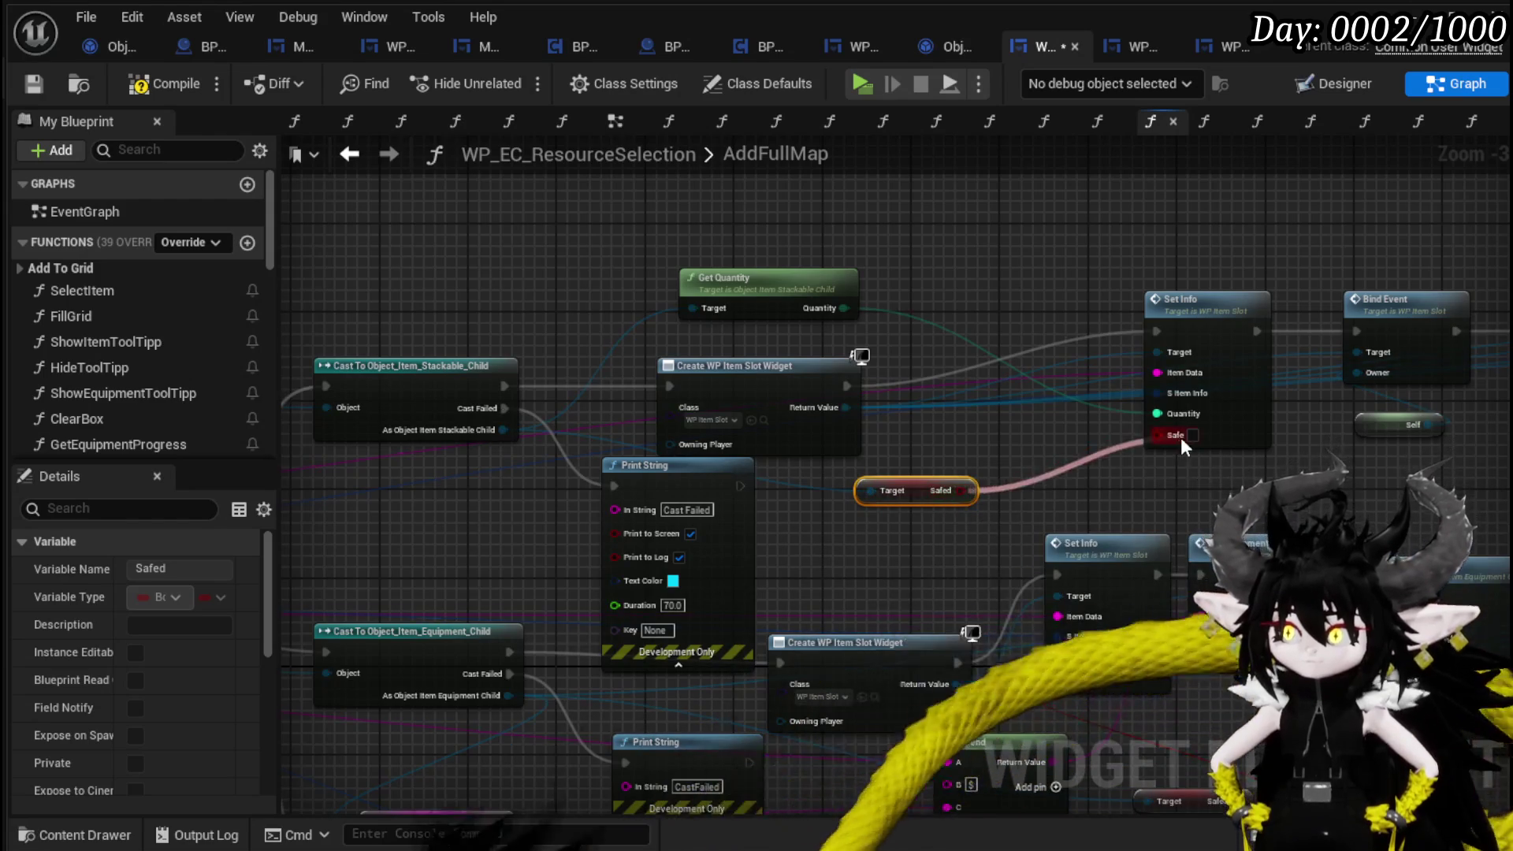
scroll(1181, 437, "down", 2)
left_click_drag(858, 498, 856, 338)
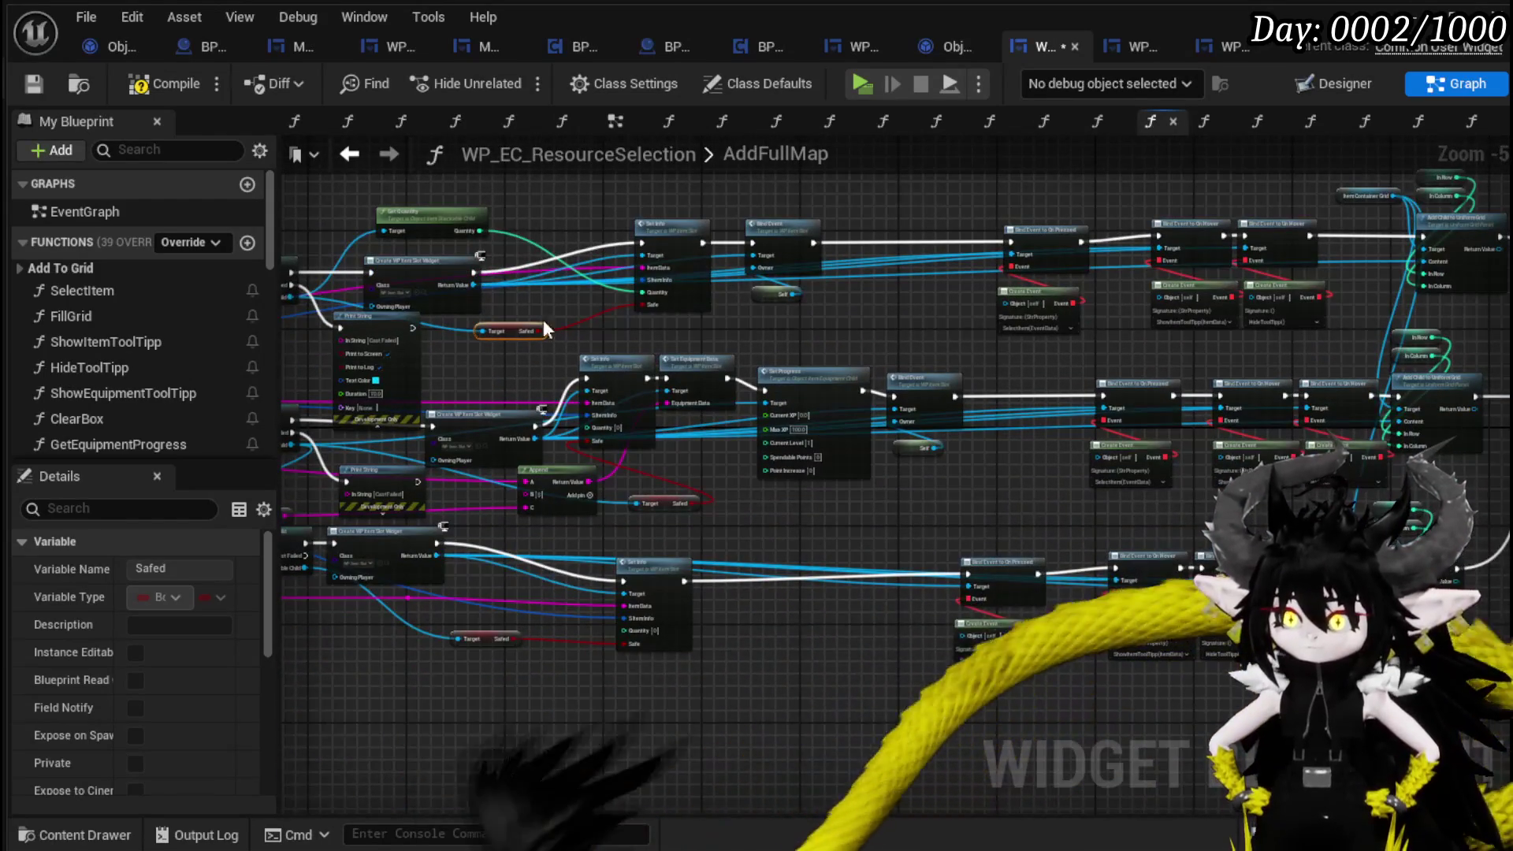
Compile and save WP_EC_ResourceSelection.
left_click(166, 83)
left_click(40, 81)
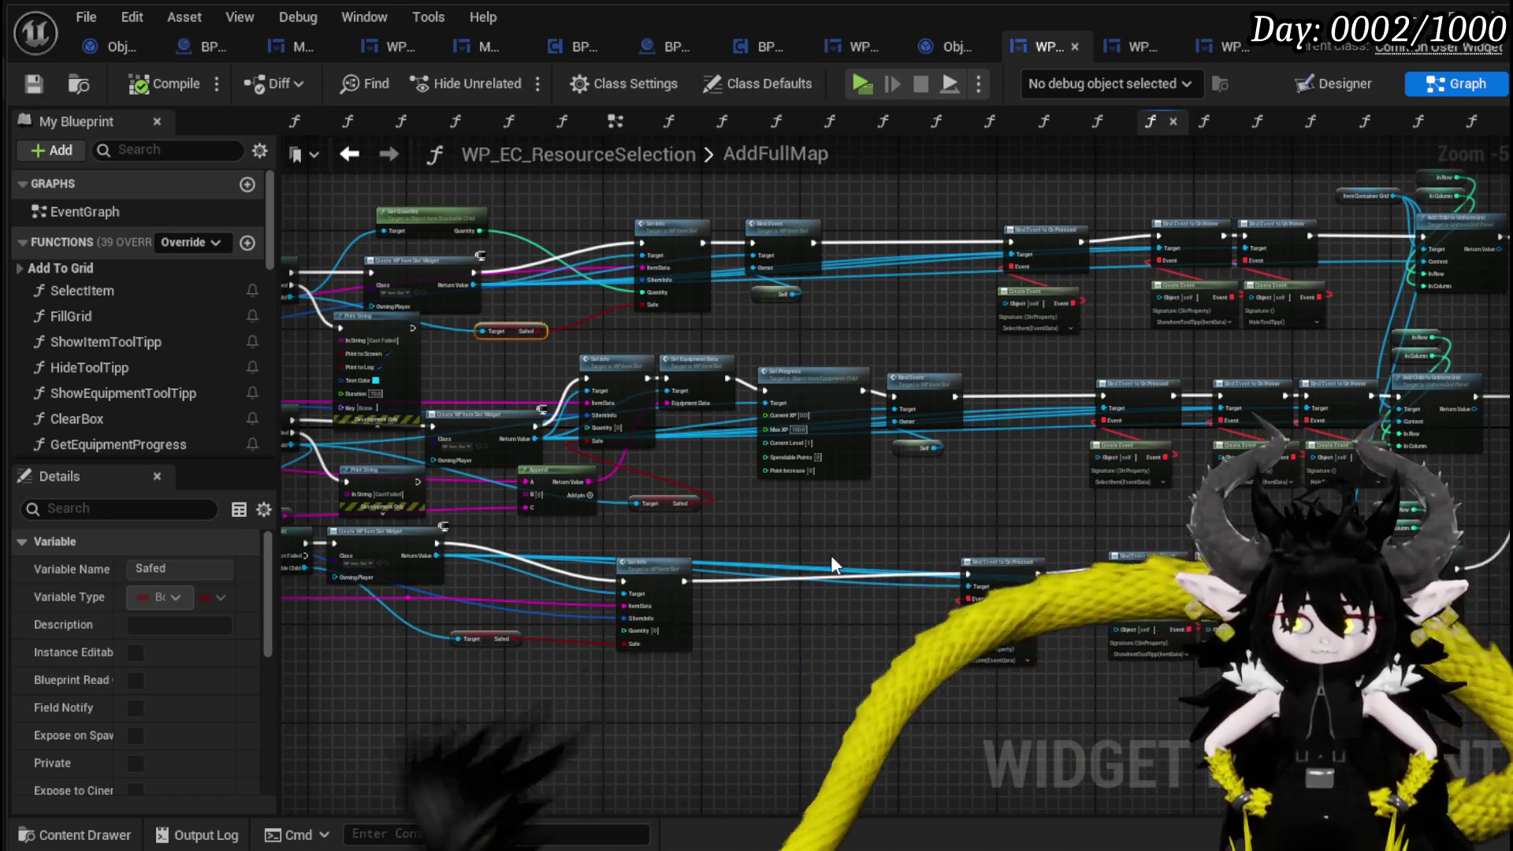
scroll(647, 504, "up", 3)
mouse_move(701, 389)
left_mouse_down()
mouse_move(887, 378)
mouse_move(533, 342)
mouse_move(708, 556)
mouse_move(663, 533)
left_mouse_up()
Connect the equipment cast's output to its Safed getter.
type("get")
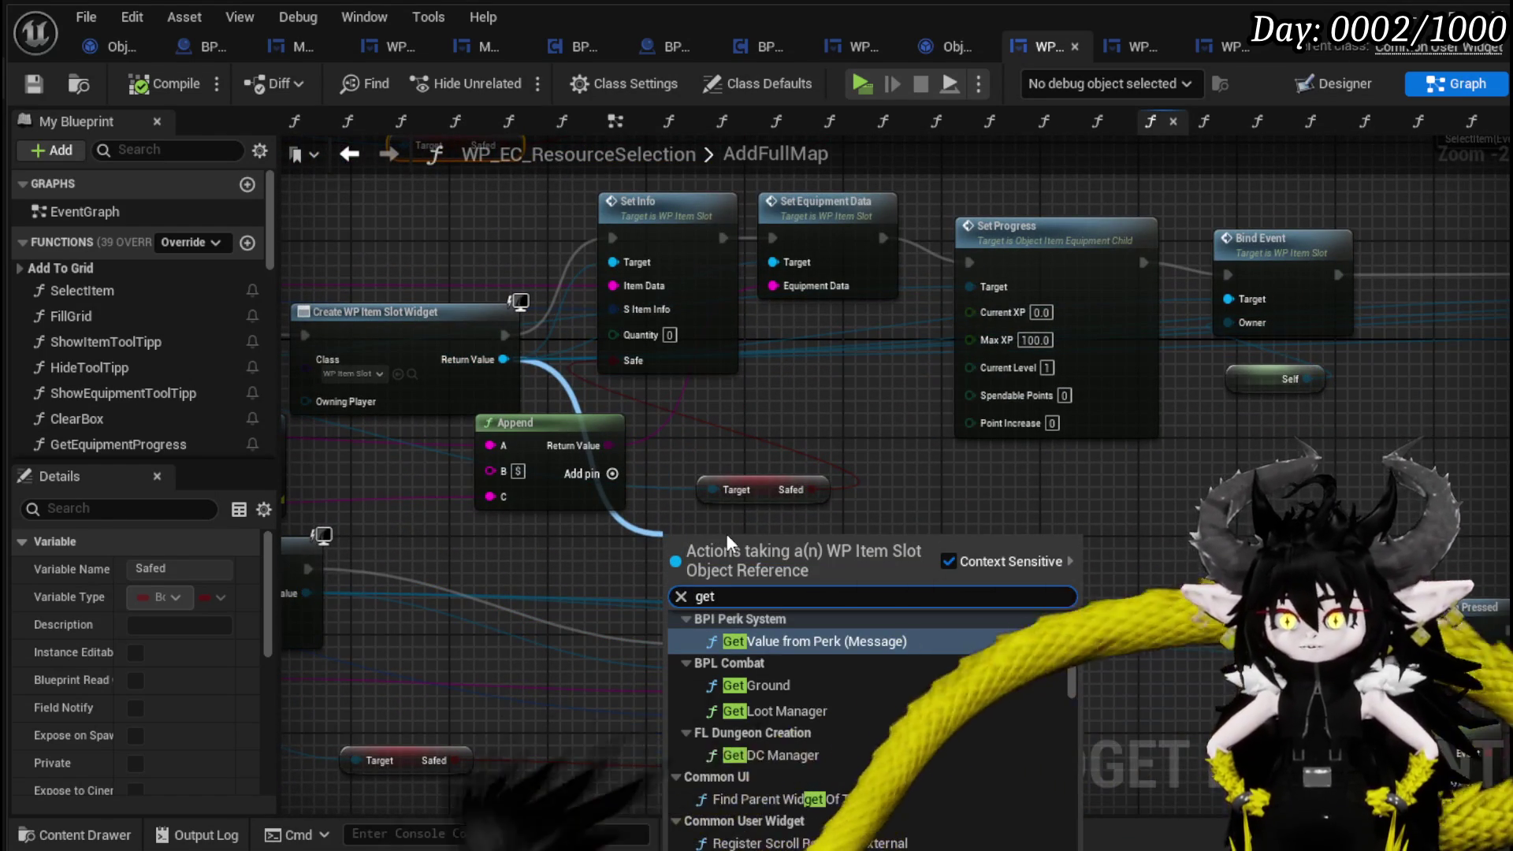
left_click_drag(714, 470, 640, 433)
left_click_drag(530, 433, 683, 443)
left_click_drag(414, 382, 1159, 497)
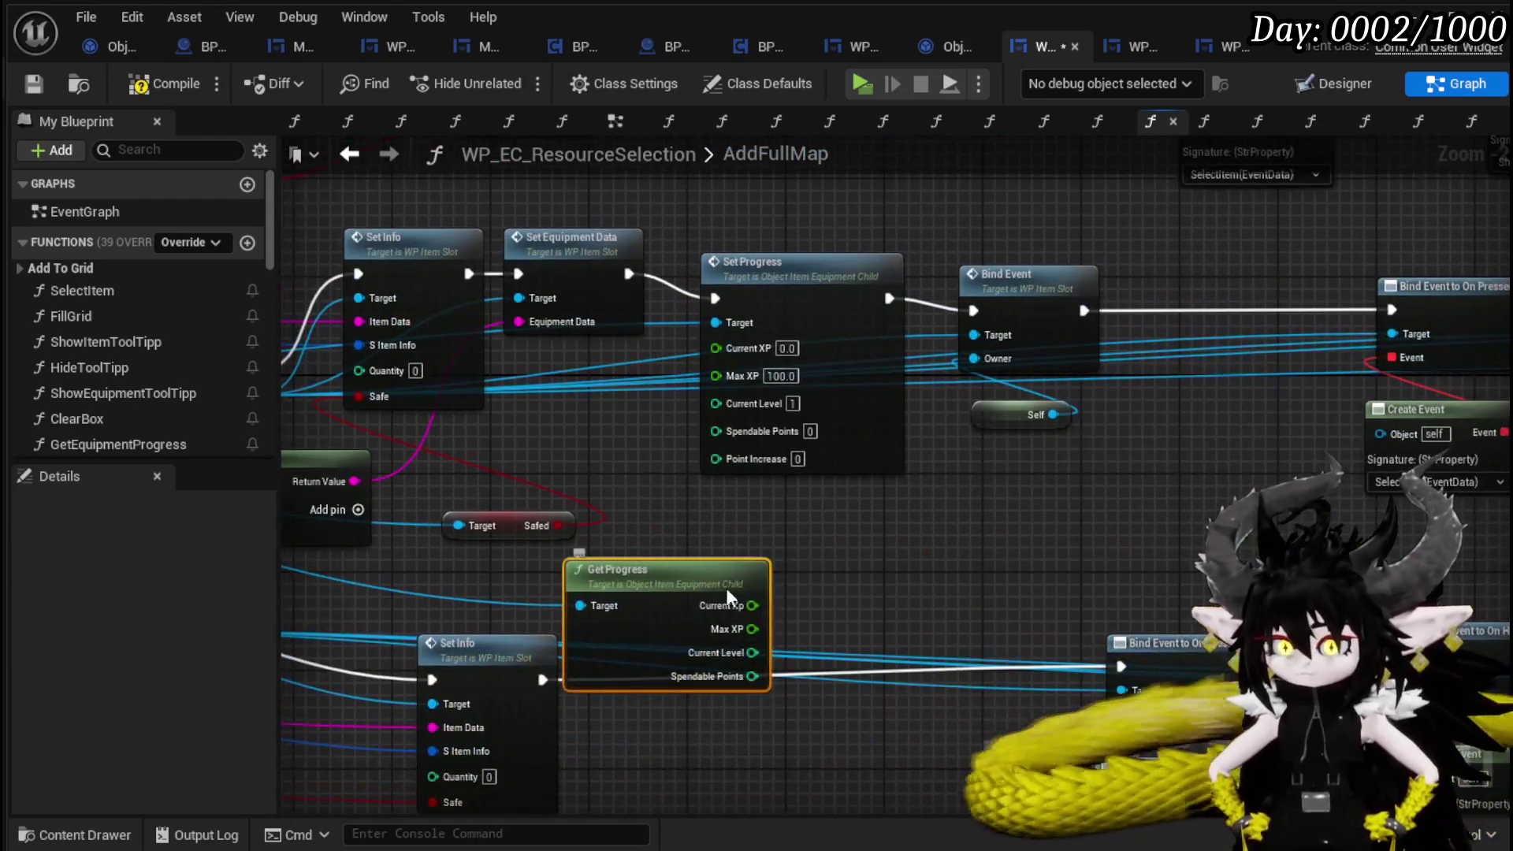
Wire Get Progress's Current Level and Spendable Points into Set Progress, then save.
mouse_move(726, 588)
left_mouse_down()
mouse_move(795, 513)
mouse_move(713, 394)
mouse_move(719, 348)
left_mouse_up()
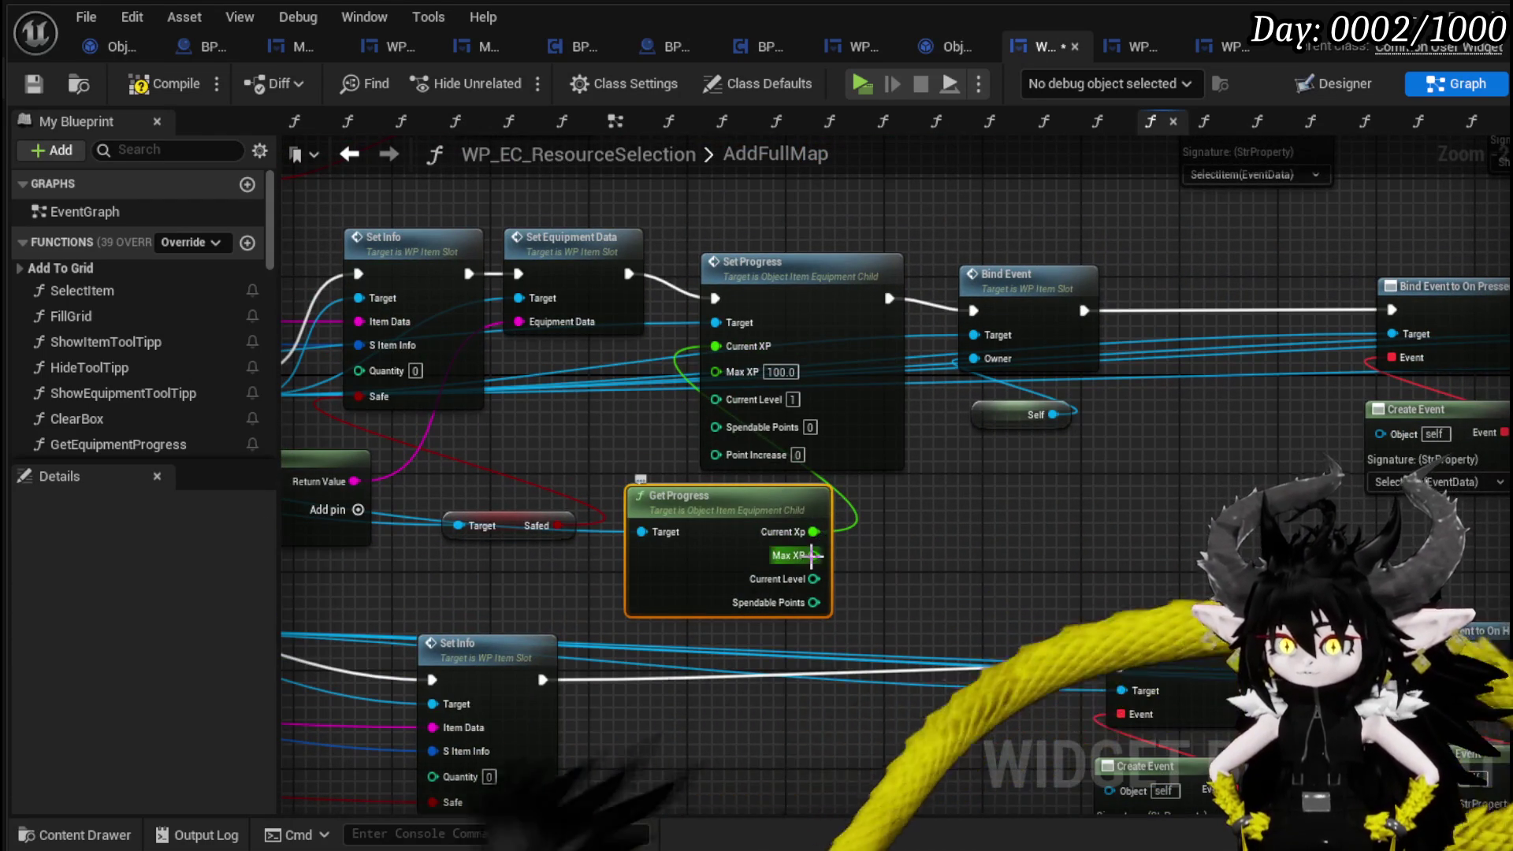
left_click_drag(811, 555, 717, 371)
left_click_drag(813, 575, 719, 397)
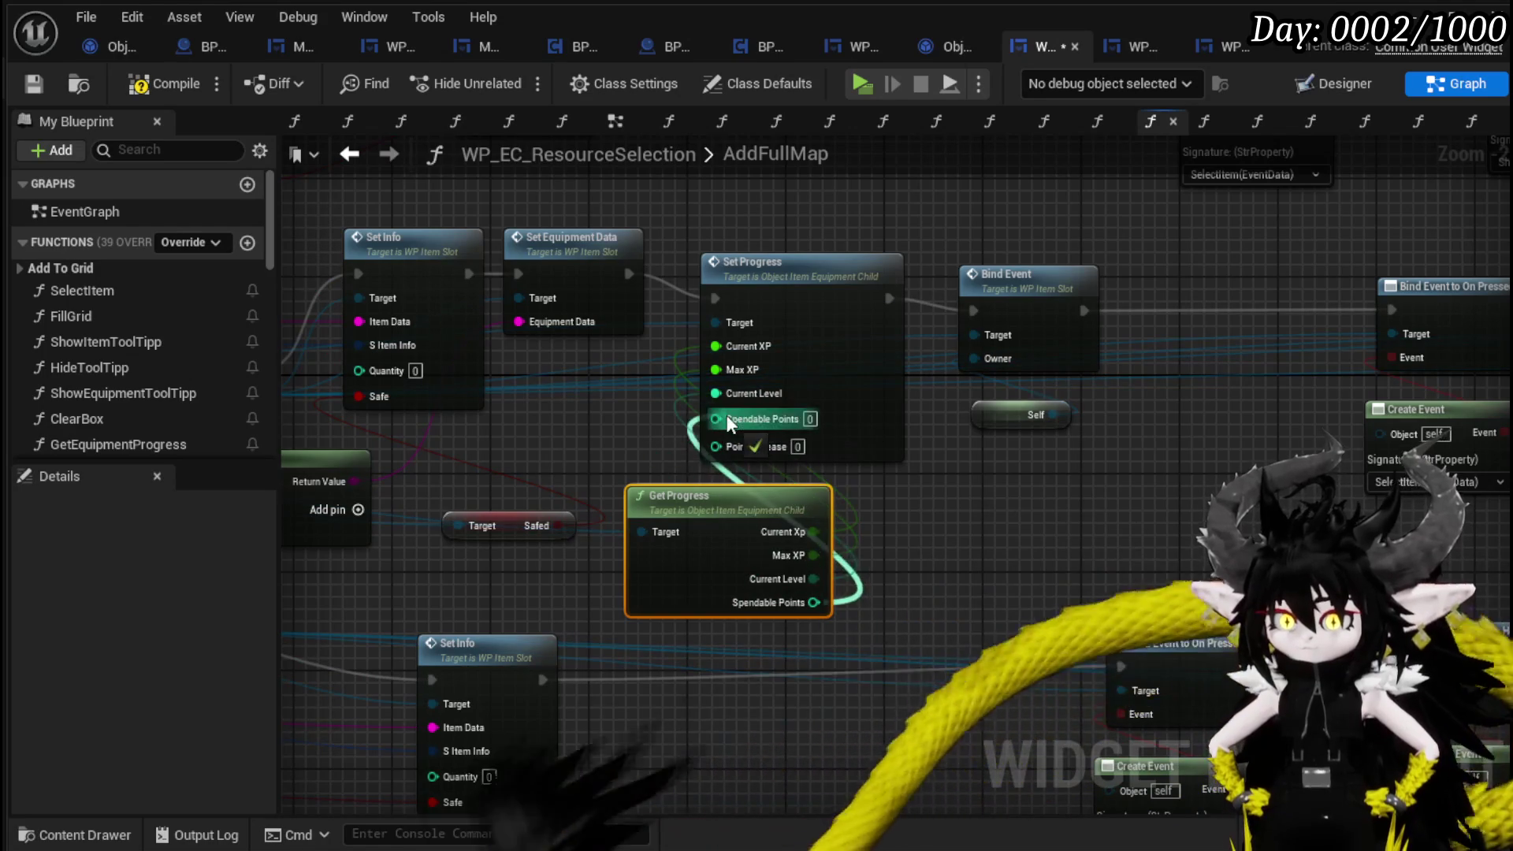
left_click_drag(814, 602, 716, 423)
scroll(1068, 539, "down", 1)
left_click_drag(1069, 538, 1509, 583)
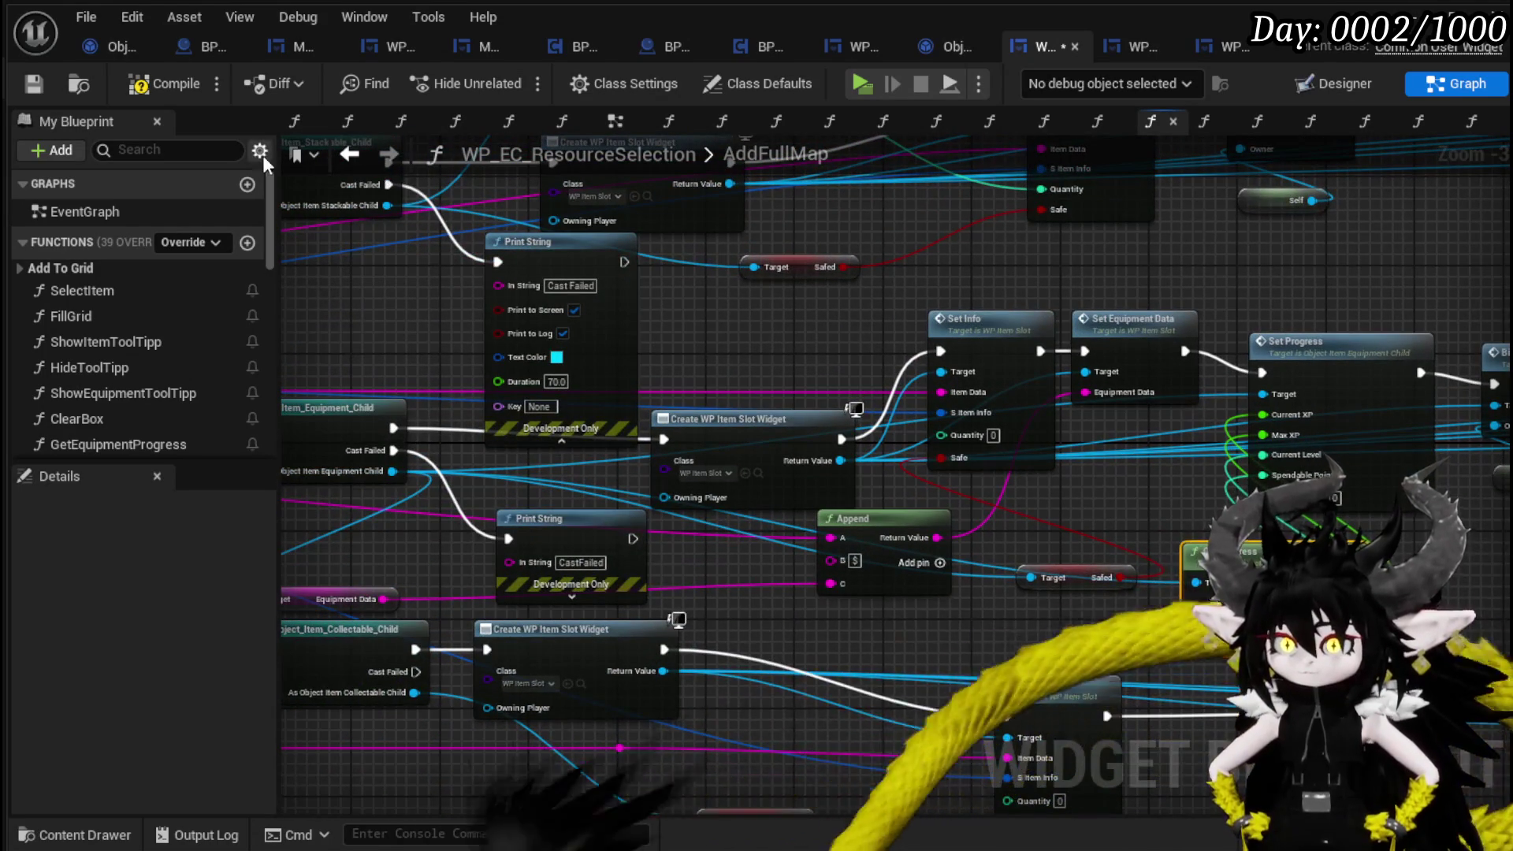
left_click(33, 84)
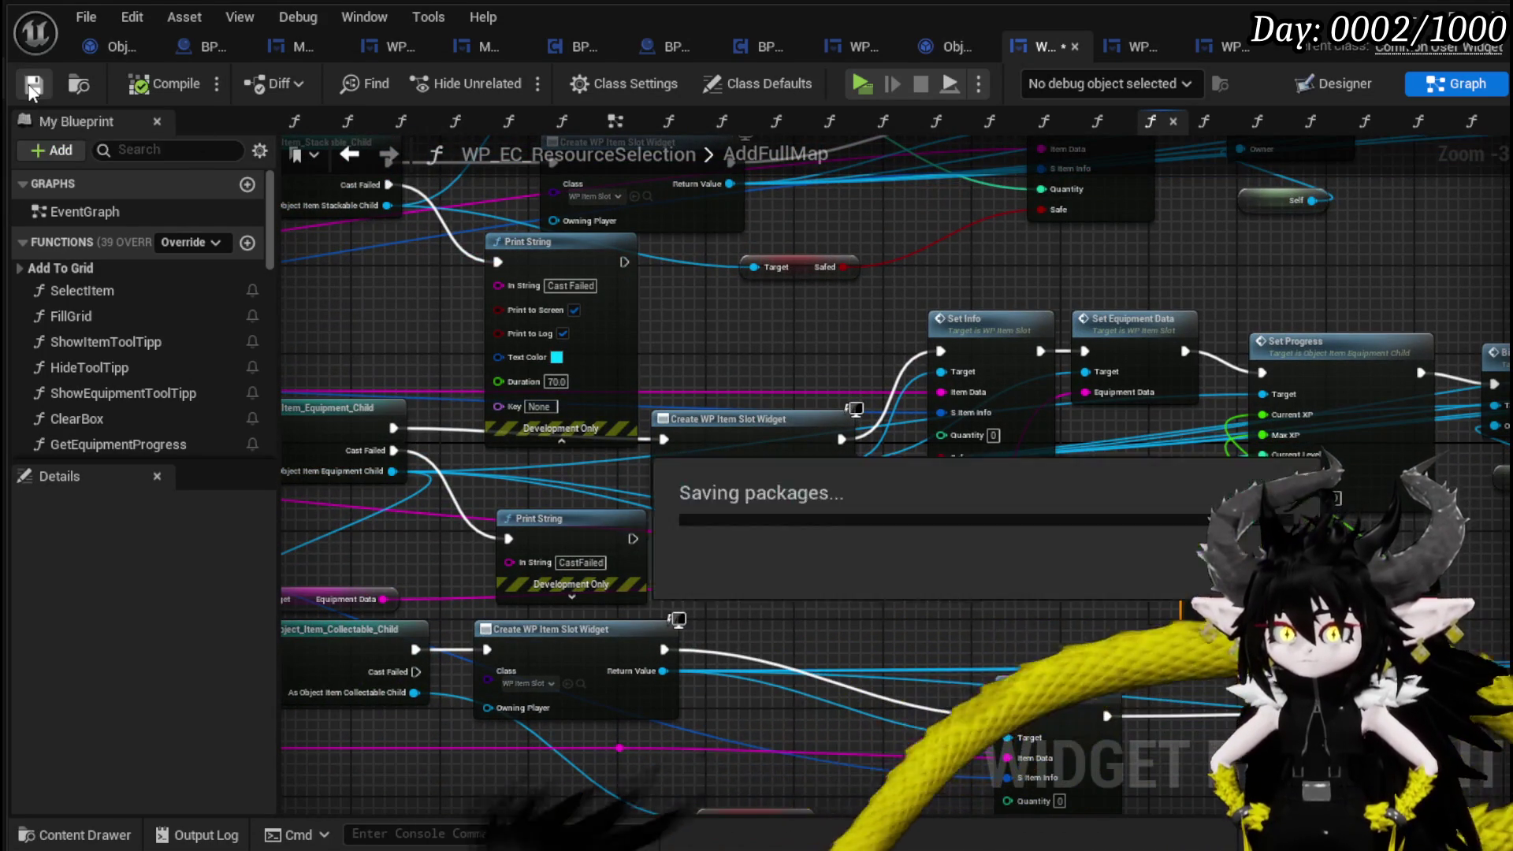
Start a play test, open the inventory's Materials and try dismantling Fire Fluid.
scroll(1212, 304, "down", 1)
left_click_drag(989, 347, 1030, 349)
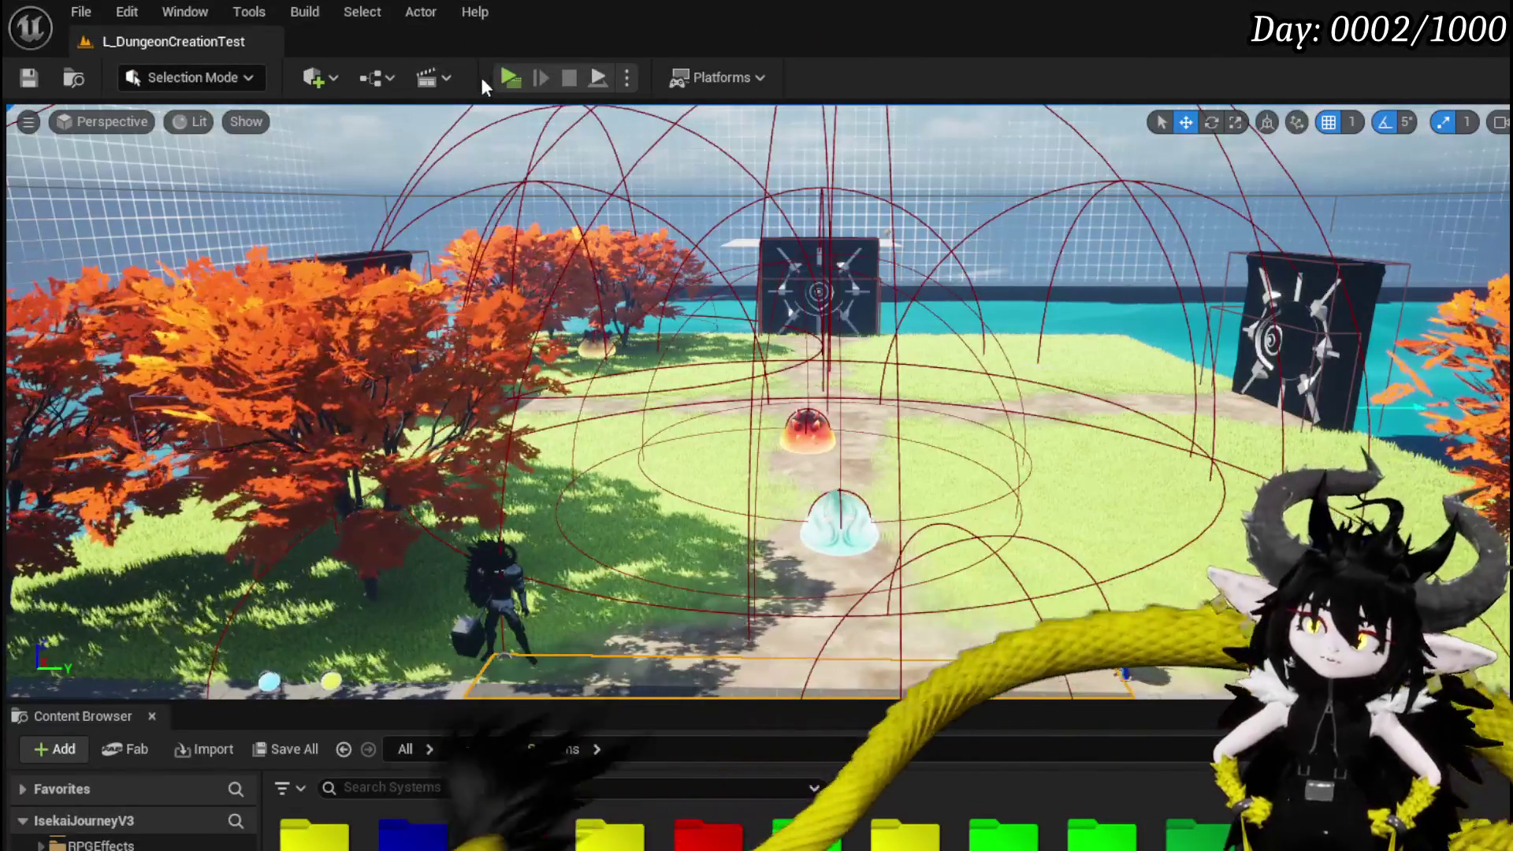
left_click(509, 77)
key("Tab")
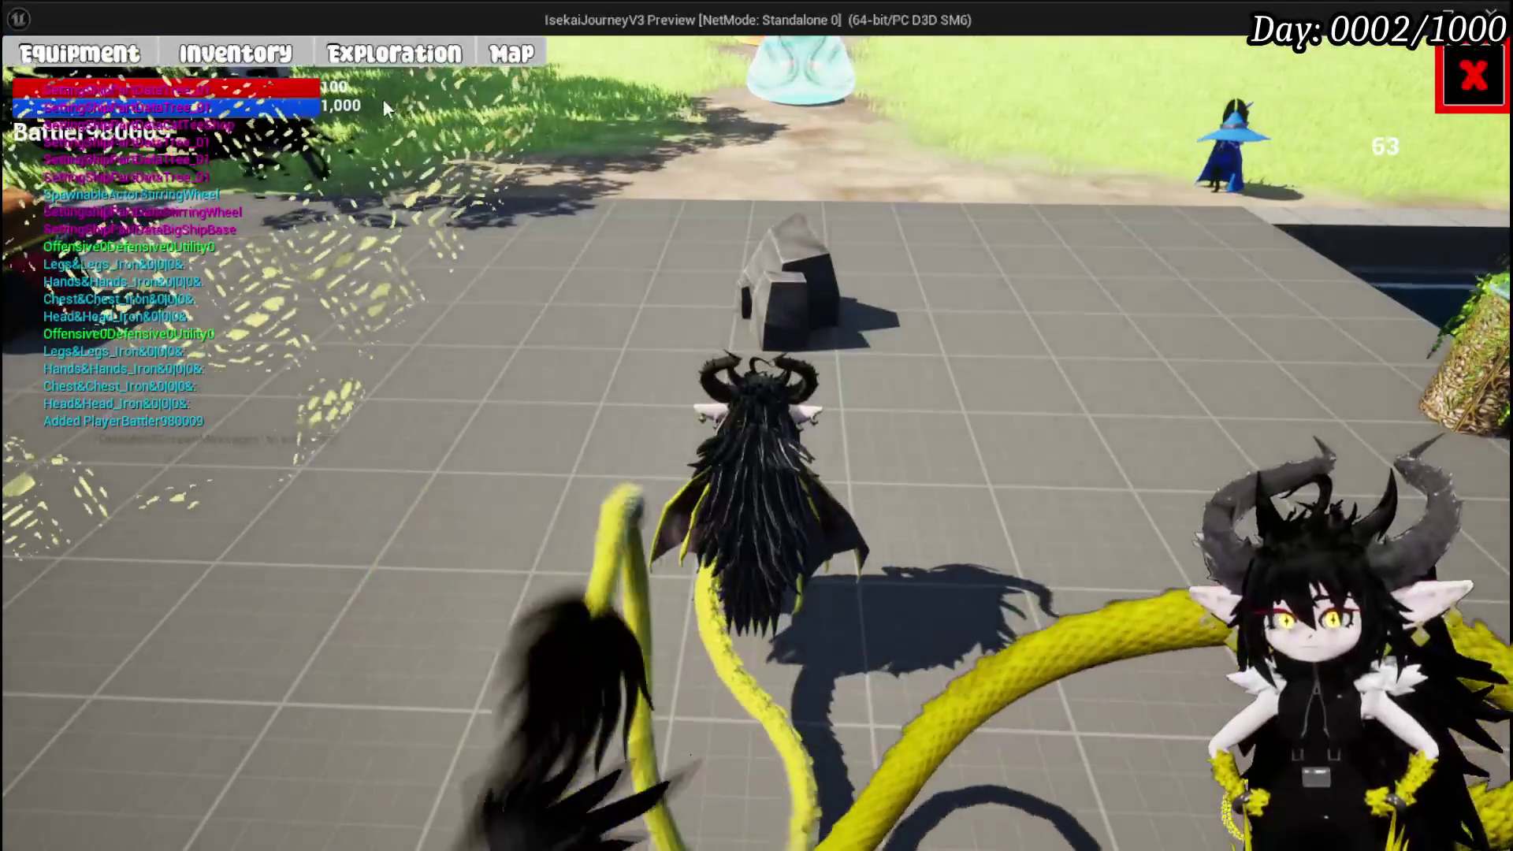
left_click(234, 53)
left_click(733, 201)
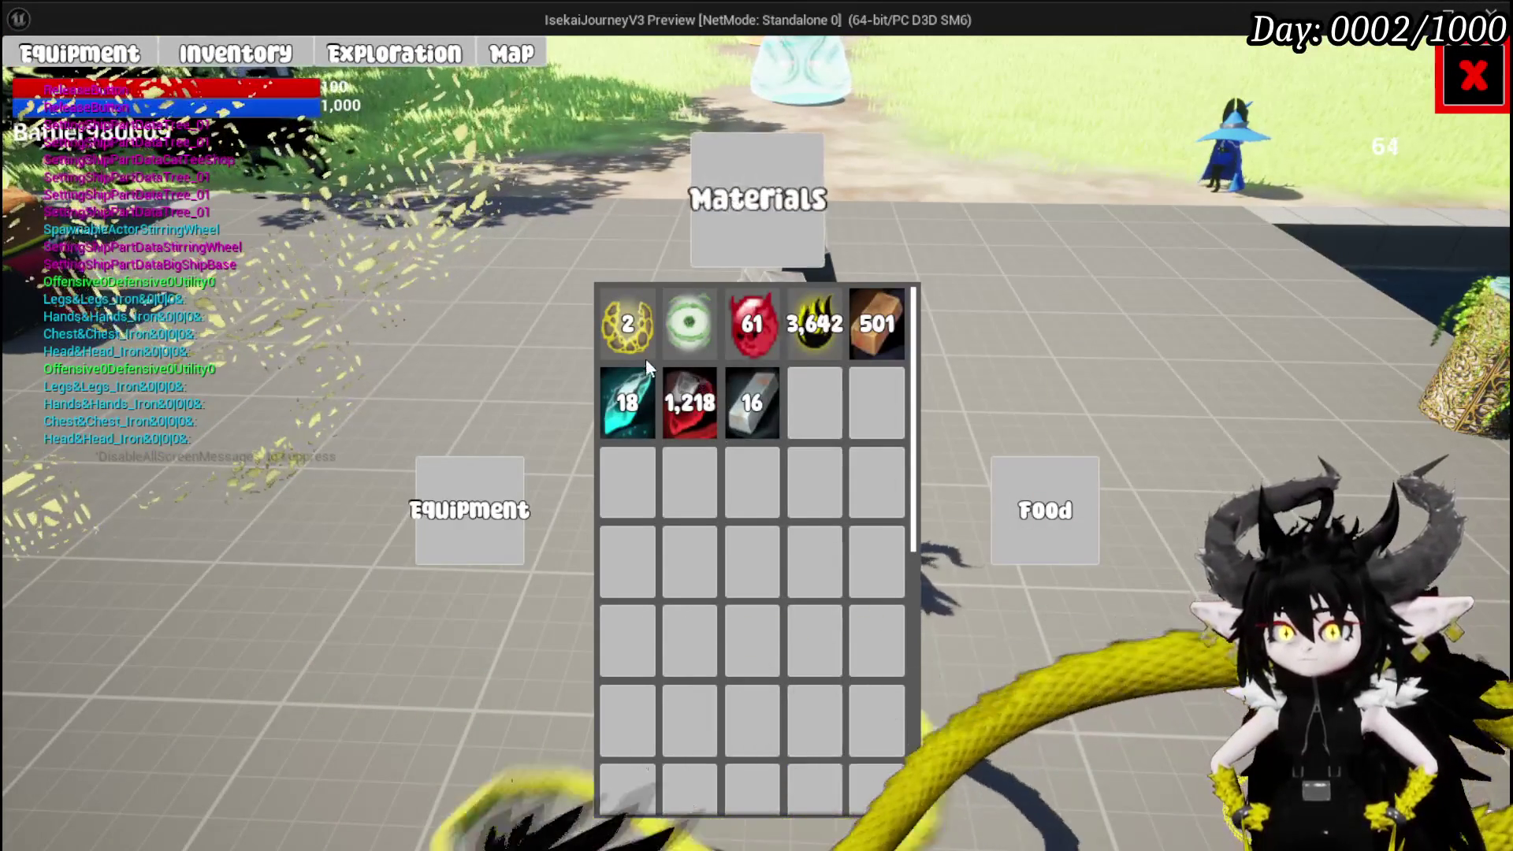
left_click(773, 339)
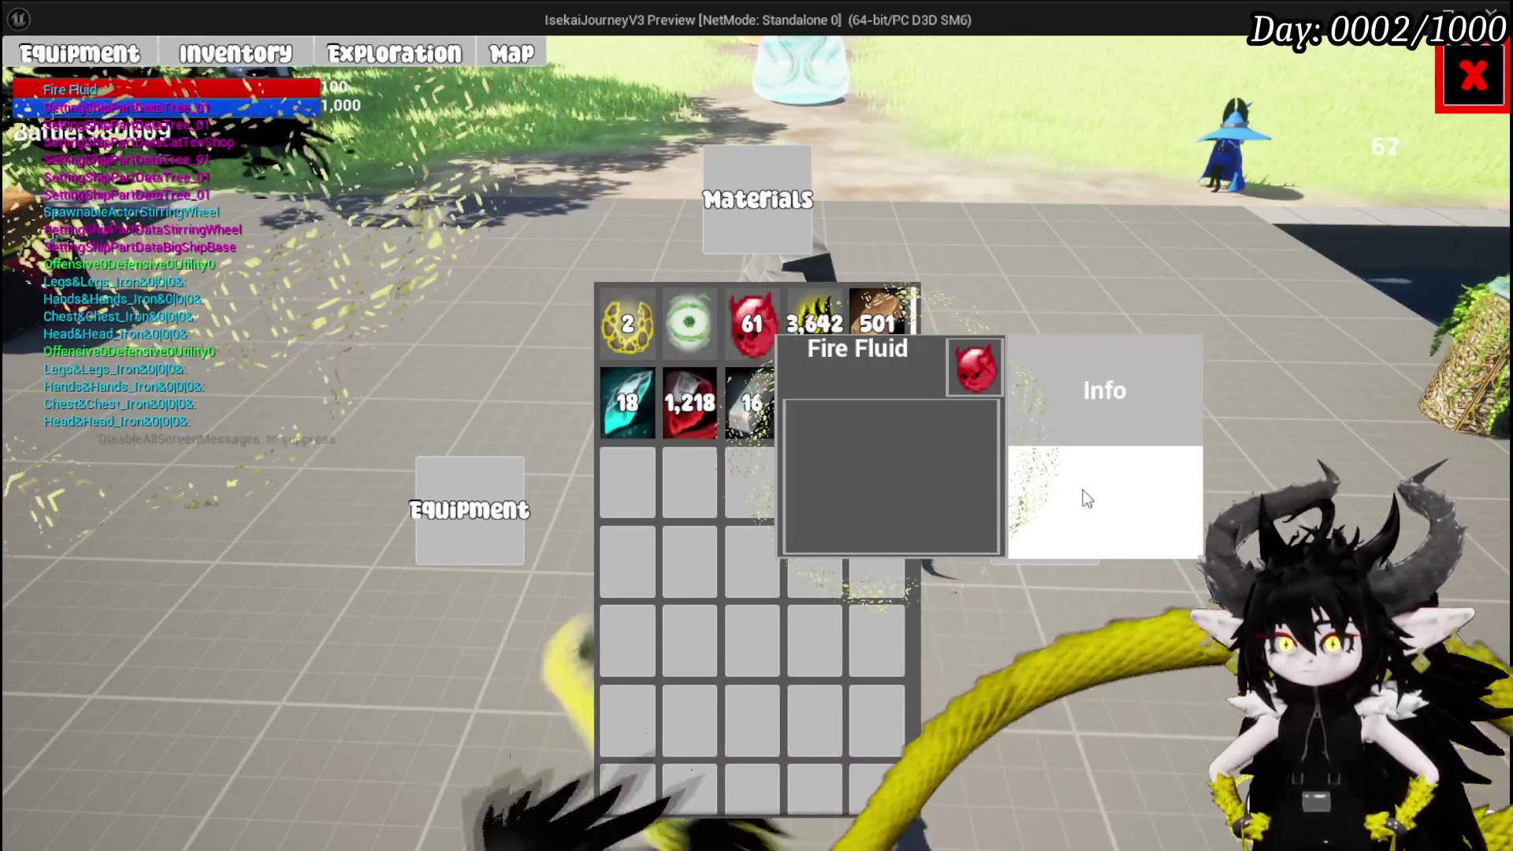
left_click(1081, 512)
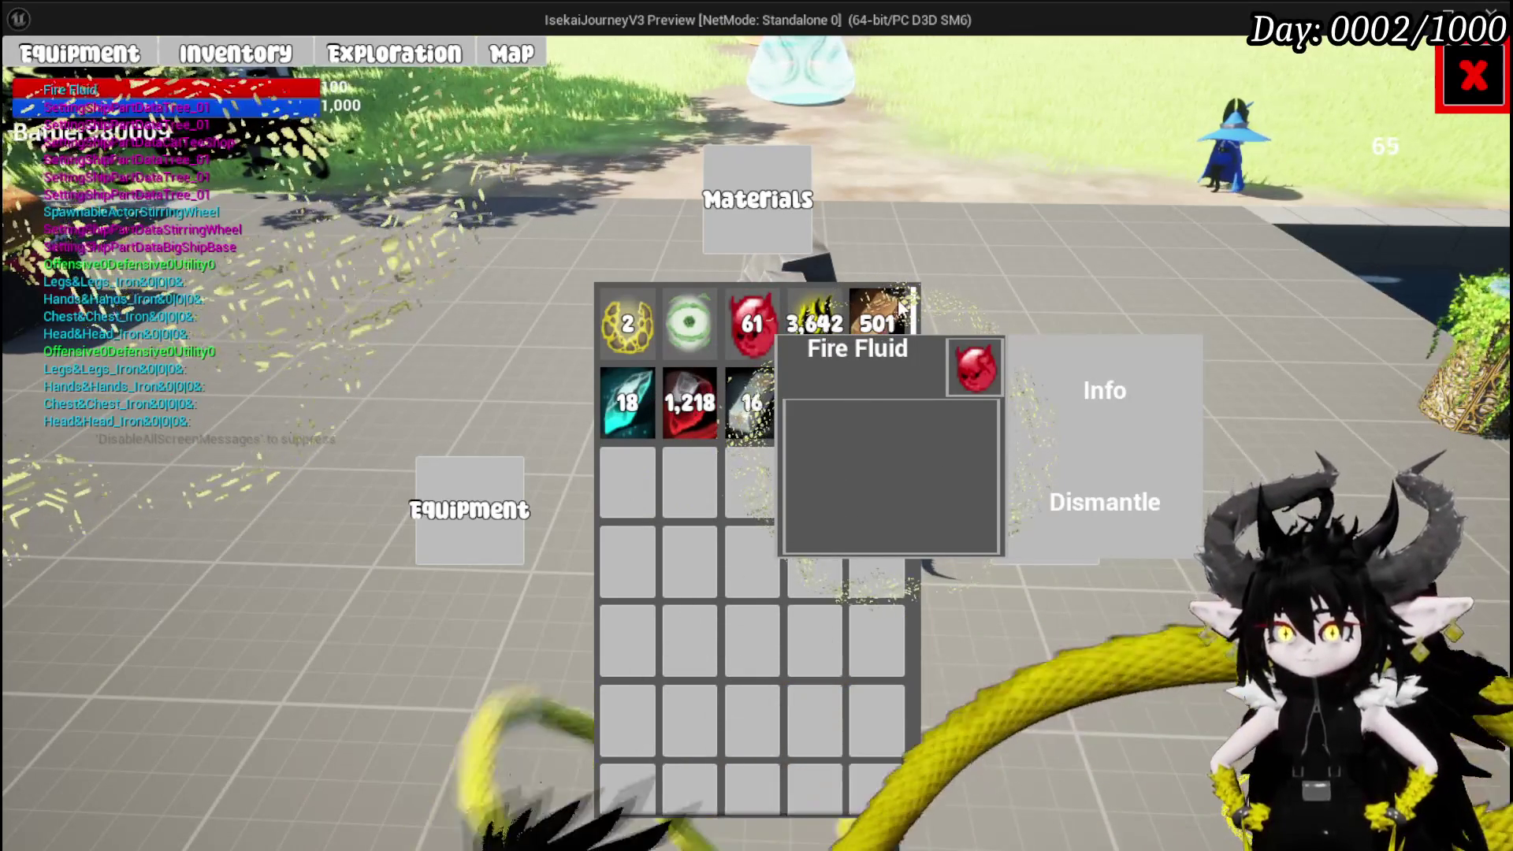
left_click(1089, 316)
Browse the Food, Equipment and Materials filters, then close the inventory.
left_click(1045, 520)
mouse_move(643, 328)
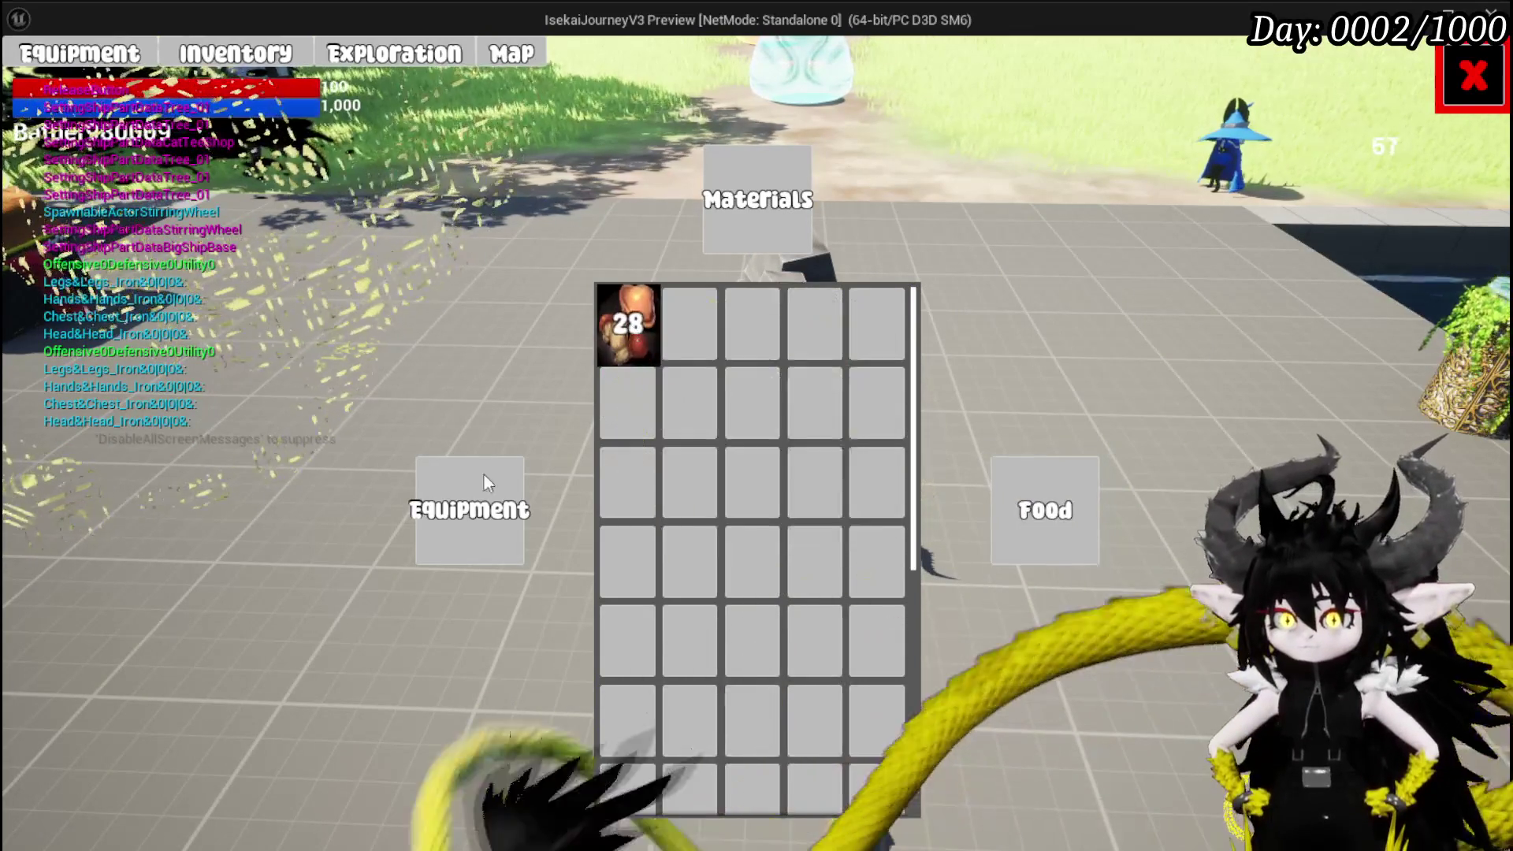
left_click(470, 482)
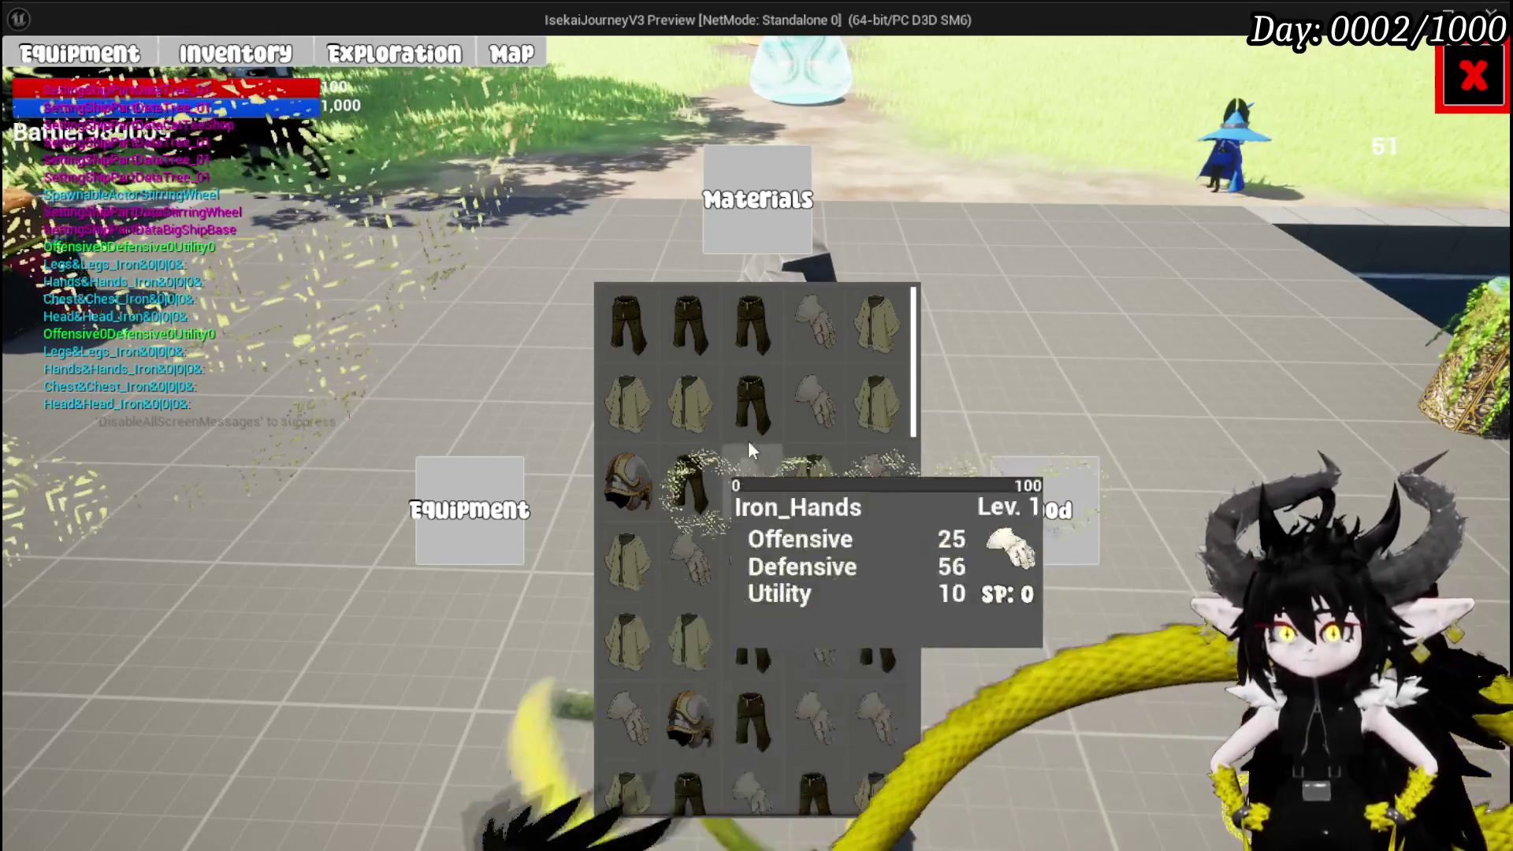
left_click(771, 225)
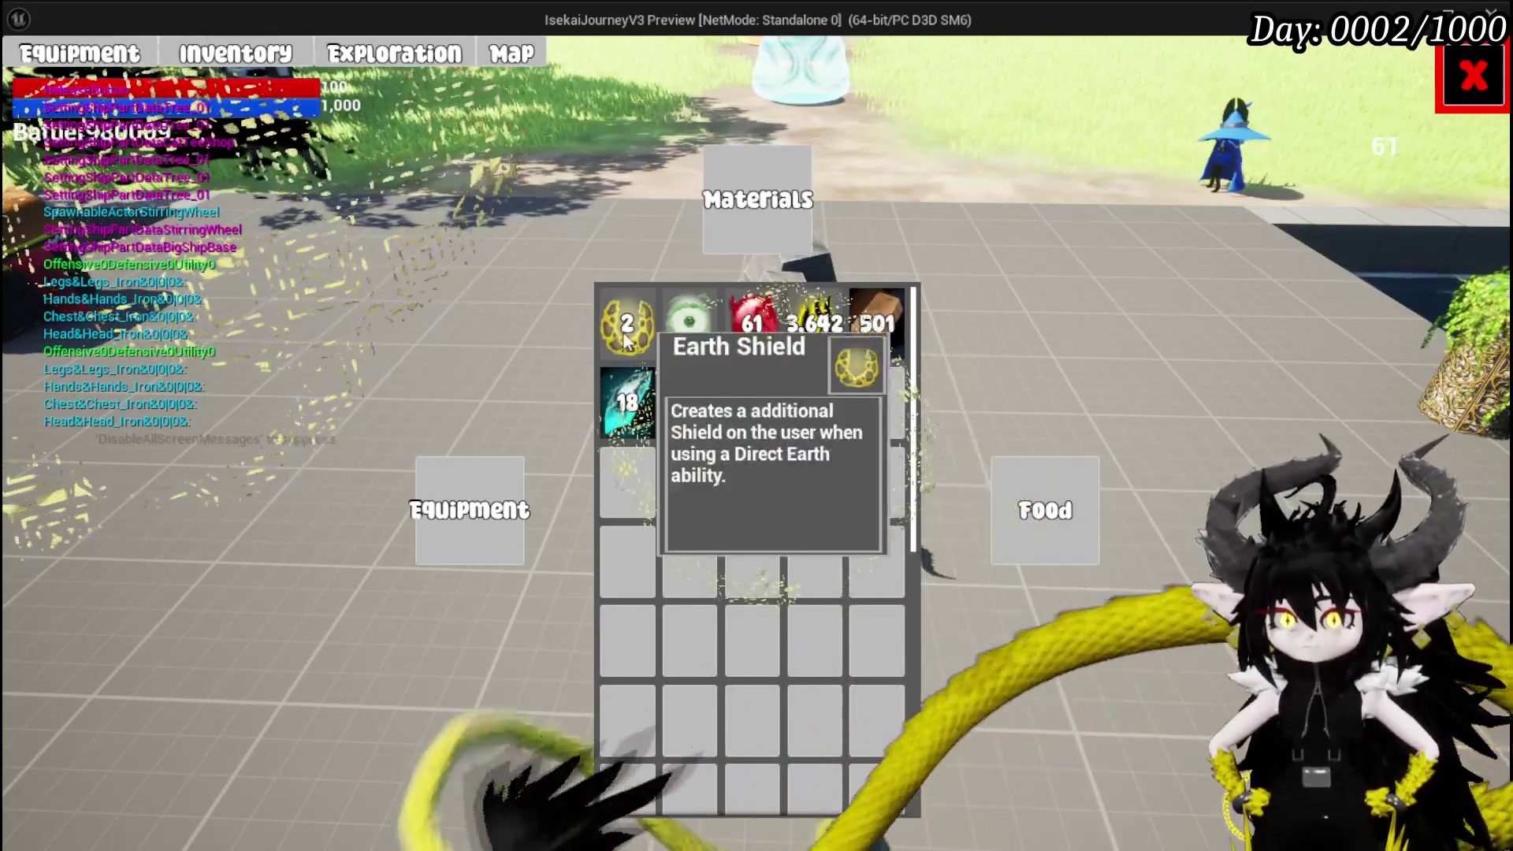
left_click(353, 59)
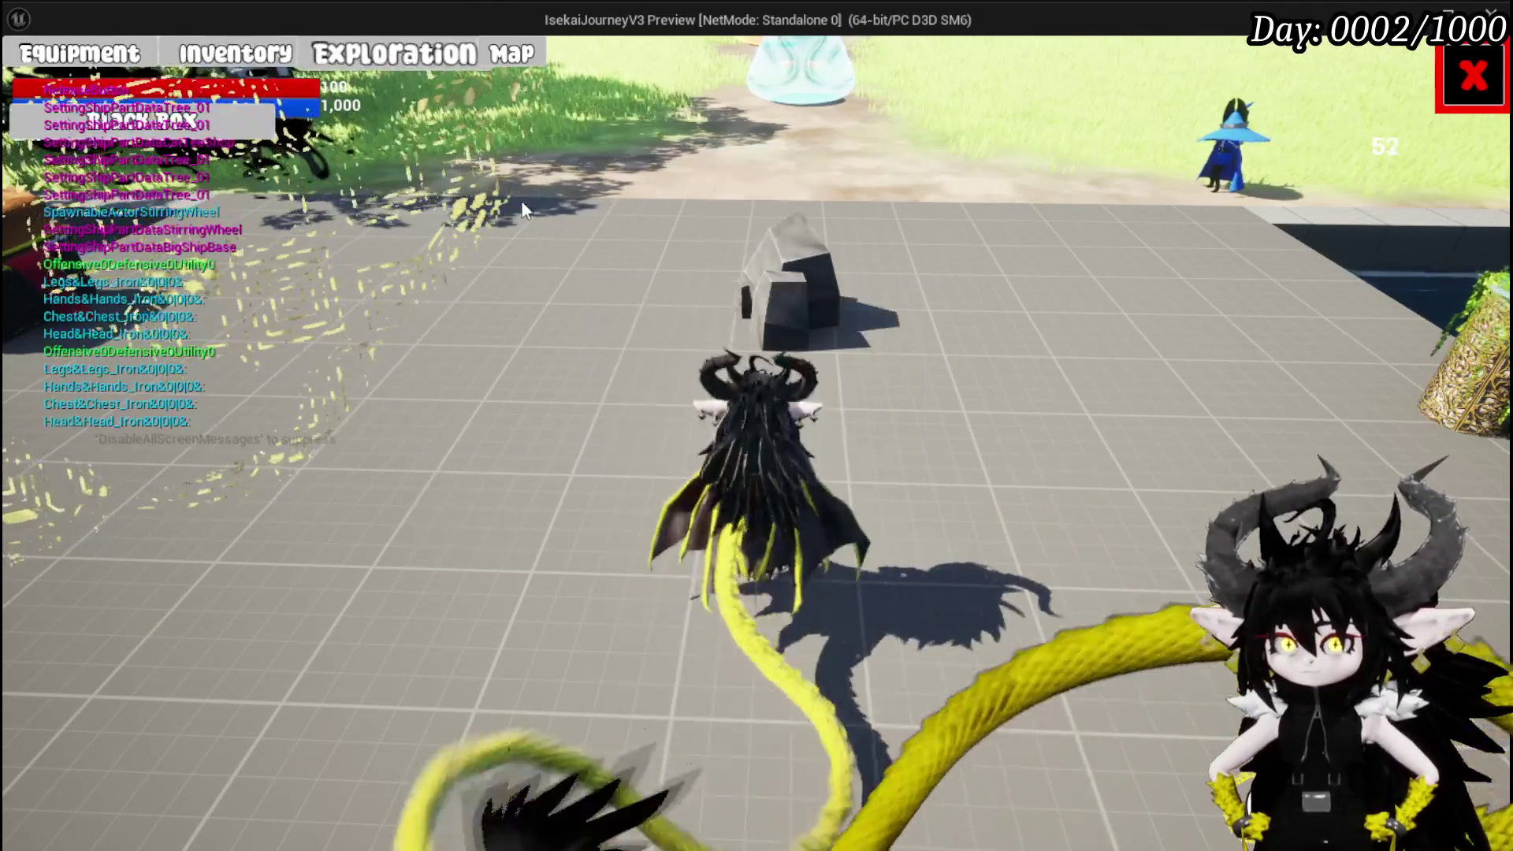
Store Copper Ingots, Wind Echo and several Fire Fluids from the Materials tab in the Black Box.
left_click(139, 127)
left_click(662, 217)
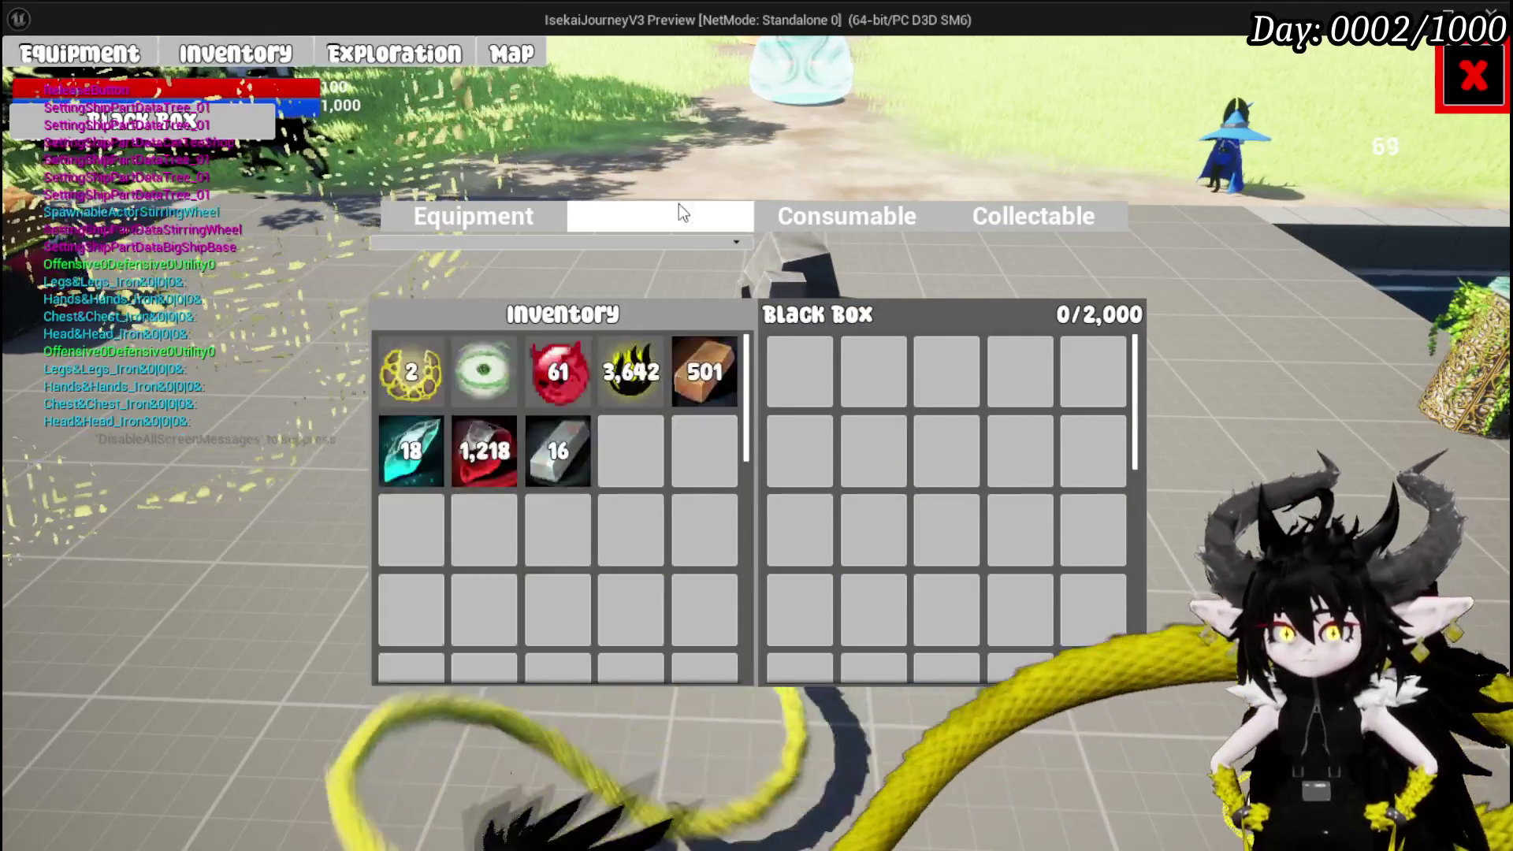
left_click(710, 377)
left_click(711, 378)
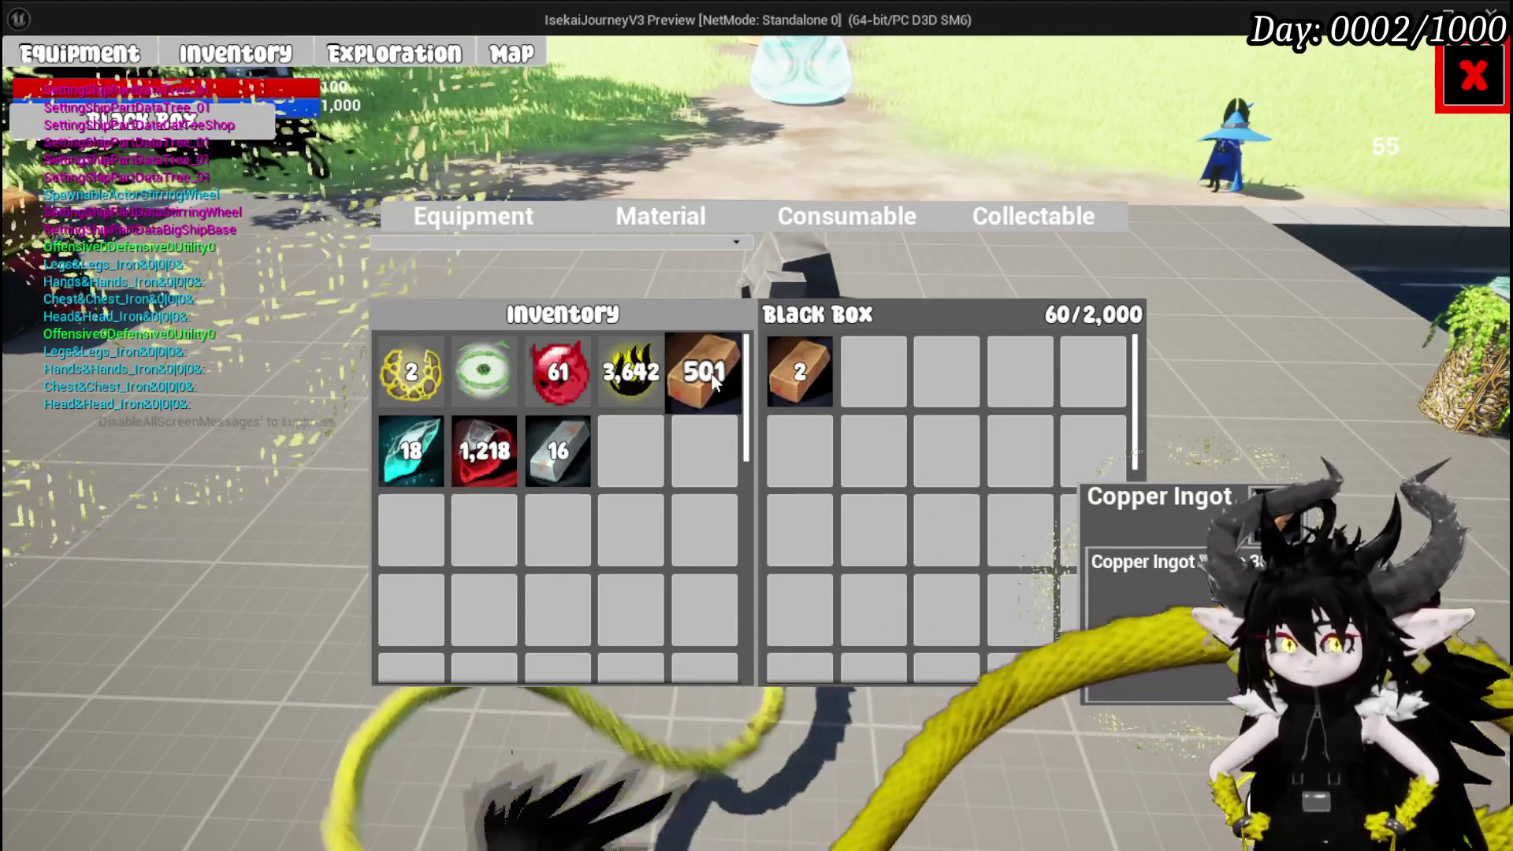
left_click(711, 372)
left_click(711, 372)
left_click(711, 372)
left_click(711, 372)
left_click(711, 372)
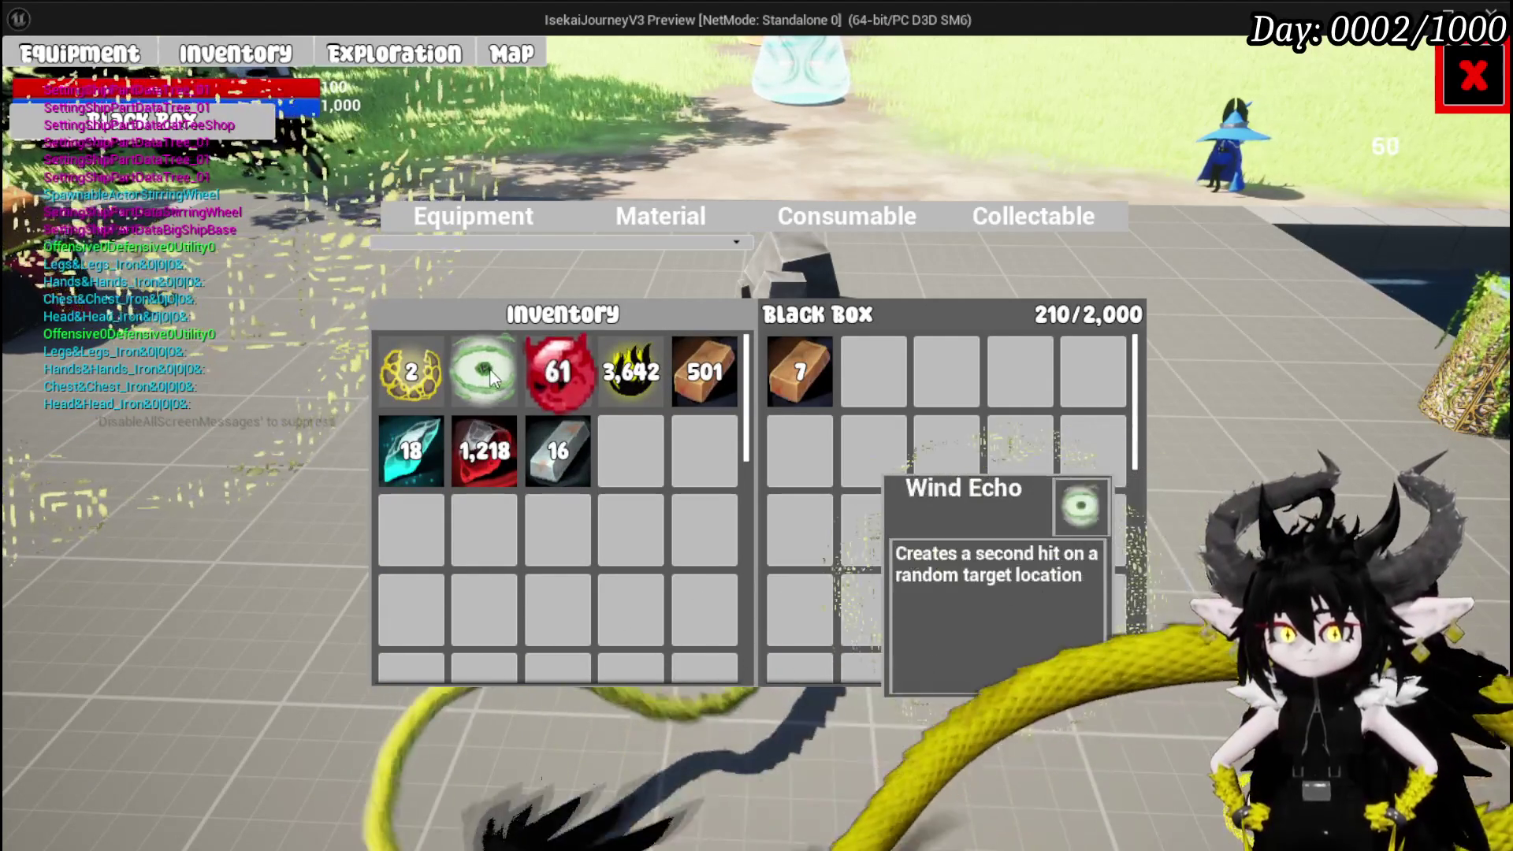
left_click(484, 372)
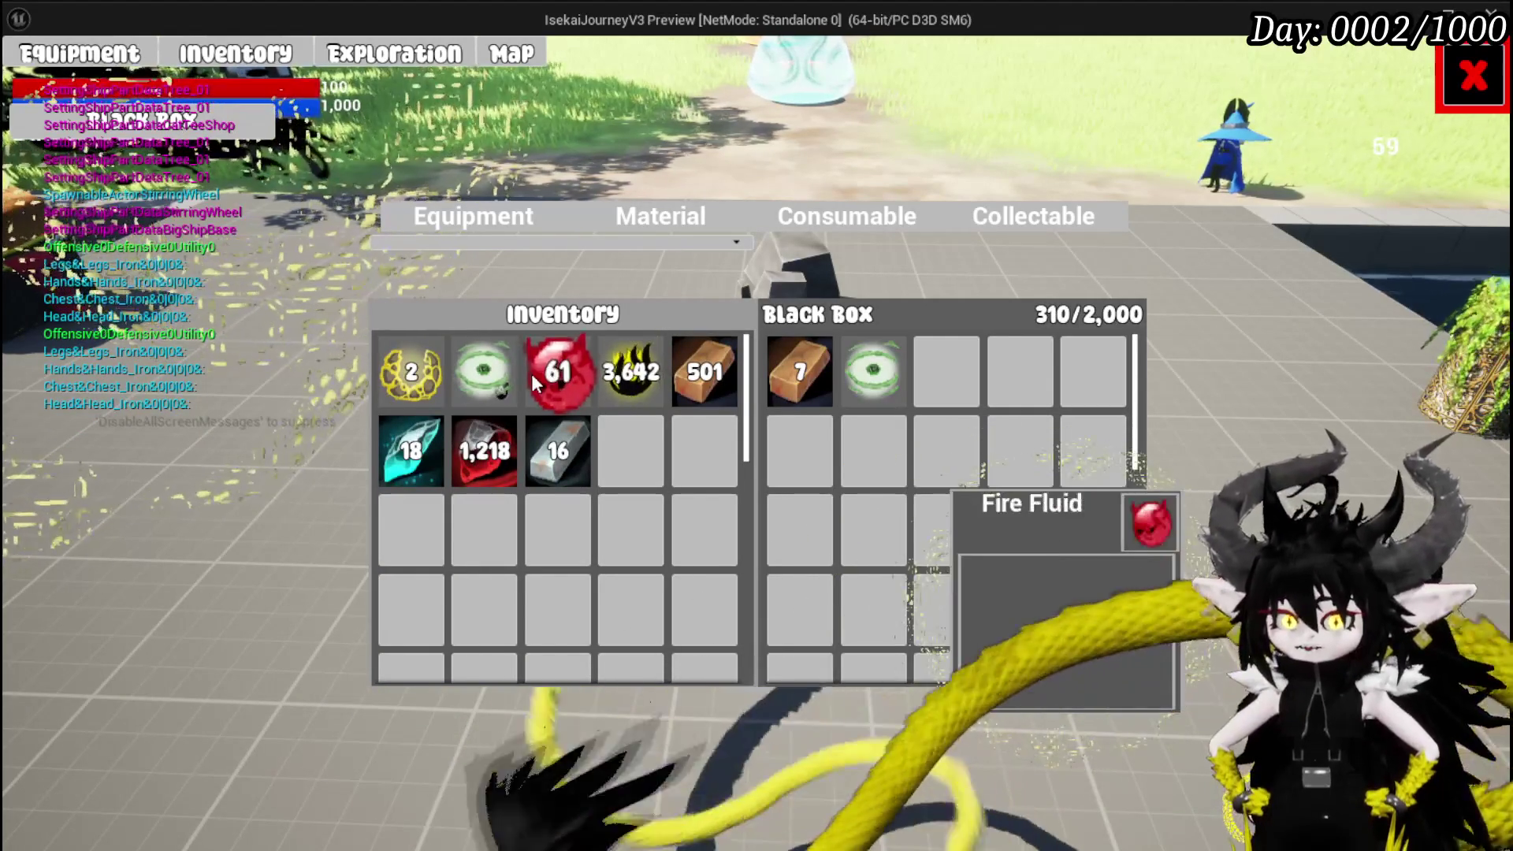
left_click(556, 378)
left_click(556, 378)
left_click(555, 379)
left_click(556, 378)
left_click(555, 379)
left_click(555, 379)
left_click(555, 379)
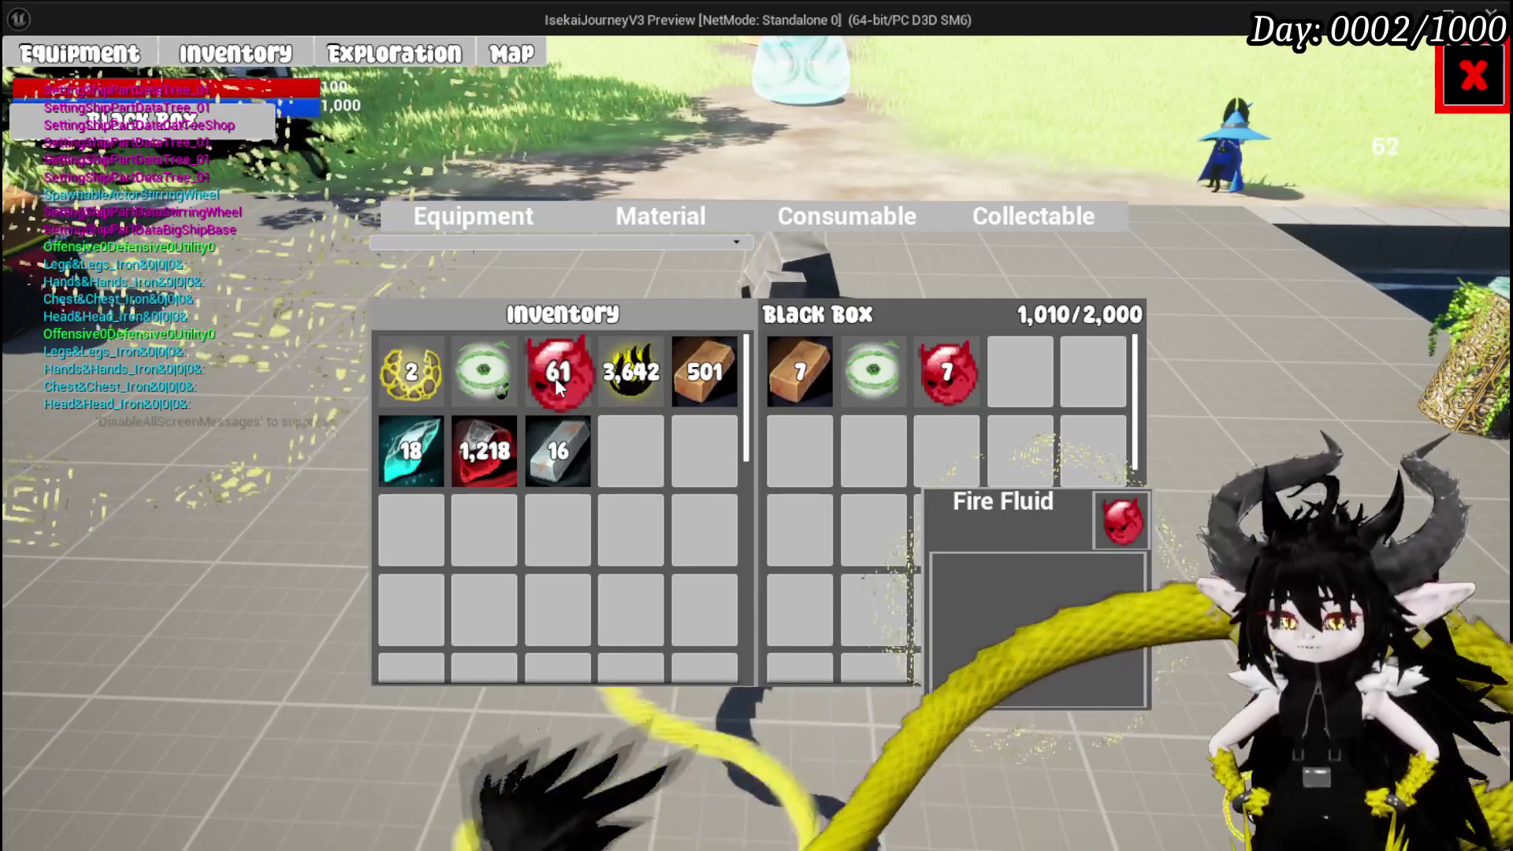
left_click(555, 377)
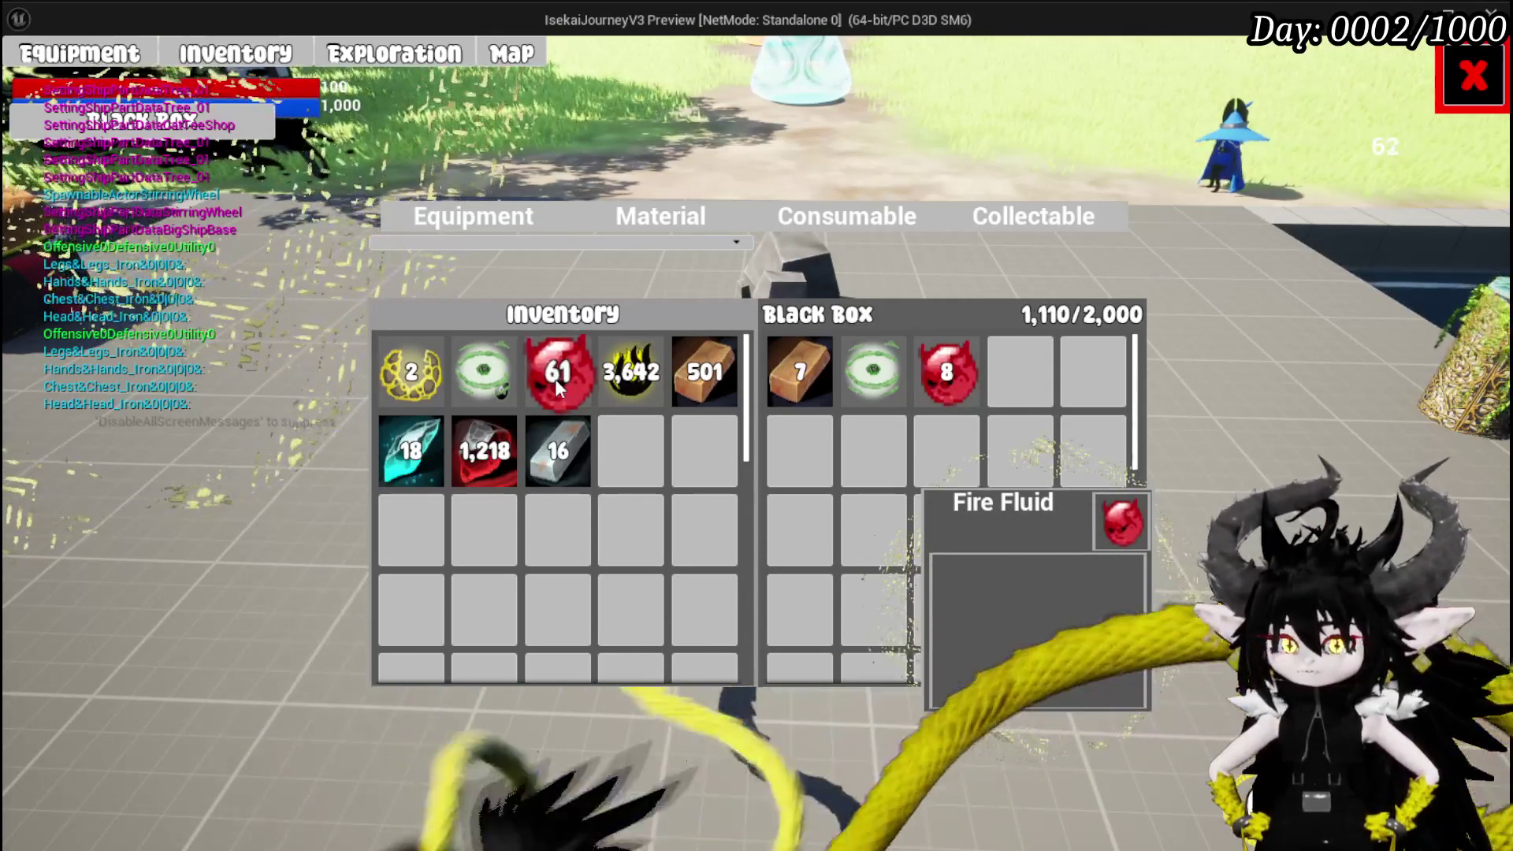
left_click(555, 379)
left_click(555, 380)
left_click(554, 380)
left_click(555, 380)
left_click(555, 380)
left_click(555, 380)
left_click(555, 380)
left_click(555, 380)
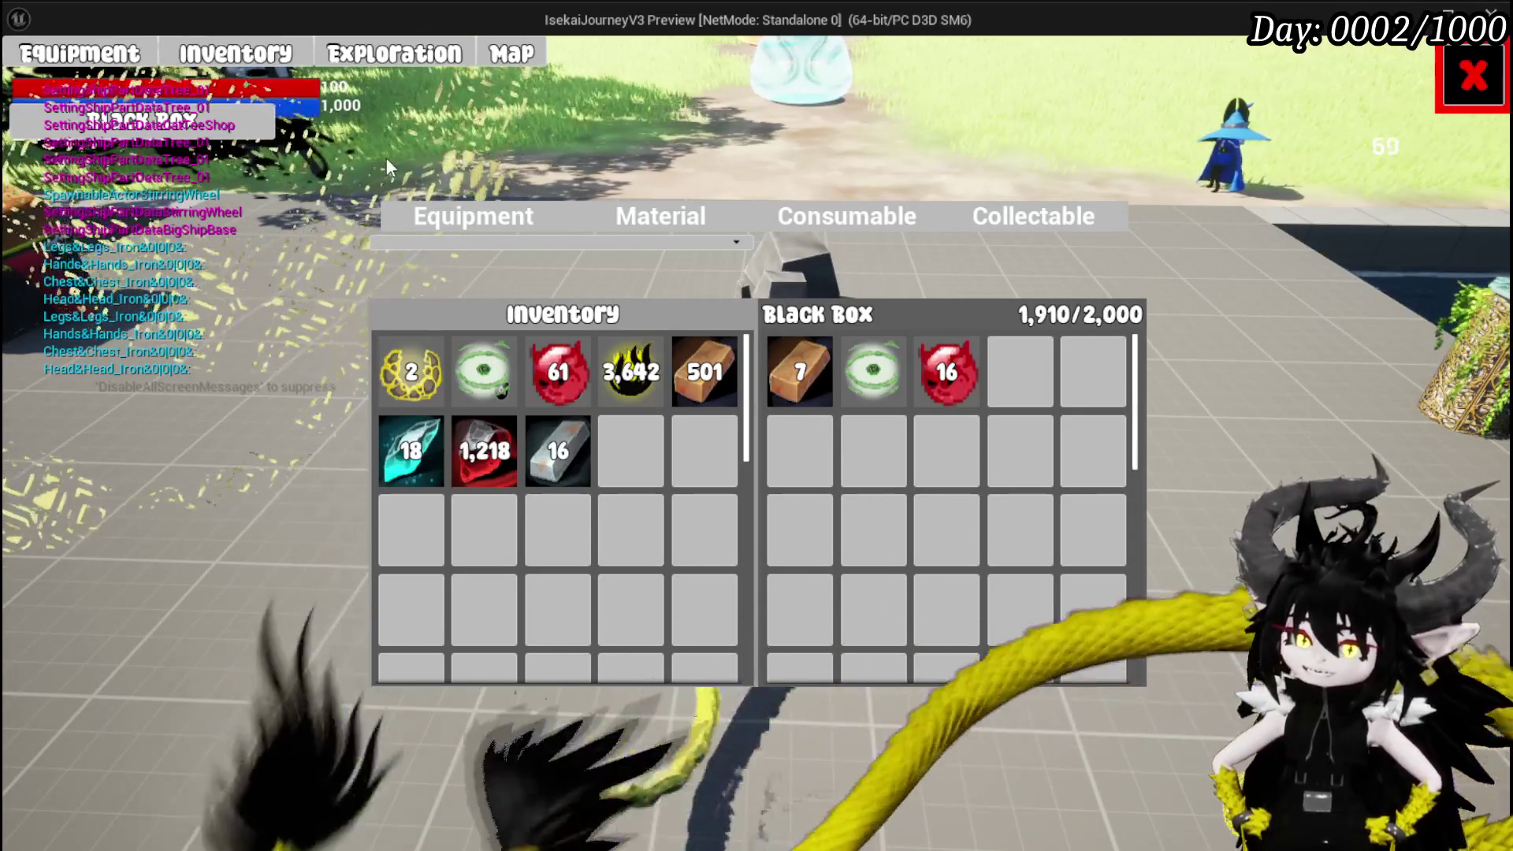
Check the Equipment tab and regular inventory's Earth Shield, then end the preview.
left_click(455, 211)
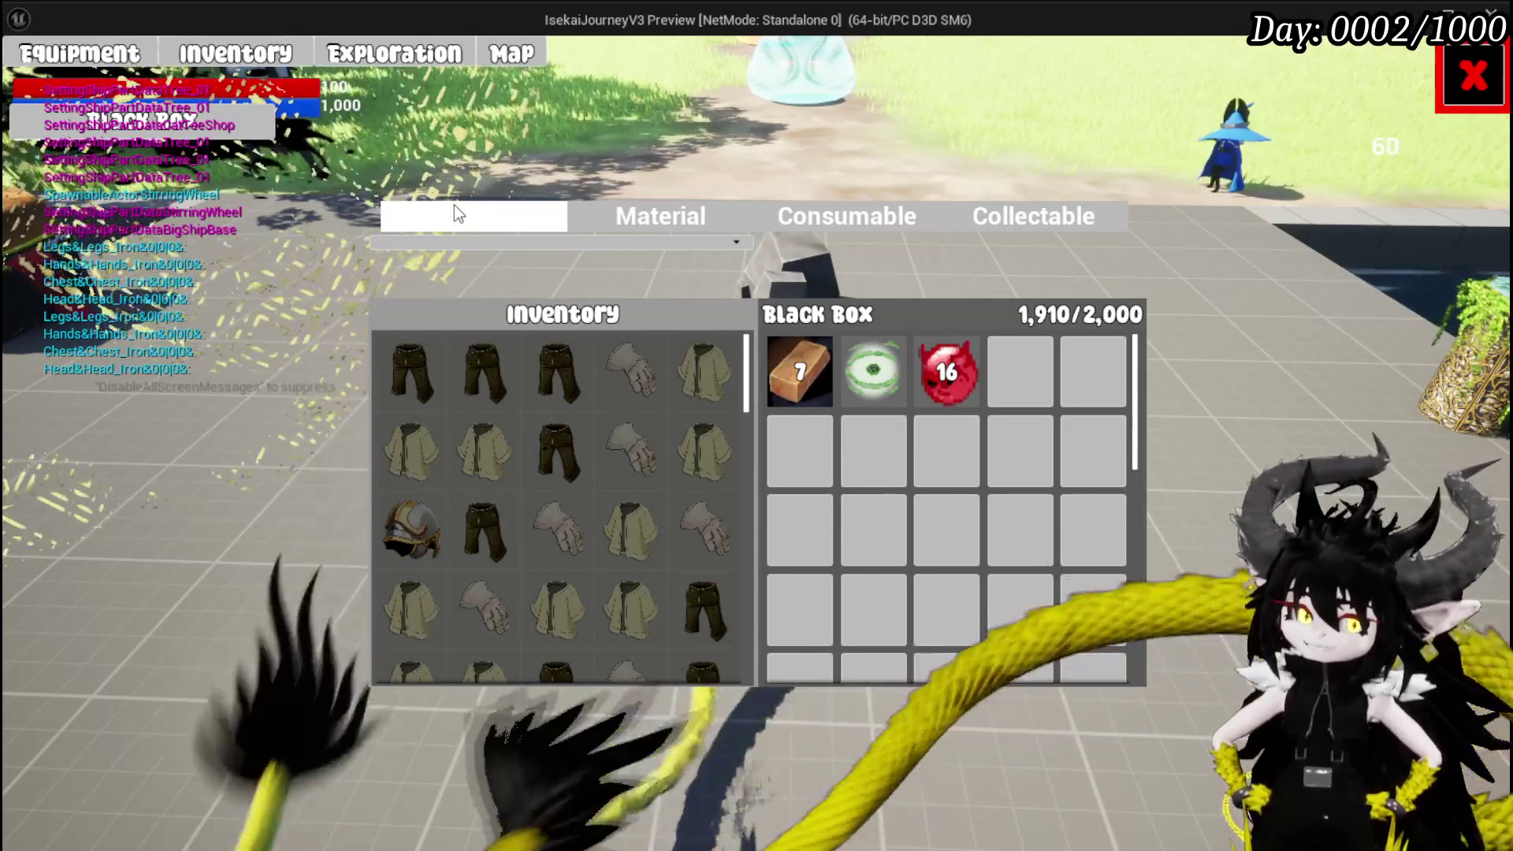
left_click(276, 54)
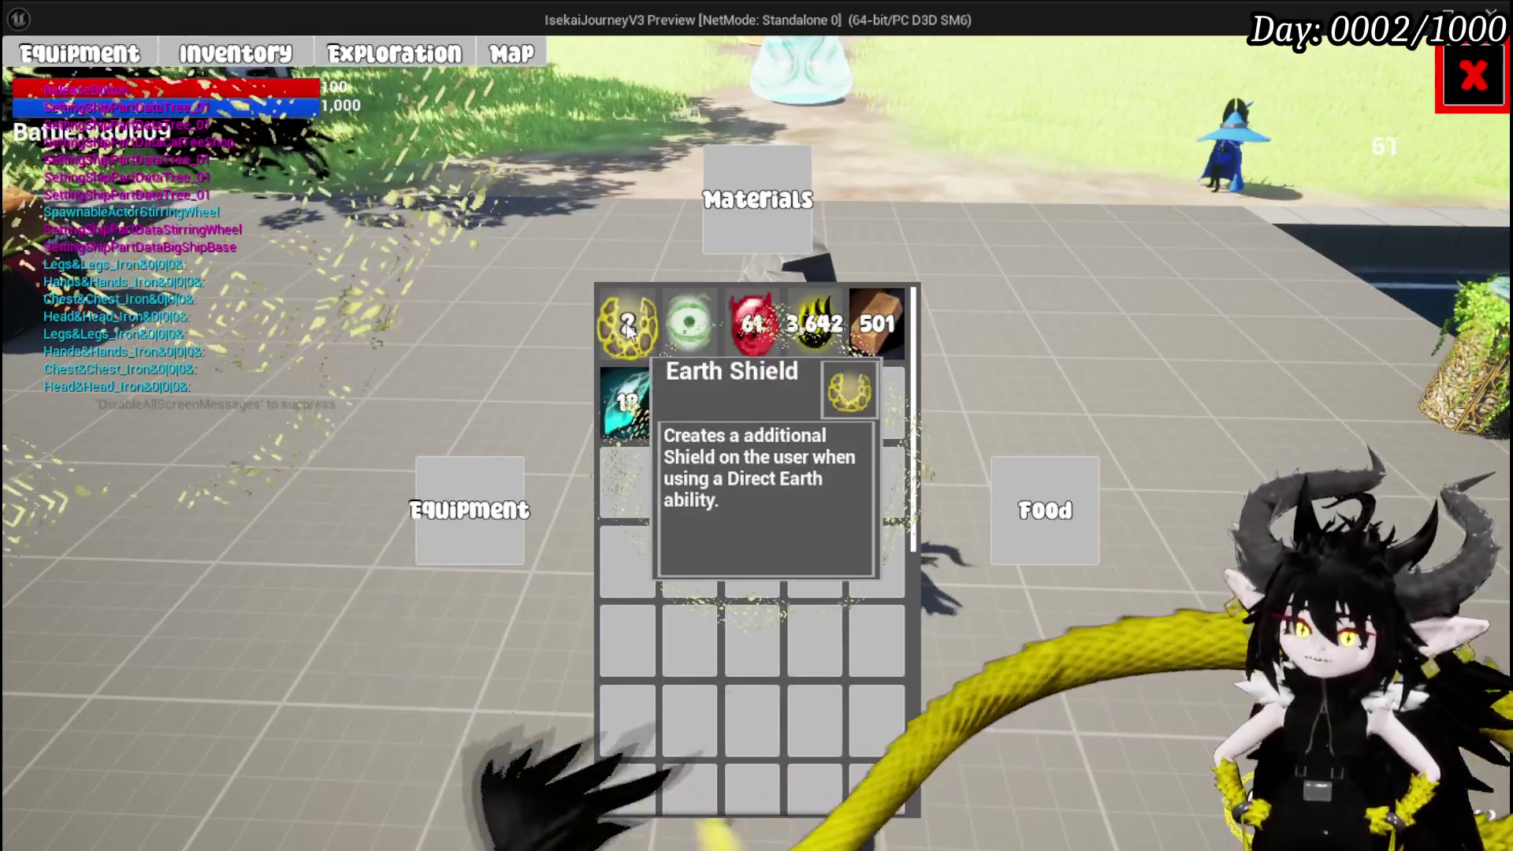
left_click(642, 346)
key("Escape")
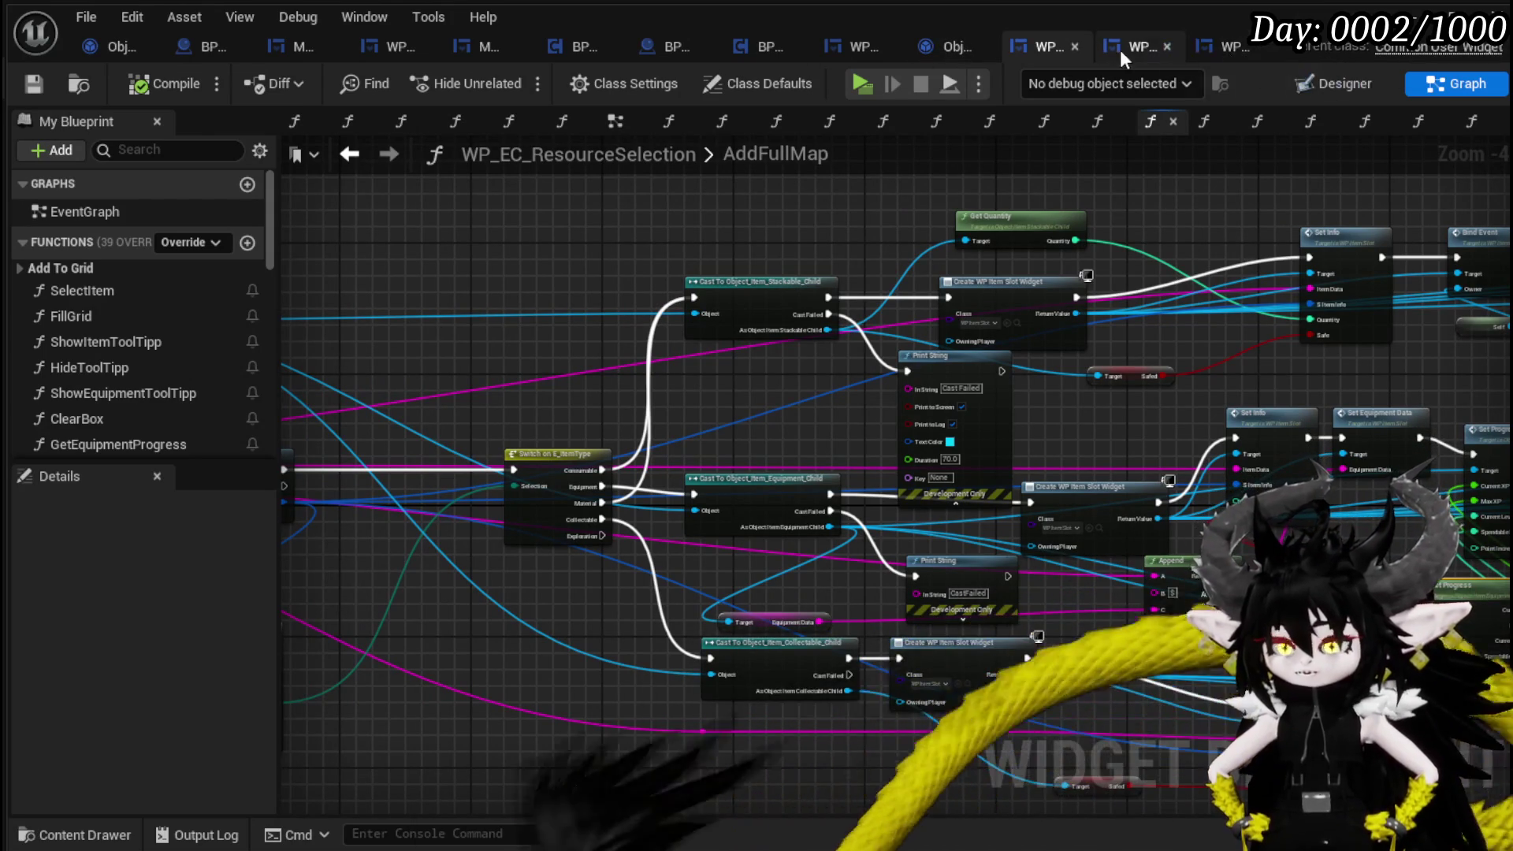
In WP_ItemSlot's Designer, drag MW_Button into the Border and compile.
left_click(1222, 49)
left_click(1327, 81)
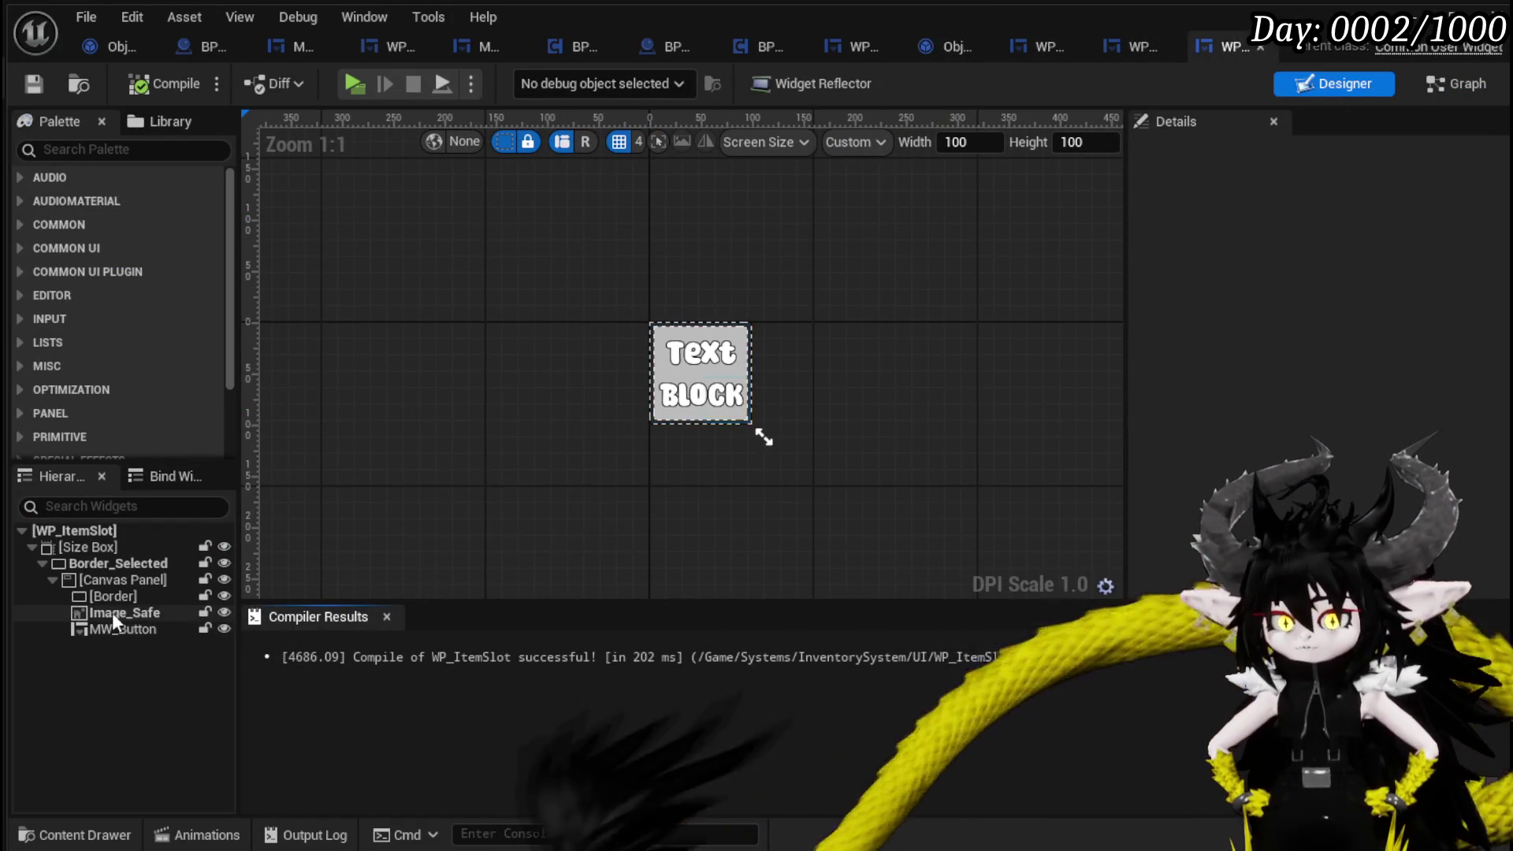
left_click(112, 608)
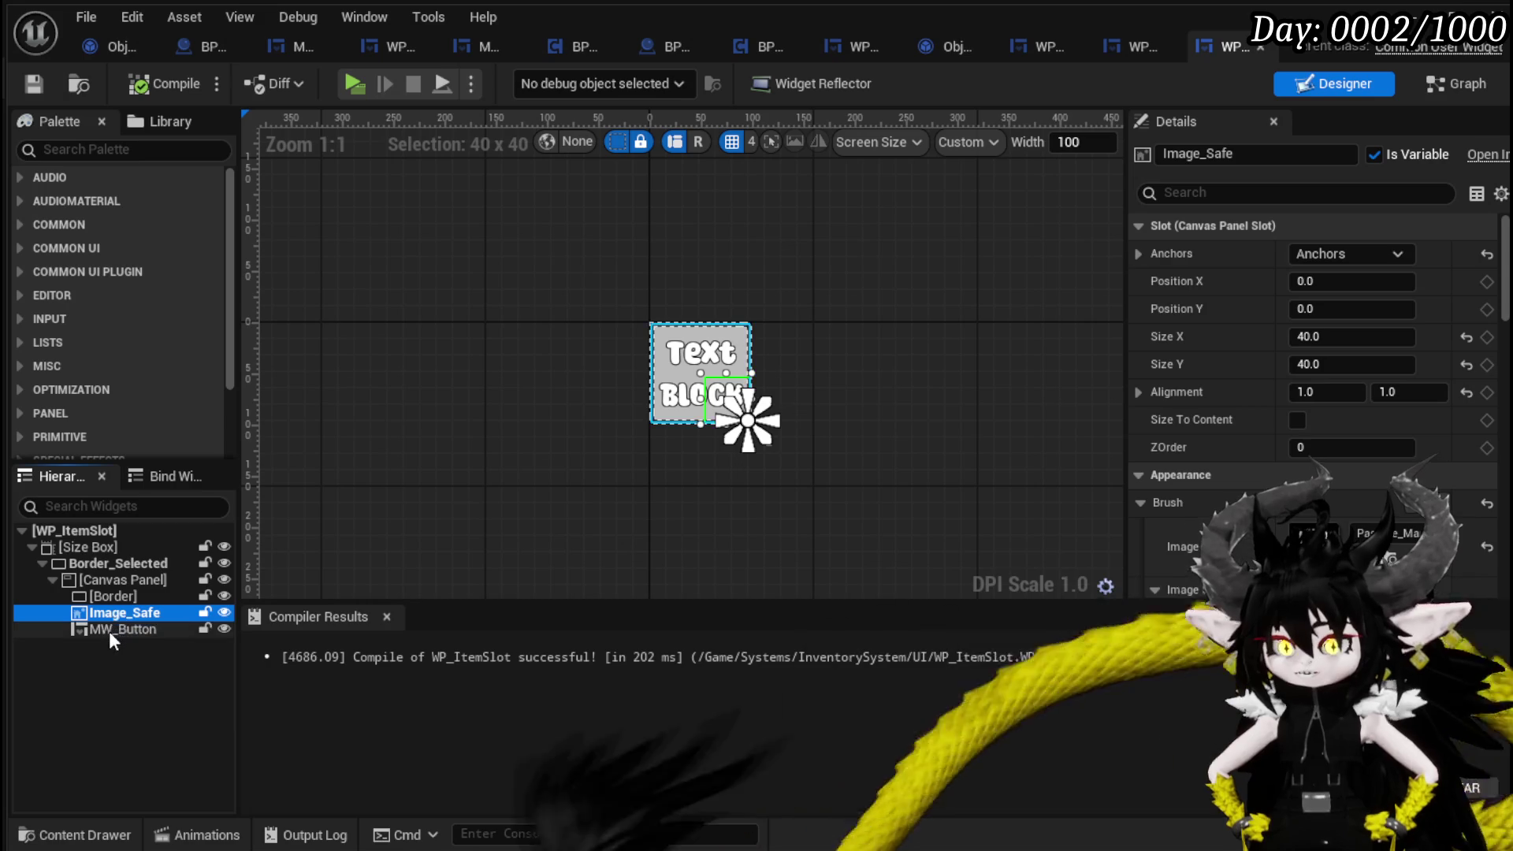
left_click(109, 629)
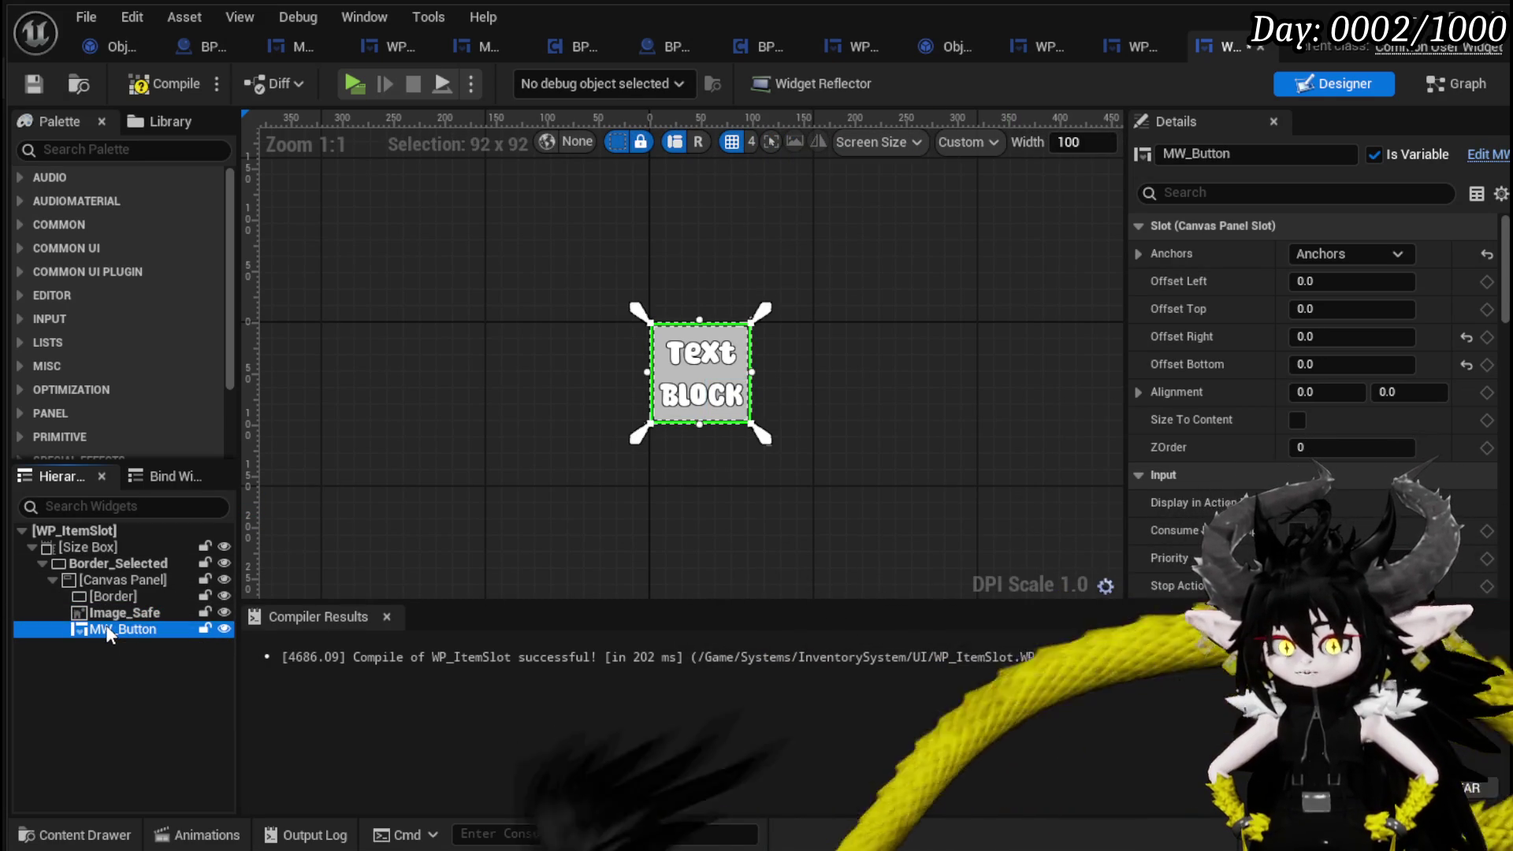
left_click_drag(110, 609, 109, 589)
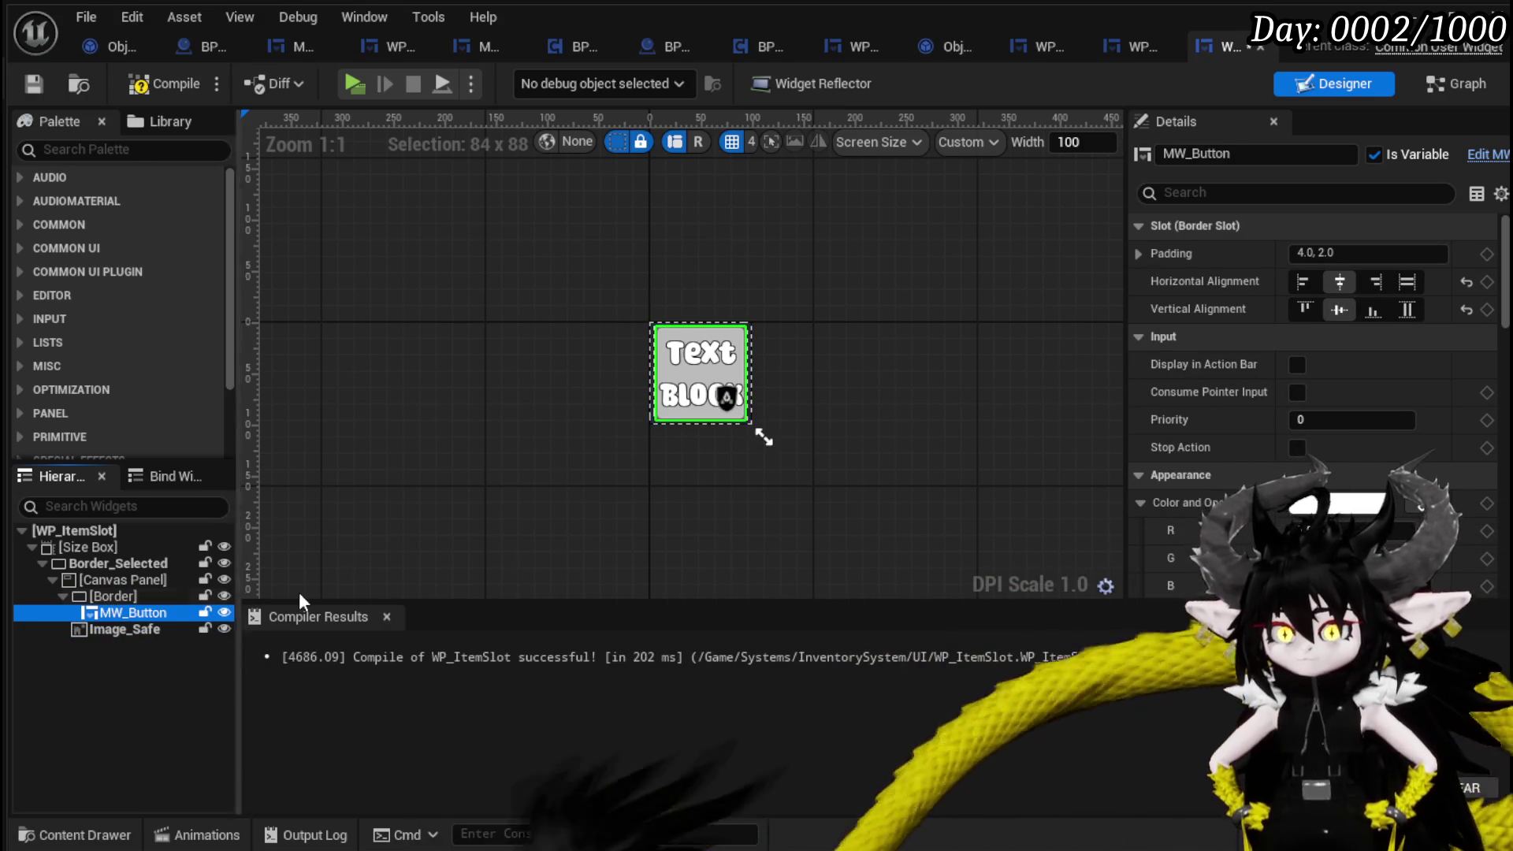
left_click(34, 84)
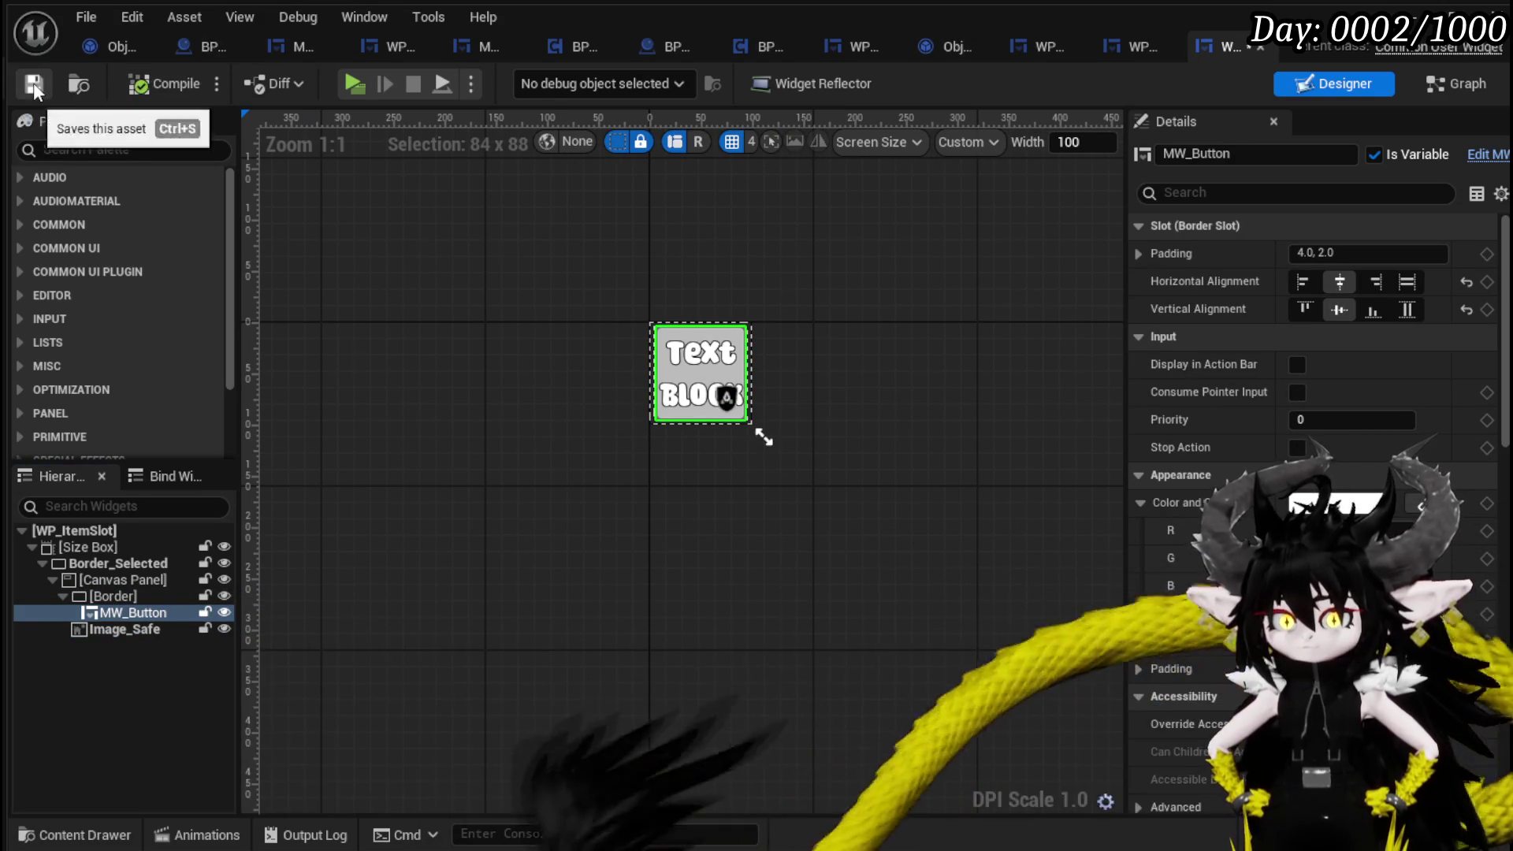
scroll(545, 476, "up", 10)
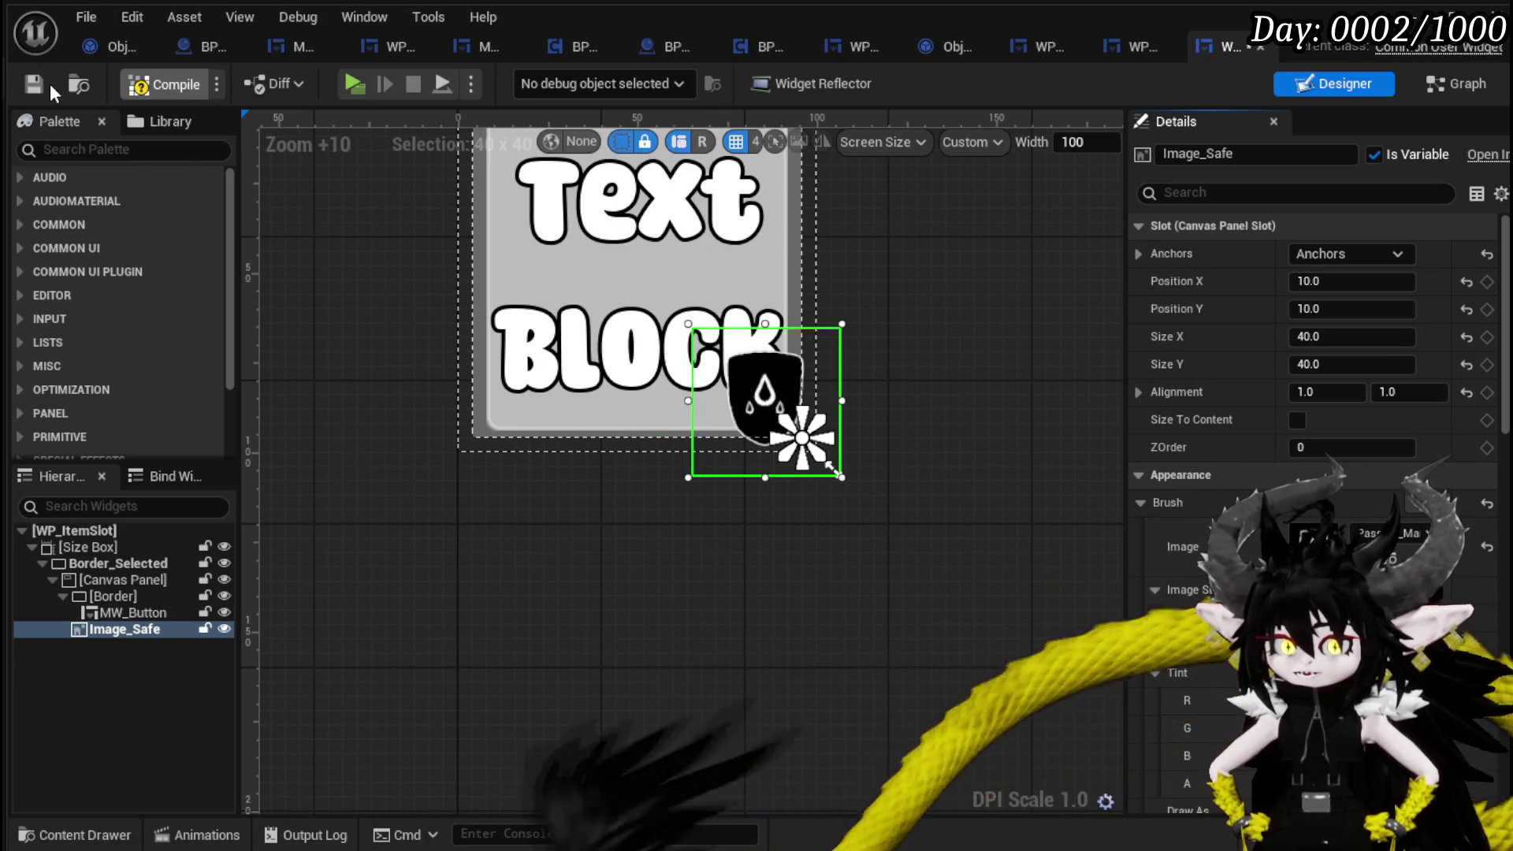
scroll(1003, 448, "down", 3)
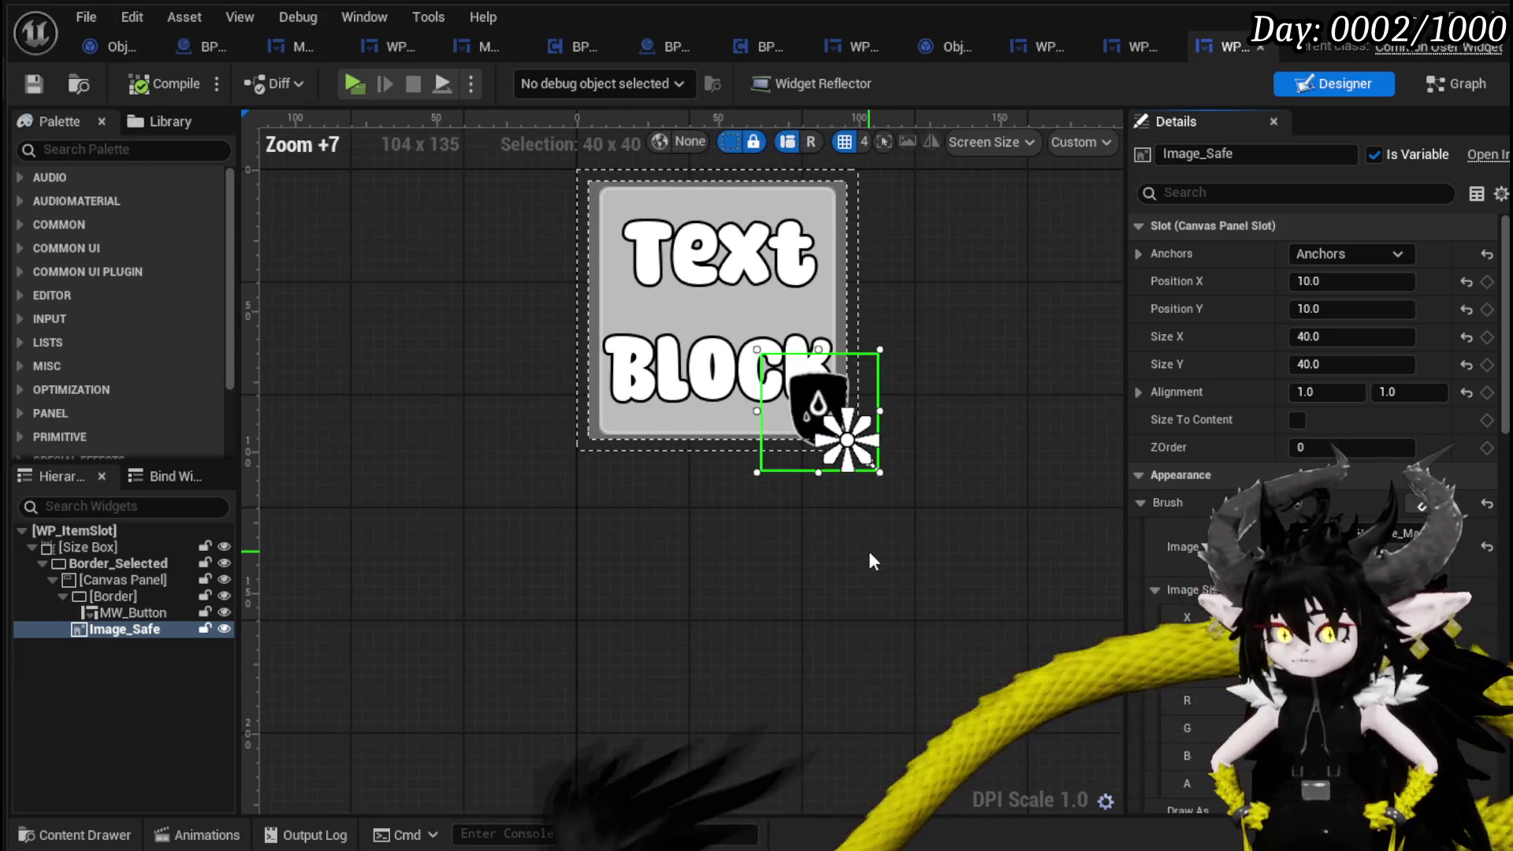
left_click(871, 560)
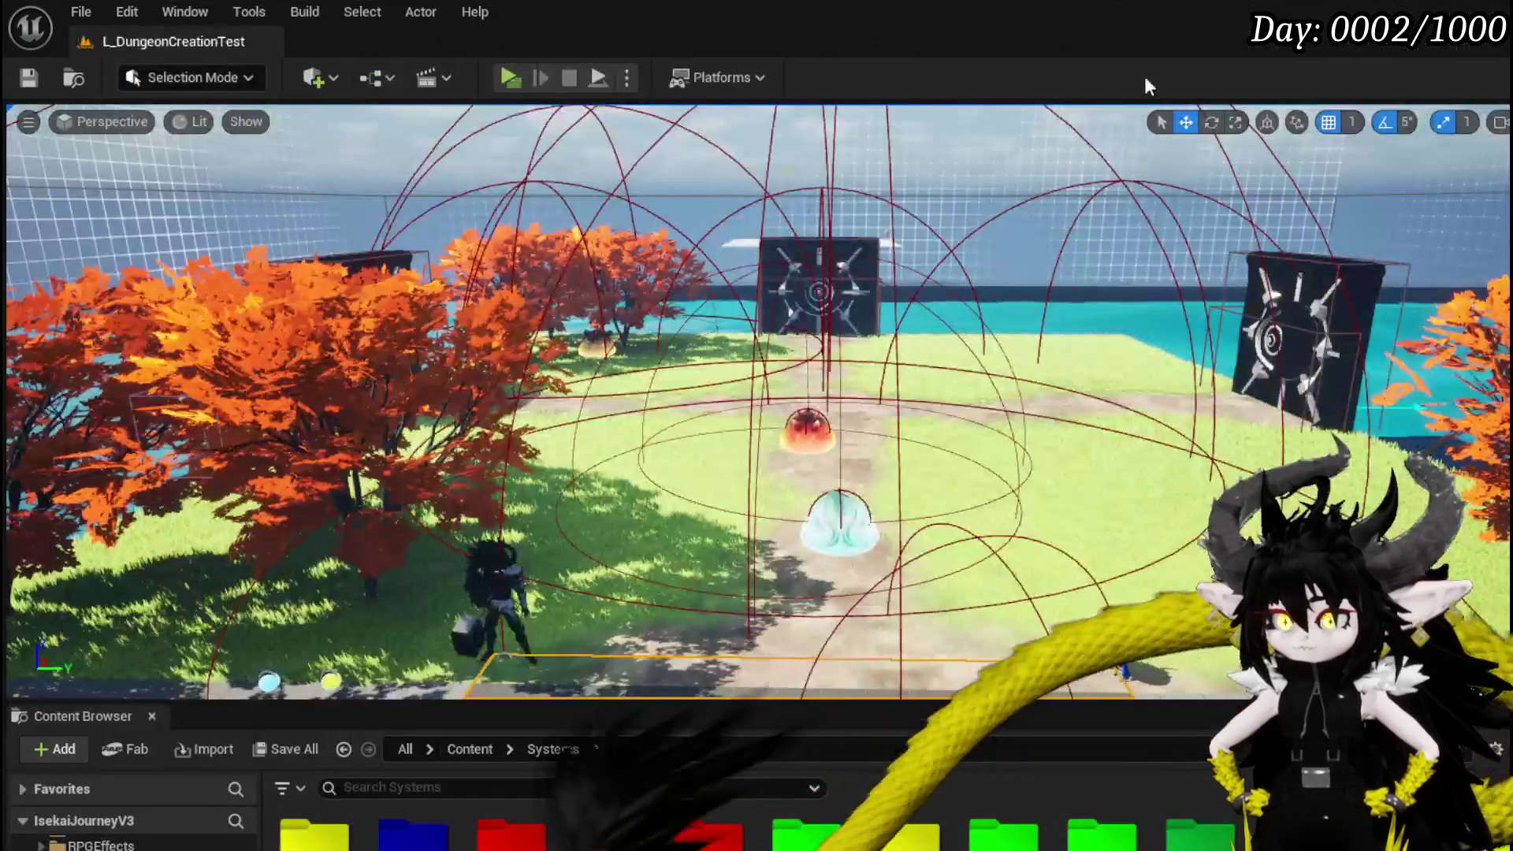
Launch a standalone game test and show Materials in the Black Box storage panel.
left_click(519, 79)
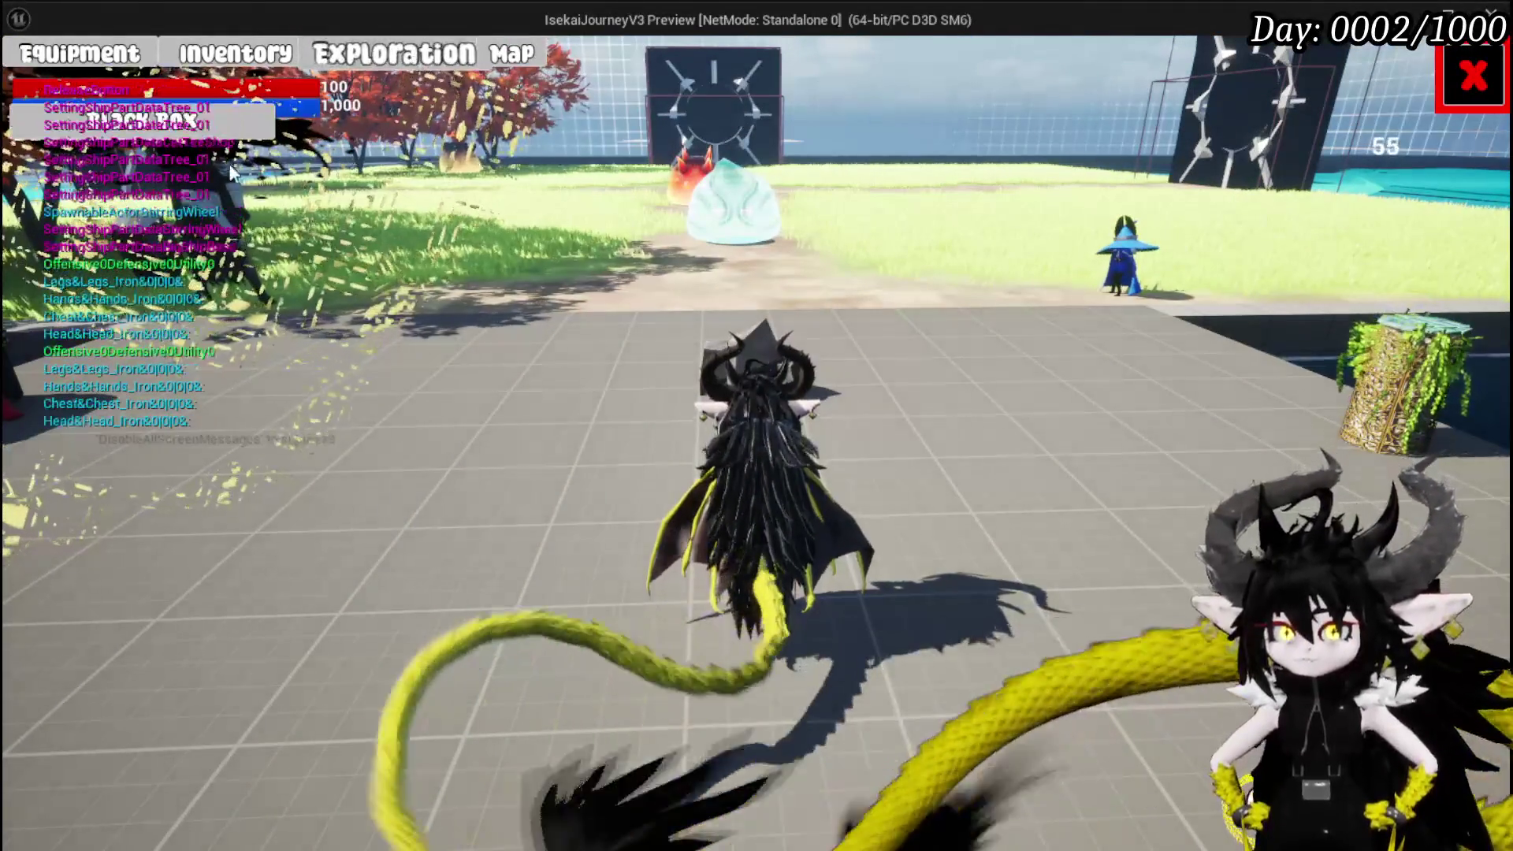
key("e")
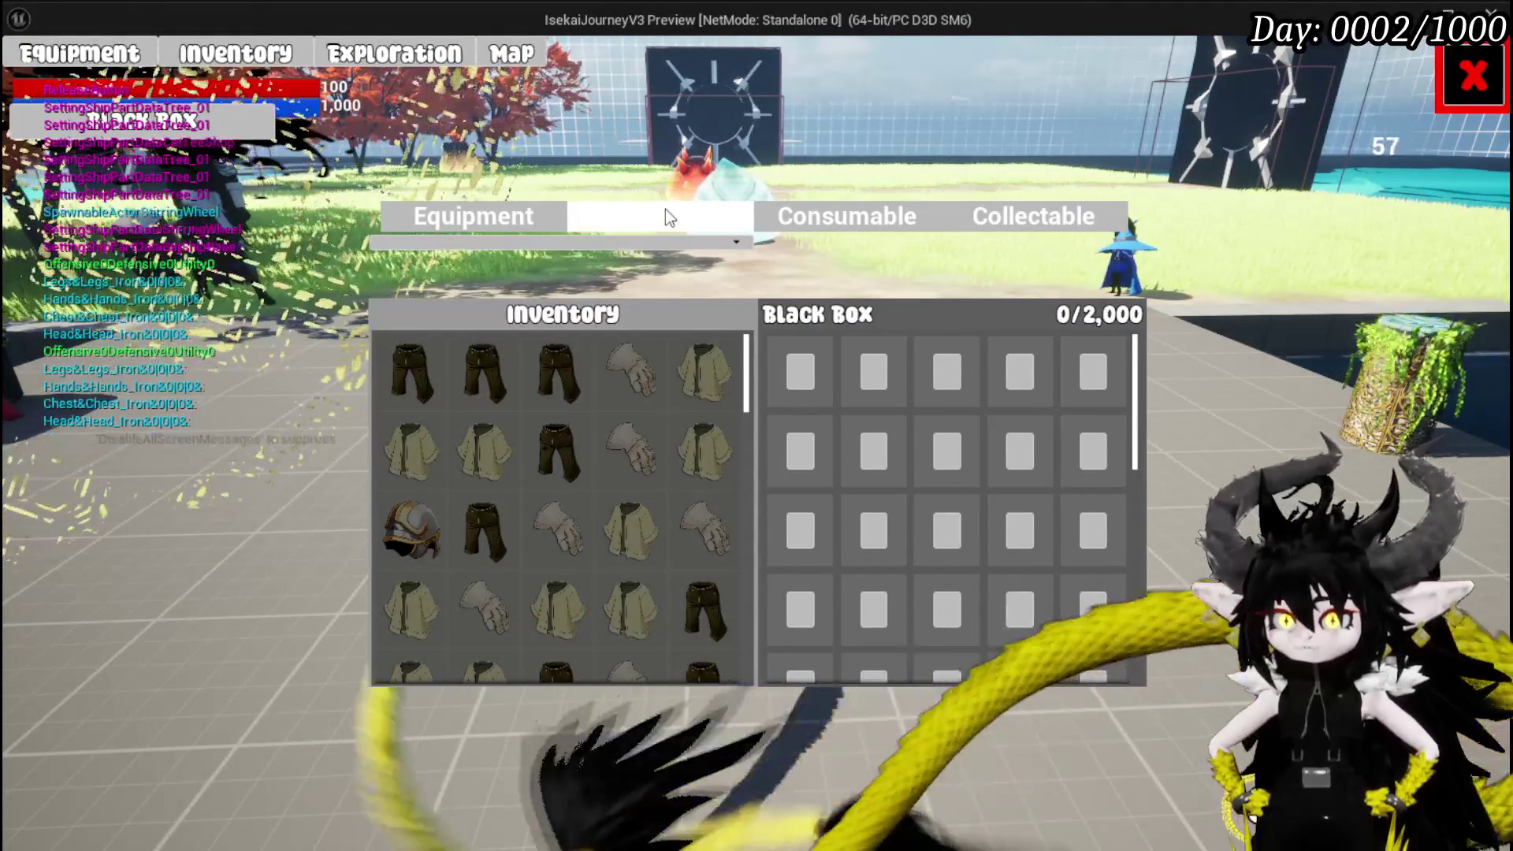
left_click(665, 210)
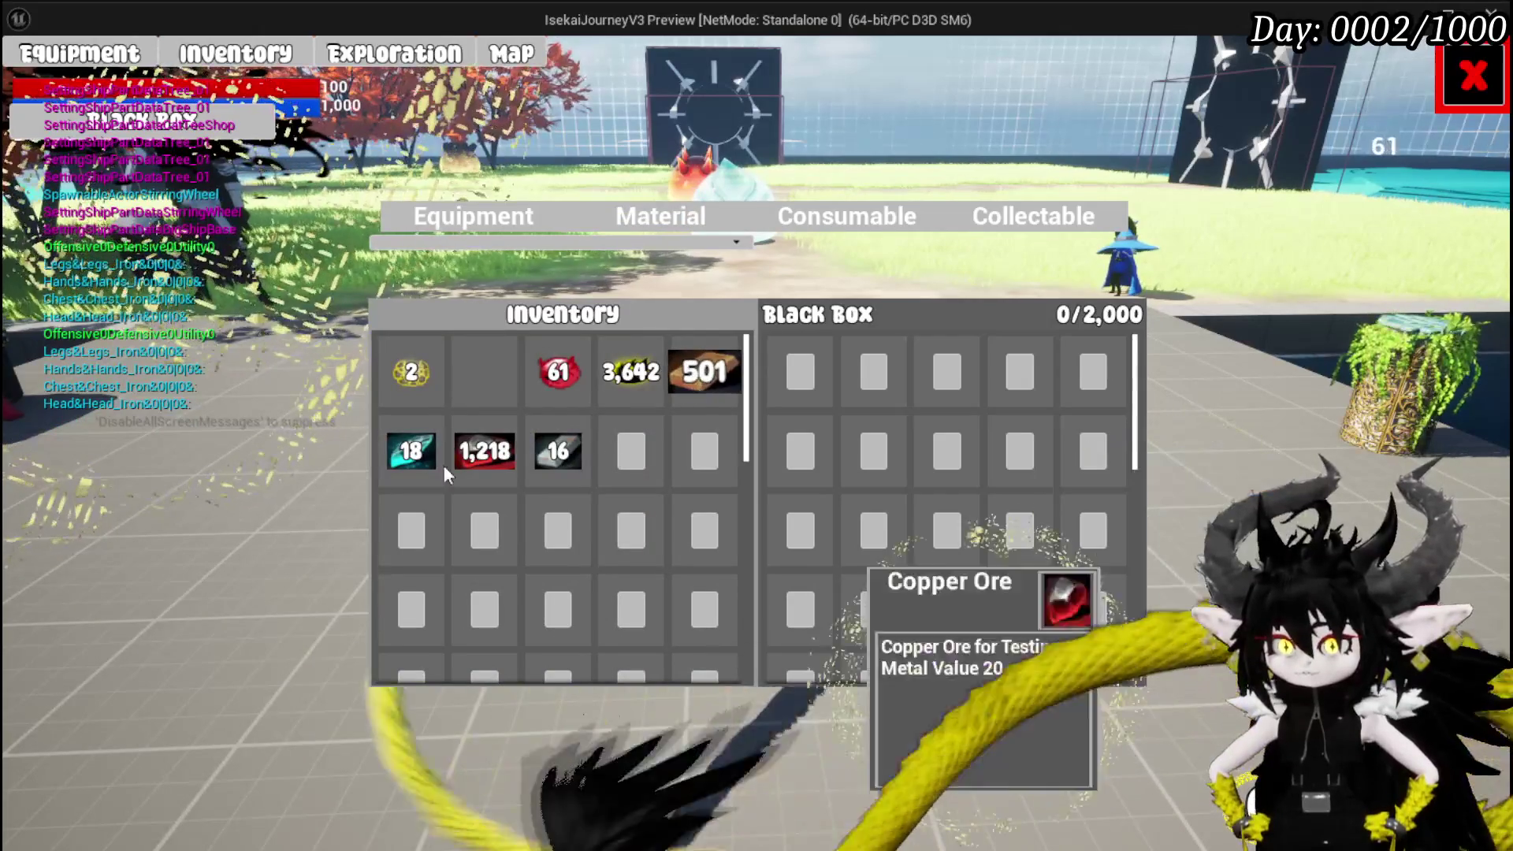
Store Copper Ingot, essence, Fire Fluid and 16-item stacks, then stop play and move MW_Button below Image_Safe.
left_click(709, 374)
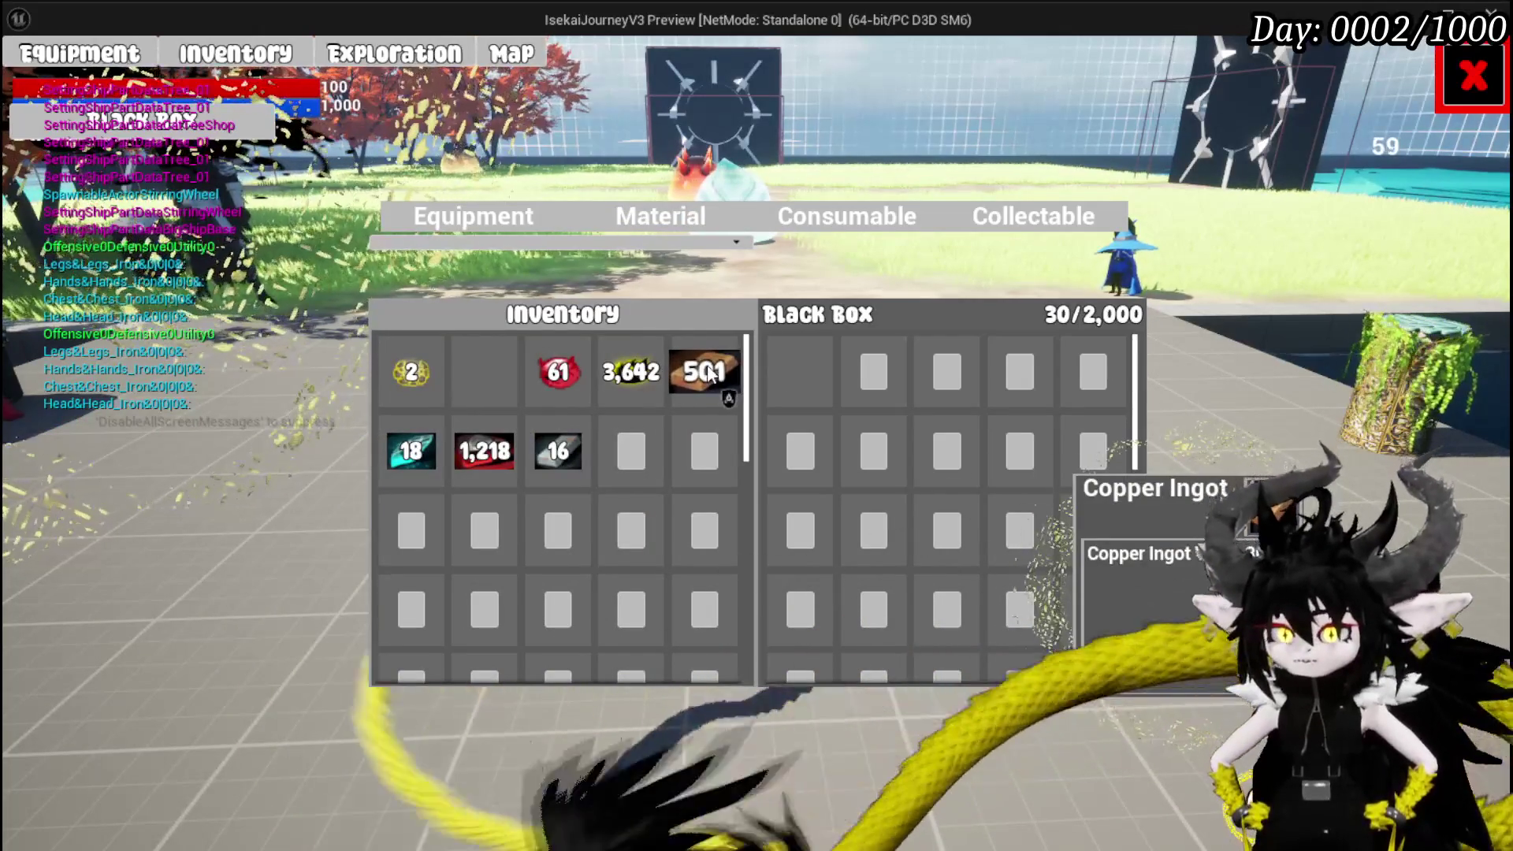
left_click(636, 381)
left_click(572, 385)
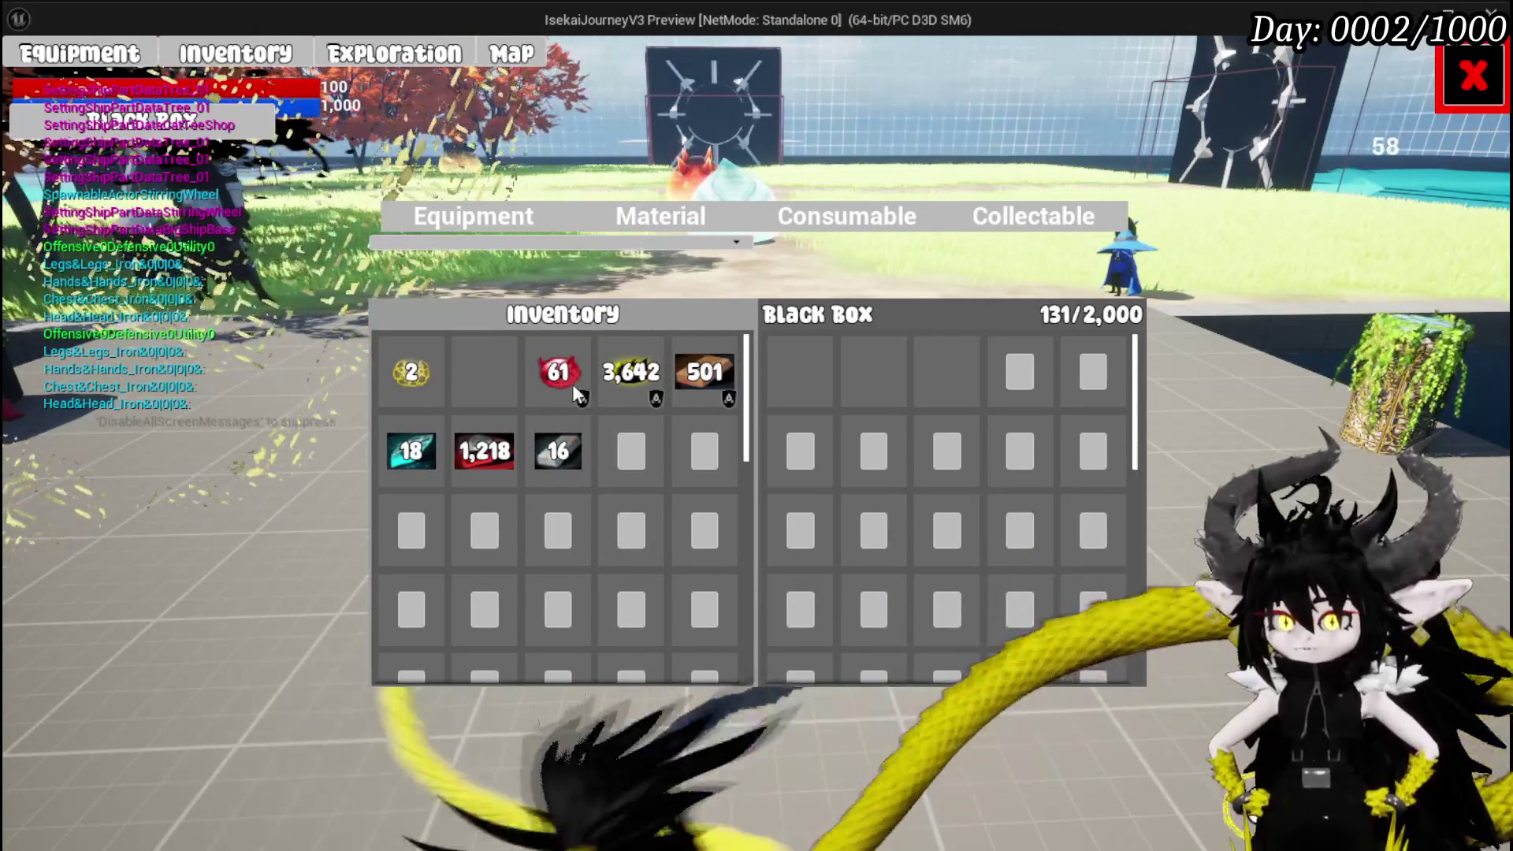
left_click(728, 372)
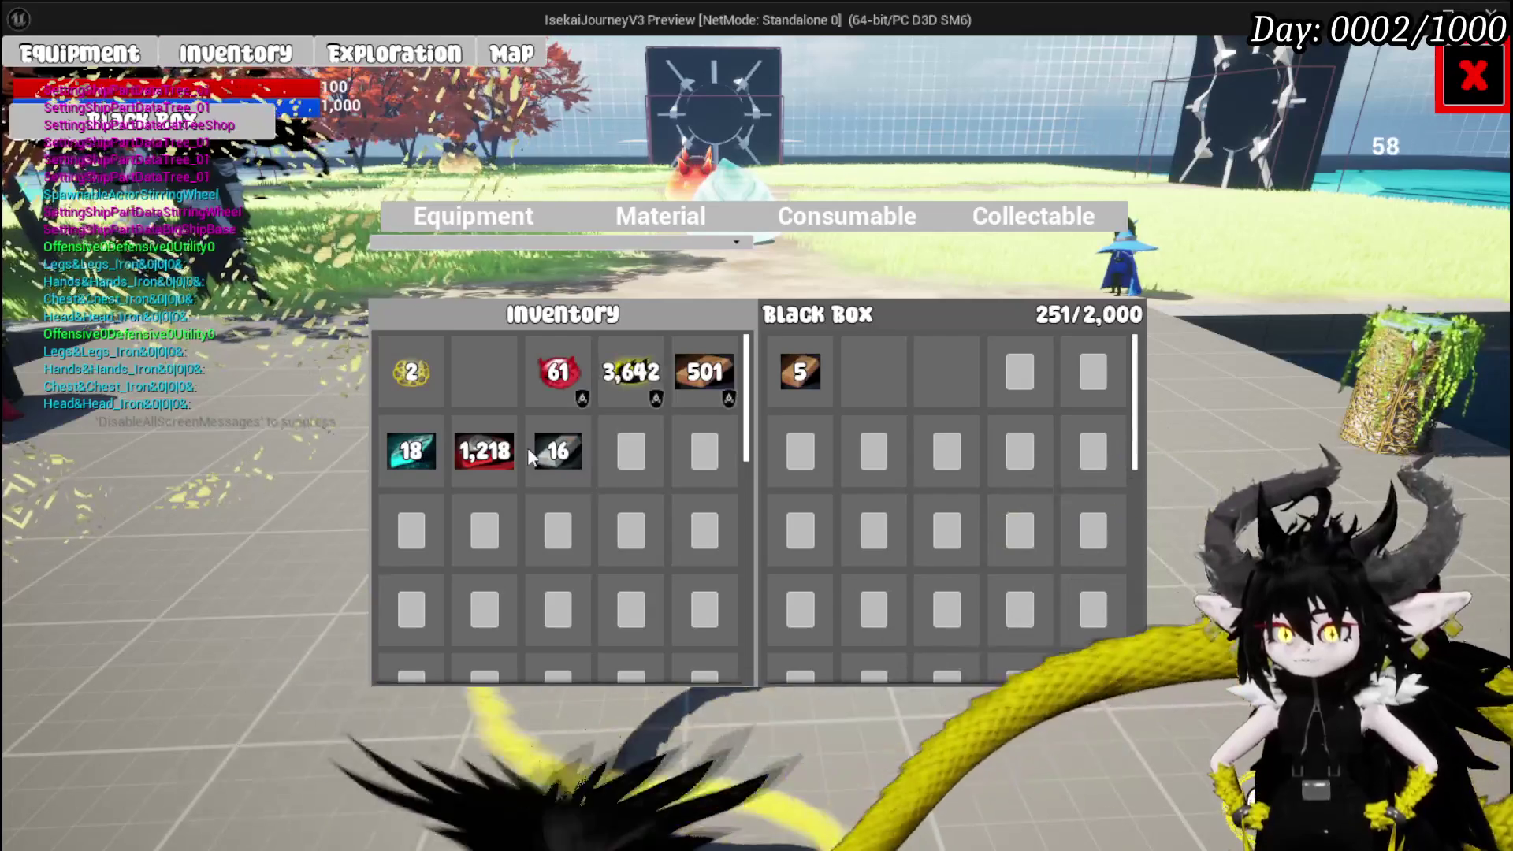
left_click(558, 451)
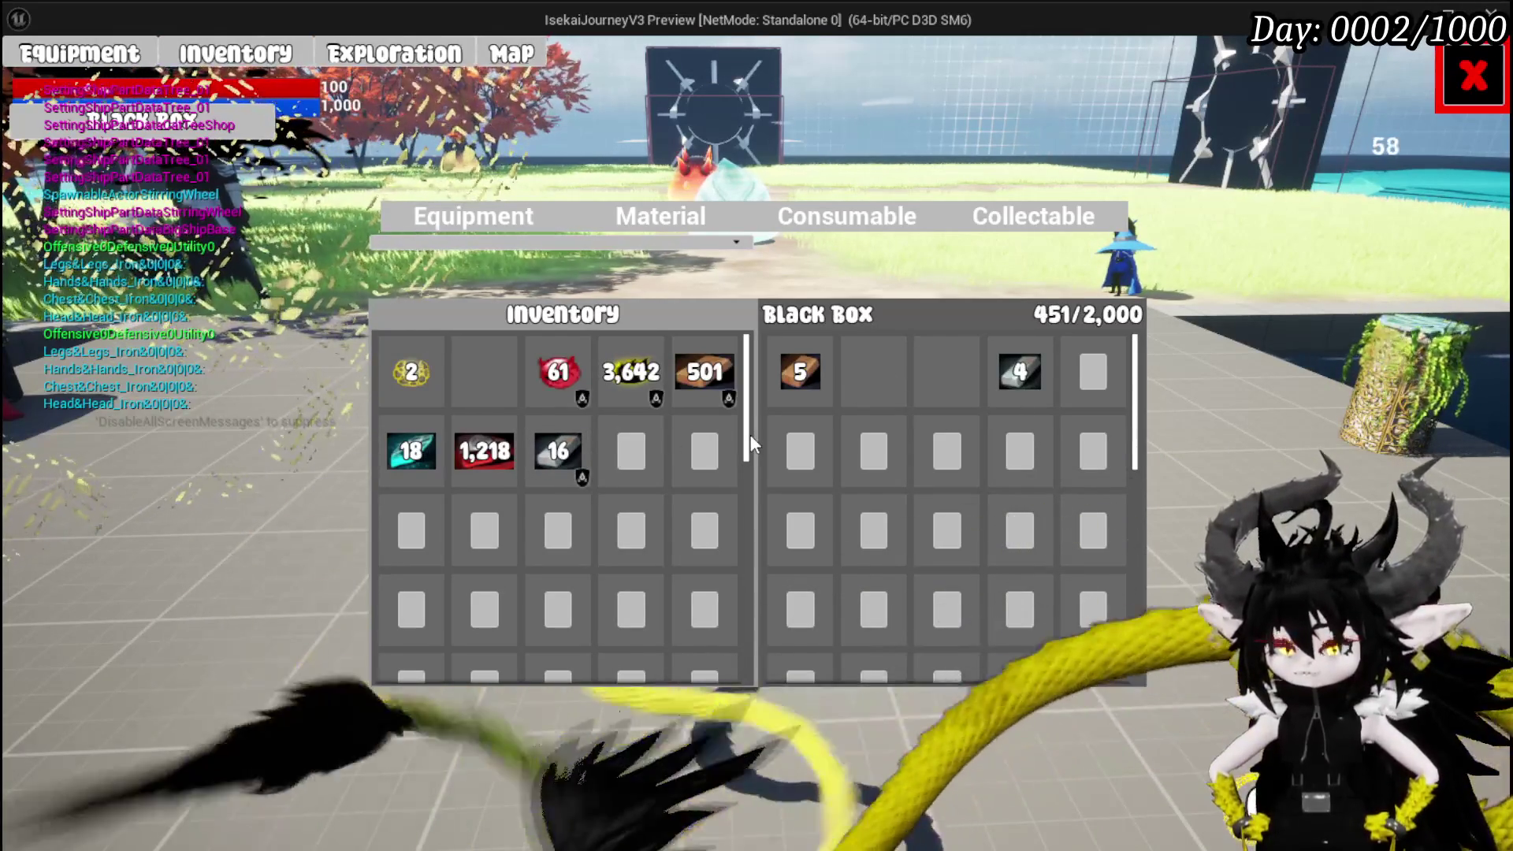
key("Escape")
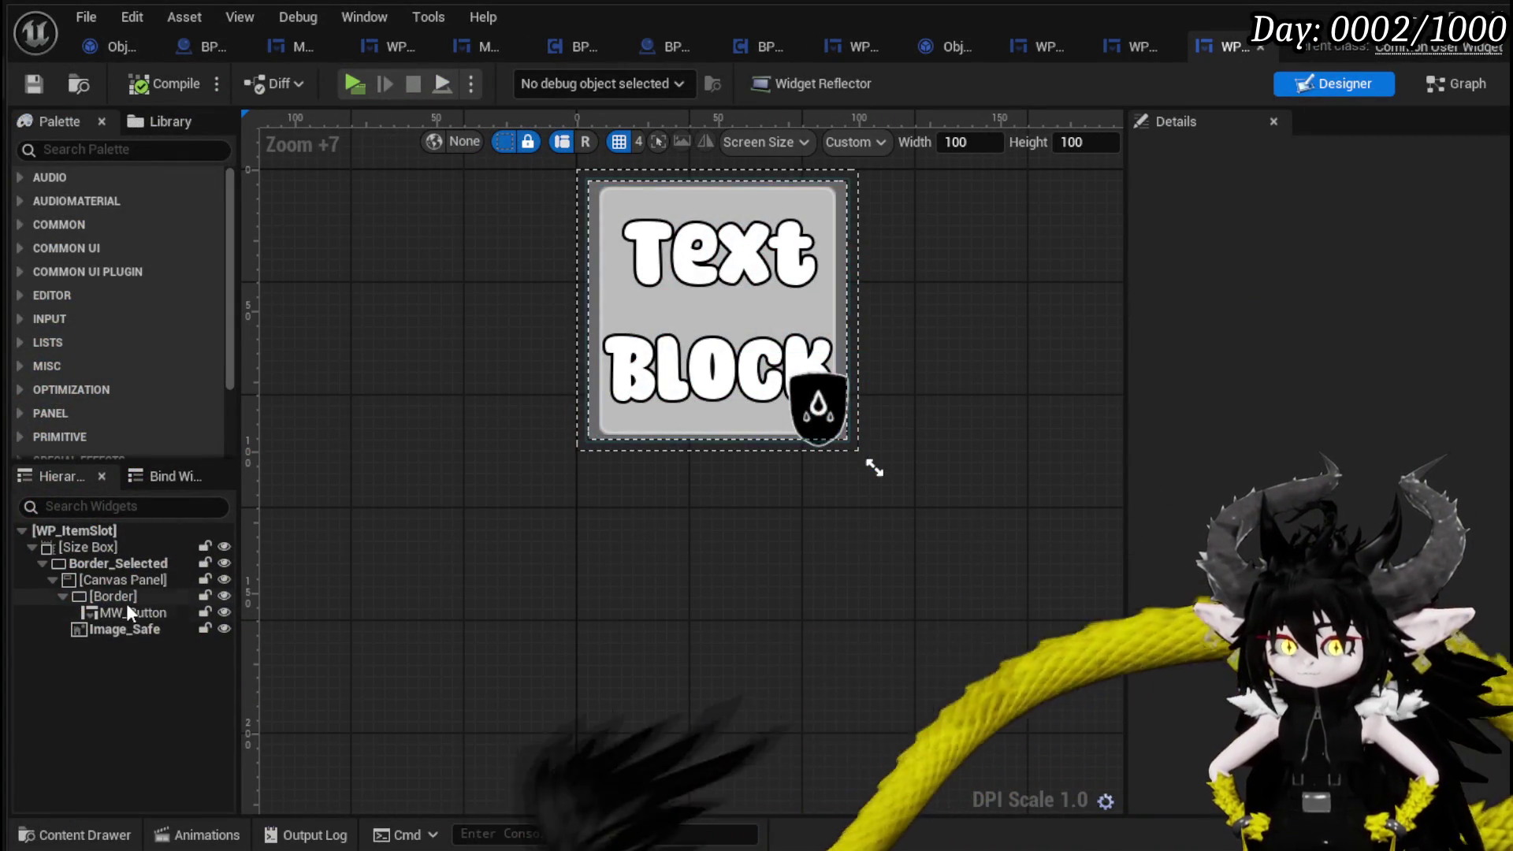
left_click_drag(126, 615, 96, 575)
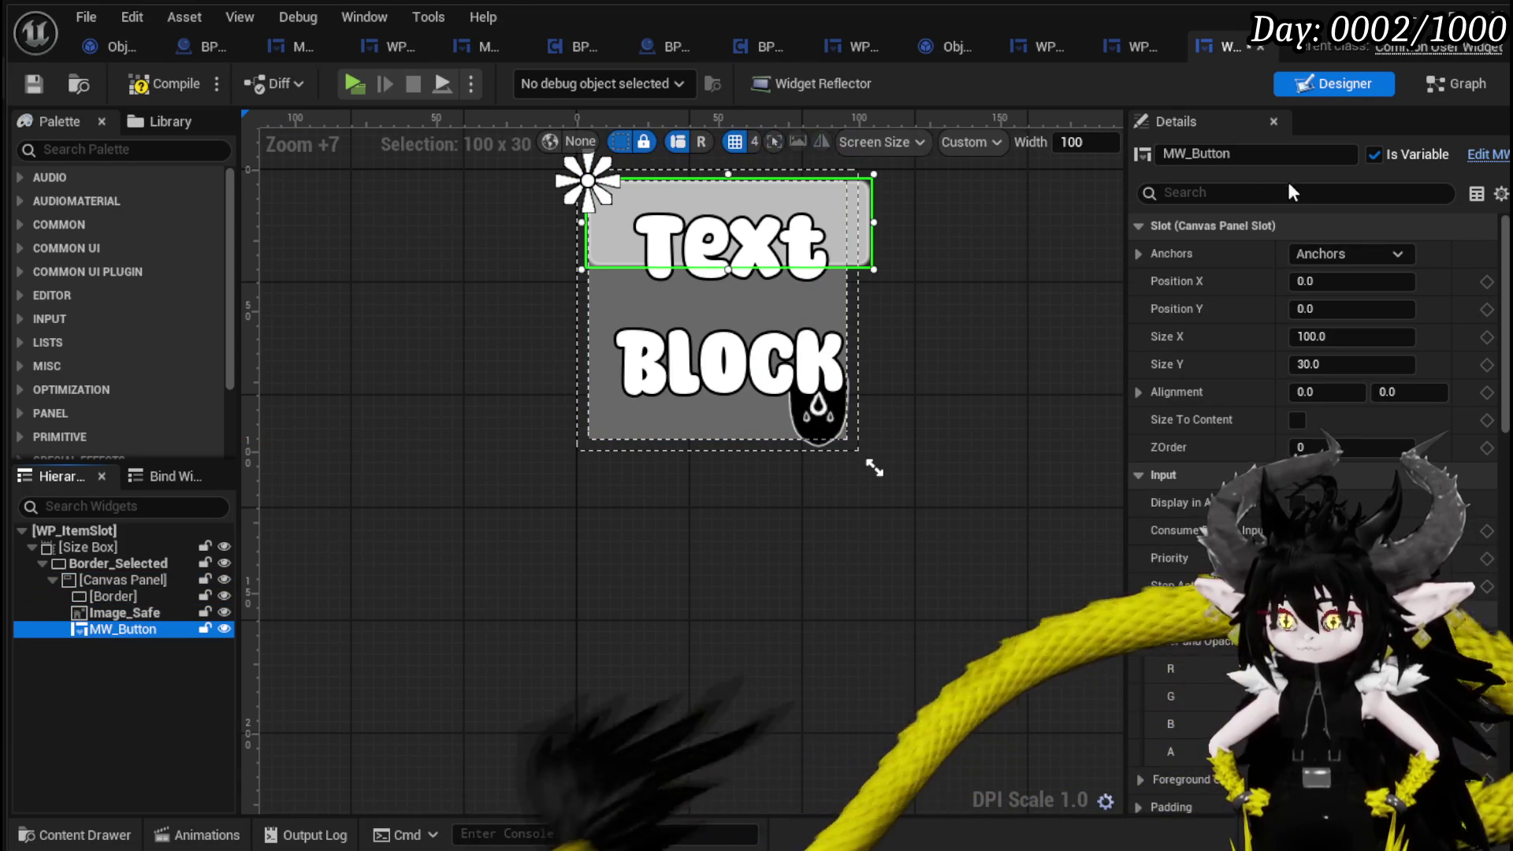
Anchor MW_Button to full stretch with offsets of 3 on every side.
left_click(1351, 254)
left_click(1483, 517)
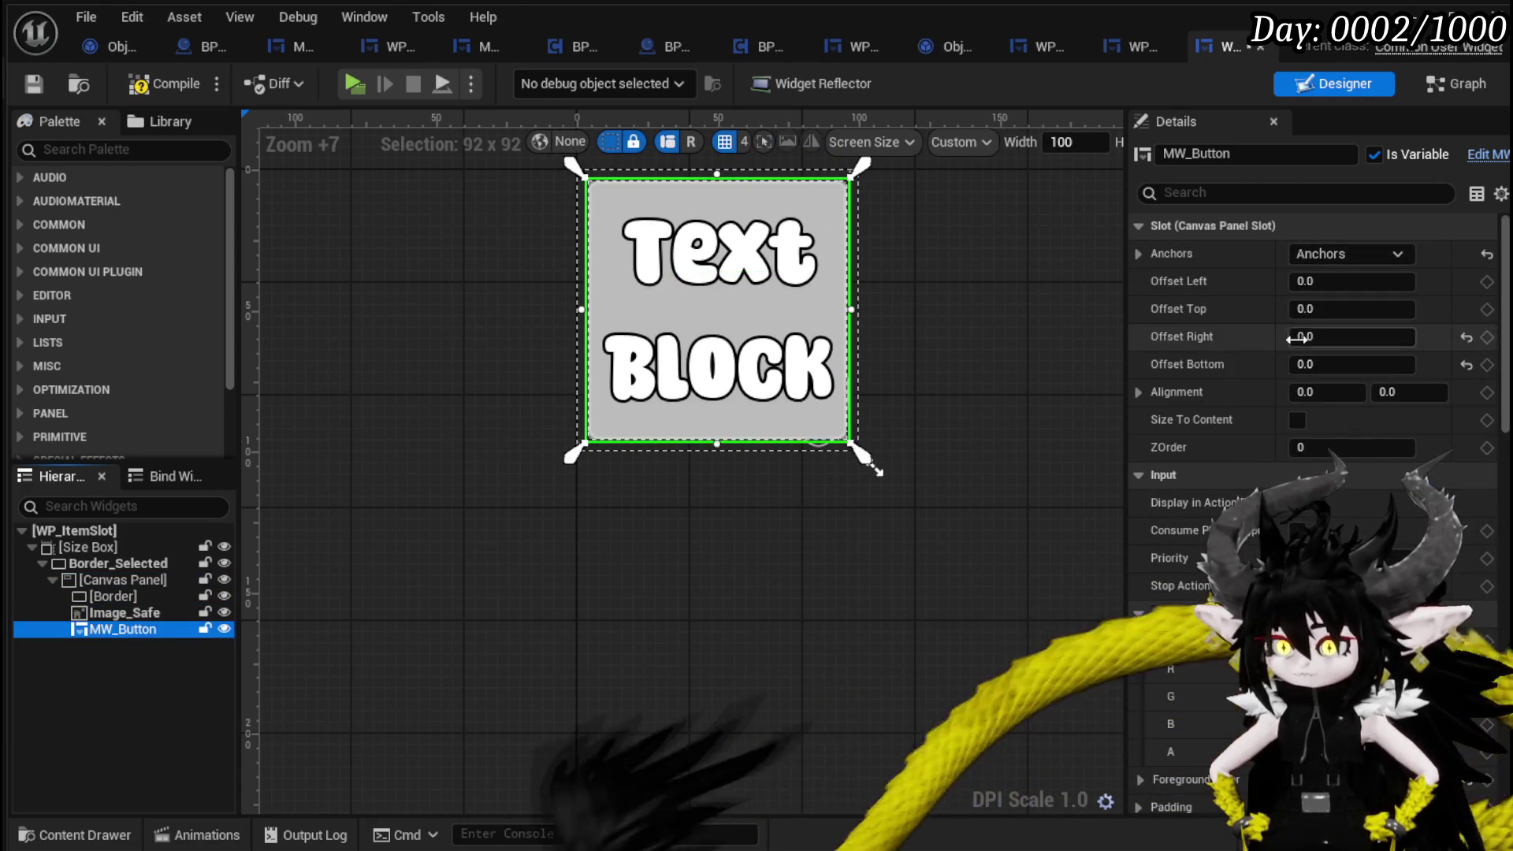
left_click(1329, 282)
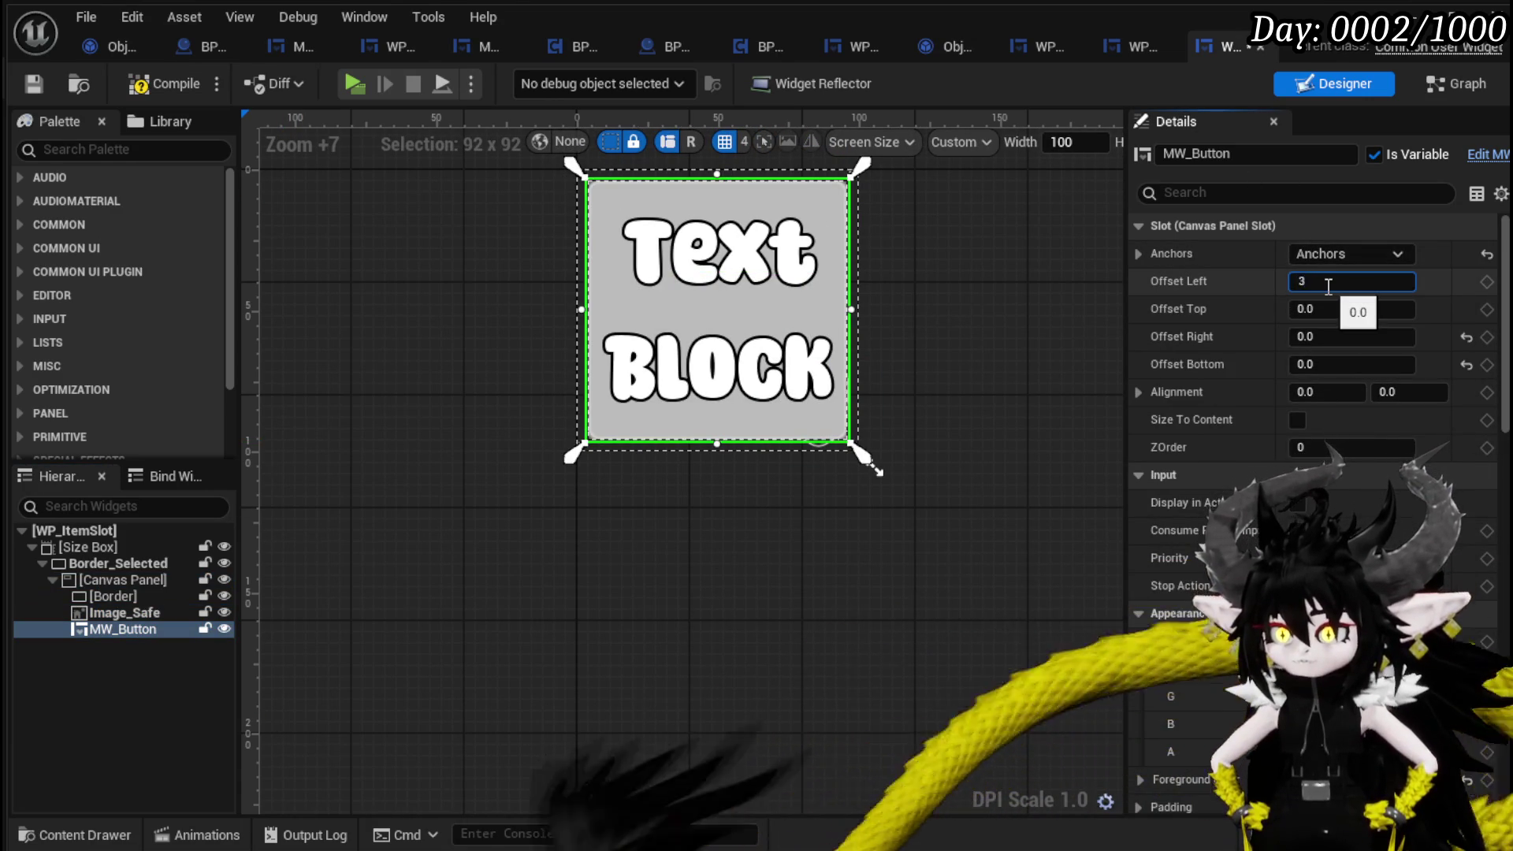
type("3")
left_click(1331, 308)
type("3")
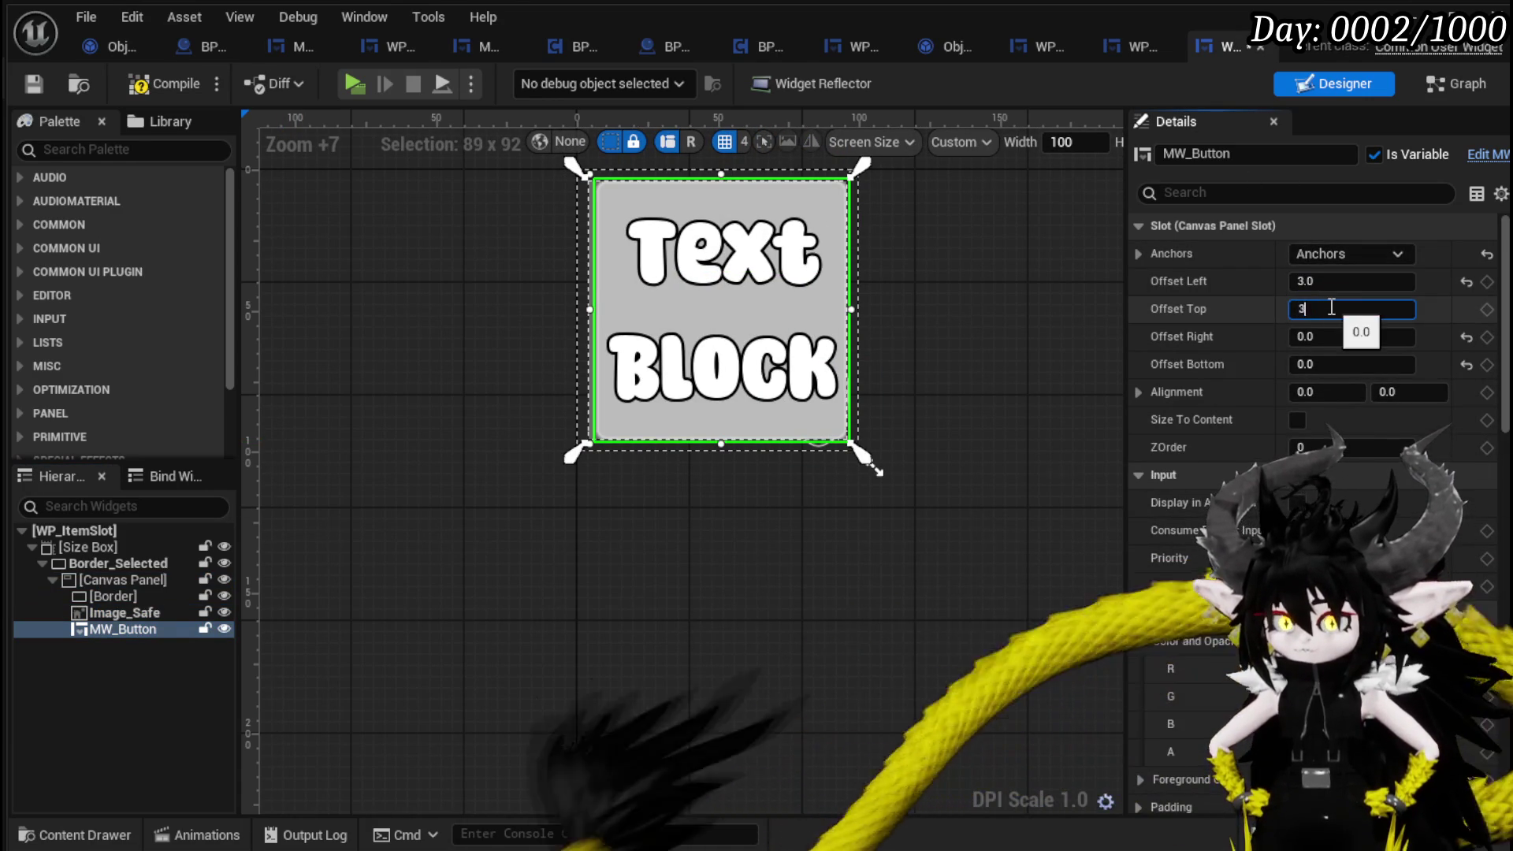
left_click(1338, 336)
type("3")
key("Return")
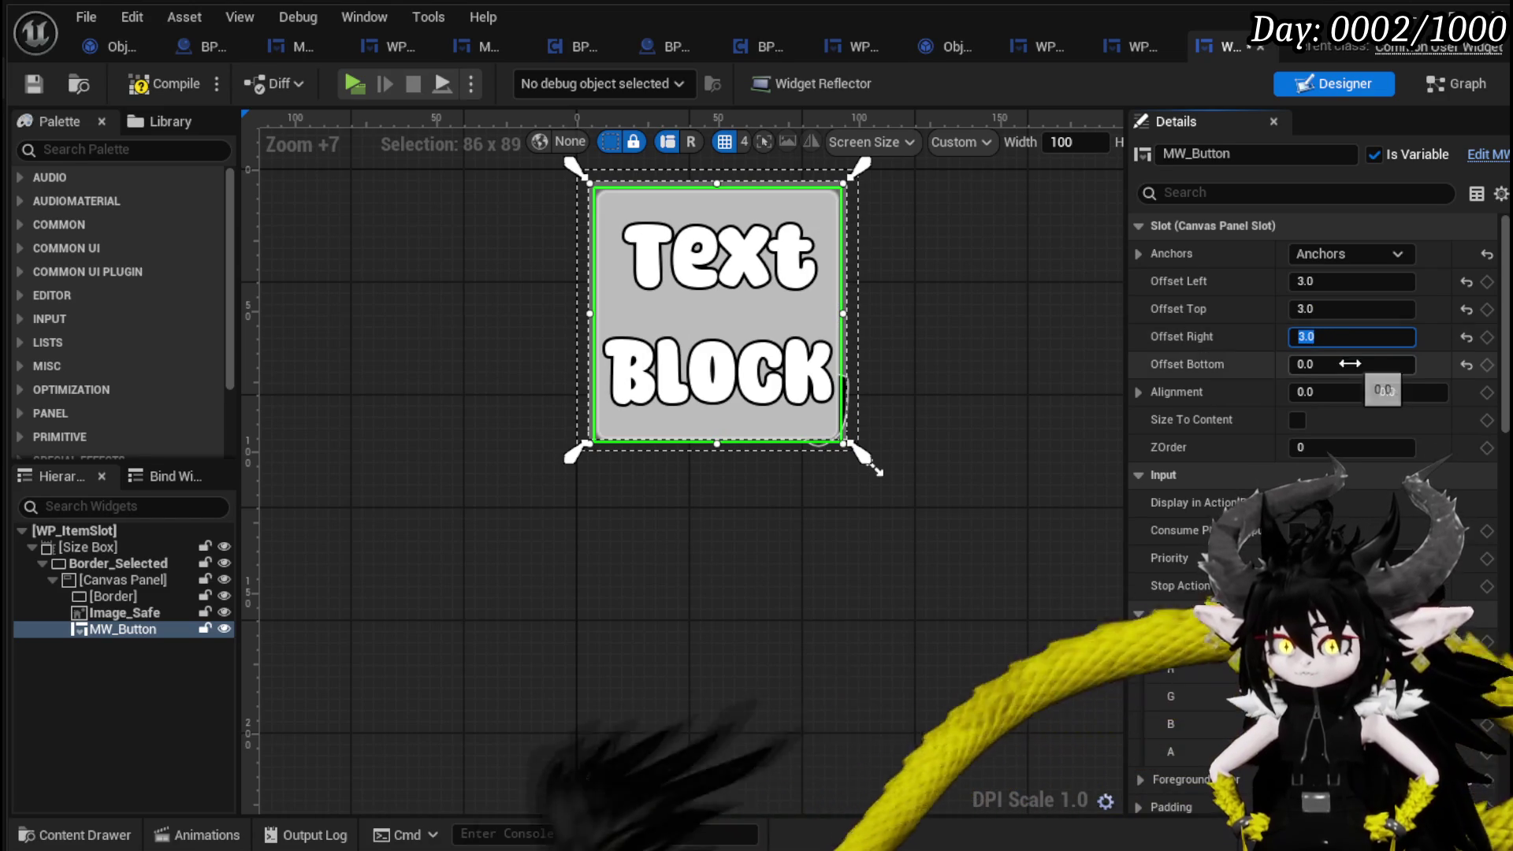
left_click(1349, 364)
type("3")
key("Return")
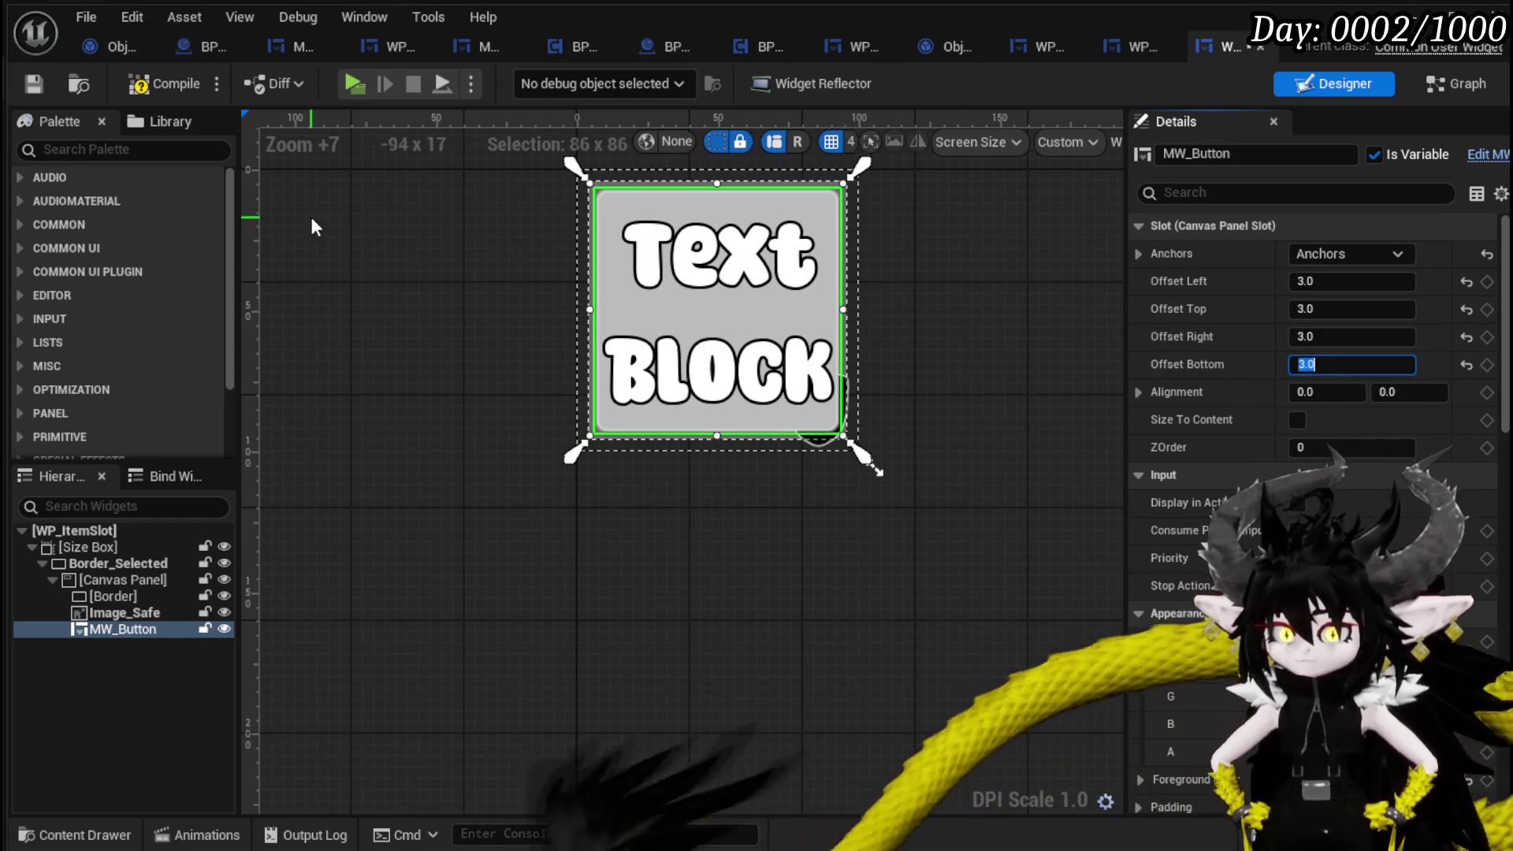
Give Image_Safe a ZOrder of 10 and save the item slot widget.
left_click(127, 614)
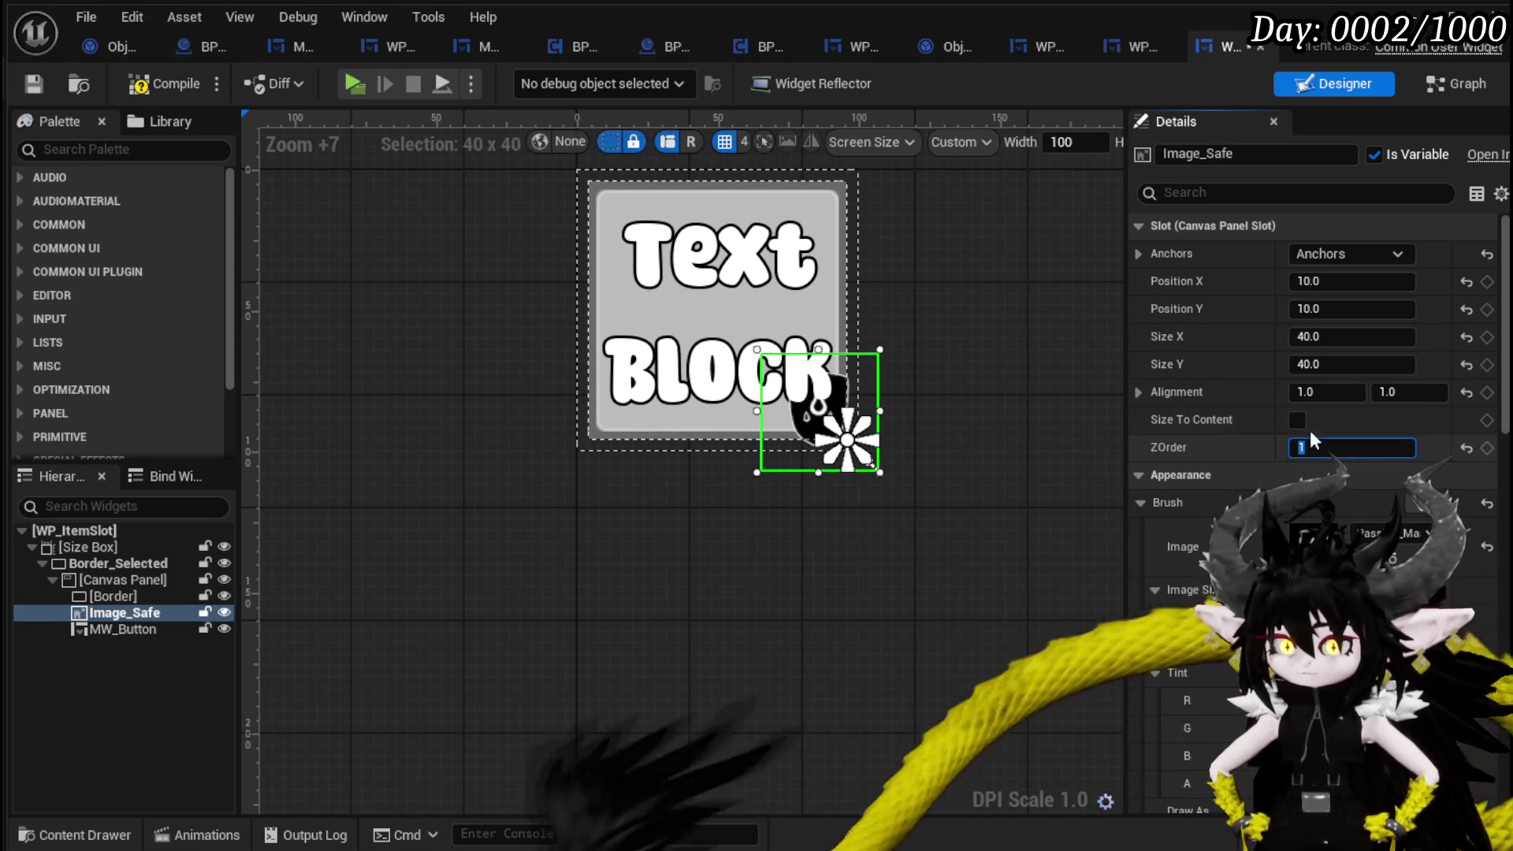
type("5")
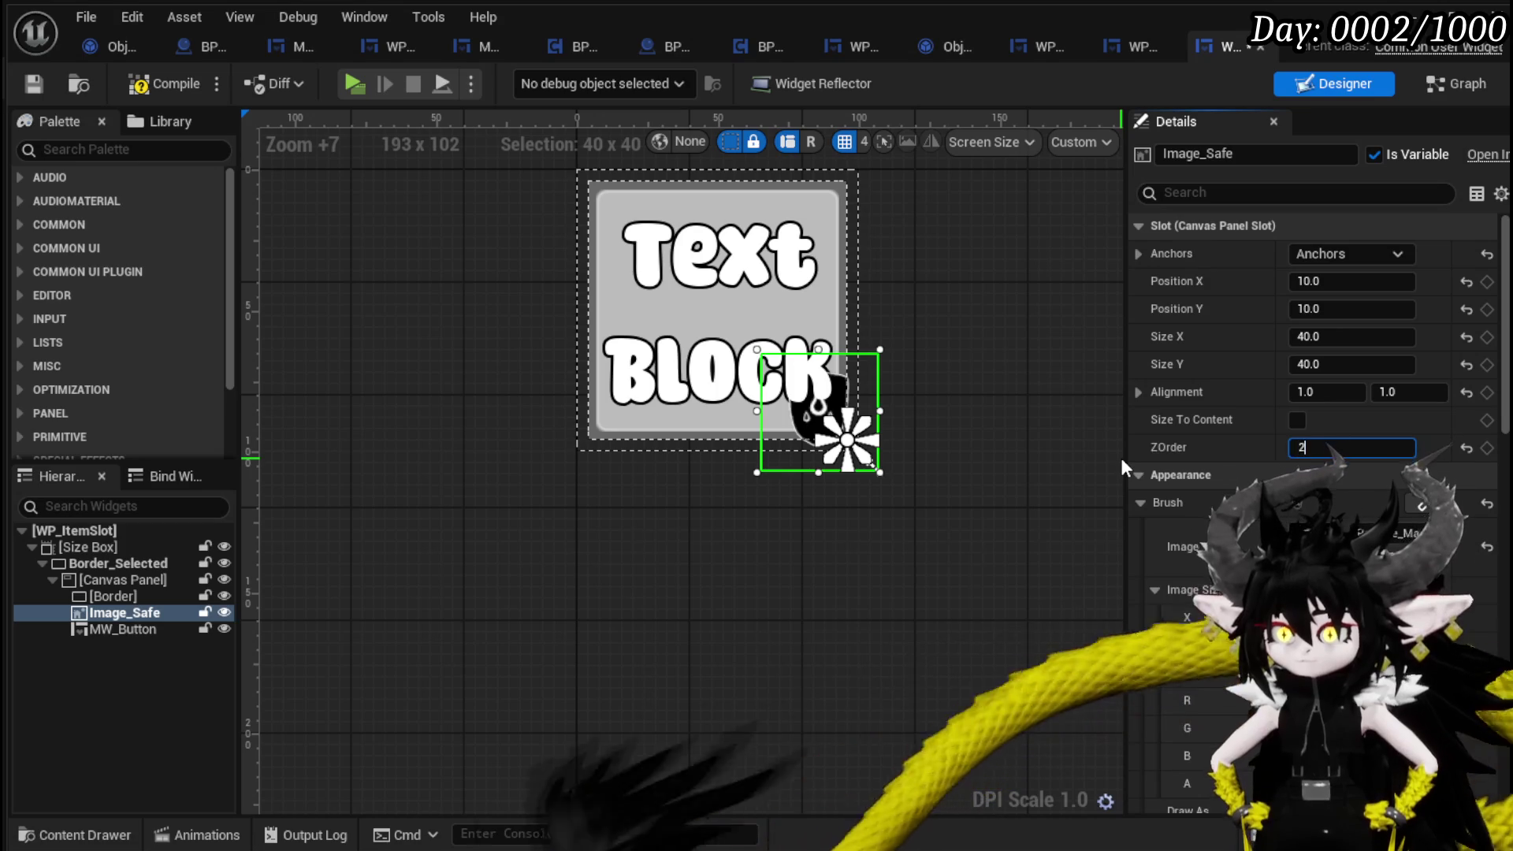
key("BackSpace")
type("10")
key("Return")
type("1")
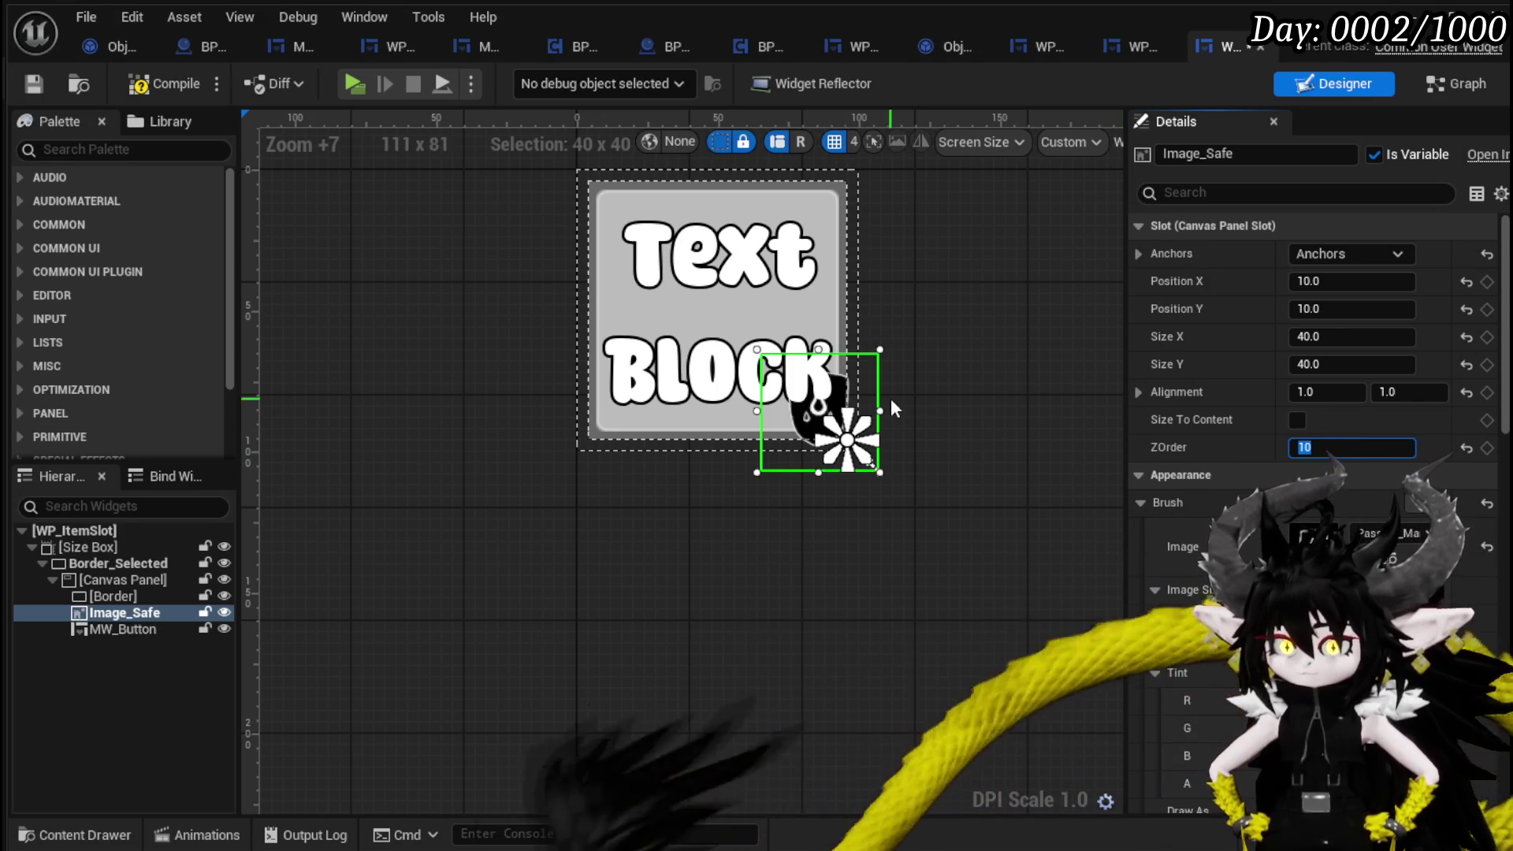
scroll(1336, 400, "down", 1)
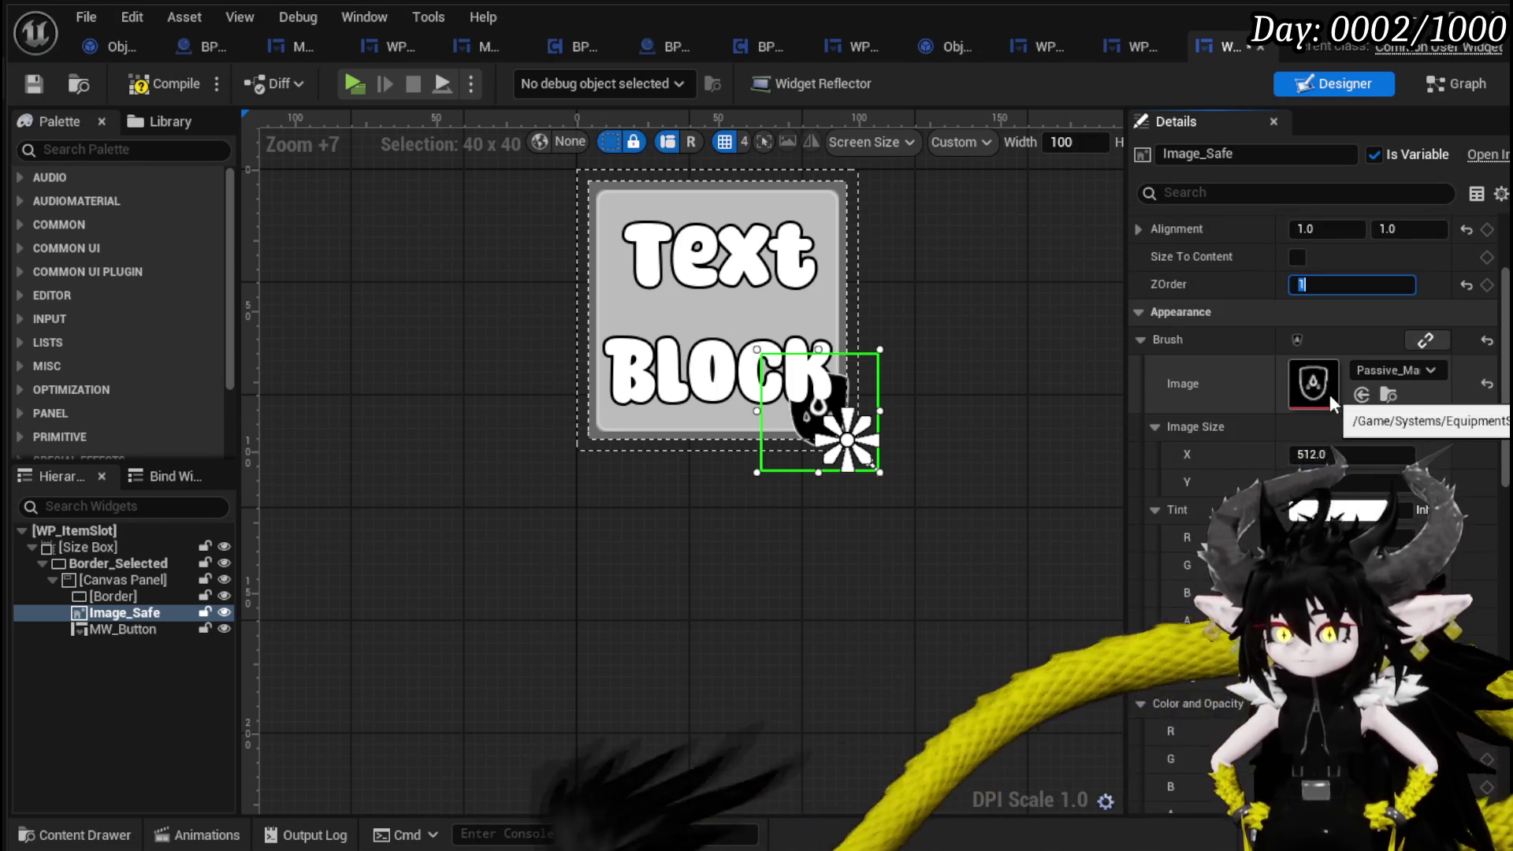
scroll(1330, 394, "down", 7)
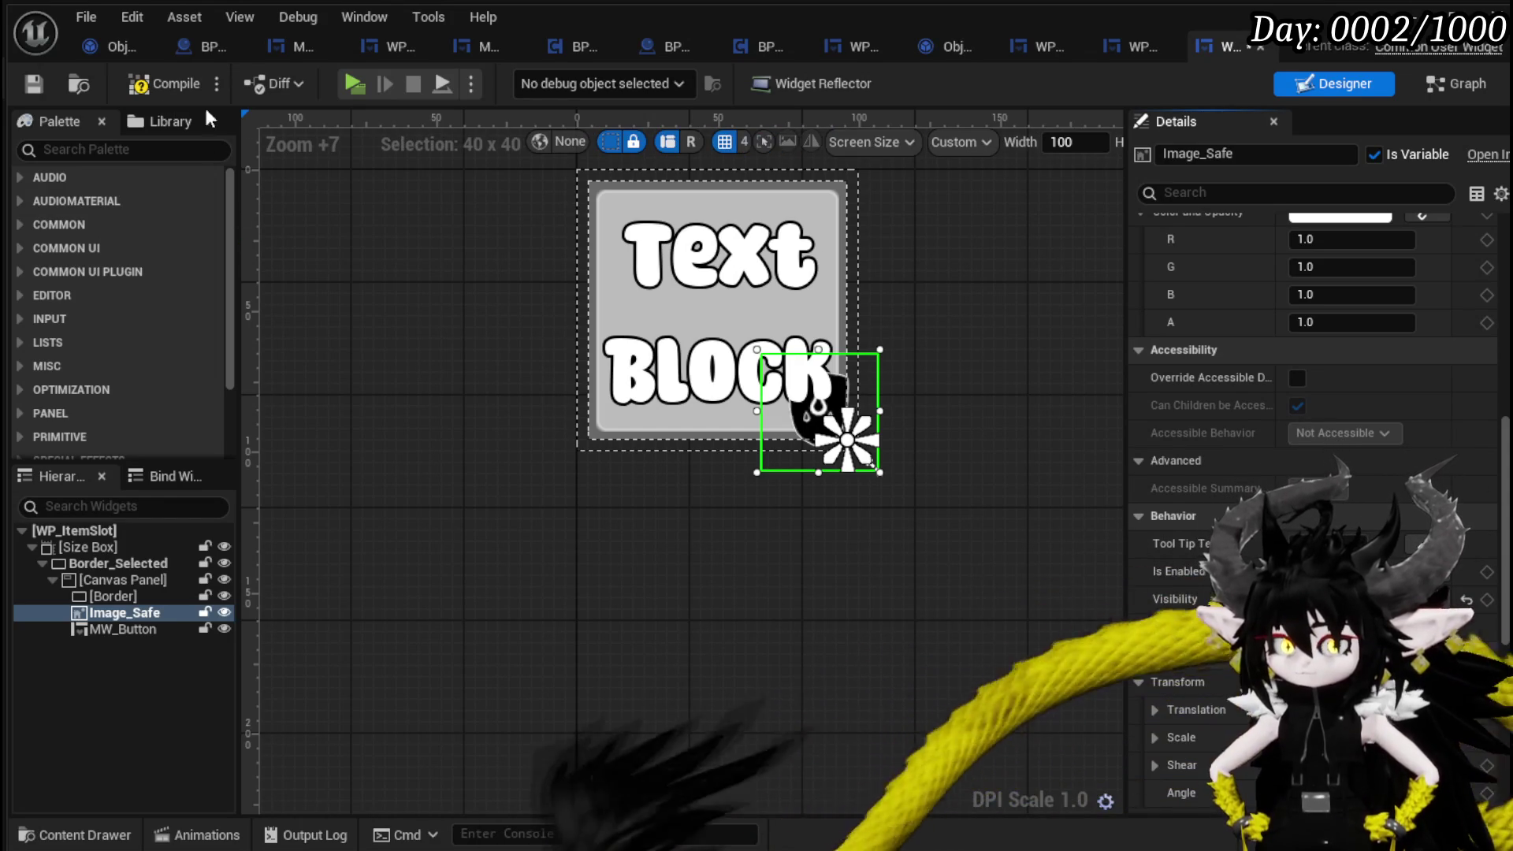
left_click(35, 84)
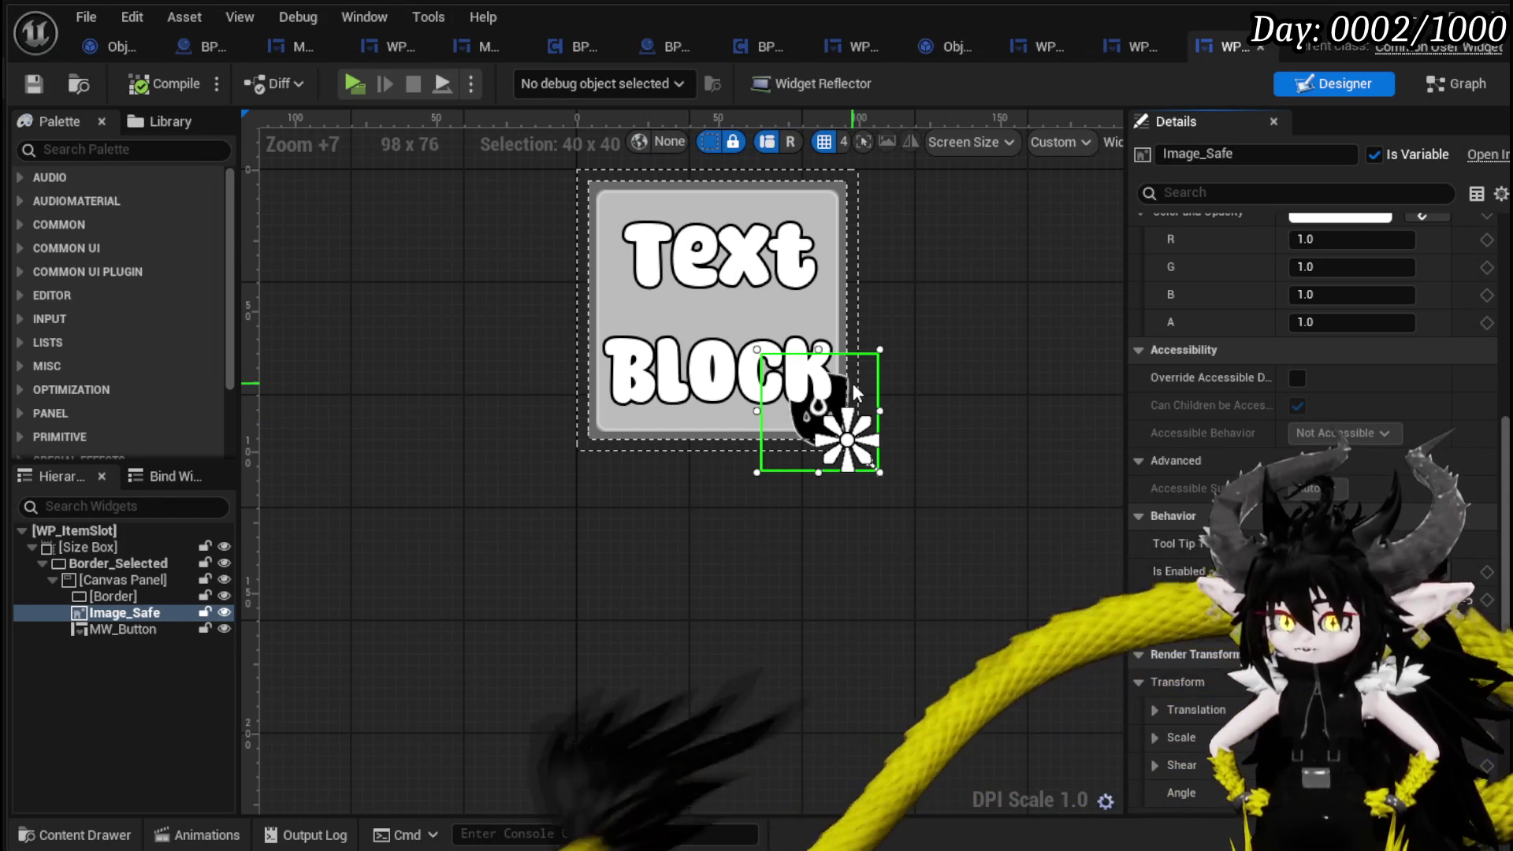
left_click(1466, 85)
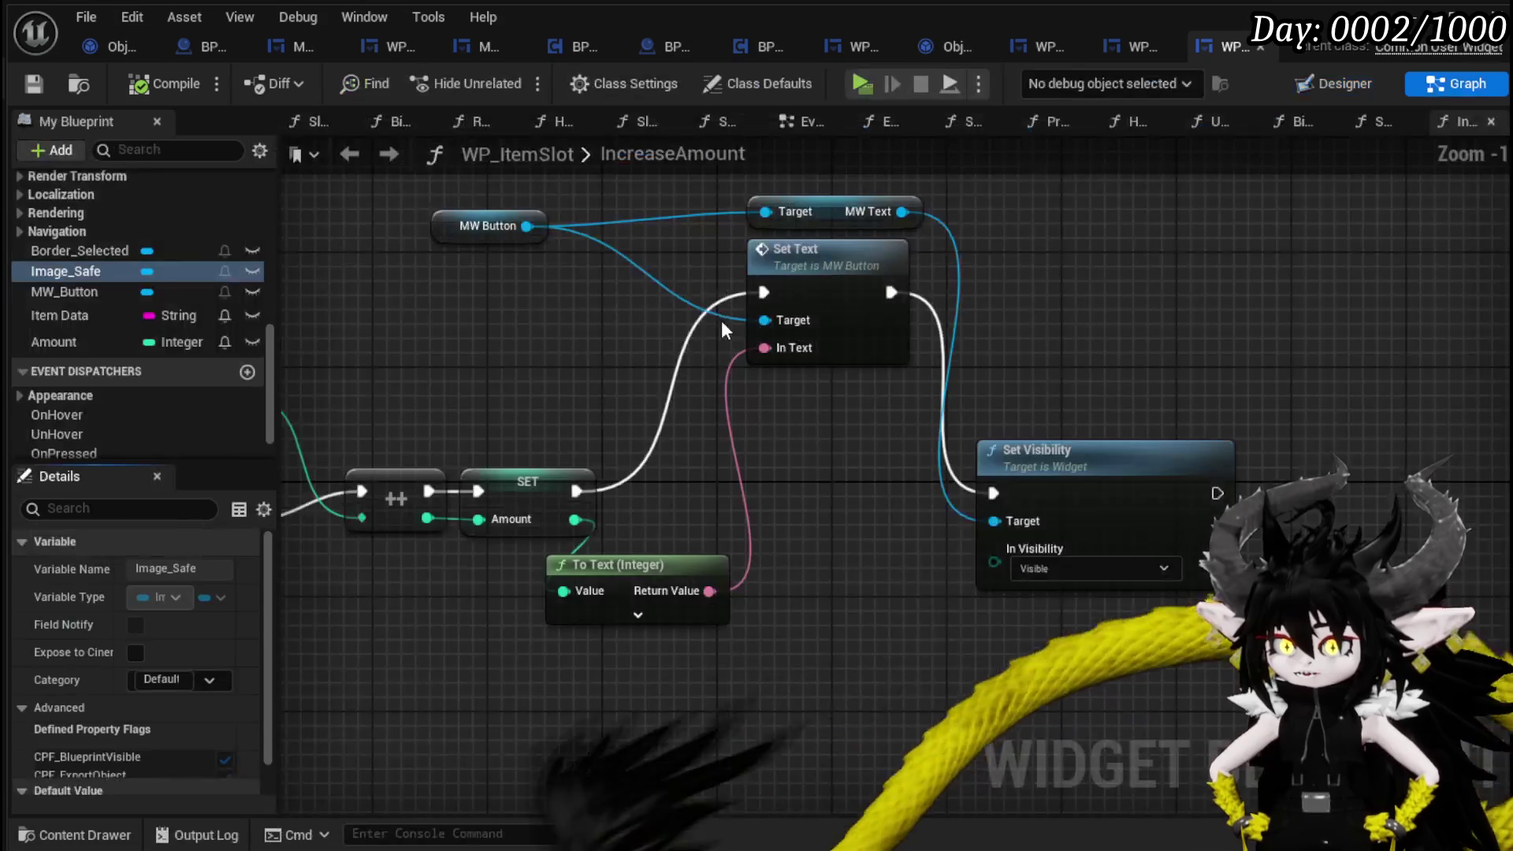
In SafeItem, set Image_Safe's shown visibility to Not Hit-Testable (Self Only).
scroll(71, 277, "up", 8)
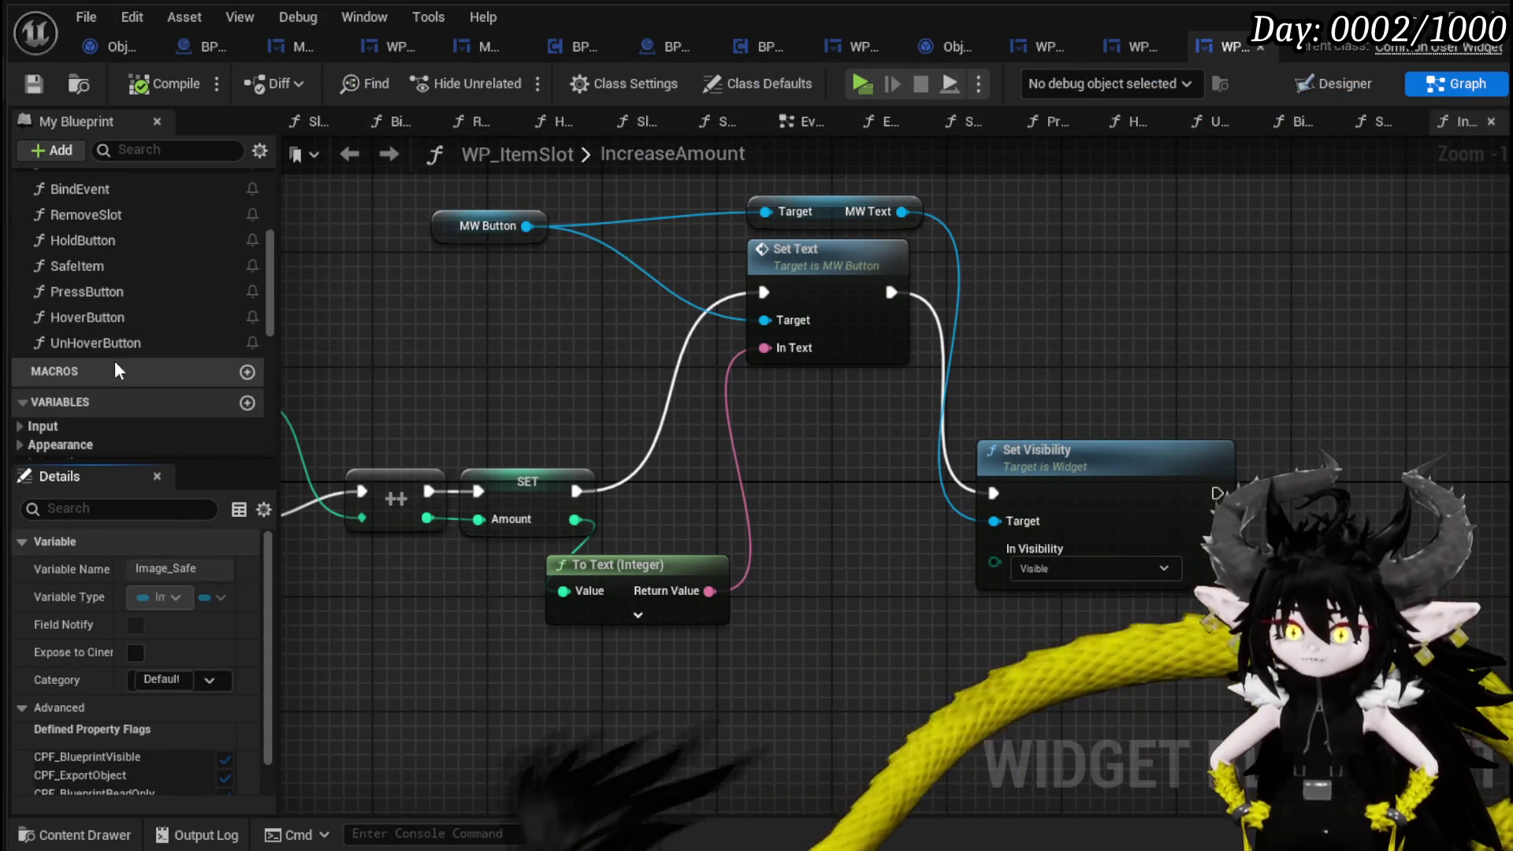
double_click(101, 268)
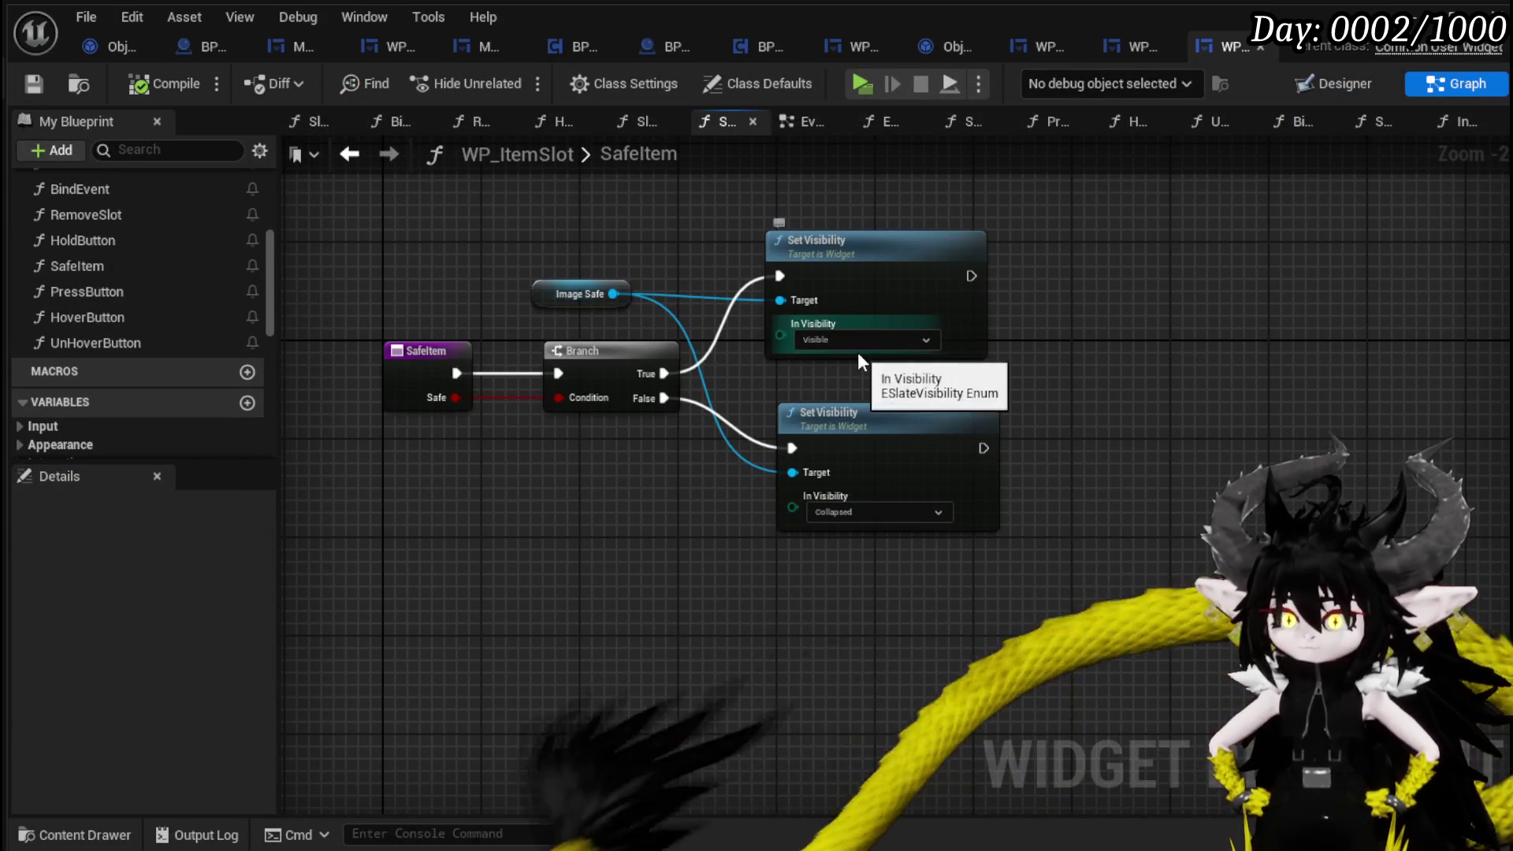
left_click(857, 409)
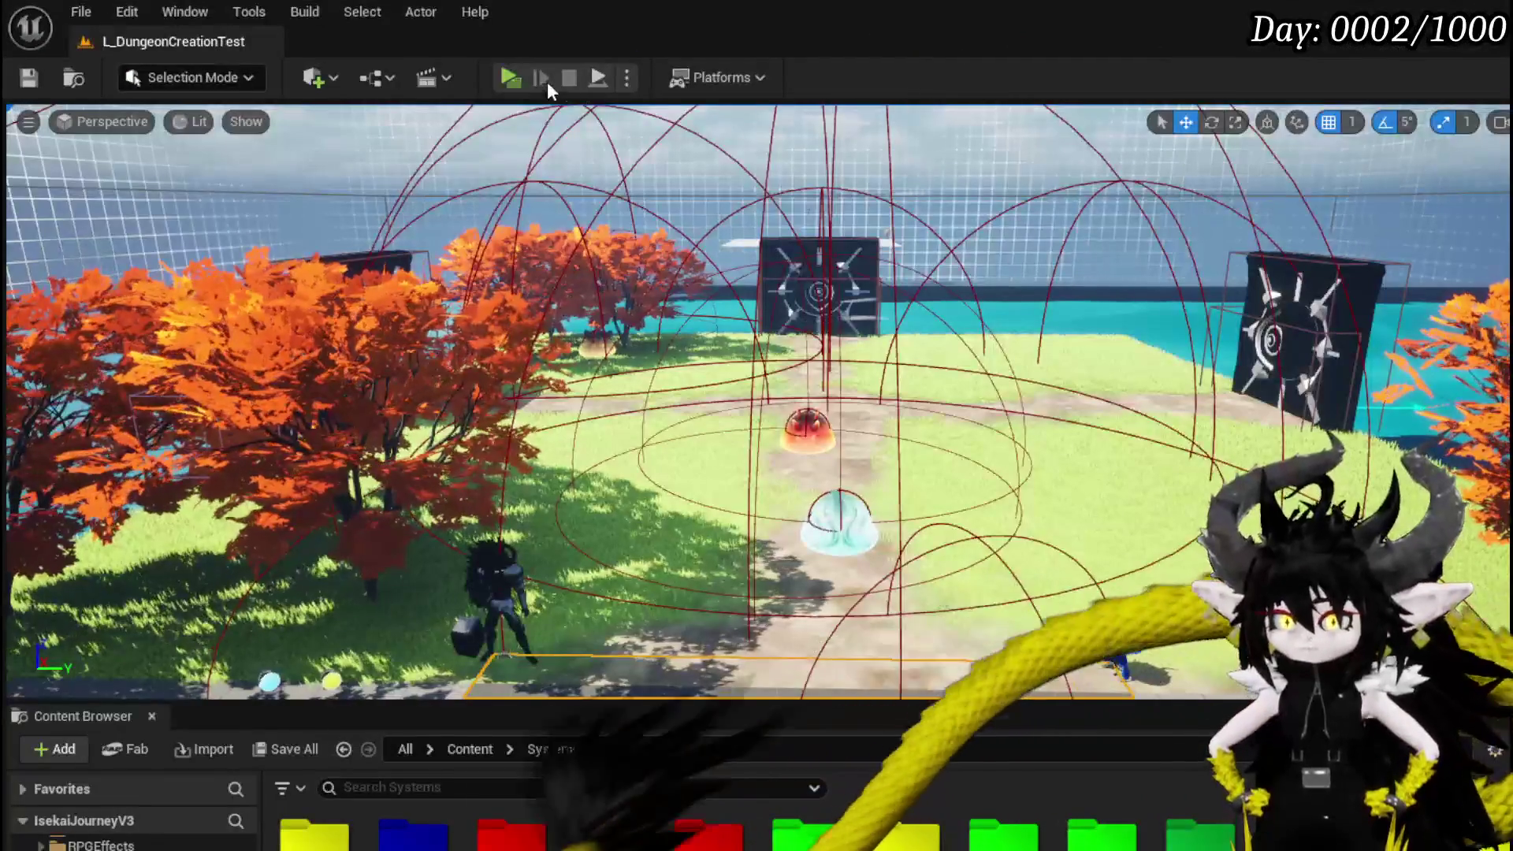
Start the play test, open the Black Box panel's materials, and deposit copper ingots and fire essence.
left_click(509, 77)
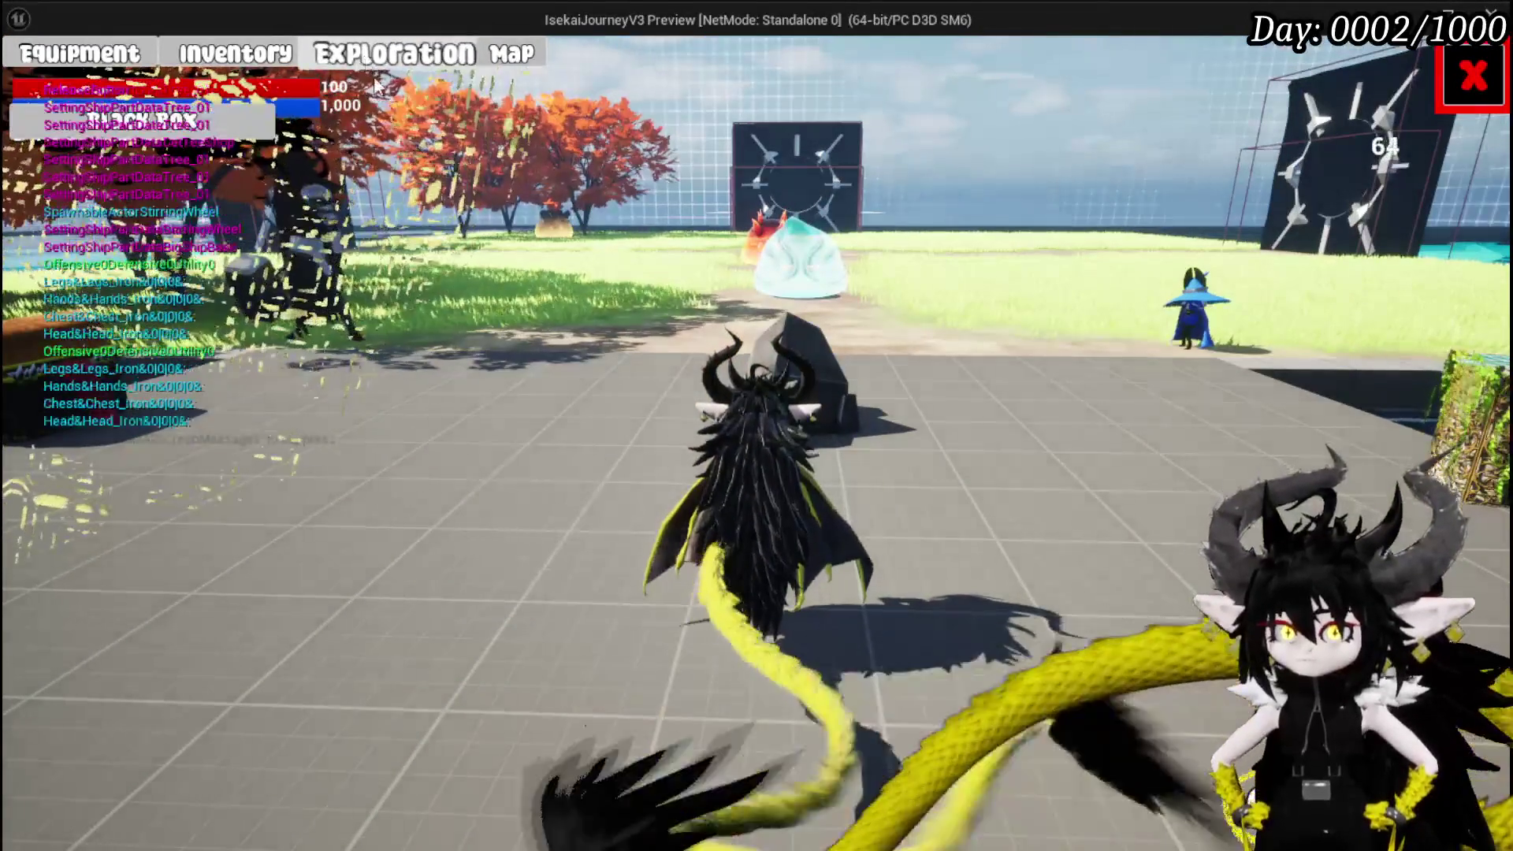
left_click(142, 118)
left_click(684, 217)
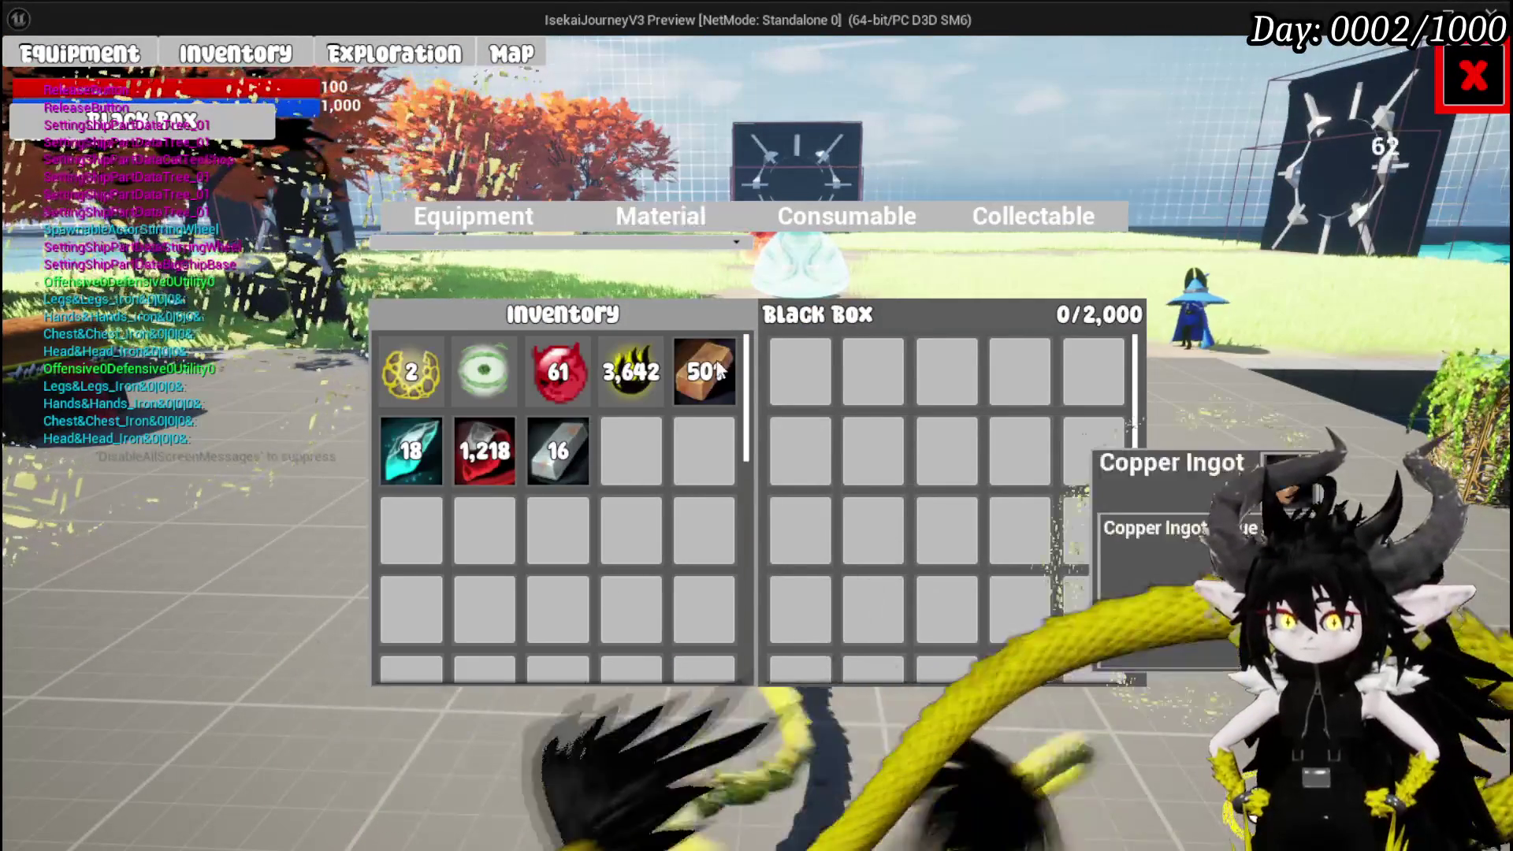
left_click(707, 350)
left_click(631, 372)
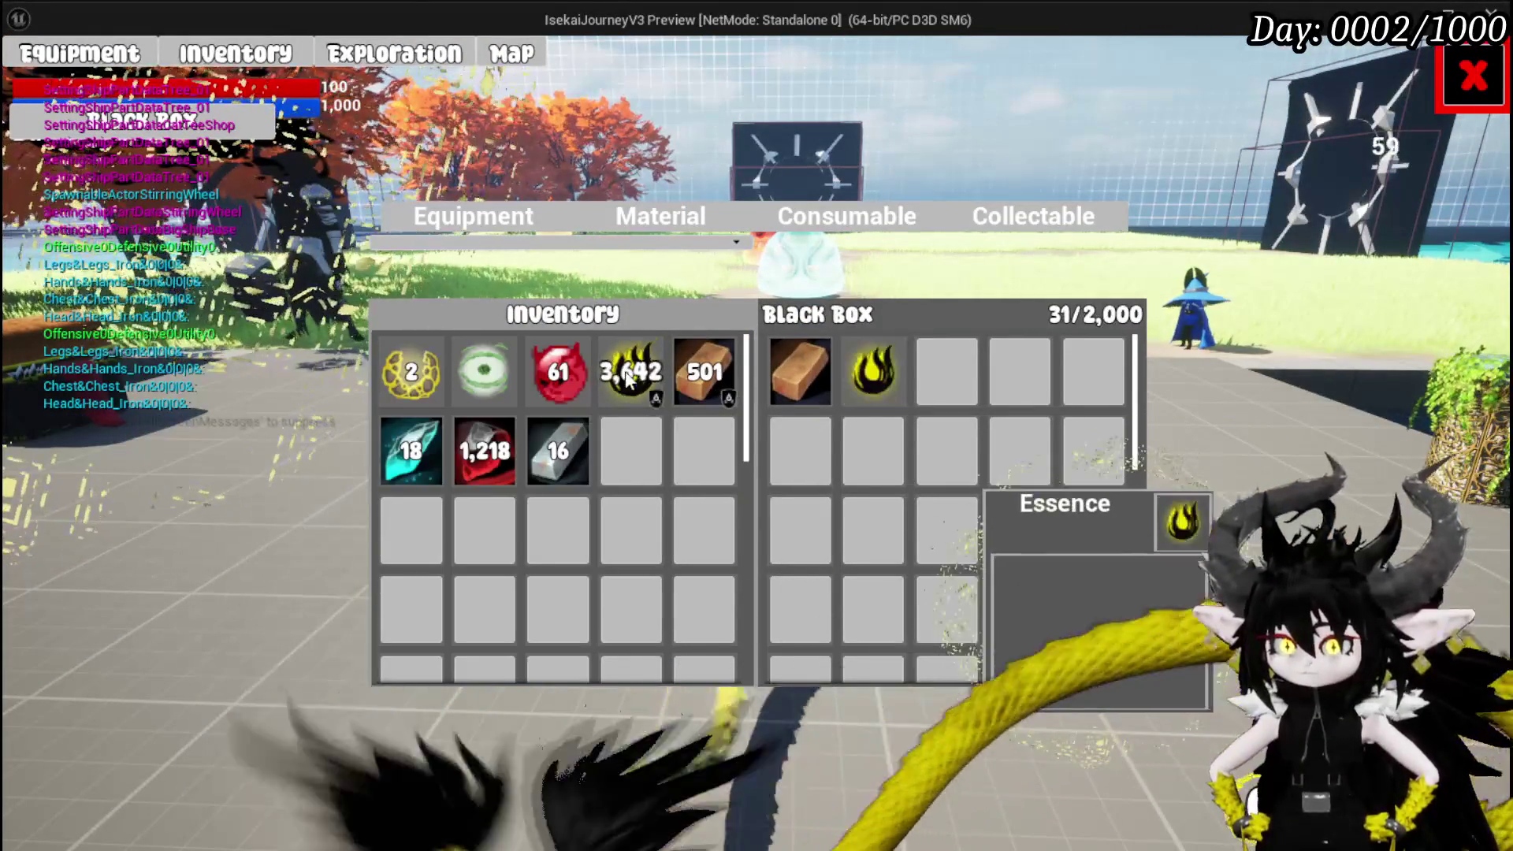
Add more copper ingots and essence to the Black Box.
left_click(704, 379)
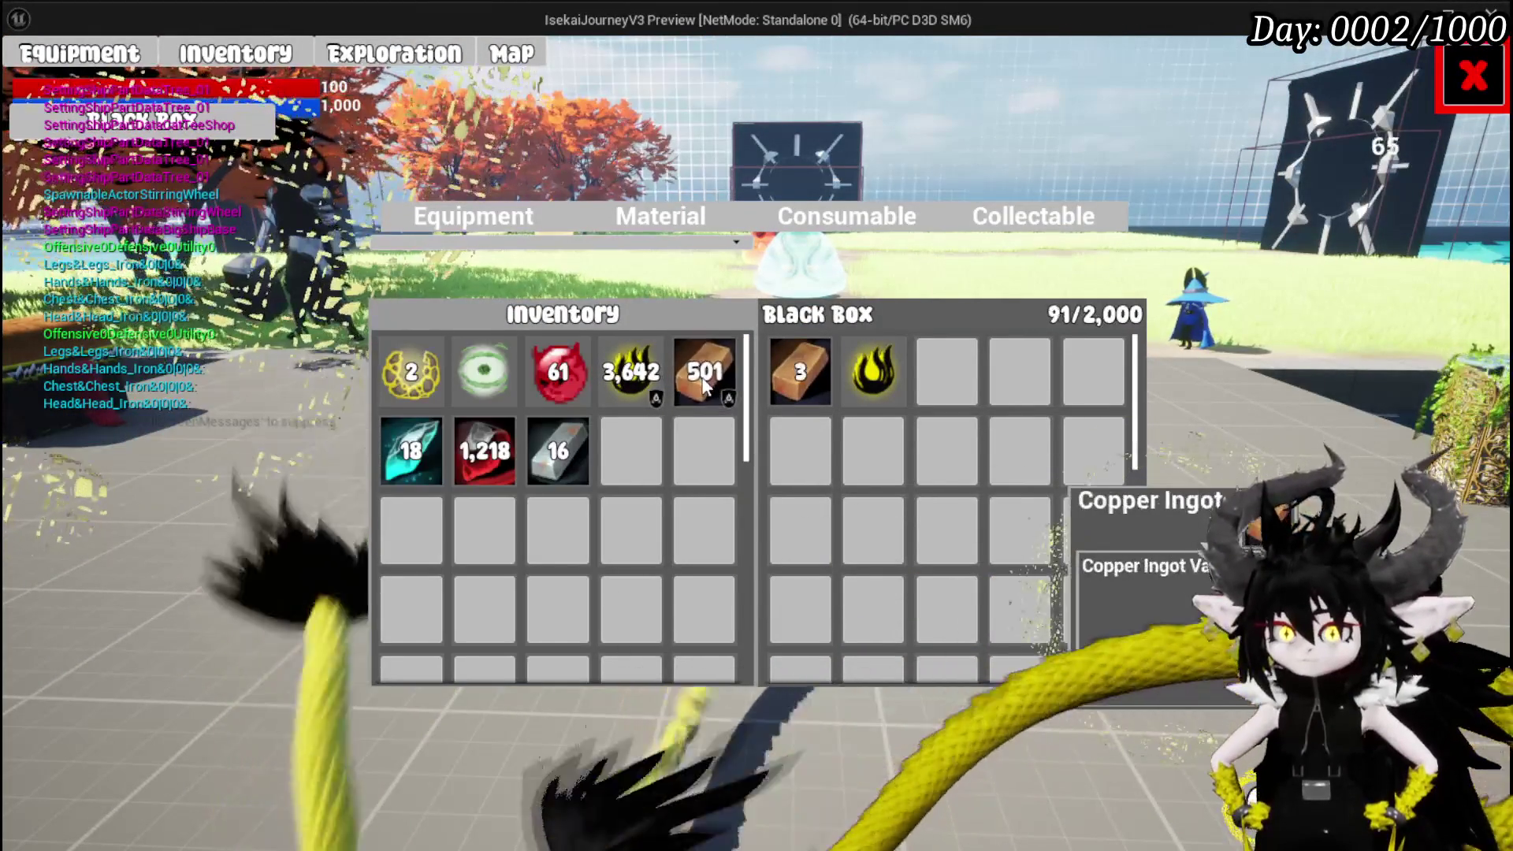
left_click(704, 380)
left_click(704, 383)
left_click(704, 384)
left_click(704, 384)
left_click(706, 385)
left_click(706, 385)
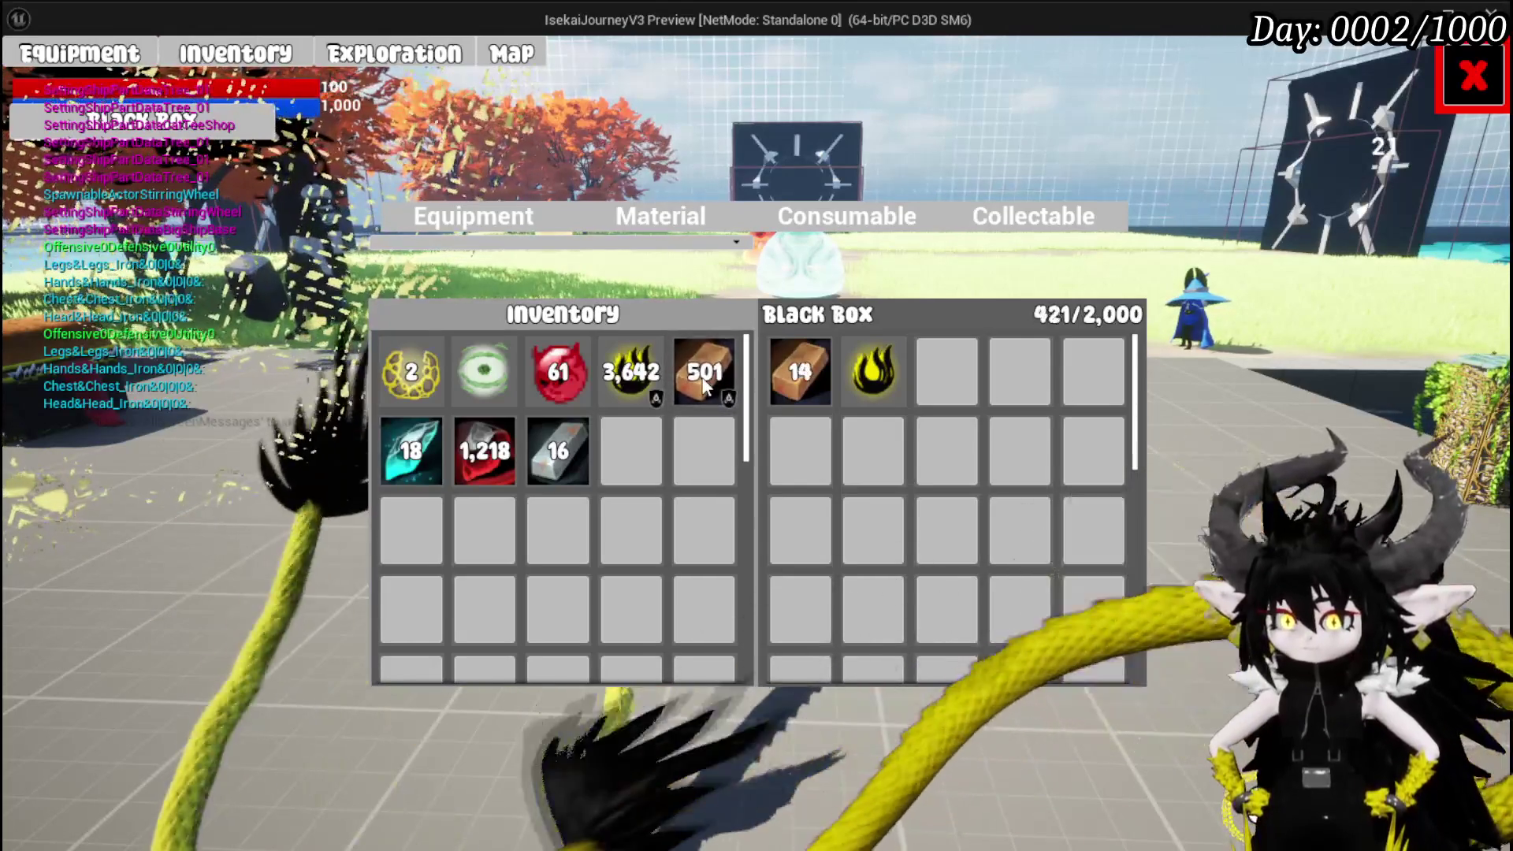
left_click(707, 385)
left_click(707, 386)
left_click(710, 386)
left_click(709, 386)
left_click(707, 385)
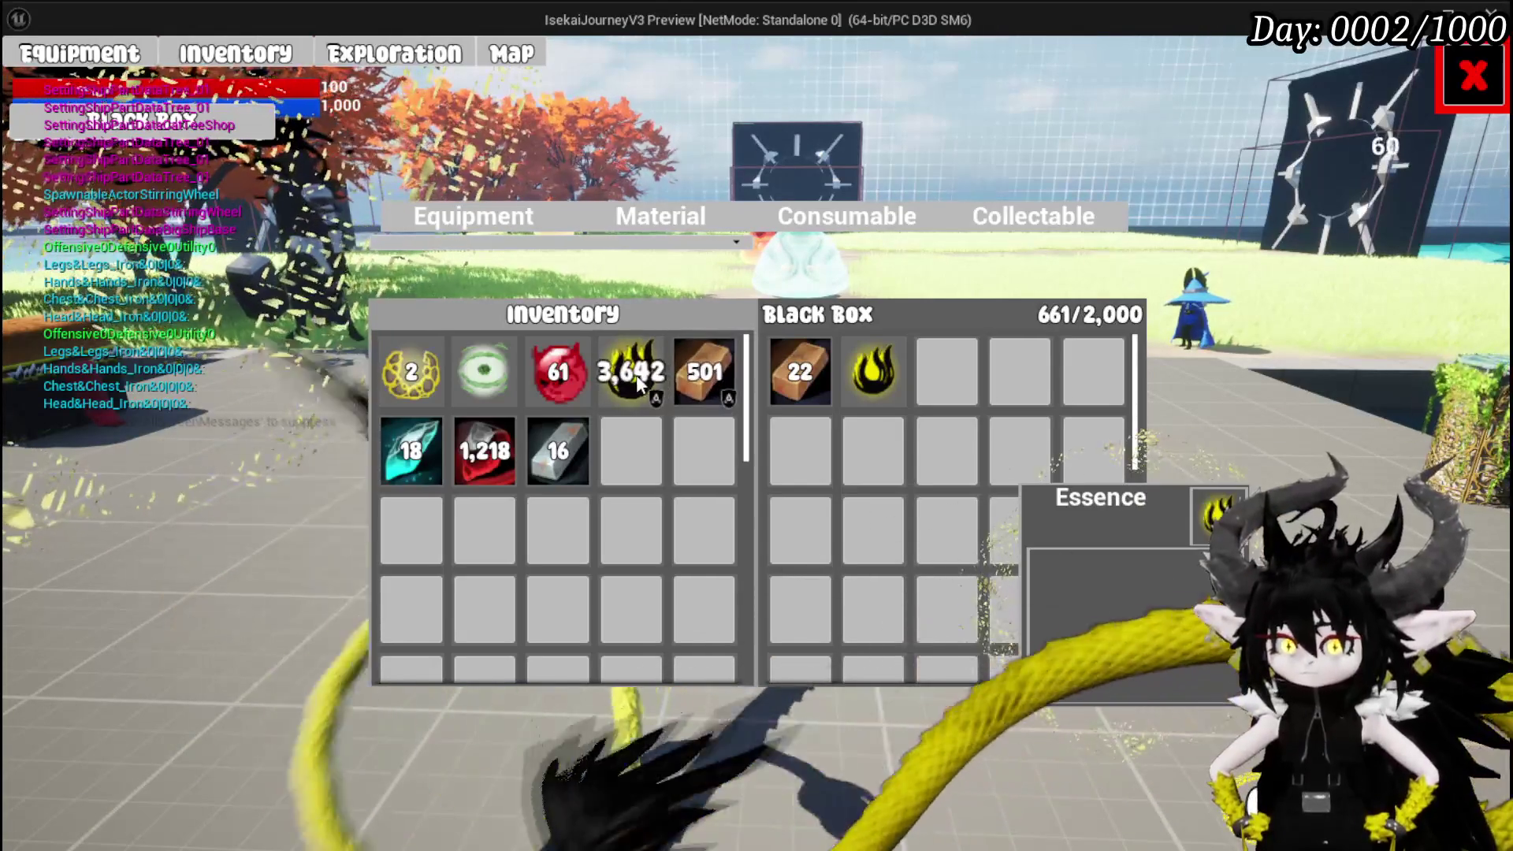
left_click(636, 375)
left_click(636, 375)
left_click(640, 379)
left_click(643, 382)
left_click(646, 384)
Add several Fire Fluid items to the Black Box.
left_click(550, 382)
left_click(550, 383)
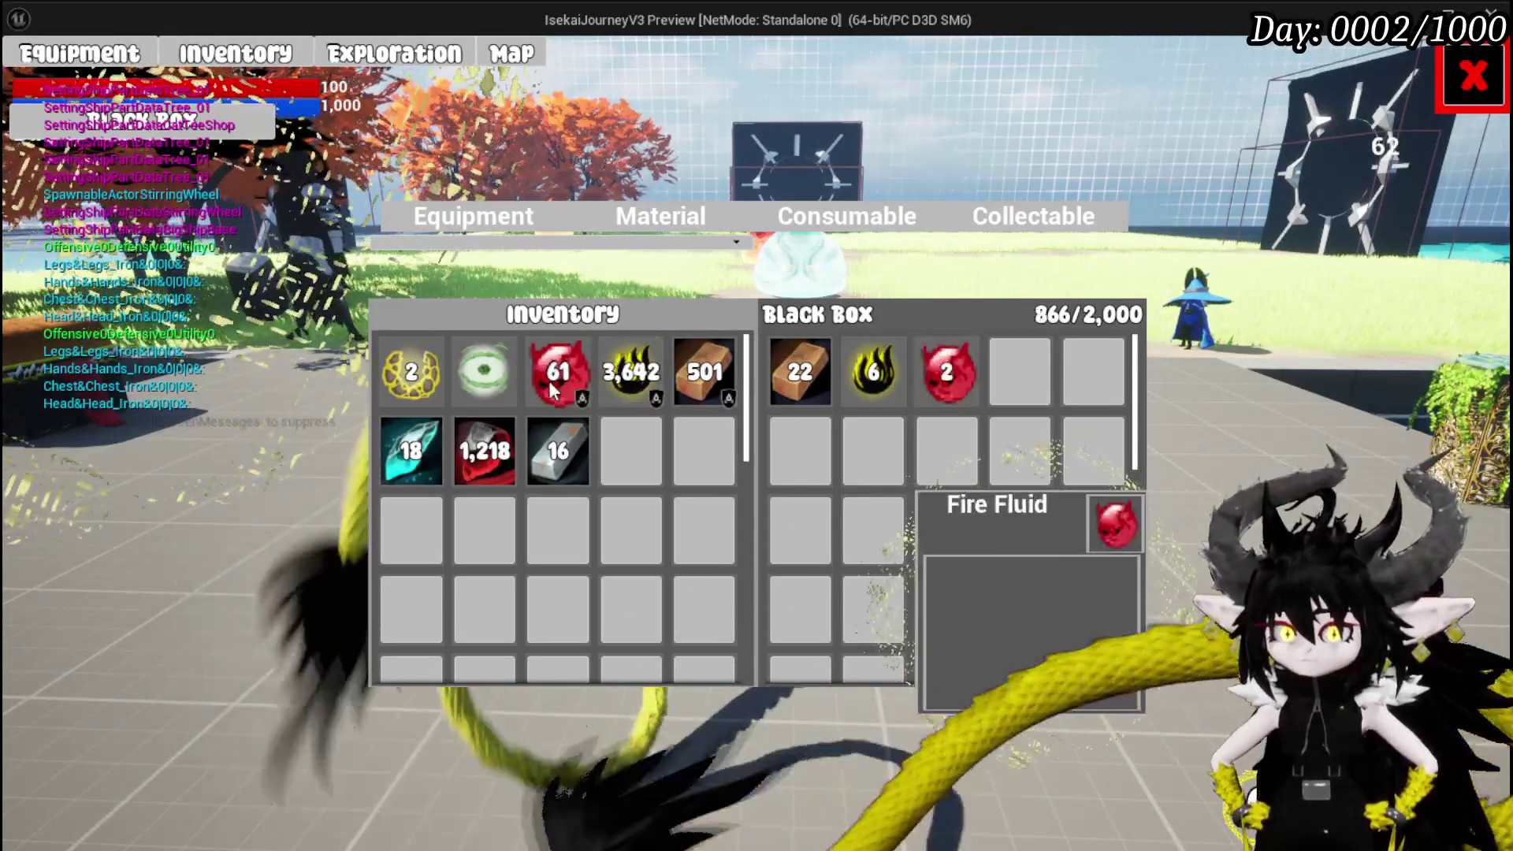
left_click(549, 382)
left_click(550, 382)
left_click(549, 382)
left_click(549, 382)
left_click(550, 382)
left_click(549, 382)
left_click(549, 381)
left_click(549, 381)
left_click(549, 381)
left_click(548, 380)
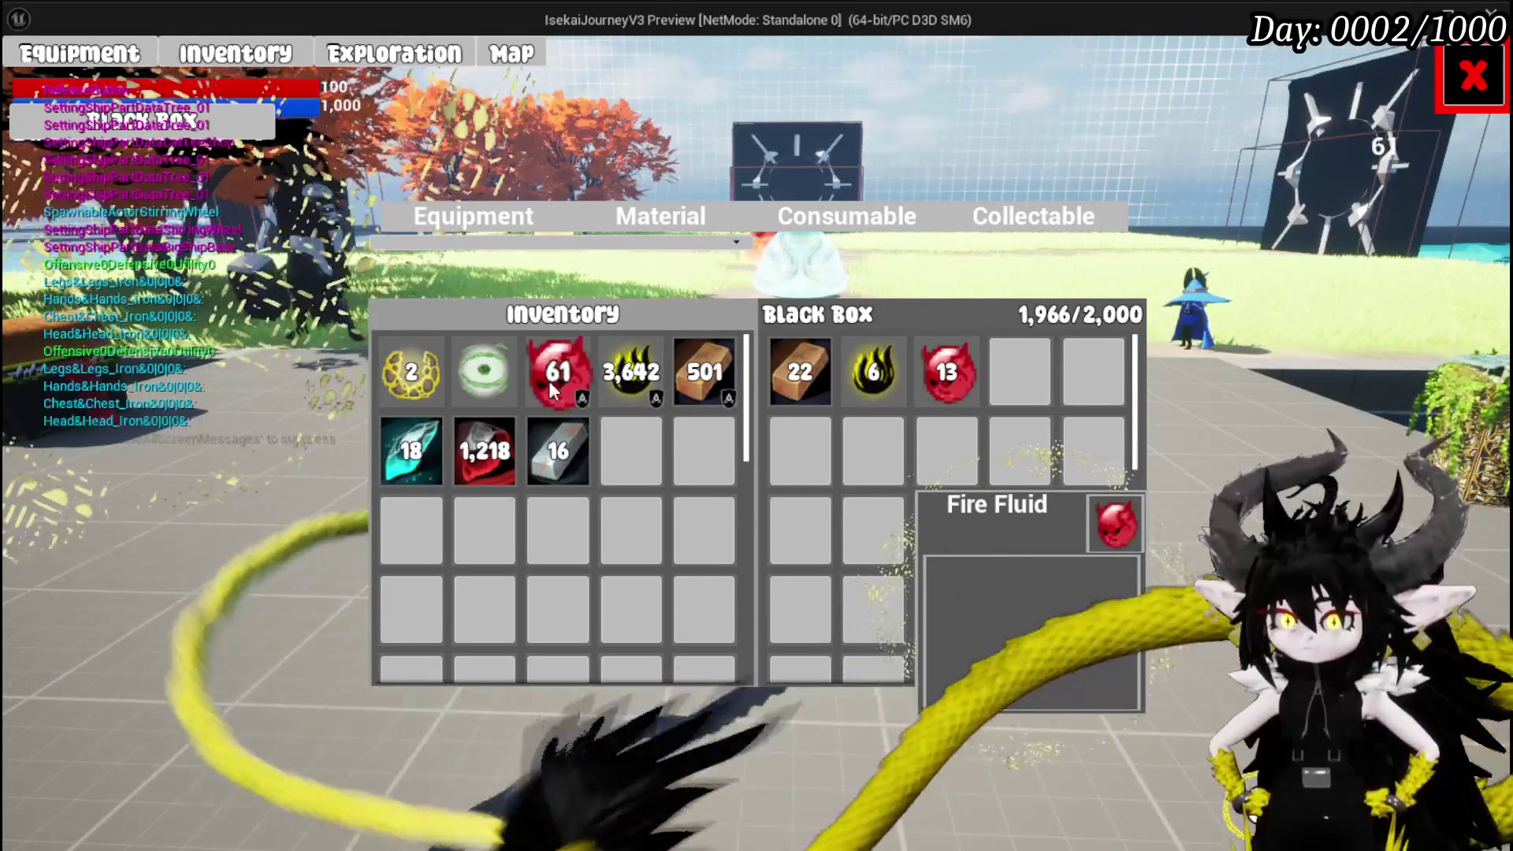
Take all the Fire Fluid back out of the Black Box into the inventory.
left_click(946, 372)
double_click(949, 374)
double_click(952, 375)
double_click(952, 375)
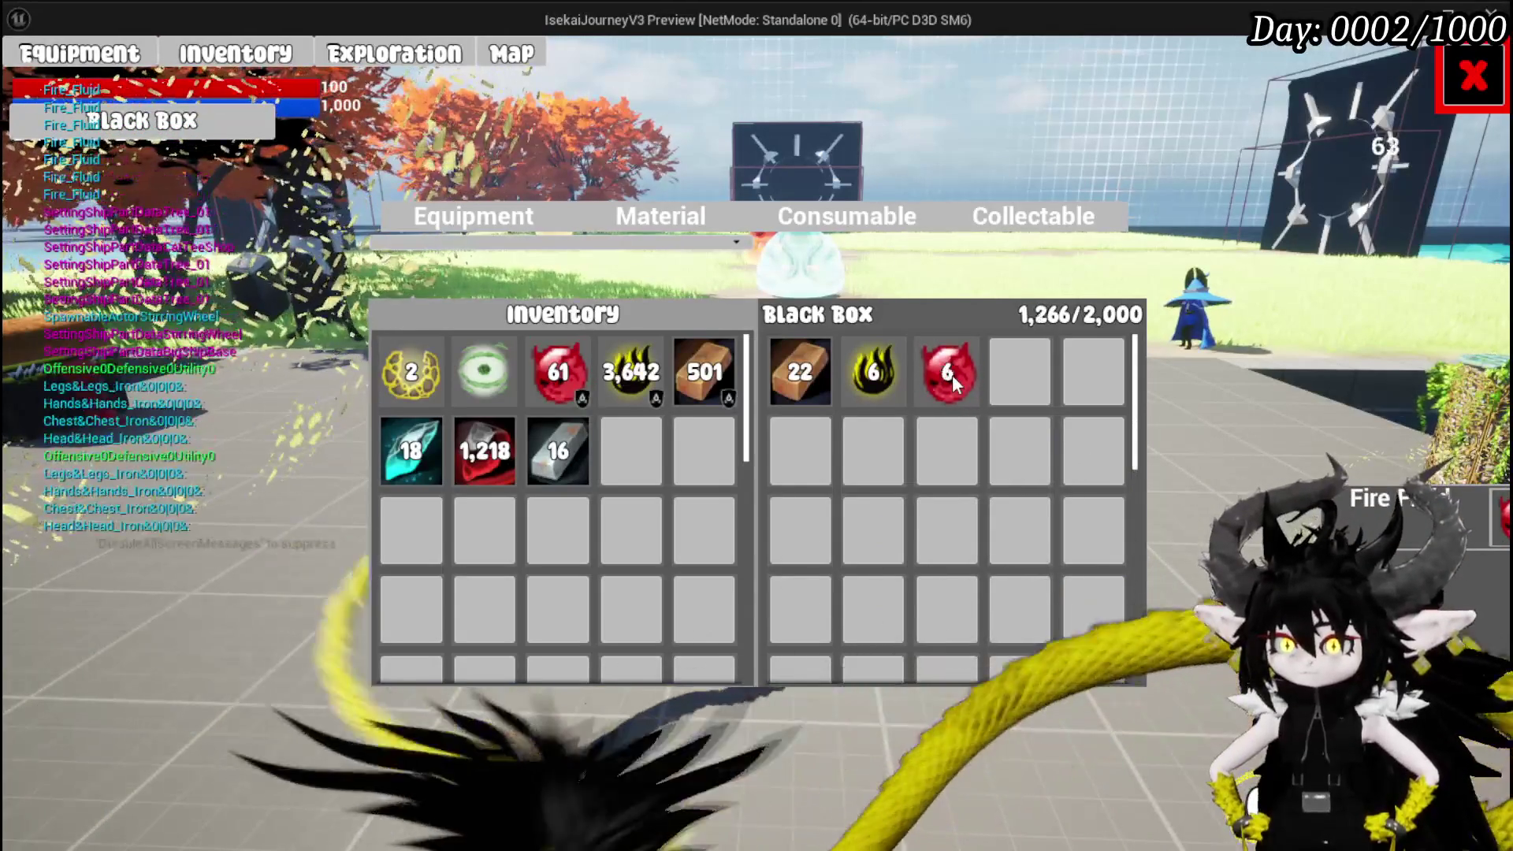
double_click(952, 375)
left_click(952, 375)
double_click(955, 376)
left_click(956, 375)
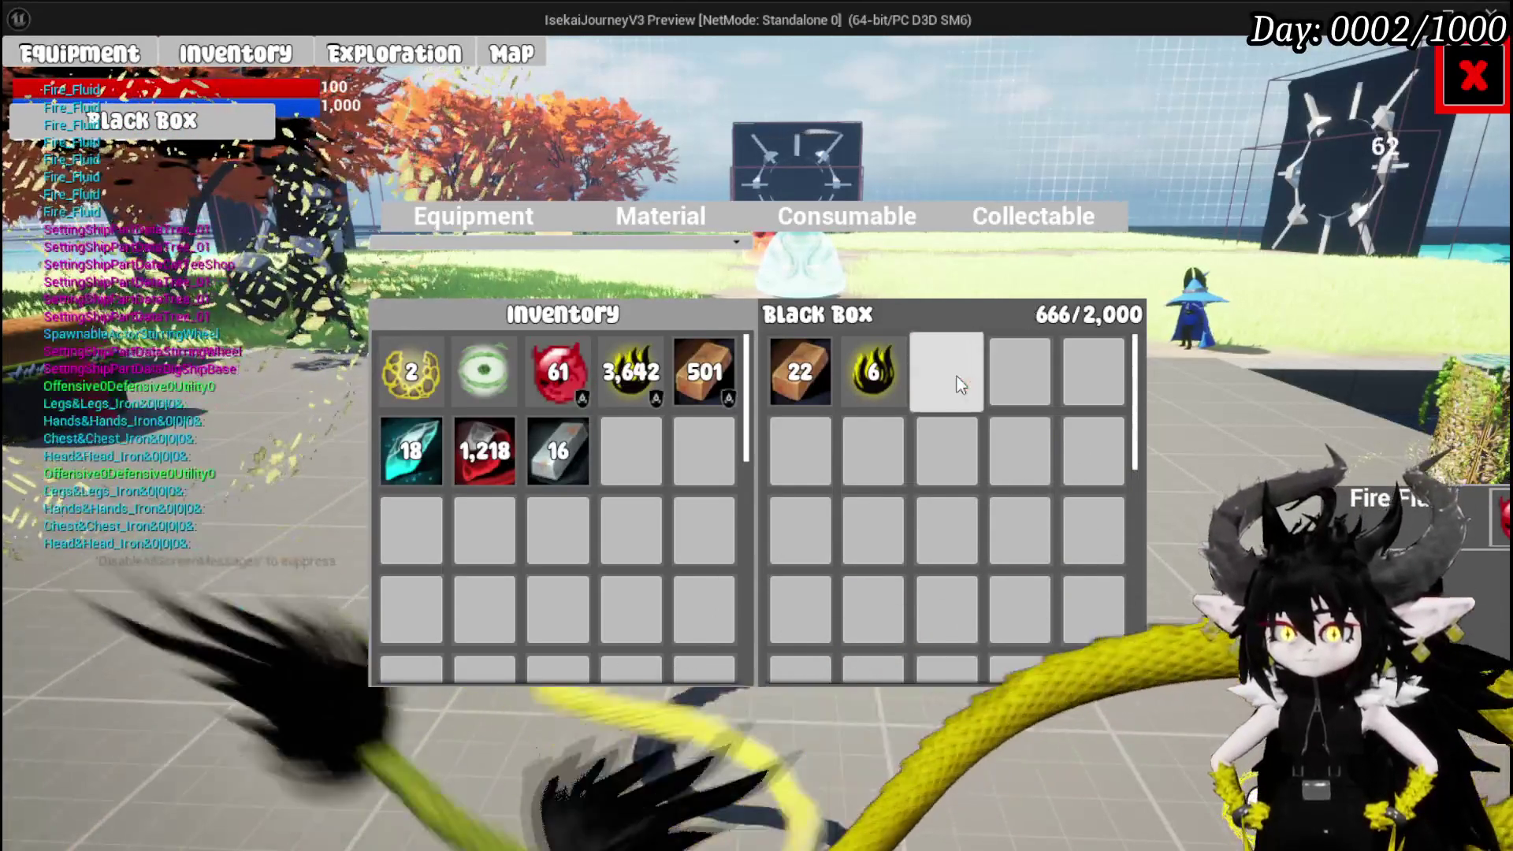
Withdraw the Essence and copper ingots, then store an Iron_Chest from Equipment in the Black Box.
double_click(873, 372)
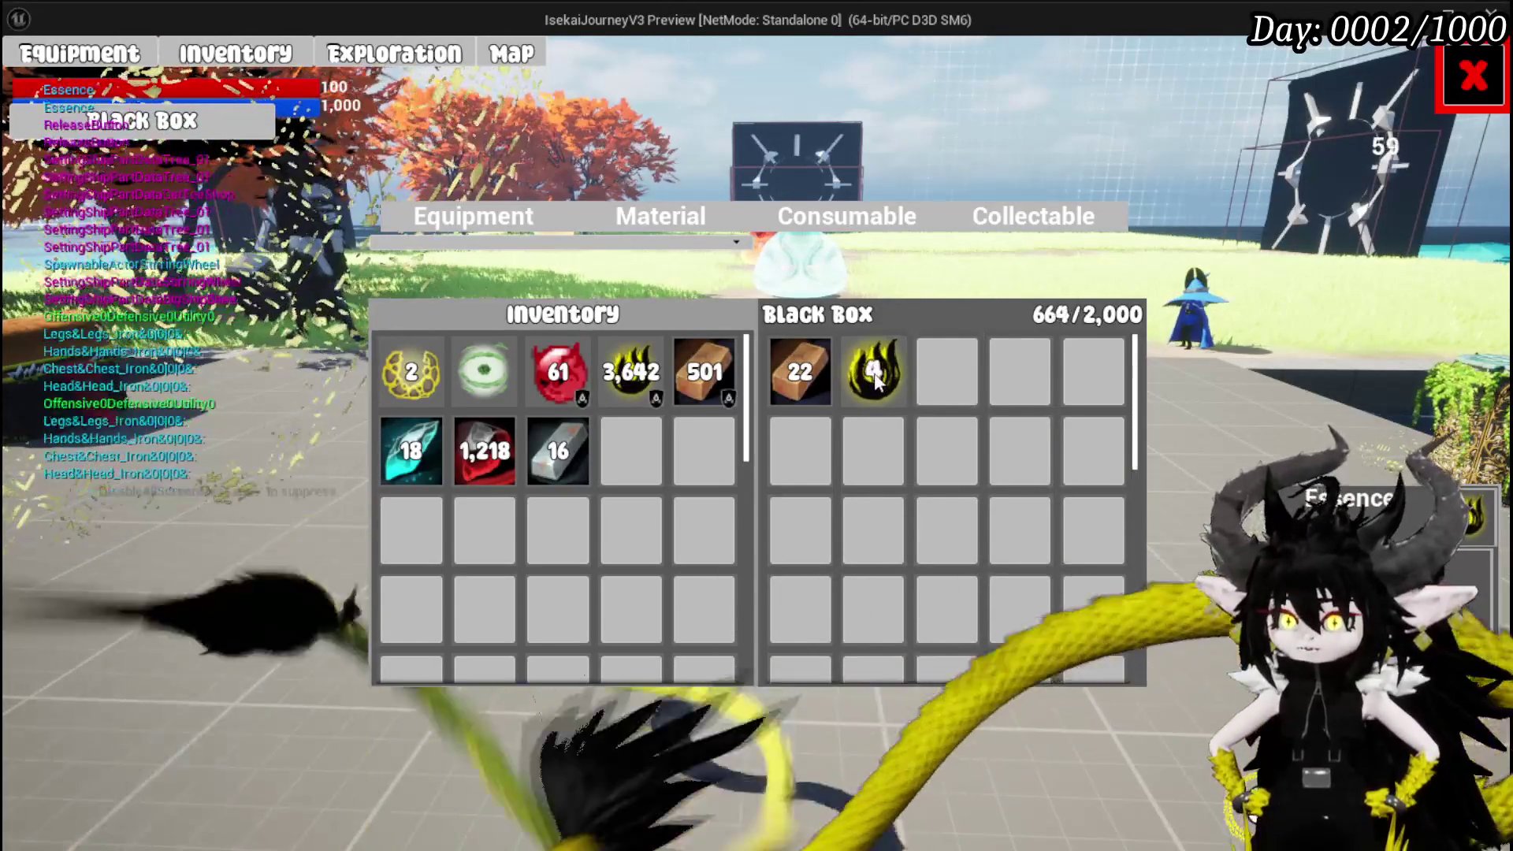
double_click(878, 374)
double_click(880, 375)
left_click(806, 370)
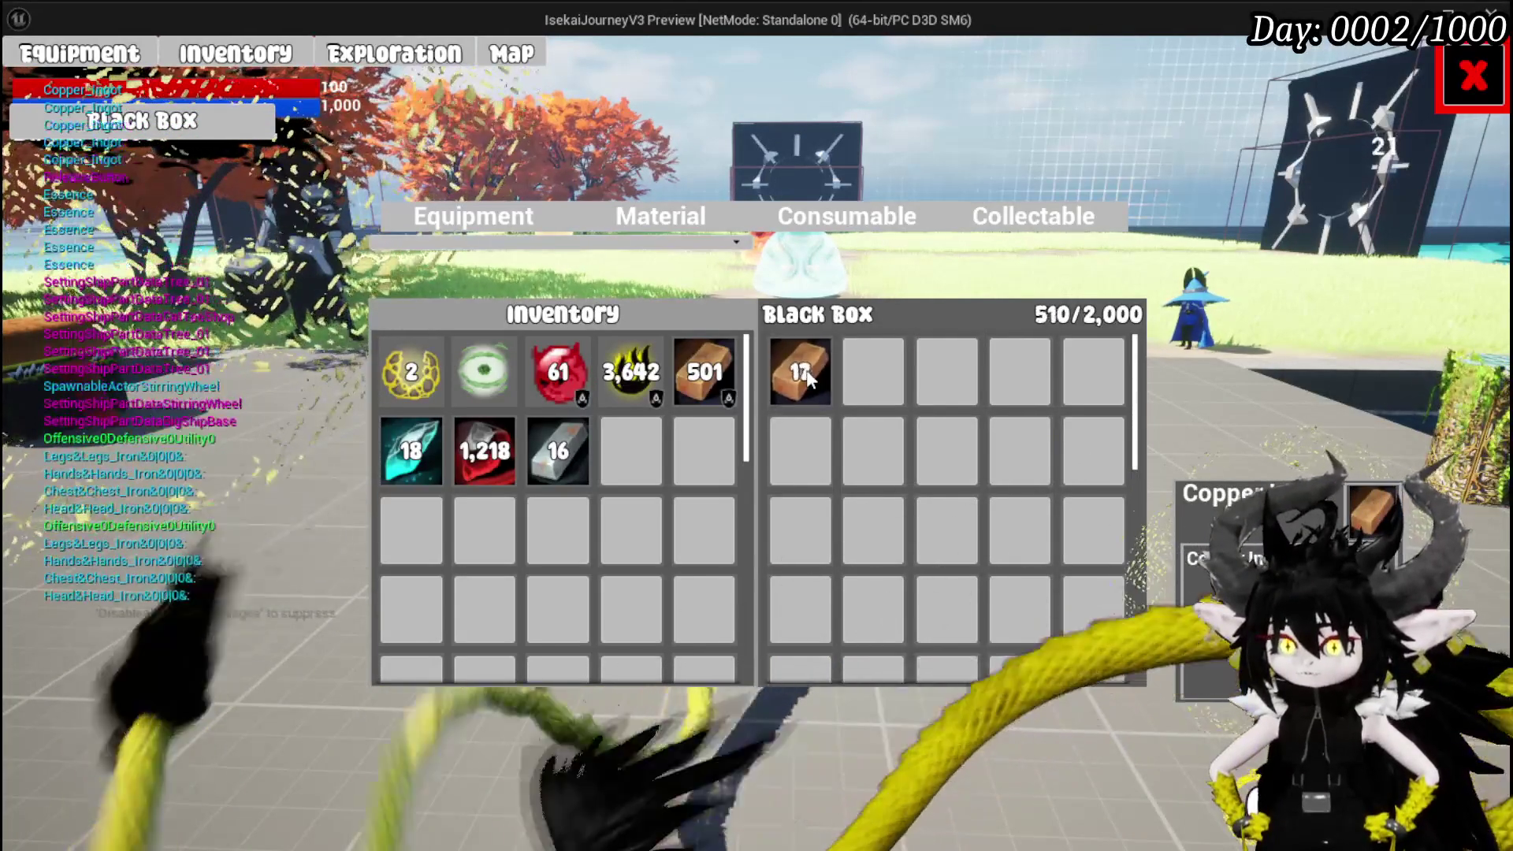
triple_click(810, 373)
double_click(811, 374)
double_click(811, 373)
triple_click(810, 373)
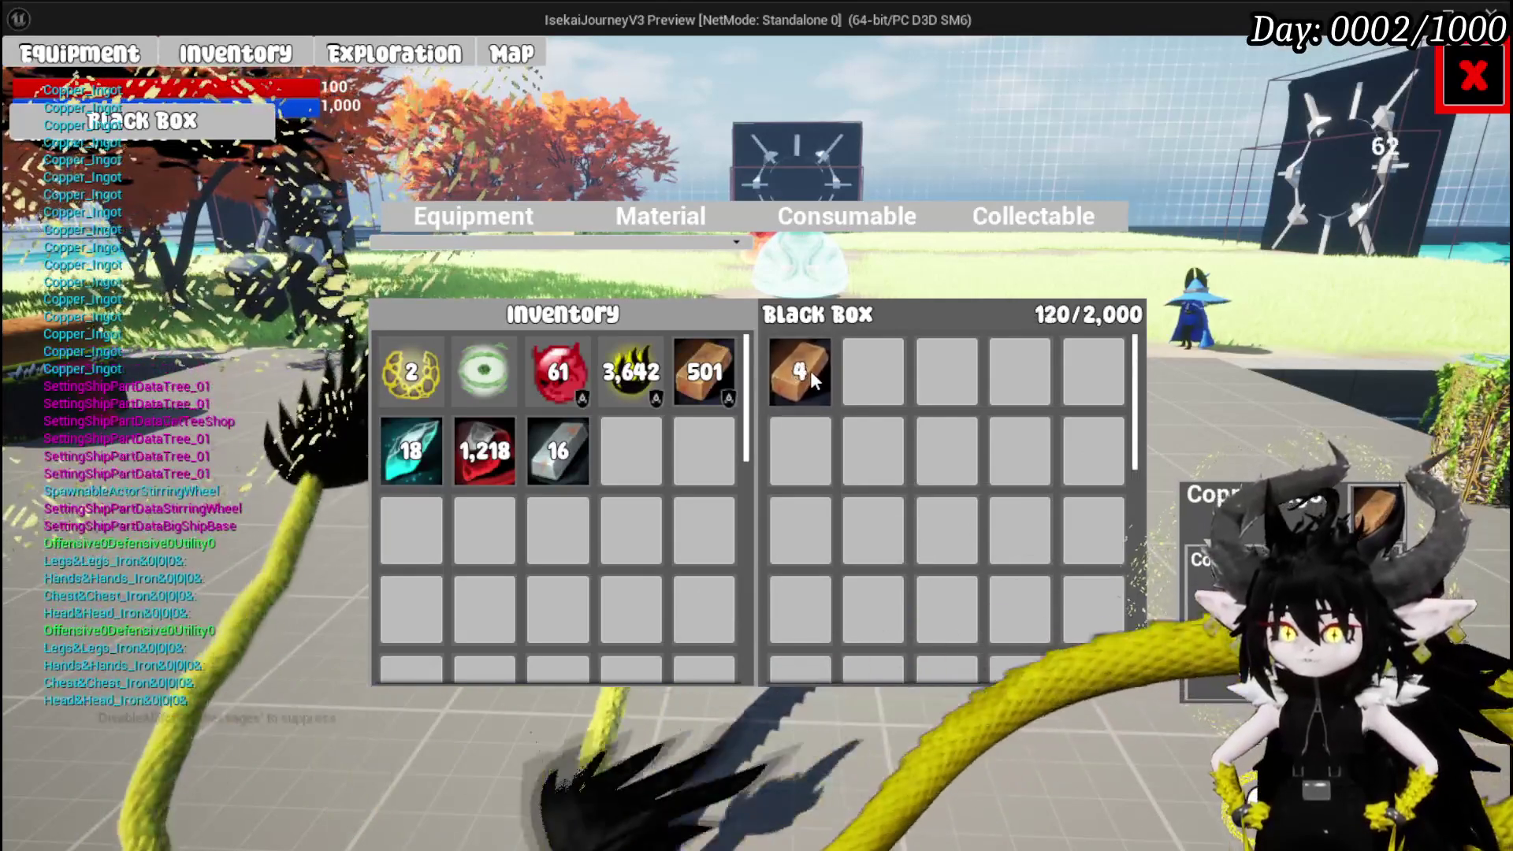
triple_click(810, 373)
left_click(810, 371)
left_click(461, 212)
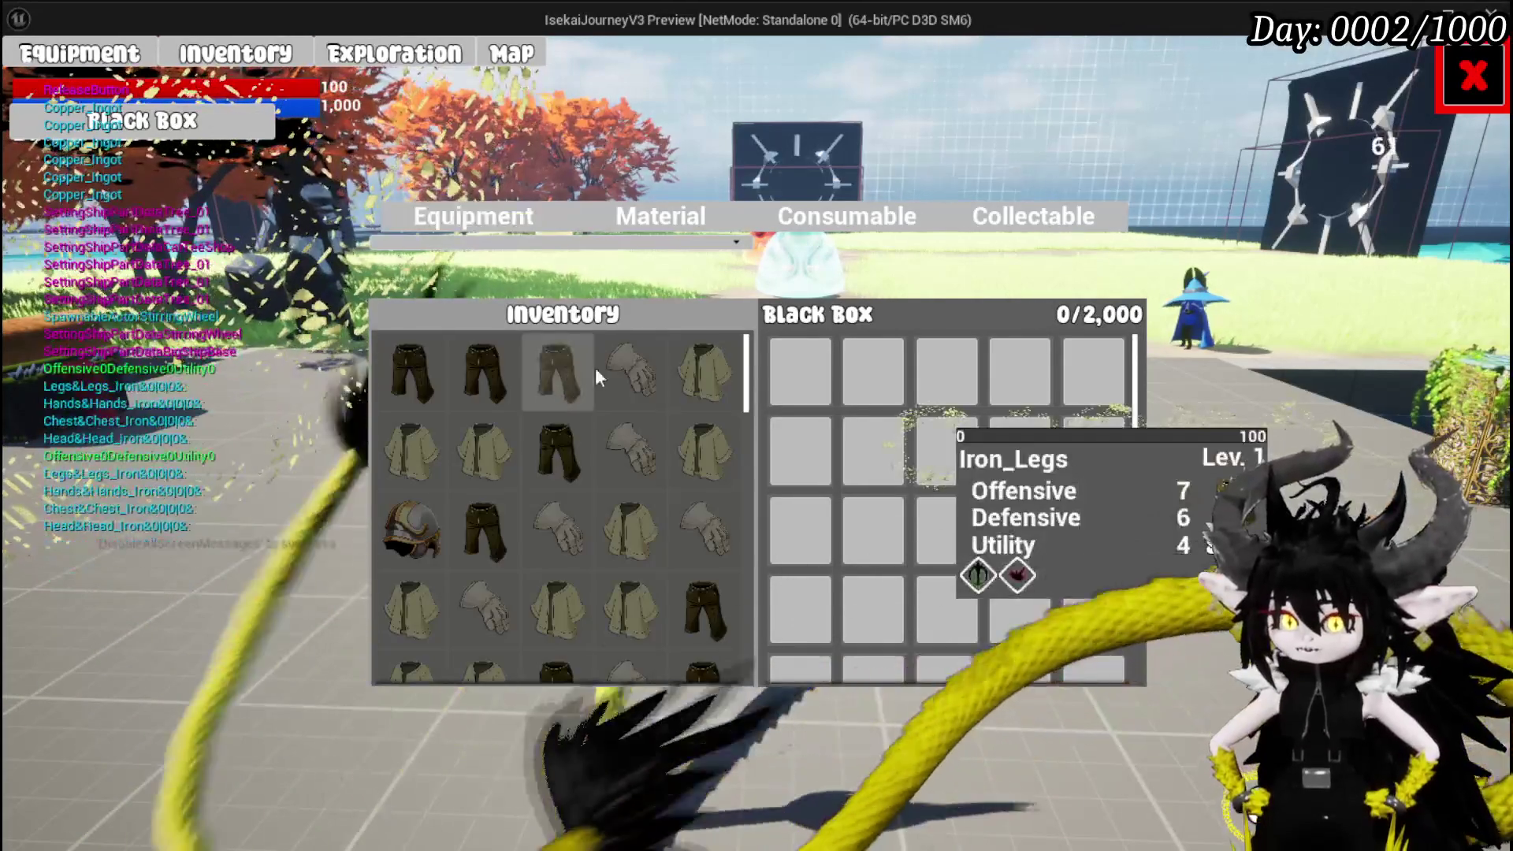
left_click(717, 362)
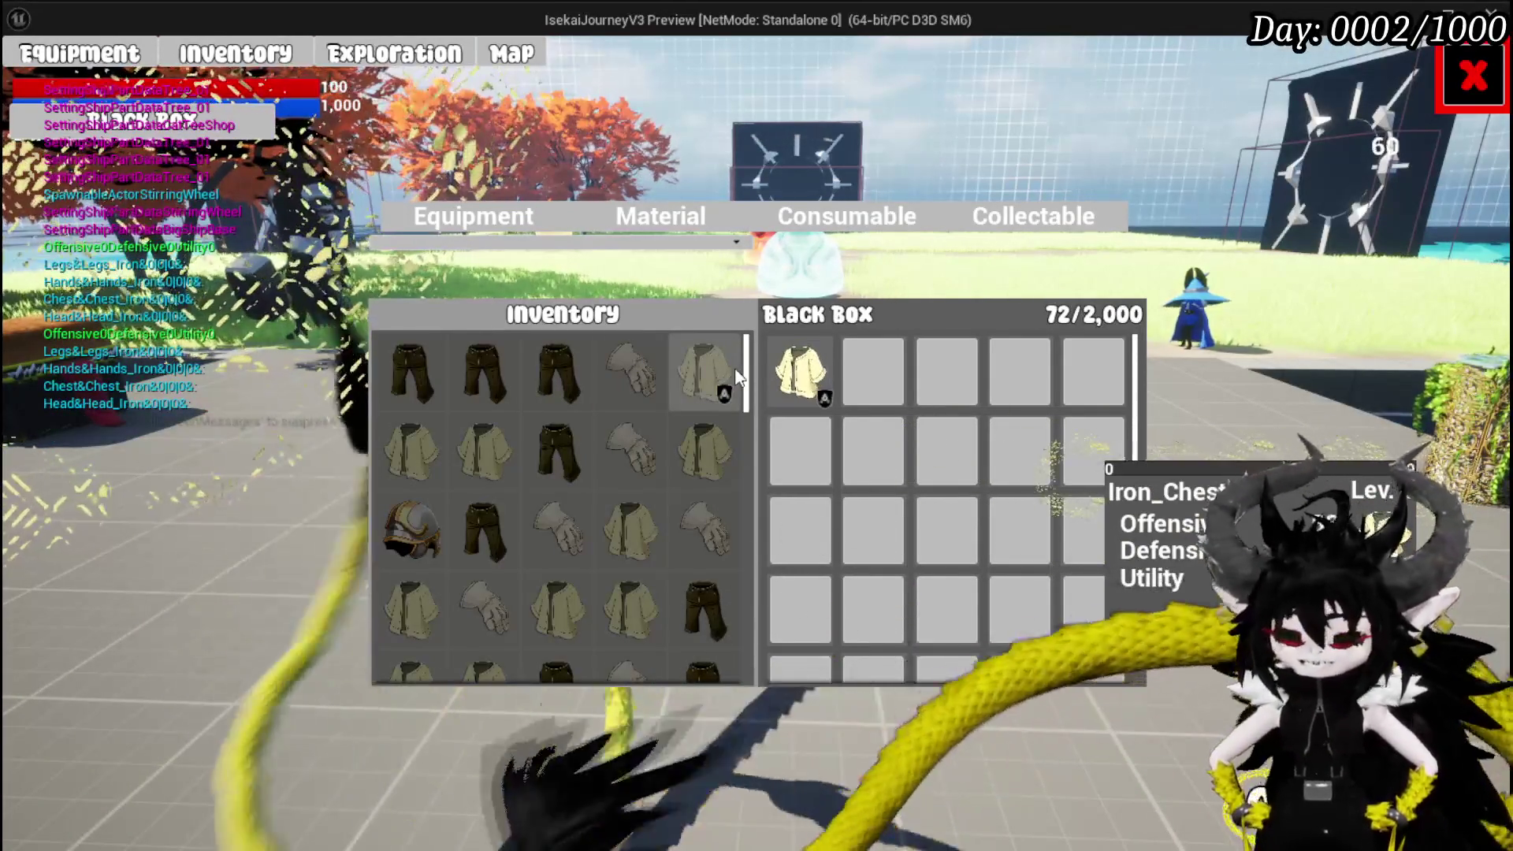
Stop the play session and save the L_DungeonCreationTest level.
key("alt+Tab")
key("Escape")
left_click(28, 78)
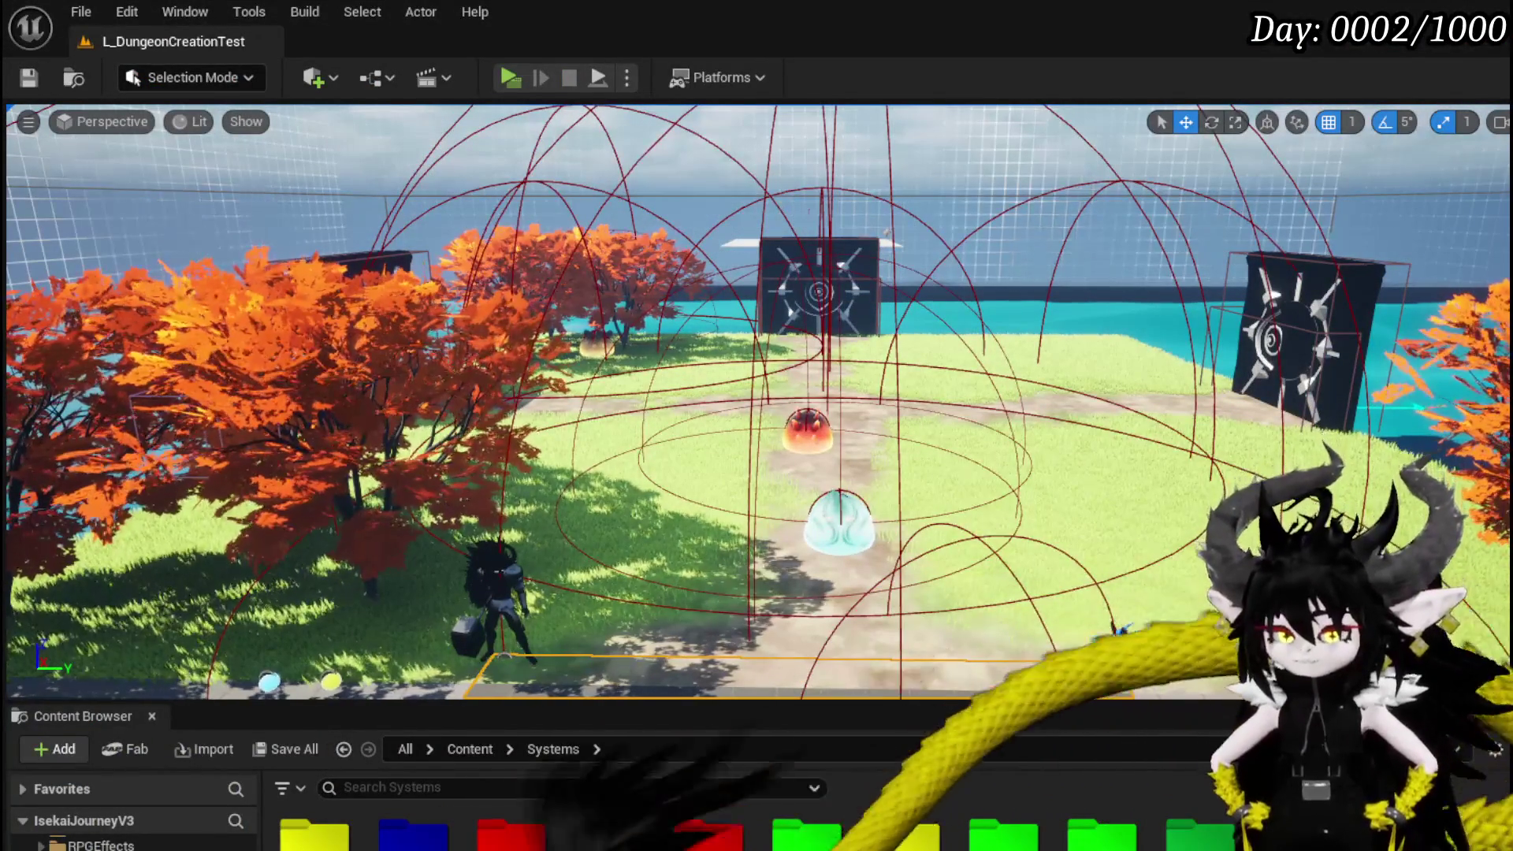
In the WP_EquipmentSlot Designer, find MW Button in the Palette and add it to the Canvas Panel.
key("alt+Tab")
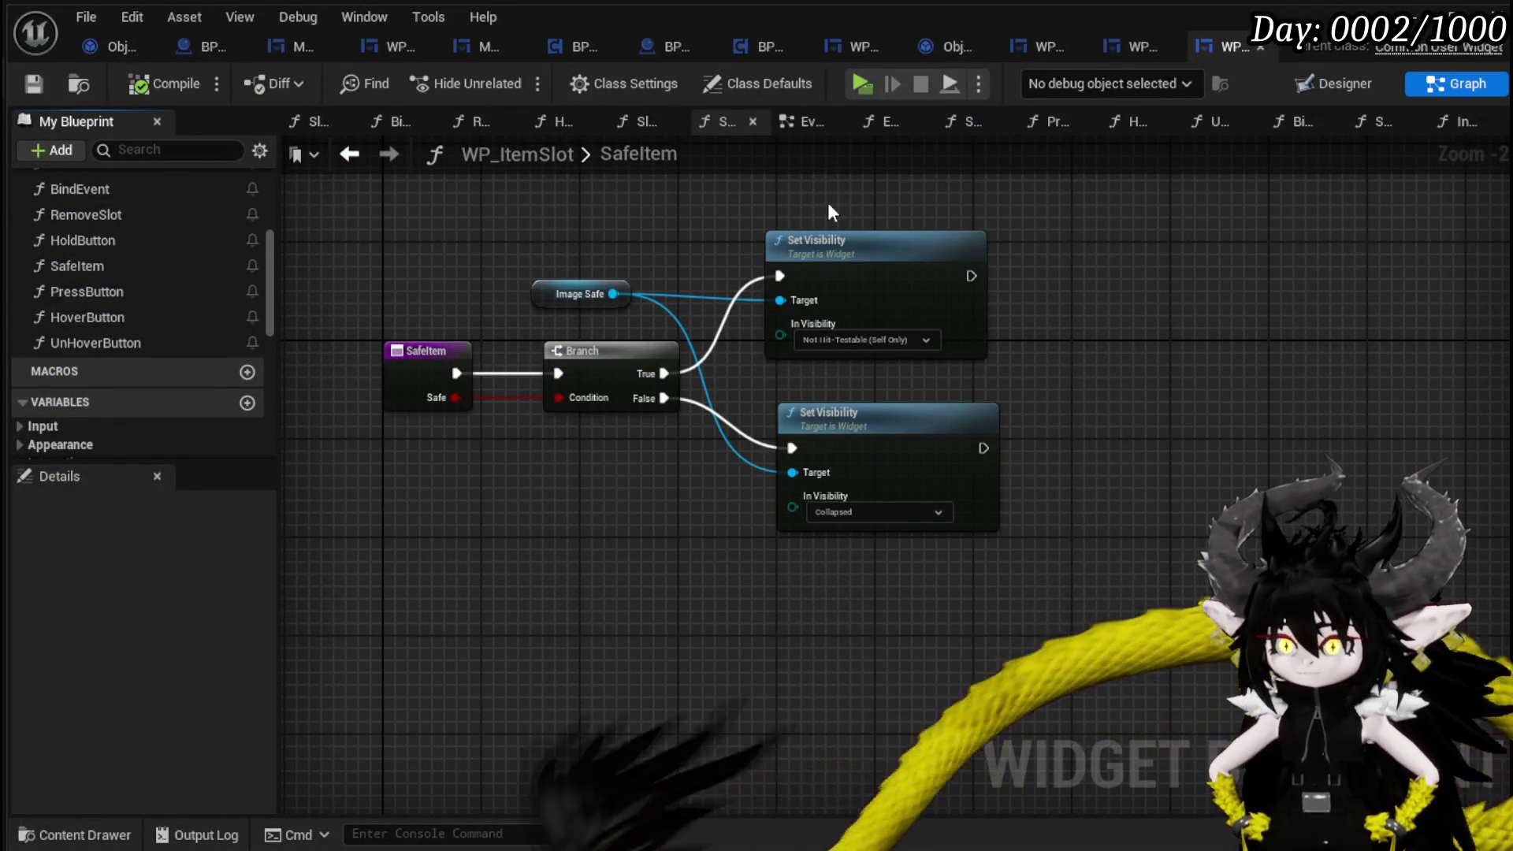
left_click(1141, 48)
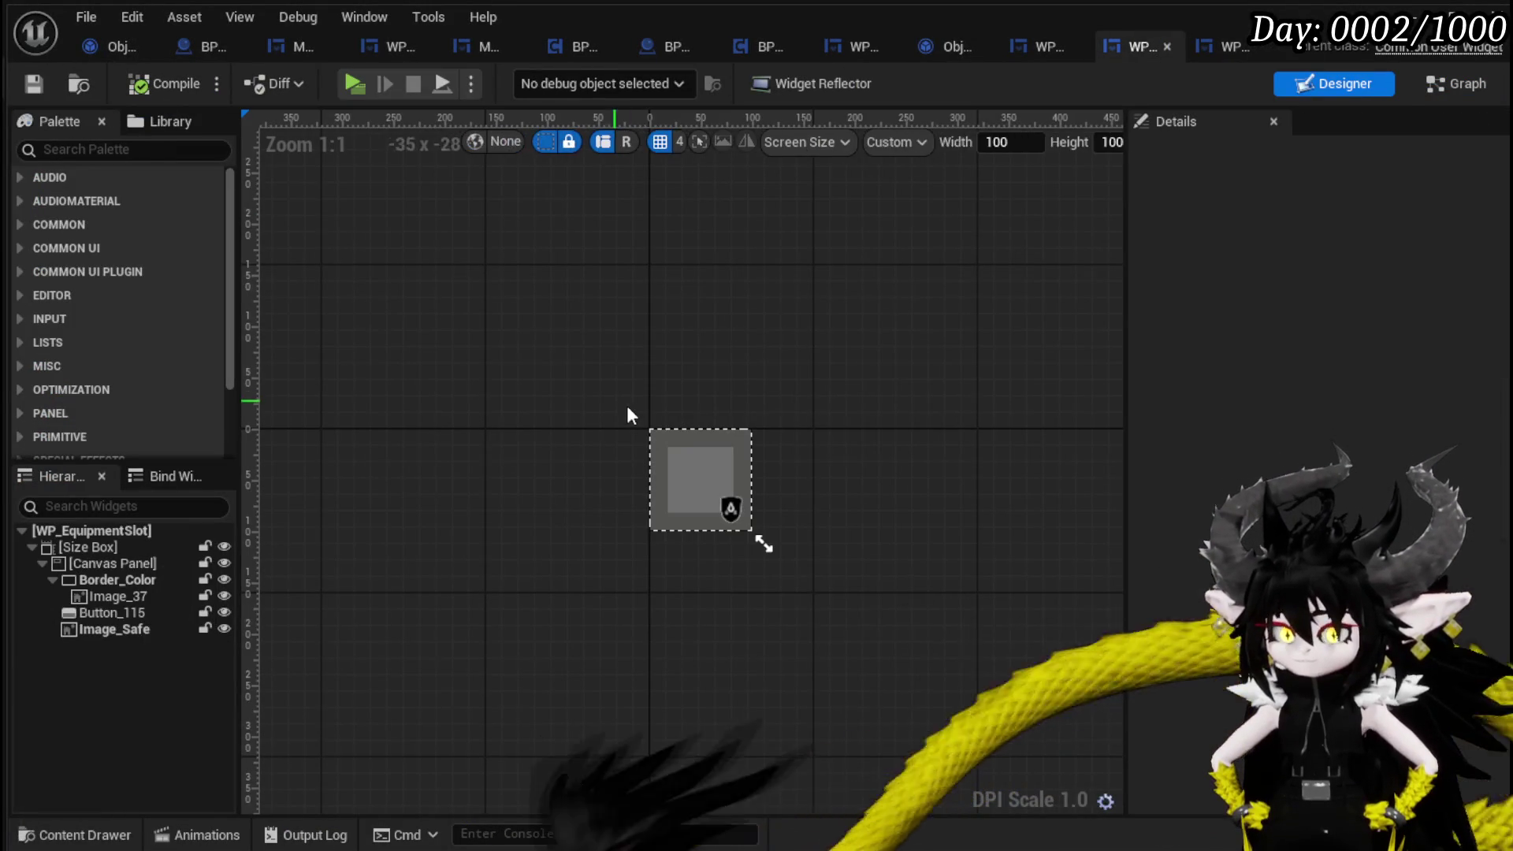
left_click(98, 613)
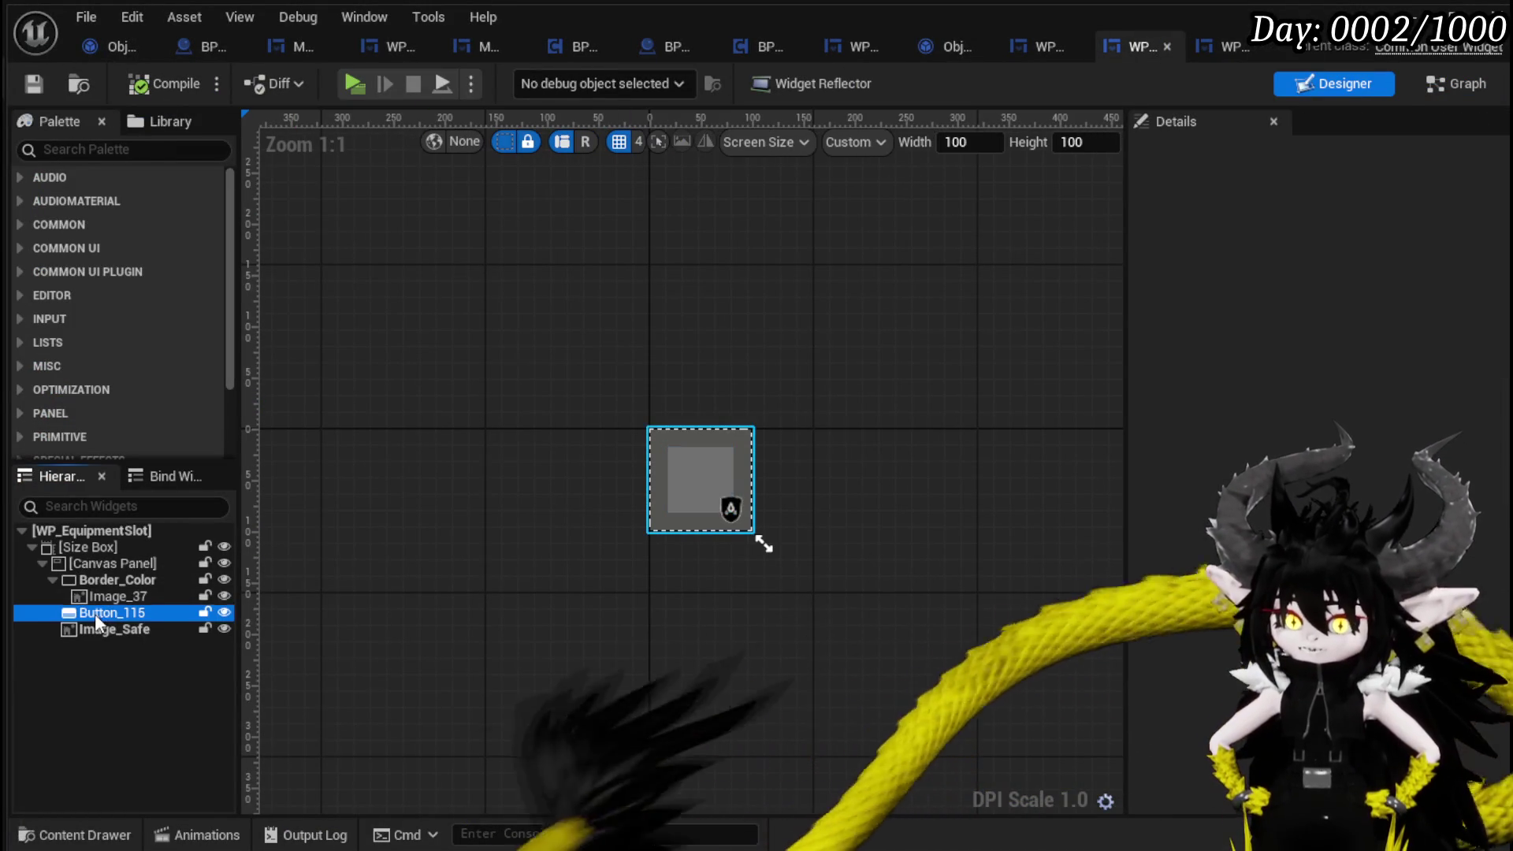
left_click(111, 153)
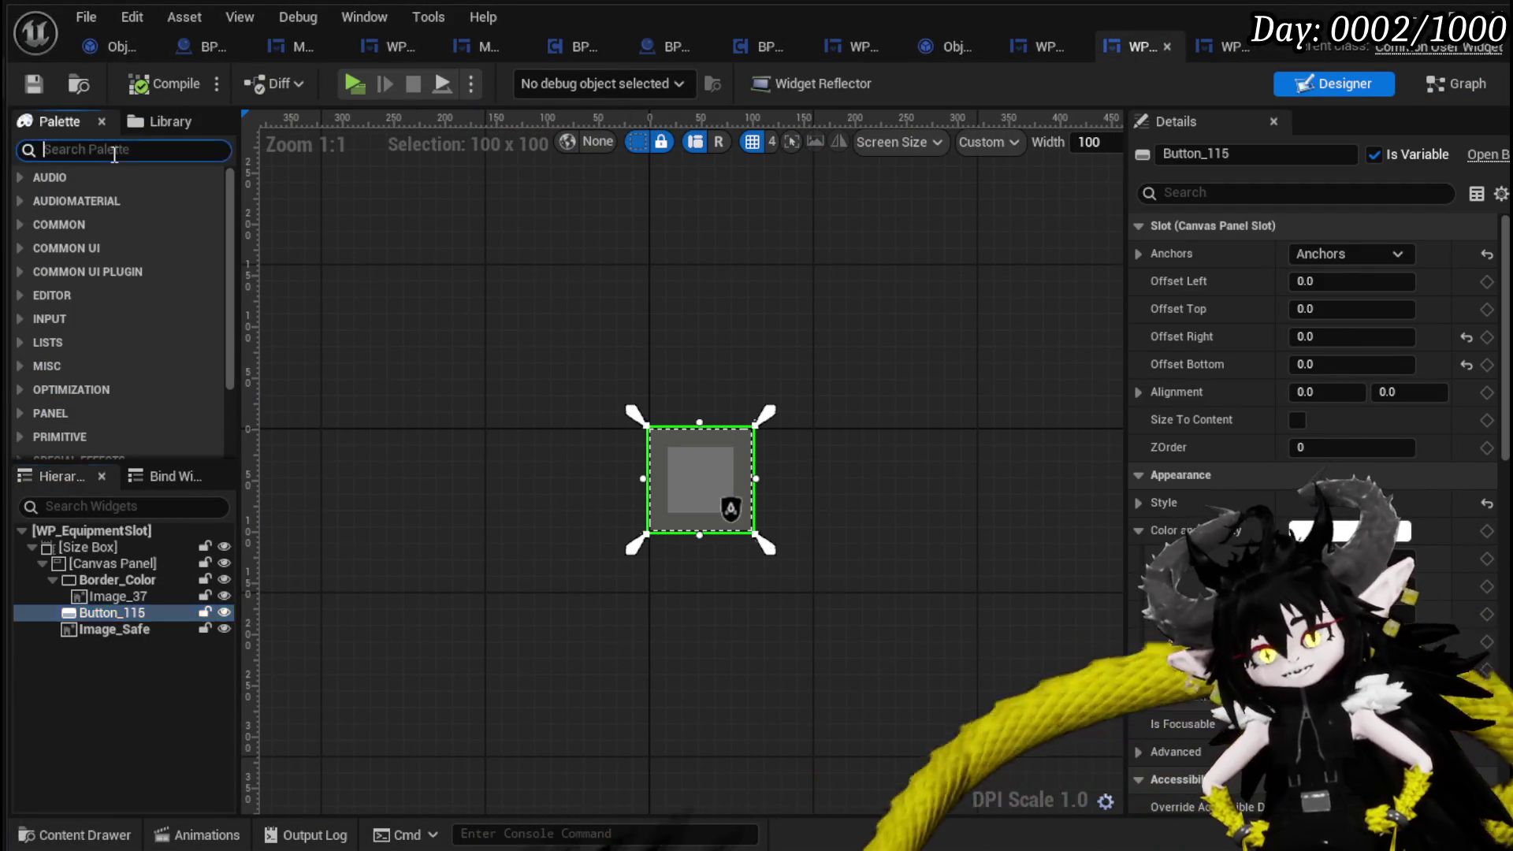
type("MW")
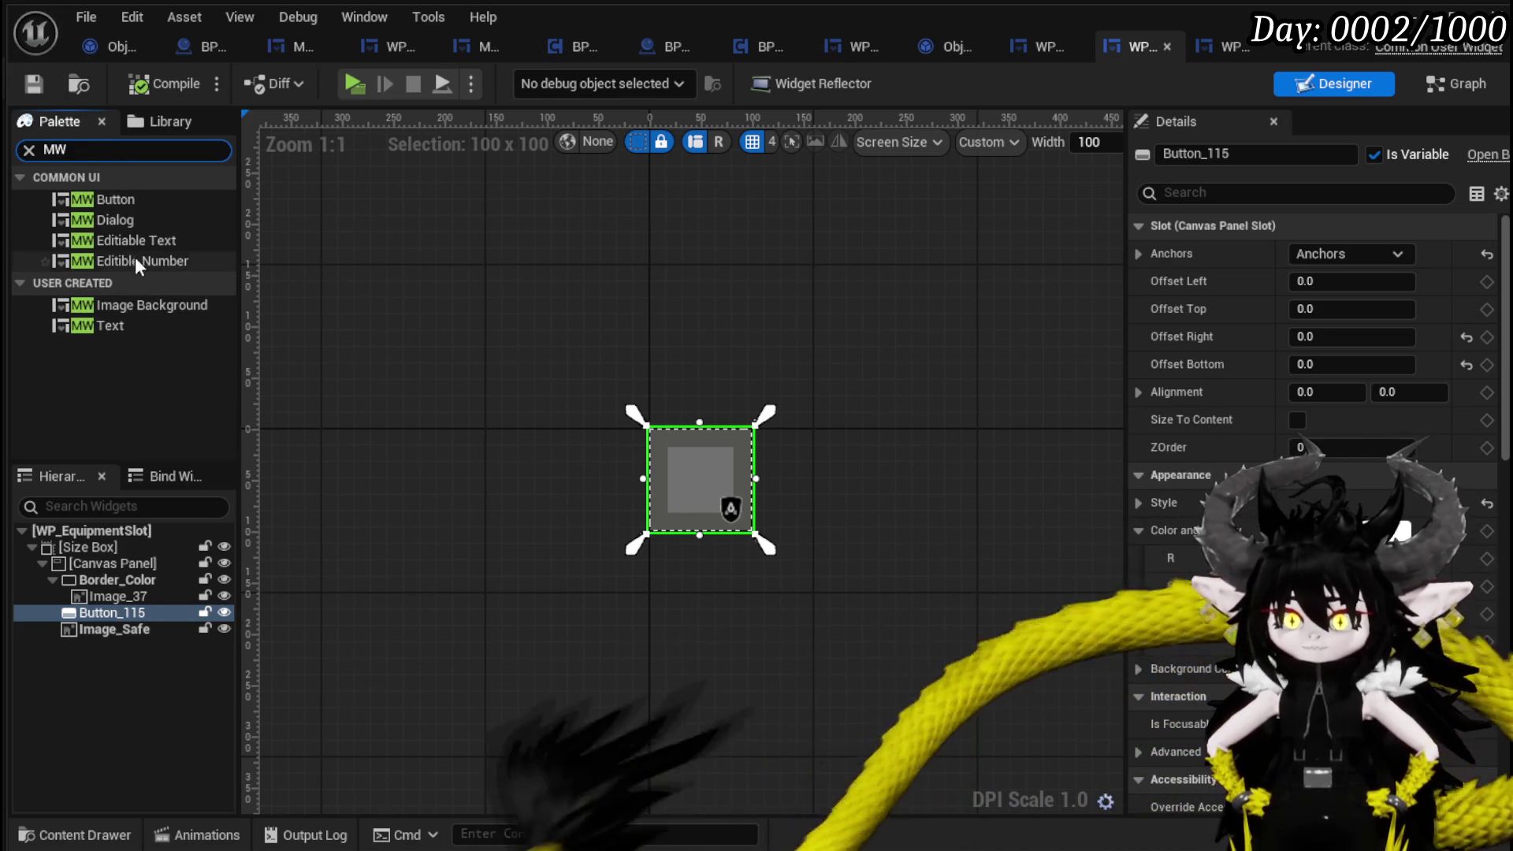
left_click_drag(123, 196, 197, 450)
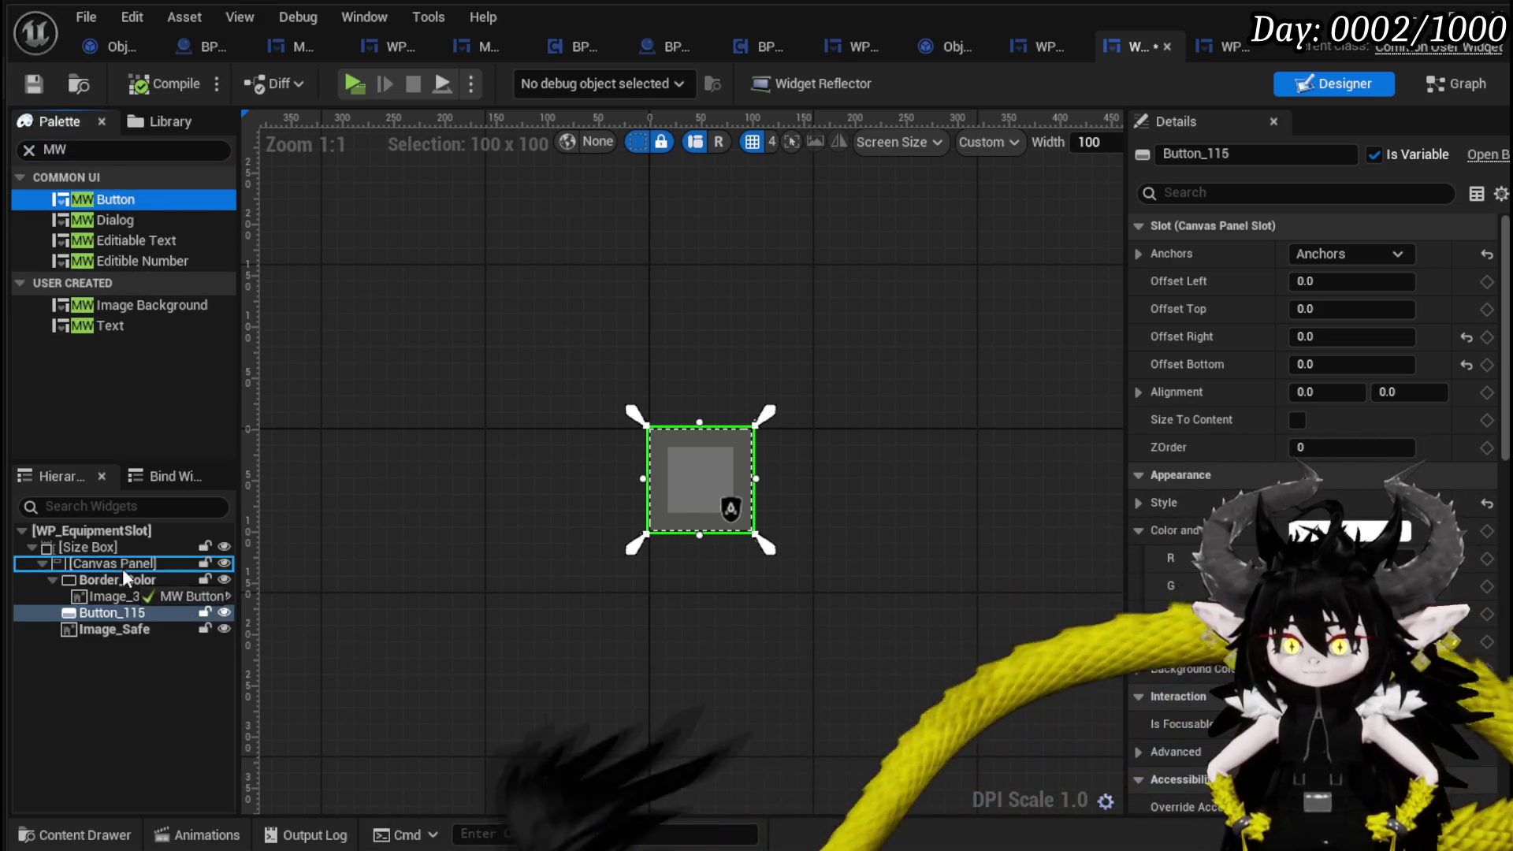
left_click_drag(129, 580, 129, 582)
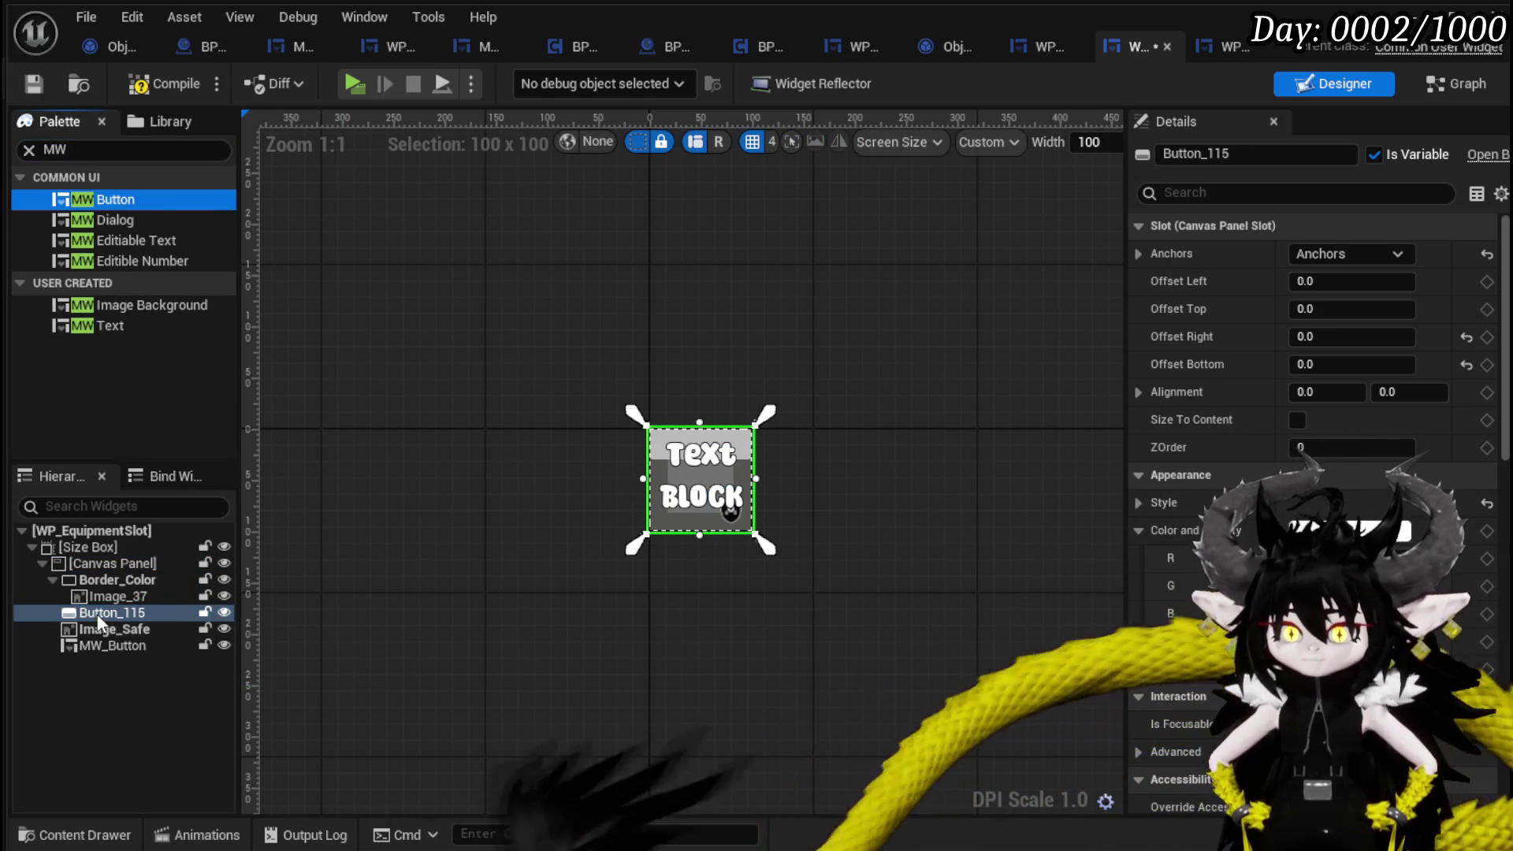
Anchor the new MW_Button with the full-stretch preset.
left_click(111, 645)
left_click(1360, 252)
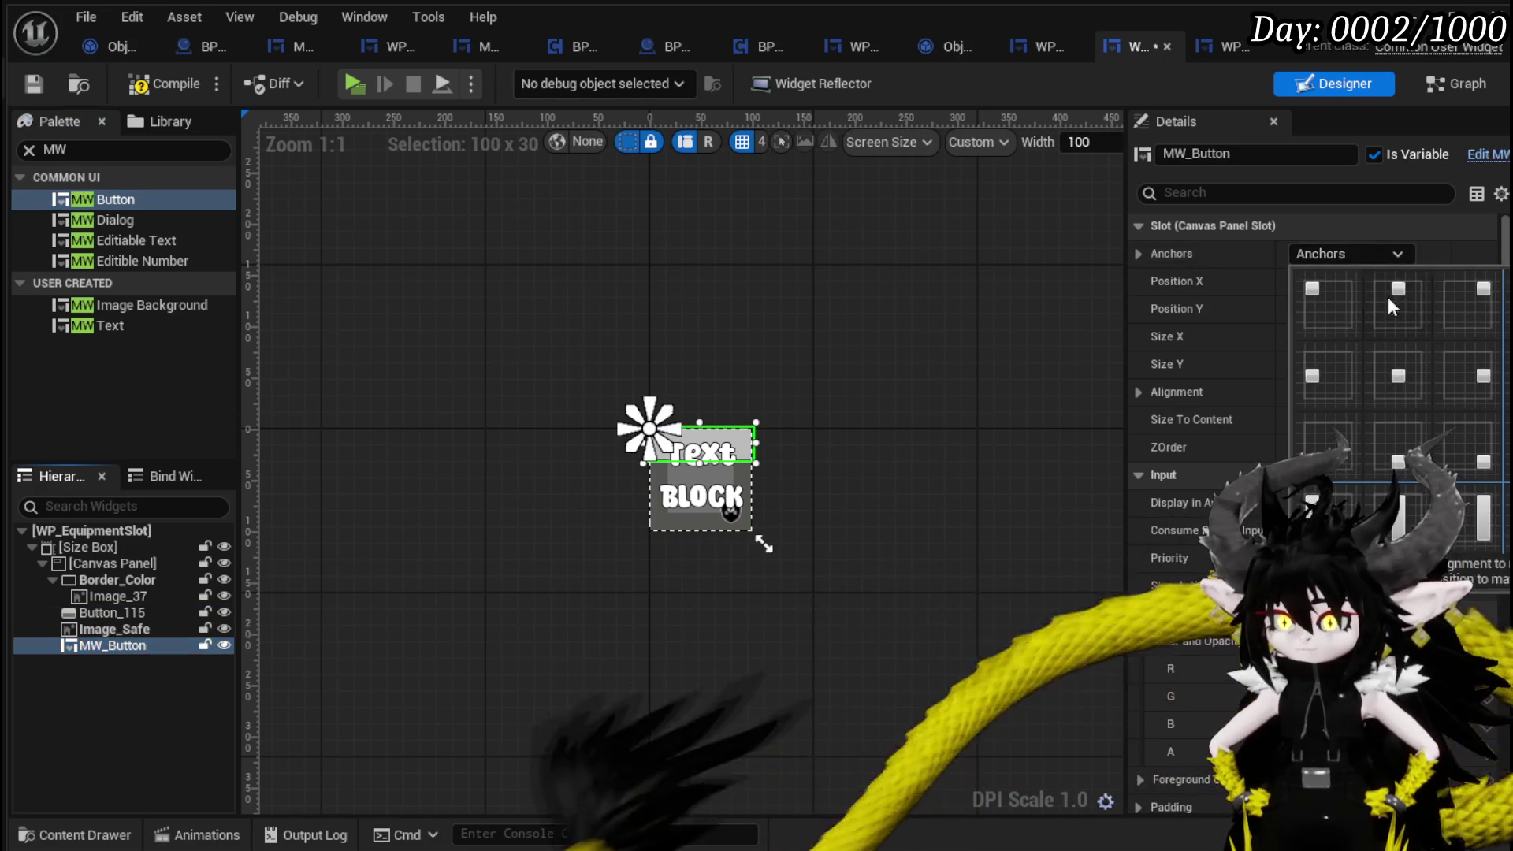
left_click(1466, 508)
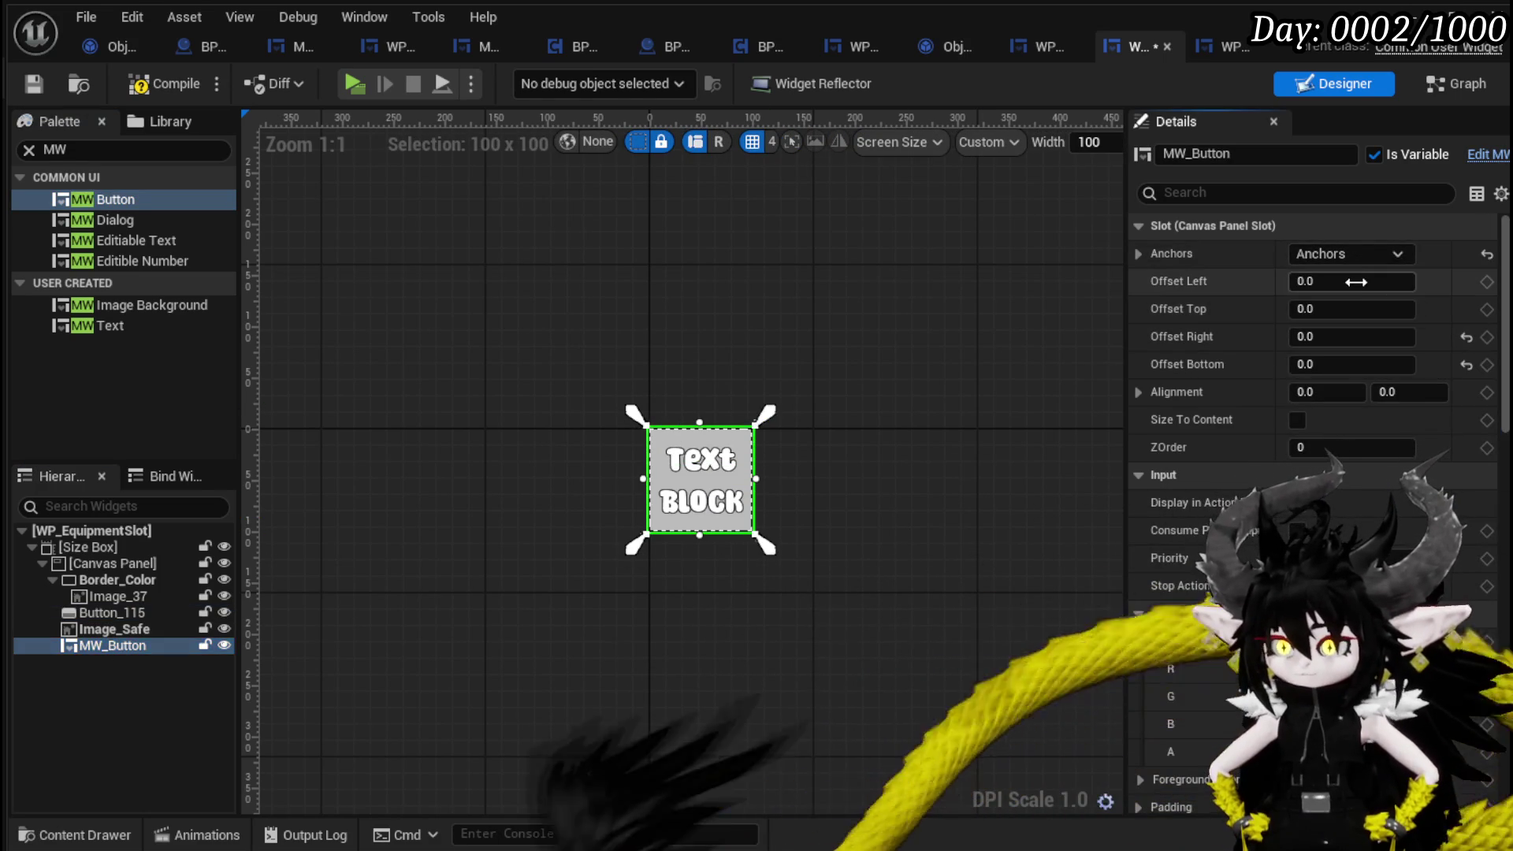
Set the MW_Button's left, top, right and bottom offsets to 5.
key("Return")
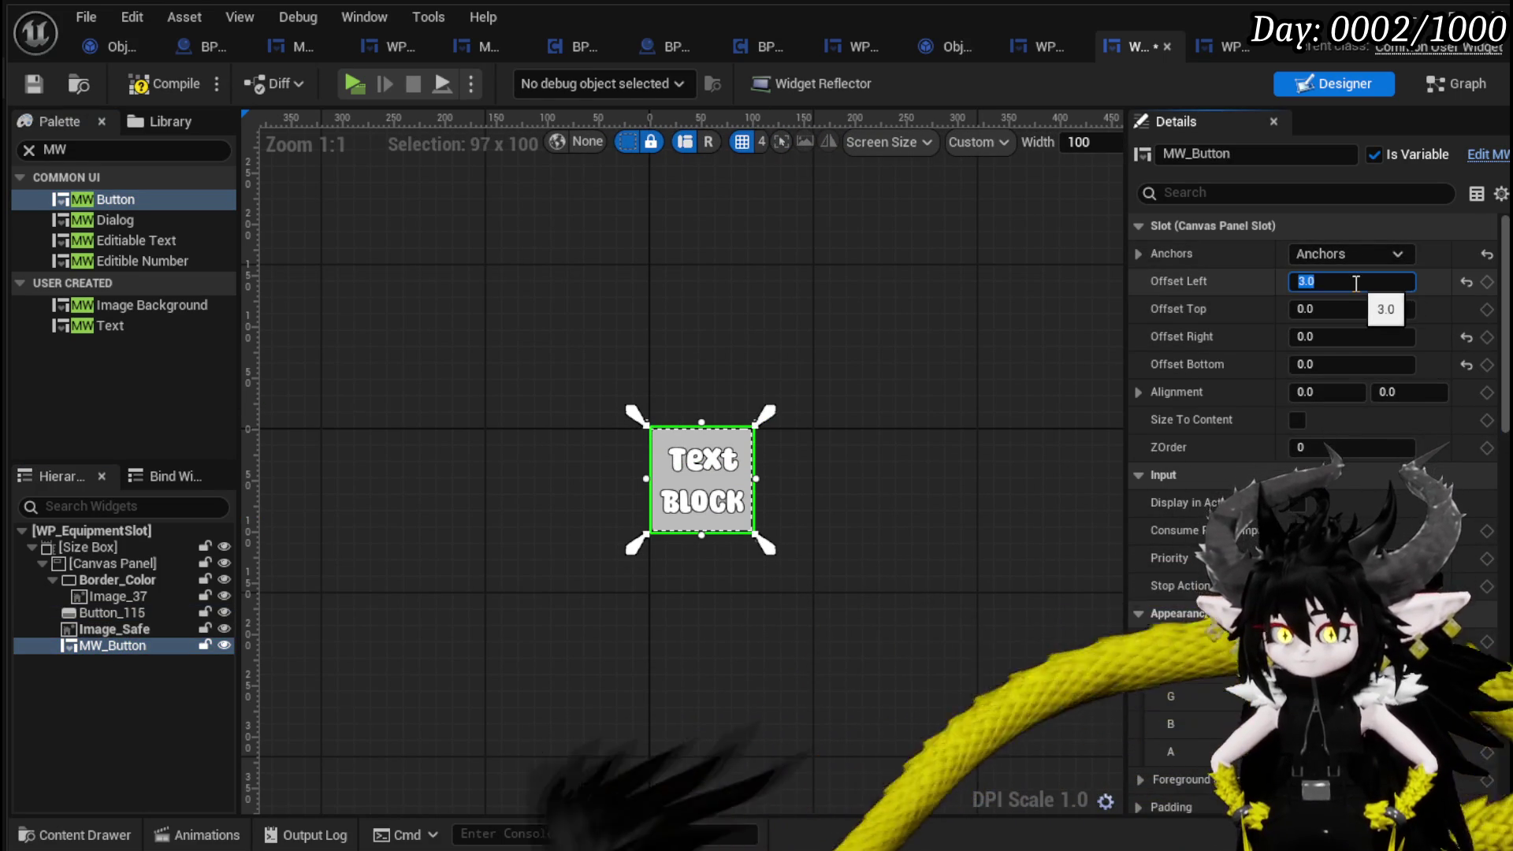
scroll(758, 580, "up", 4)
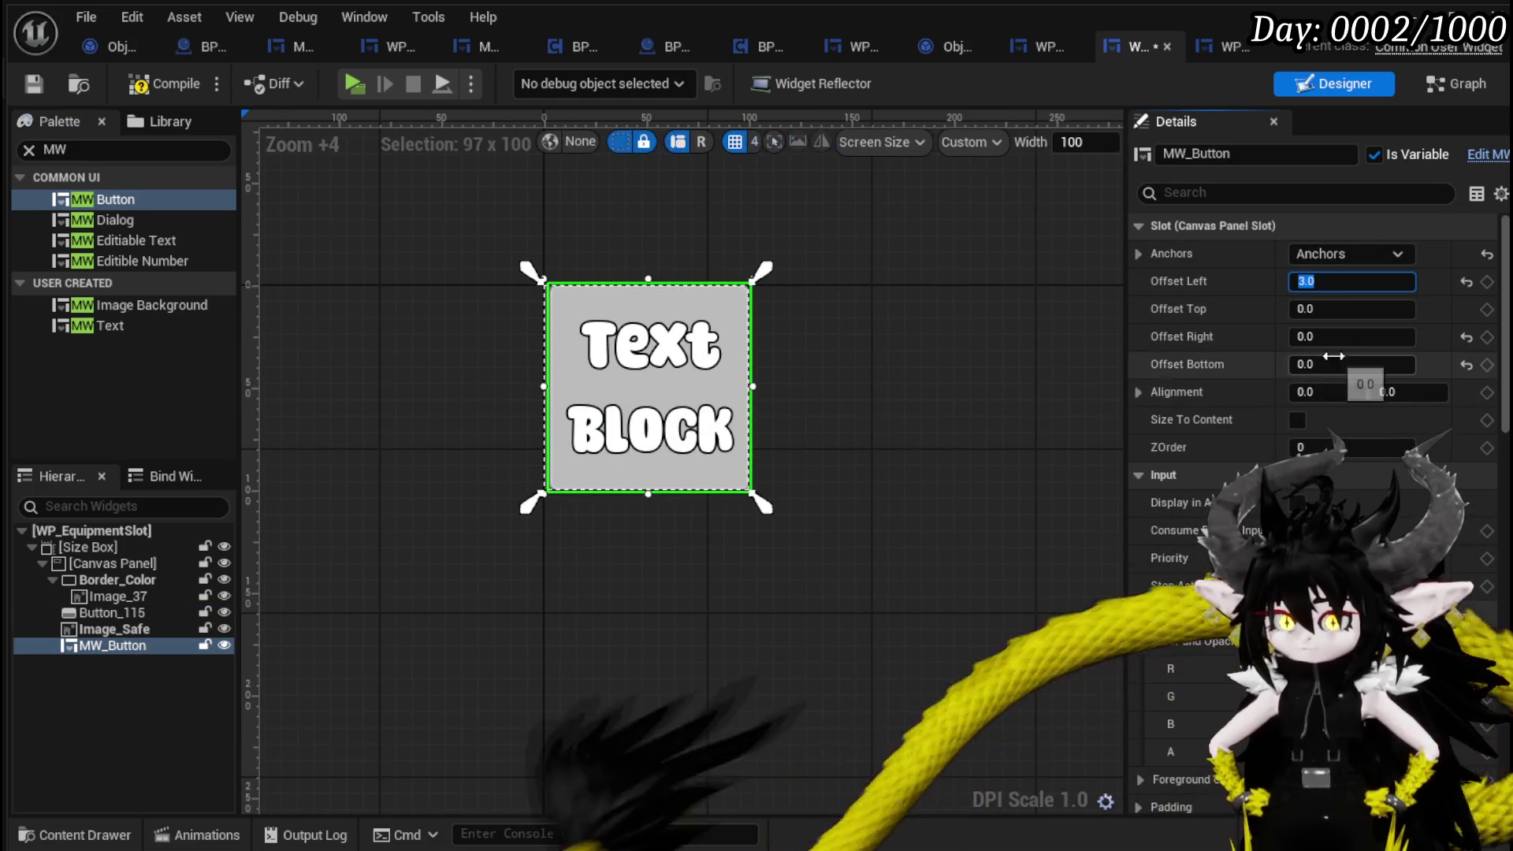
type("5")
key("Tab")
type("5")
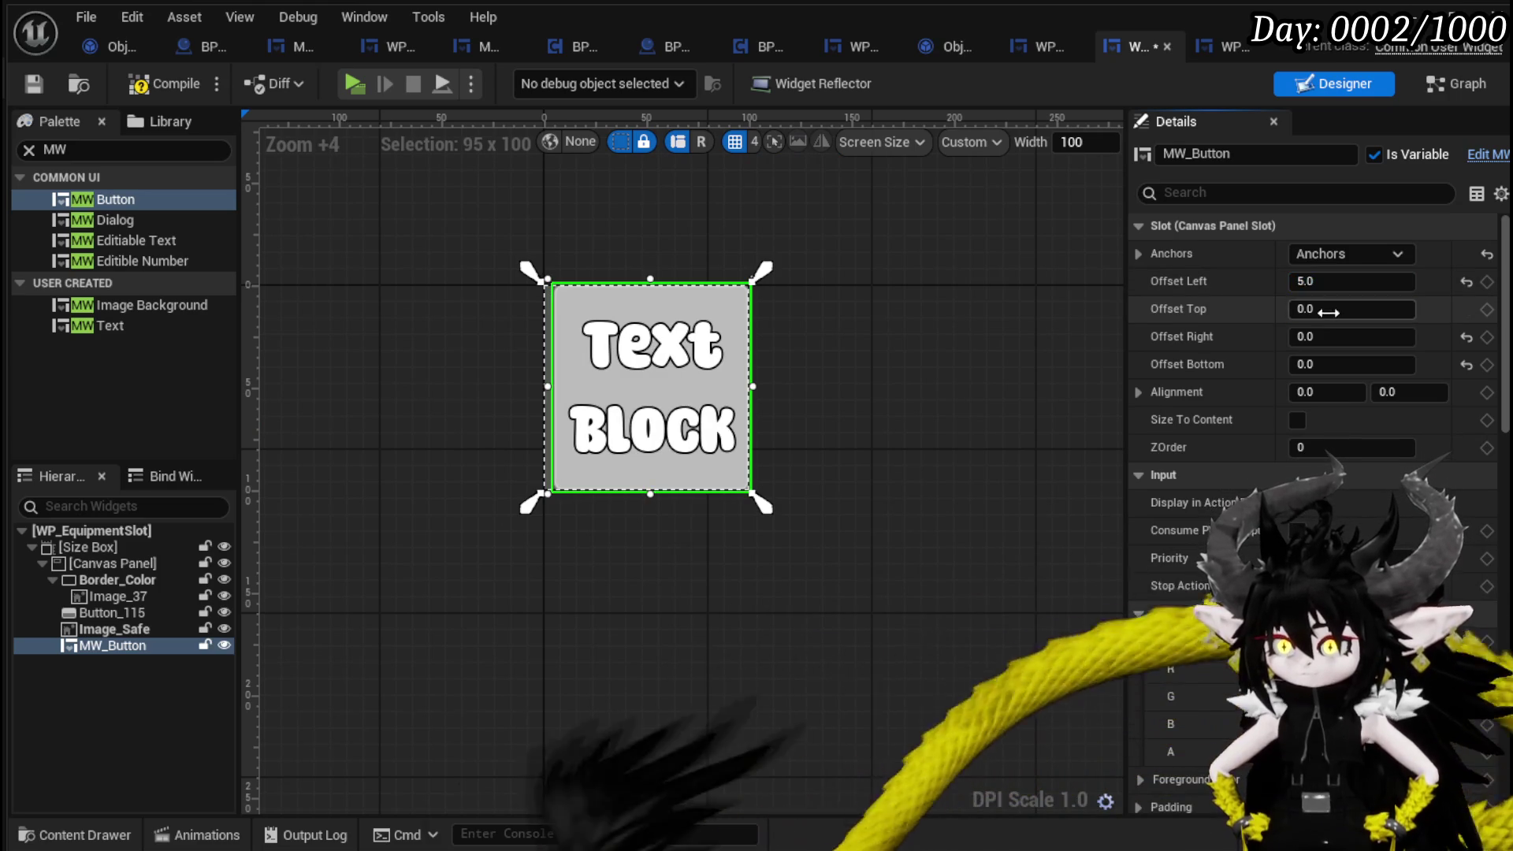
key("Return")
key("Tab")
type("5")
key("Return")
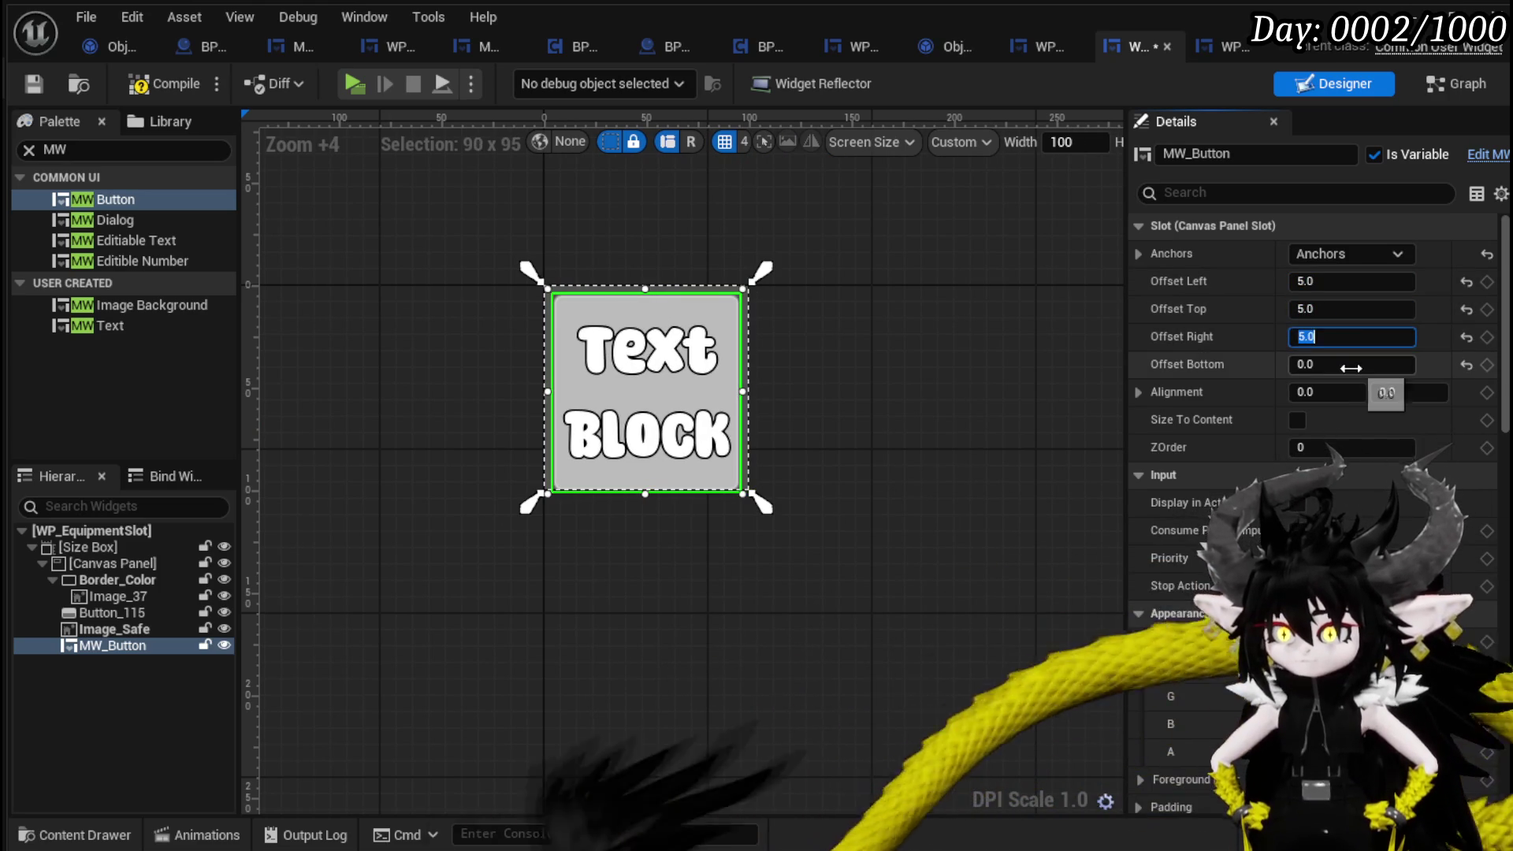
type("5")
key("Return")
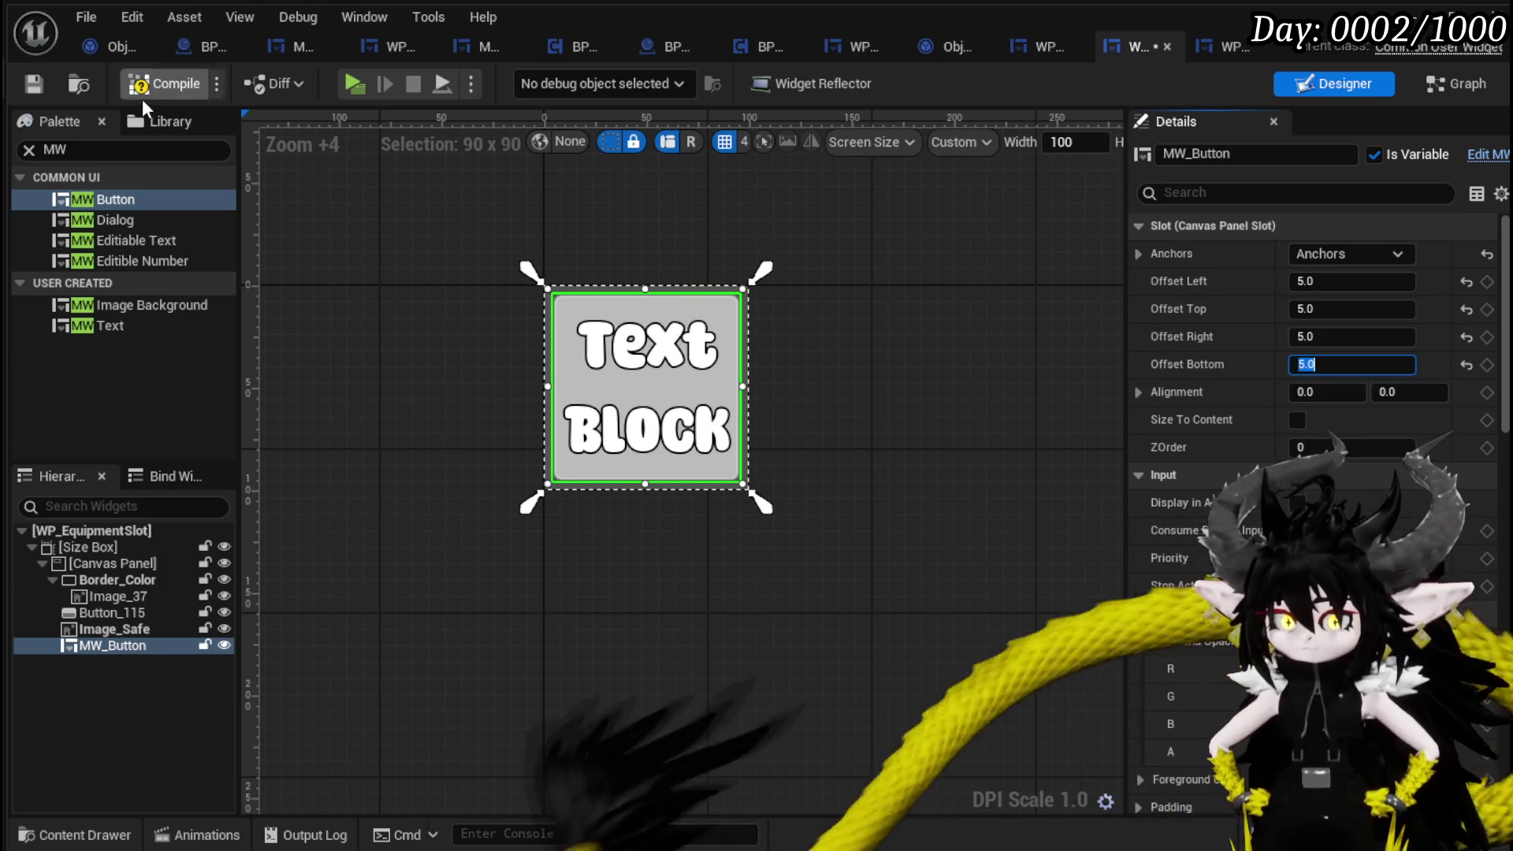
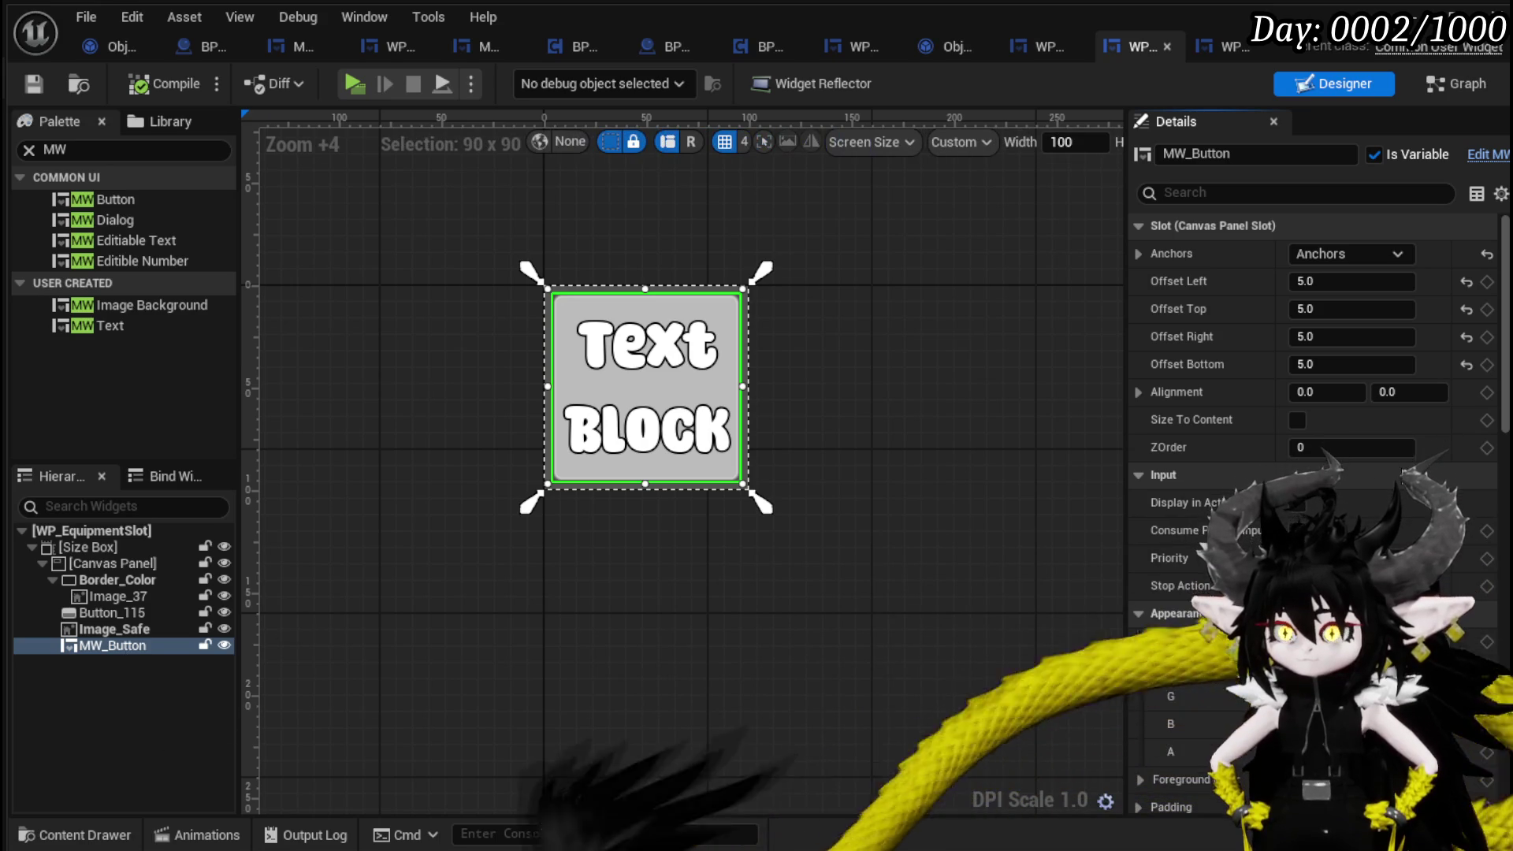
Leave the Designer and open WP_EquipmentSlot's SetInfo function graph.
scroll(1403, 474, "down", 10)
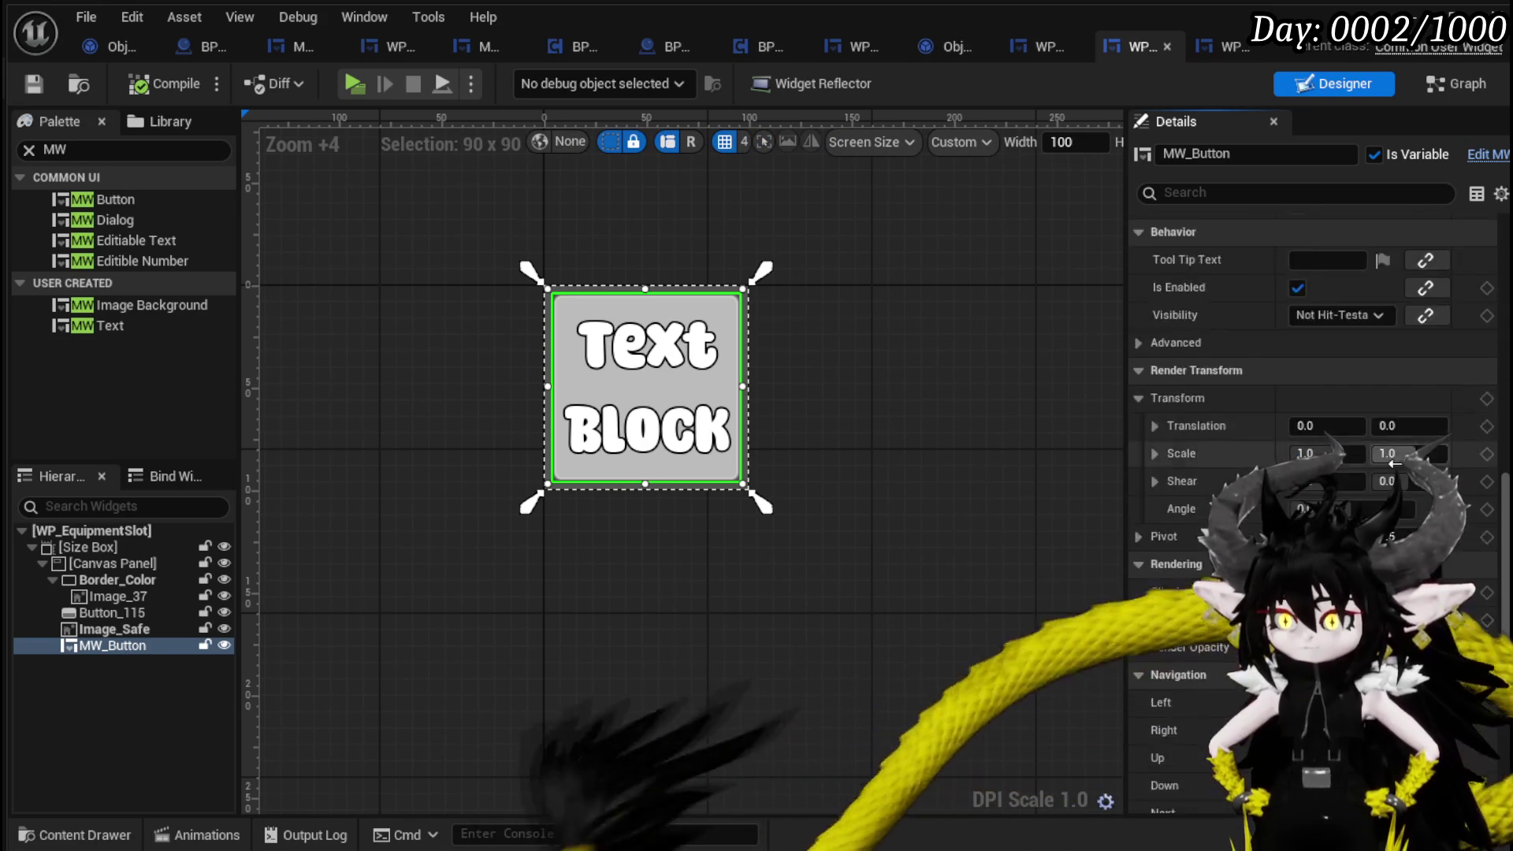
scroll(1401, 472, "down", 4)
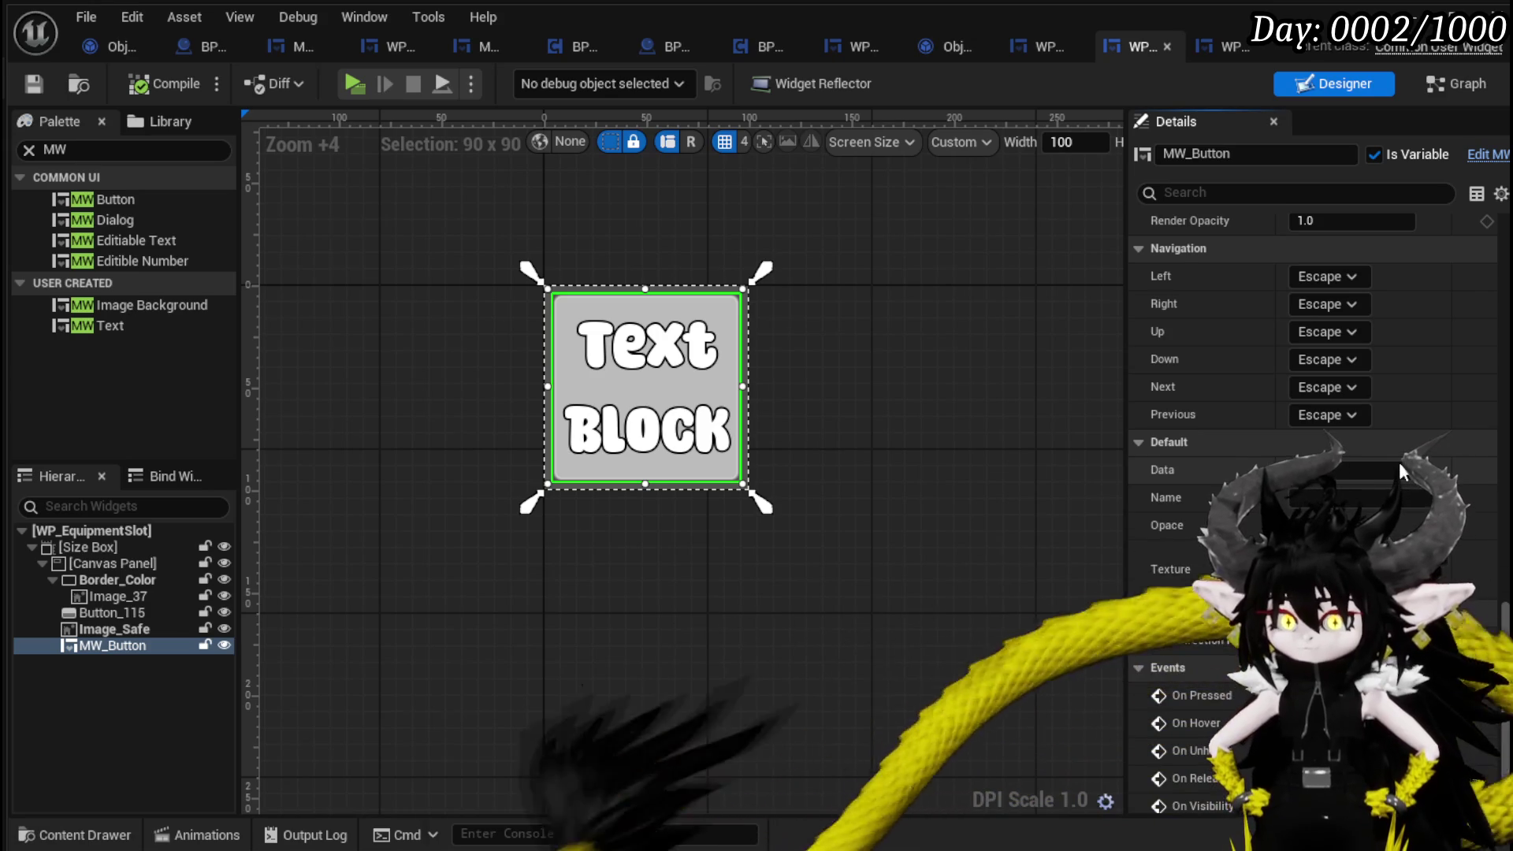
left_click(1453, 88)
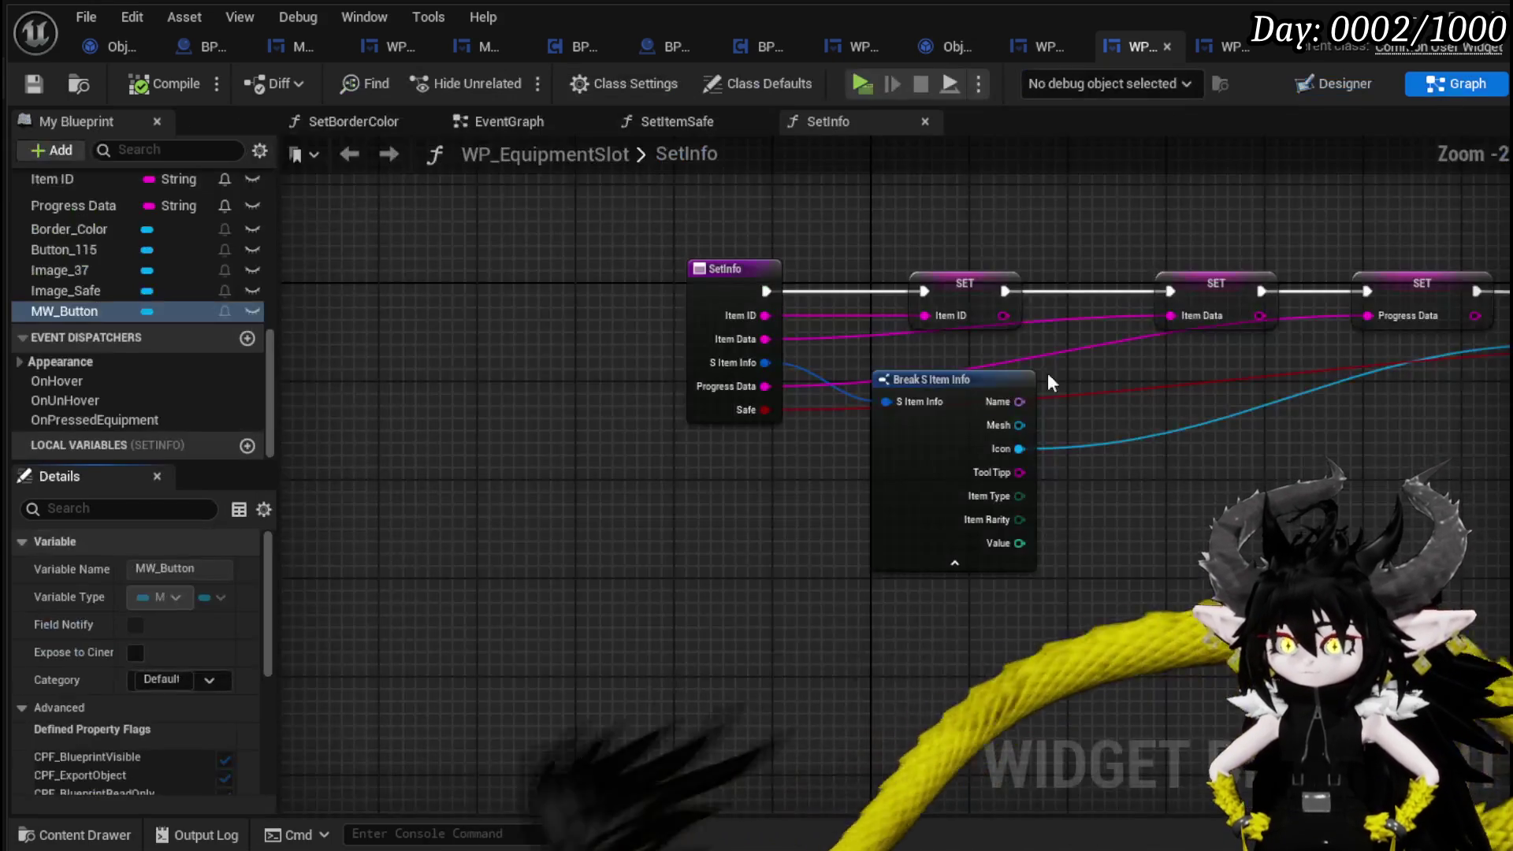
Create a BindButton function, compile, and place a Get MW_Button node in it.
scroll(173, 351, "up", 10)
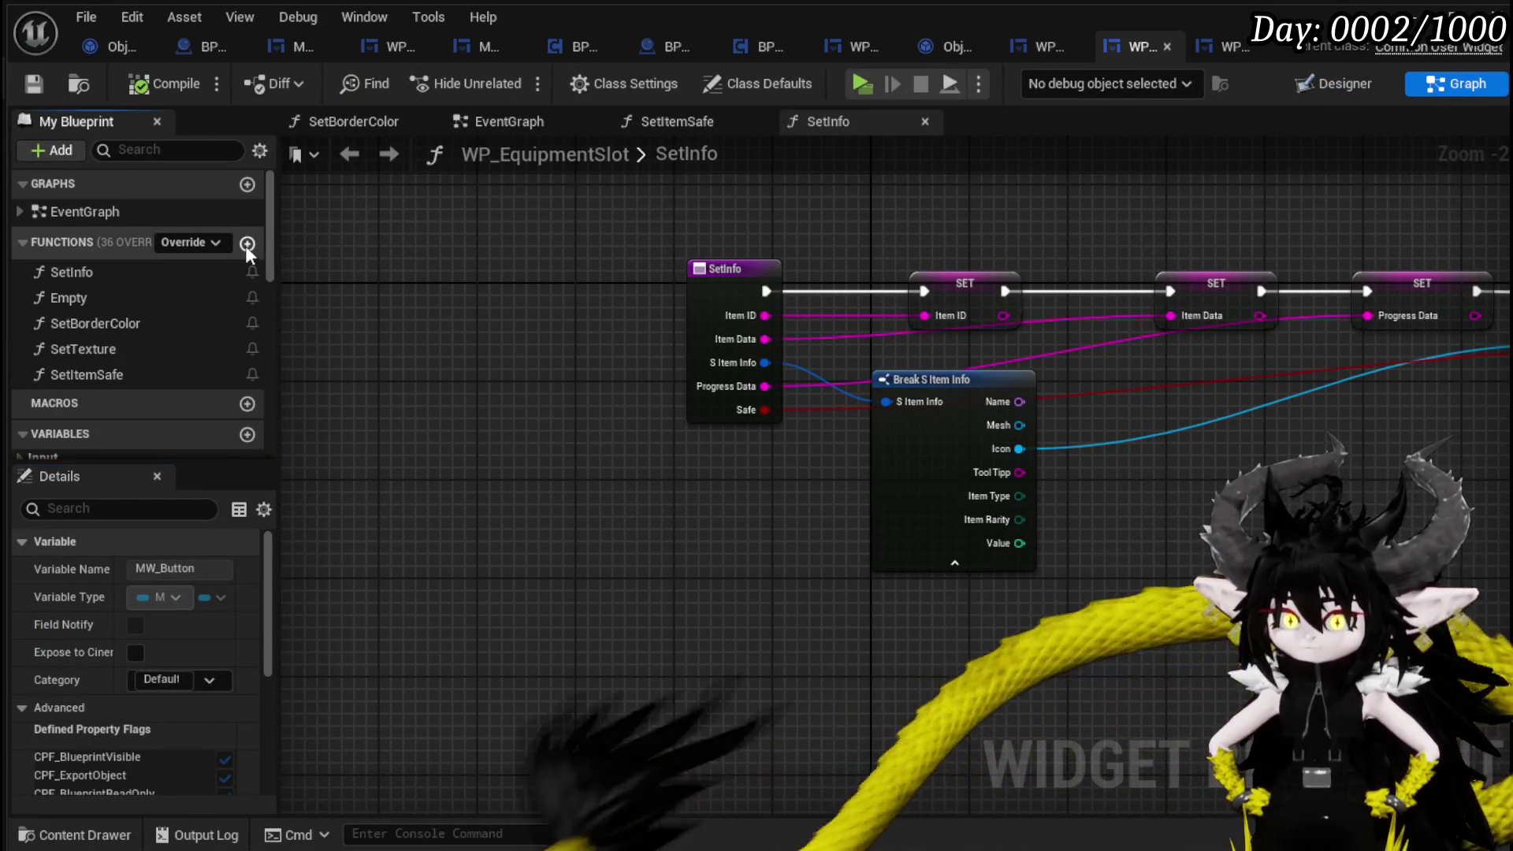
left_click(247, 243)
type("indButton")
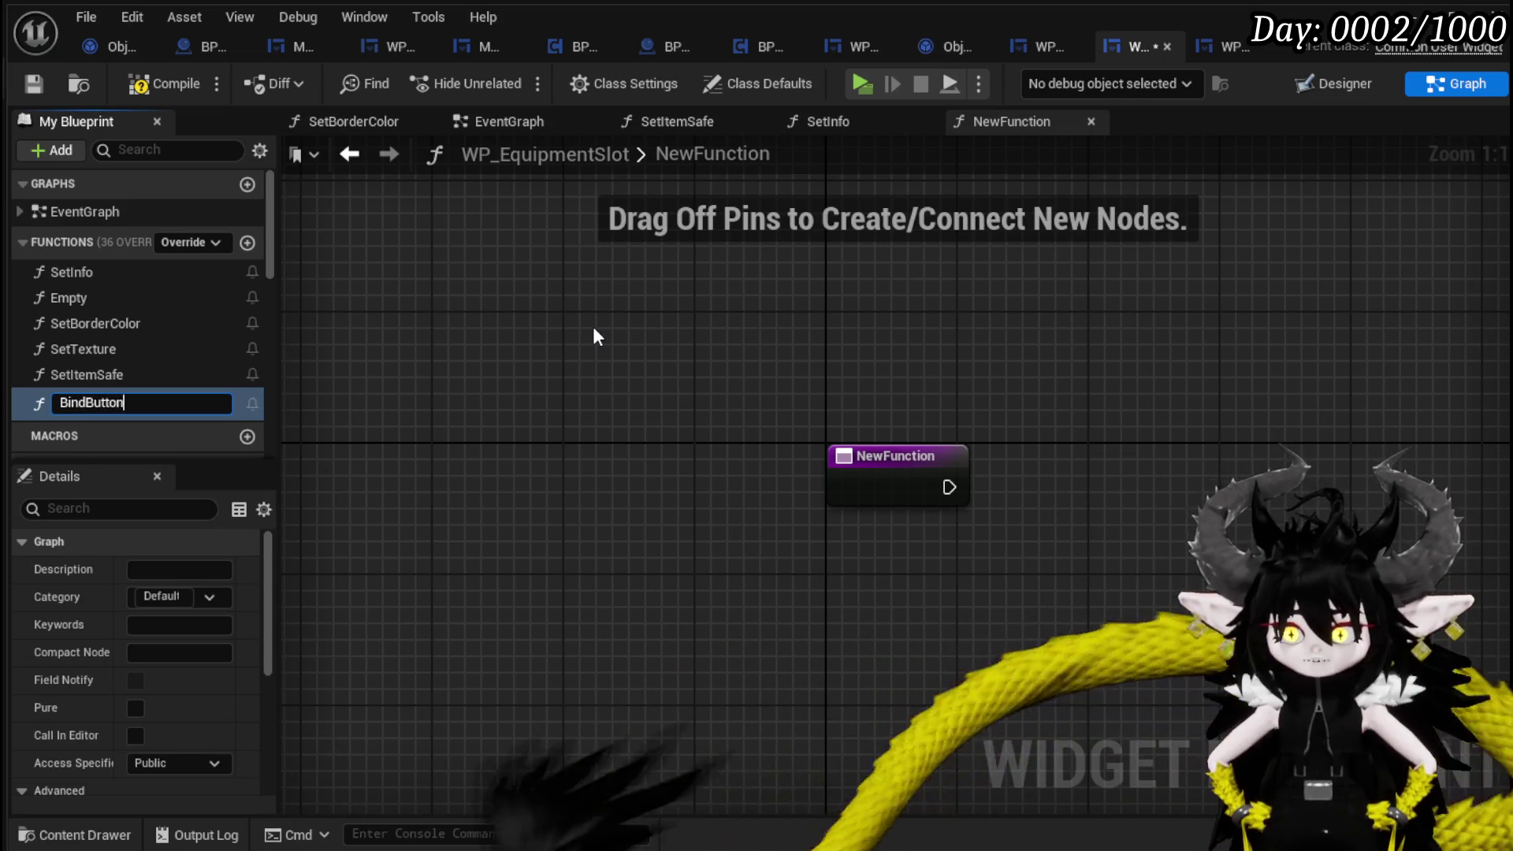
key("Return")
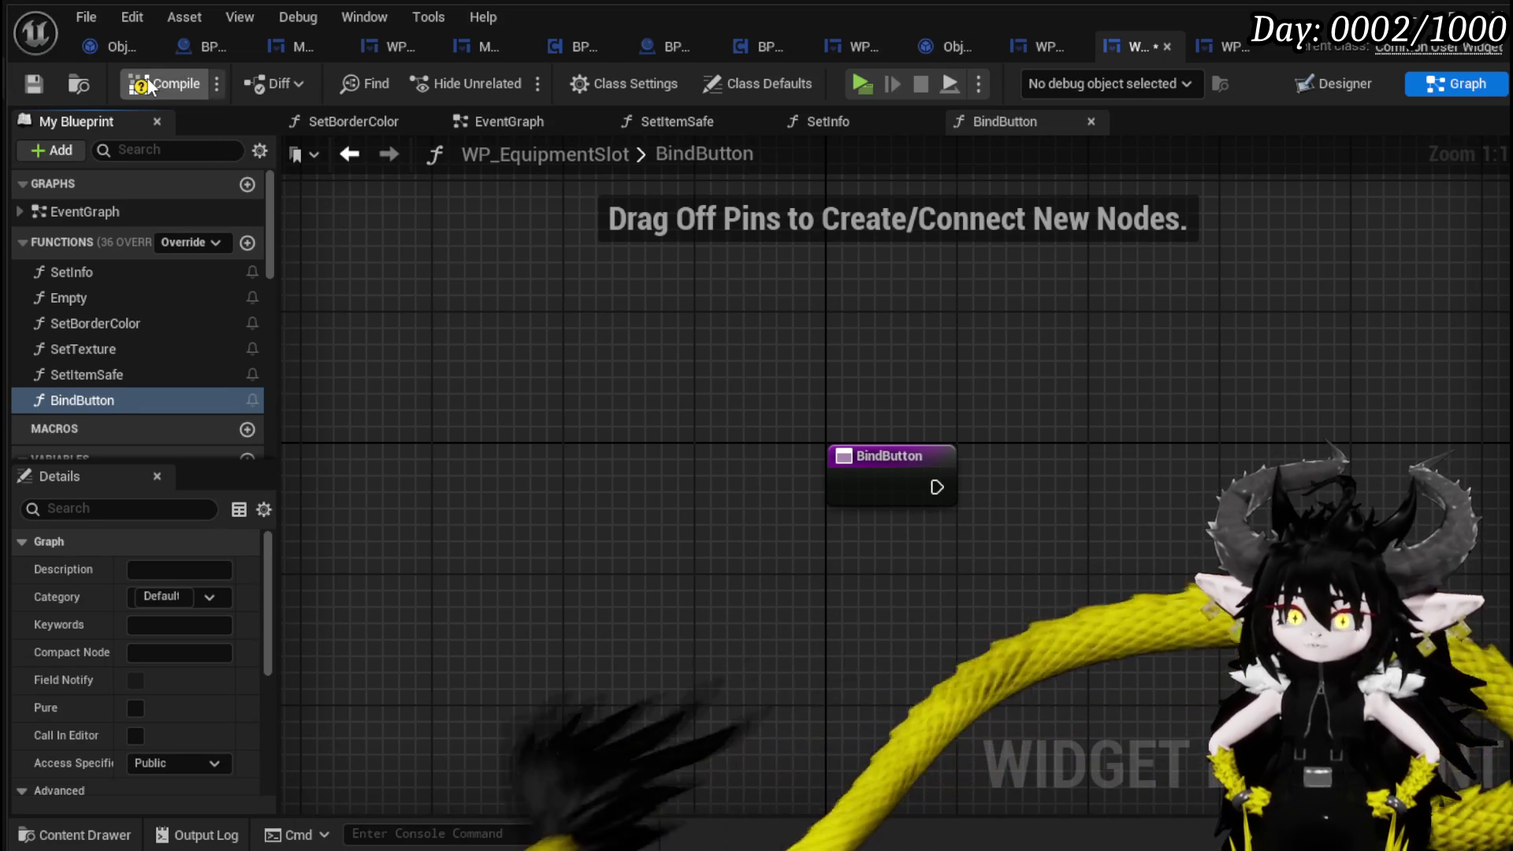
left_click(158, 85)
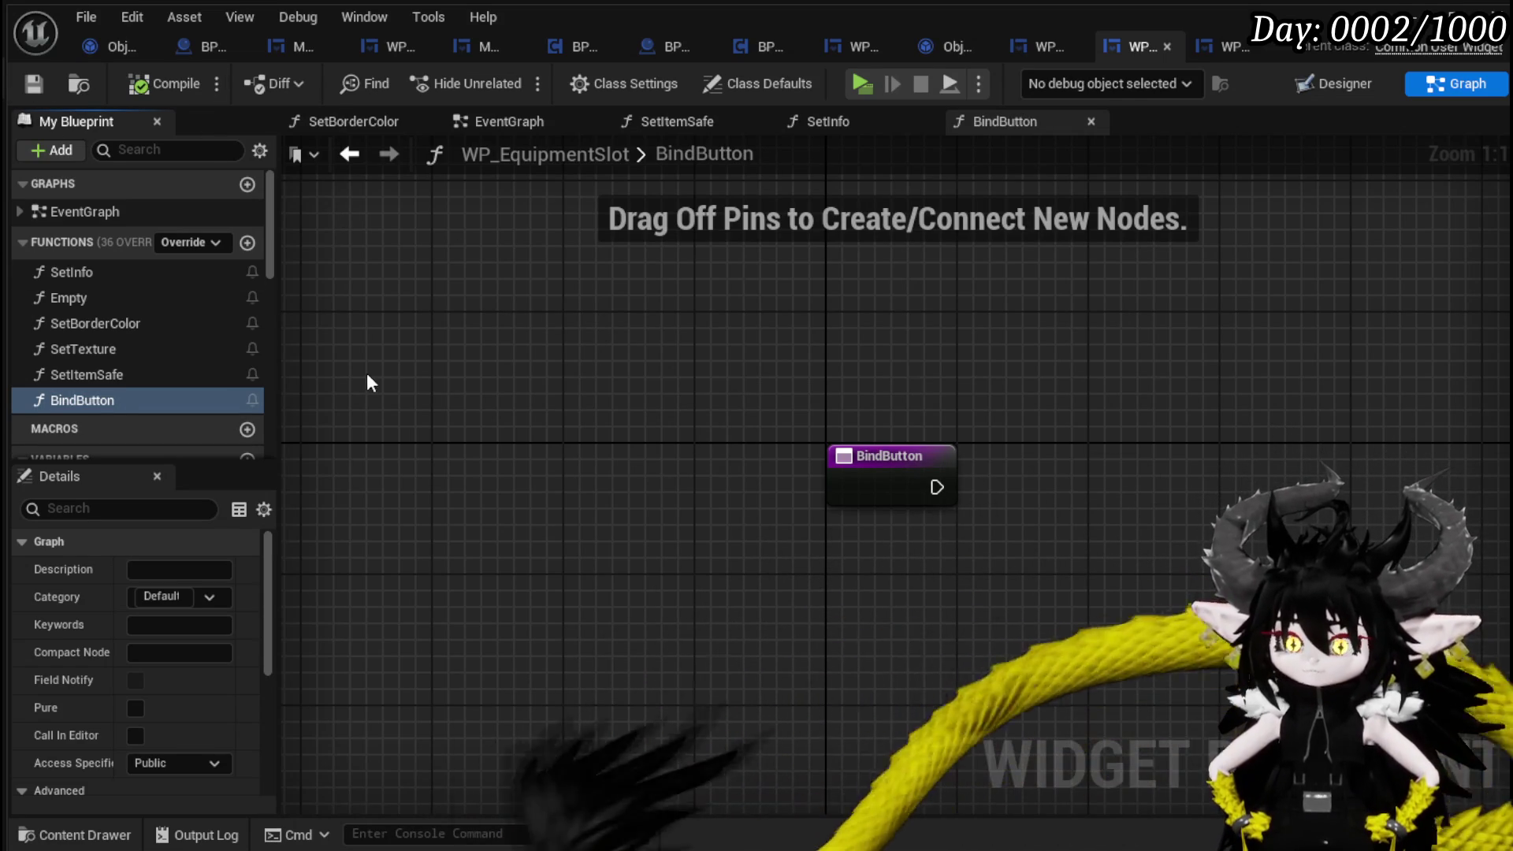
scroll(111, 362, "down", 10)
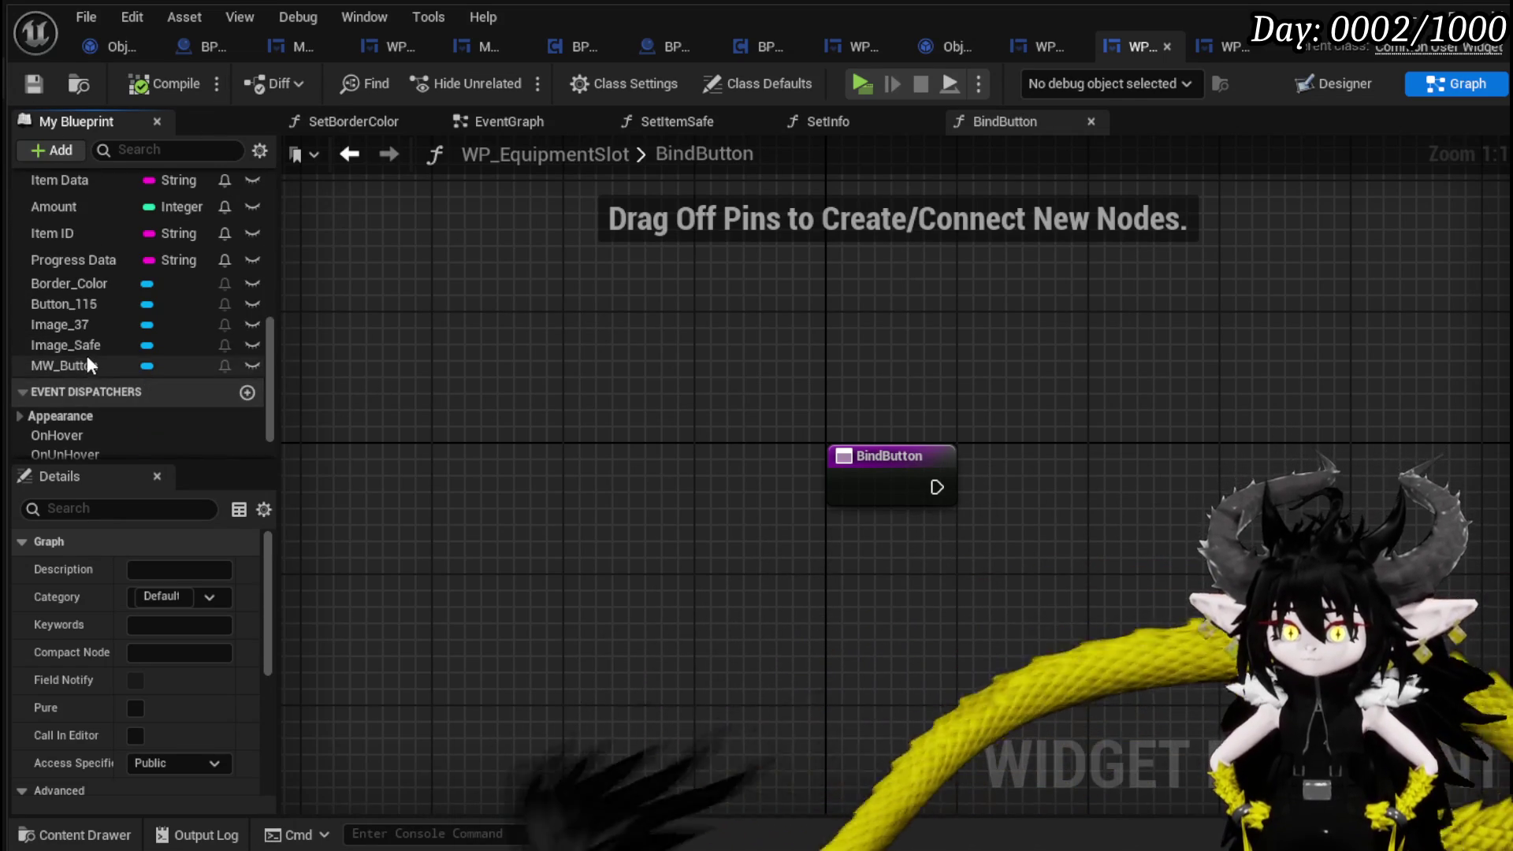
left_click(83, 366)
mouse_move(84, 367)
left_mouse_down()
mouse_move(754, 376)
mouse_move(736, 392)
left_mouse_up()
left_click(906, 410)
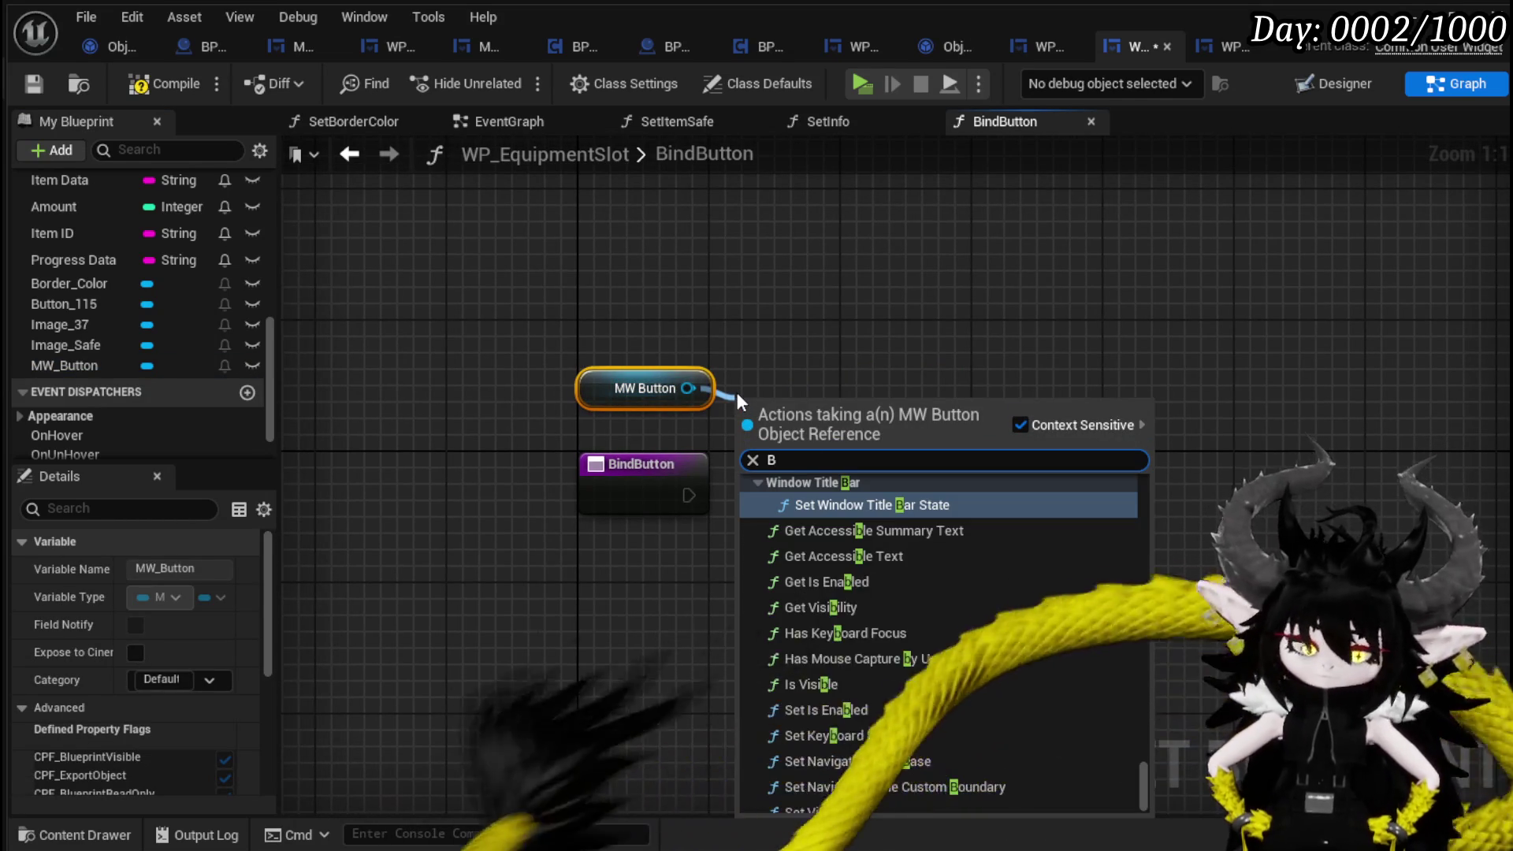
Add Bind Event to On Pressed and On Hover nodes from MW Button, chaining their execution.
type("Bind on pres")
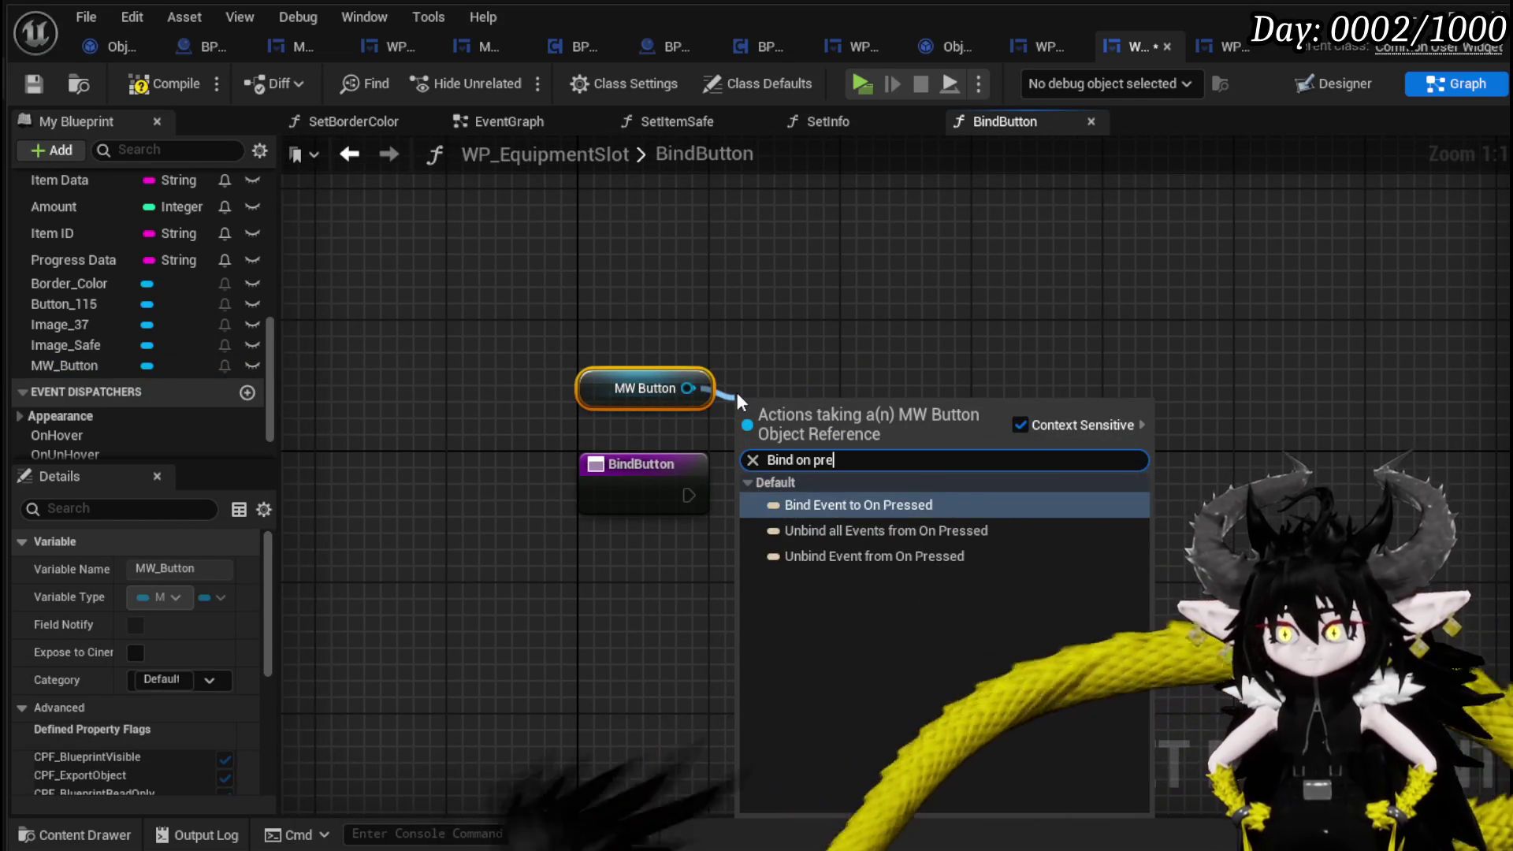
left_click(834, 511)
mouse_move(688, 495)
left_mouse_down()
mouse_move(745, 433)
mouse_move(800, 510)
mouse_move(840, 495)
mouse_move(822, 493)
left_mouse_up()
left_click(870, 405)
left_click_drag(687, 388, 909, 395)
type("Bind on")
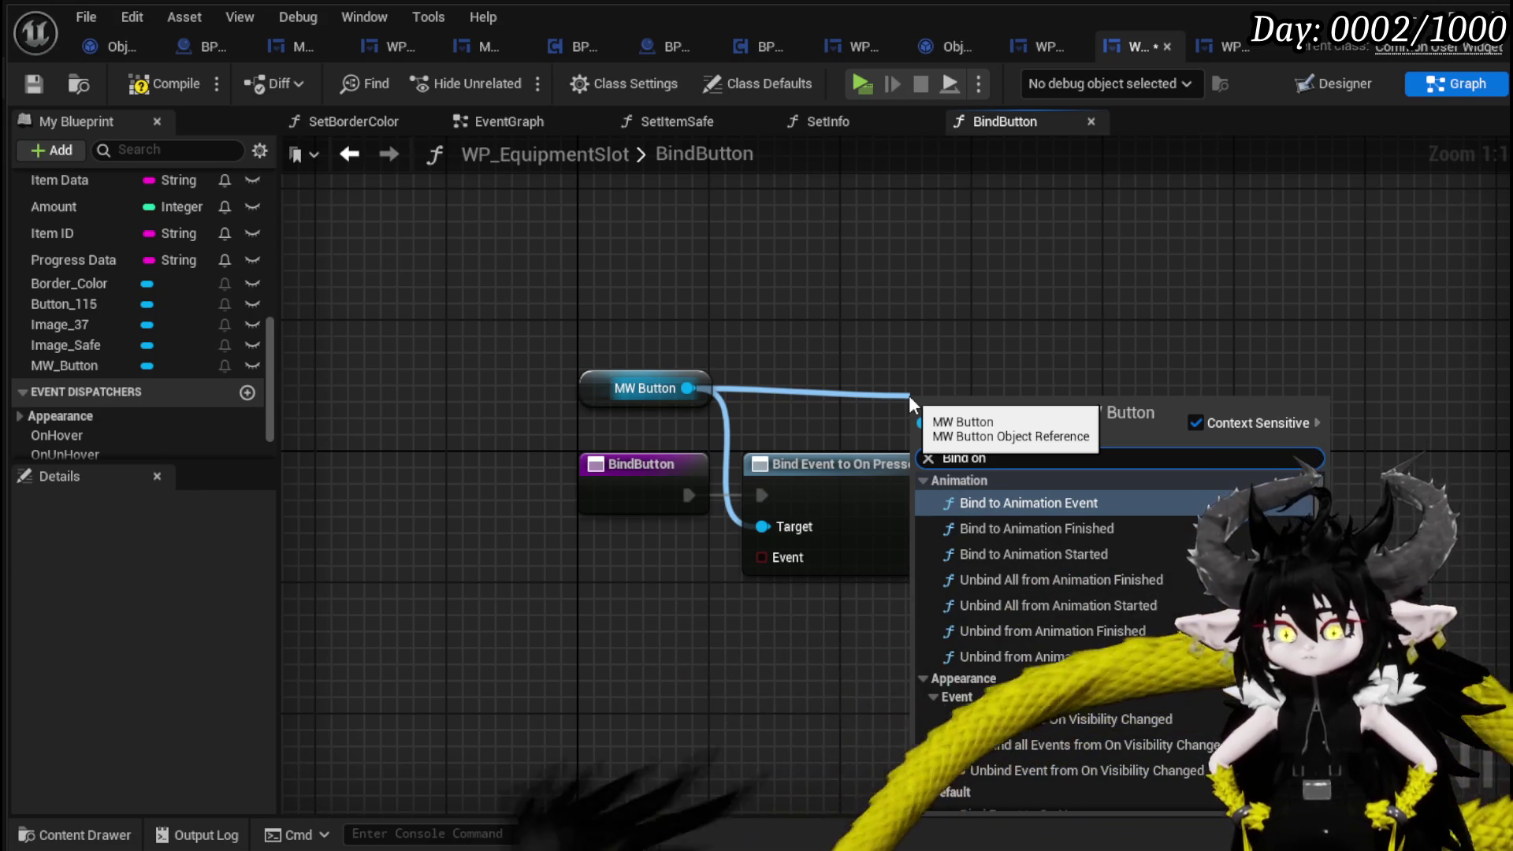
type(" Hover")
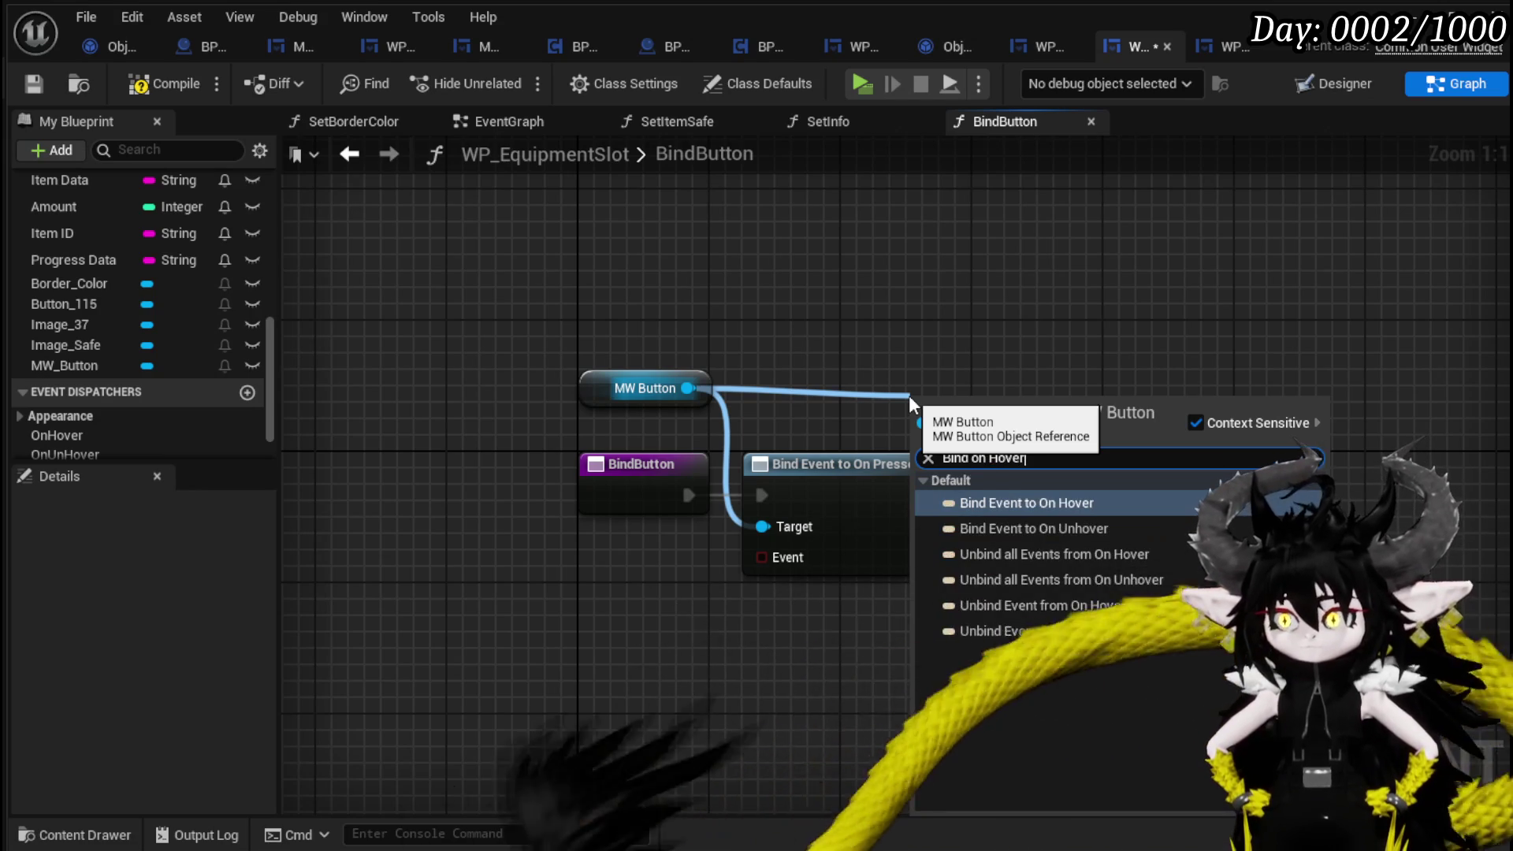
left_click(1048, 505)
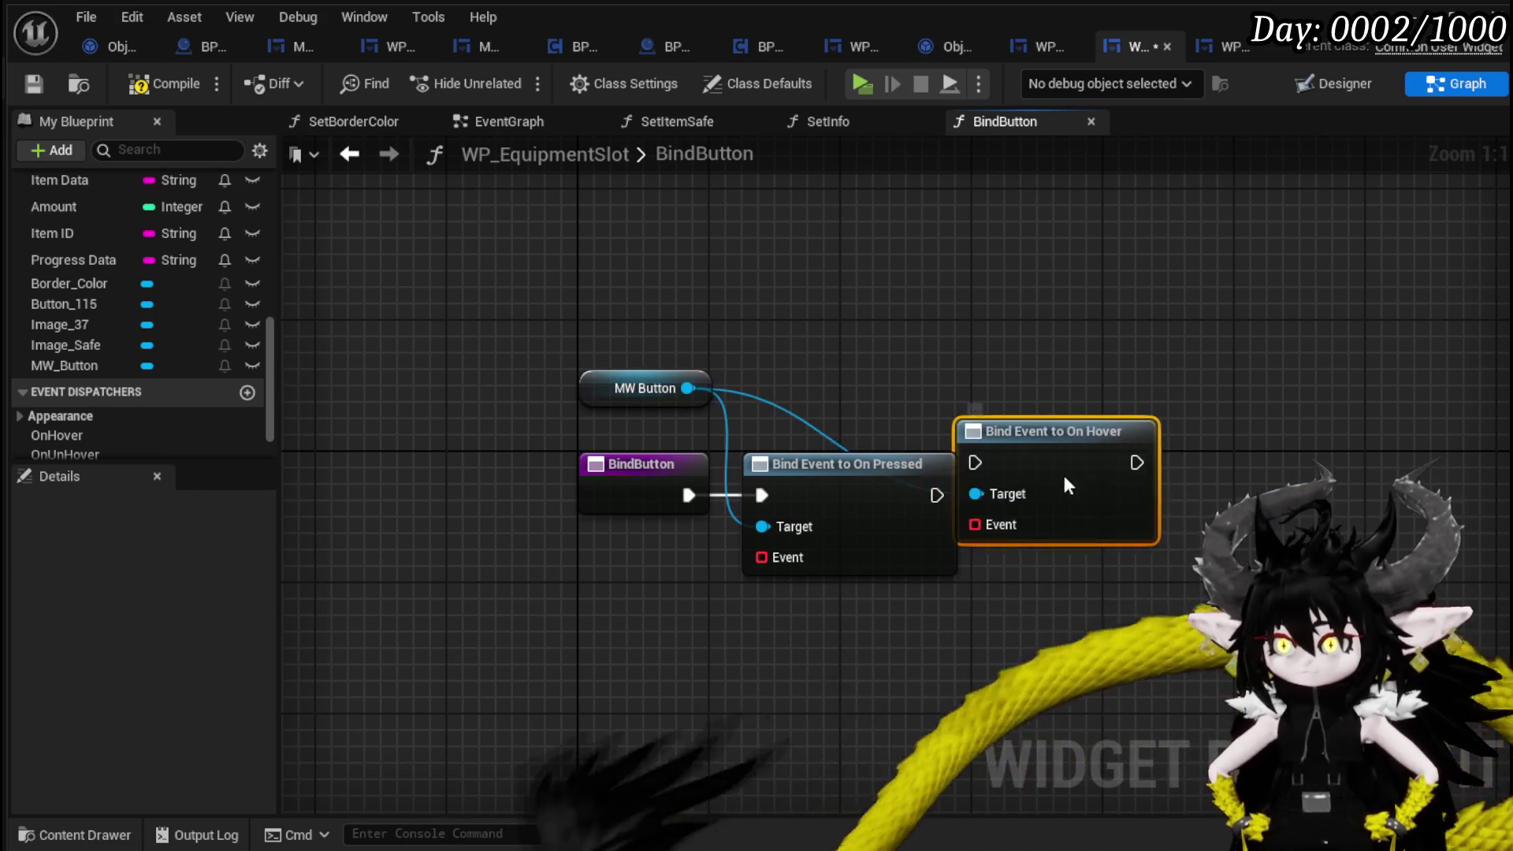
left_click_drag(1064, 479, 1072, 514)
left_click_drag(938, 495, 1001, 498)
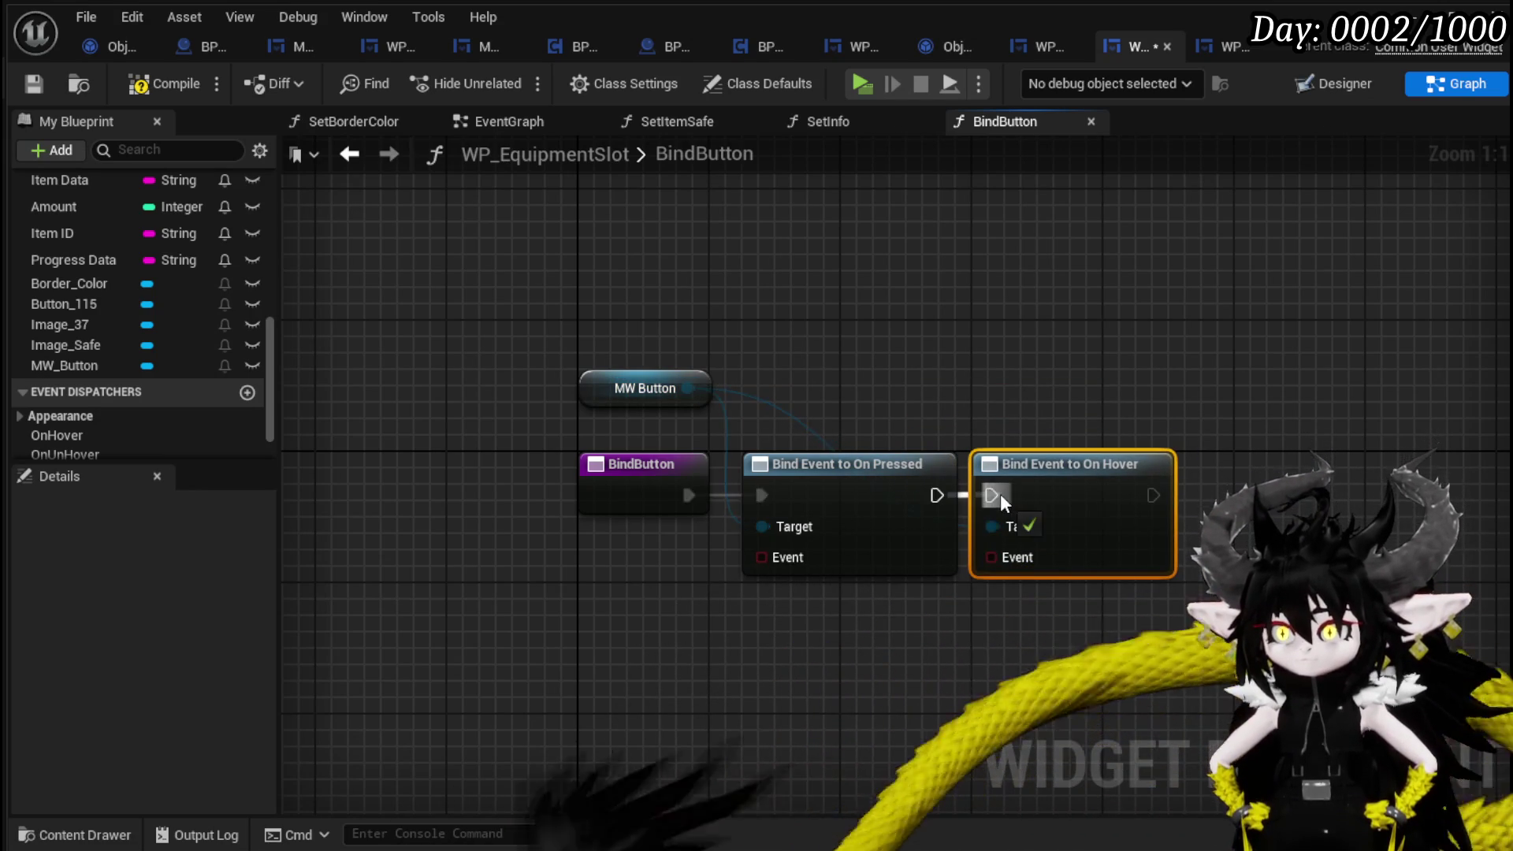
Add Bind Event to On Release and On Unhover nodes, wire MW Button to Unhover's Target, and compile.
left_click_drag(688, 388, 998, 364)
type("B")
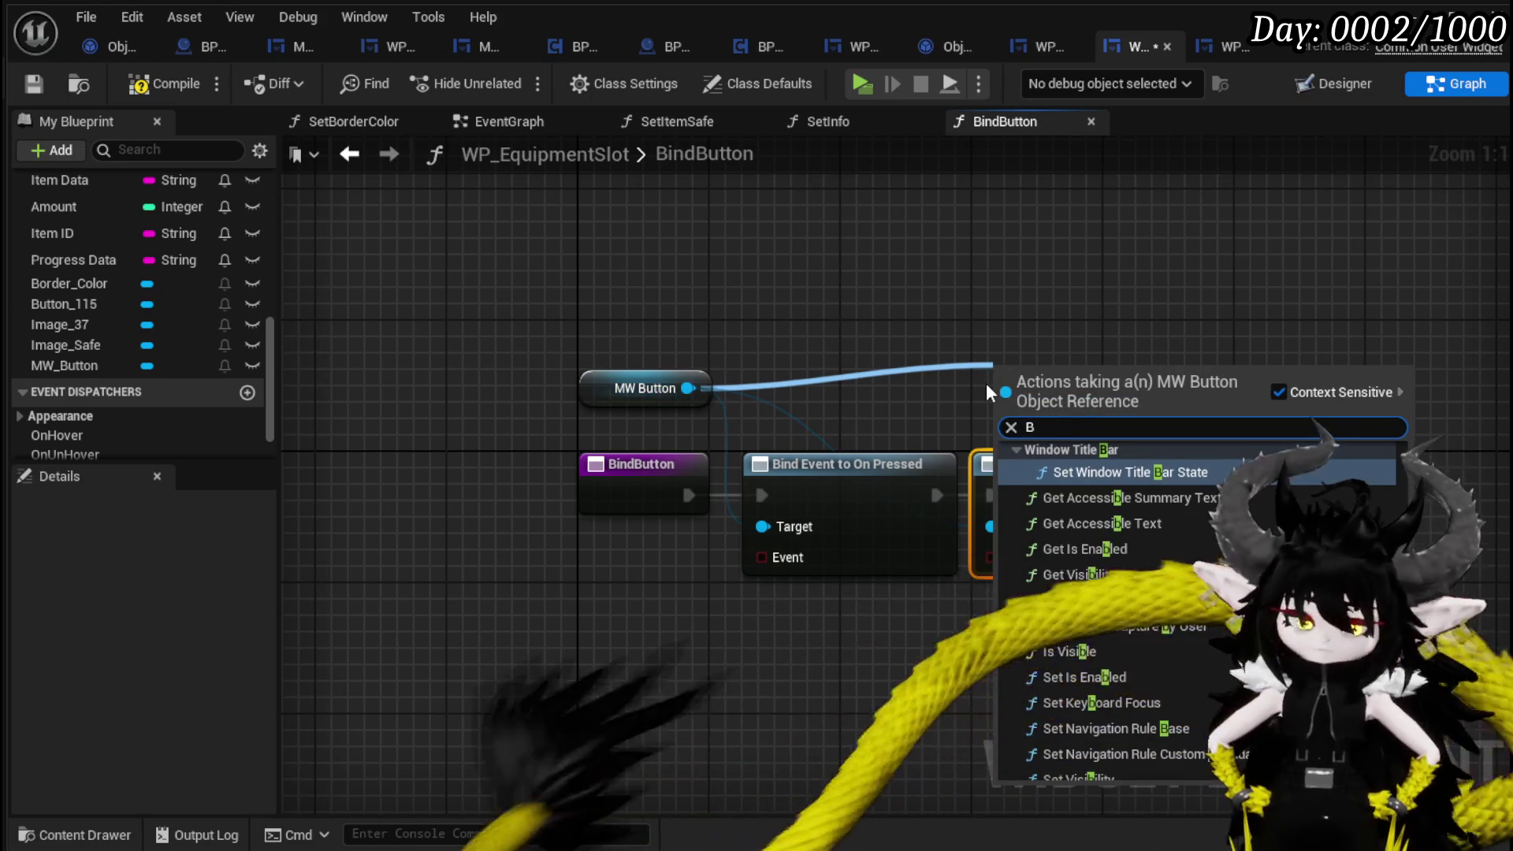
type("ind on re")
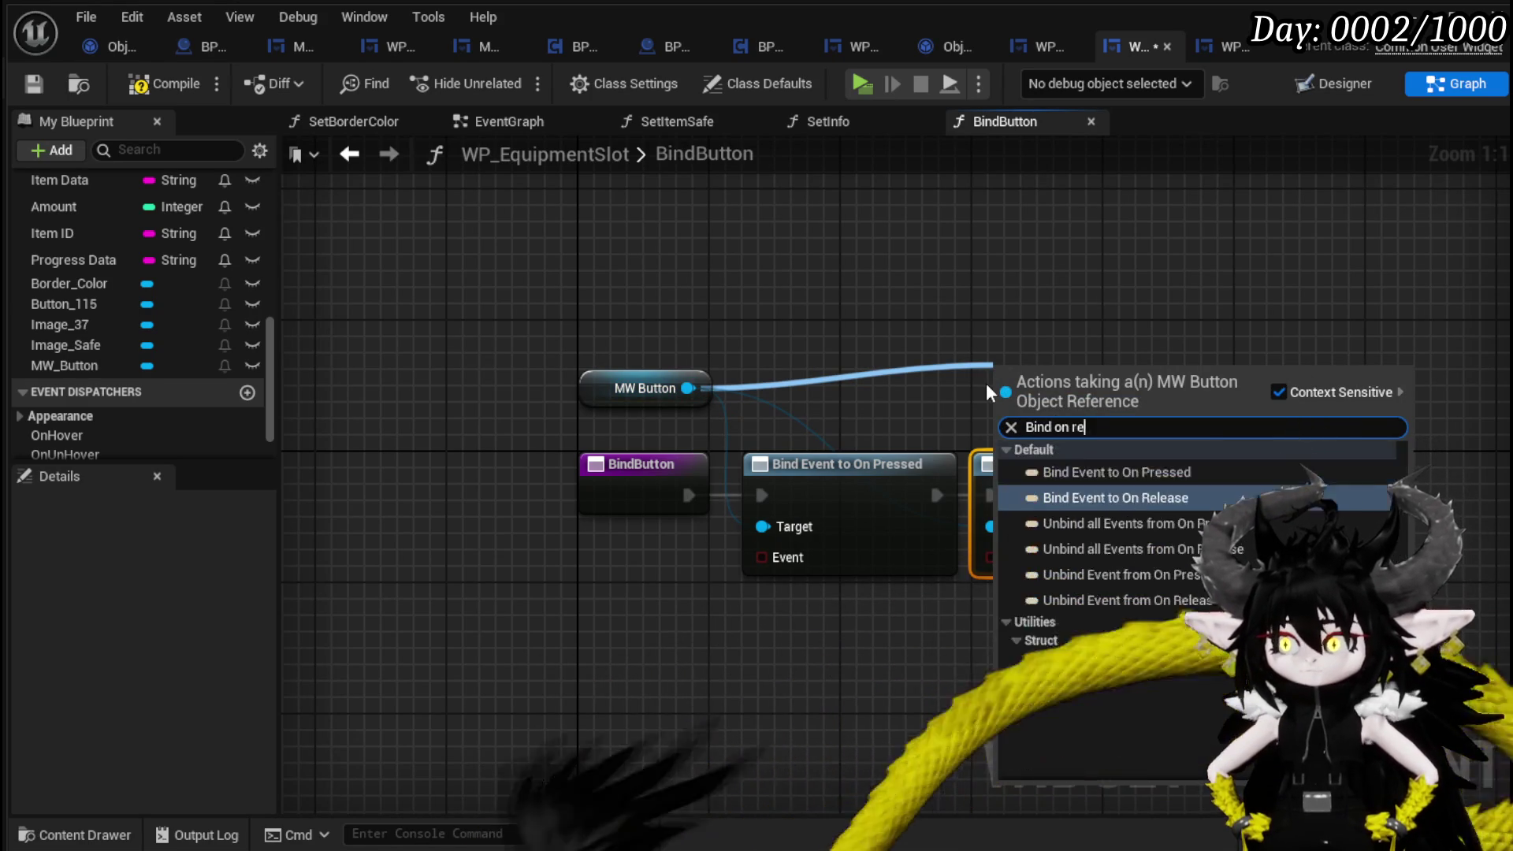
type("lease")
key("Return")
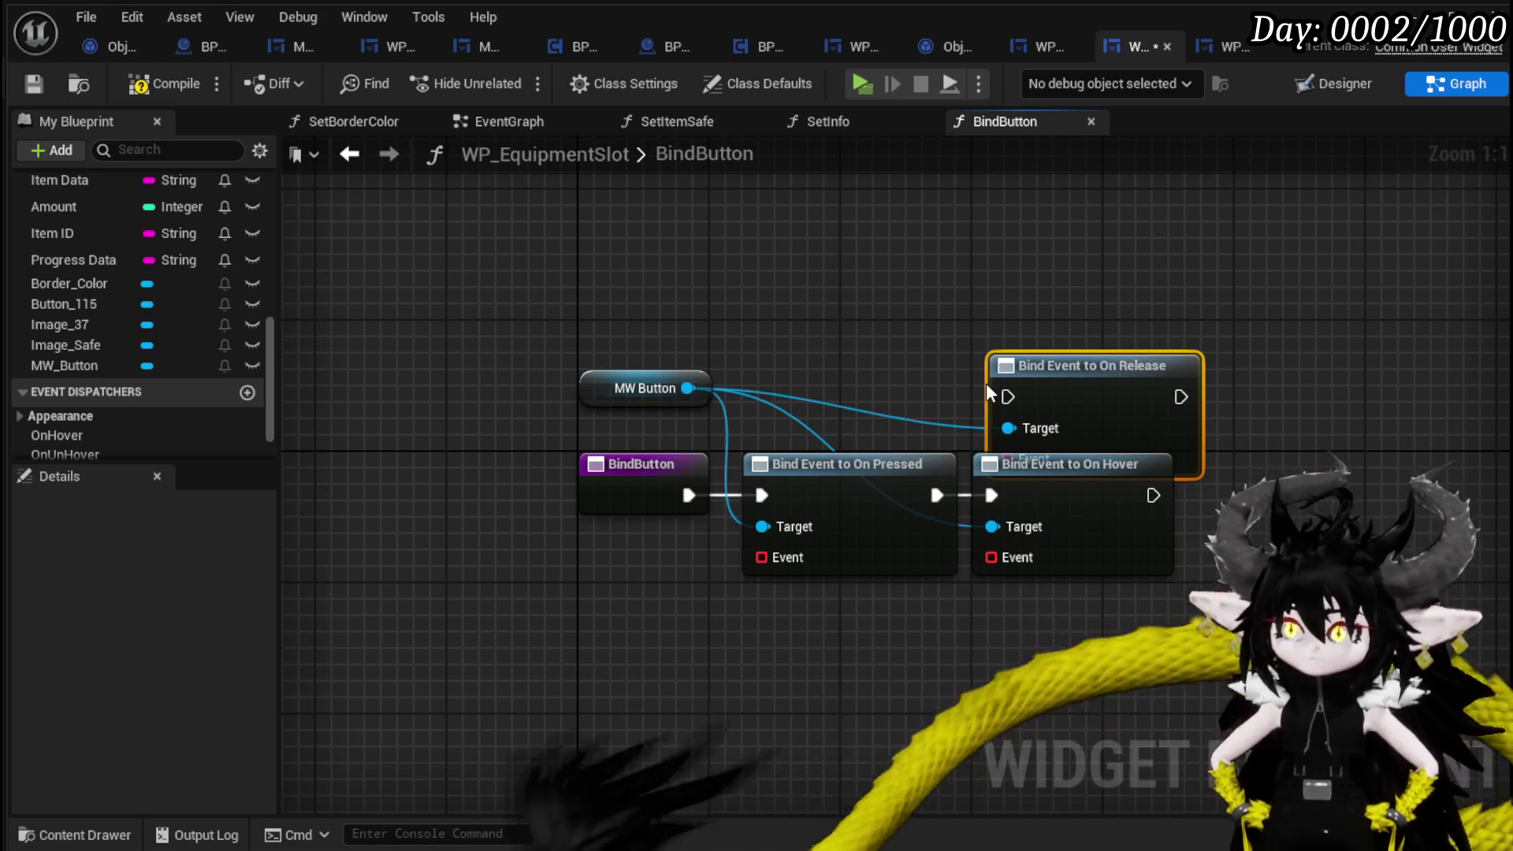
left_click_drag(986, 383, 1219, 483)
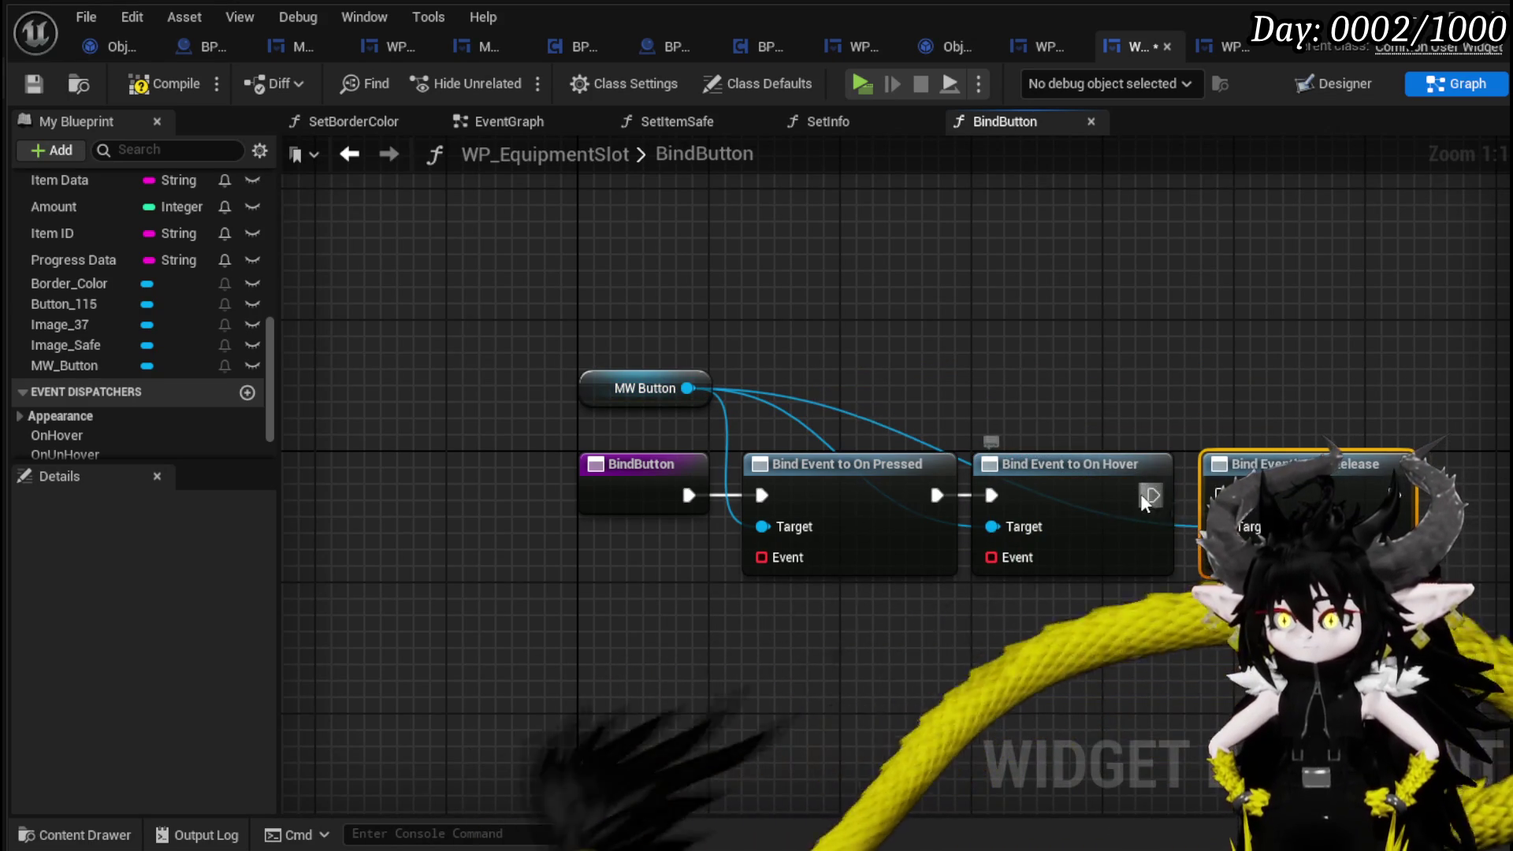
left_click_drag(950, 477, 1266, 477)
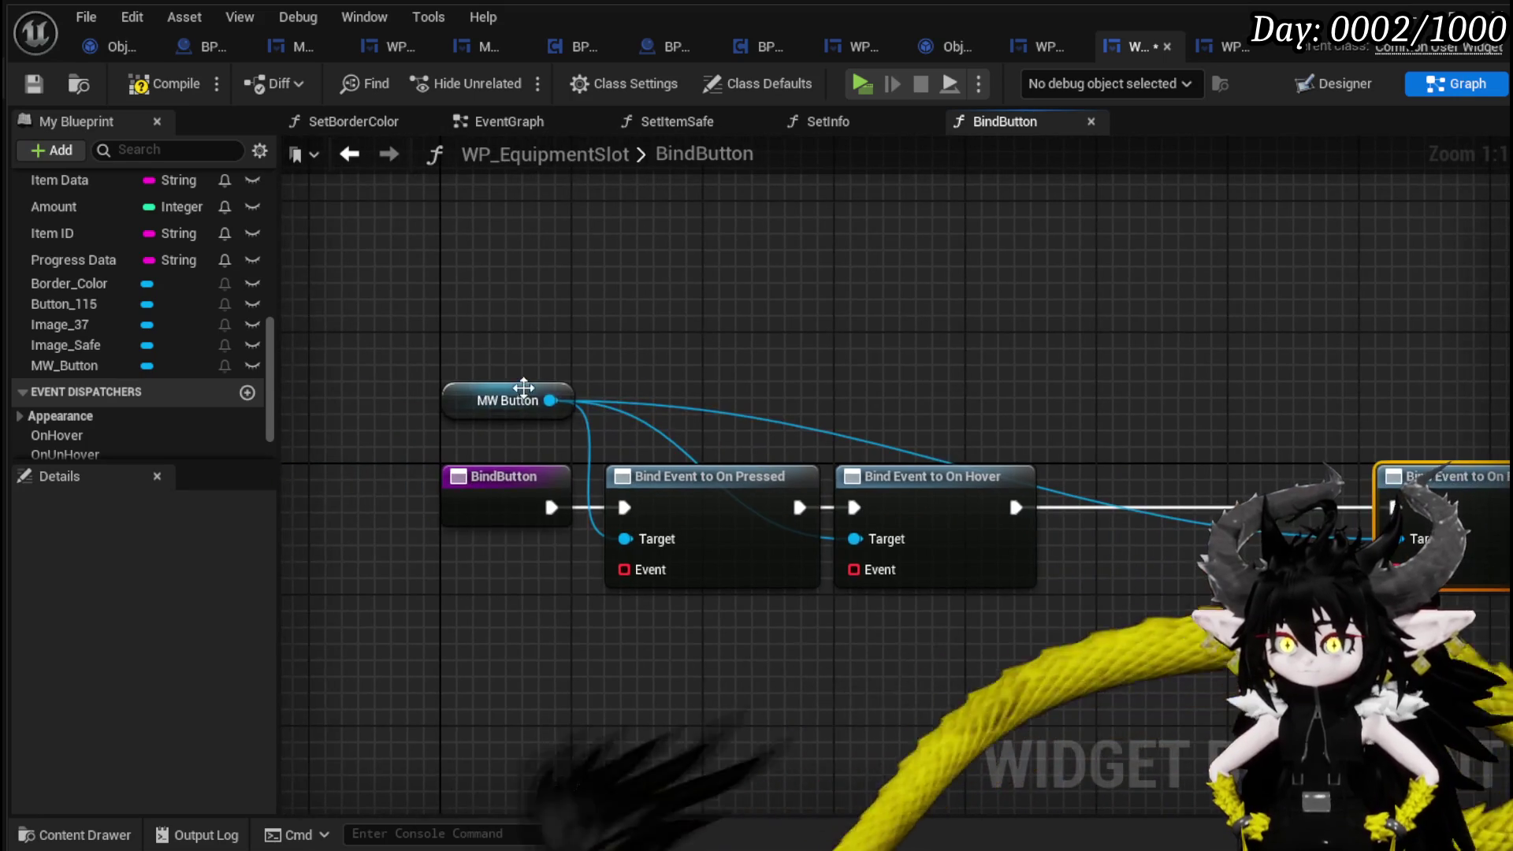
left_click_drag(870, 366, 875, 363)
type("Bind ")
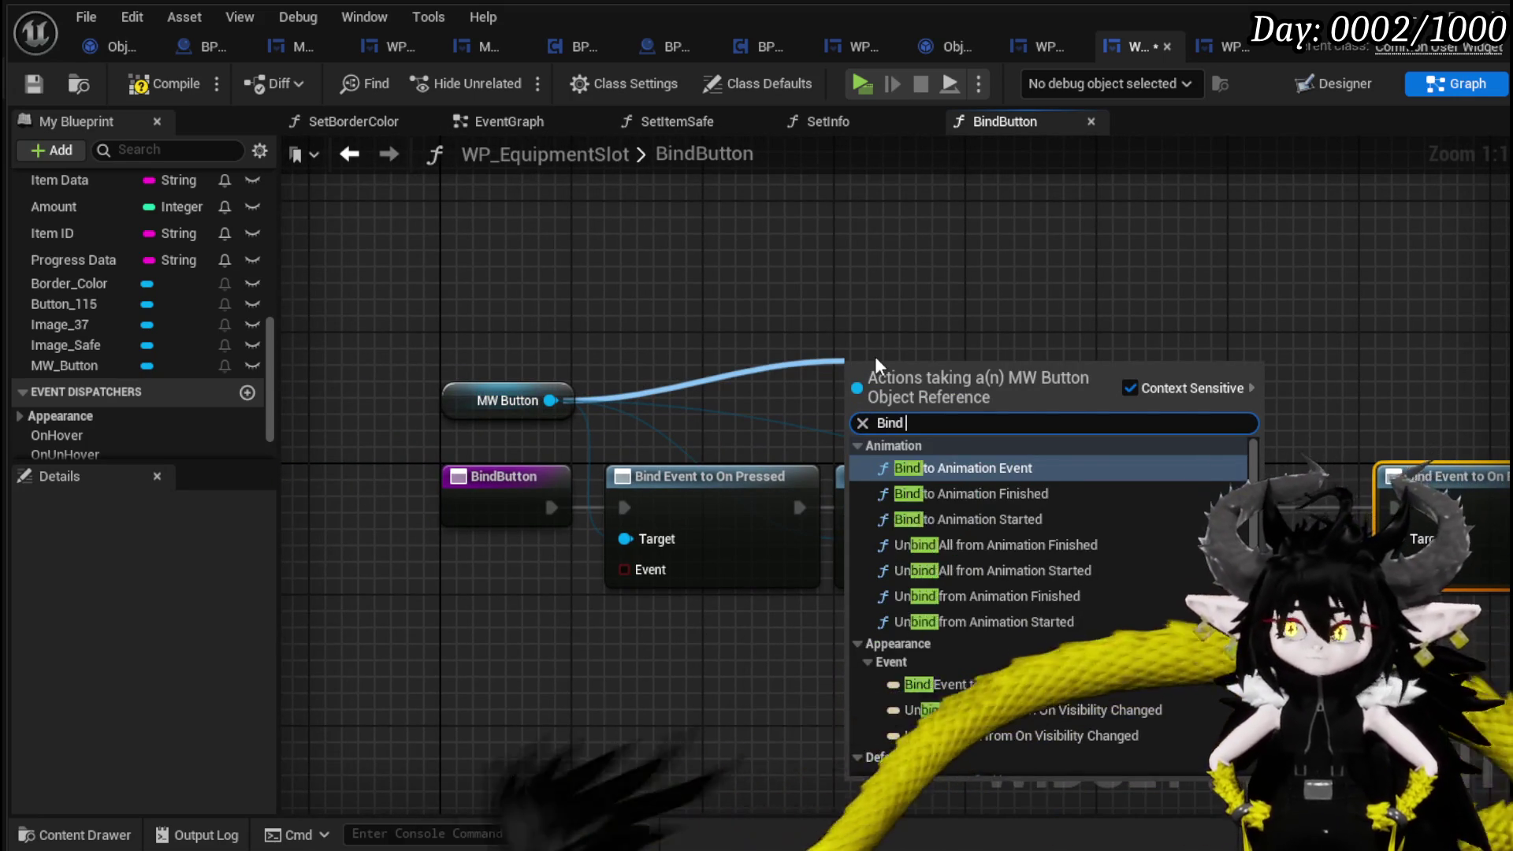
type("on unhover")
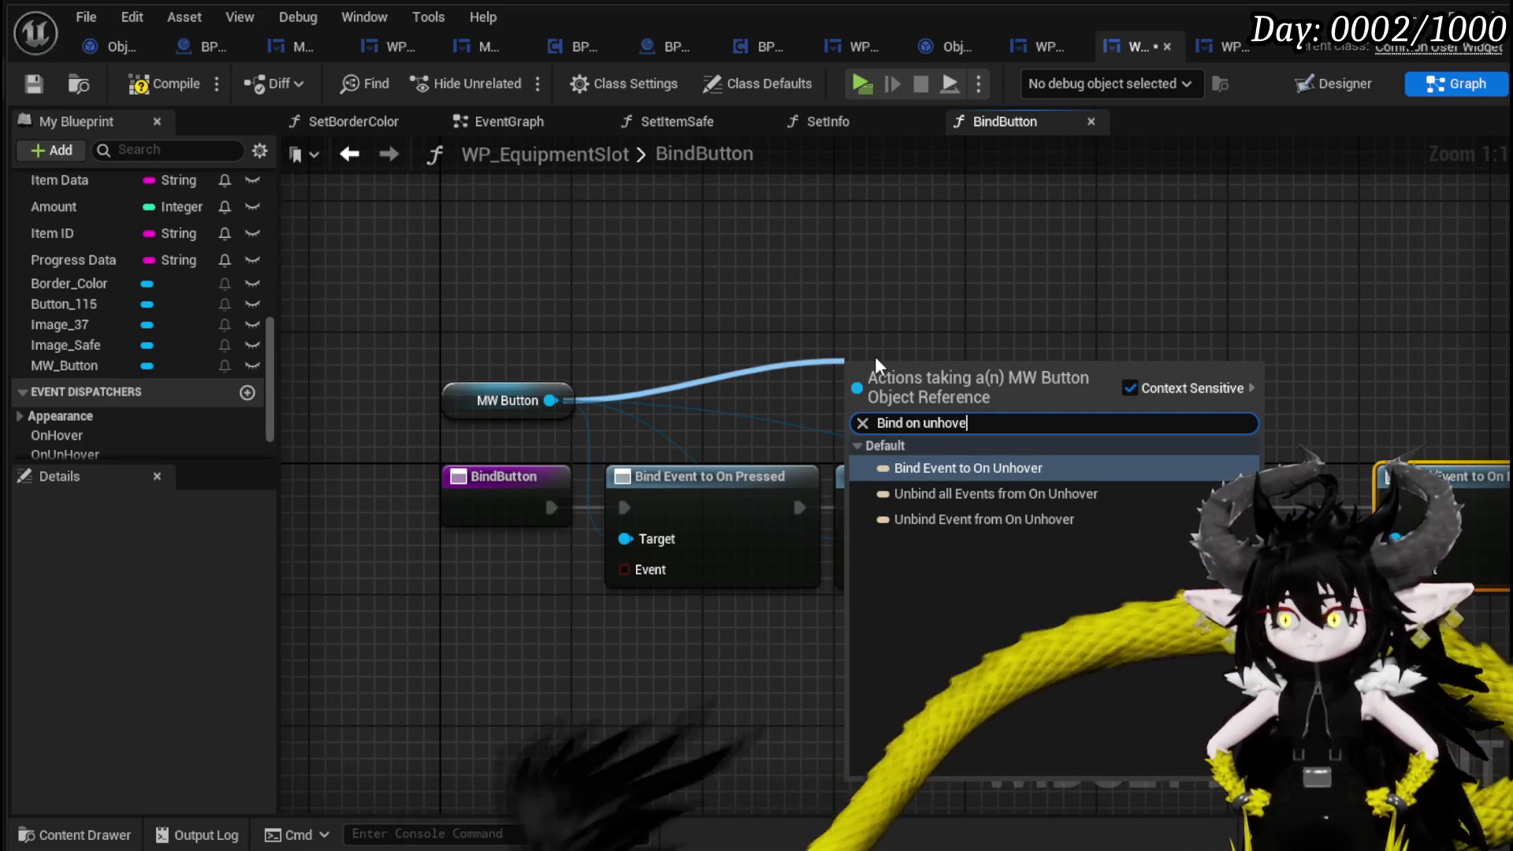
left_click(1024, 468)
mouse_move(997, 409)
left_mouse_down()
mouse_move(1212, 525)
mouse_move(1265, 527)
left_mouse_up()
left_click_drag(1127, 513, 1132, 538)
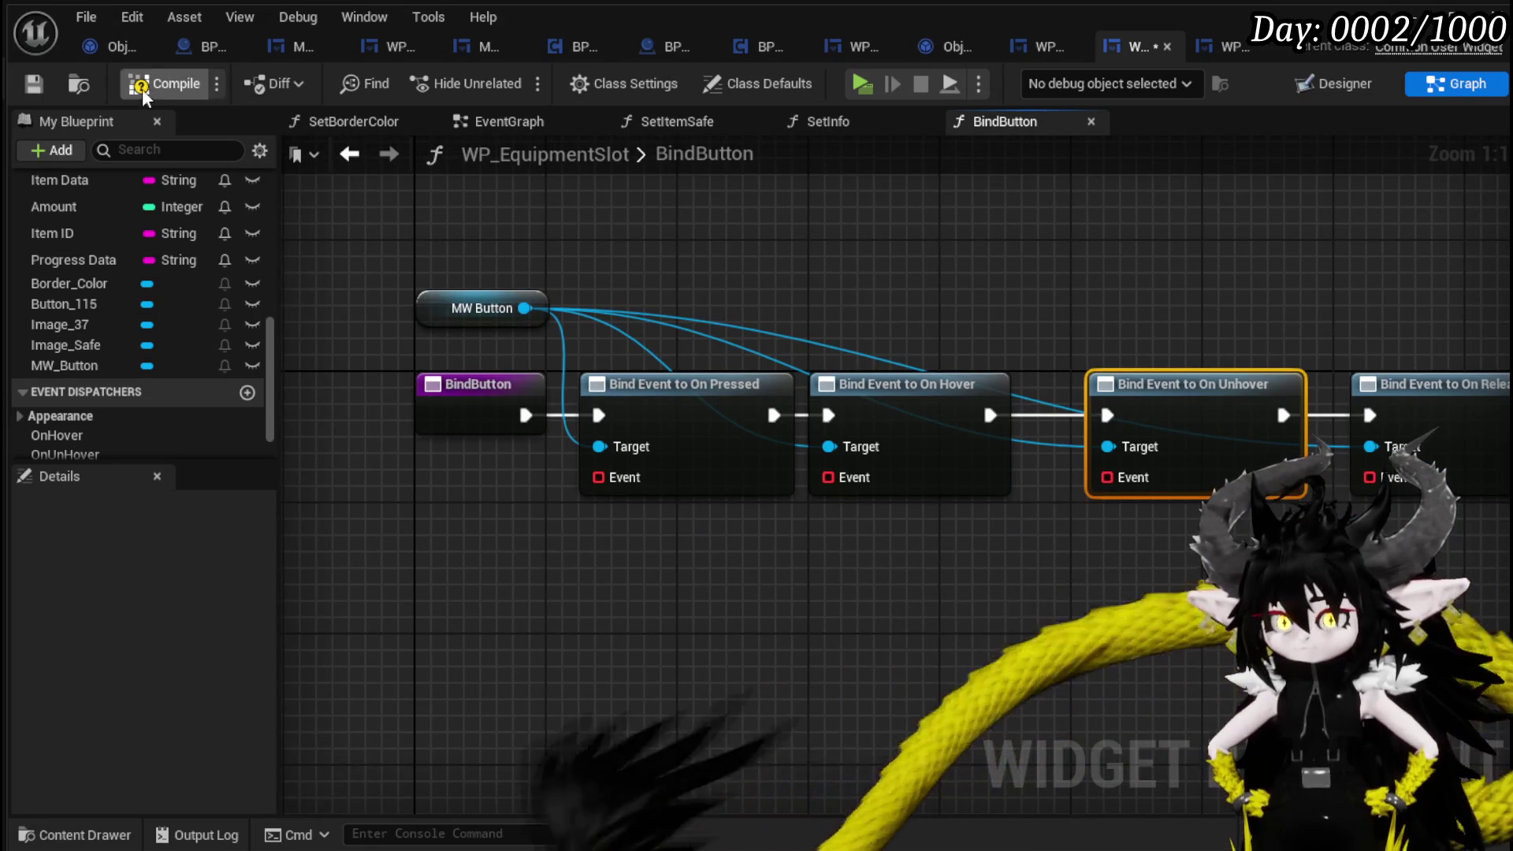
left_click(146, 84)
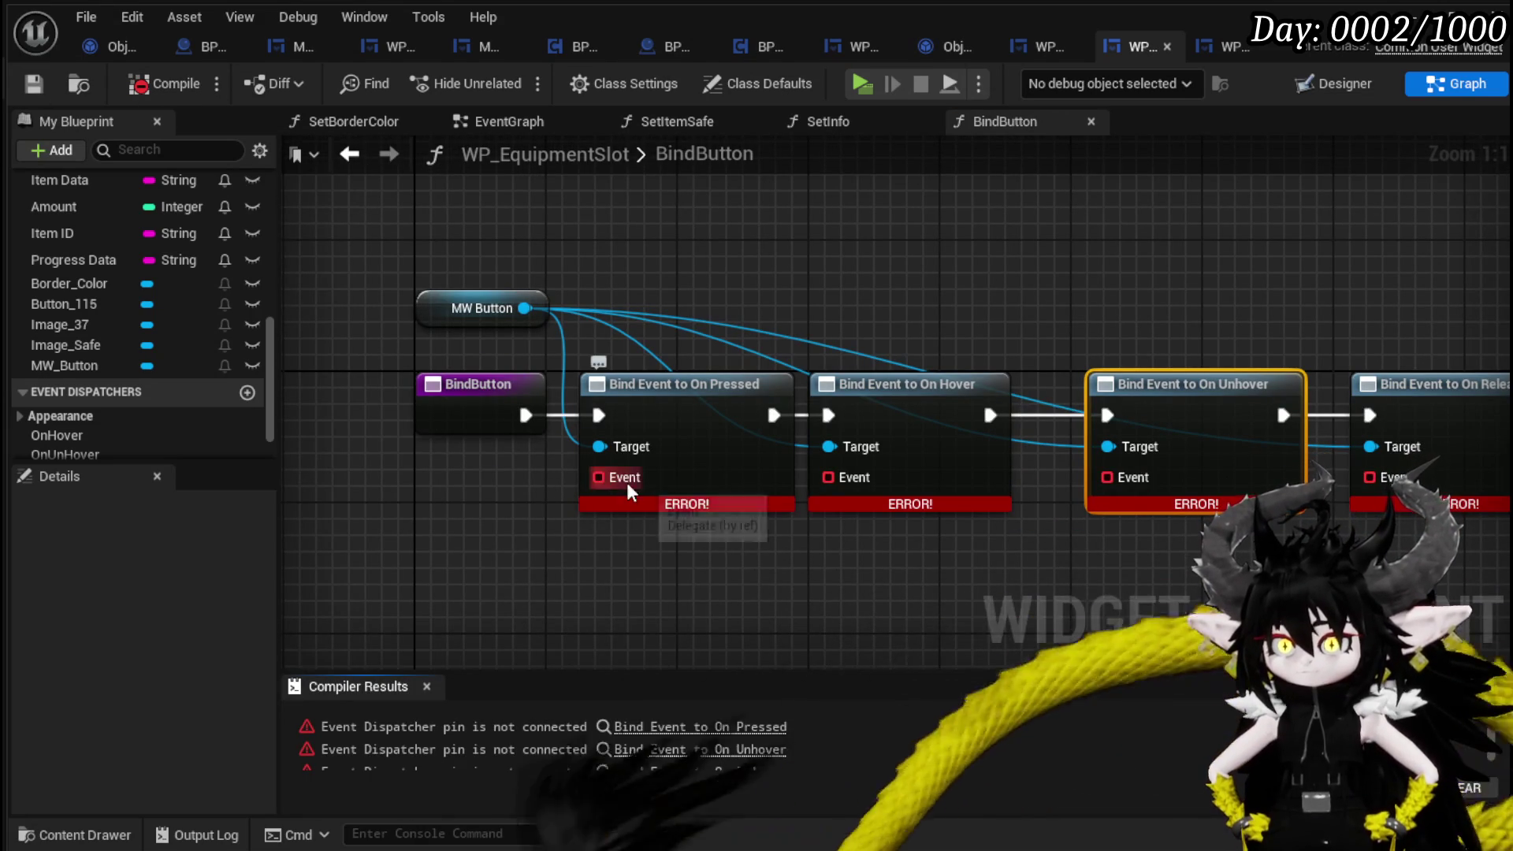
Add Create Event nodes to the On Pressed, On Hover and On Unhover bind nodes' Event pins.
left_click_drag(598, 477, 527, 523)
type("crea")
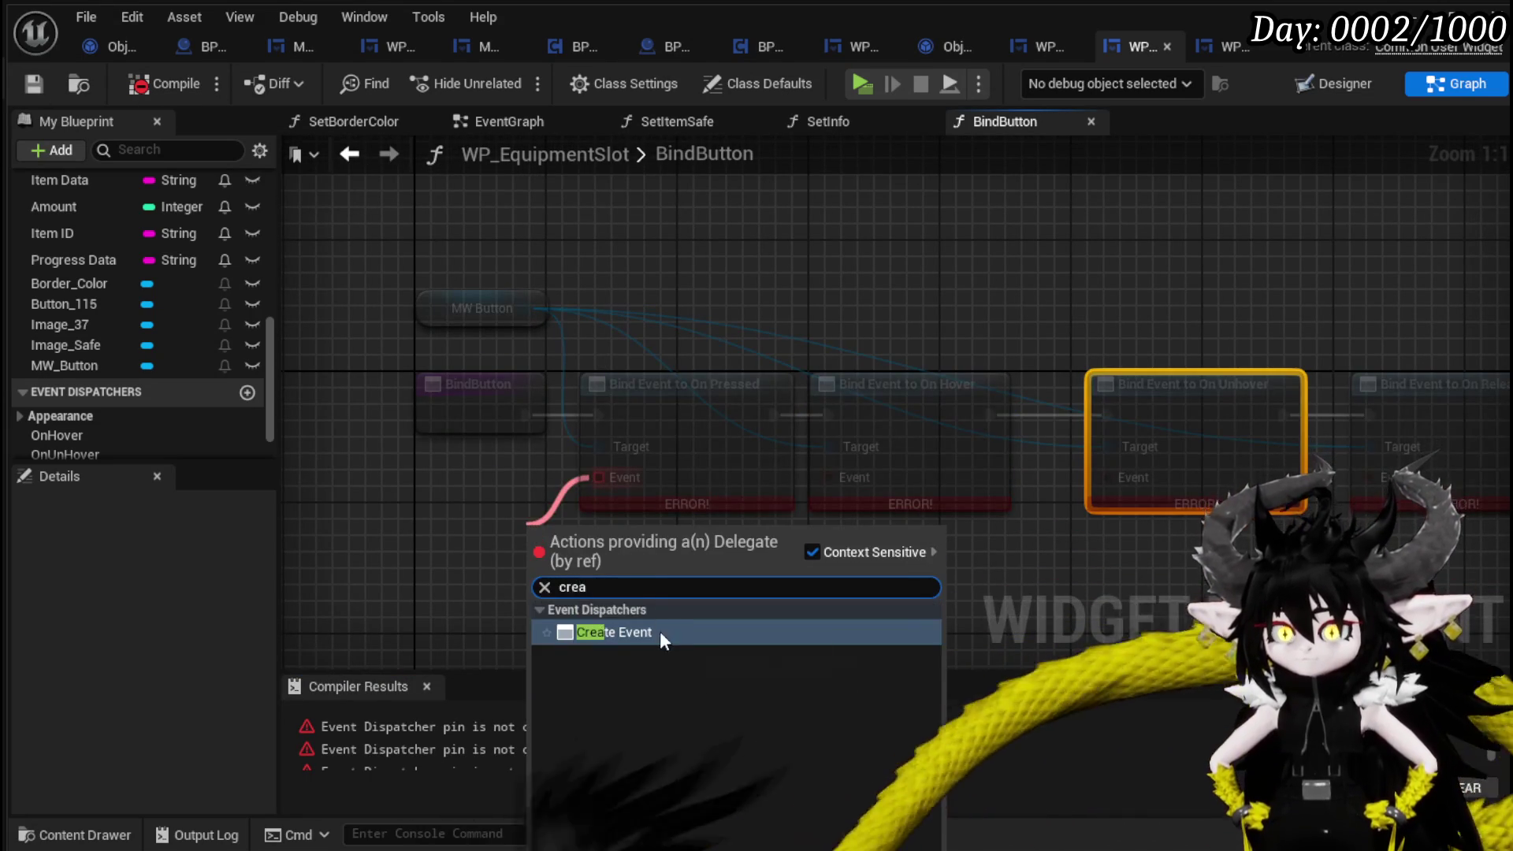
left_click(660, 631)
left_click_drag(828, 476, 867, 585)
type("crea")
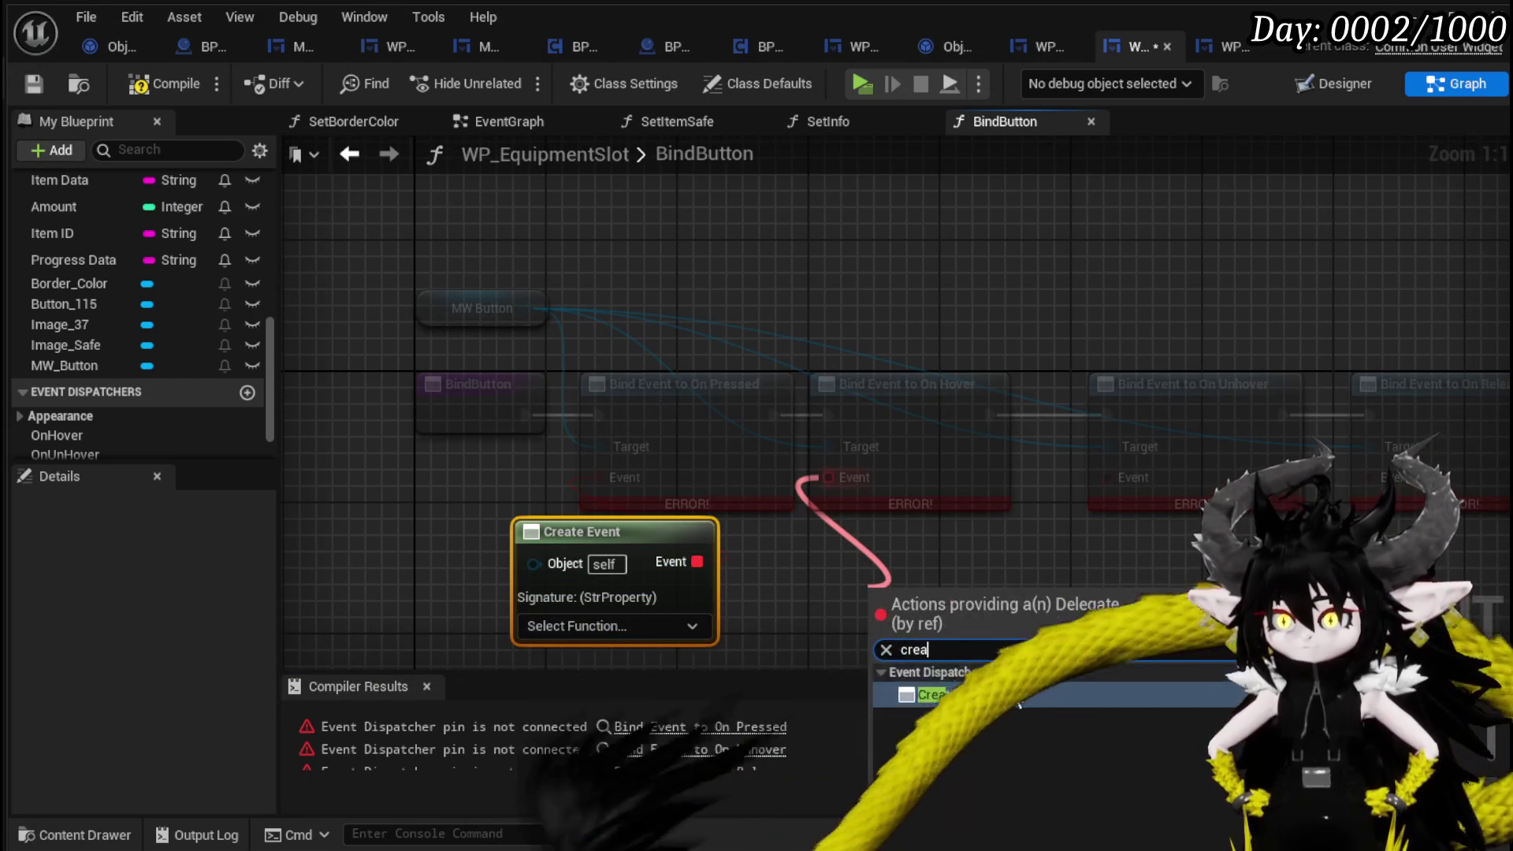
left_click(955, 679)
mouse_move(1107, 476)
left_mouse_down()
mouse_move(1119, 482)
mouse_move(1091, 595)
left_mouse_up()
type("c")
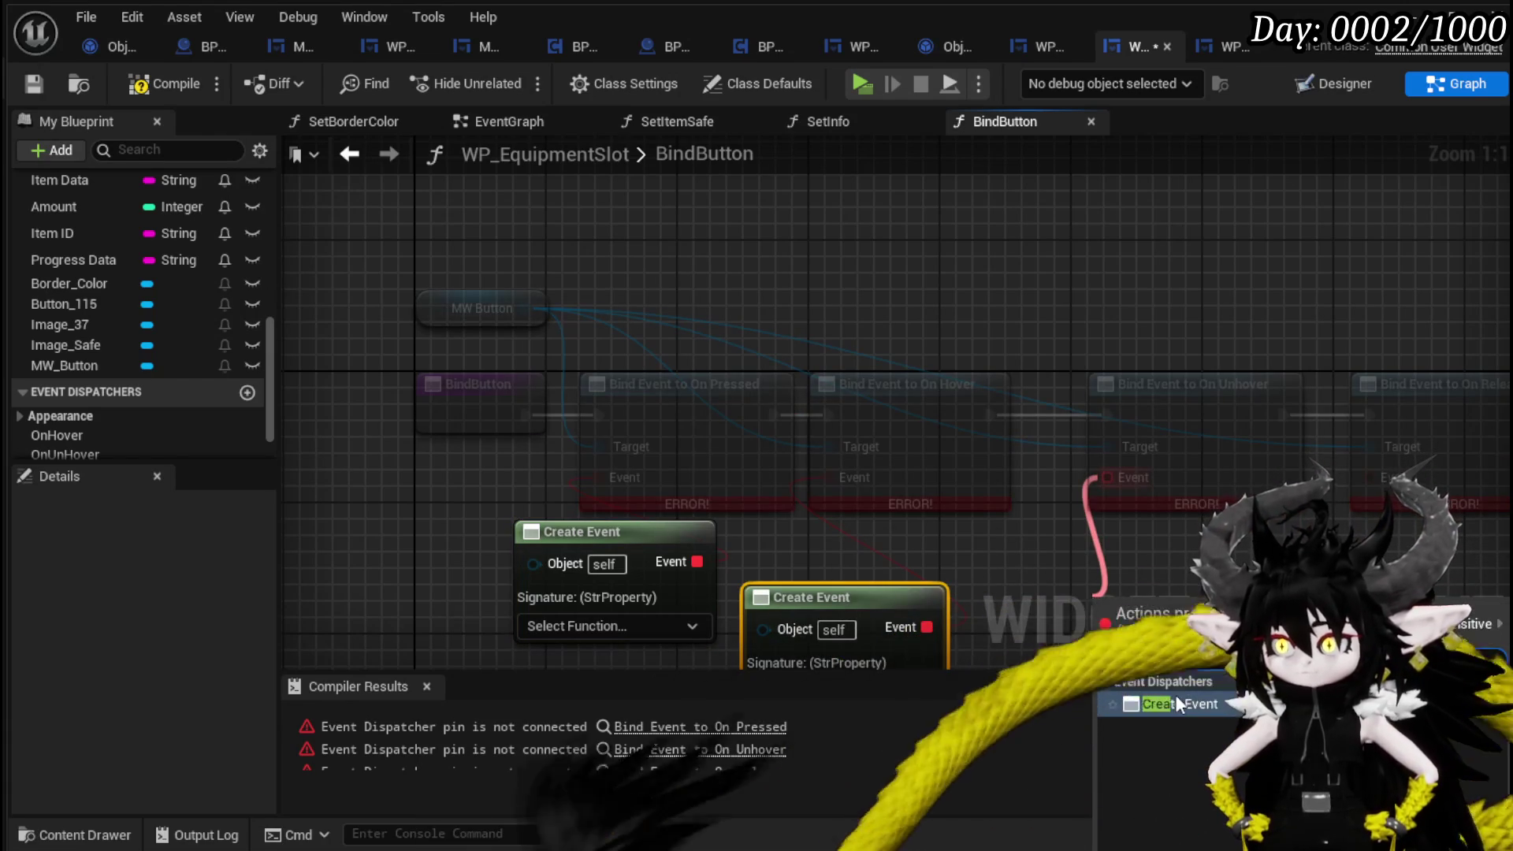
left_click(1175, 693)
Add a Create Event for On Release and generate WP_EquipmentSlot_AutoGenFunc from the first Create Event.
scroll(1167, 560, "down", 6)
scroll(1124, 569, "up", 5)
scroll(1124, 569, "up", 1)
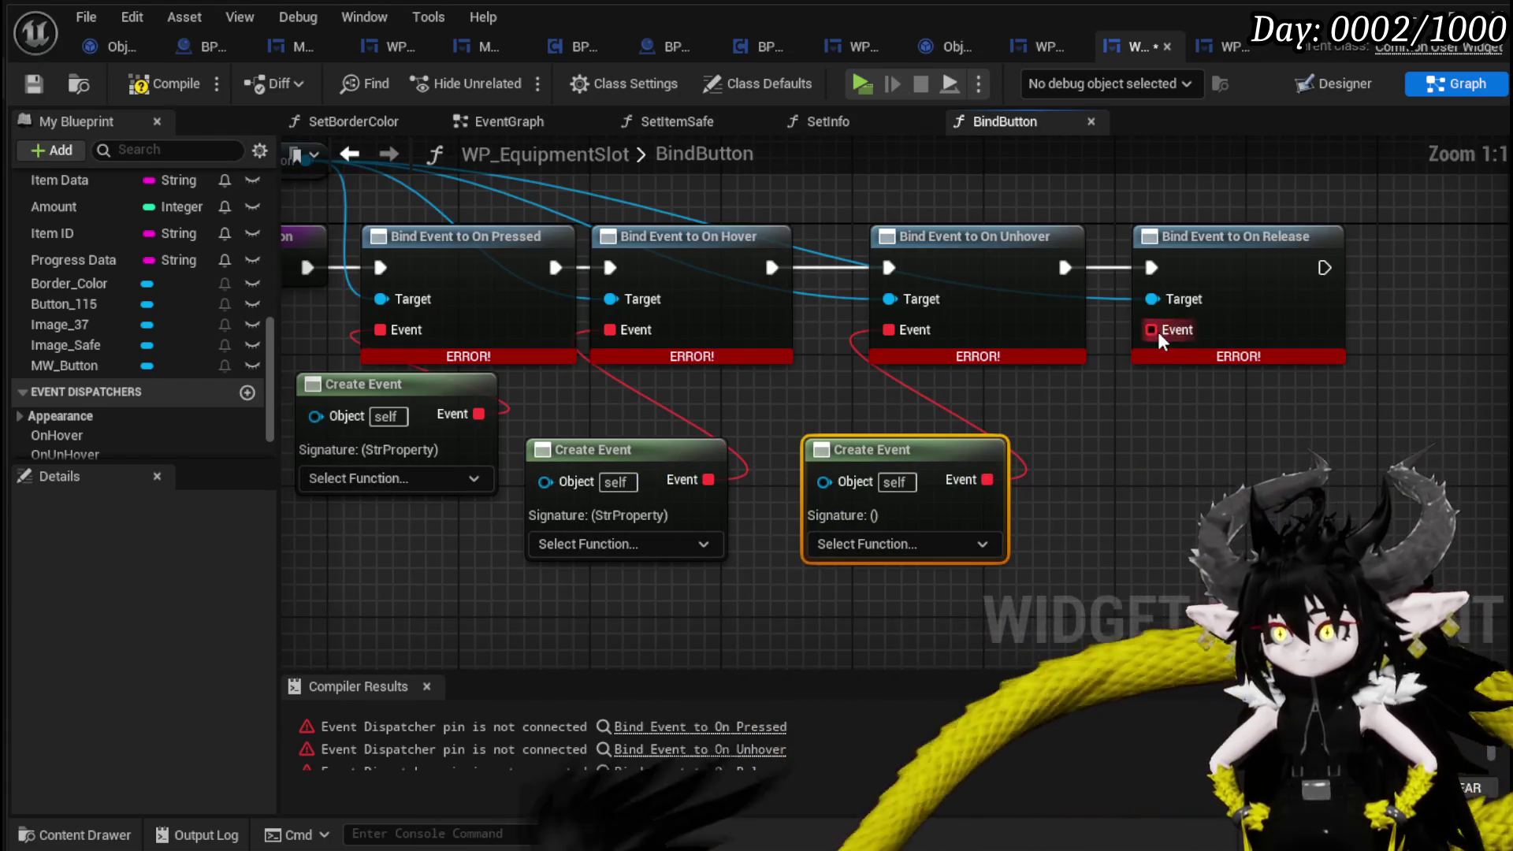
left_click_drag(1157, 333, 1157, 446)
type("crea")
left_click(1242, 542)
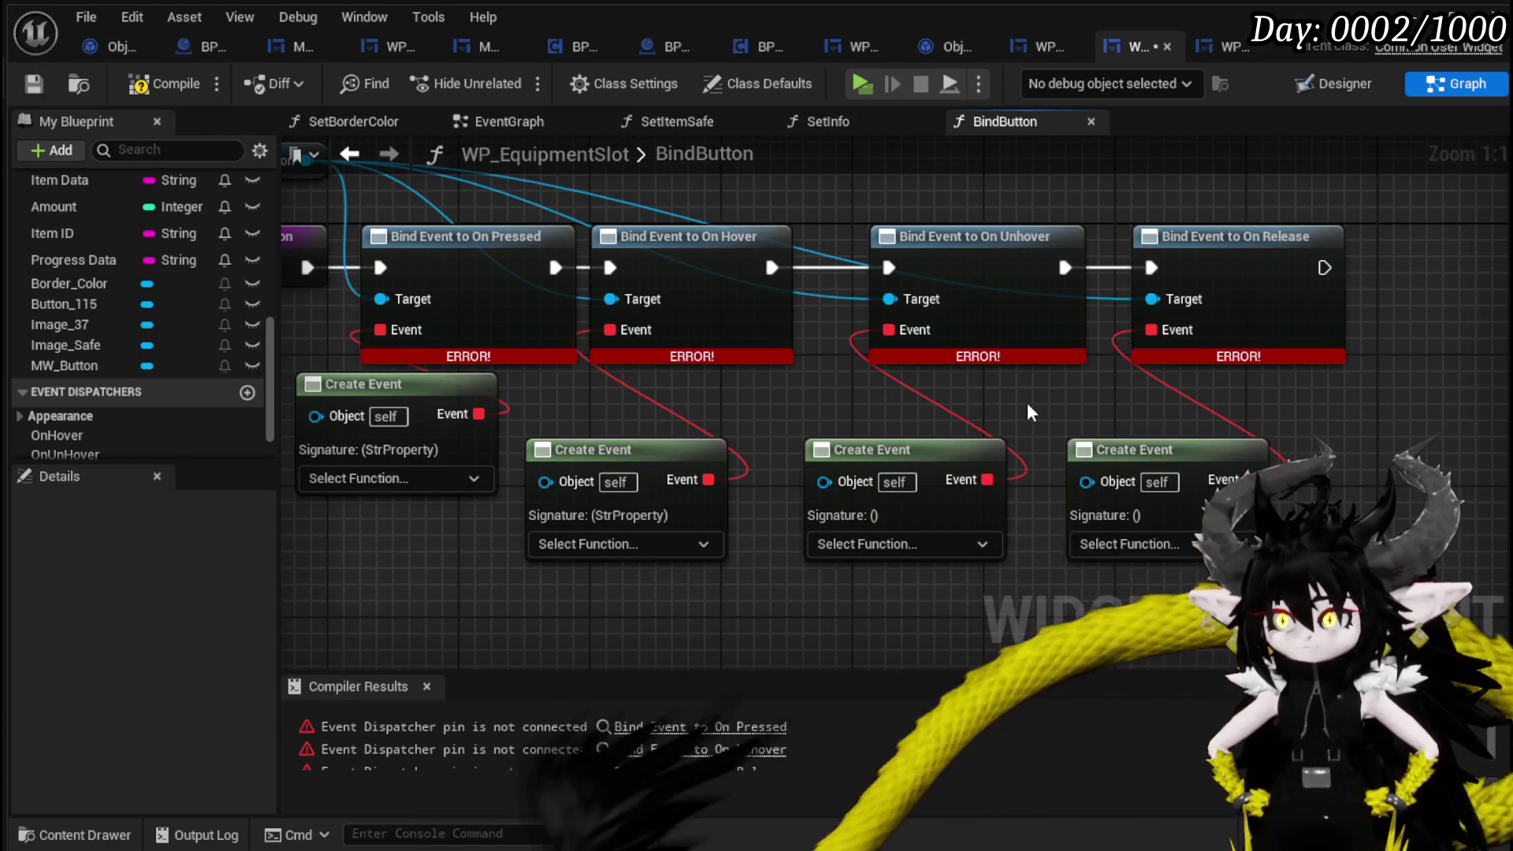
left_click_drag(658, 394, 859, 387)
left_click(560, 468)
left_click(575, 536)
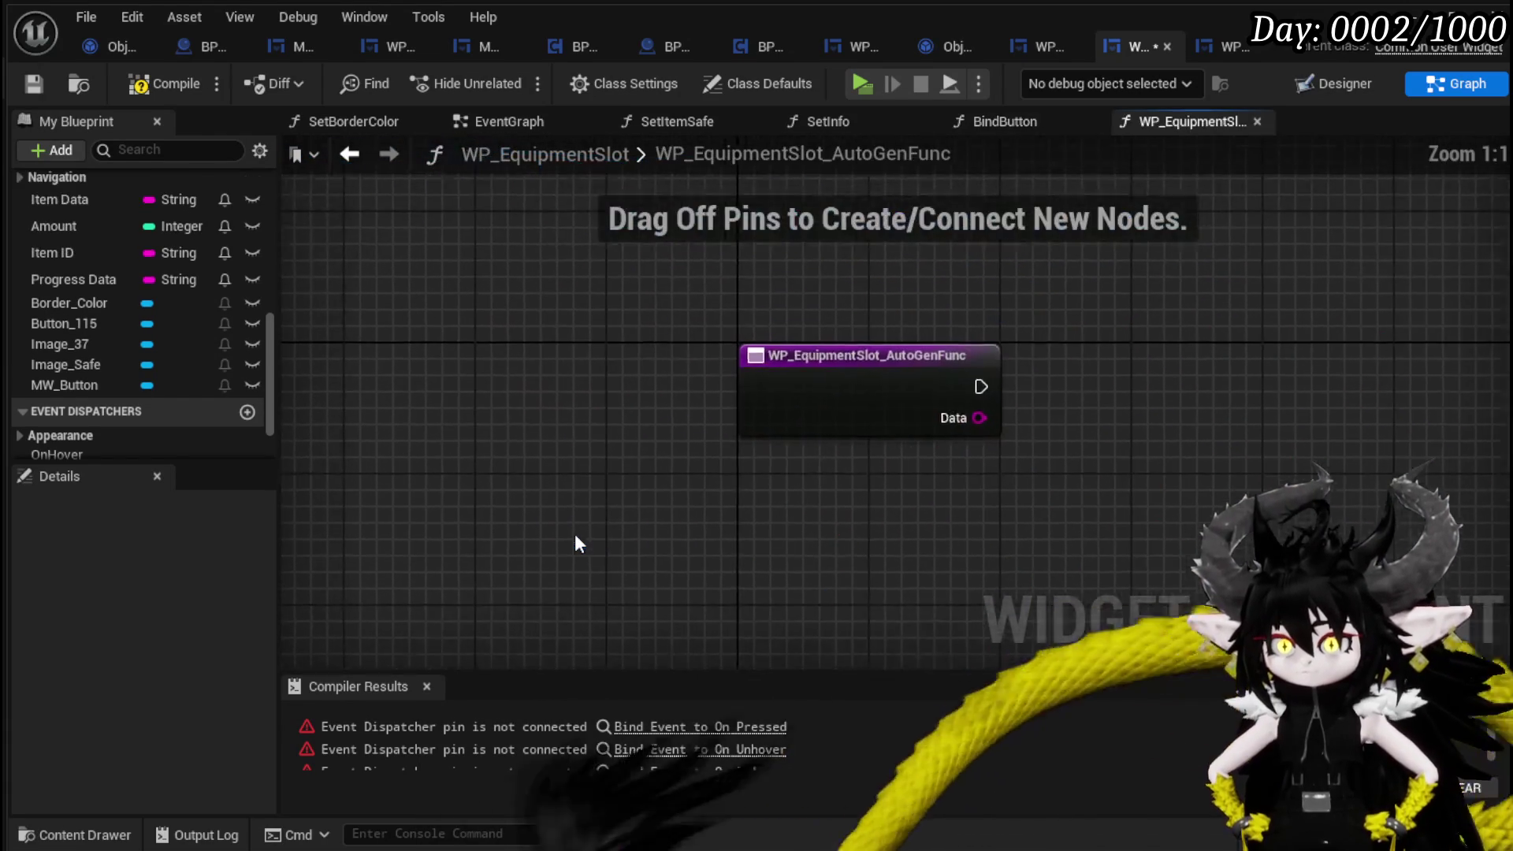
In WP_EquipmentSlot_AutoGenFunc, add a Call On Pressed Equipment node wired to the entry.
scroll(153, 406, "down", 2)
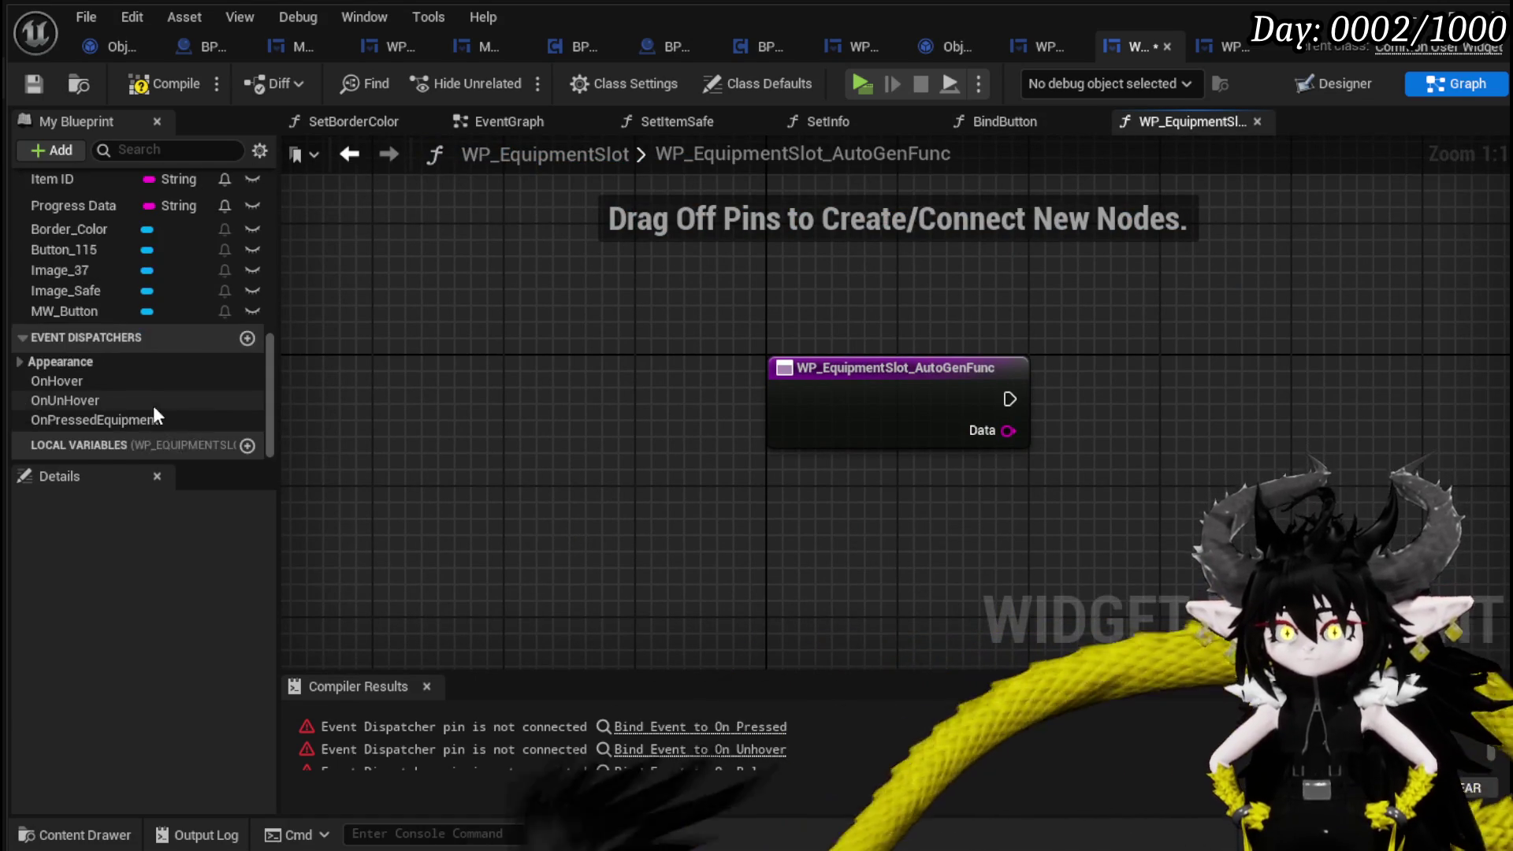
mouse_move(127, 418)
left_mouse_down()
mouse_move(1100, 370)
mouse_move(1122, 433)
mouse_move(1114, 415)
mouse_move(1180, 386)
left_mouse_up()
left_click(1132, 416)
left_click_drag(1008, 431, 1116, 451)
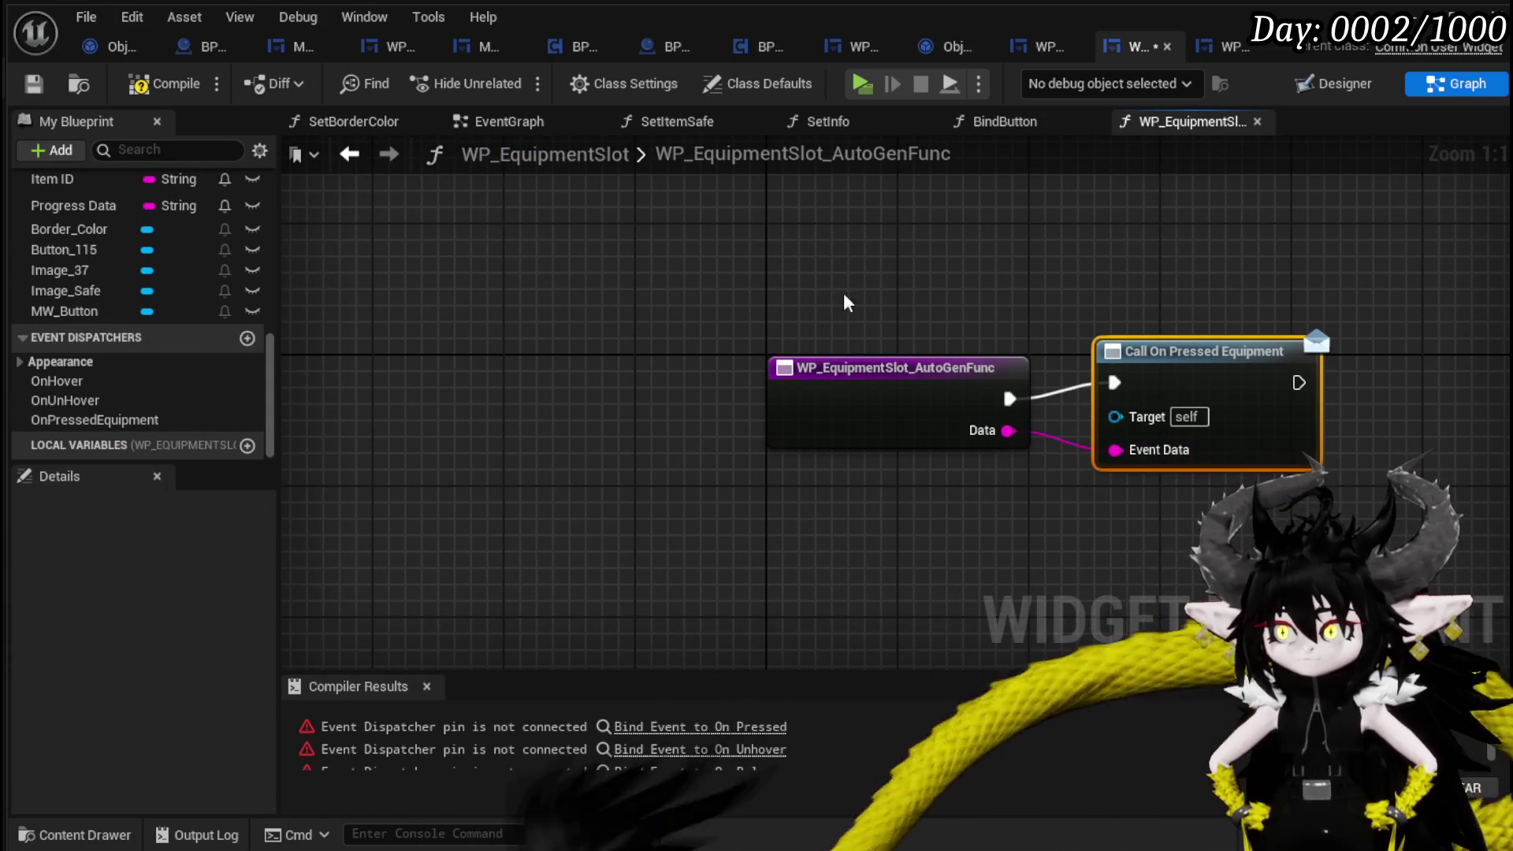
Compile, then create WP_EquipmentSlot_AutoGenFunc1 for the failing Create Event and make it call On Hover.
left_click(166, 84)
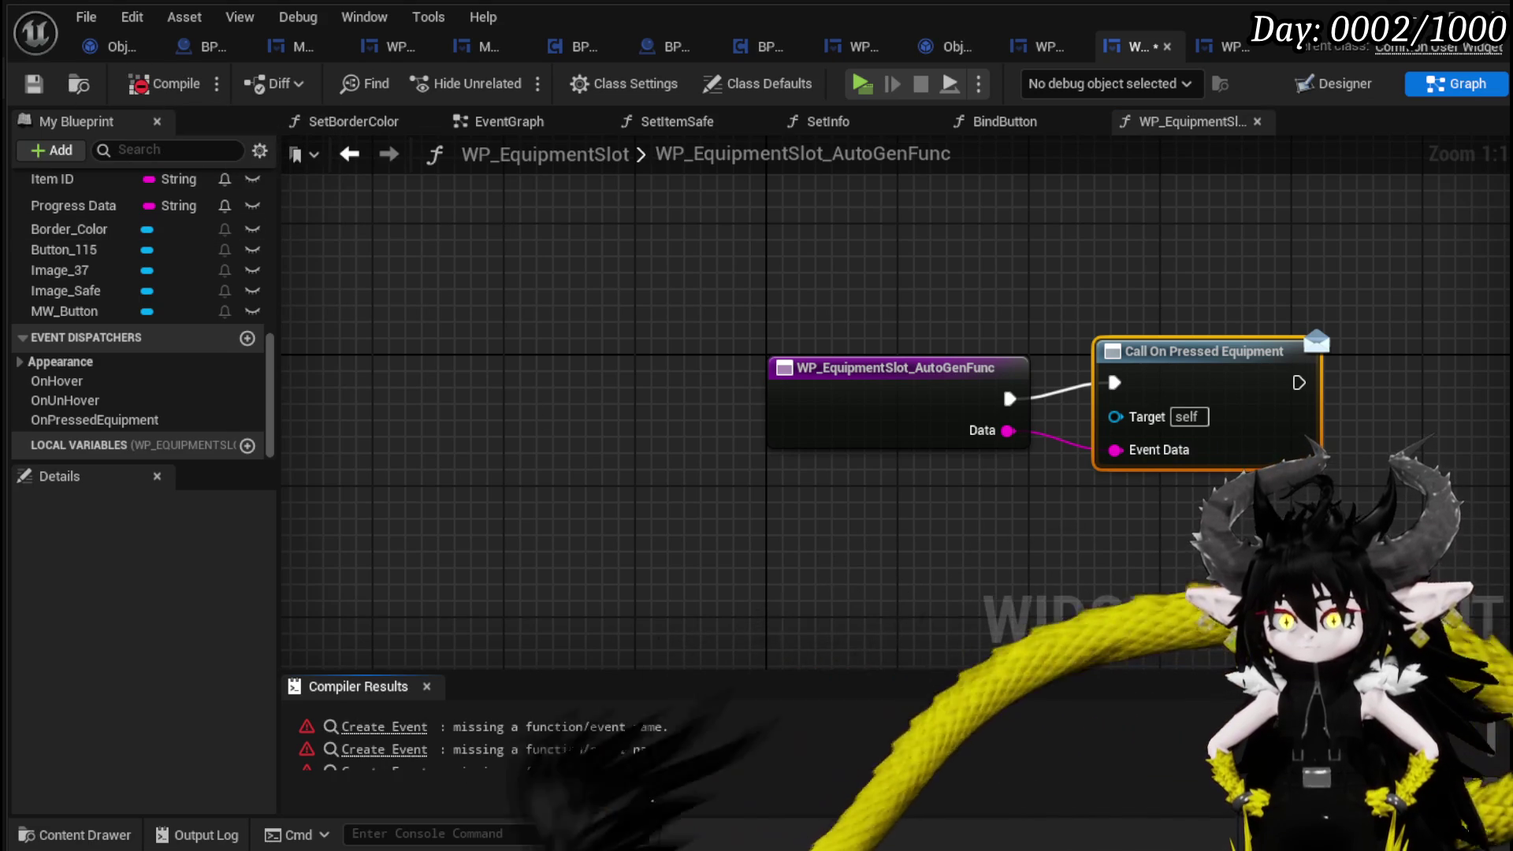
left_click(384, 726)
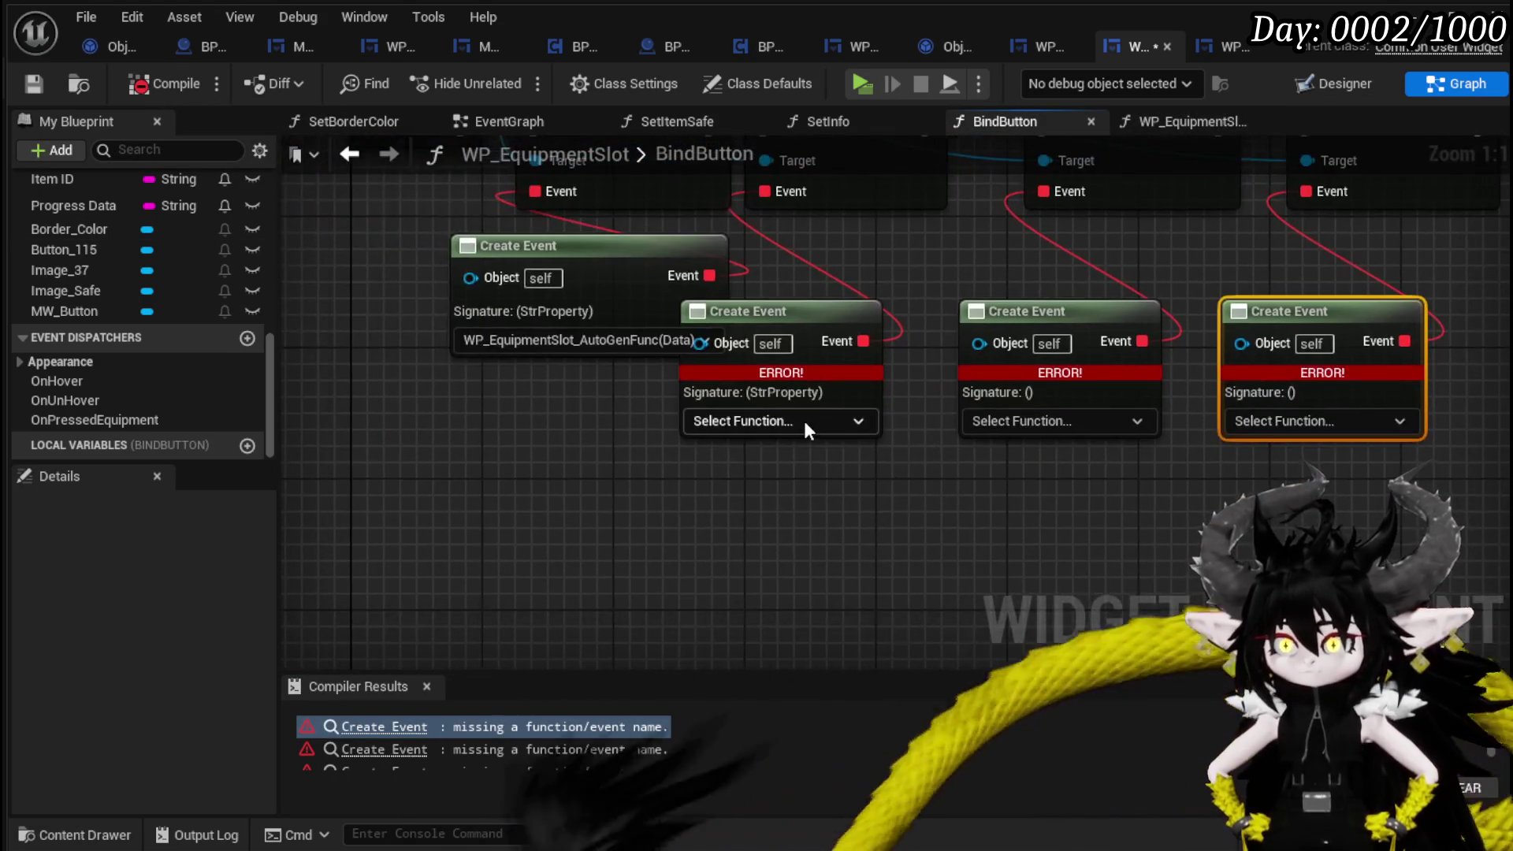
left_click(802, 422)
left_click(774, 483)
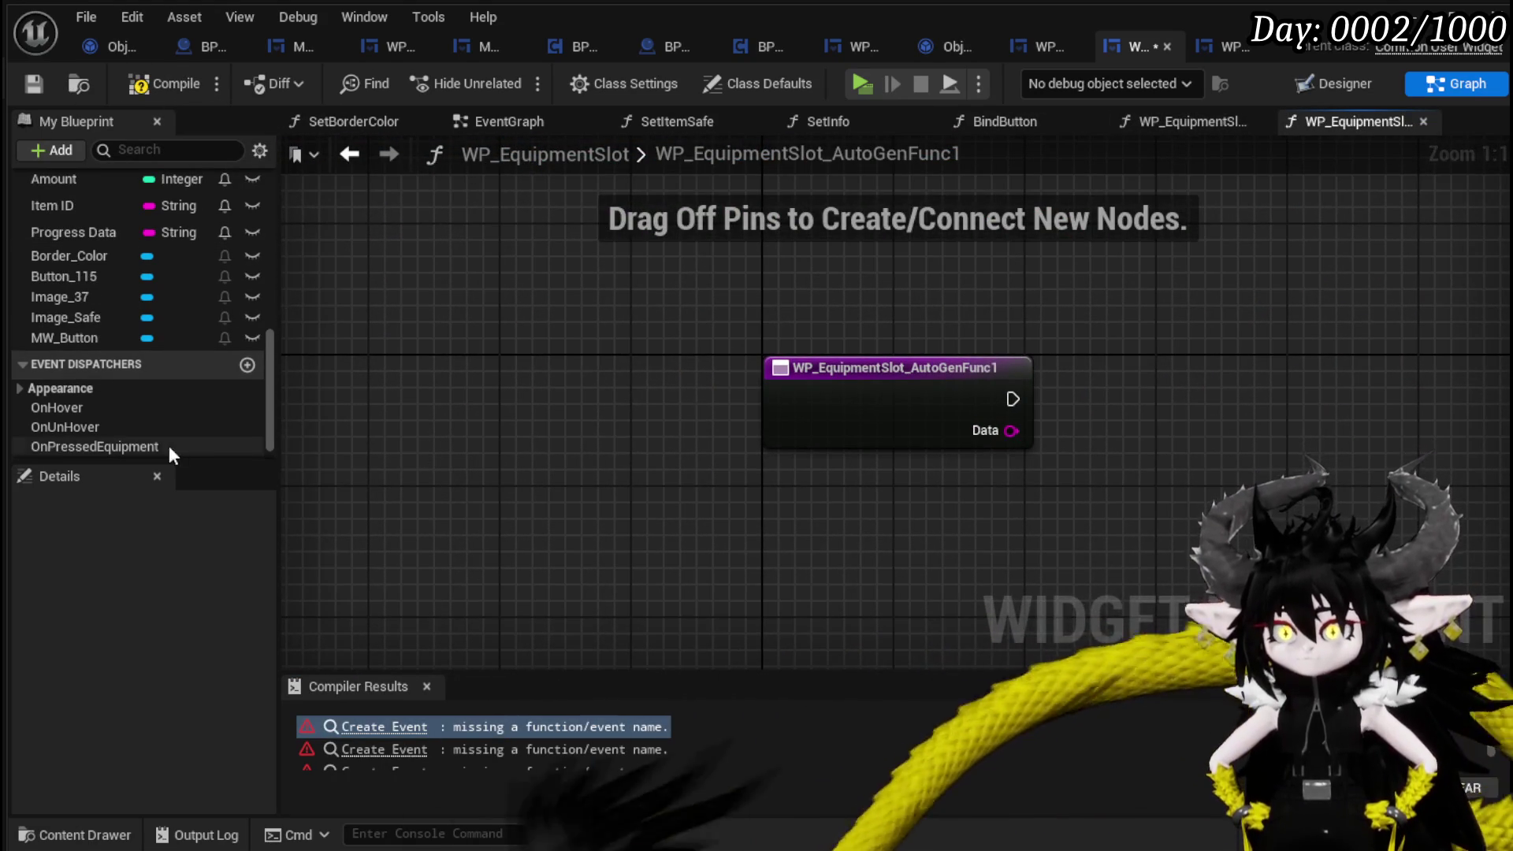
left_click_drag(117, 409, 1095, 417)
left_click(1133, 432)
mouse_move(907, 401)
left_mouse_down()
mouse_move(706, 434)
mouse_move(666, 408)
left_mouse_up()
left_click_drag(988, 544, 781, 470)
left_click(781, 468)
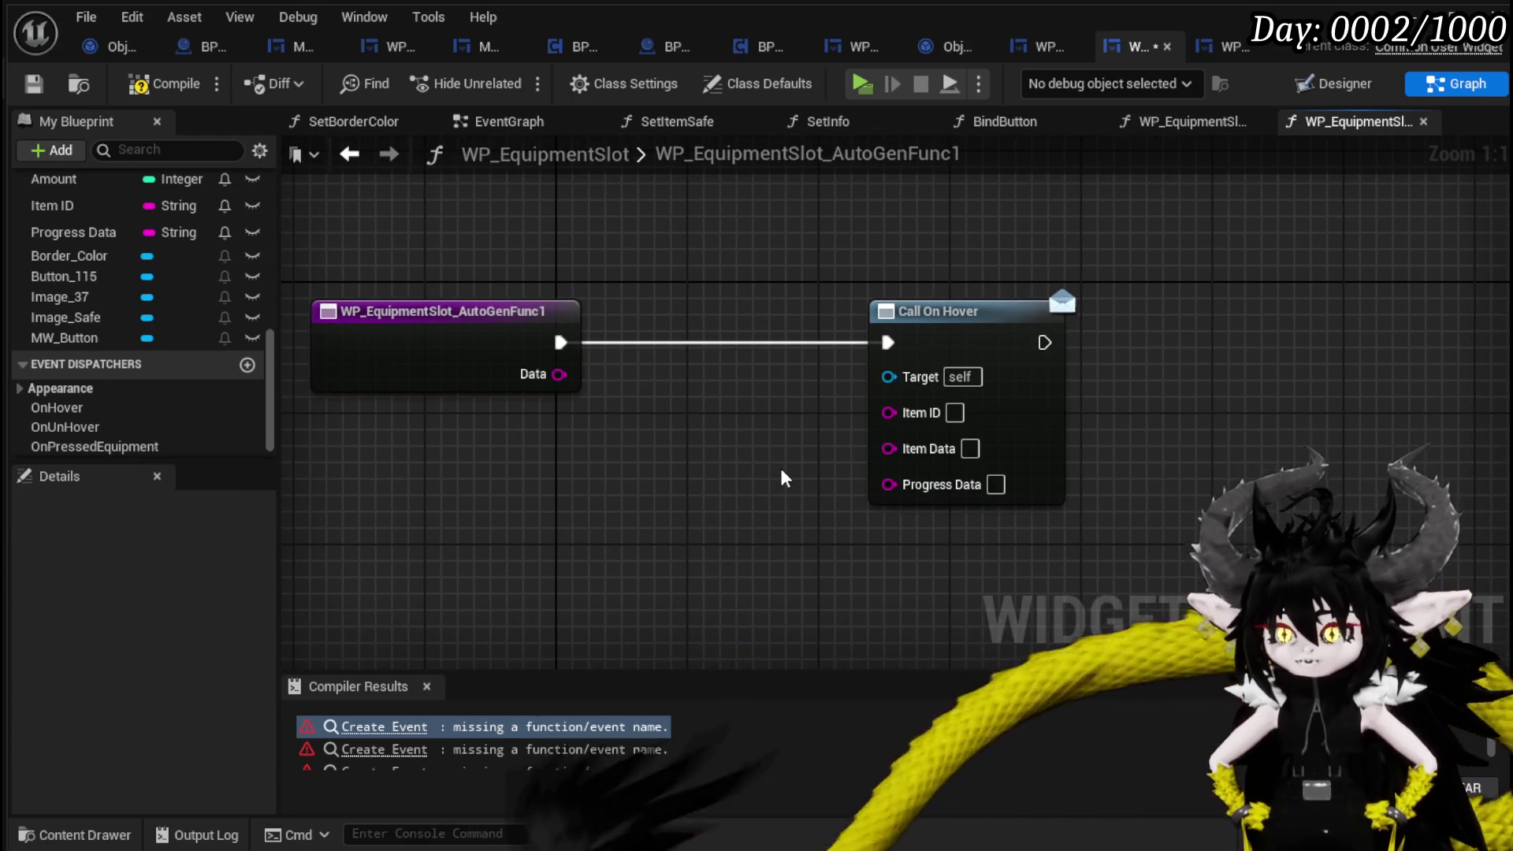
Add a Parse Into Array node off the Data pin and return to the BindButton graph.
left_click_drag(559, 374, 584, 436)
type("parse")
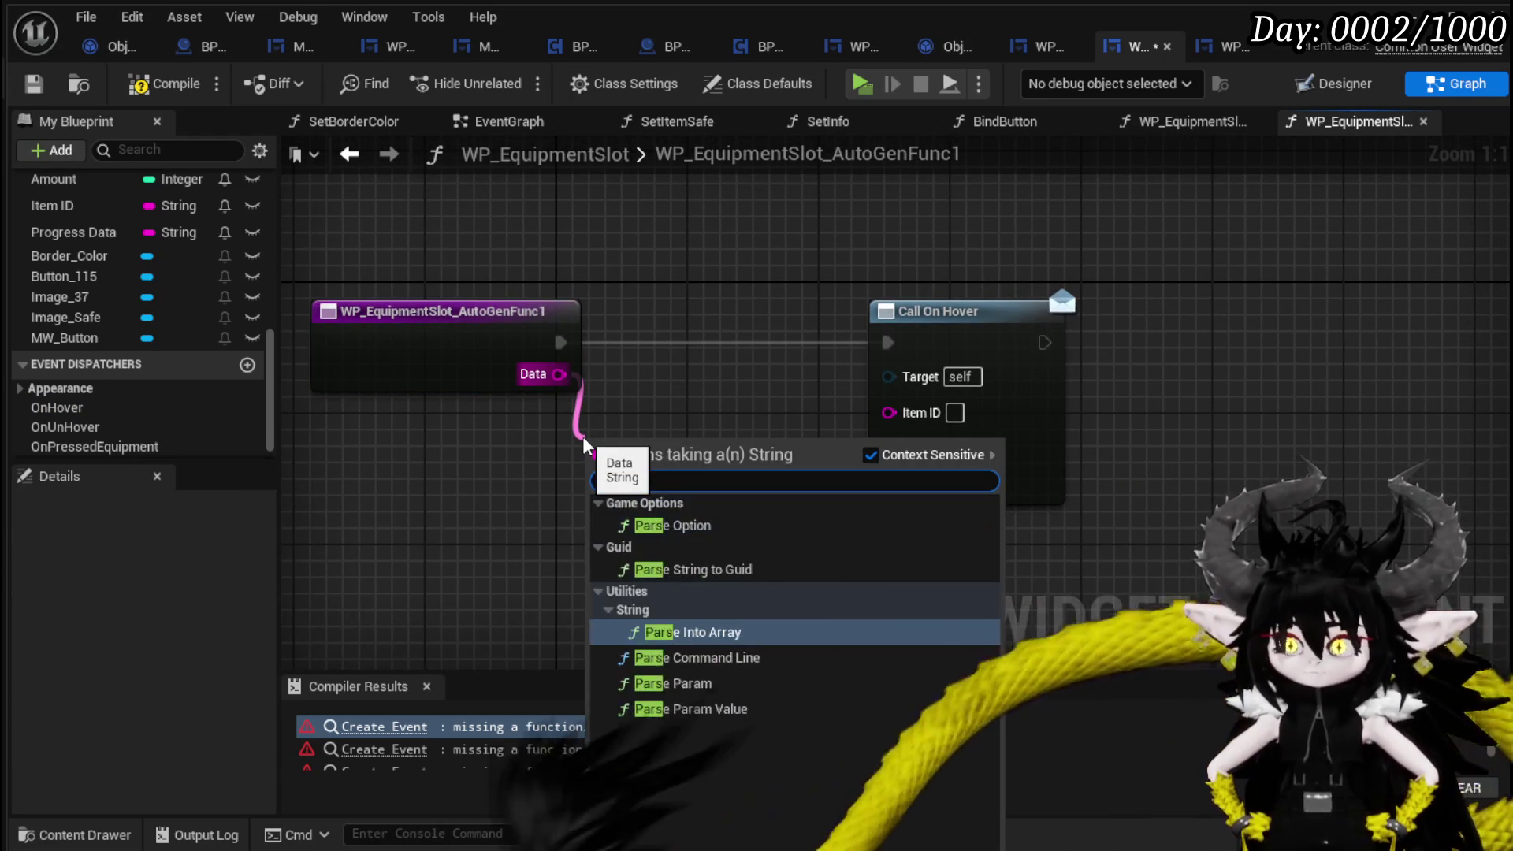
key("Return")
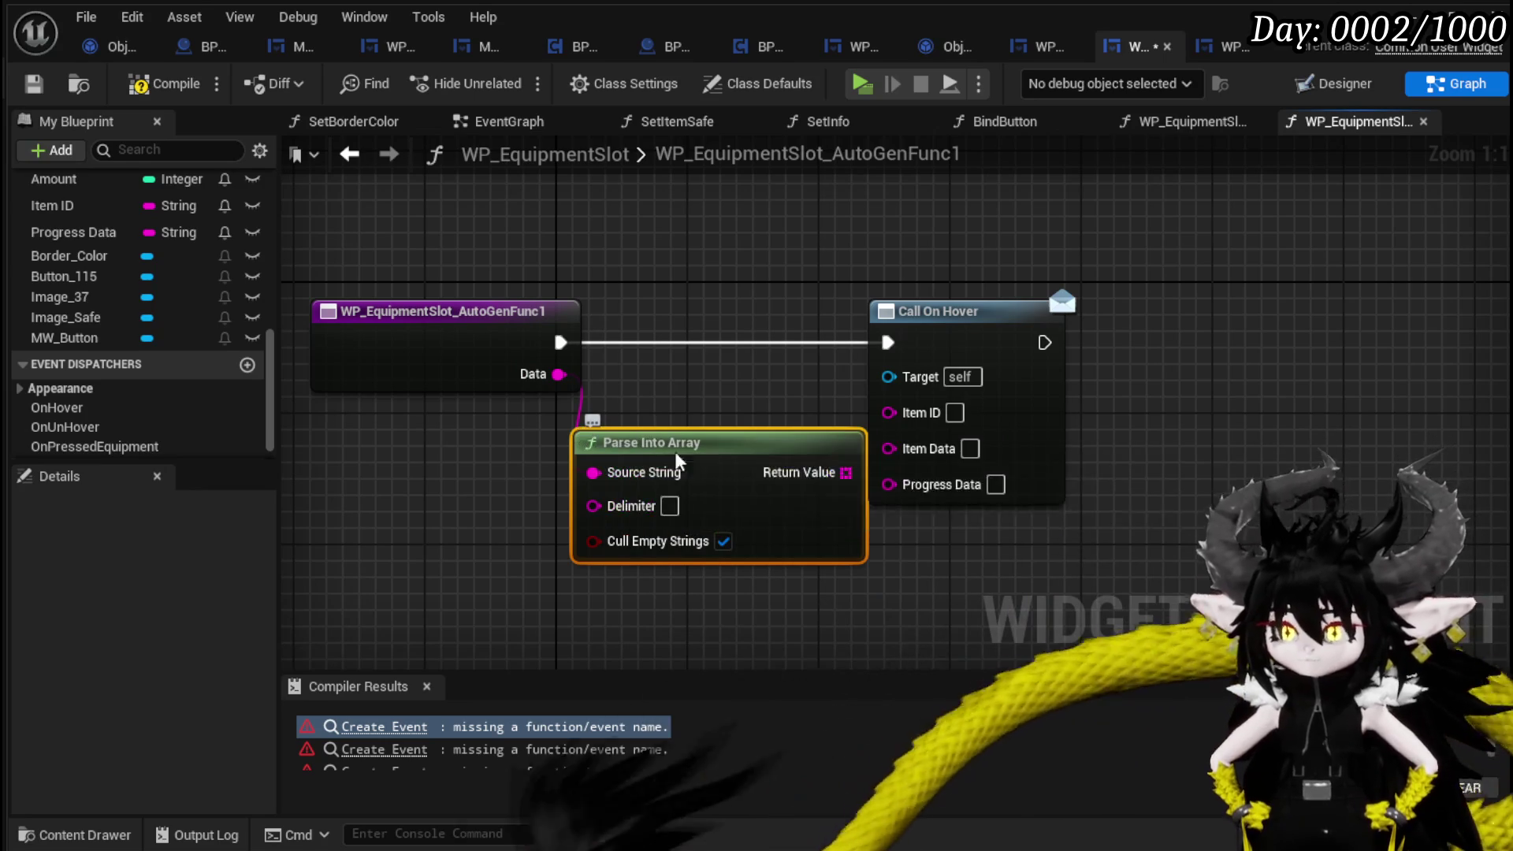
left_click_drag(719, 443, 539, 443)
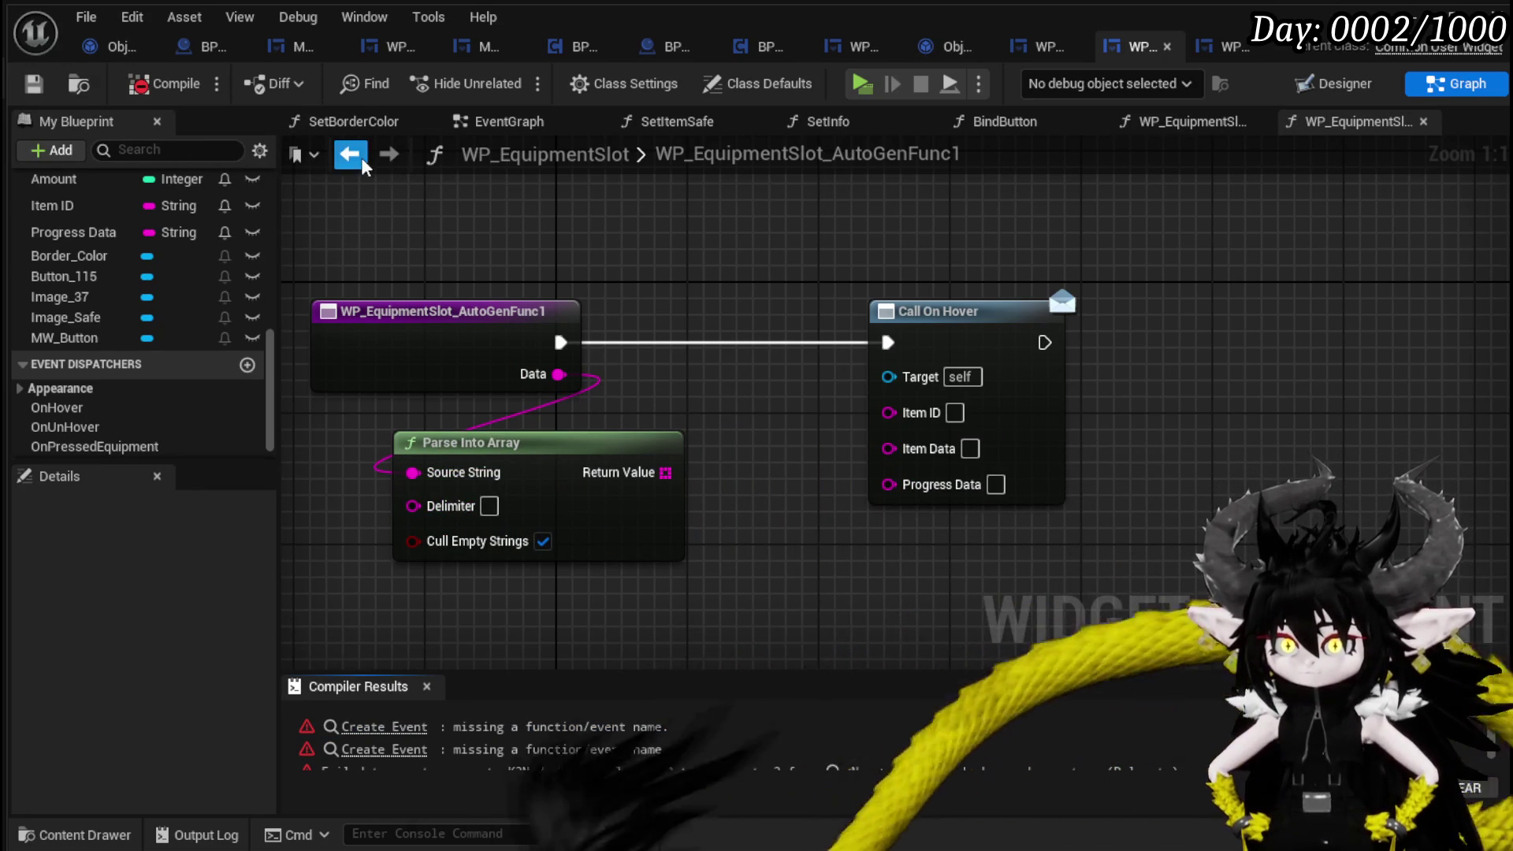
left_click(361, 157)
left_click(779, 418)
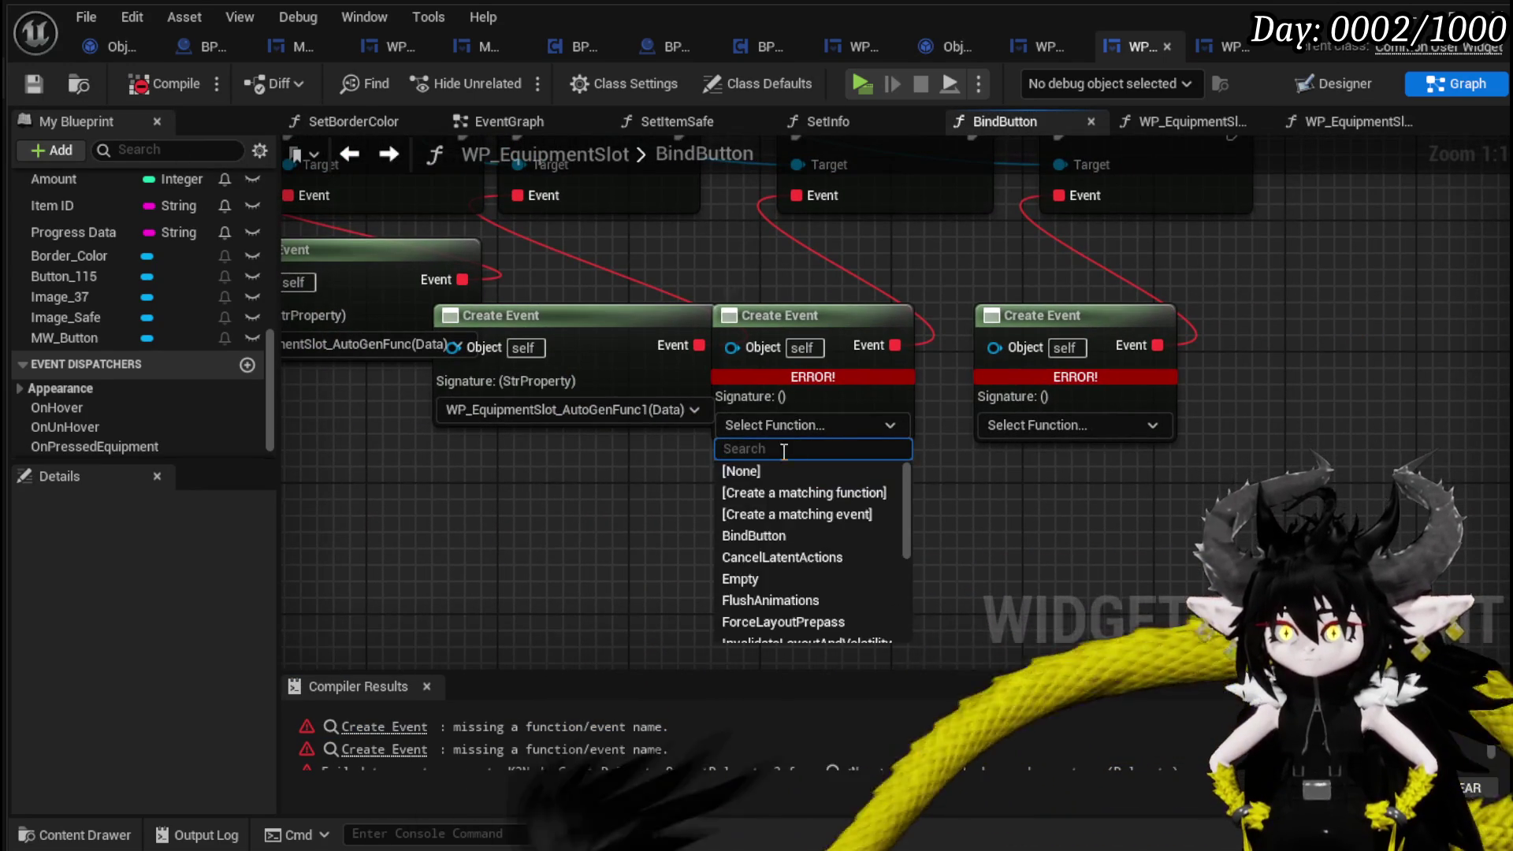
Create a matching function for the next Create Event that calls On Un Hover.
left_click(792, 492)
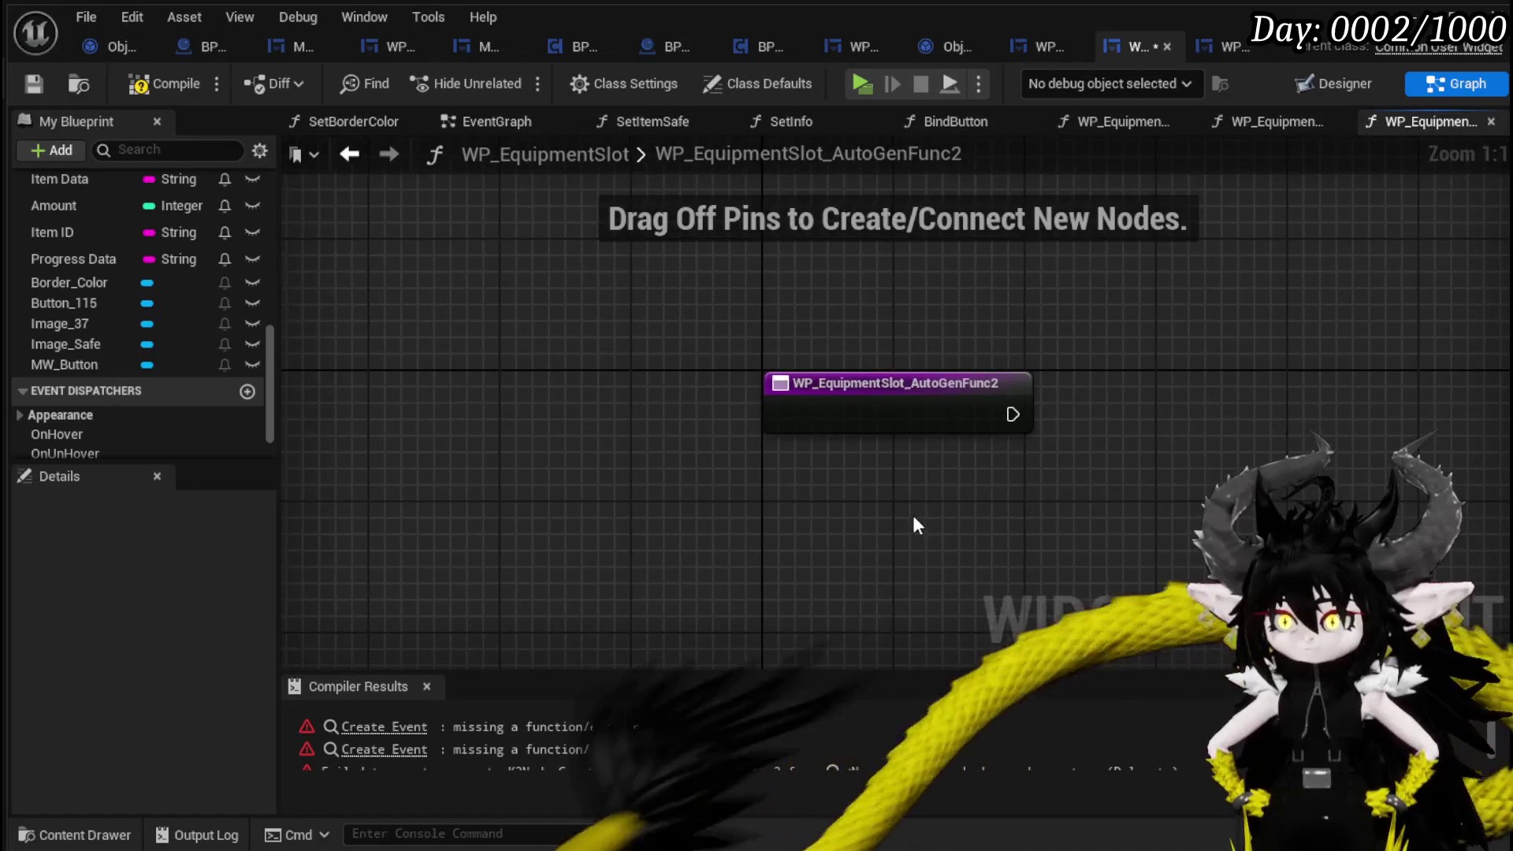
scroll(121, 416, "down", 1)
mouse_move(78, 419)
left_mouse_down()
mouse_move(1113, 397)
mouse_move(1077, 431)
left_mouse_up()
left_click(1097, 430)
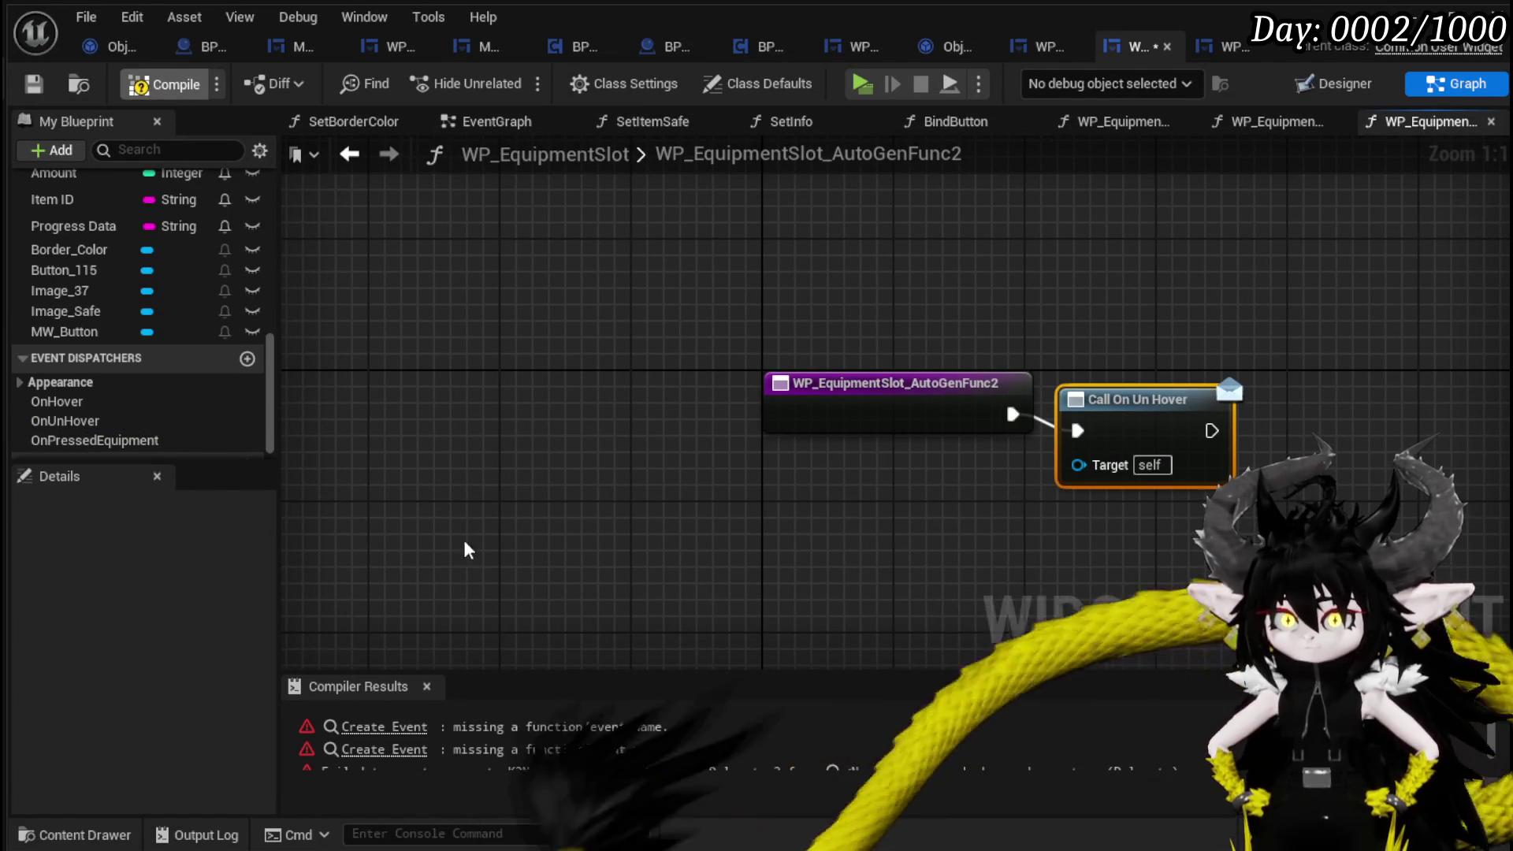
Create a function for the last Create Event and name it ReleaseButton.
left_click(384, 727)
left_click(916, 456)
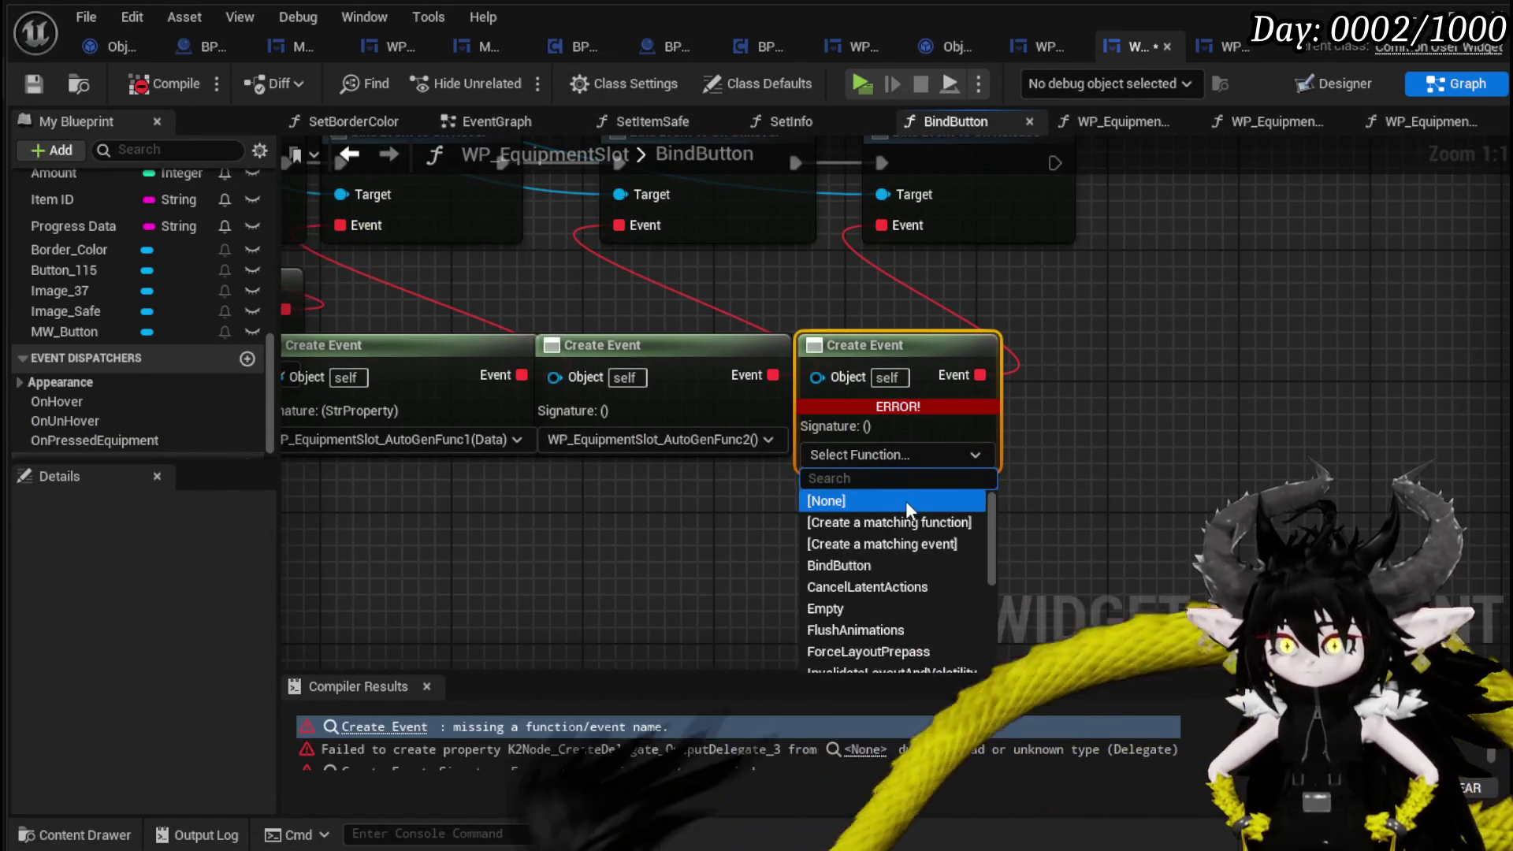
left_click(914, 521)
right_click(820, 426)
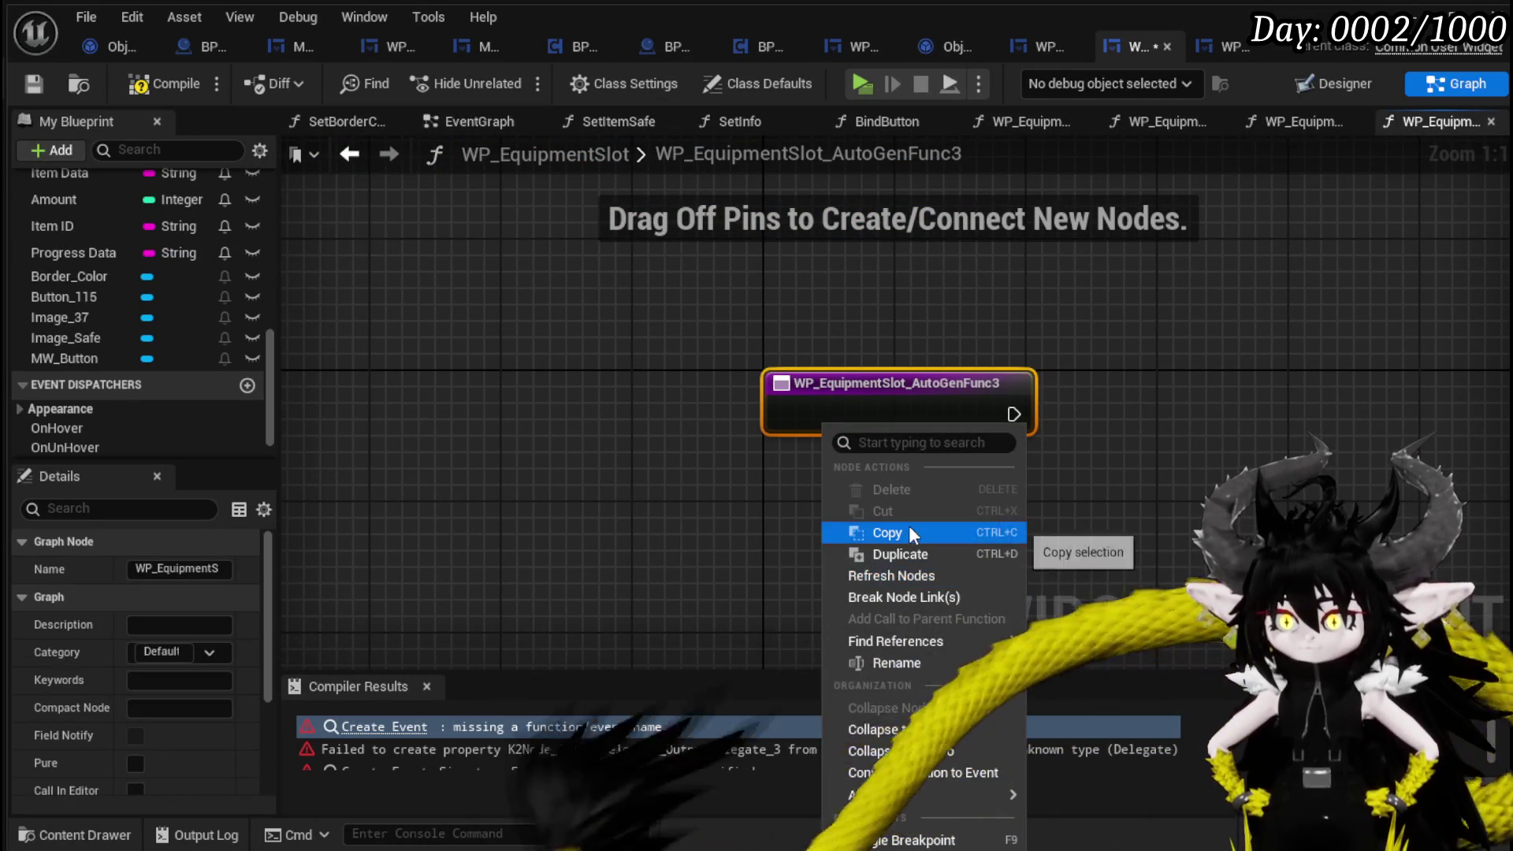
left_click(898, 662)
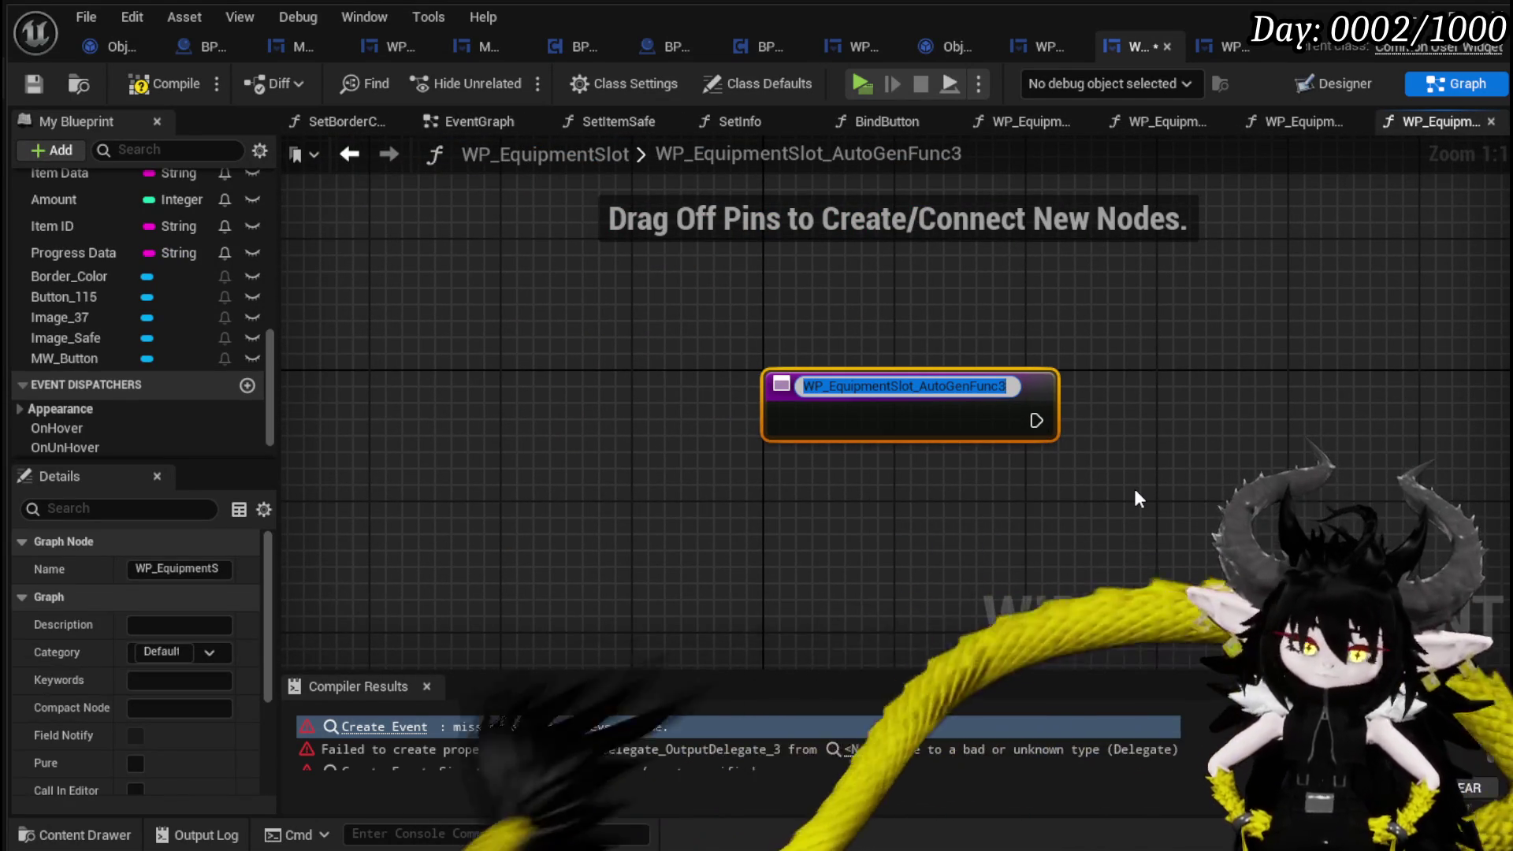
type("Rele")
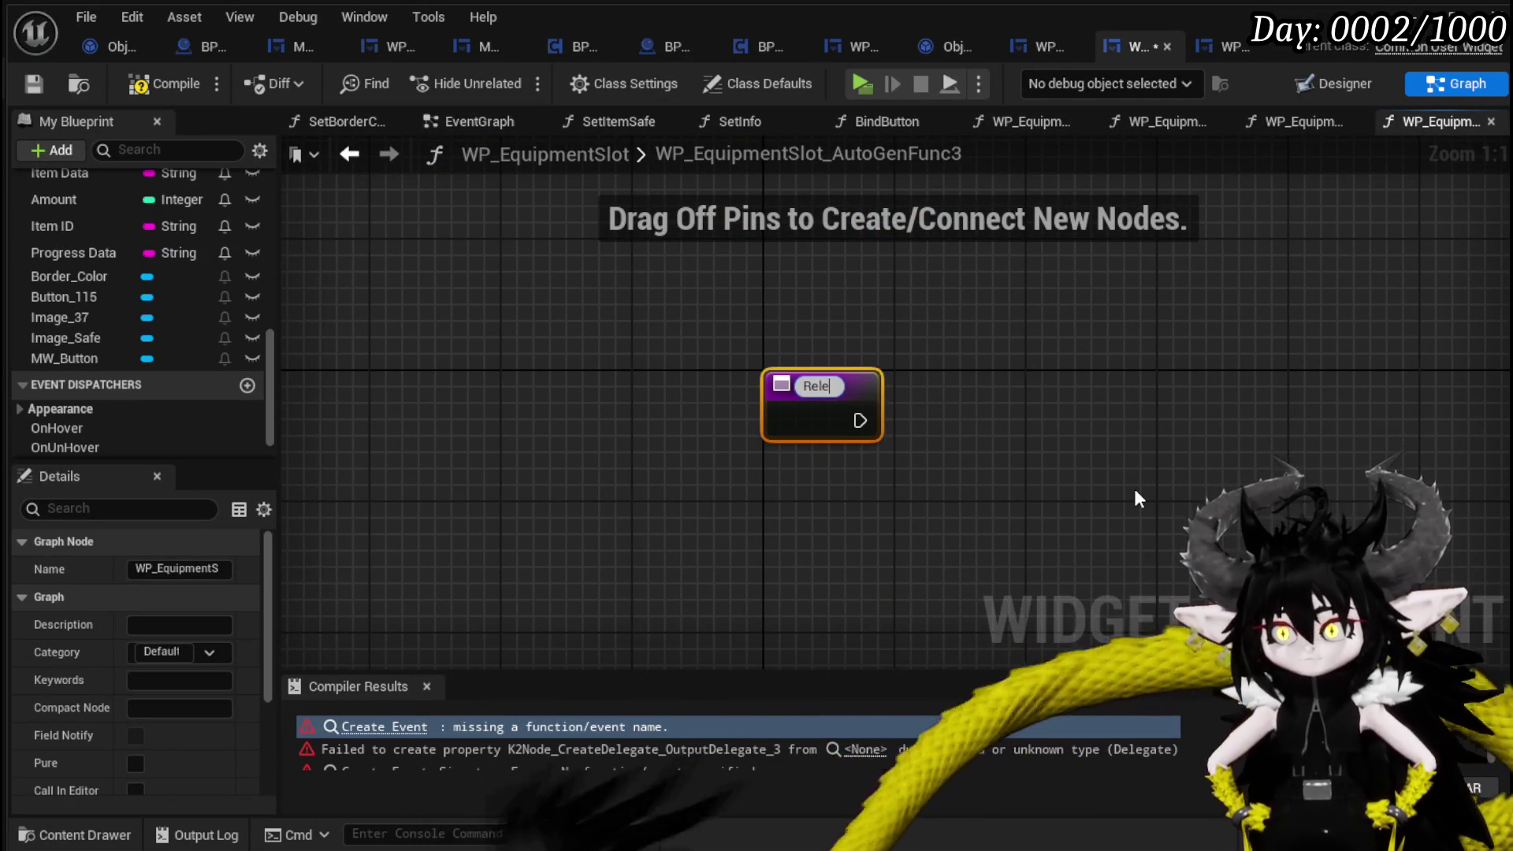
type("aseButton")
key("Return")
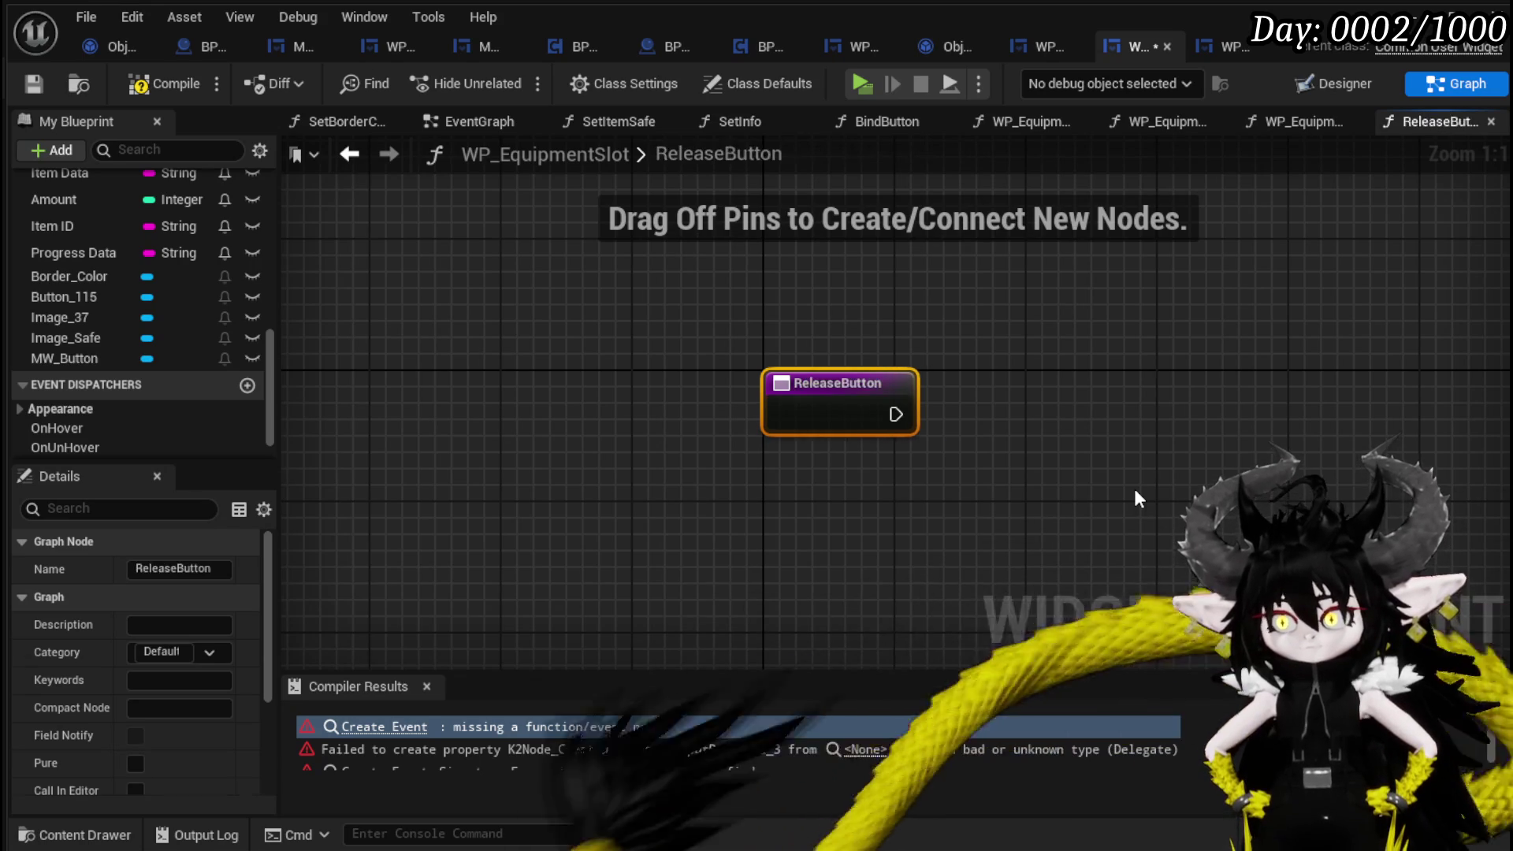
Rename the AutoGenFunc functions to UnHoverButton, HoverButton and PressButton, then compile.
scroll(111, 321, "up", 5)
scroll(115, 323, "up", 3)
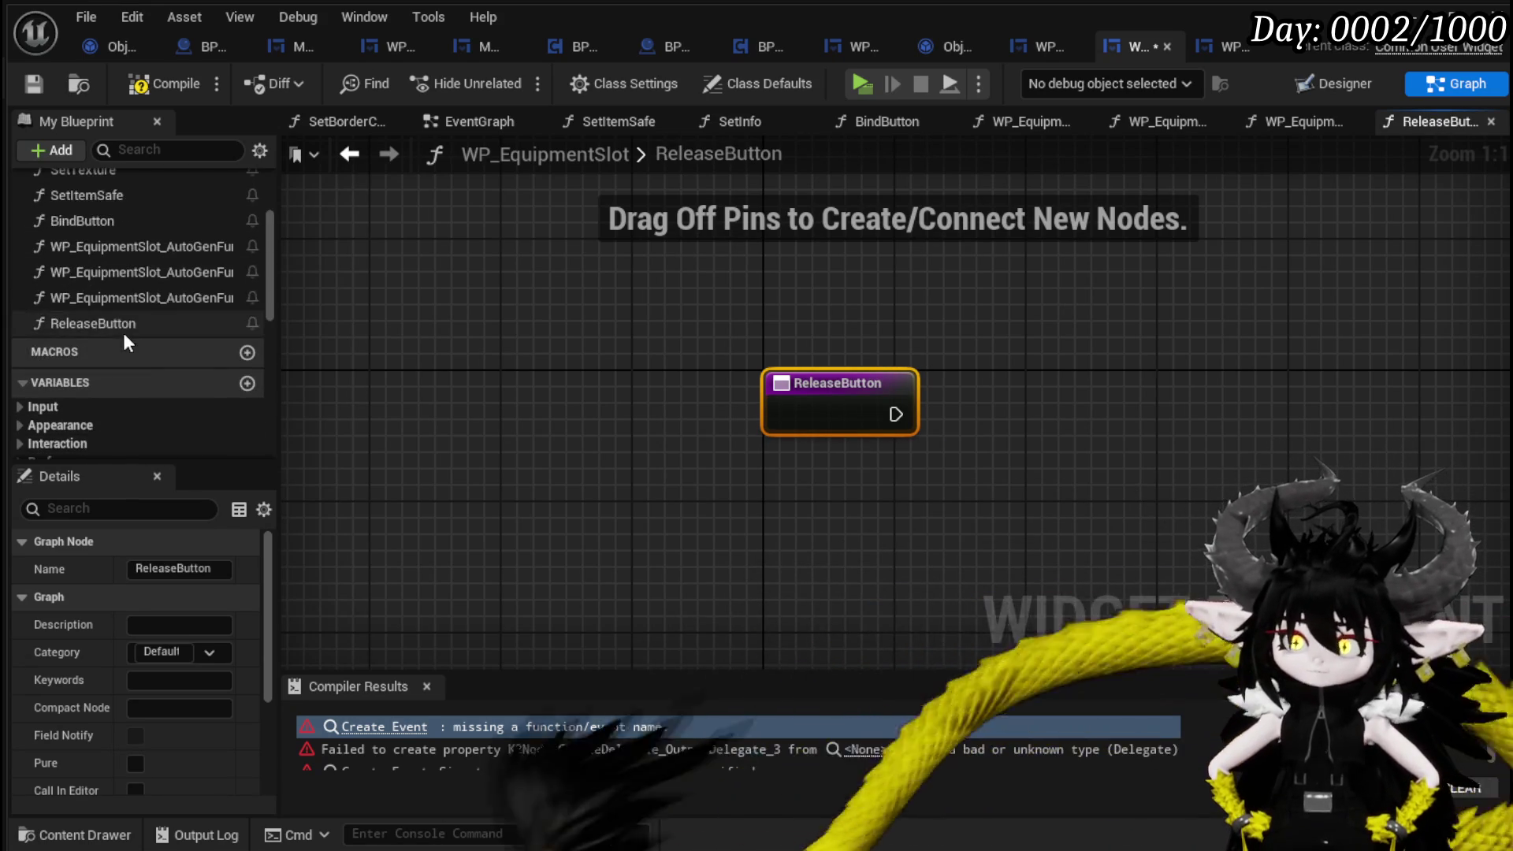
right_click(97, 297)
left_click(177, 377)
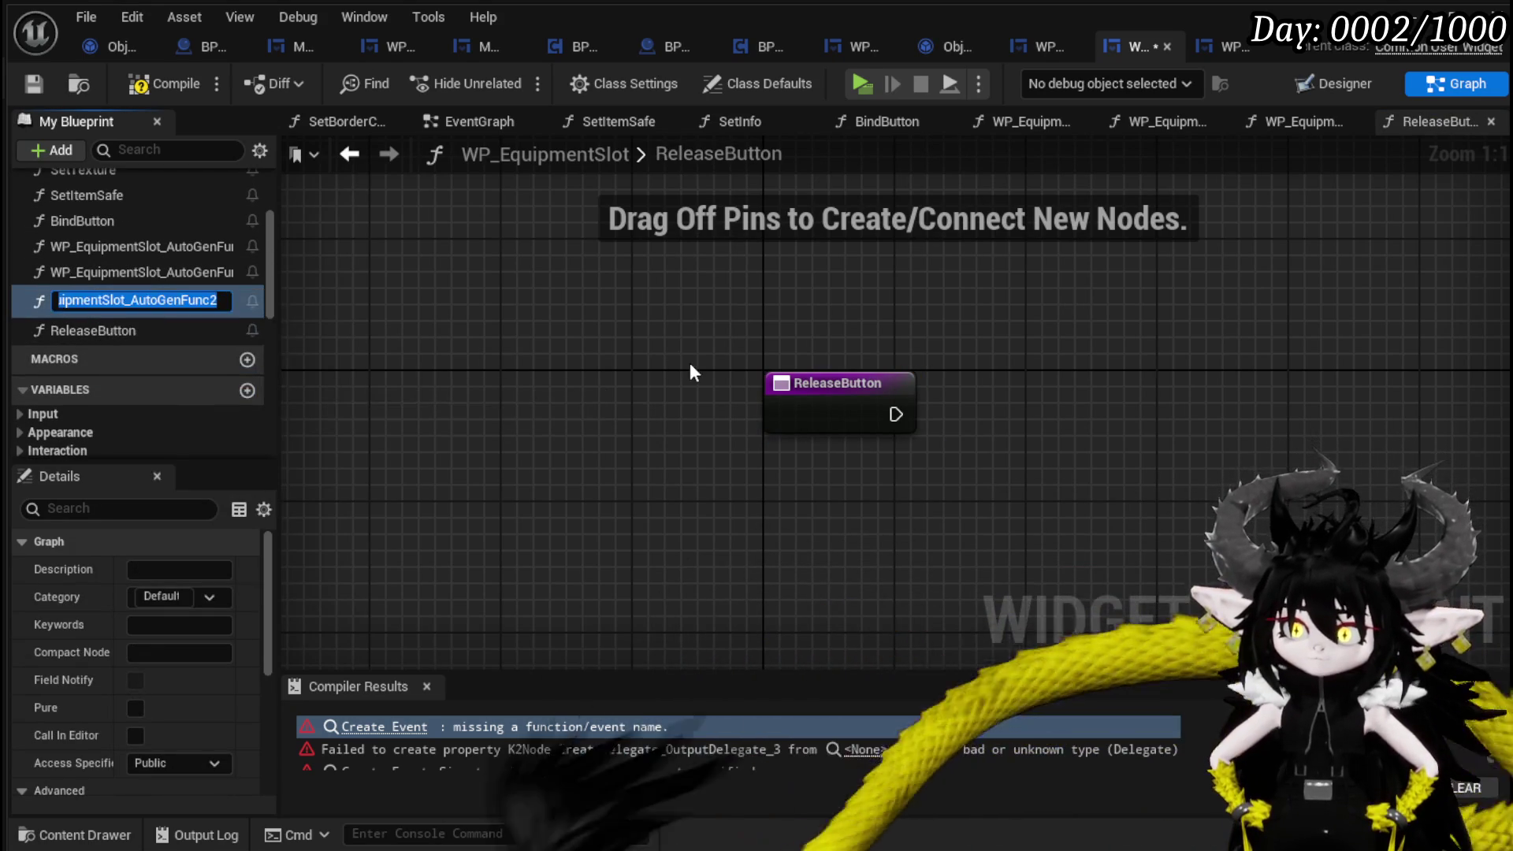
type("UnHoverBu")
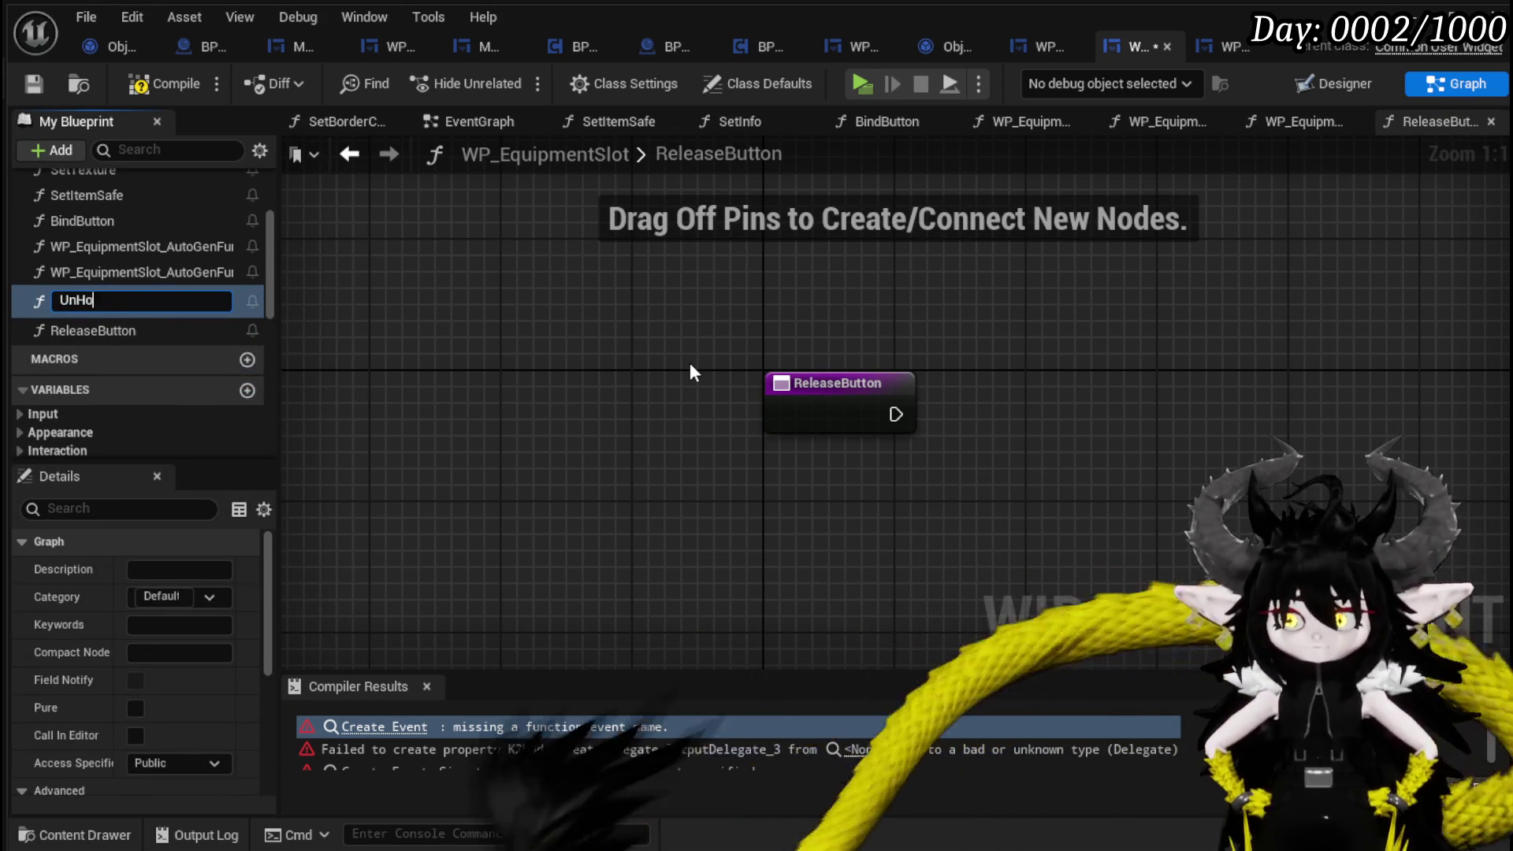
type("tton")
key("Return")
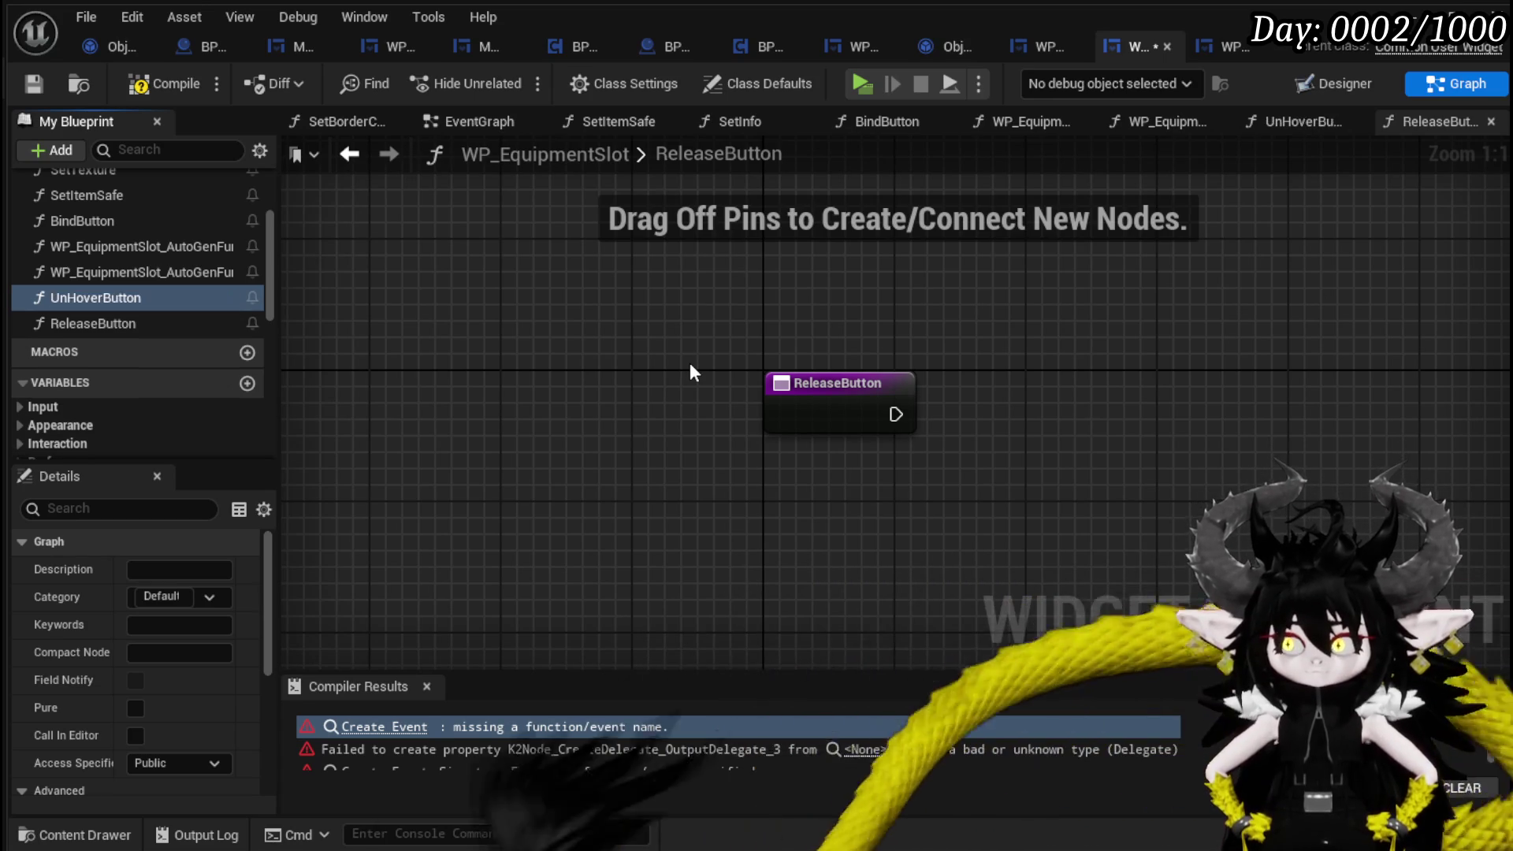
right_click(132, 270)
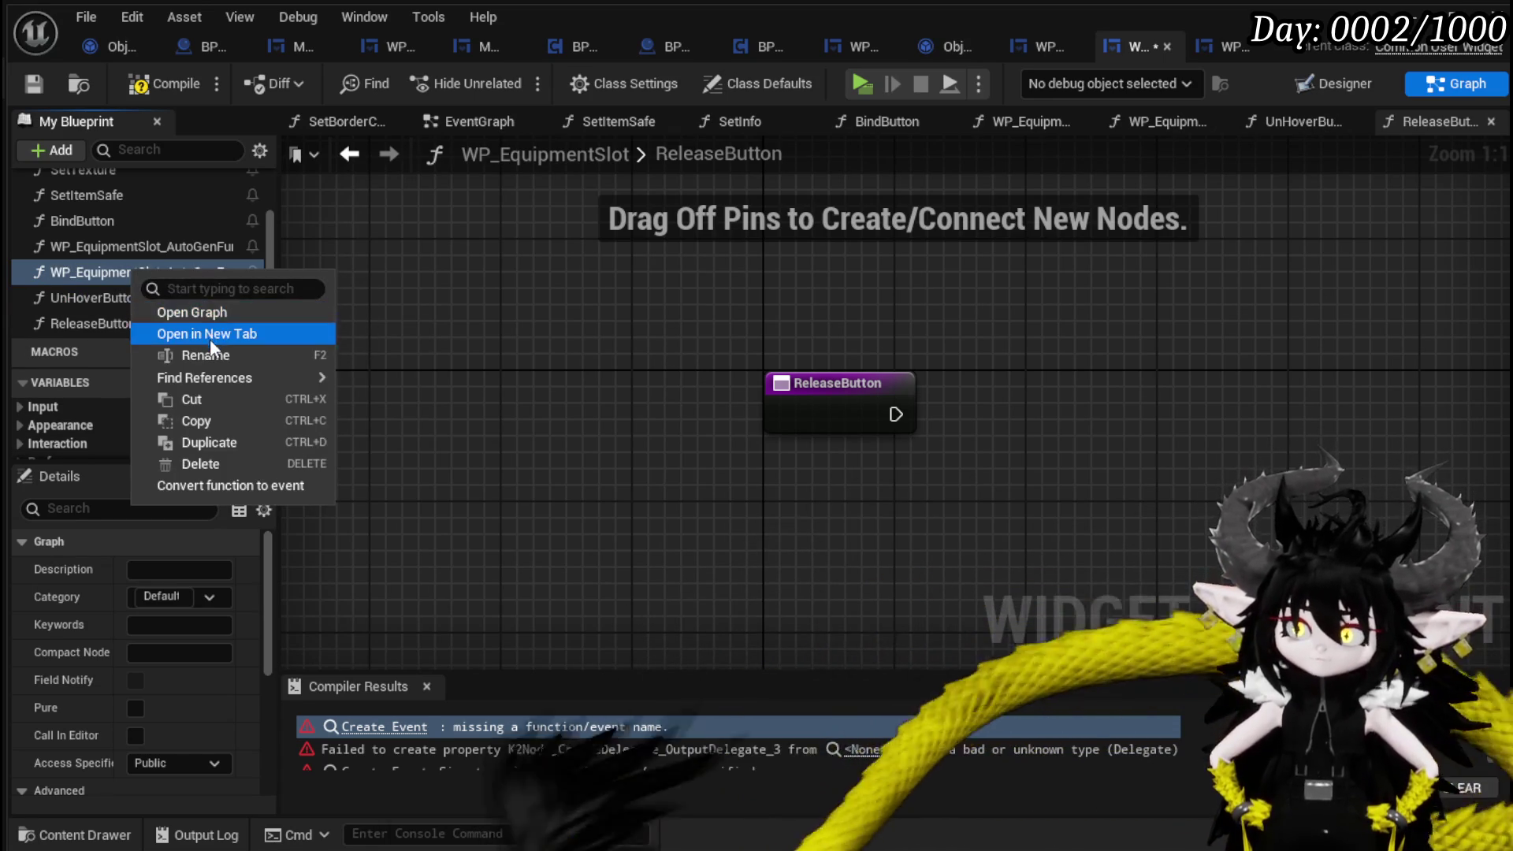
left_click(204, 355)
type("HoverButton")
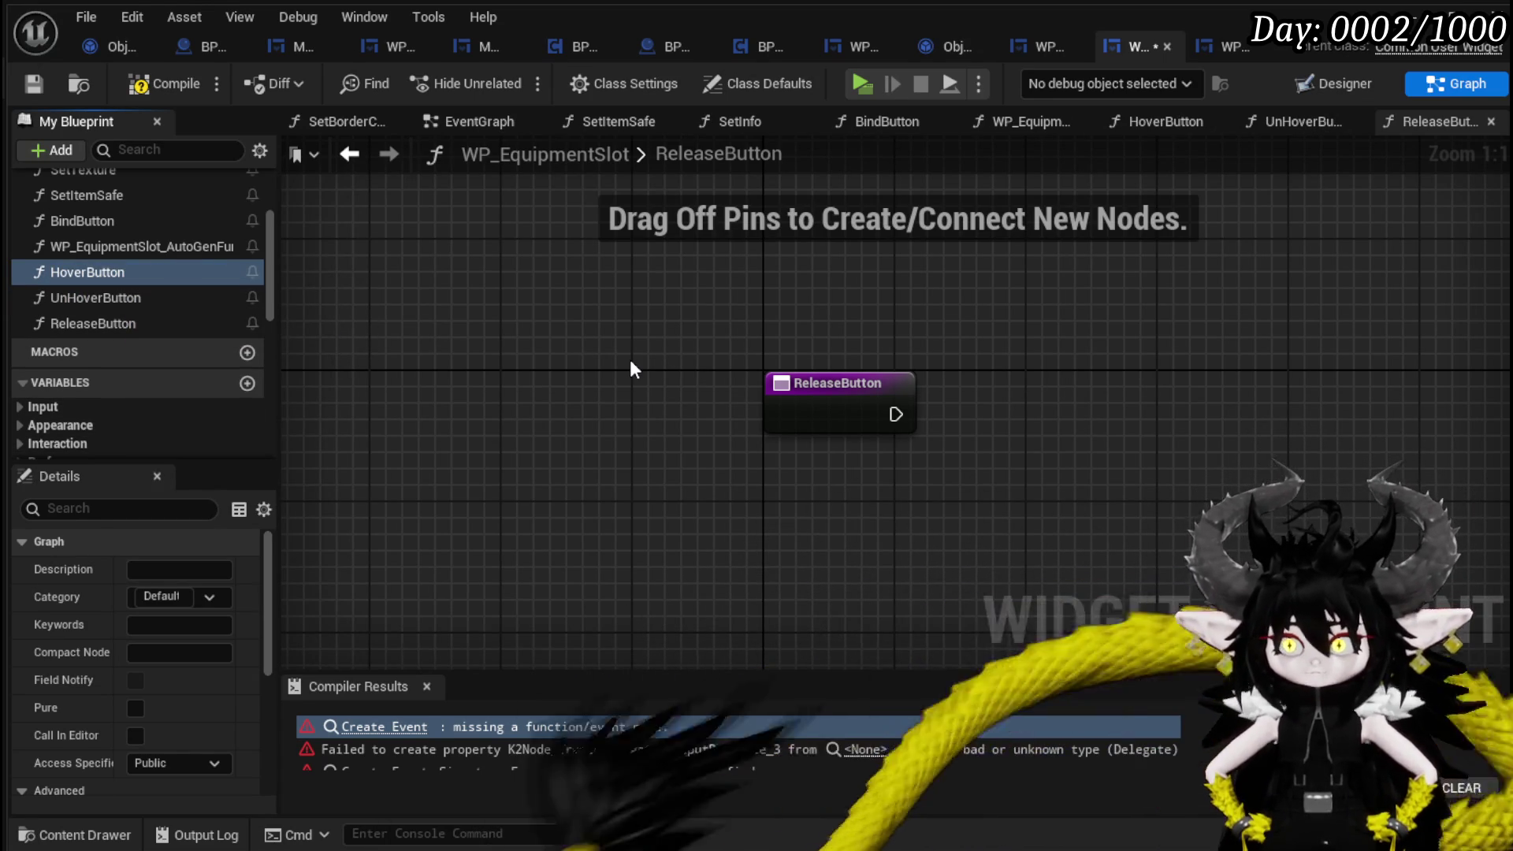
right_click(132, 247)
left_click(202, 331)
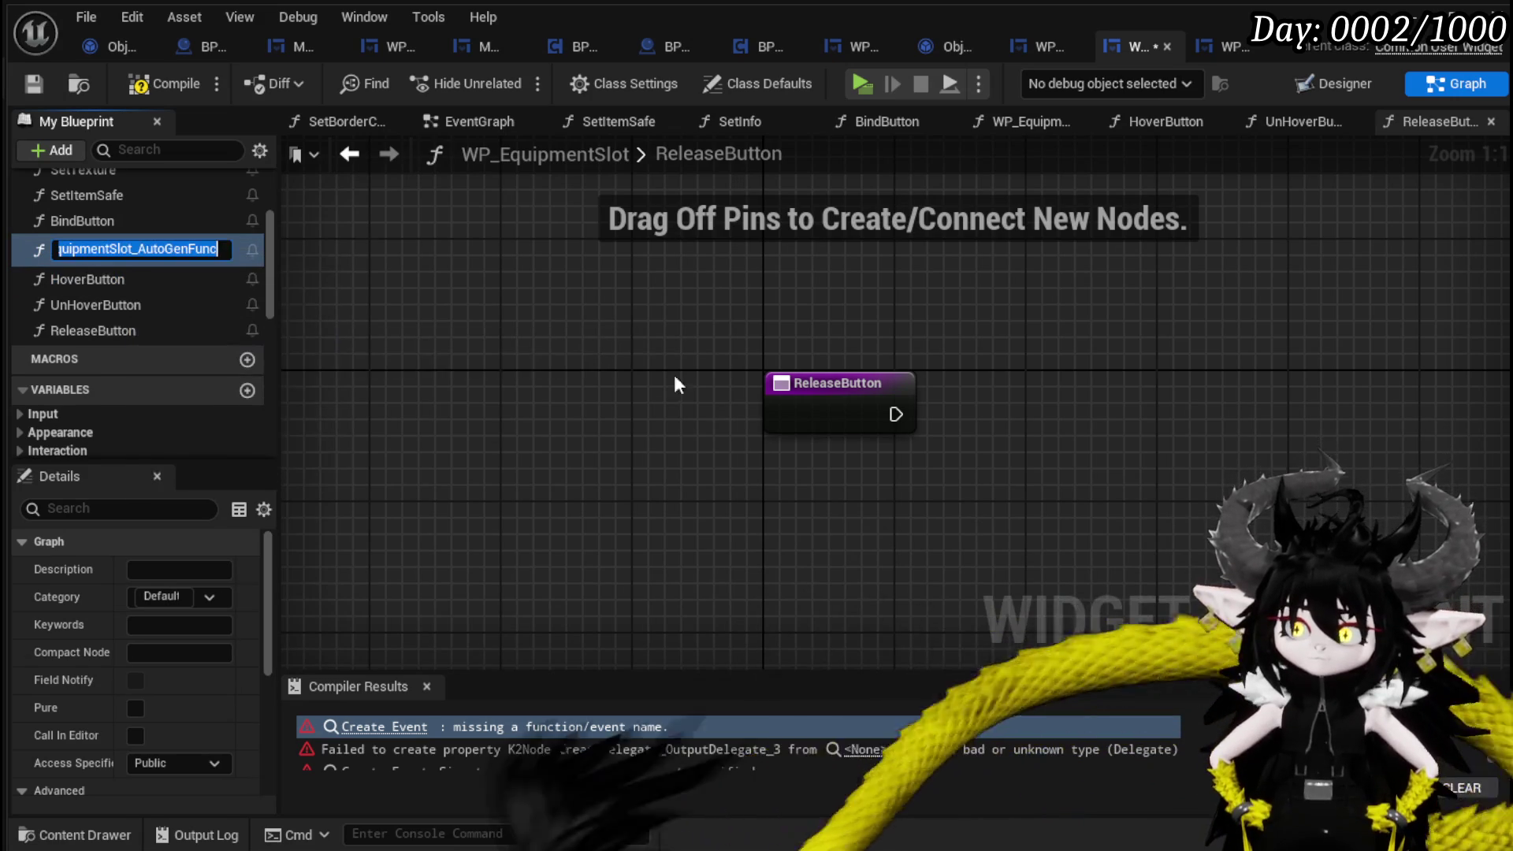
type("PressB")
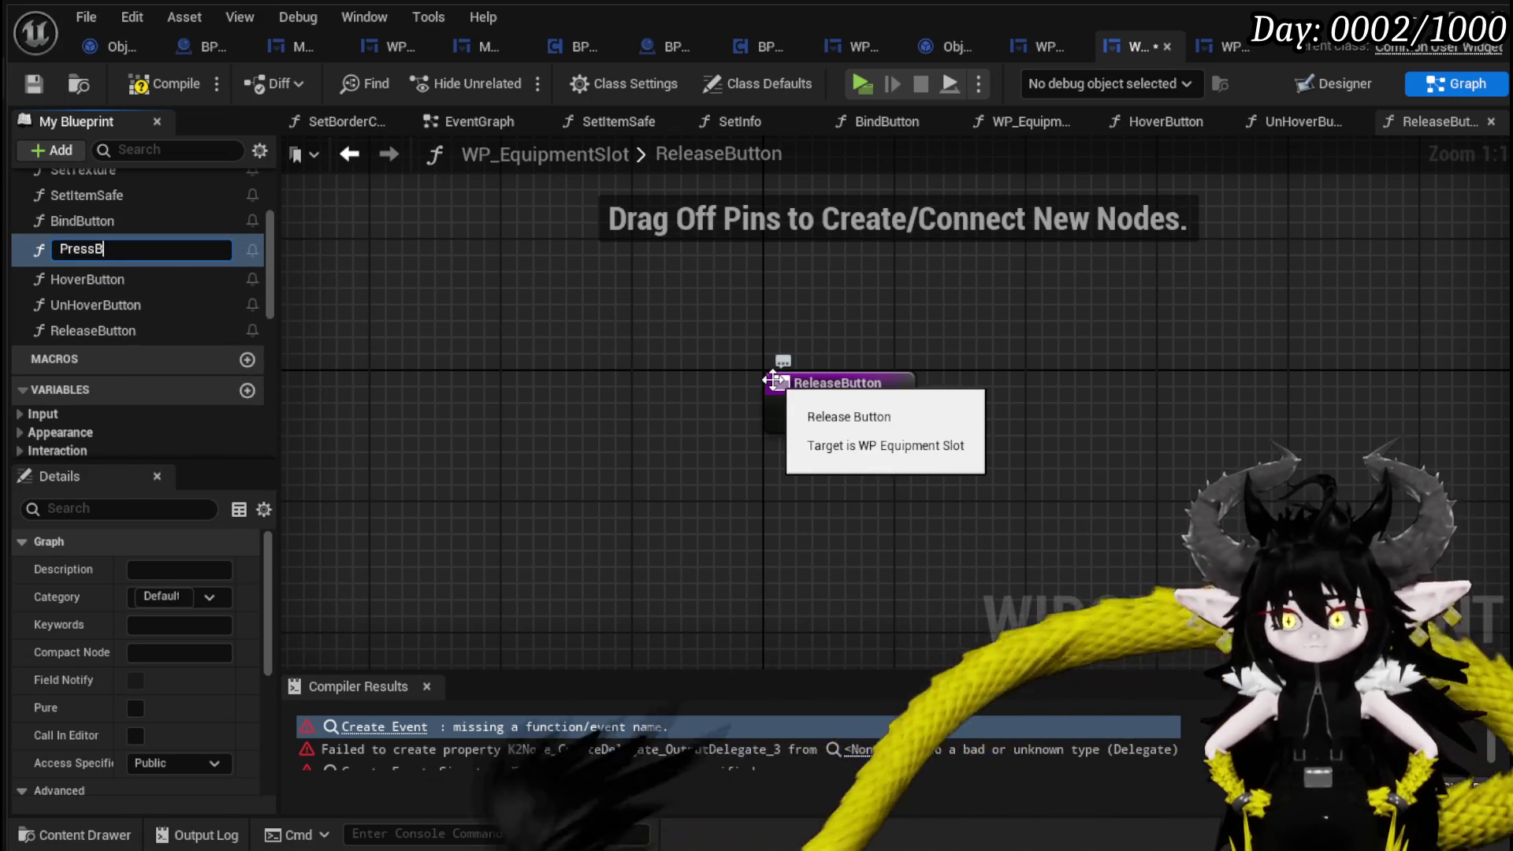
type("utton")
key("Return")
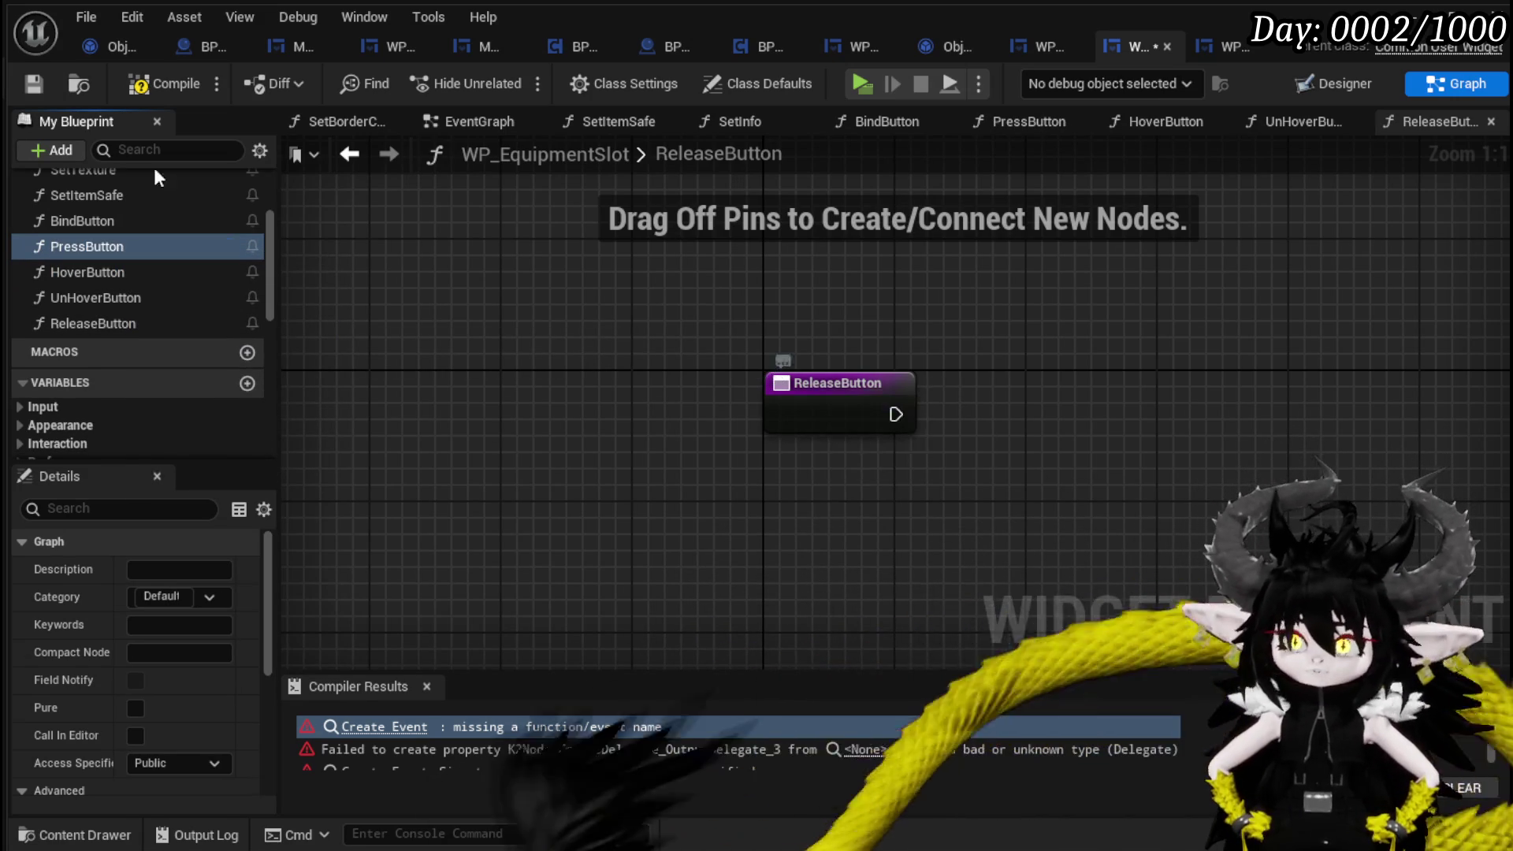
left_click(181, 86)
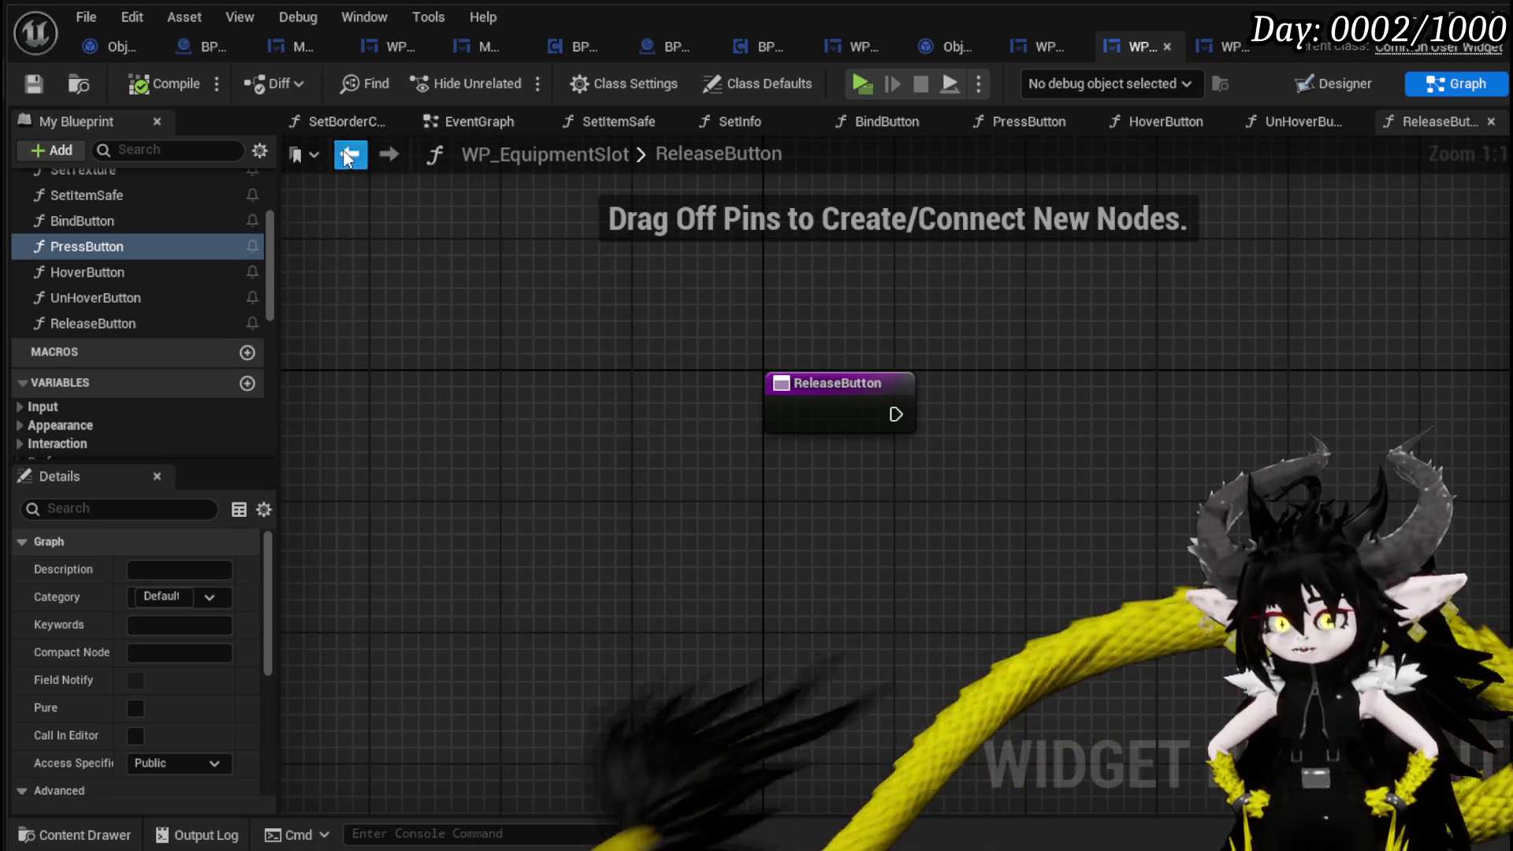
Paste the Item ID '/' Item Data Append into PressButton, feed it to Event Data, and compile.
left_click(457, 123)
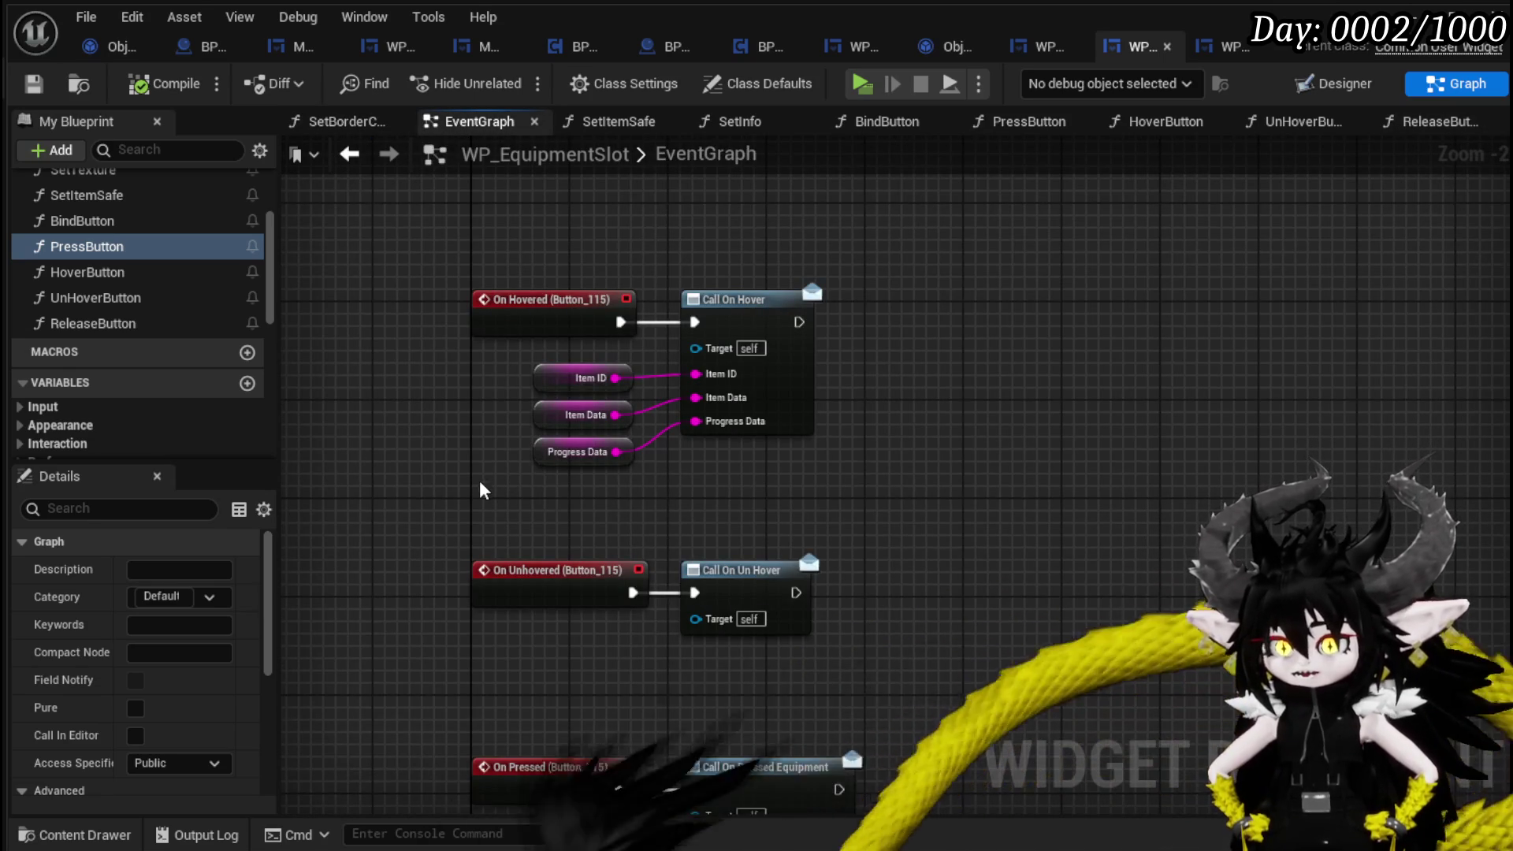
scroll(479, 493, "down", 1)
mouse_move(479, 387)
left_mouse_down()
mouse_move(481, 693)
mouse_move(489, 316)
mouse_move(533, 369)
mouse_move(565, 353)
left_mouse_up()
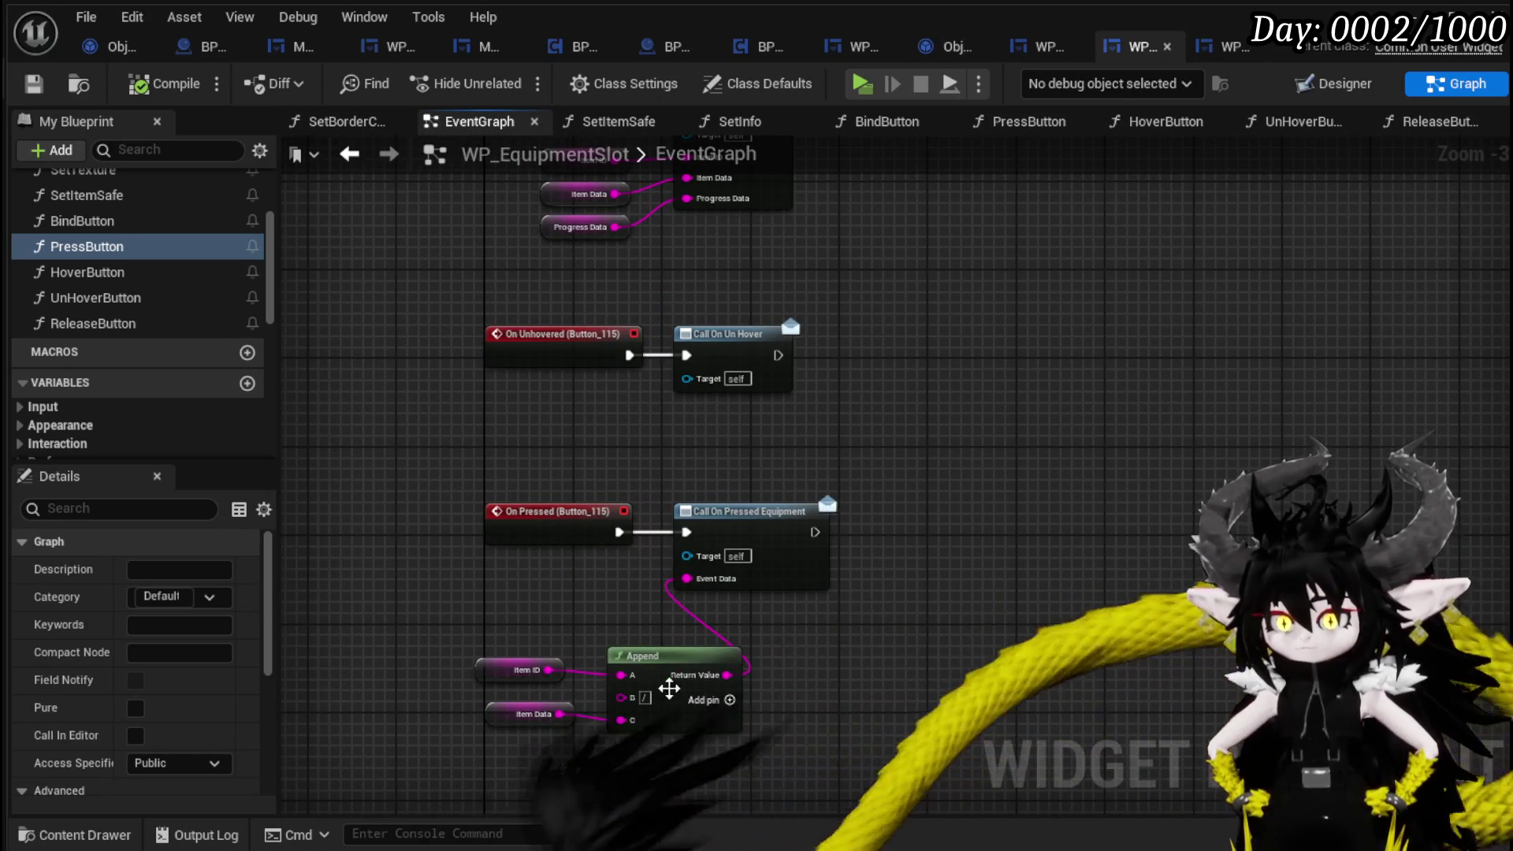
left_click_drag(670, 689, 713, 688)
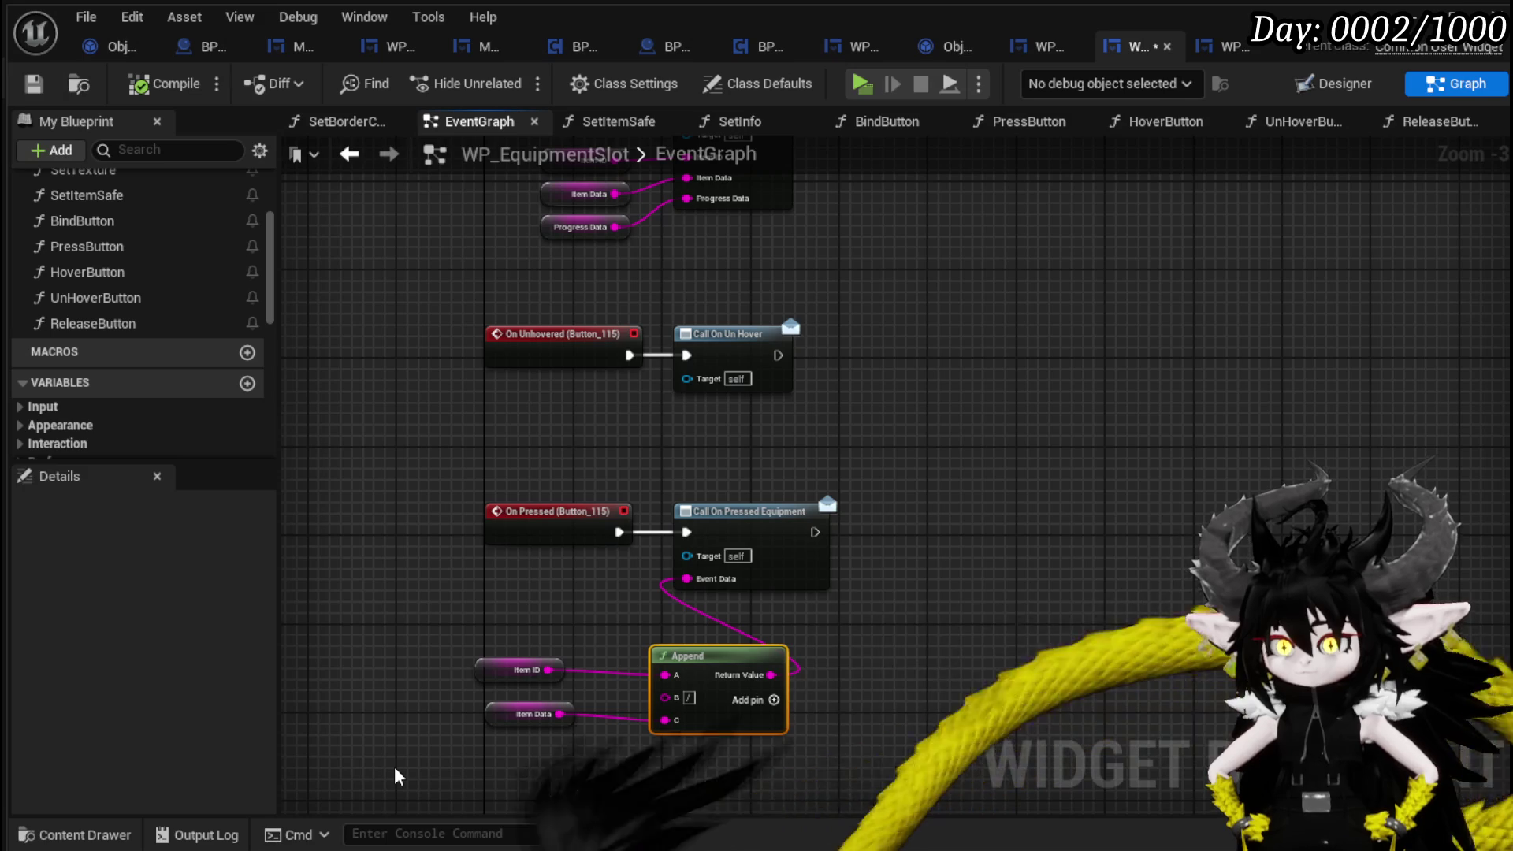
left_click_drag(395, 768, 741, 643)
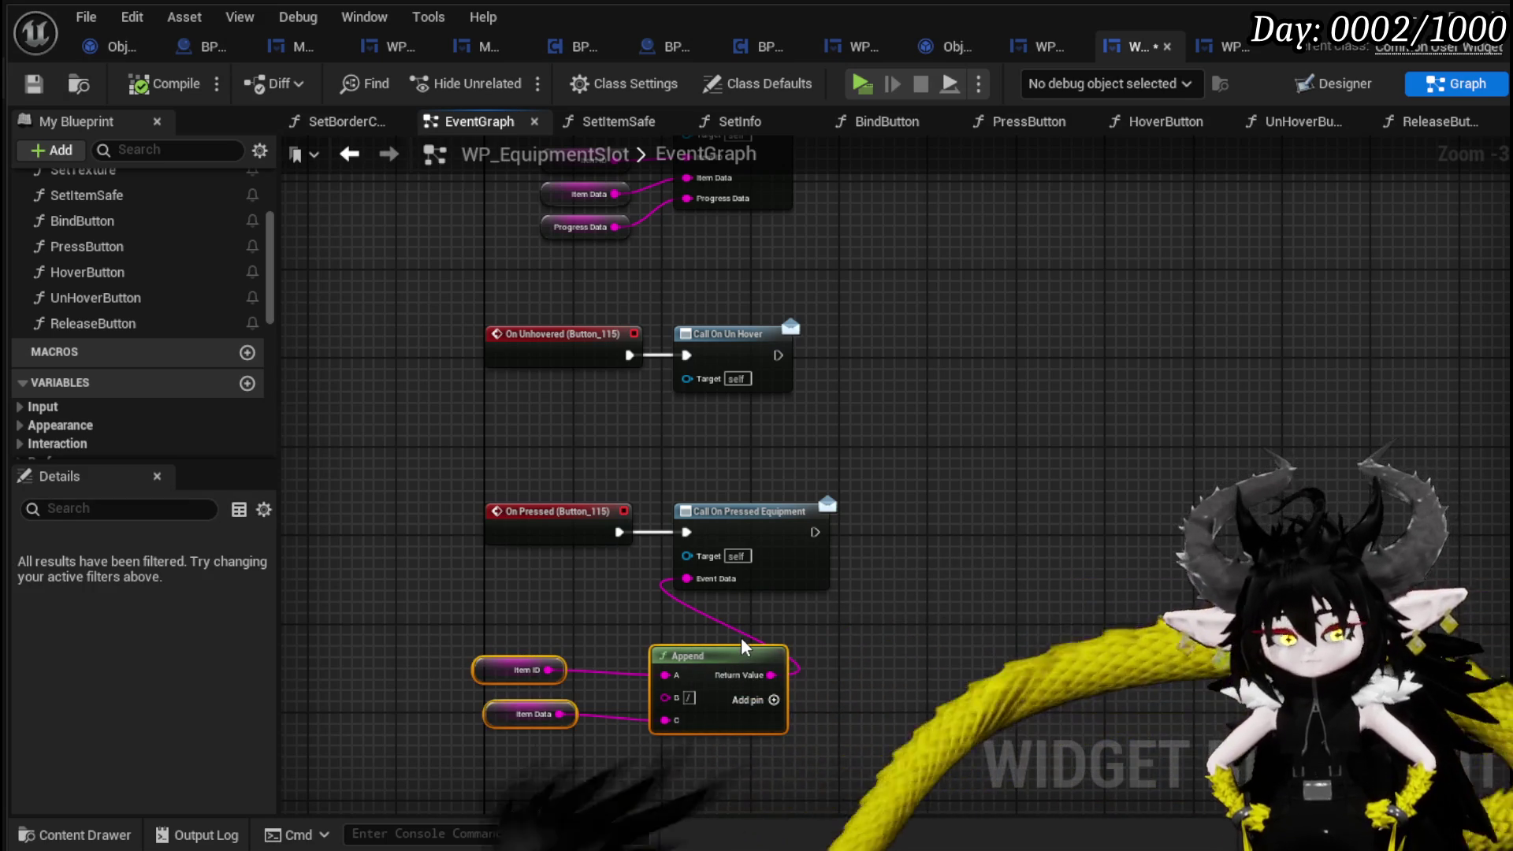
double_click(131, 248)
key("ctrl+v")
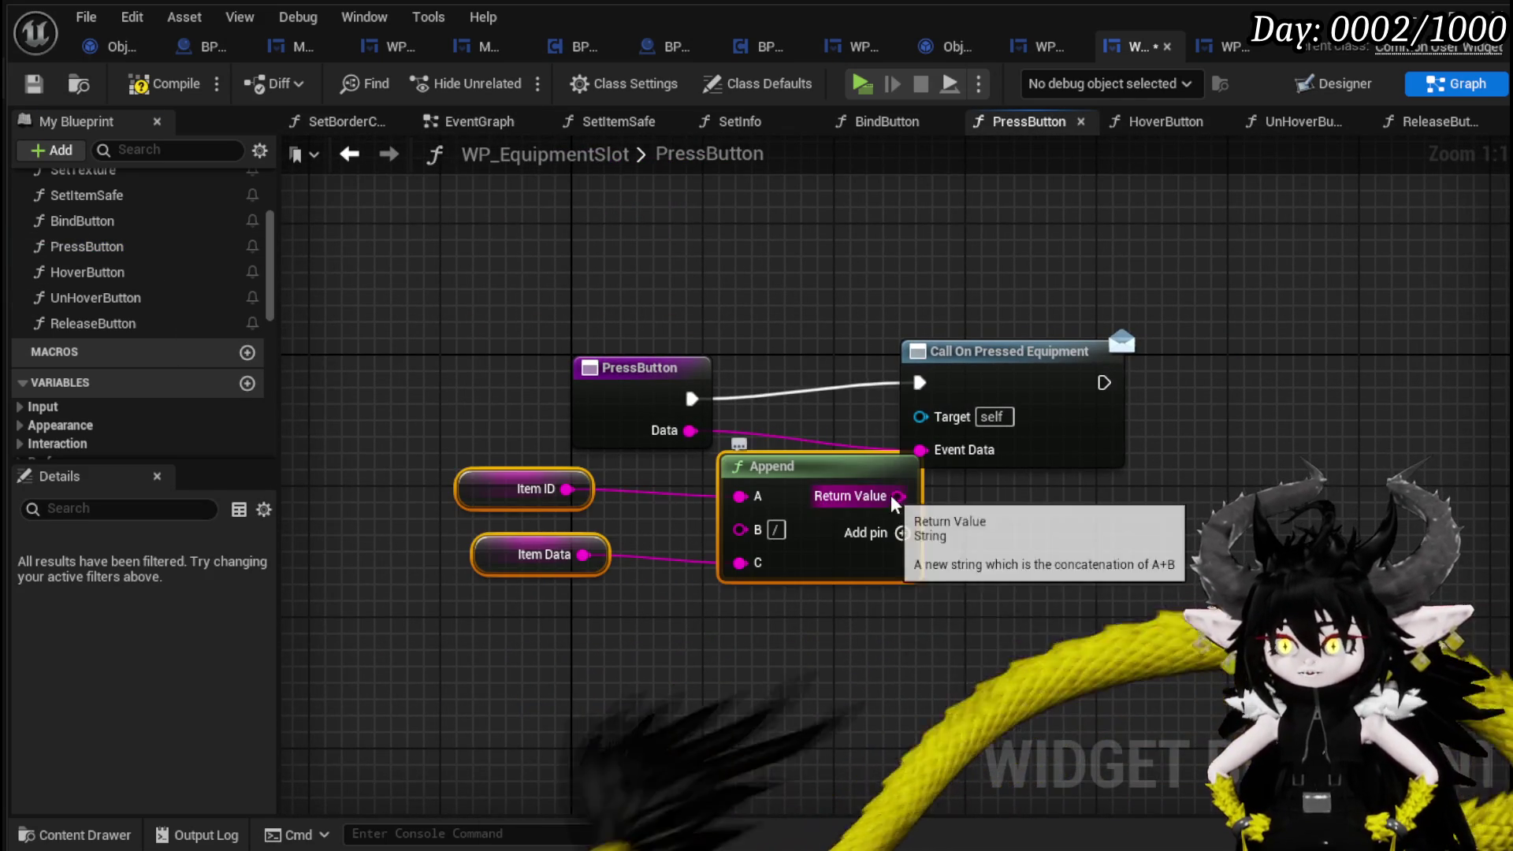
left_click_drag(898, 497, 920, 450)
left_click_drag(833, 500, 783, 565)
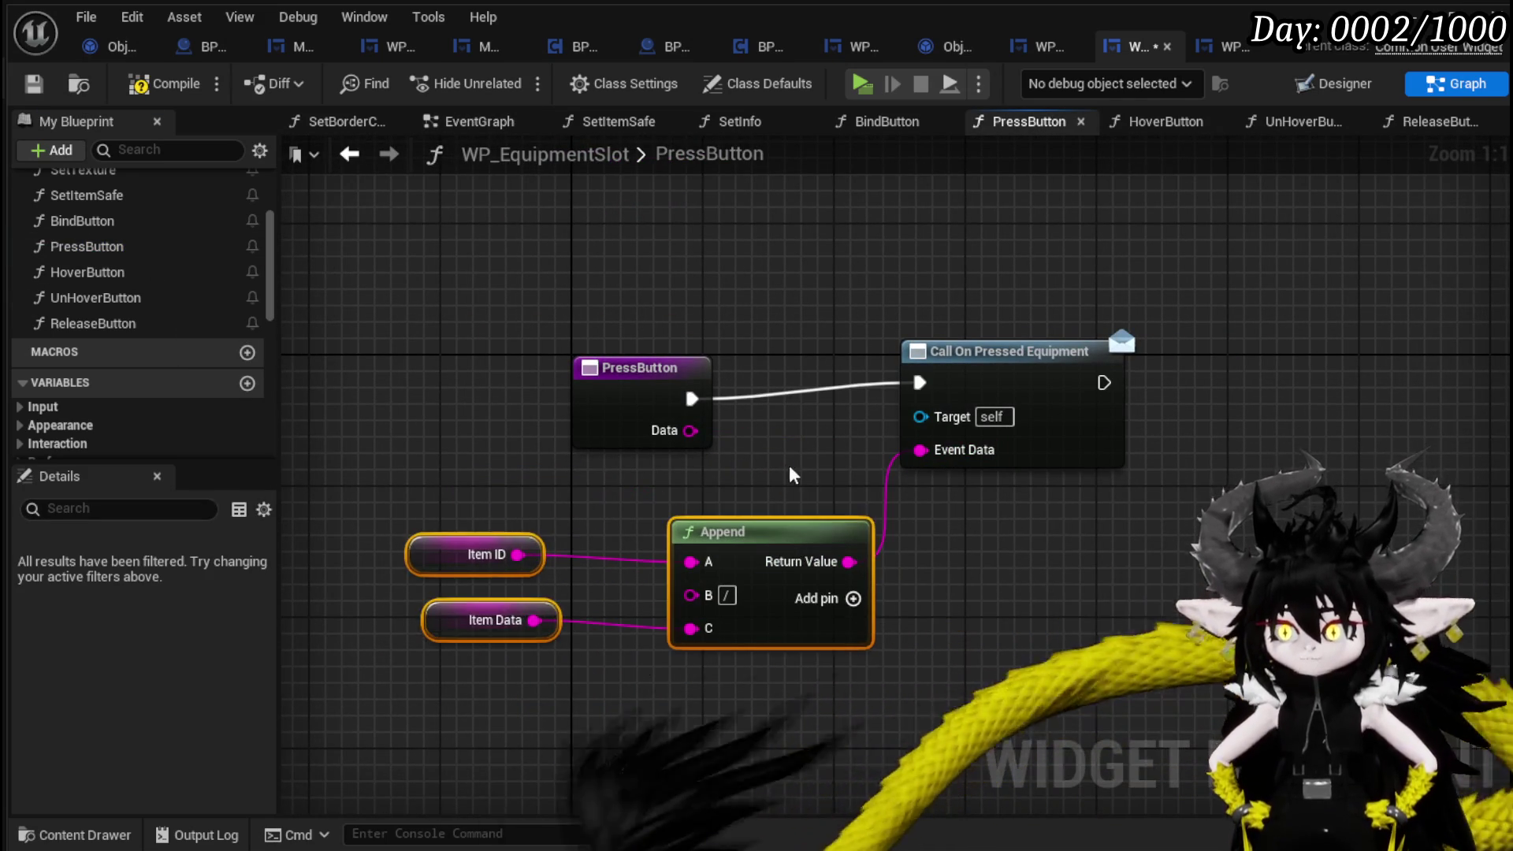
left_click(572, 448)
left_click(193, 93)
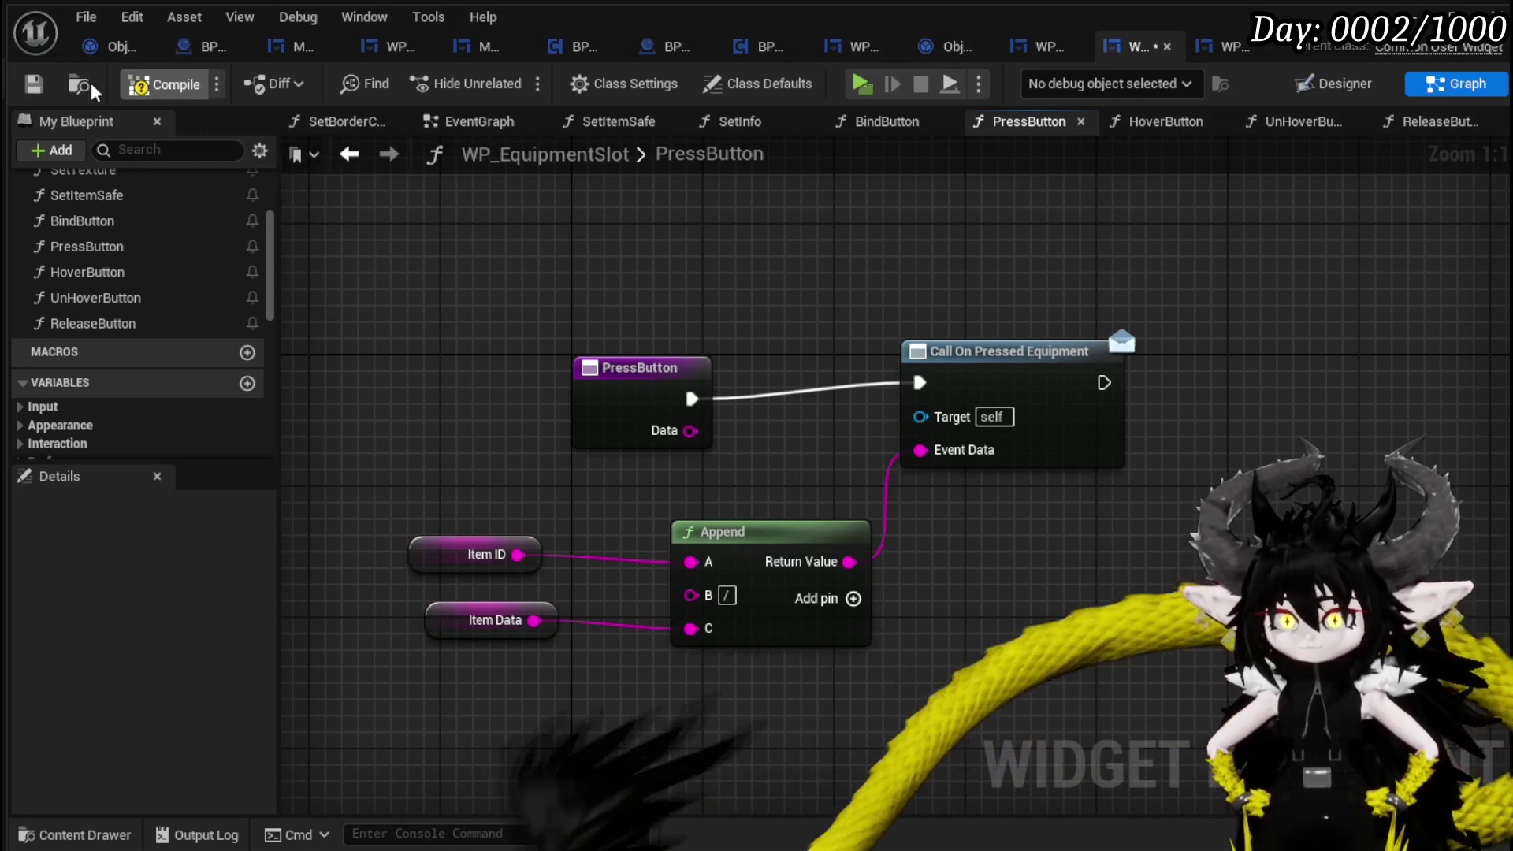
double_click(130, 276)
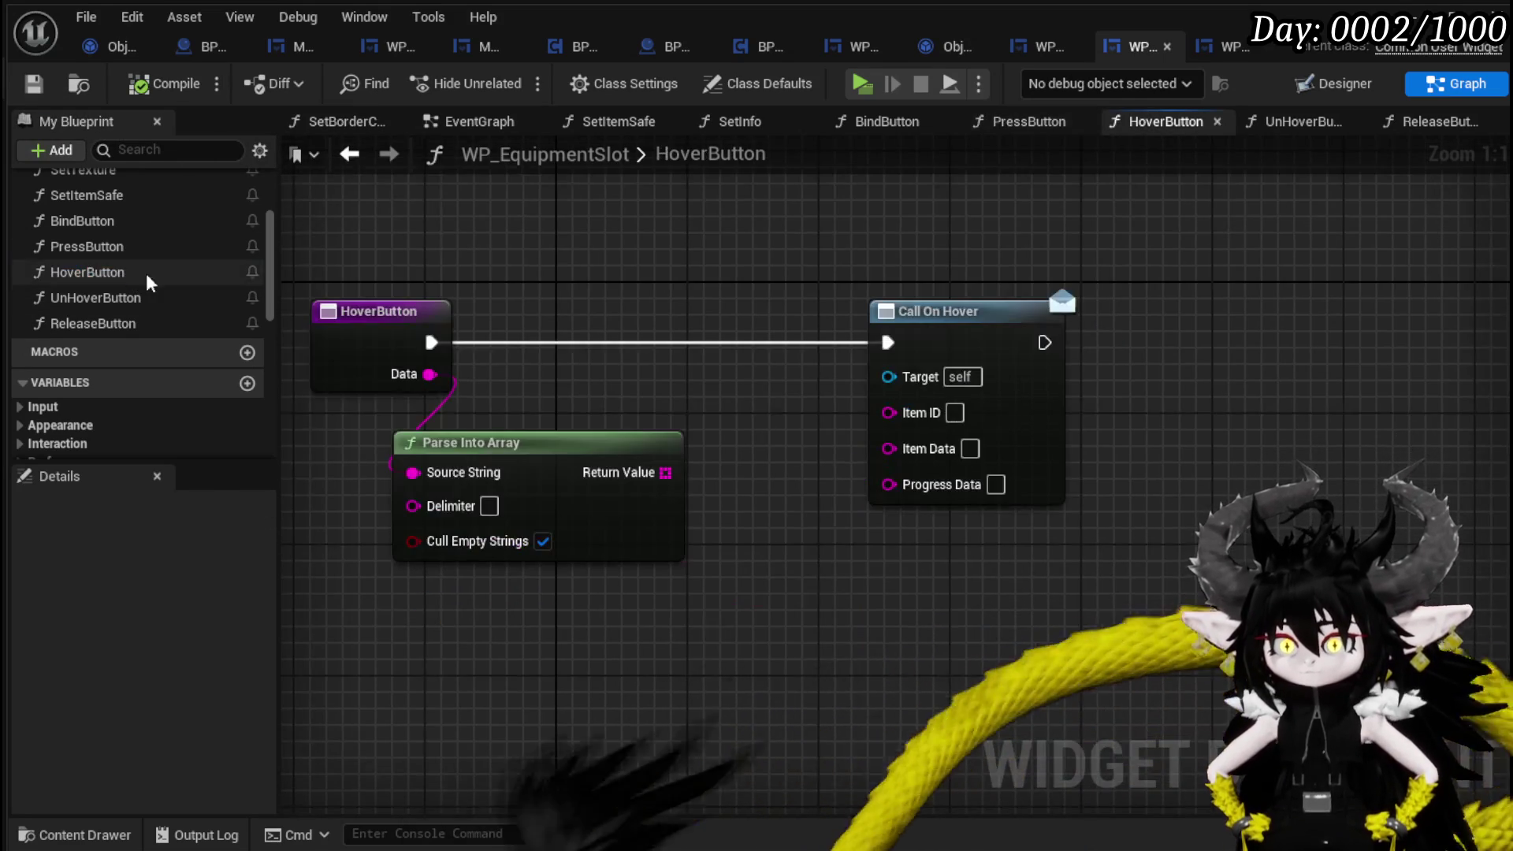
Wire Item ID, Item Data and Progress Data into HoverButton's Call On Hover, then minimize the editor.
scroll(788, 410, "down", 2)
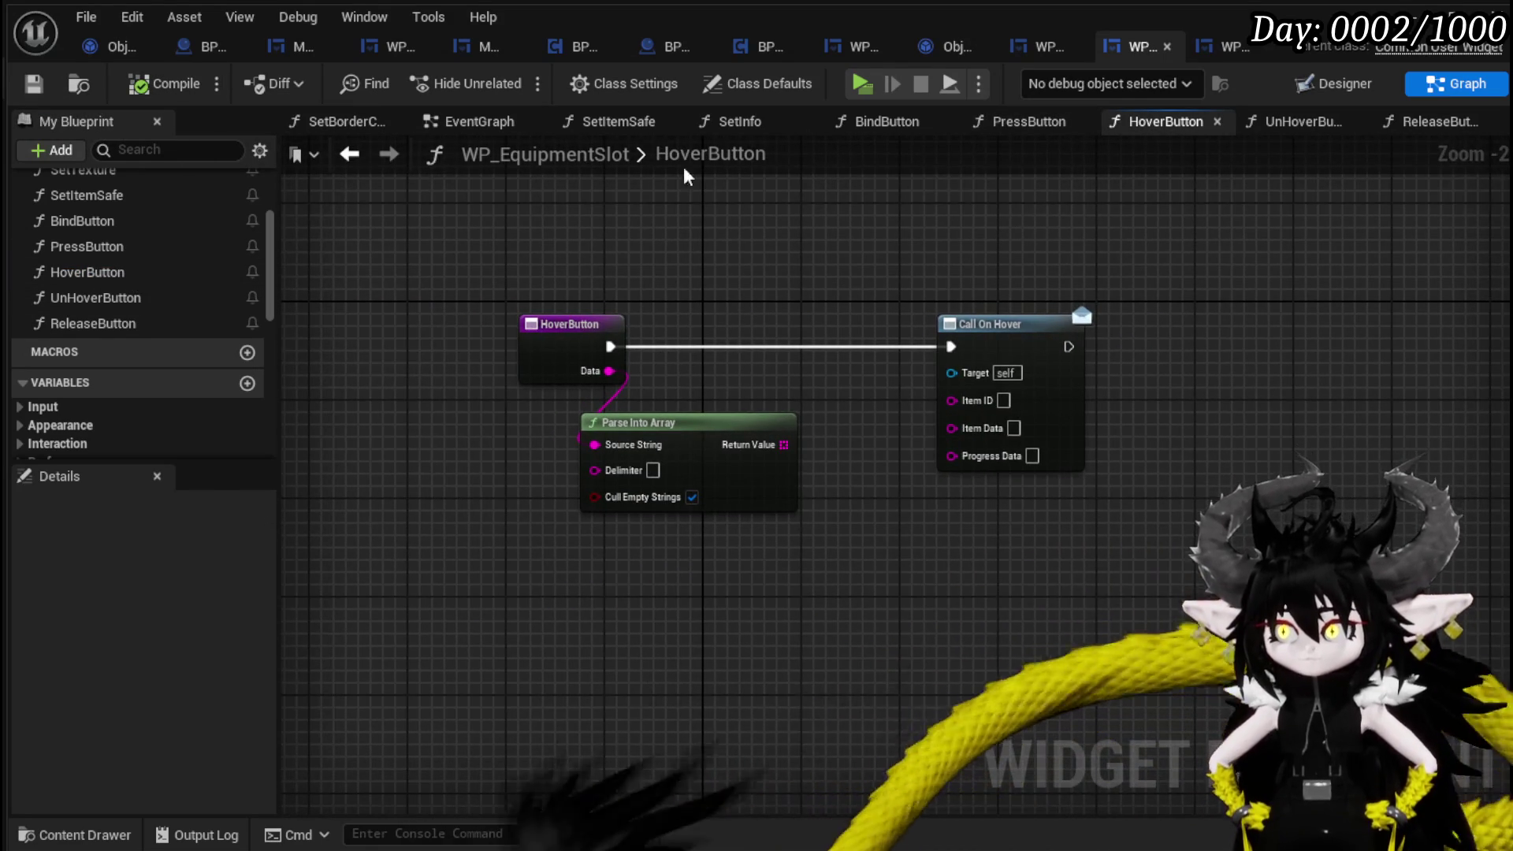
left_click(444, 123)
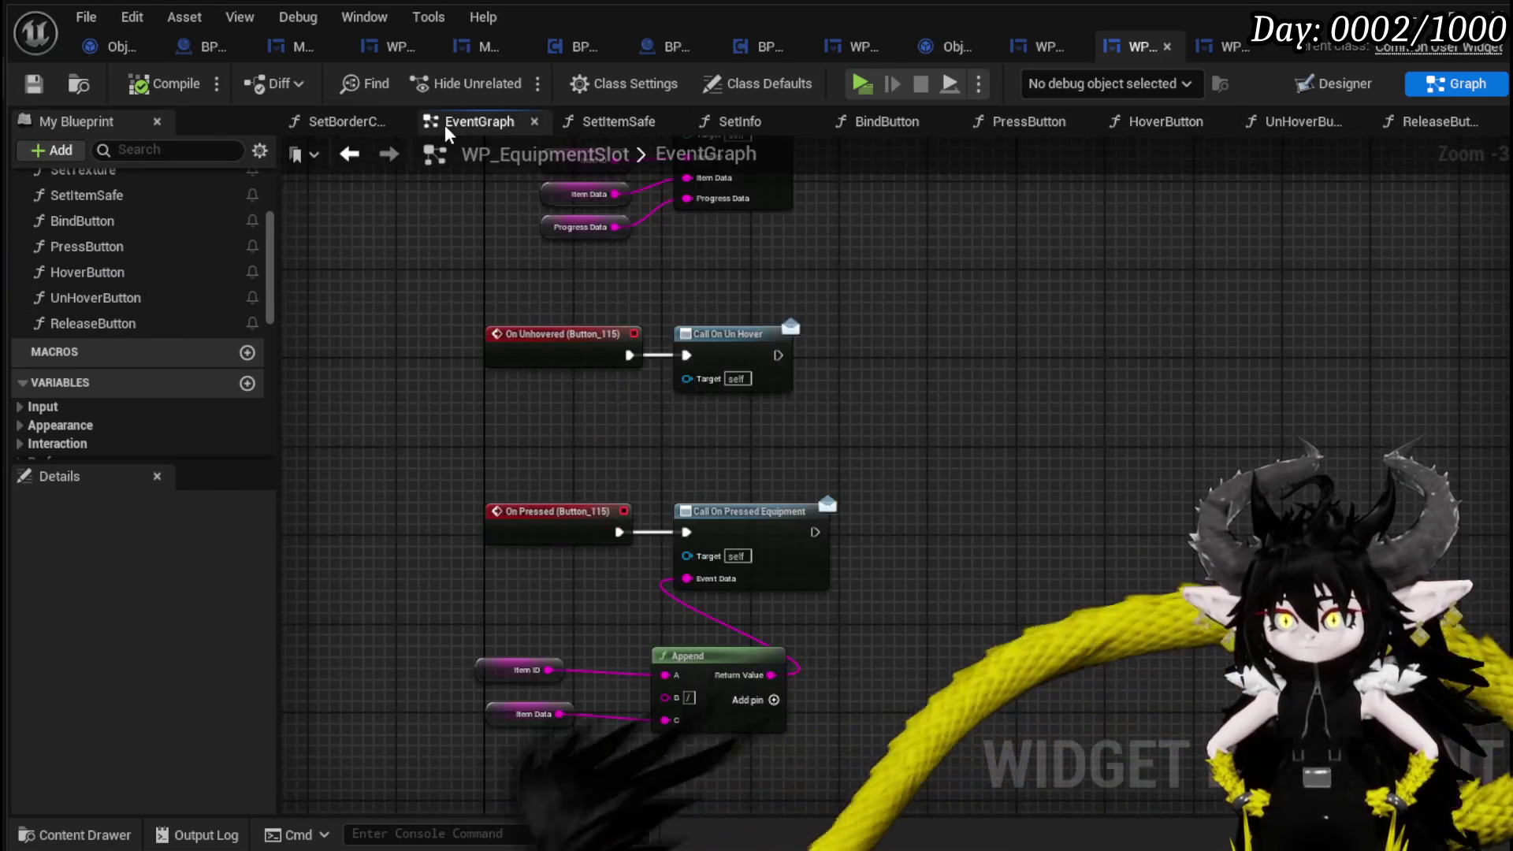
scroll(536, 450, "up", 1)
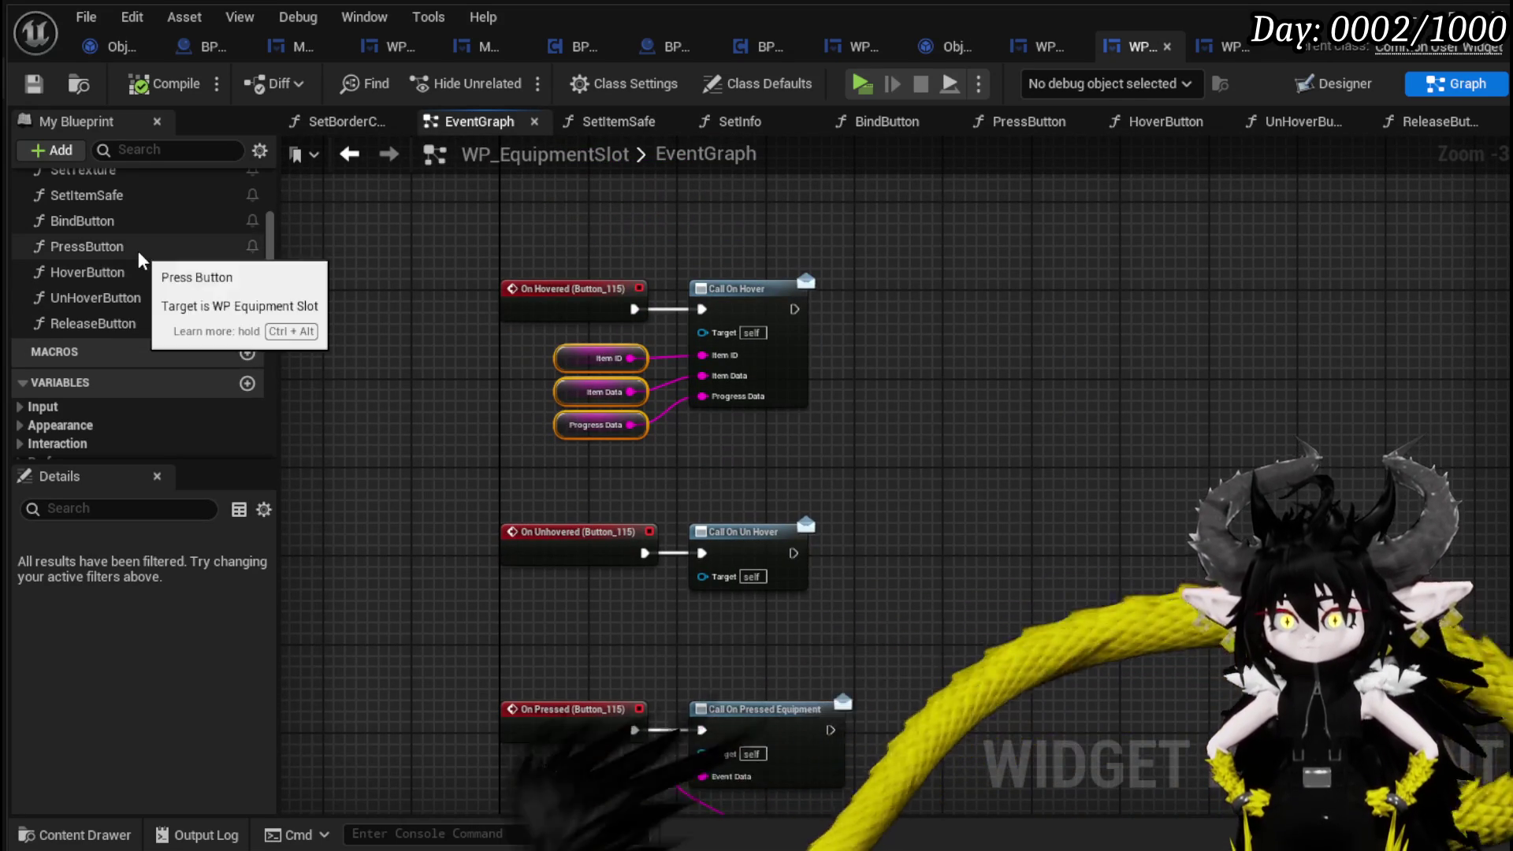
left_click(133, 271)
double_click(134, 272)
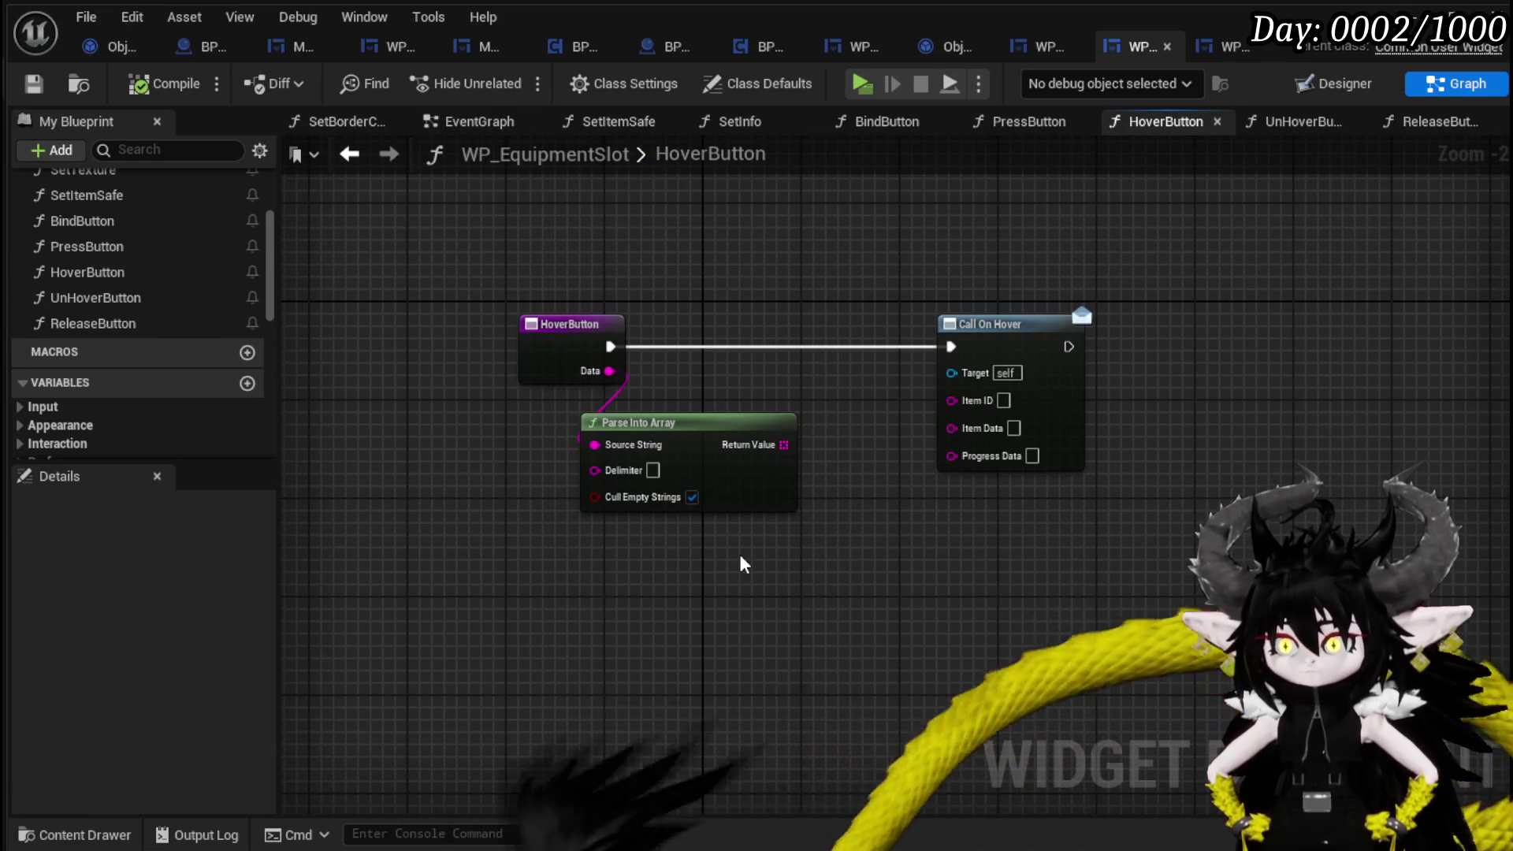
left_click_drag(823, 525, 953, 397)
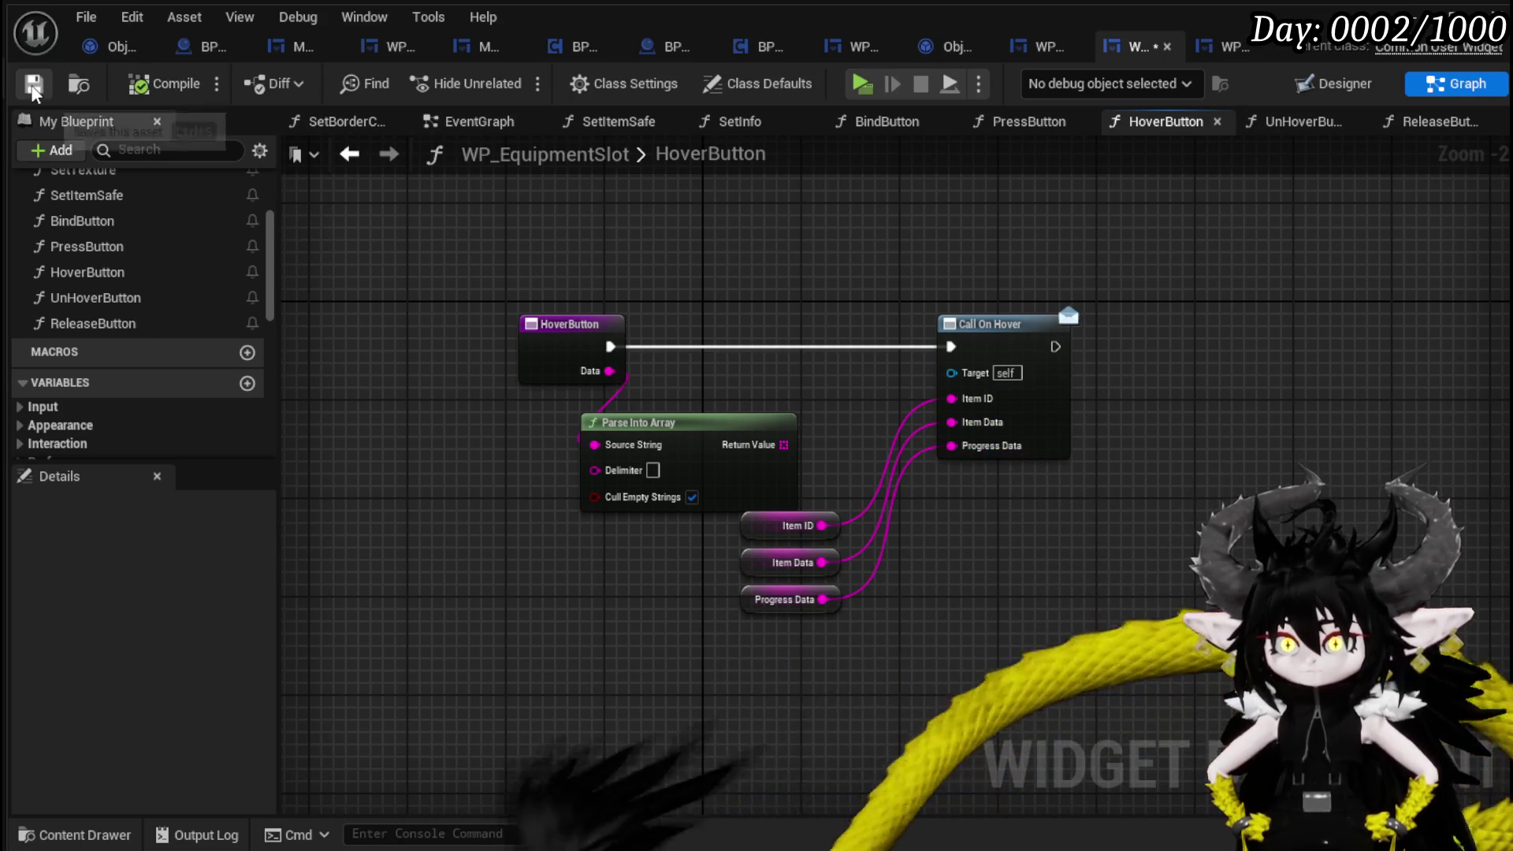
left_click(1429, 31)
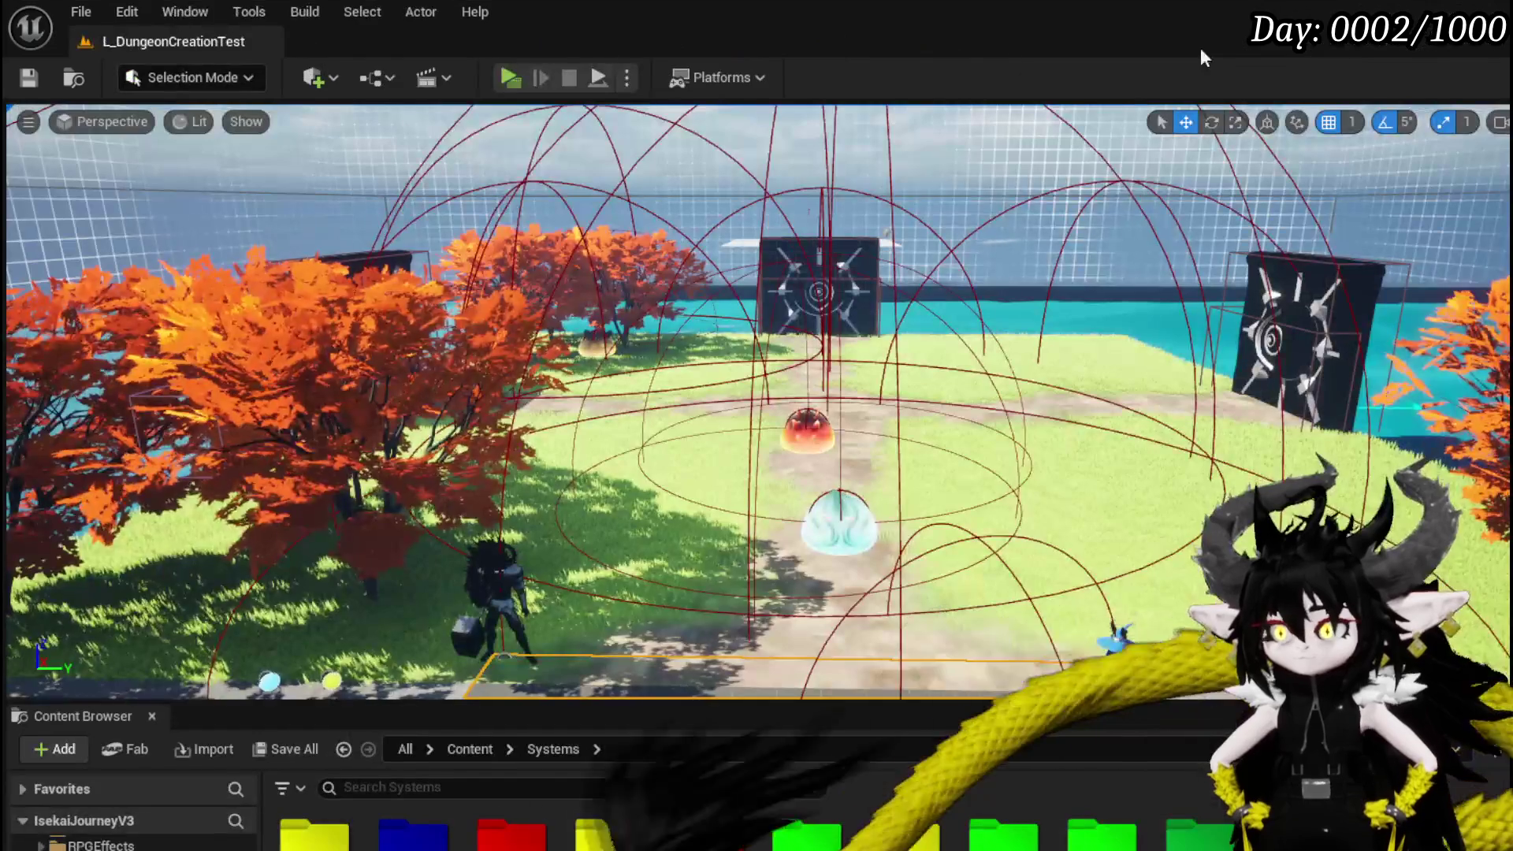
Play-test the Equipment tab's helmet slot and its items, then stop and save all assets.
left_click(507, 77)
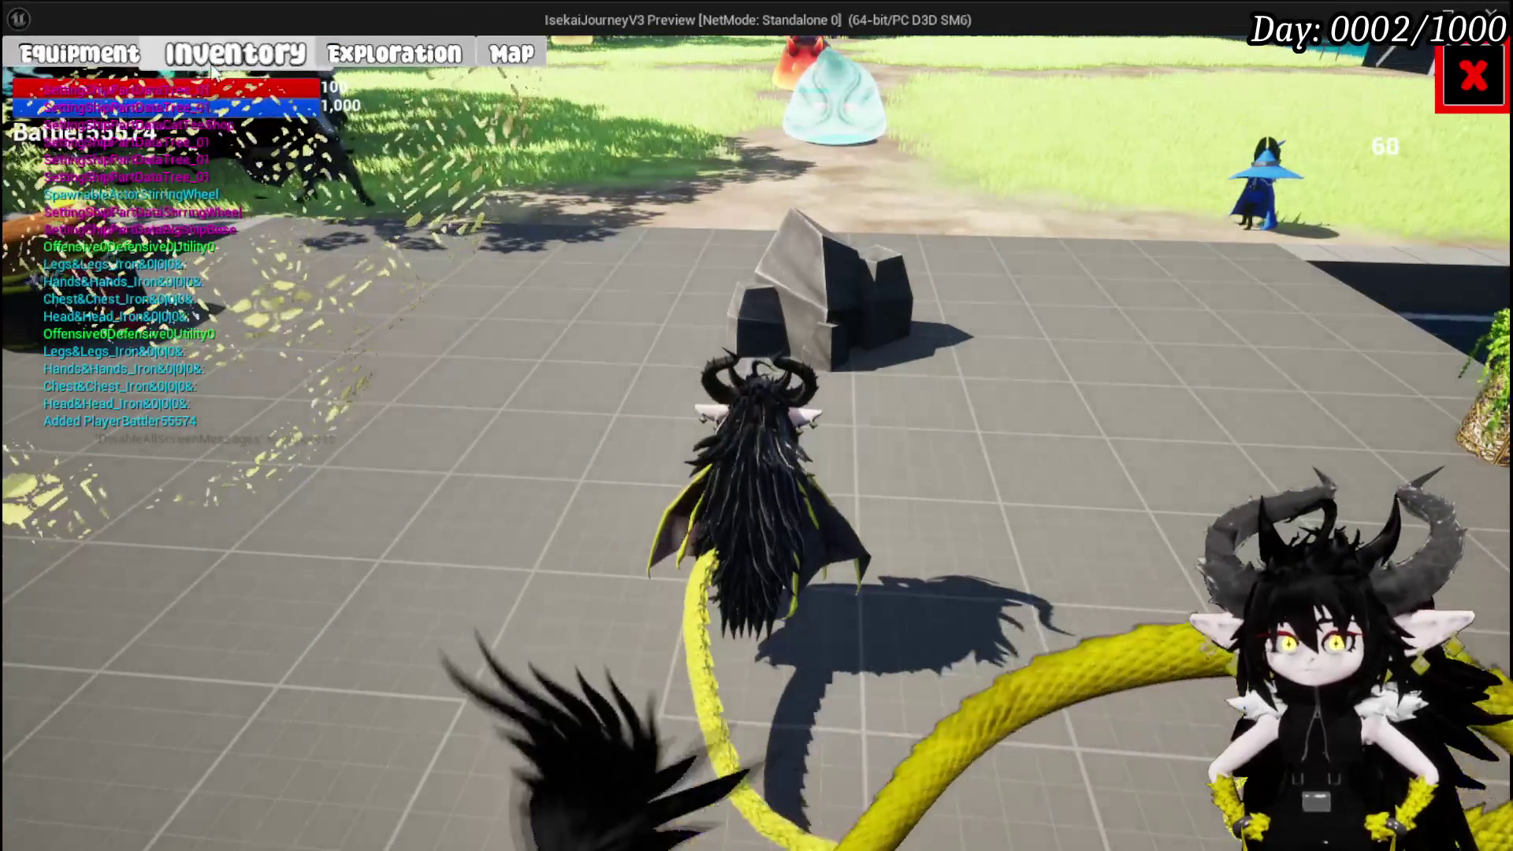
left_click(80, 54)
left_click(978, 276)
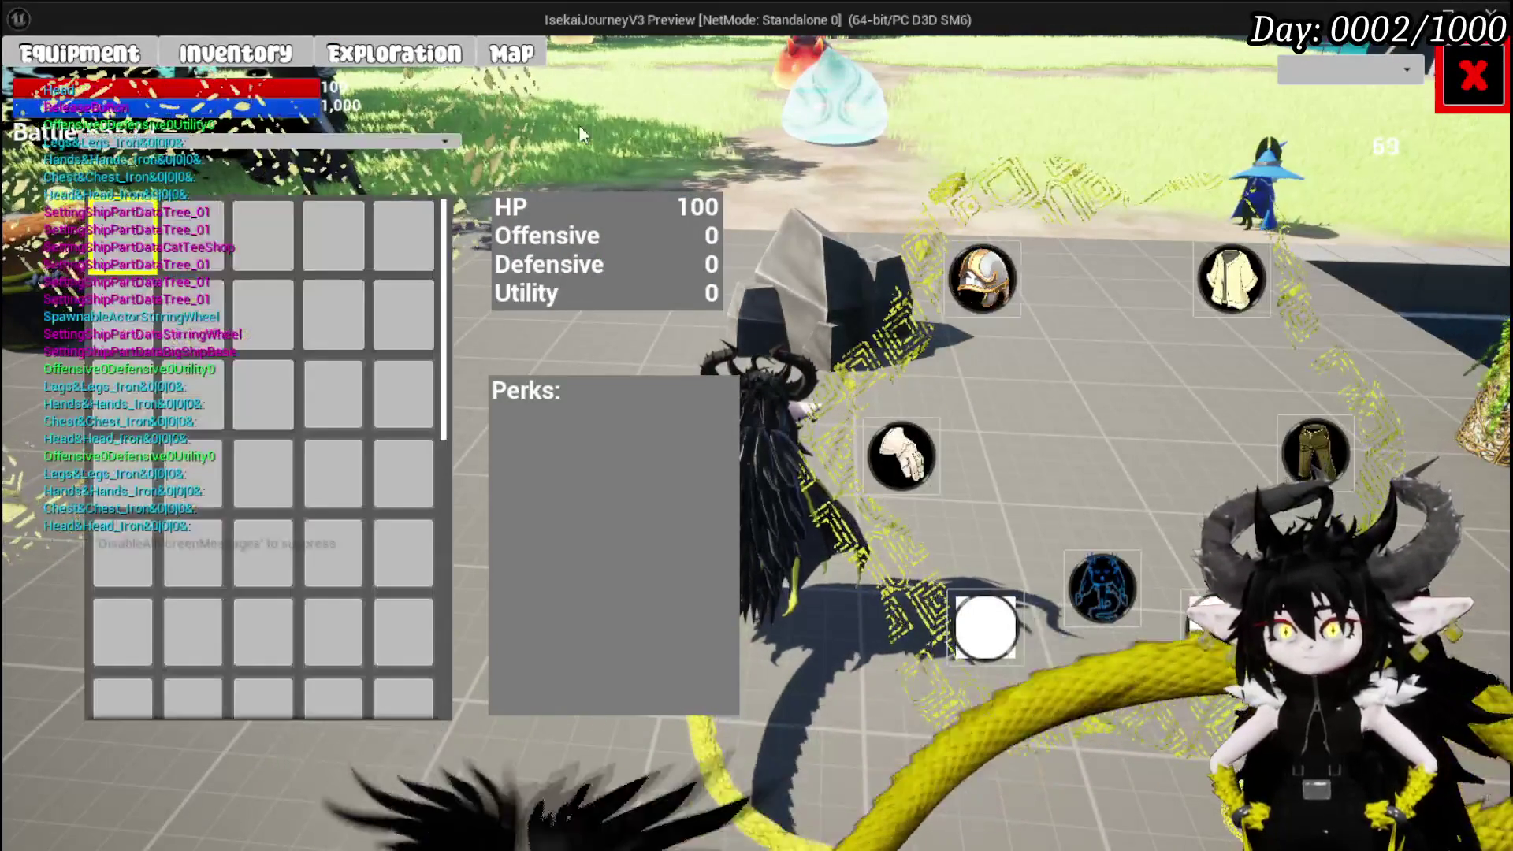
mouse_move(228, 236)
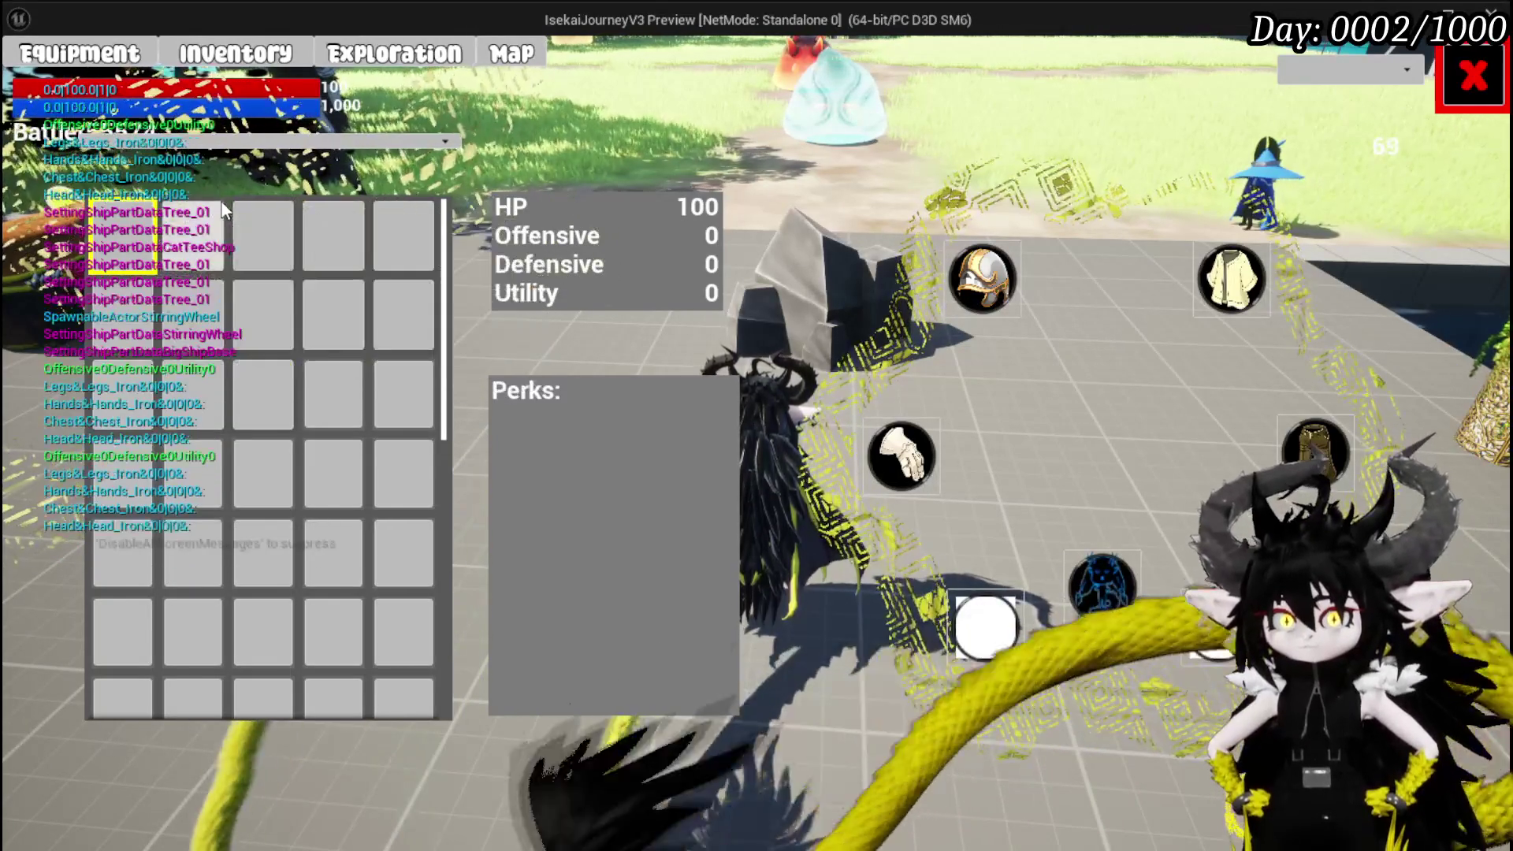
mouse_move(232, 204)
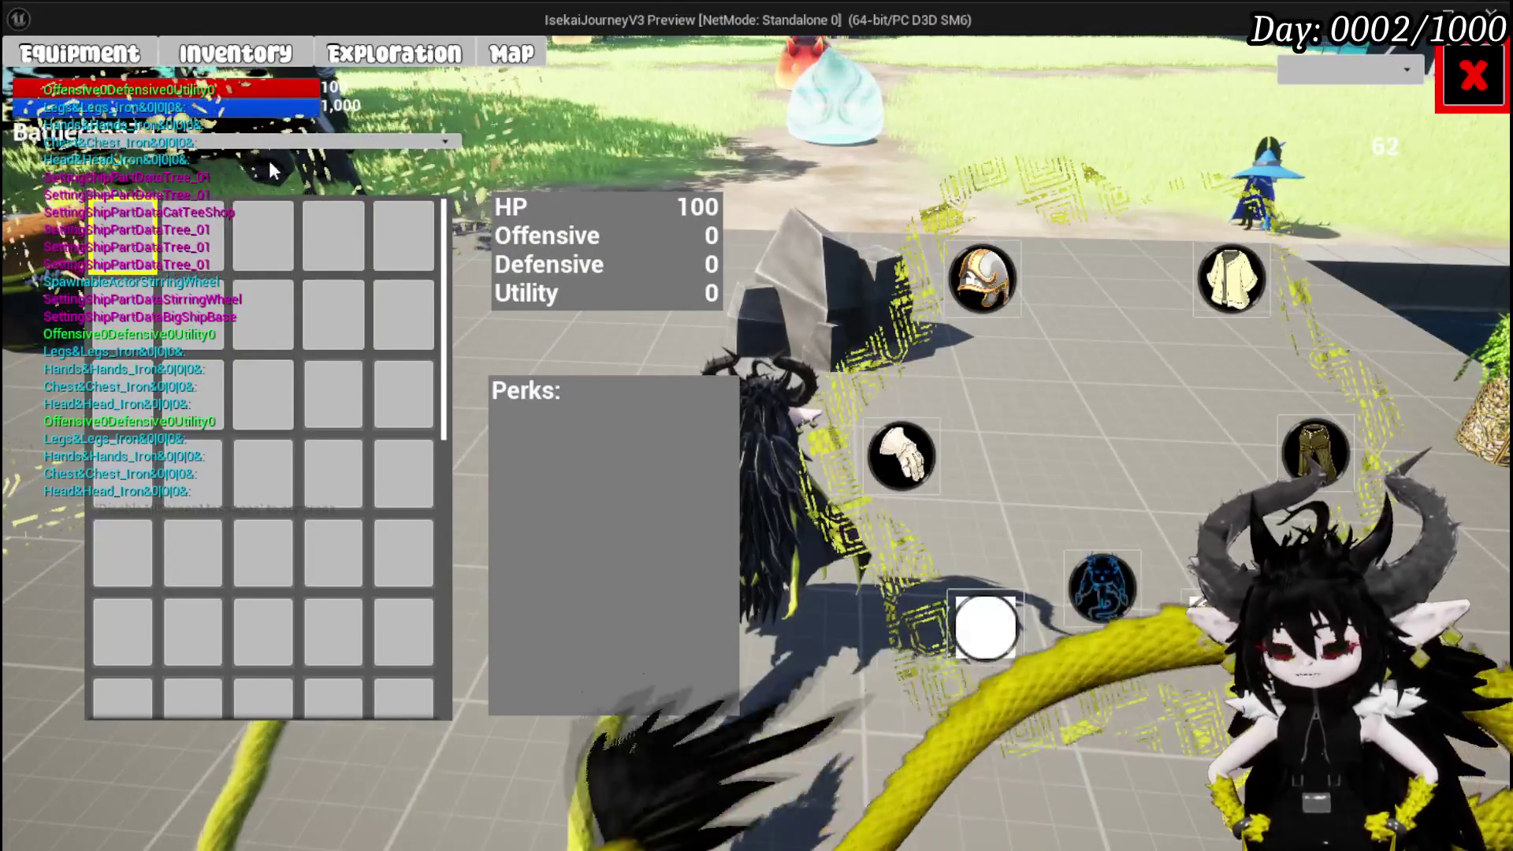
key("Escape")
key("ctrl+s")
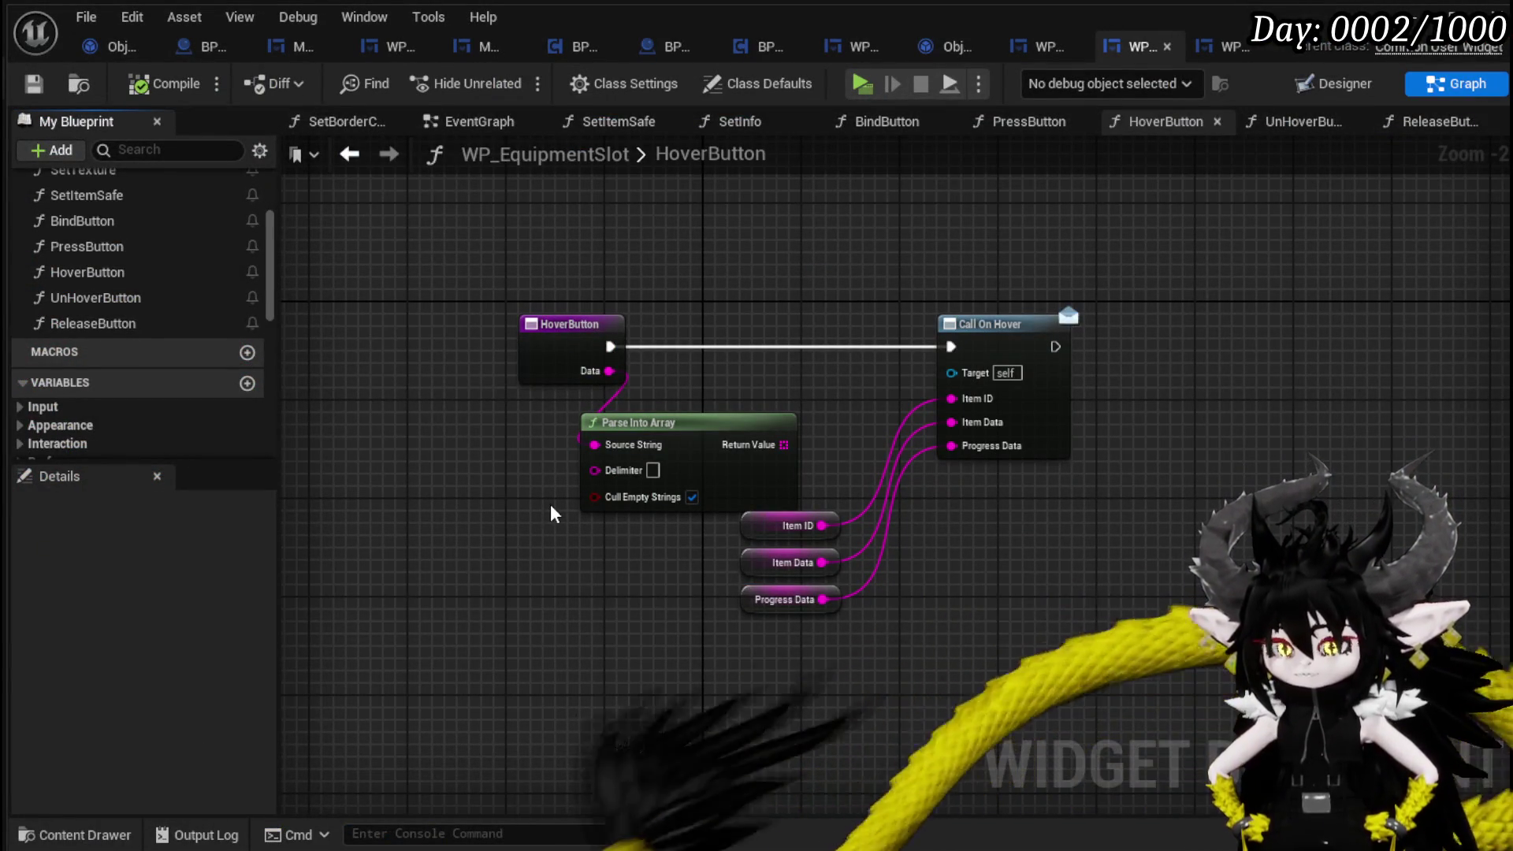
In the EventGraph, add a BindButton call driven by Event Construct.
scroll(187, 315, "up", 5)
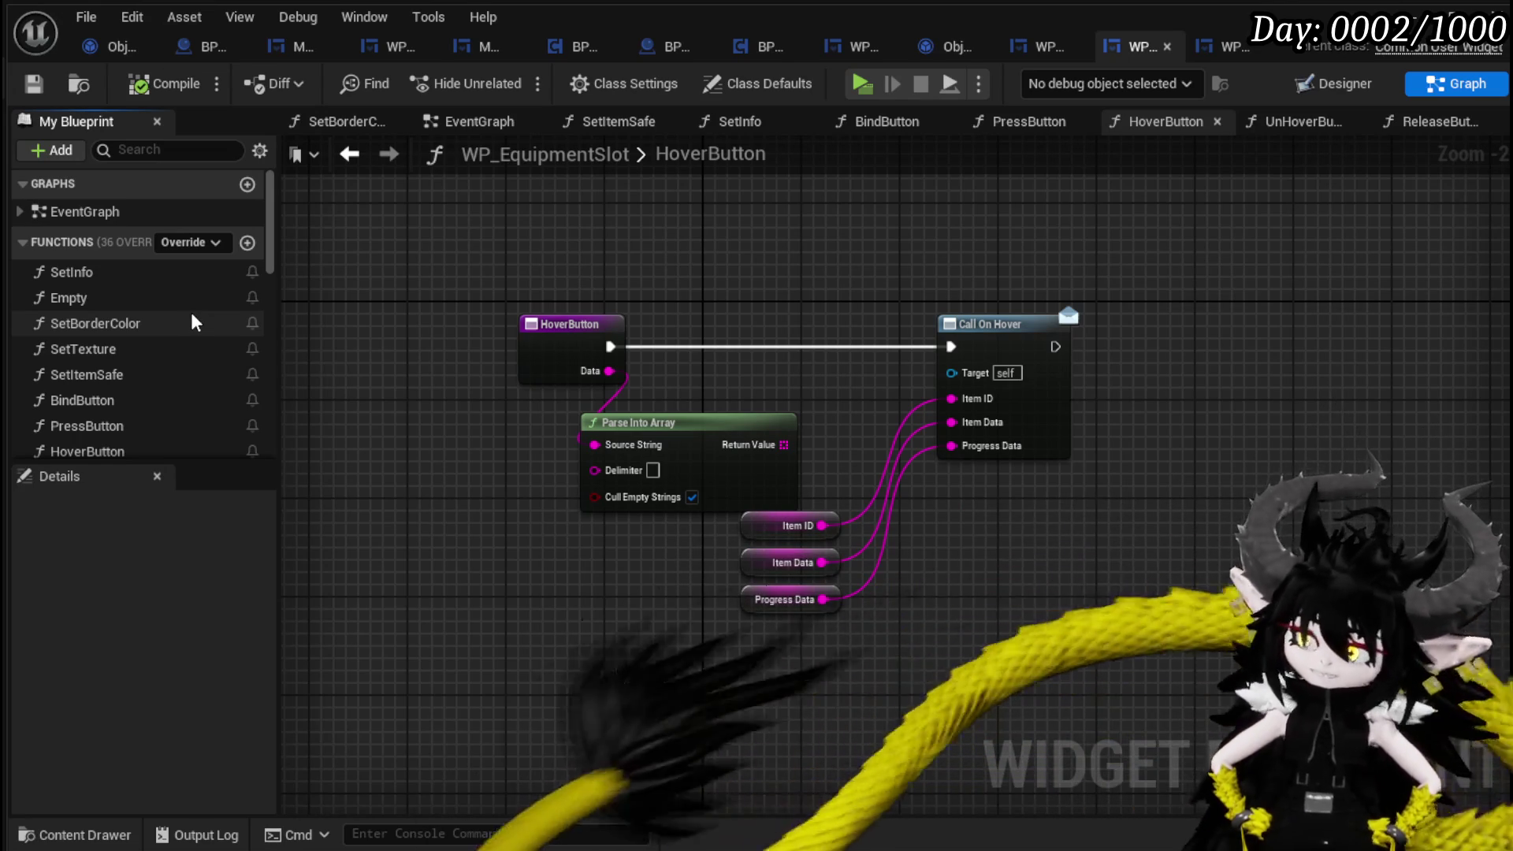
scroll(157, 331, "down", 4)
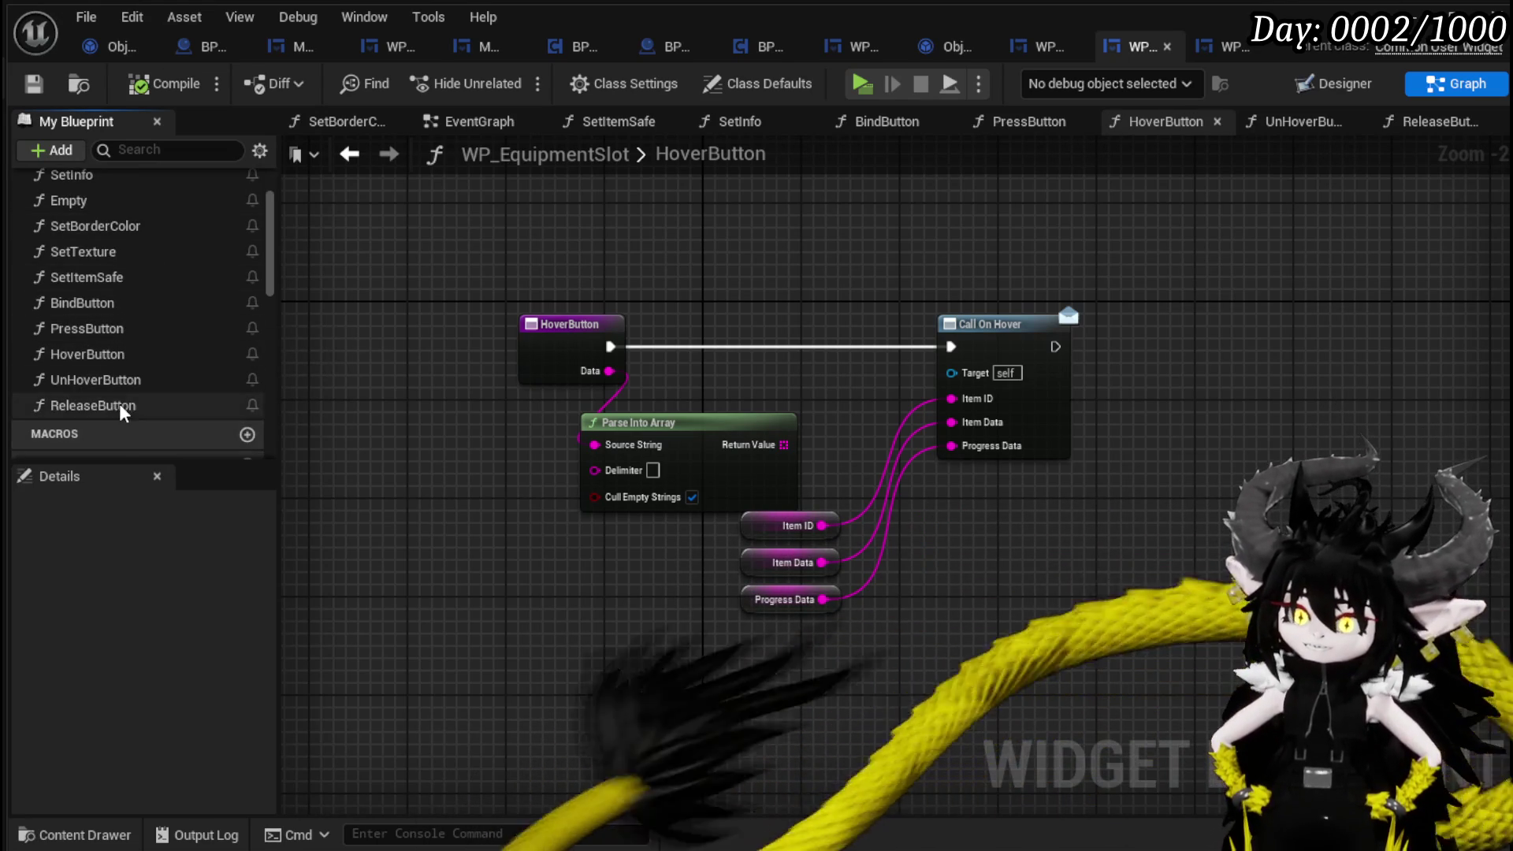
scroll(122, 409, "down", 5)
left_click(465, 122)
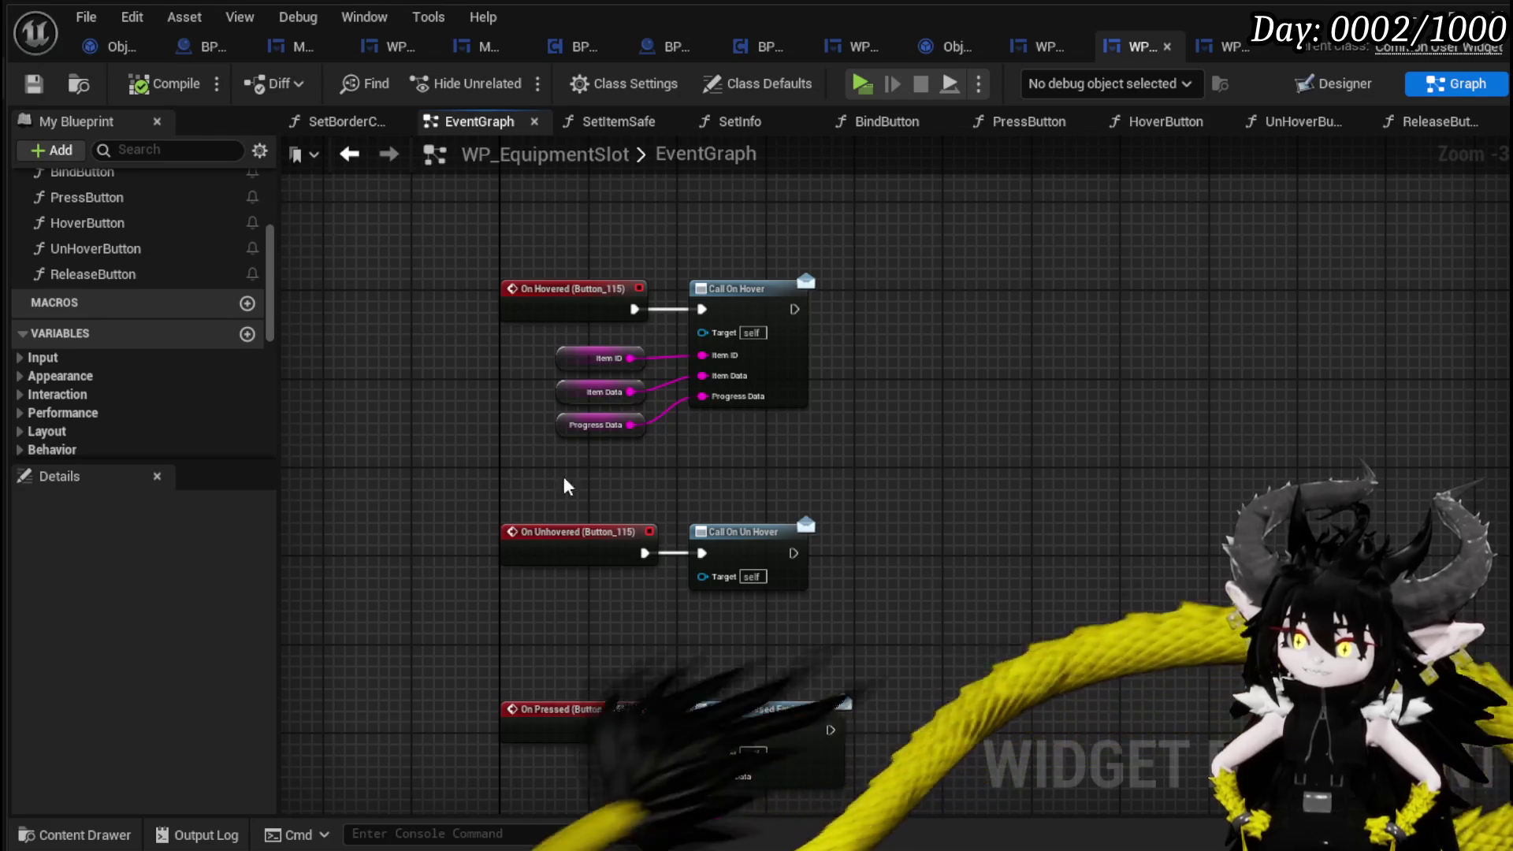
mouse_move(534, 461)
left_mouse_down()
mouse_move(527, 229)
mouse_move(507, 513)
mouse_move(530, 615)
left_mouse_up()
scroll(493, 379, "down", 5)
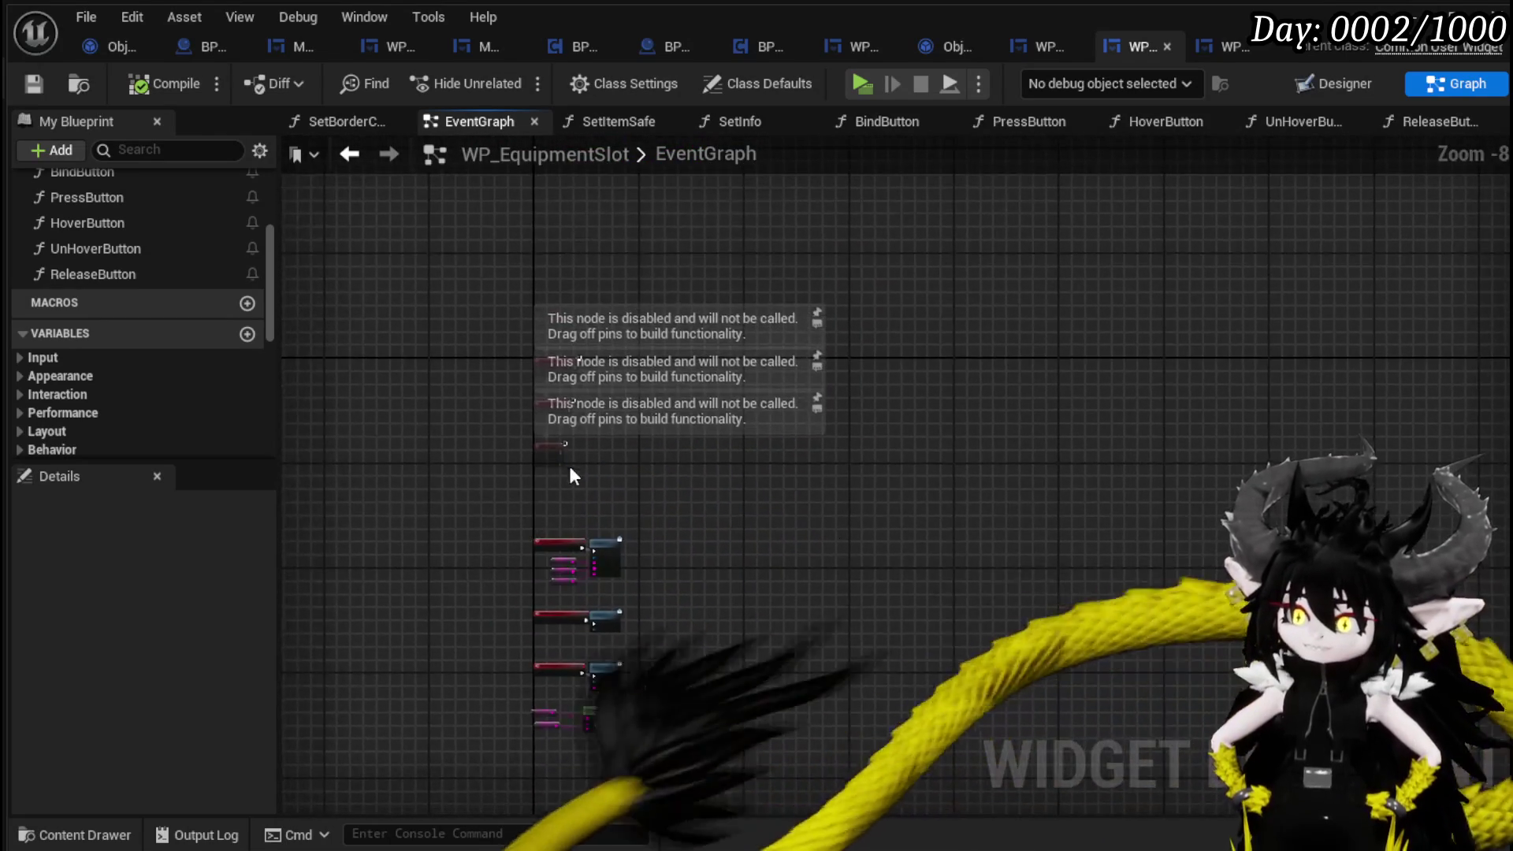
scroll(569, 465, "up", 4)
left_click_drag(516, 221, 494, 495)
scroll(135, 227, "up", 2)
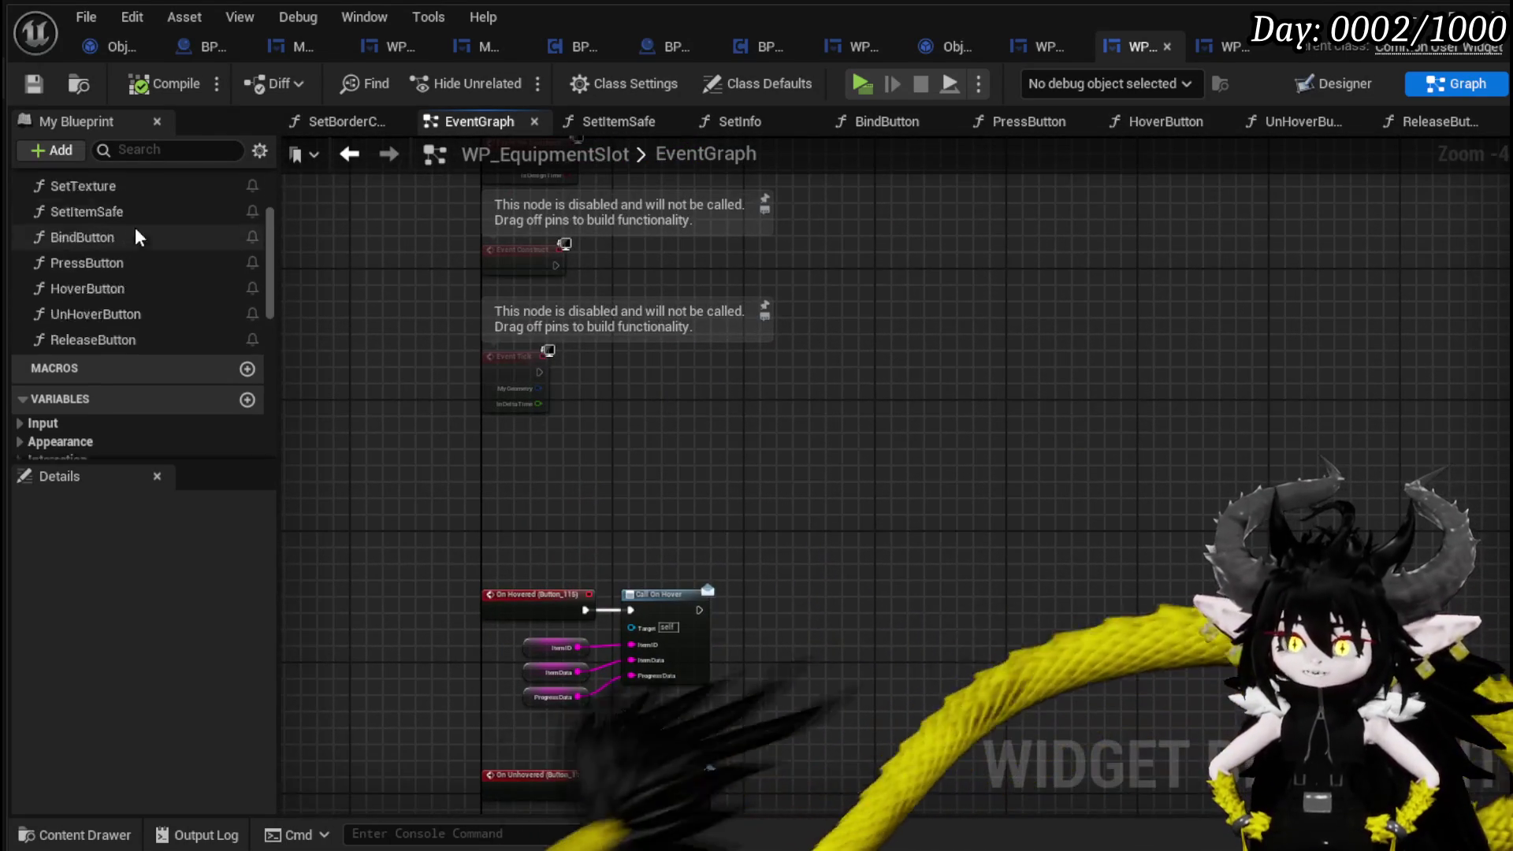
scroll(135, 227, "up", 3)
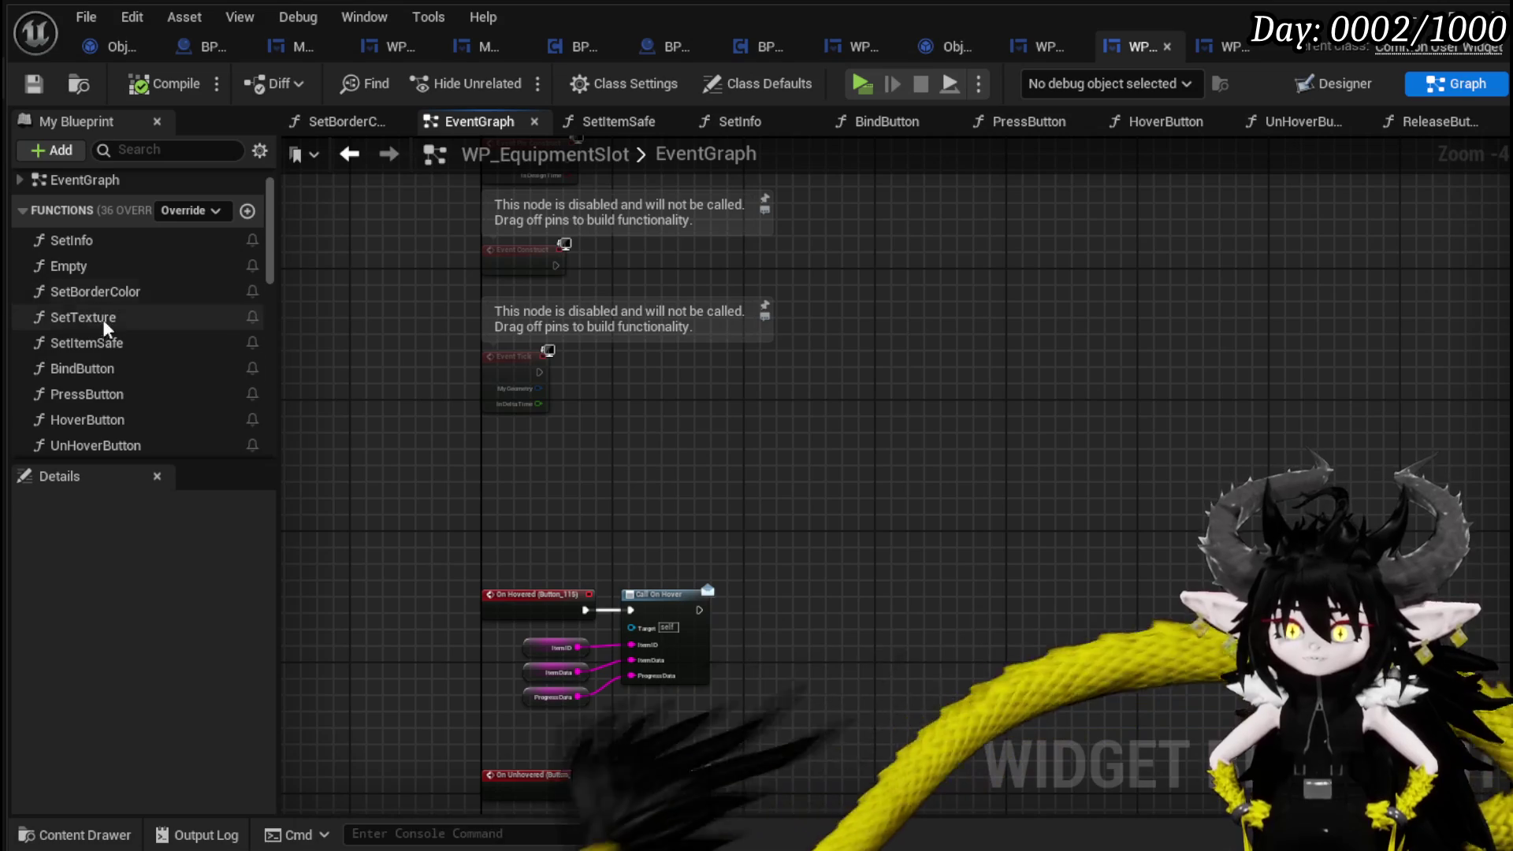
left_click_drag(110, 368, 745, 229)
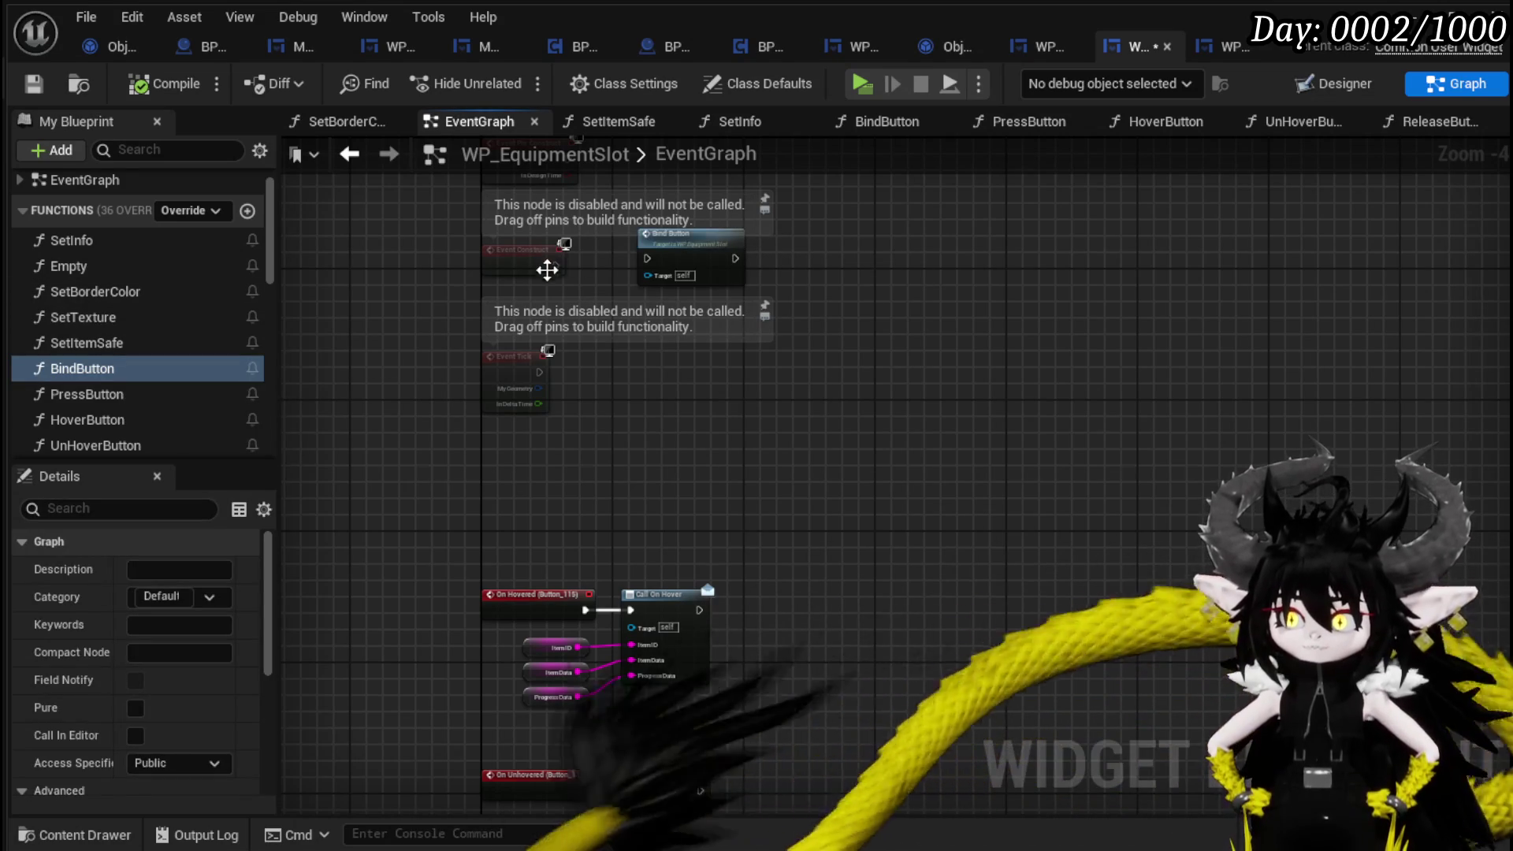
left_click_drag(562, 274, 654, 264)
Delete the disabled Event Tick and other unused event node, then save the widget.
left_click(517, 379)
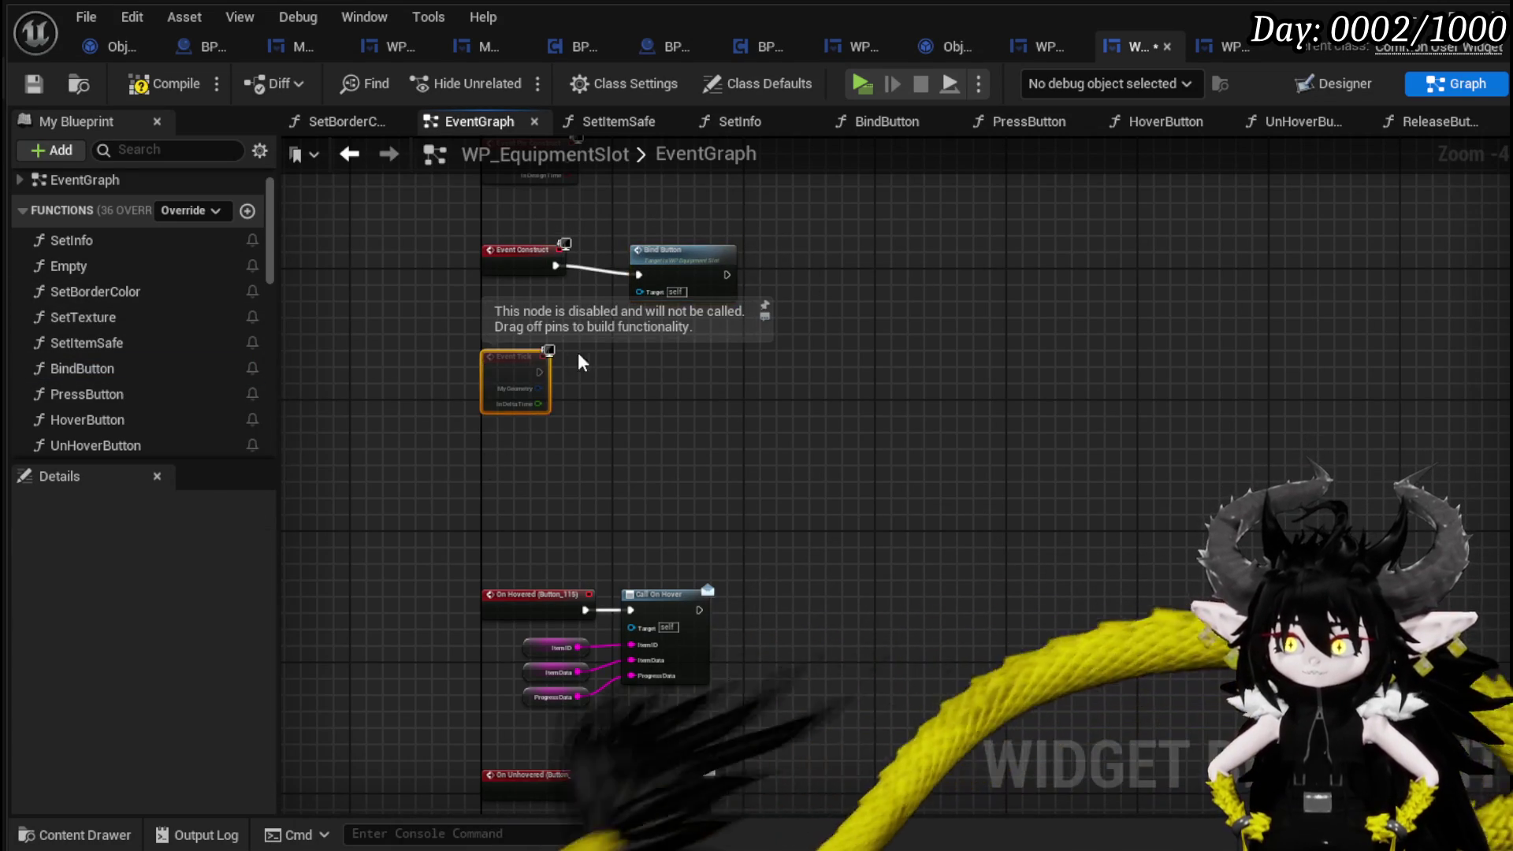
key("Delete")
left_click(509, 181)
key("Delete")
scroll(644, 268, "down", 5)
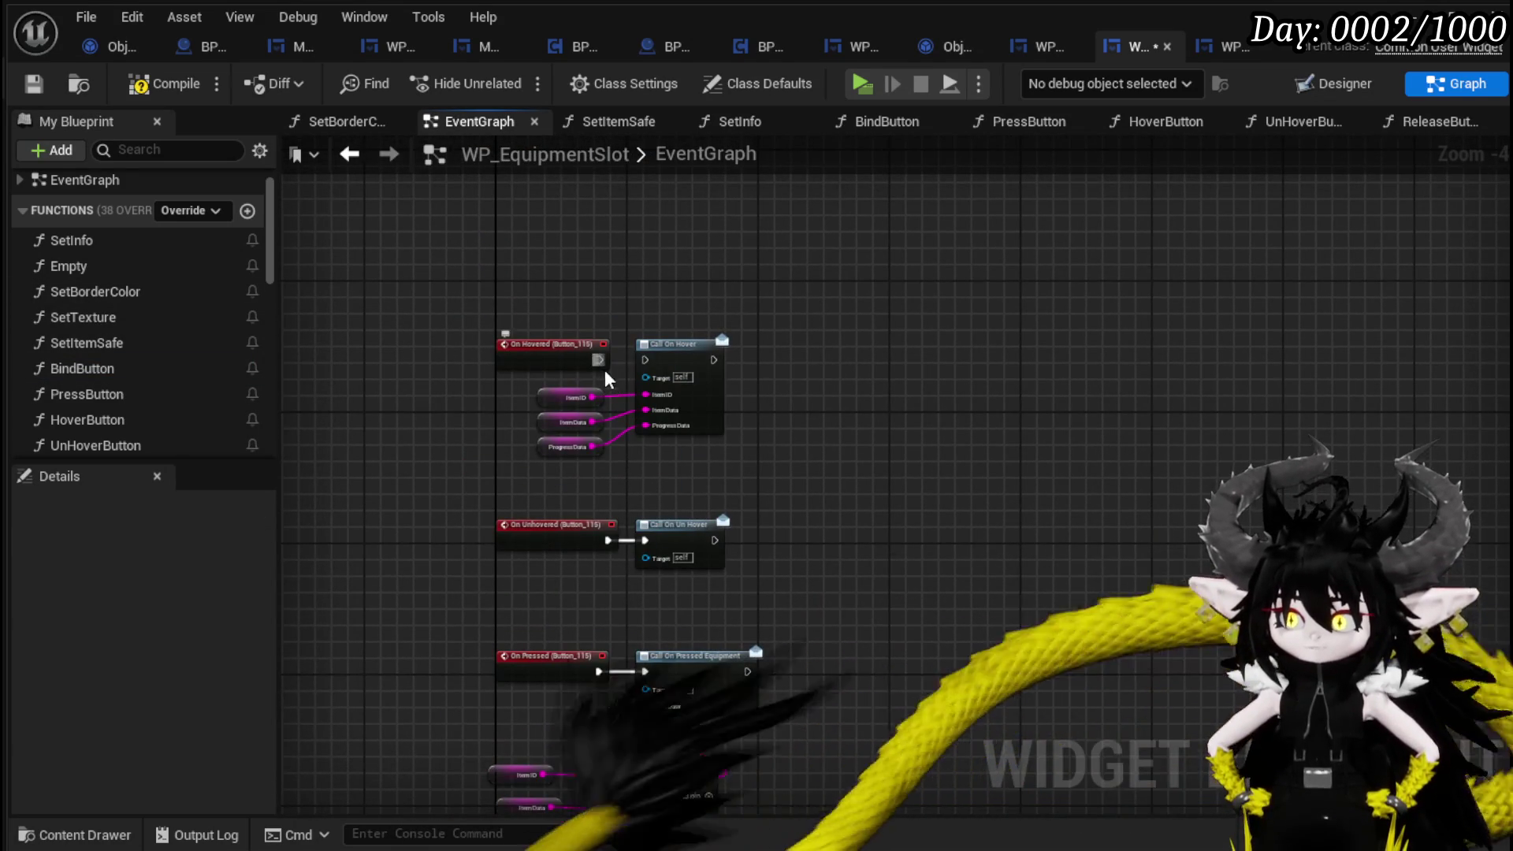
scroll(607, 379, "down", 3)
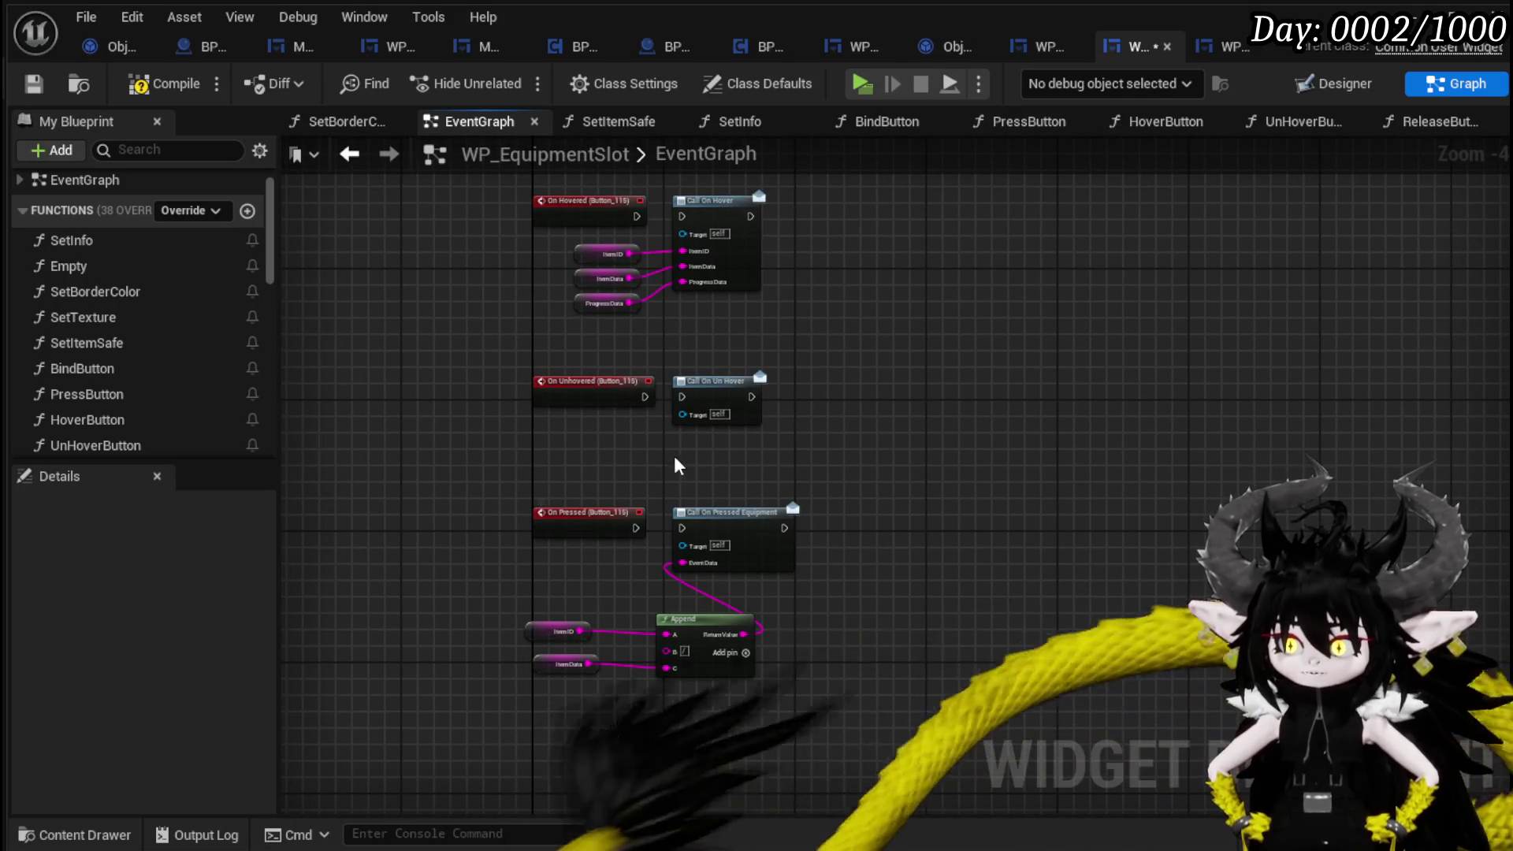
left_click(34, 85)
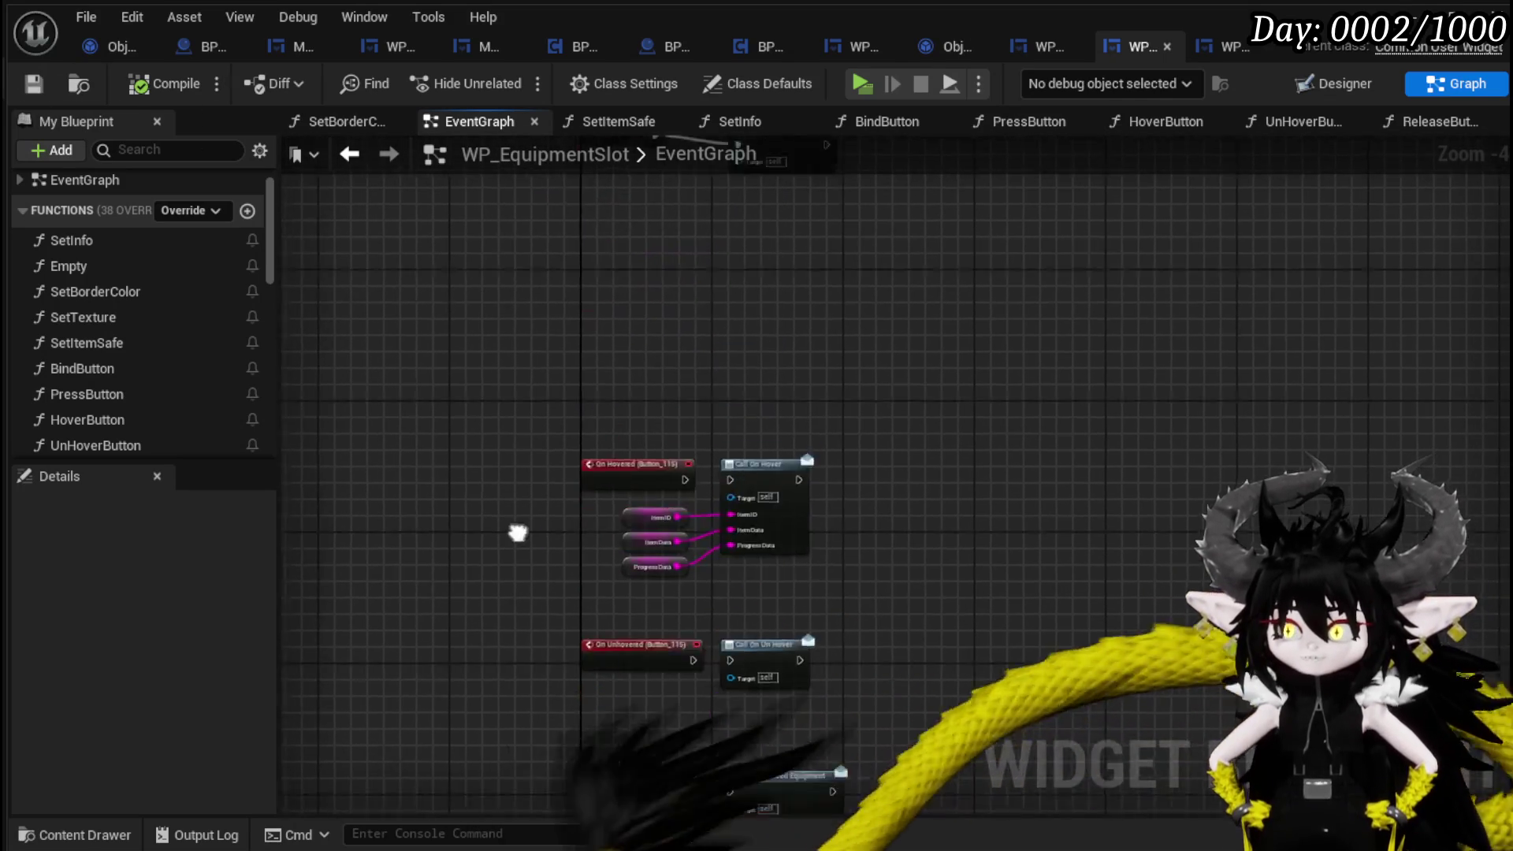
Open the SetInfo function graph and inspect its Set Texture node.
double_click(79, 272)
left_click_drag(653, 362, 298, 398)
left_click_drag(806, 272, 458, 309)
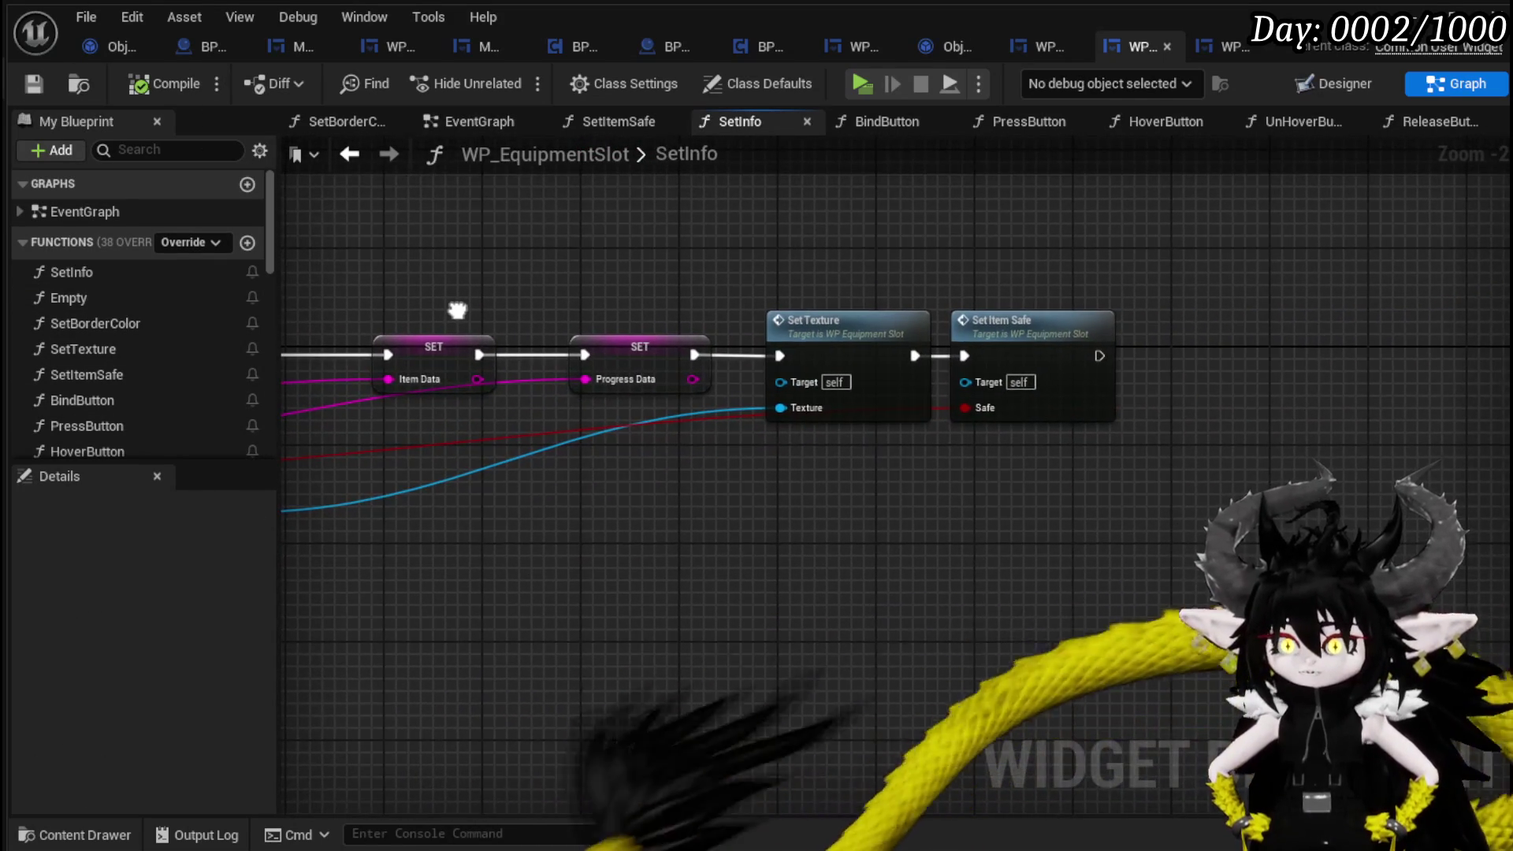
left_click_drag(762, 264, 1060, 523)
left_click_drag(786, 516, 851, 277)
left_click_drag(788, 260, 886, 341)
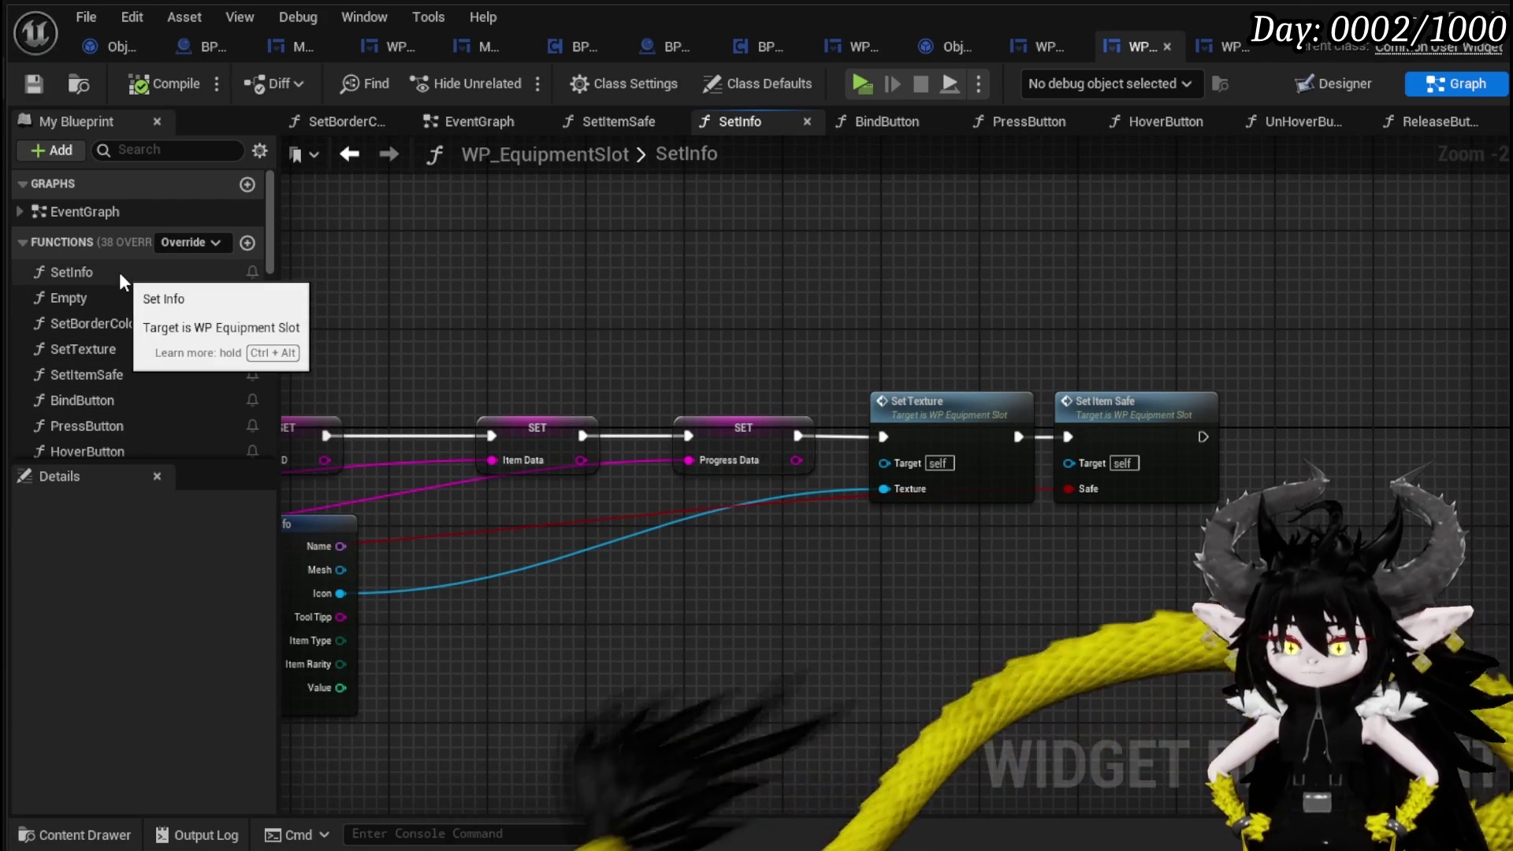
scroll(129, 368, "down", 10)
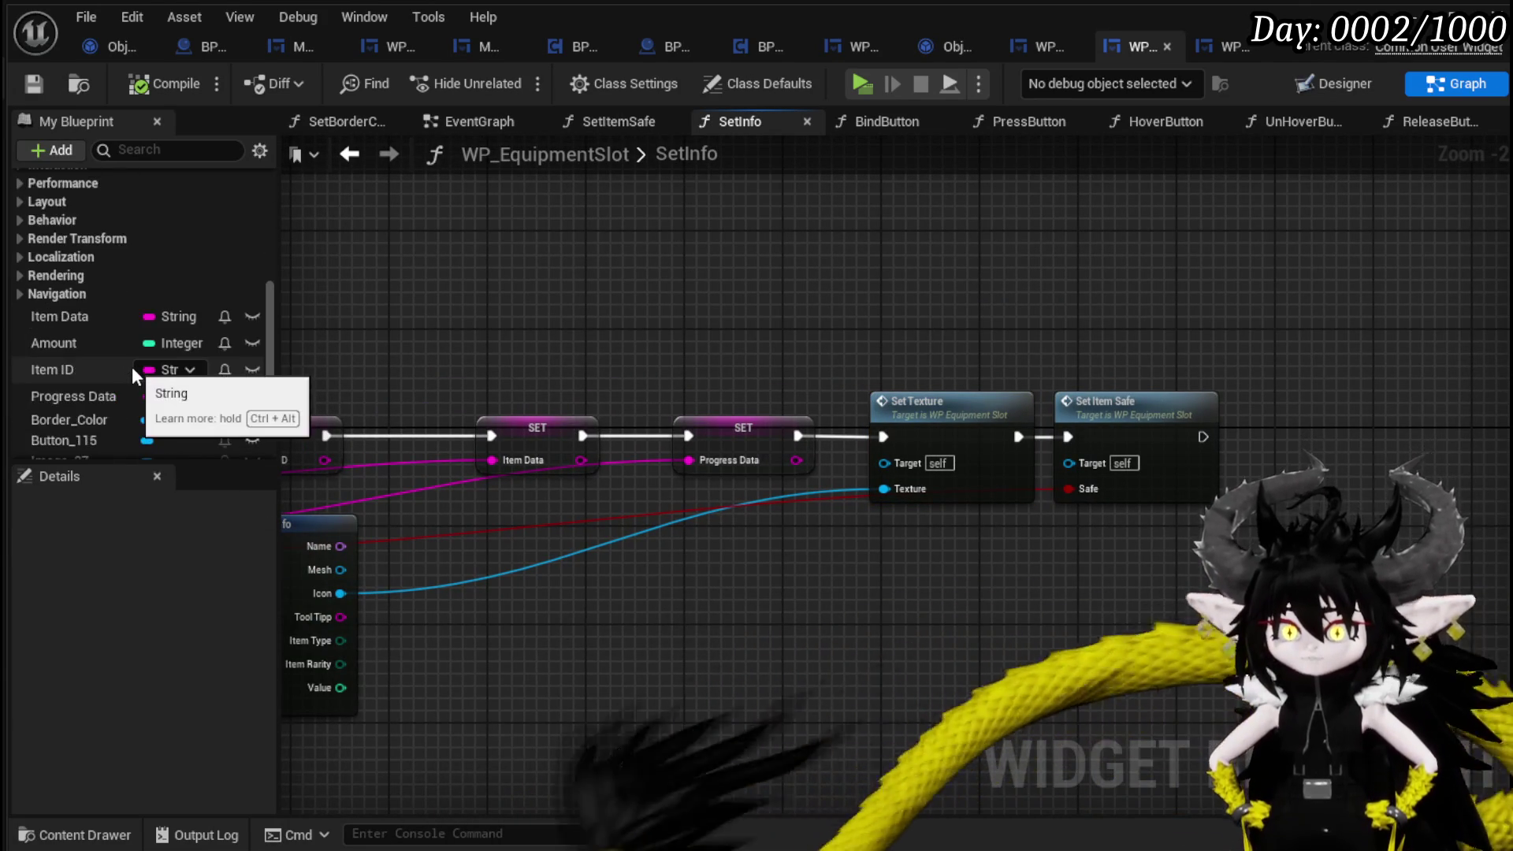
scroll(131, 364, "up", 10)
Open the SetTexture function graph and place an MW_Button getter beside Image 37.
left_click(82, 186)
double_click(82, 186)
left_click_drag(601, 409, 545, 486)
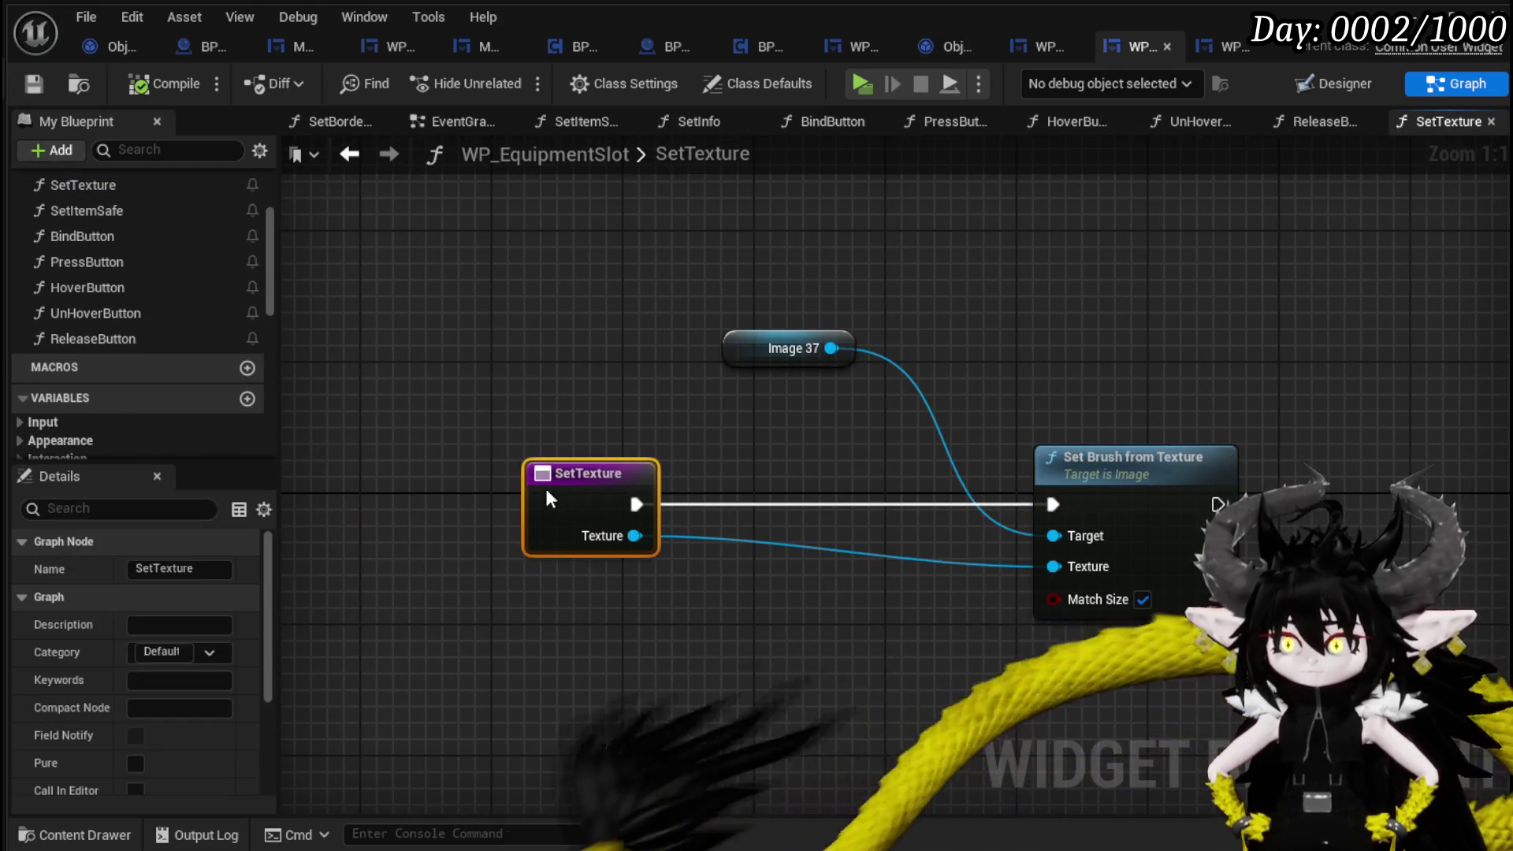
scroll(201, 321, "down", 8)
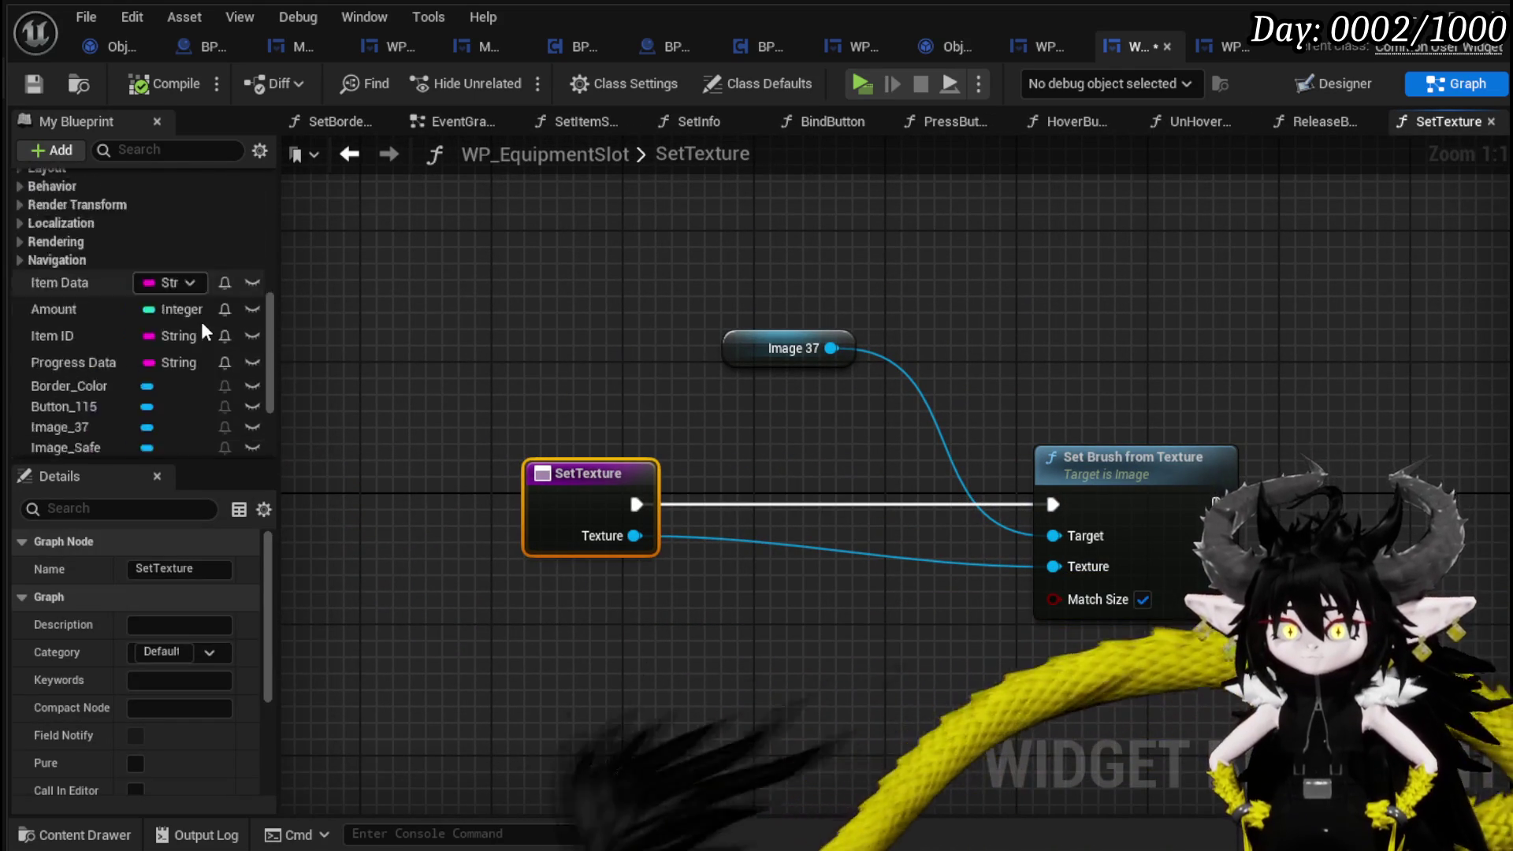
left_click_drag(82, 337, 976, 257)
Add a Set Brush node for MW Button and wire SetTexture's execution into it.
type("Set Br")
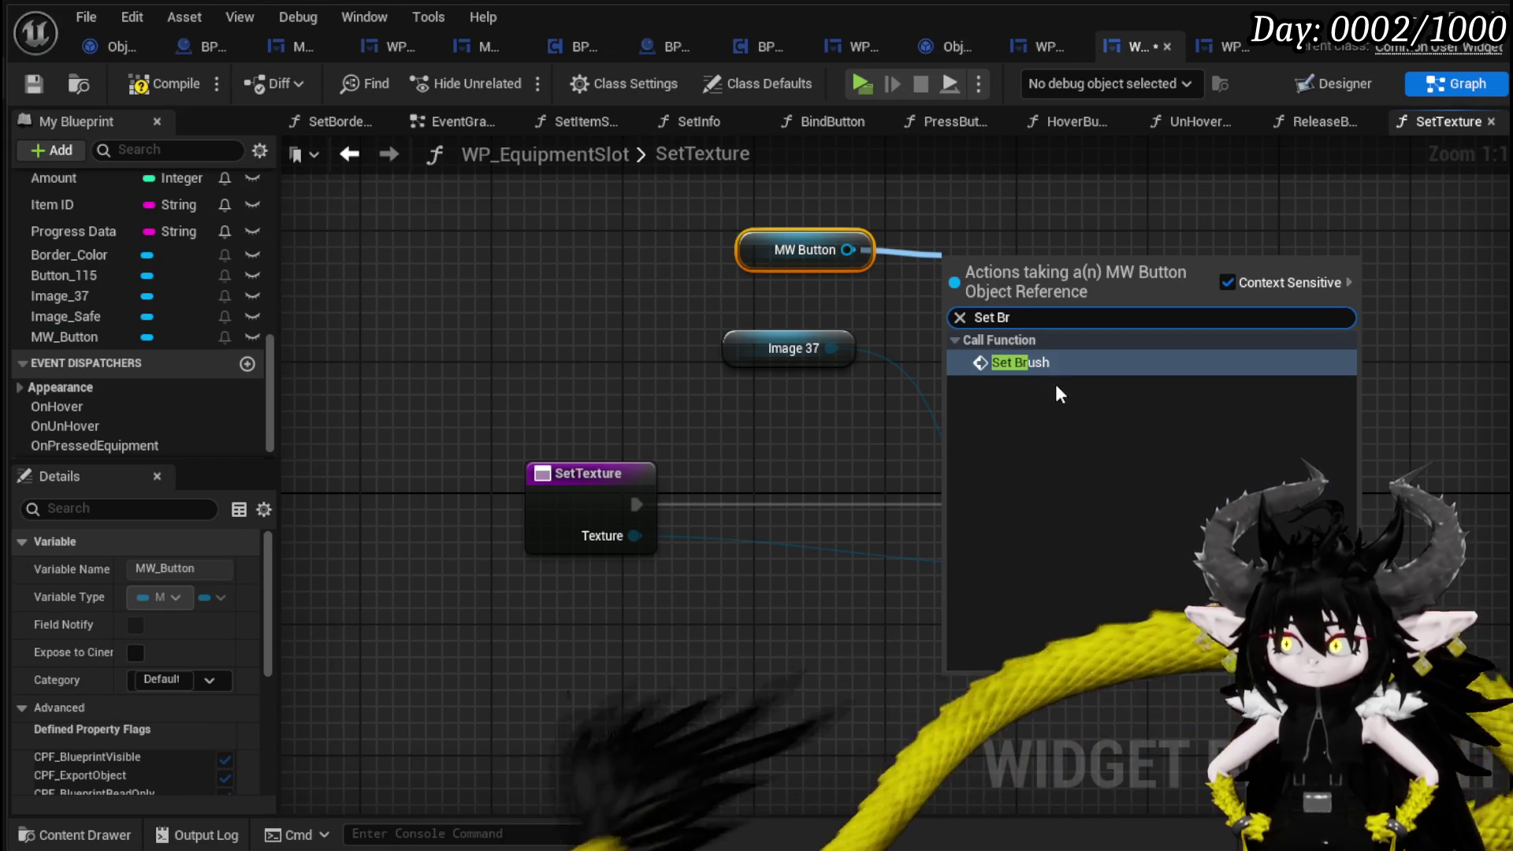
left_click(981, 366)
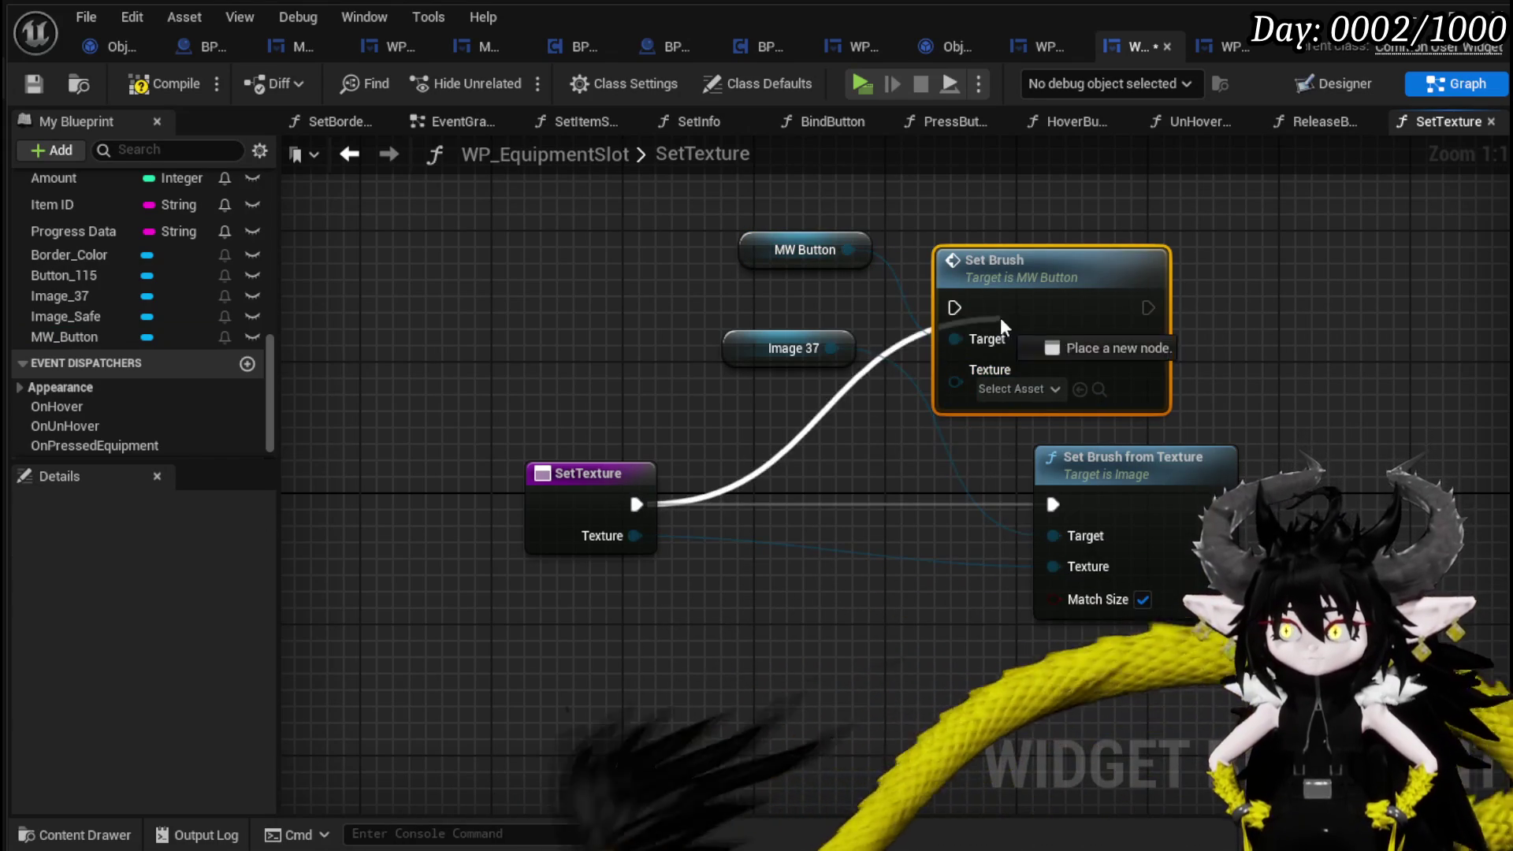
left_click_drag(1002, 326, 942, 324)
mouse_move(637, 505)
left_mouse_down()
mouse_move(911, 371)
mouse_move(955, 383)
left_mouse_up()
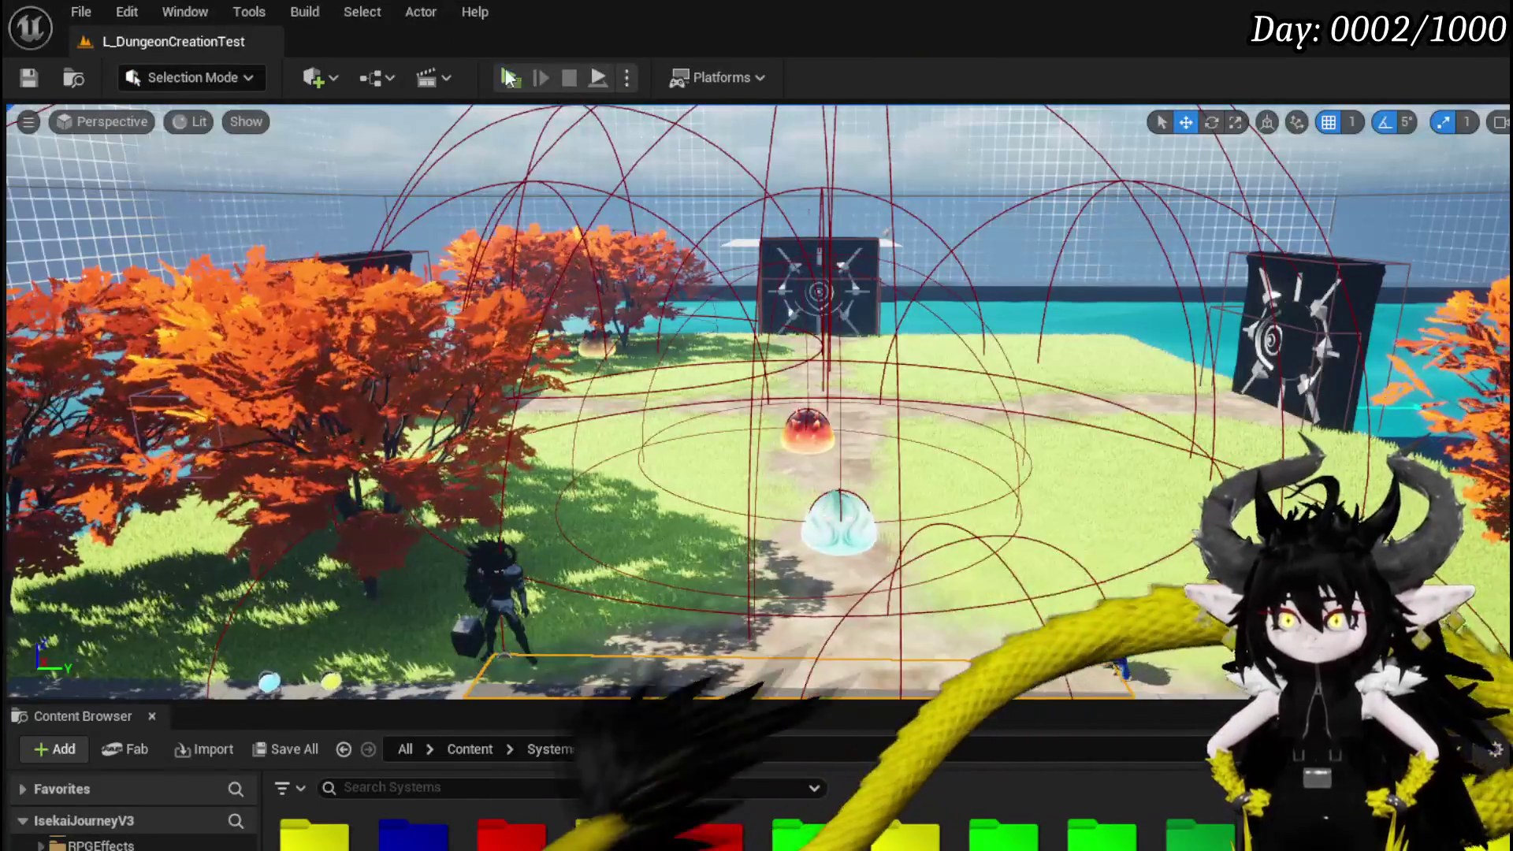
left_click(499, 78)
key("Tab")
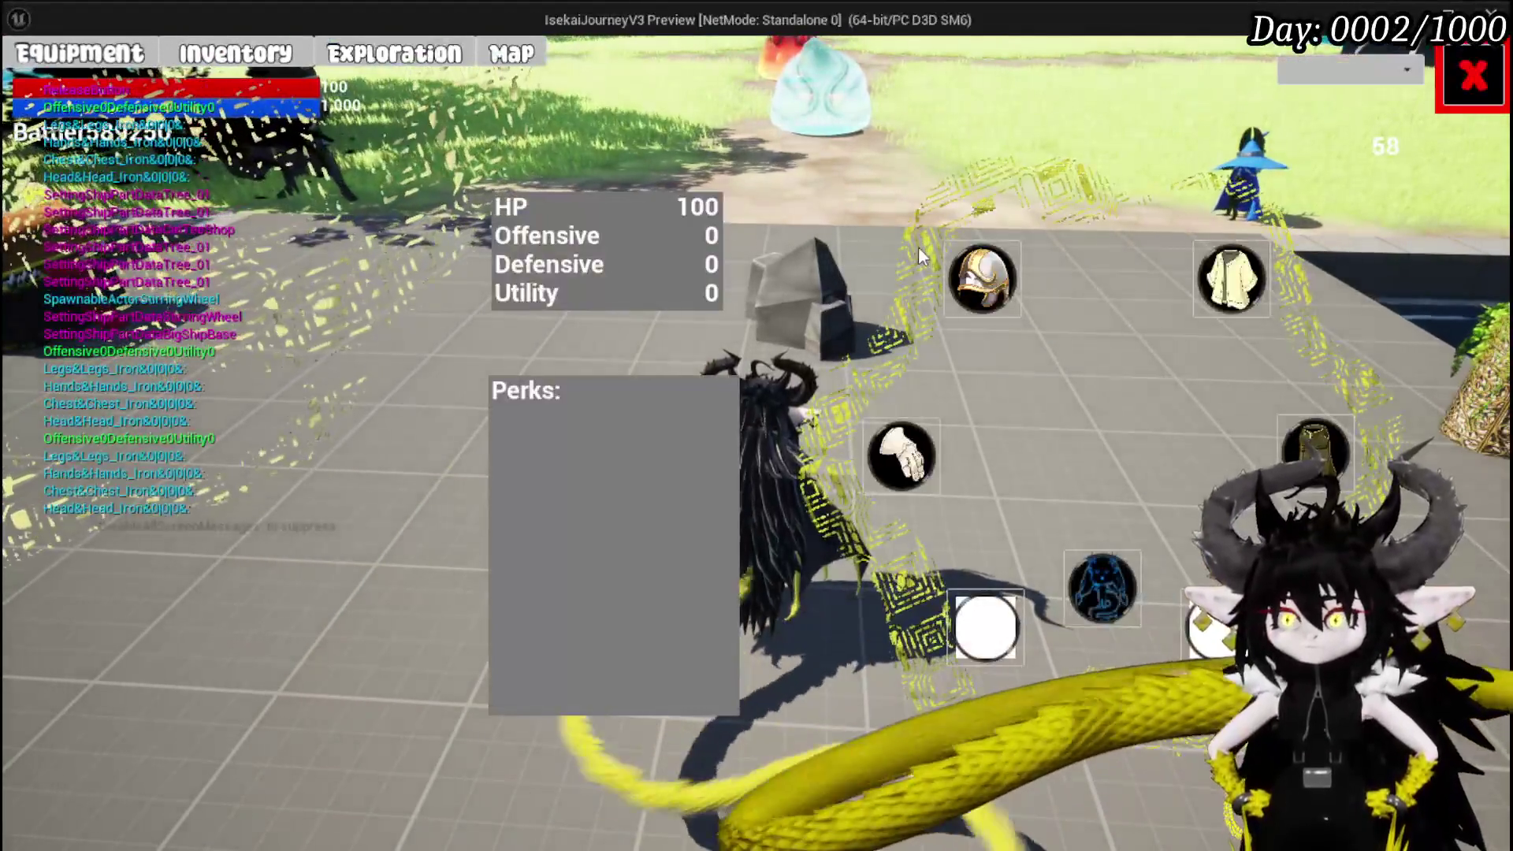
left_click(84, 60)
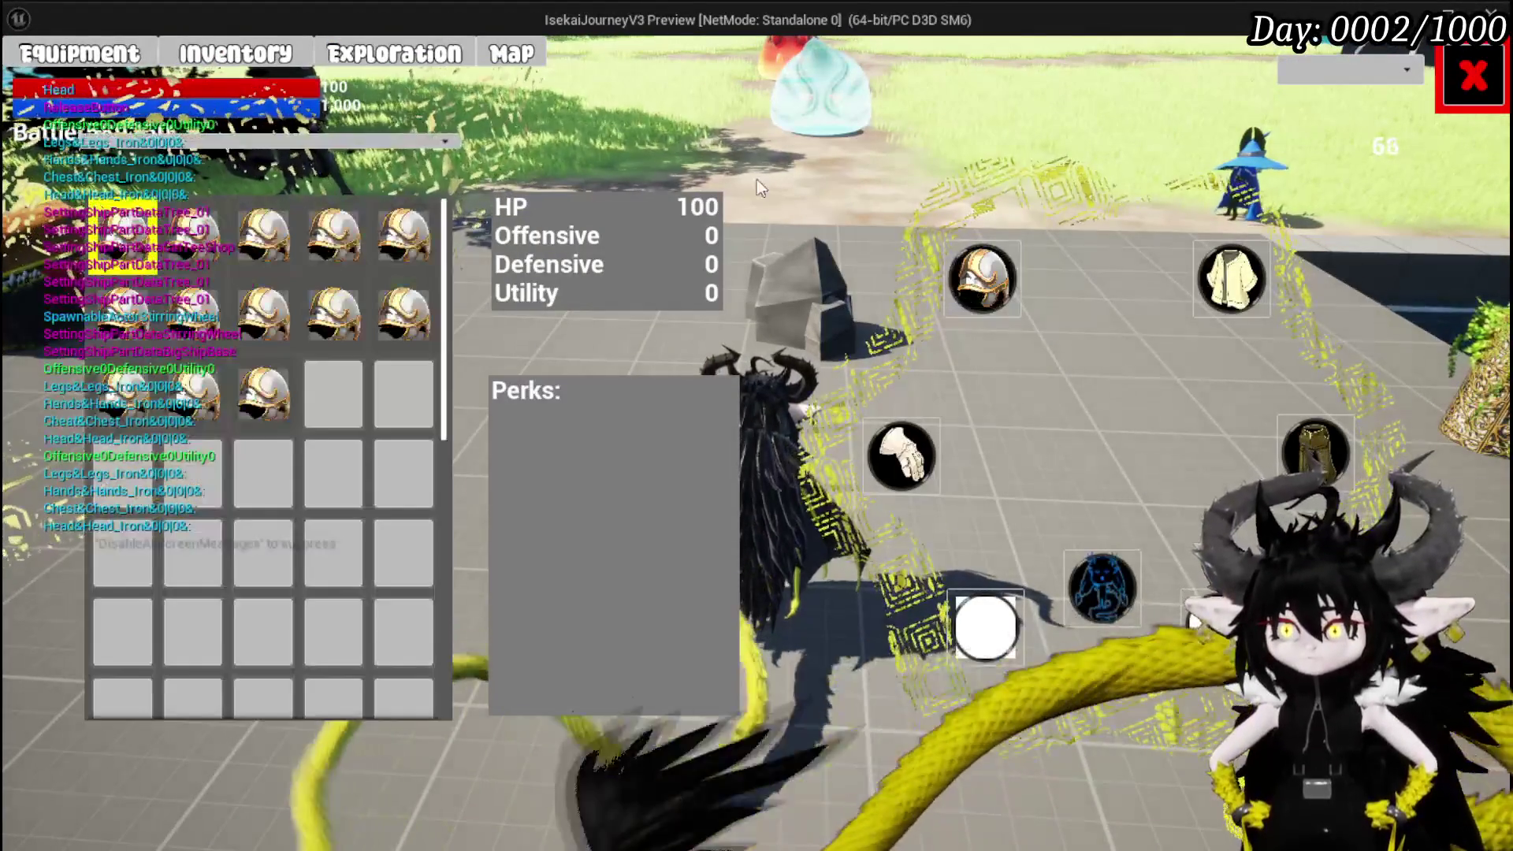
mouse_move(416, 230)
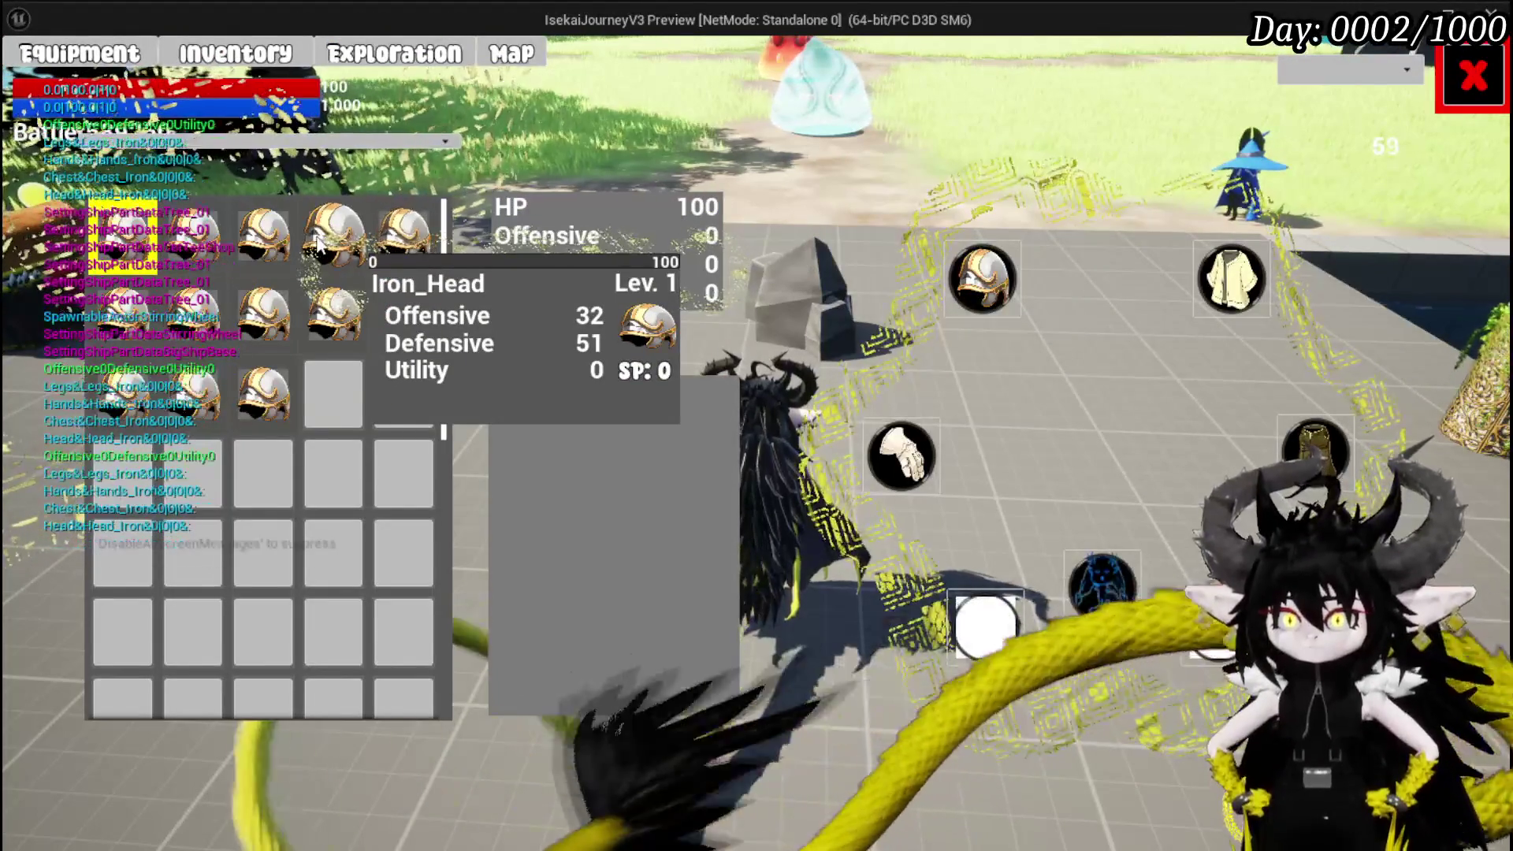
mouse_move(304, 335)
mouse_move(249, 331)
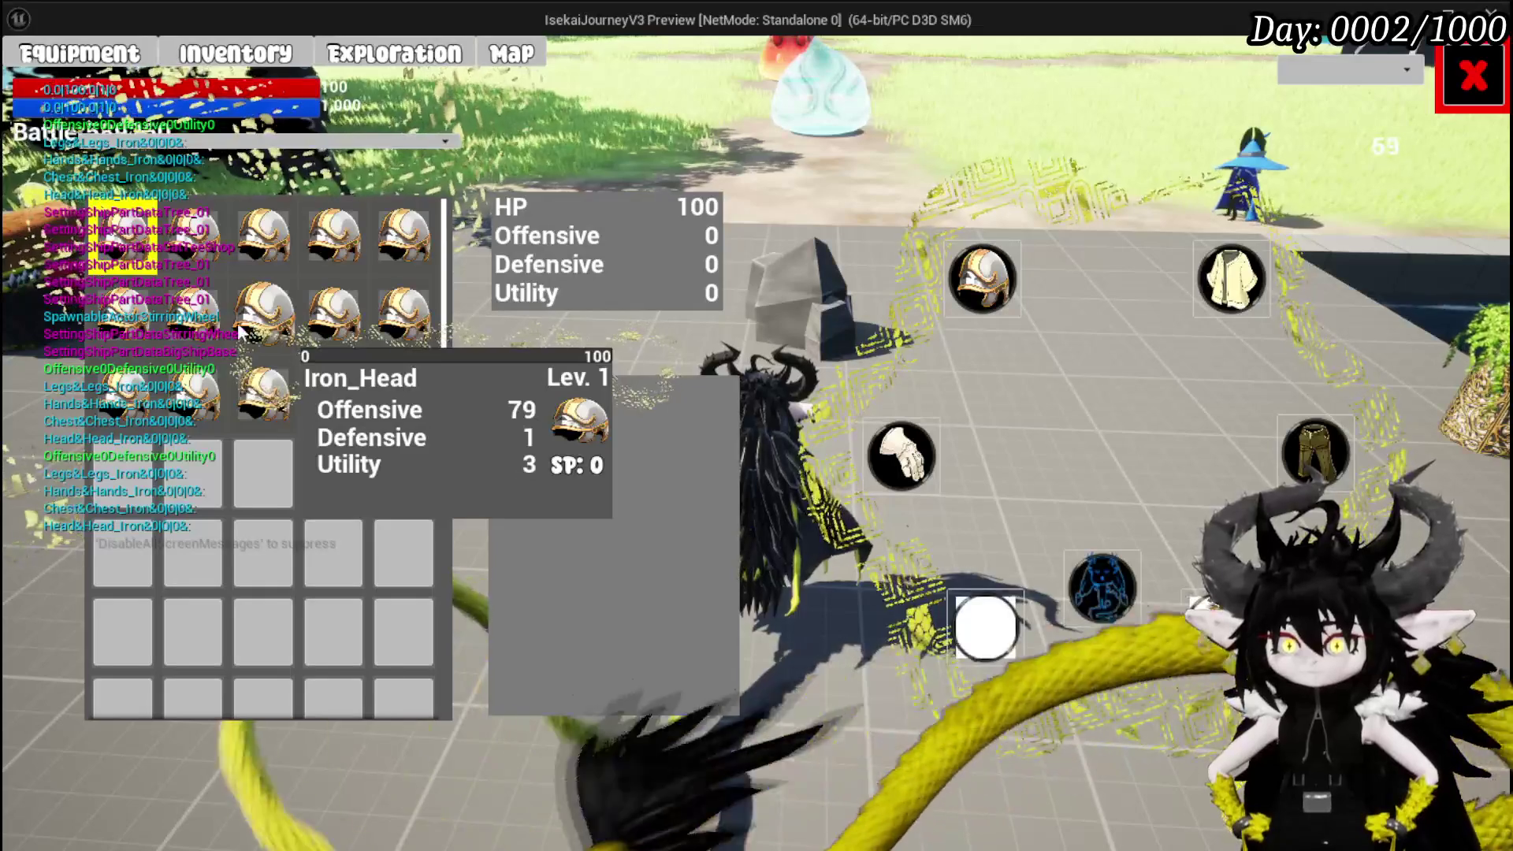
mouse_move(130, 325)
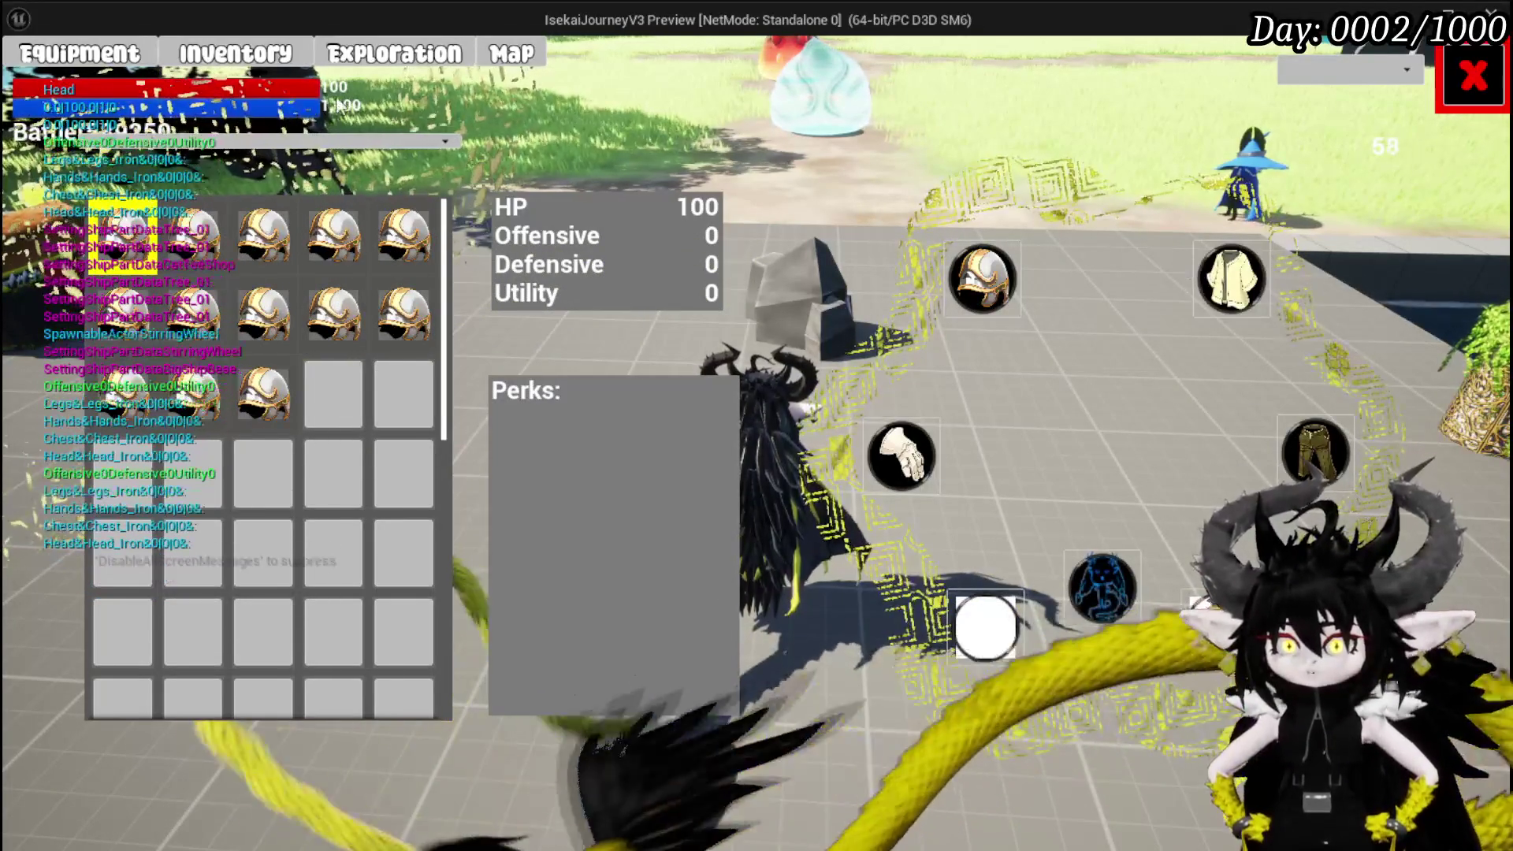
key("e")
mouse_move(623, 386)
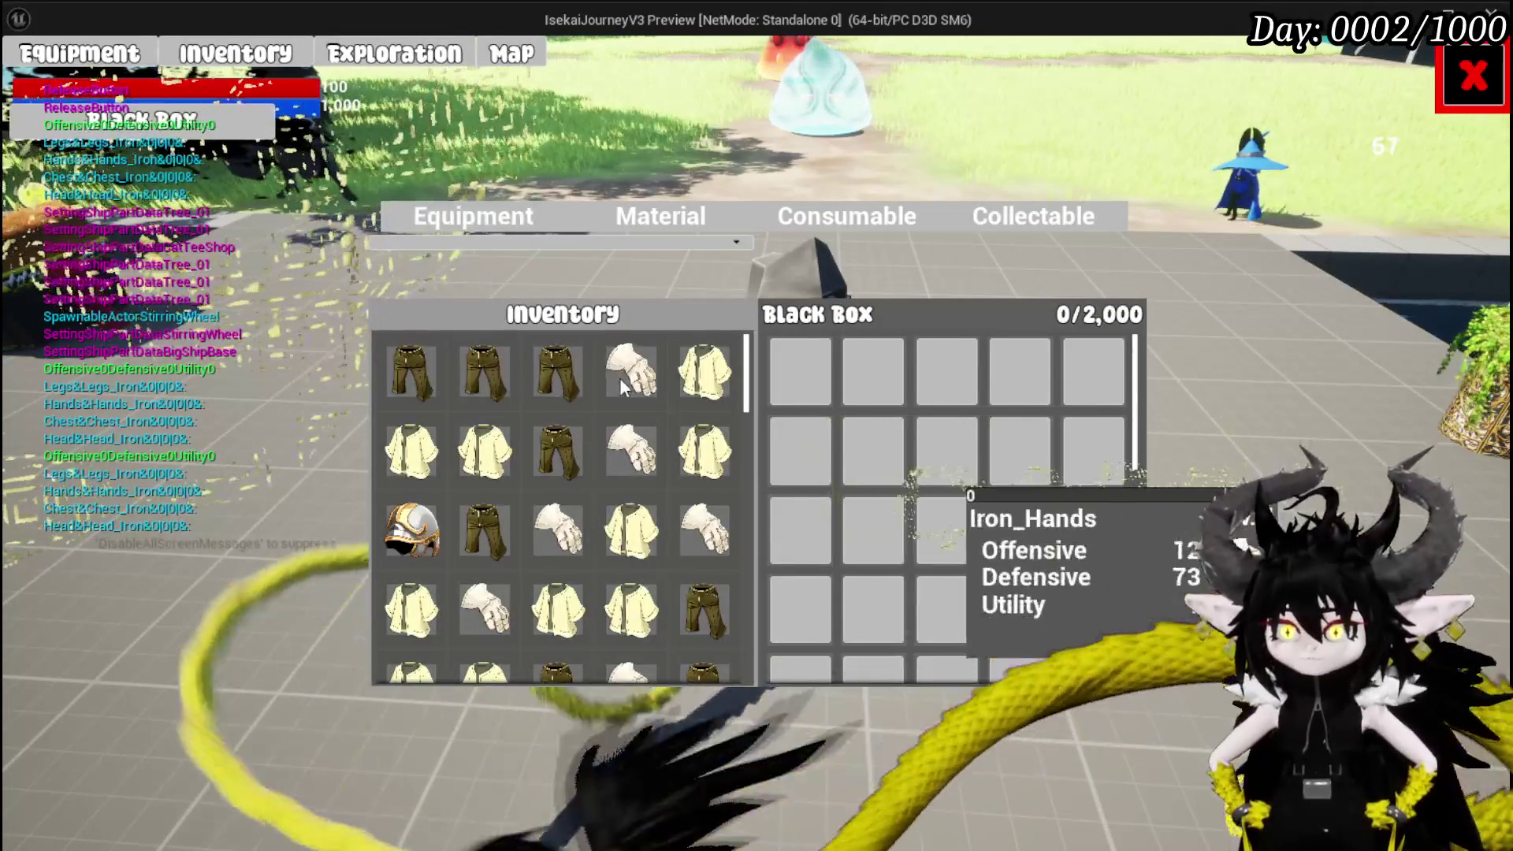
mouse_move(619, 470)
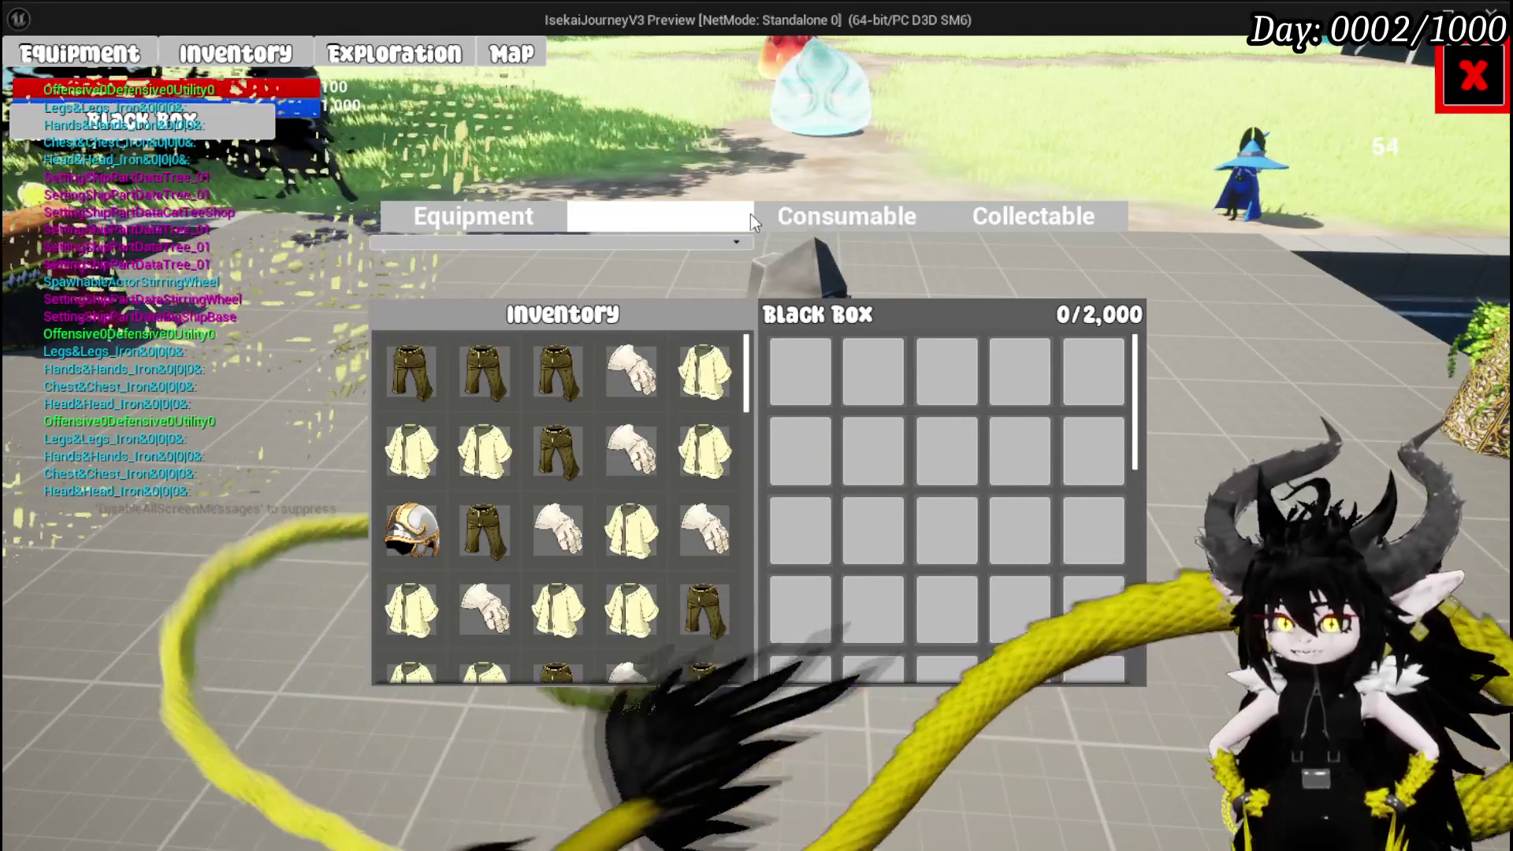
left_click(749, 221)
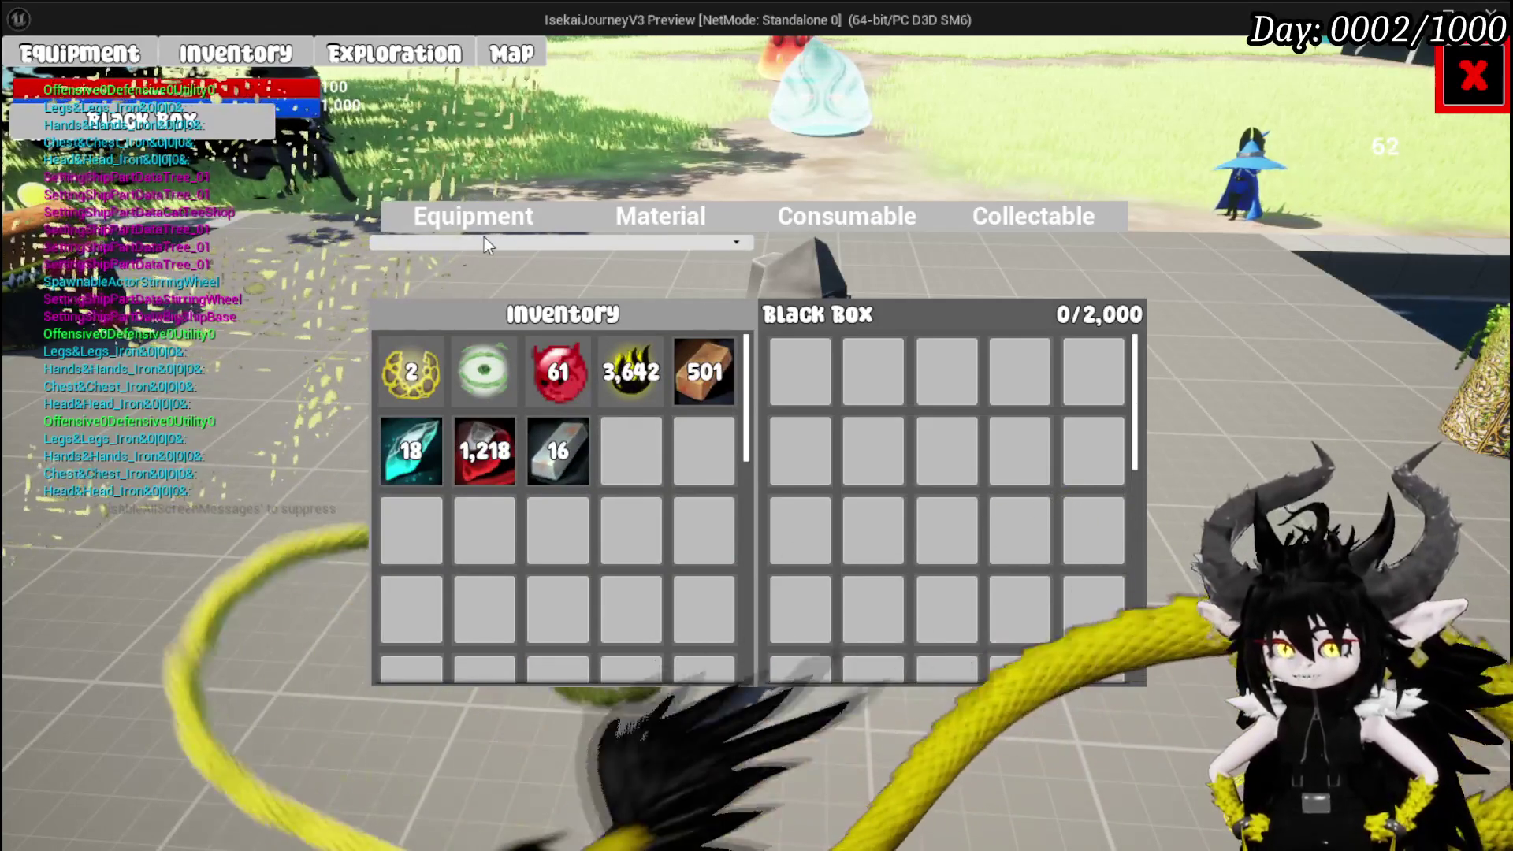
left_click(473, 217)
left_click(637, 211)
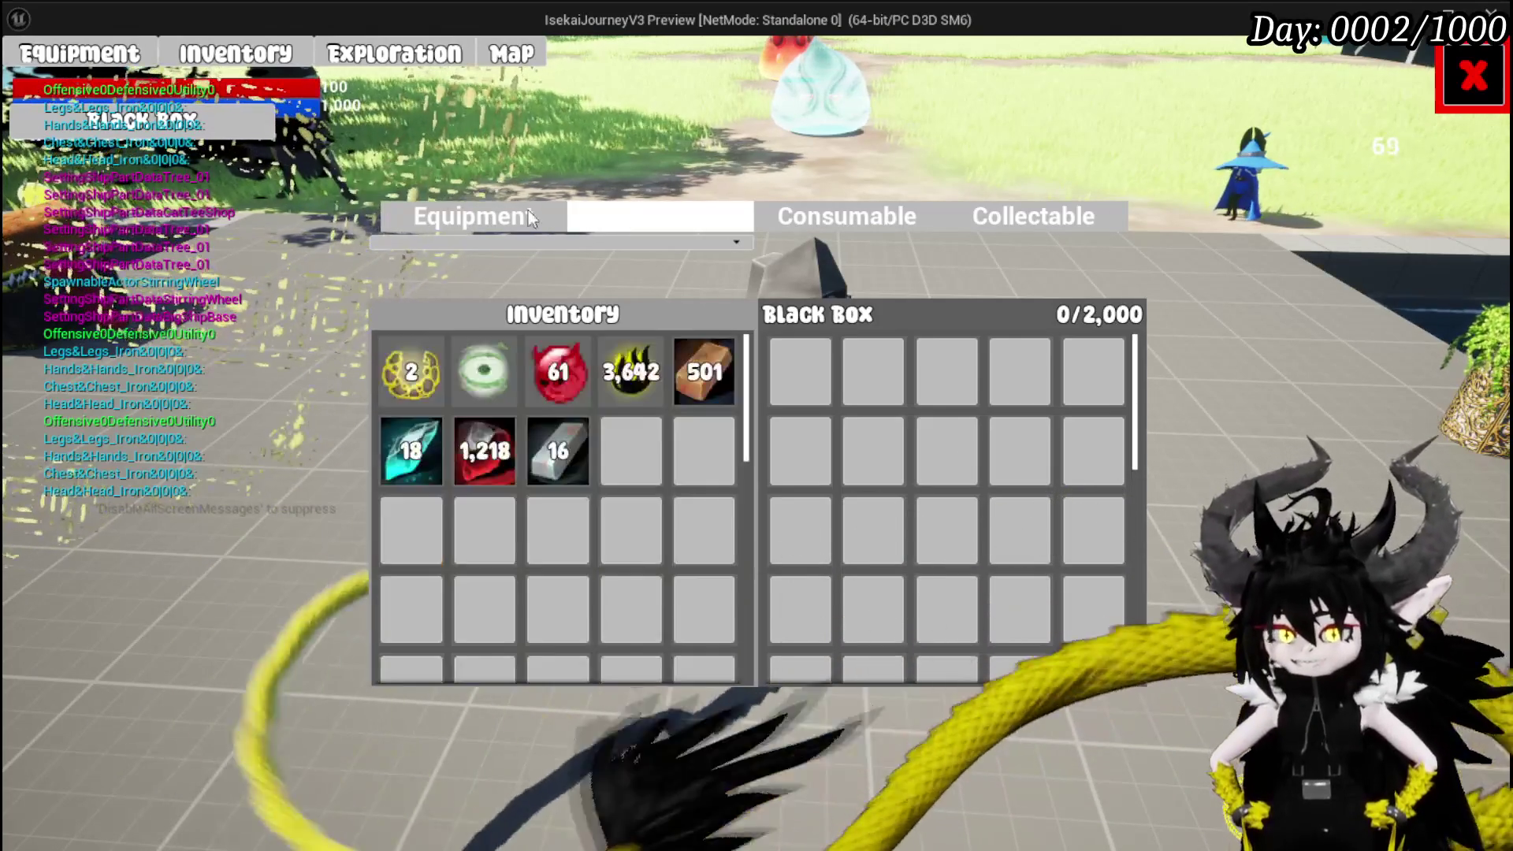
left_click(512, 217)
left_click(571, 218)
left_click(490, 222)
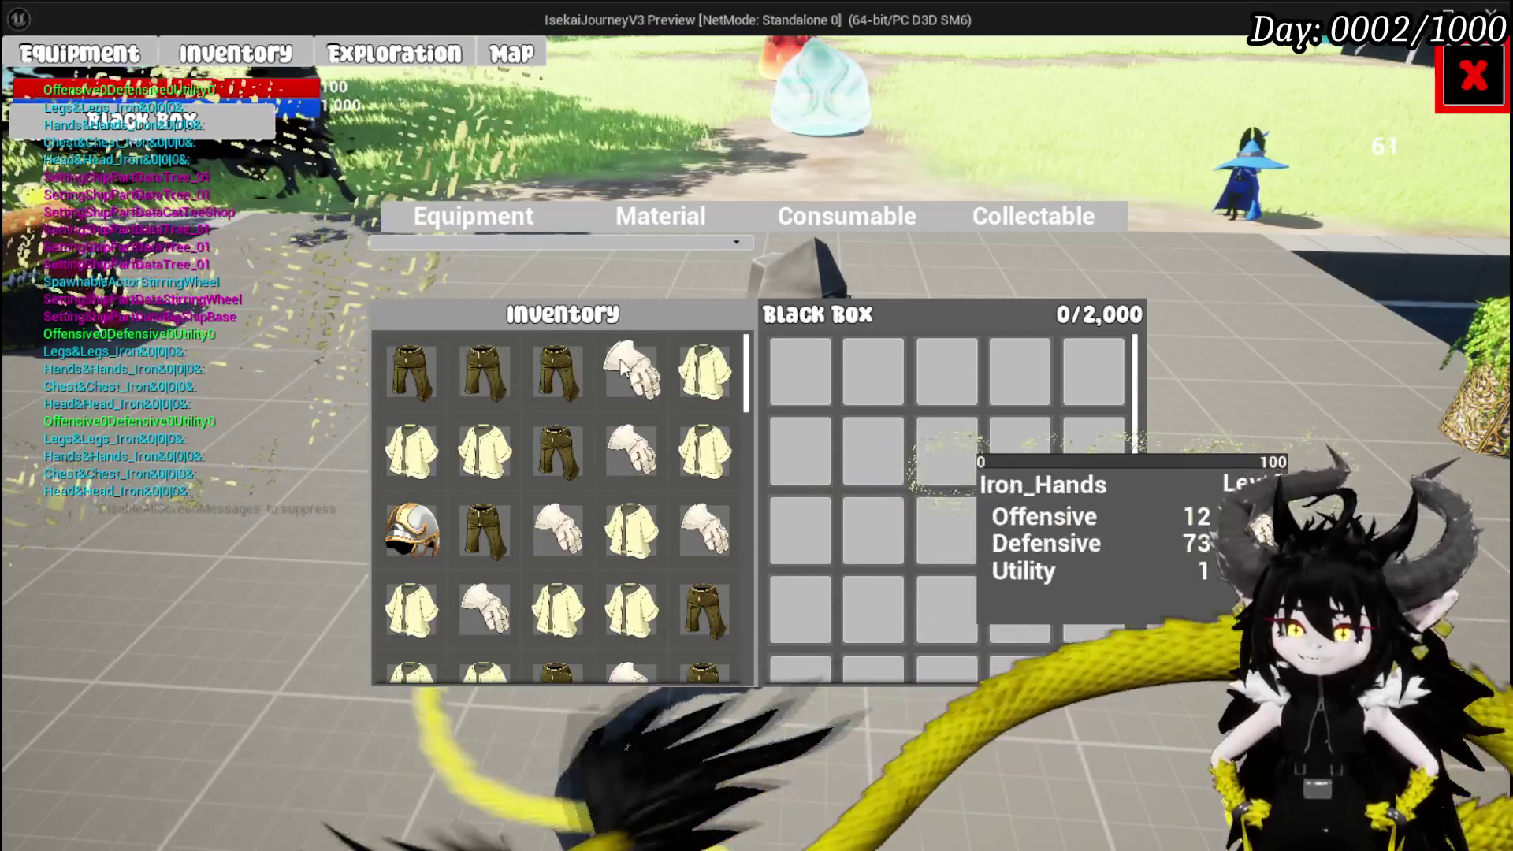
mouse_move(432, 539)
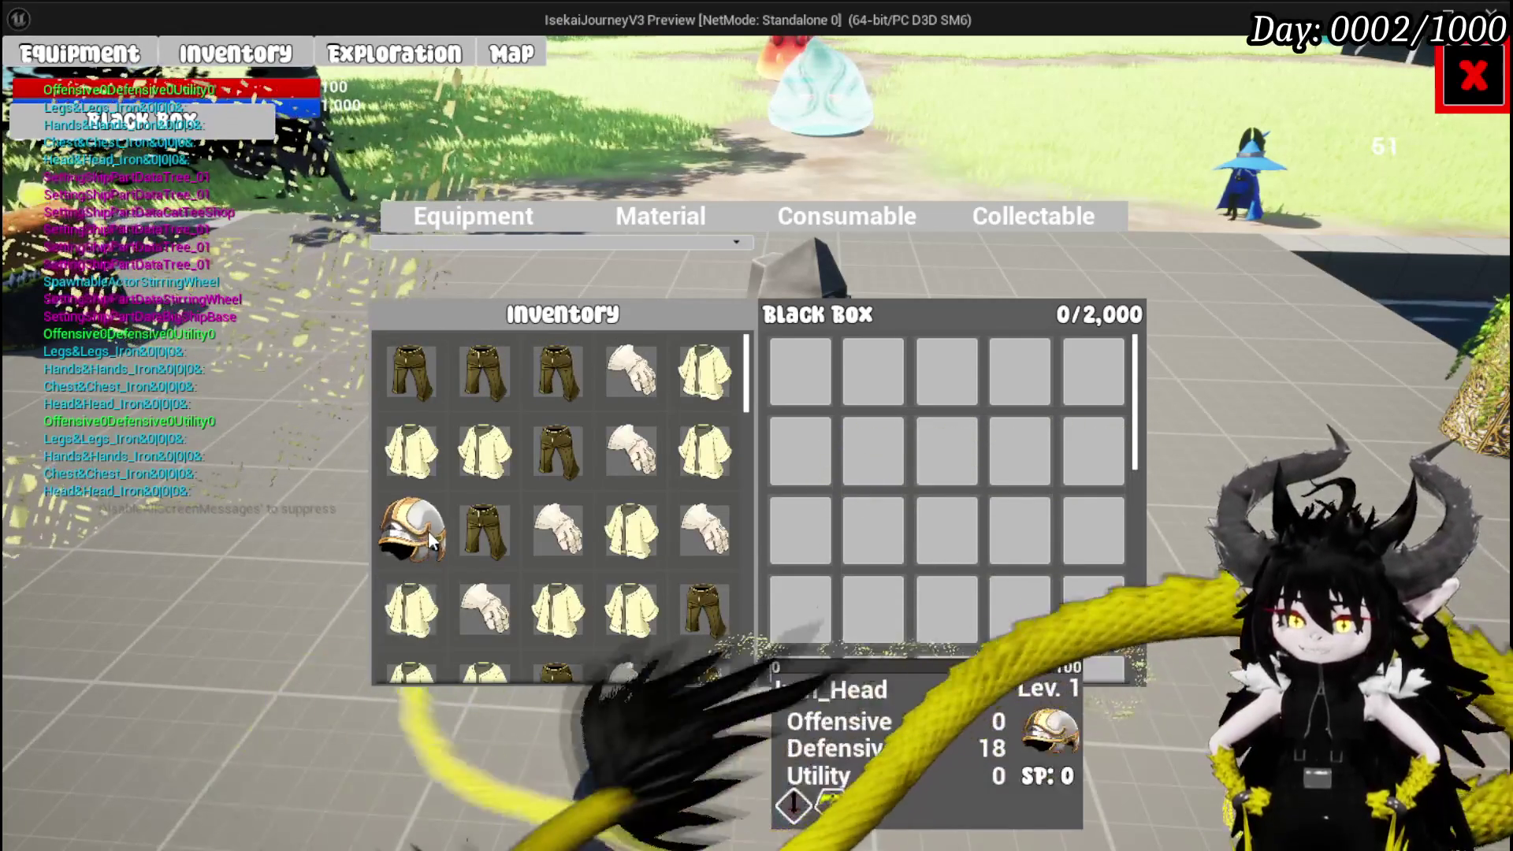
mouse_move(578, 370)
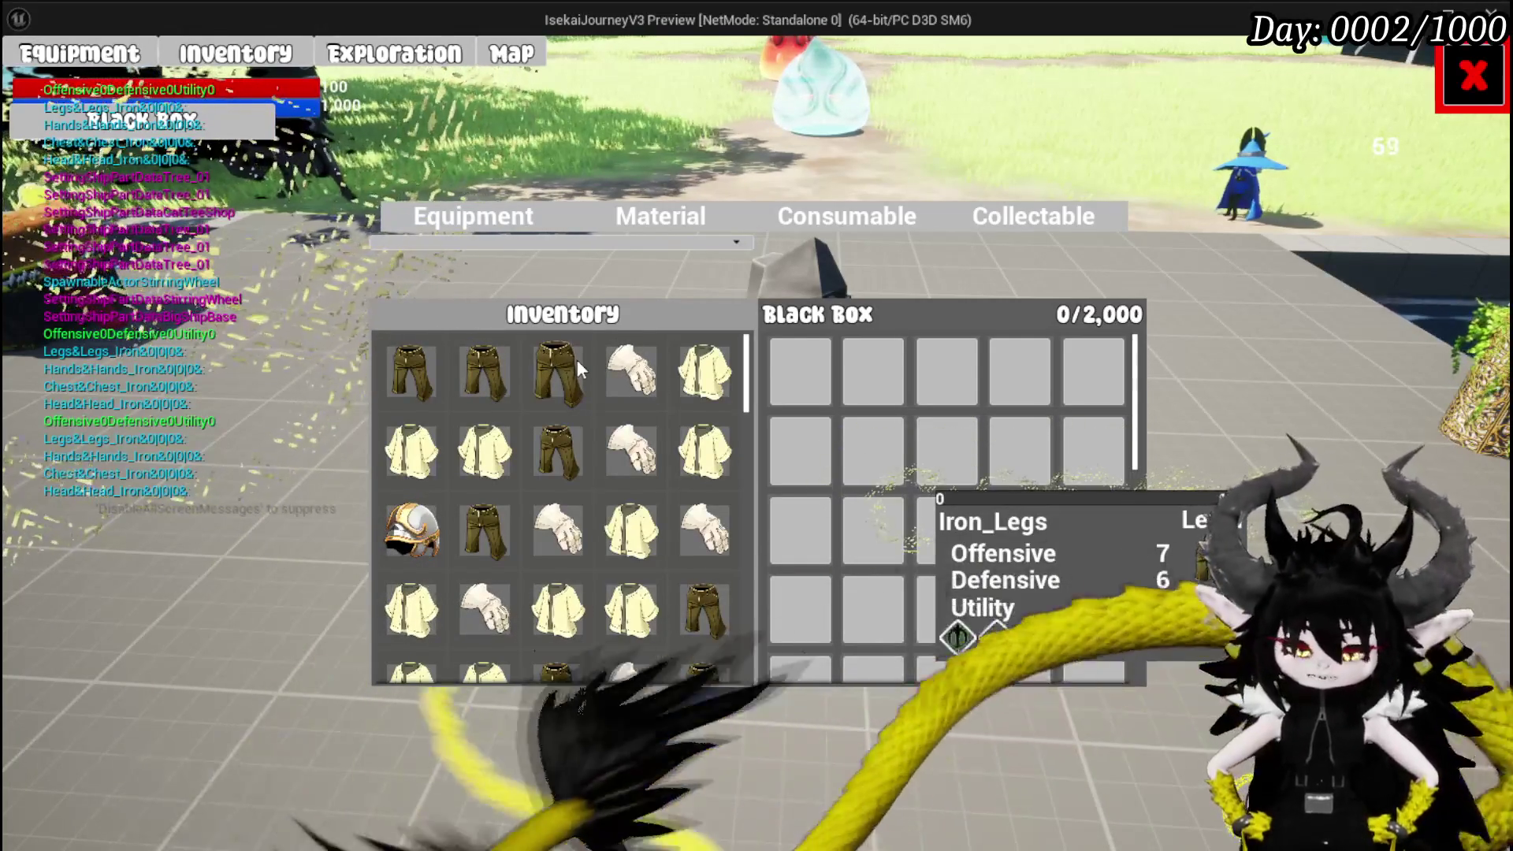
key("Escape")
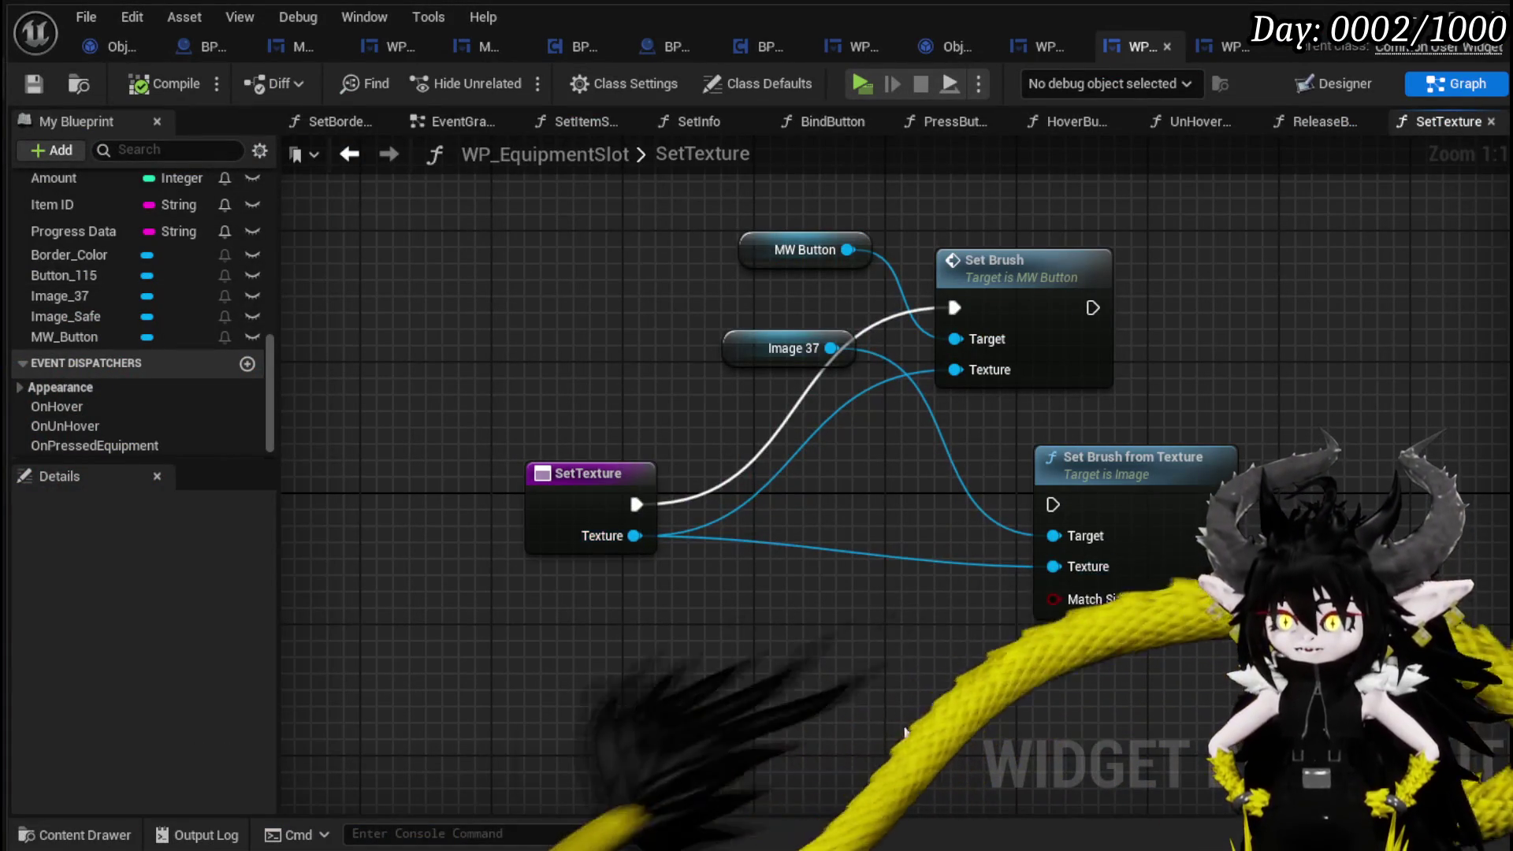
Select the MW Button and Set Brush nodes in SetTexture for copying, then reopen the Empty graph.
key("F2")
scroll(129, 315, "up", 10)
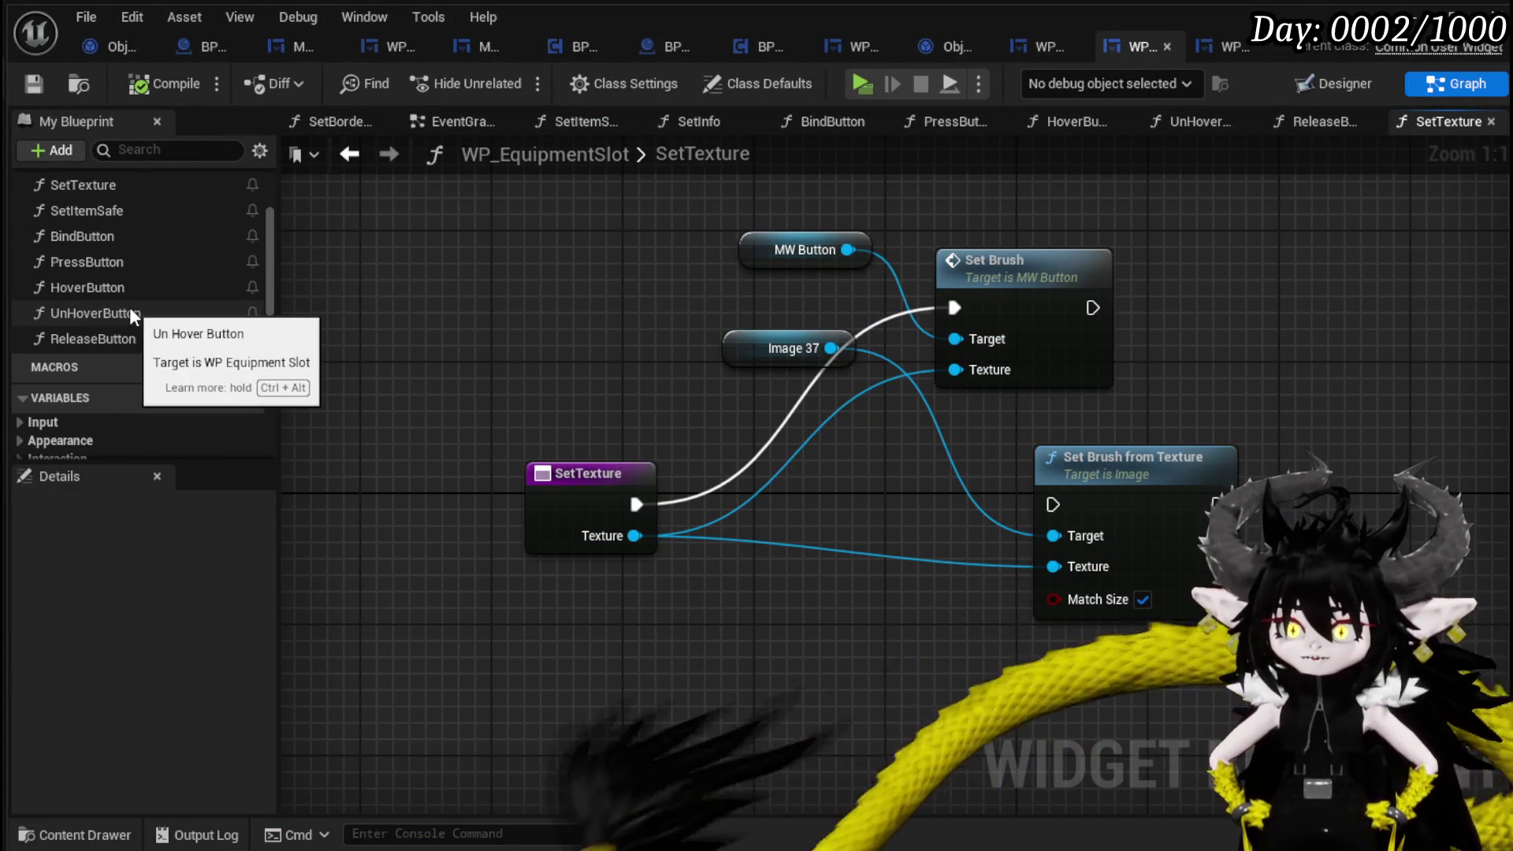
scroll(131, 312, "up", 4)
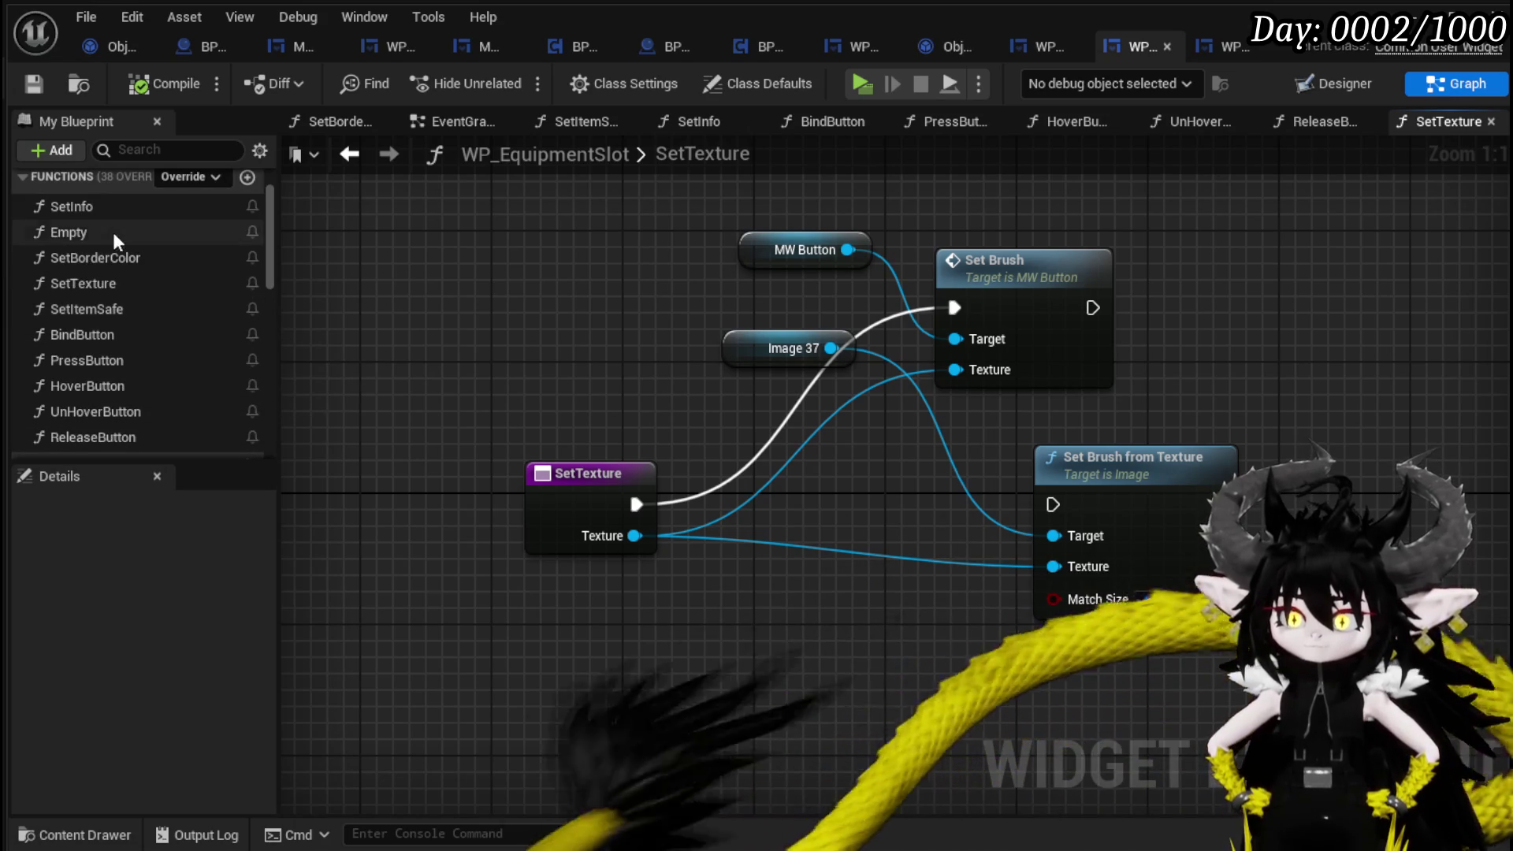
double_click(112, 233)
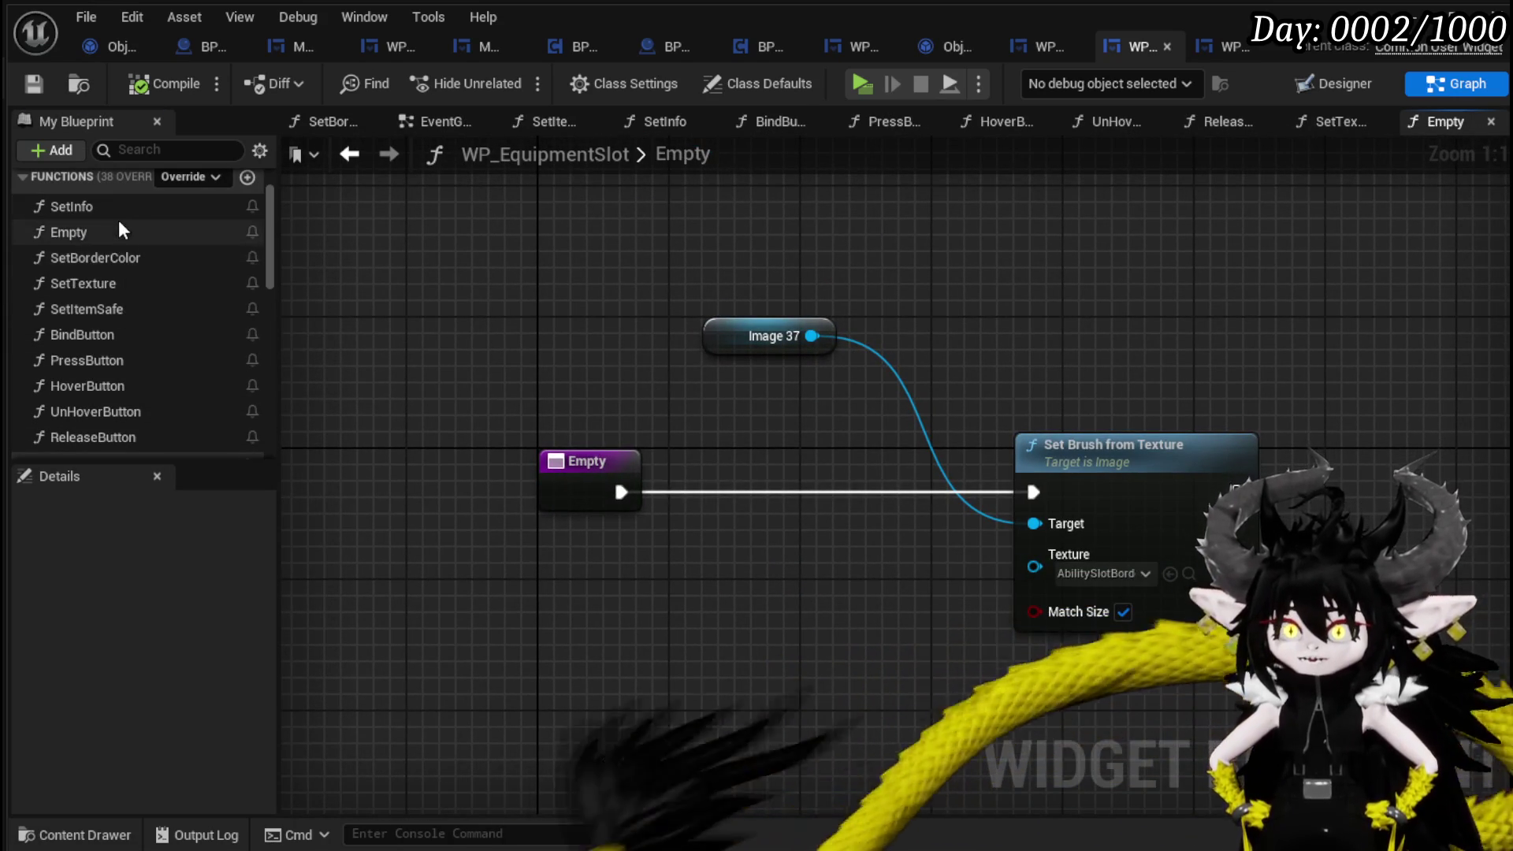
left_click(117, 285)
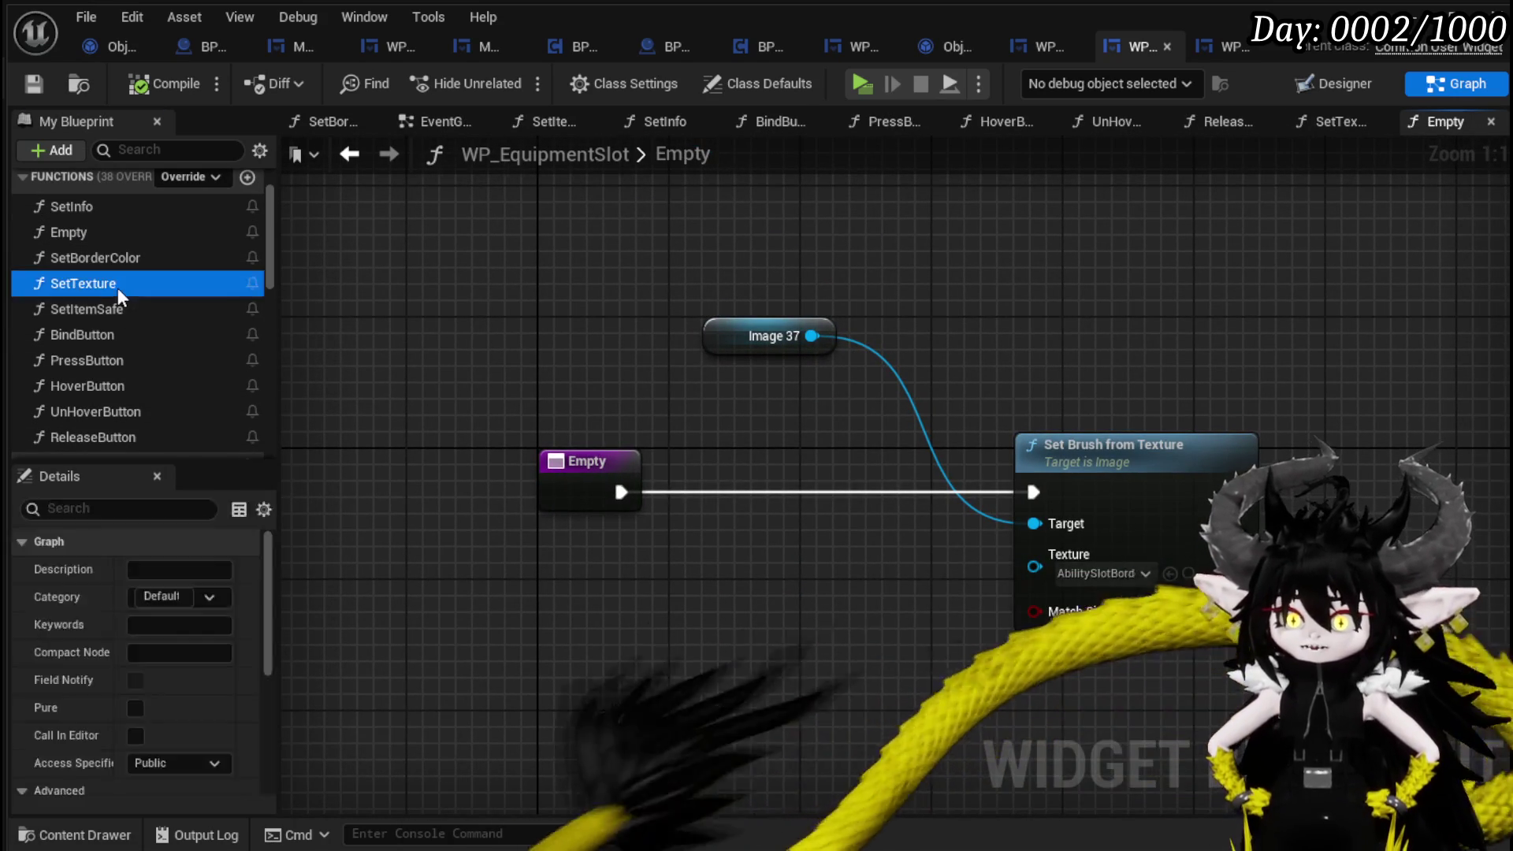
double_click(117, 287)
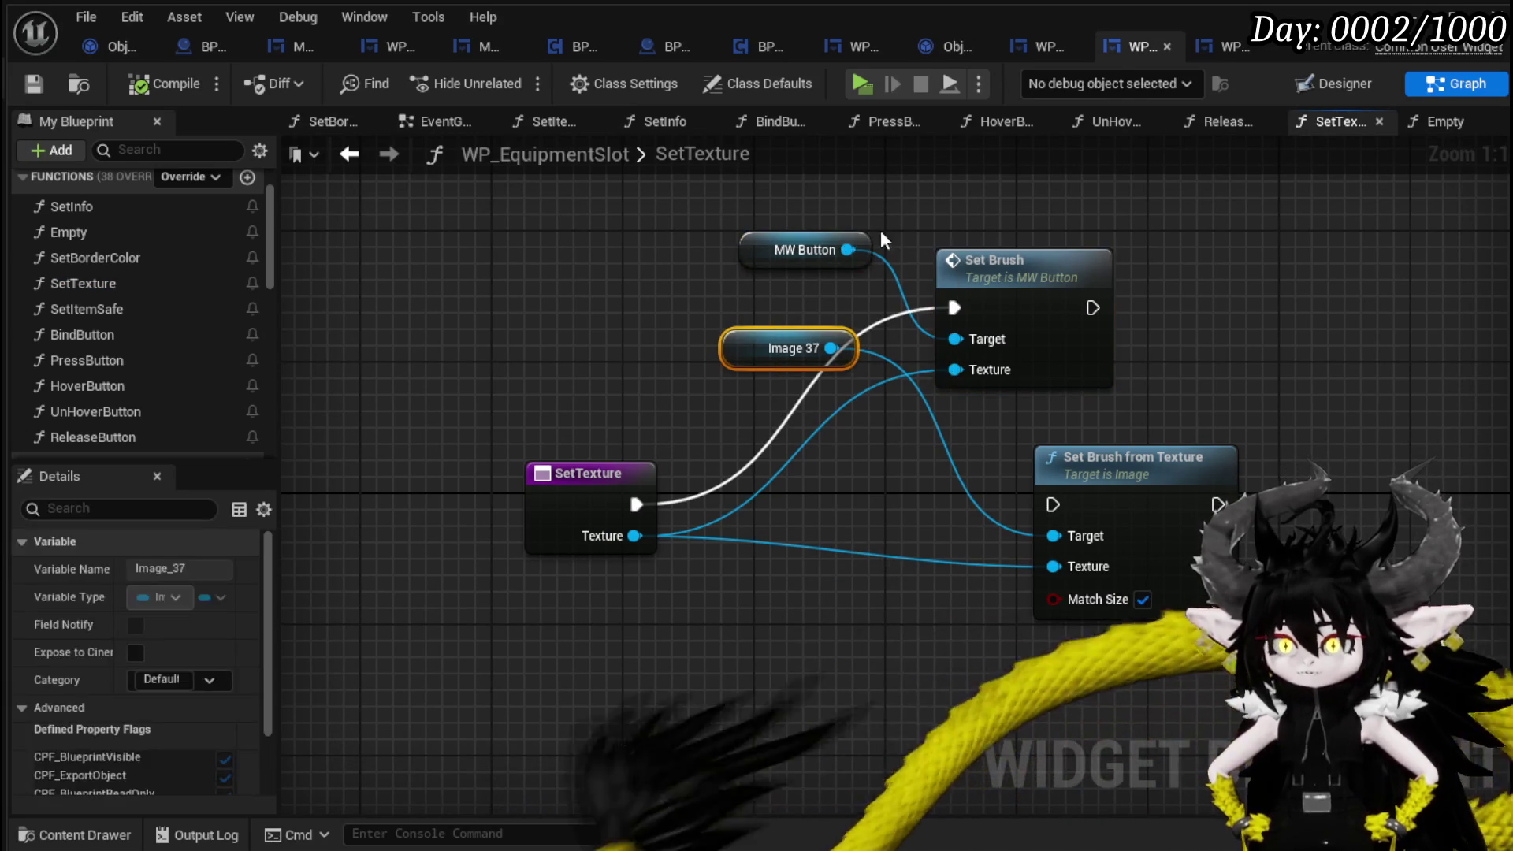
mouse_move(787, 200)
left_mouse_down()
mouse_move(939, 246)
mouse_move(977, 280)
left_mouse_up()
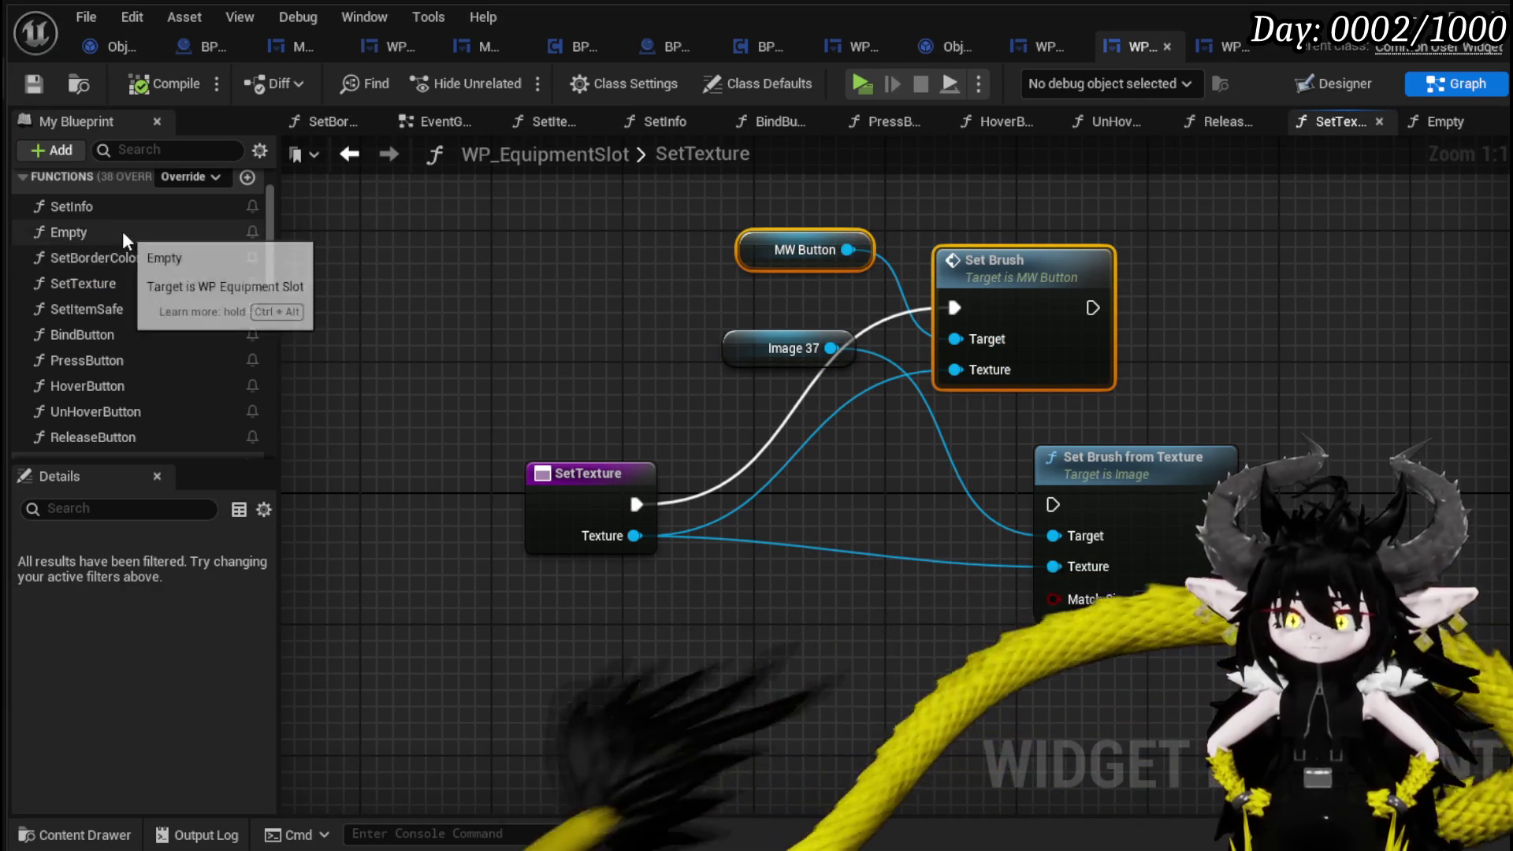
double_click(124, 233)
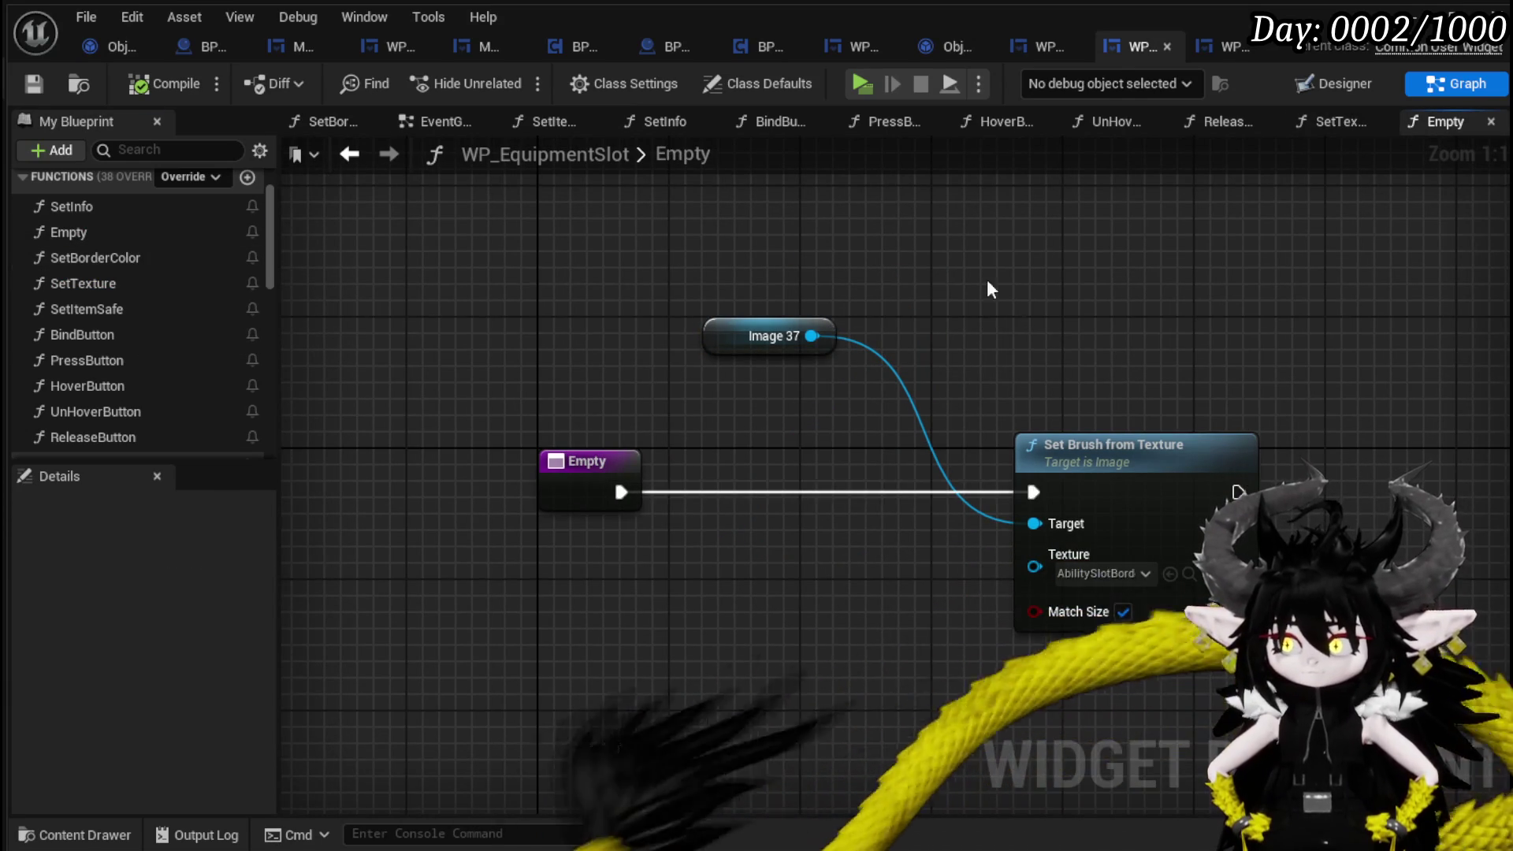
Paste the MW Button and Set Brush nodes into Empty and wire its execution into Set Brush.
key("ctrl+v")
mouse_move(626, 492)
left_mouse_down()
mouse_move(1101, 328)
mouse_move(1082, 328)
left_mouse_up()
mouse_move(1196, 299)
left_mouse_down()
mouse_move(1130, 282)
mouse_move(1130, 265)
left_mouse_up()
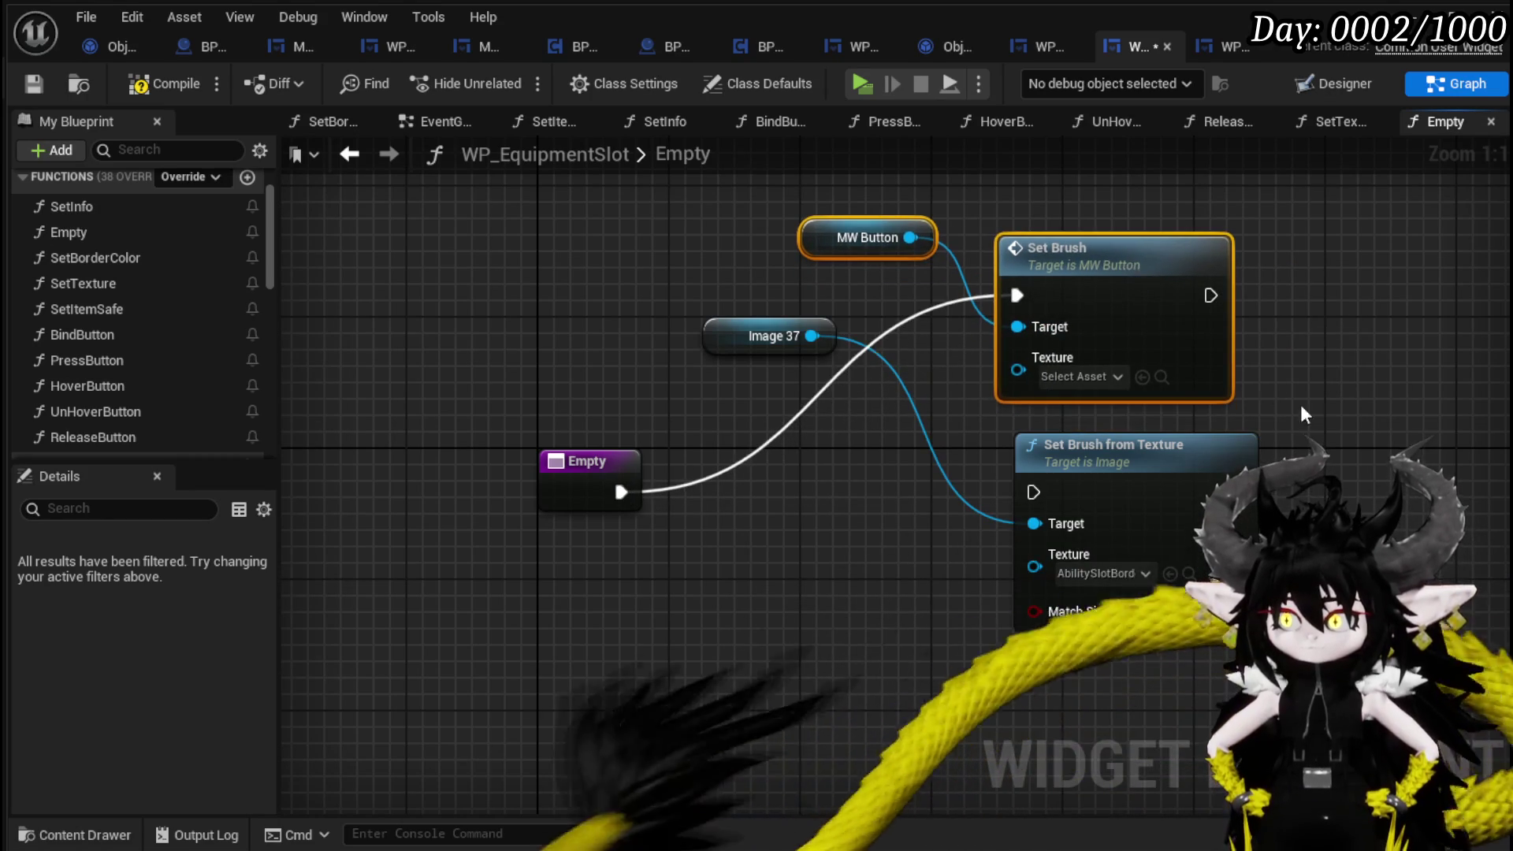
left_click(1300, 404)
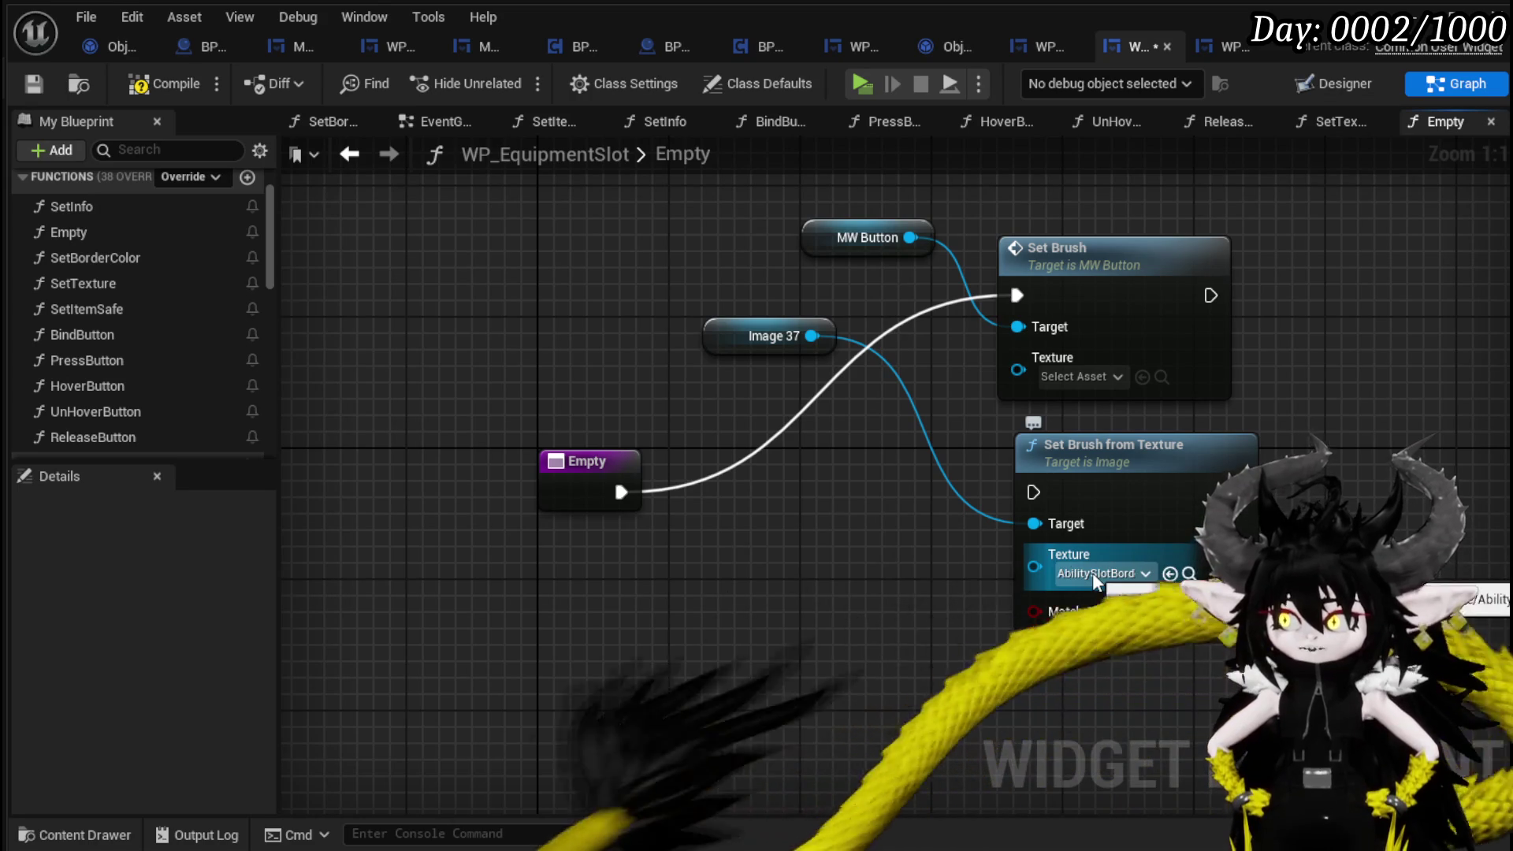
Set the pasted Set Brush texture to 127grey, save the blueprint, and switch to Designer.
left_click(1101, 373)
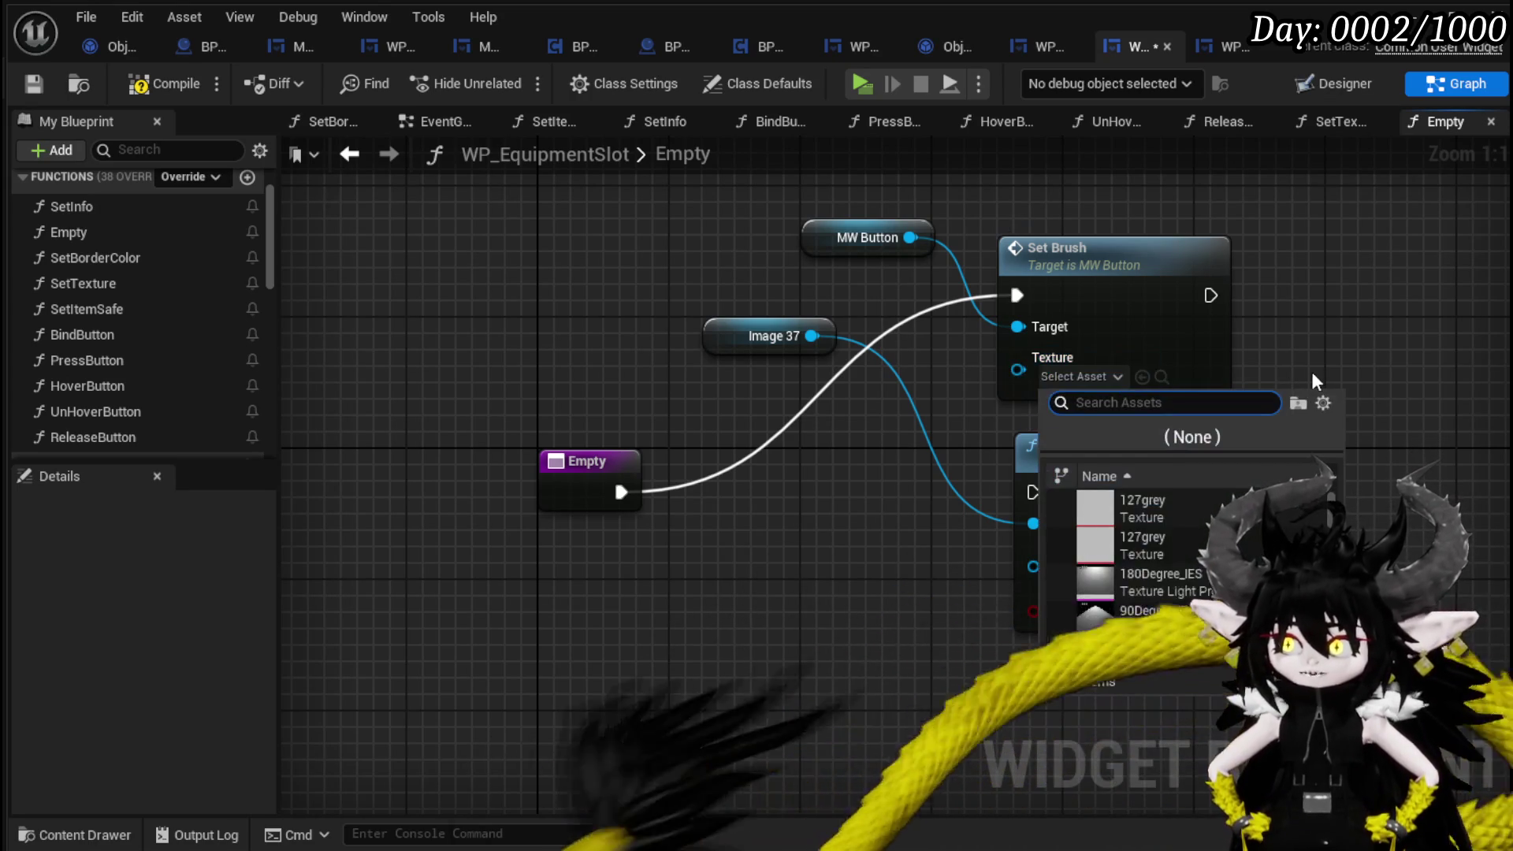
type("AbilitySlot")
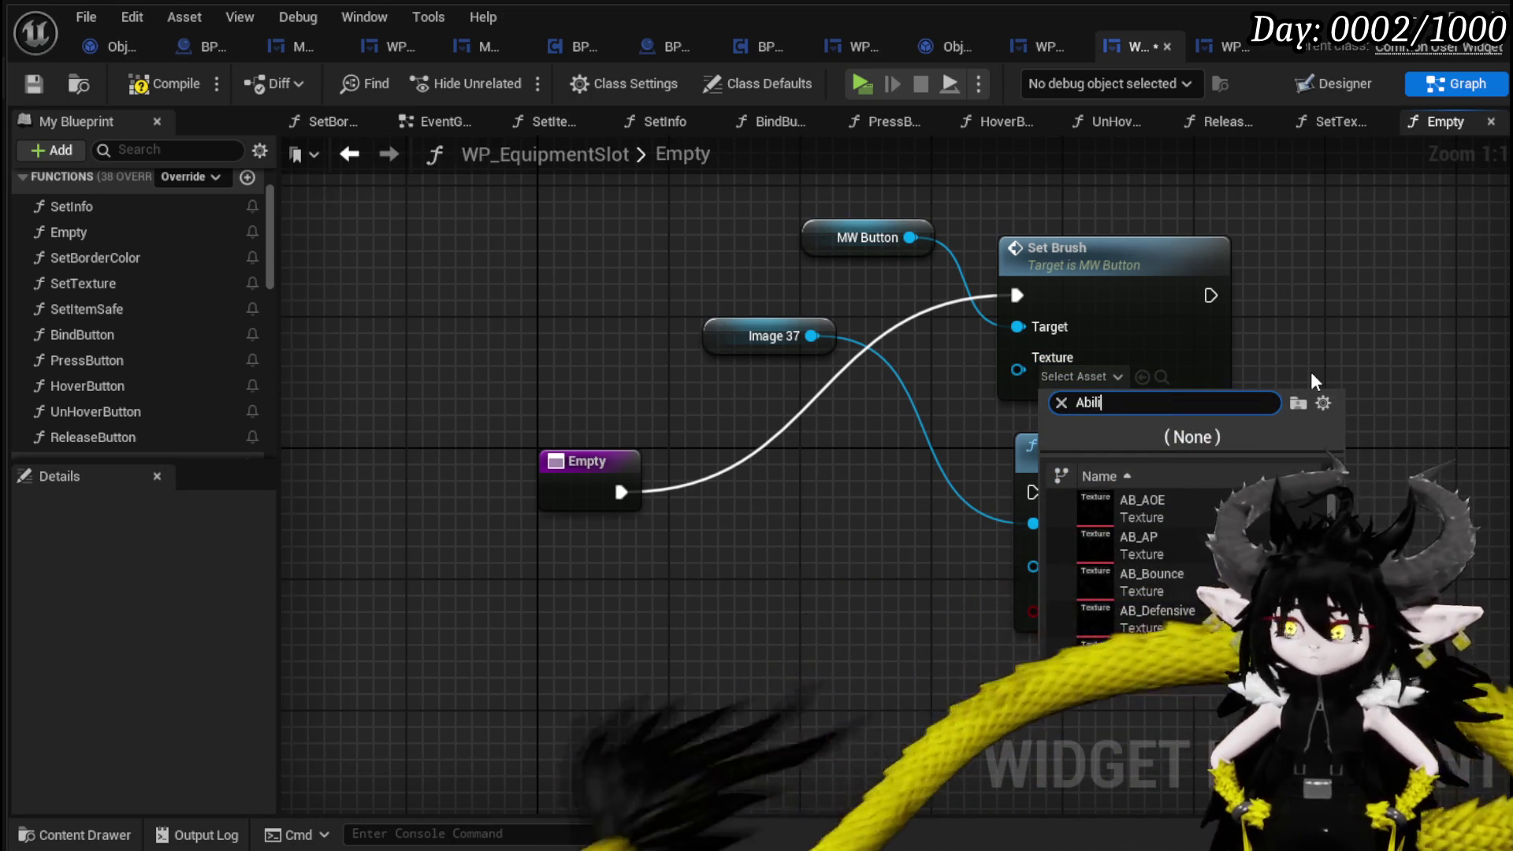
type("Bo")
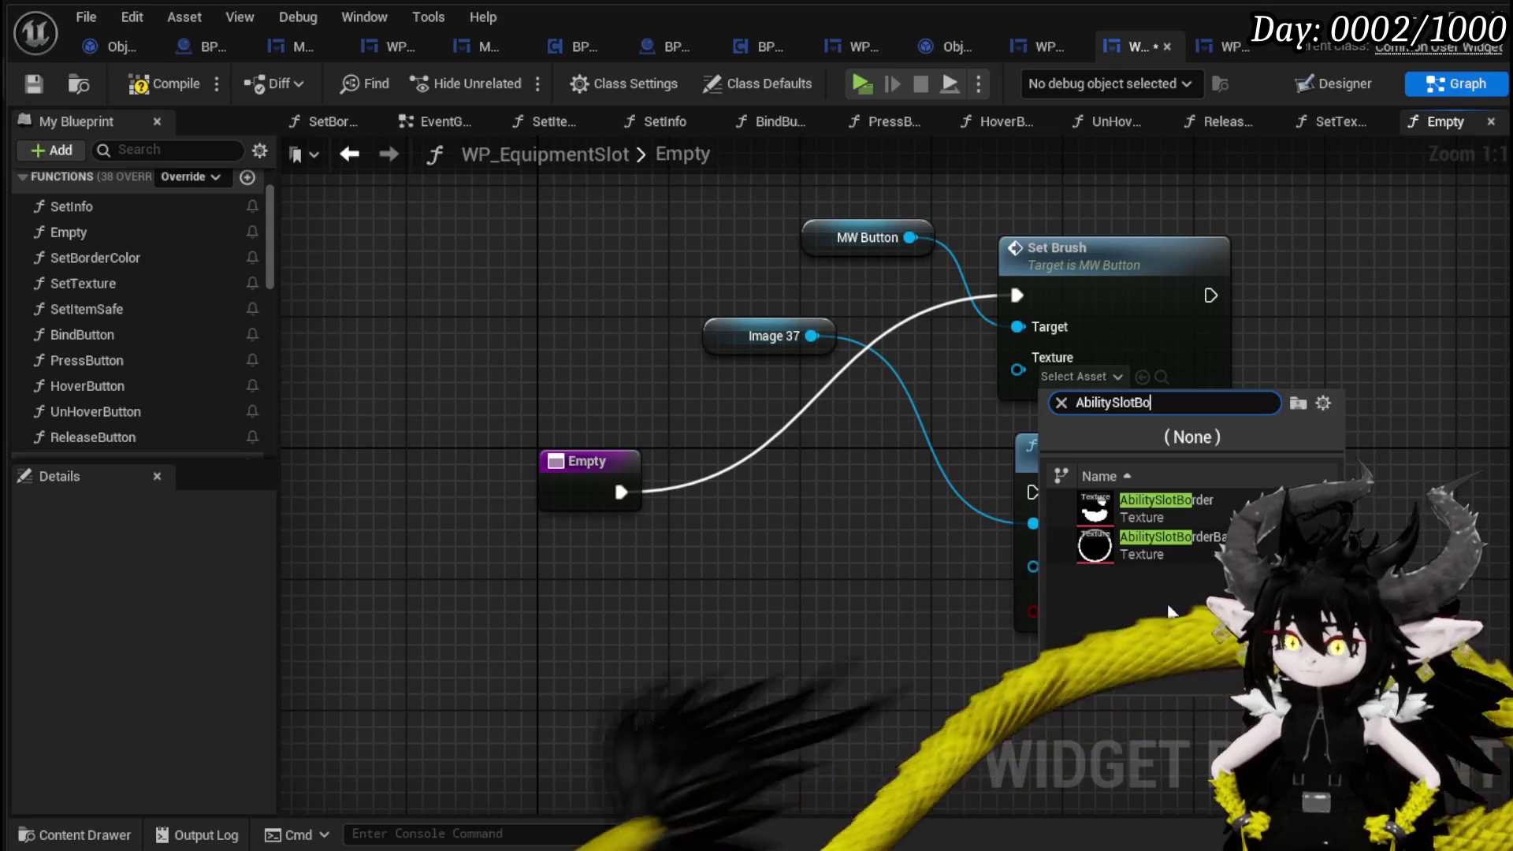
mouse_move(1126, 550)
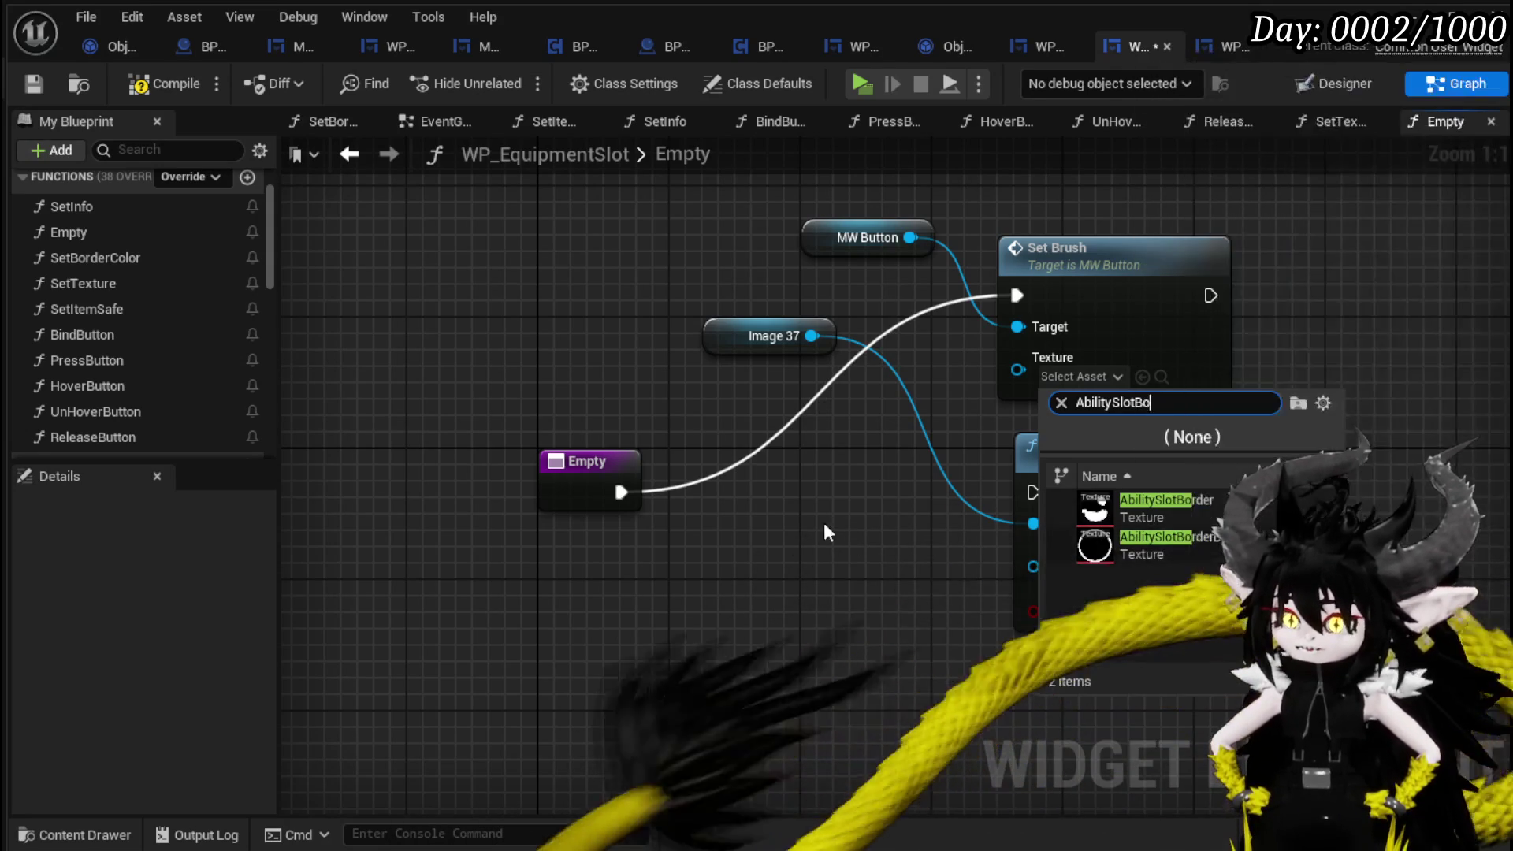
left_click(793, 521)
left_click_drag(793, 520, 743, 557)
left_click(1049, 411)
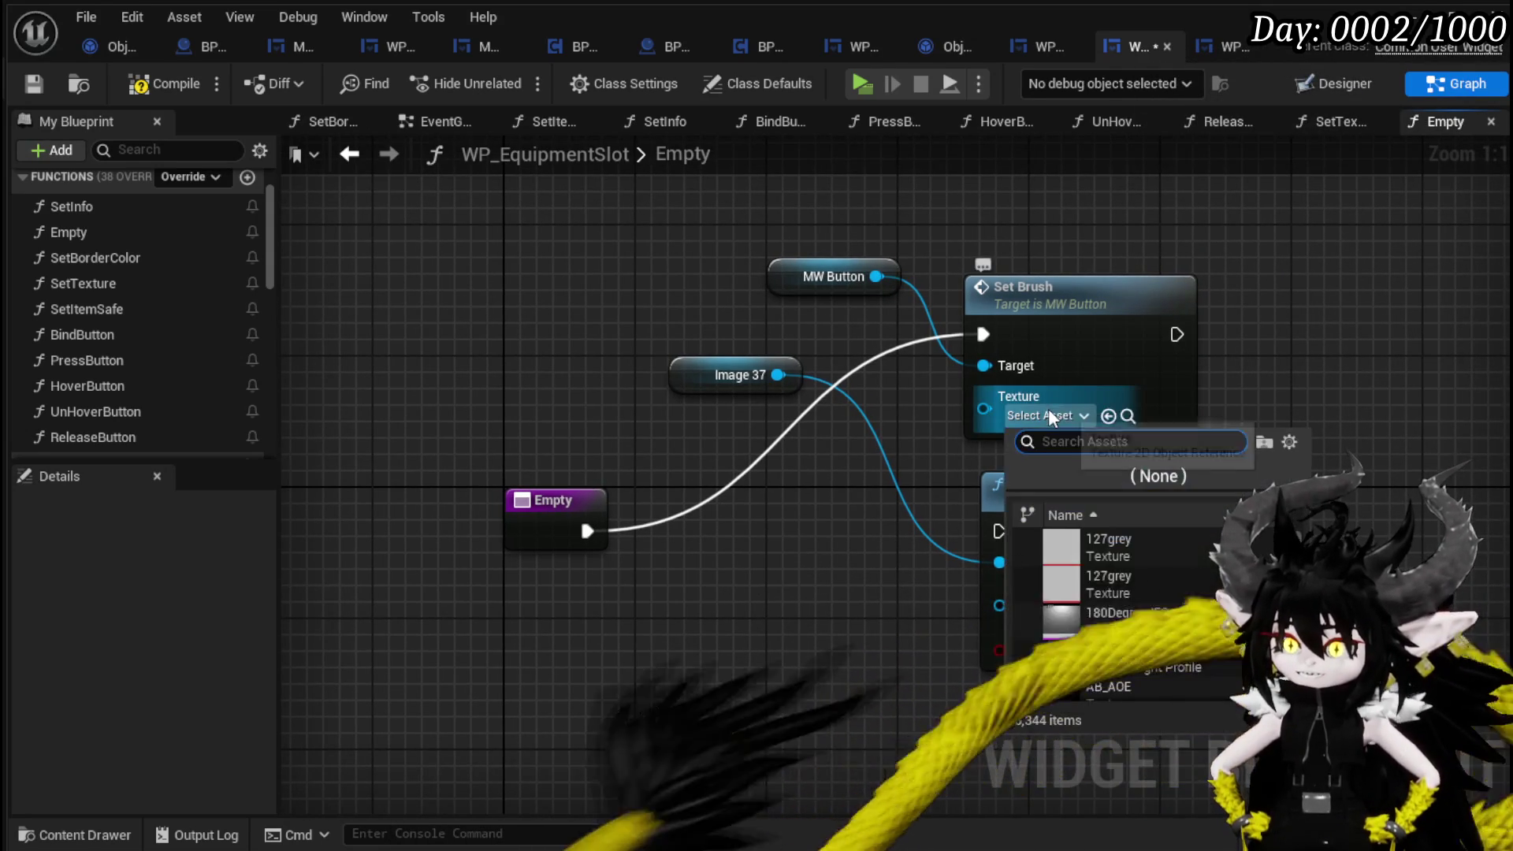
mouse_move(1125, 550)
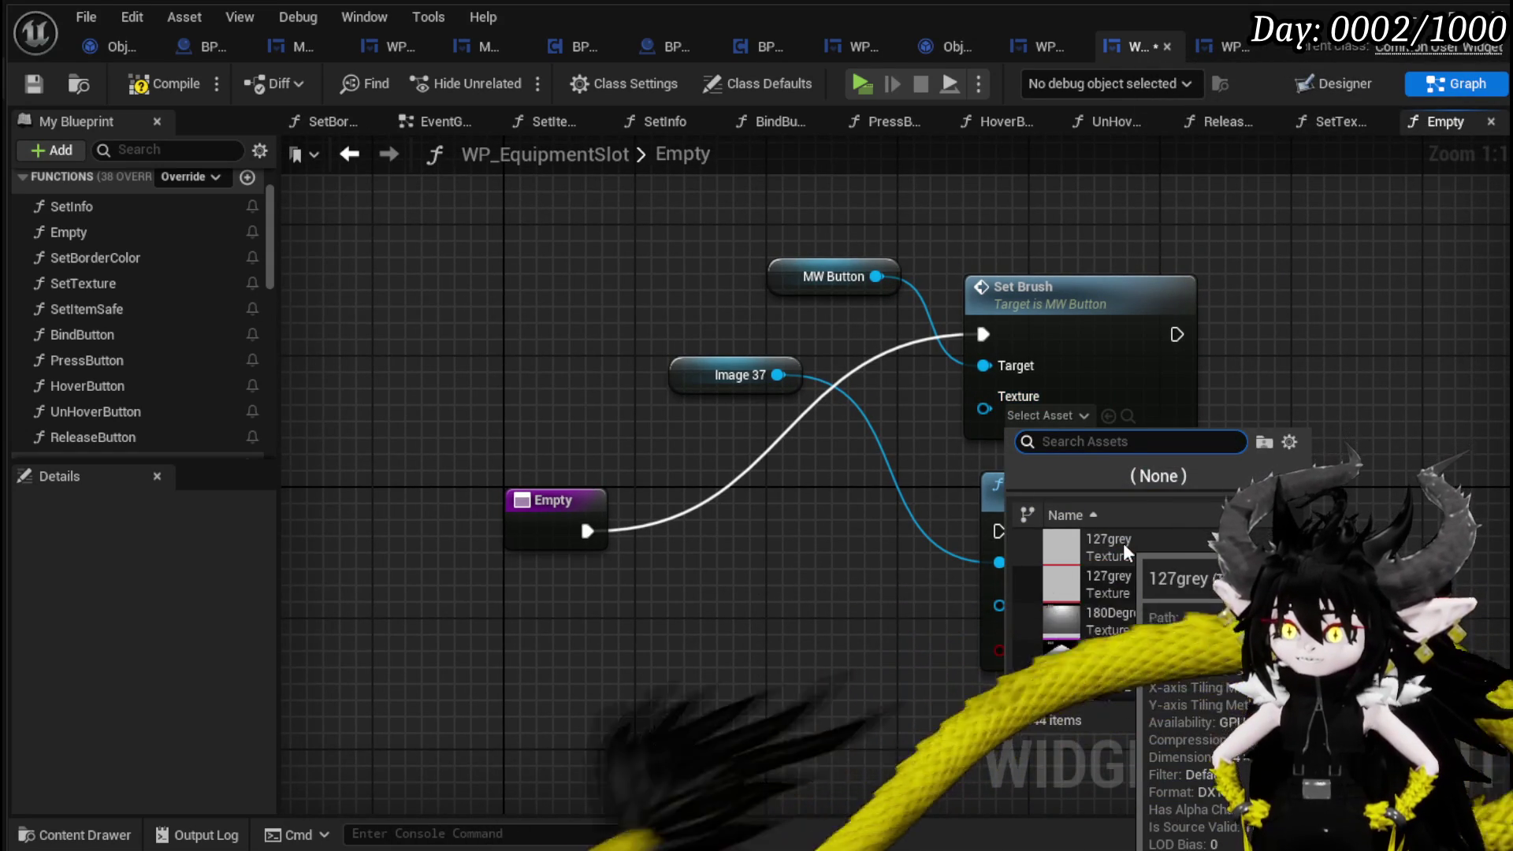
mouse_move(1111, 587)
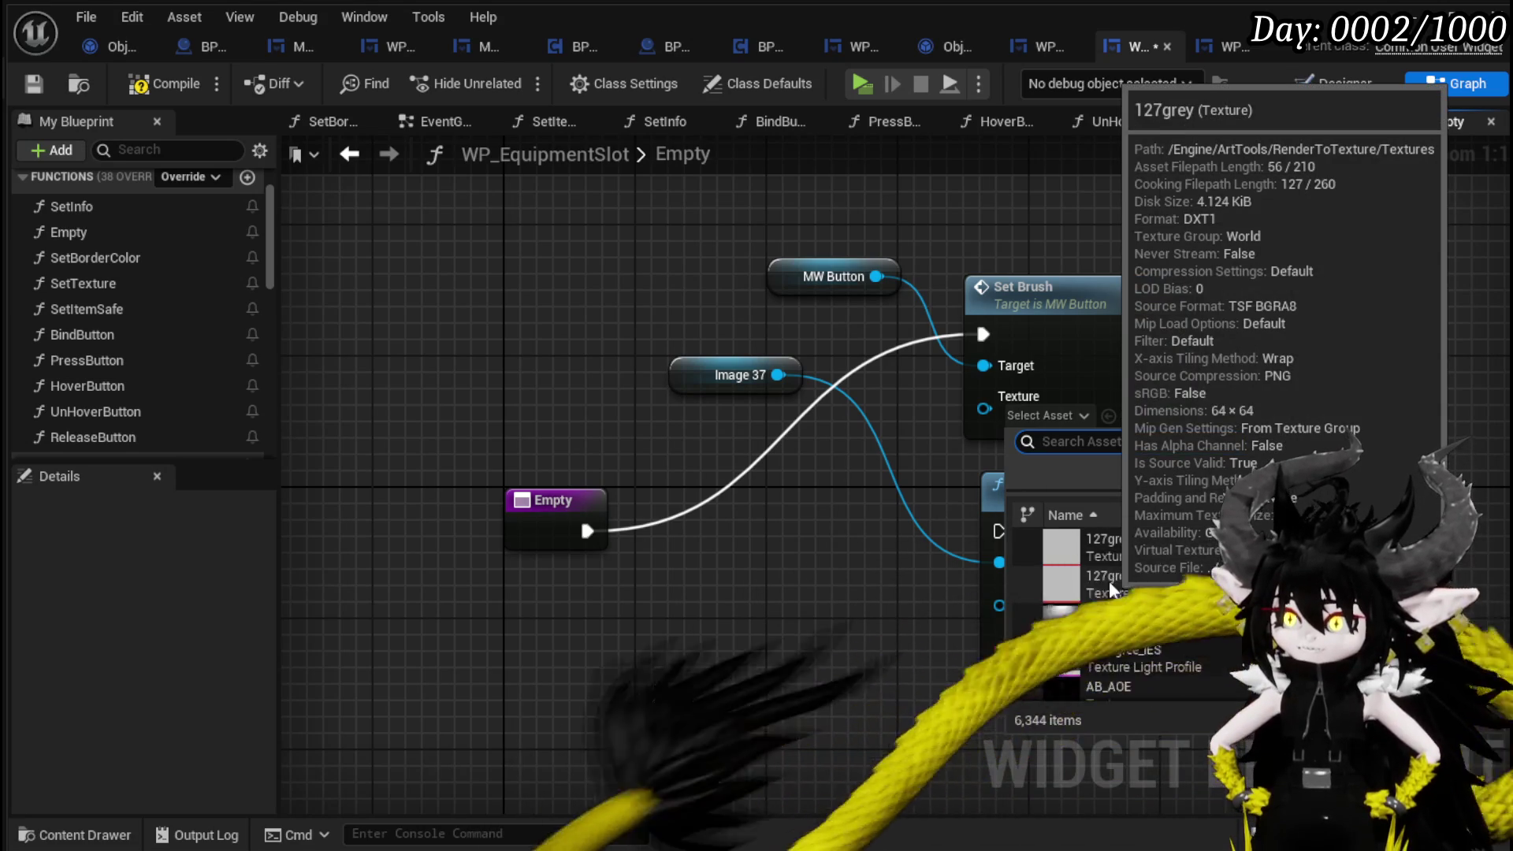
left_click(1109, 580)
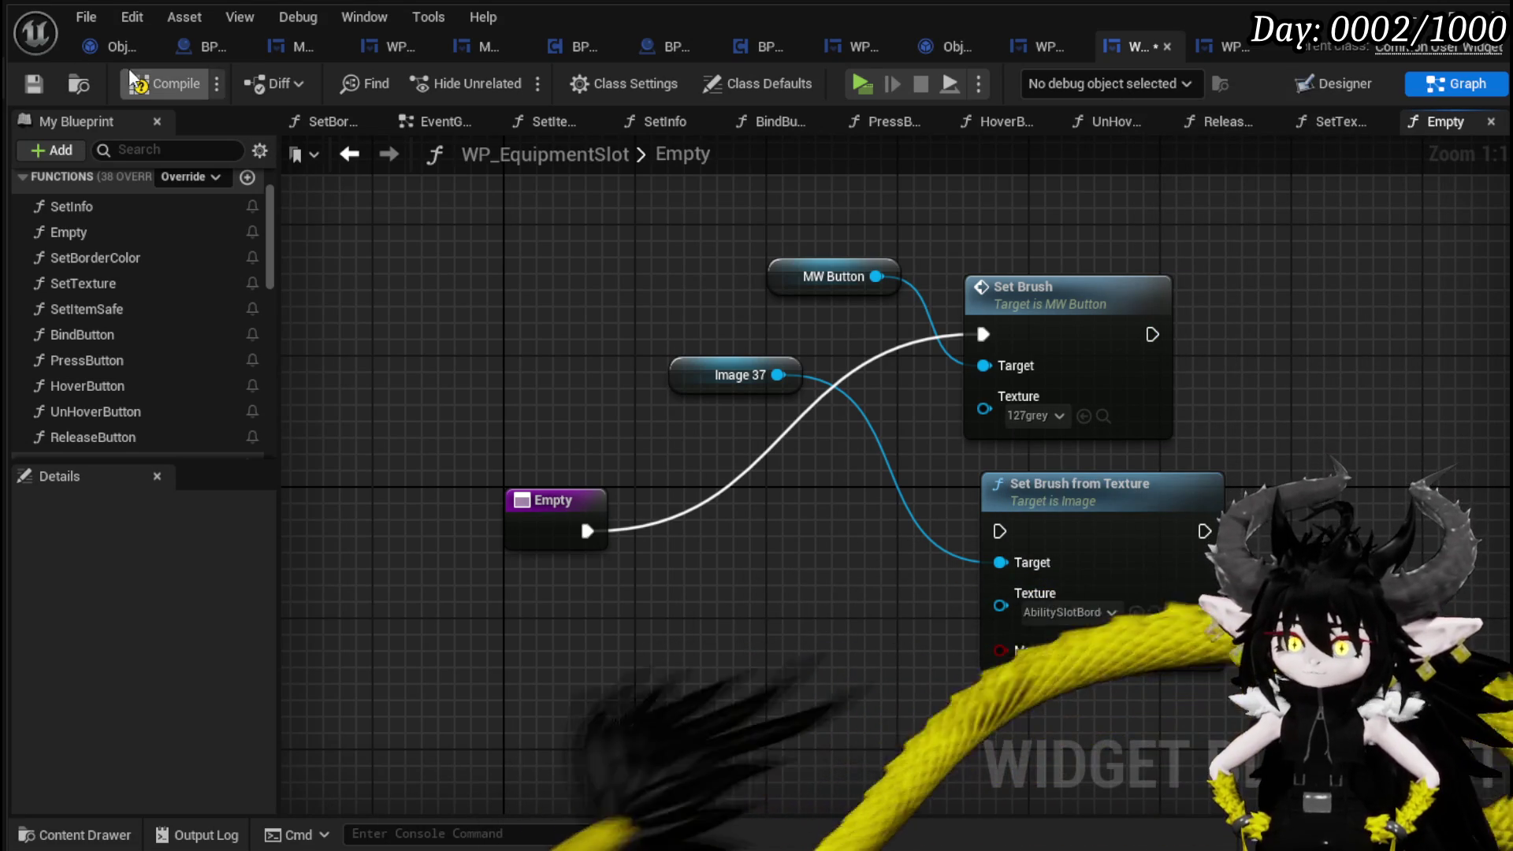
left_click(30, 92)
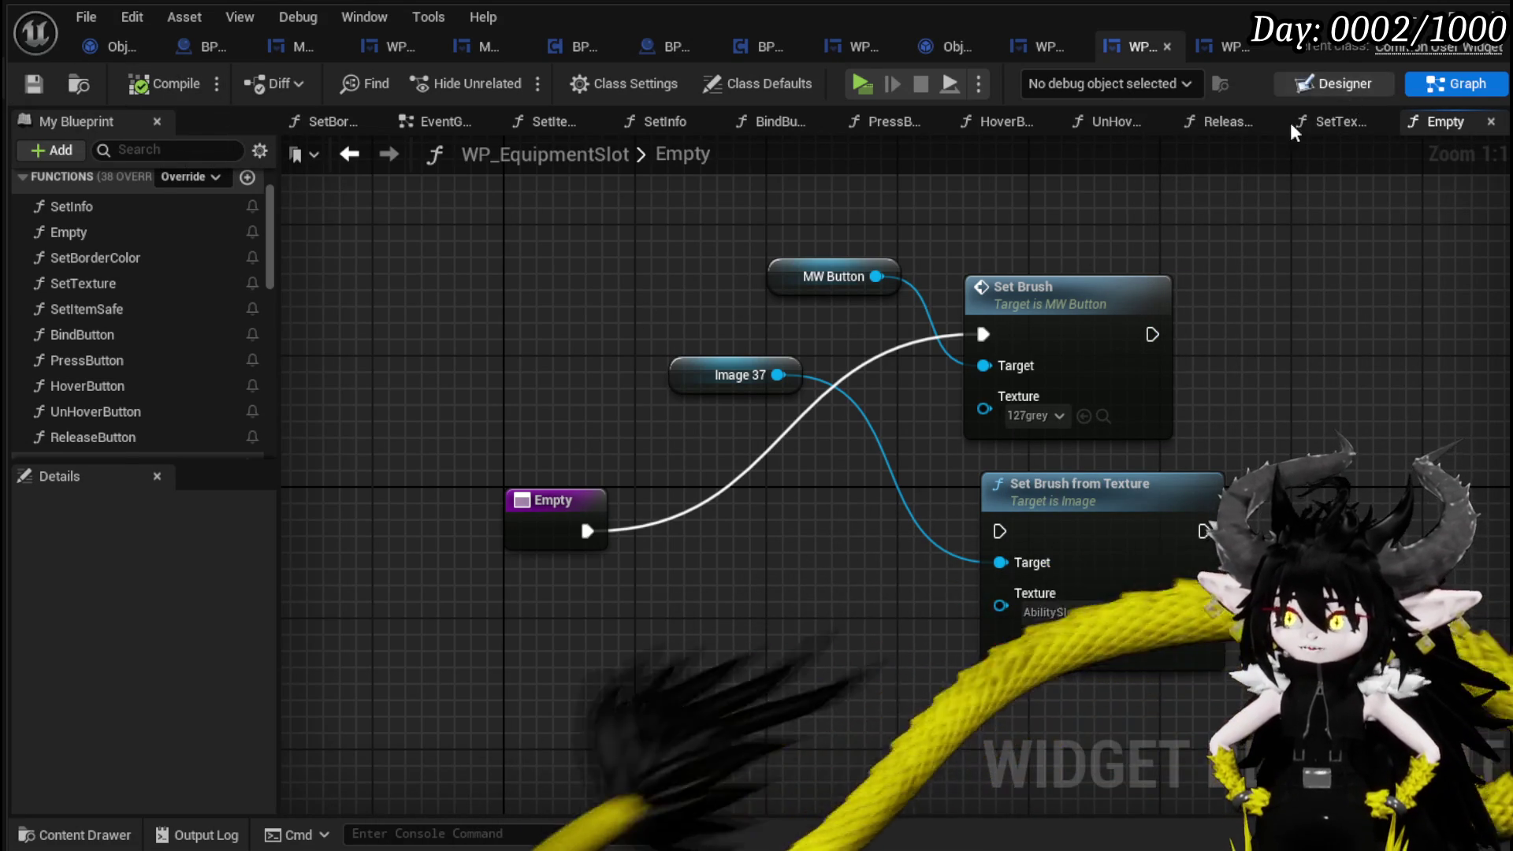
left_click(1336, 84)
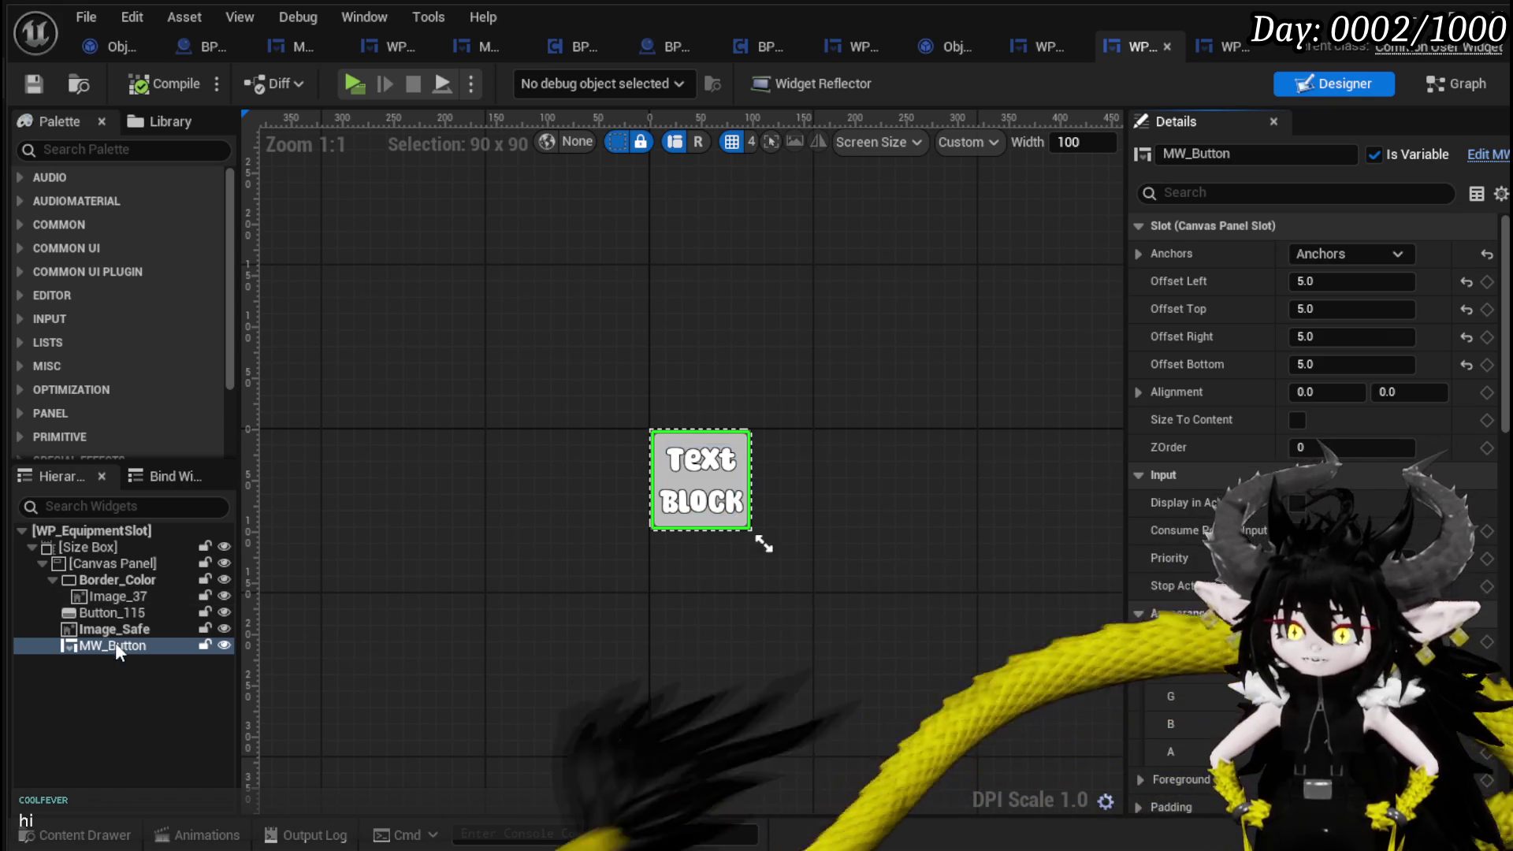
Select Image_37 under Border_Color to view its brush details (no image, 64 size).
left_click(116, 602)
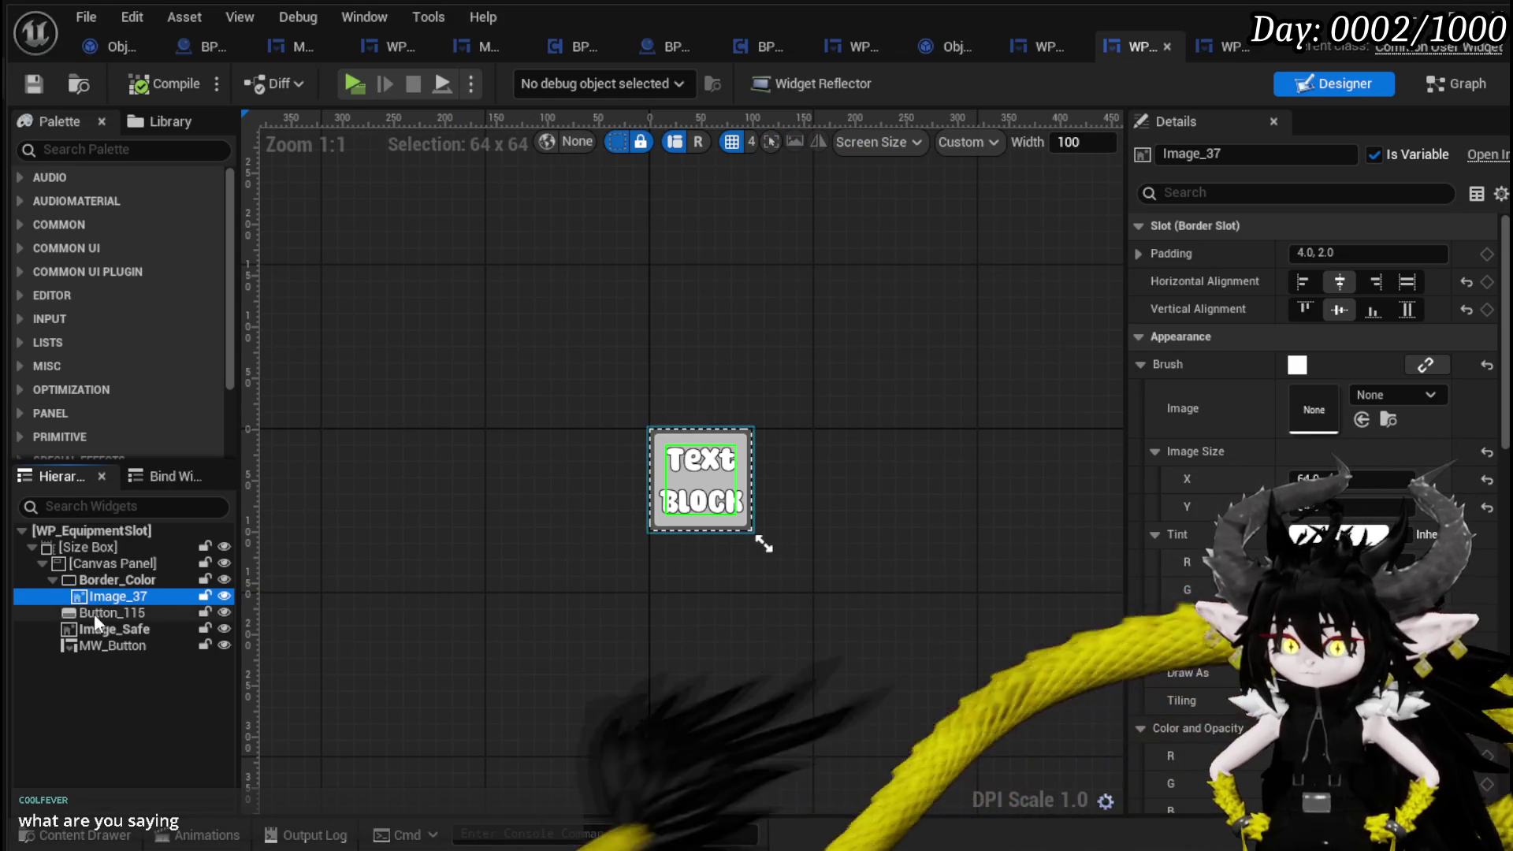
Delete the Image_37 widget, then compile and save WP_EquipmentSlot.
left_click(93, 613)
left_click(93, 598)
key("Delete")
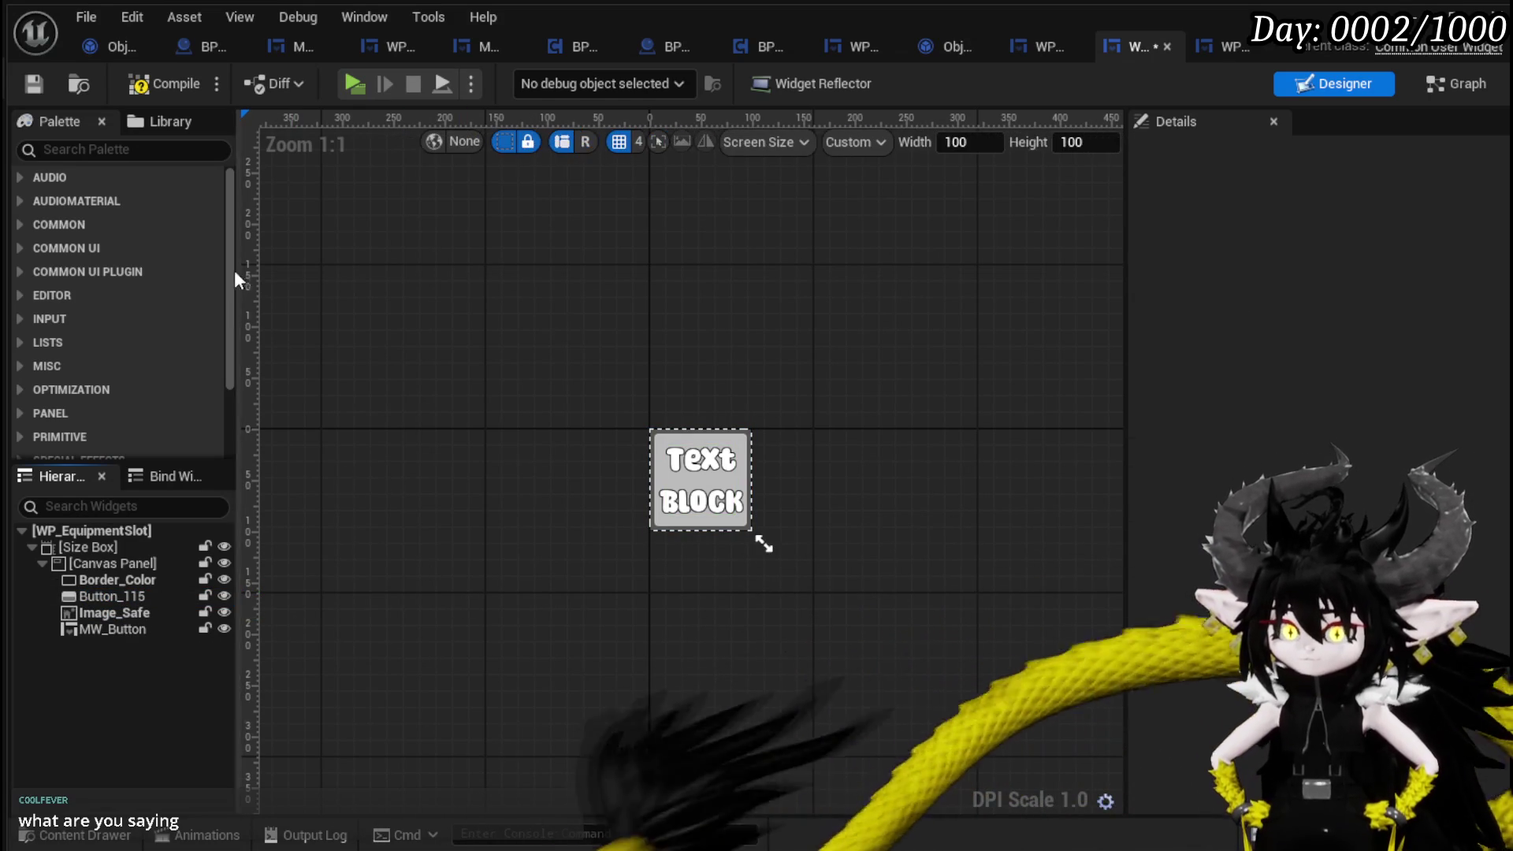
left_click(164, 83)
left_click(32, 83)
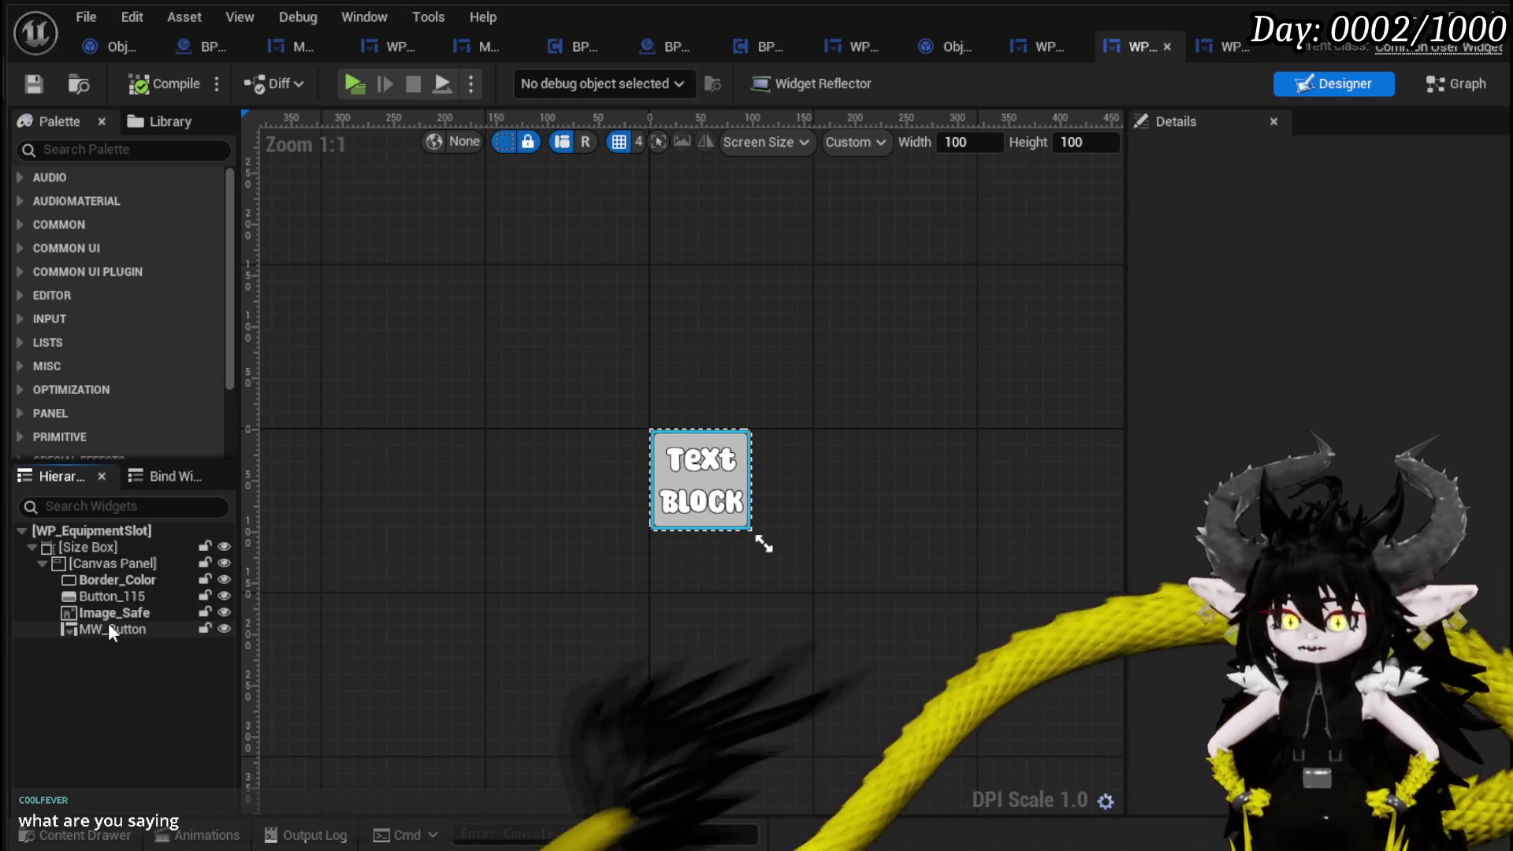
Set Image_Safe's ZOrder to 5 so it sits above MW_Button, then compile and save.
left_click(111, 629)
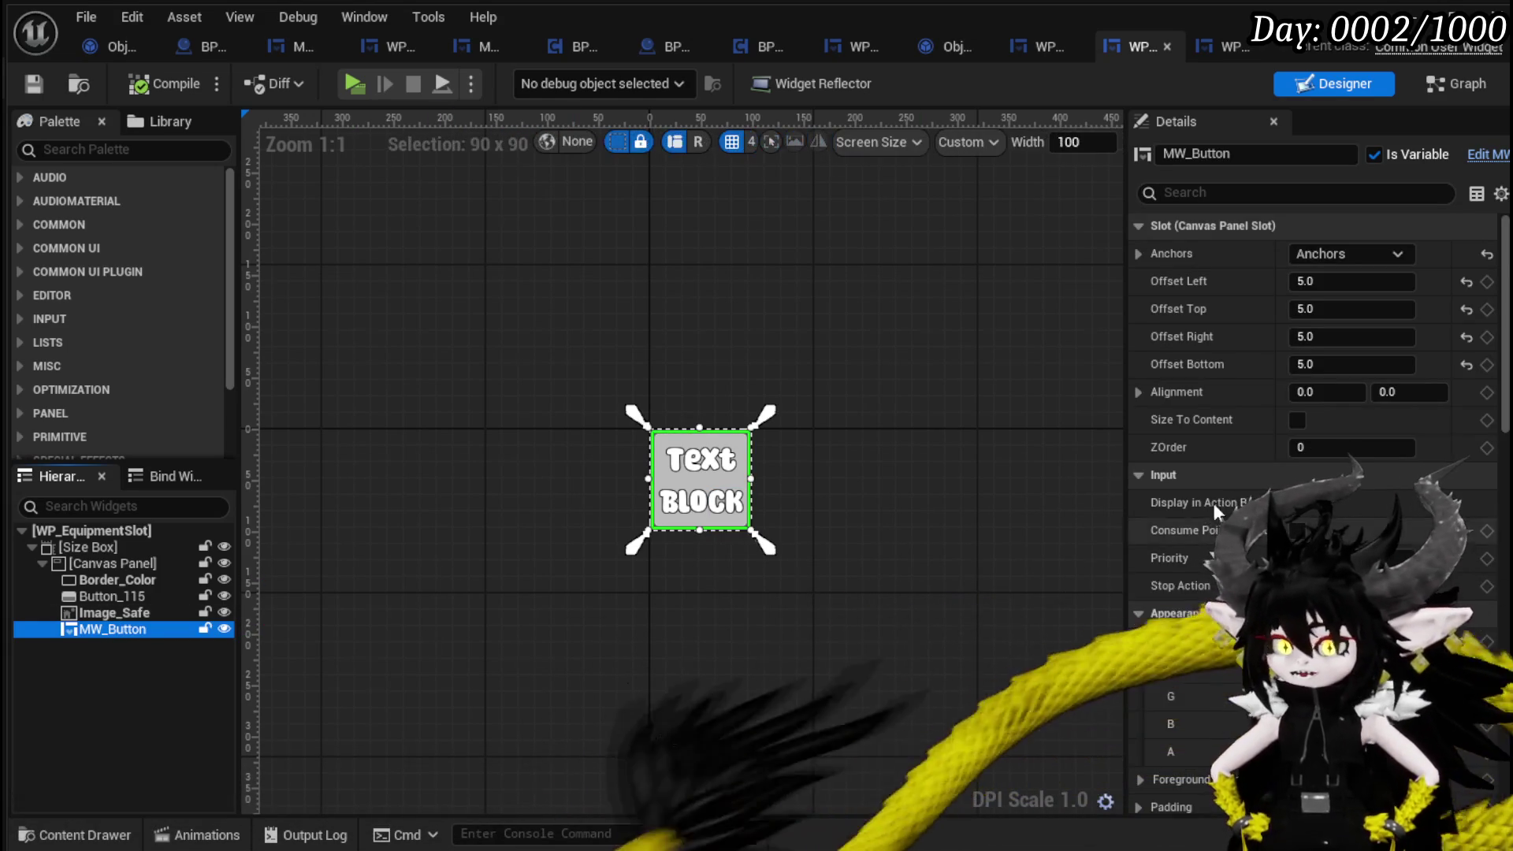
scroll(1215, 484, "down", 10)
scroll(1217, 483, "down", 10)
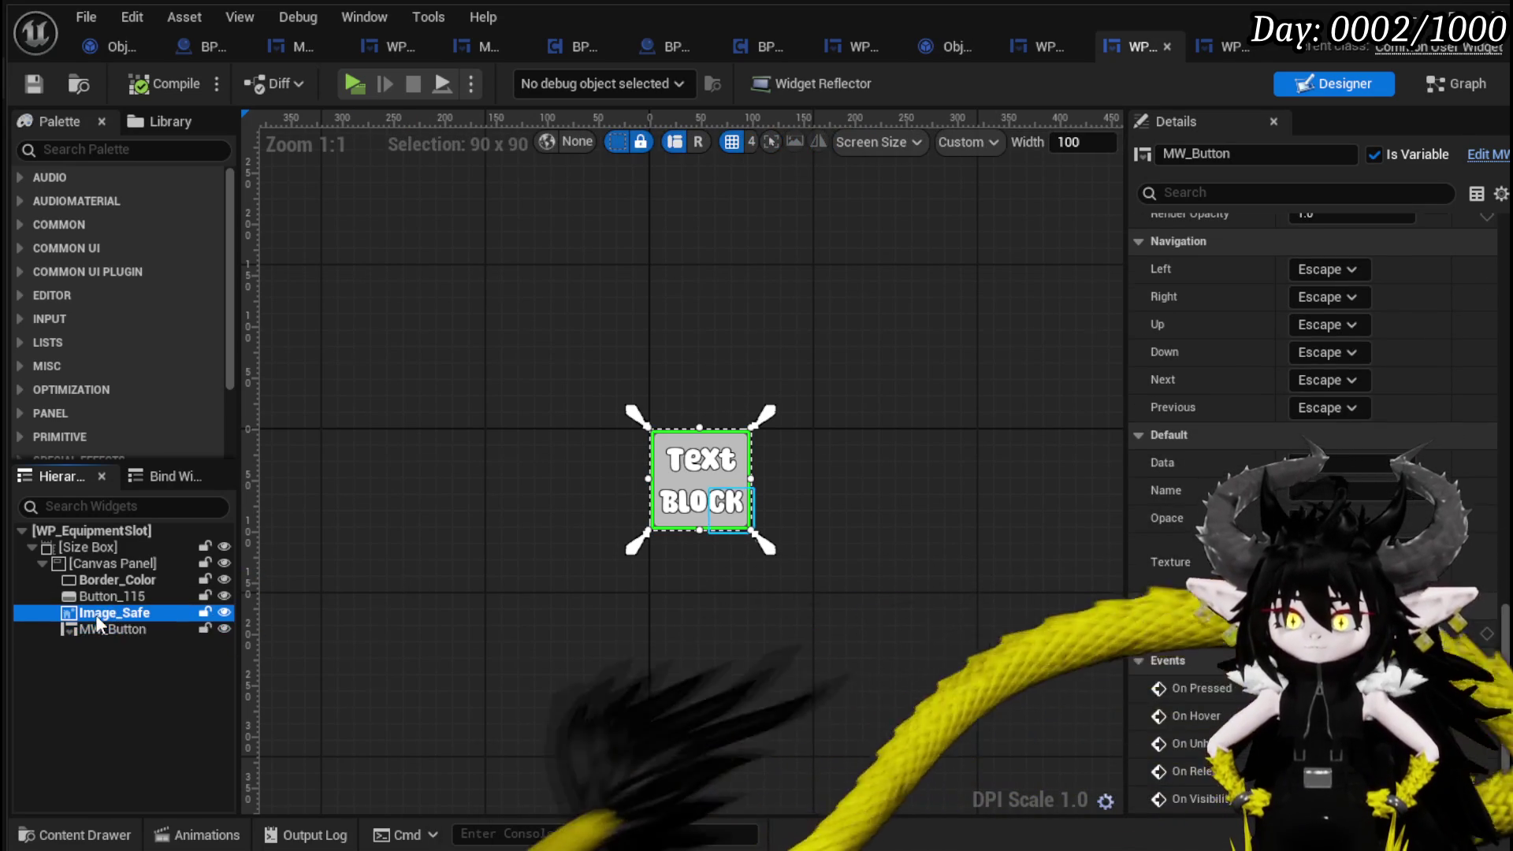
left_click(96, 613)
scroll(1171, 528, "up", 10)
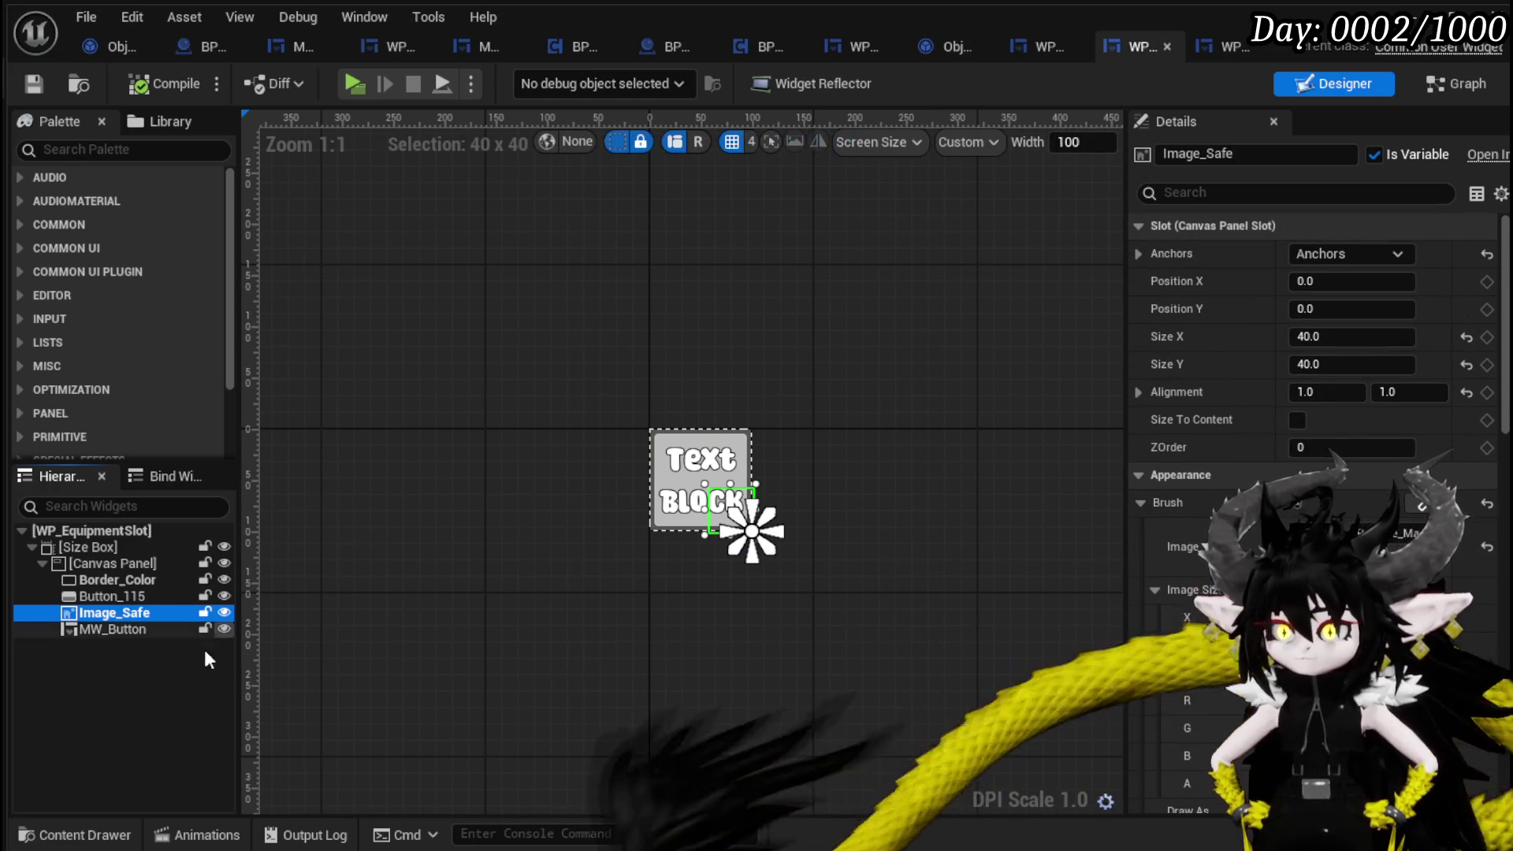
left_click(135, 628)
left_click(129, 613)
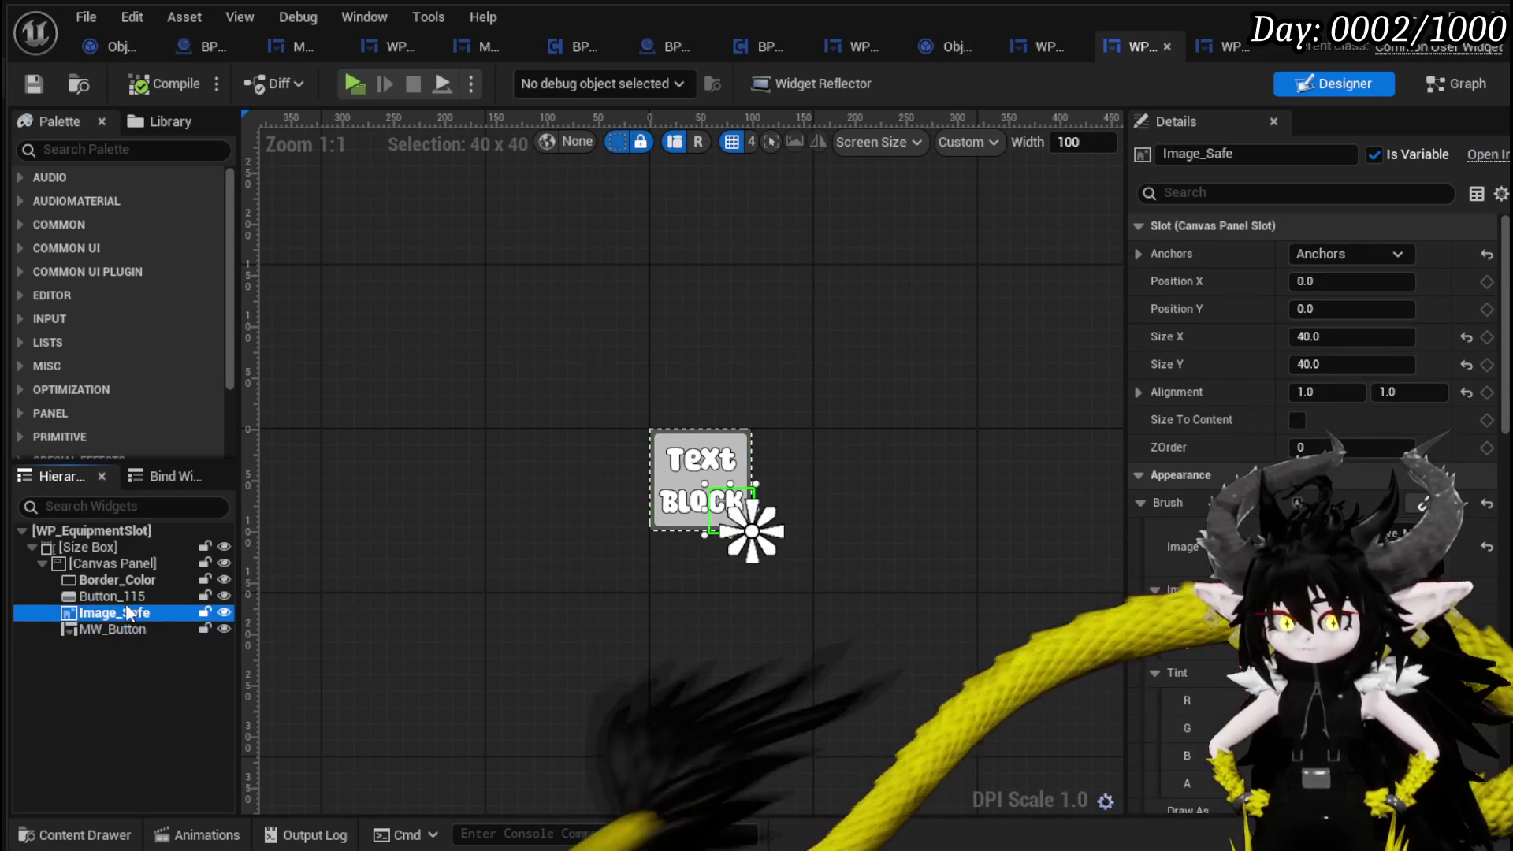
left_click(121, 597)
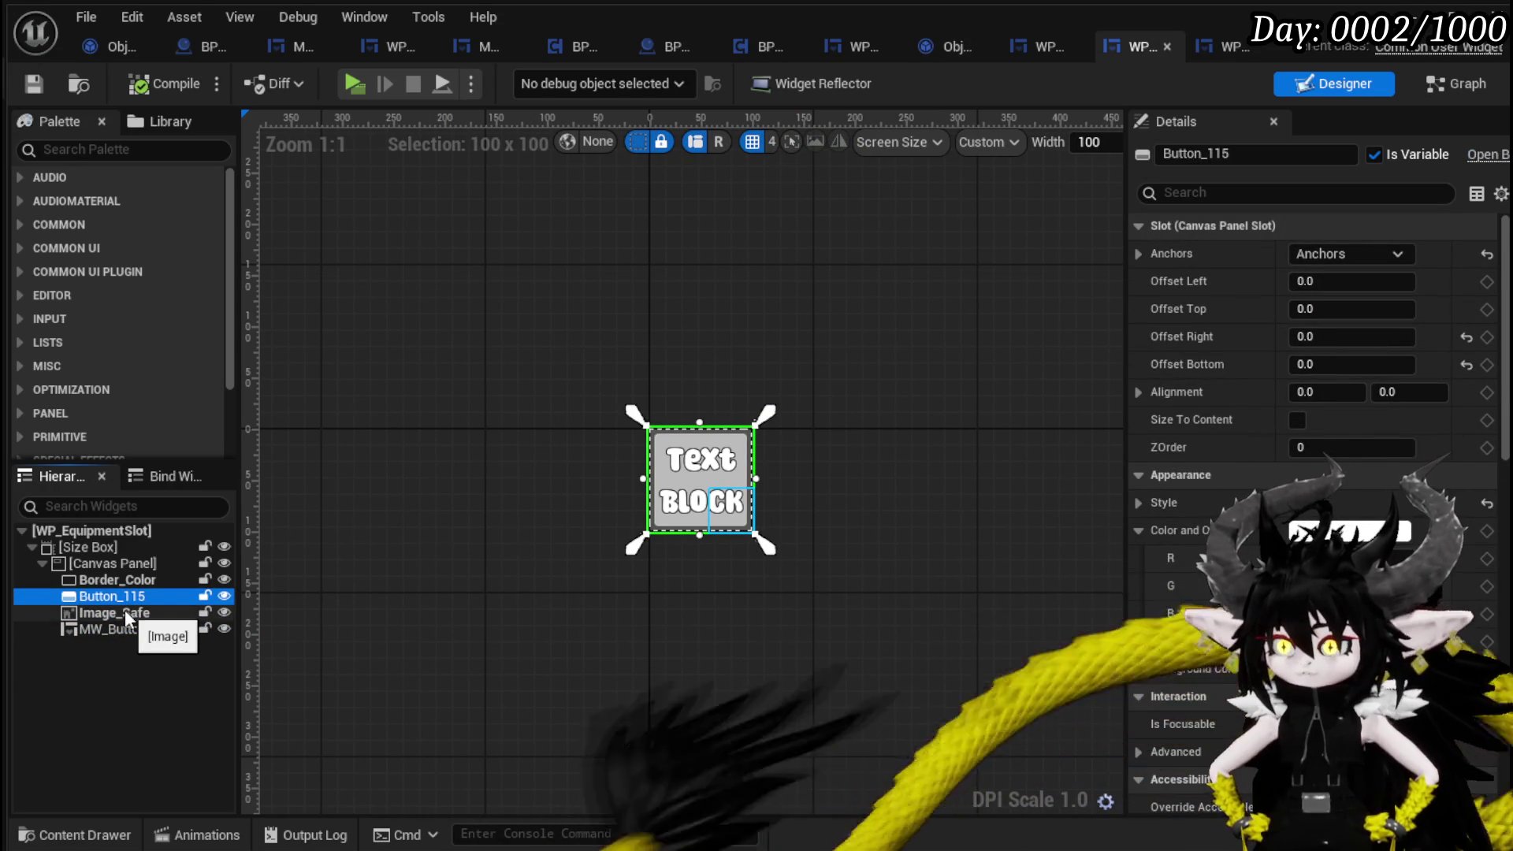
left_click(124, 612)
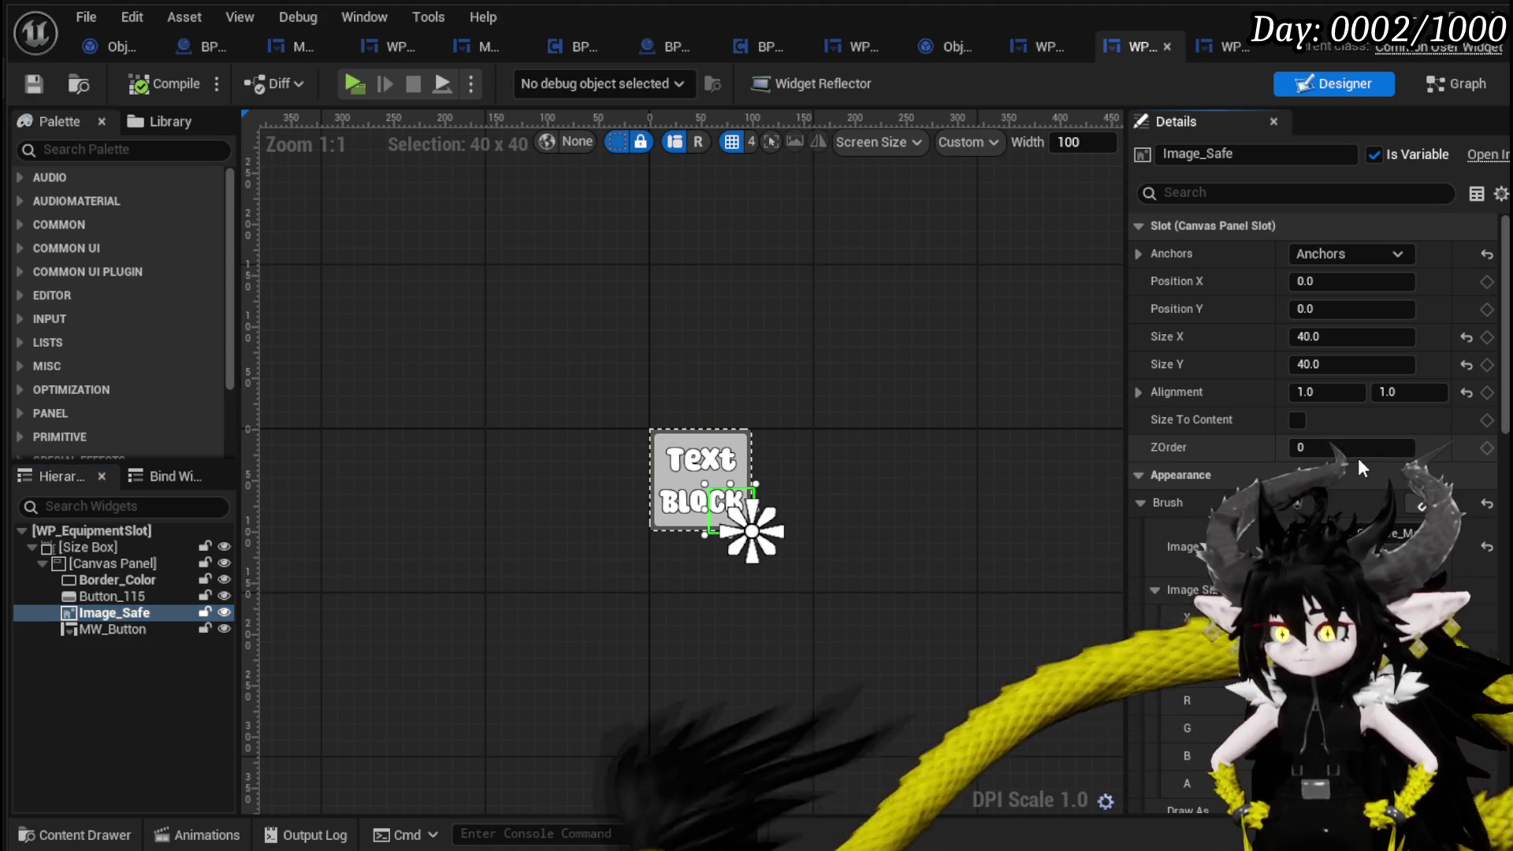
left_click(1355, 448)
type("5")
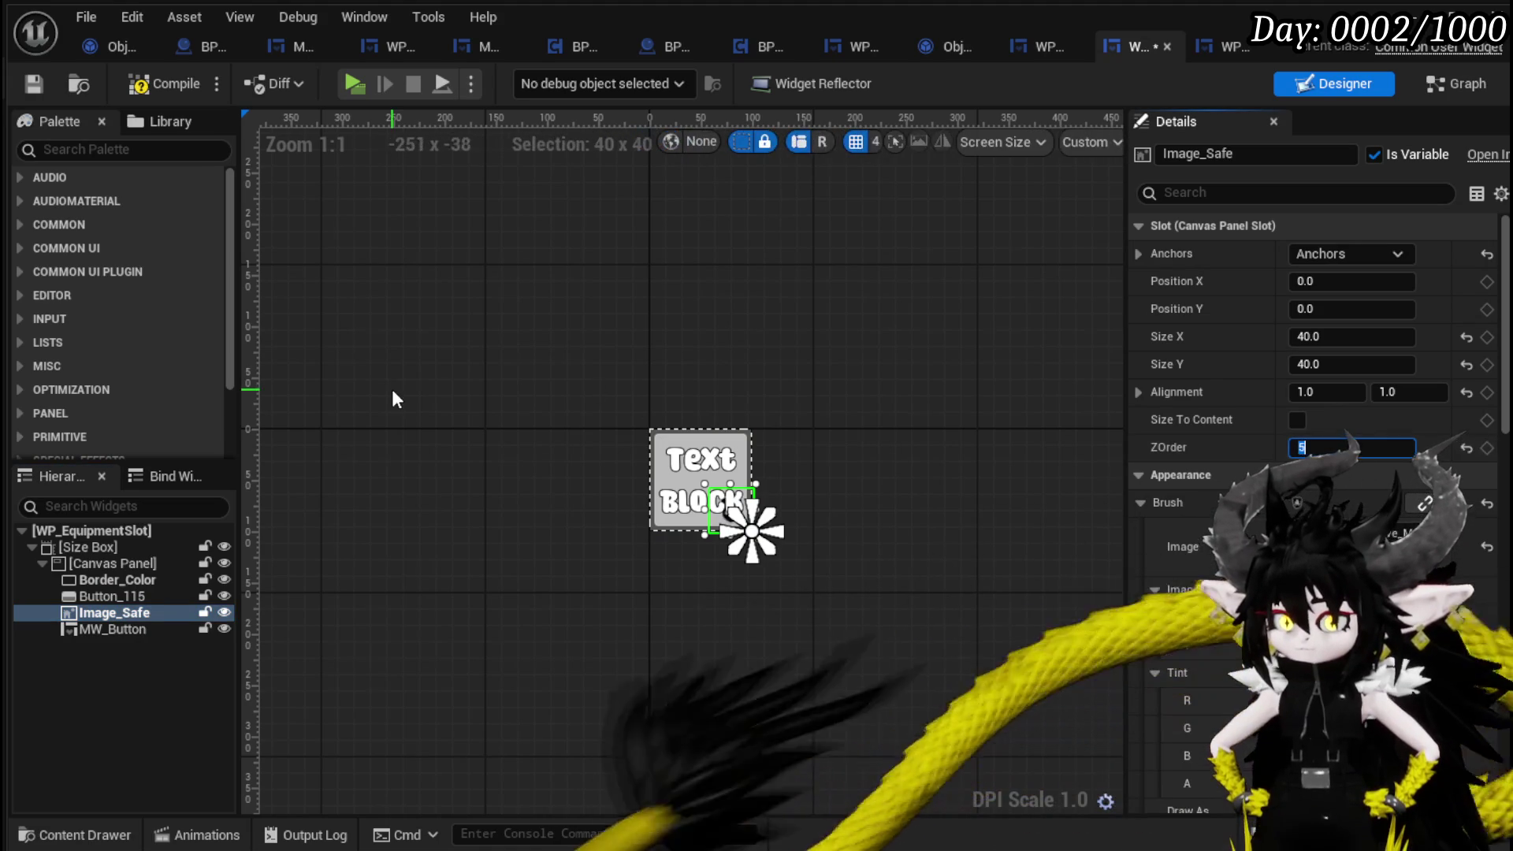
left_click(164, 85)
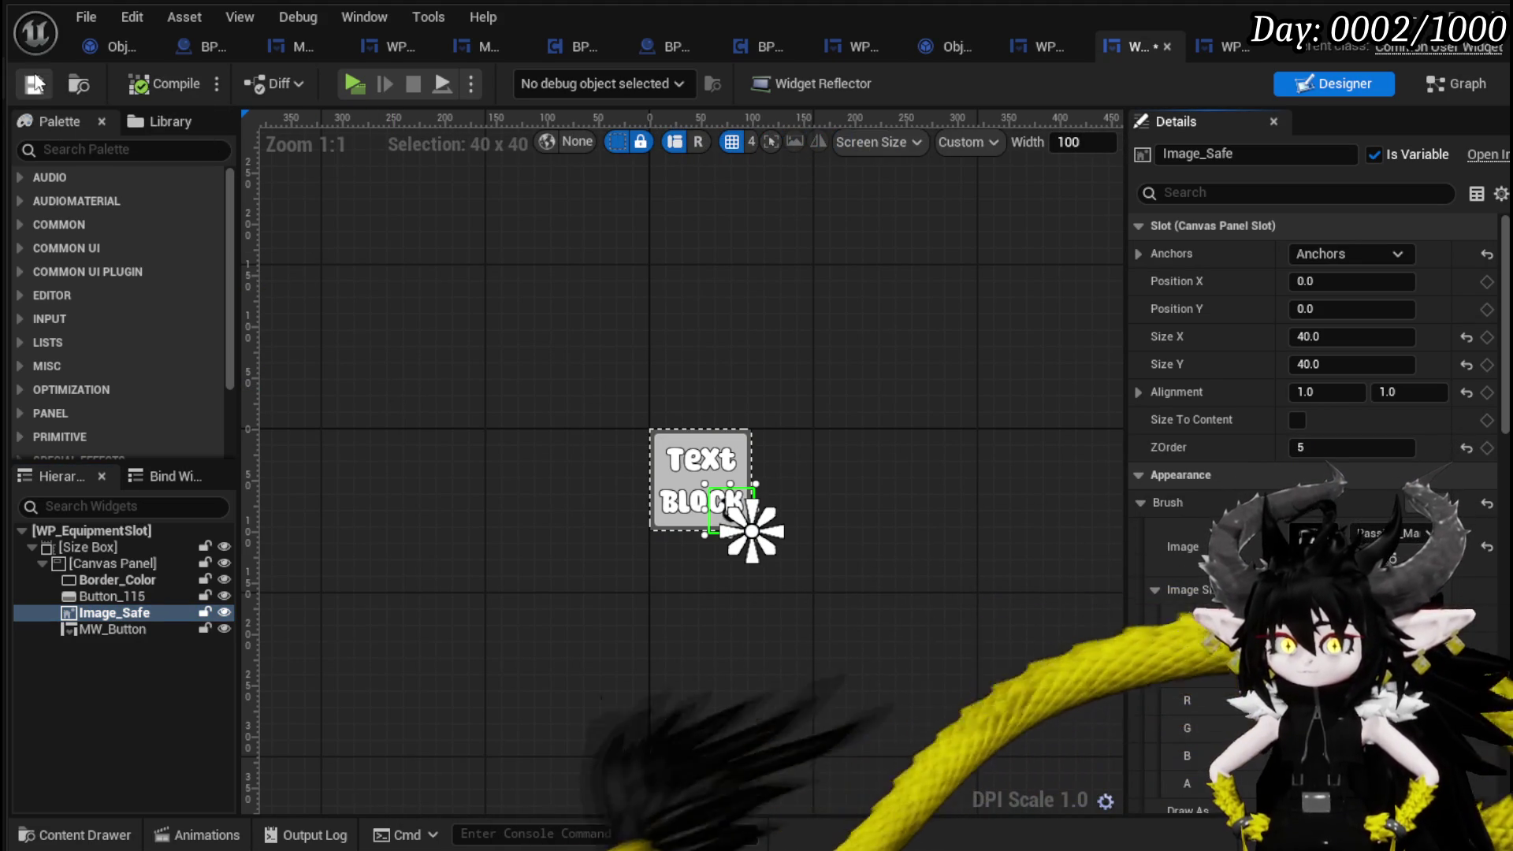
left_click(35, 81)
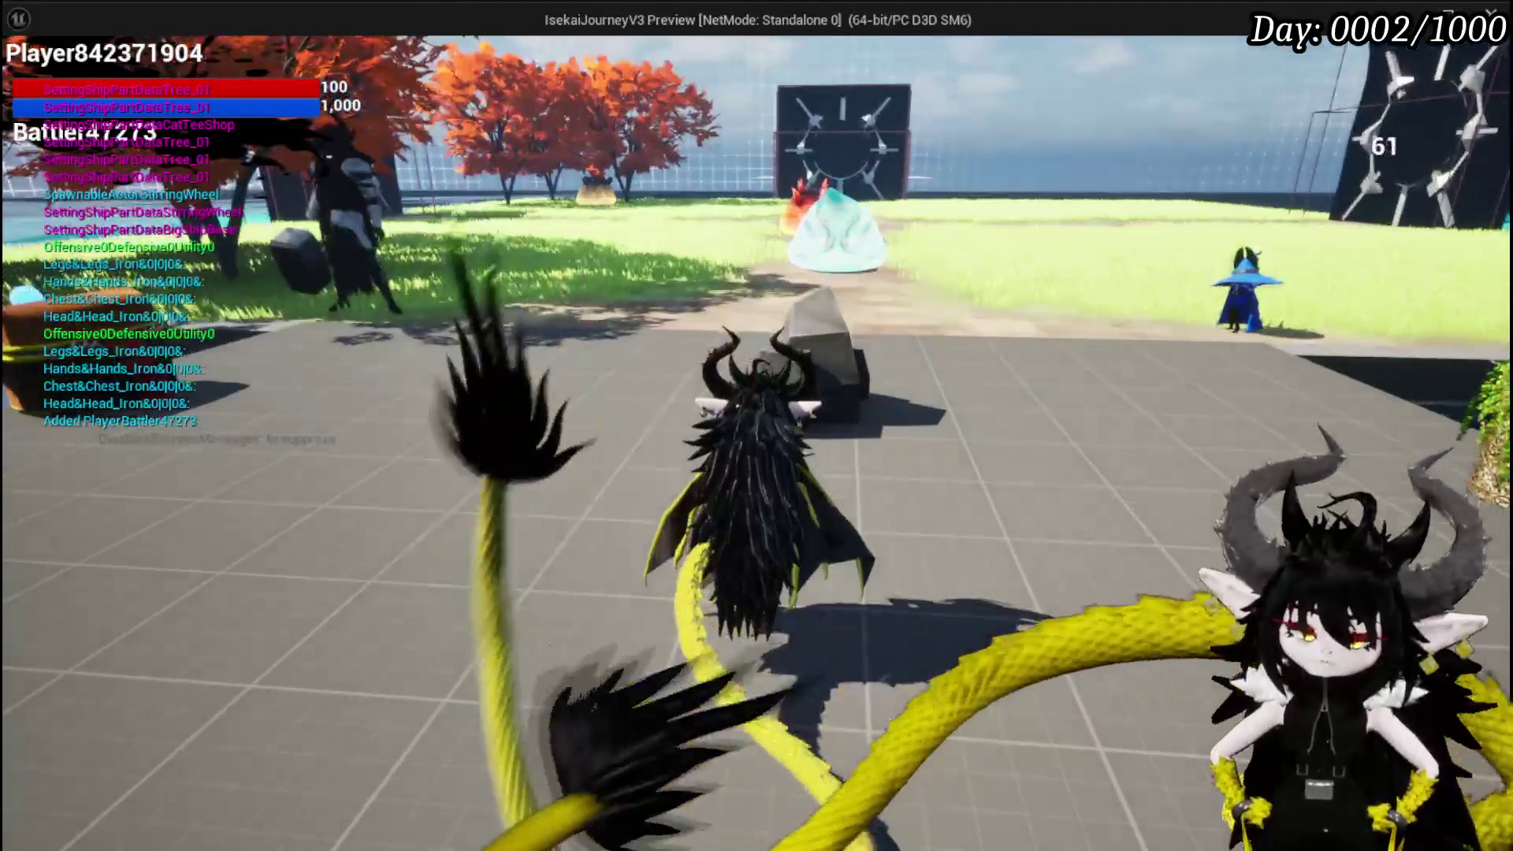
In the play-test, open the Equipment helmet inventory and hover the iron helmets to read their stats.
key("Tab")
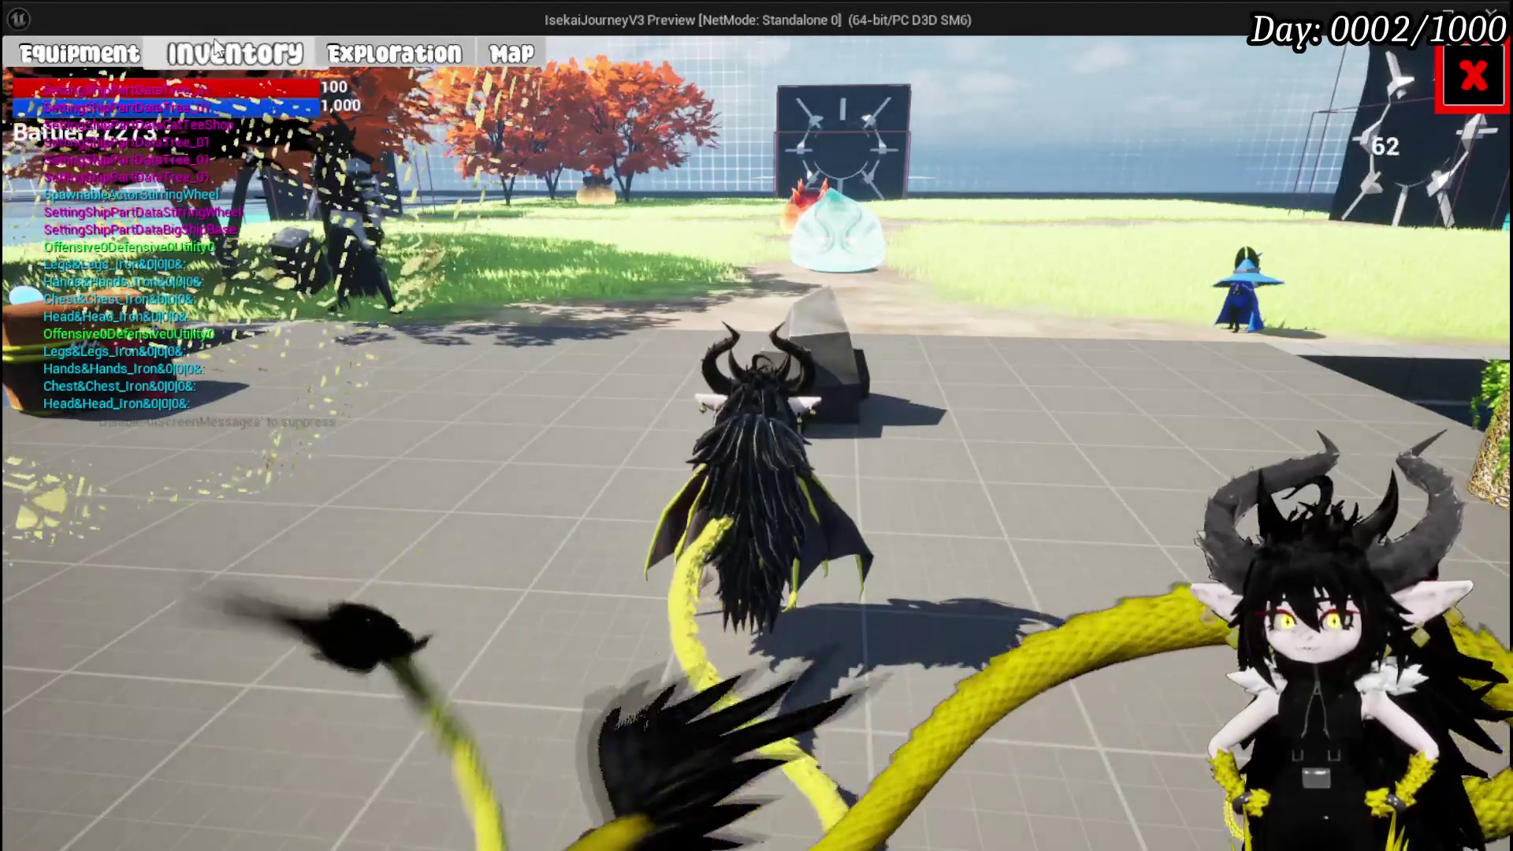
left_click(81, 56)
left_click(235, 54)
mouse_move(366, 232)
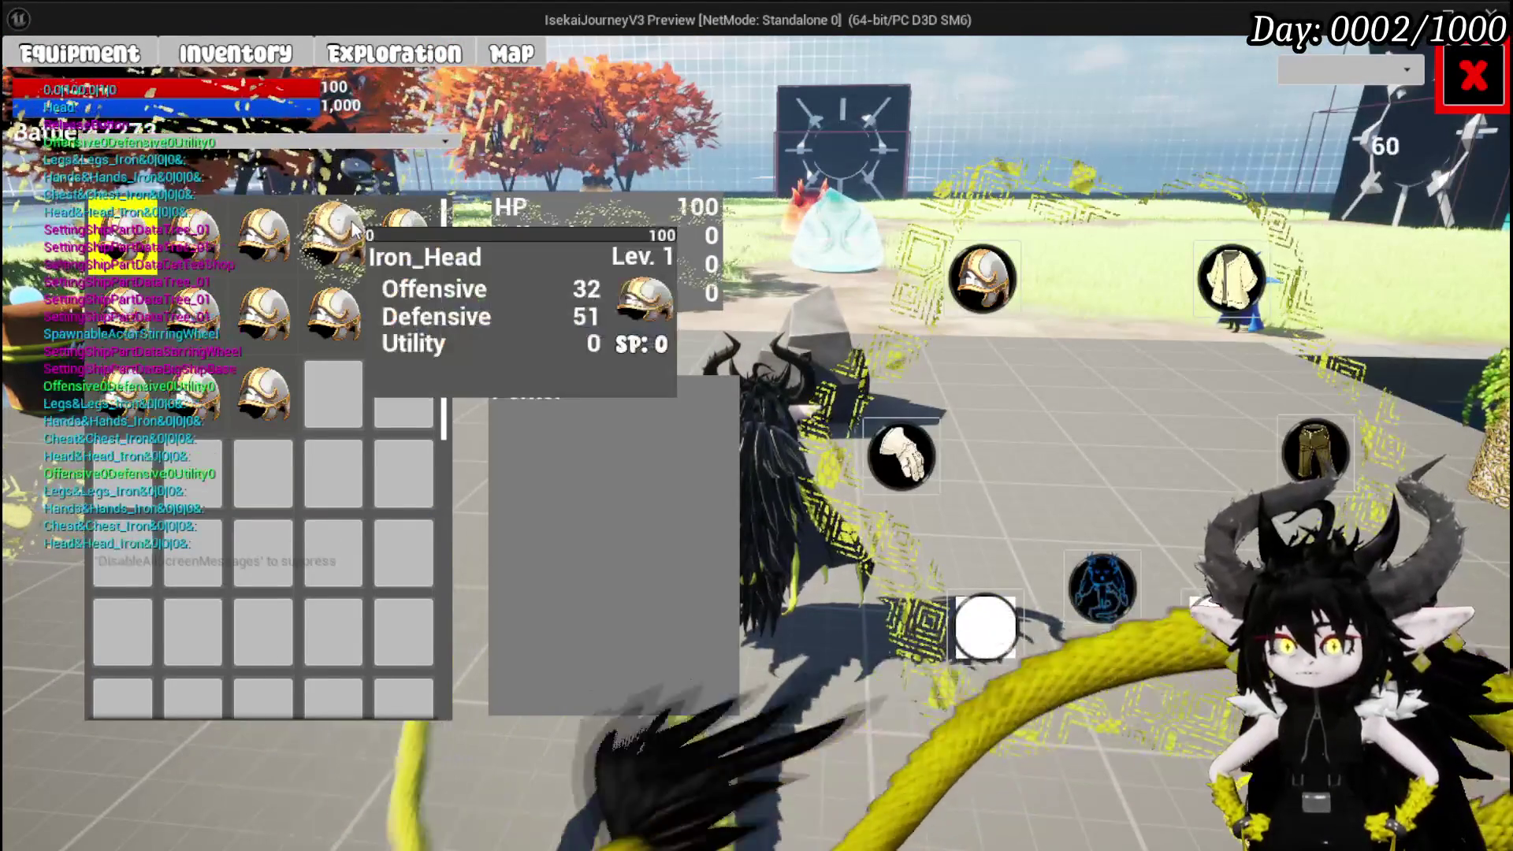
mouse_move(413, 235)
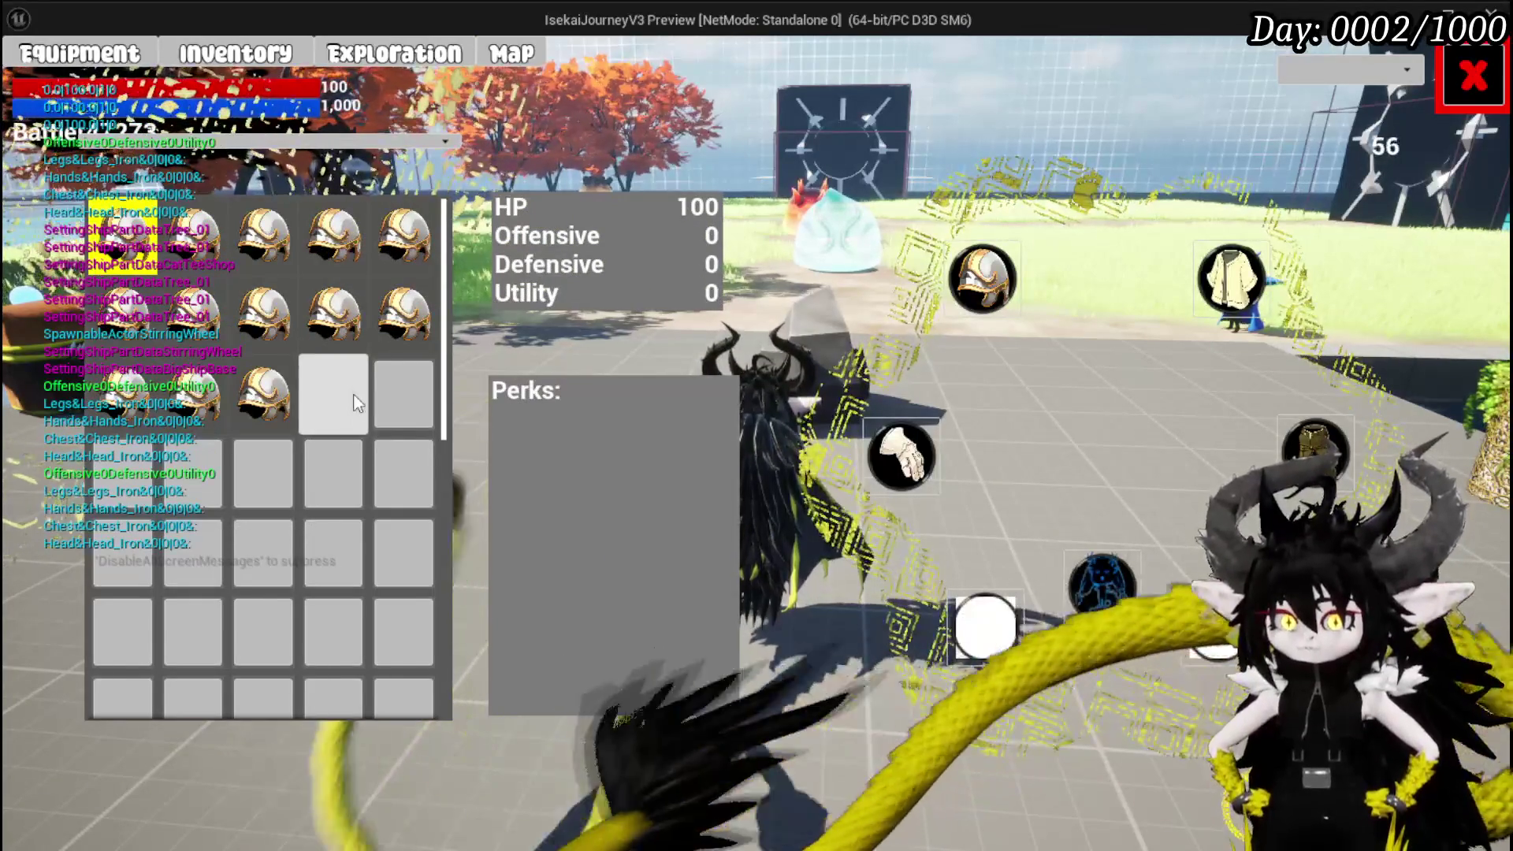
mouse_move(396, 331)
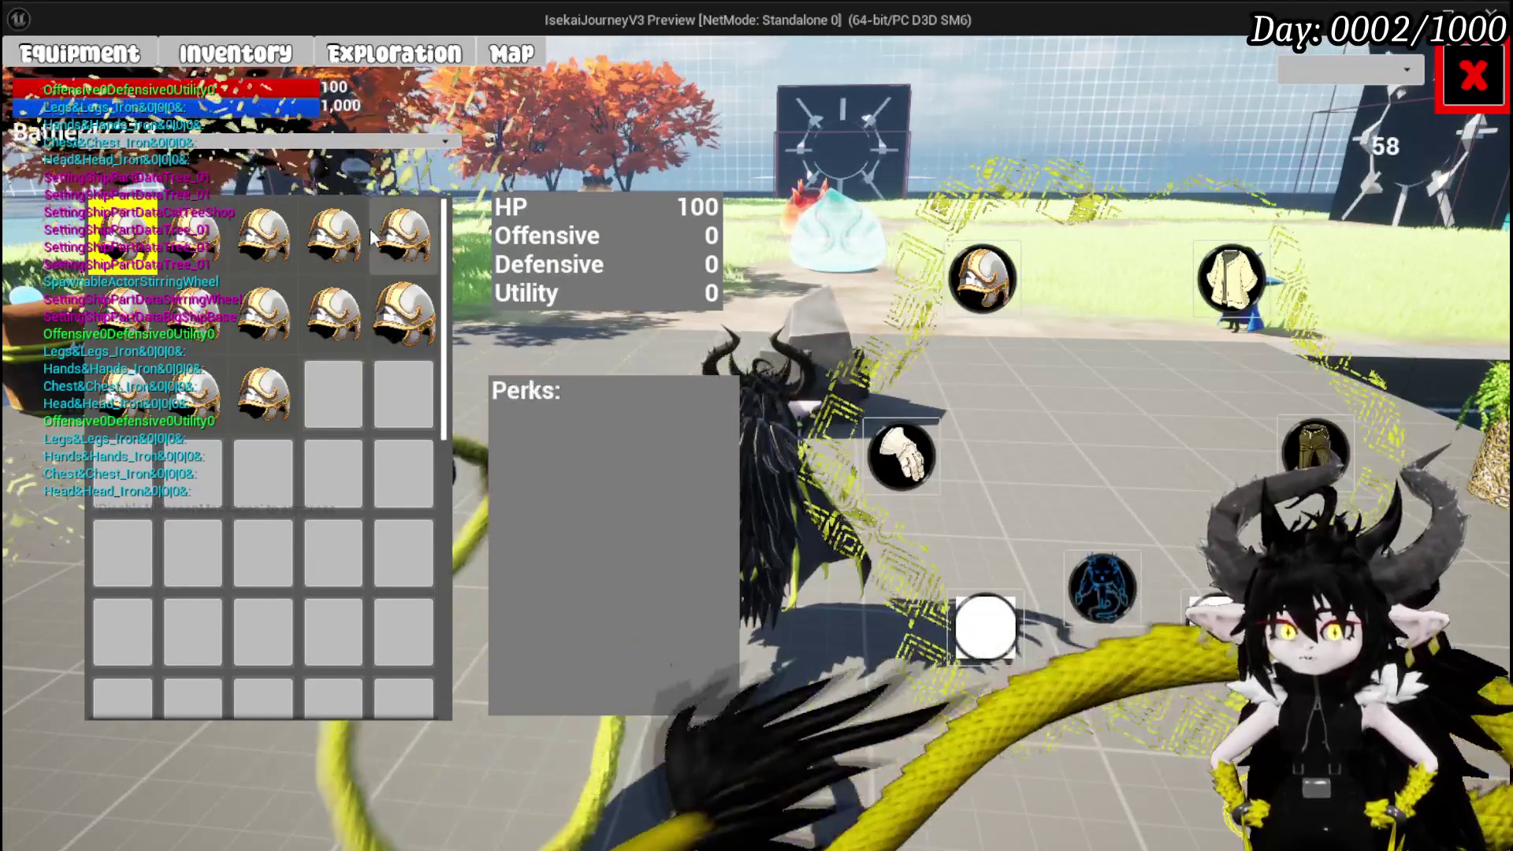
mouse_move(200, 249)
key("Escape")
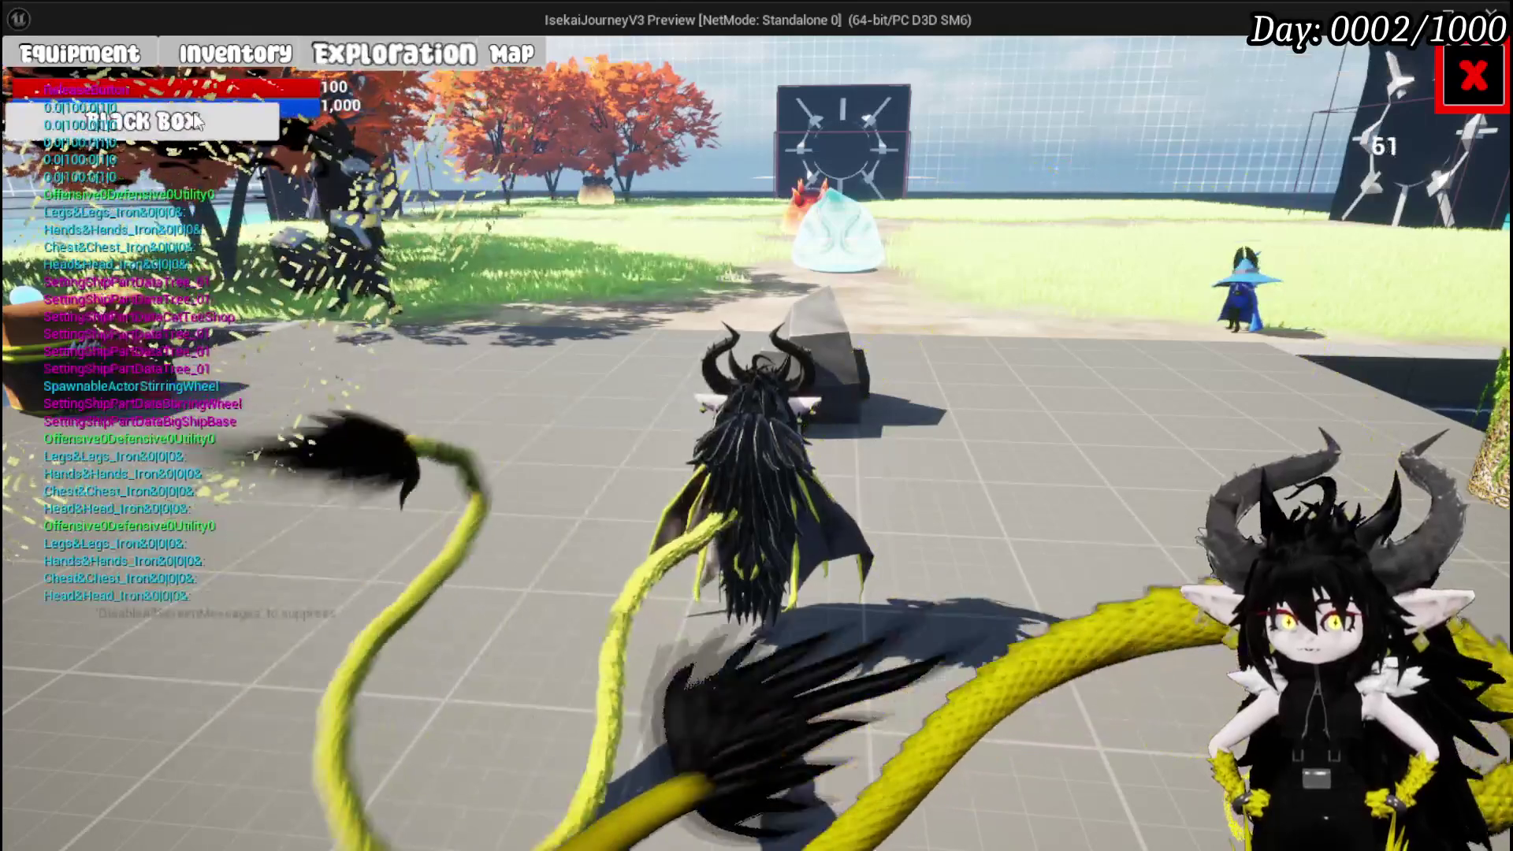
Open the Black Box storage and browse its Material, Consumable and Equipment tabs.
key("e")
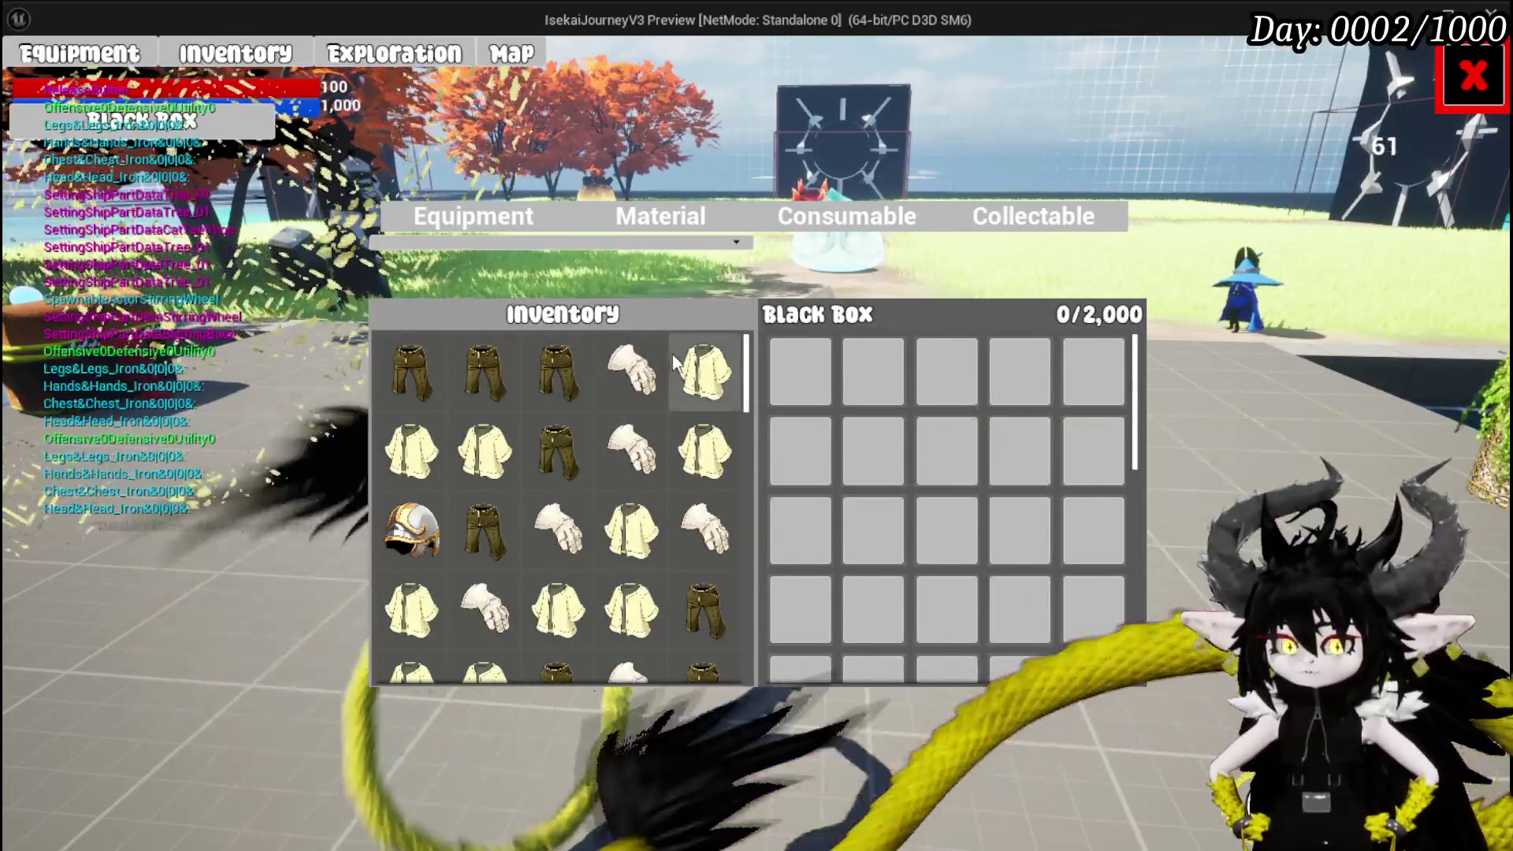
mouse_move(694, 363)
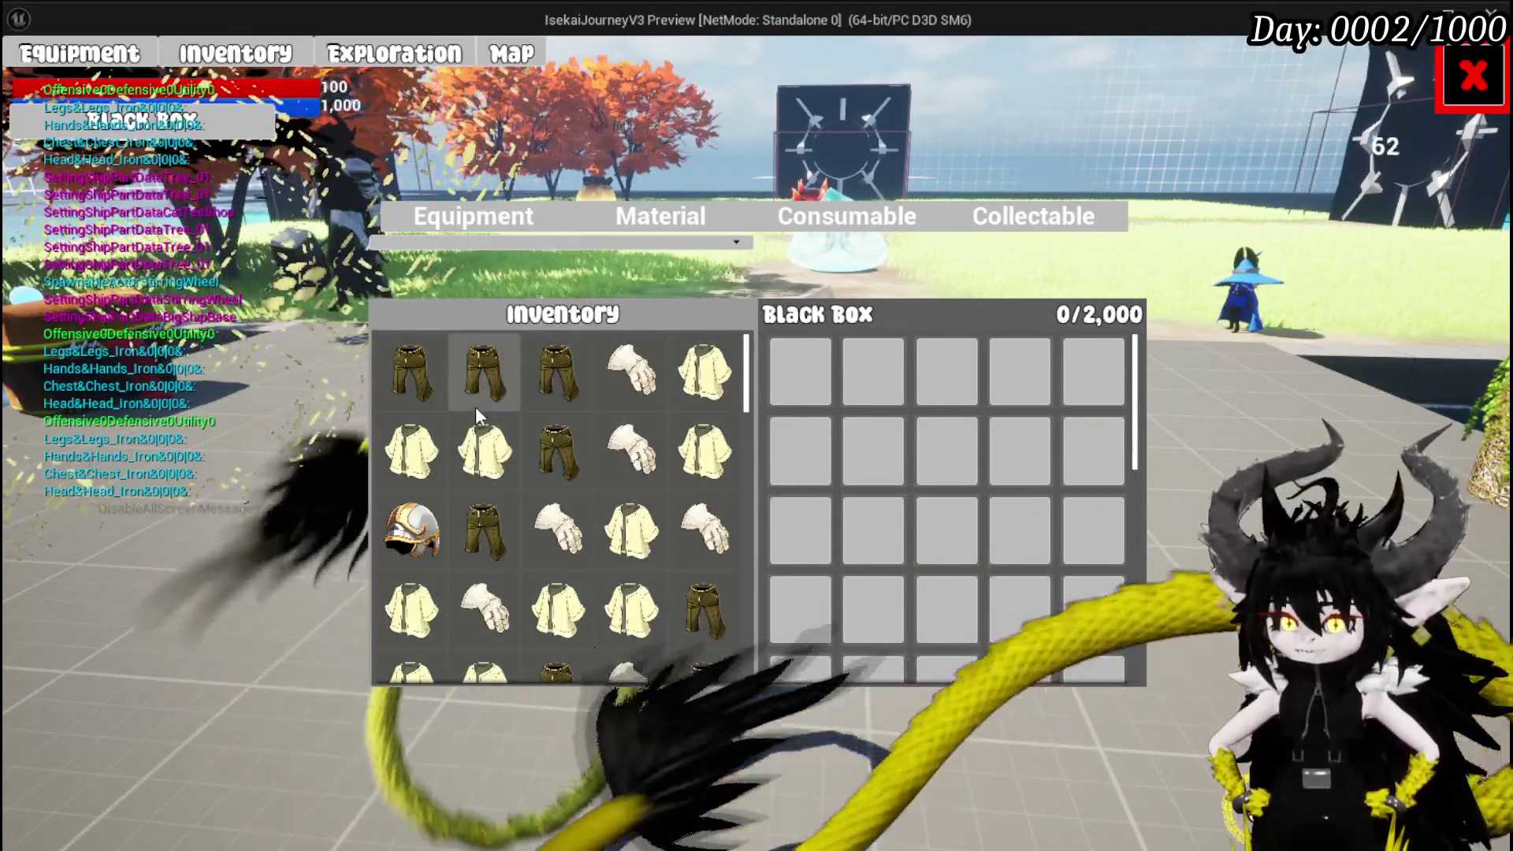
mouse_move(424, 384)
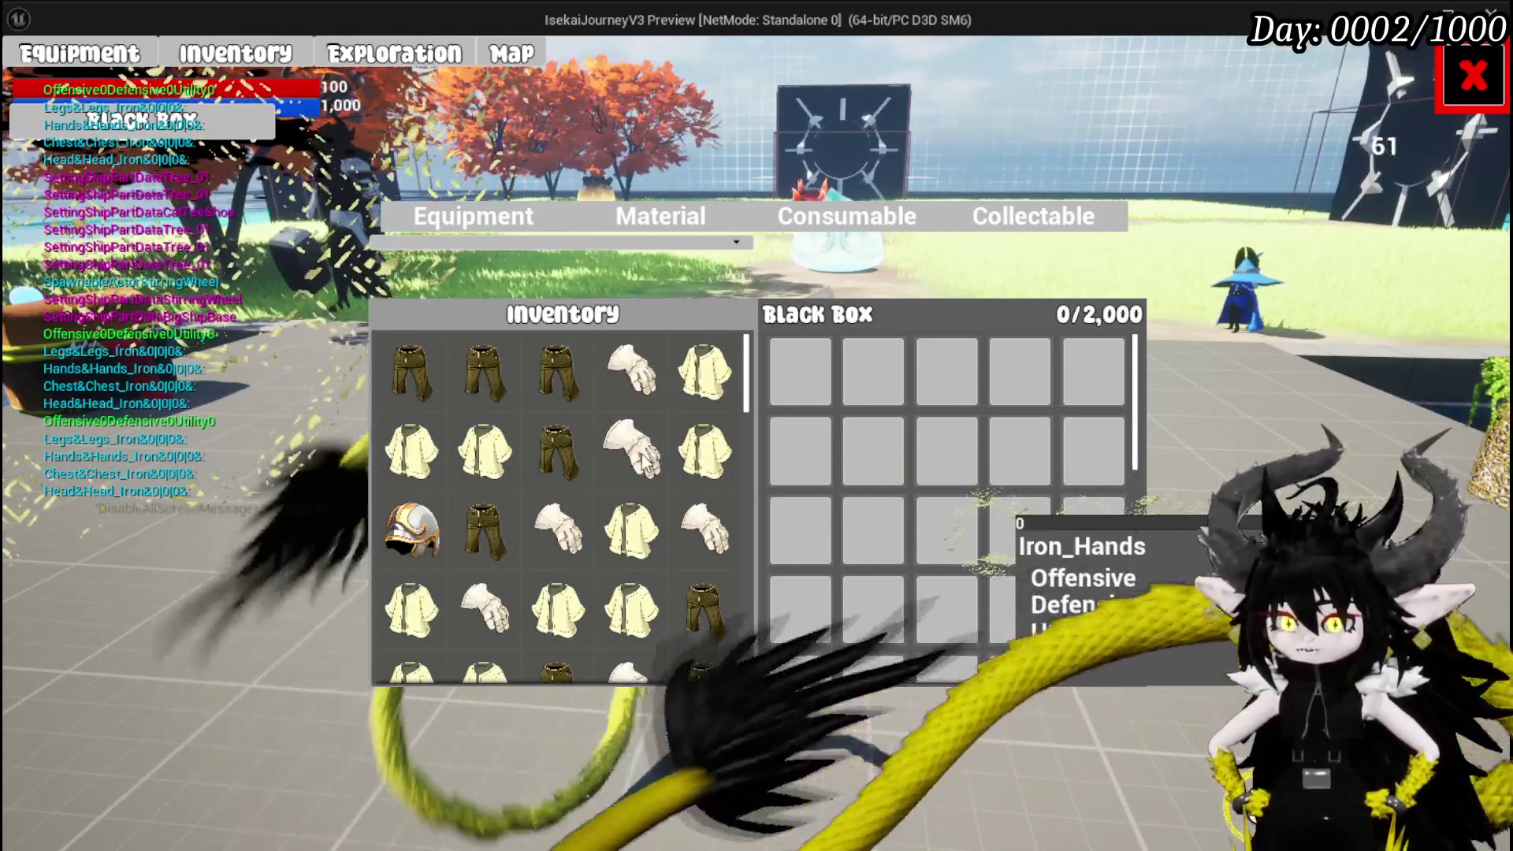
left_click(658, 216)
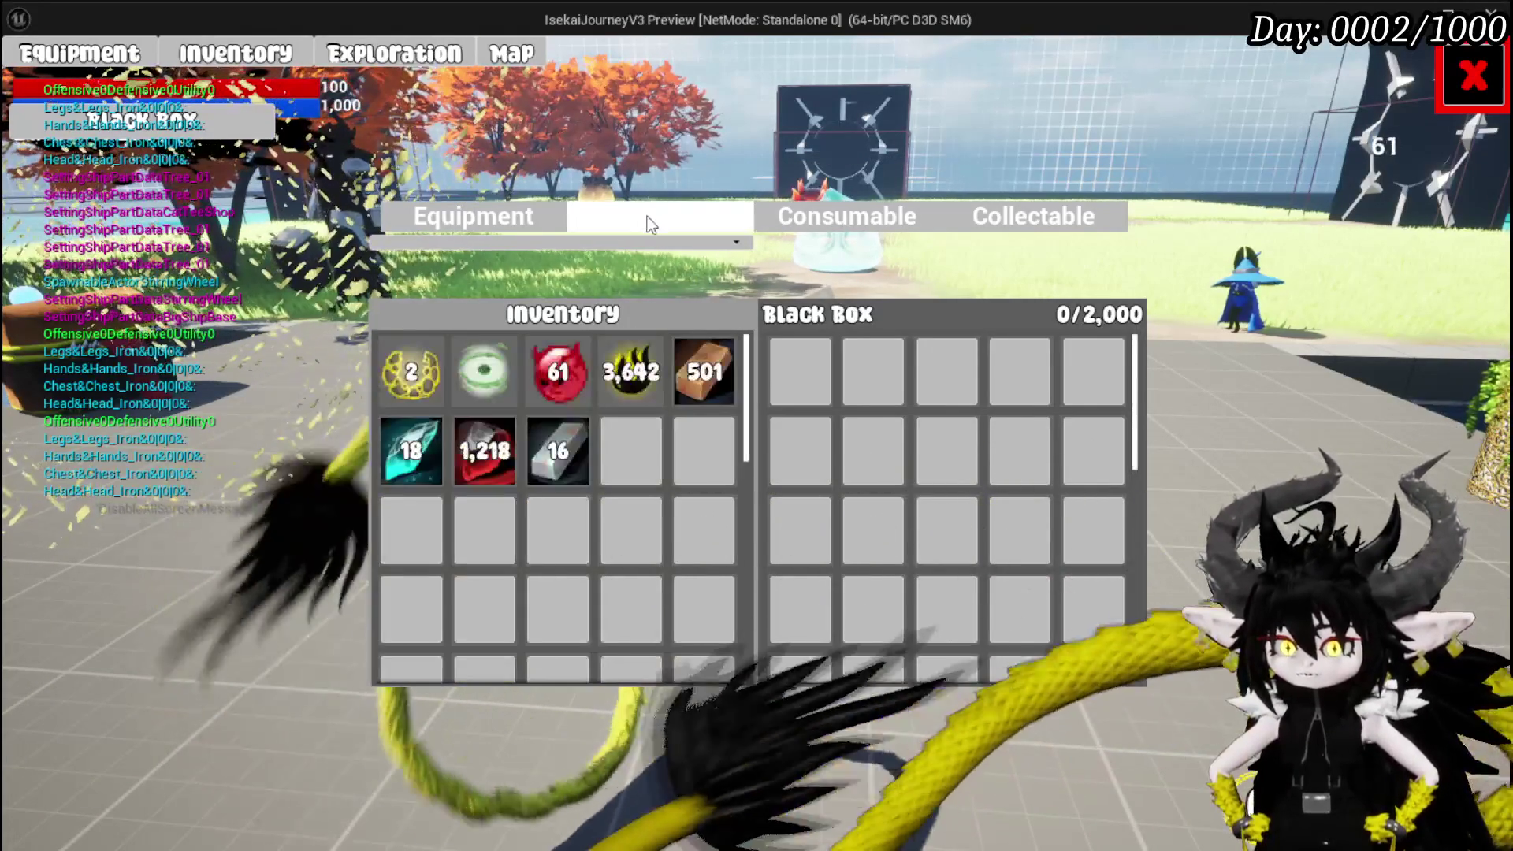
mouse_move(554, 384)
mouse_move(509, 464)
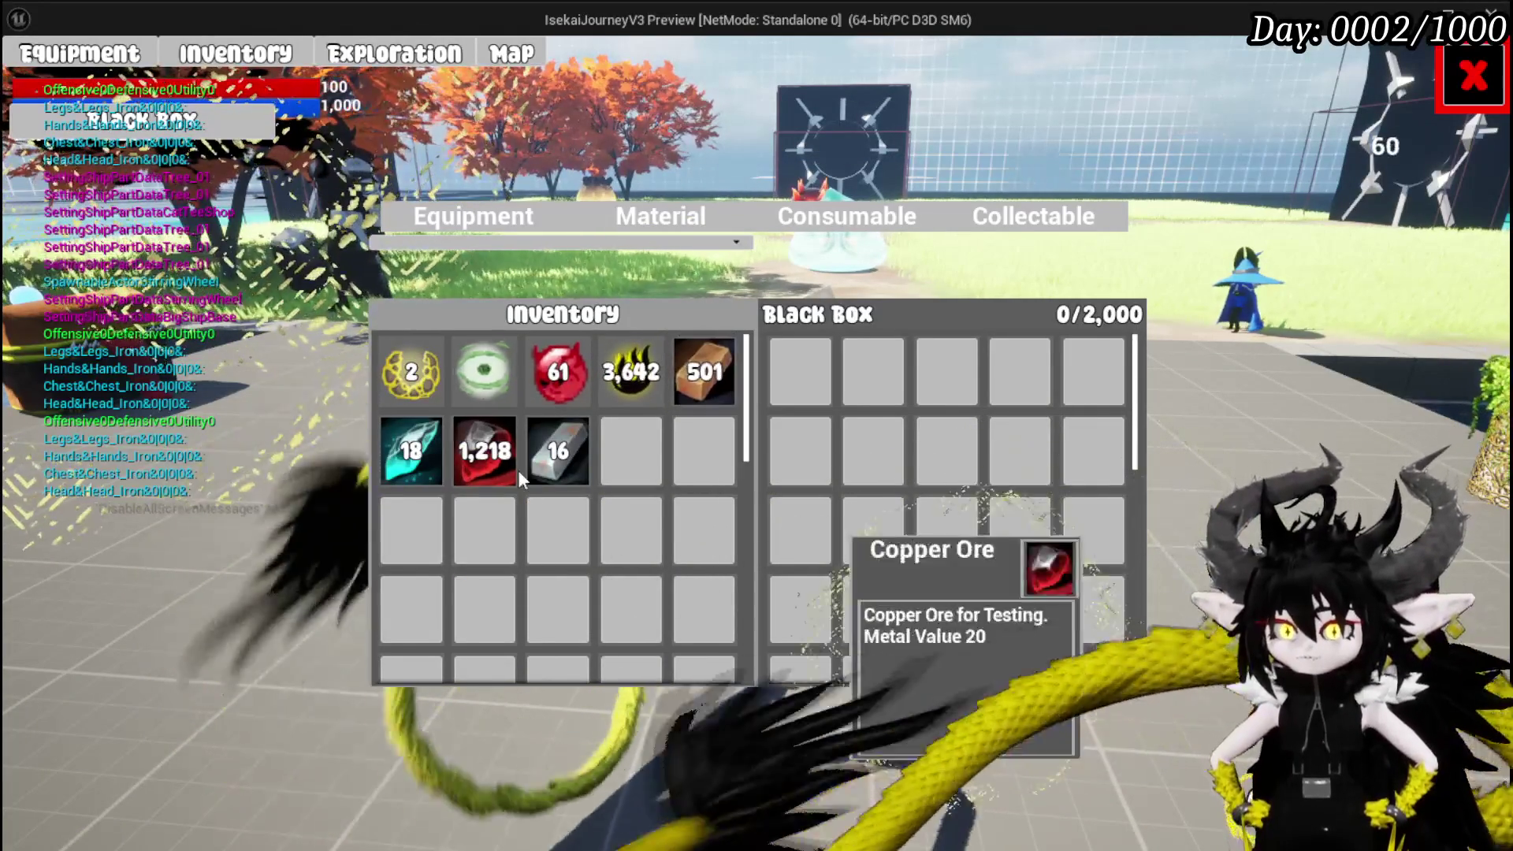
left_click(846, 221)
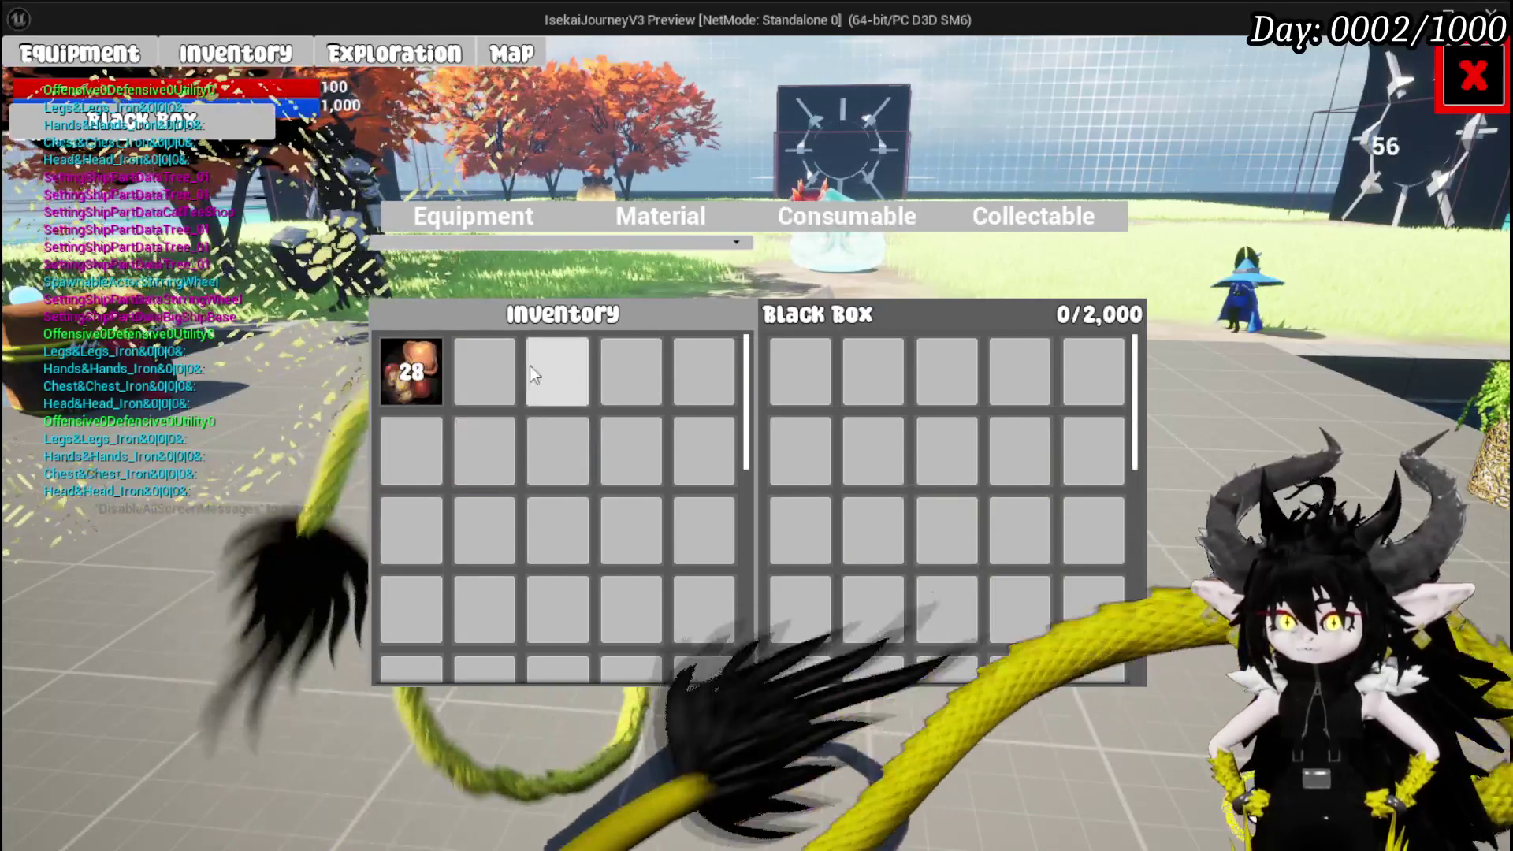
left_click(661, 216)
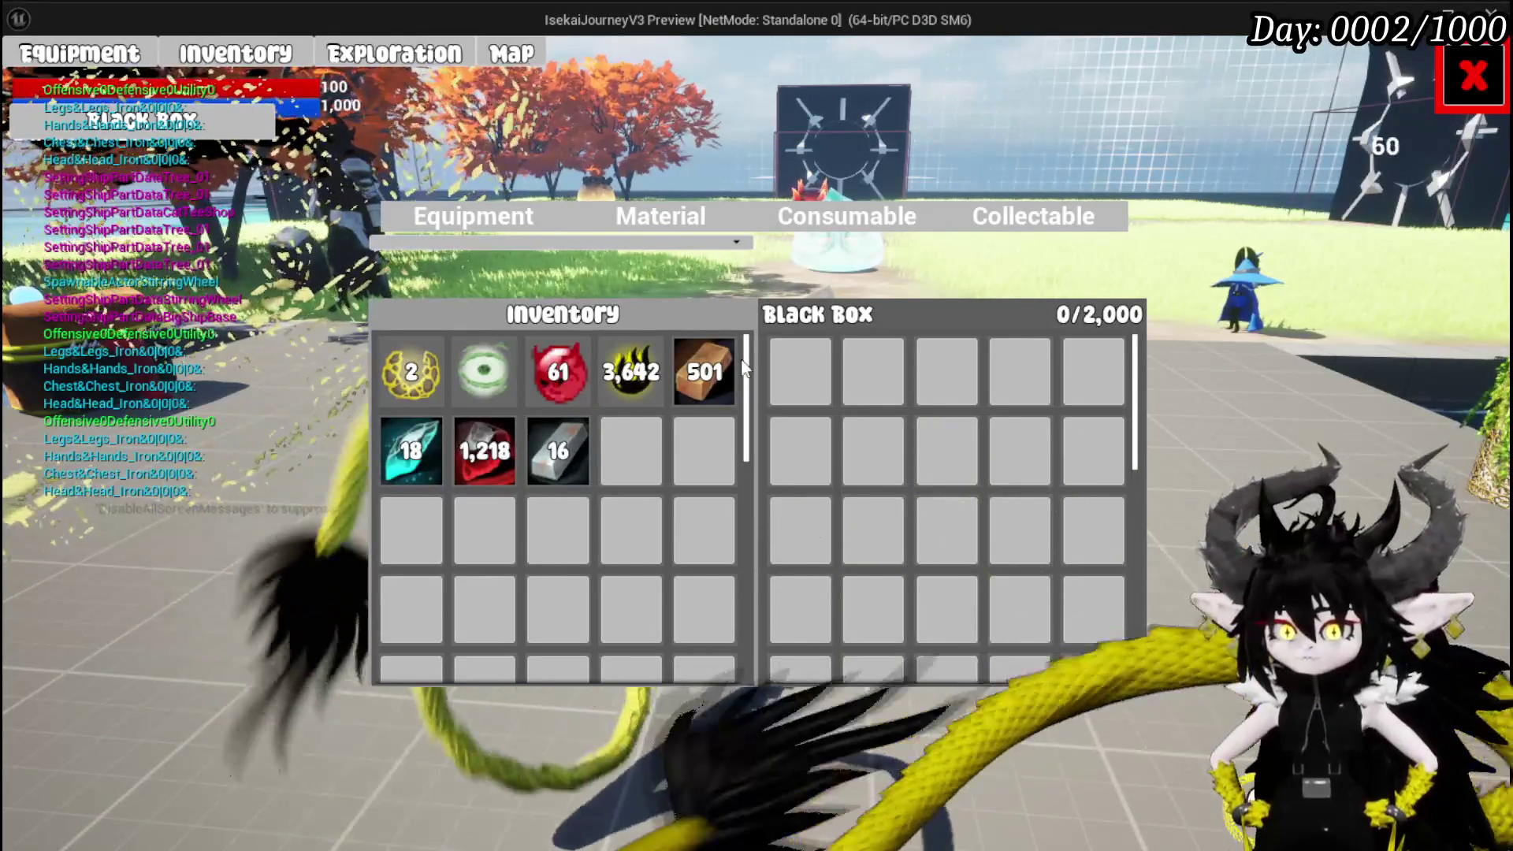
left_click(500, 221)
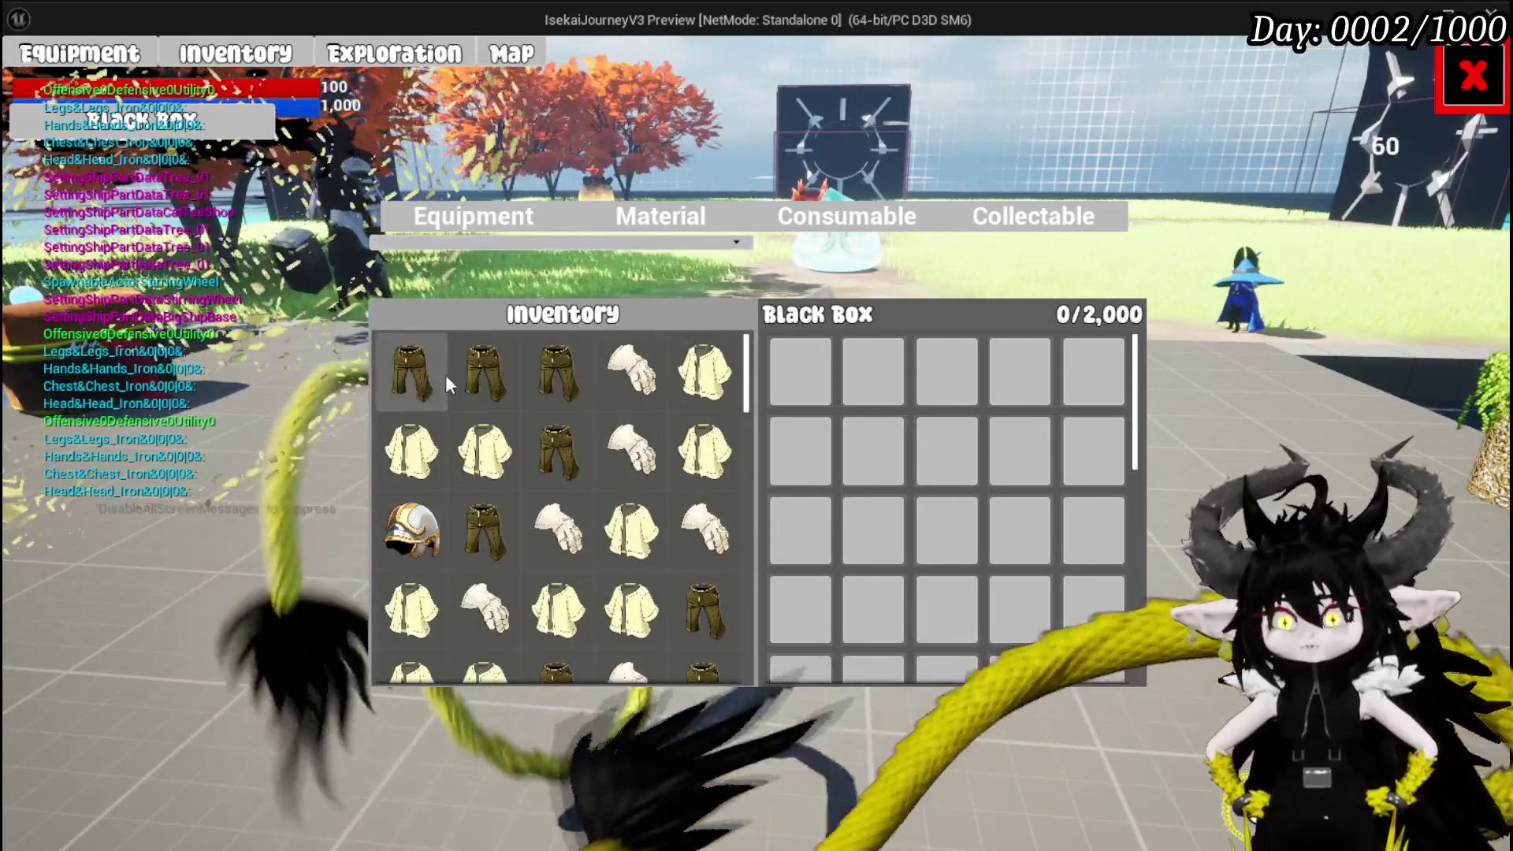
Send two Iron_Legs items into the Black Box, then stop the play-test and save packages.
left_click(561, 372)
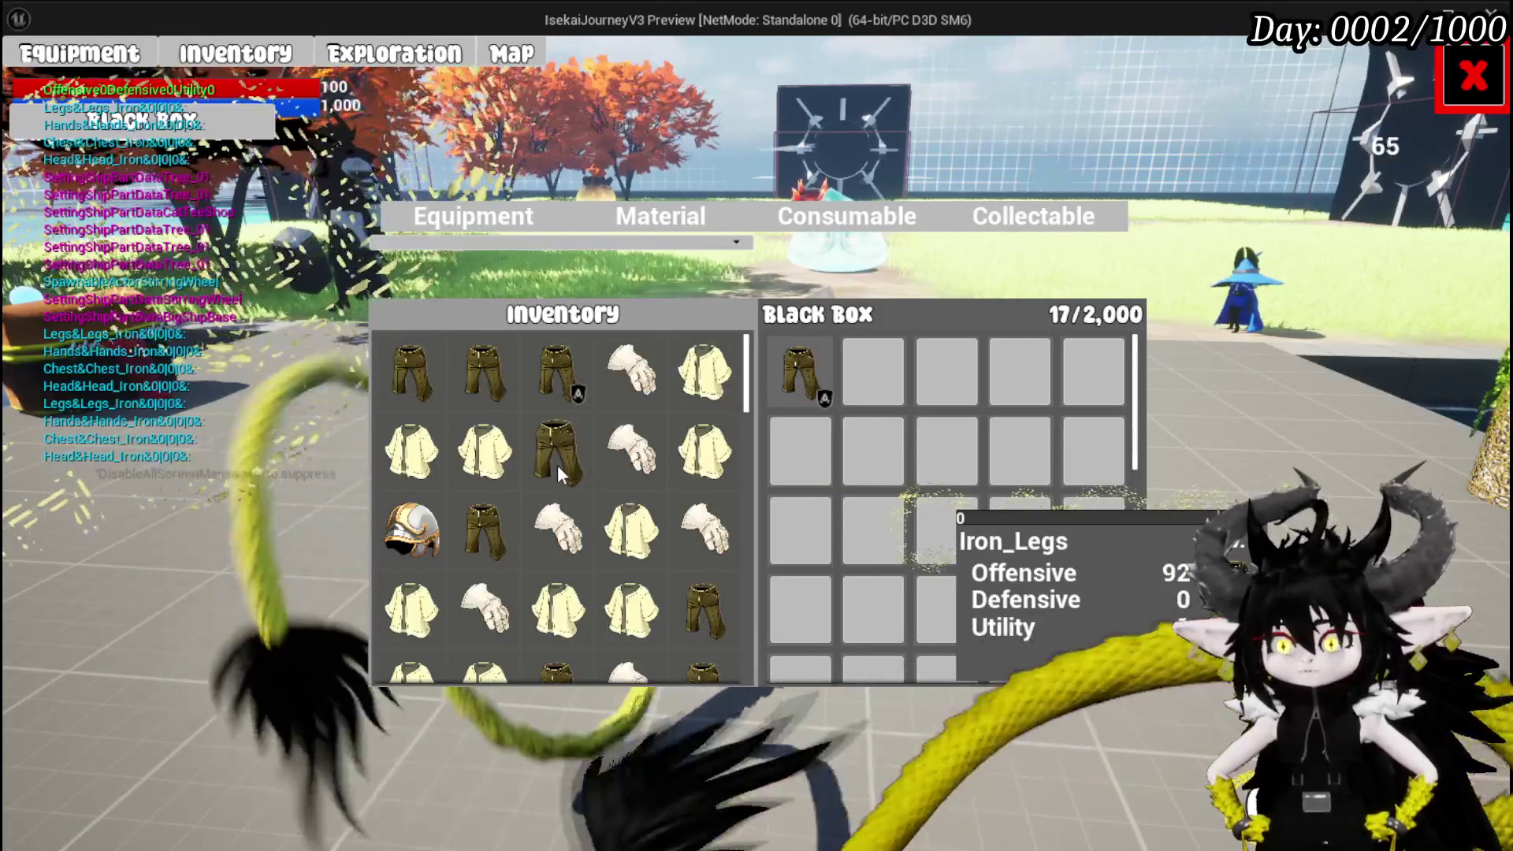
left_click(556, 465)
mouse_move(808, 379)
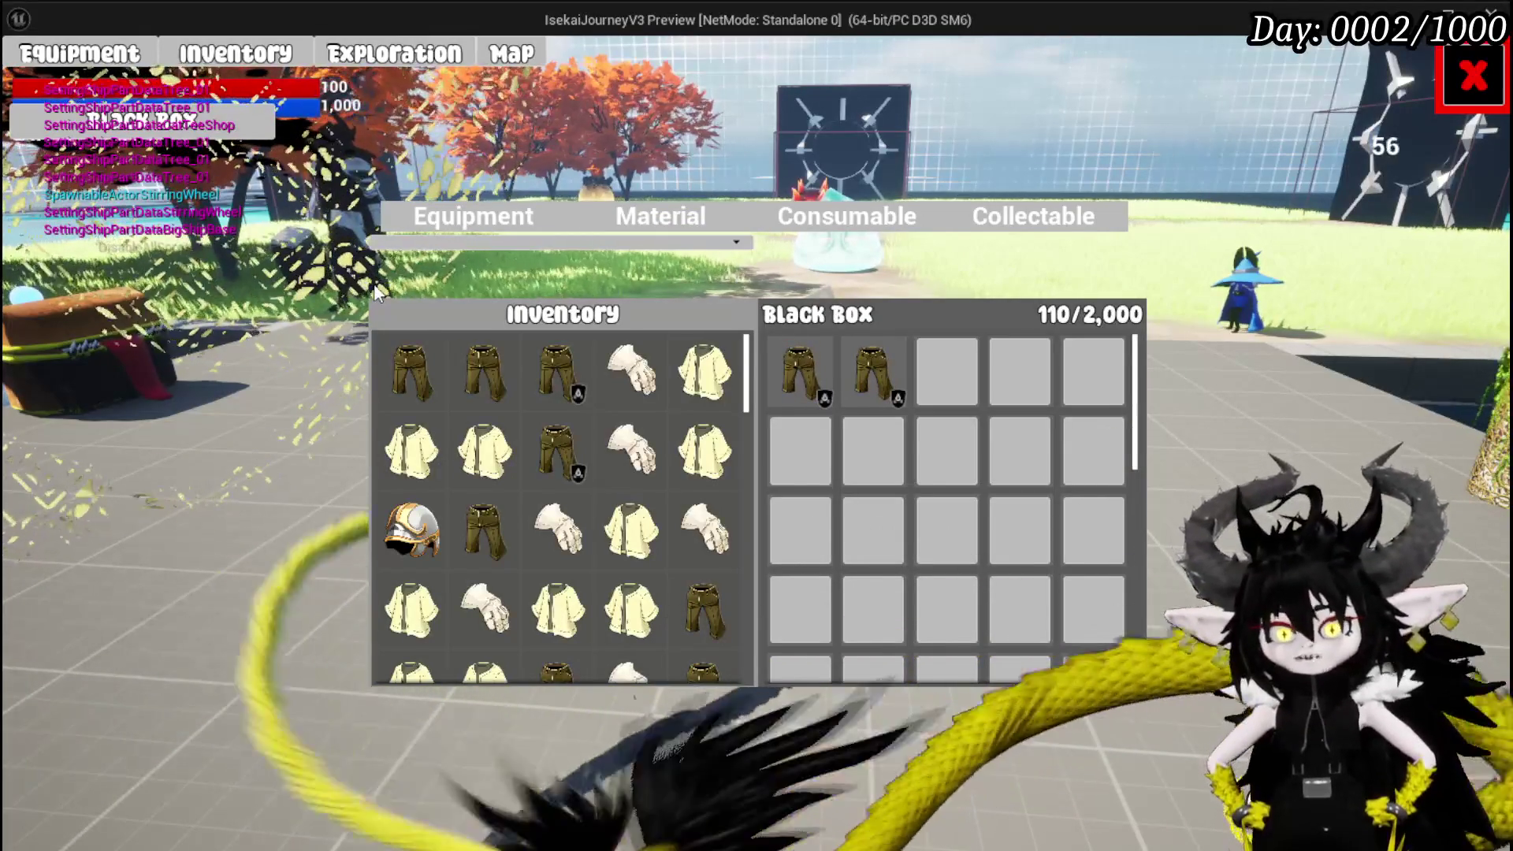
key("Escape")
key("ctrl+s")
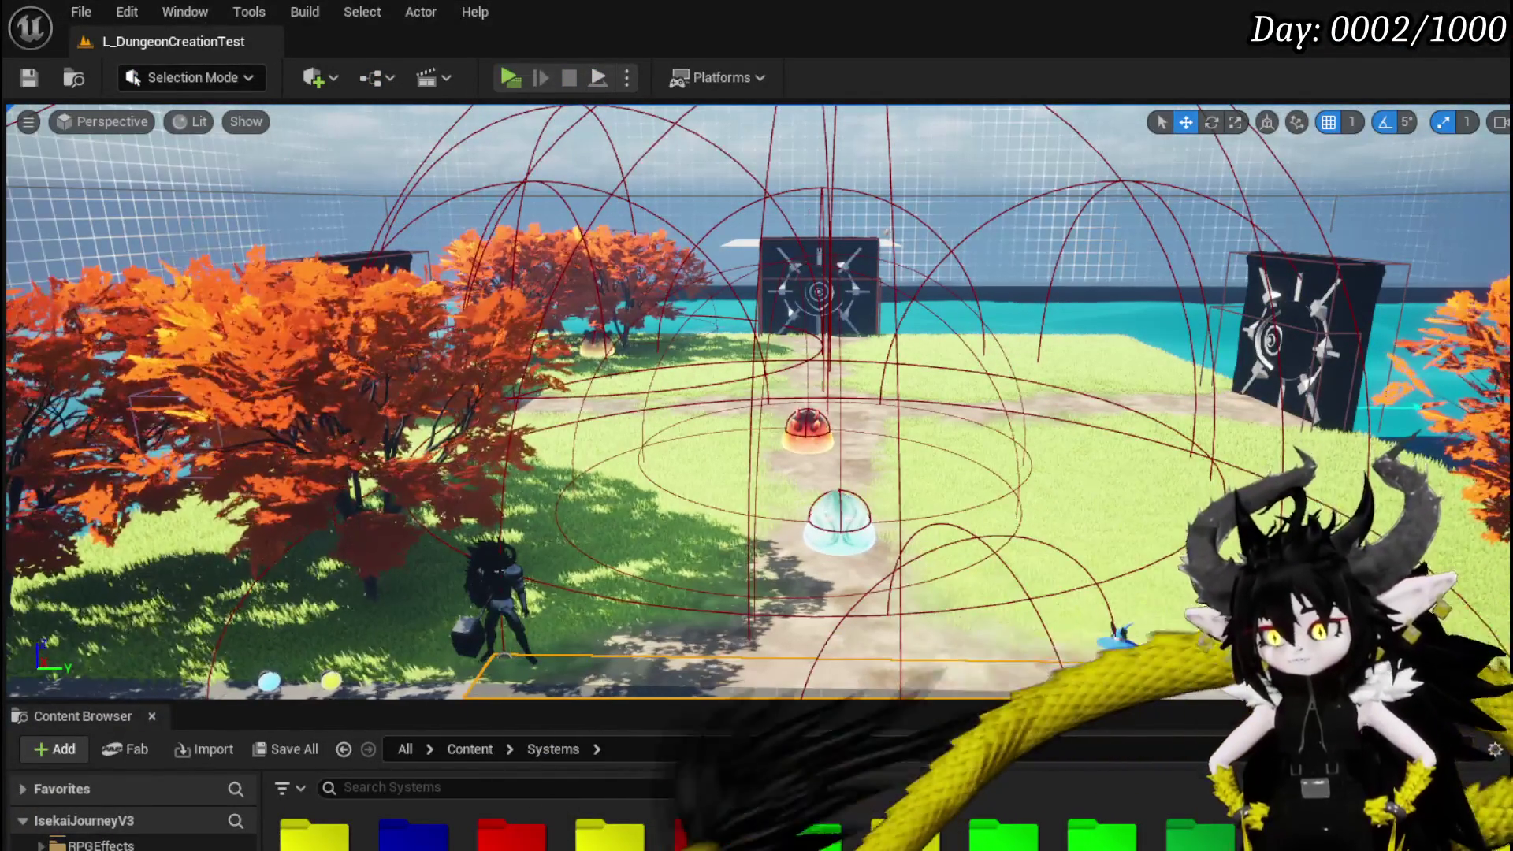
Go to WP_EC_ResourceSelection's AddFullMap graph and frame the Switch, Cast and Create Widget nodes.
key("alt+Tab")
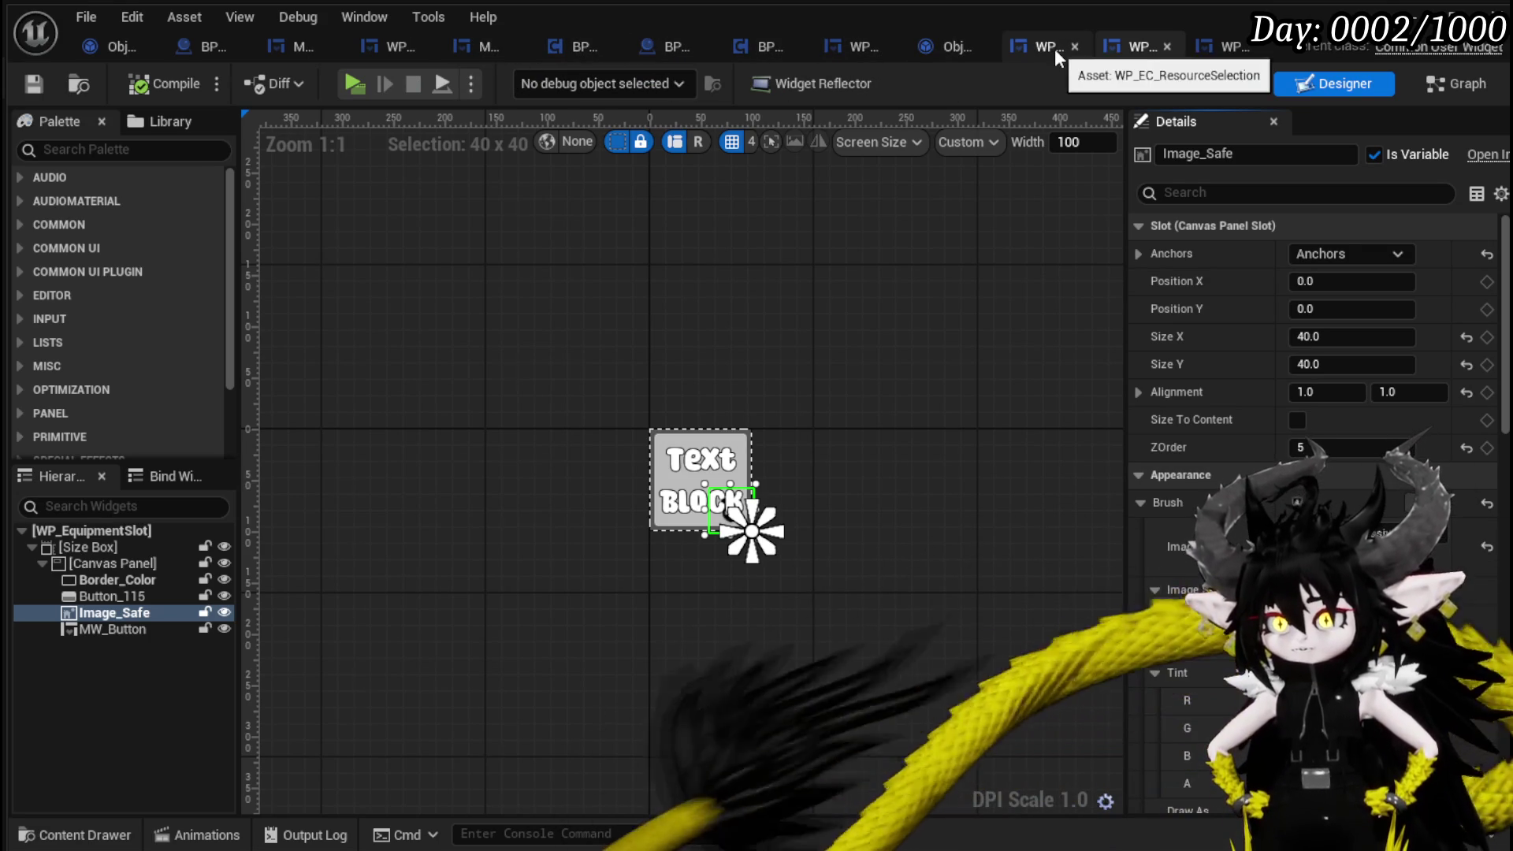
left_click(1054, 49)
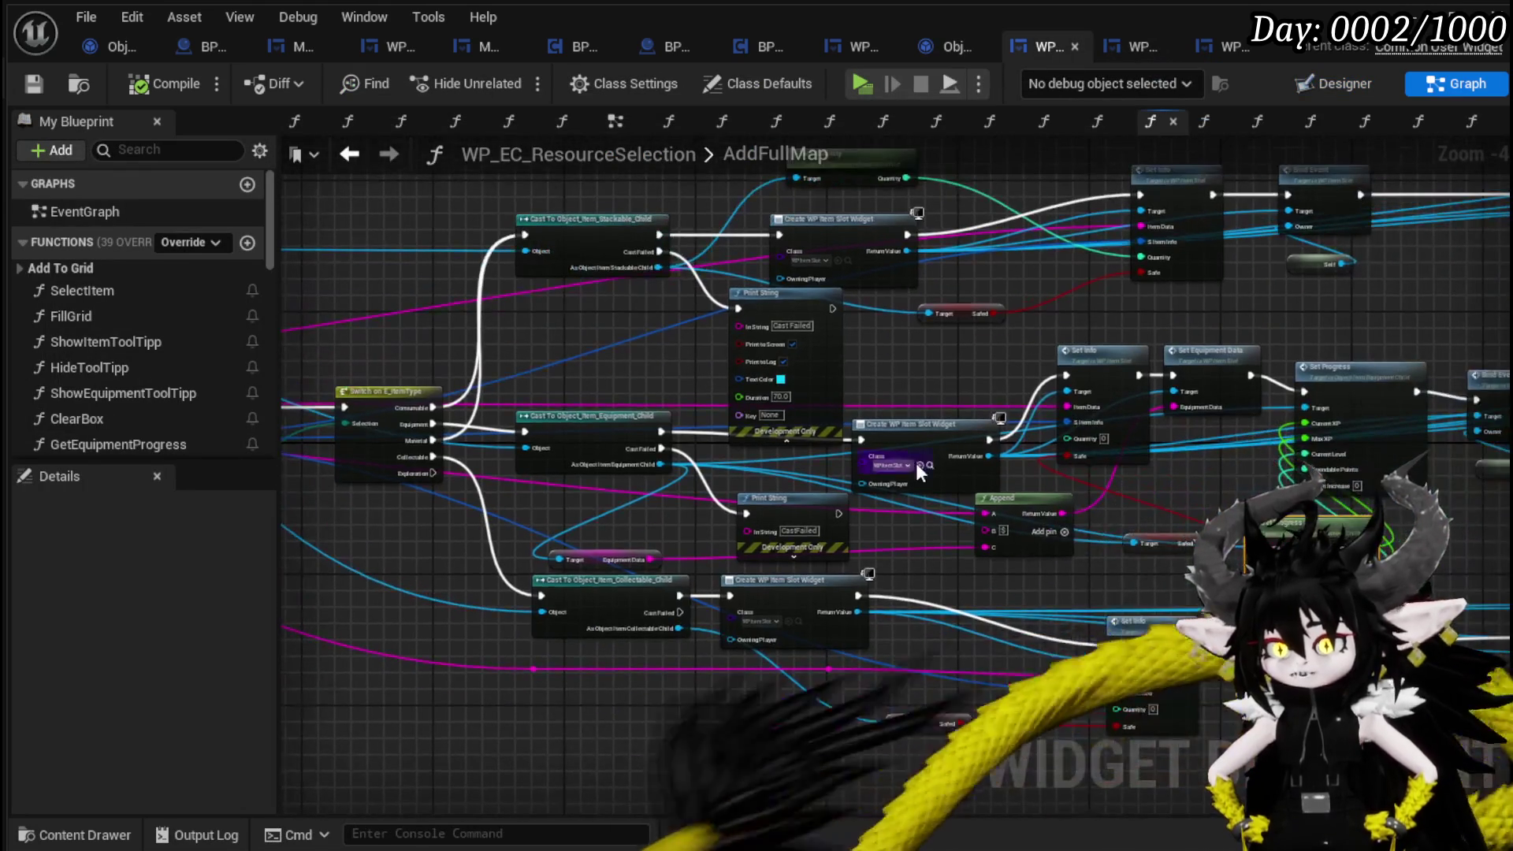
scroll(736, 371, "up", 3)
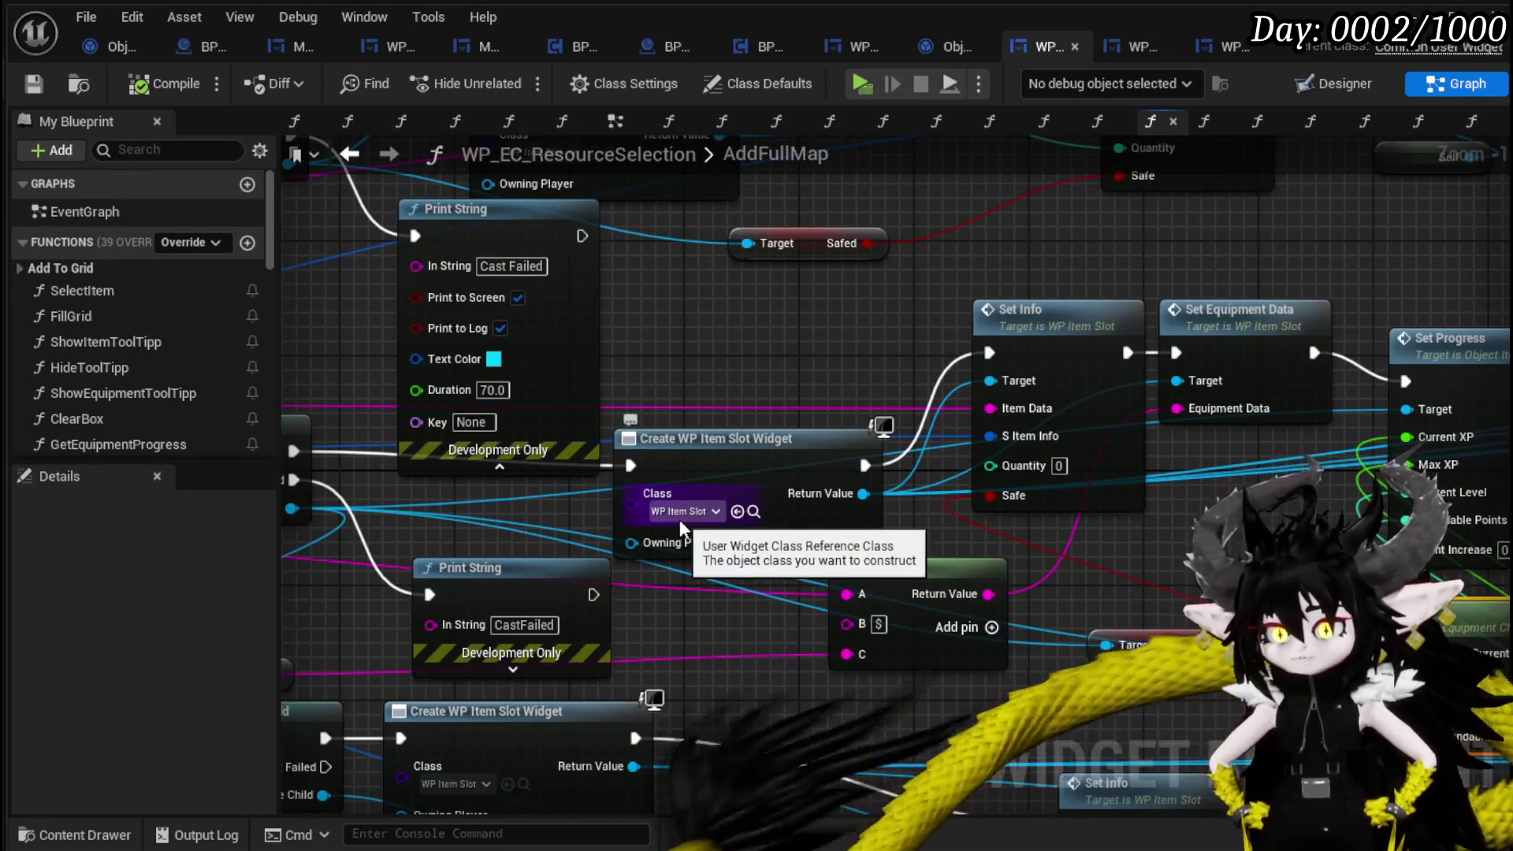
mouse_move(784, 379)
left_mouse_down()
mouse_move(1073, 363)
mouse_move(955, 302)
mouse_move(698, 306)
left_mouse_up()
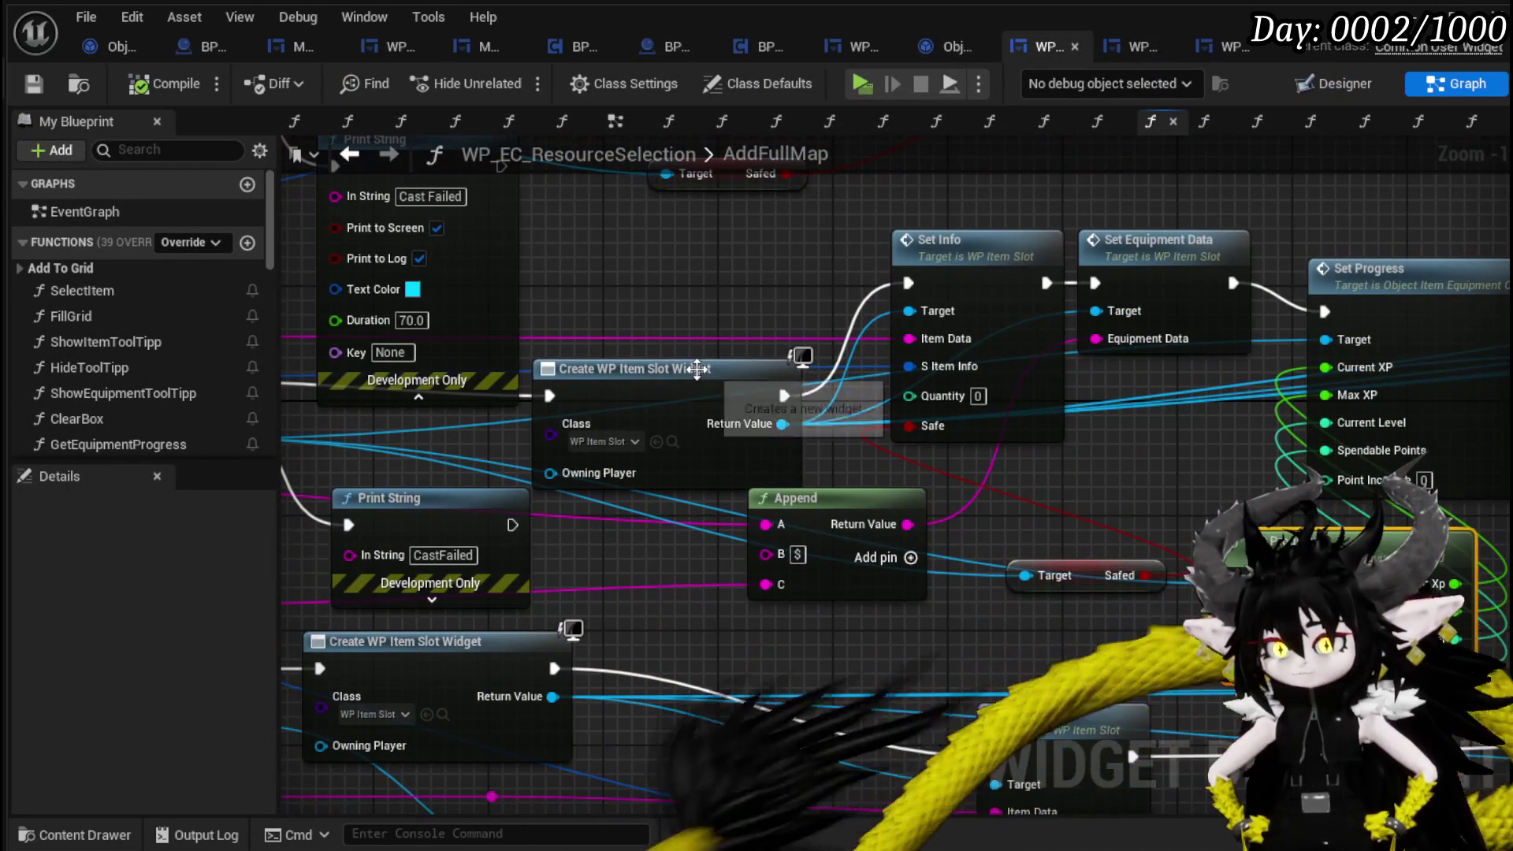
left_click_drag(697, 369, 681, 359)
scroll(681, 359, "down", 3)
left_click_drag(700, 458, 1023, 476)
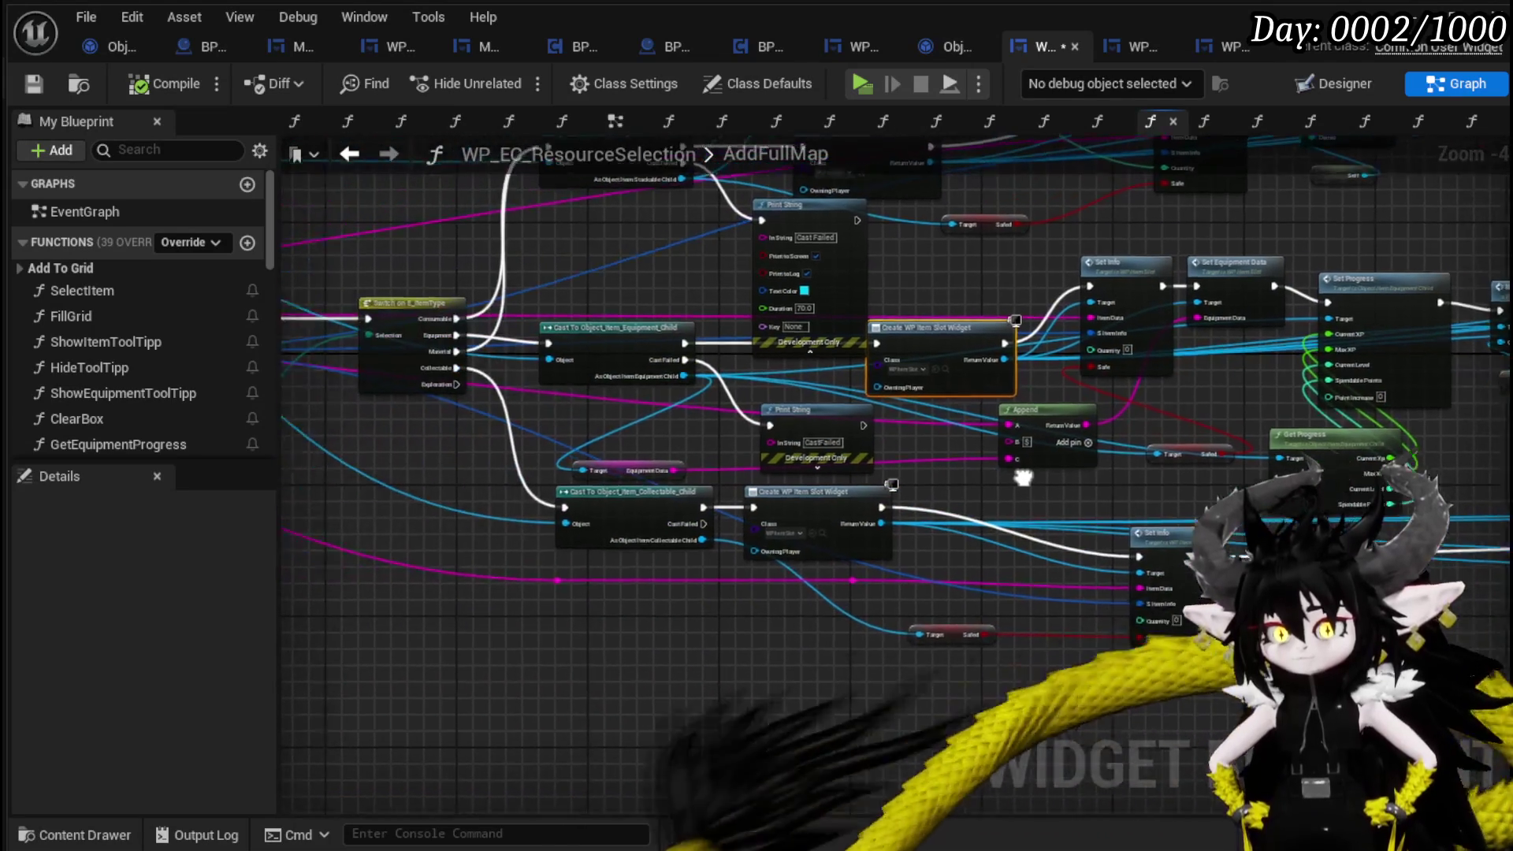
mouse_move(650, 470)
left_mouse_down()
mouse_move(686, 442)
mouse_move(920, 438)
mouse_move(1356, 473)
left_mouse_up()
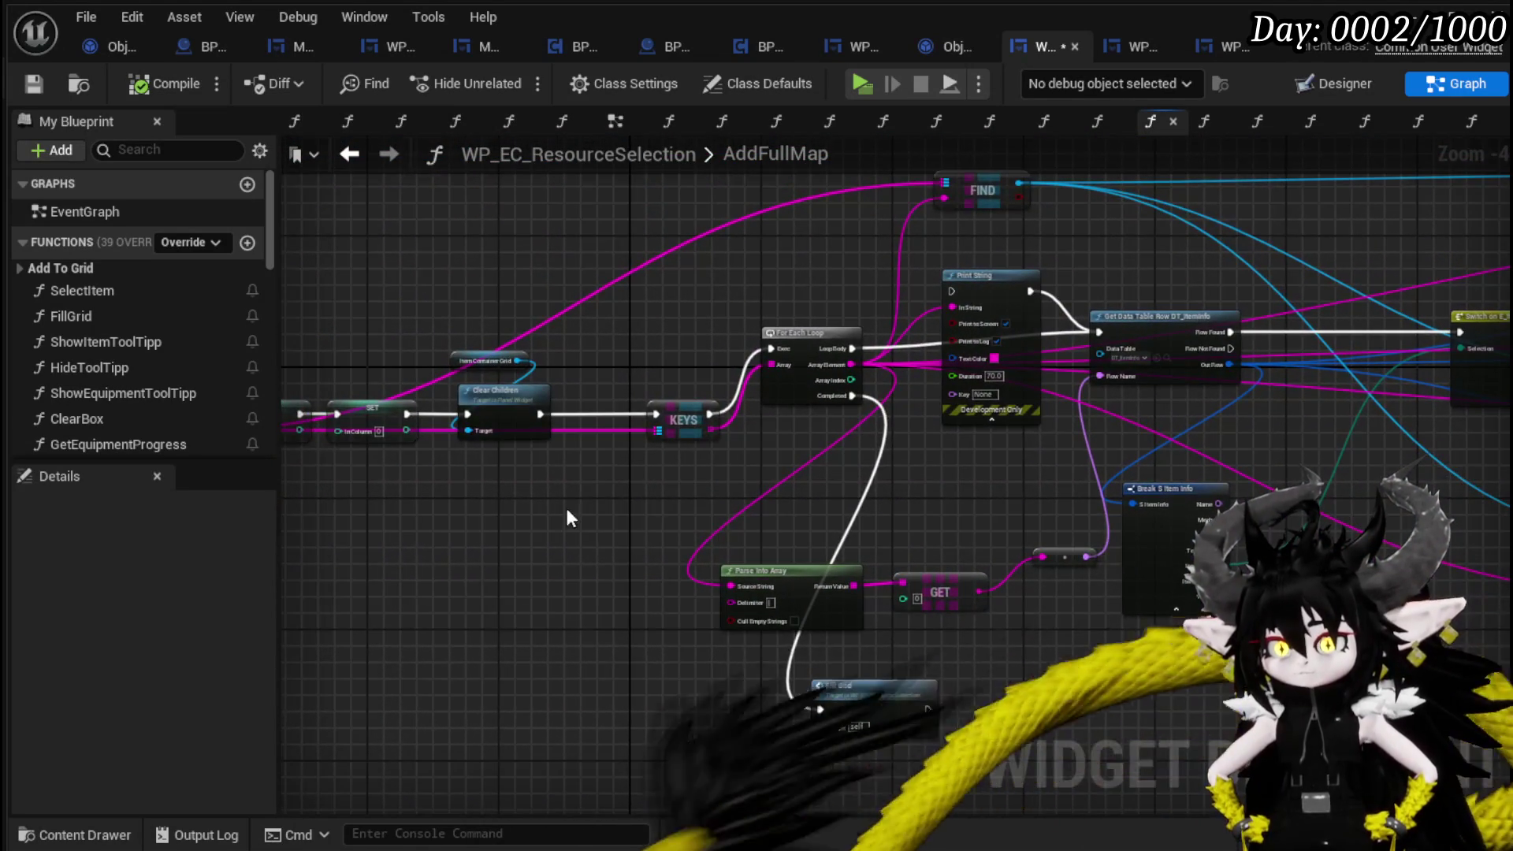
left_click_drag(567, 517, 1085, 523)
scroll(801, 517, "up", 2)
scroll(801, 517, "down", 2)
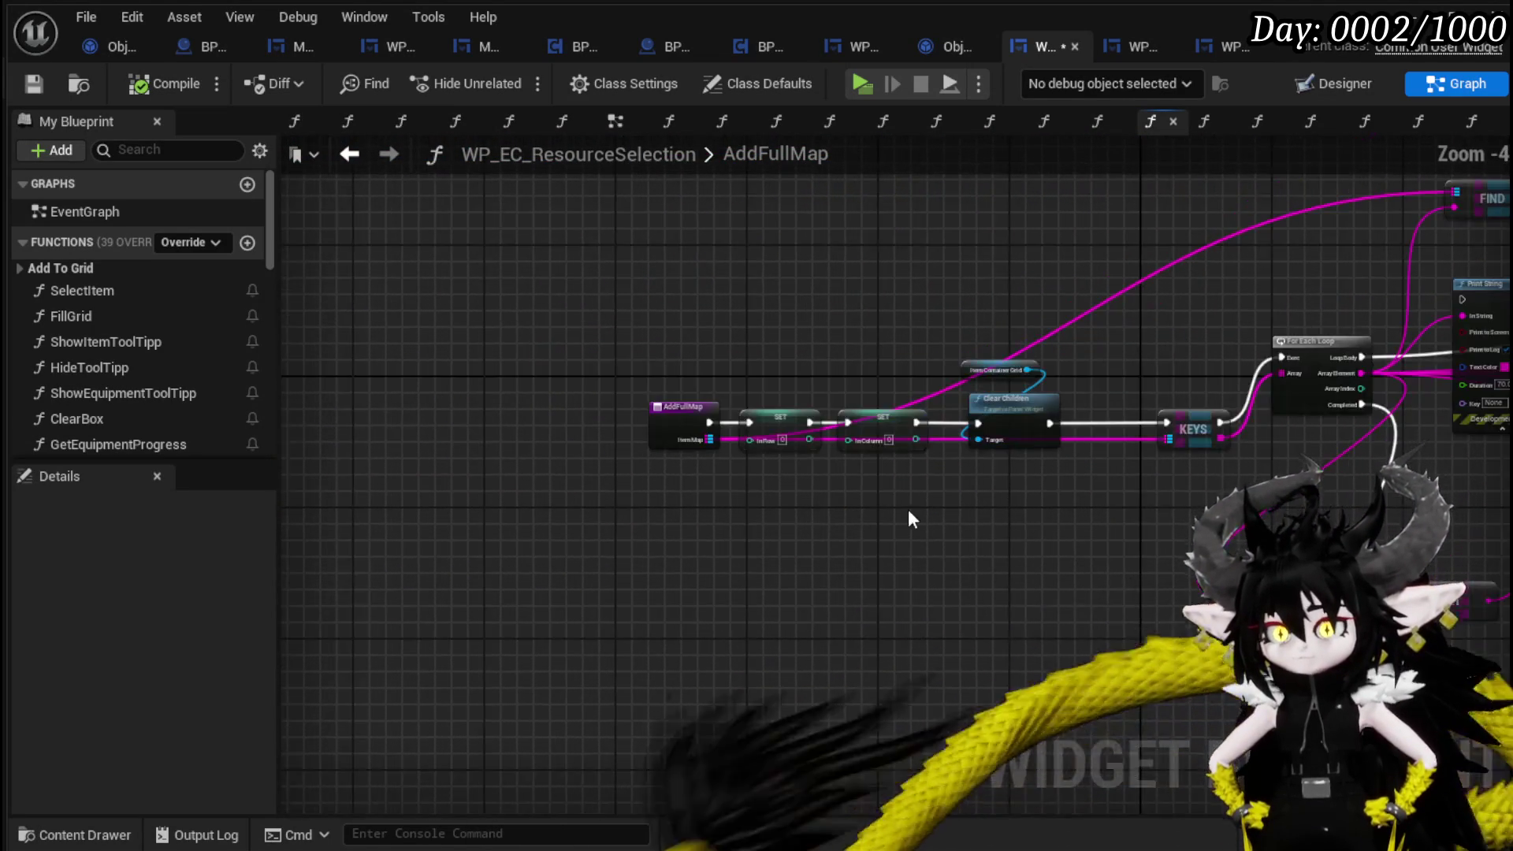
scroll(908, 510, "up", 2)
left_click_drag(824, 508, 480, 537)
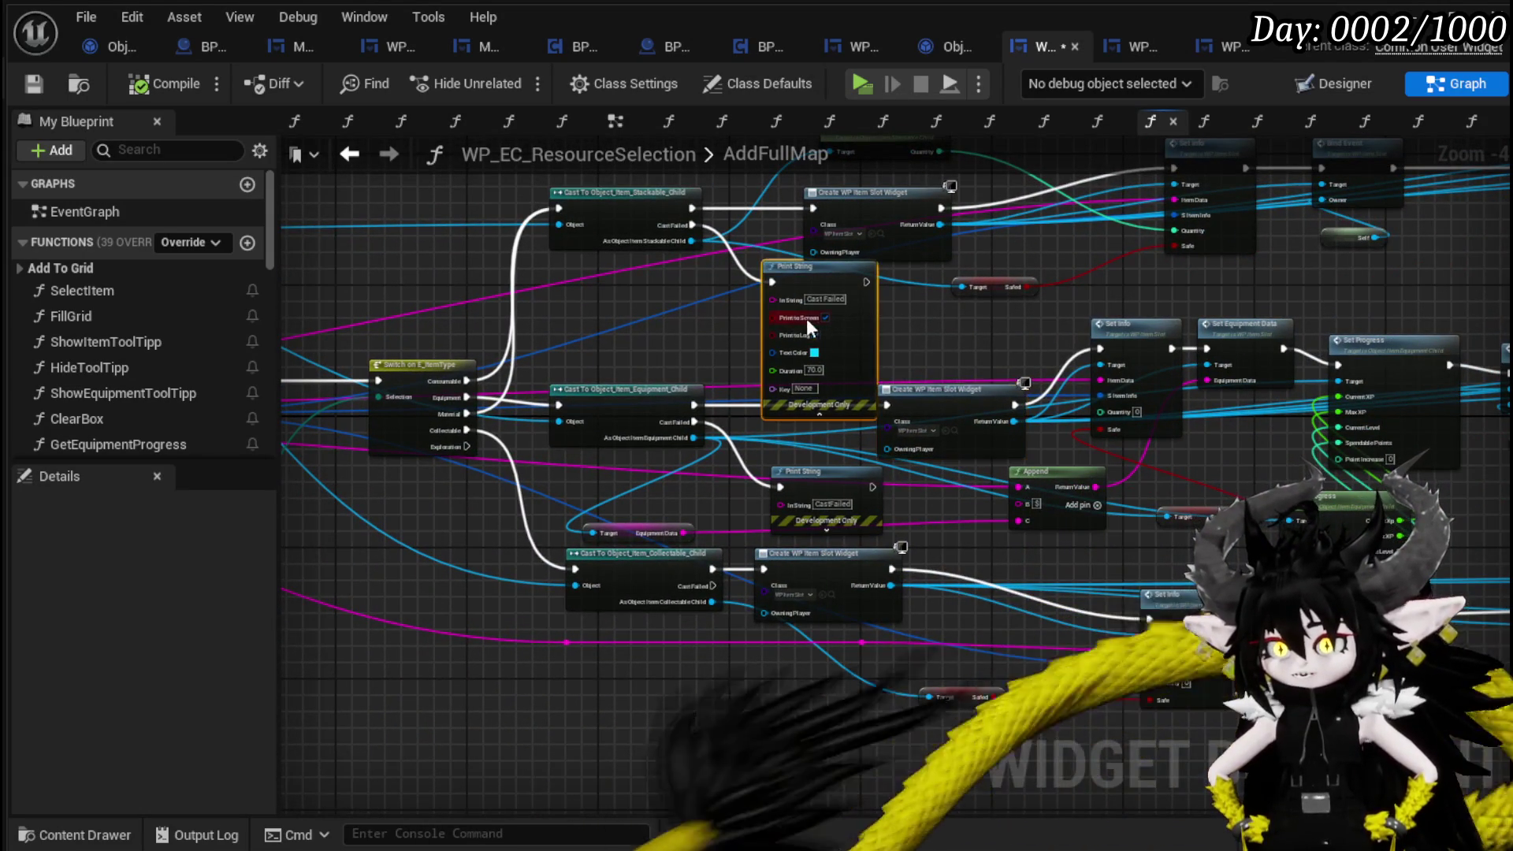
Delete both Cast Failed Print String nodes, compile, and tidy the Create WP Item Slot Widget node.
key("Delete")
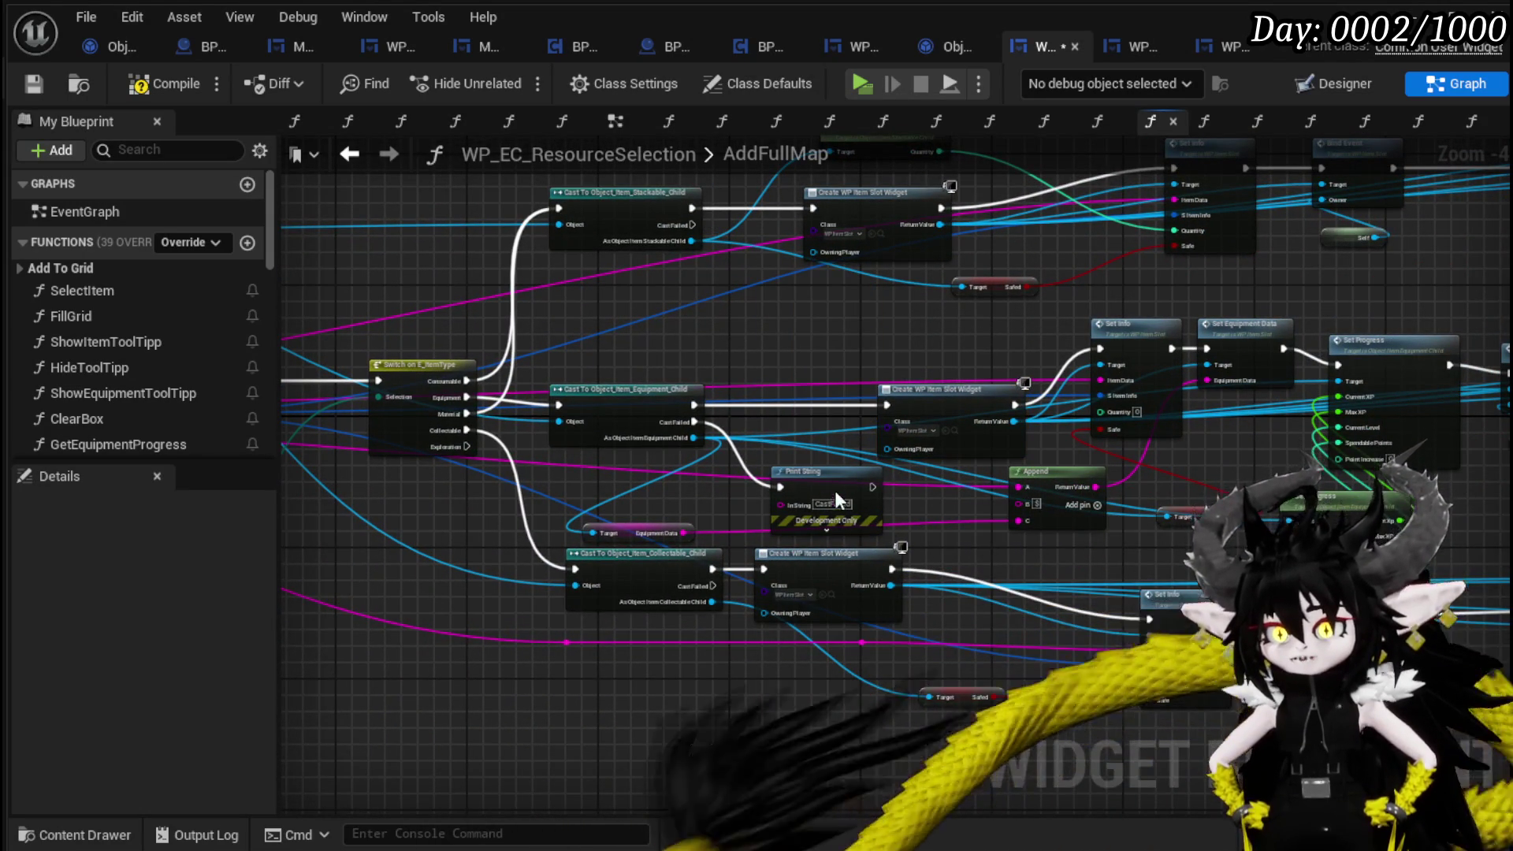
left_click(837, 501)
key("Delete")
left_click_drag(787, 395, 694, 417)
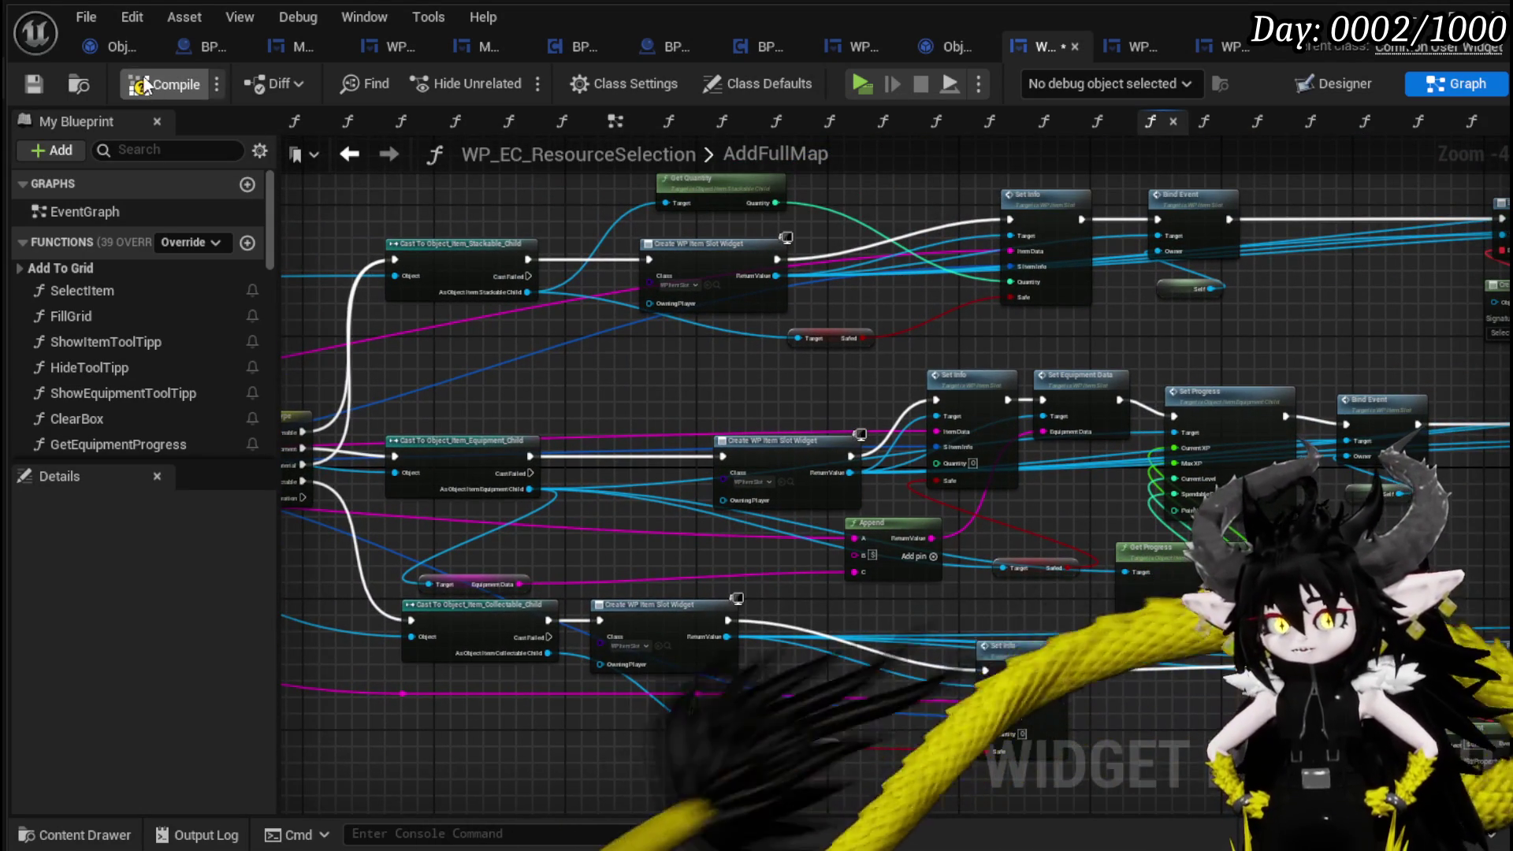
left_click(33, 84)
scroll(736, 505, "up", 4)
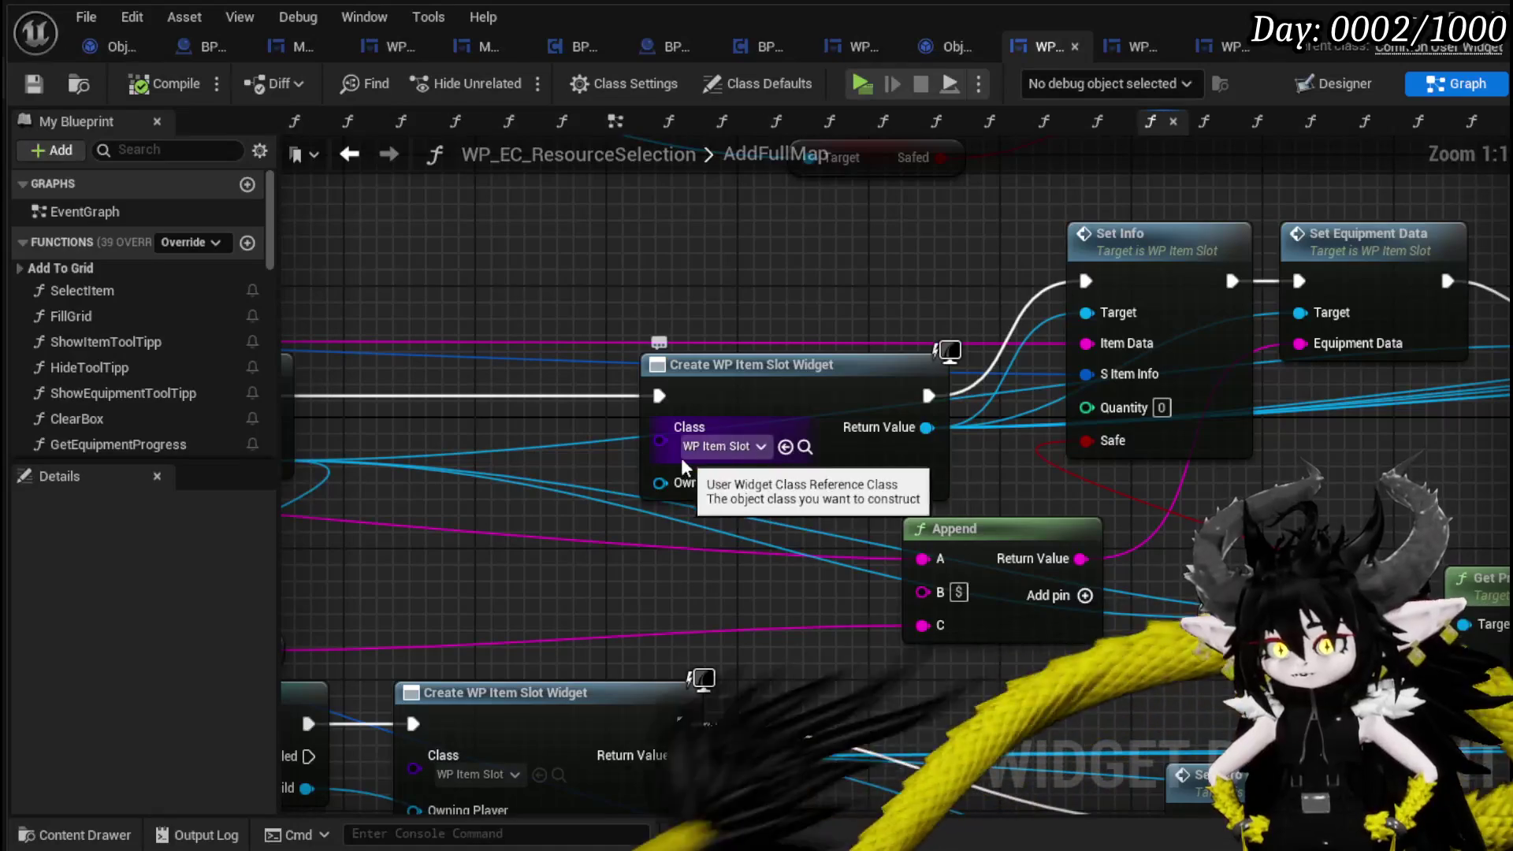
mouse_move(743, 363)
left_mouse_down()
mouse_move(1042, 413)
mouse_move(888, 451)
mouse_move(609, 476)
left_mouse_up()
left_click_drag(536, 389, 562, 473)
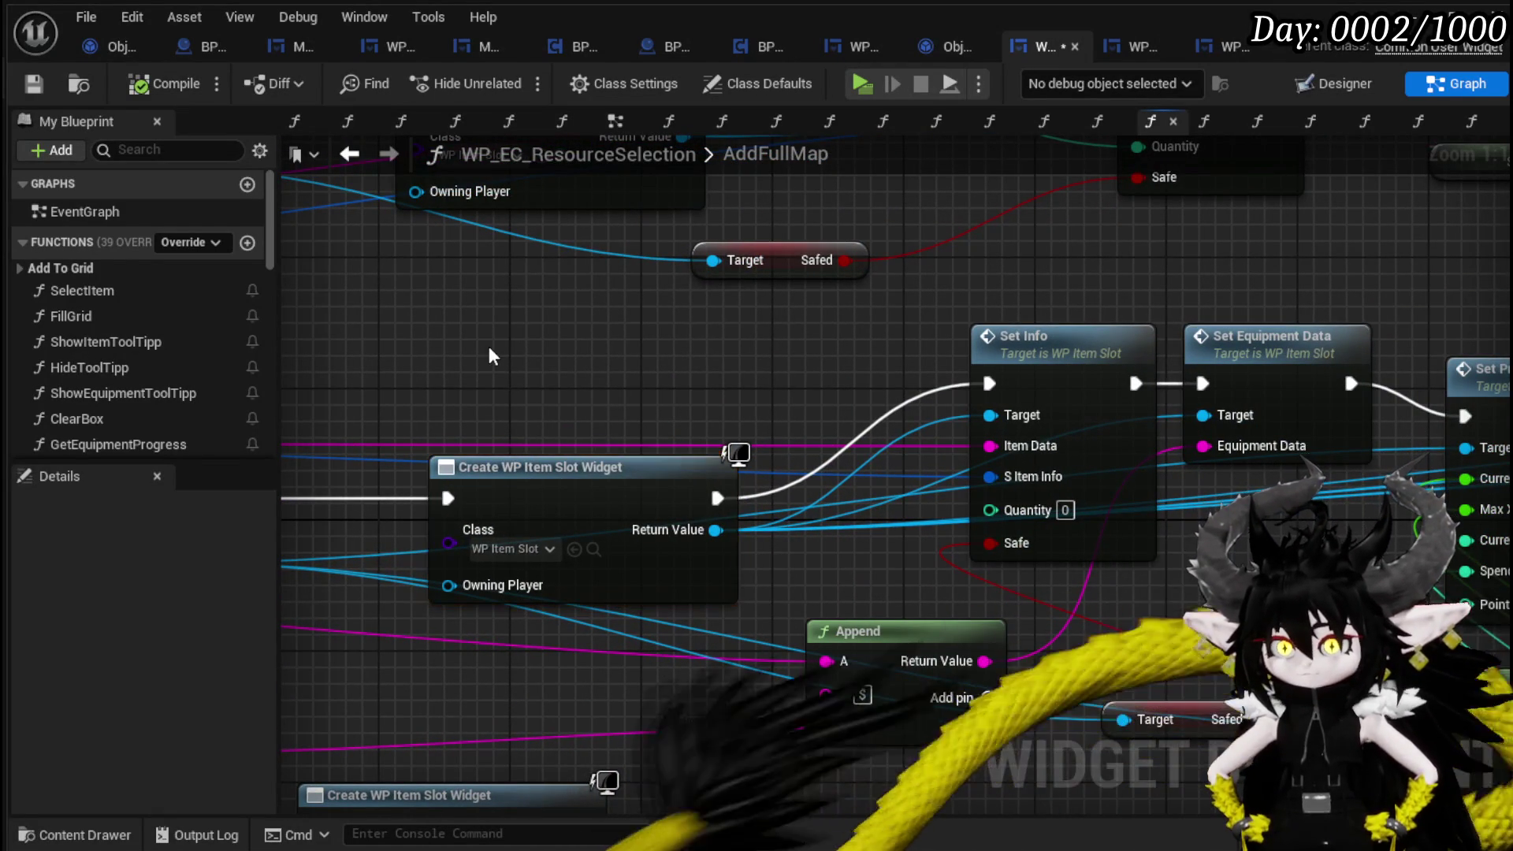
Duplicate the Create WP Item Slot Widget node and set its Class to WP_EquipmentSlot.
key("ctrl+c")
key("ctrl+v")
left_click_drag(611, 359, 568, 314)
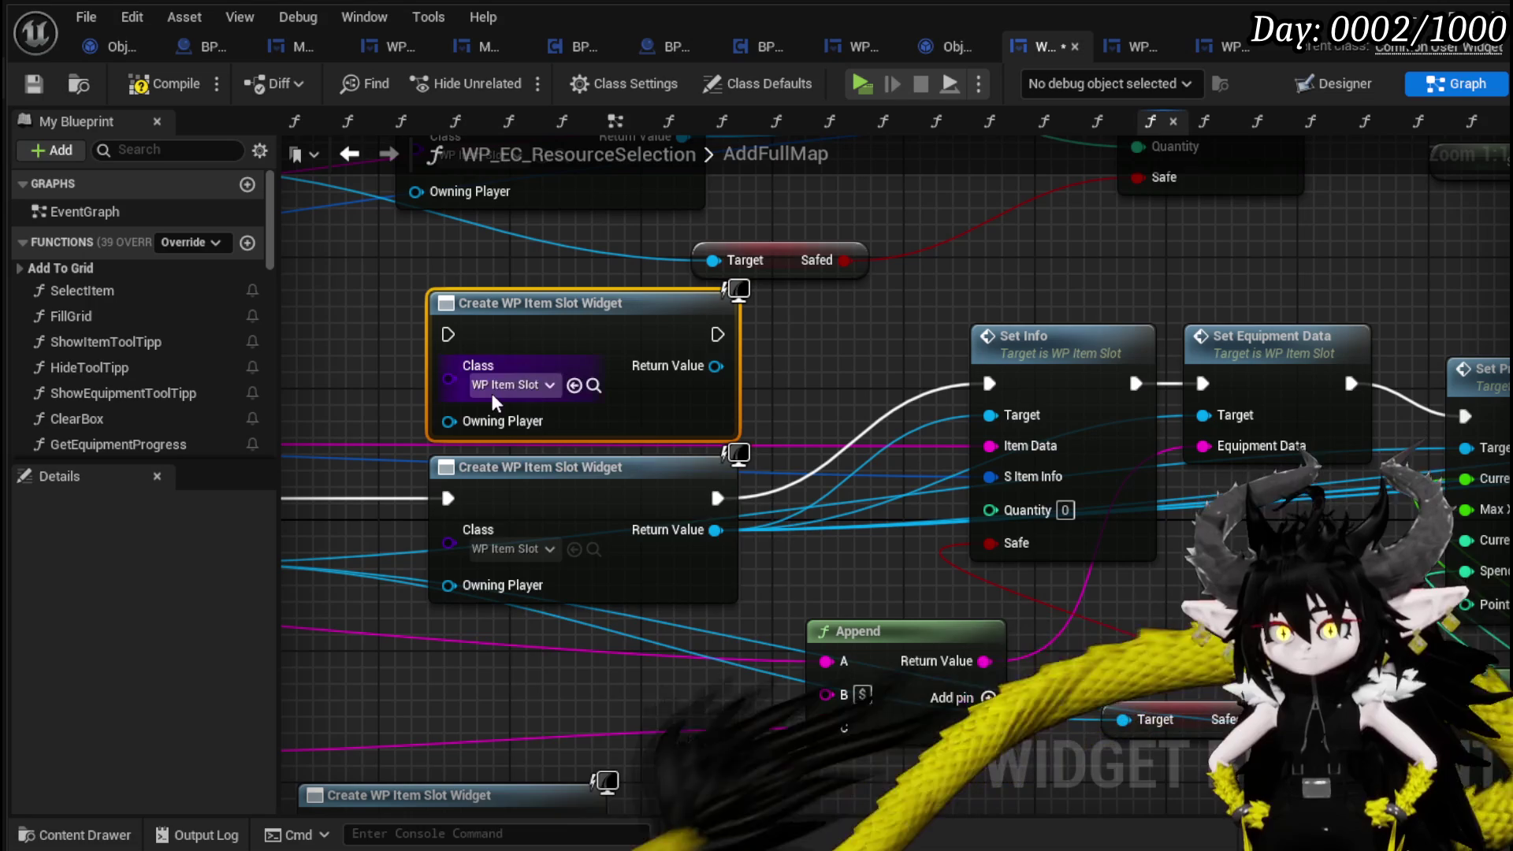
left_click(495, 391)
type("Equ")
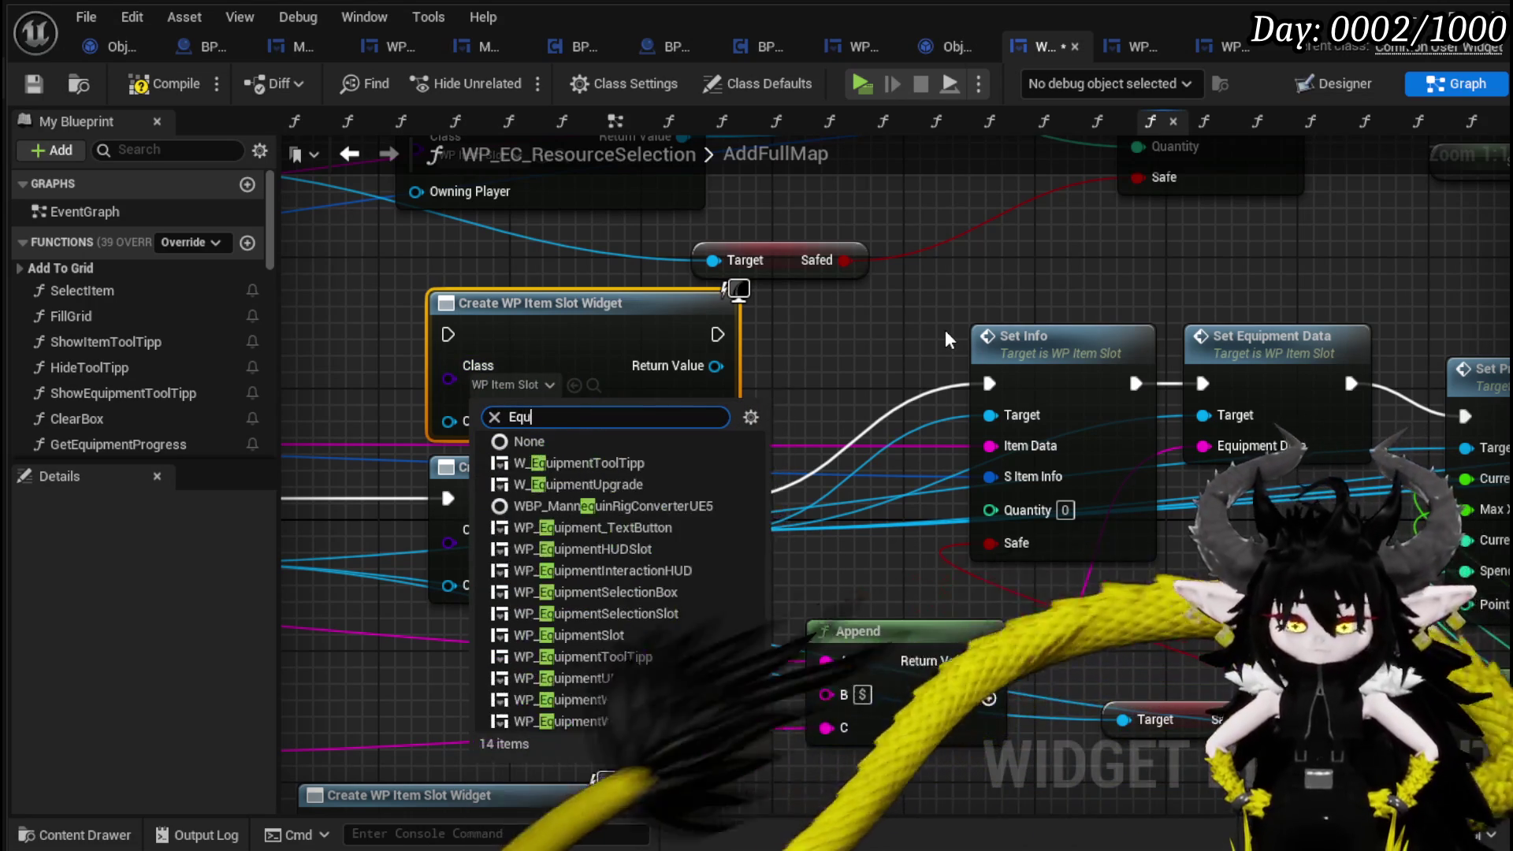
type("ipment")
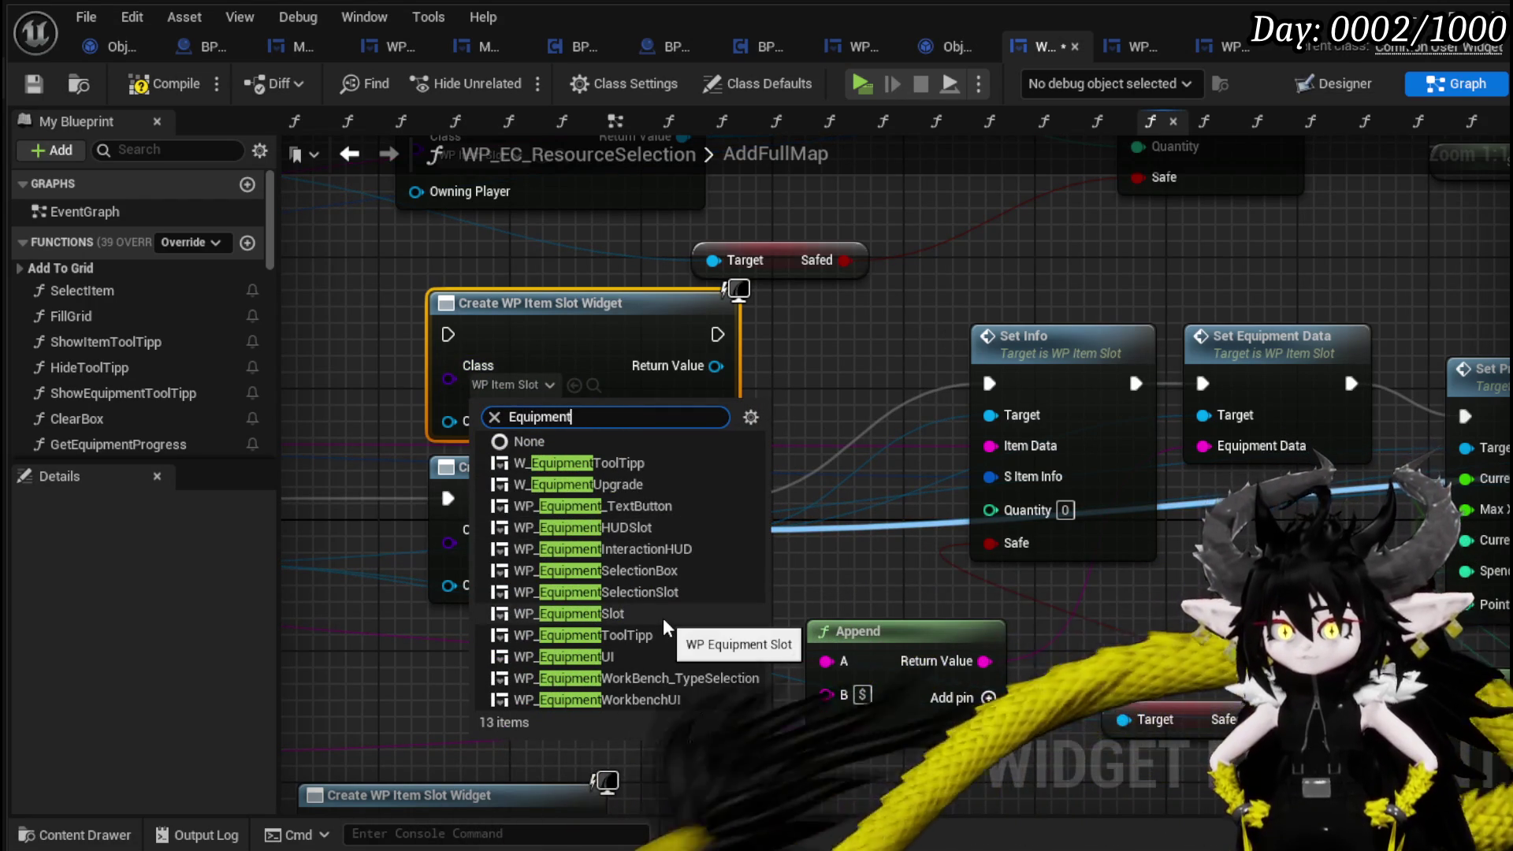
left_click(664, 617)
Add a Set Info node from the equipment widget's Return Value, arrange the nodes, and compile and save.
left_click_drag(724, 366, 835, 361)
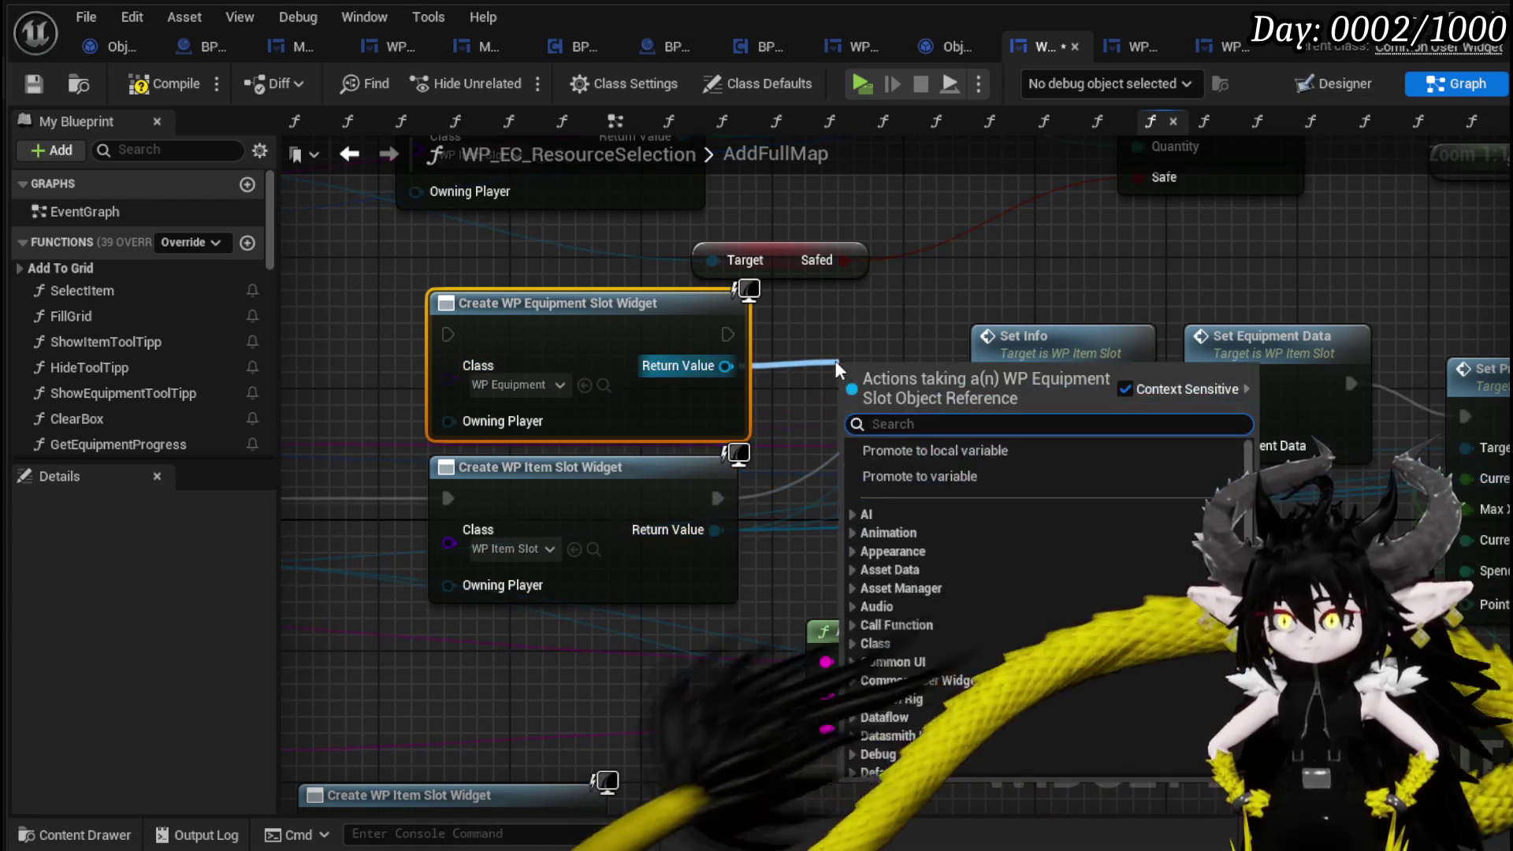
type("Set Info")
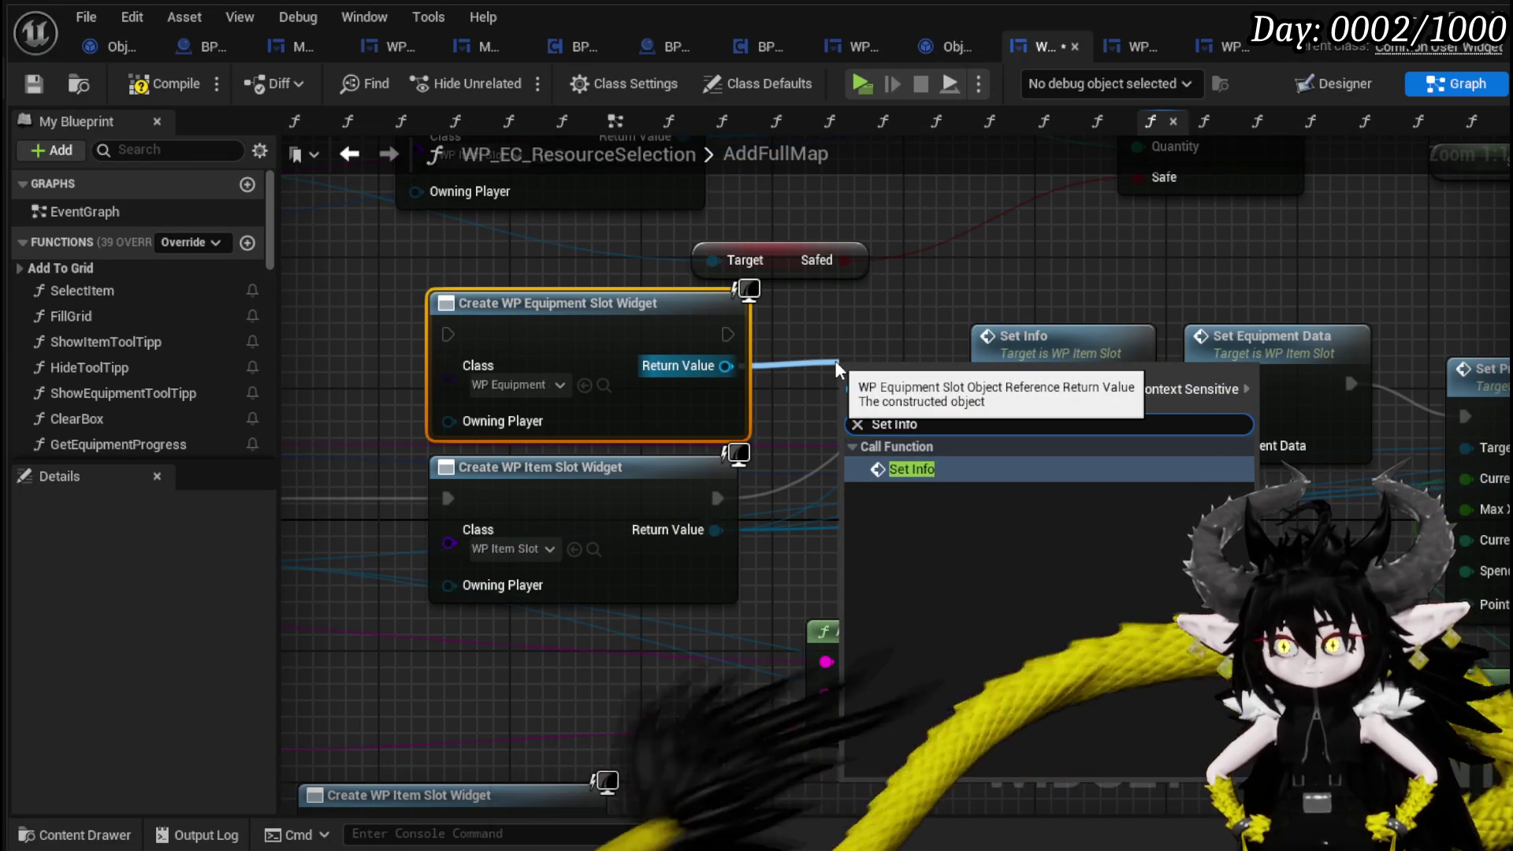
left_click(925, 461)
mouse_move(904, 386)
left_mouse_down()
mouse_move(886, 300)
mouse_move(855, 305)
left_mouse_up()
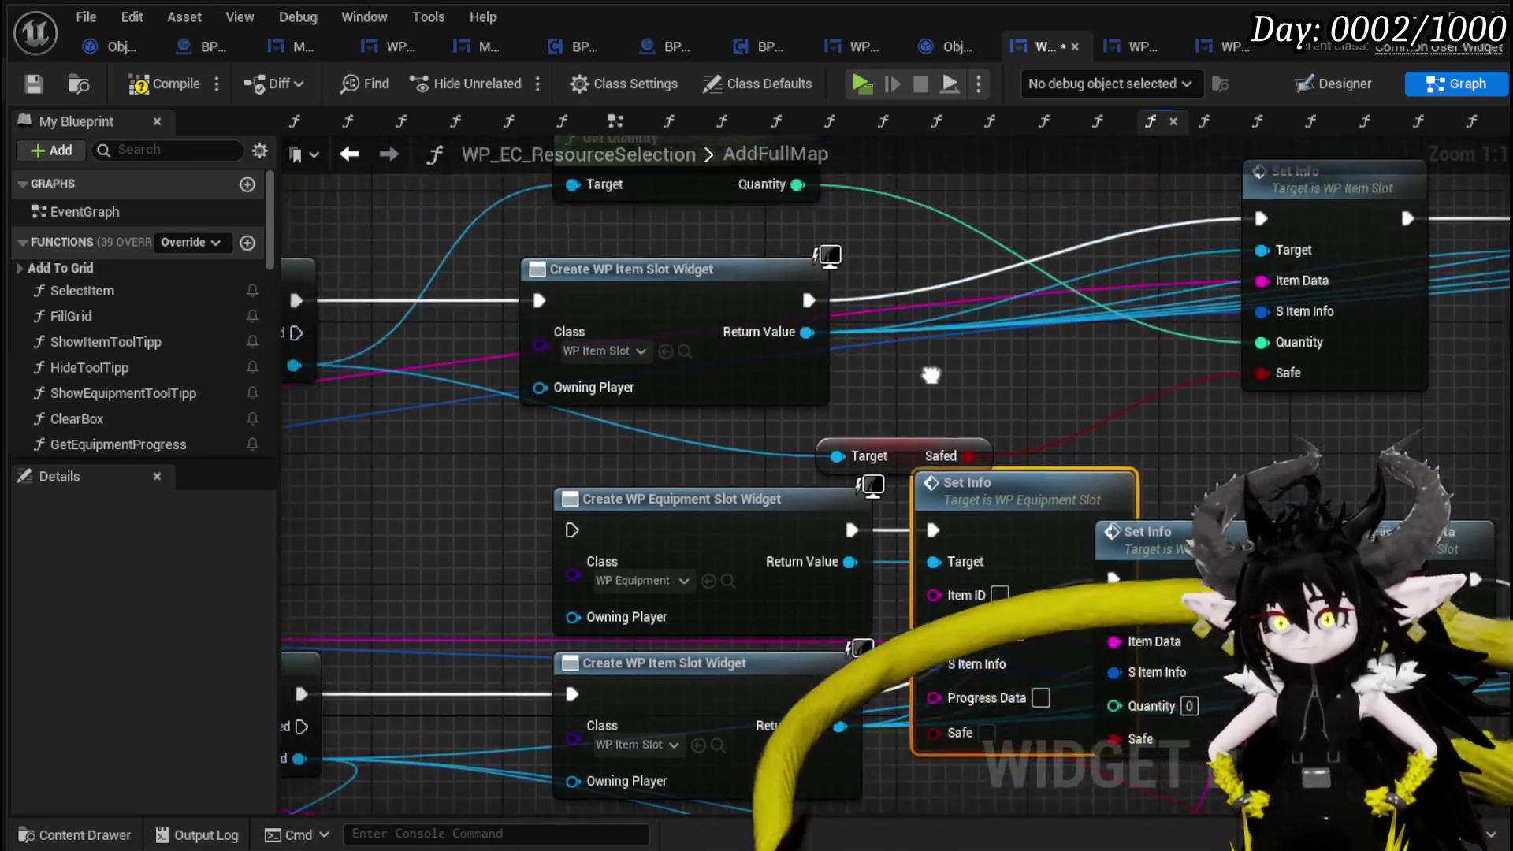
mouse_move(851, 454)
left_mouse_down()
mouse_move(819, 455)
mouse_move(782, 262)
left_mouse_up()
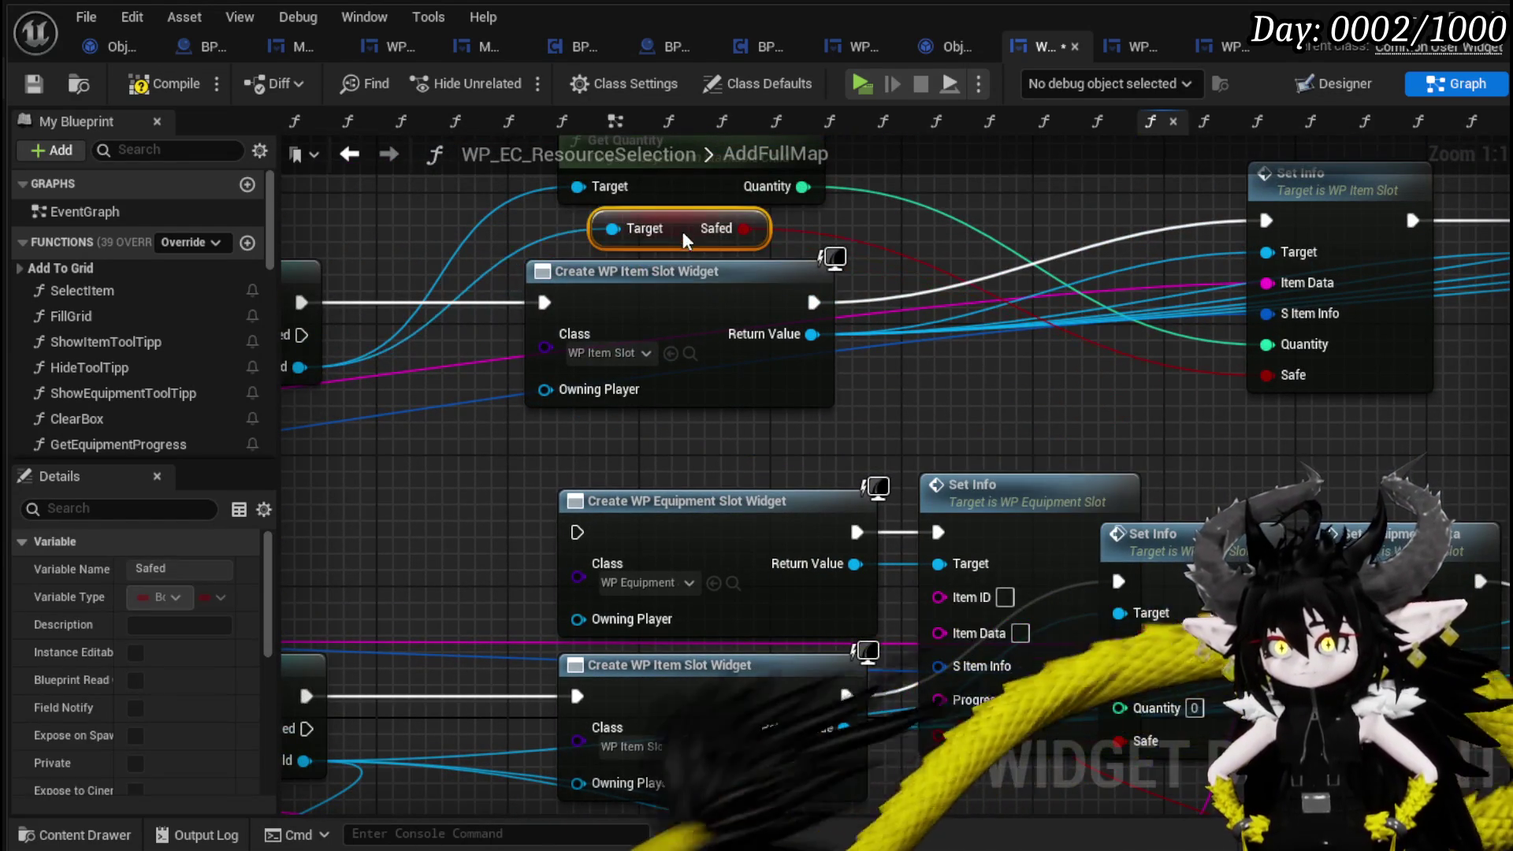
mouse_move(765, 419)
left_mouse_down()
mouse_move(991, 521)
mouse_move(943, 457)
left_mouse_up()
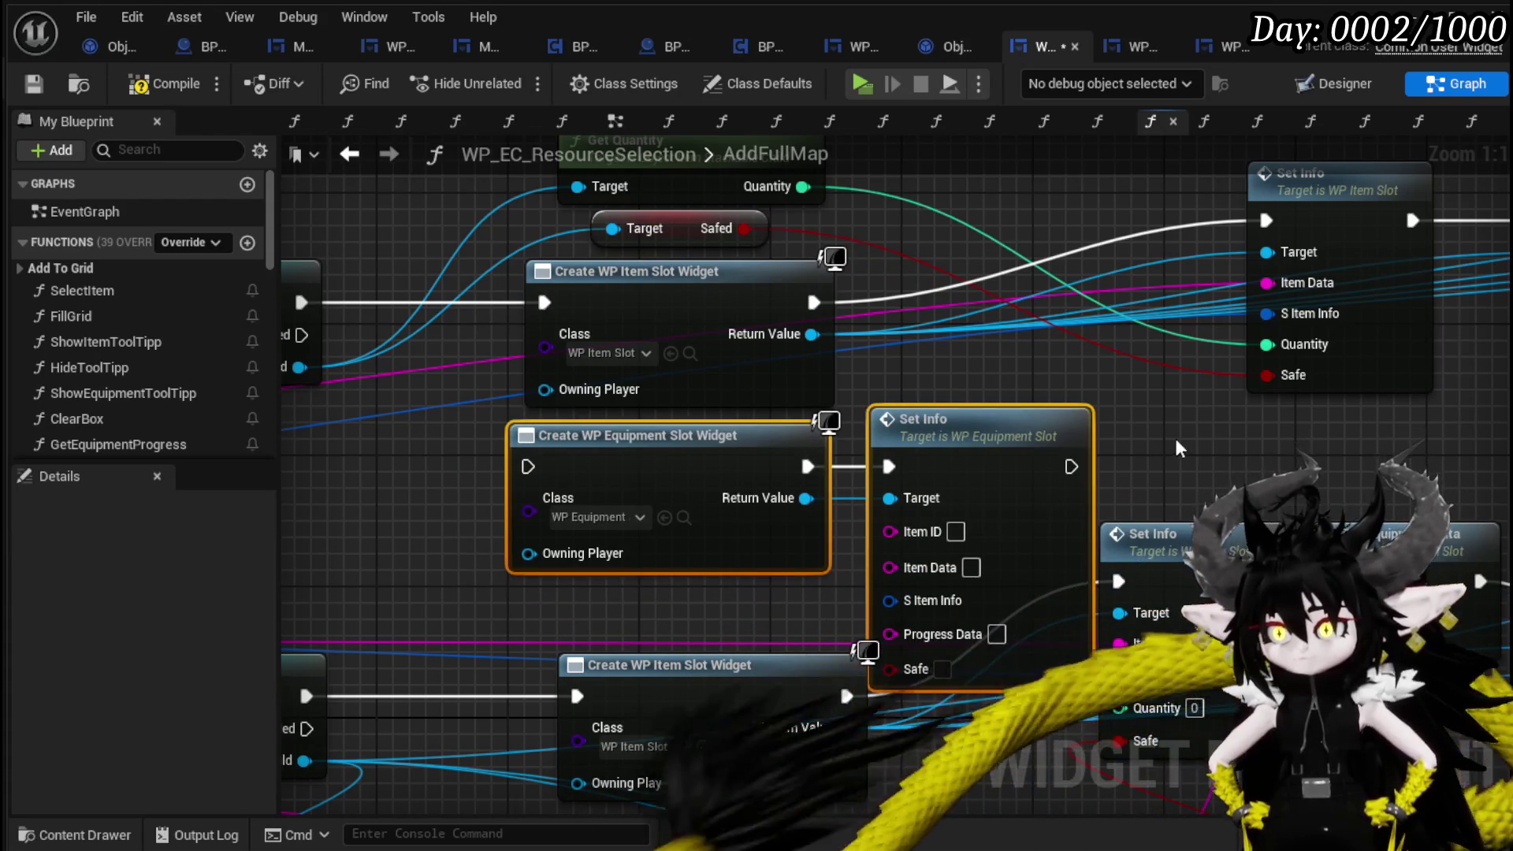
left_click(1180, 448)
left_click(34, 85)
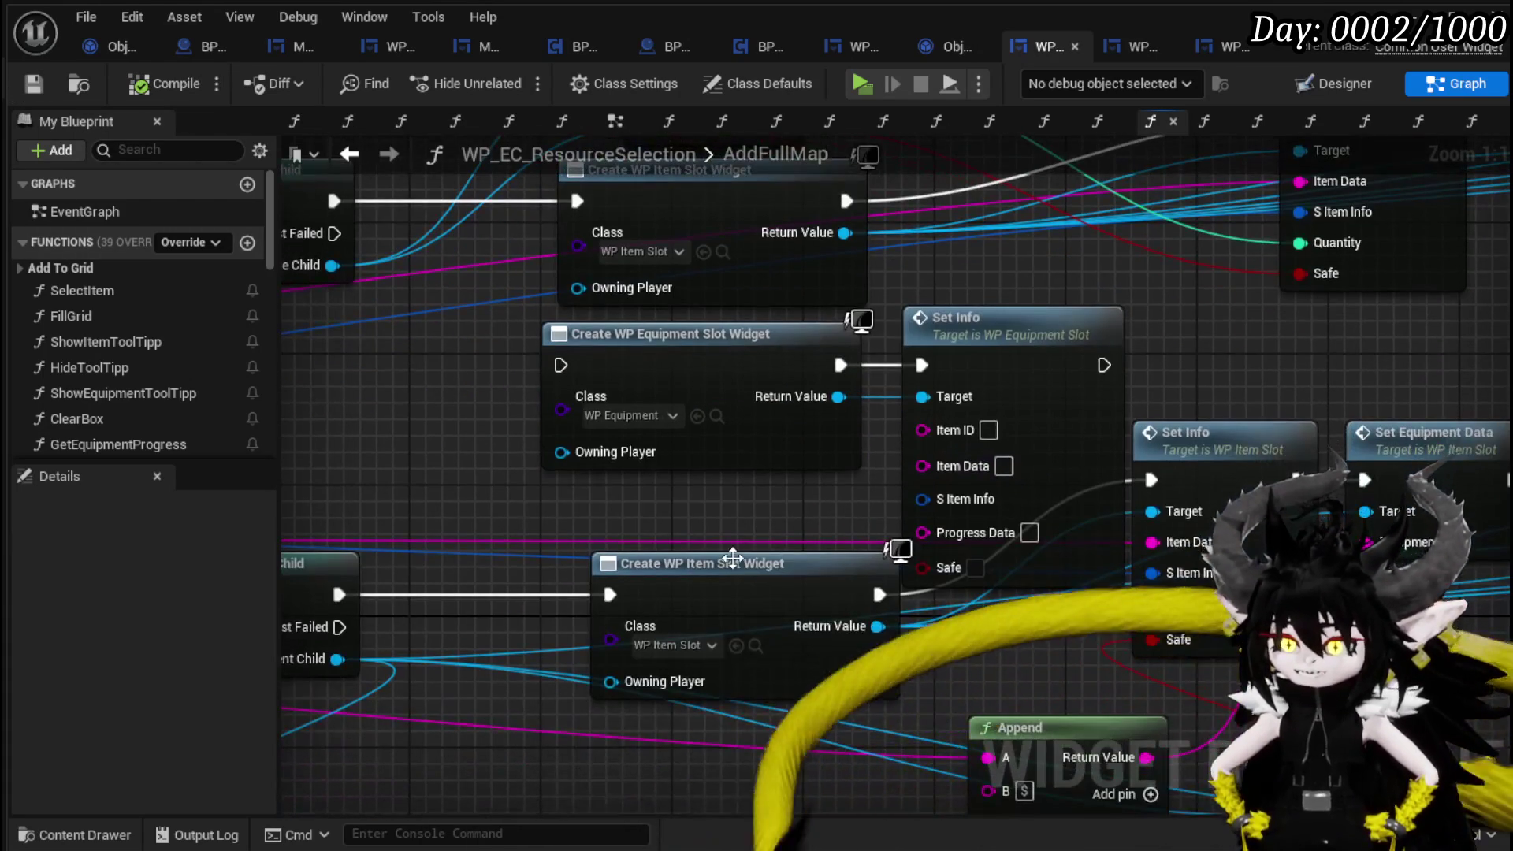
left_click_drag(766, 597, 719, 675)
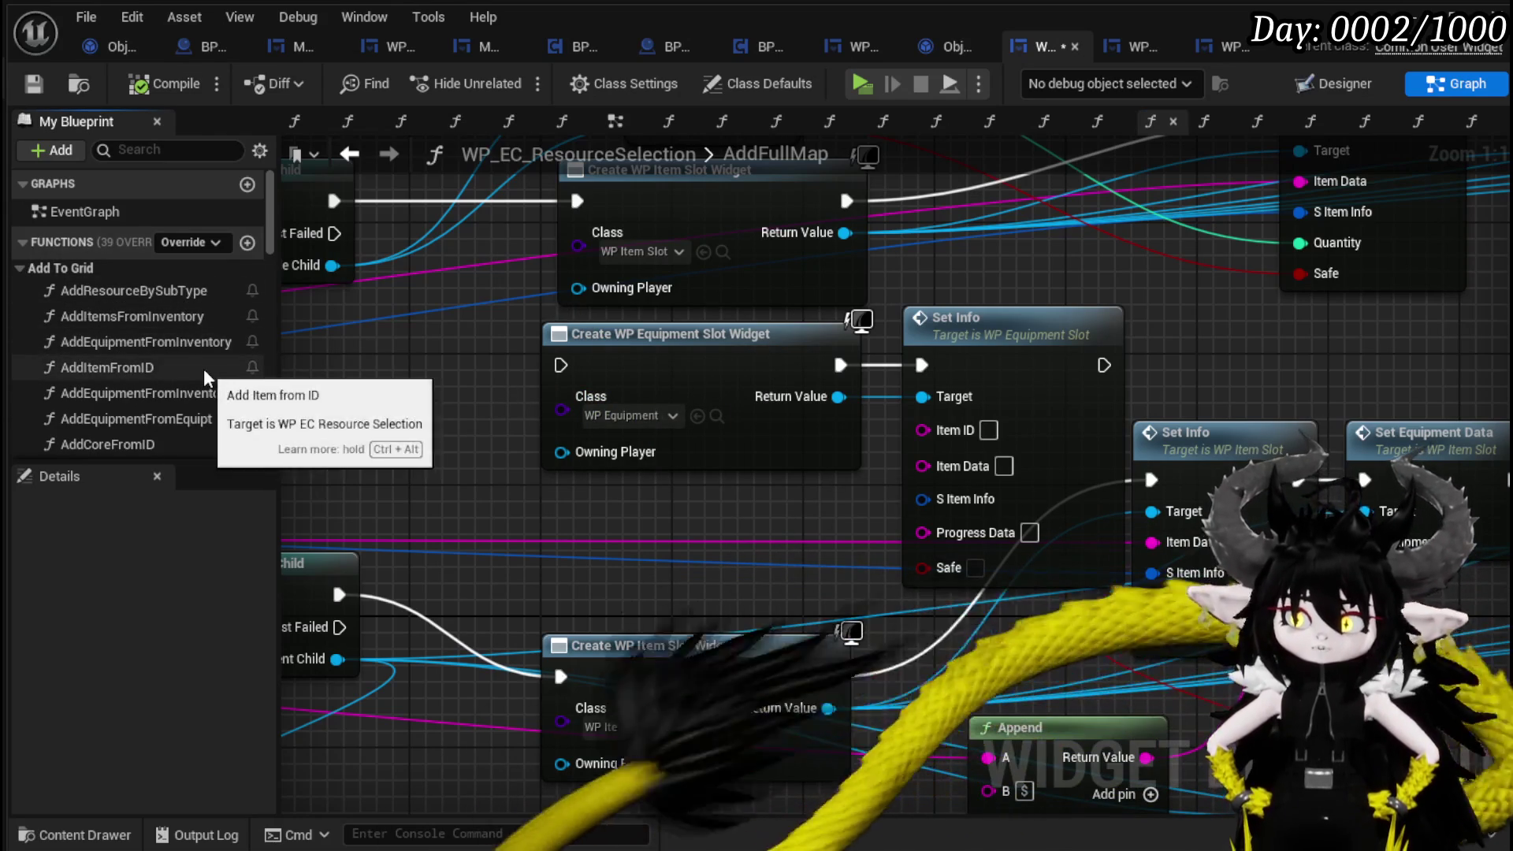
Inspect the AddItemsFromInventory and AddEquipment function graphs.
scroll(212, 367, "down", 3)
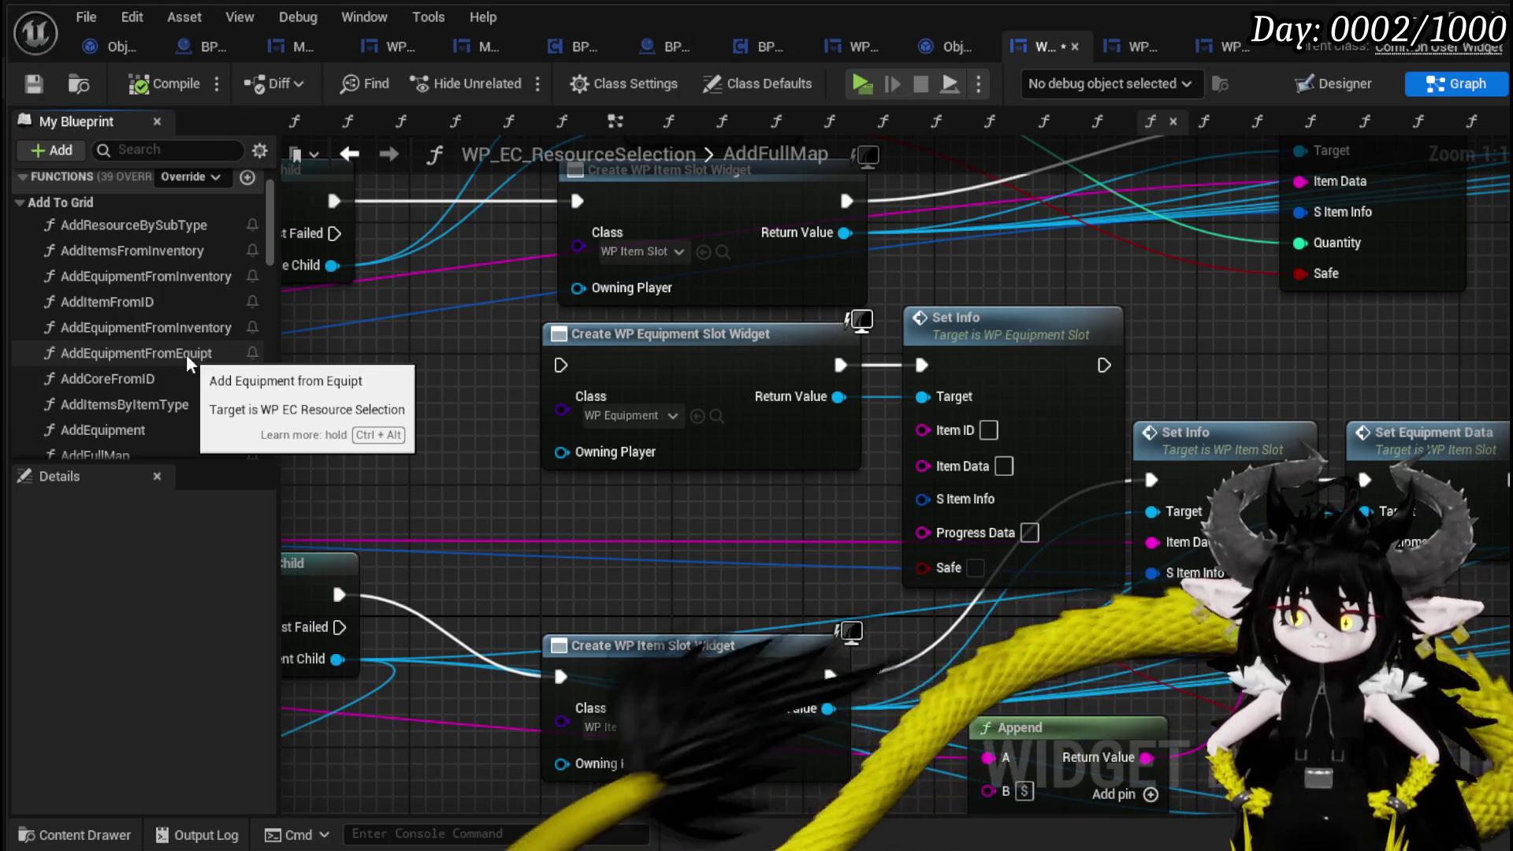
left_click(140, 244)
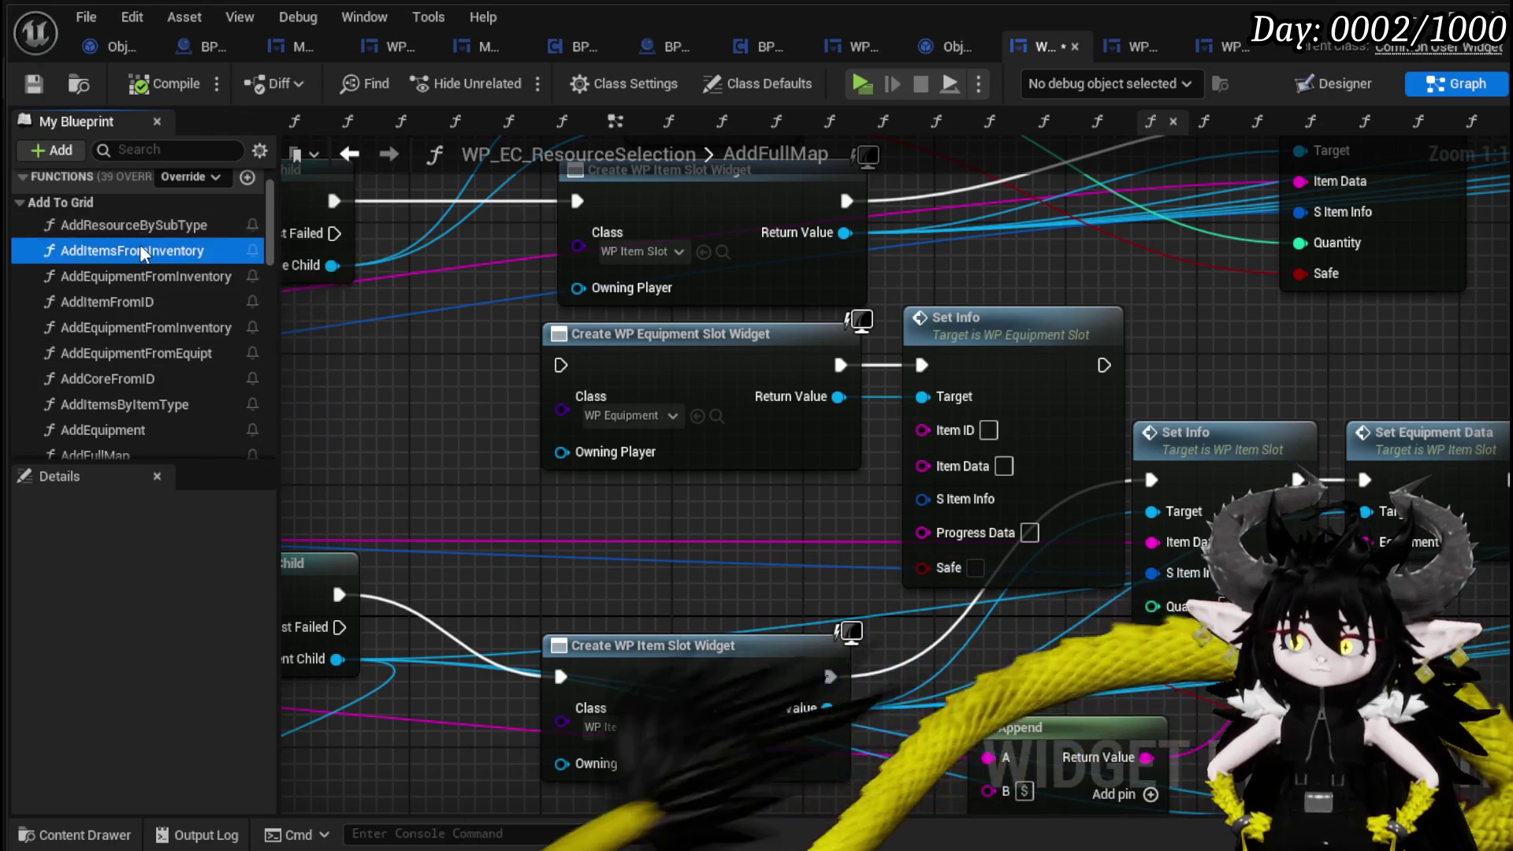
double_click(139, 244)
scroll(404, 398, "up", 5)
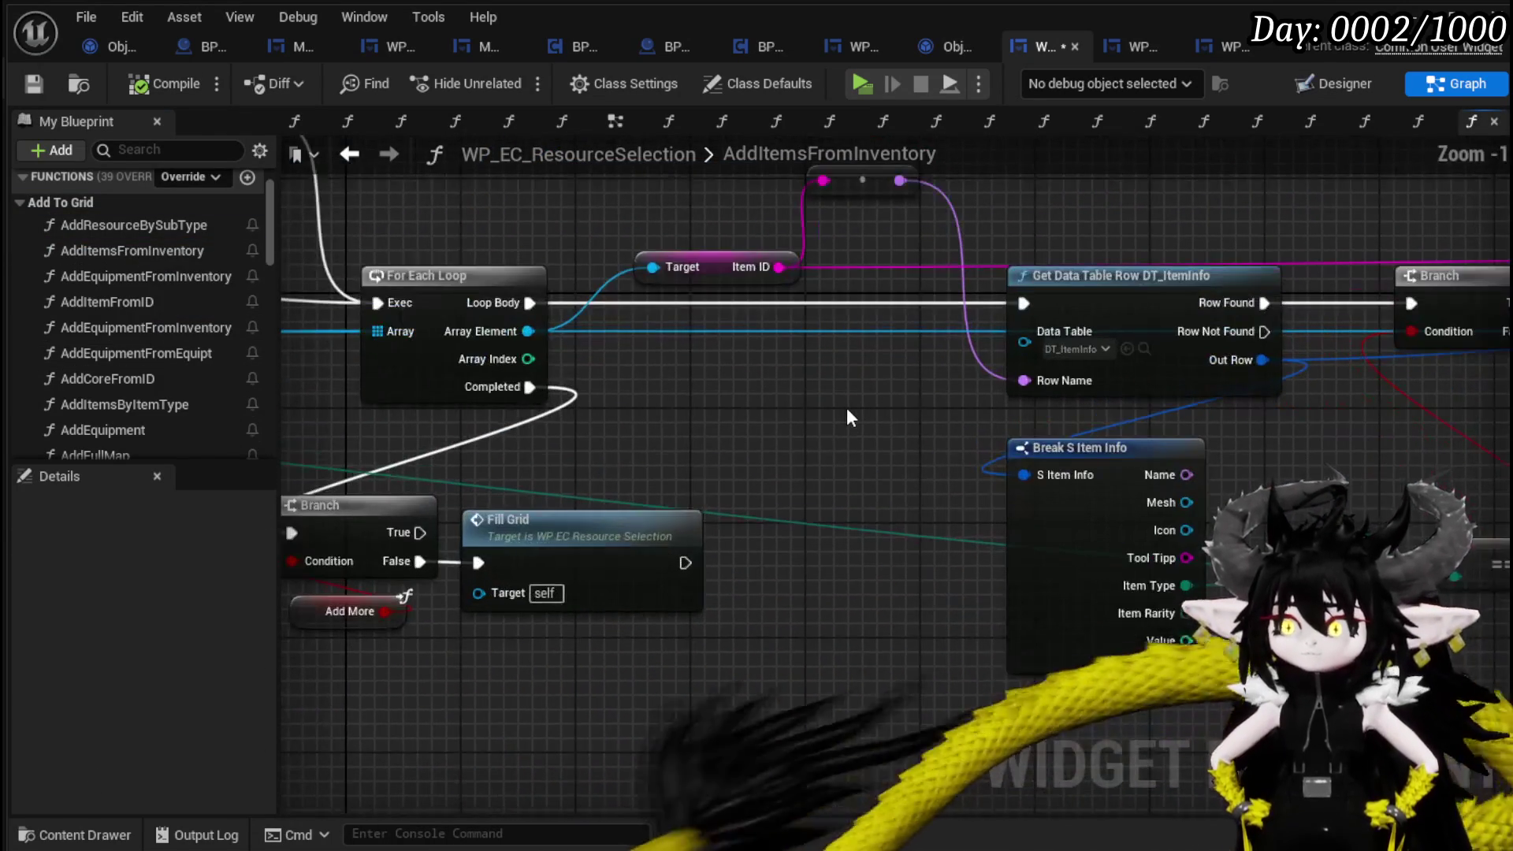
scroll(820, 400, "down", 1)
scroll(220, 305, "down", 3)
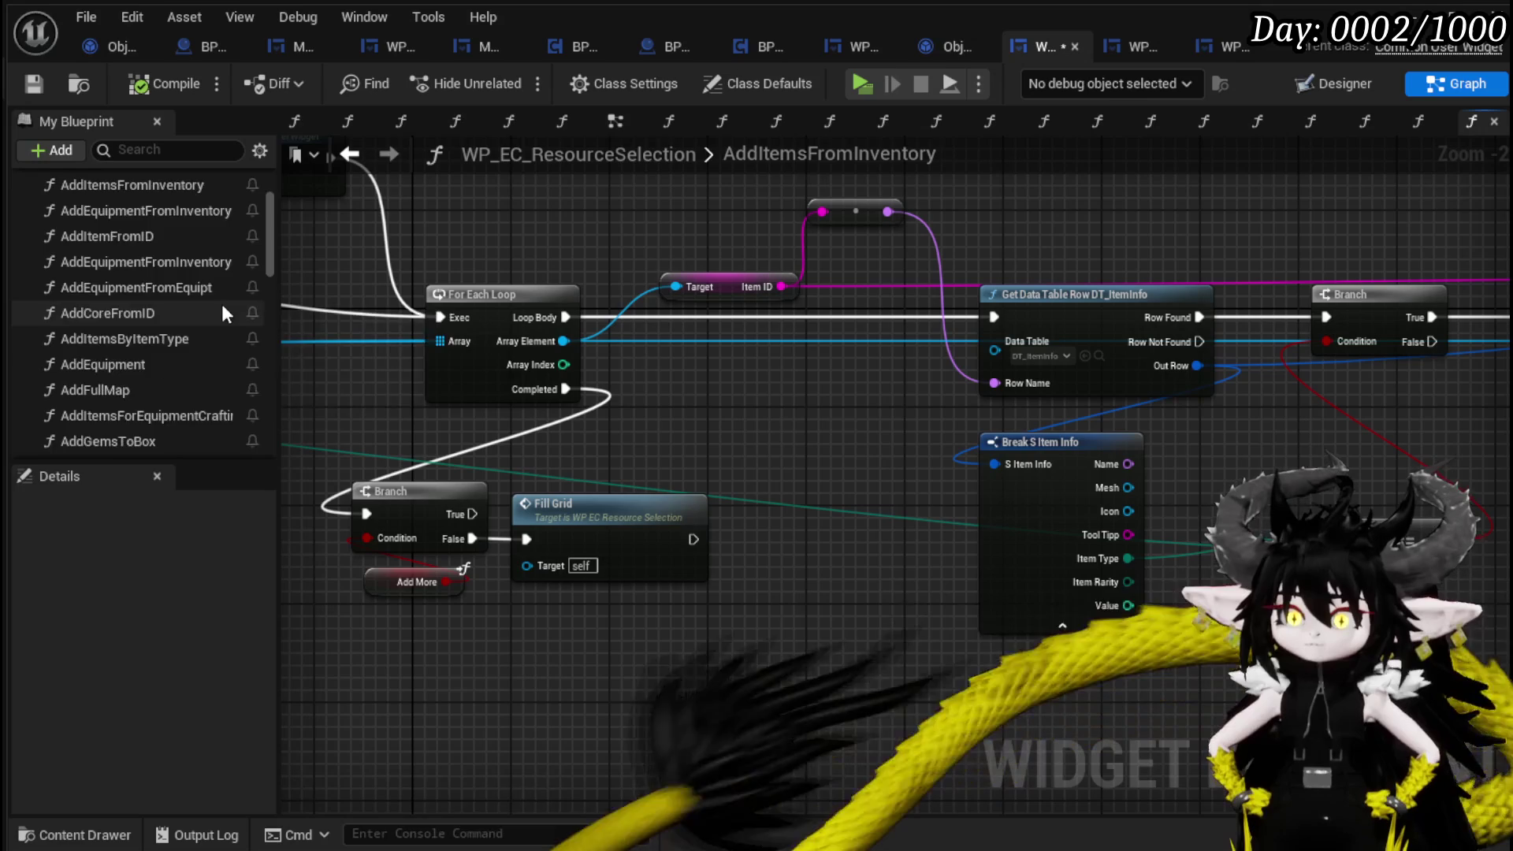
double_click(139, 332)
left_click_drag(711, 406, 1038, 419)
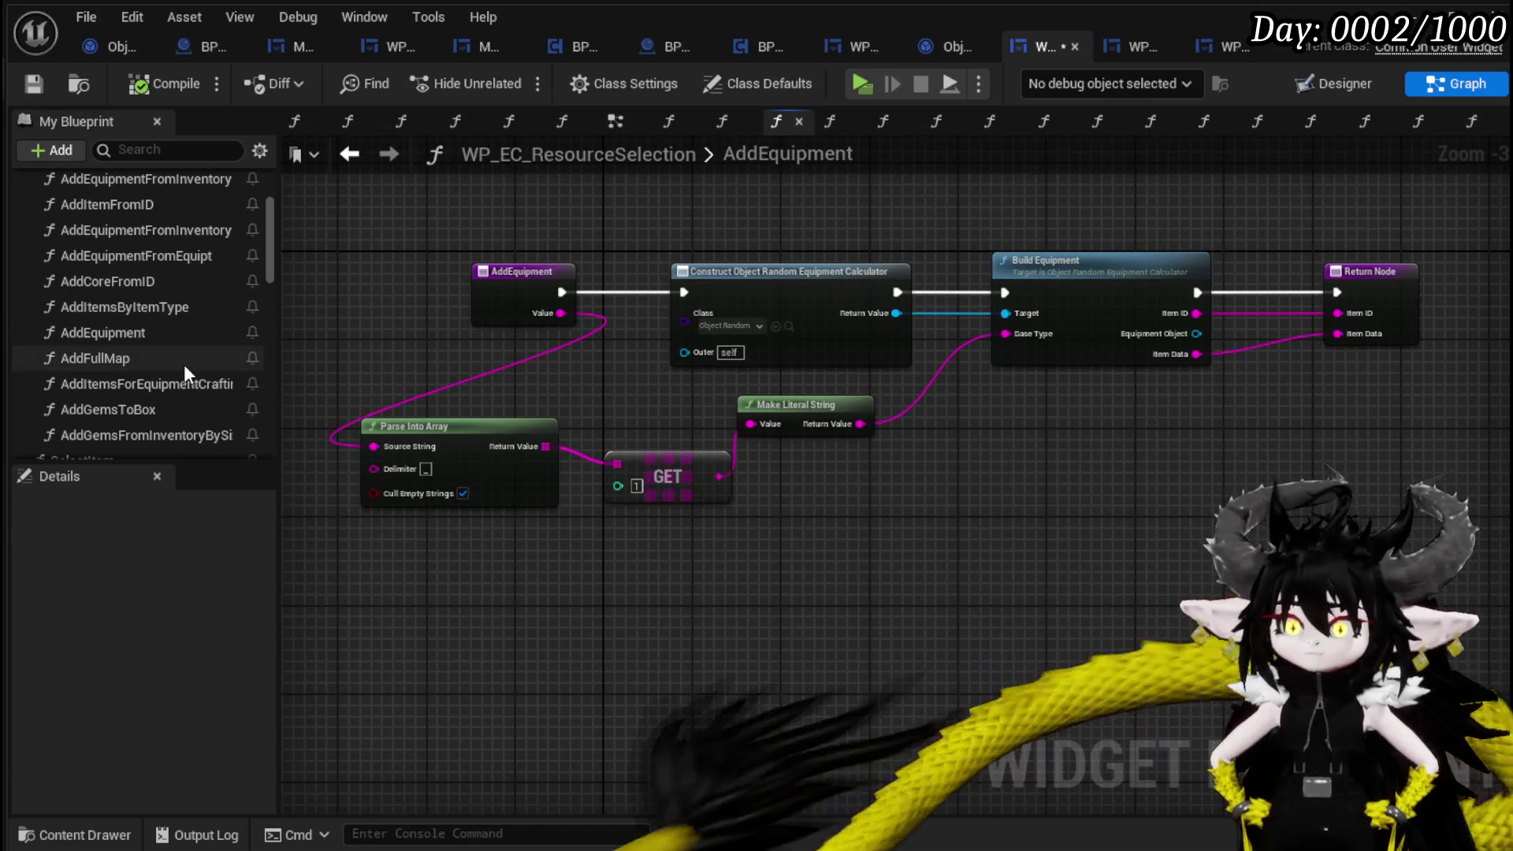
Review AddEquipmentFromEquipt's equipment widget and Set Info nodes, then open AddEquipmentFromInventoryBySlot.
scroll(185, 361, "down", 2)
scroll(184, 361, "up", 3)
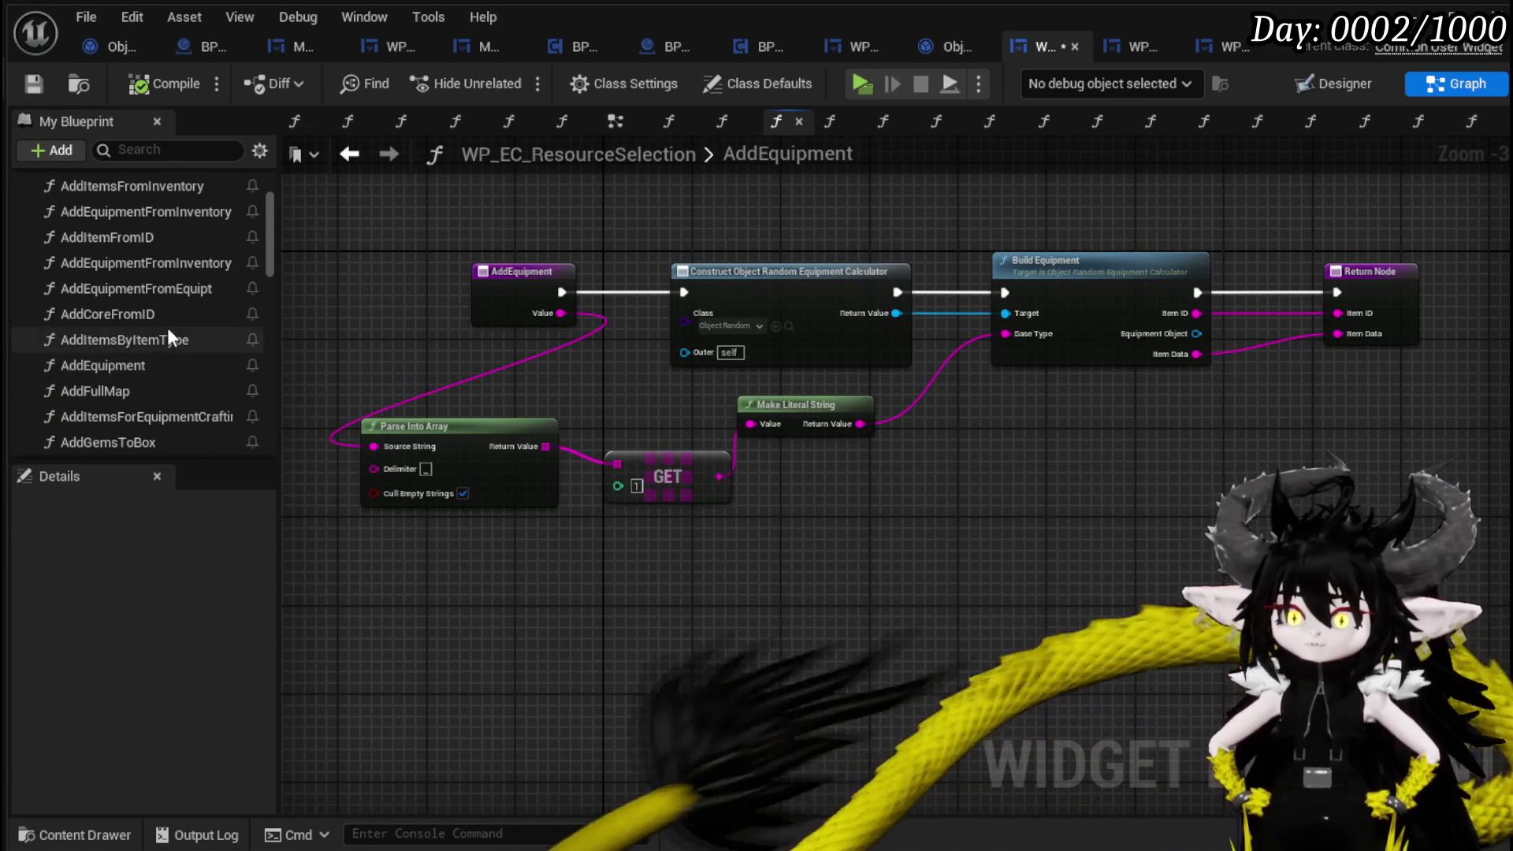
double_click(142, 289)
mouse_move(752, 331)
left_mouse_down()
mouse_move(753, 297)
mouse_move(750, 321)
mouse_move(713, 288)
mouse_move(771, 270)
mouse_move(1131, 270)
mouse_move(713, 294)
mouse_move(1057, 279)
mouse_move(927, 254)
mouse_move(952, 285)
mouse_move(279, 260)
left_mouse_up()
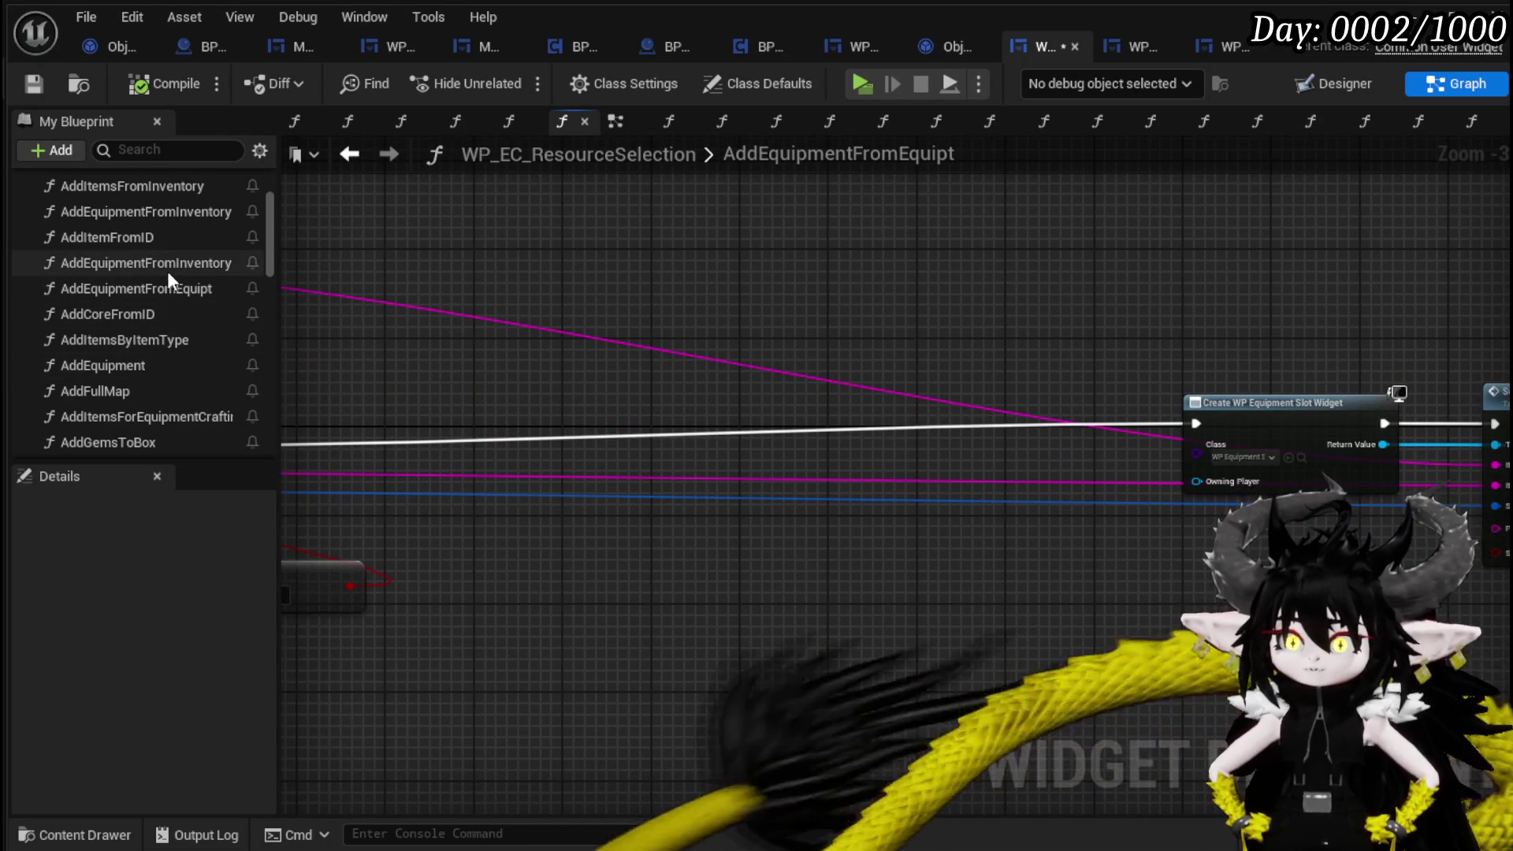
double_click(167, 271)
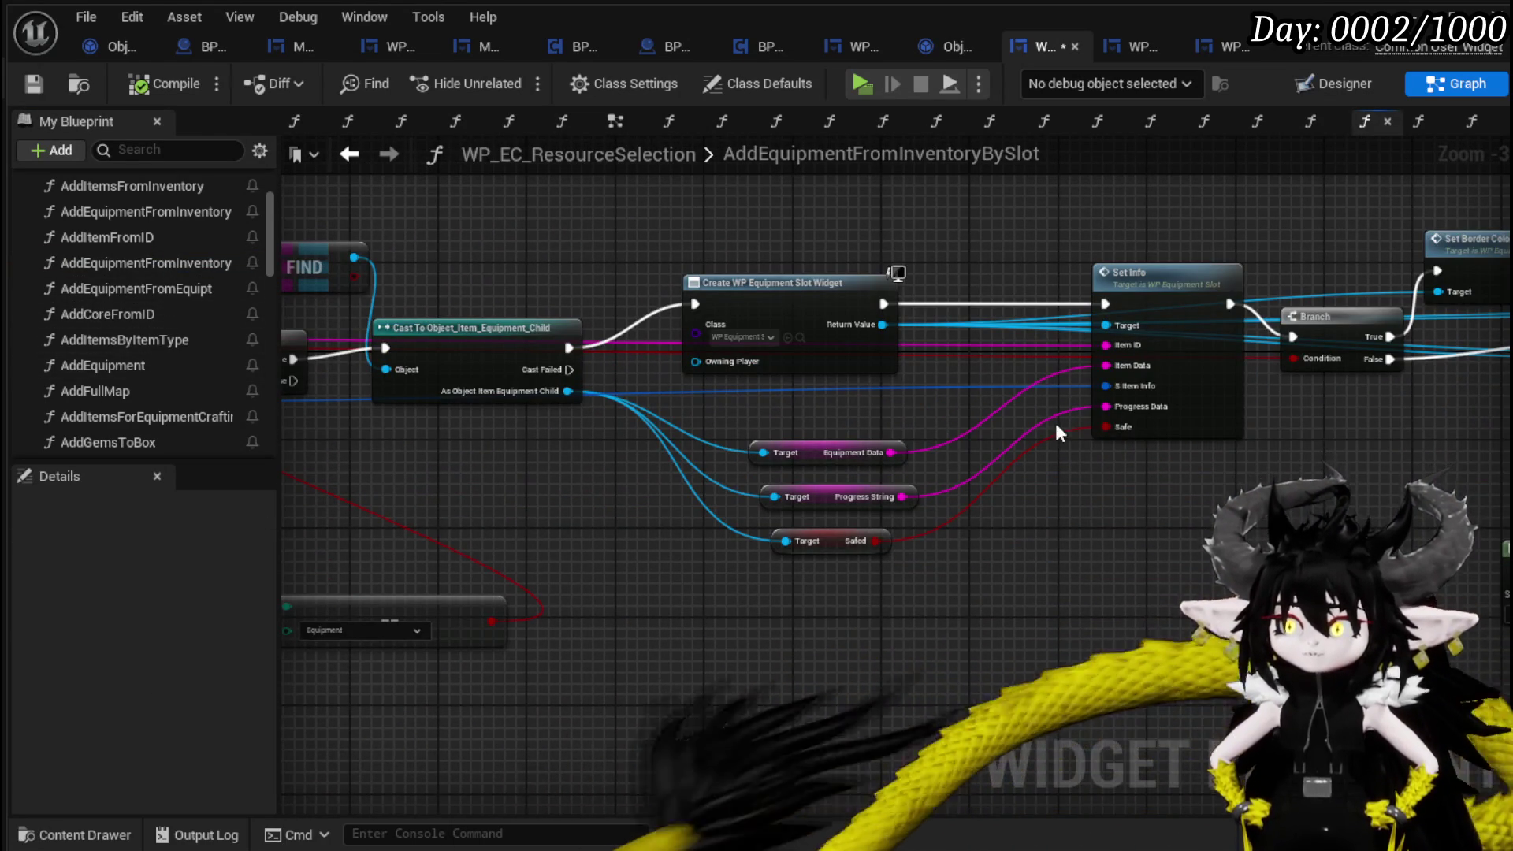
Select the Set Info node together with its Progress String, Safed and third getter nodes.
left_click_drag(1053, 547, 864, 607)
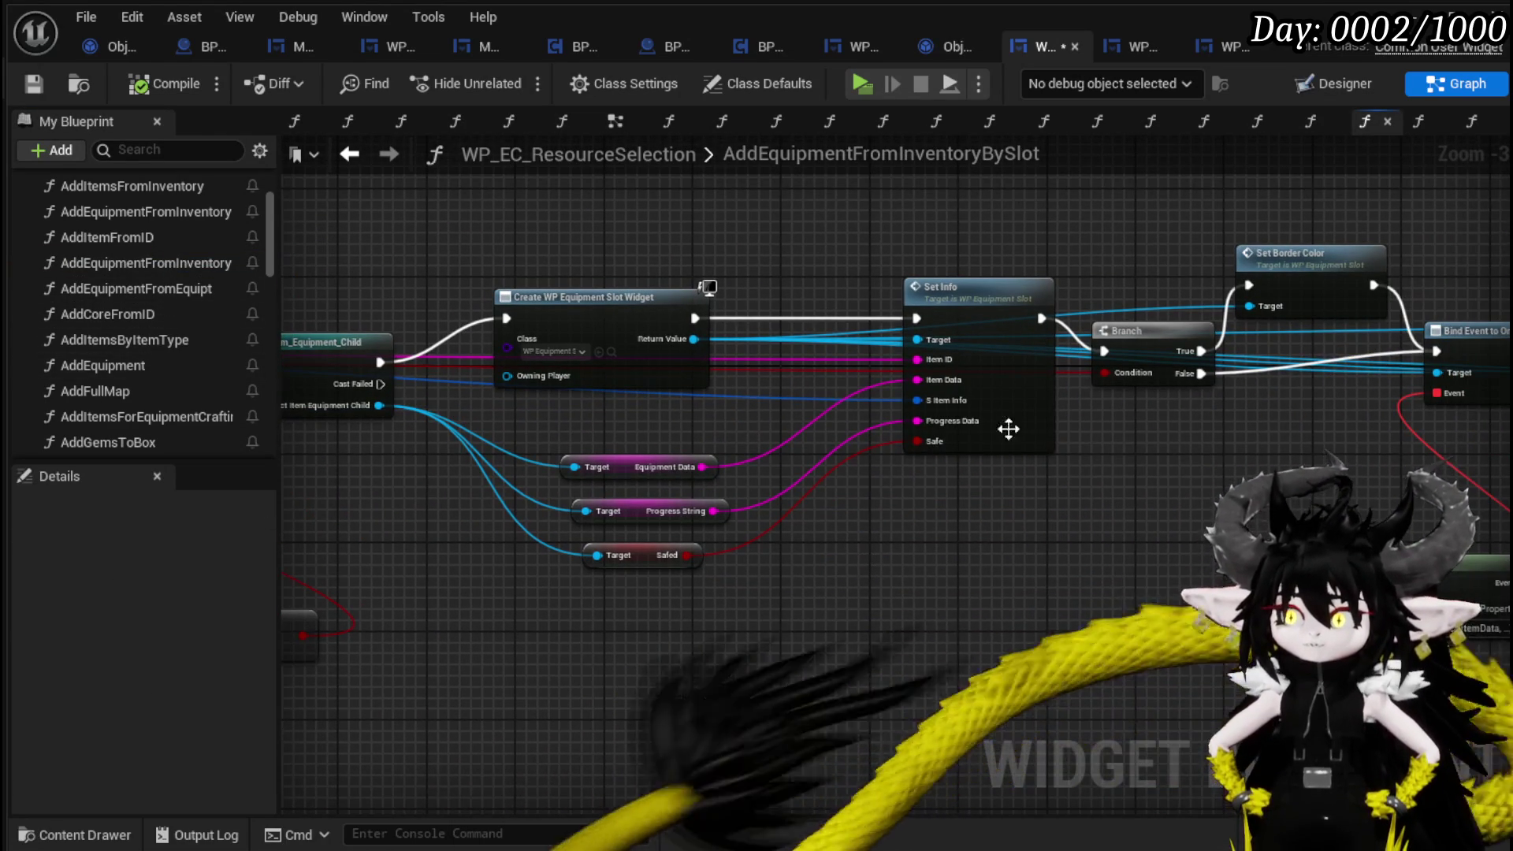
left_click(997, 432)
mouse_move(812, 520)
left_mouse_down()
mouse_move(815, 479)
mouse_move(1497, 495)
mouse_move(987, 495)
left_mouse_up()
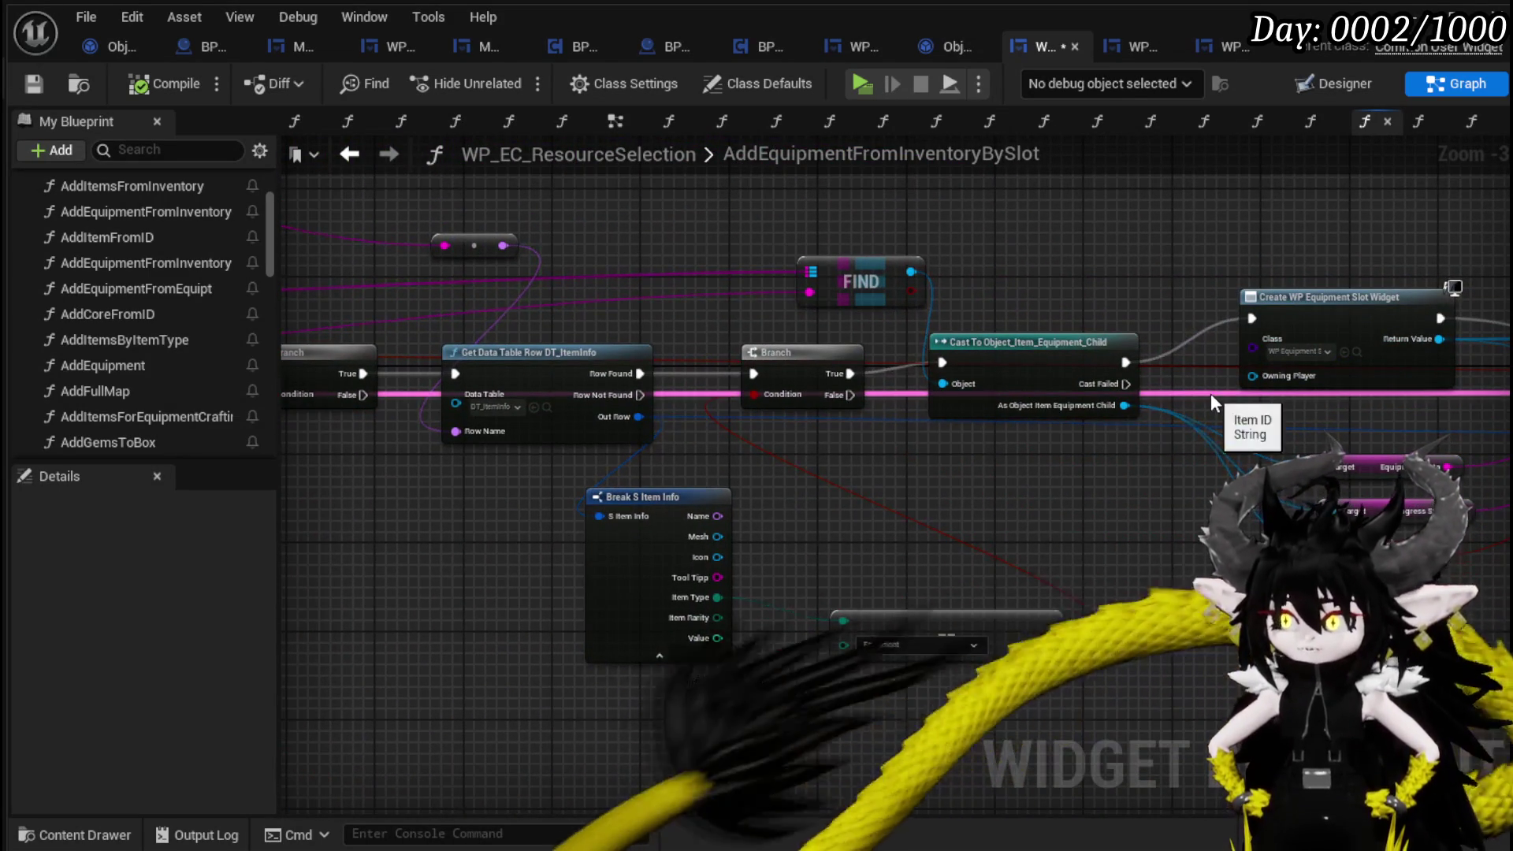
mouse_move(554, 476)
left_mouse_down()
mouse_move(1005, 473)
mouse_move(1082, 511)
mouse_move(578, 389)
mouse_move(1085, 522)
mouse_move(1041, 646)
mouse_move(567, 568)
left_mouse_up()
mouse_move(1201, 505)
left_mouse_down()
mouse_move(775, 506)
mouse_move(601, 523)
left_mouse_up()
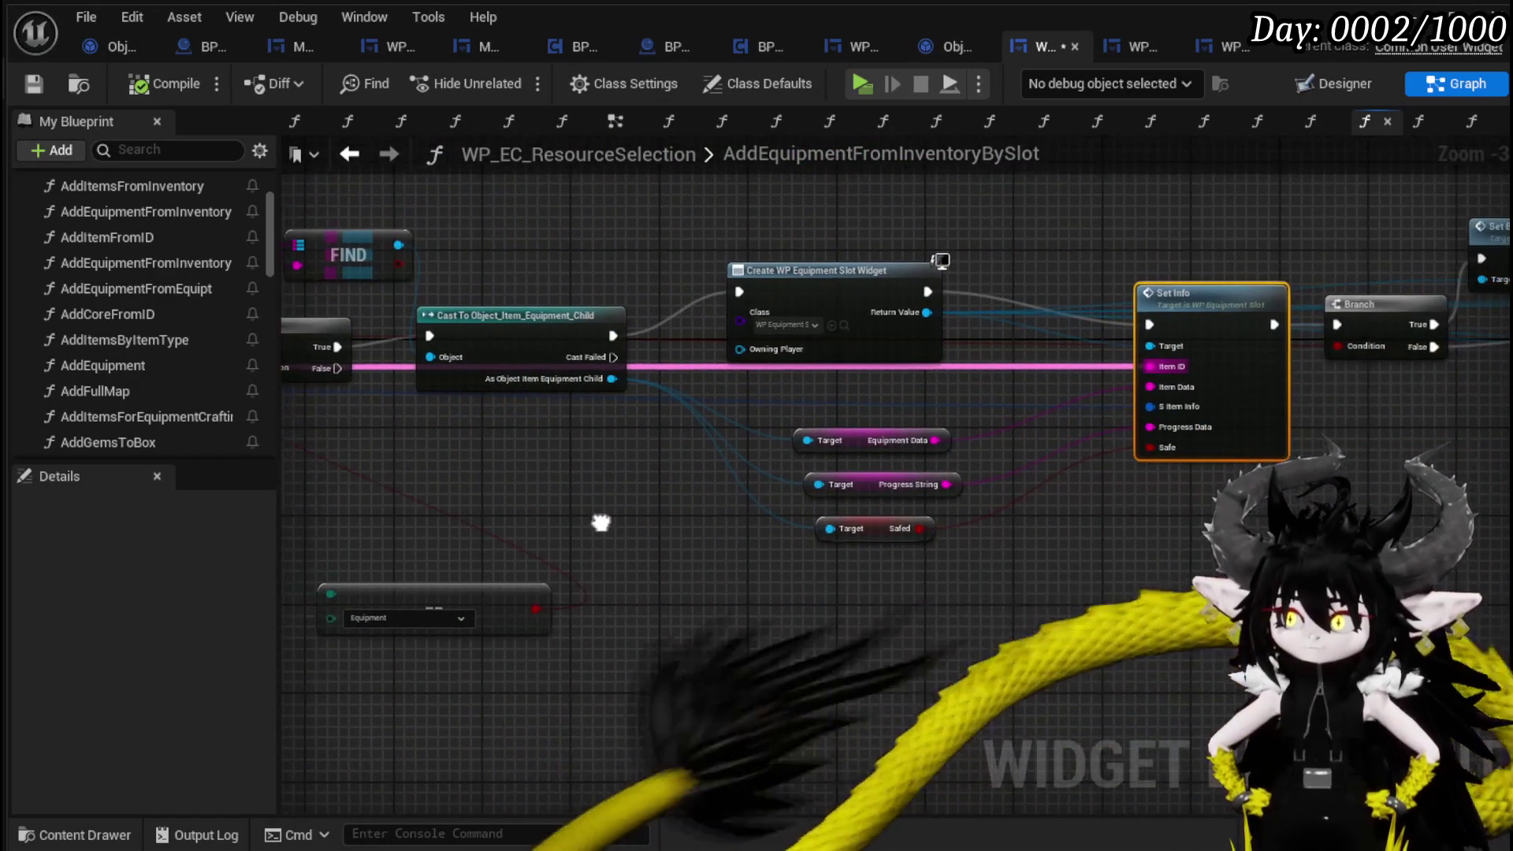
left_click_drag(1031, 599, 883, 493)
left_click_drag(1217, 384, 1217, 386)
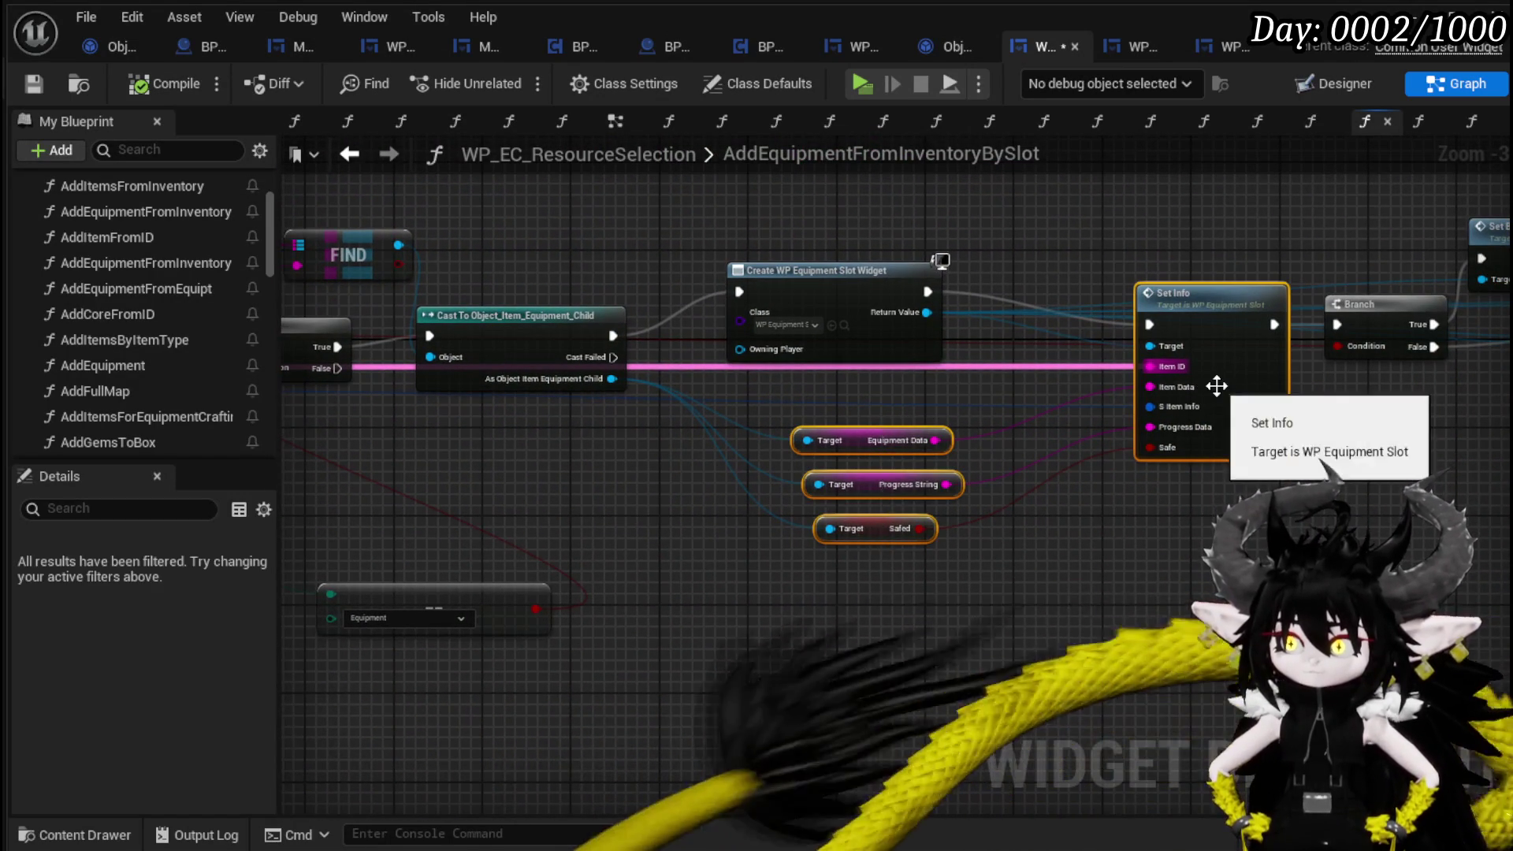
left_click_drag(1203, 533, 864, 527)
mouse_move(456, 608)
left_mouse_down()
mouse_move(780, 426)
mouse_move(809, 367)
left_mouse_up()
Add the Bind Event and Create Event nodes to the selection and save the widget blueprint.
mouse_move(929, 557)
left_mouse_down()
mouse_move(439, 530)
mouse_move(131, 544)
left_mouse_up()
left_click_drag(512, 531, 784, 505)
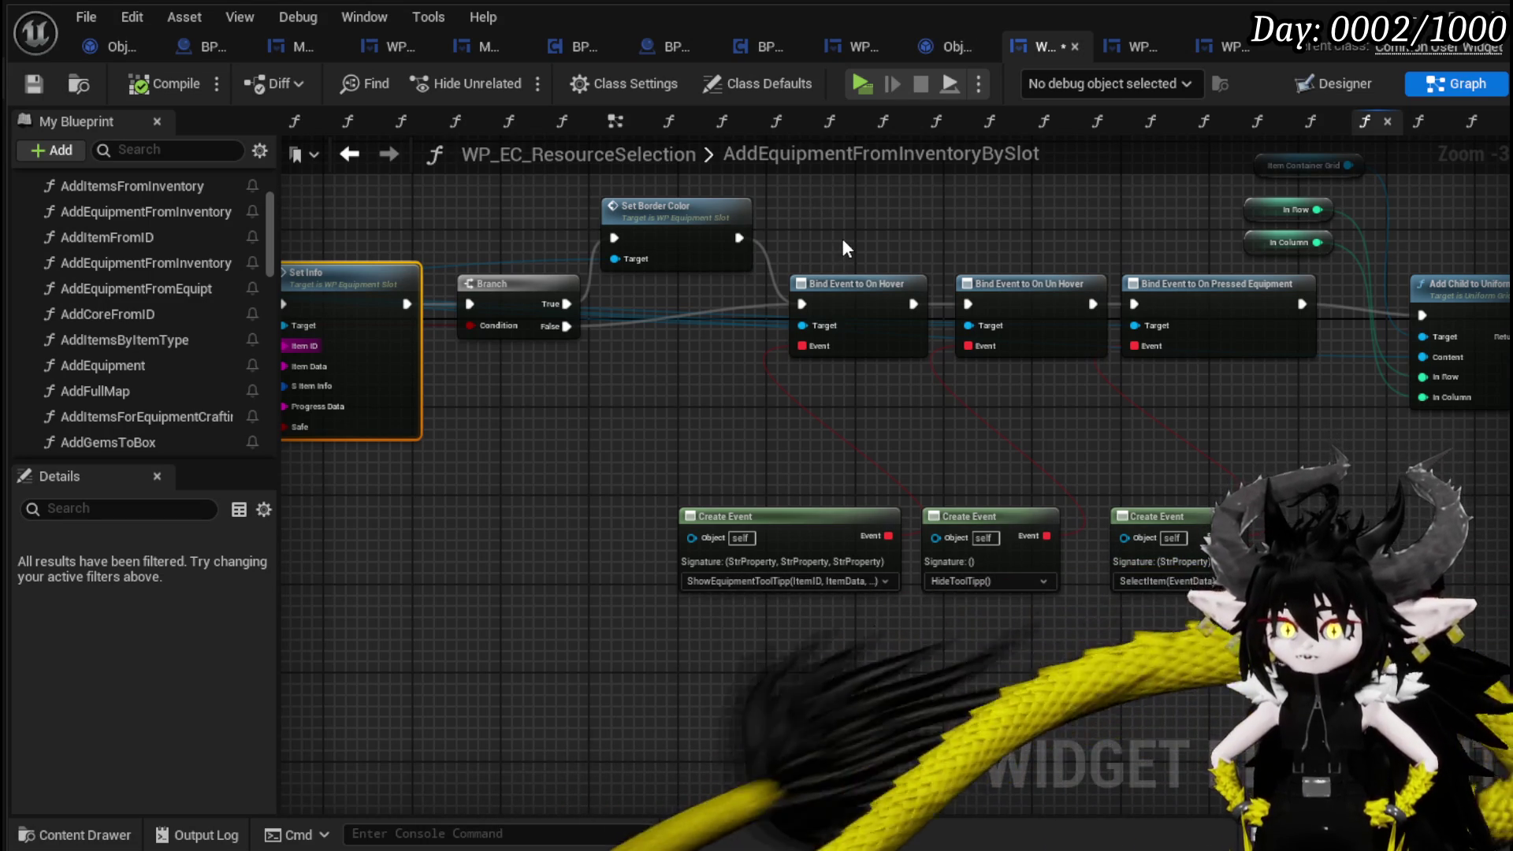
left_click_drag(779, 224, 1506, 232)
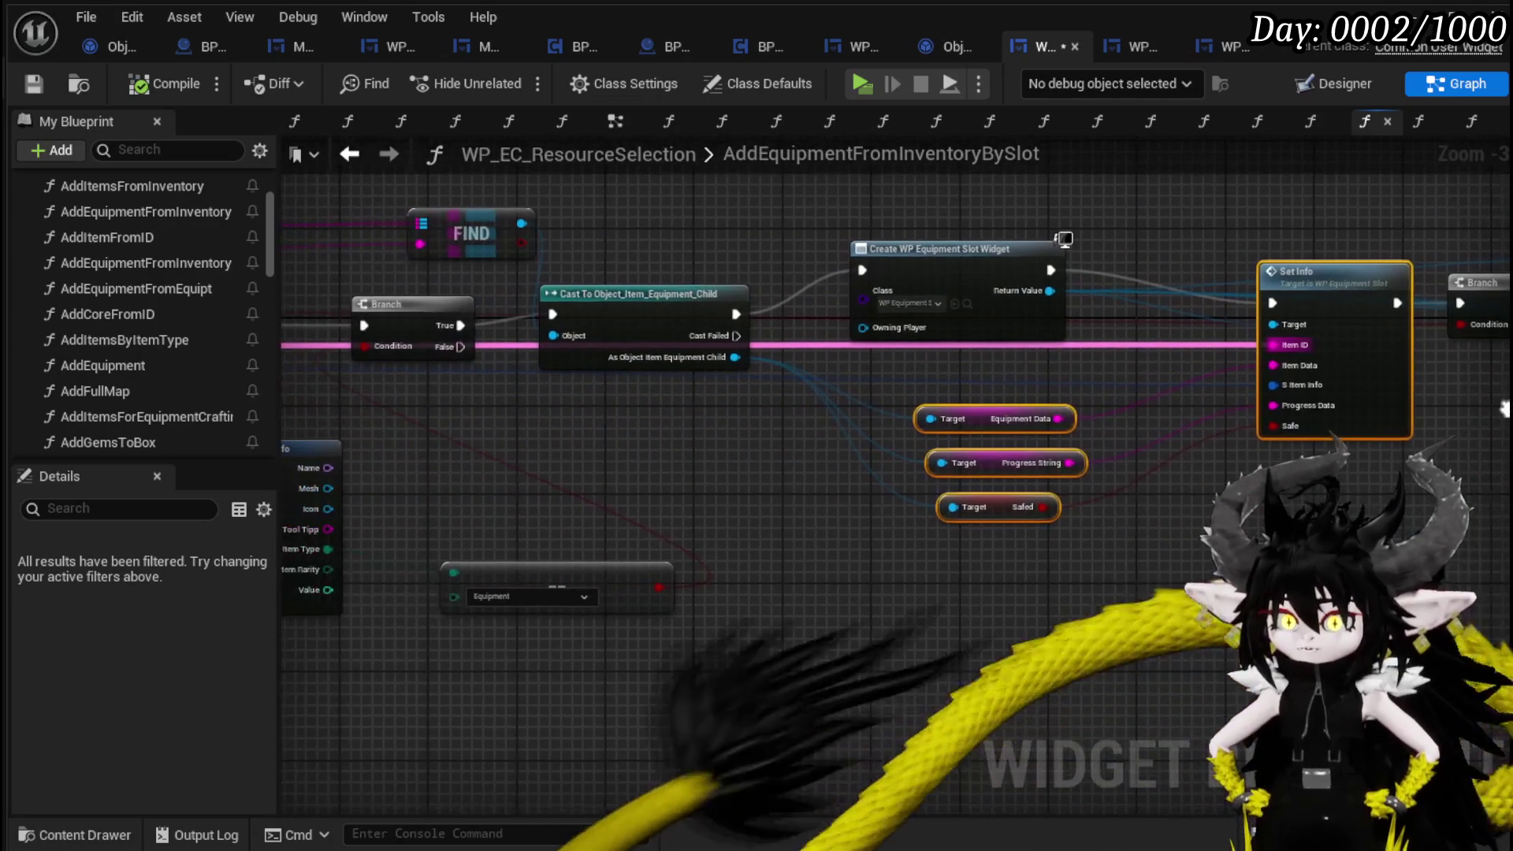
mouse_move(867, 426)
left_mouse_down()
mouse_move(1324, 426)
mouse_move(564, 435)
left_mouse_up()
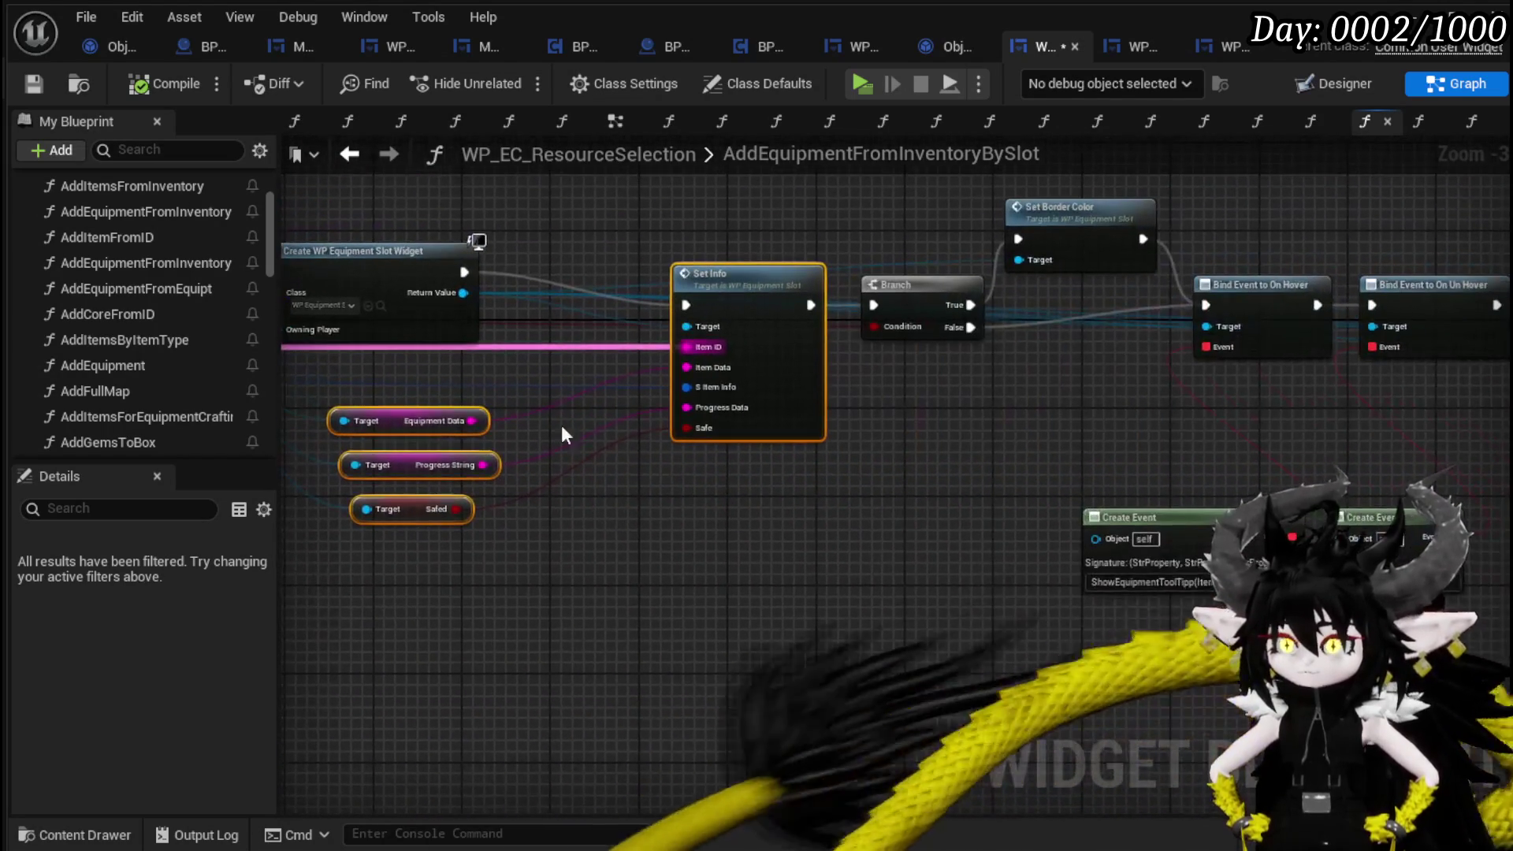
mouse_move(849, 326)
left_mouse_down()
mouse_move(699, 429)
mouse_move(804, 292)
left_mouse_up()
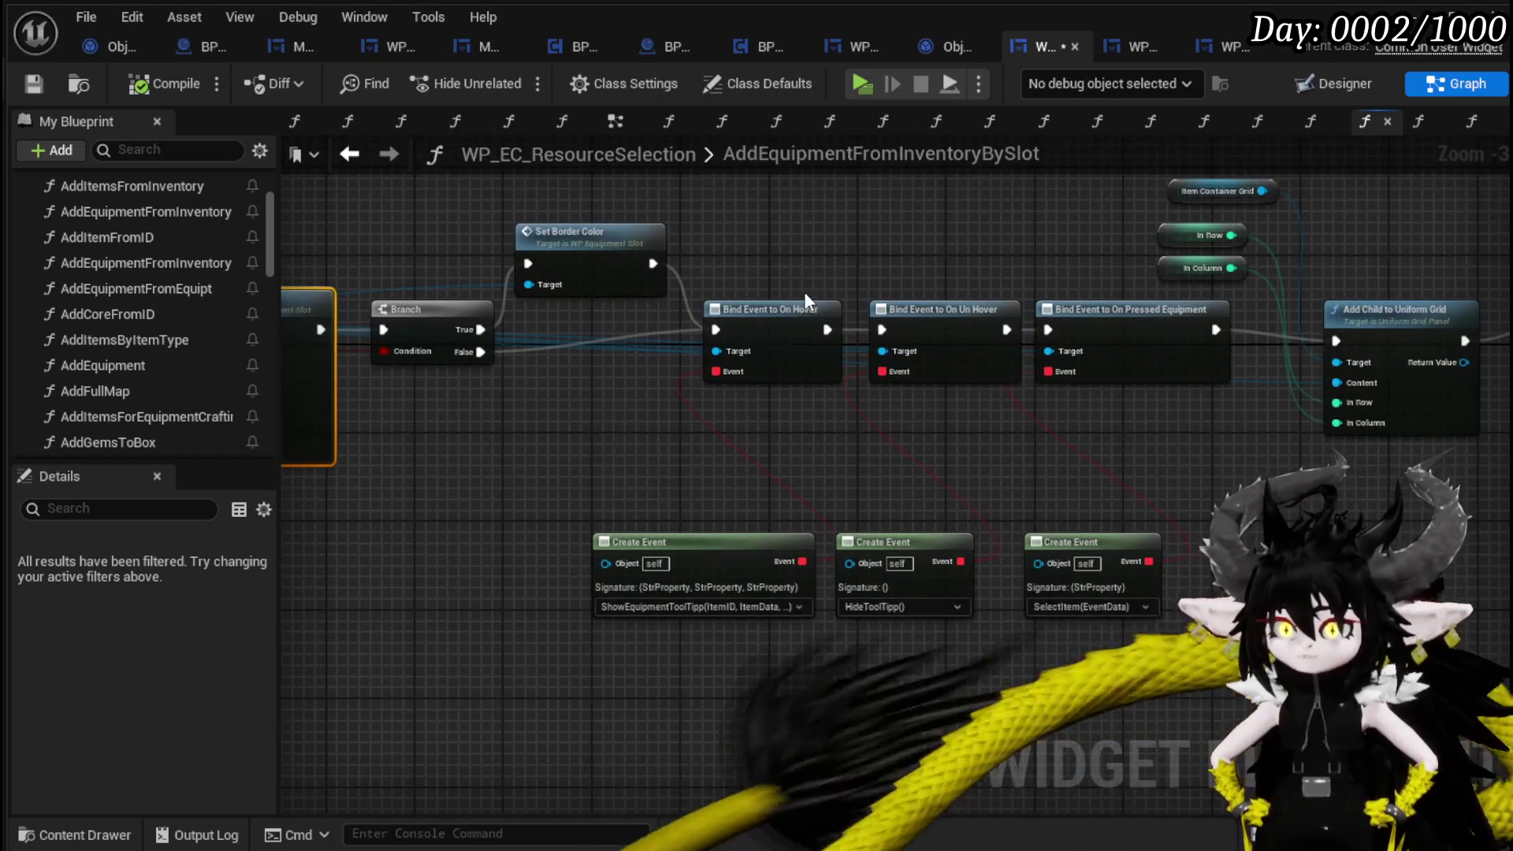
left_click_drag(1190, 640, 1151, 631)
left_click(41, 88)
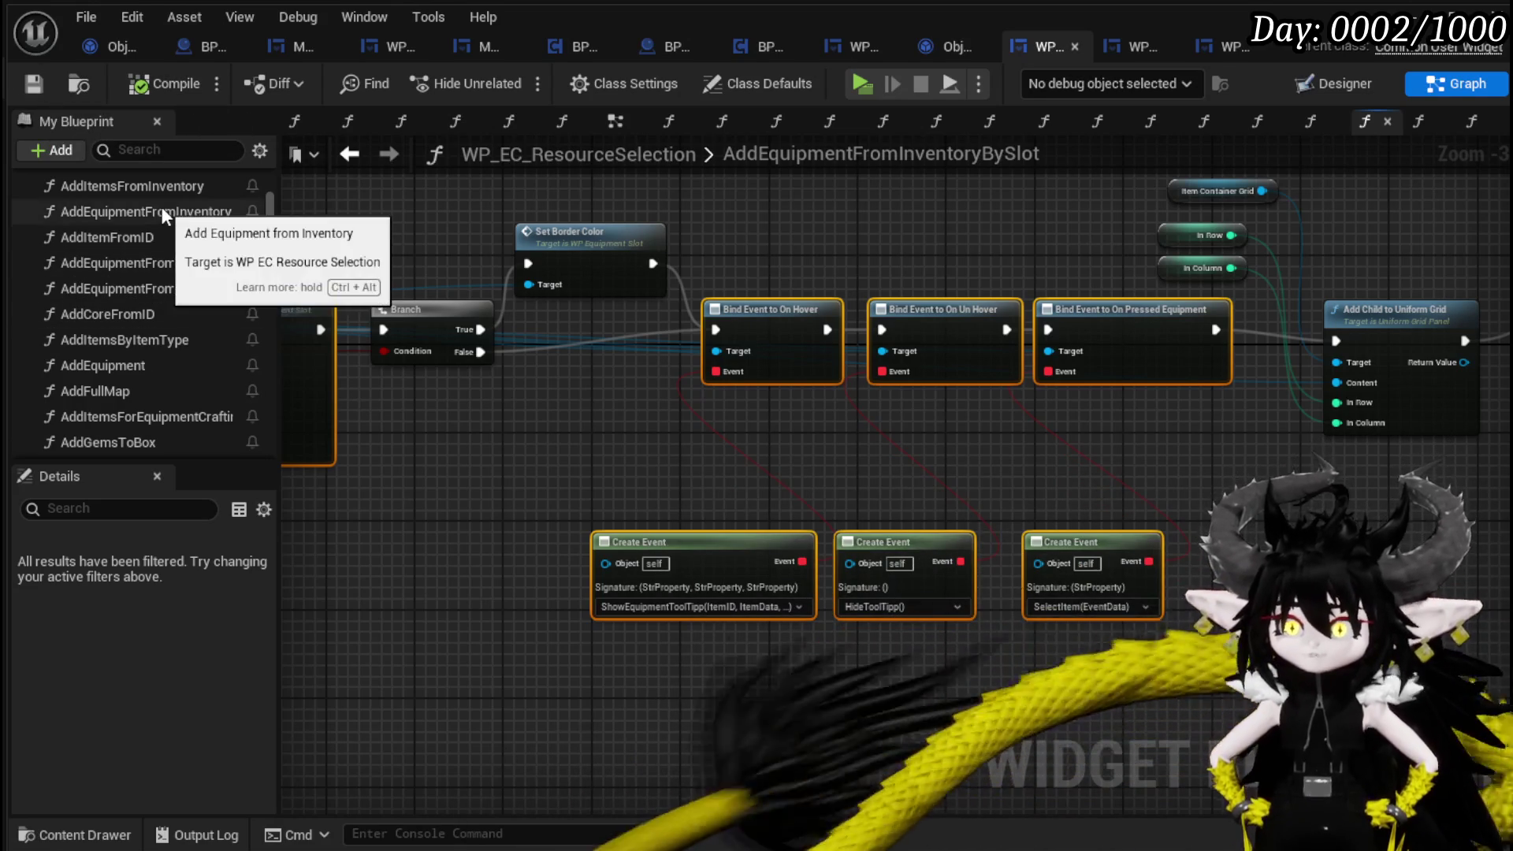
Paste the copied nodes into AddFullMap and wire the equipment slot widget's exec and Return Value into them.
scroll(173, 253, "up", 3)
scroll(141, 317, "down", 3)
double_click(94, 391)
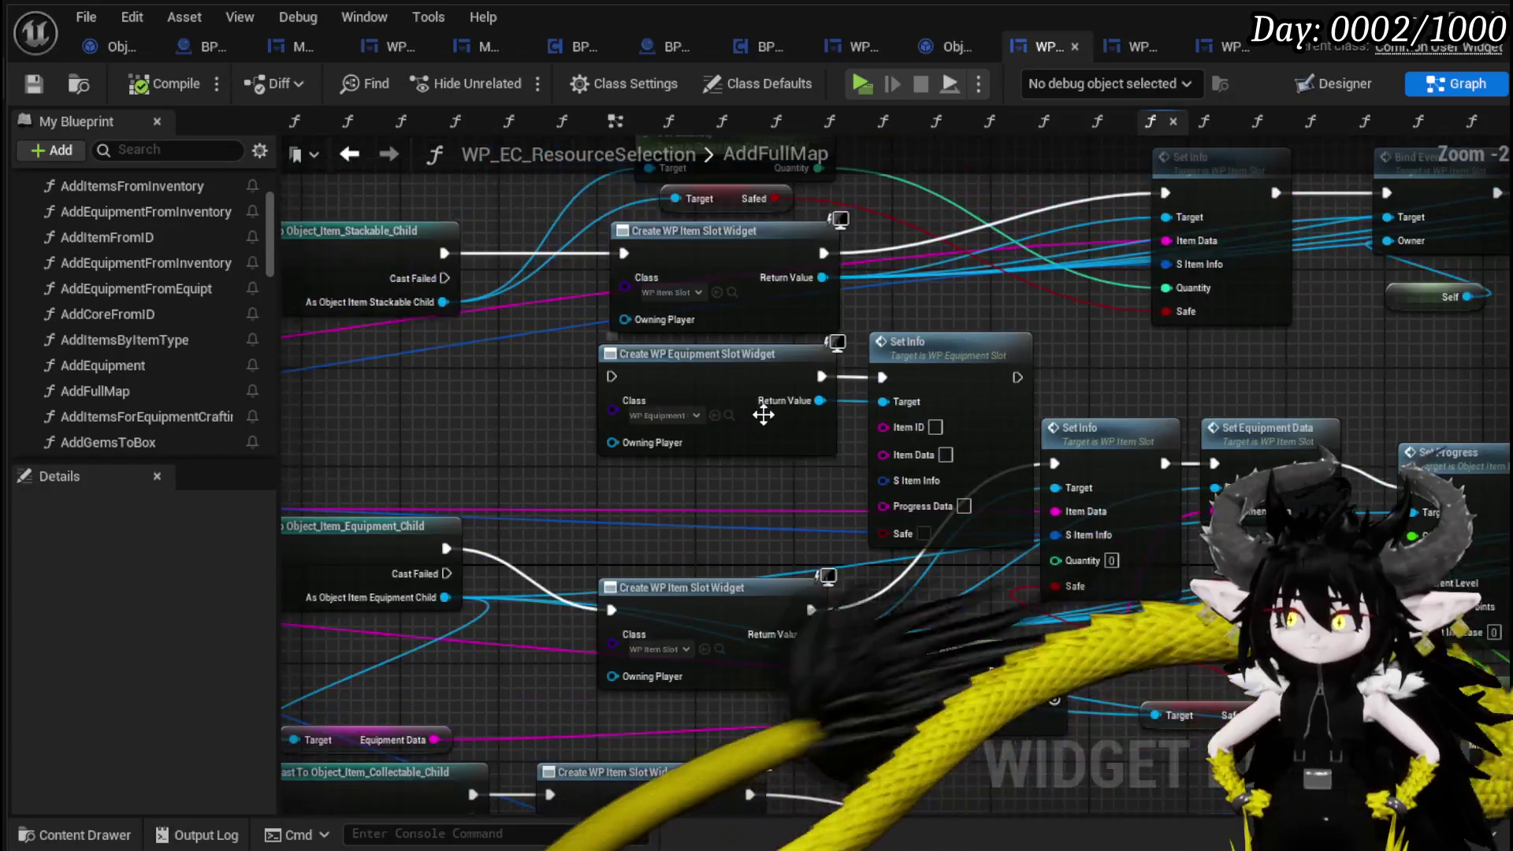
key("ctrl+v")
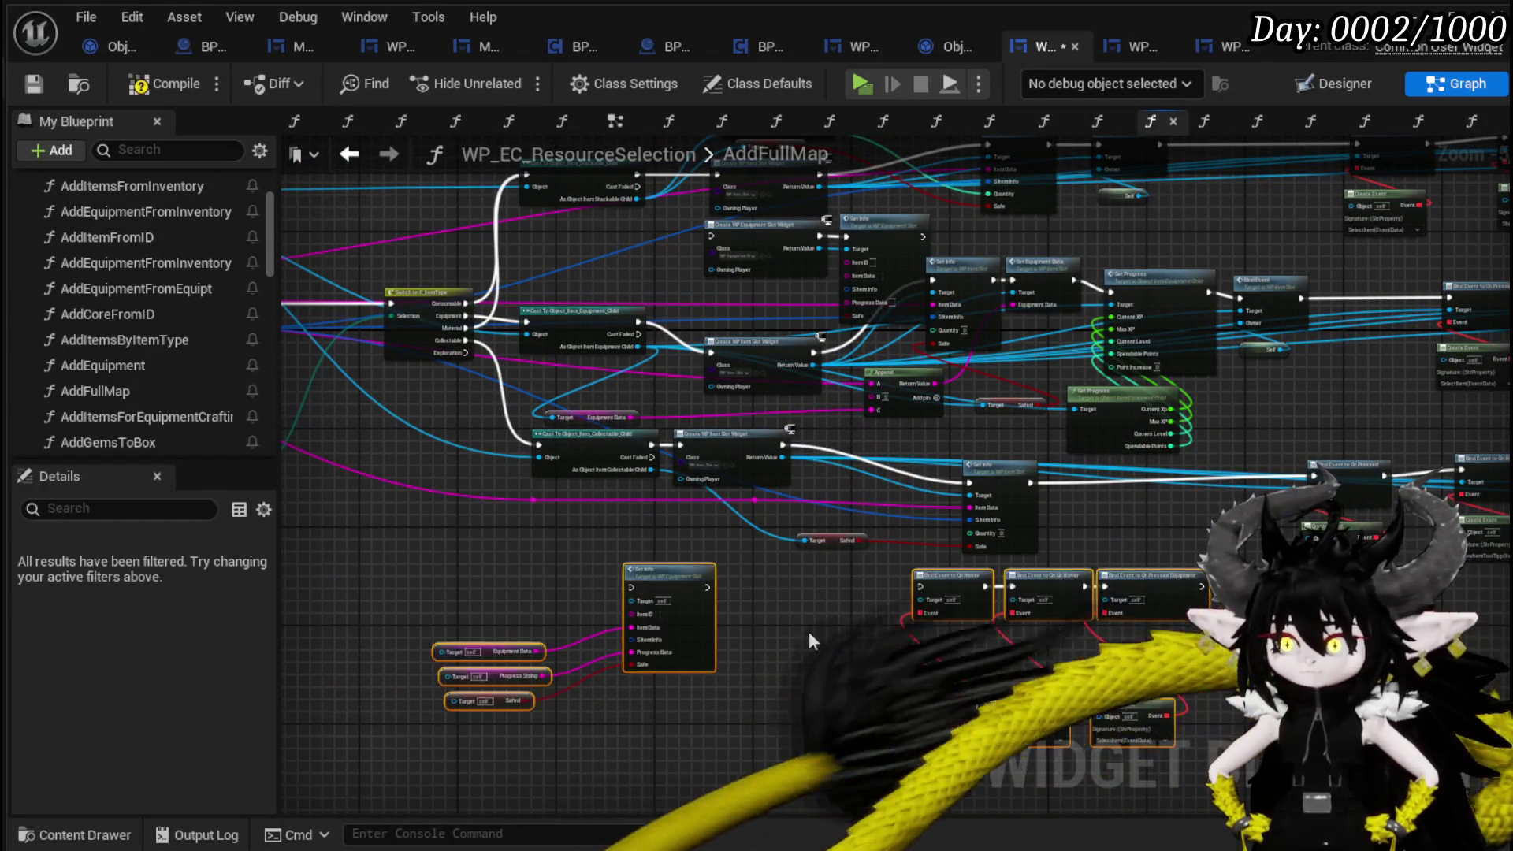
scroll(693, 530, "up", 4)
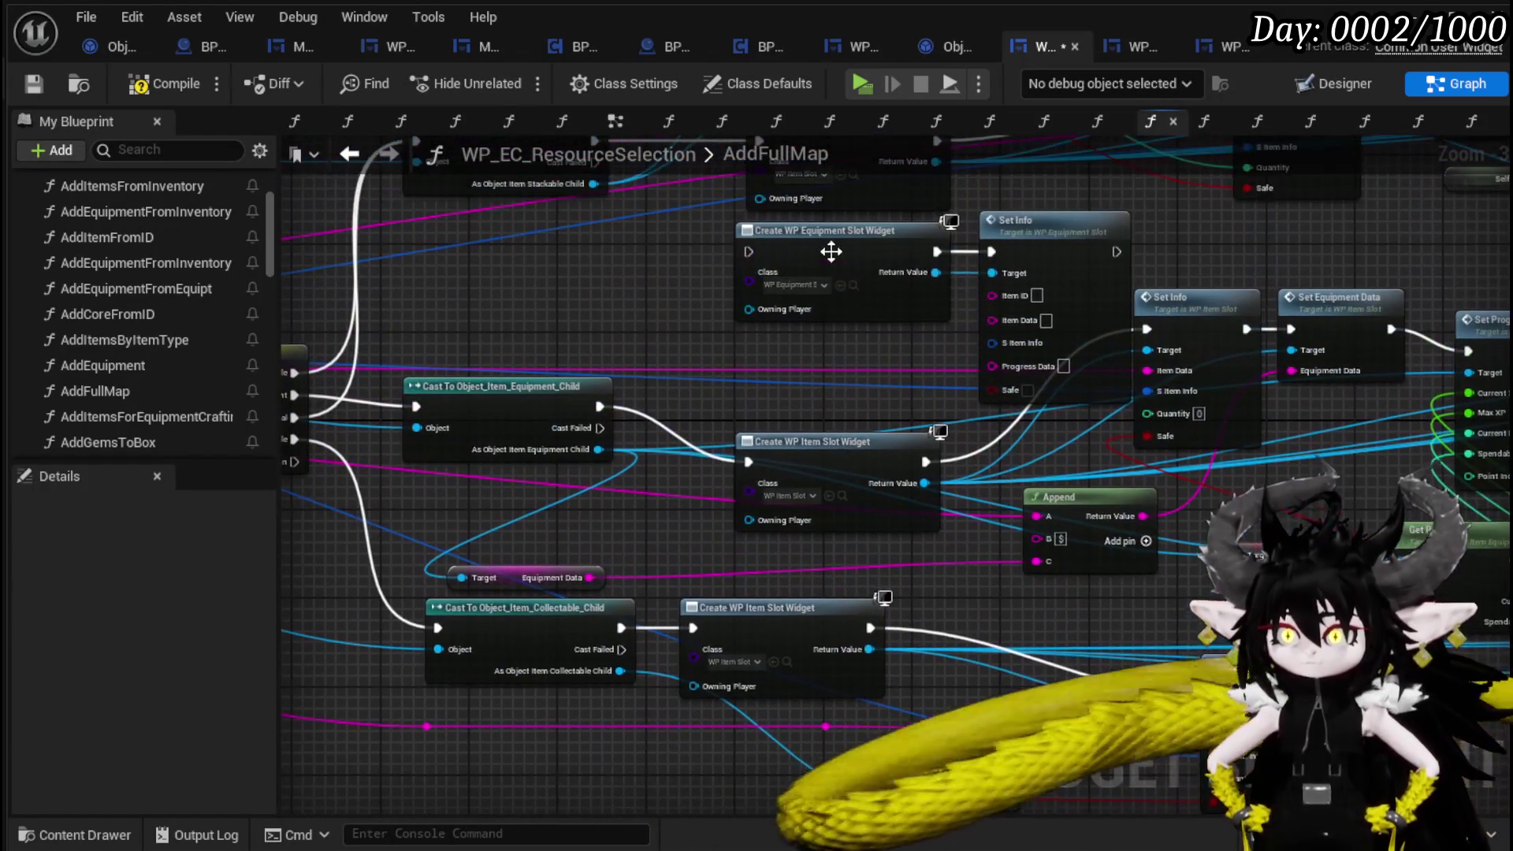
mouse_move(831, 251)
left_mouse_down()
mouse_move(836, 552)
mouse_move(867, 796)
mouse_move(1080, 527)
mouse_move(1066, 459)
left_mouse_up()
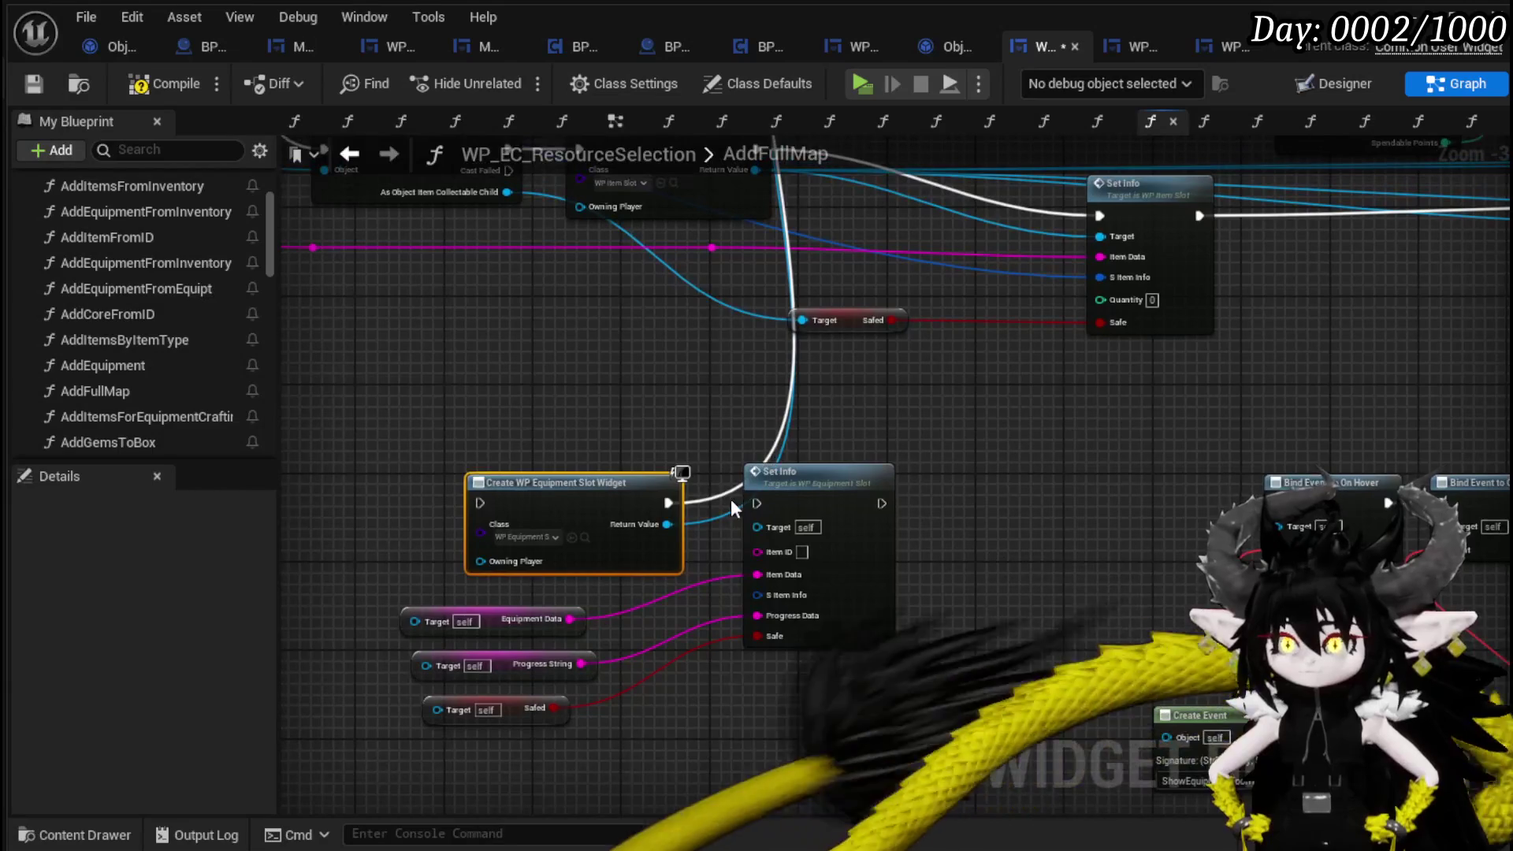
mouse_move(668, 503)
left_mouse_down()
mouse_move(756, 504)
mouse_move(715, 523)
mouse_move(762, 525)
left_mouse_up()
mouse_move(666, 525)
left_mouse_down()
mouse_move(1486, 532)
mouse_move(826, 489)
mouse_move(1168, 483)
left_mouse_up()
Duplicate the equipment cast node and place the copy near the new Set Info.
scroll(1066, 614, "down", 5)
left_click_drag(1067, 614, 1069, 642)
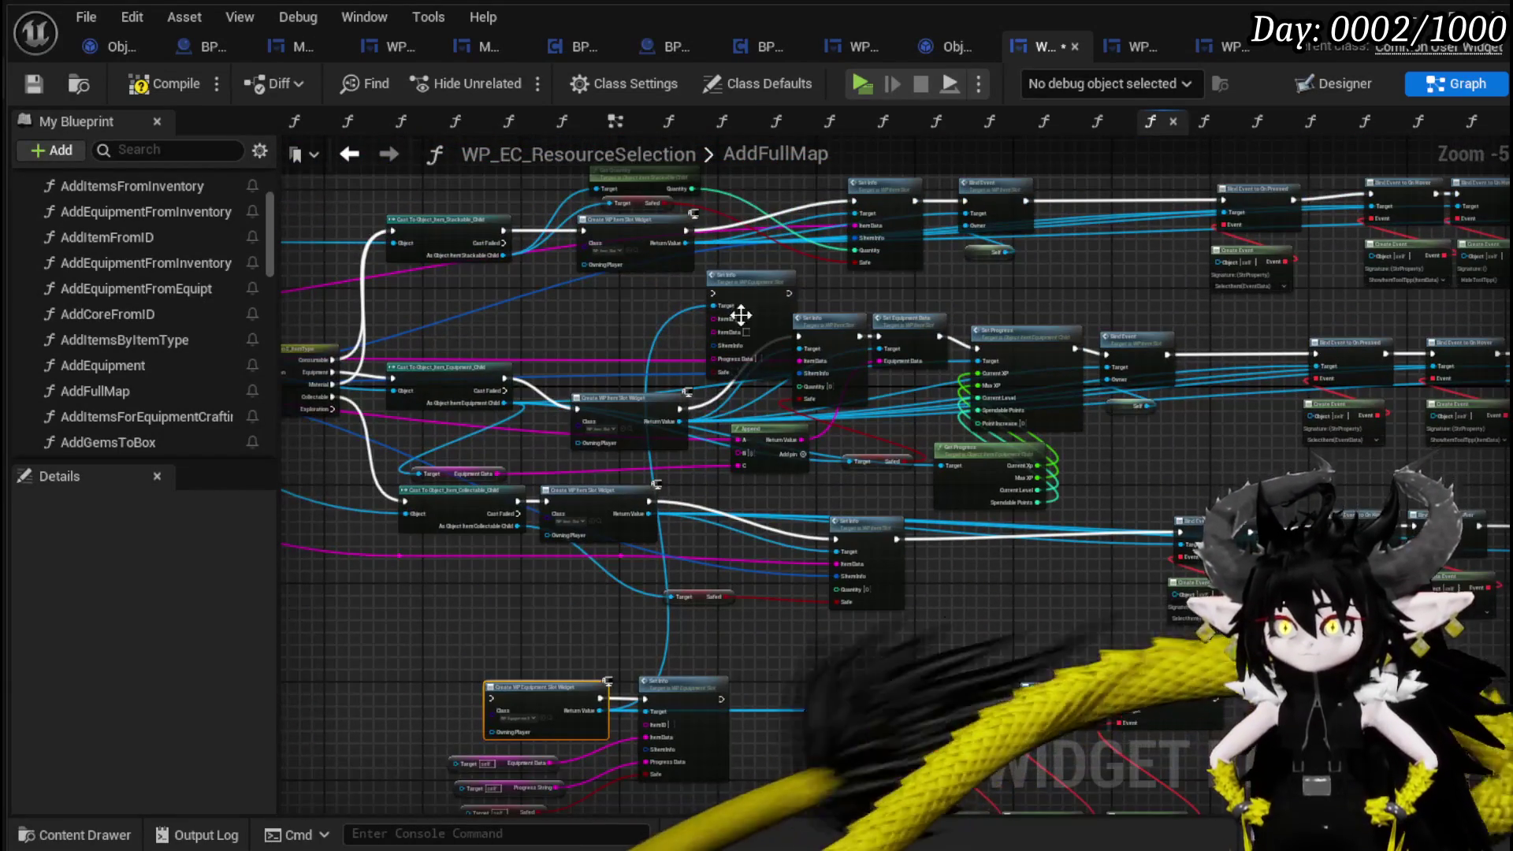
left_click_drag(735, 276, 675, 470)
left_click_drag(484, 592, 610, 789)
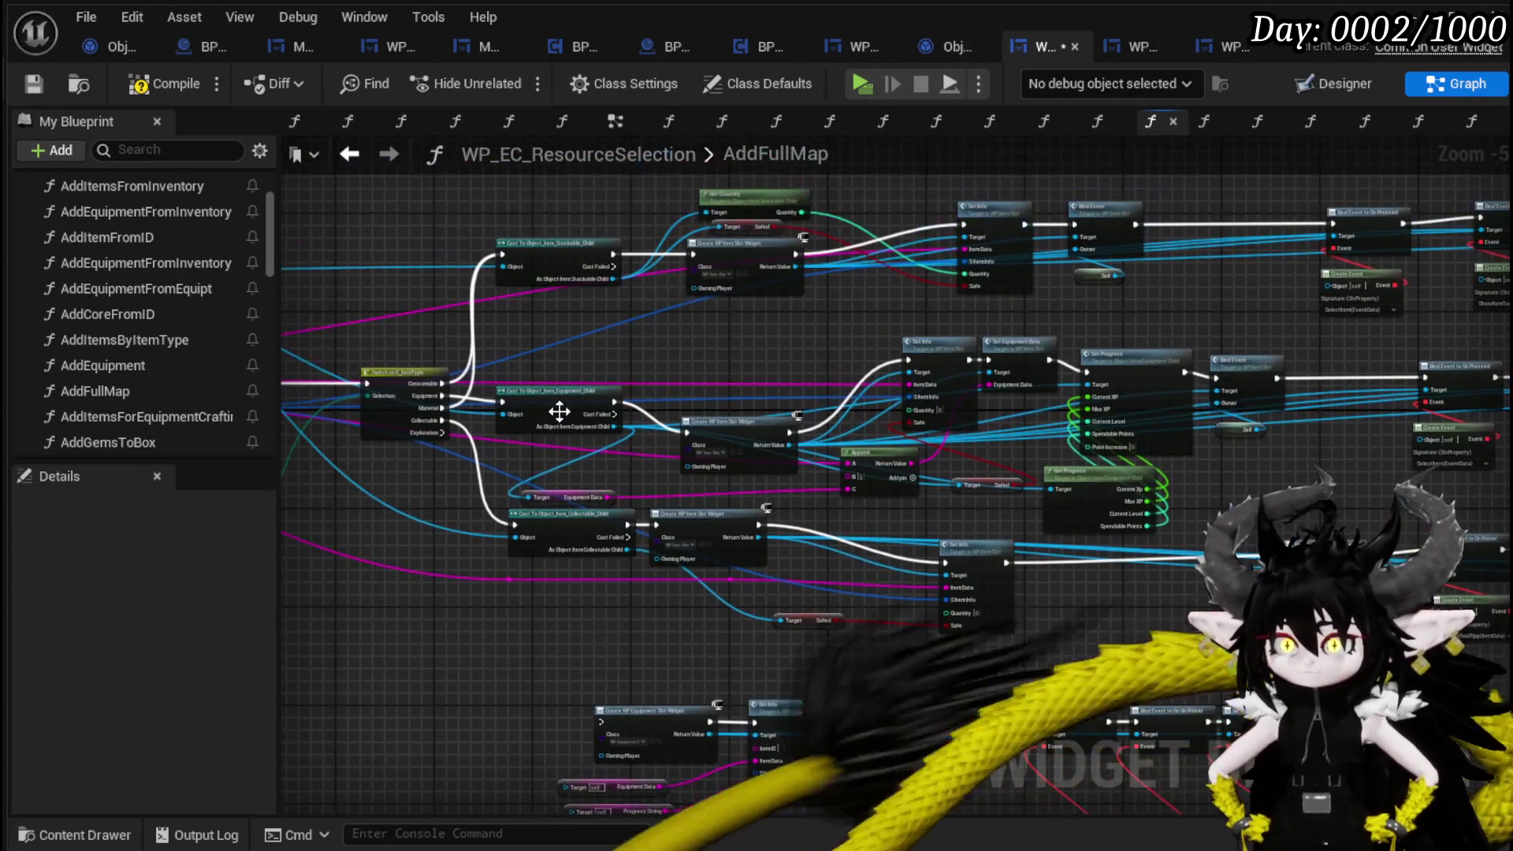
left_click_drag(532, 349, 576, 434)
left_click_drag(445, 658, 559, 434)
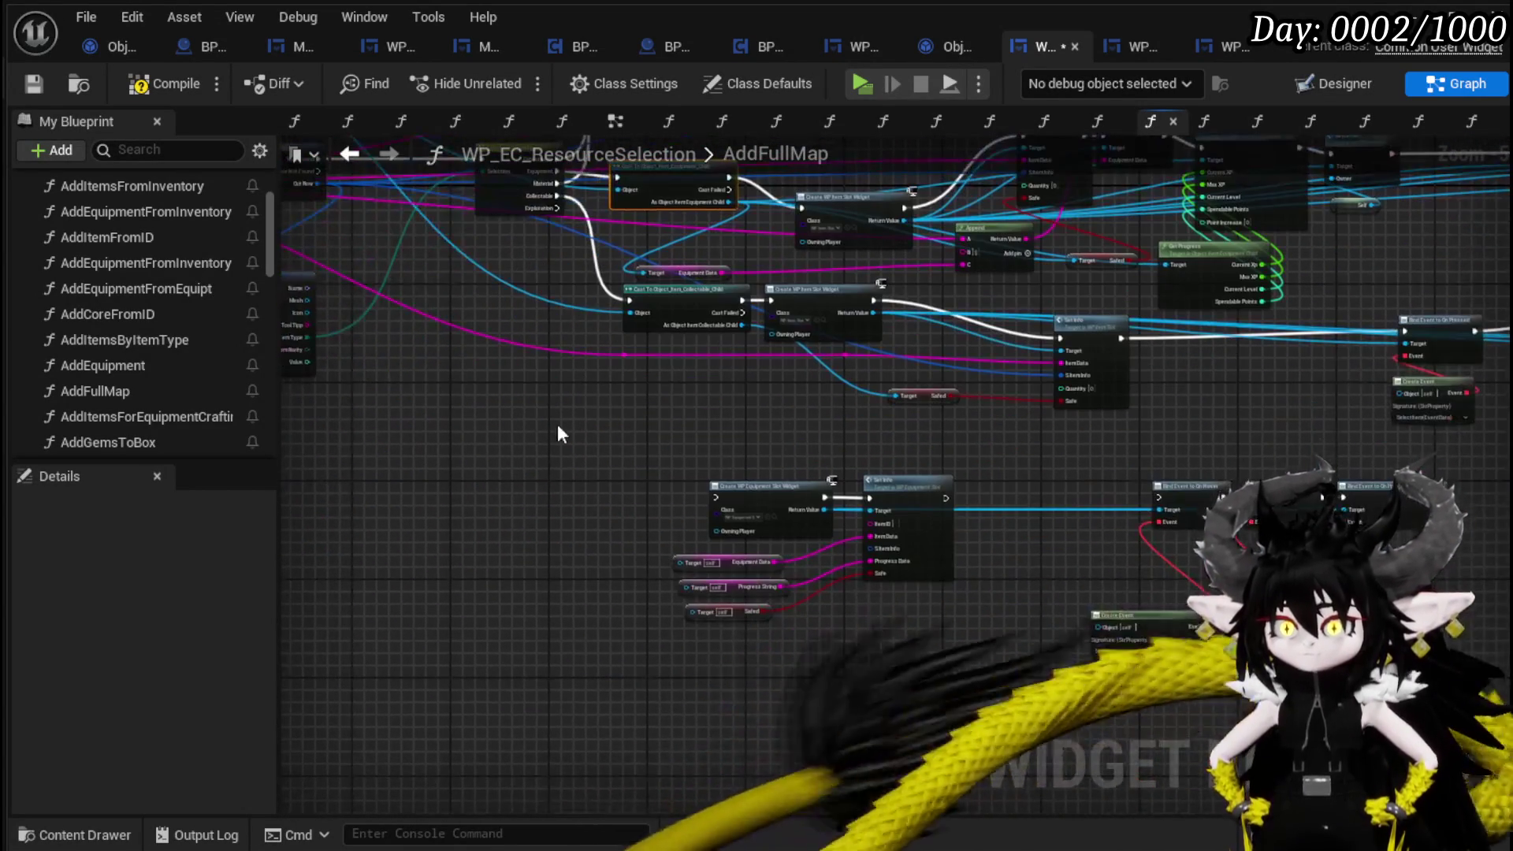
key("ctrl+v")
scroll(642, 493, "up", 3)
mouse_move(636, 516)
left_mouse_down()
mouse_move(768, 520)
mouse_move(756, 367)
left_mouse_up()
Wire the new cast's output to the getter and Safed targets, and connect the switch's Equipment case to it.
left_click_drag(681, 411, 754, 493)
mouse_move(680, 411)
left_mouse_down()
mouse_move(768, 542)
mouse_move(680, 410)
left_mouse_up()
scroll(789, 551, "down", 1)
mouse_move(1214, 587)
left_mouse_down()
mouse_move(625, 594)
mouse_move(860, 592)
mouse_move(651, 491)
mouse_move(1239, 639)
left_mouse_up()
scroll(868, 571, "down", 1)
mouse_move(797, 503)
left_mouse_down()
mouse_move(838, 423)
mouse_move(889, 456)
mouse_move(1237, 439)
mouse_move(844, 439)
mouse_move(1206, 448)
mouse_move(396, 285)
mouse_move(930, 571)
mouse_move(713, 678)
mouse_move(867, 840)
mouse_move(939, 507)
mouse_move(527, 383)
left_mouse_up()
mouse_move(568, 315)
left_mouse_down()
mouse_move(544, 737)
mouse_move(555, 612)
mouse_move(905, 611)
mouse_move(872, 613)
left_mouse_up()
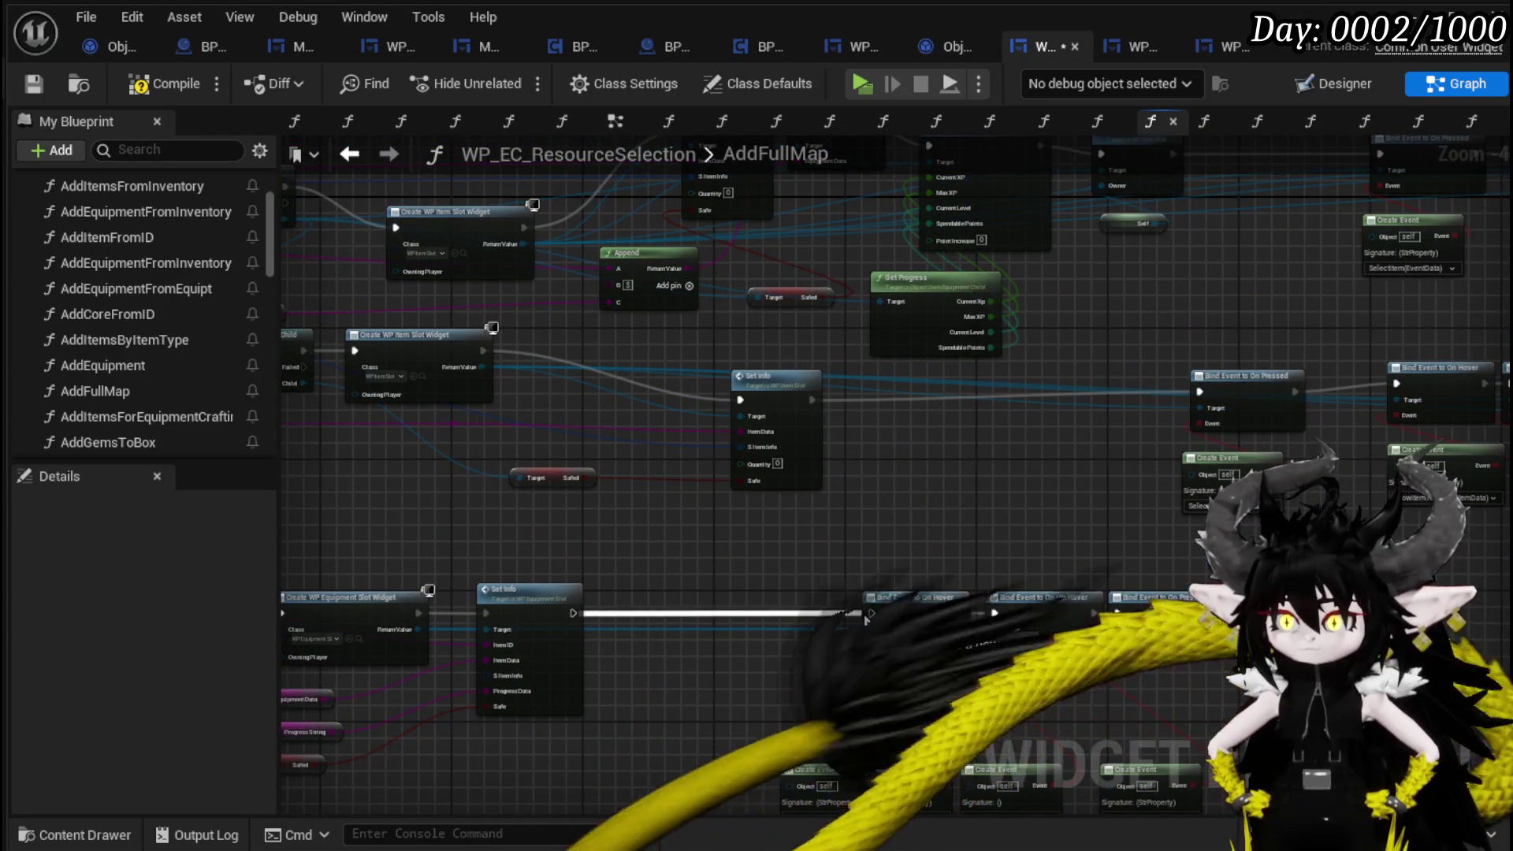
Chain Set Info through the On Hover, Un Hover and Pressed bindings into Add Child to Uniform Grid.
mouse_move(1133, 547)
left_mouse_down()
mouse_move(718, 678)
mouse_move(792, 613)
left_mouse_up()
mouse_move(908, 678)
left_mouse_down()
mouse_move(995, 371)
mouse_move(670, 187)
mouse_move(748, 219)
mouse_move(947, 238)
mouse_move(1037, 219)
left_mouse_up()
mouse_move(961, 191)
left_mouse_down()
mouse_move(584, 331)
mouse_move(395, 338)
mouse_move(449, 318)
mouse_move(997, 470)
mouse_move(522, 454)
left_mouse_up()
mouse_move(914, 658)
left_mouse_down()
mouse_move(1062, 257)
mouse_move(1083, 253)
mouse_move(1064, 233)
left_mouse_up()
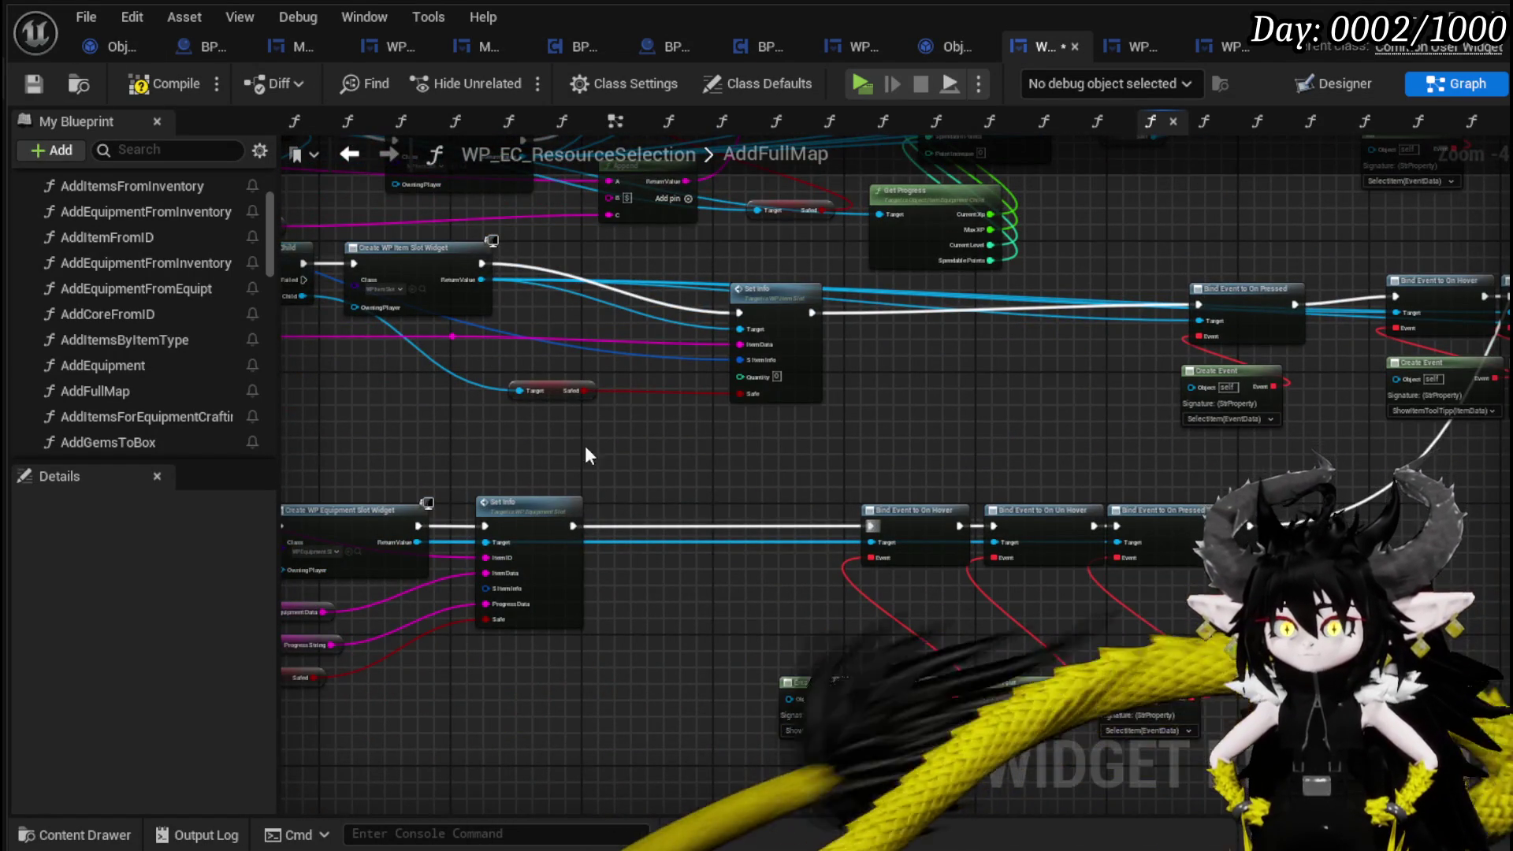
mouse_move(585, 446)
left_mouse_down()
mouse_move(931, 642)
mouse_move(1299, 672)
left_mouse_up()
left_click(820, 789)
left_click_drag(1072, 823, 974, 718)
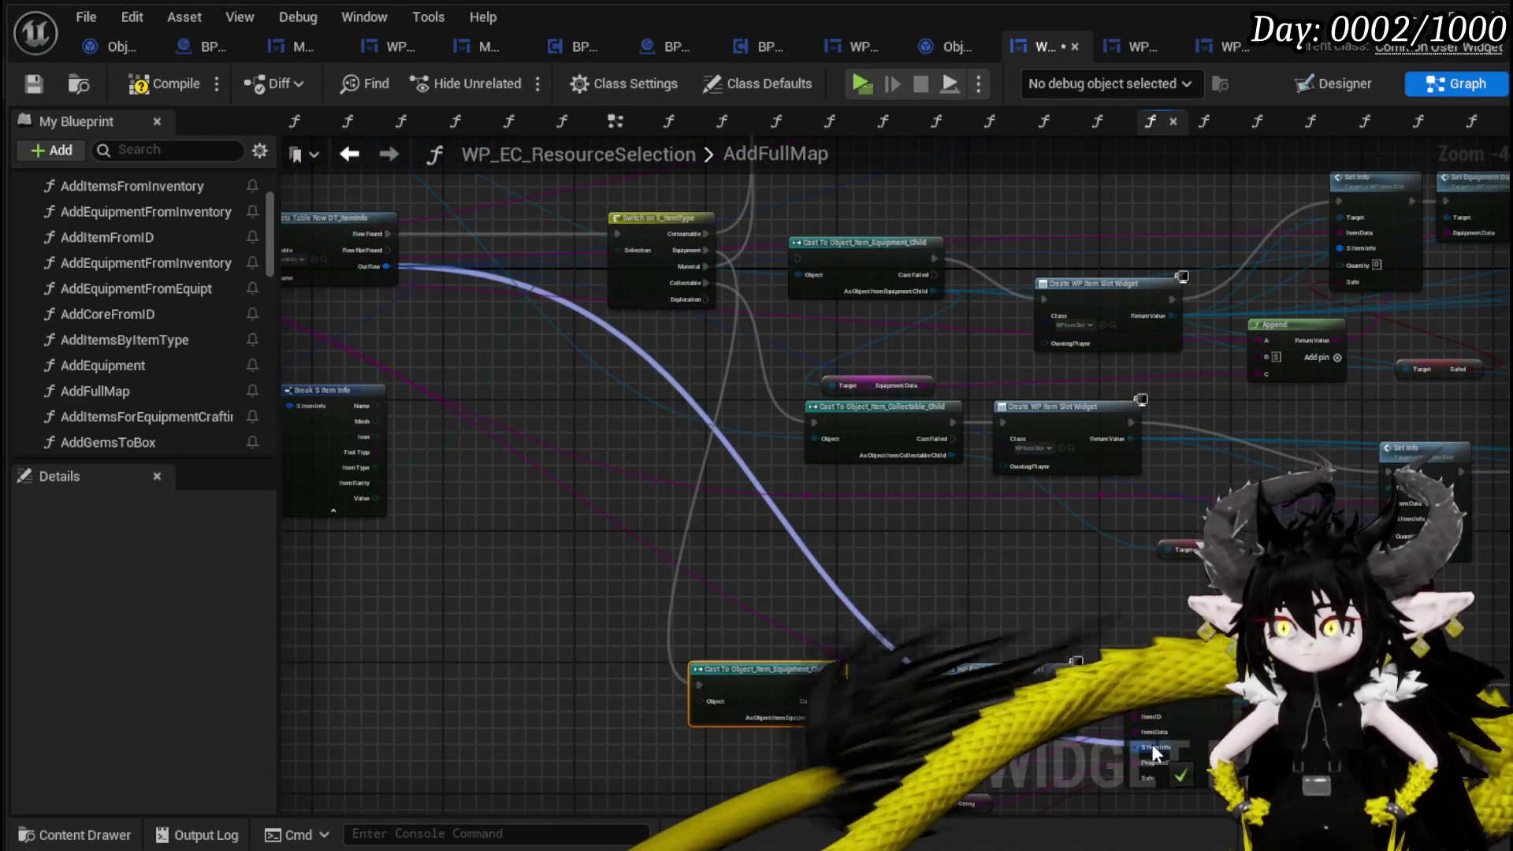
mouse_move(899, 576)
left_mouse_down()
mouse_move(716, 449)
mouse_move(721, 461)
left_mouse_up()
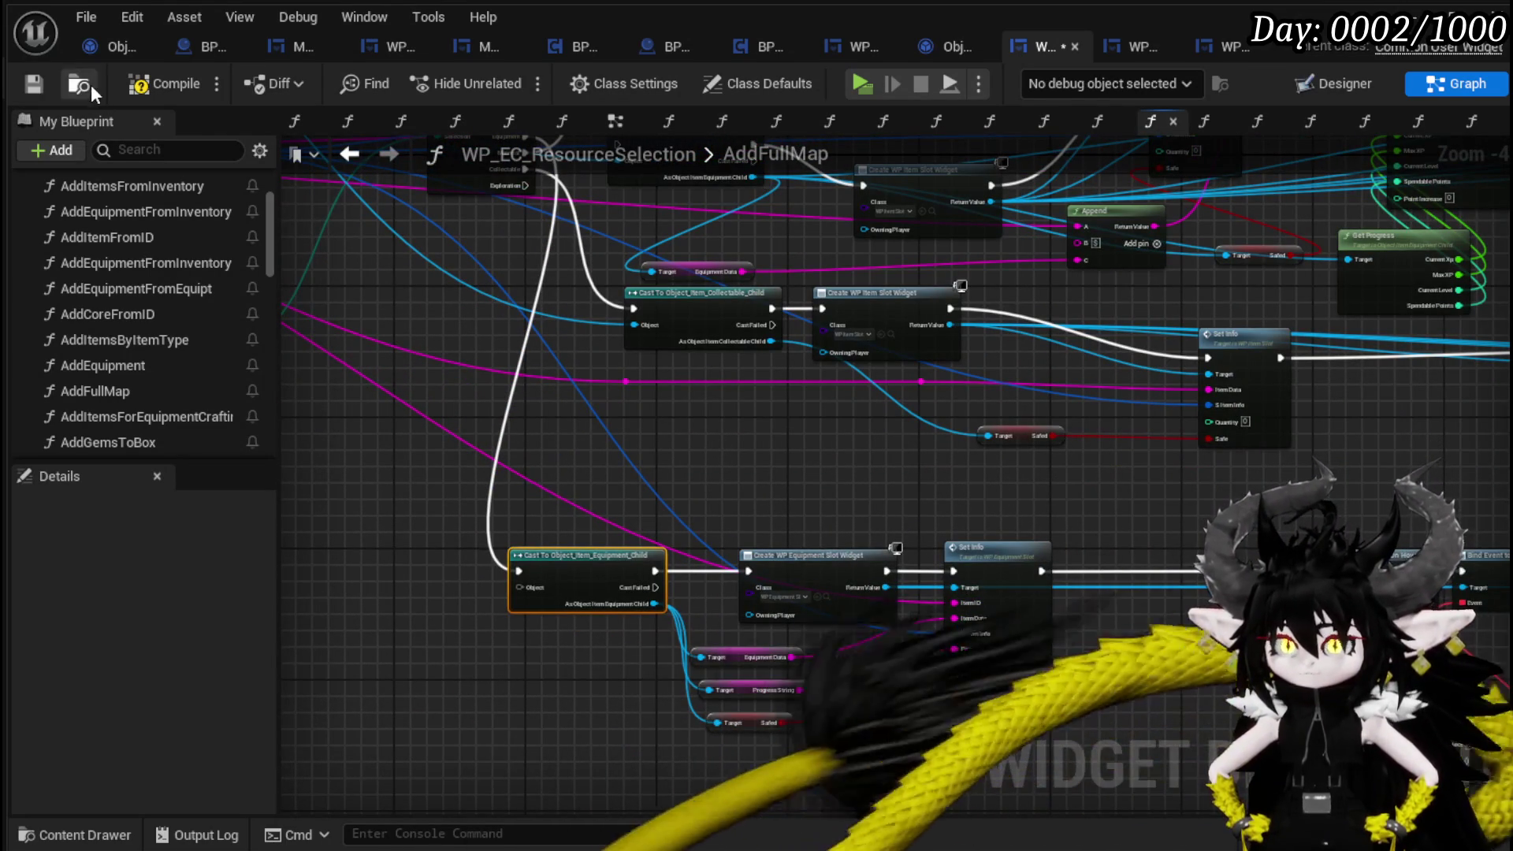
Compile and save WP_EC_ResourceSelection until it builds with only warnings.
left_click(146, 84)
left_click(31, 84)
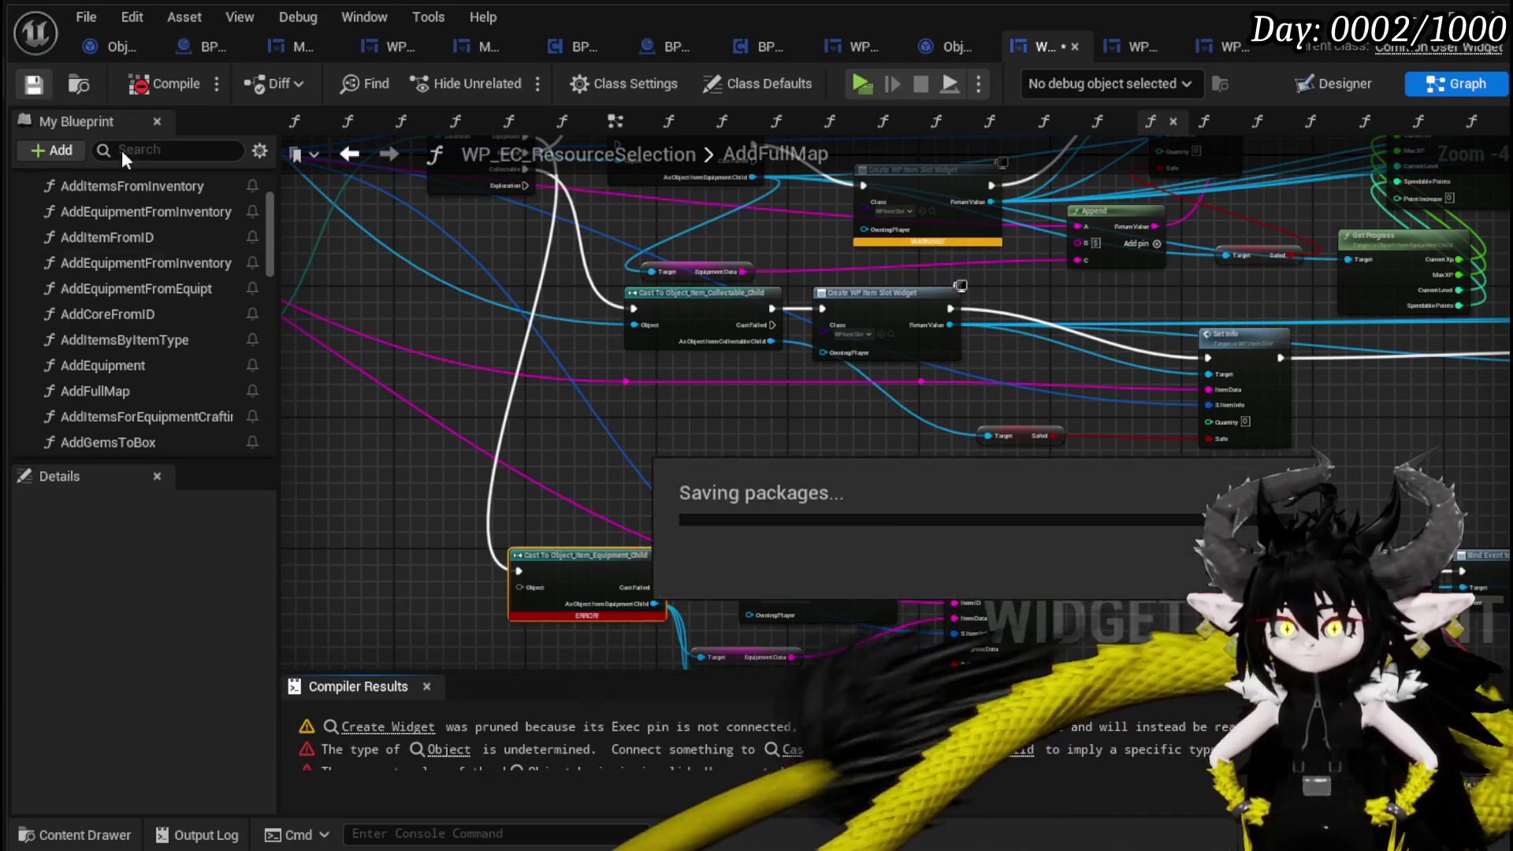
mouse_move(644, 322)
left_mouse_down()
mouse_move(707, 218)
mouse_move(622, 462)
mouse_move(603, 476)
mouse_move(742, 513)
mouse_move(867, 374)
mouse_move(1120, 373)
left_mouse_up()
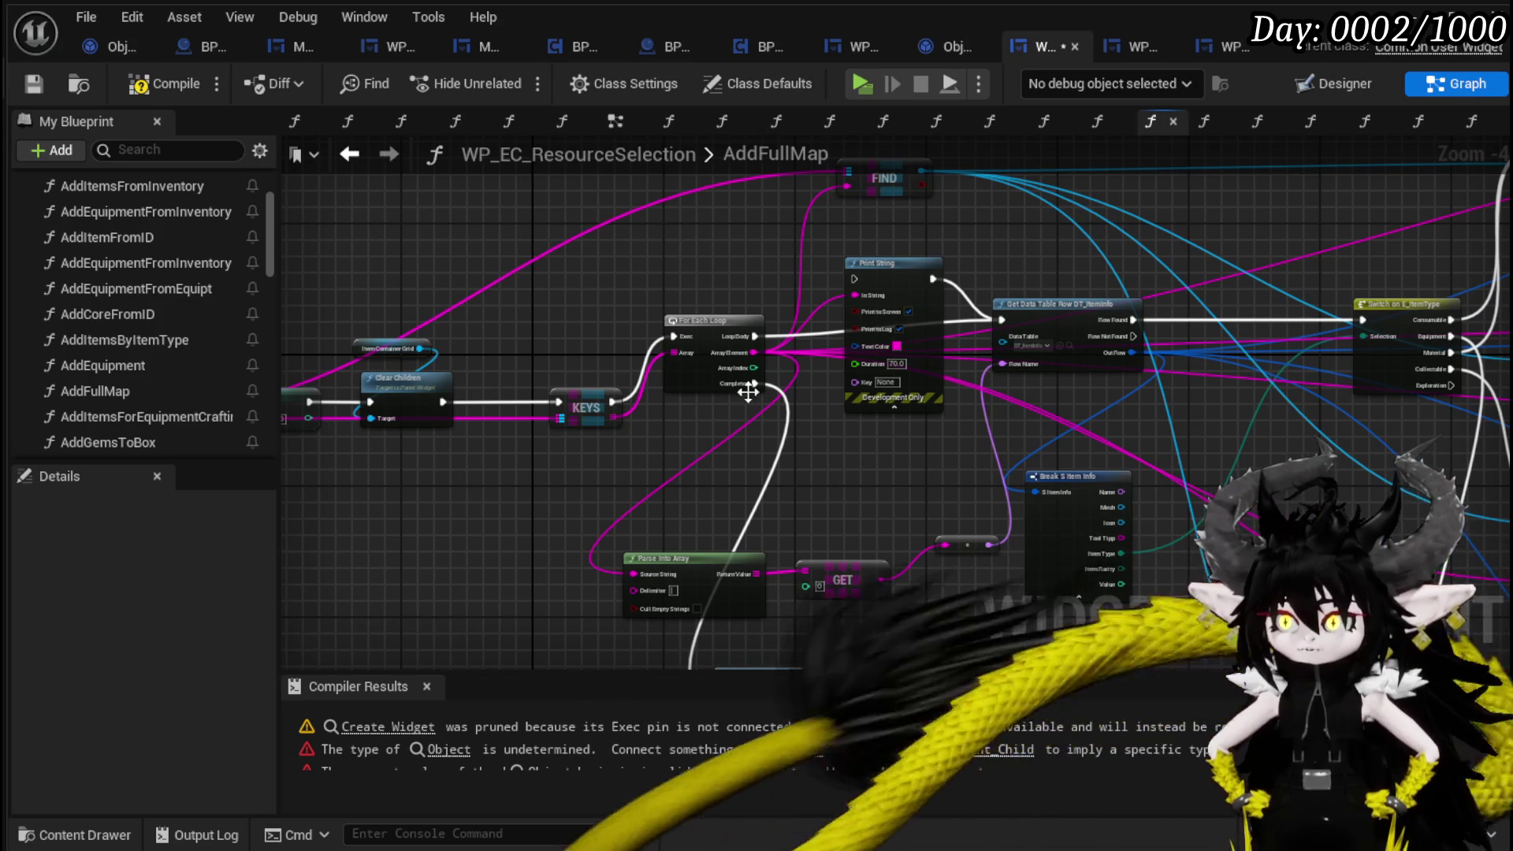
mouse_move(875, 513)
left_mouse_down()
mouse_move(912, 439)
mouse_move(1087, 472)
mouse_move(696, 428)
left_mouse_up()
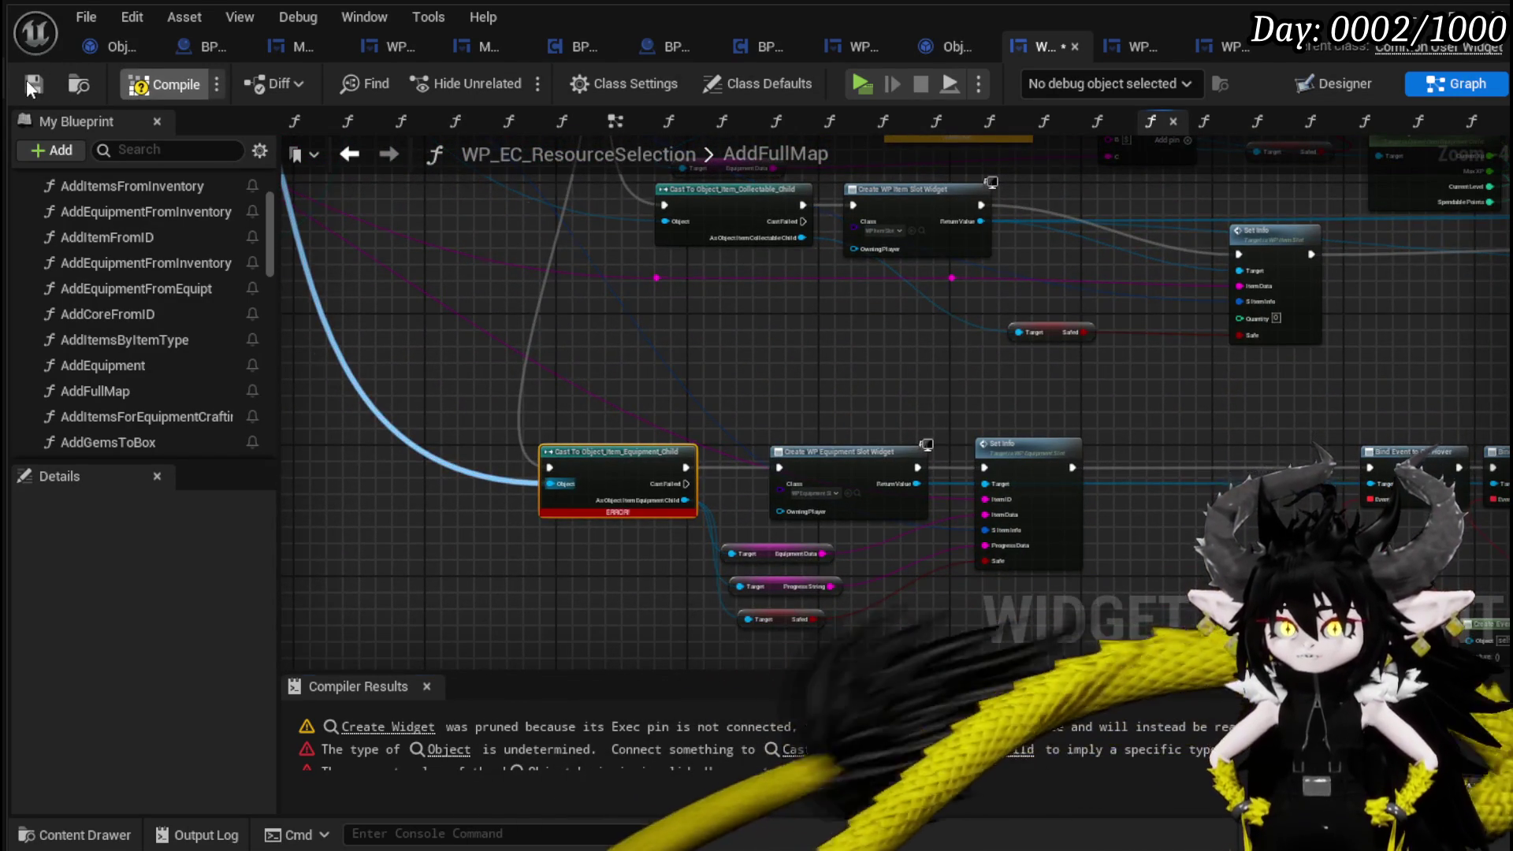
left_click(33, 83)
Review the switch, item slot and Bind Event nodes, then return to the L_DungeonCreationTest level editor.
left_click_drag(753, 666, 778, 467)
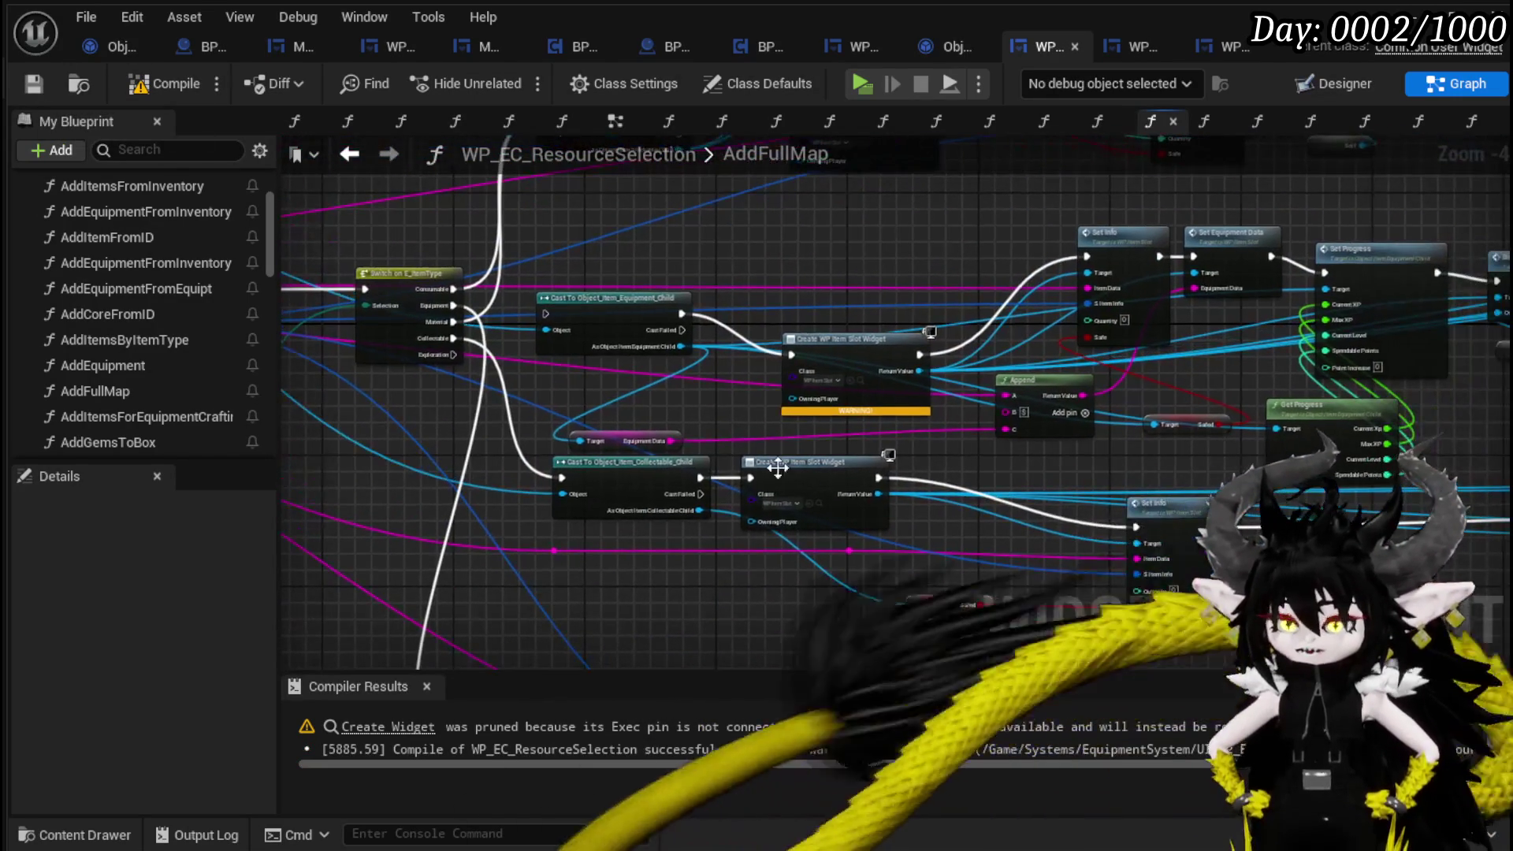
left_click_drag(893, 347, 515, 422)
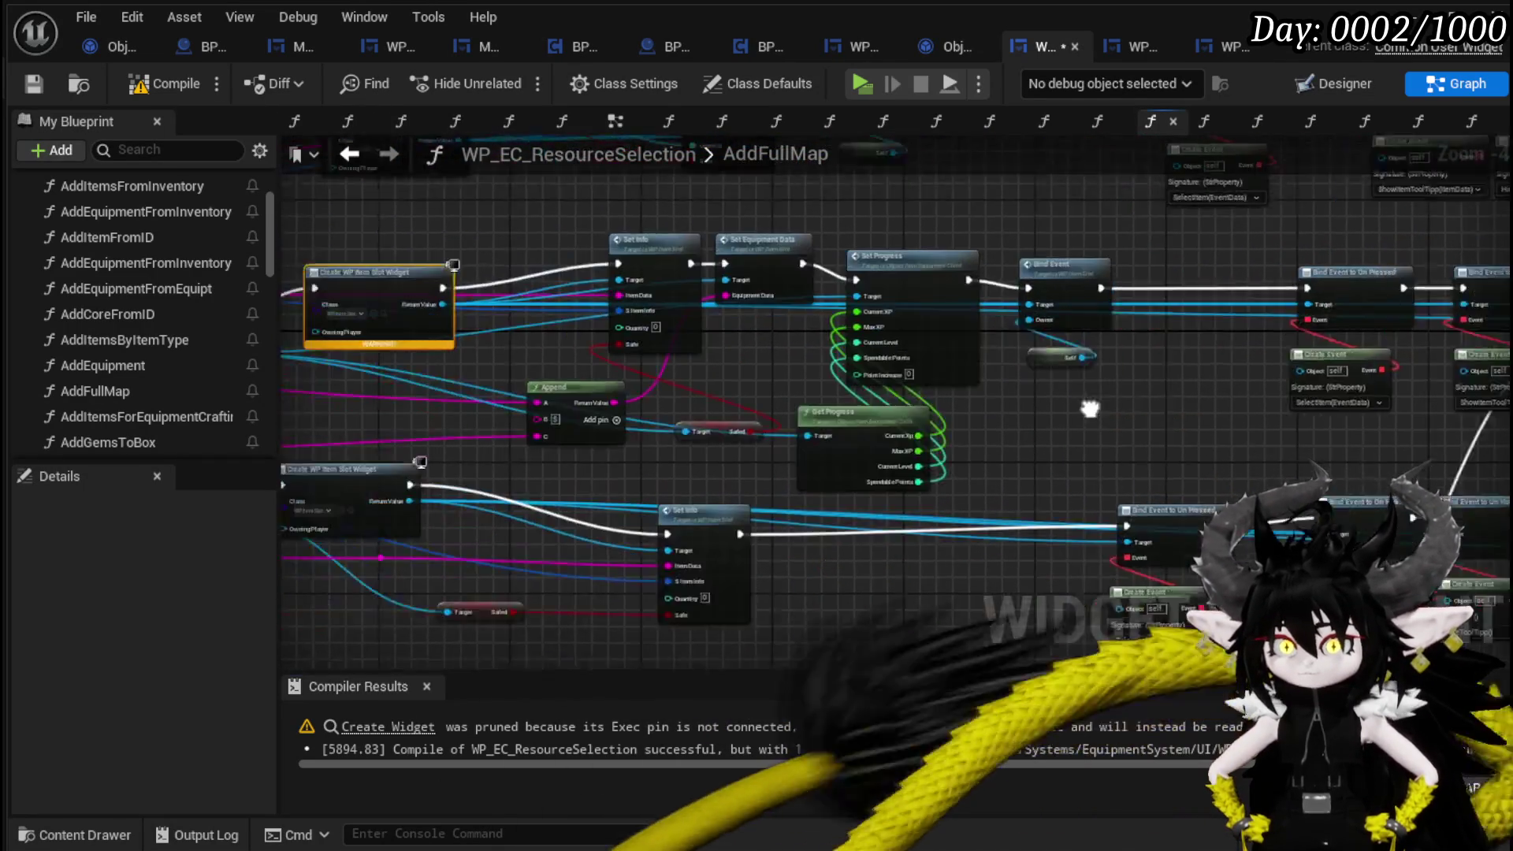
scroll(1015, 269, "down", 2)
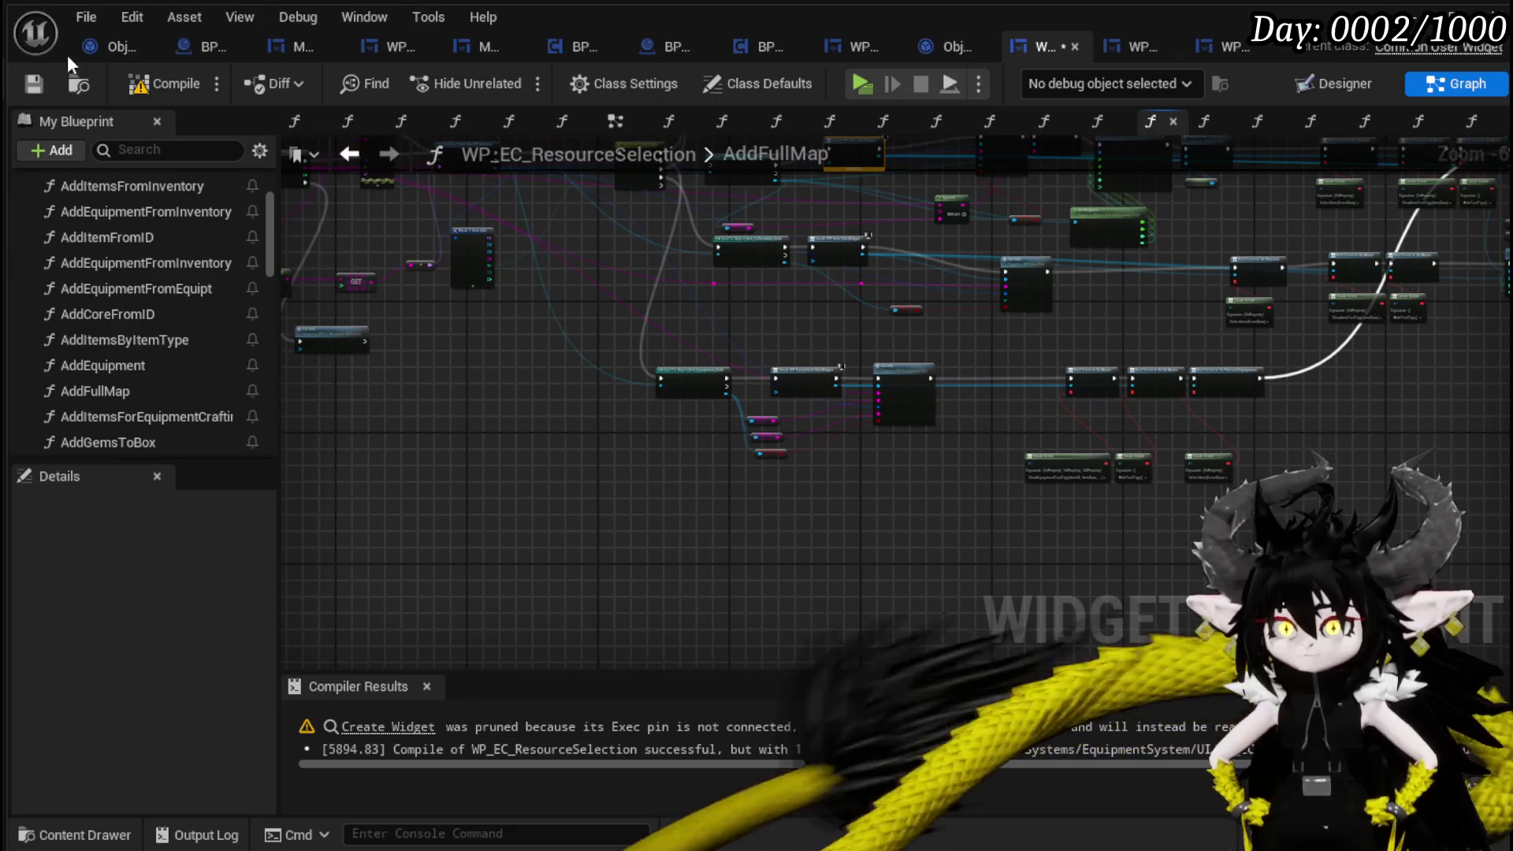
key("alt+Tab")
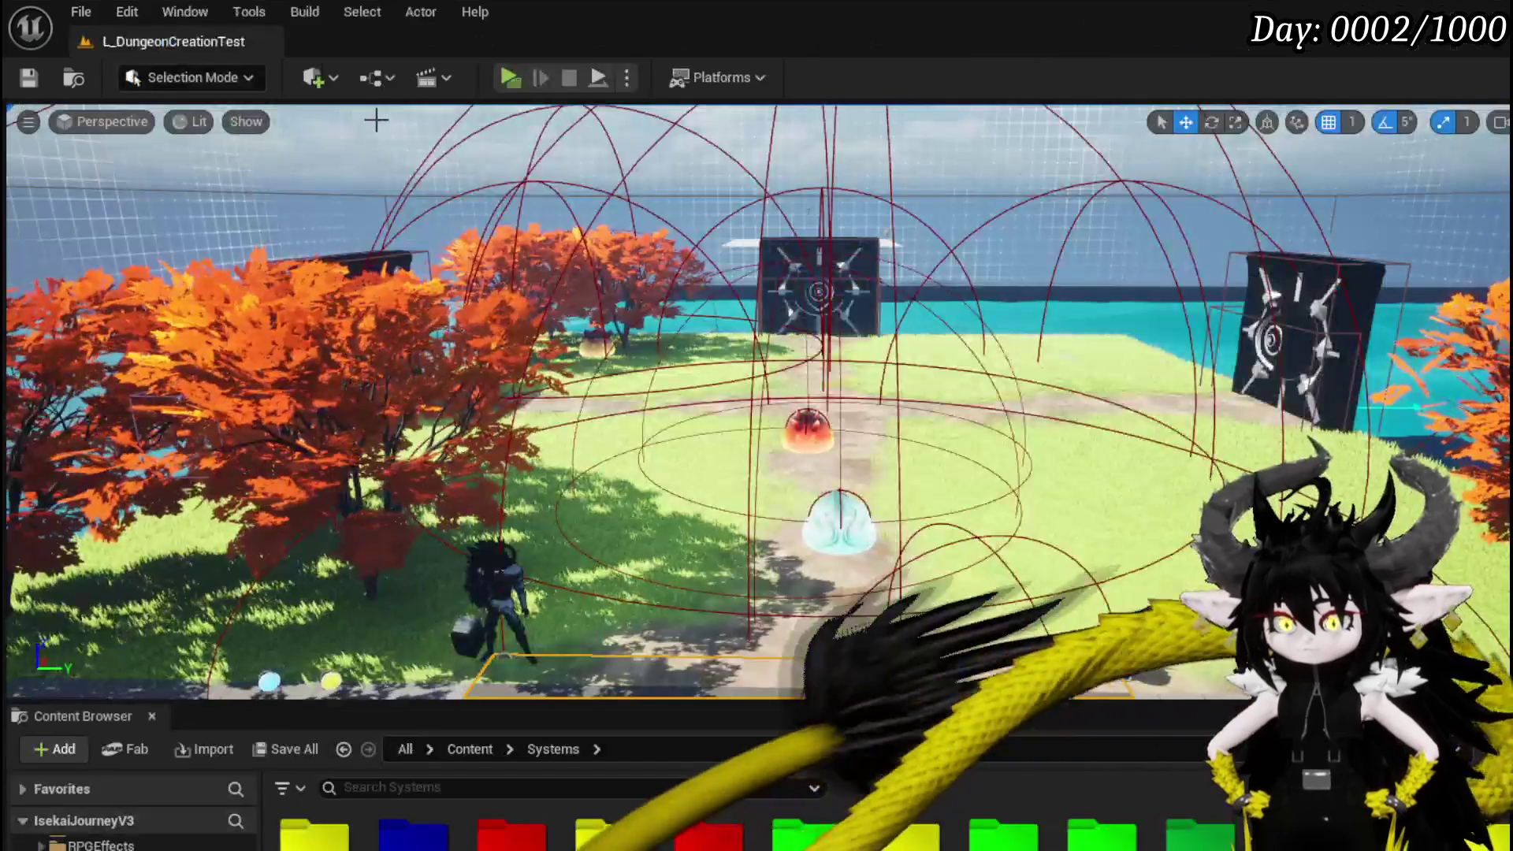
Start a play-test and browse the Equipment head slot, Exploration and Inventory item grid.
left_click(511, 78)
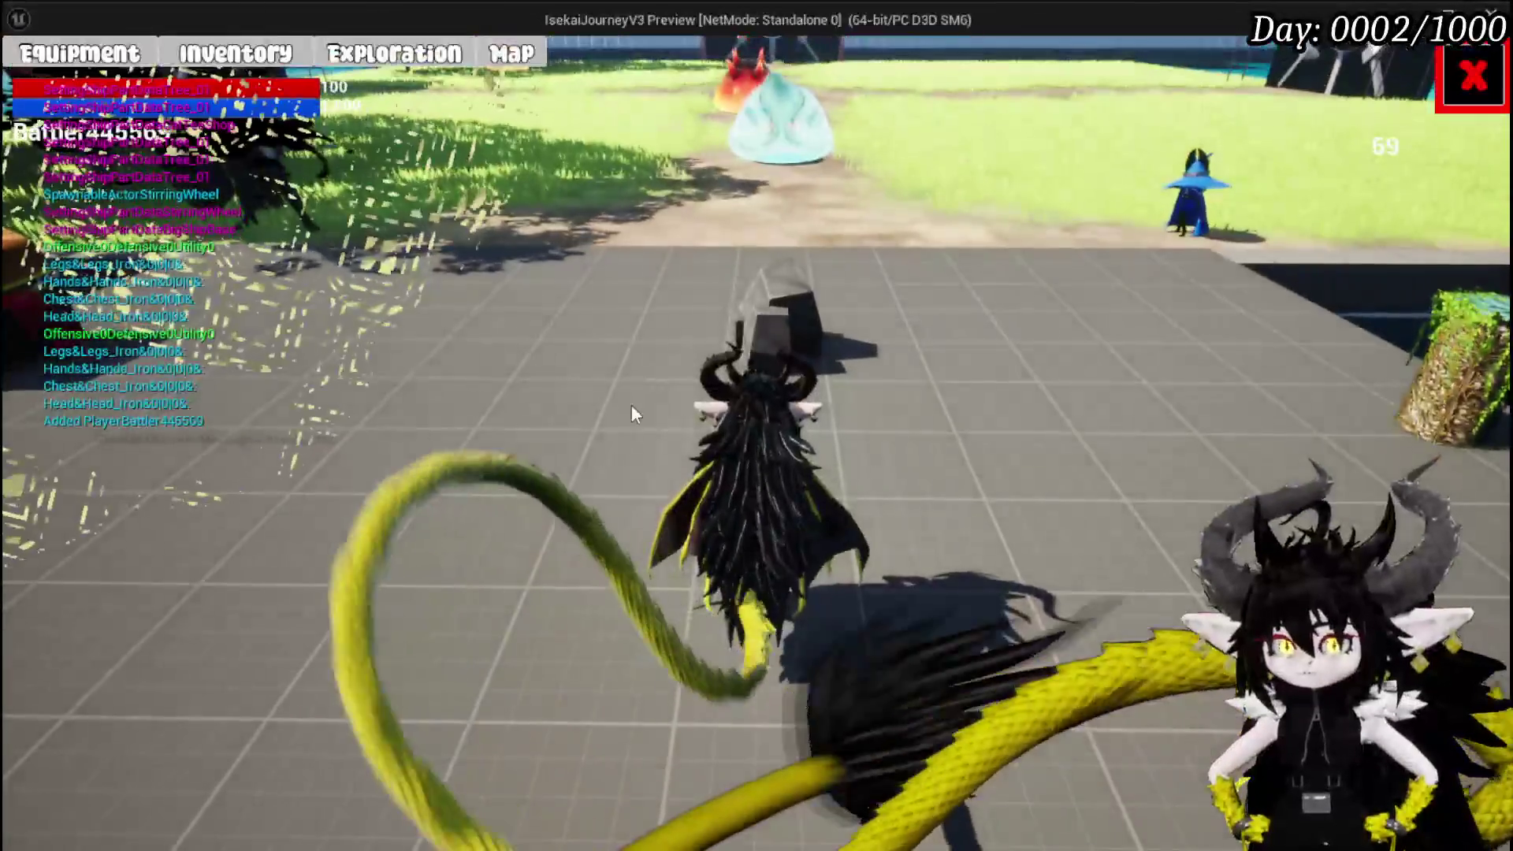
left_click(124, 53)
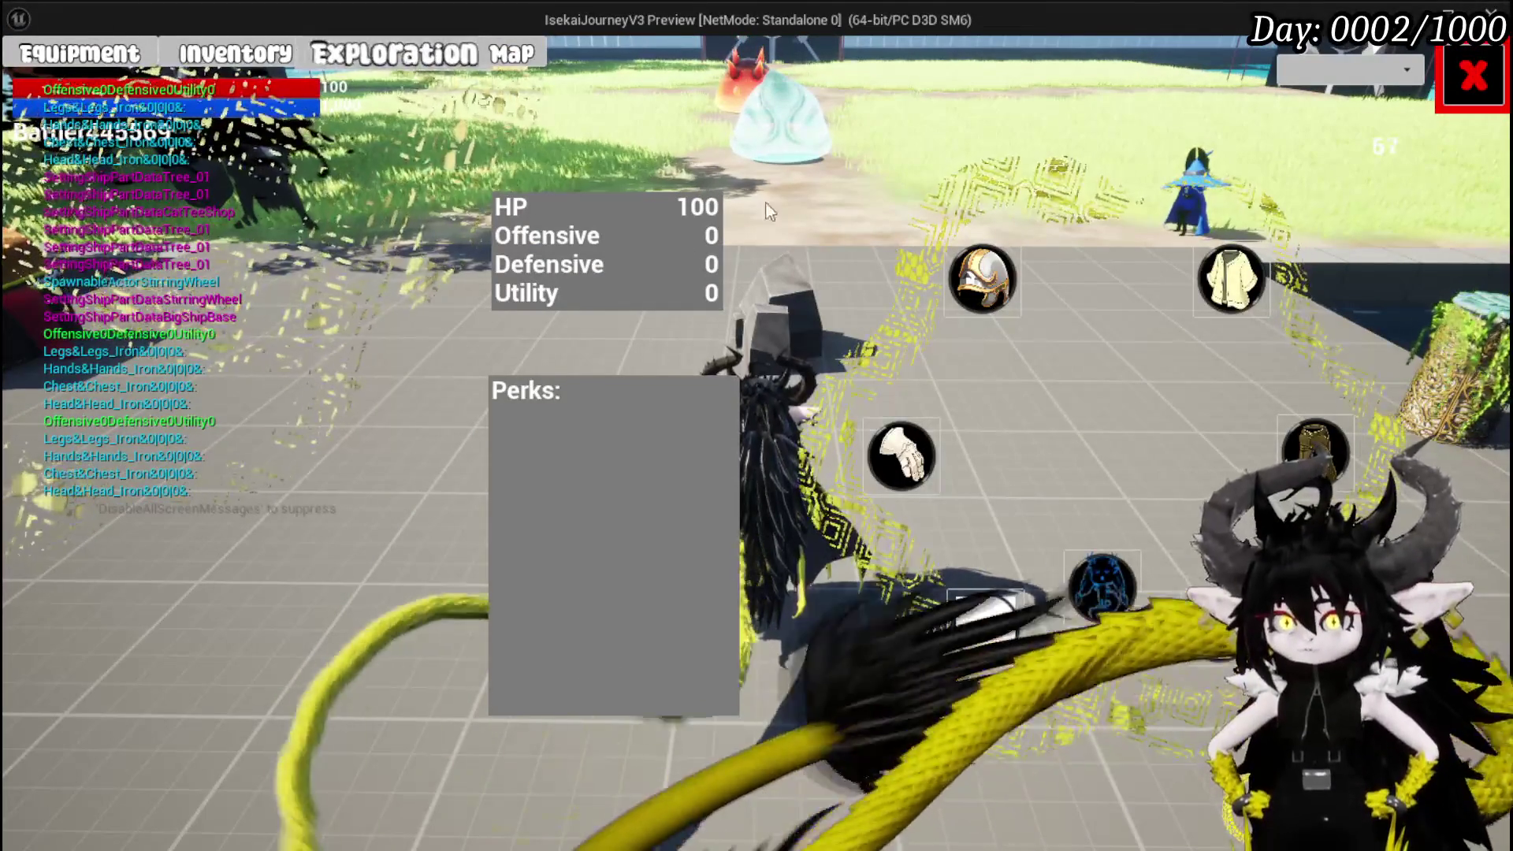
left_click(1001, 277)
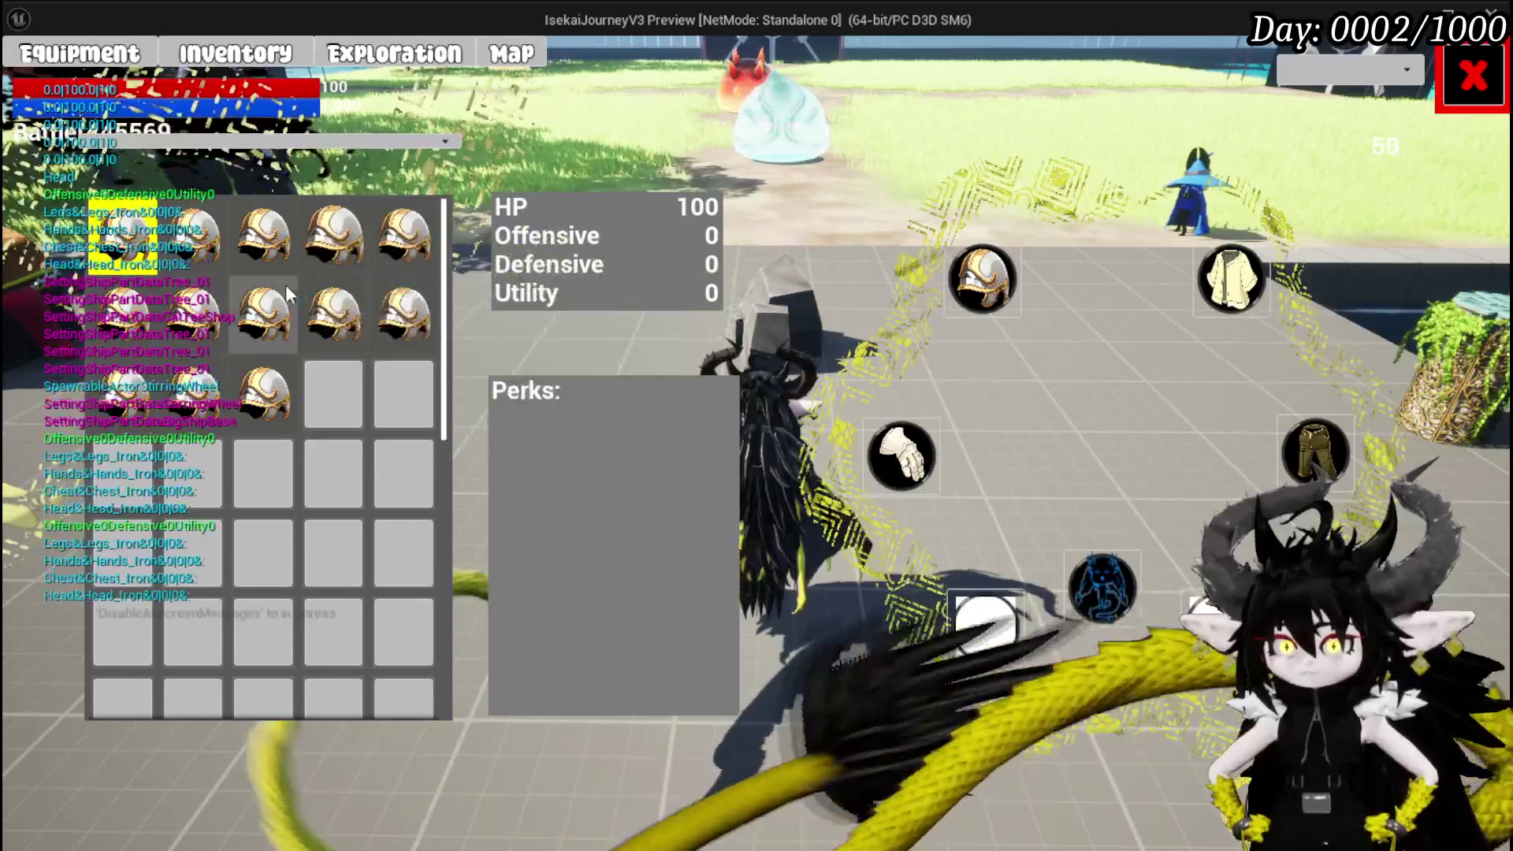
left_click(370, 66)
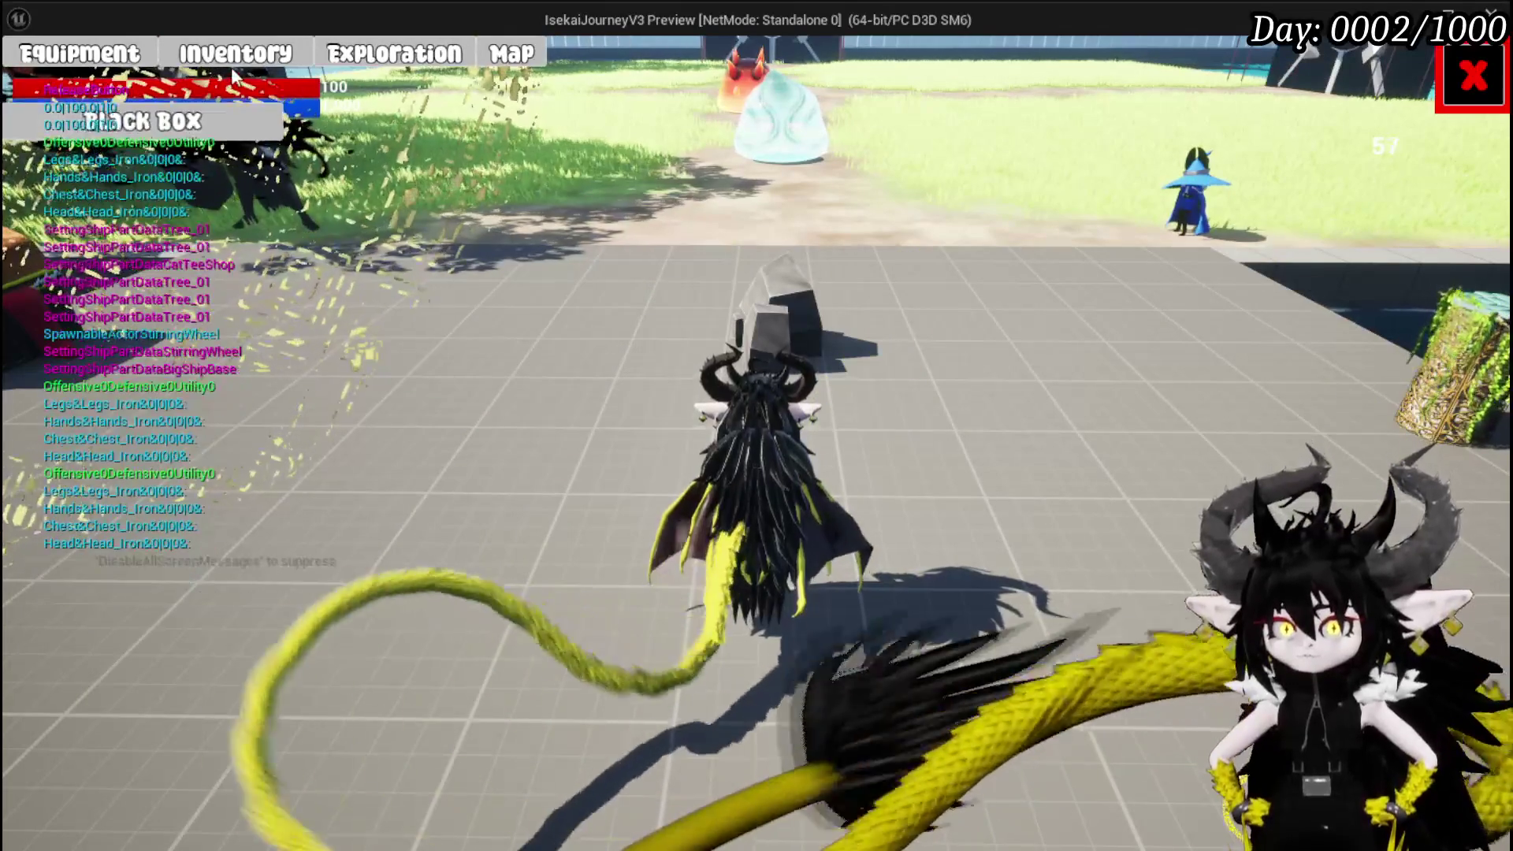
left_click(236, 53)
left_click(441, 497)
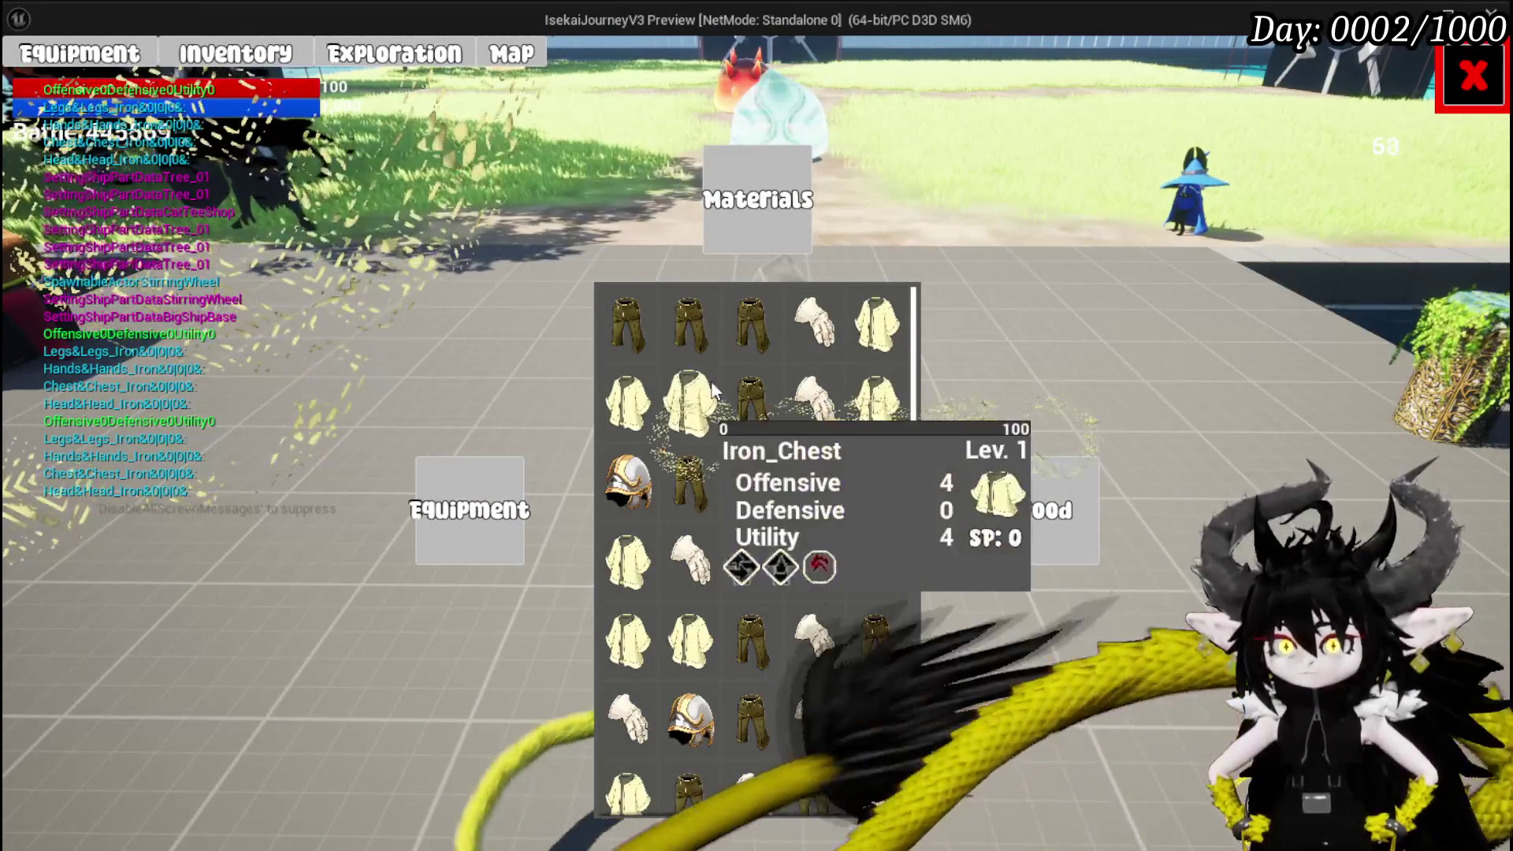
Move a glove into the Exploration Black Box, then stop play and save.
left_click(369, 54)
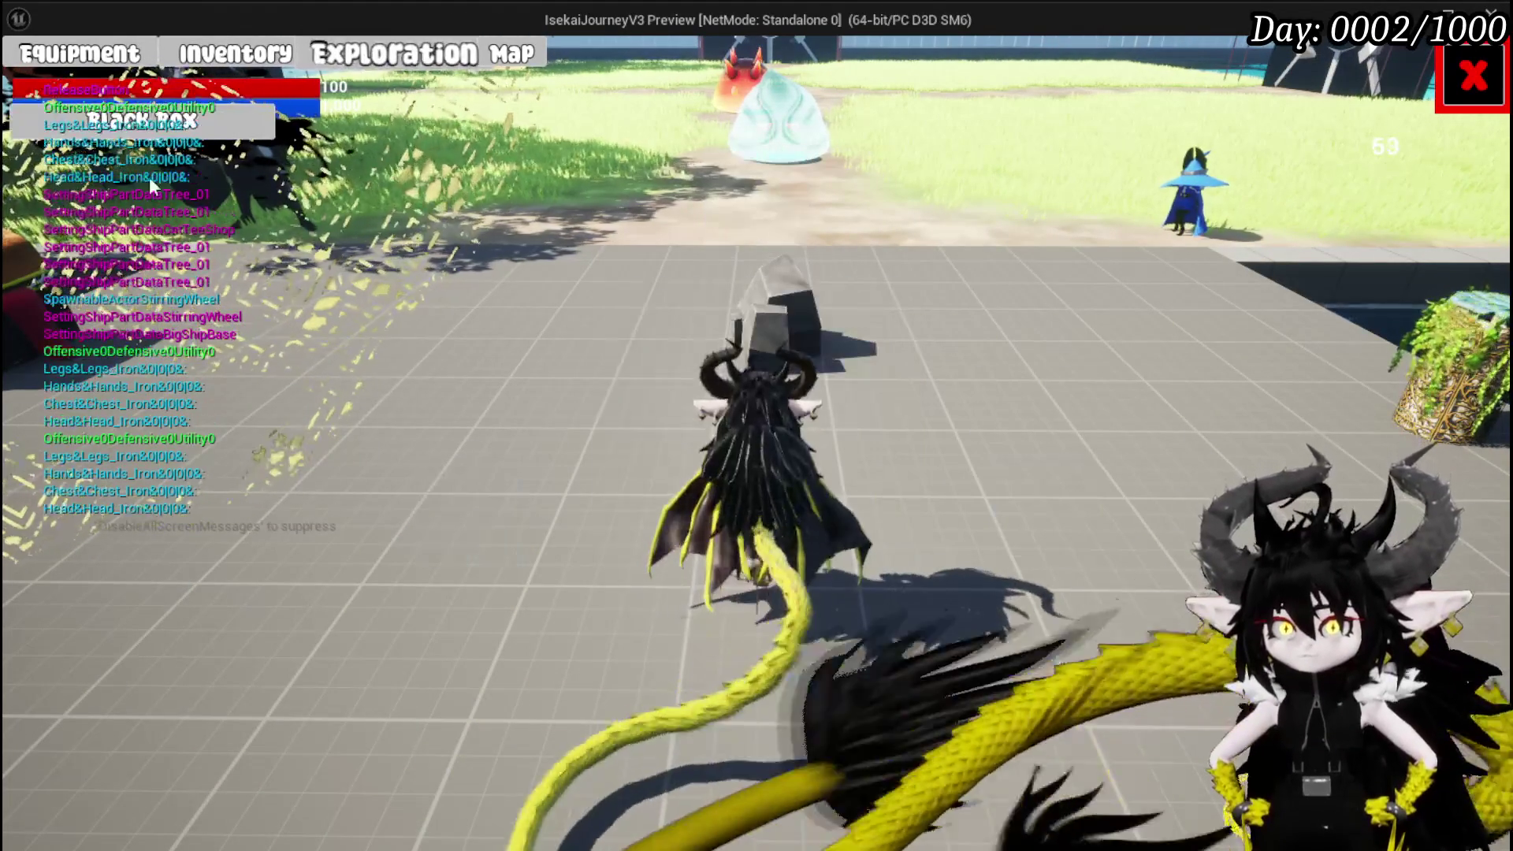
left_click(142, 118)
left_click(631, 371)
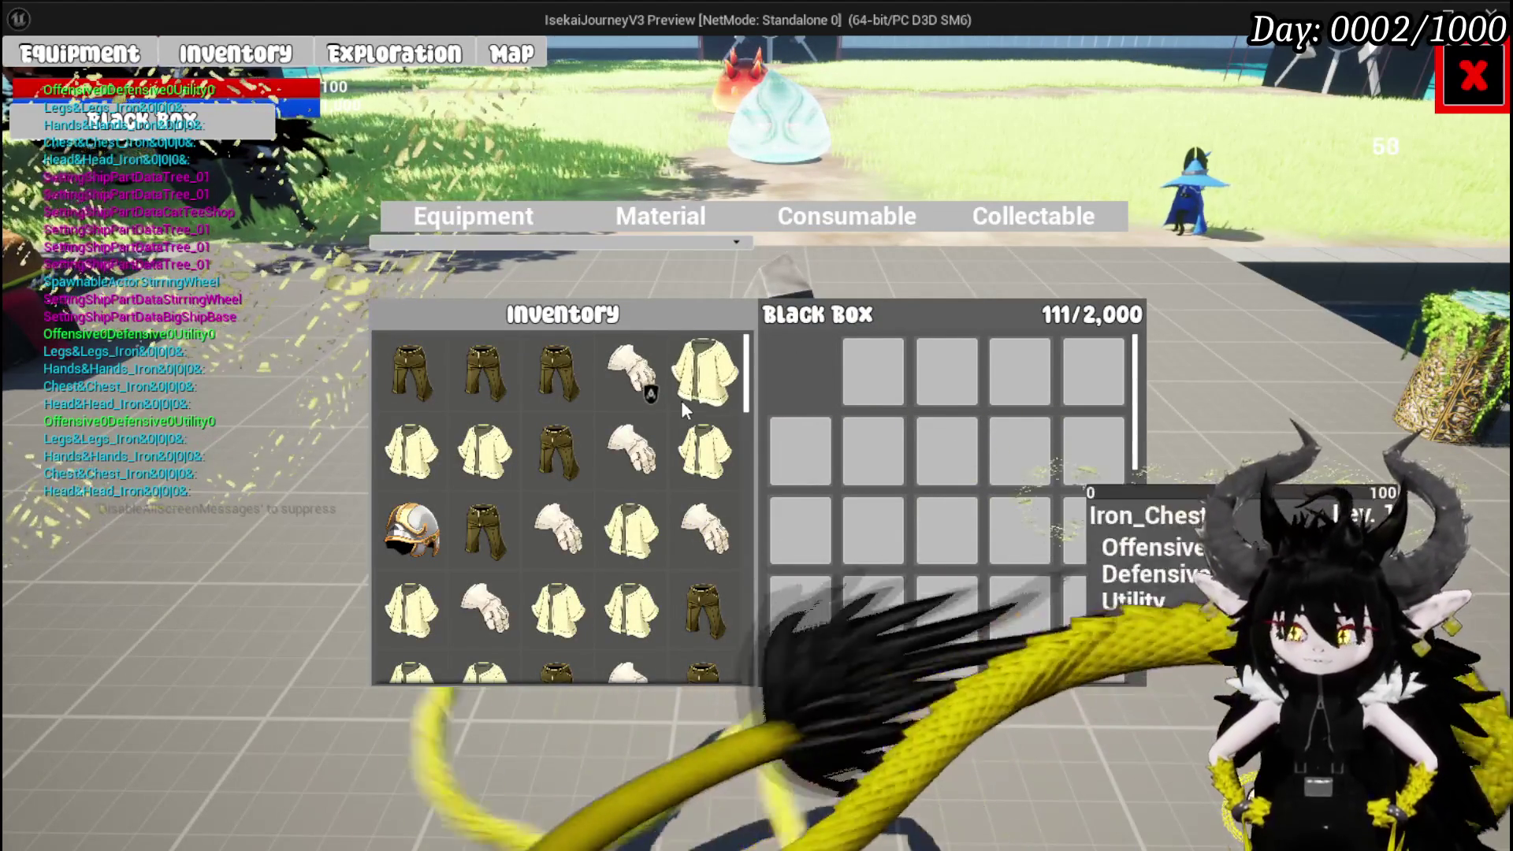
key("Escape")
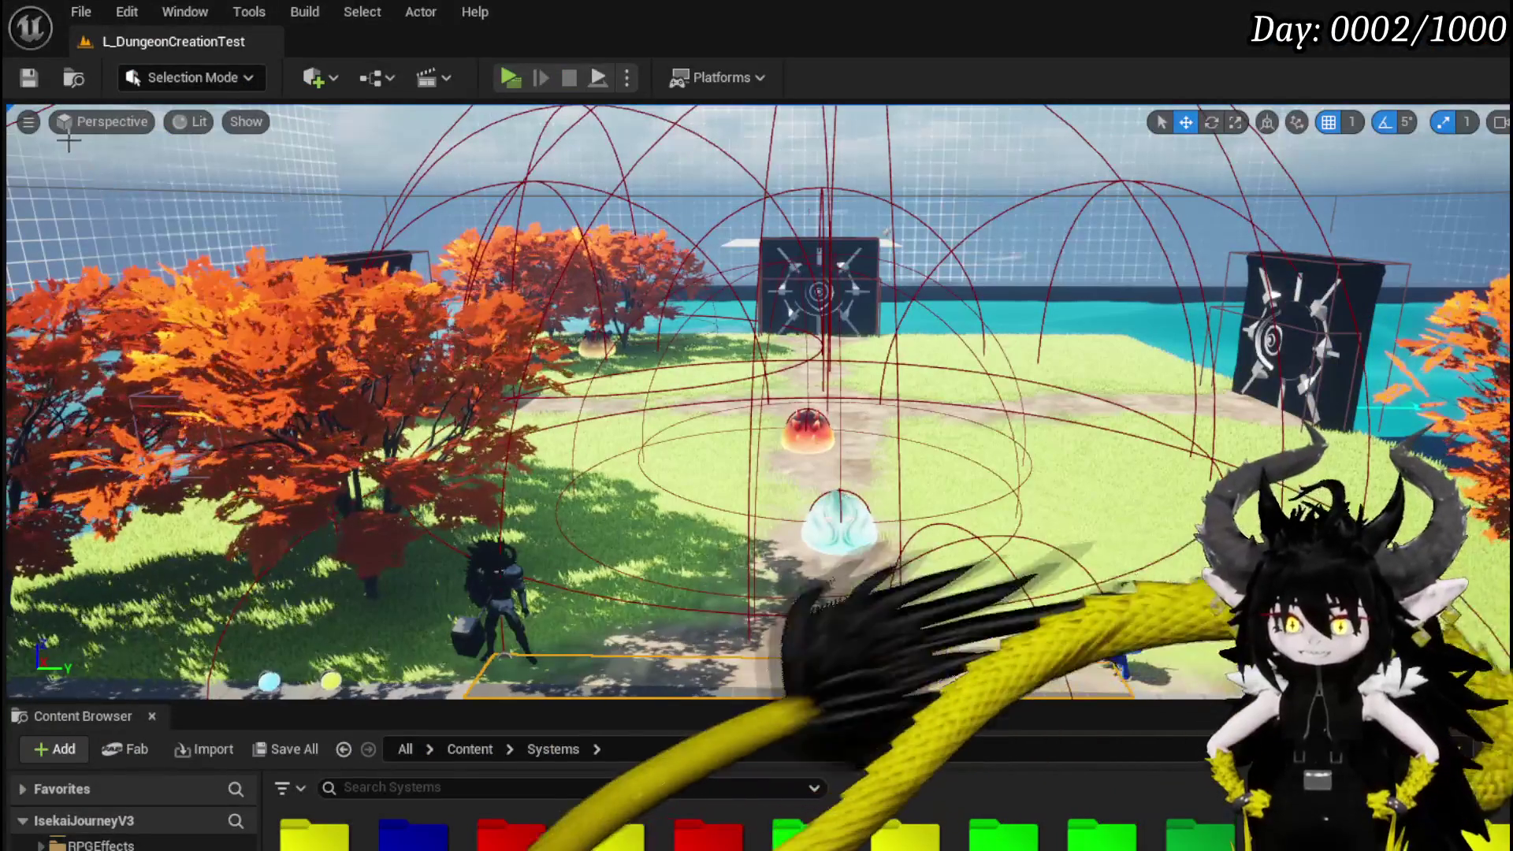
key("ctrl+s")
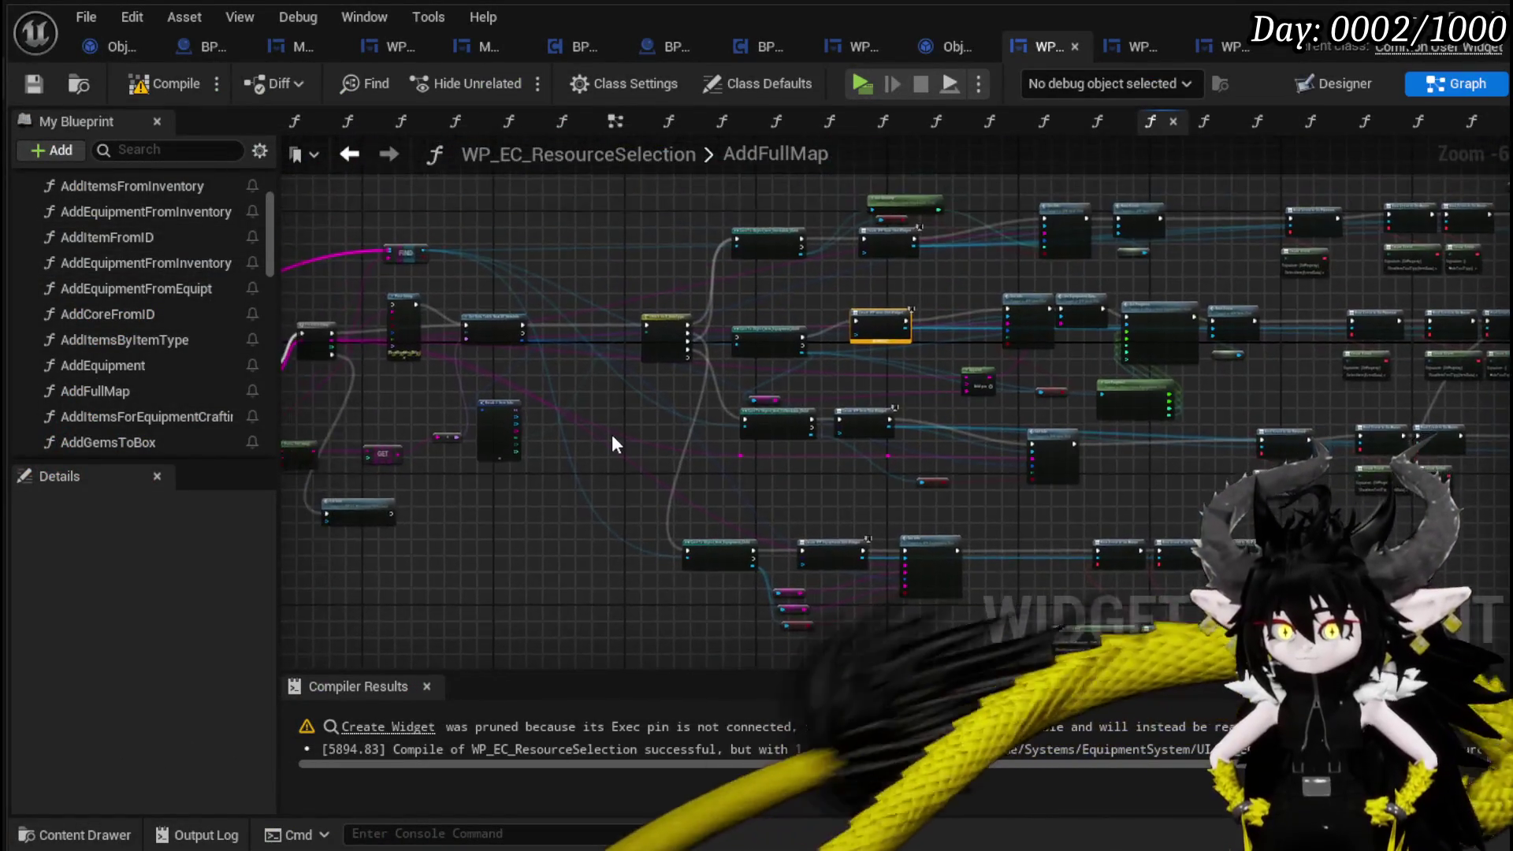
Connect GET's output to Set Info's ItemID pin in AddFullMap and launch a standalone play-test.
scroll(618, 446, "up", 3)
mouse_move(864, 536)
left_mouse_down()
mouse_move(655, 523)
mouse_move(591, 443)
mouse_move(406, 355)
mouse_move(490, 439)
mouse_move(324, 311)
mouse_move(324, 231)
left_mouse_up()
scroll(406, 355, "down", 1)
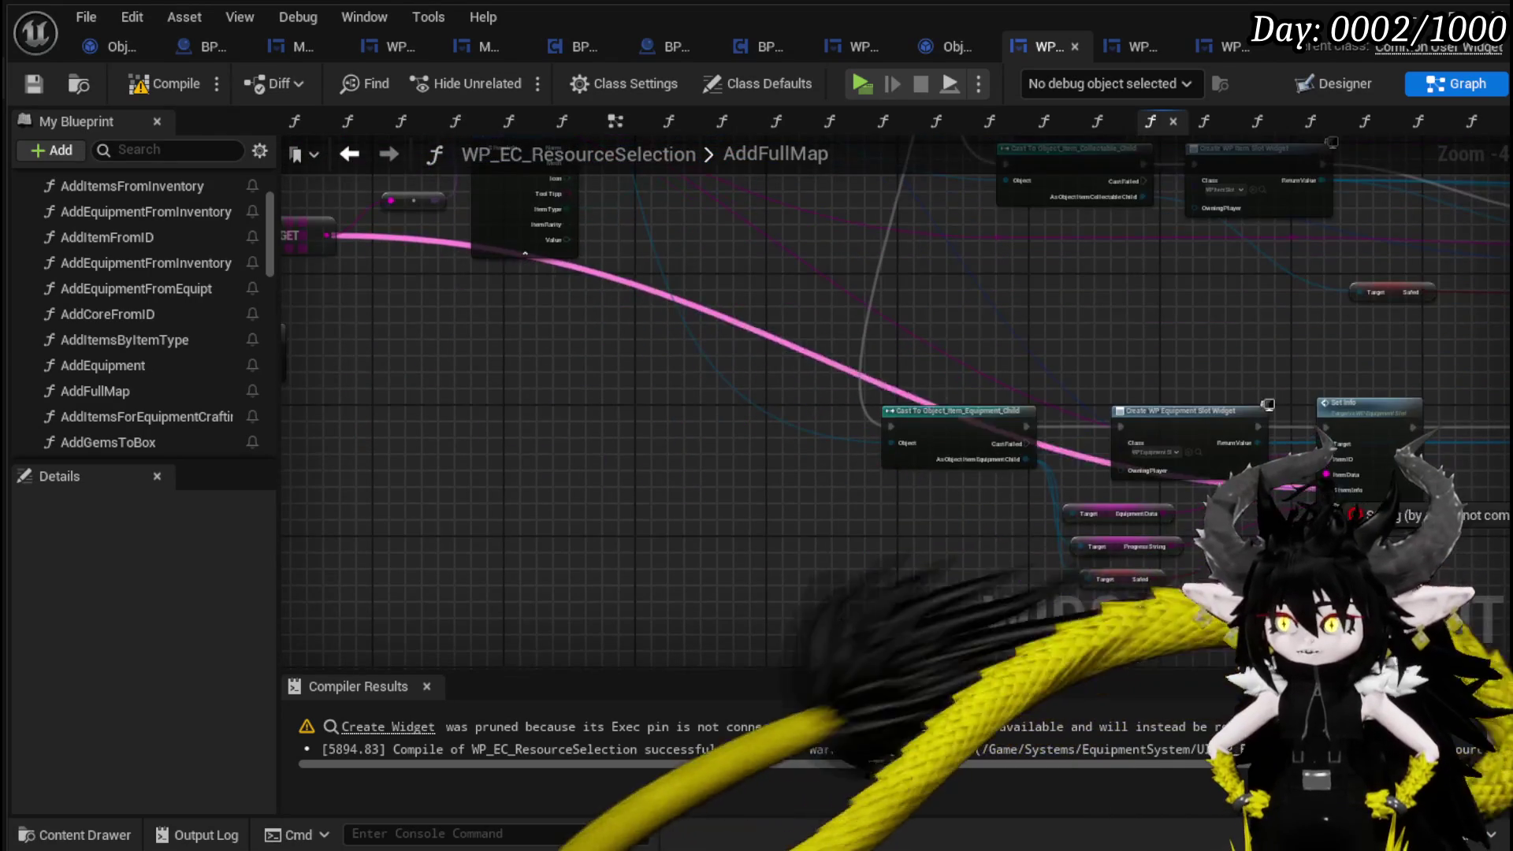
left_click_drag(1329, 468, 1329, 468)
mouse_move(536, 561)
left_mouse_down()
mouse_move(552, 496)
mouse_move(473, 422)
mouse_move(661, 636)
left_mouse_up()
left_click_drag(608, 436, 764, 498)
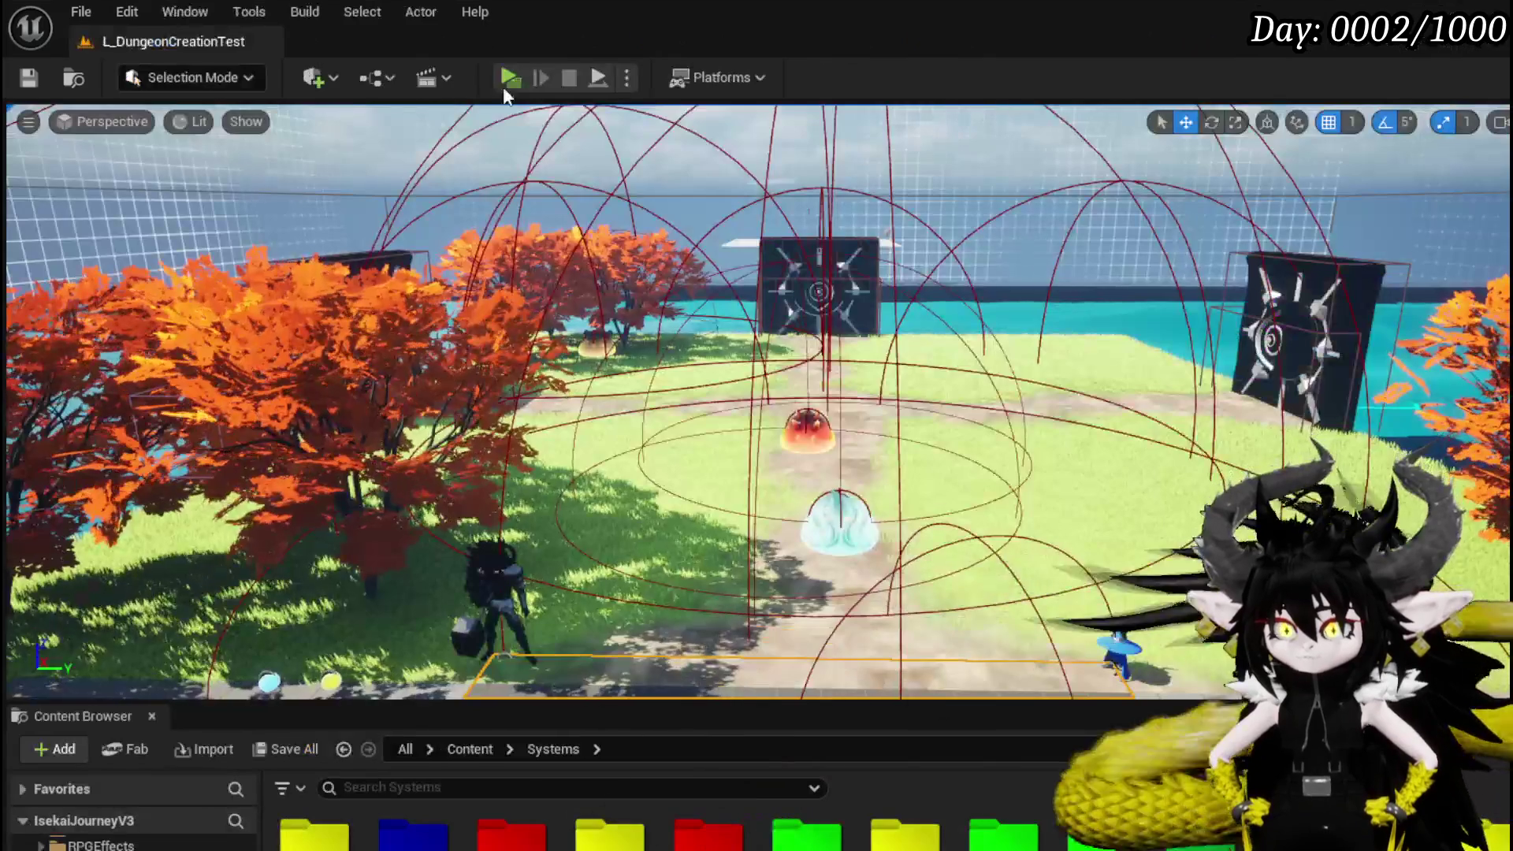
left_click(509, 78)
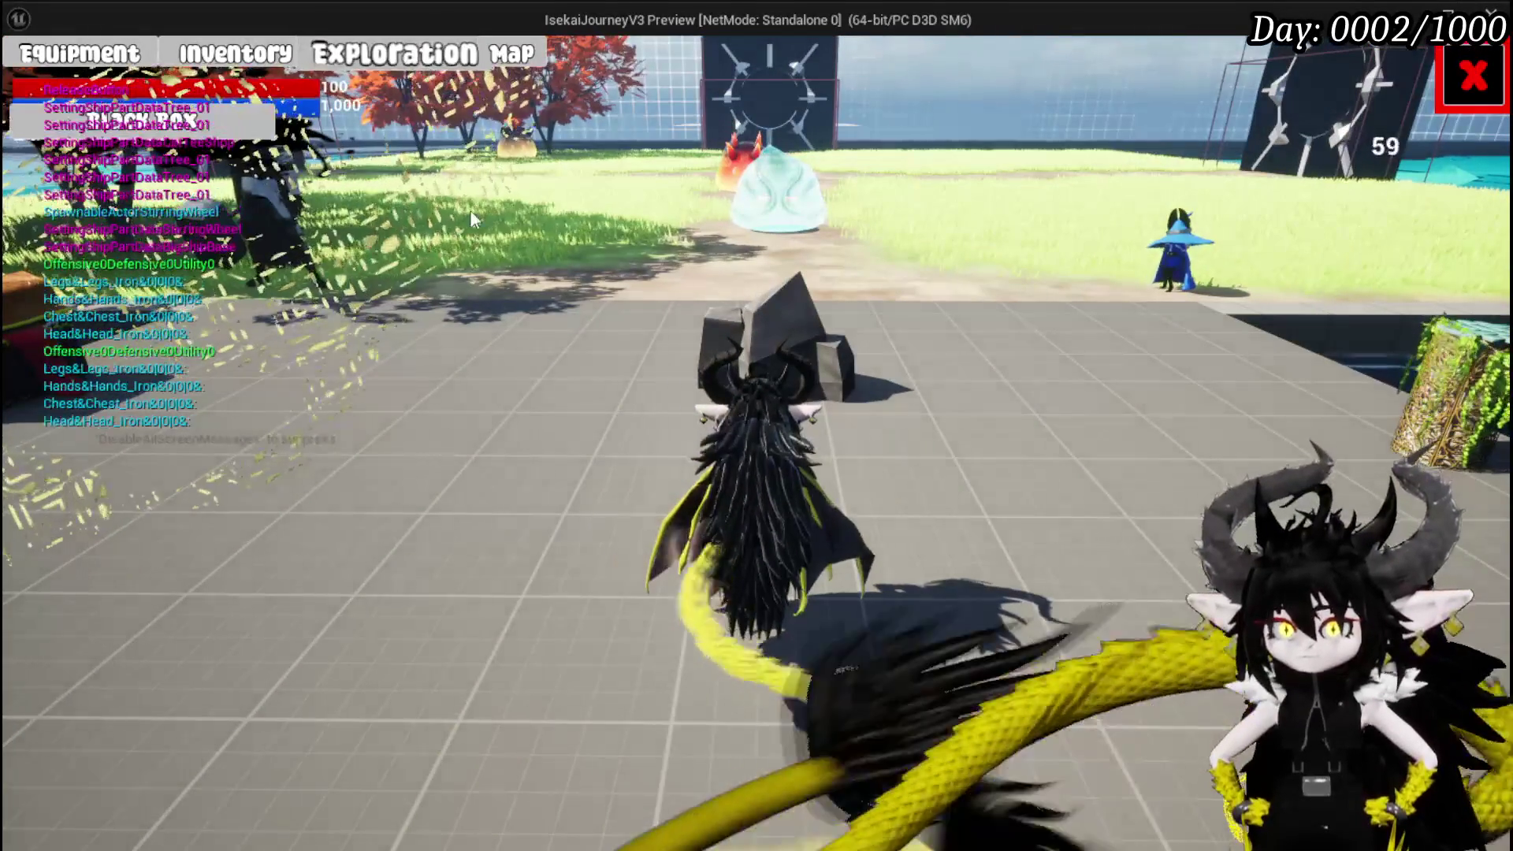
Open the inventory, store a glove and an iron chest in the Black Box, then stop play and save.
key("e")
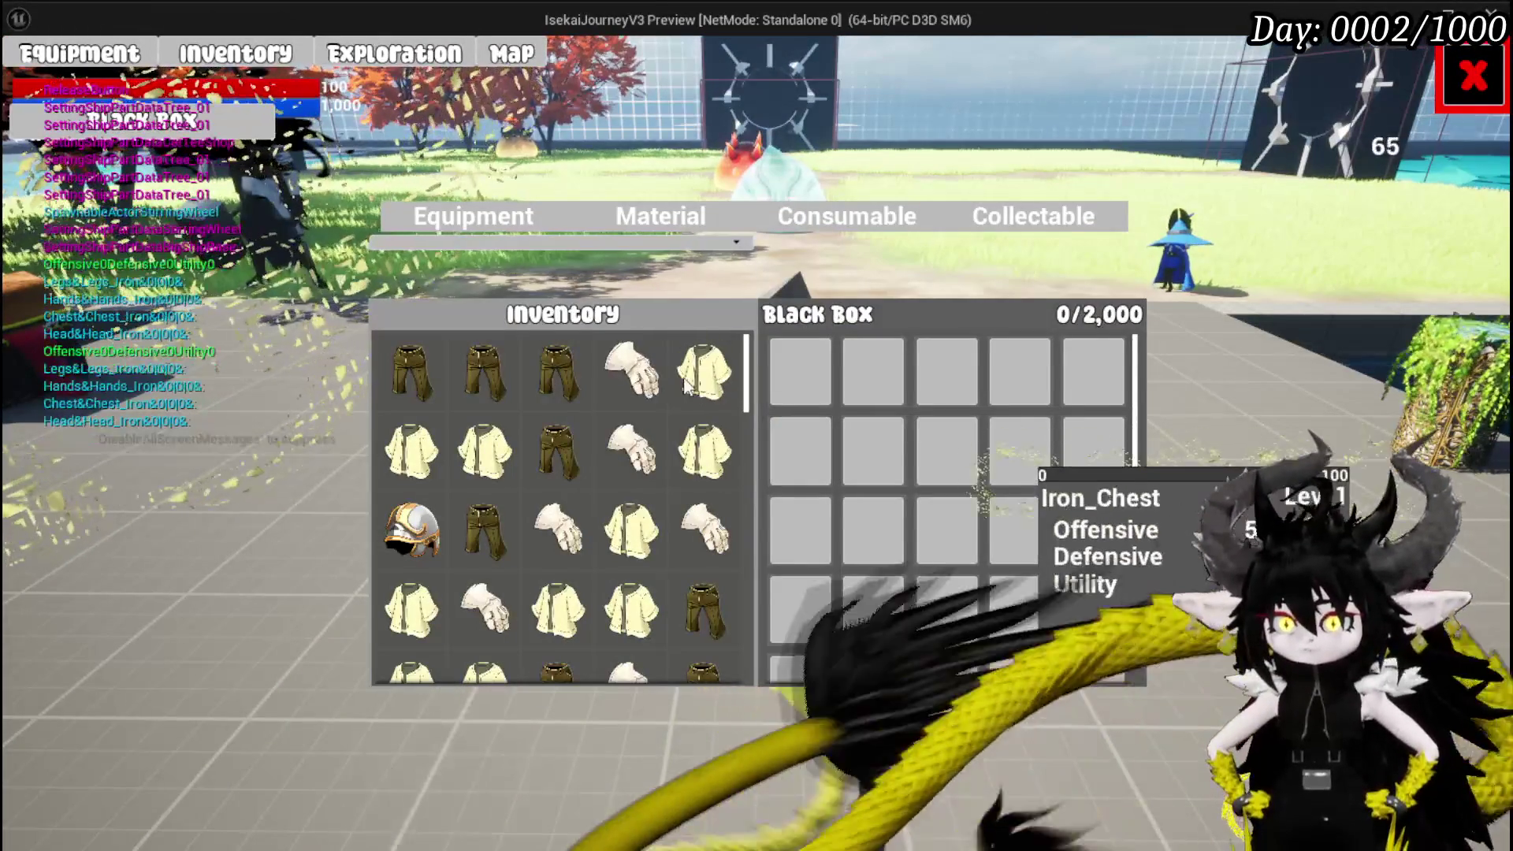
left_click(634, 374)
left_click(725, 443)
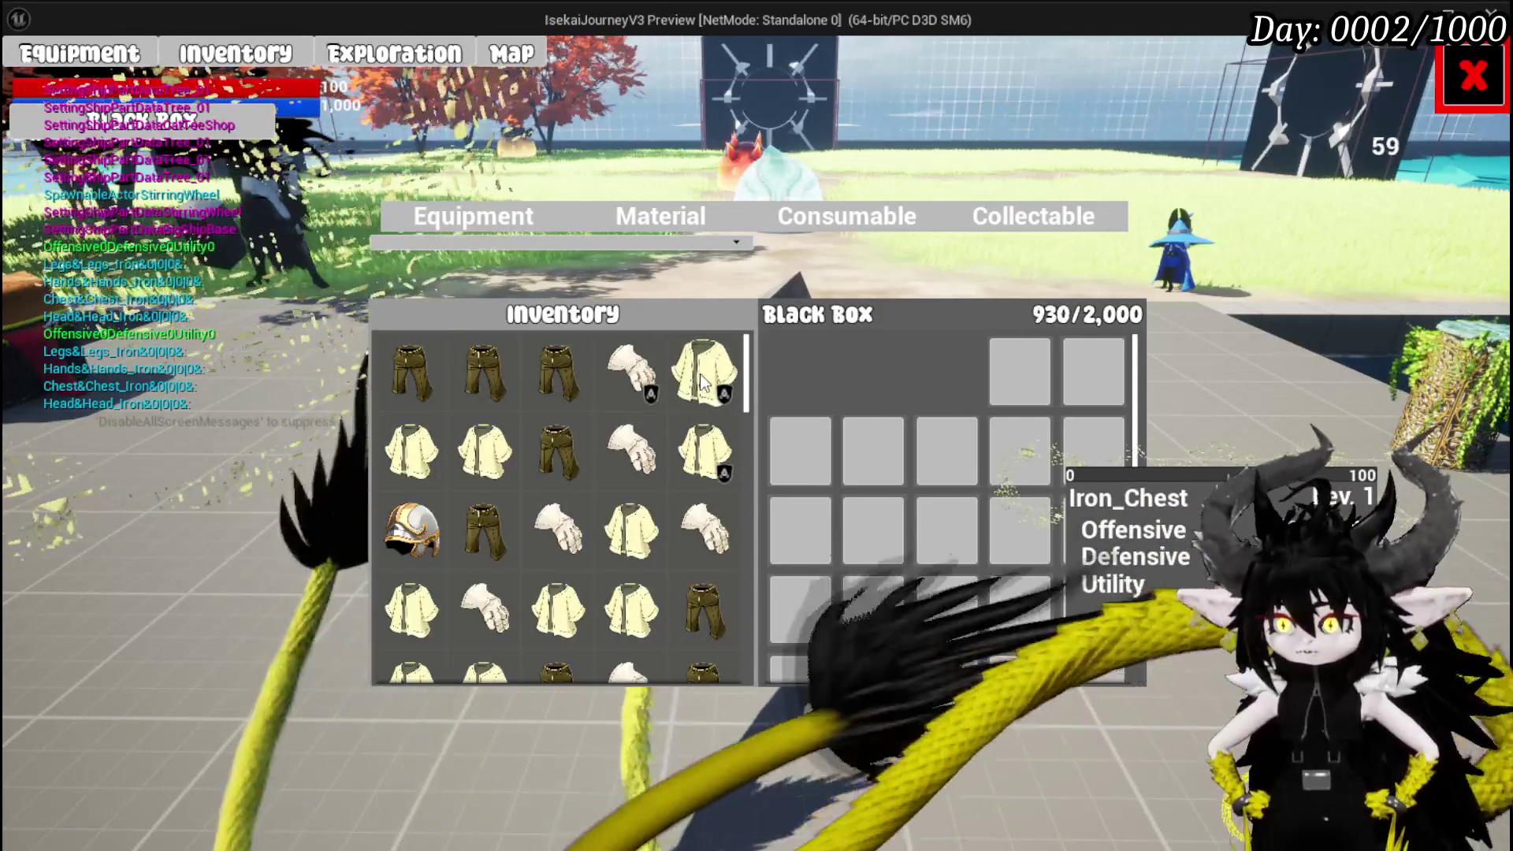
key("Escape")
left_click(28, 77)
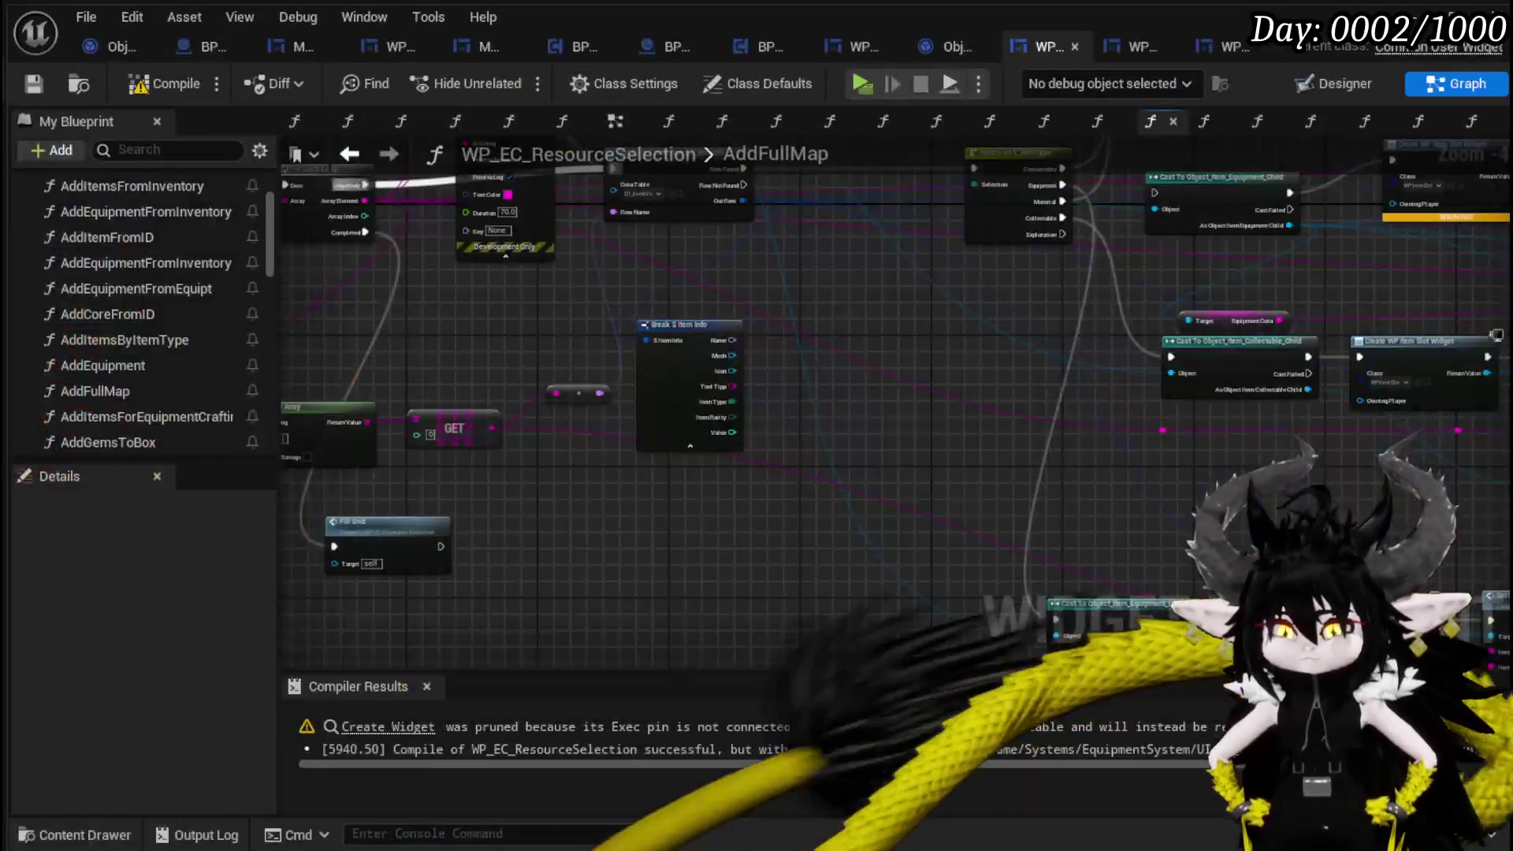
Toggle a breakpoint on the AddFullMap entry node and start a new Play session.
mouse_move(777, 544)
left_mouse_down()
mouse_move(796, 551)
mouse_move(773, 483)
mouse_move(585, 375)
mouse_move(872, 547)
mouse_move(760, 507)
mouse_move(579, 392)
mouse_move(1403, 615)
mouse_move(1498, 619)
mouse_move(1476, 592)
mouse_move(783, 548)
mouse_move(790, 573)
mouse_move(785, 557)
mouse_move(886, 439)
mouse_move(418, 392)
left_mouse_up()
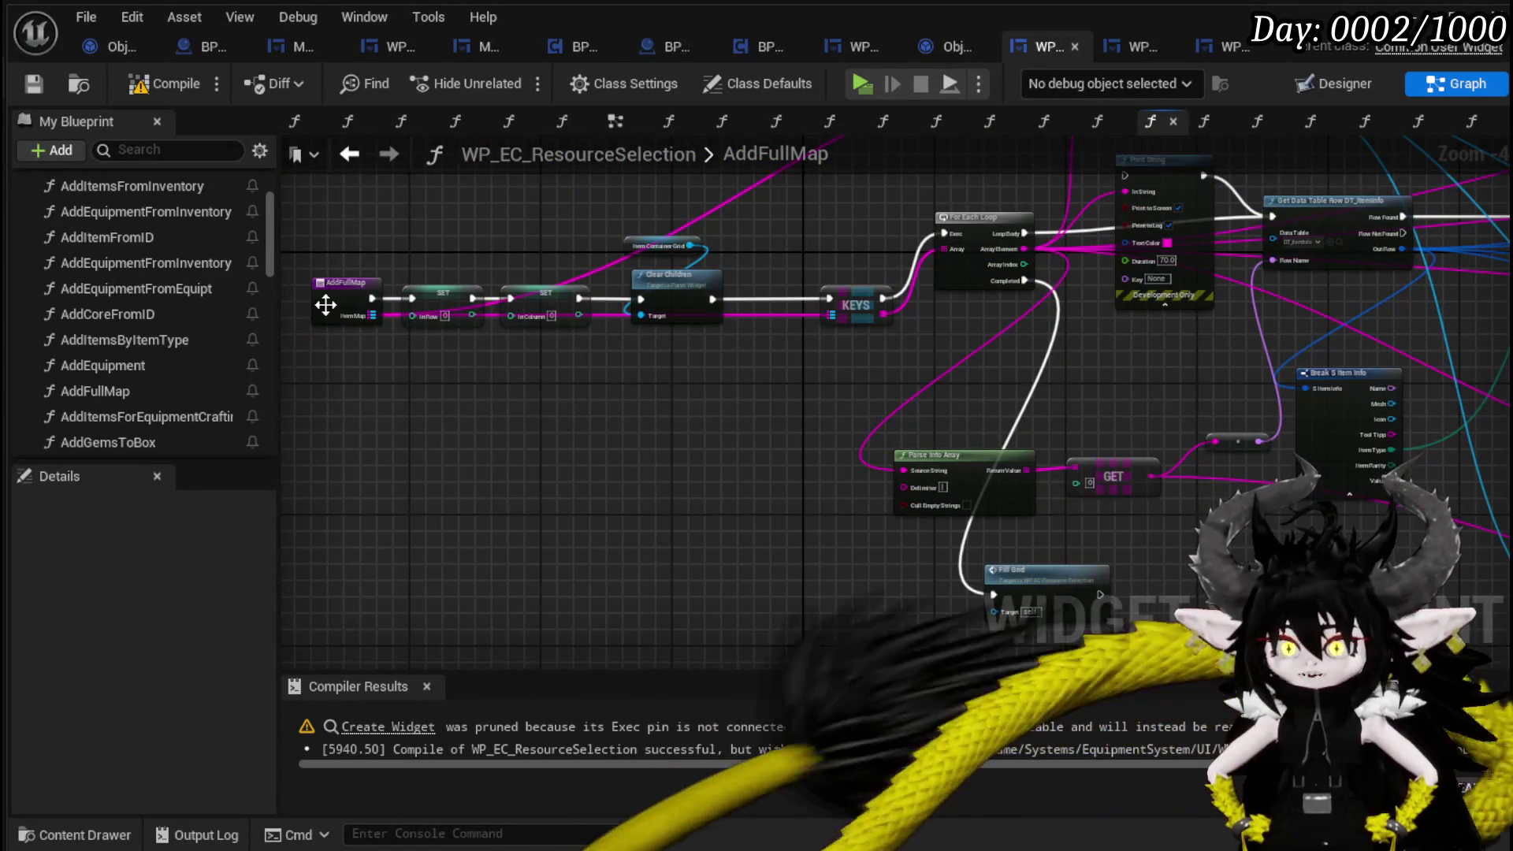
right_click(333, 300)
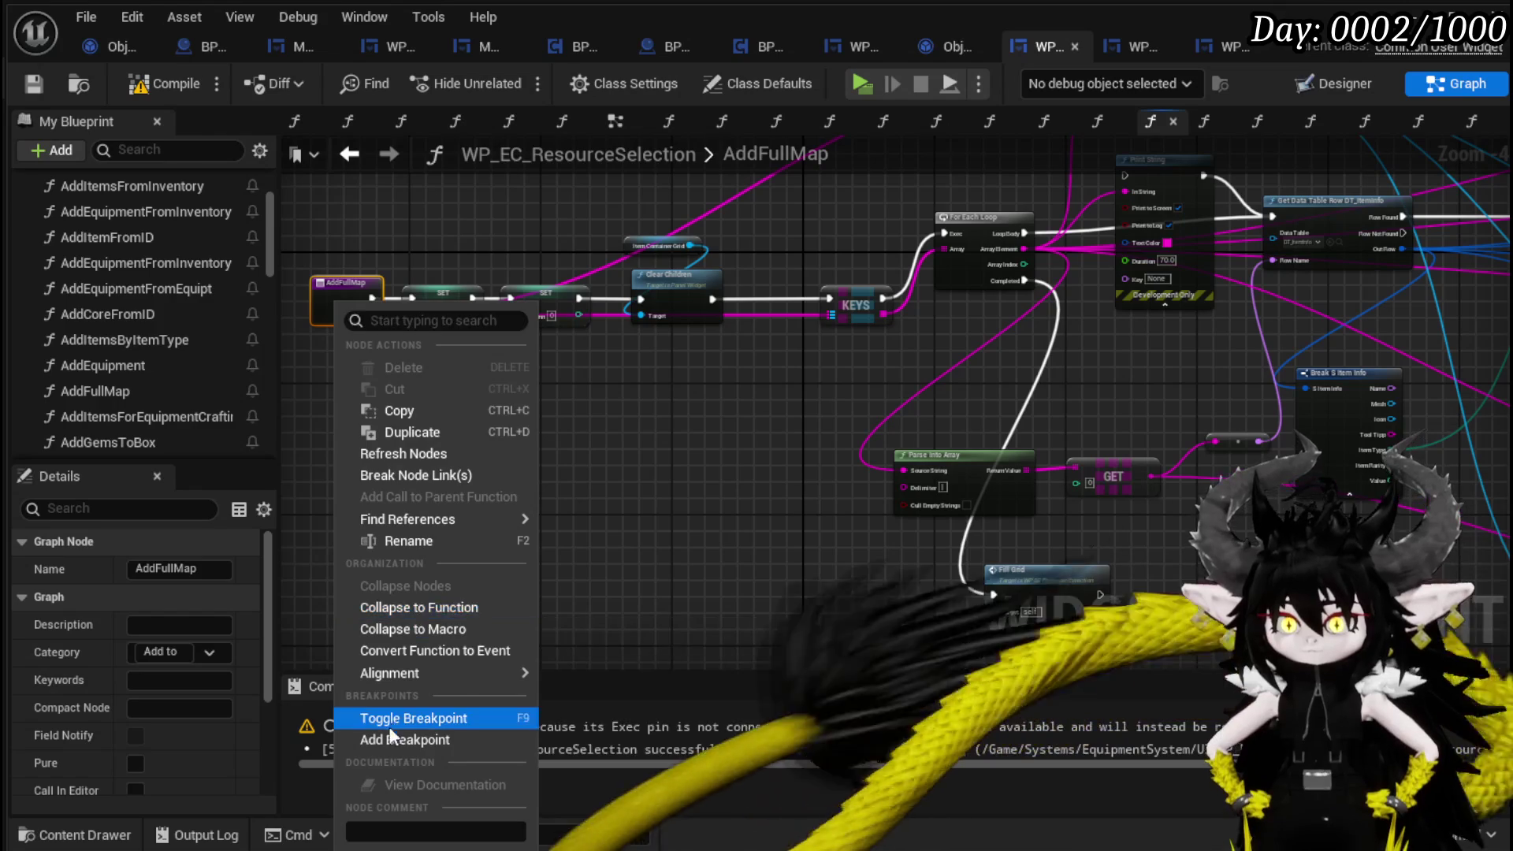
left_click(394, 718)
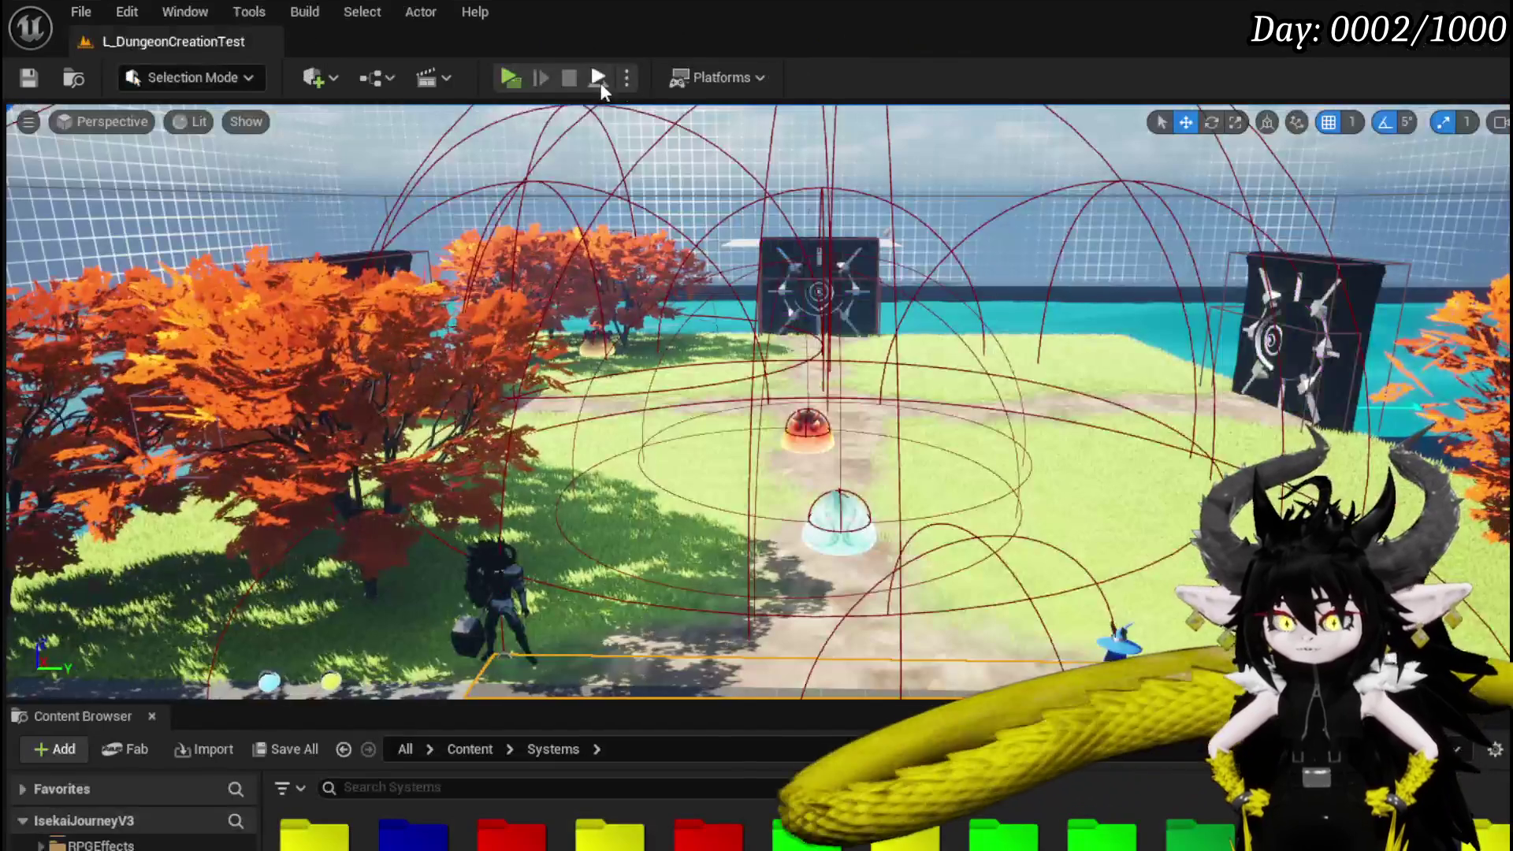
left_click(599, 76)
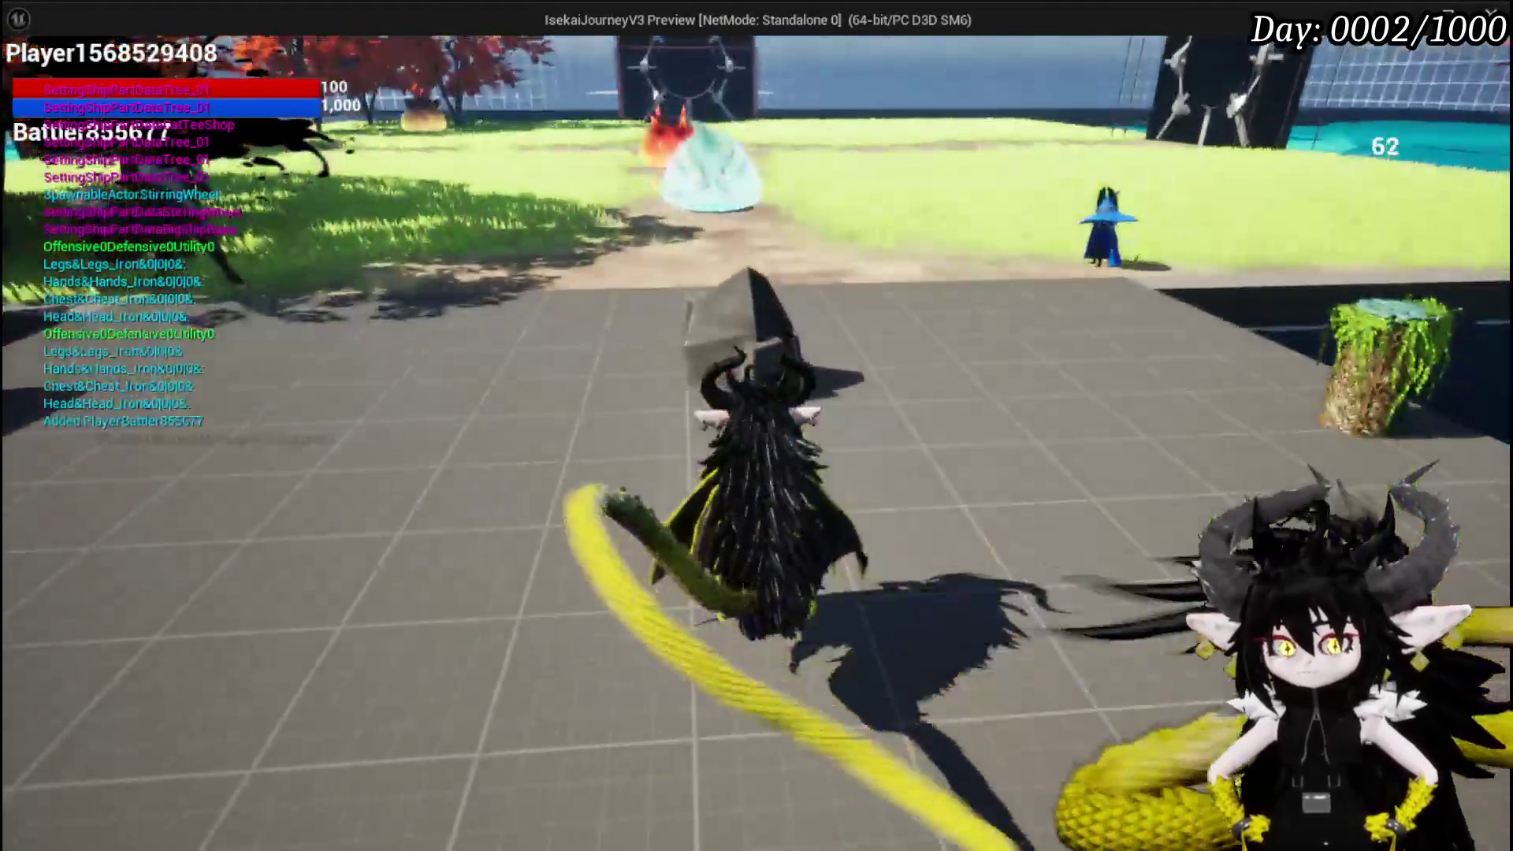
Open Exploration > Black Box in the running game so execution halts at the AddFullMap breakpoint.
key("Tab")
left_click(394, 54)
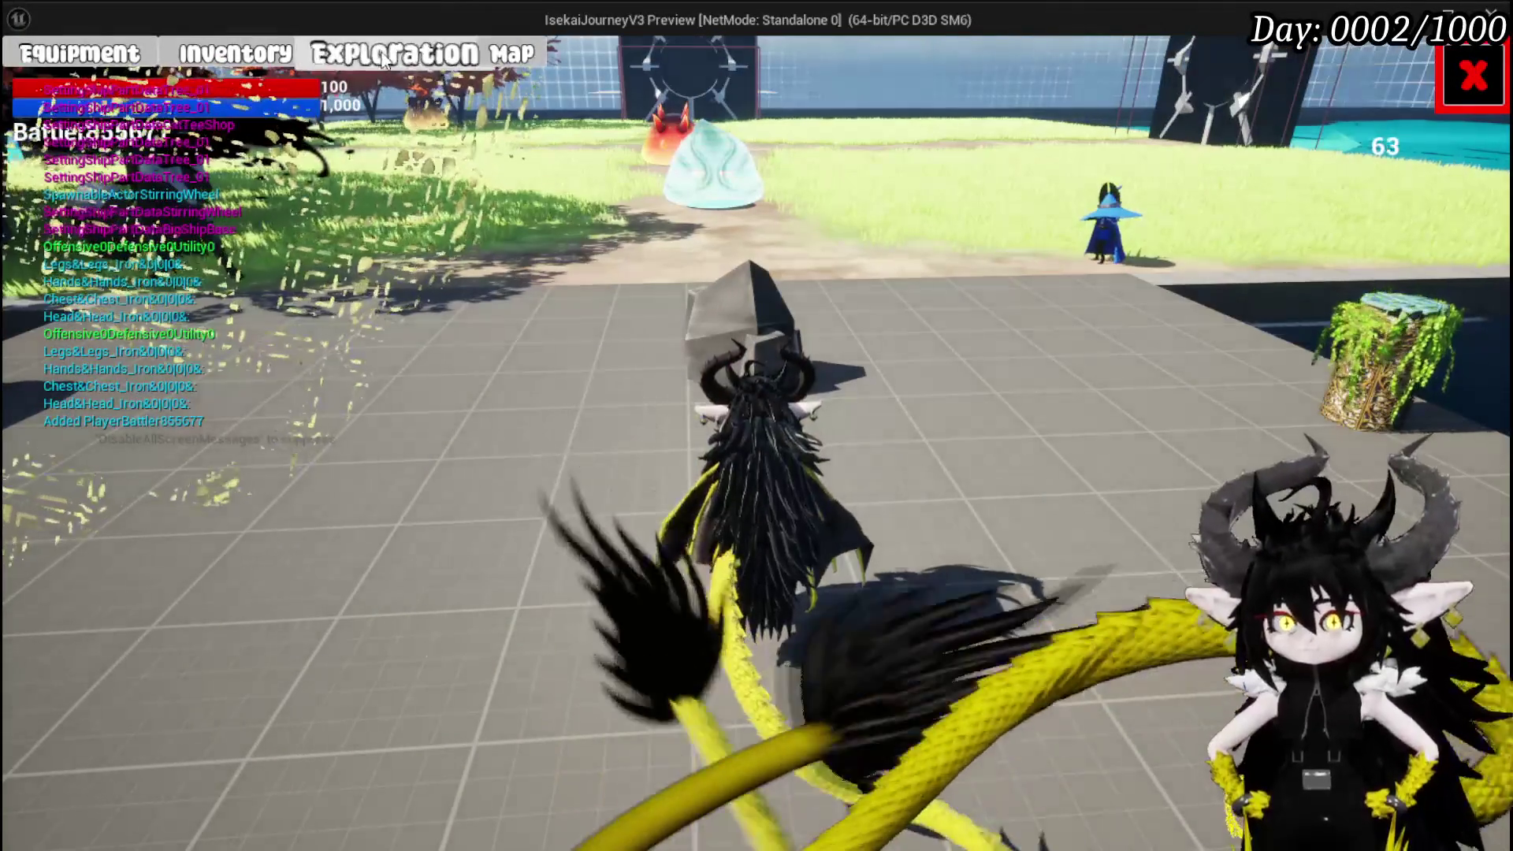
left_click(189, 130)
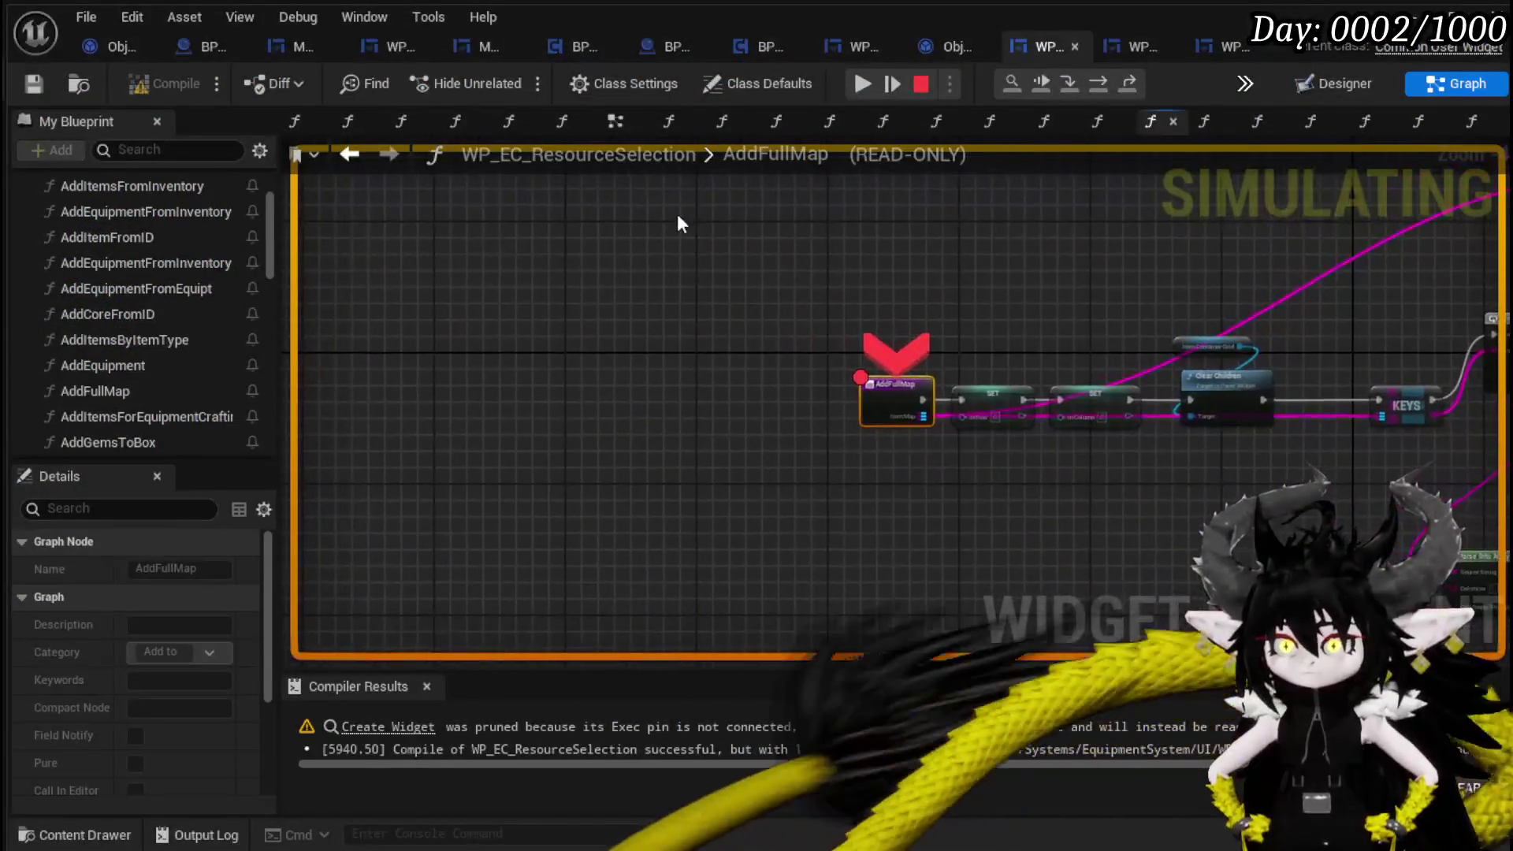
left_click(859, 88)
key("Tab")
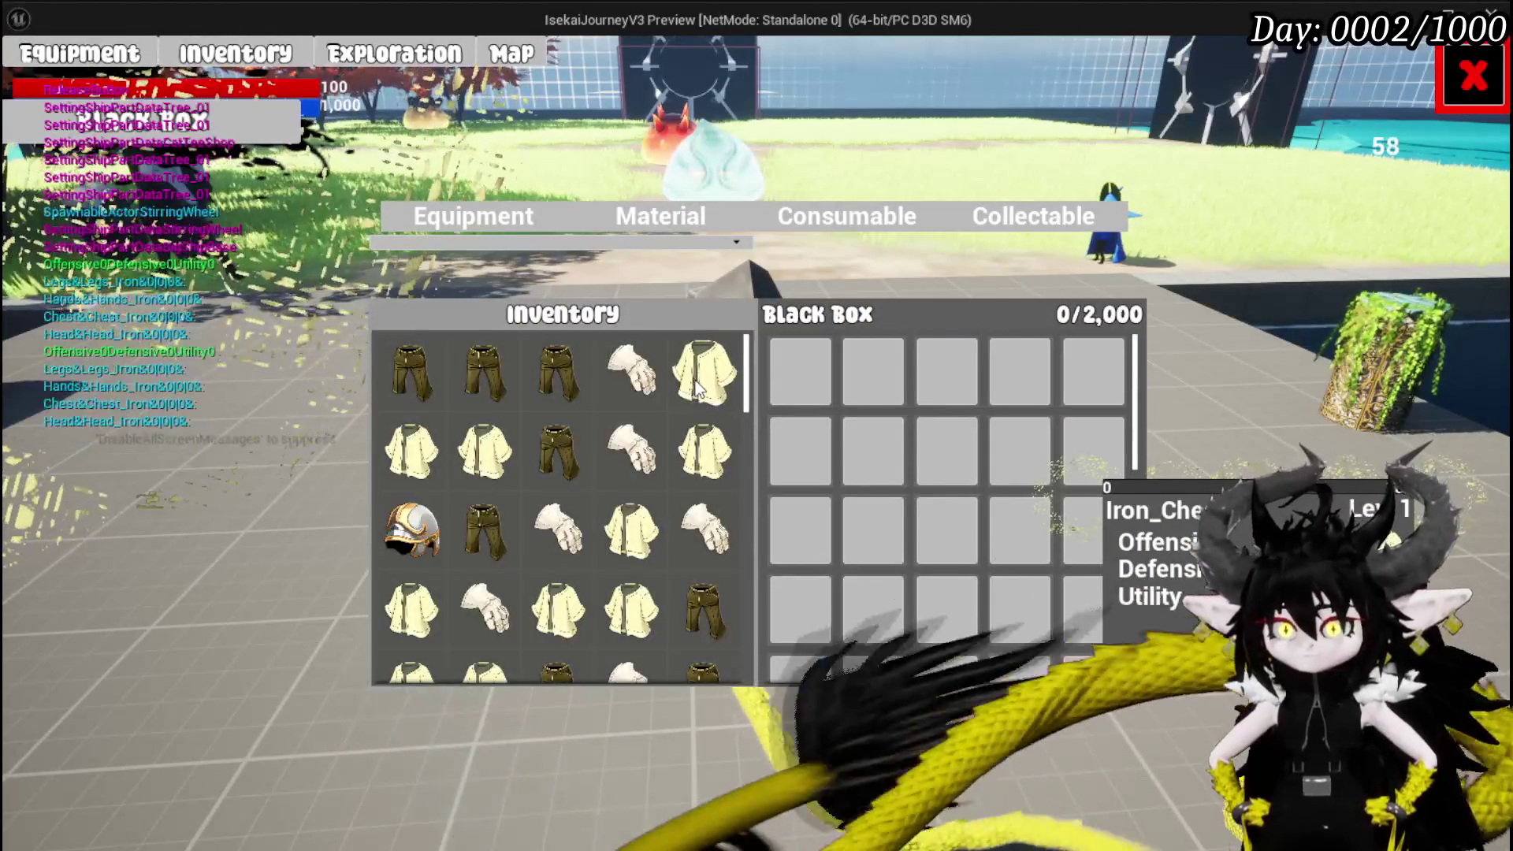
left_click(693, 380)
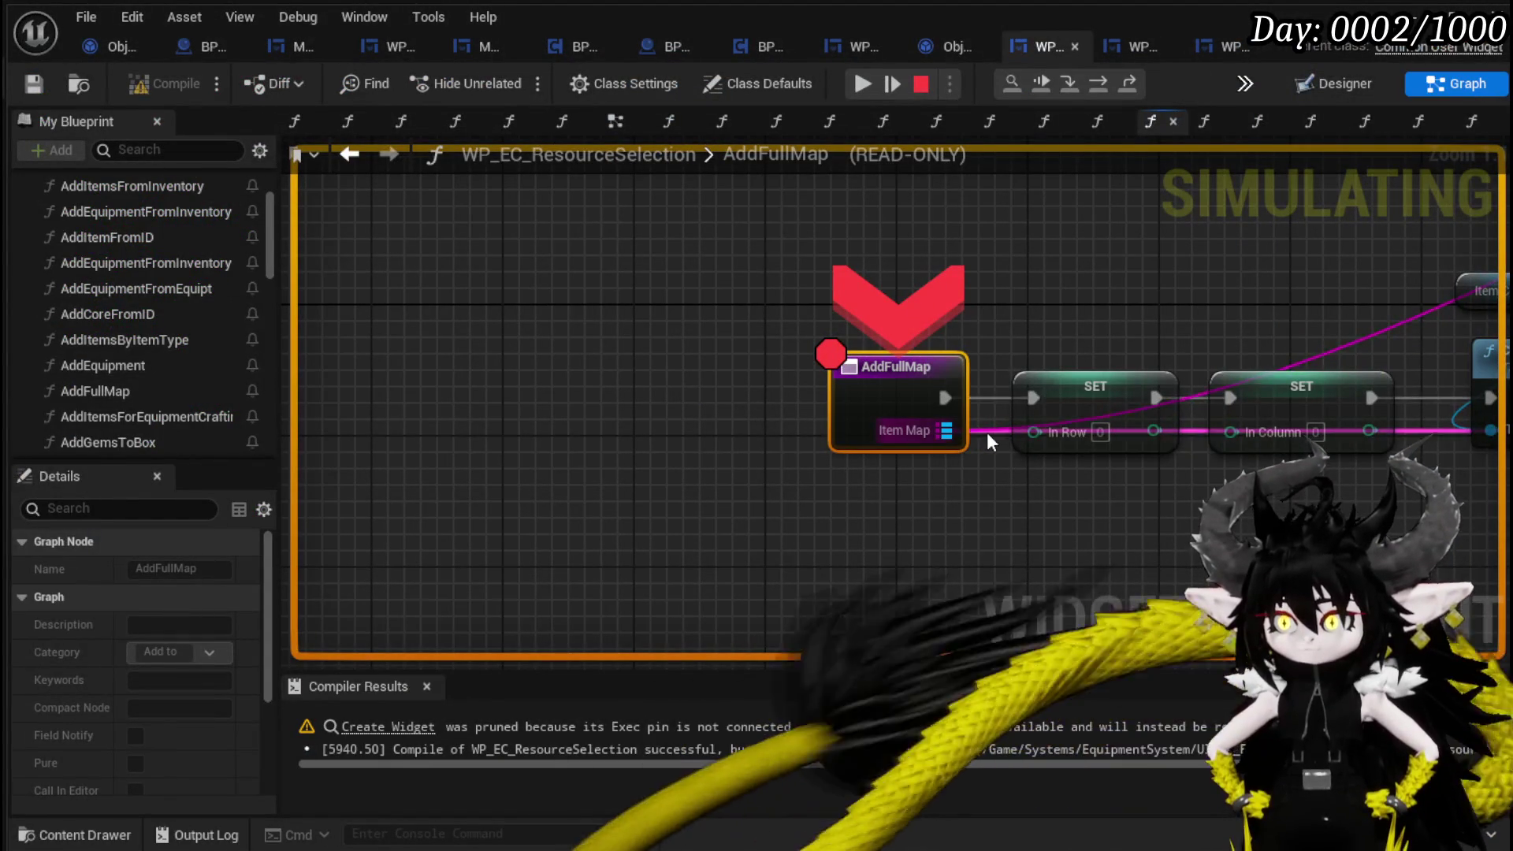
Step over with F10 past AddFullMap to the For Each Loop and inspect the surrounding nodes.
key("F10")
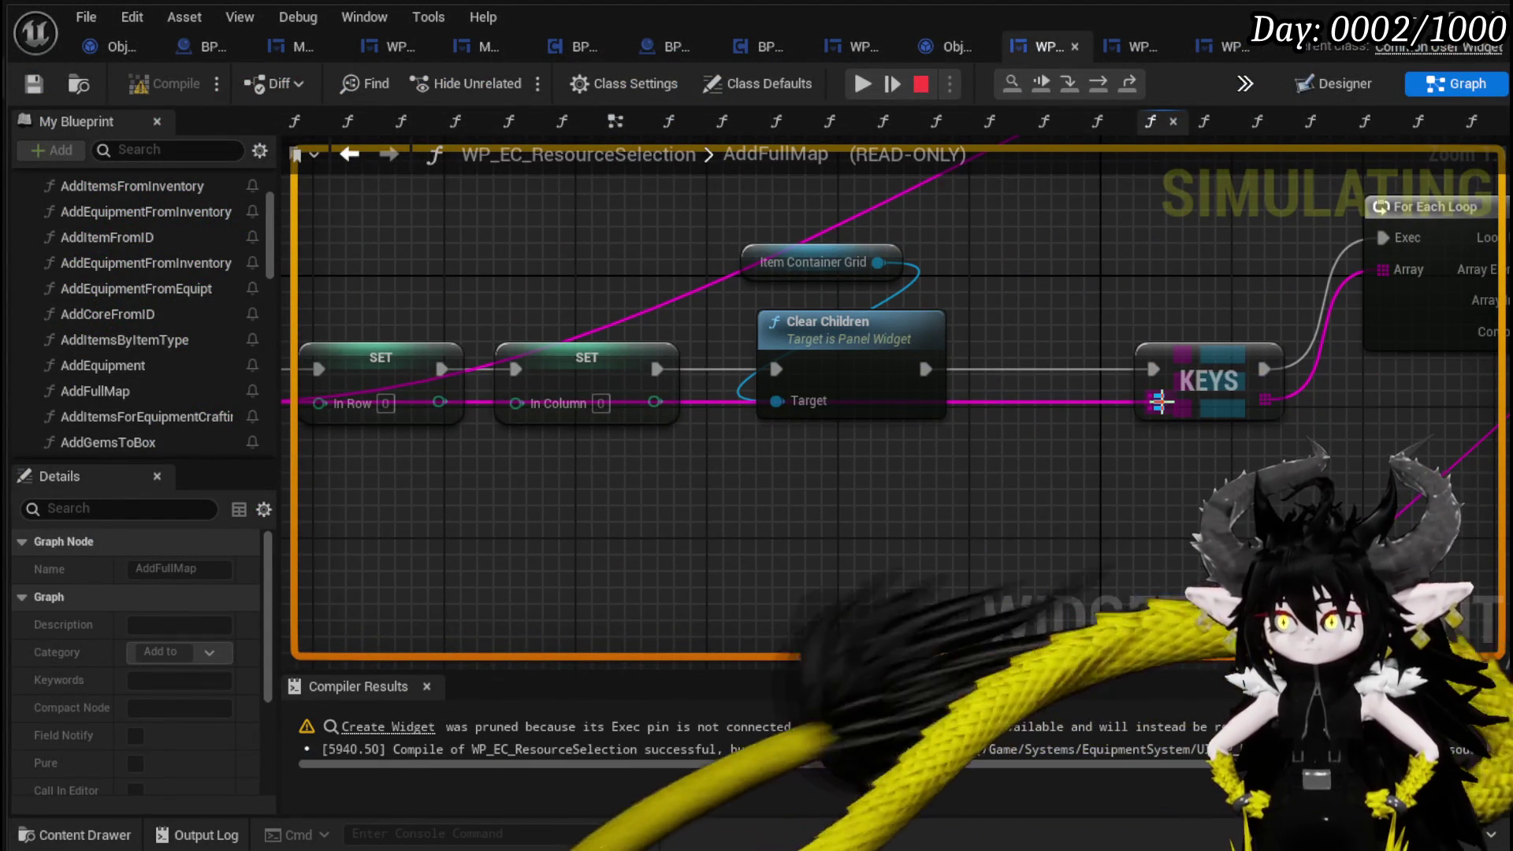
key("F10")
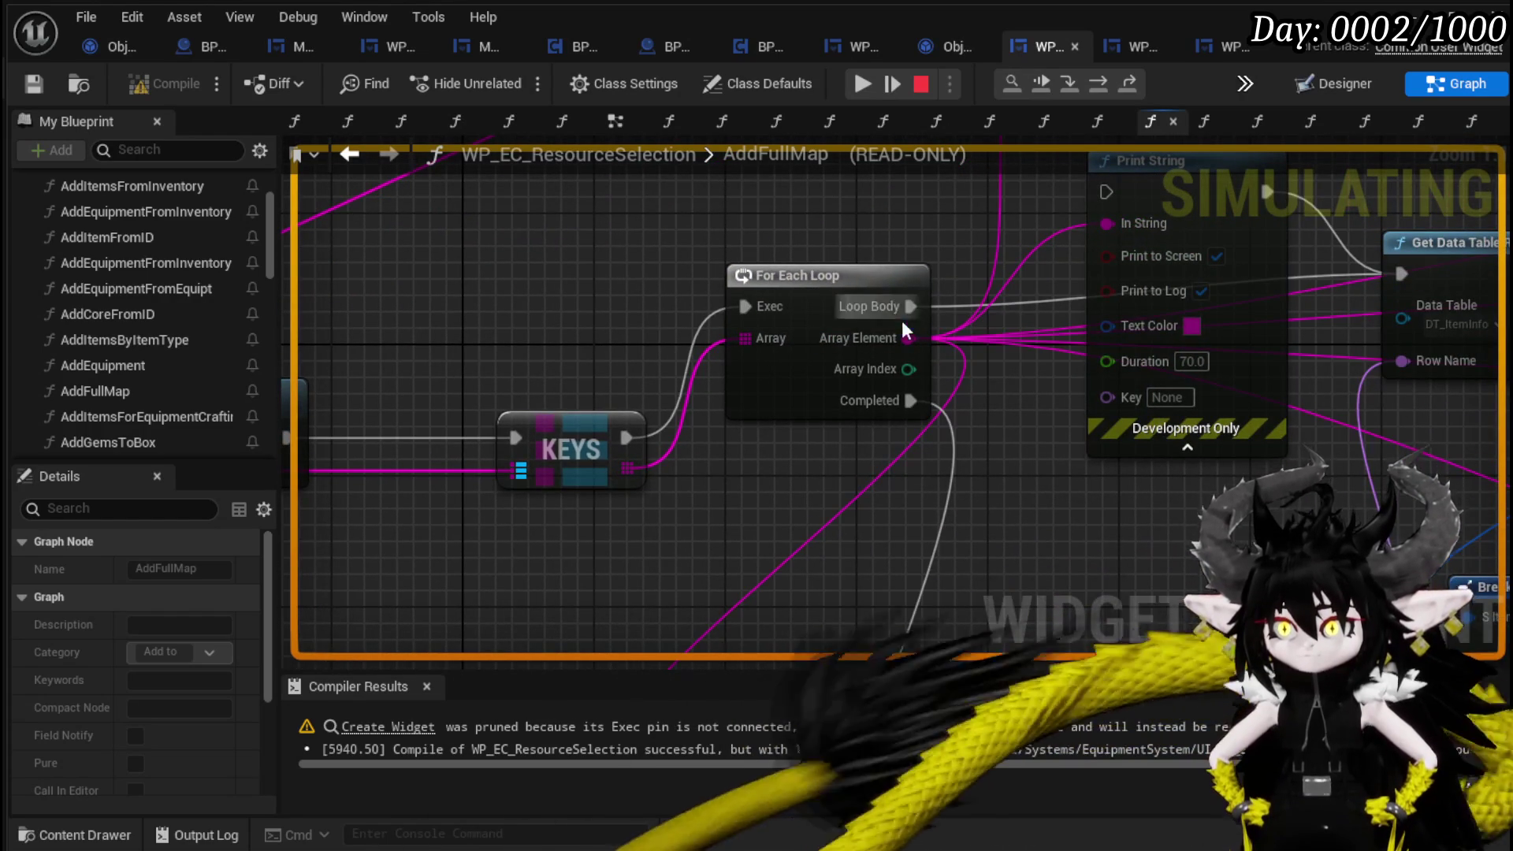
mouse_move(1056, 361)
left_mouse_down()
mouse_move(1021, 379)
mouse_move(1195, 450)
left_mouse_up()
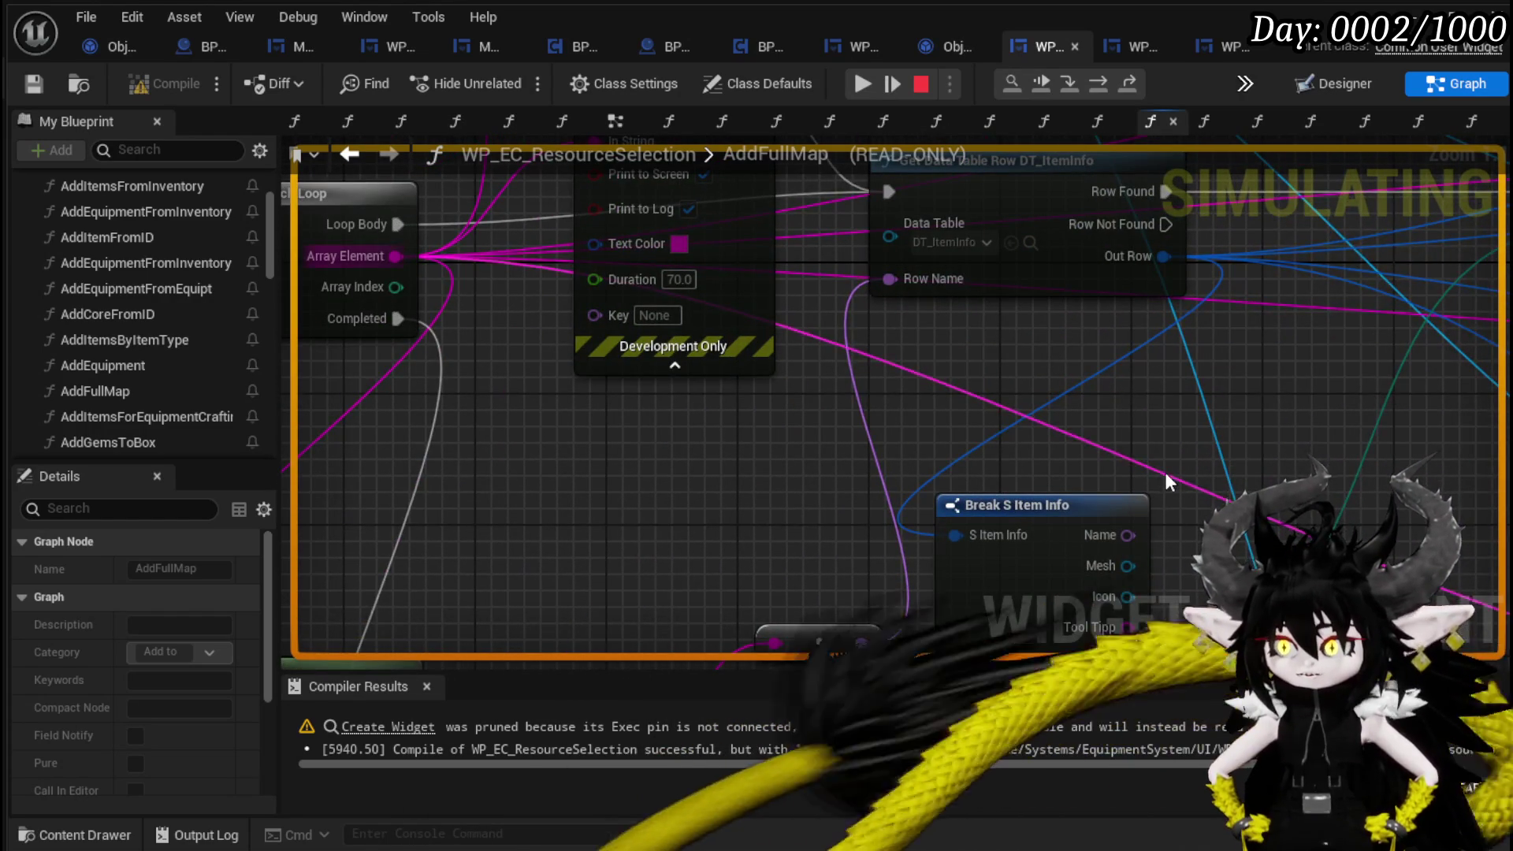
scroll(1165, 471, "down", 4)
scroll(627, 497, "up", 2)
mouse_move(626, 496)
left_mouse_down()
mouse_move(582, 615)
mouse_move(514, 466)
mouse_move(449, 618)
mouse_move(583, 410)
left_mouse_up()
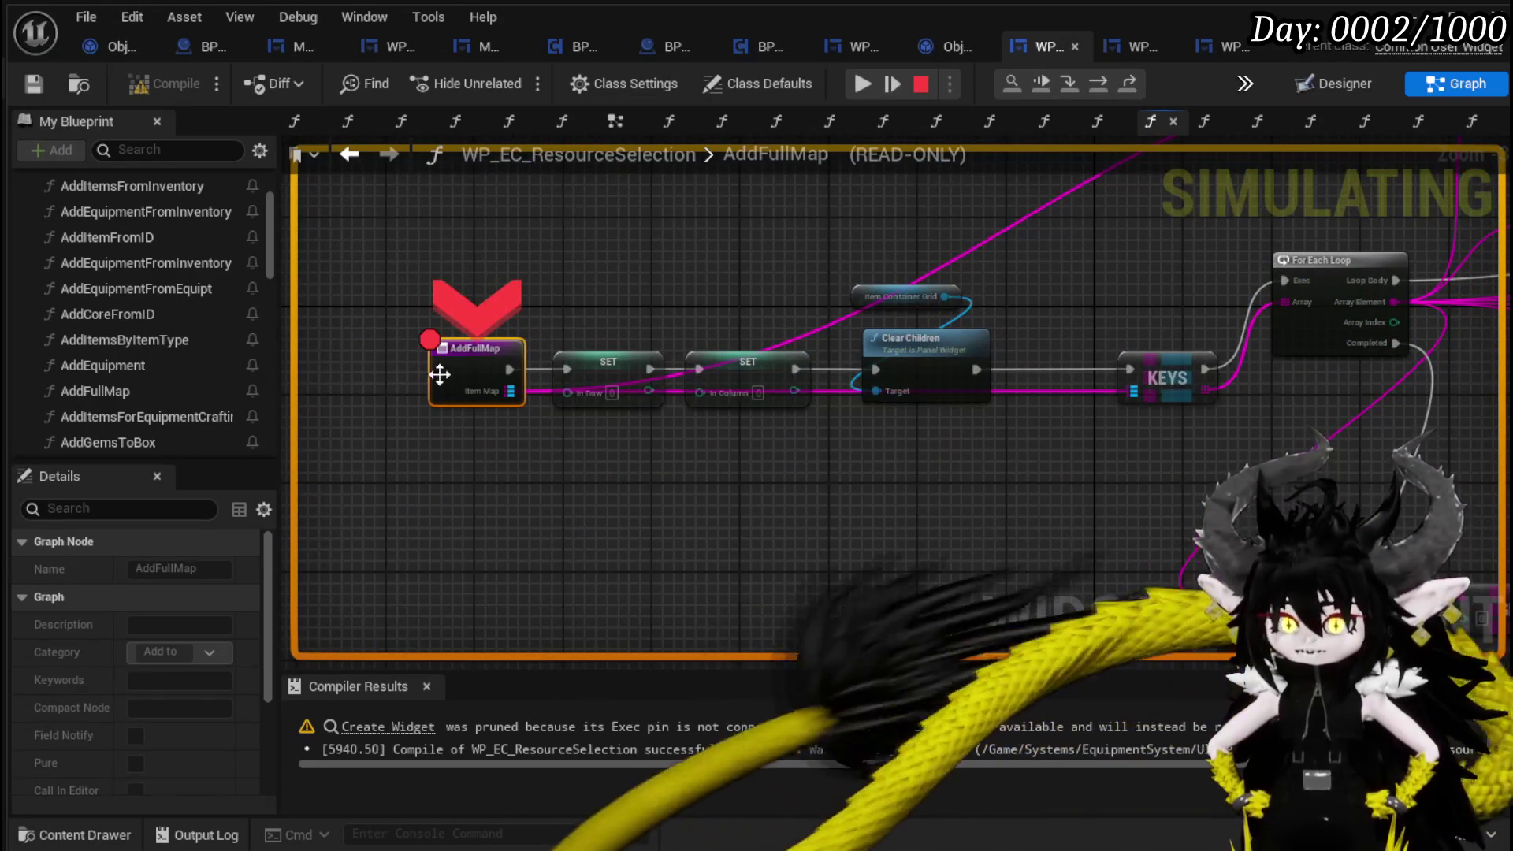
Step through SET, Clear Children, KEYS and For Each Loop to the Get Data Table Row lookup.
left_click(1103, 82)
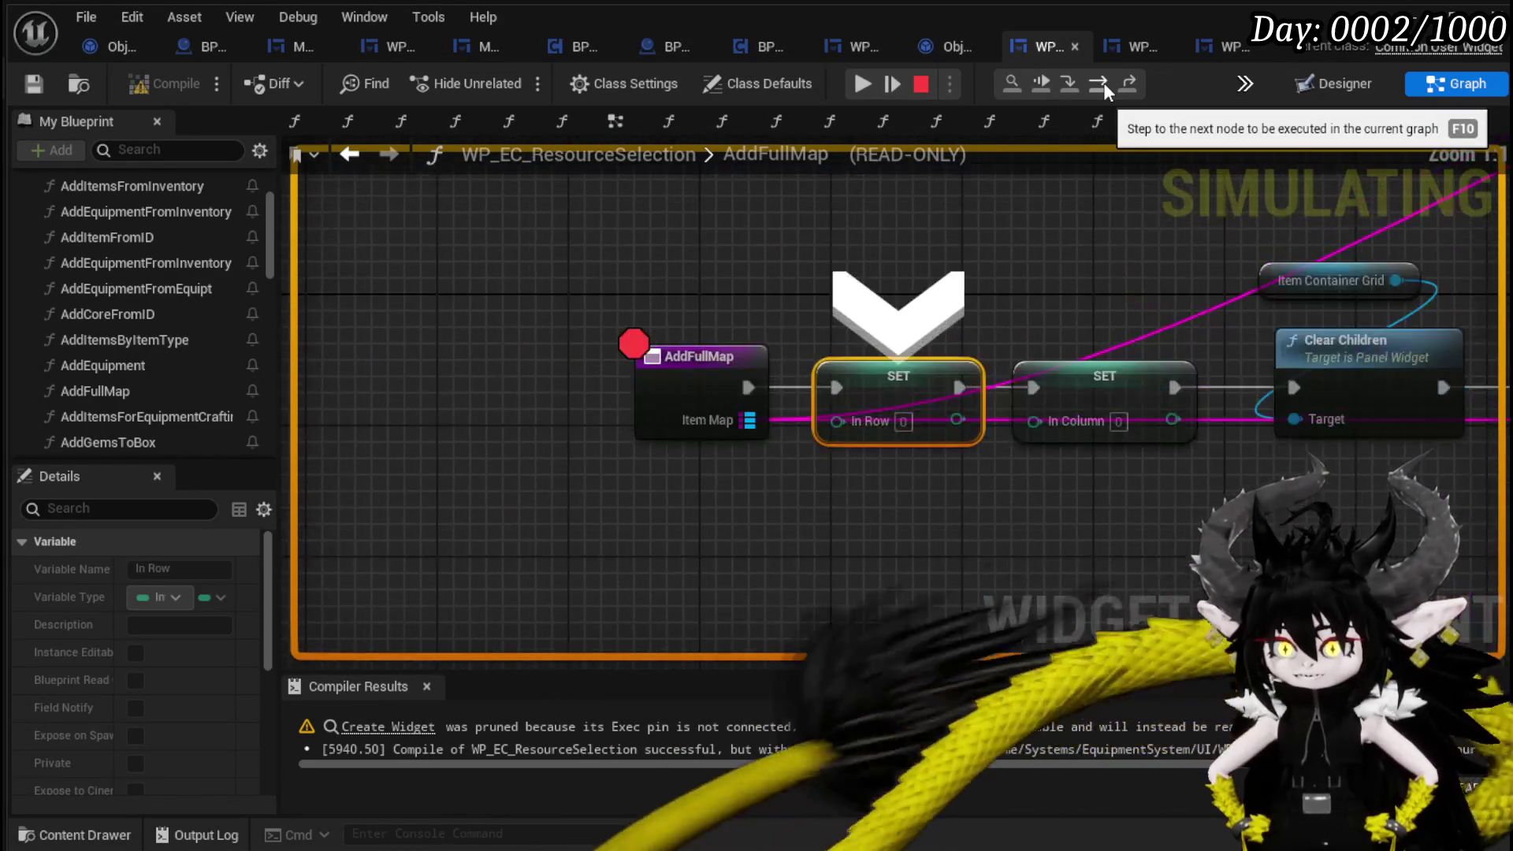
left_click(1103, 82)
left_click(1104, 82)
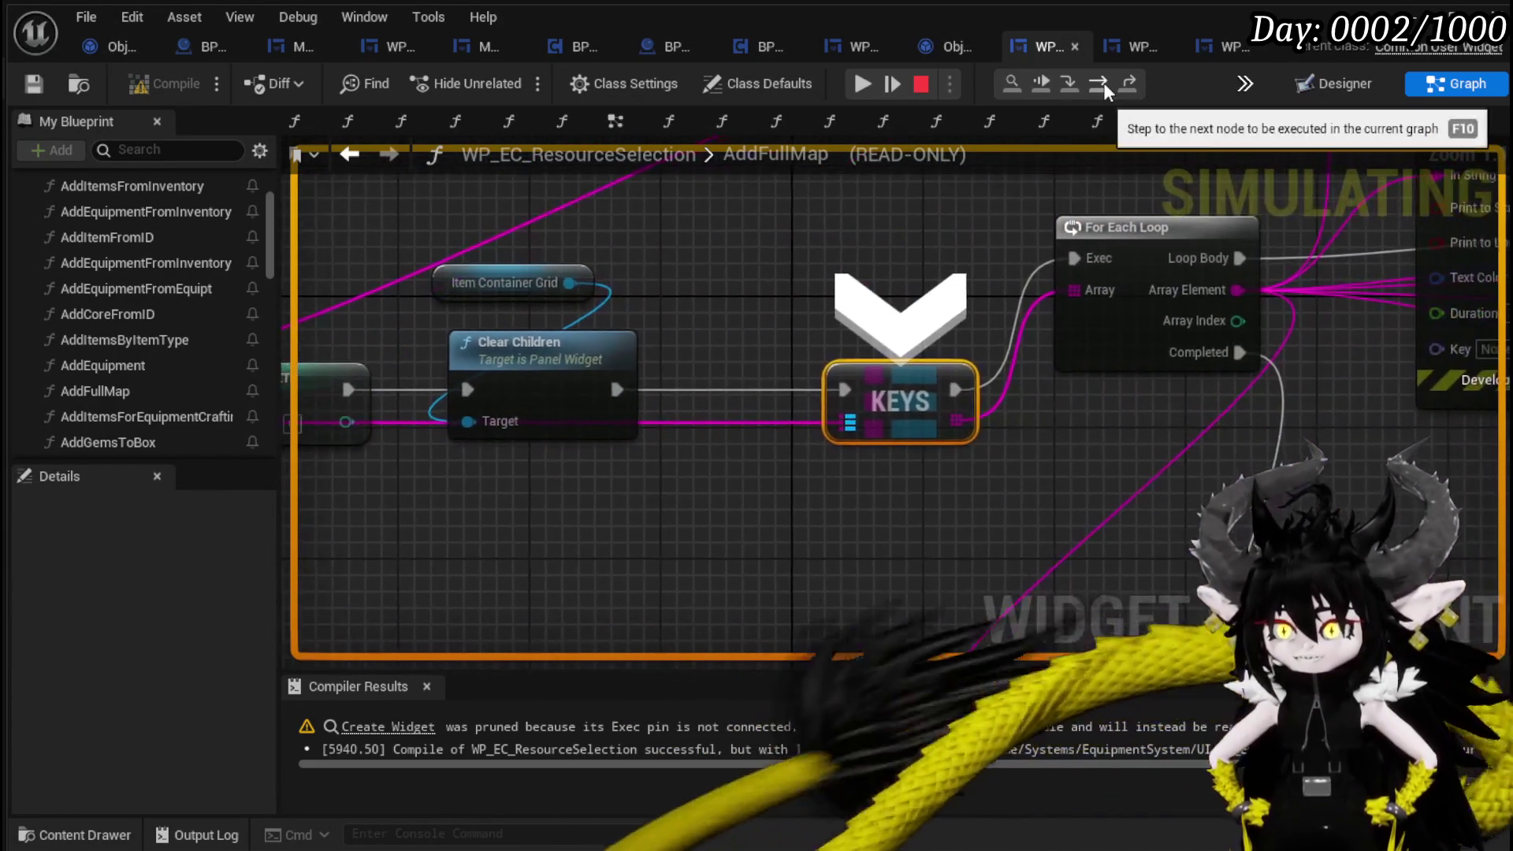
left_click(1104, 82)
left_click(1104, 82)
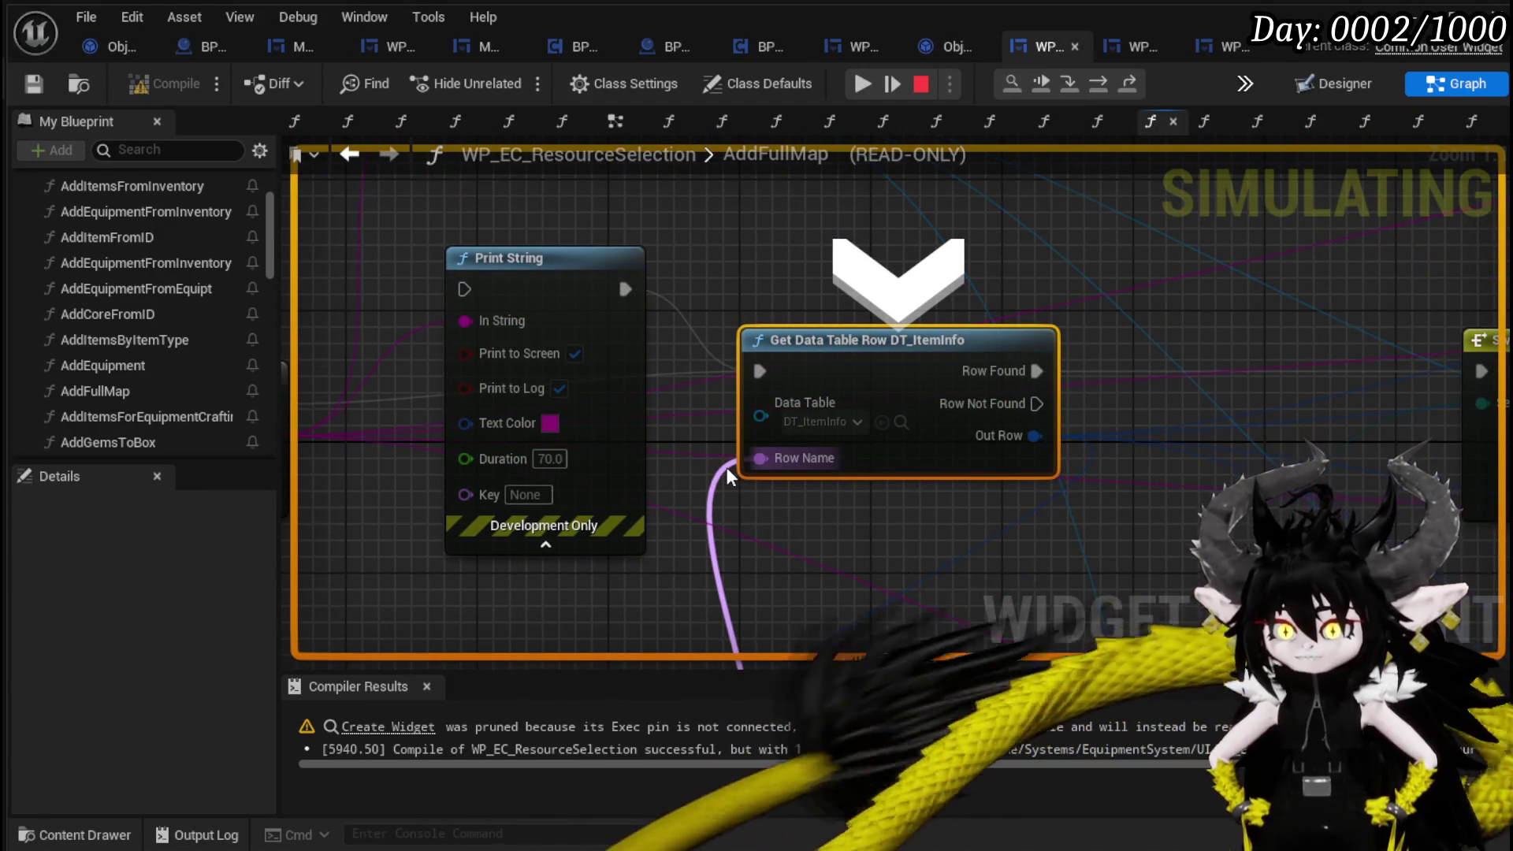
left_click_drag(770, 531, 794, 283)
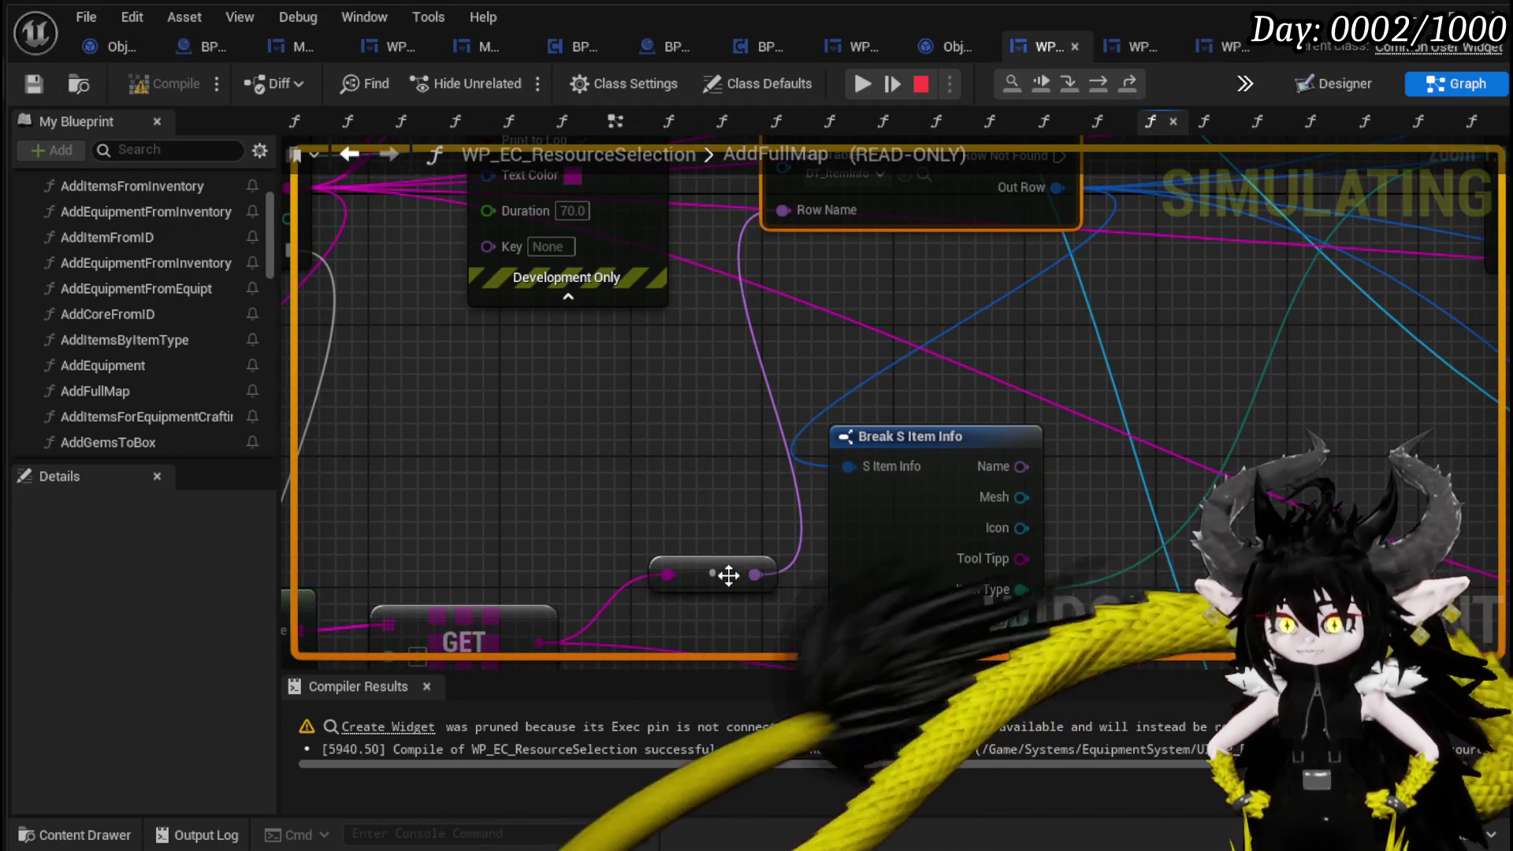
mouse_move(751, 574)
left_mouse_down()
mouse_move(777, 348)
mouse_move(776, 367)
left_mouse_up()
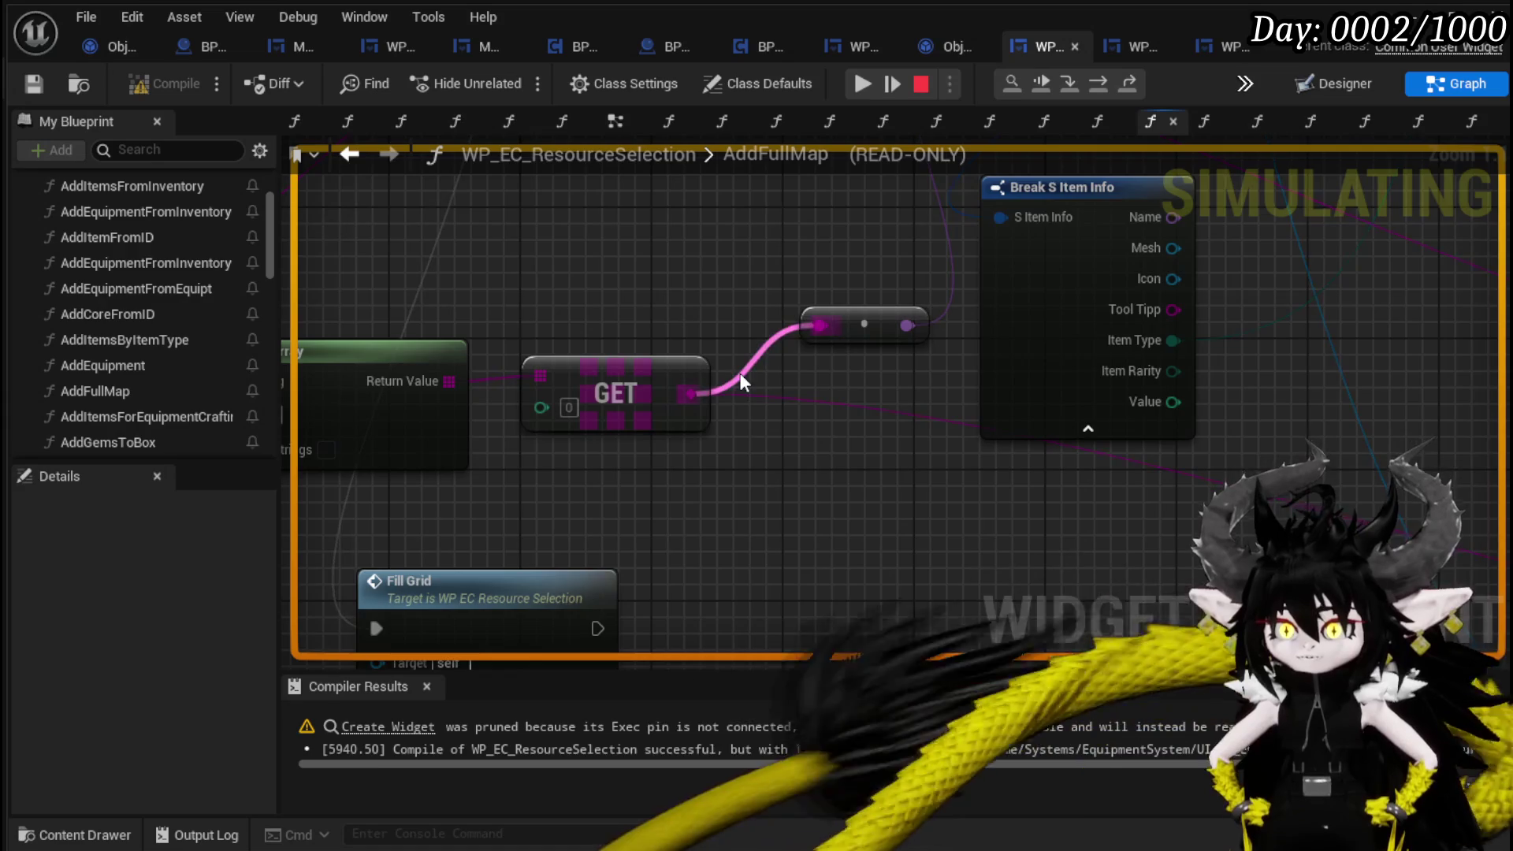
scroll(739, 372, "down", 2)
left_click_drag(603, 169, 705, 338)
mouse_move(826, 399)
left_mouse_down()
mouse_move(552, 315)
mouse_move(709, 394)
mouse_move(987, 496)
left_mouse_up()
scroll(953, 469, "down", 3)
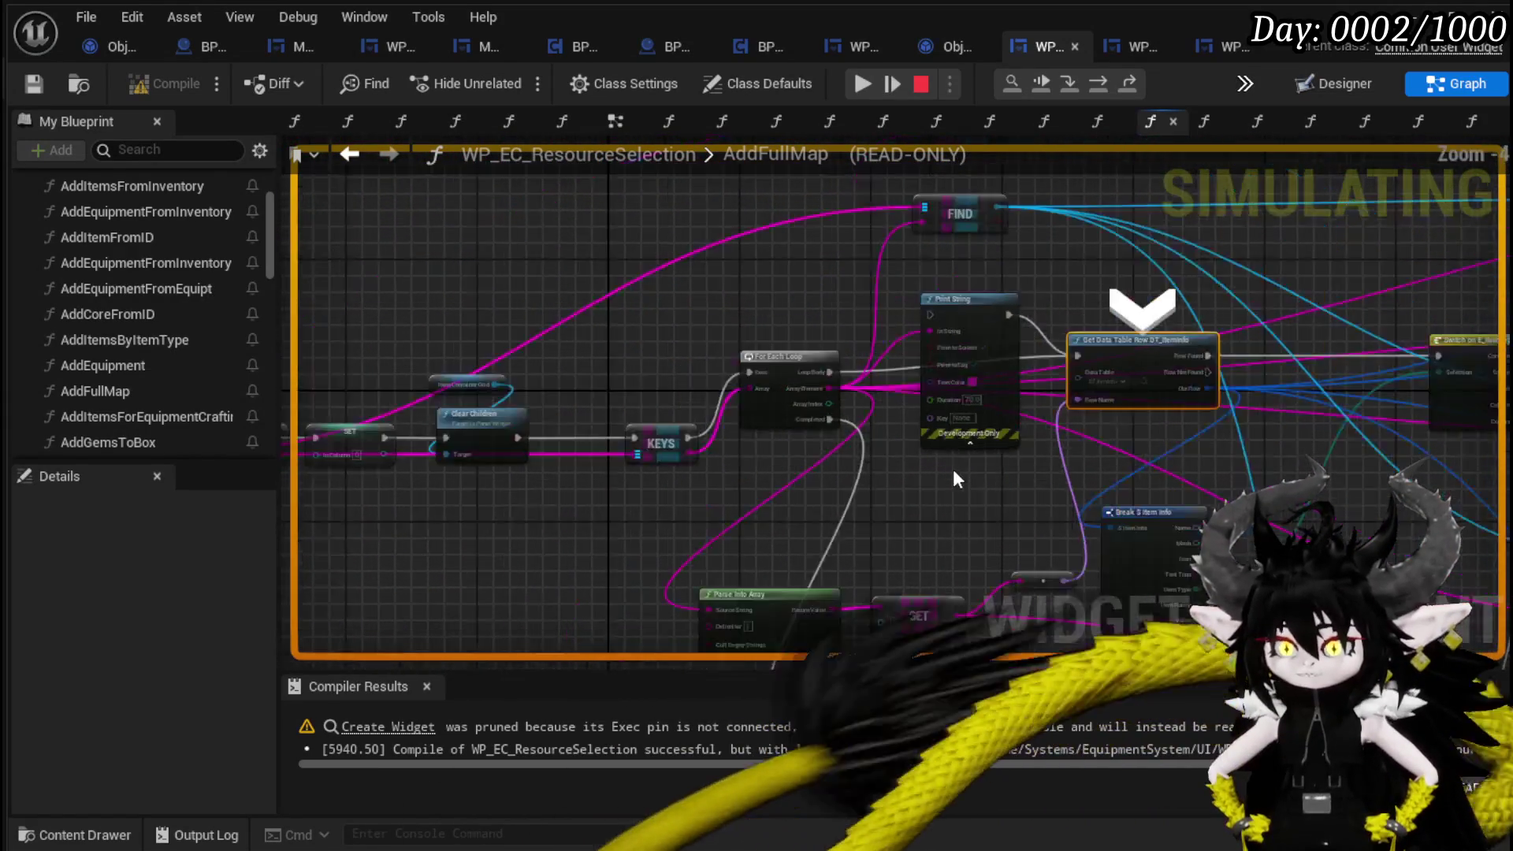
left_click_drag(1088, 449, 628, 418)
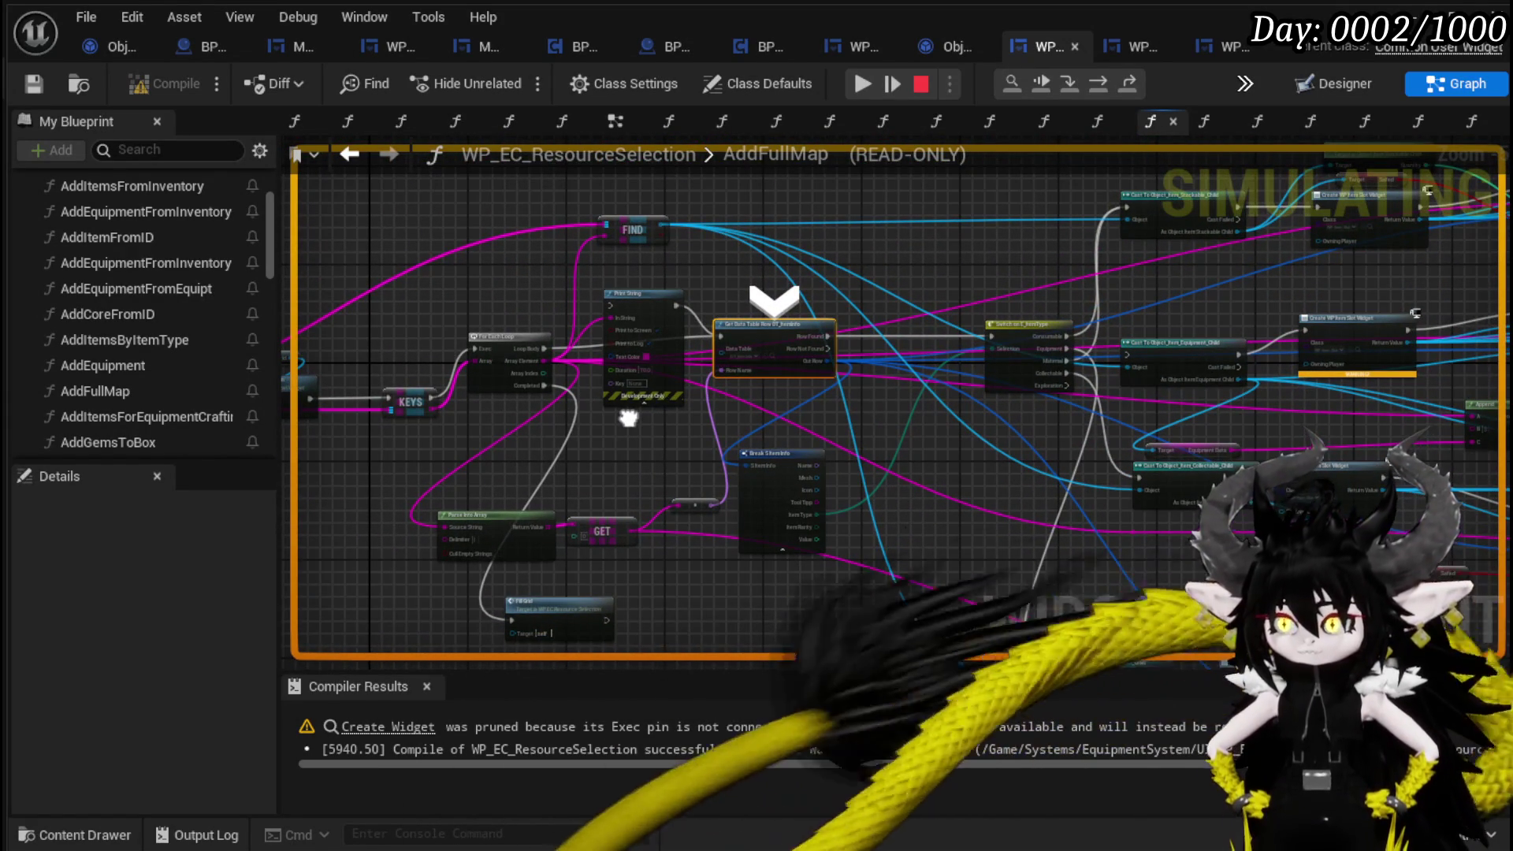
mouse_move(628, 418)
left_mouse_down()
mouse_move(945, 434)
mouse_move(653, 407)
left_mouse_up()
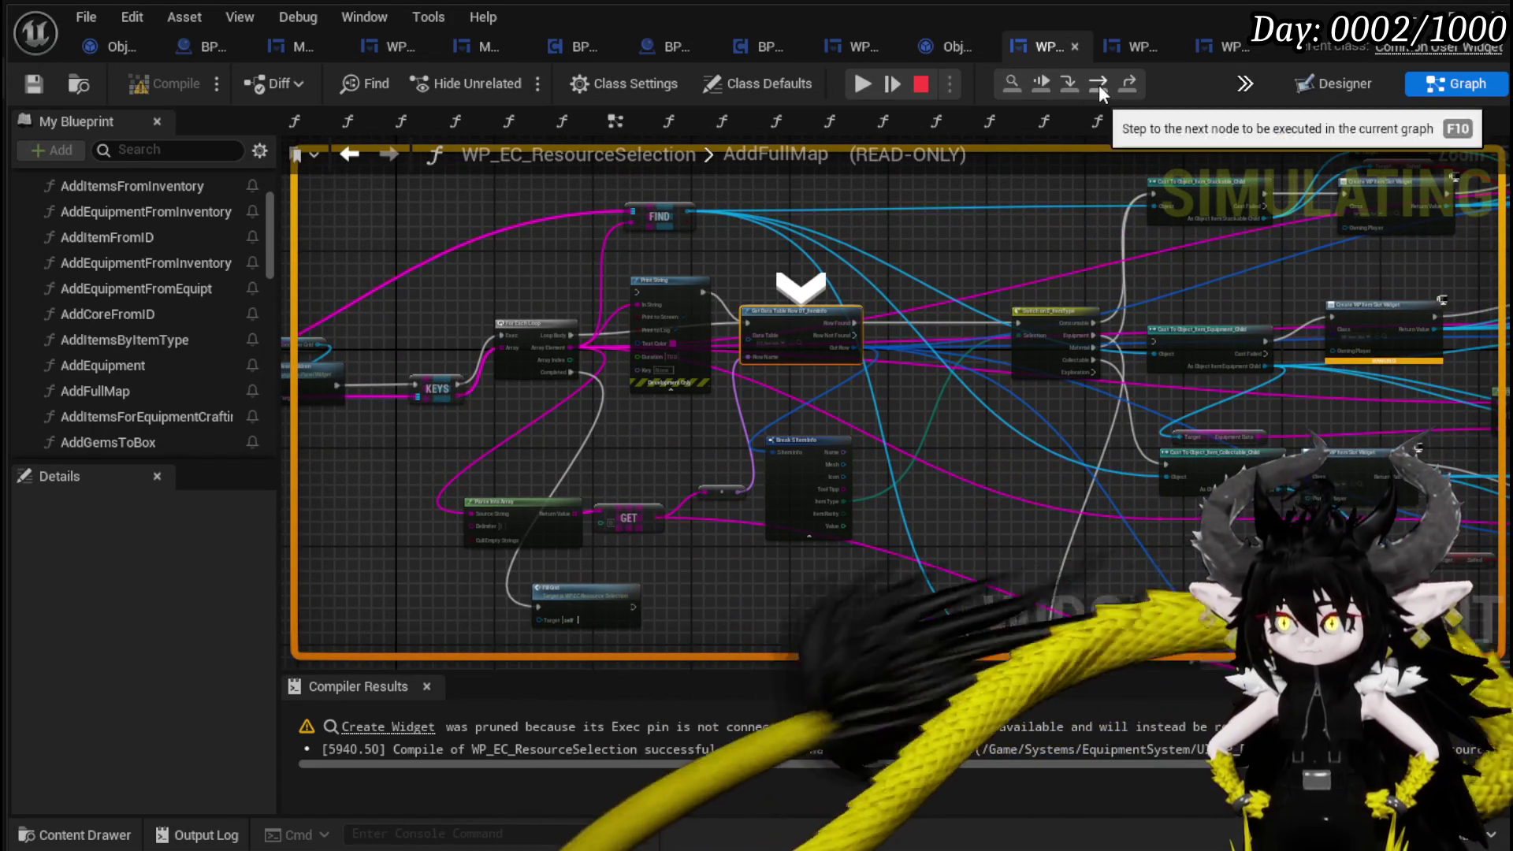
Step on through the item type switch and equipment cast to creating the equipment slot widget.
left_click(1099, 83)
left_click(1098, 84)
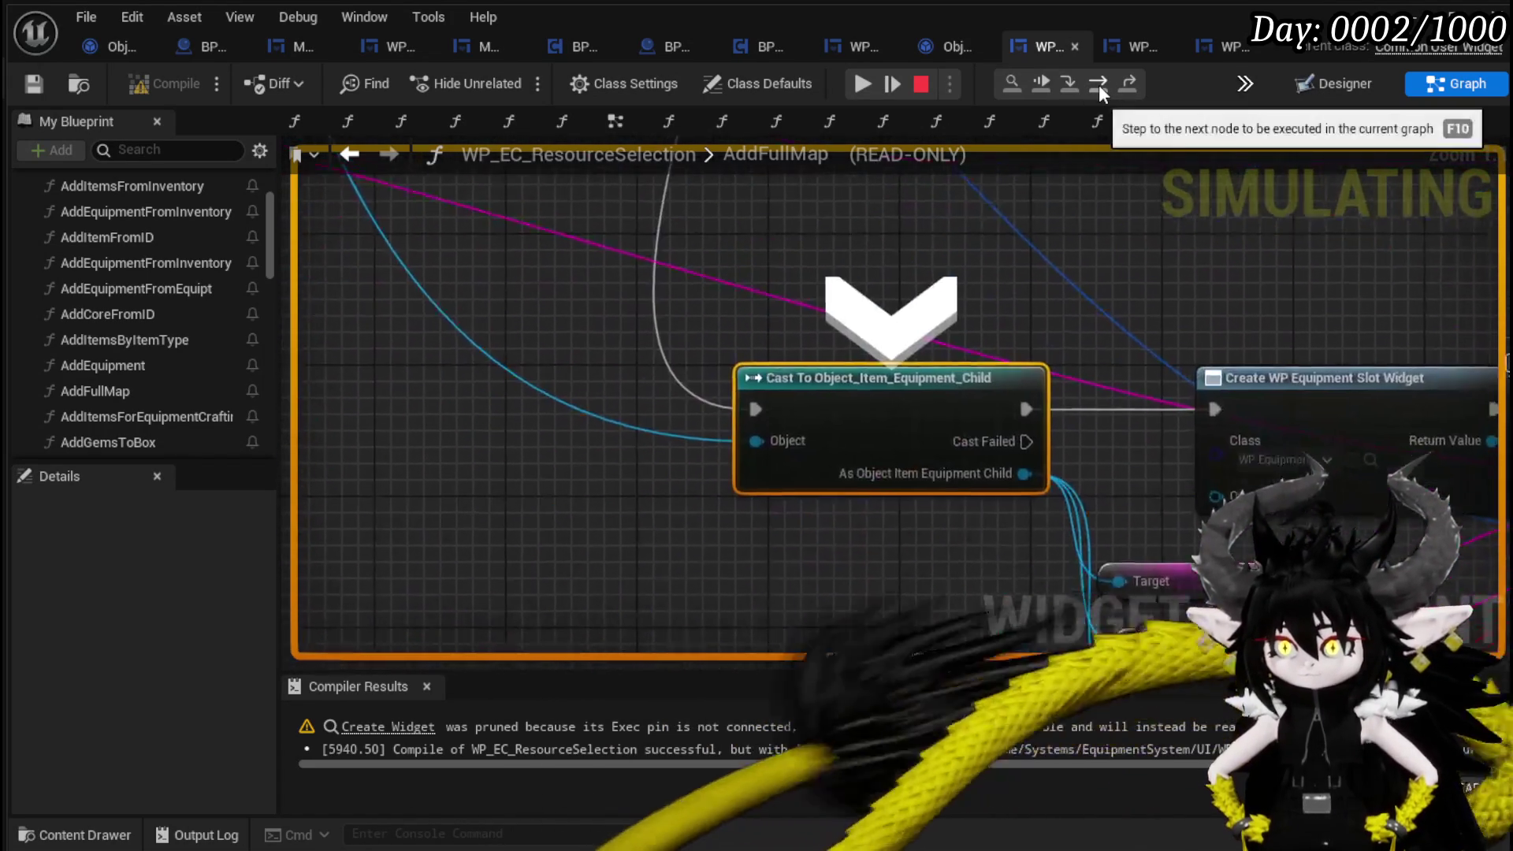
left_click(1099, 83)
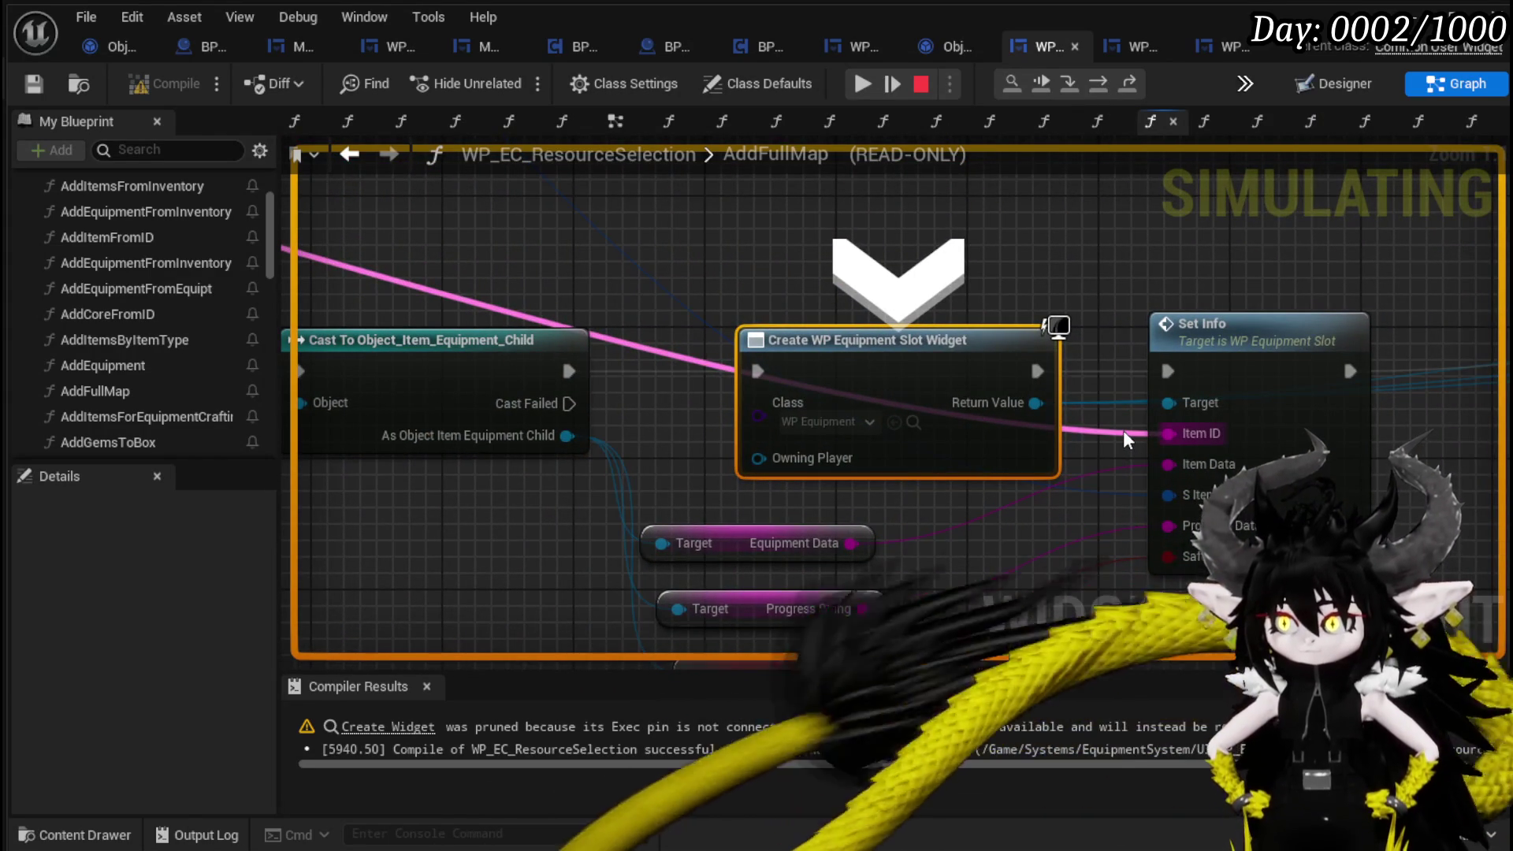
left_click_drag(1105, 430, 1091, 428)
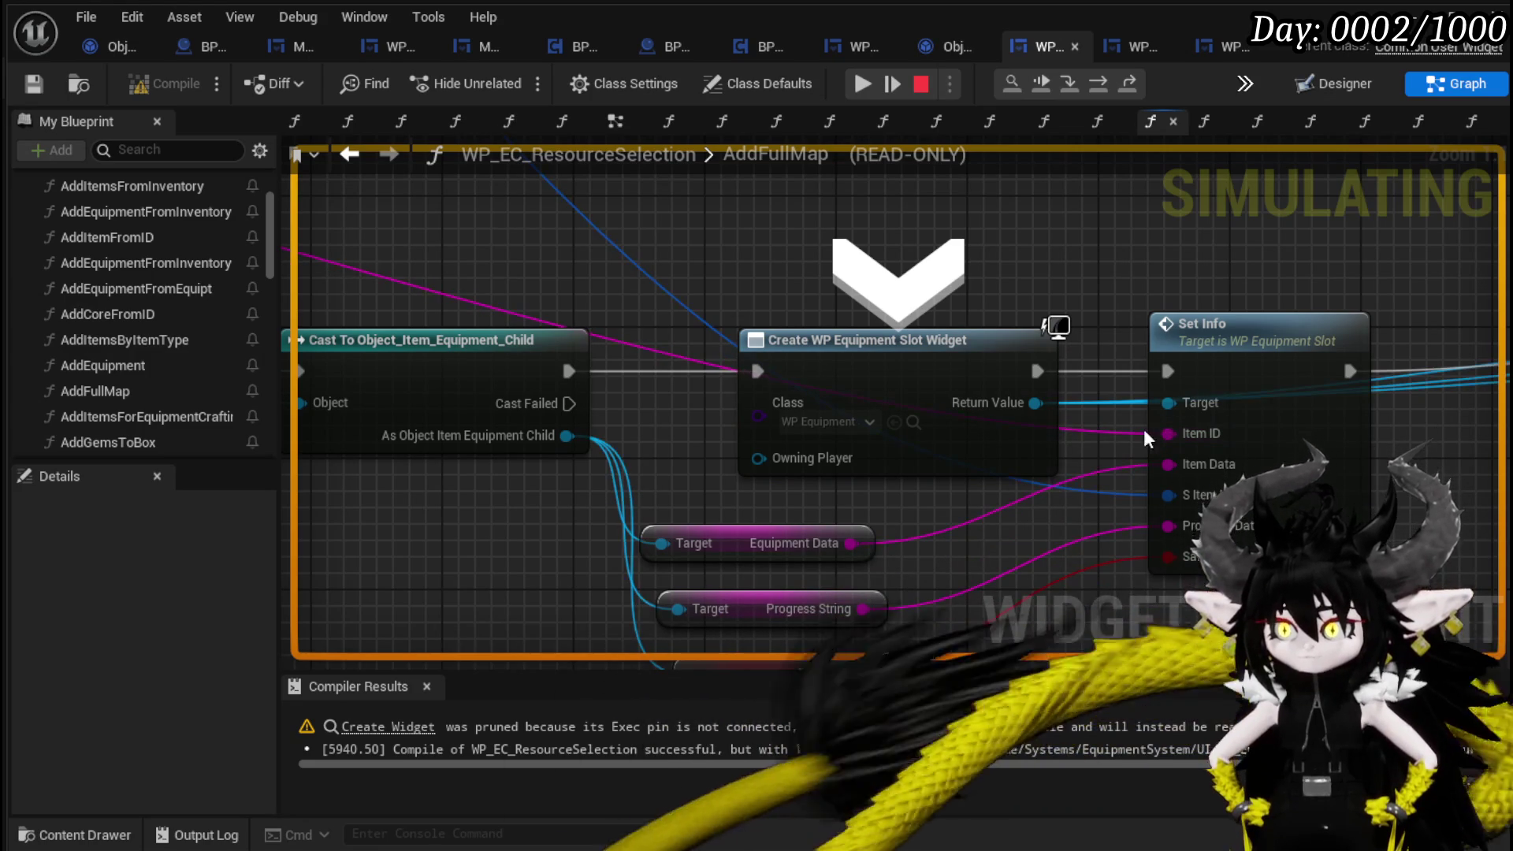
scroll(1076, 229, "down", 1)
left_click_drag(1076, 229, 872, 252)
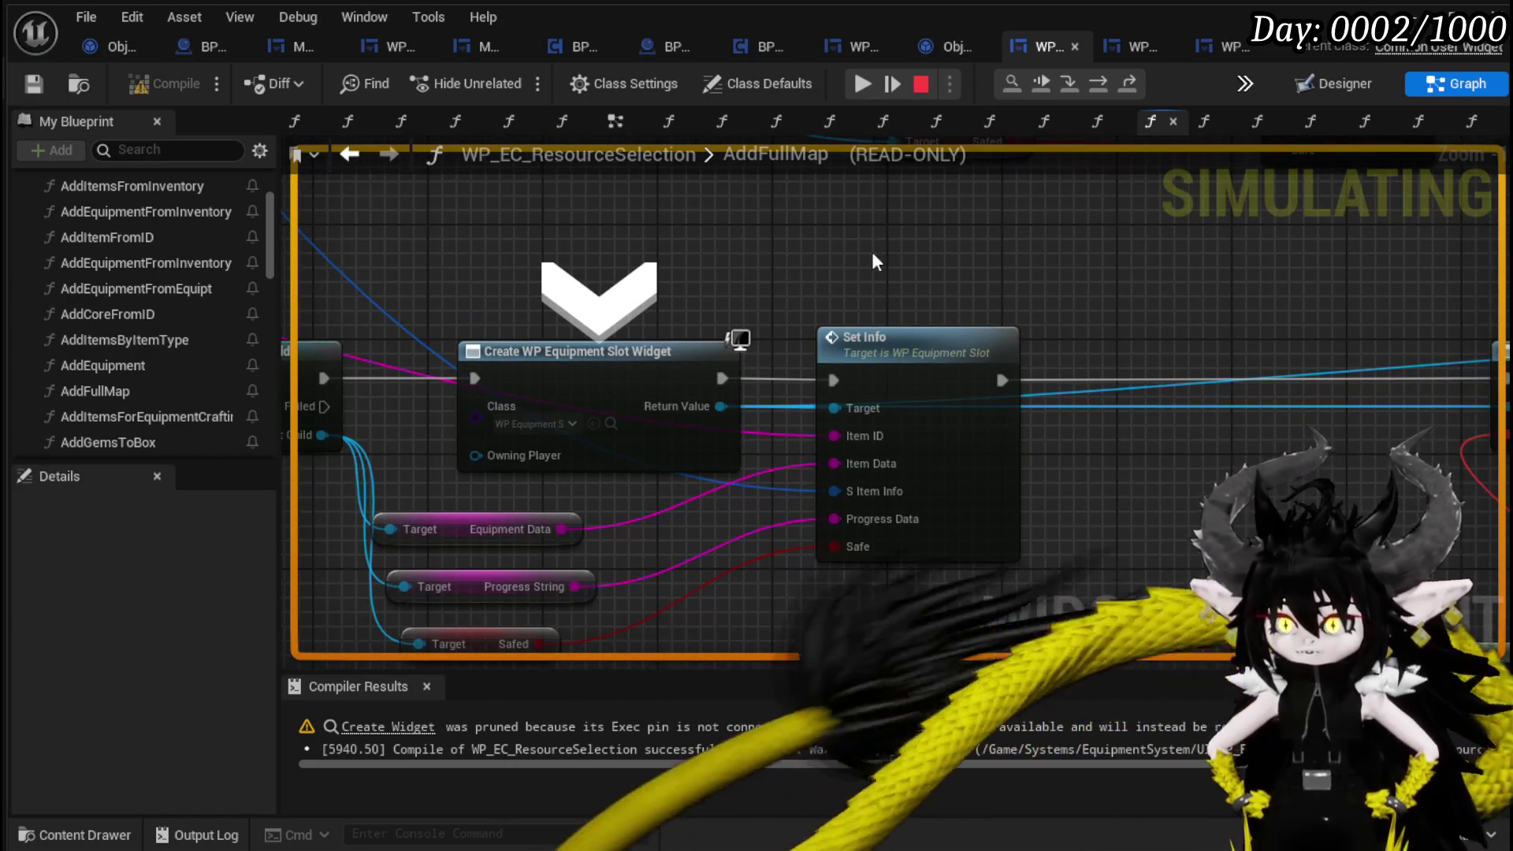
Step through the hover, unhover and press bindings to Add Child to Uniform Grid, then resume.
left_click(1097, 84)
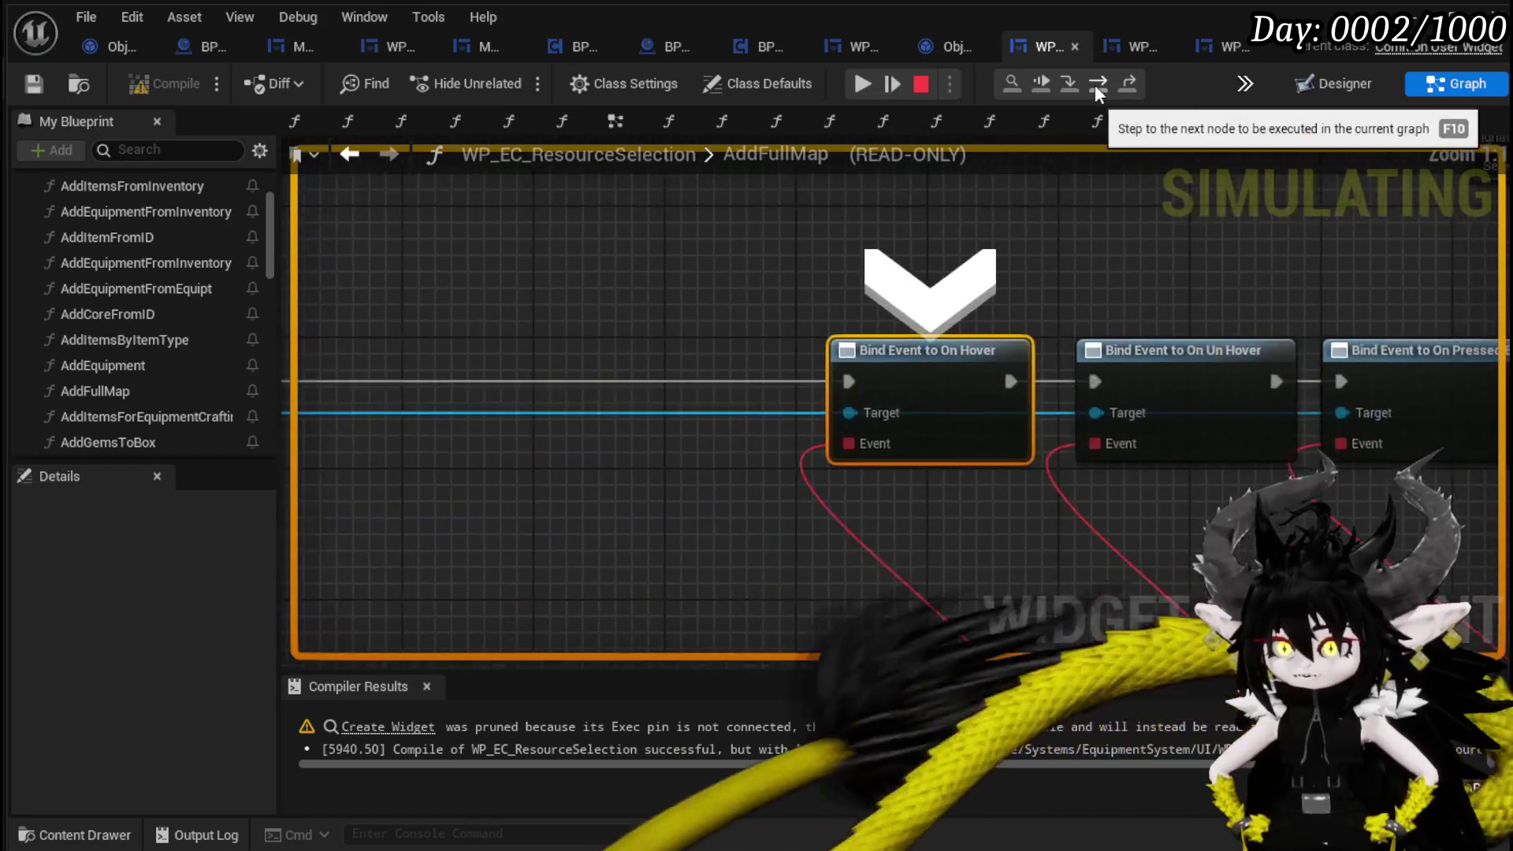
left_click(1095, 83)
left_click(1095, 83)
left_click(1095, 84)
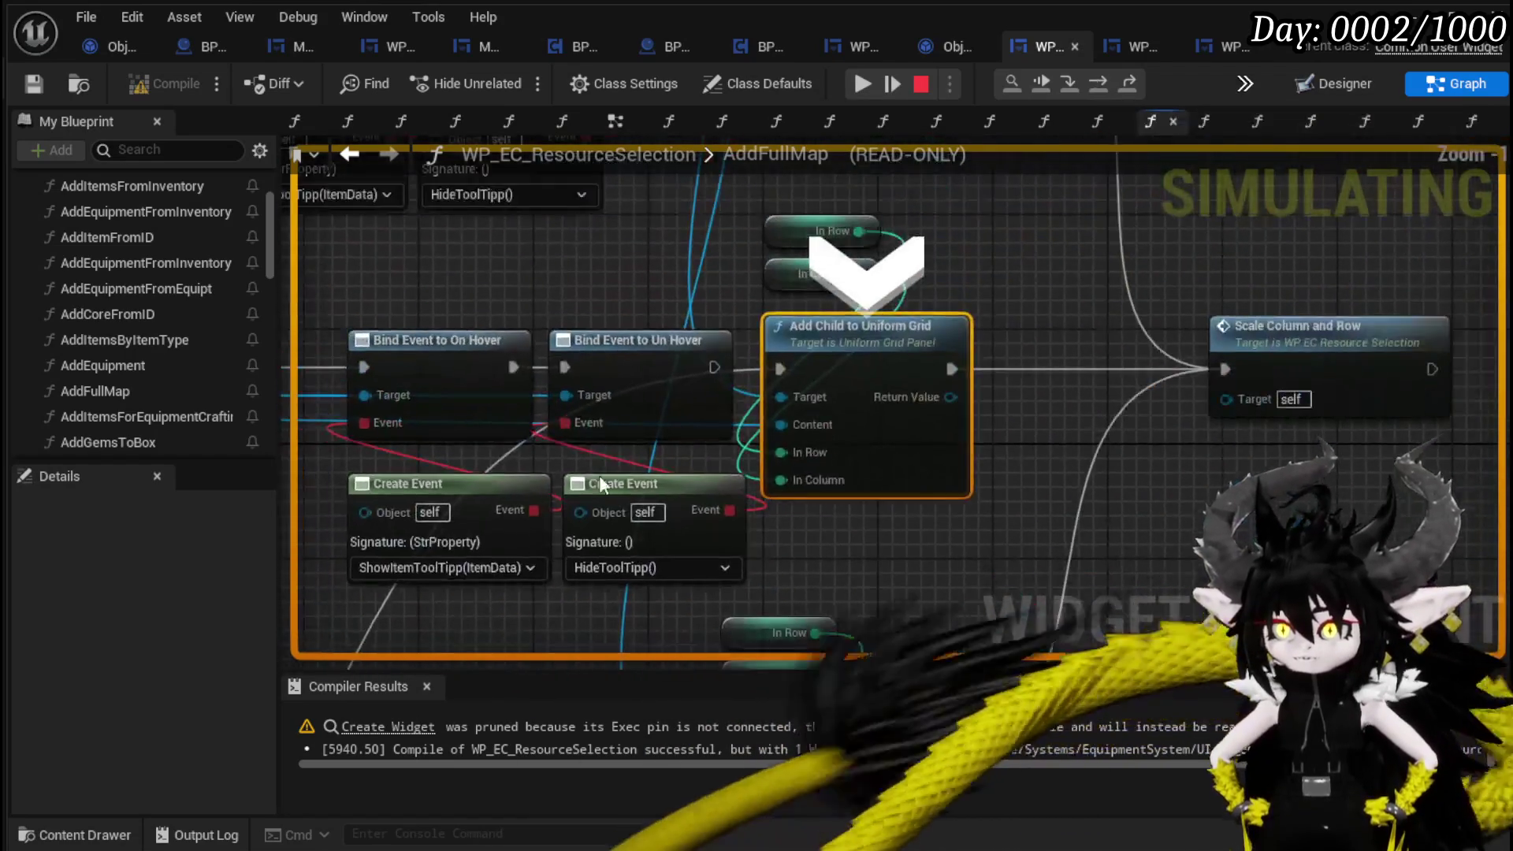
scroll(600, 484, "down", 2)
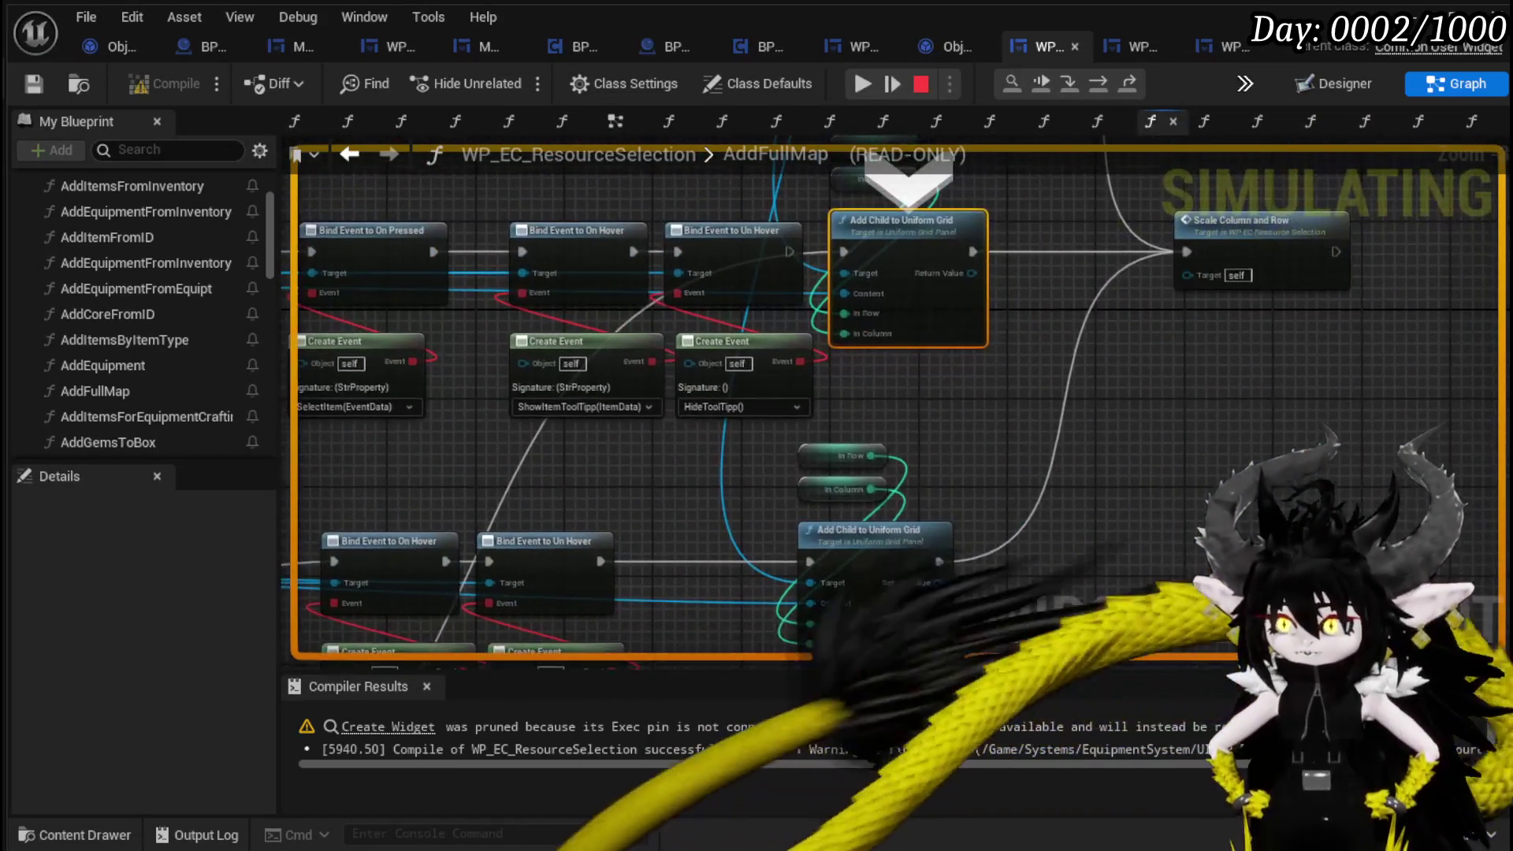
left_click_drag(1340, 513, 1125, 304)
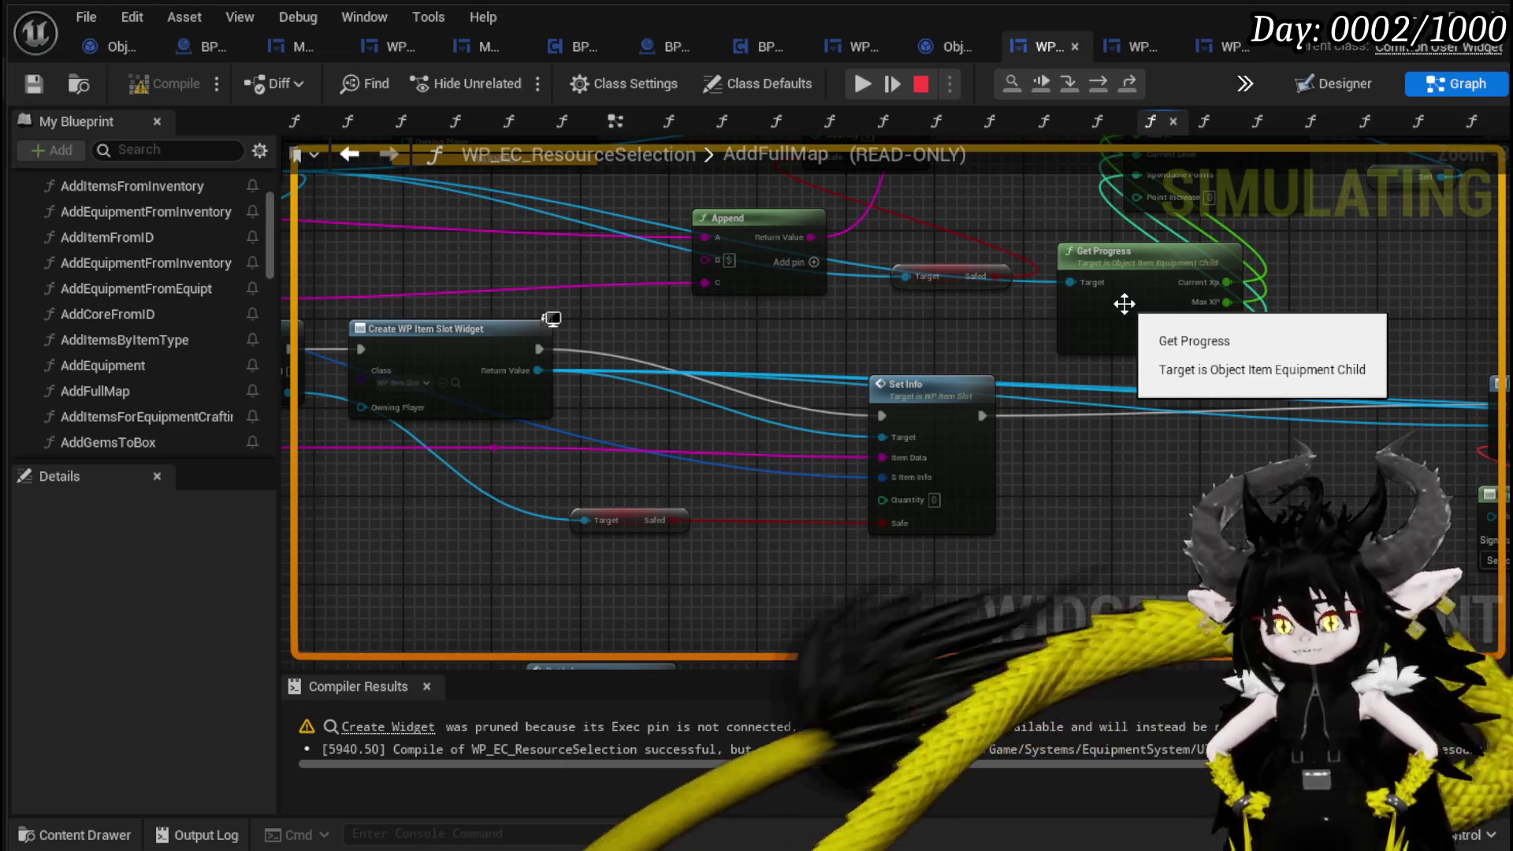
left_click_drag(522, 458, 745, 503)
scroll(740, 494, "down", 5)
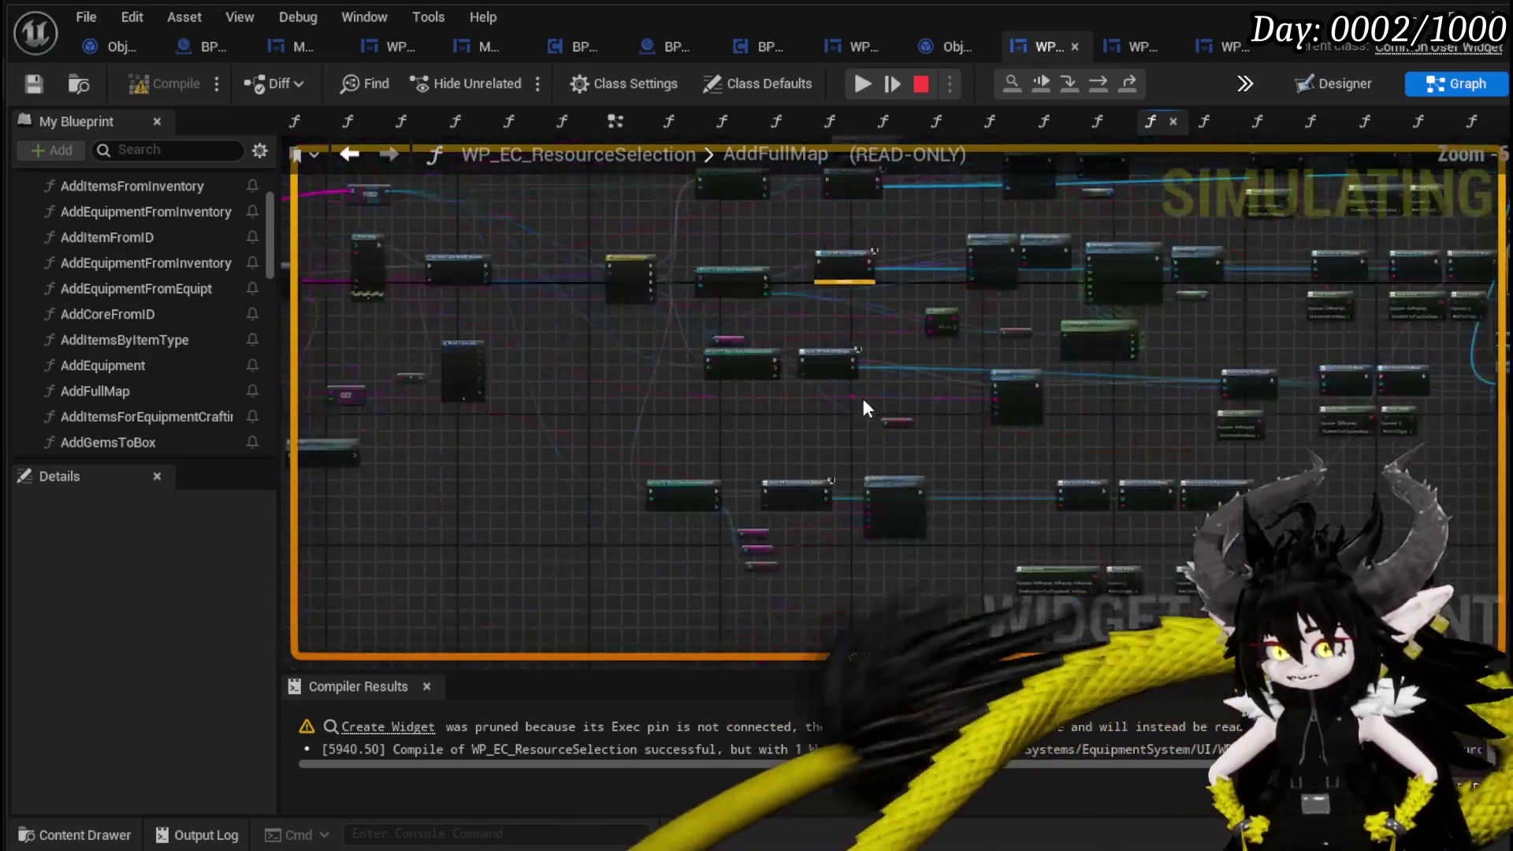
scroll(801, 298, "up", 5)
left_click_drag(840, 458, 938, 426)
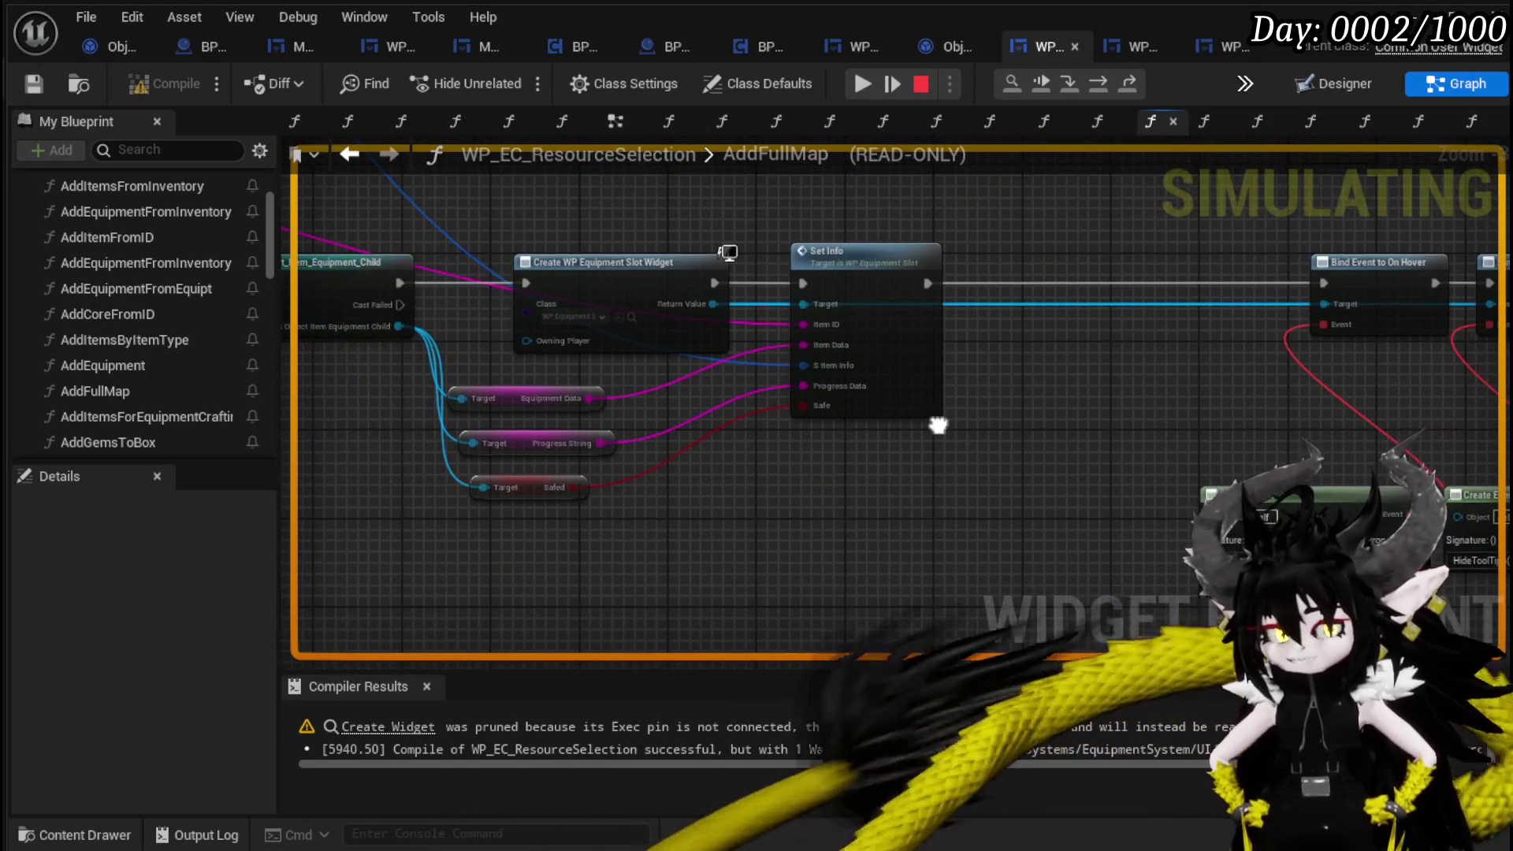
mouse_move(643, 555)
left_mouse_down()
mouse_move(542, 527)
mouse_move(541, 506)
mouse_move(802, 576)
left_mouse_up()
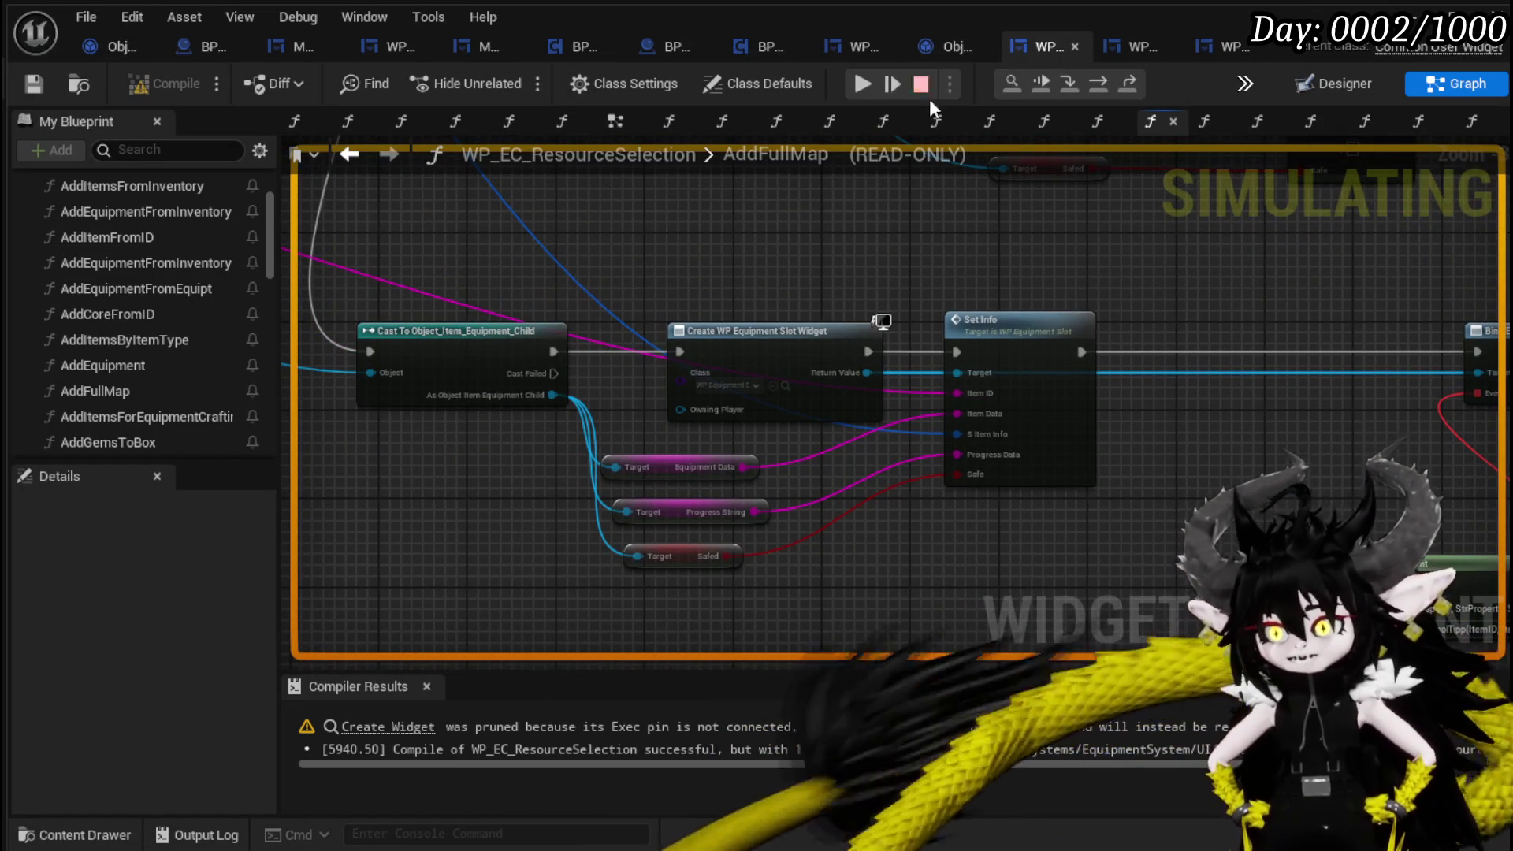
left_click(862, 83)
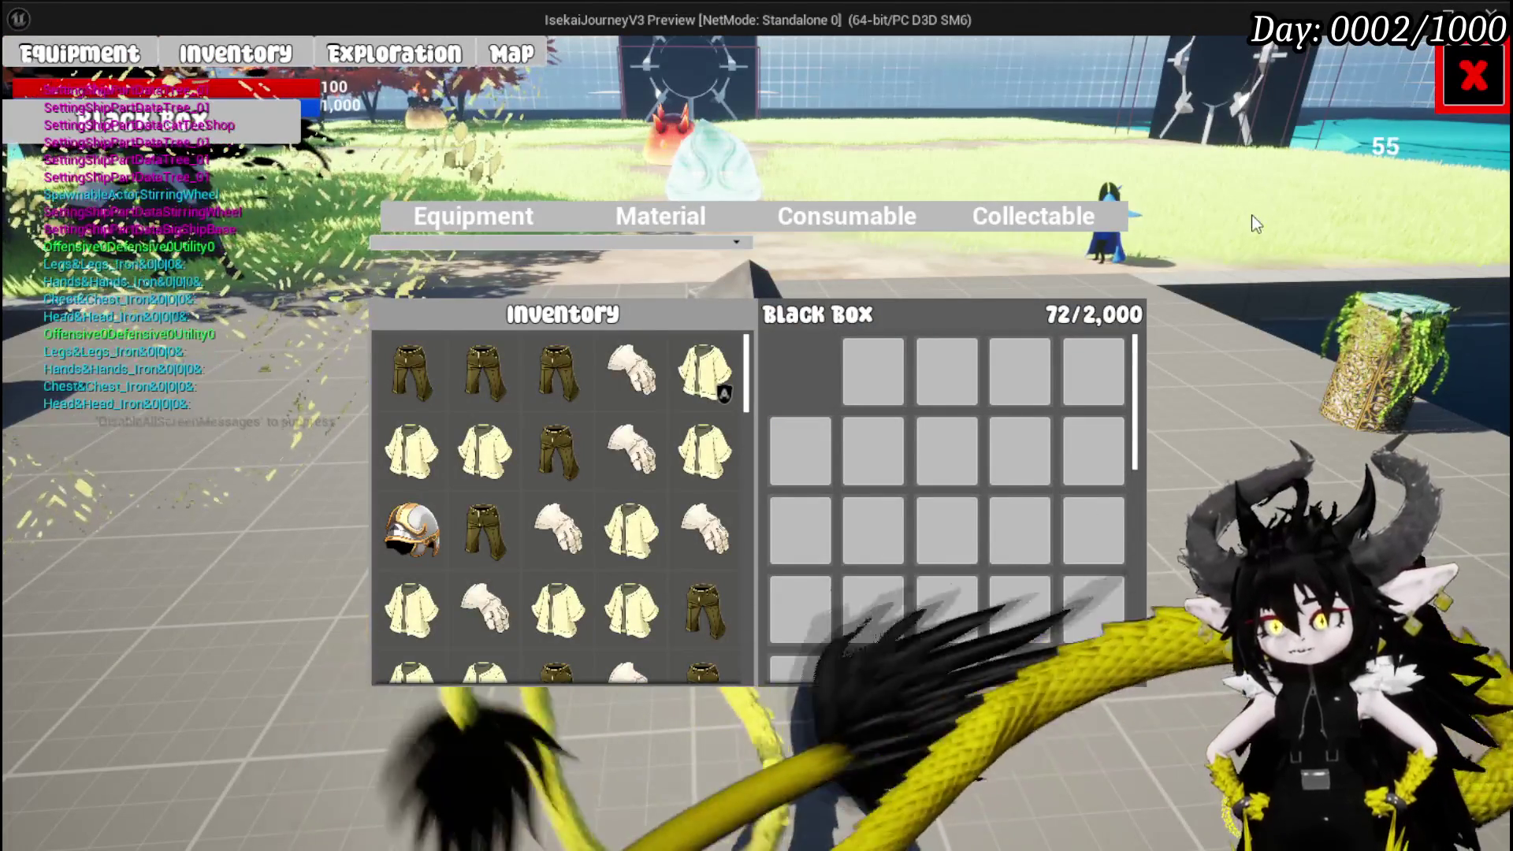
Stop the game preview and save all changes.
key("Escape")
key("ctrl+s")
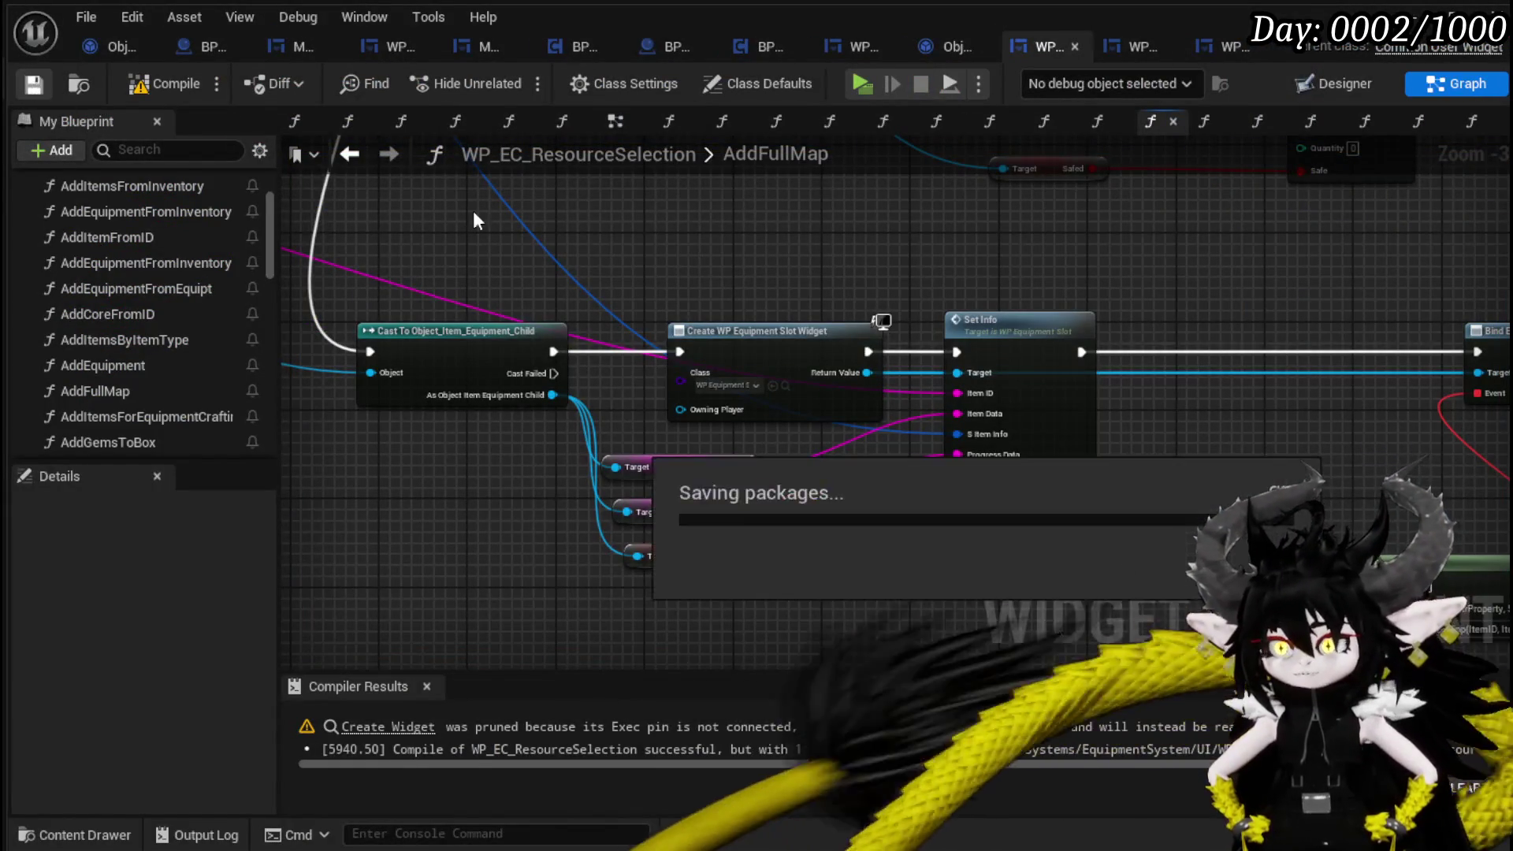
left_click_drag(908, 338, 801, 341)
Add a Print String after Set Info that prints the Item ID.
left_click_drag(698, 347, 705, 346)
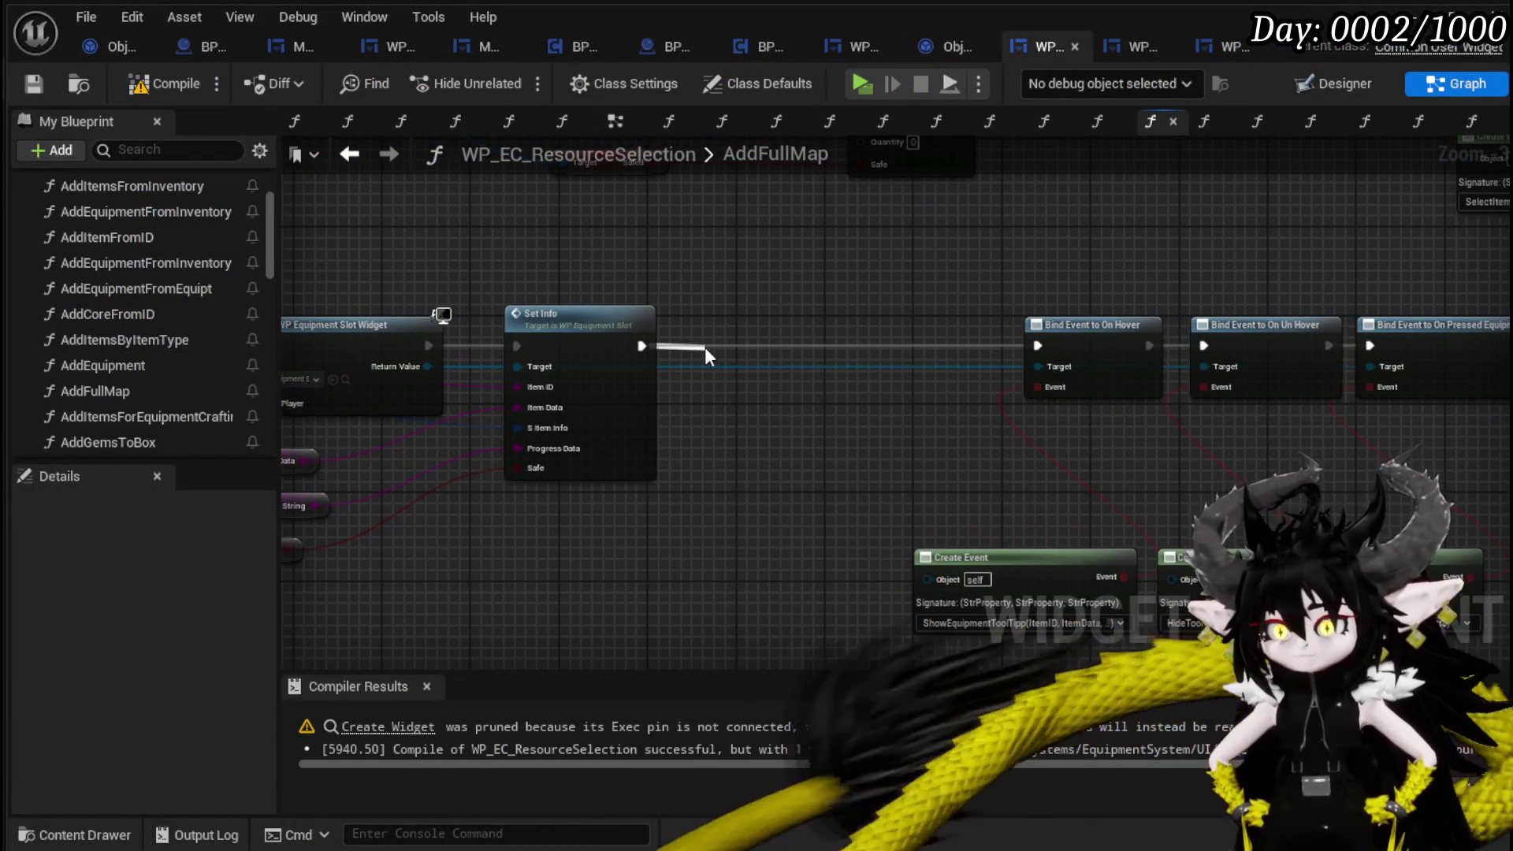
type("Print String")
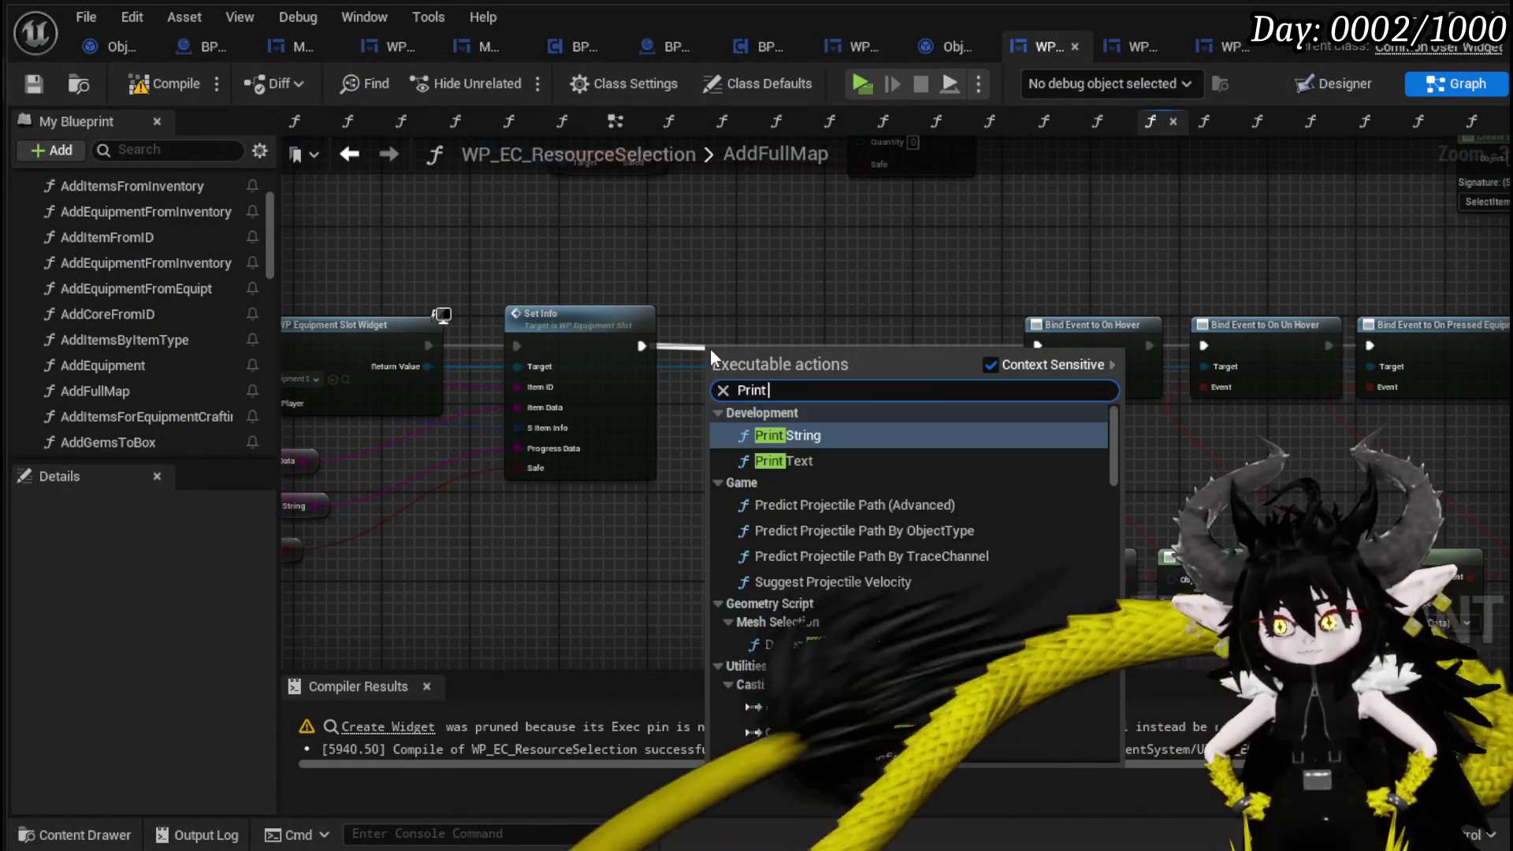
key("Return")
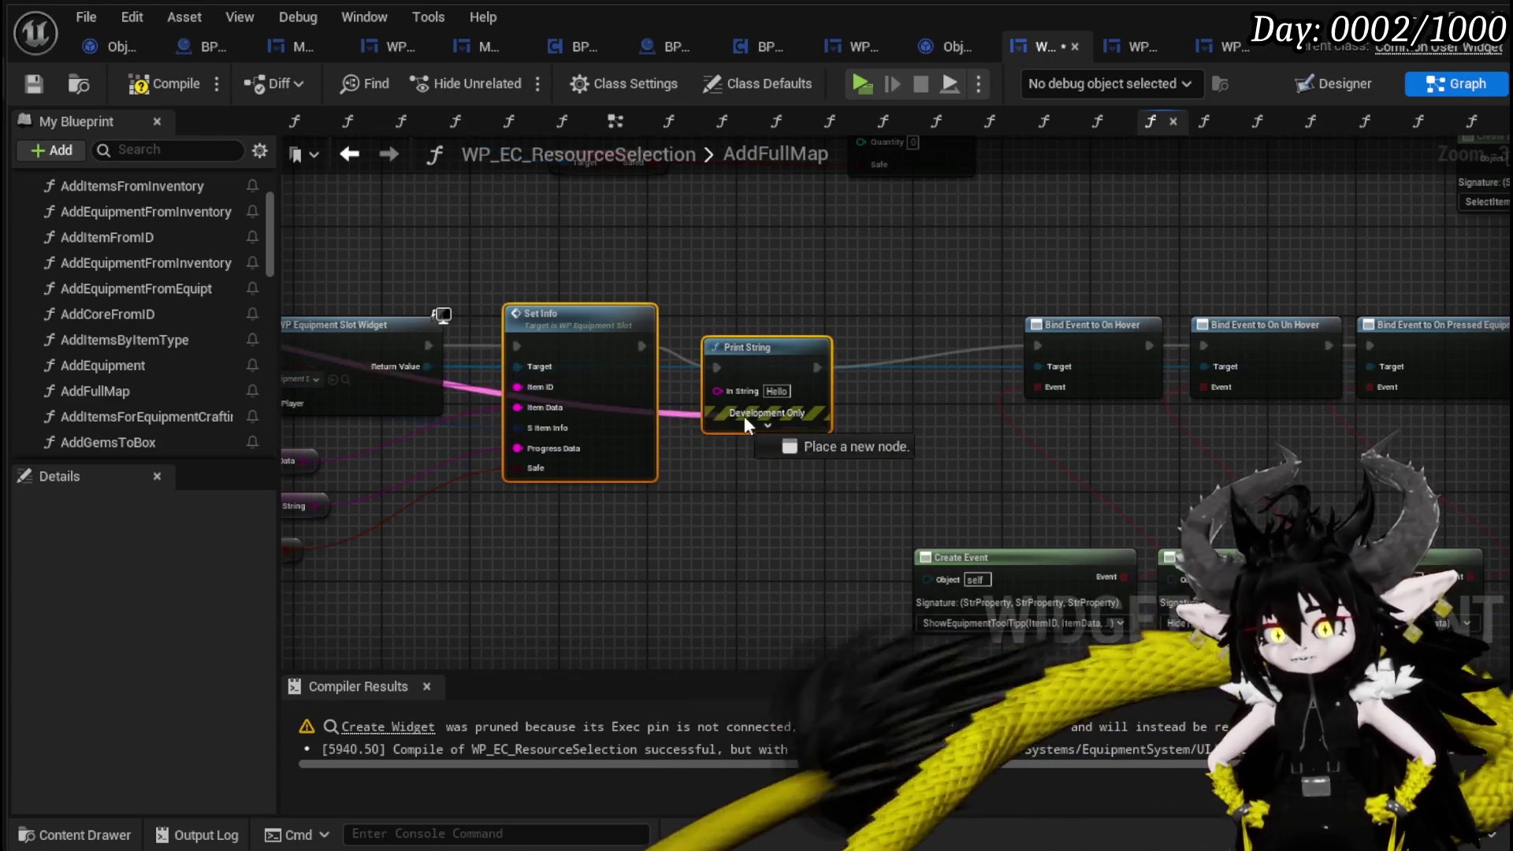
mouse_move(742, 397)
left_mouse_down()
mouse_move(812, 323)
mouse_move(762, 438)
mouse_move(779, 390)
mouse_move(782, 404)
left_mouse_up()
Toggle off the breakpoint on the AddFullMap entry node.
scroll(746, 382, "down", 2)
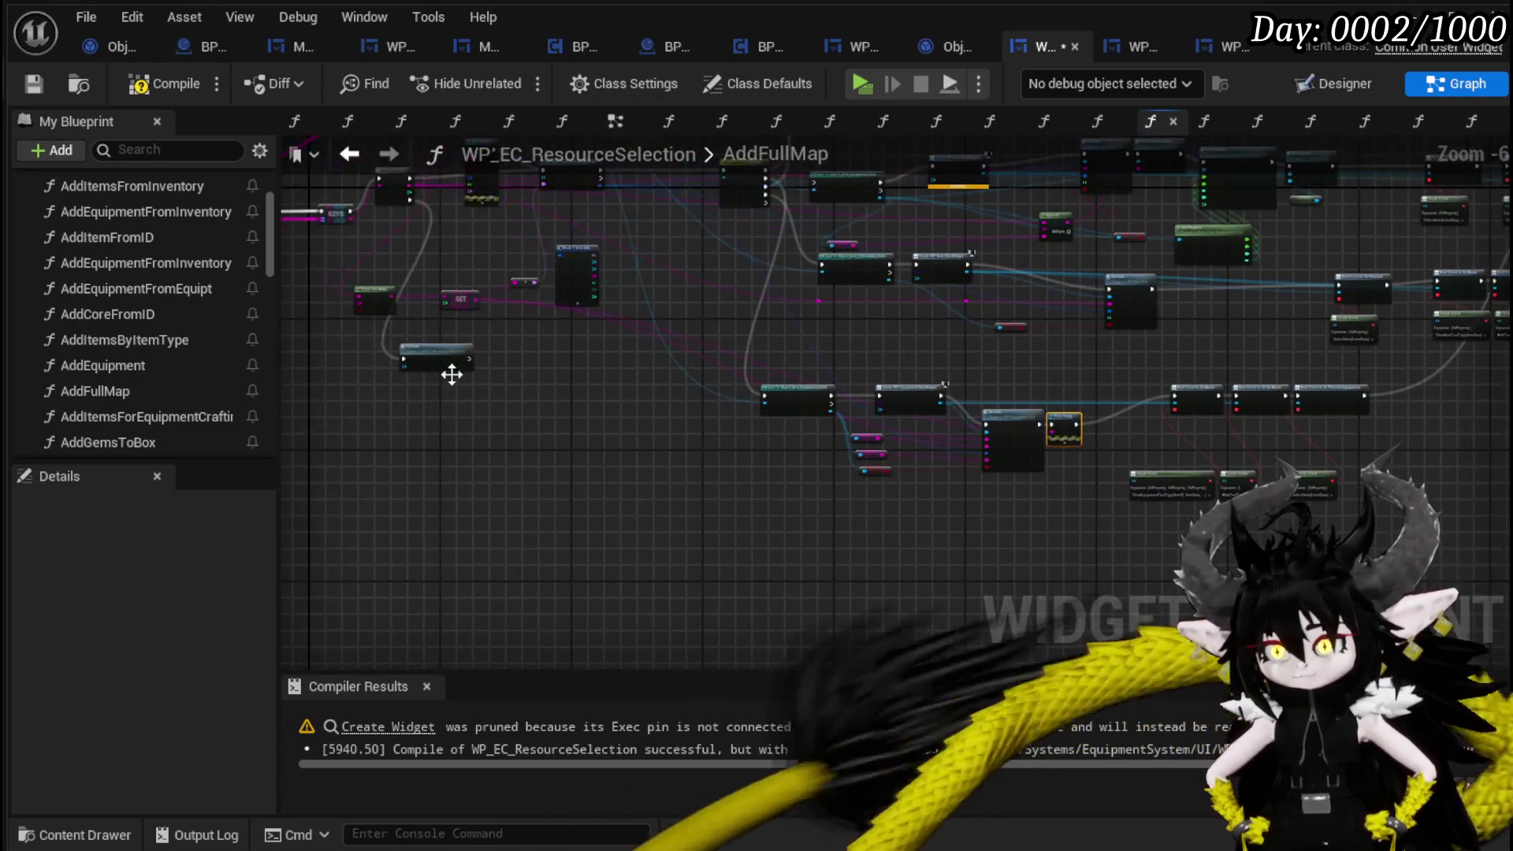
scroll(642, 507, "down", 2)
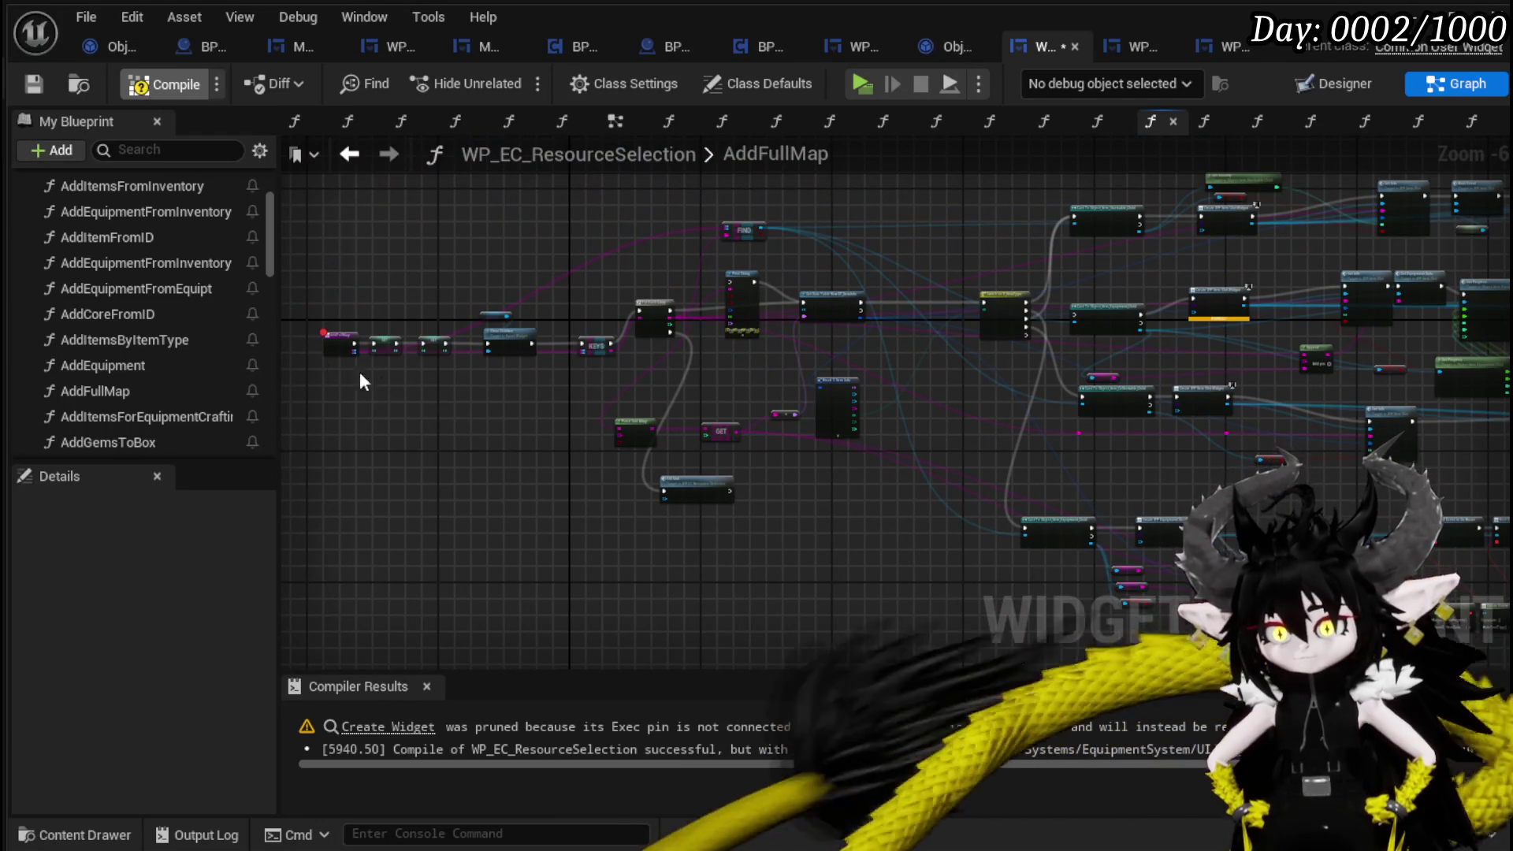
left_click(329, 344)
right_click(329, 343)
mouse_move(437, 566)
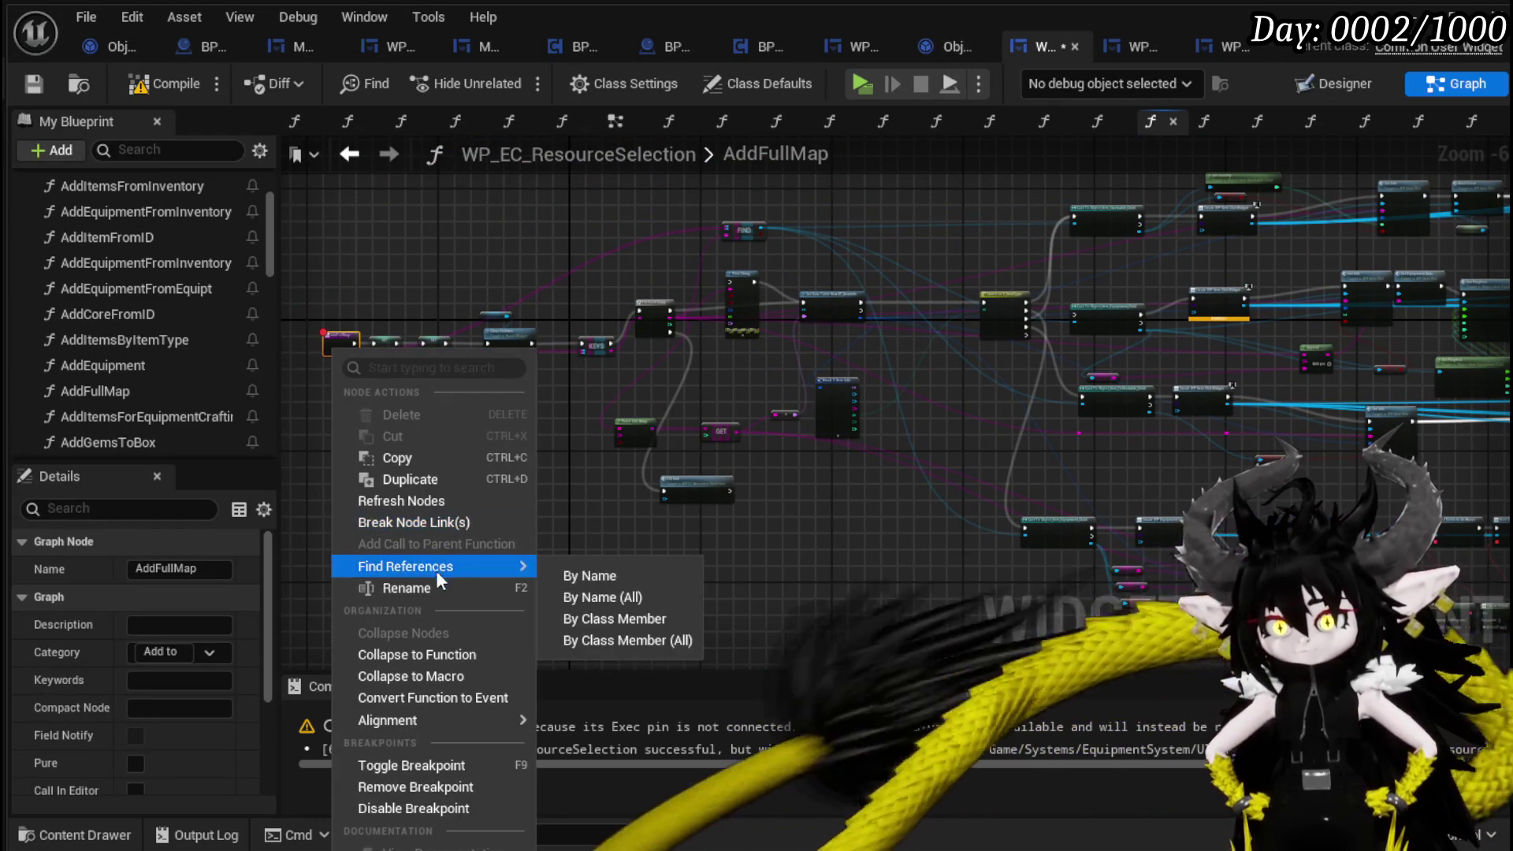
left_click(417, 775)
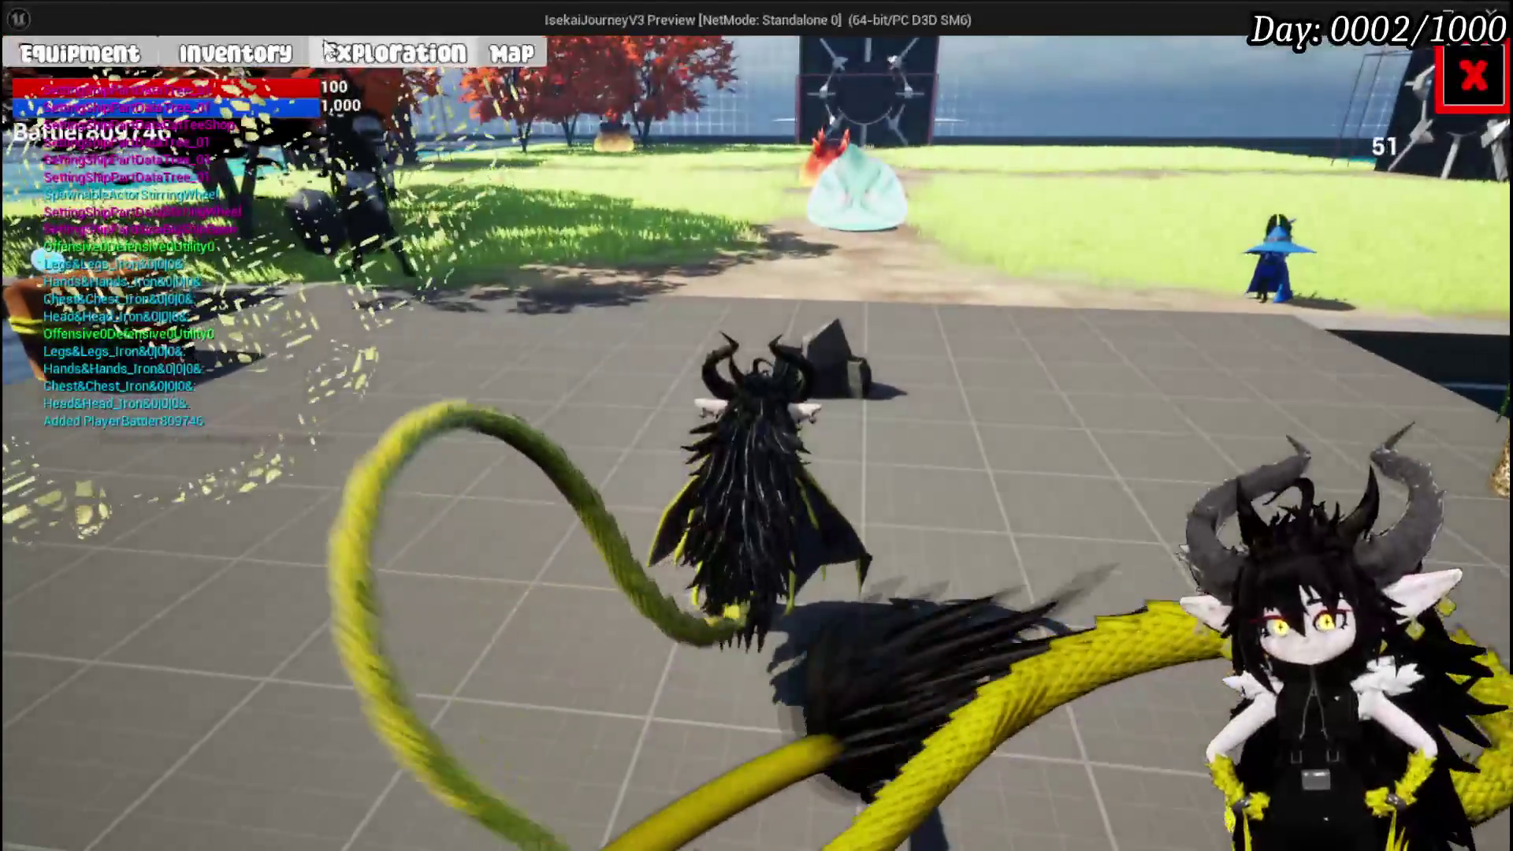
Confirm equipment fills the Black Box, select an Iron_Legs item, then stop the preview and save.
left_click(394, 54)
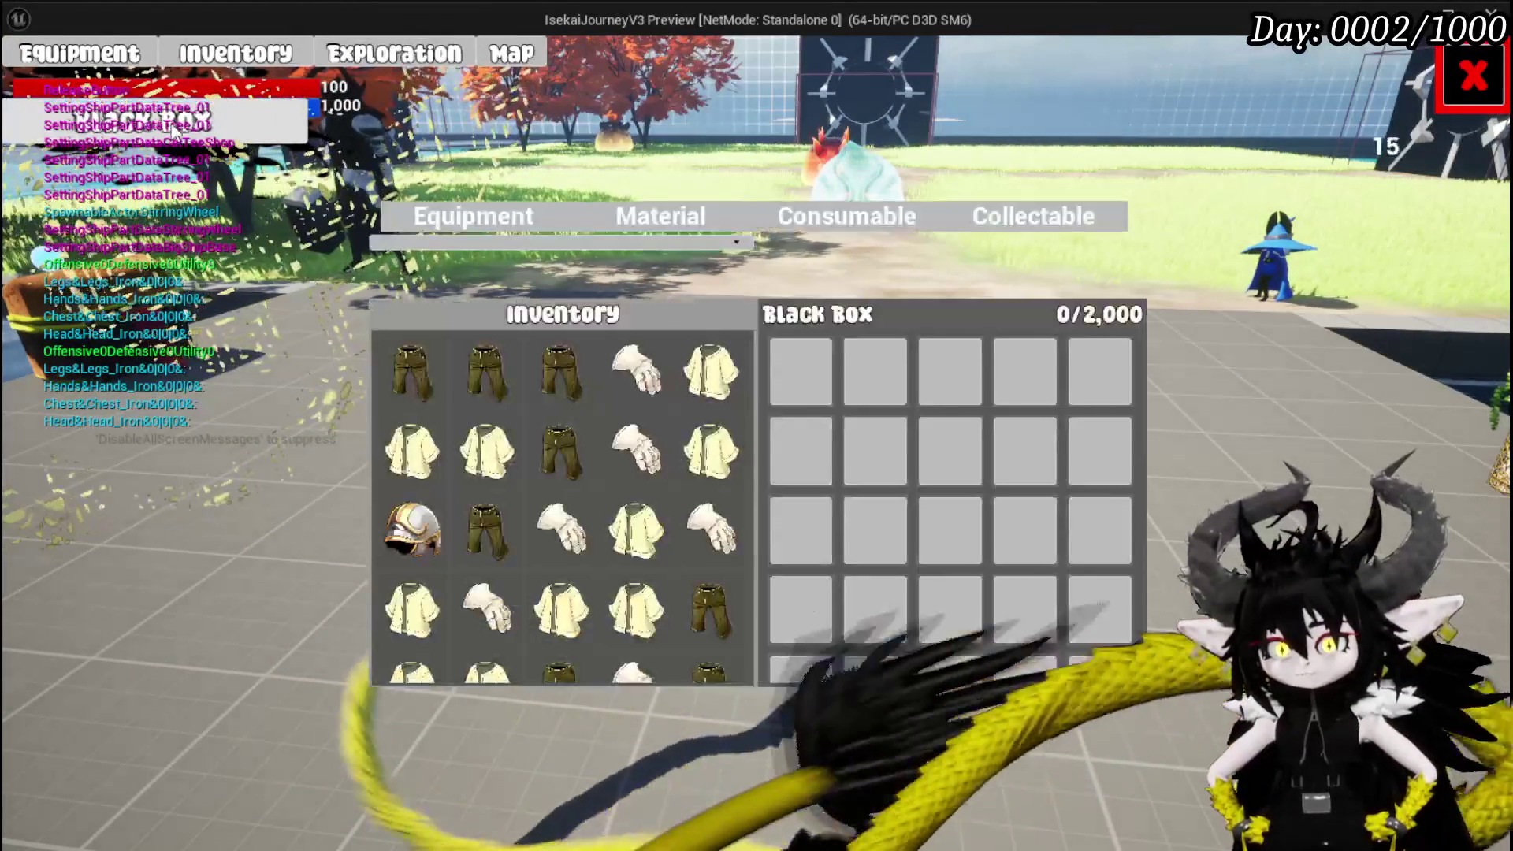
mouse_move(717, 378)
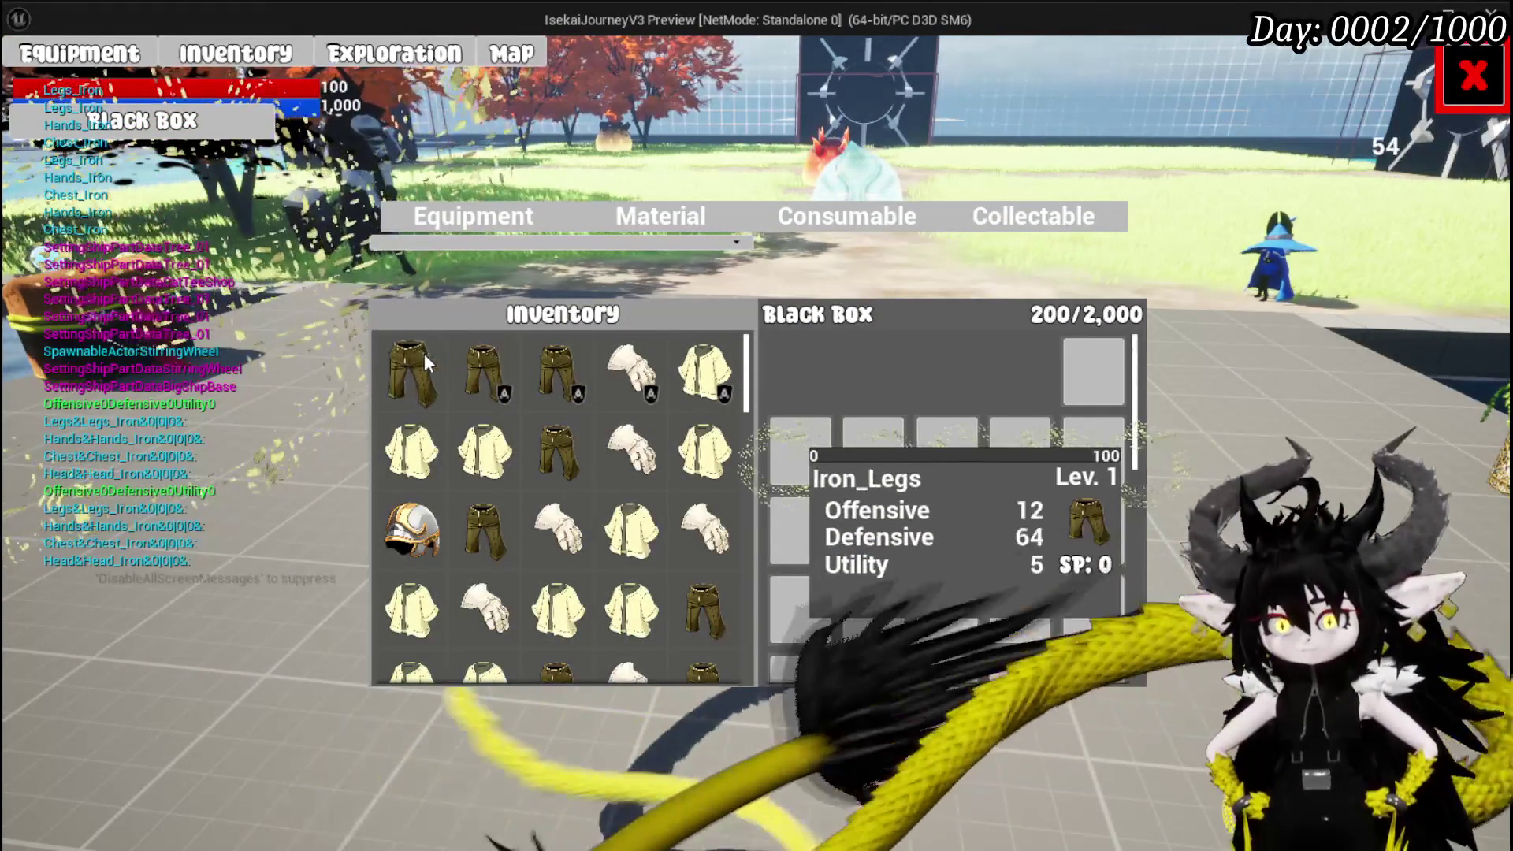
left_click(424, 353)
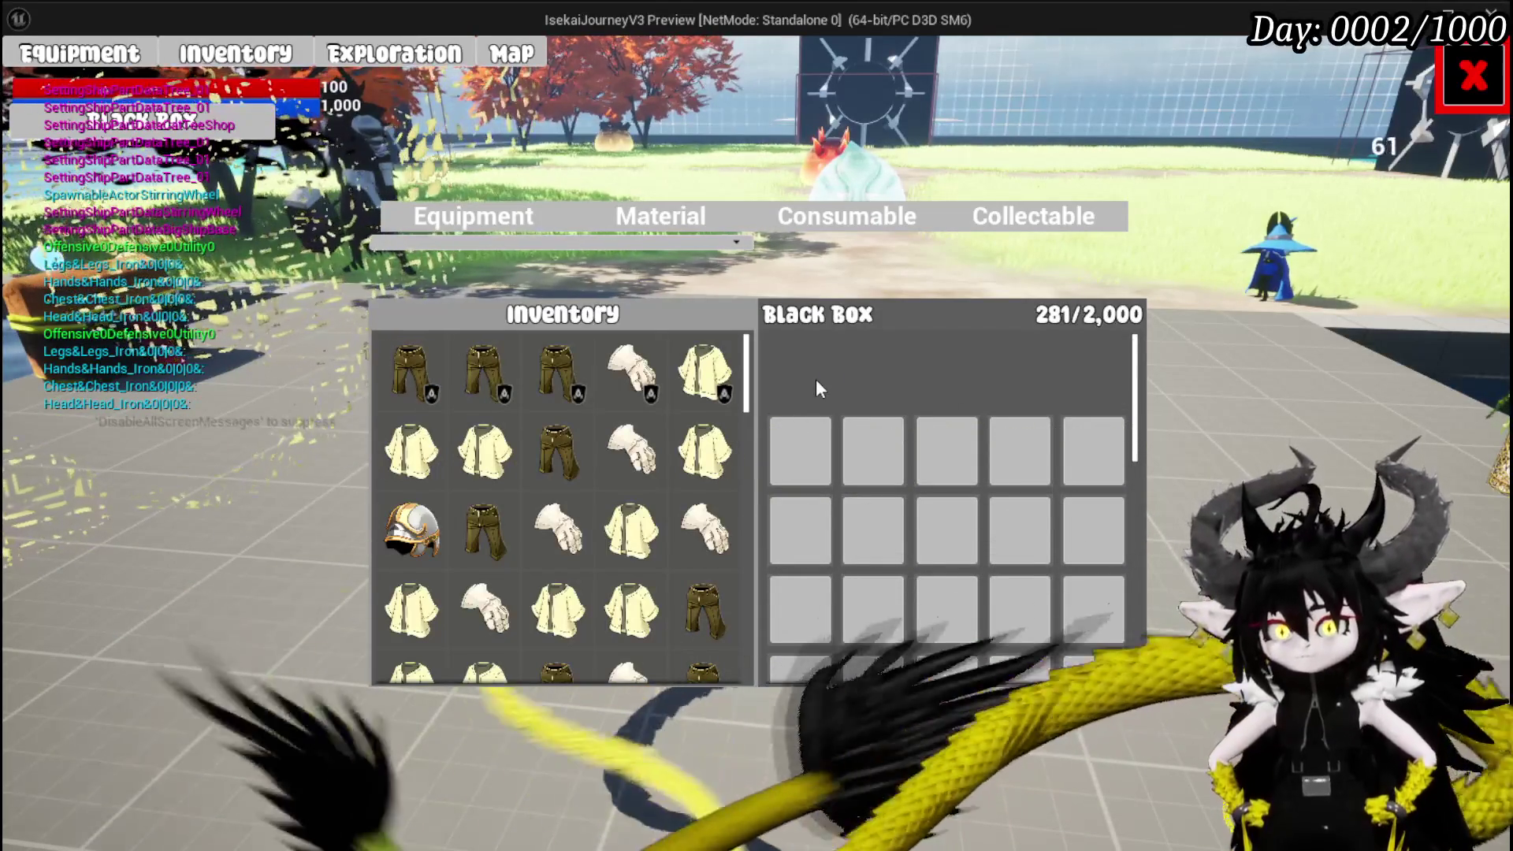
key("Escape")
key("ctrl+s")
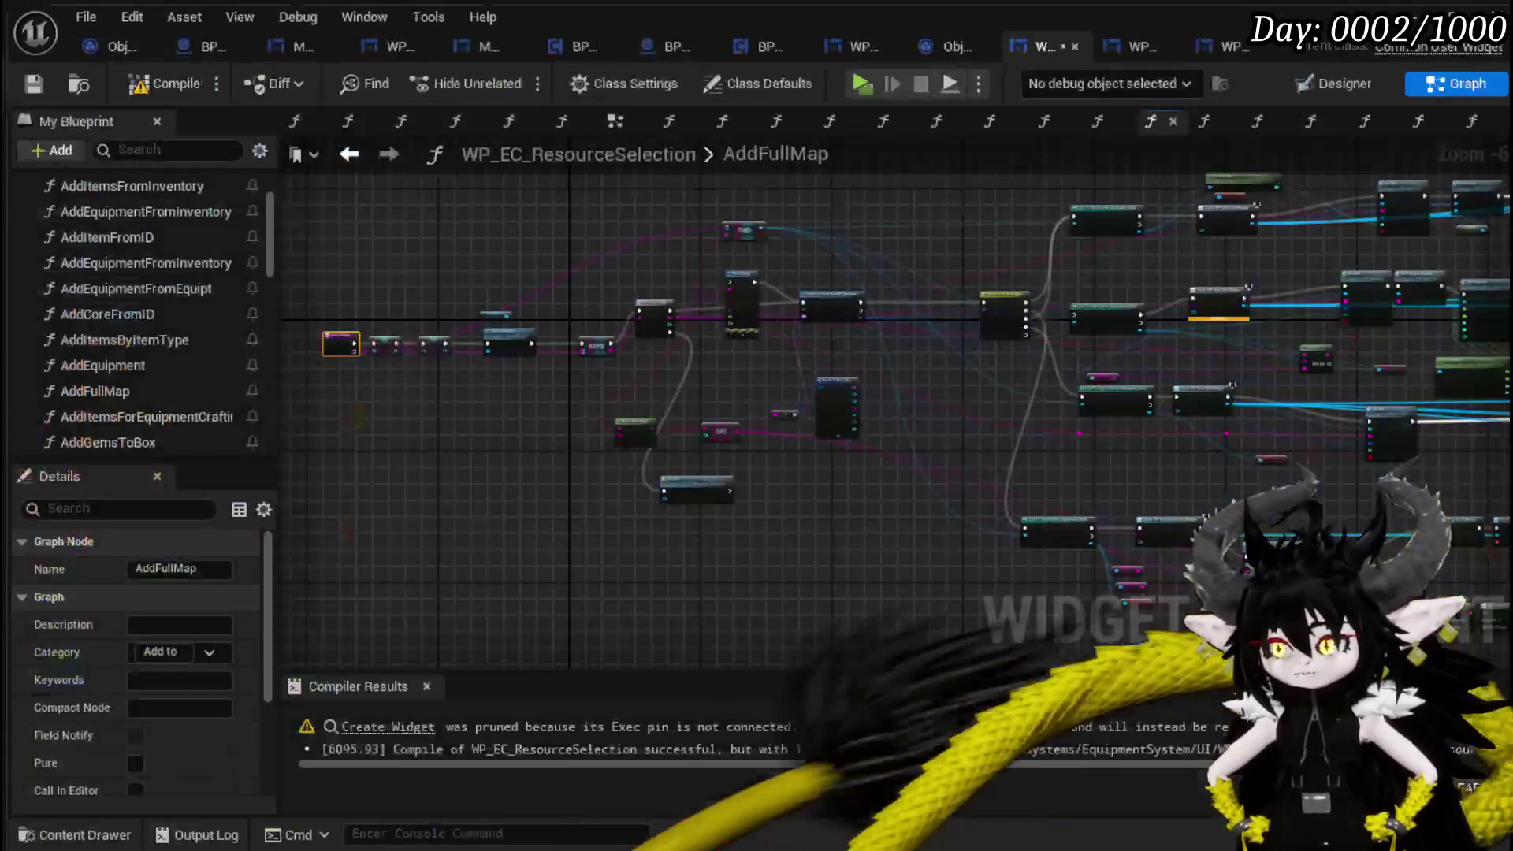
Double-click Set Info to open WP_EquipmentSlot's SetInfo graph and pan to Set Item Safe.
scroll(664, 395, "up", 4)
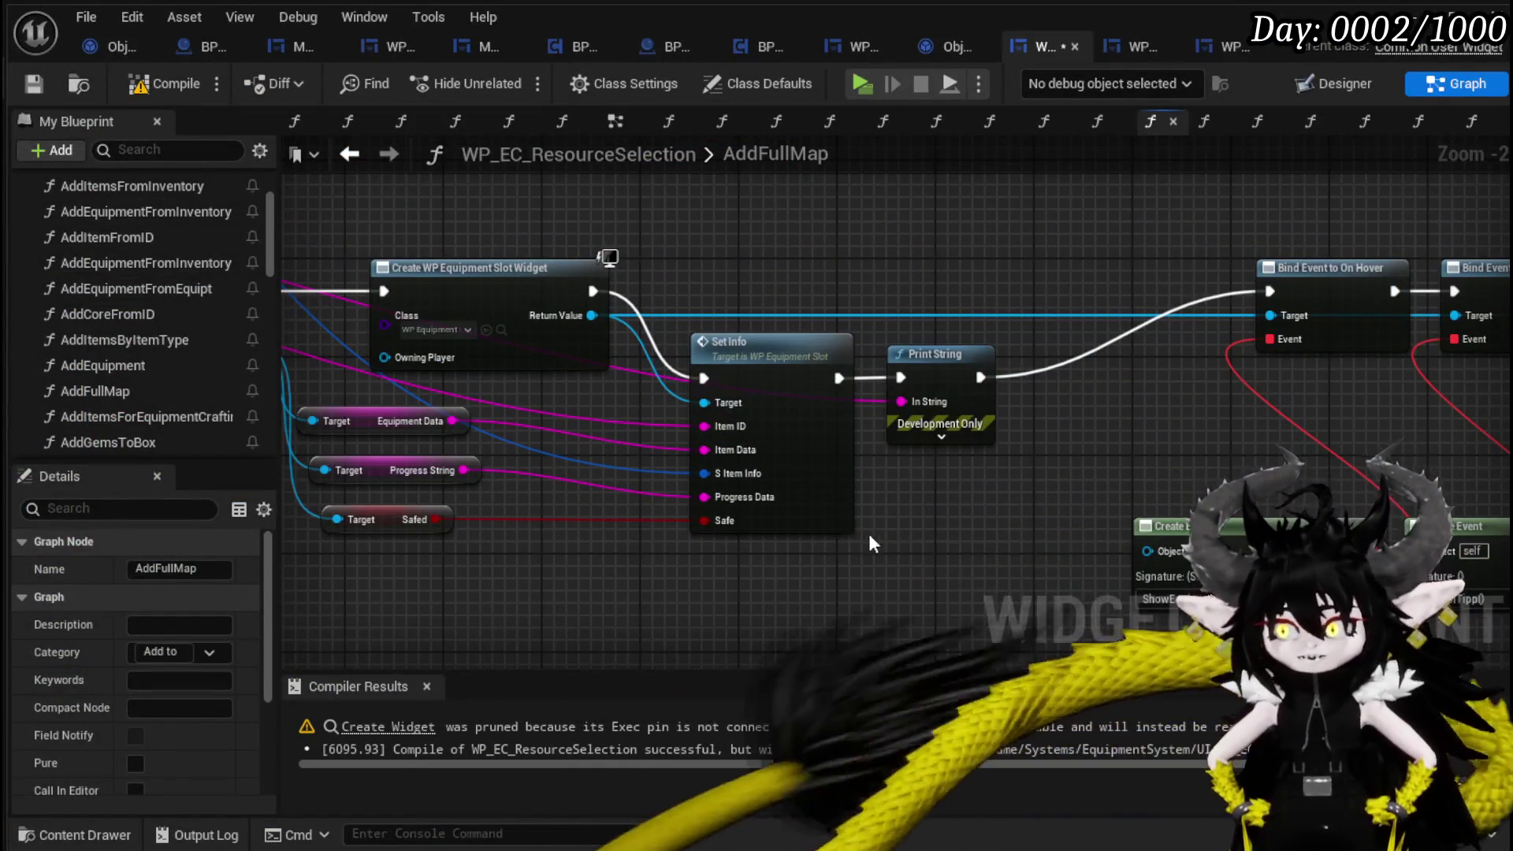
double_click(813, 503)
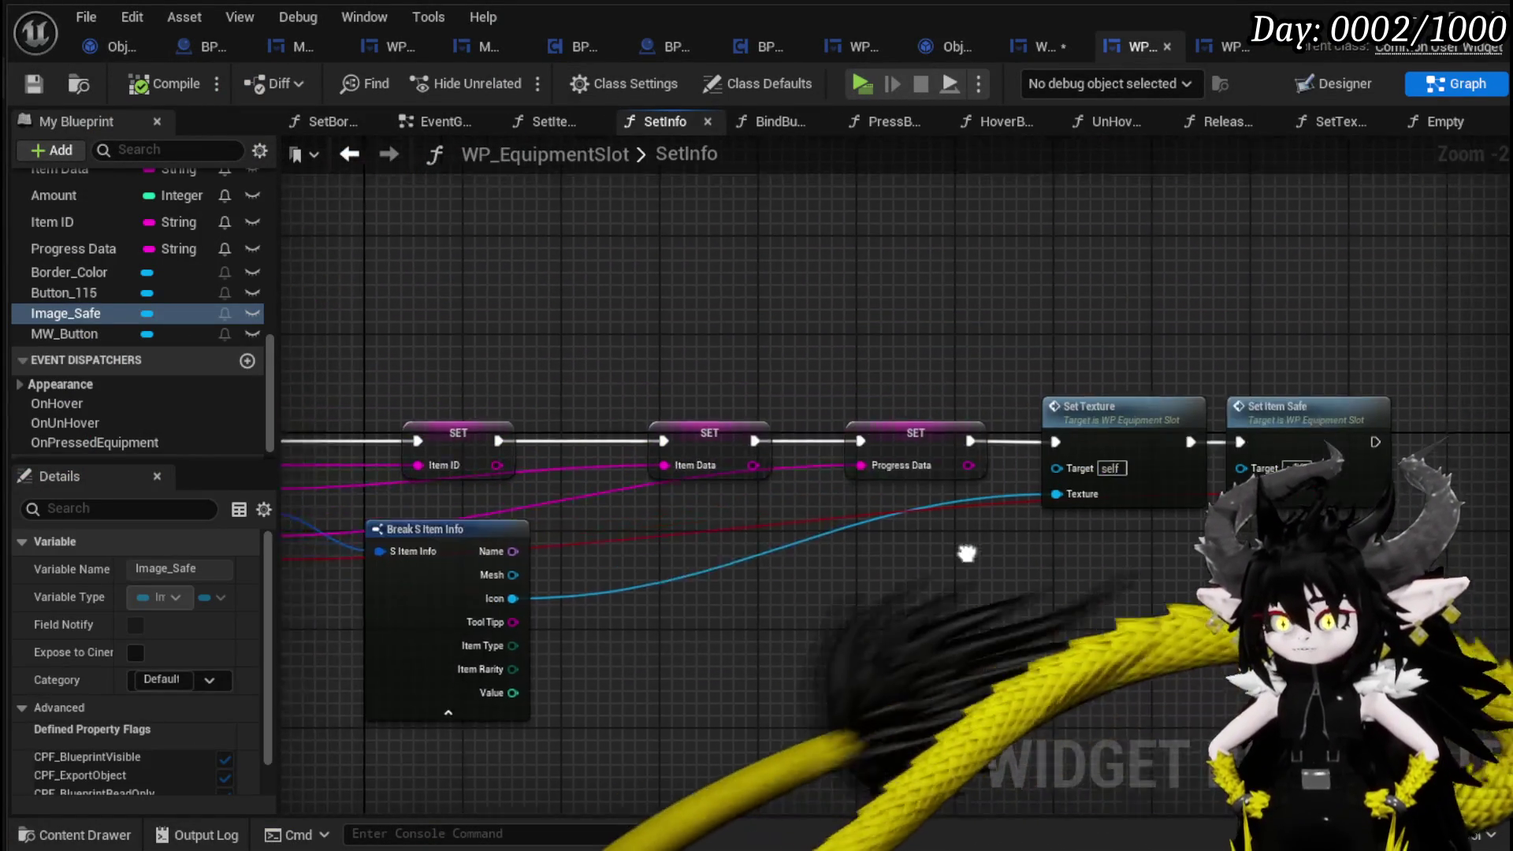
mouse_move(1290, 540)
left_mouse_down()
mouse_move(1003, 513)
mouse_move(1103, 512)
left_mouse_up()
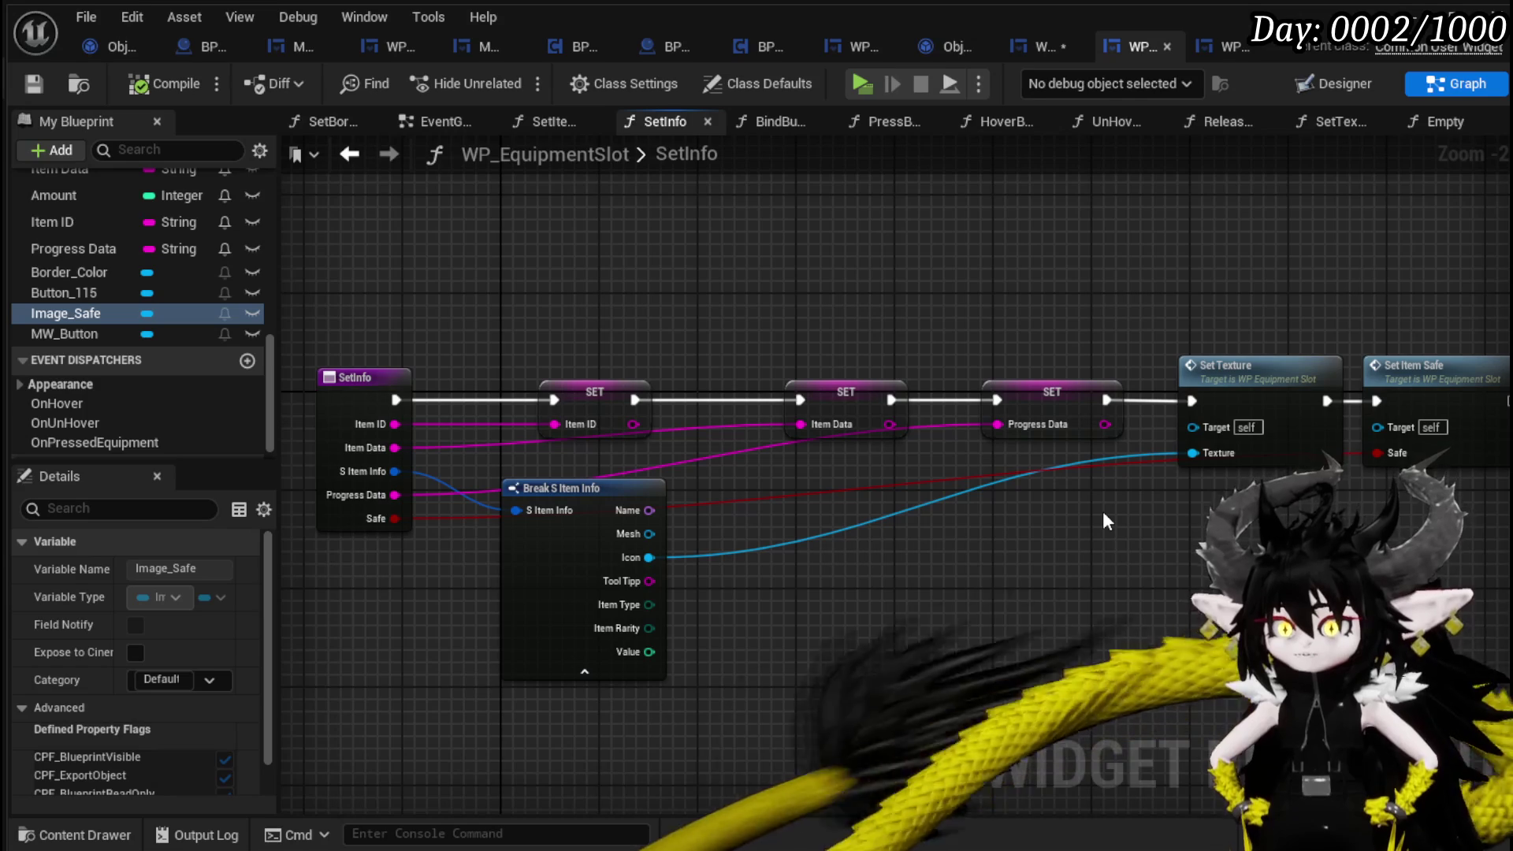
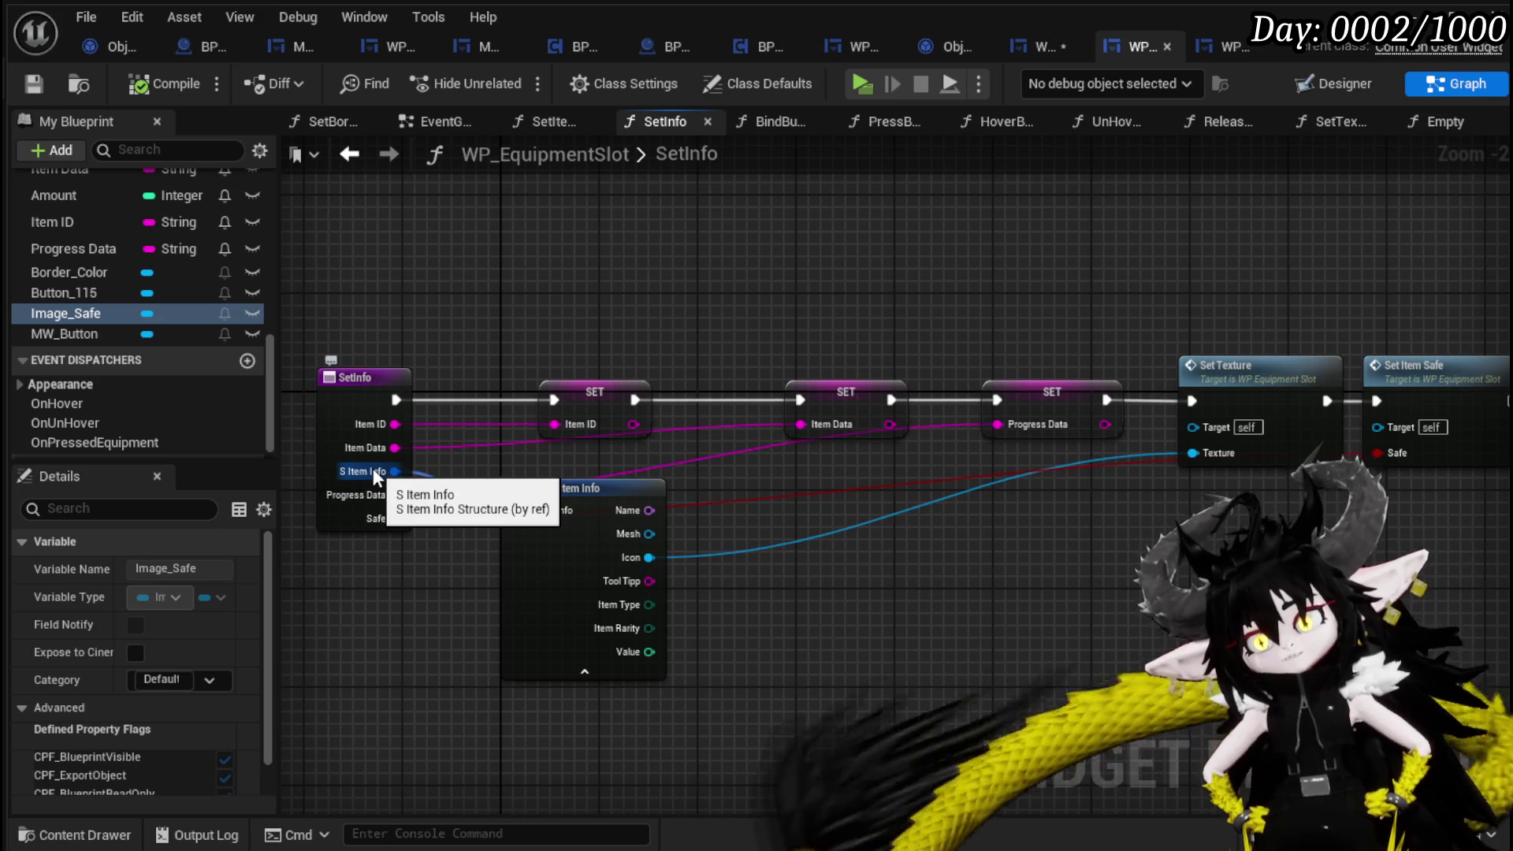
In AddFullMap, wire Set Info's exec output straight to Bind Event to On Hover.
left_click(1006, 57)
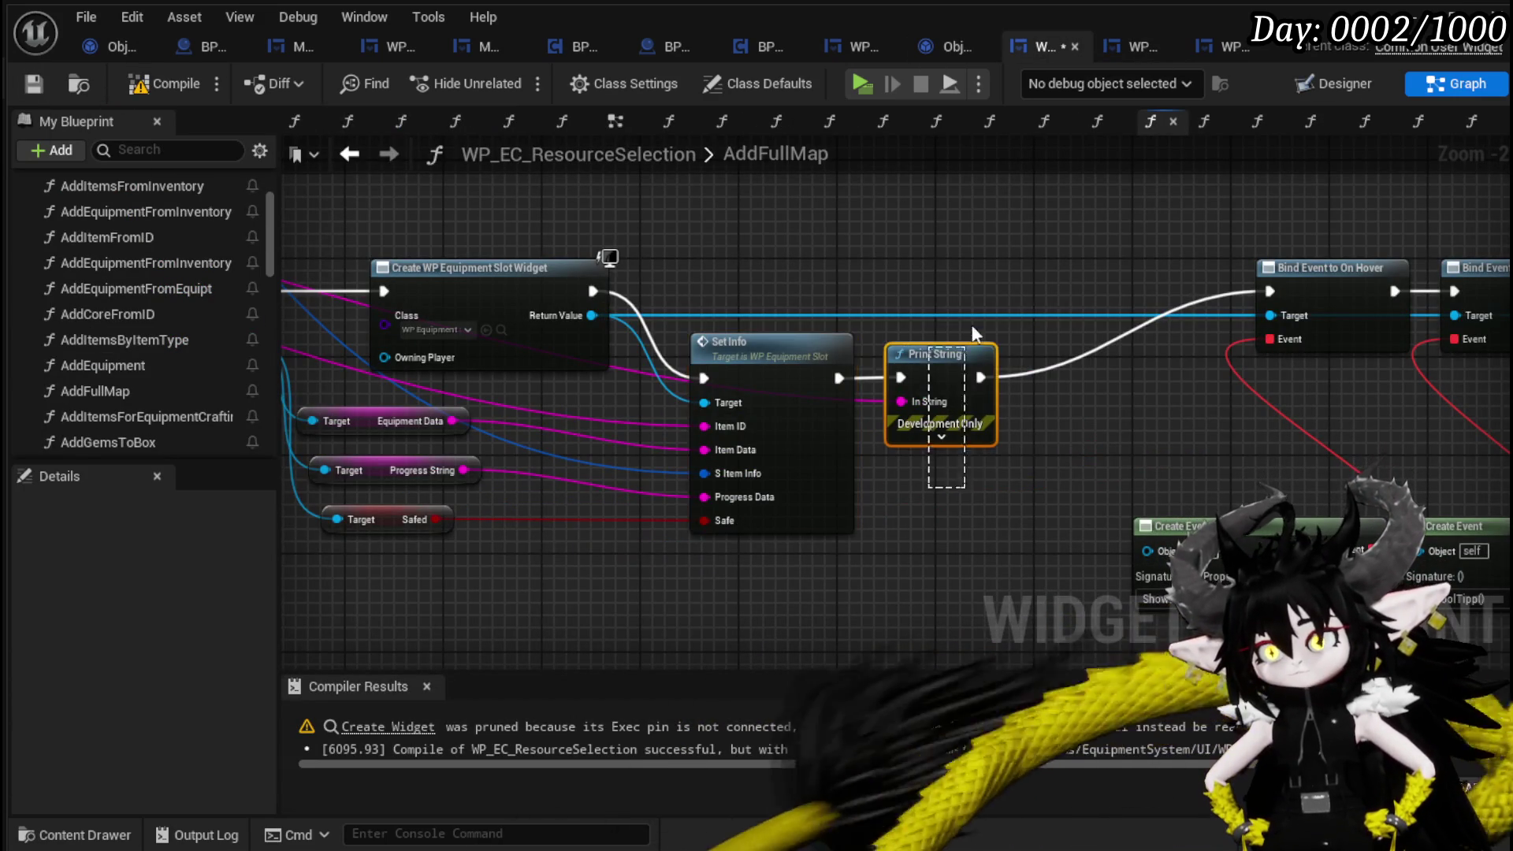
mouse_move(838, 378)
left_mouse_down()
mouse_move(1325, 304)
mouse_move(1269, 290)
left_mouse_up()
scroll(824, 287, "down", 2)
left_click_drag(873, 250, 265, 394)
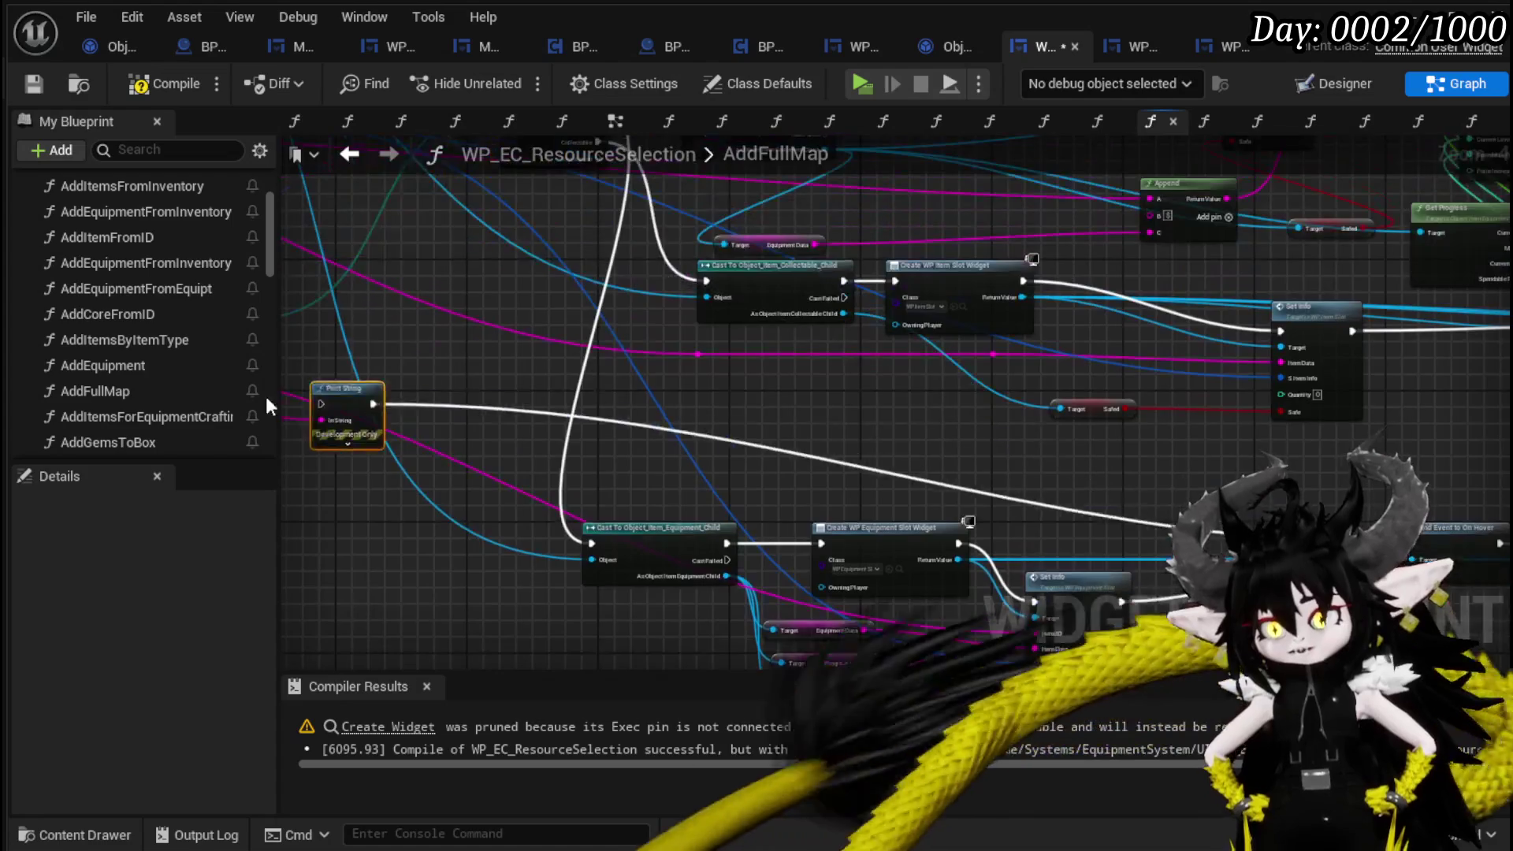
Pull Print String off Parse Into Array and recompile WP_EC_ResourceSelection.
mouse_move(424, 380)
left_mouse_down()
mouse_move(568, 381)
mouse_move(571, 248)
mouse_move(697, 415)
left_mouse_up()
scroll(848, 356, "up", 1)
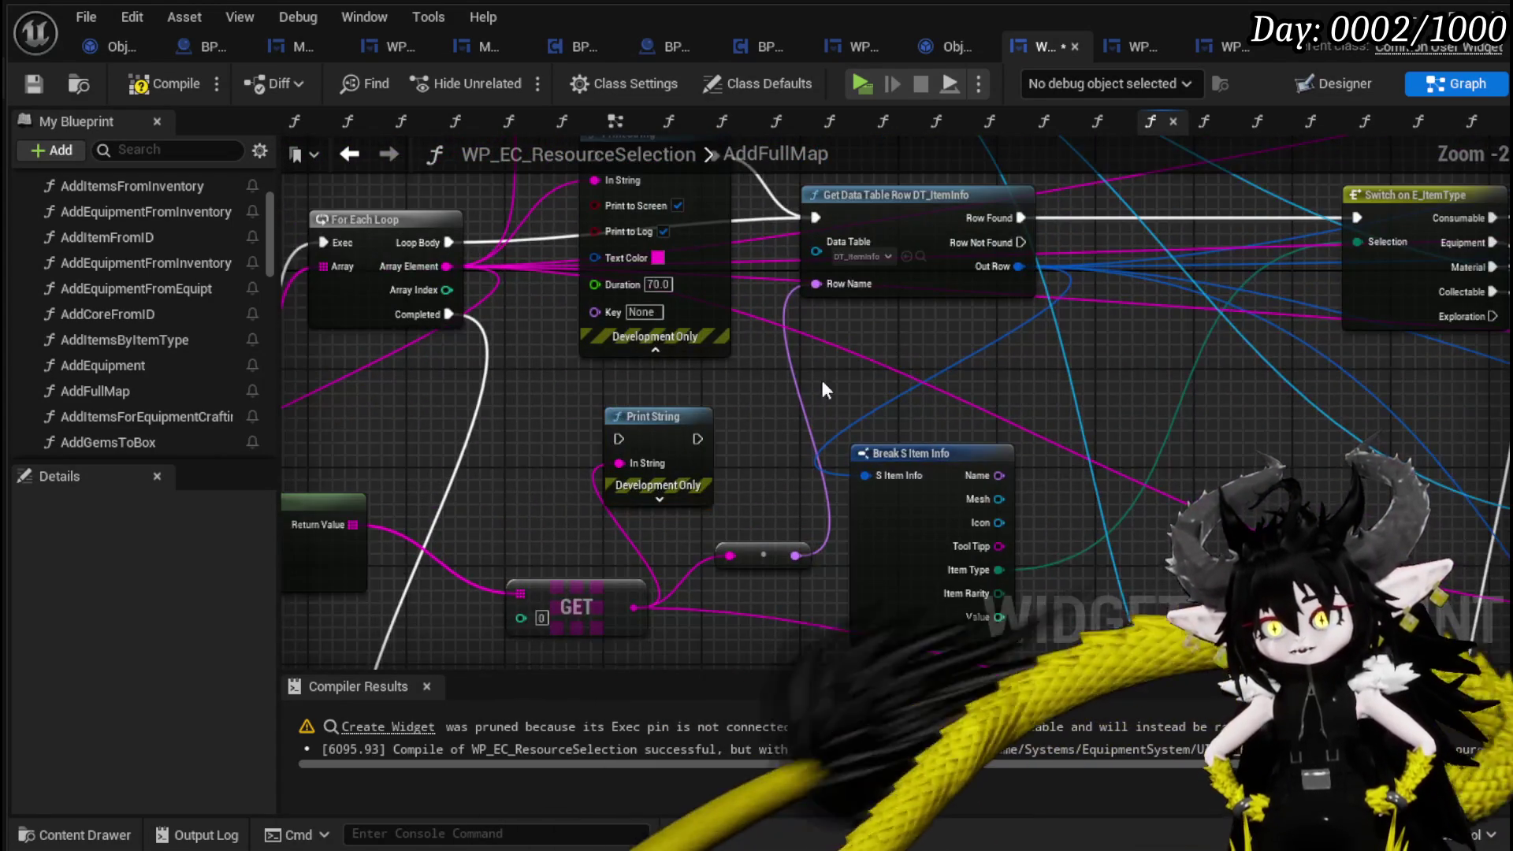
scroll(489, 393, "up", 1)
mouse_move(488, 392)
left_mouse_down()
mouse_move(499, 469)
mouse_move(324, 570)
left_mouse_up()
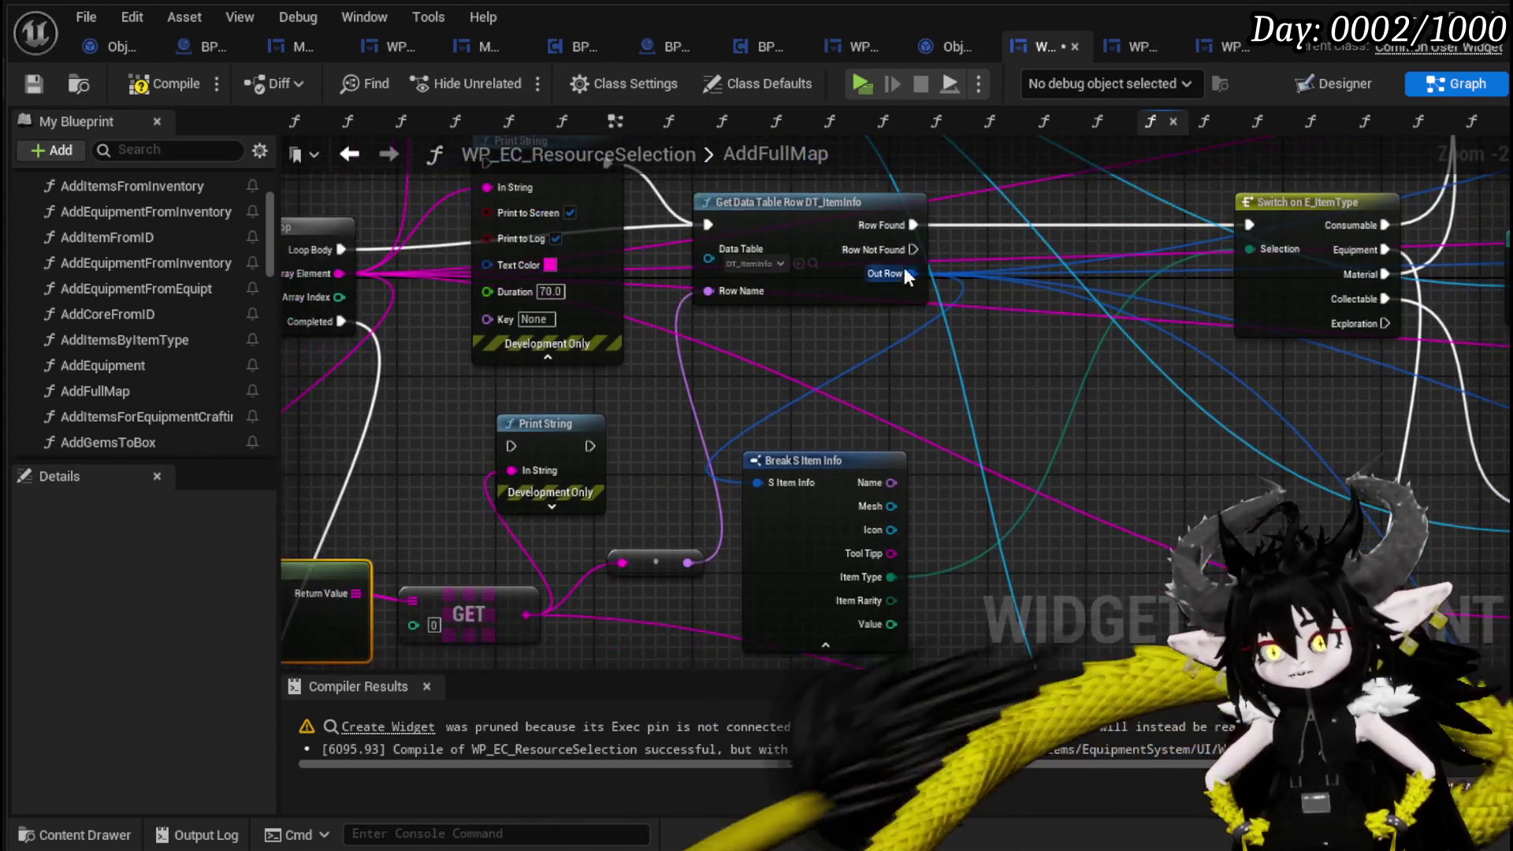
mouse_move(915, 427)
left_mouse_down()
mouse_move(773, 286)
mouse_move(694, 258)
left_mouse_up()
scroll(777, 524, "down", 2)
mouse_move(777, 524)
left_mouse_down()
mouse_move(693, 432)
mouse_move(665, 575)
mouse_move(663, 527)
mouse_move(958, 561)
left_mouse_up()
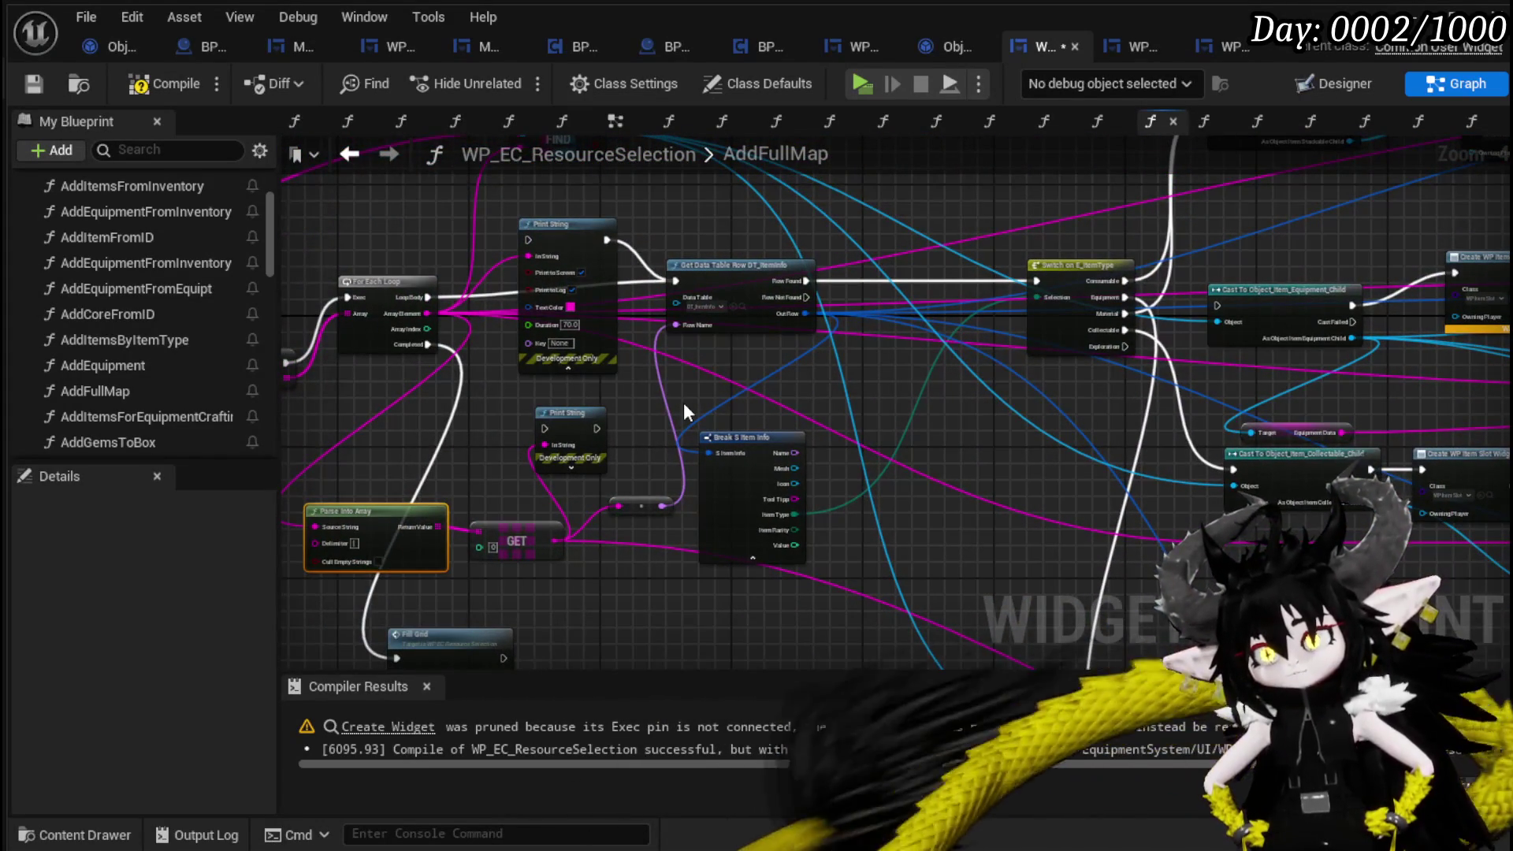
mouse_move(681, 407)
left_mouse_down()
mouse_move(682, 363)
mouse_move(561, 424)
mouse_move(550, 346)
mouse_move(486, 247)
mouse_move(510, 284)
mouse_move(625, 307)
mouse_move(229, 300)
mouse_move(188, 264)
left_mouse_up()
mouse_move(362, 389)
left_mouse_down()
mouse_move(725, 614)
mouse_move(706, 536)
mouse_move(369, 347)
left_mouse_up()
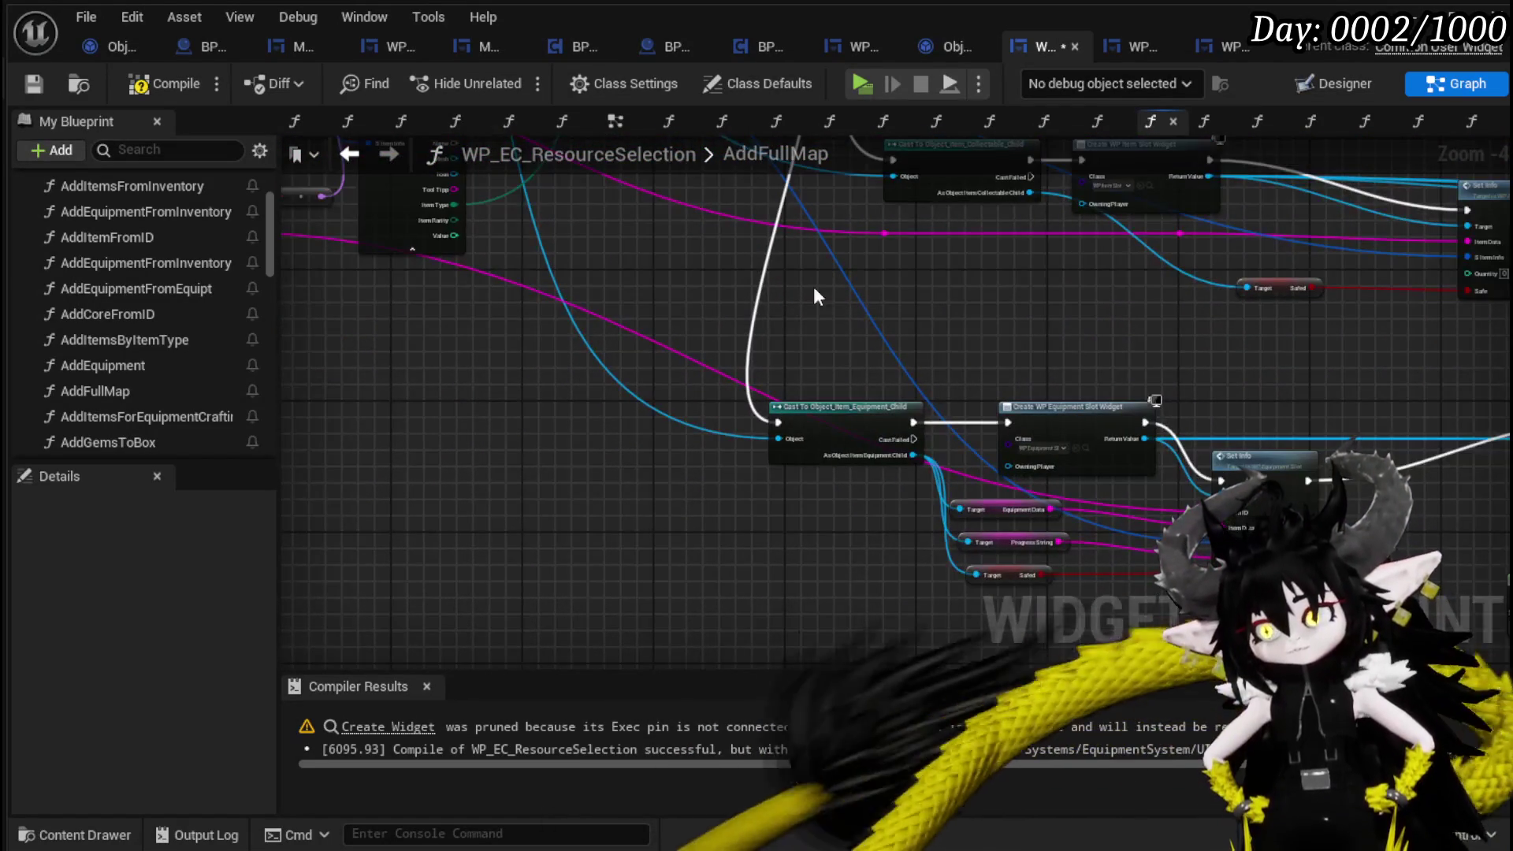
left_click(148, 87)
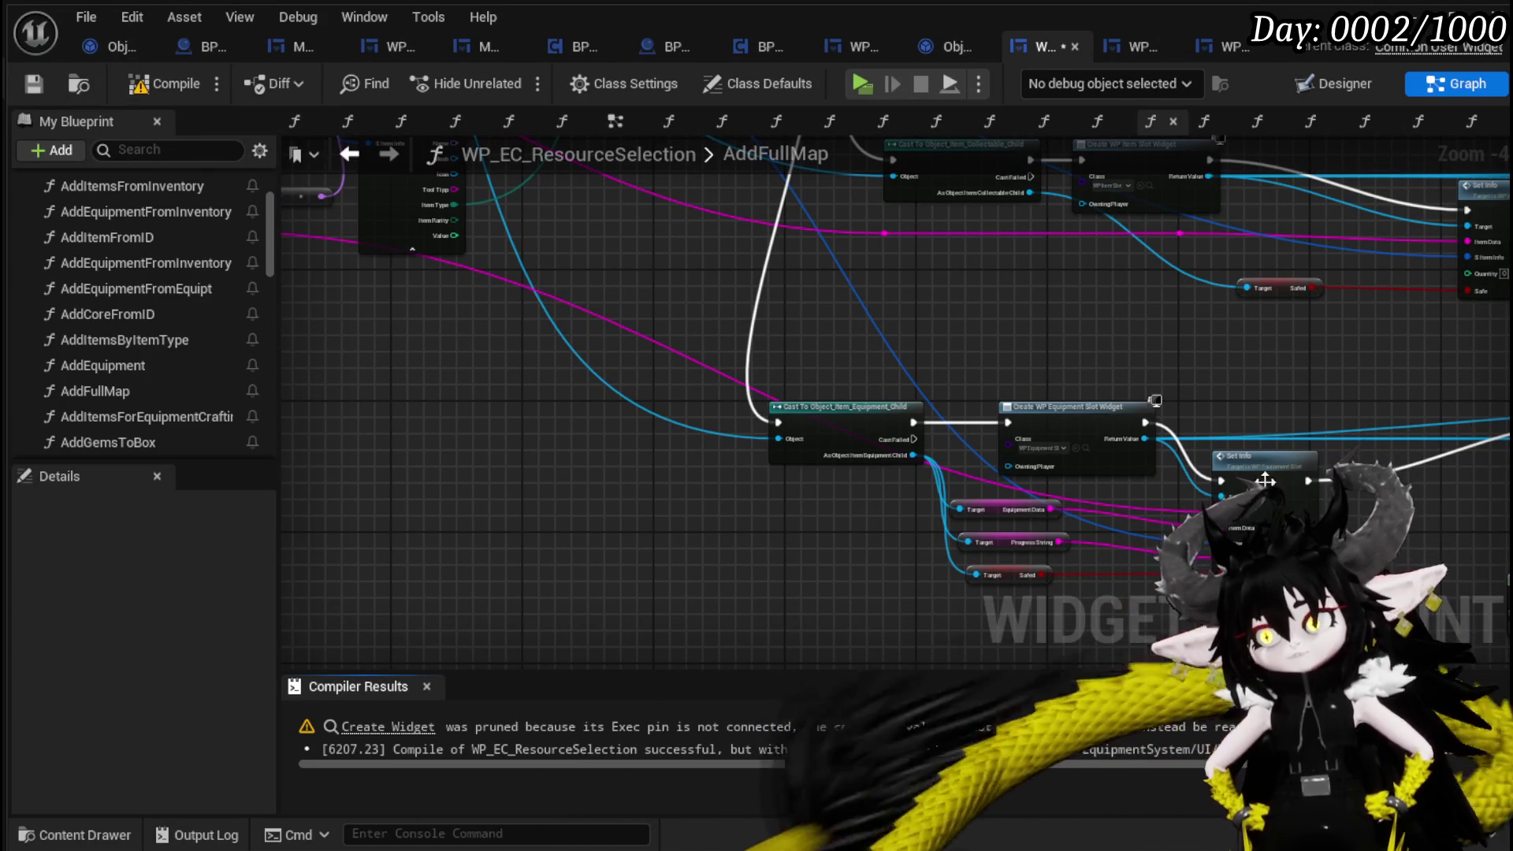
Play-test sending a chest item from the Inventory tab into the Black Box, then stop.
key("alt+Tab")
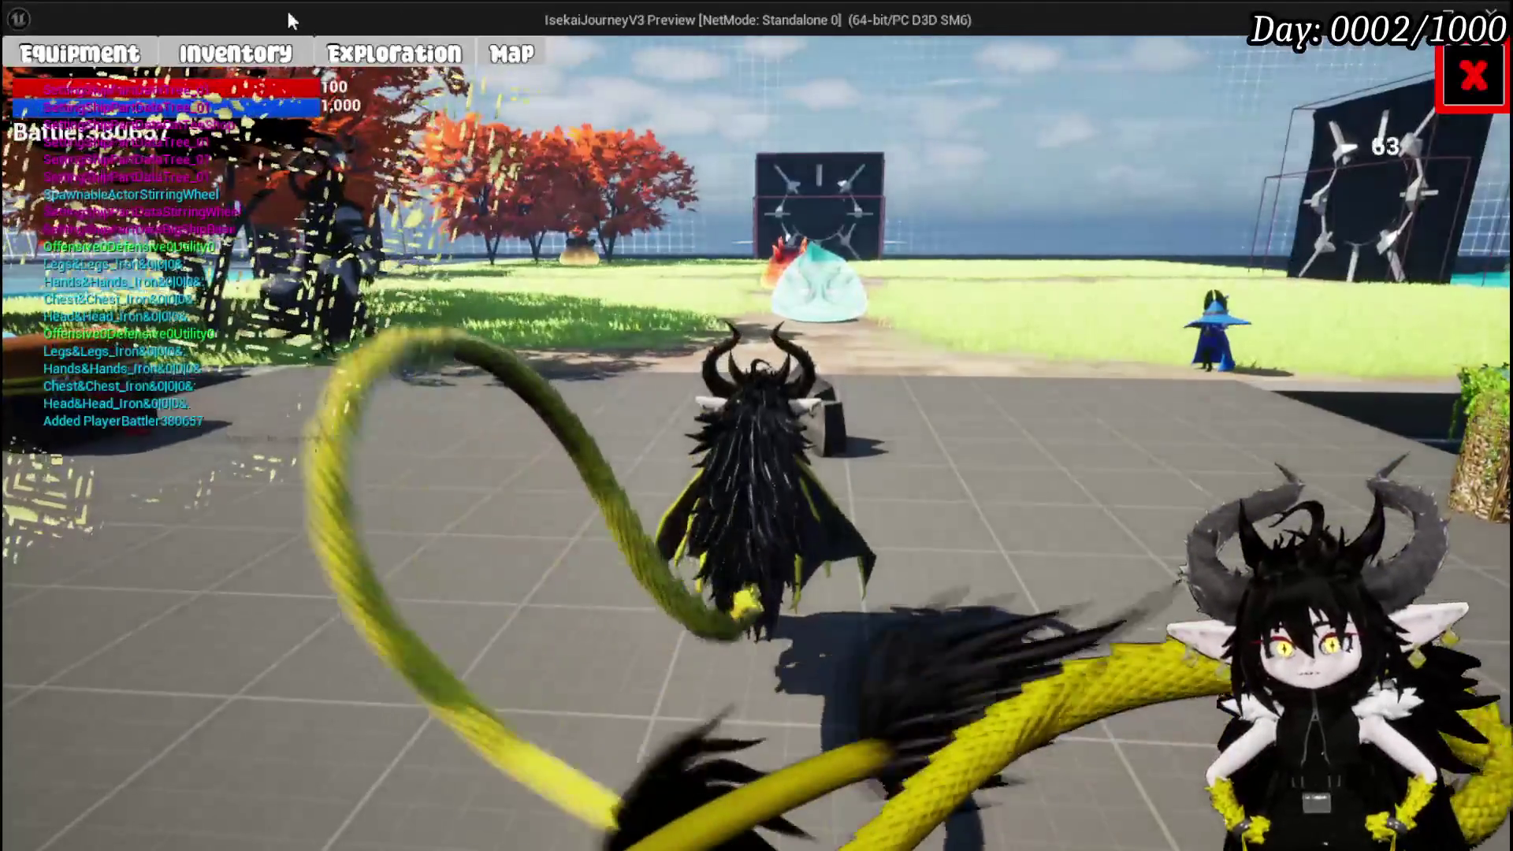
left_click(165, 139)
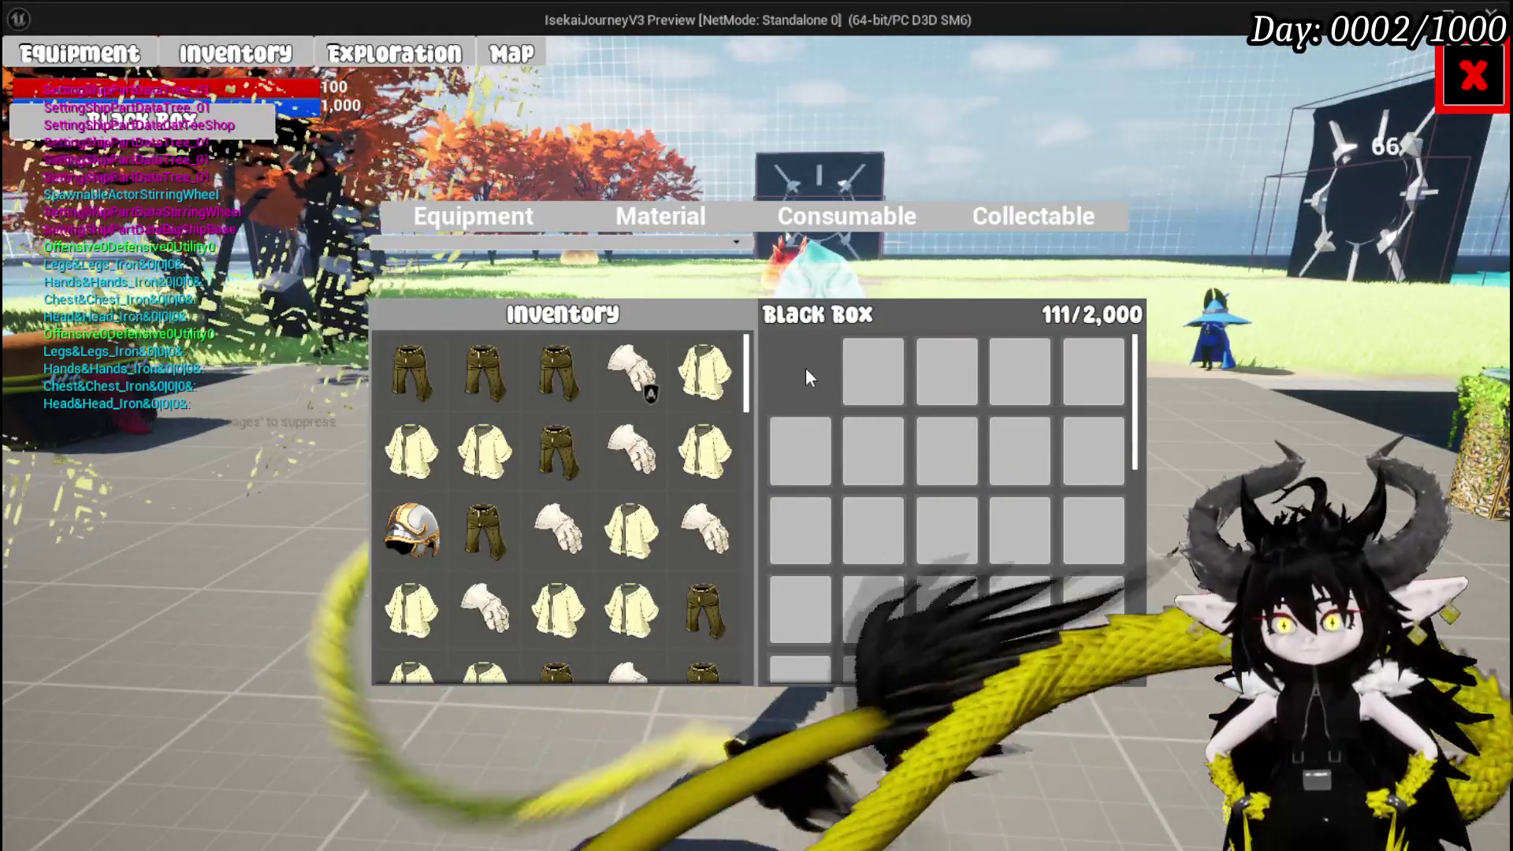
left_click(706, 361)
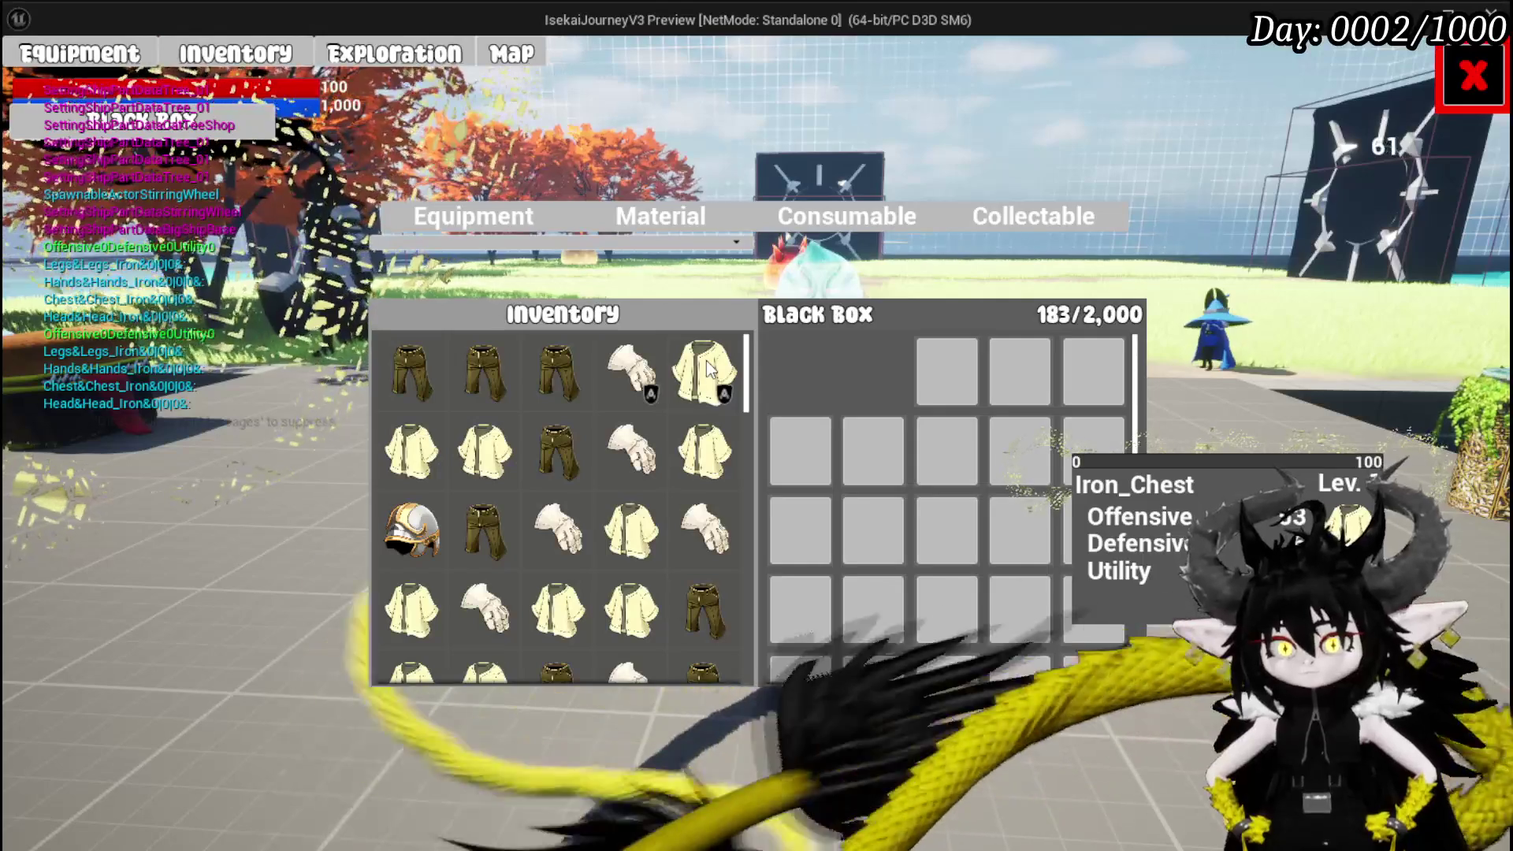
key("Escape")
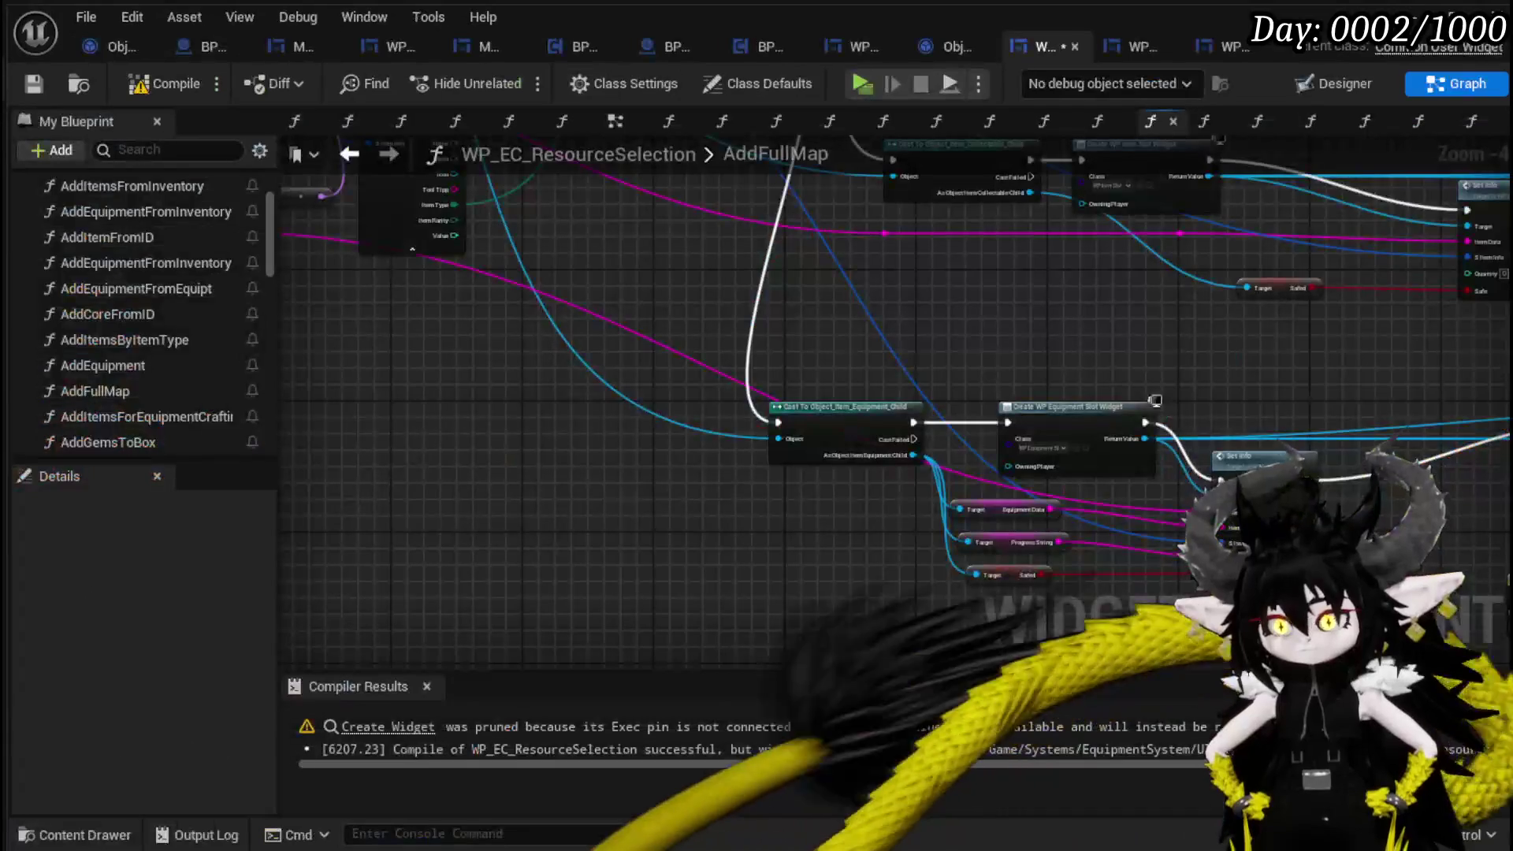
In WP_EquipmentSlot's SetTexture, delete Image 37 and Set Brush from Texture, then compile and save.
left_click_drag(1047, 517, 727, 508)
double_click(843, 518)
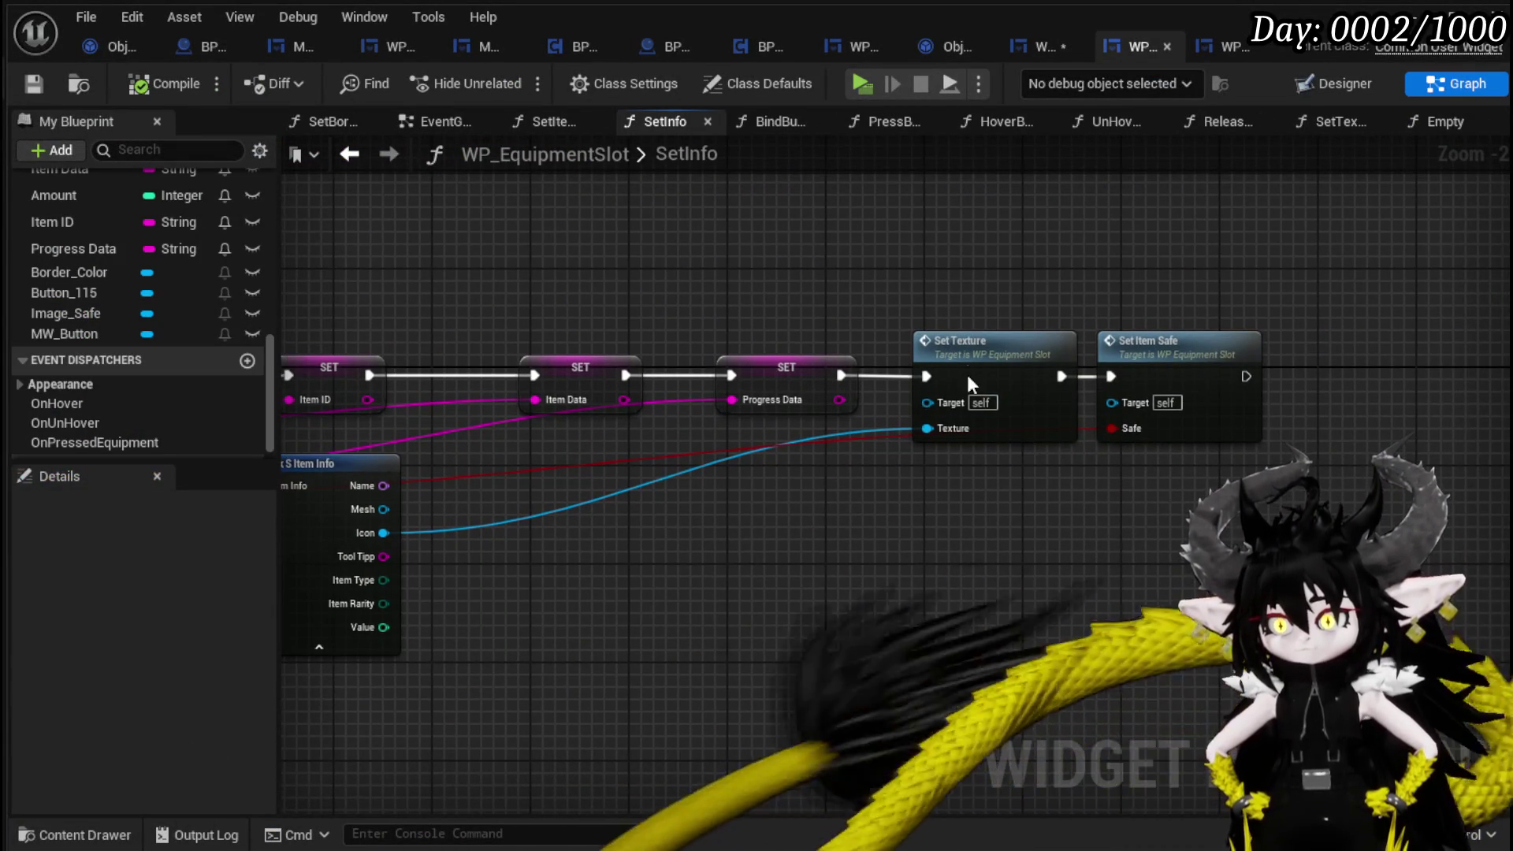
double_click(967, 375)
left_click(788, 348)
key("Delete")
left_click(1120, 461)
key("Delete")
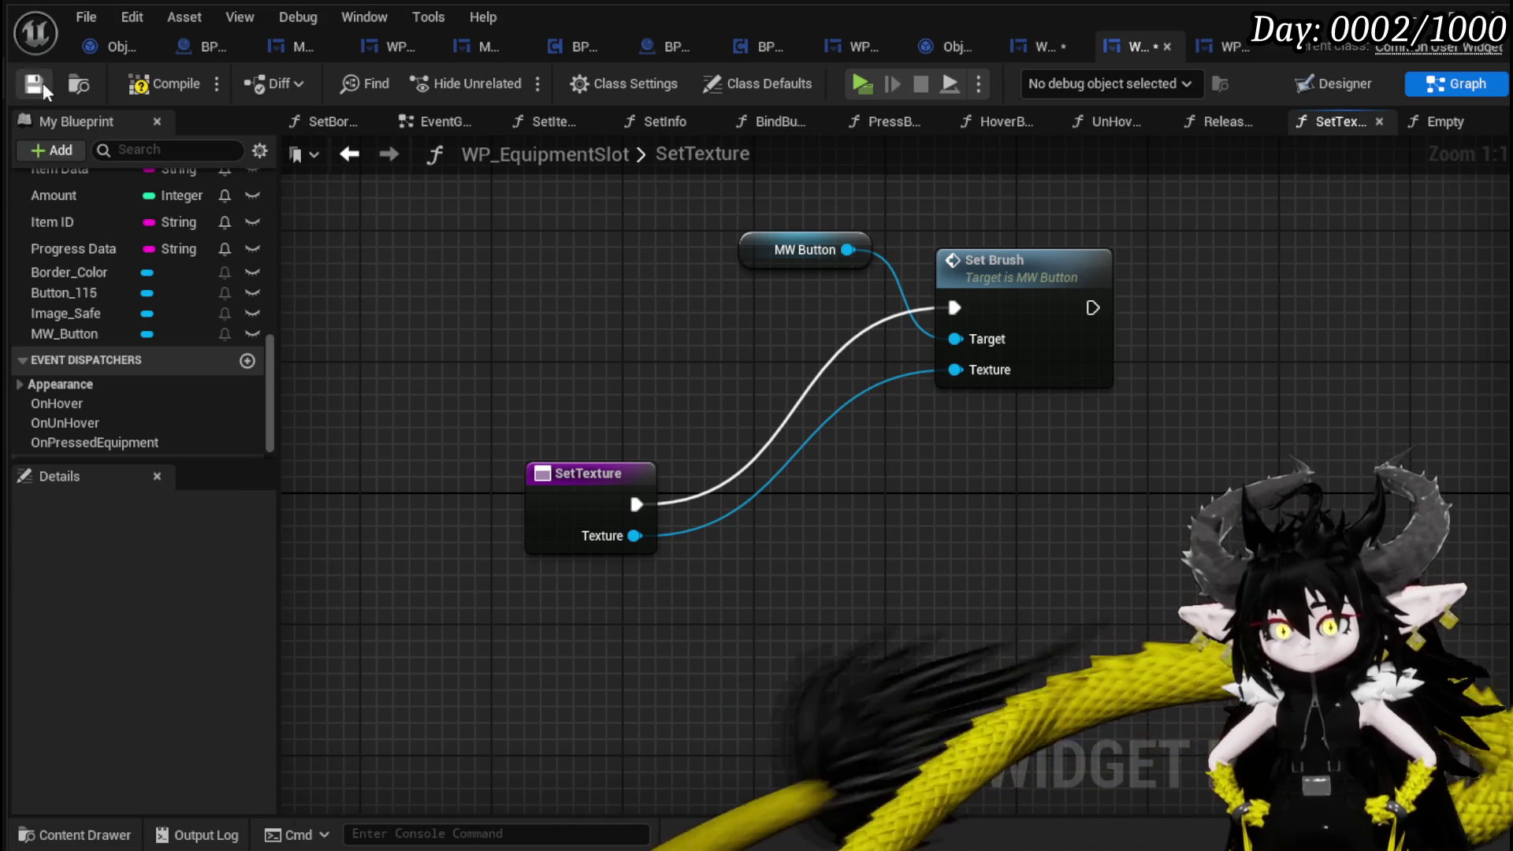
left_click(164, 79)
left_click(30, 84)
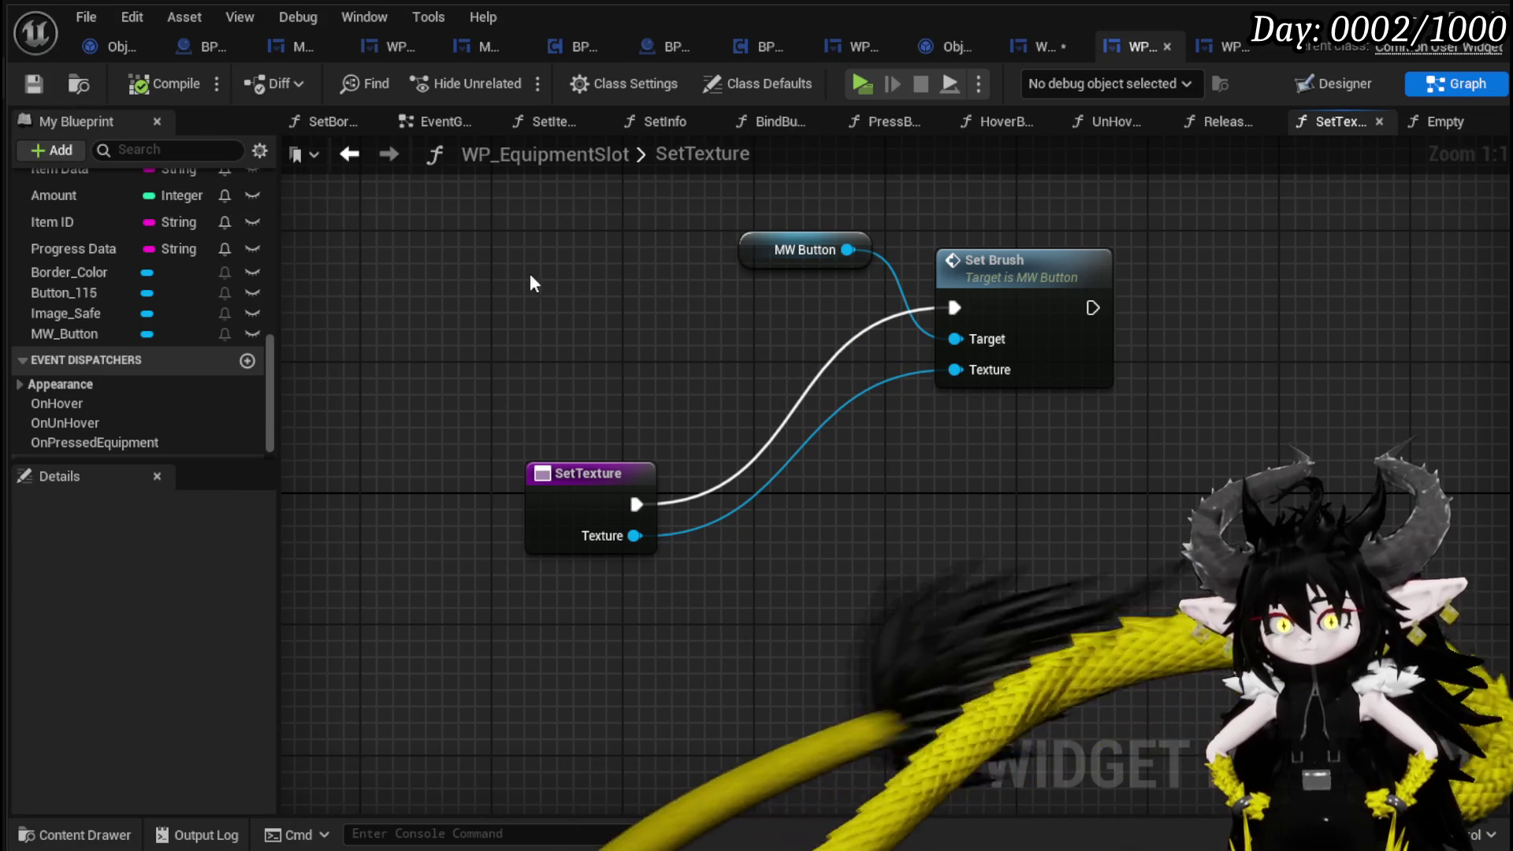
Place MW Button above Set Brush and return to the SetInfo graph.
mouse_move(1008, 262)
left_mouse_down()
mouse_move(979, 394)
mouse_move(904, 435)
mouse_move(909, 459)
left_mouse_up()
left_click(862, 375)
left_click(663, 441)
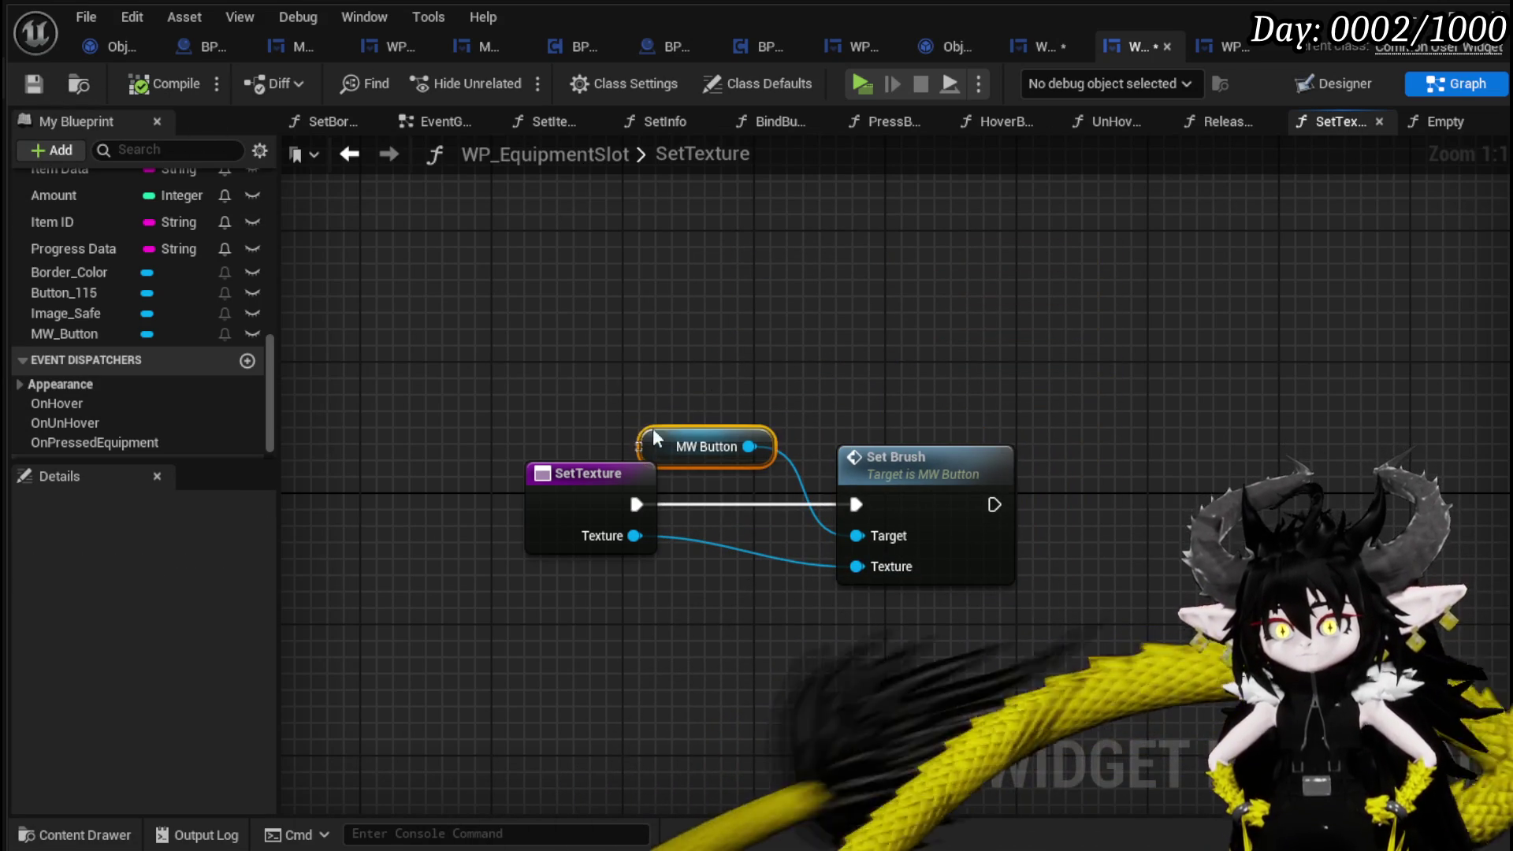
left_click_drag(662, 441, 875, 392)
left_click(771, 398)
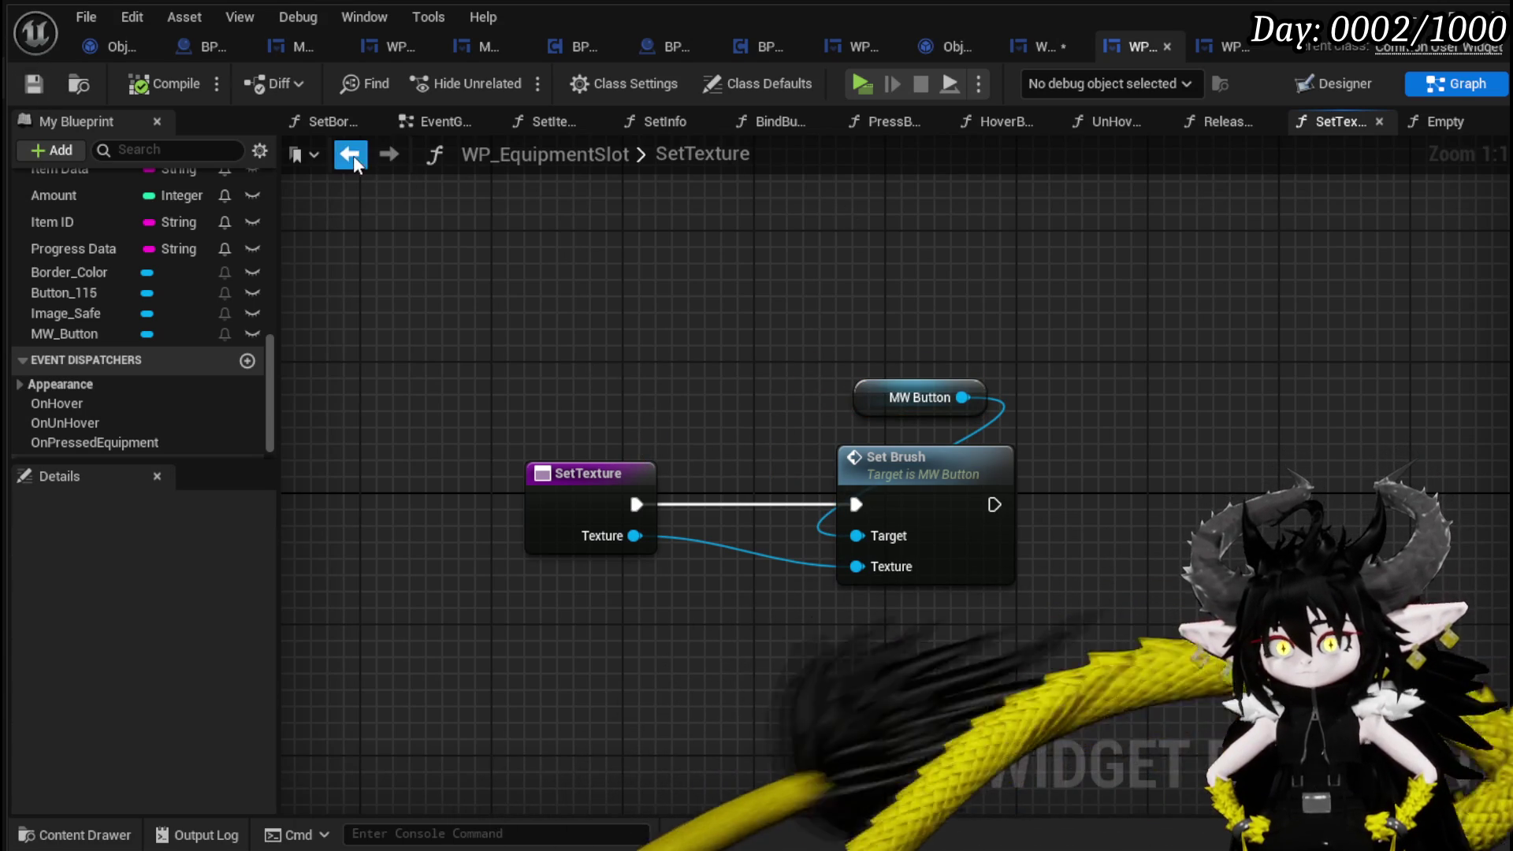
left_click(351, 154)
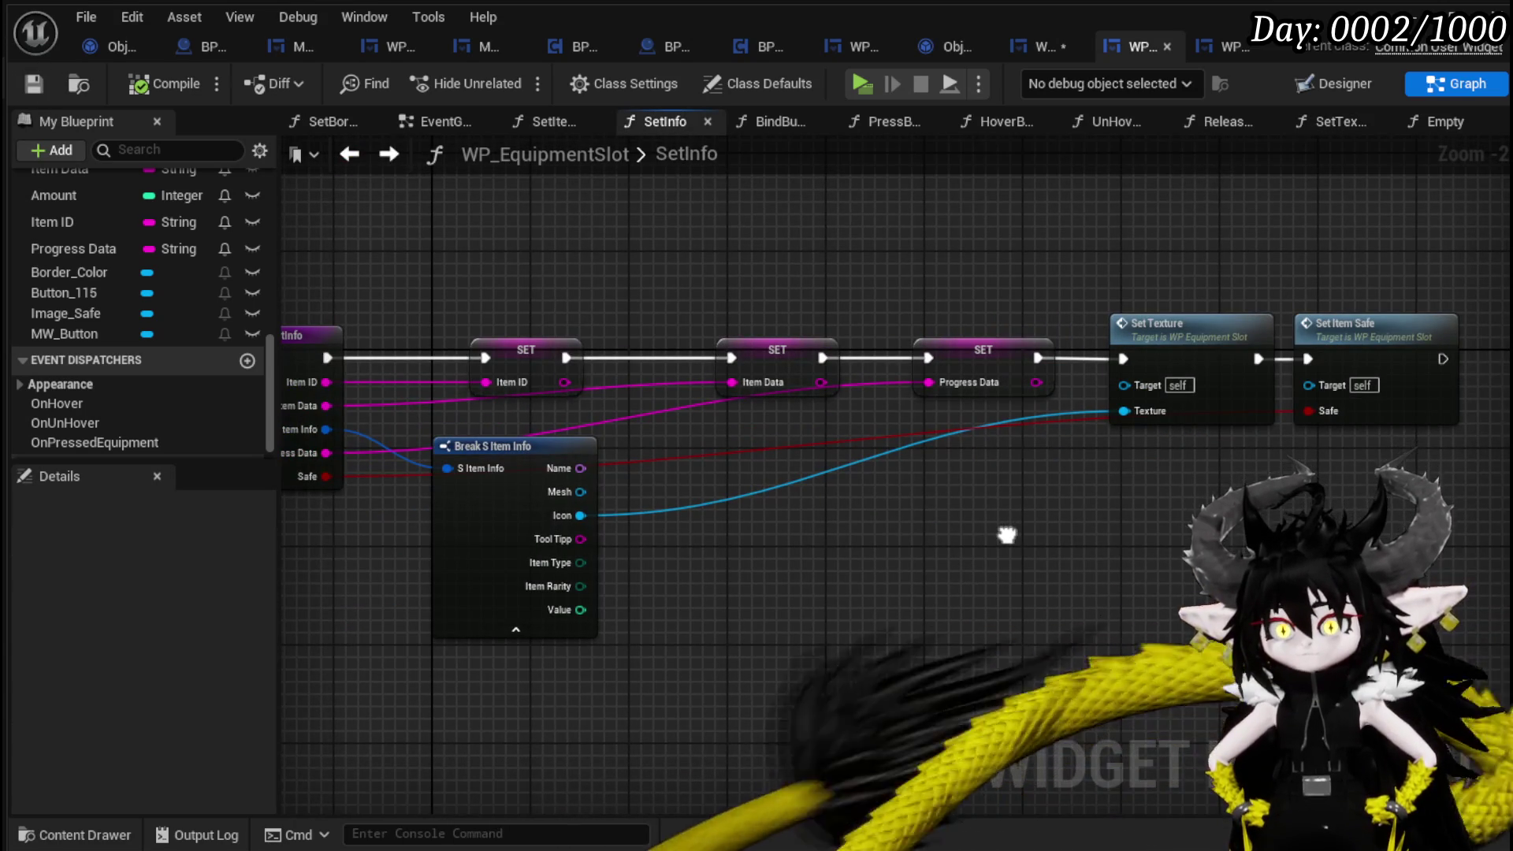
mouse_move(1008, 535)
left_mouse_down()
mouse_move(757, 415)
mouse_move(919, 523)
mouse_move(1081, 506)
mouse_move(938, 516)
left_mouse_up()
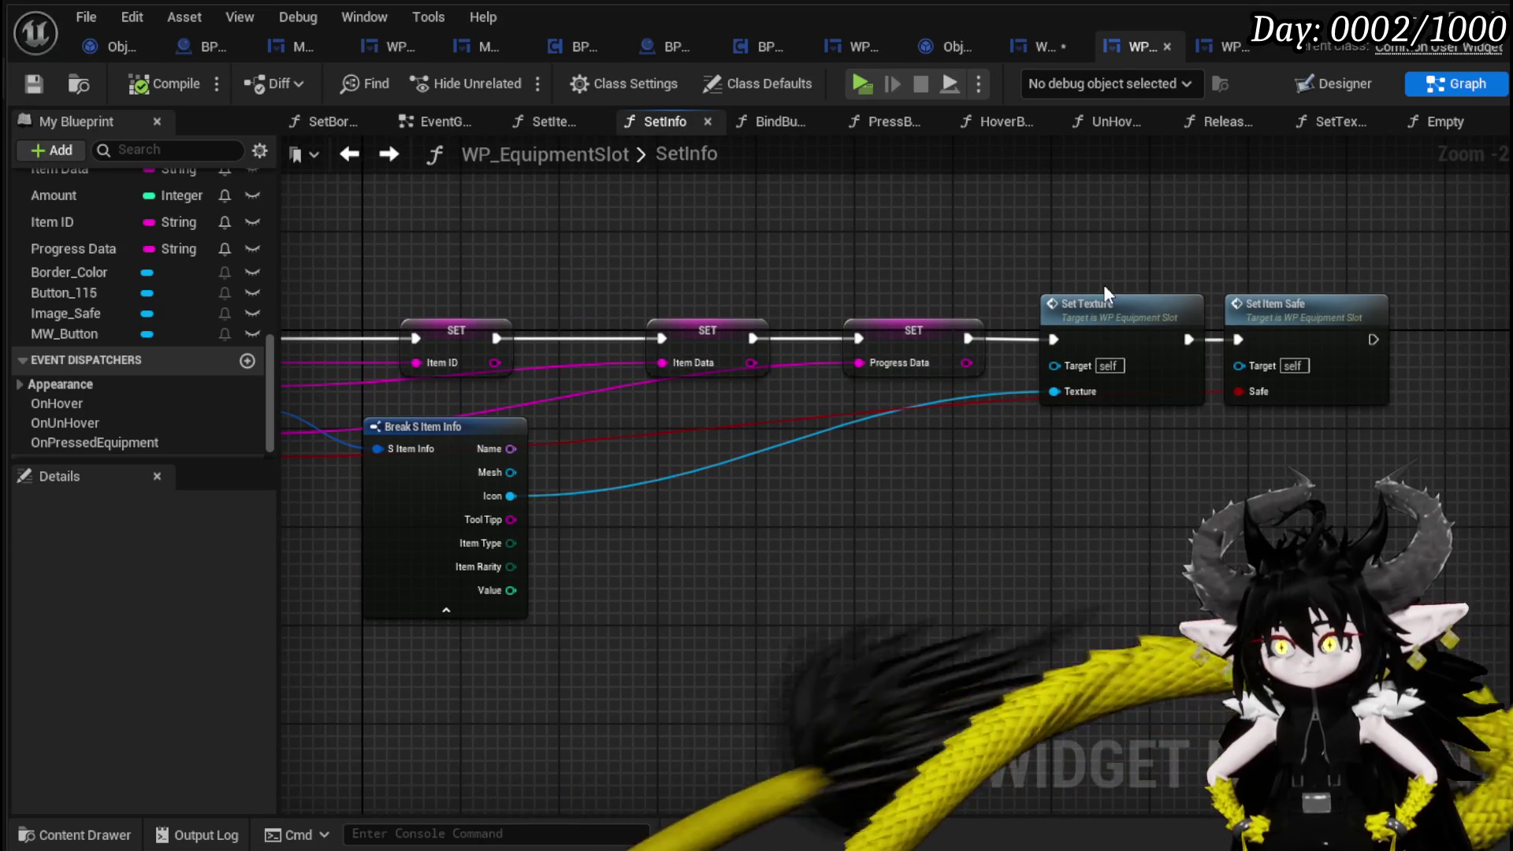
Move Set Texture and Set Item Safe right to make room after SET Progress Data.
right_click(1039, 293)
left_click_drag(868, 350, 1000, 367)
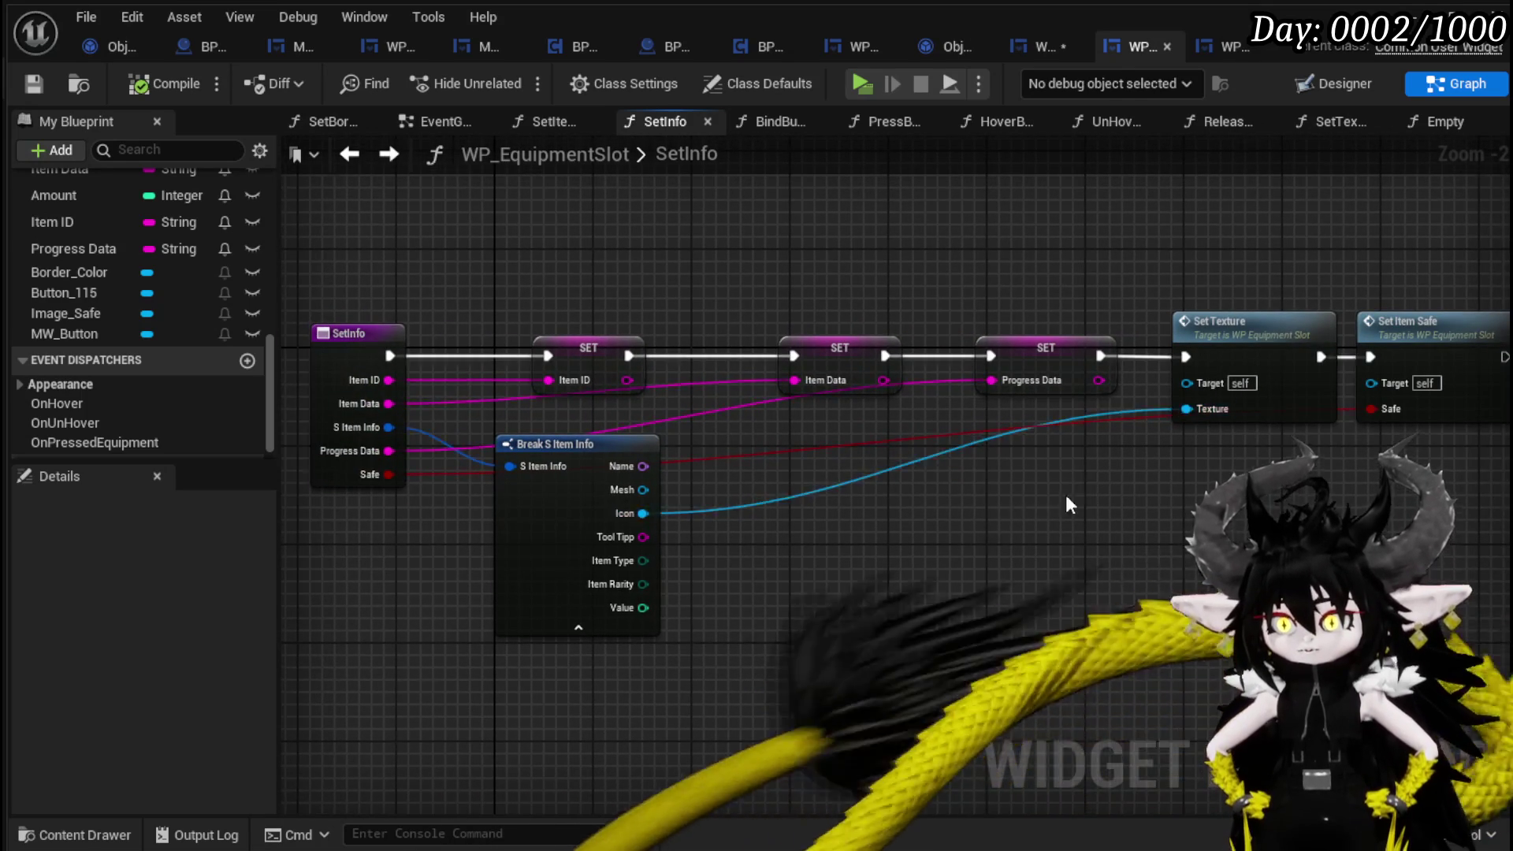
left_click_drag(1069, 505, 895, 500)
left_click_drag(1143, 473, 820, 315)
left_click_drag(828, 381, 1169, 362)
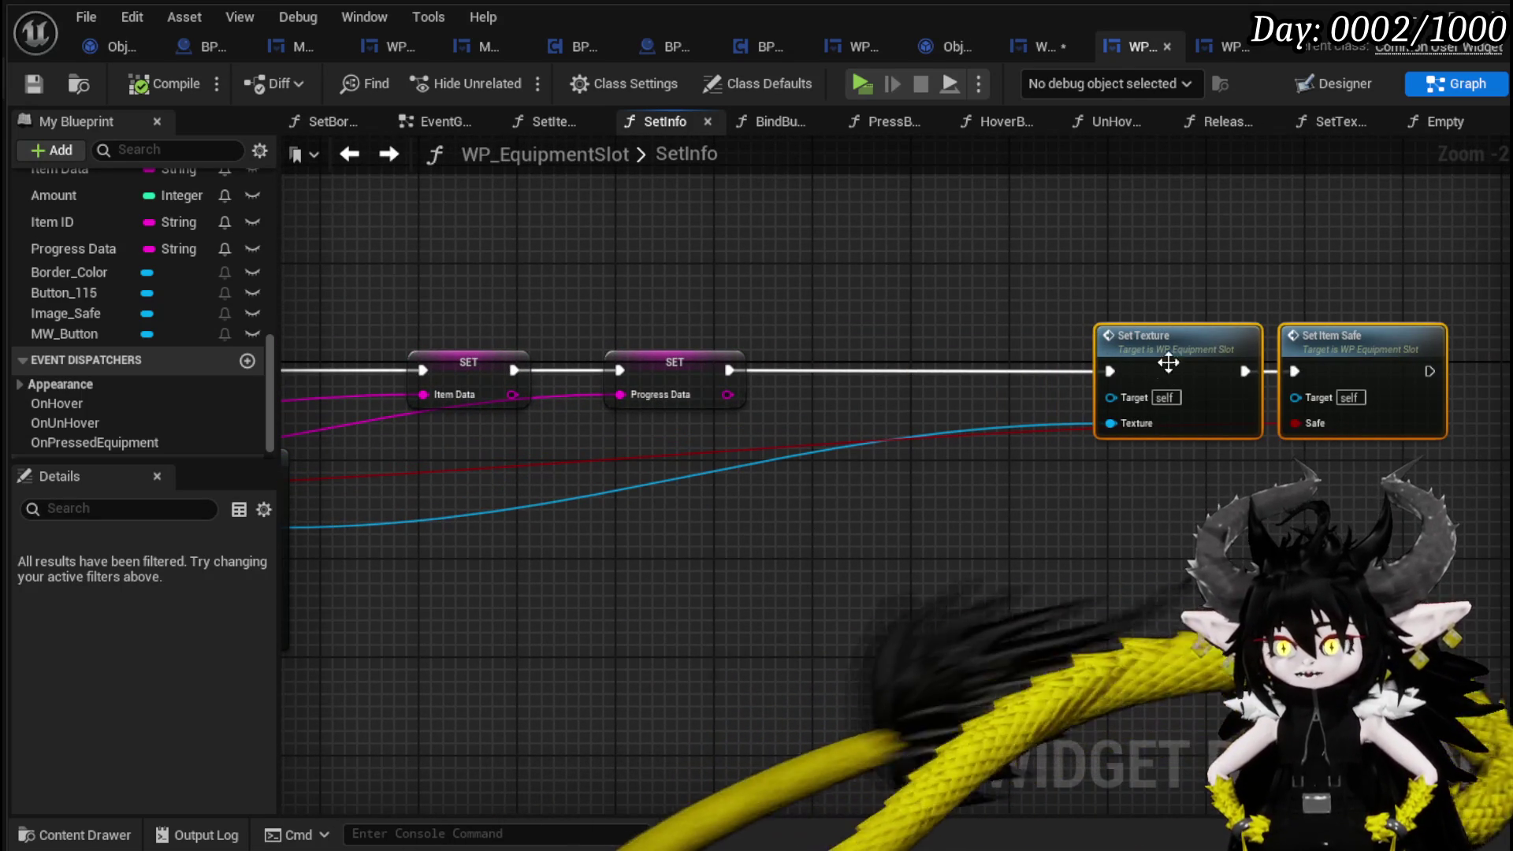
Add a Print String after SET Progress Data that prints the Icon's display name.
left_click_drag(729, 370, 852, 343)
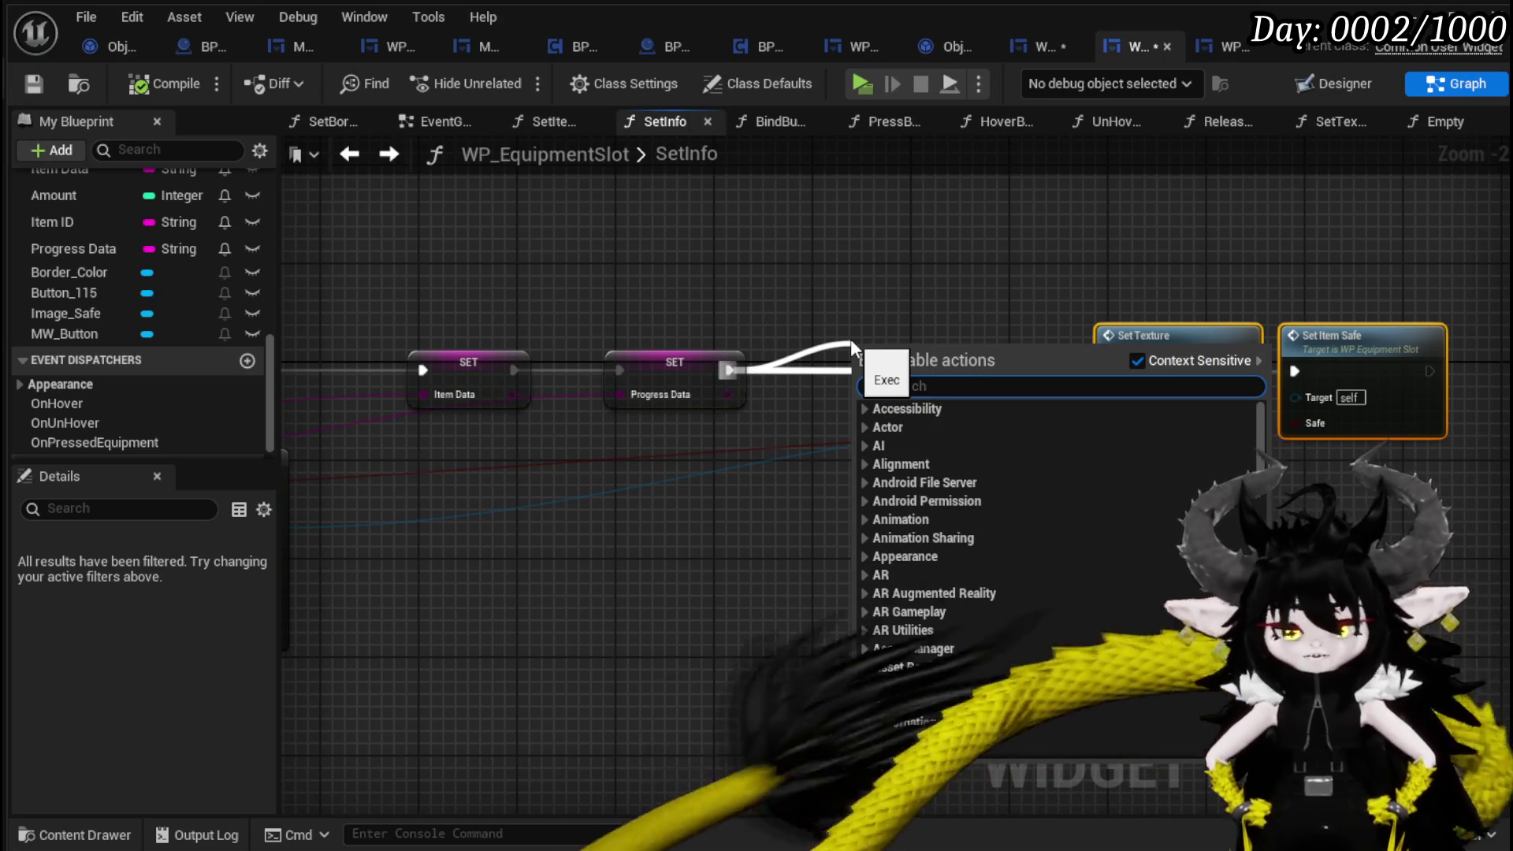
type("print string")
key("Return")
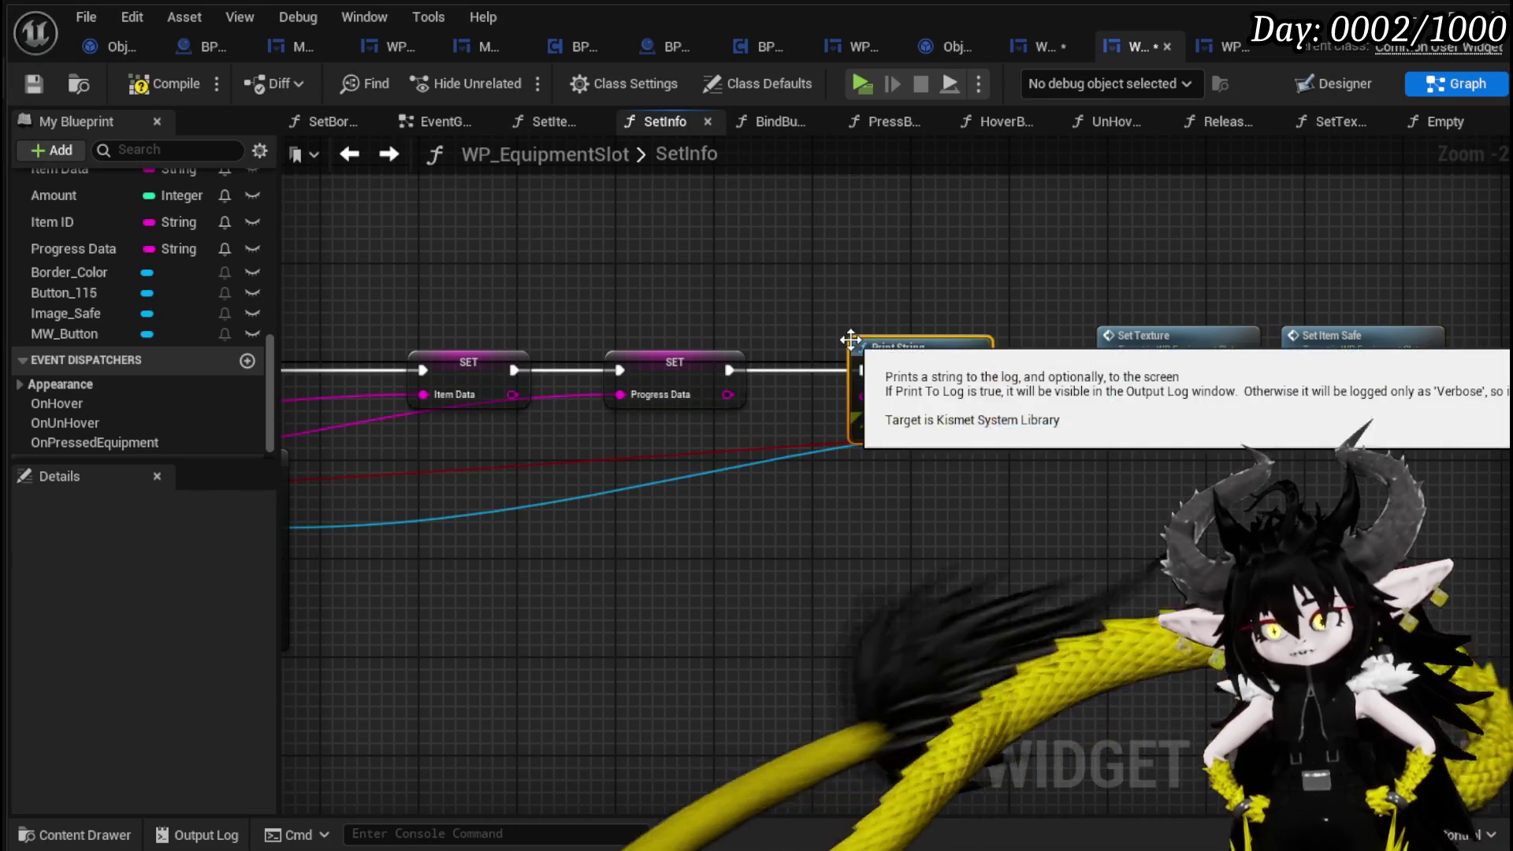
mouse_move(218, 509)
left_mouse_down()
mouse_move(498, 505)
mouse_move(1190, 394)
left_mouse_up()
left_click_drag(854, 395, 918, 488)
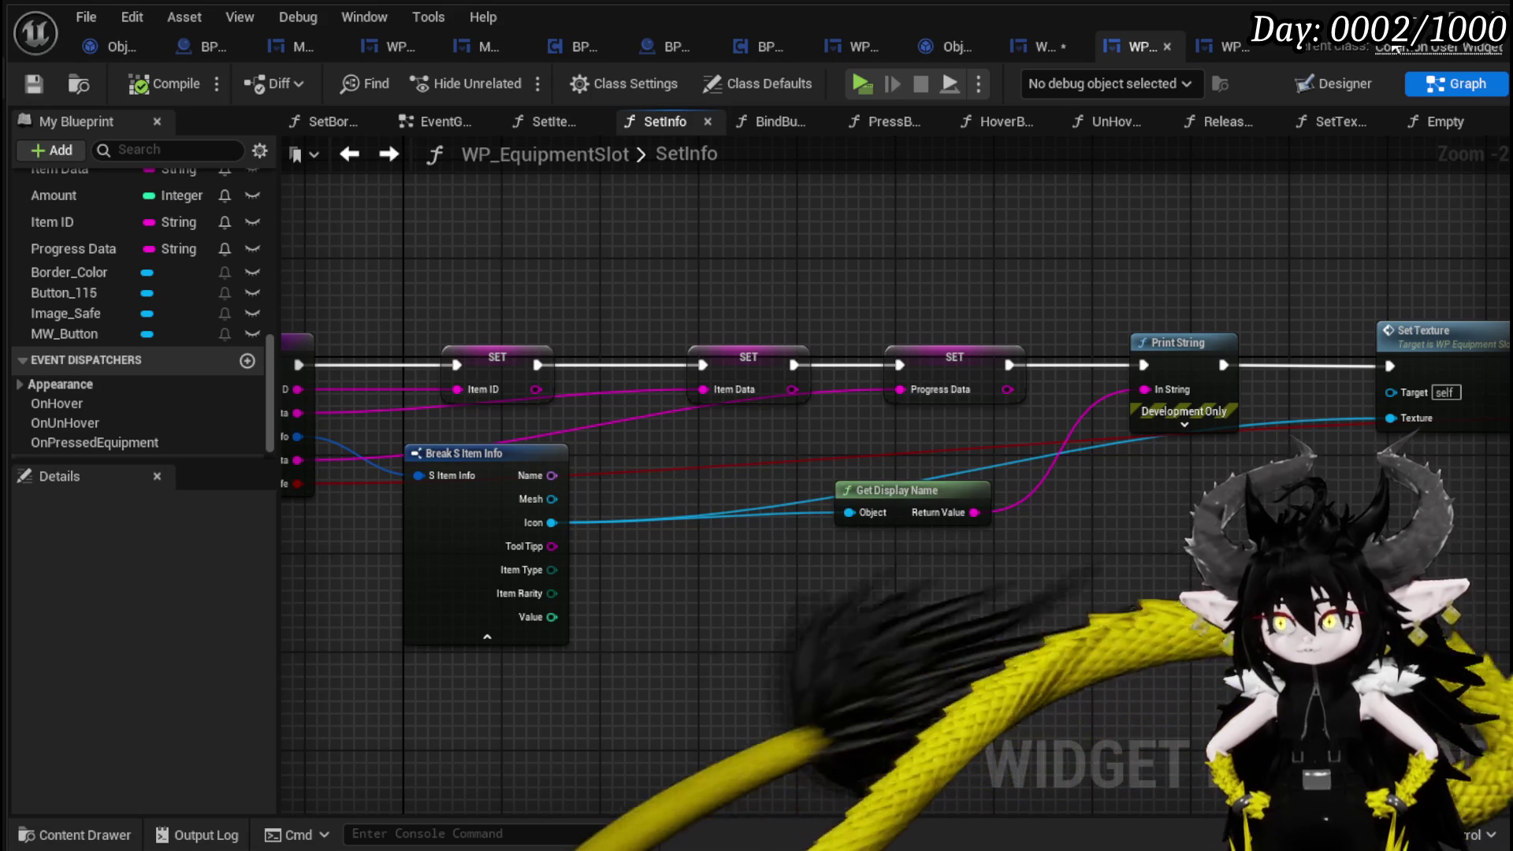
left_click(1433, 17)
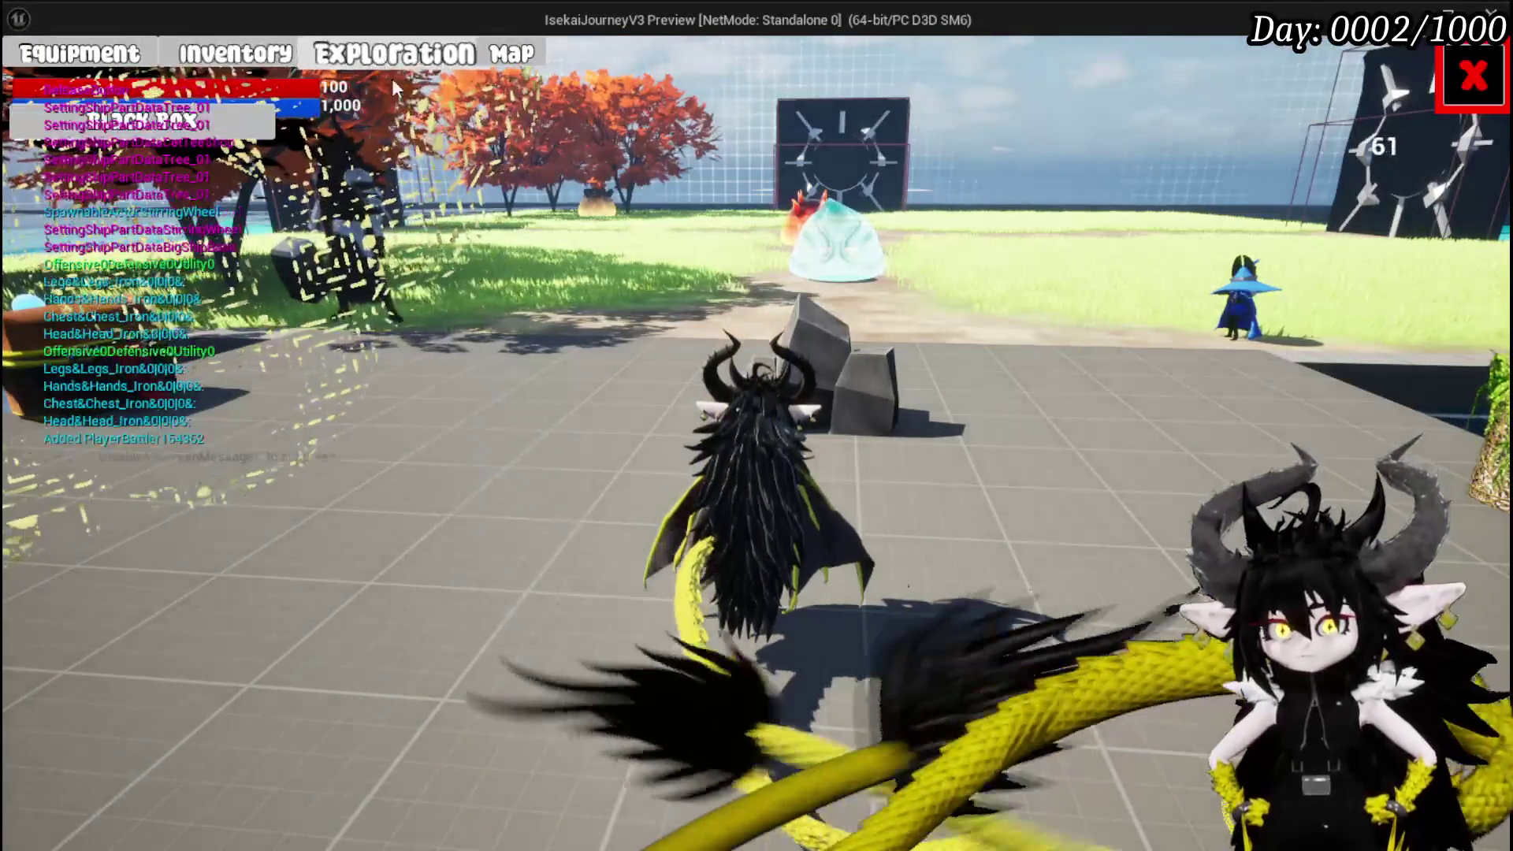
Send two pants items into the Black Box, then stop playing and save the level.
left_click(191, 130)
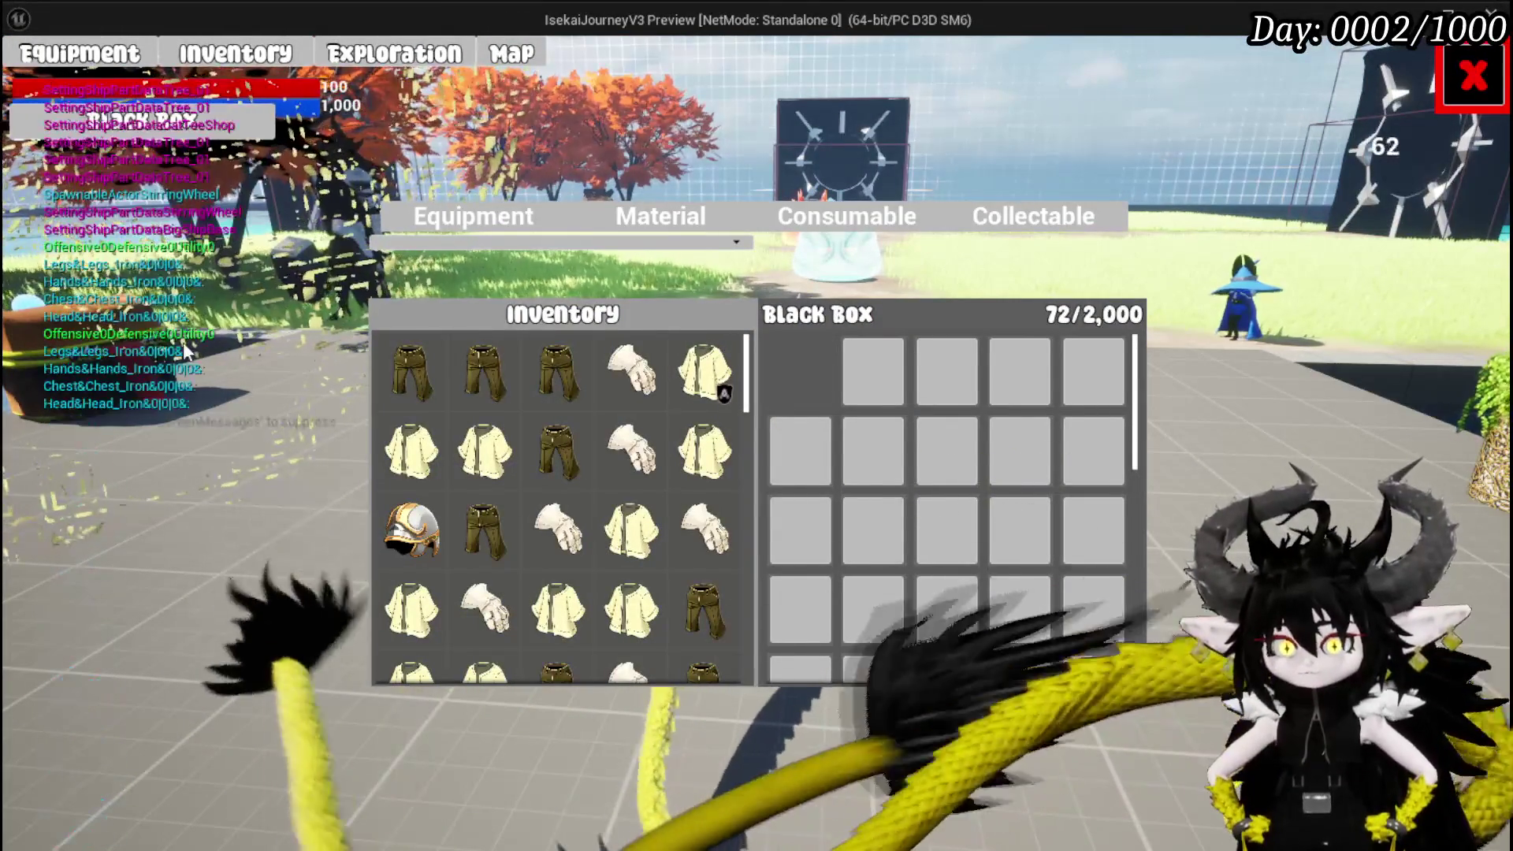
left_click(495, 360)
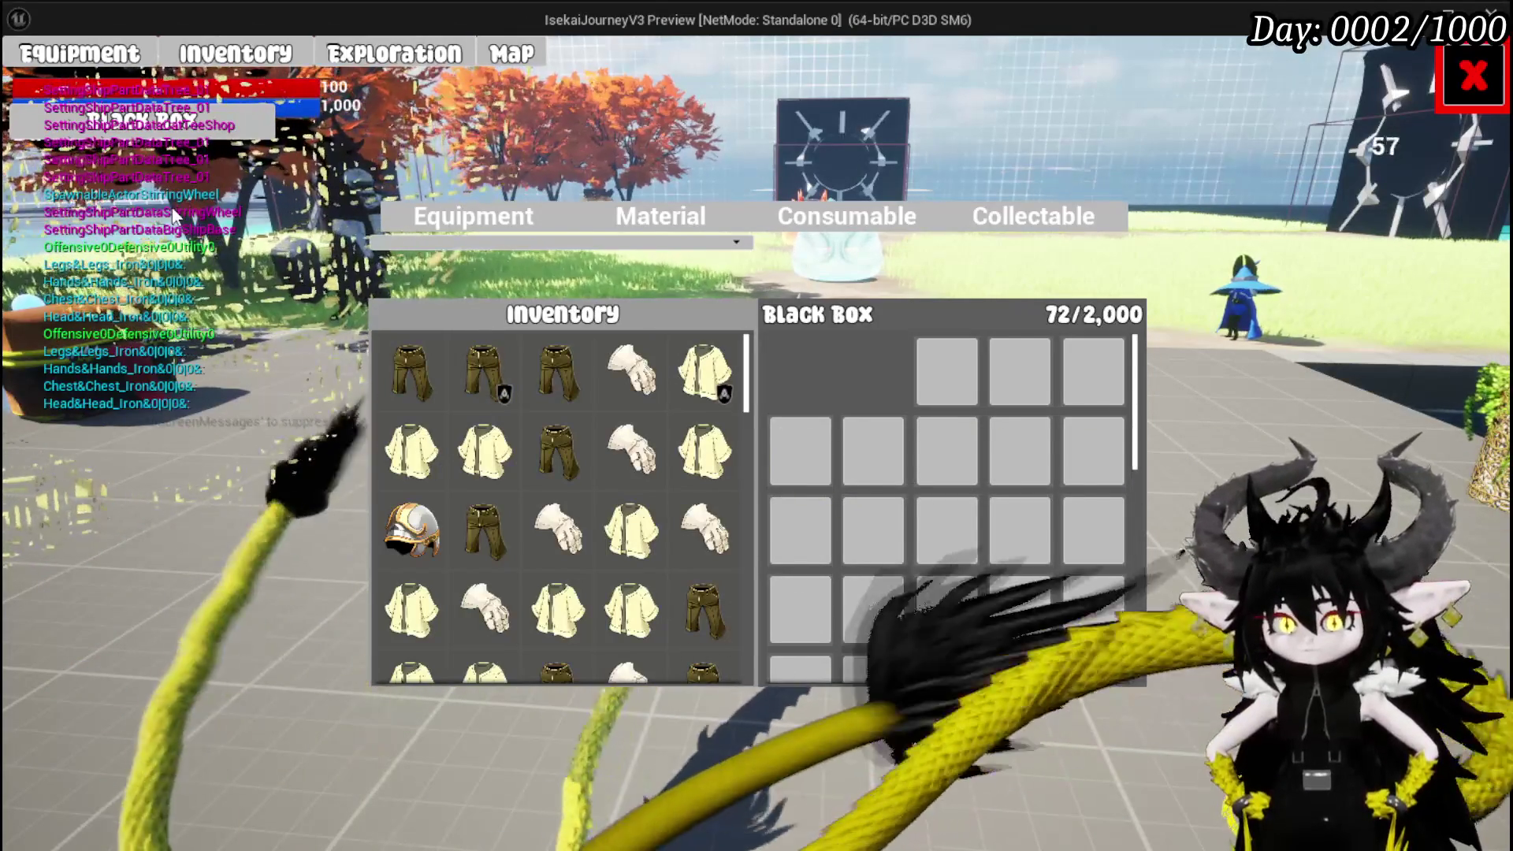
left_click(428, 367)
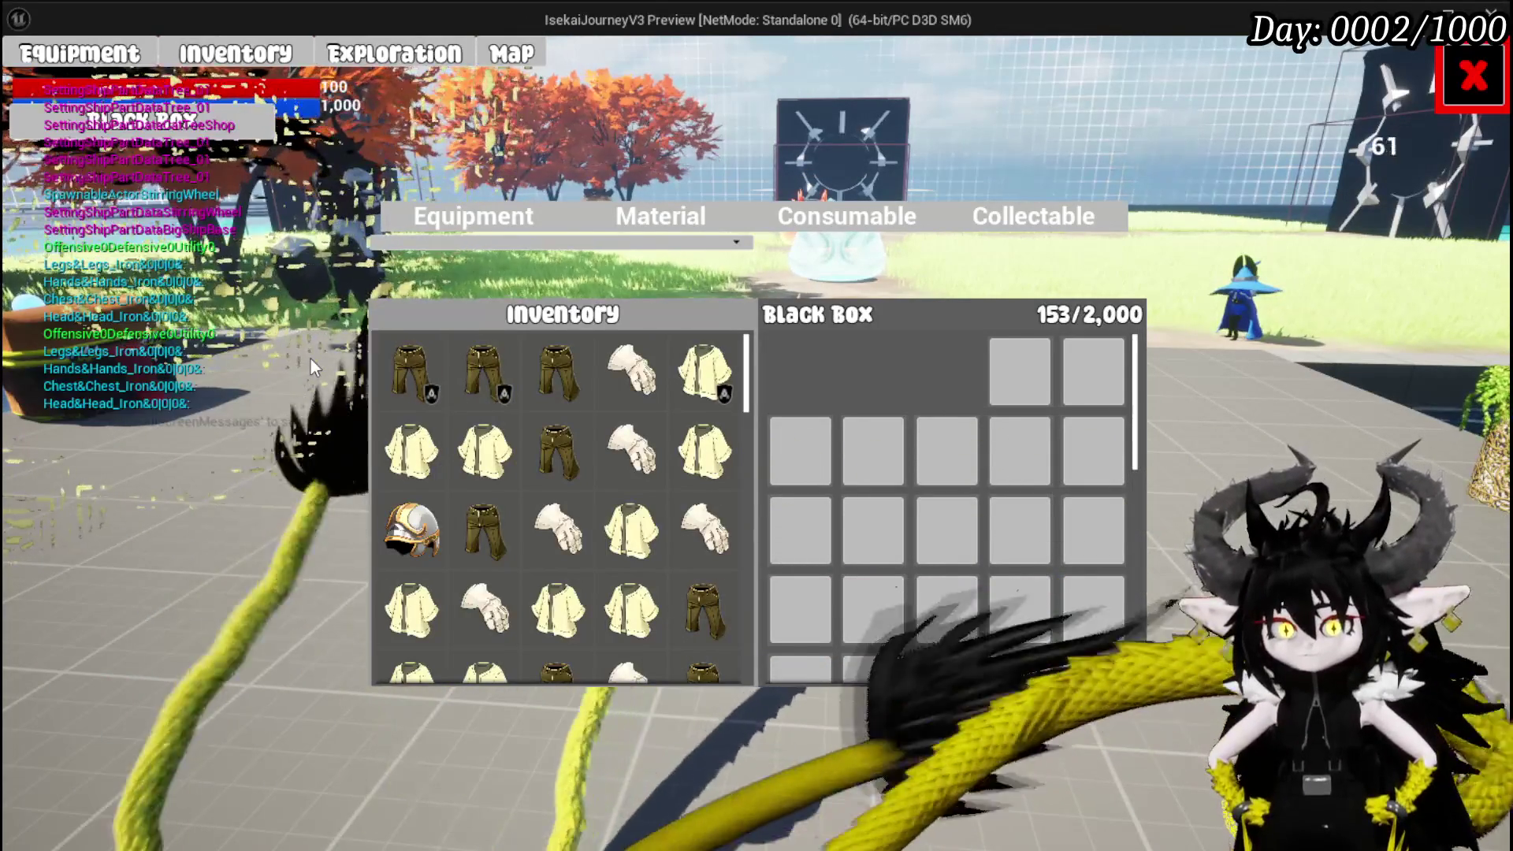
key("Escape")
left_click(36, 78)
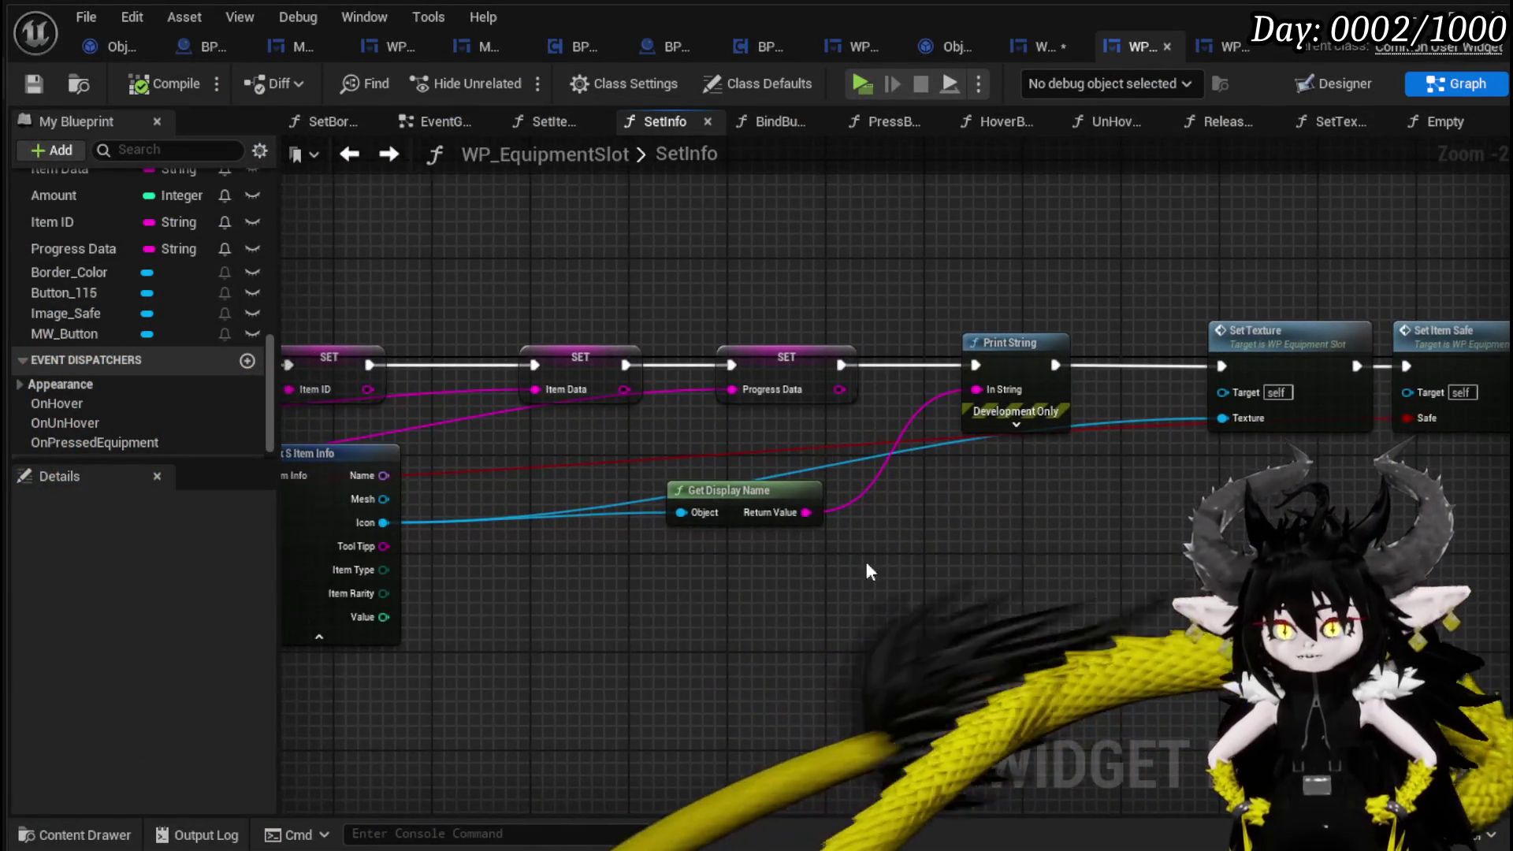
Delete the debug Get Display Name and Print String, linking SET Progress Data to Set Texture.
left_click(697, 490)
key("Delete")
left_click_drag(804, 364, 1184, 364)
left_click_drag(948, 341, 1033, 475)
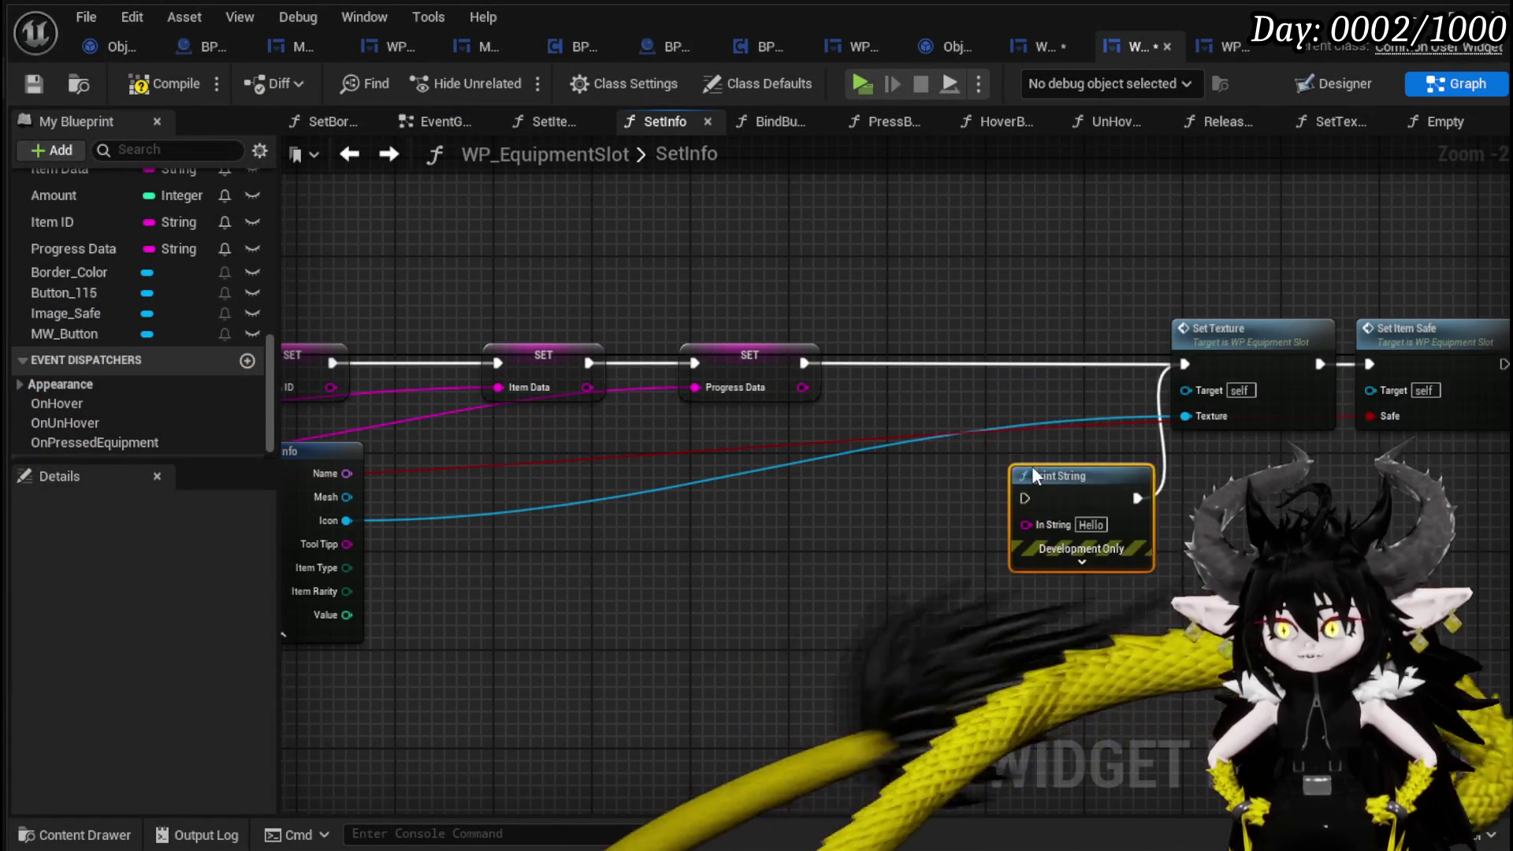
key("Delete")
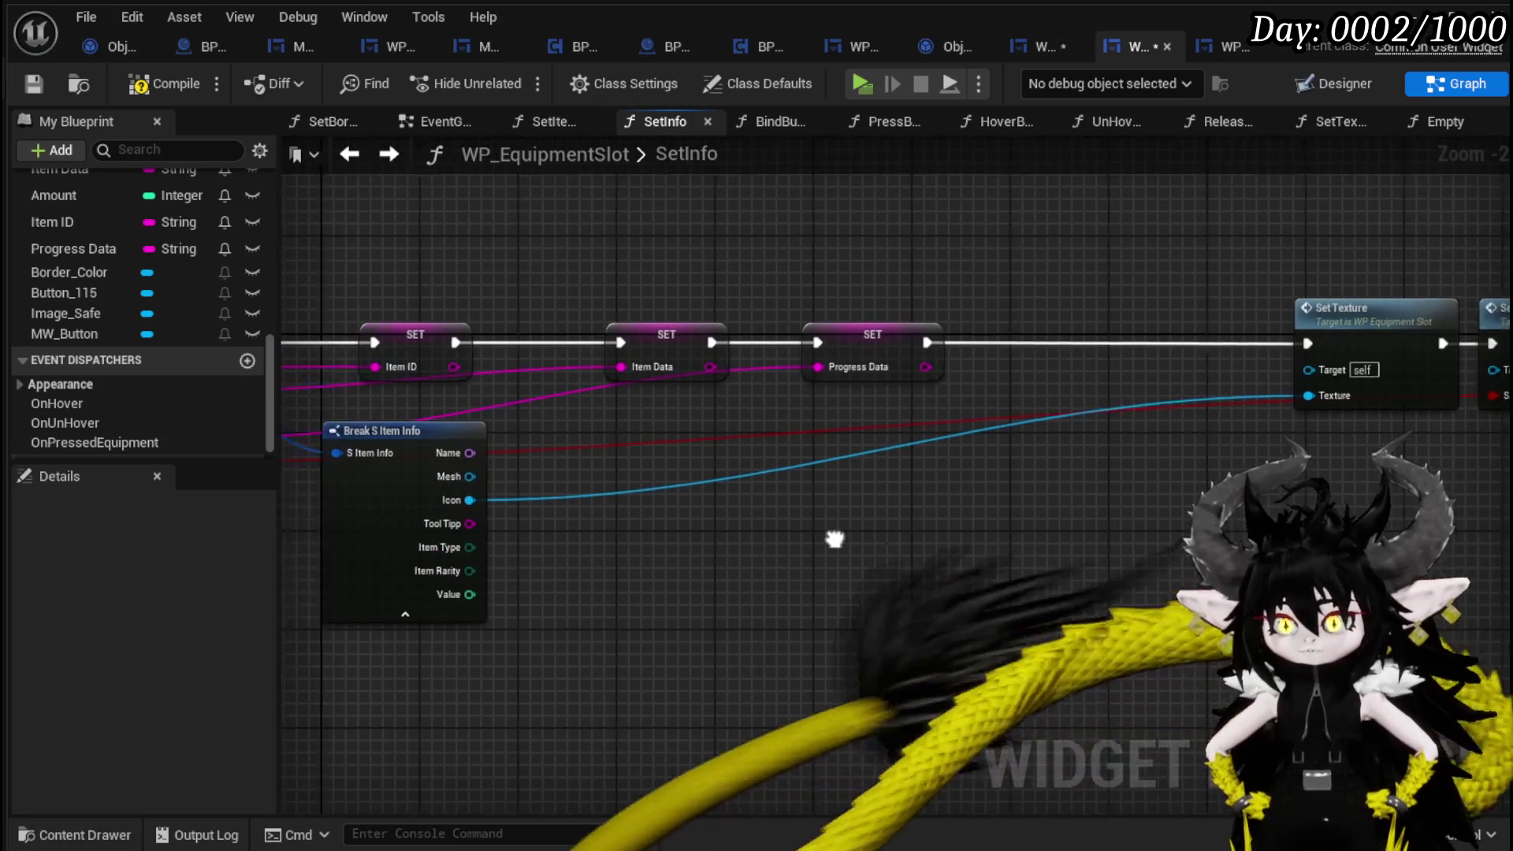
Compile WP_EquipmentSlot and switch to WP_EC_ResourceSelection's AddFullMap graph.
left_click_drag(834, 539, 1074, 532)
left_click(33, 84)
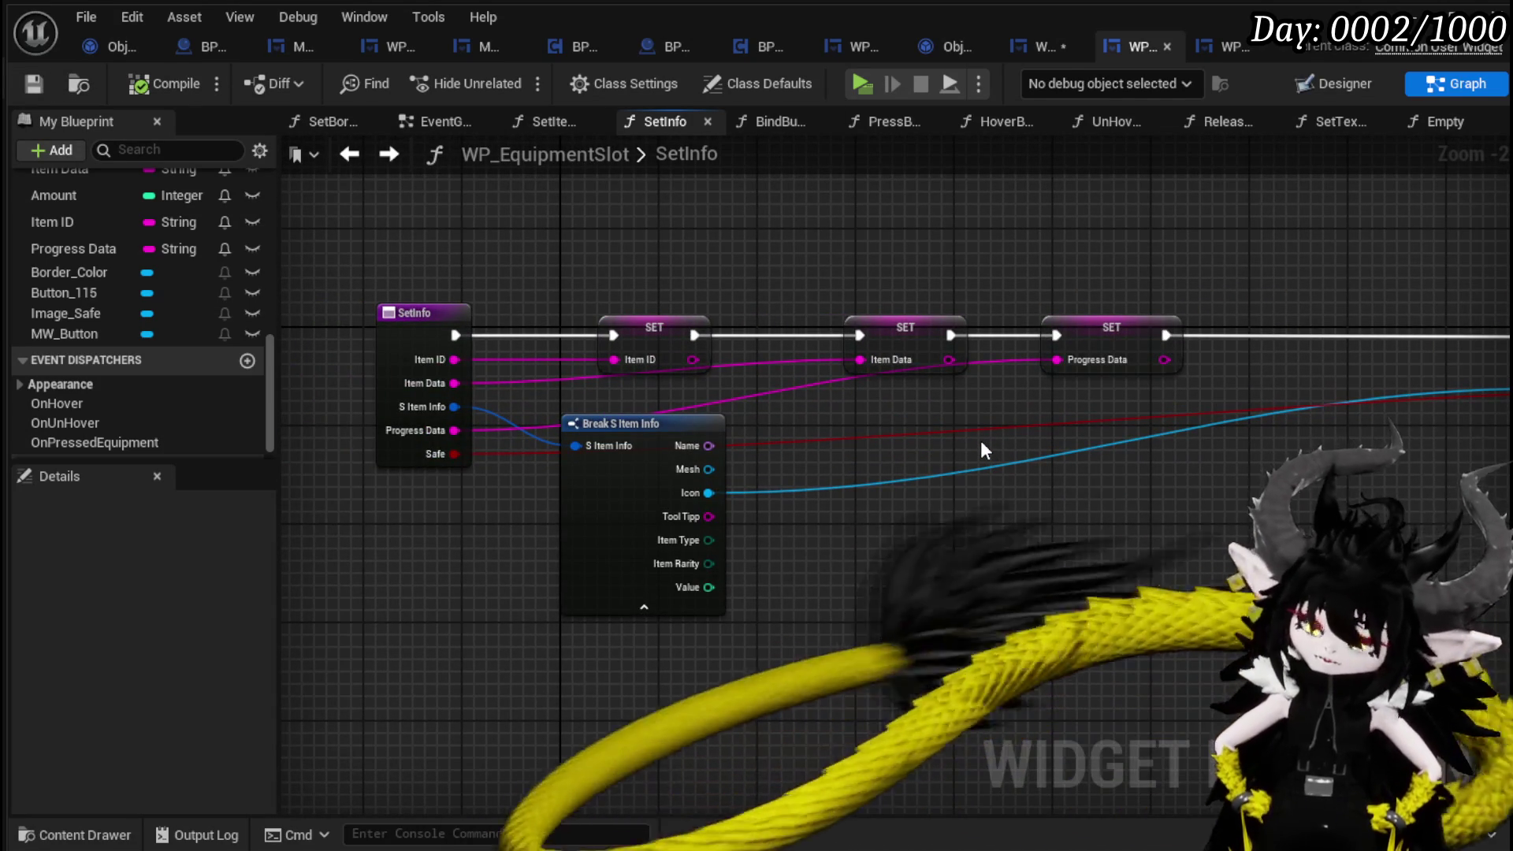
left_click(1033, 49)
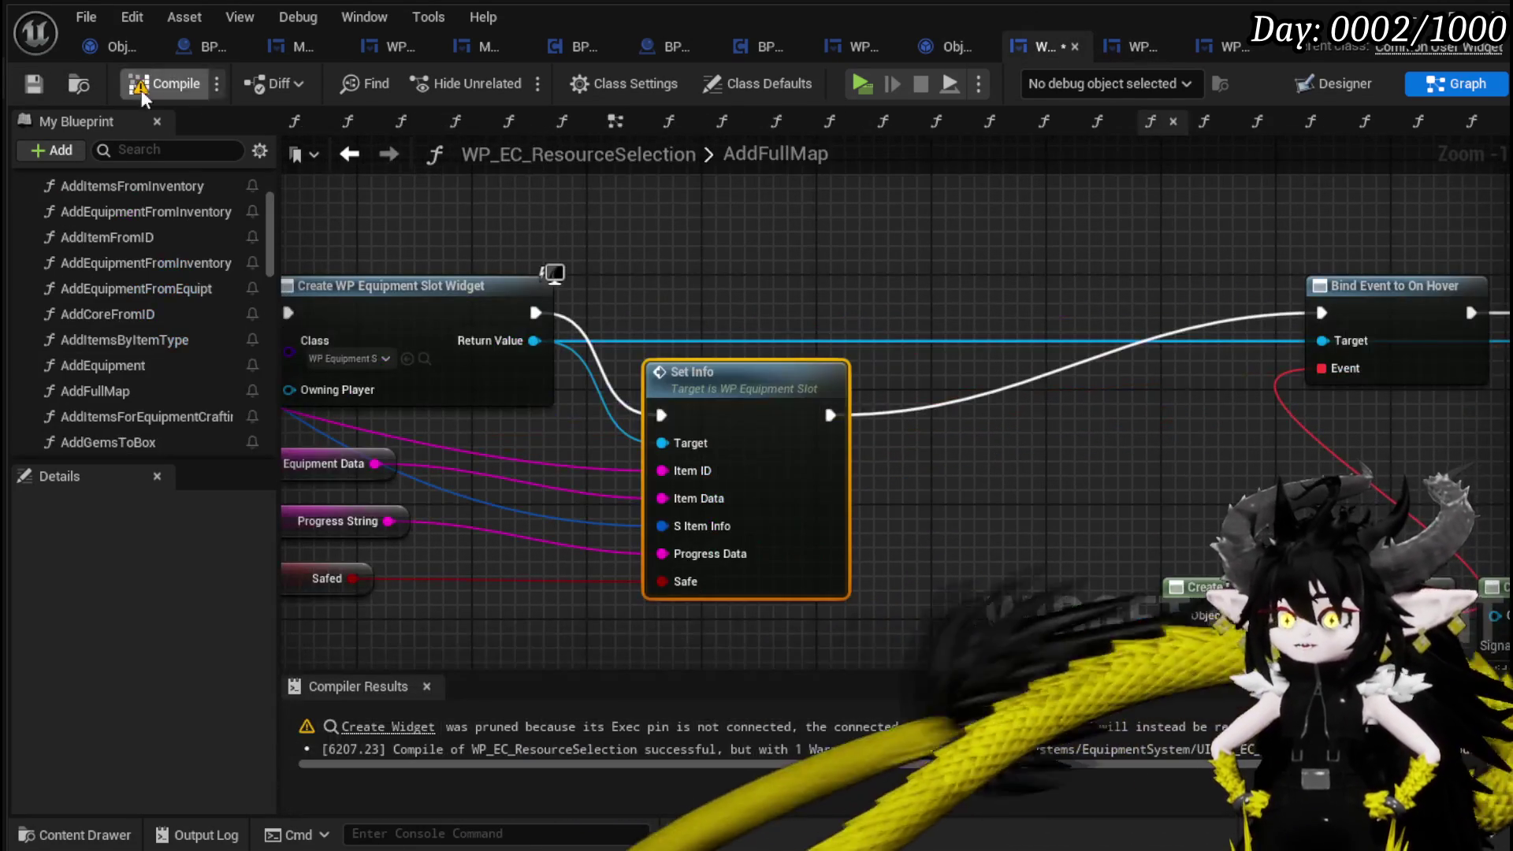
Recompile WP_EC_ResourceSelection and view its cast and create-widget nodes.
left_click(33, 83)
scroll(741, 304, "down", 2)
left_click_drag(745, 297, 1083, 333)
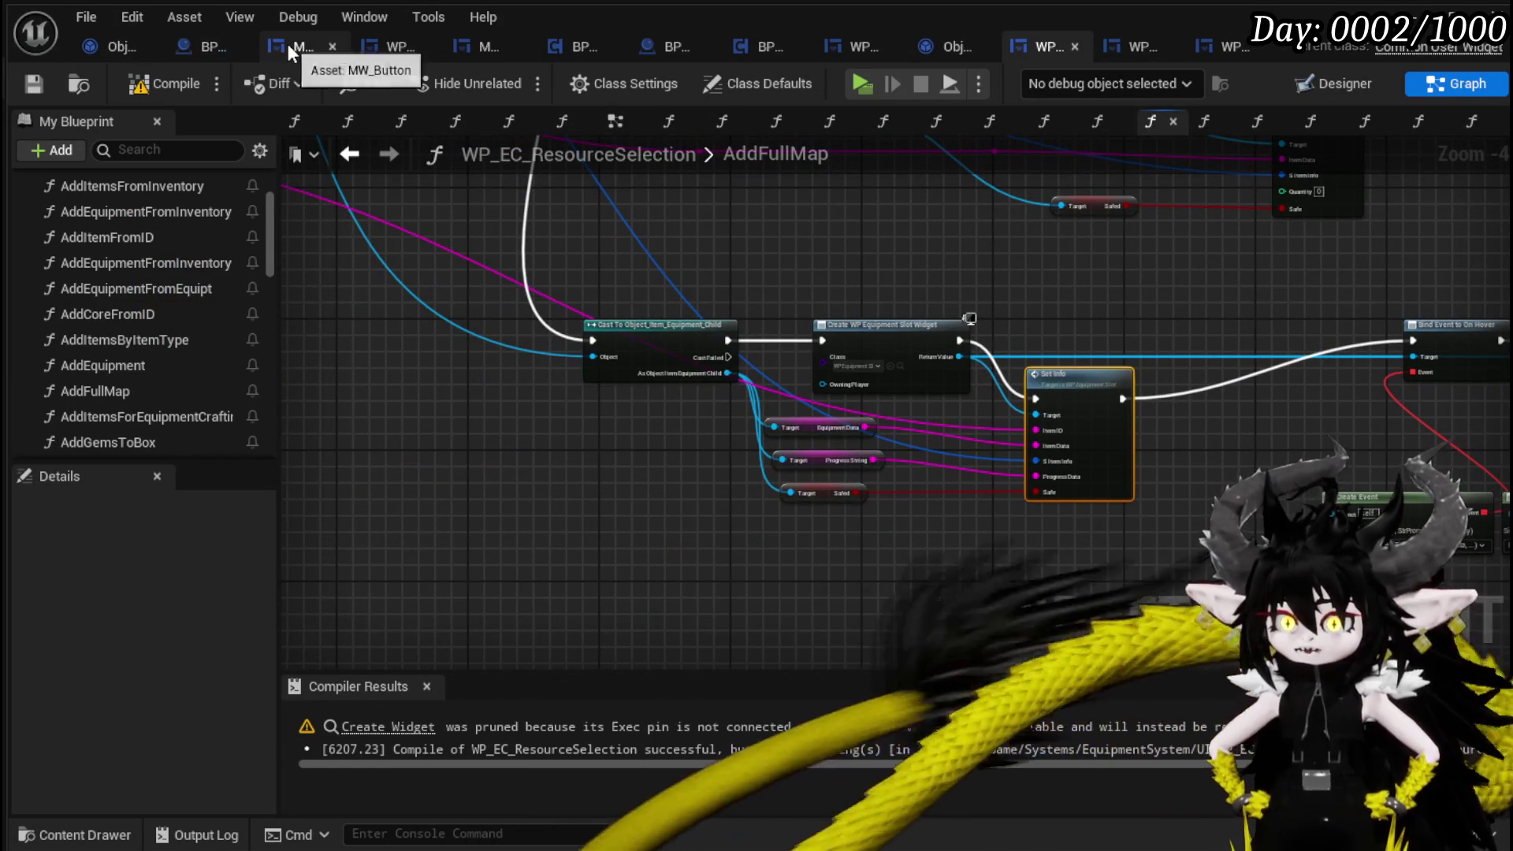
Open WP_BlackBoxUI's SortBy function and shift the Owner, BPC MC Inventory and Item Map nodes left.
left_click(402, 47)
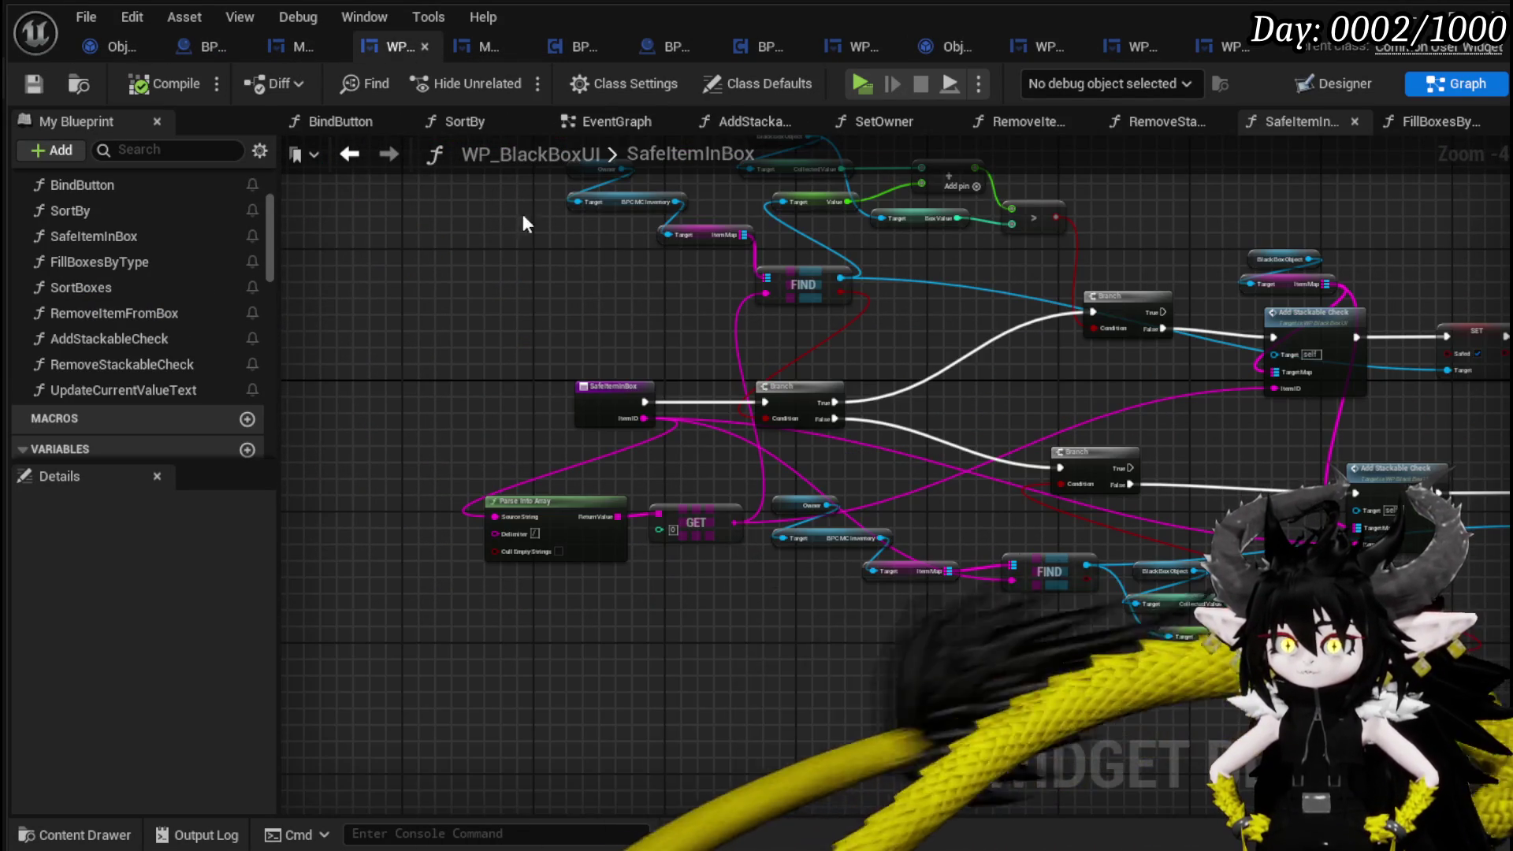
left_click(105, 212)
double_click(103, 211)
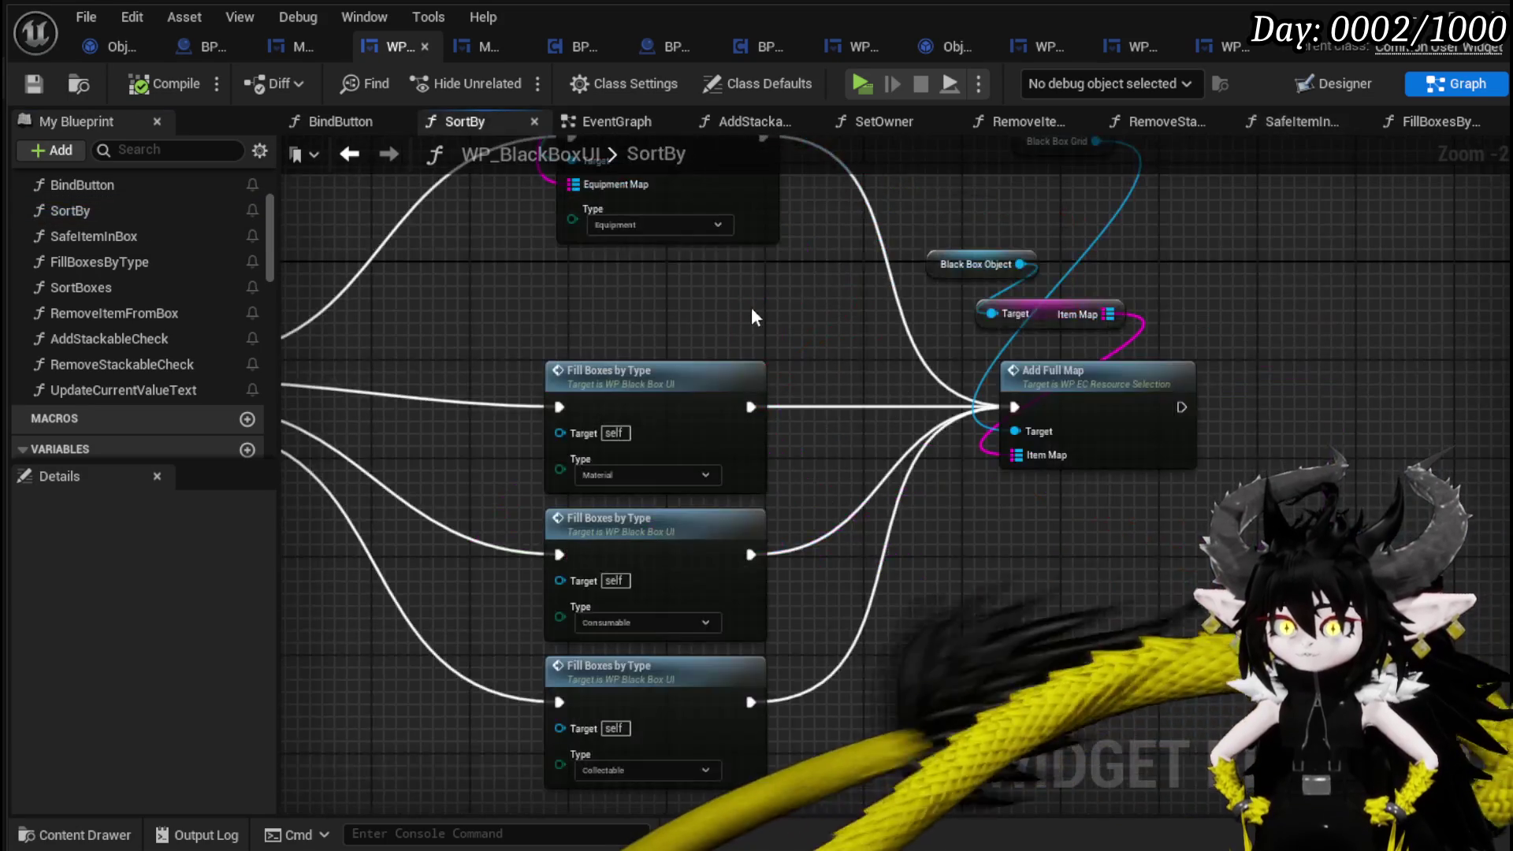
scroll(749, 483, "up", 2)
mouse_move(439, 399)
left_mouse_down()
mouse_move(477, 395)
mouse_move(457, 334)
mouse_move(489, 376)
mouse_move(891, 215)
left_mouse_up()
left_click_drag(815, 361, 448, 447)
mouse_move(845, 341)
left_mouse_down()
mouse_move(906, 418)
mouse_move(788, 347)
left_mouse_up()
Open AddEquipmentFromInventory and move its entry node left.
double_click(797, 341)
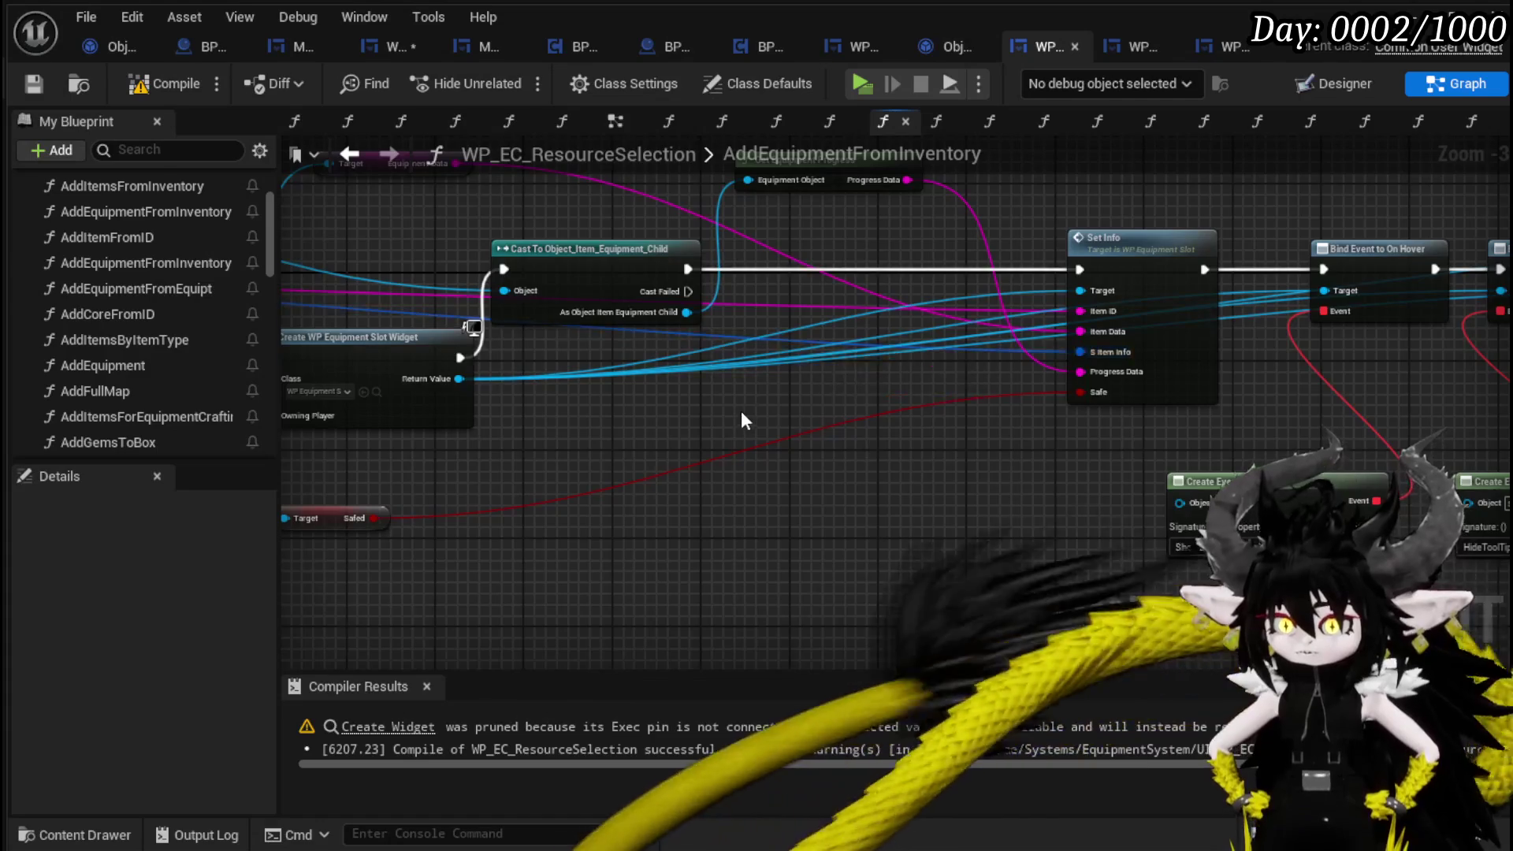
scroll(741, 410, "down", 2)
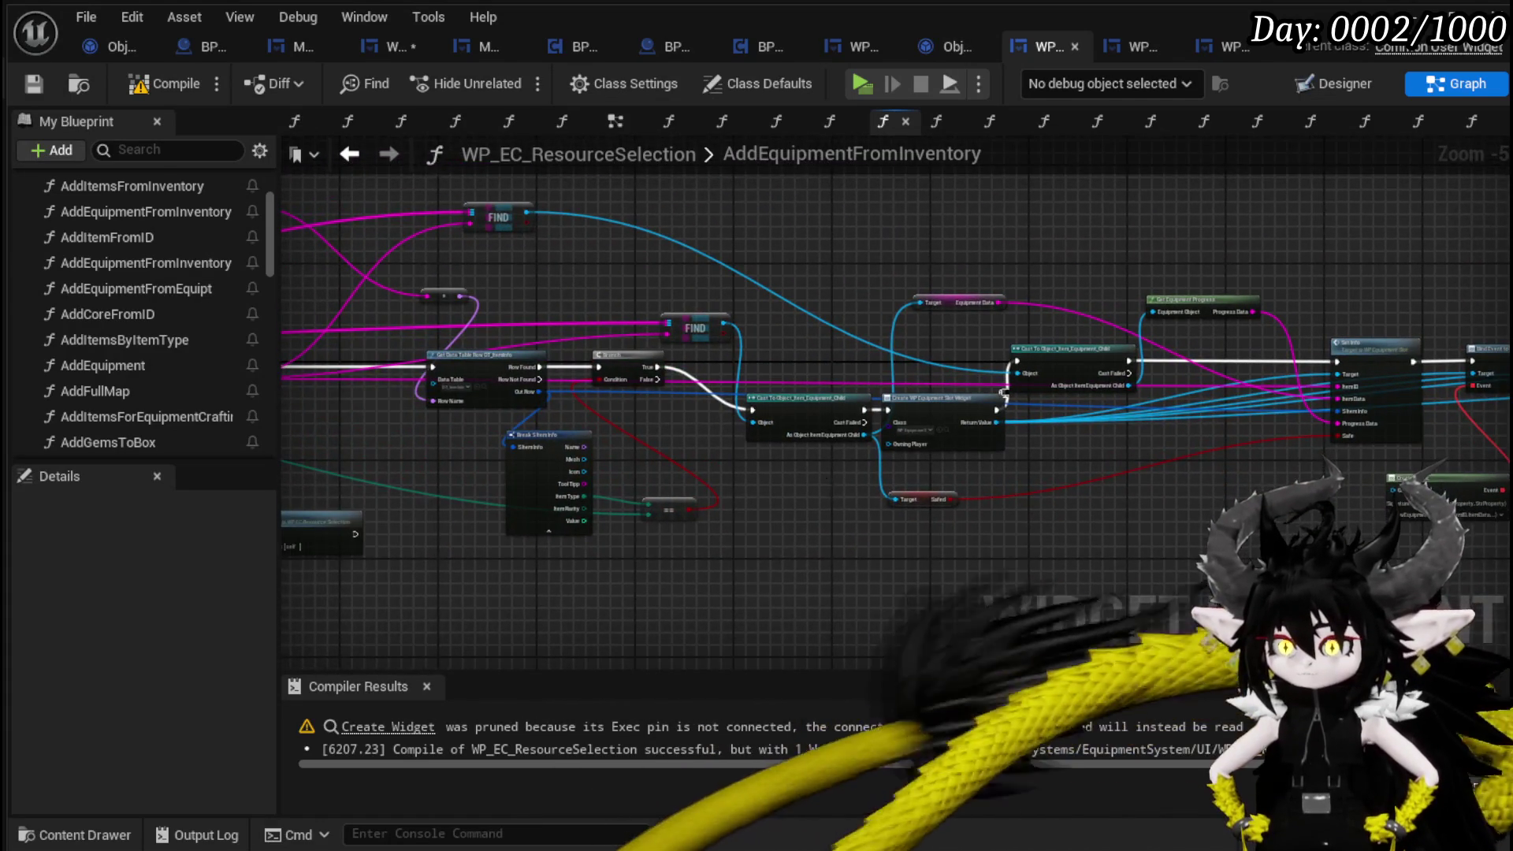
left_click_drag(826, 478, 430, 409)
scroll(708, 418, "up", 1)
mouse_move(708, 418)
left_mouse_down()
mouse_move(625, 490)
mouse_move(1120, 504)
mouse_move(744, 495)
mouse_move(1293, 473)
left_mouse_up()
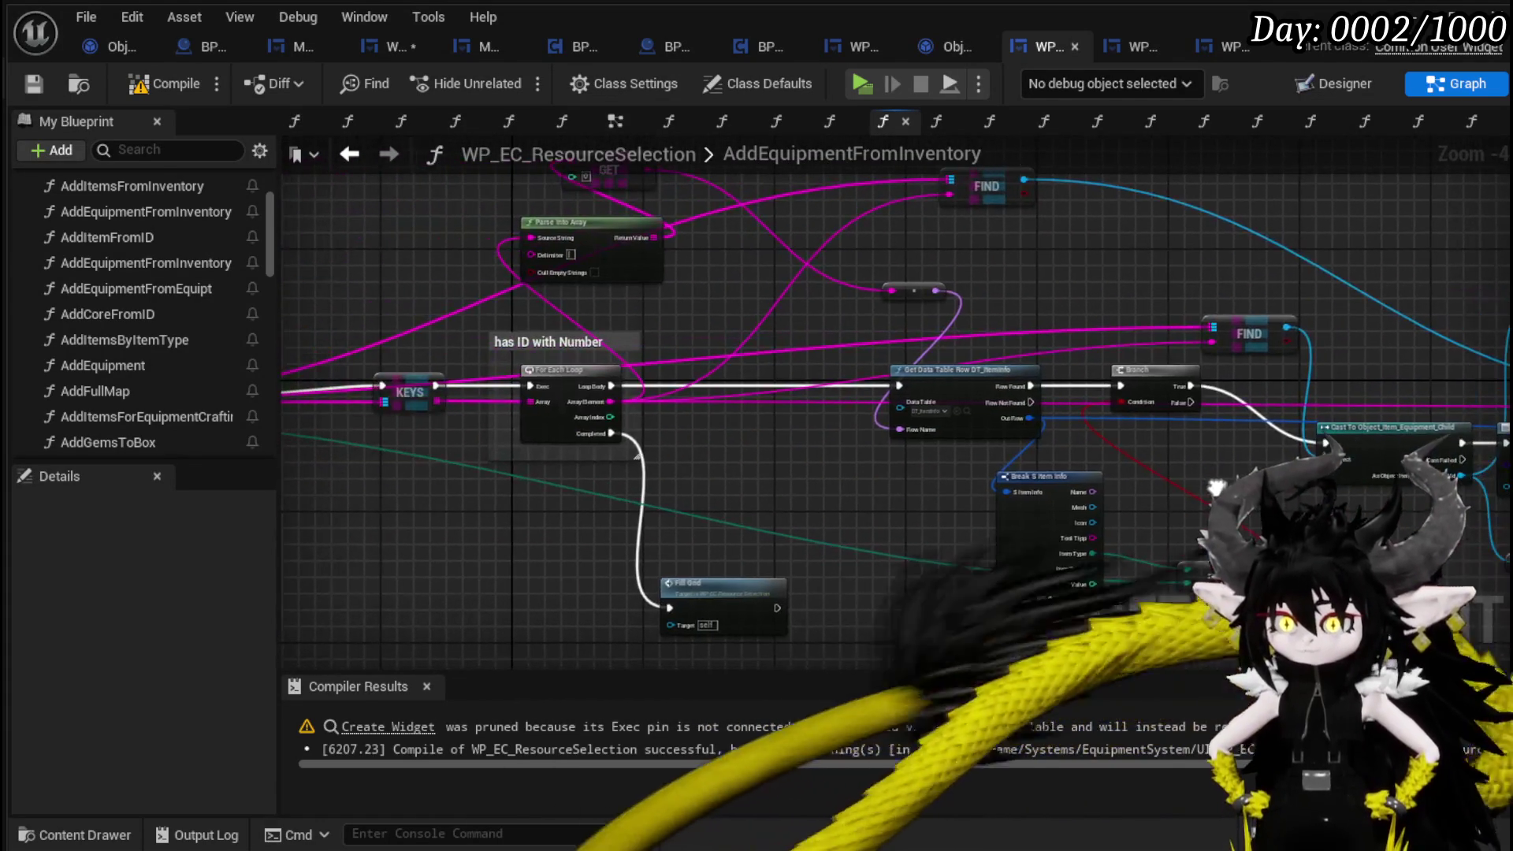
left_click_drag(693, 462, 1163, 468)
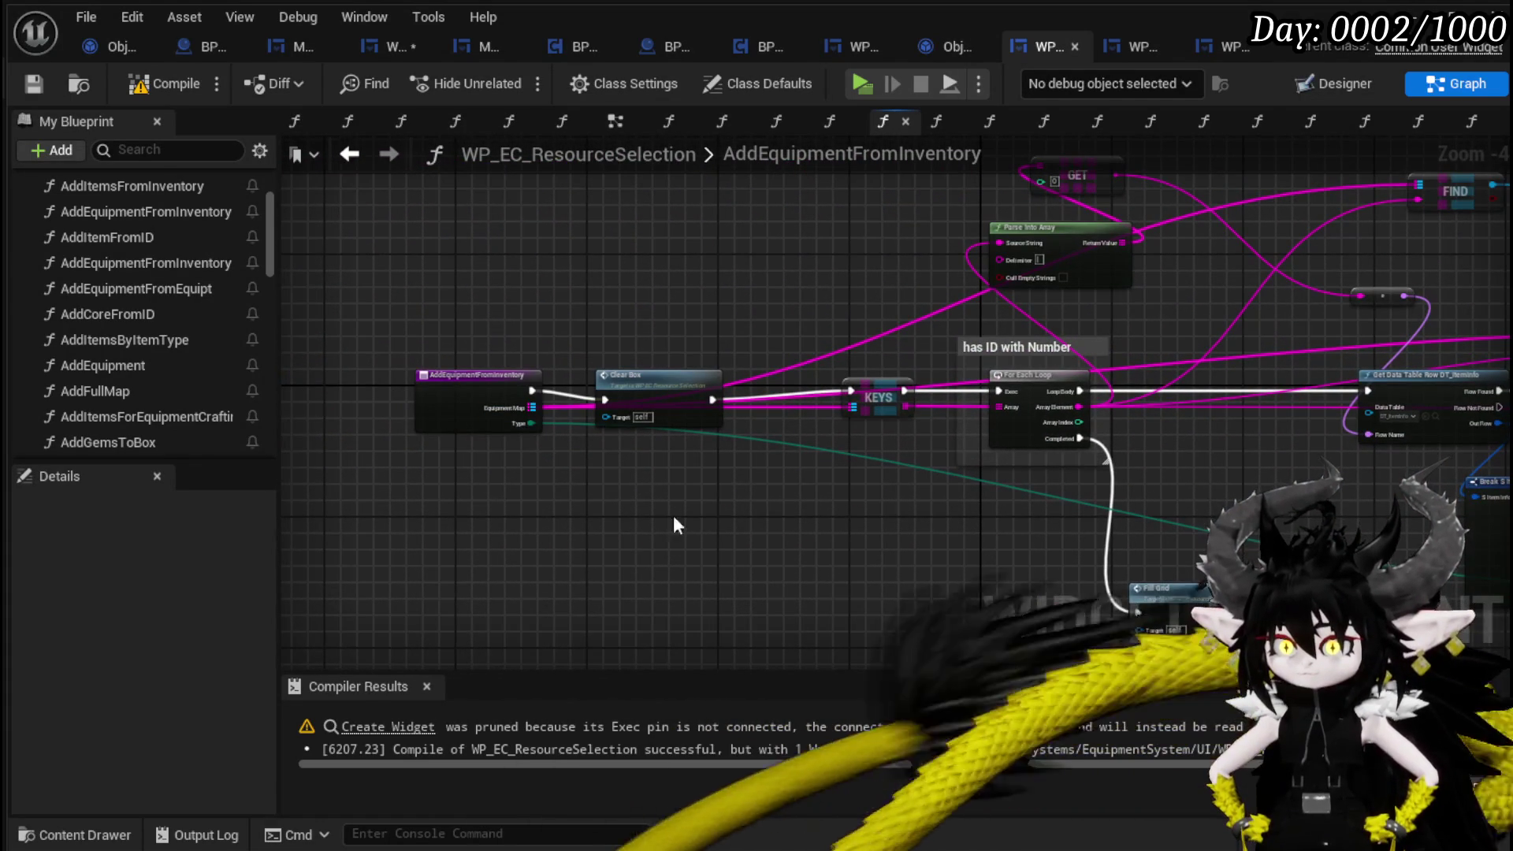
left_click_drag(454, 387, 424, 398)
mouse_move(891, 540)
left_mouse_down()
mouse_move(844, 536)
mouse_move(784, 467)
mouse_move(405, 464)
left_mouse_up()
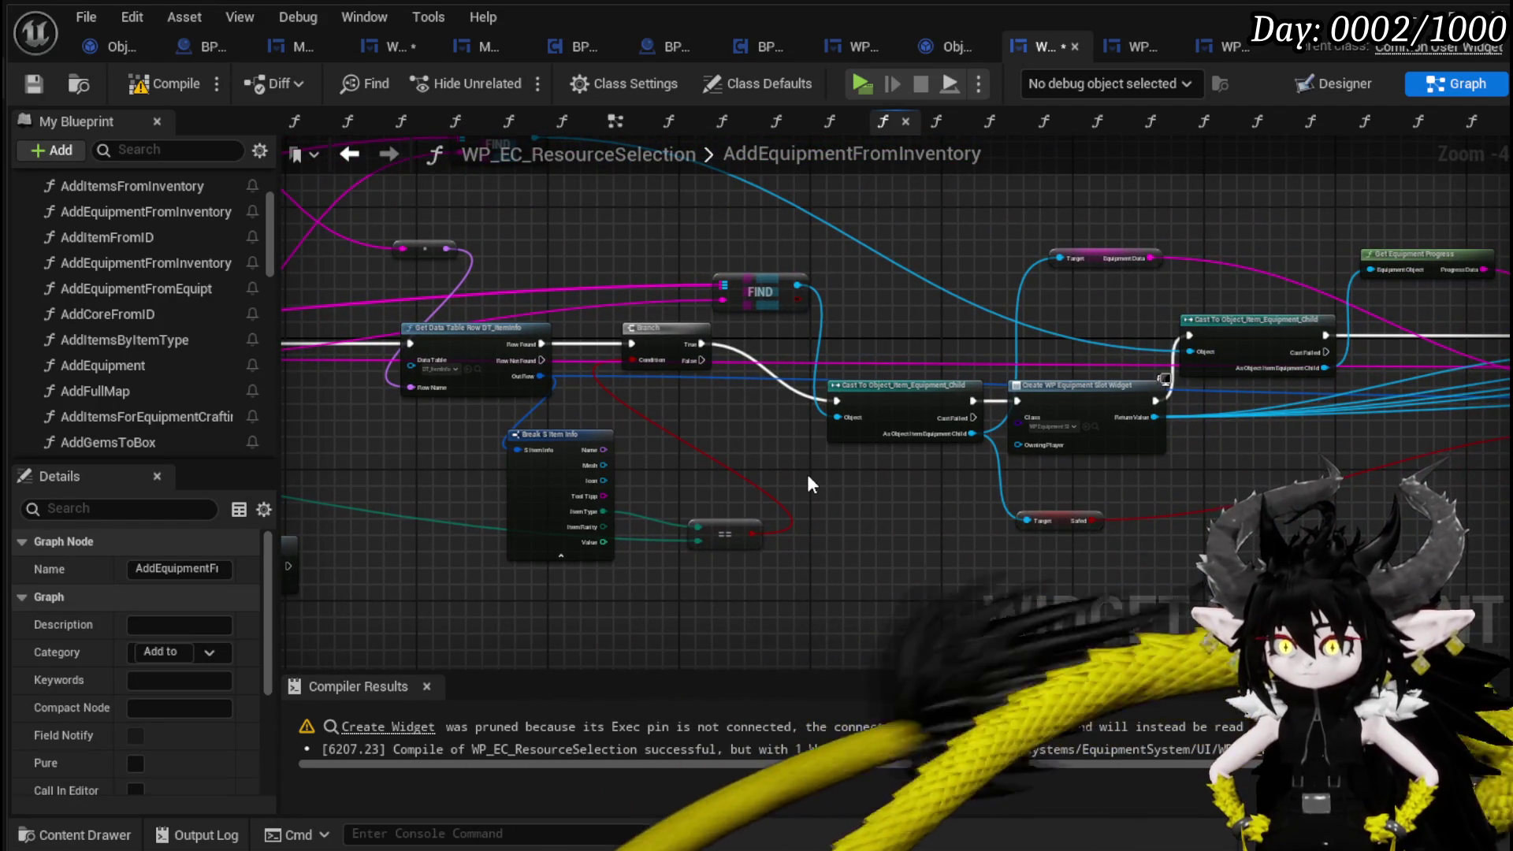
Regroup the GET, Parse Into Array and reroute nodes up and to the left.
mouse_move(812, 482)
left_mouse_down()
mouse_move(1405, 536)
mouse_move(1156, 461)
mouse_move(1053, 490)
left_mouse_up()
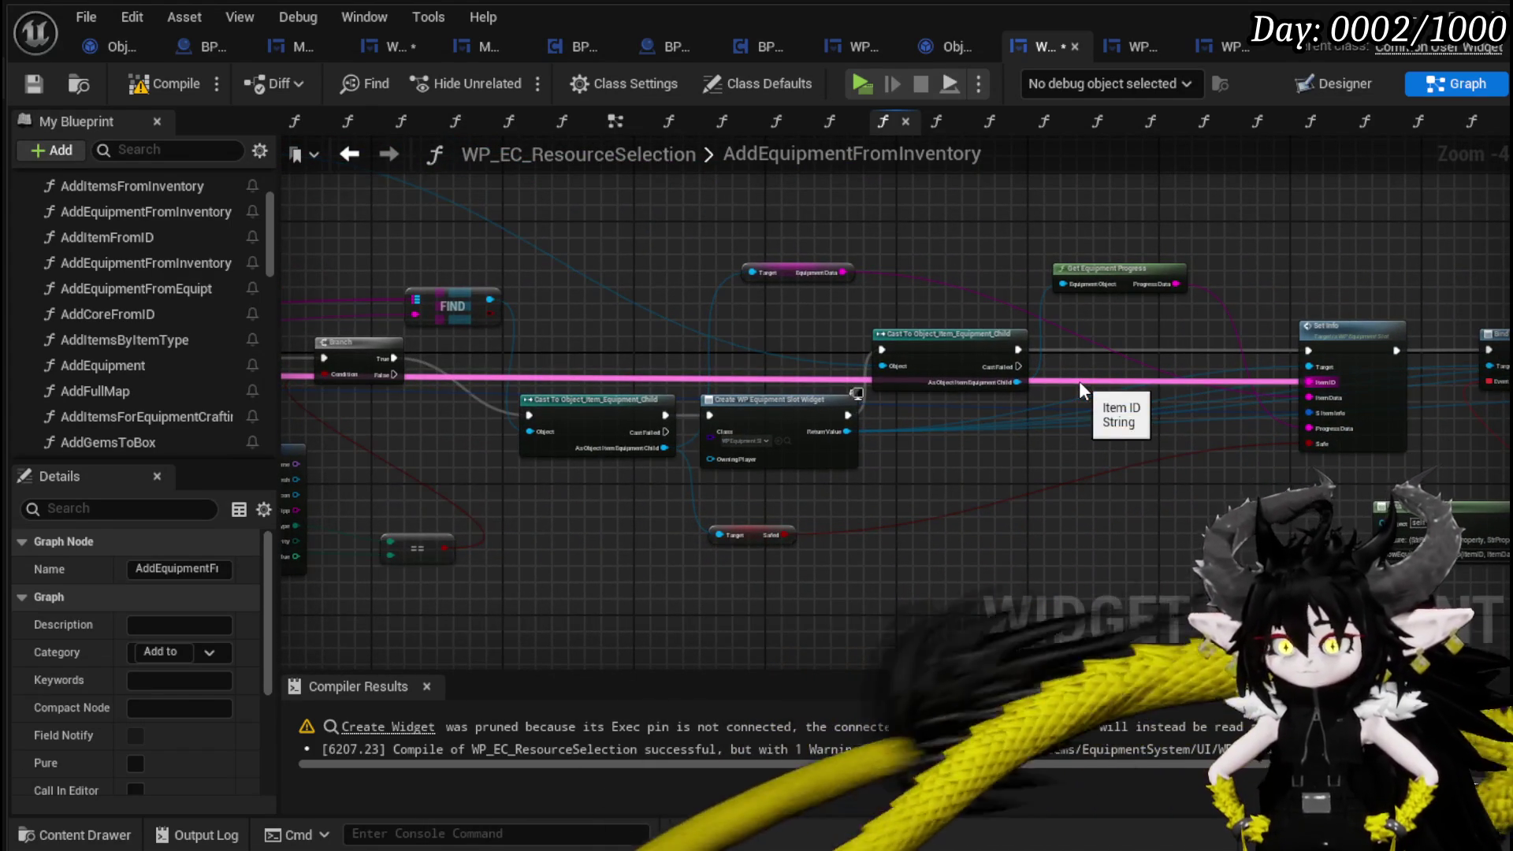
left_click_drag(394, 450, 1048, 465)
left_click_drag(507, 457, 721, 459)
scroll(721, 459, "up", 2)
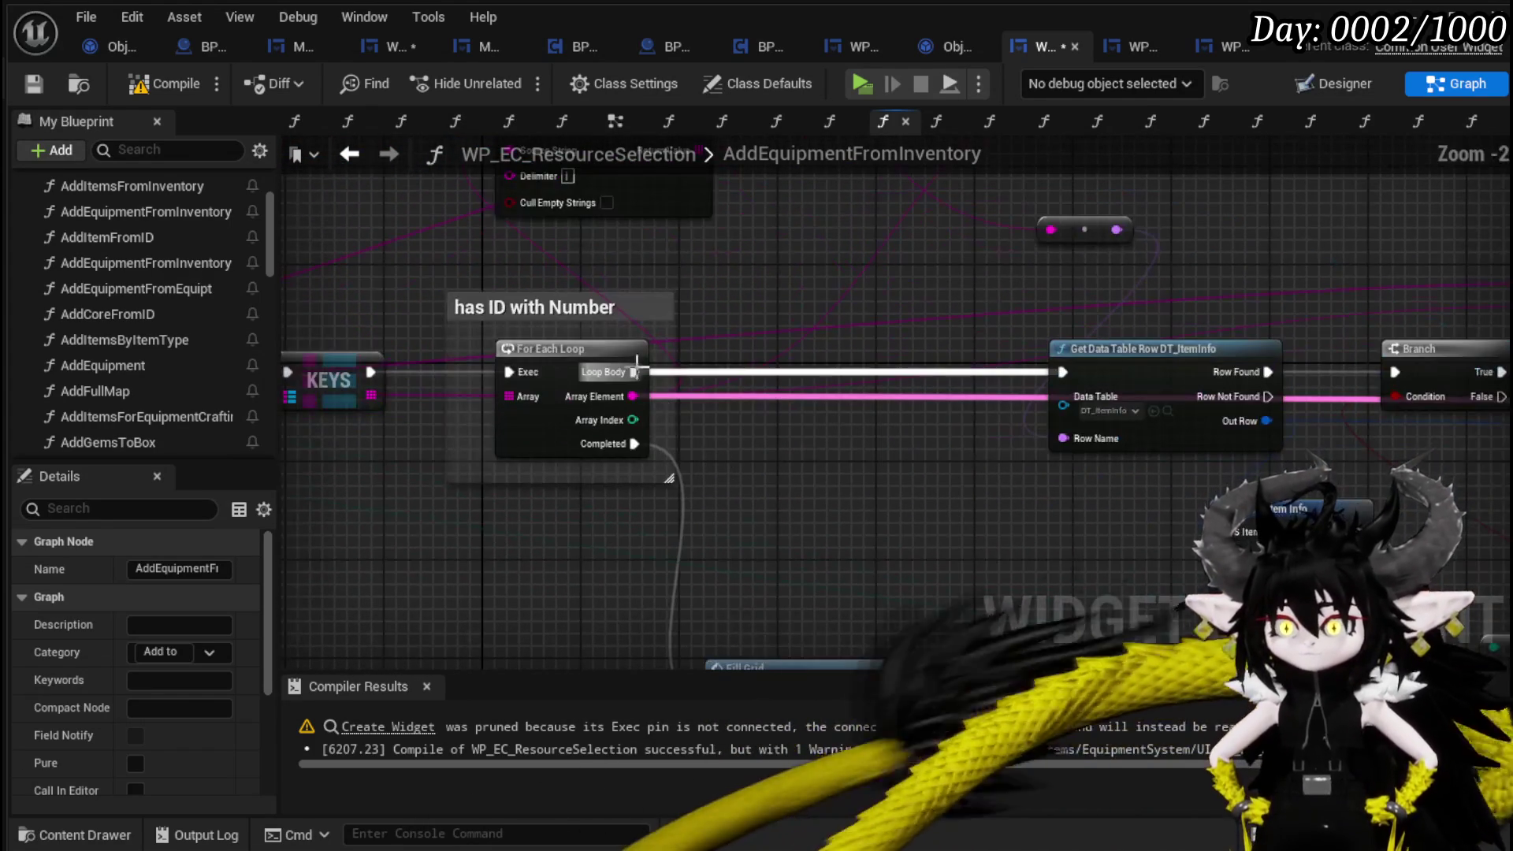
left_click_drag(973, 533, 930, 678)
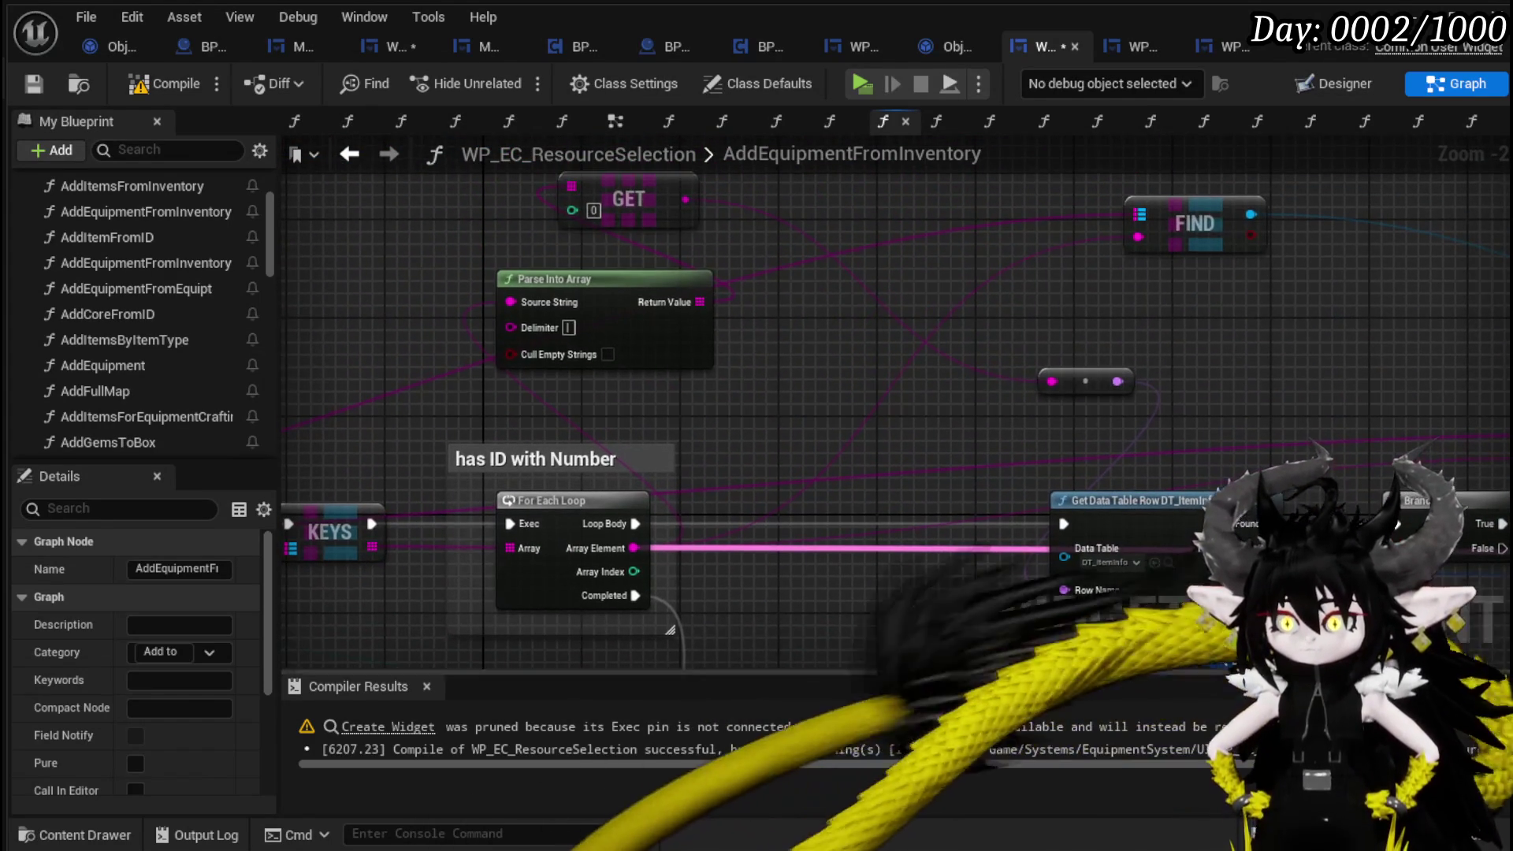
mouse_move(587, 286)
left_mouse_down()
mouse_move(851, 309)
mouse_move(757, 297)
mouse_move(662, 406)
mouse_move(868, 263)
mouse_move(827, 264)
left_mouse_up()
left_click_drag(730, 541, 973, 287)
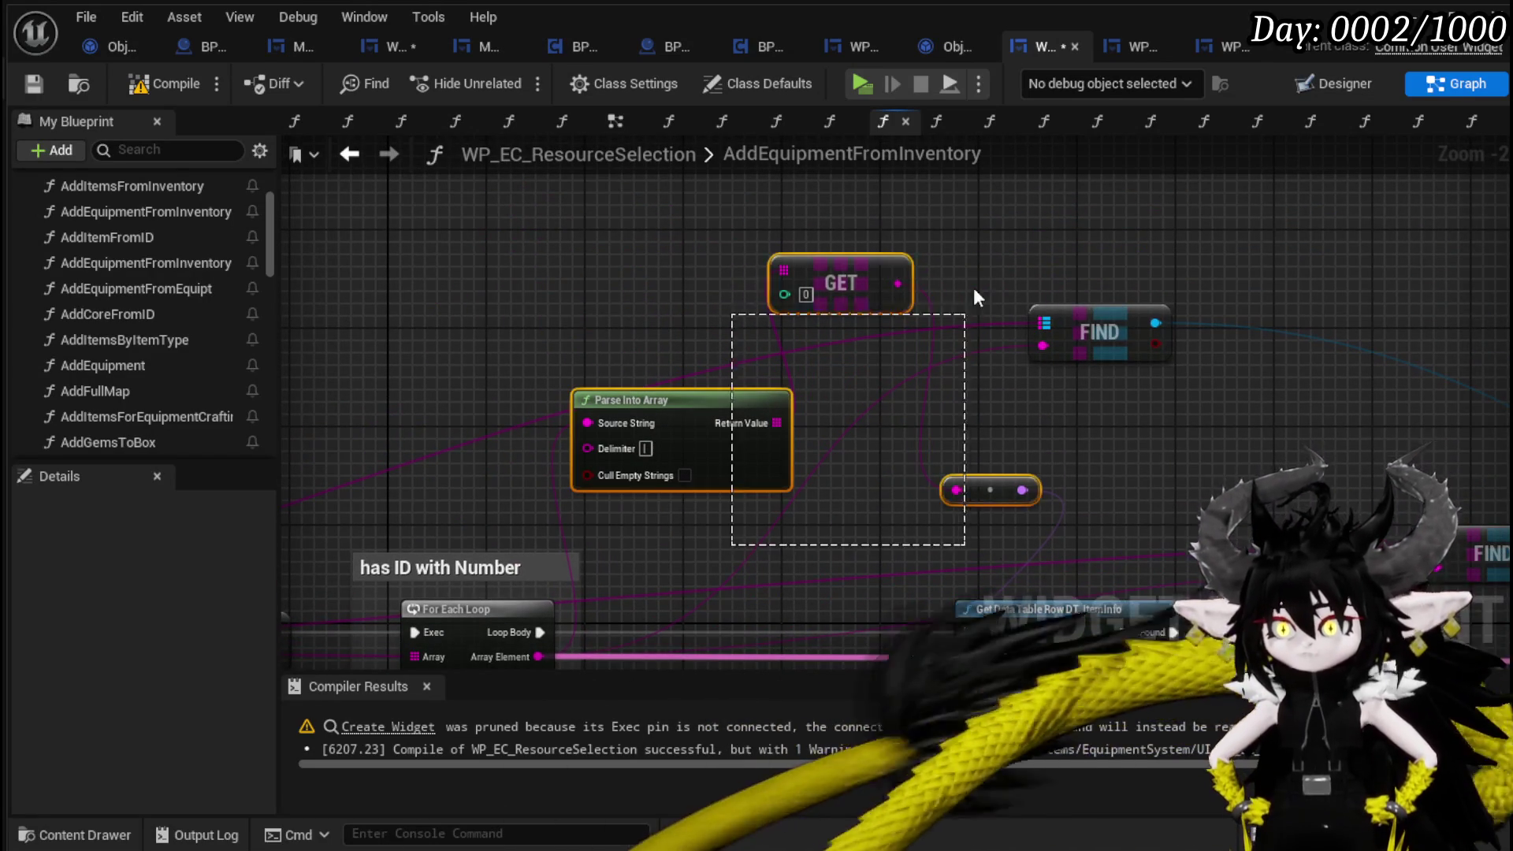
mouse_move(958, 489)
left_mouse_down()
mouse_move(857, 291)
mouse_move(845, 329)
mouse_move(1062, 290)
mouse_move(919, 281)
mouse_move(960, 359)
mouse_move(896, 315)
mouse_move(902, 361)
left_mouse_up()
Move the 'has ID with Number' comment group and its loop left.
scroll(949, 349, "down", 2)
mouse_move(792, 352)
left_mouse_down()
mouse_move(855, 348)
mouse_move(1004, 414)
left_mouse_up()
left_click(924, 442)
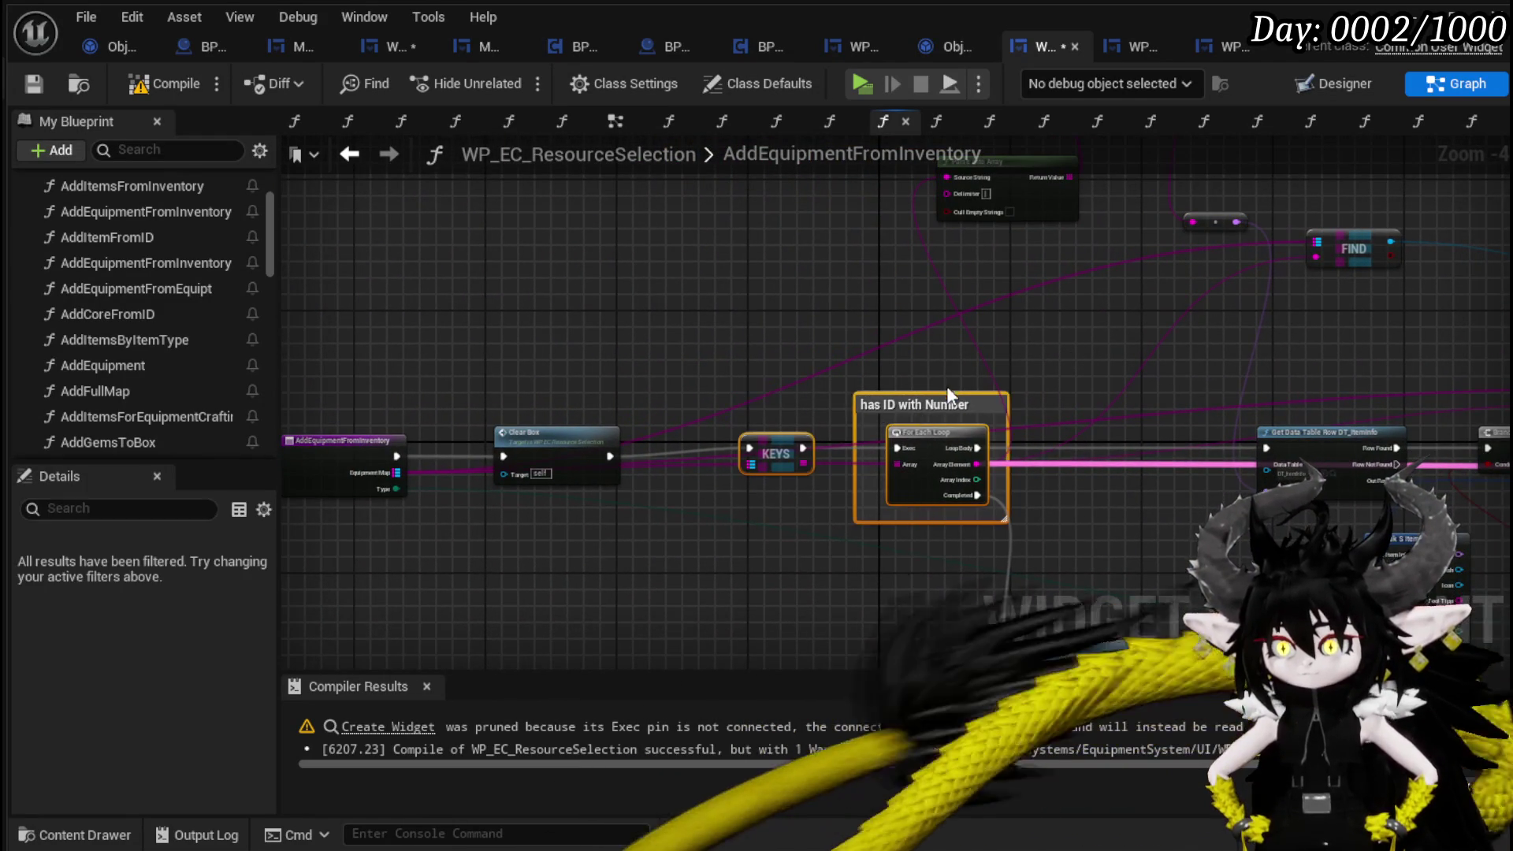
left_click_drag(924, 443, 826, 442)
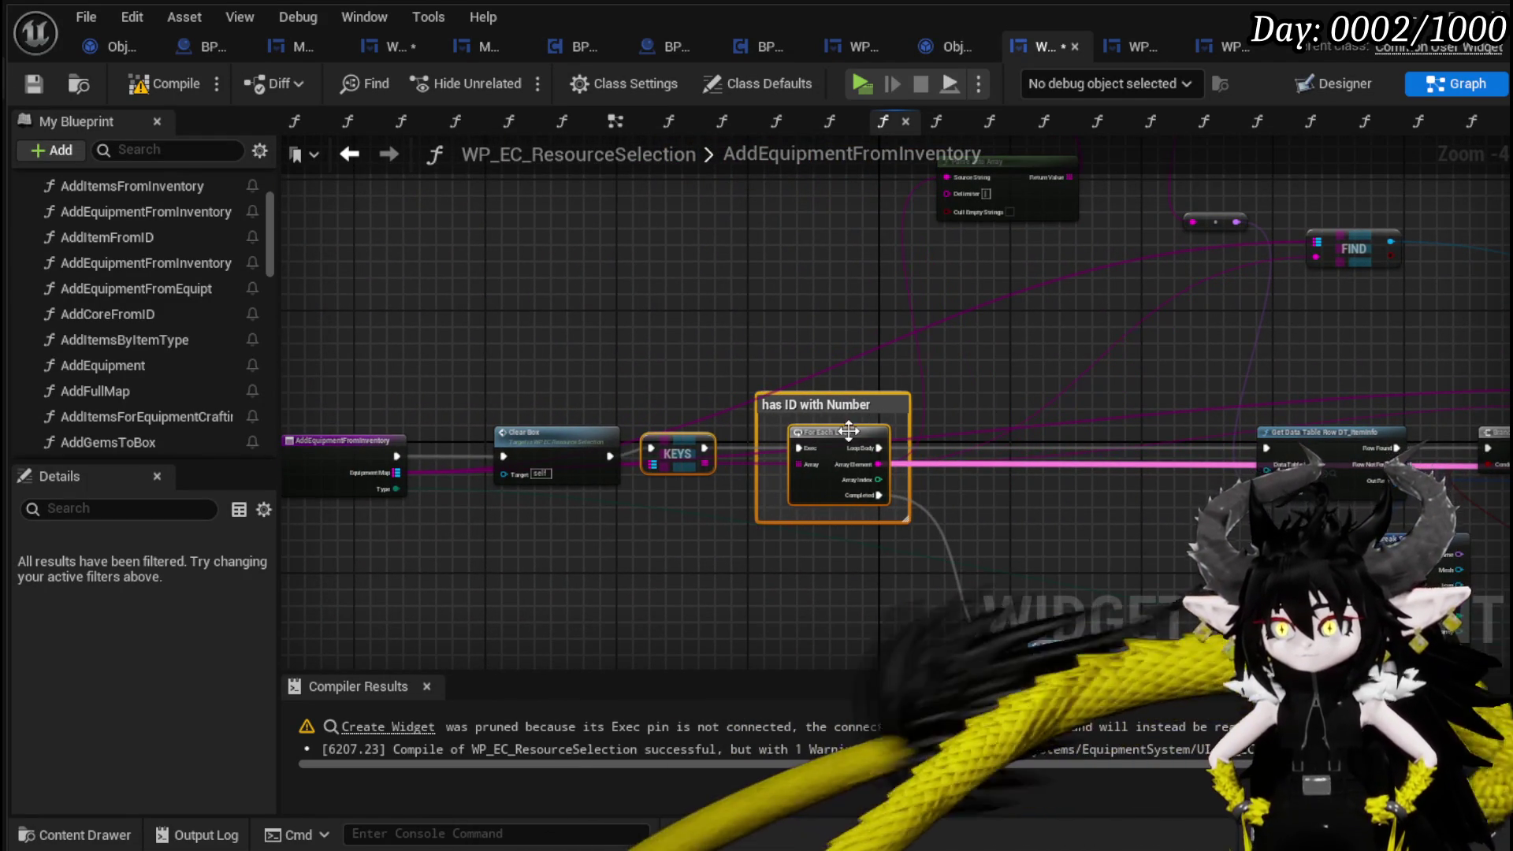
left_click(974, 376)
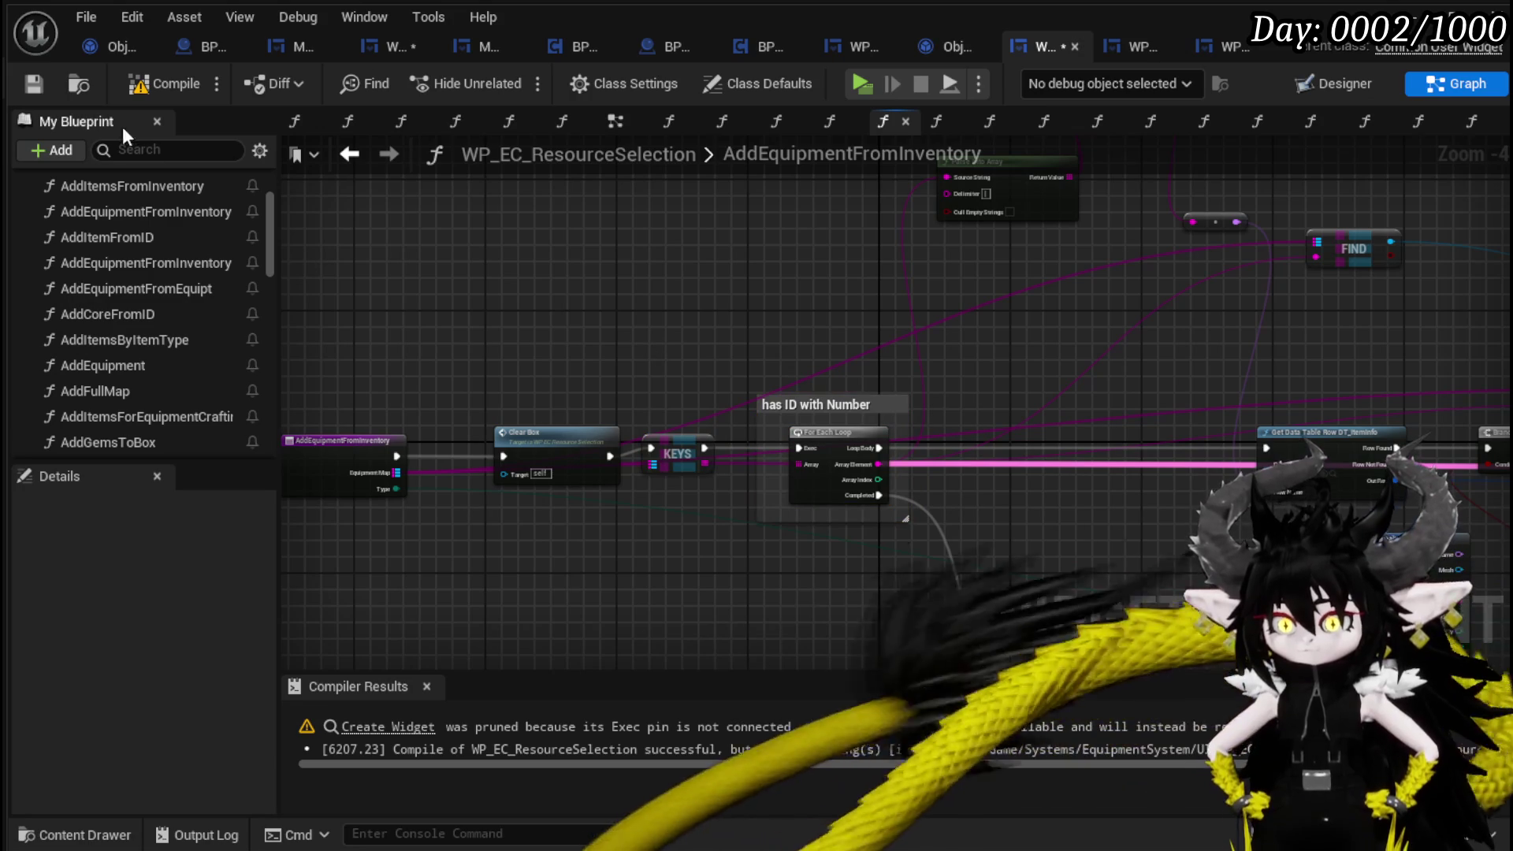
Save WP_EC_ResourceSelection and open the Add Full Map function from WP_BlackBoxUI.
left_click(32, 84)
left_click(371, 54)
mouse_move(718, 334)
left_mouse_down()
mouse_move(837, 417)
mouse_move(985, 473)
left_mouse_up()
double_click(985, 475)
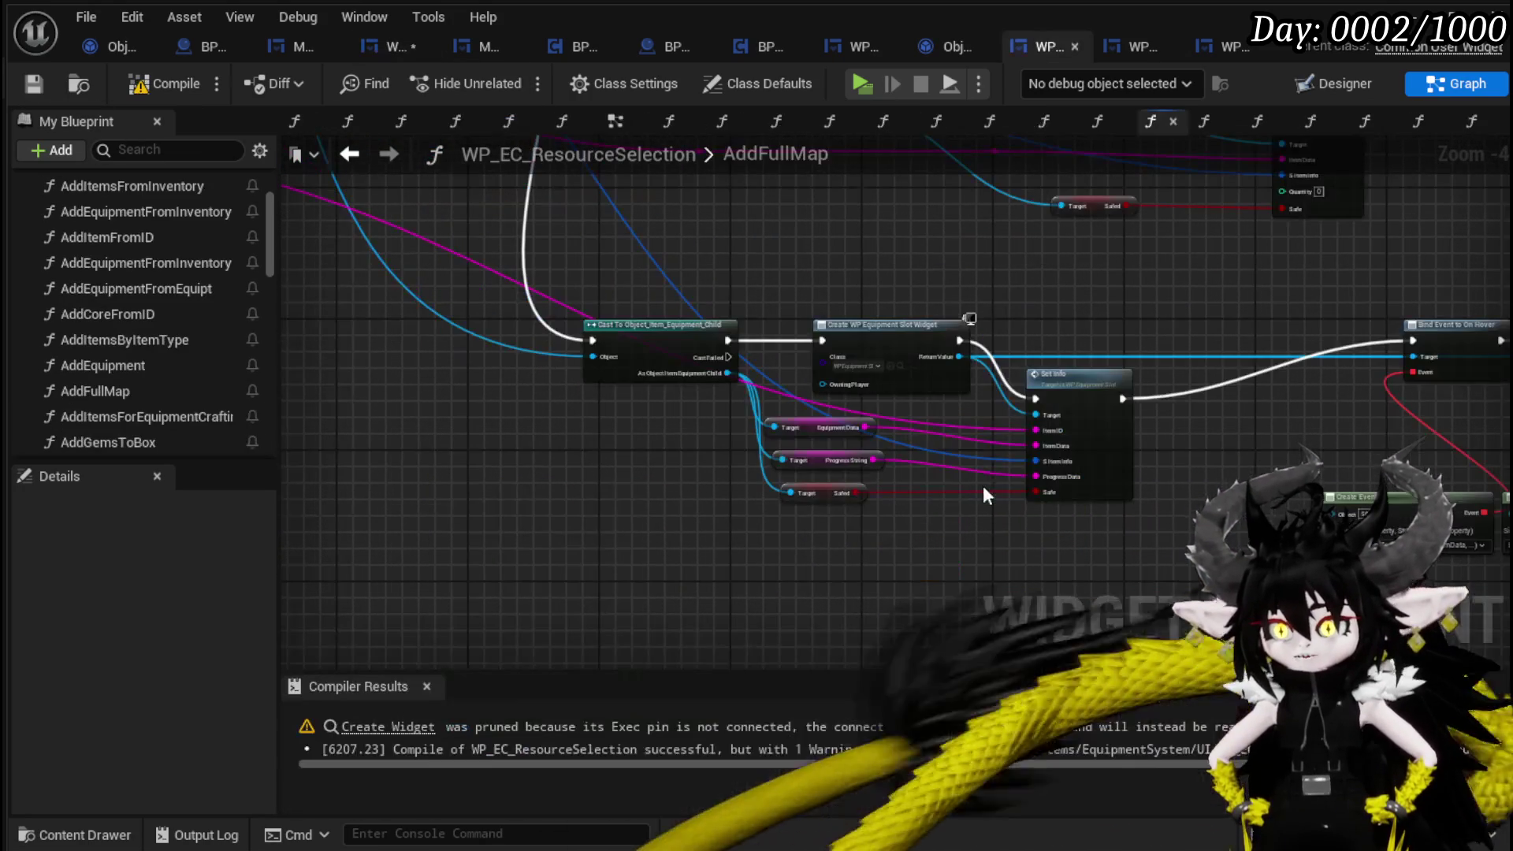
Replace the wire into the equipment Set Info's ItemID pin and place Print String beside it.
left_click_drag(854, 505, 973, 524)
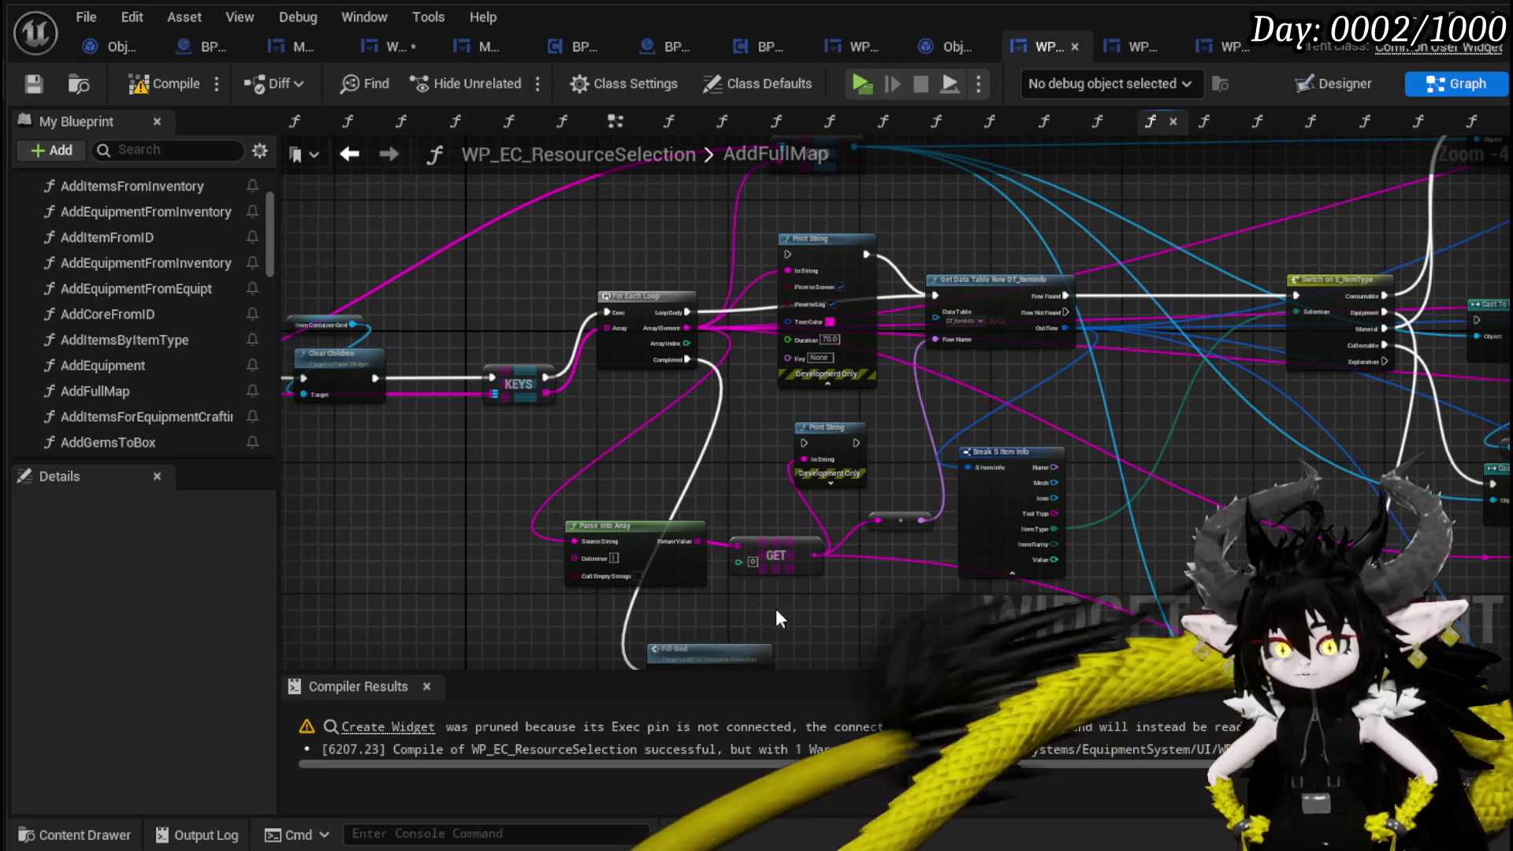
left_click_drag(697, 329, 306, 197)
mouse_move(1340, 226)
left_mouse_down()
mouse_move(1335, 348)
mouse_move(1374, 333)
left_mouse_up()
mouse_move(781, 410)
left_mouse_down()
mouse_move(726, 514)
mouse_move(1004, 638)
mouse_move(248, 673)
left_mouse_up()
mouse_move(982, 674)
left_mouse_down()
mouse_move(1008, 510)
mouse_move(1000, 525)
left_mouse_up()
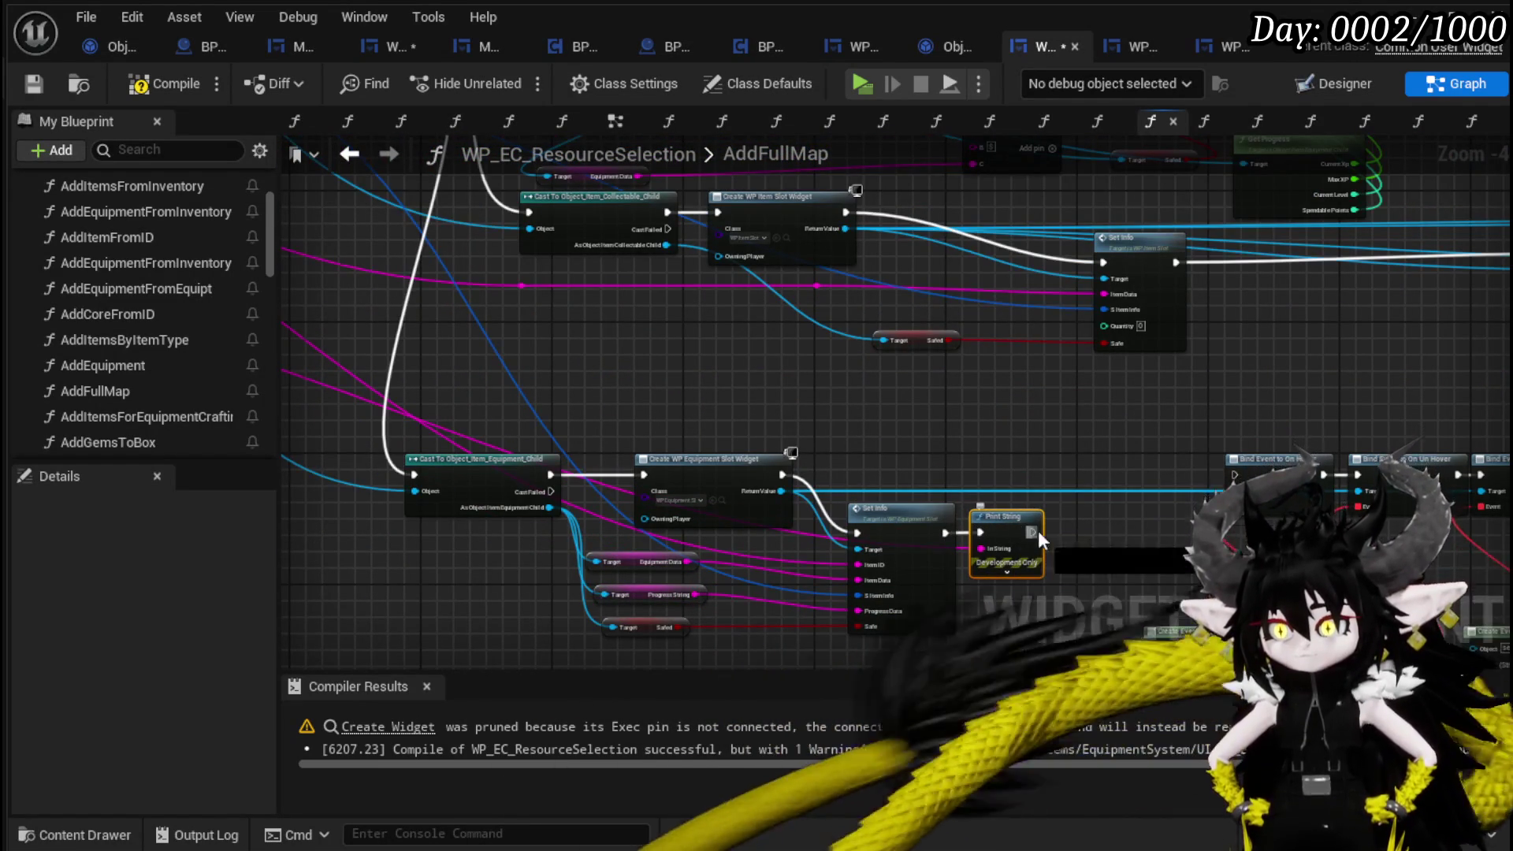
mouse_move(796, 452)
left_mouse_down()
mouse_move(1121, 441)
mouse_move(1167, 488)
mouse_move(1104, 489)
mouse_move(960, 417)
mouse_move(958, 401)
left_mouse_up()
left_click_drag(1044, 529, 1113, 513)
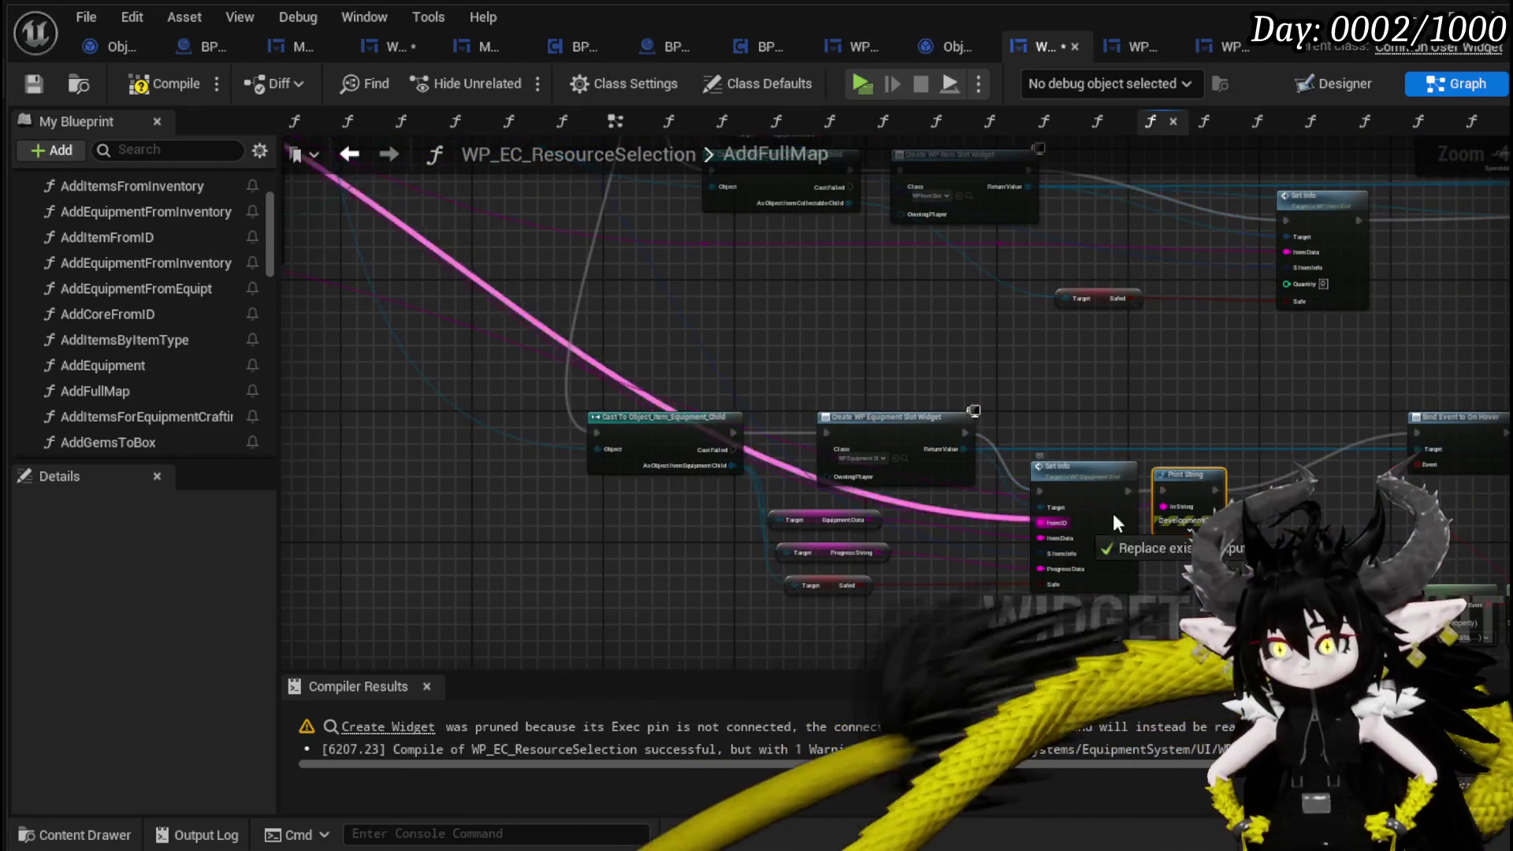
Compile and save WP_EC_ResourceSelection, then start a play session from the level editor.
mouse_move(1104, 418)
left_mouse_down()
mouse_move(1454, 589)
mouse_move(1083, 342)
left_mouse_up()
mouse_move(367, 337)
left_mouse_down()
mouse_move(990, 558)
mouse_move(1150, 457)
mouse_move(1358, 481)
mouse_move(920, 469)
mouse_move(851, 669)
mouse_move(896, 697)
left_mouse_up()
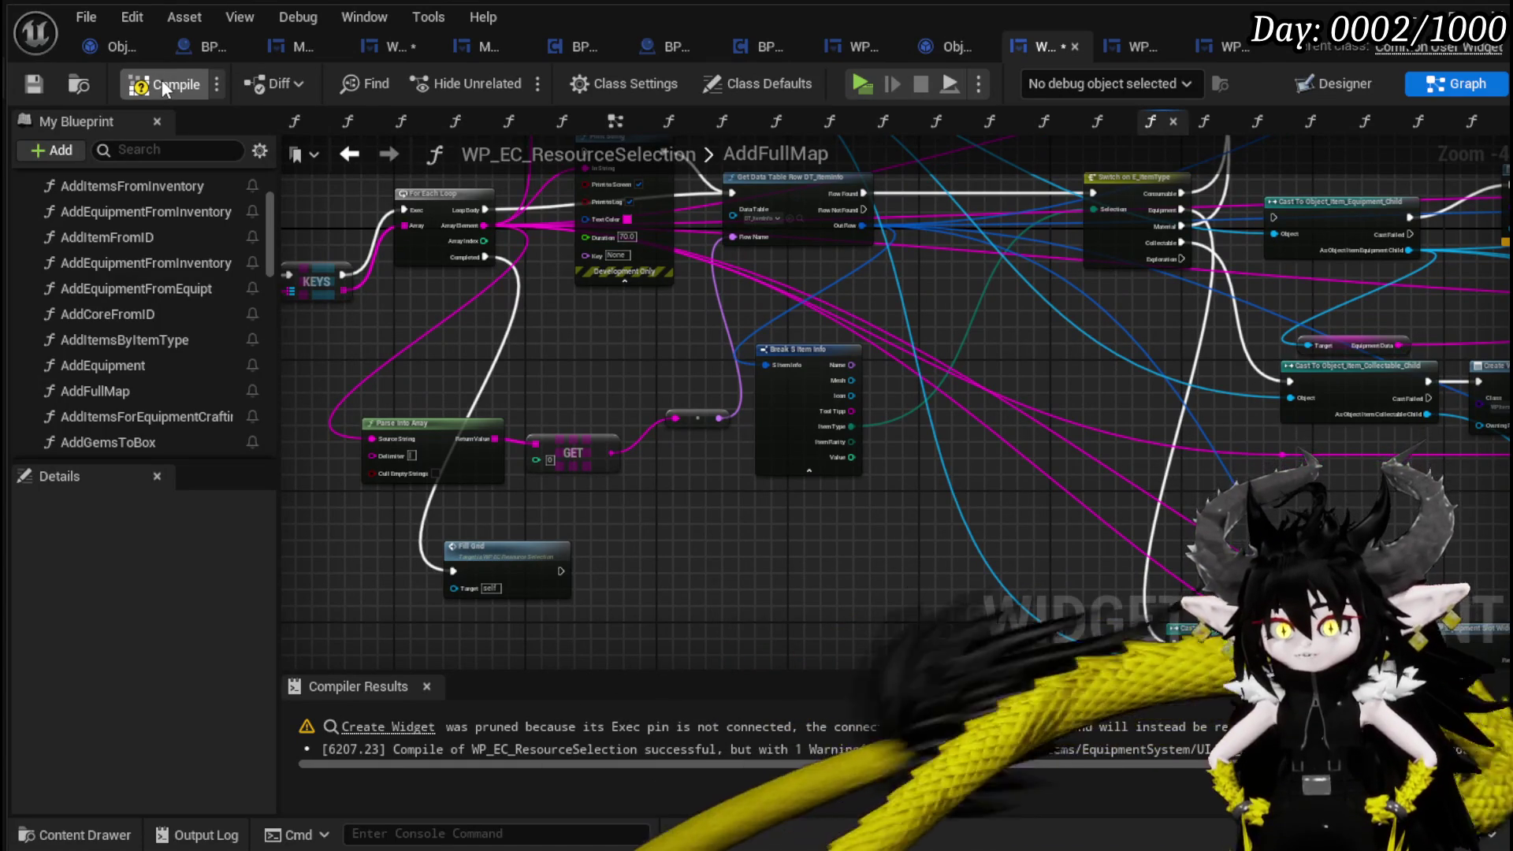
left_click(163, 80)
left_click(21, 86)
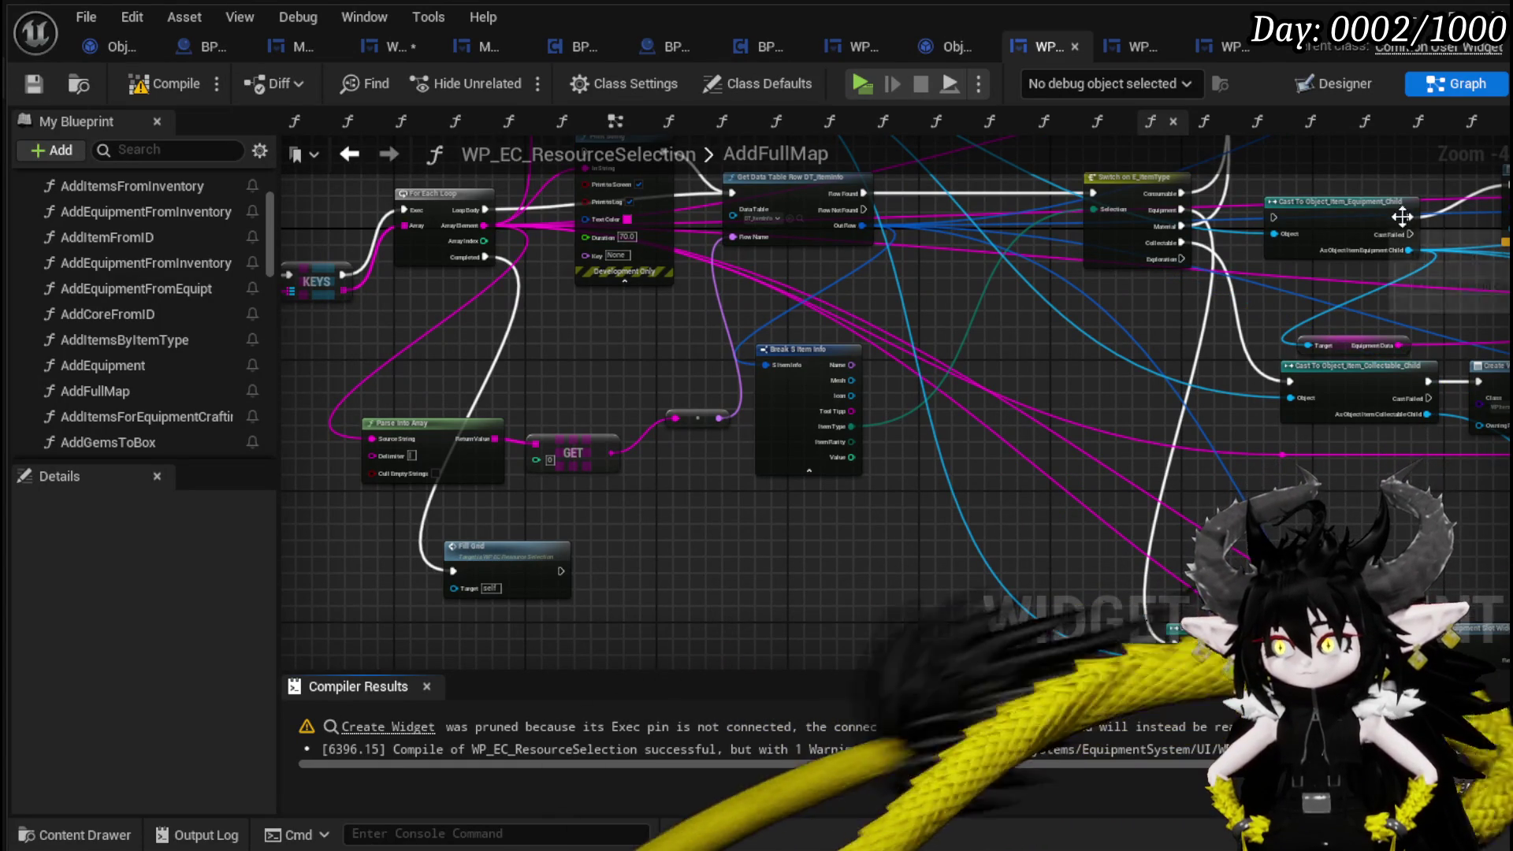
key("alt+Tab")
left_click(511, 77)
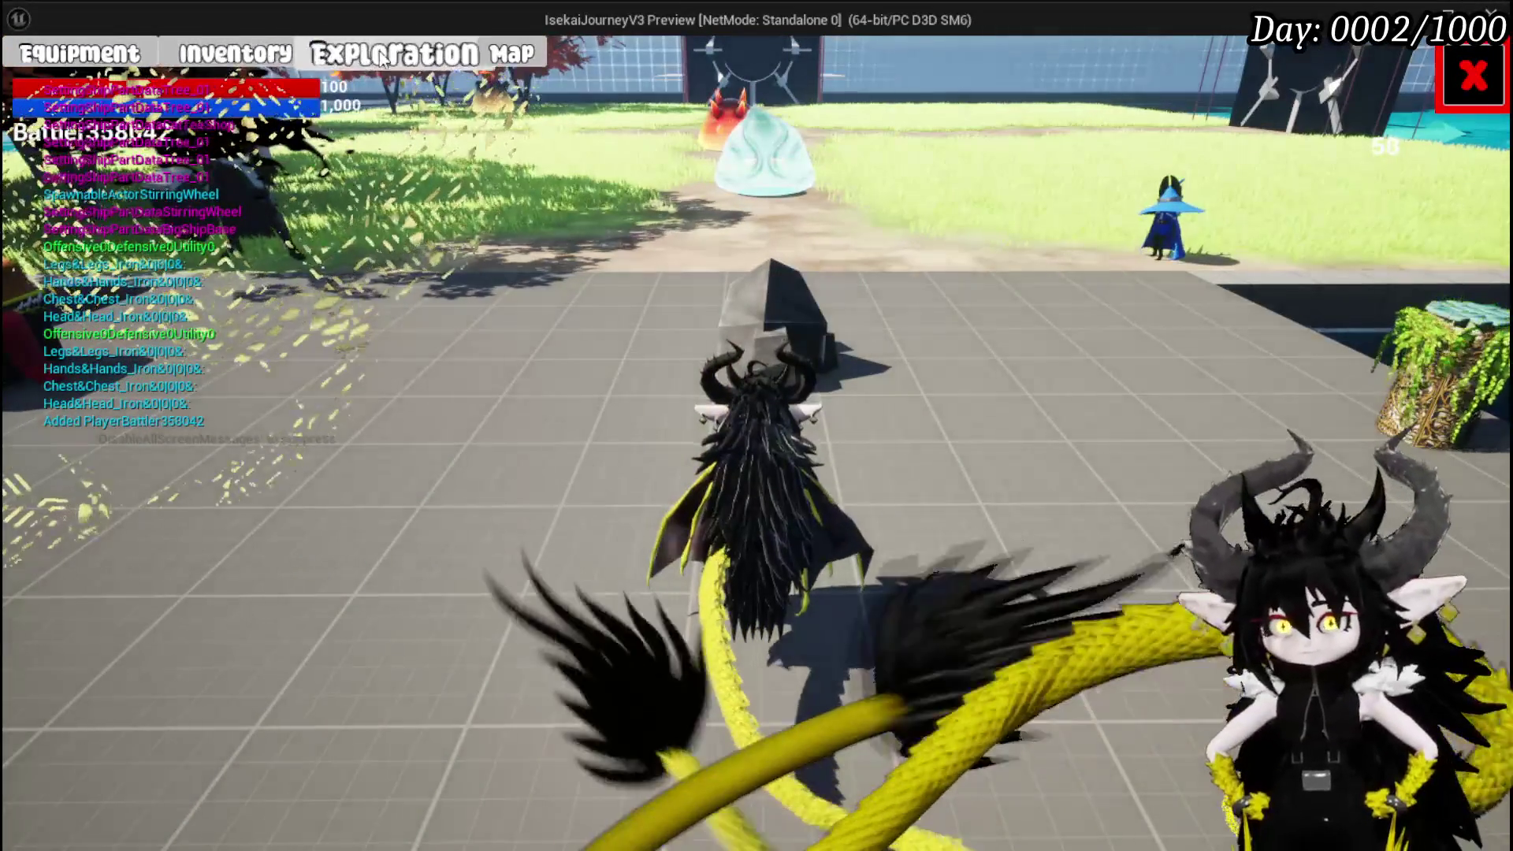
Send Iron_Legs and Iron_Hands into the Black Box, stop playing, and save the level.
left_click(215, 53)
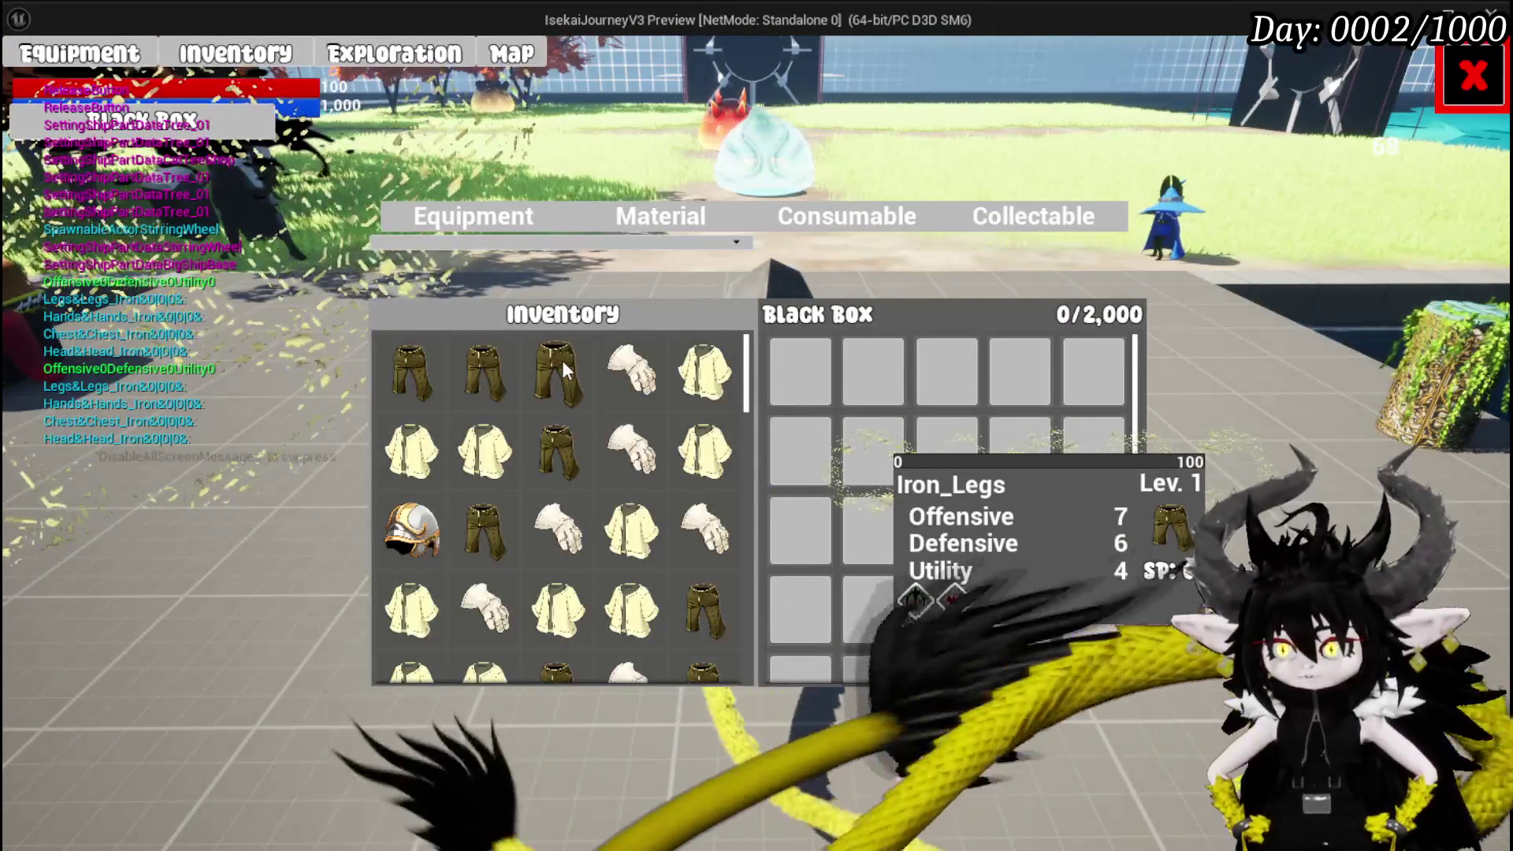
left_click(562, 361)
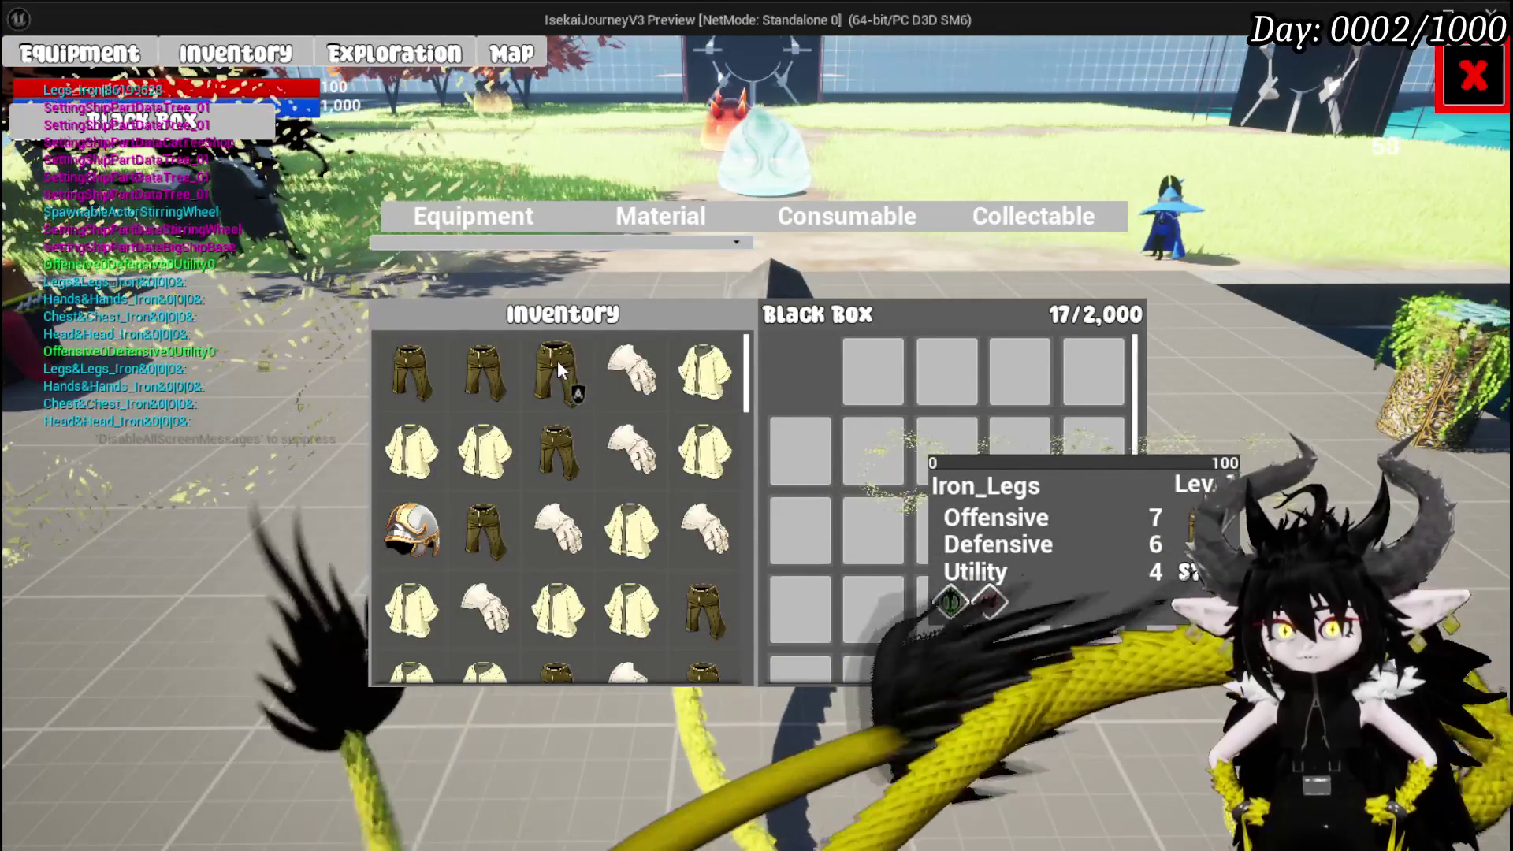
left_click(623, 378)
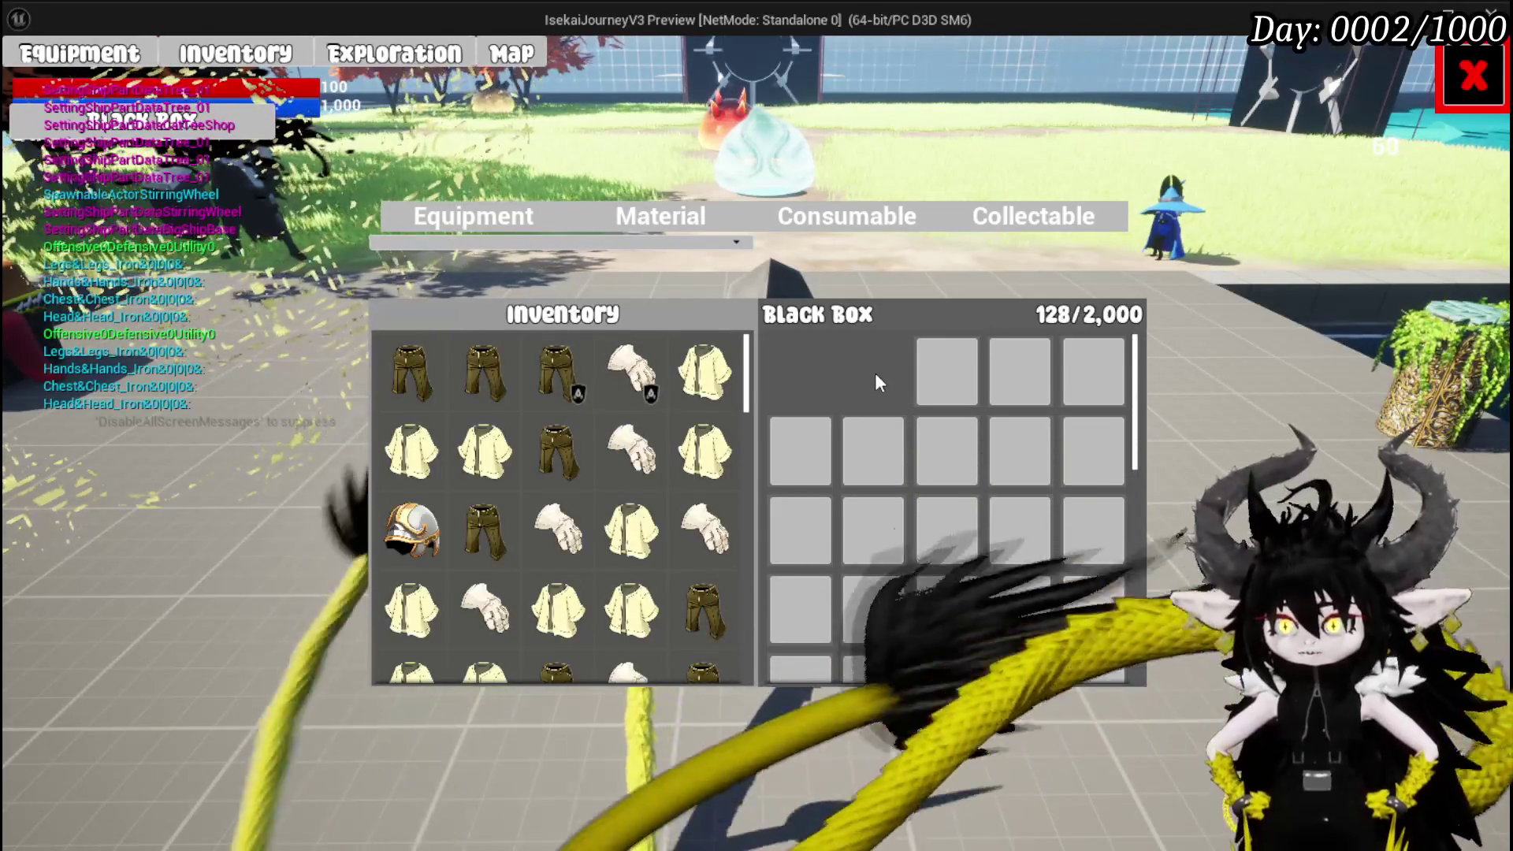
scroll(883, 381, "down", 5)
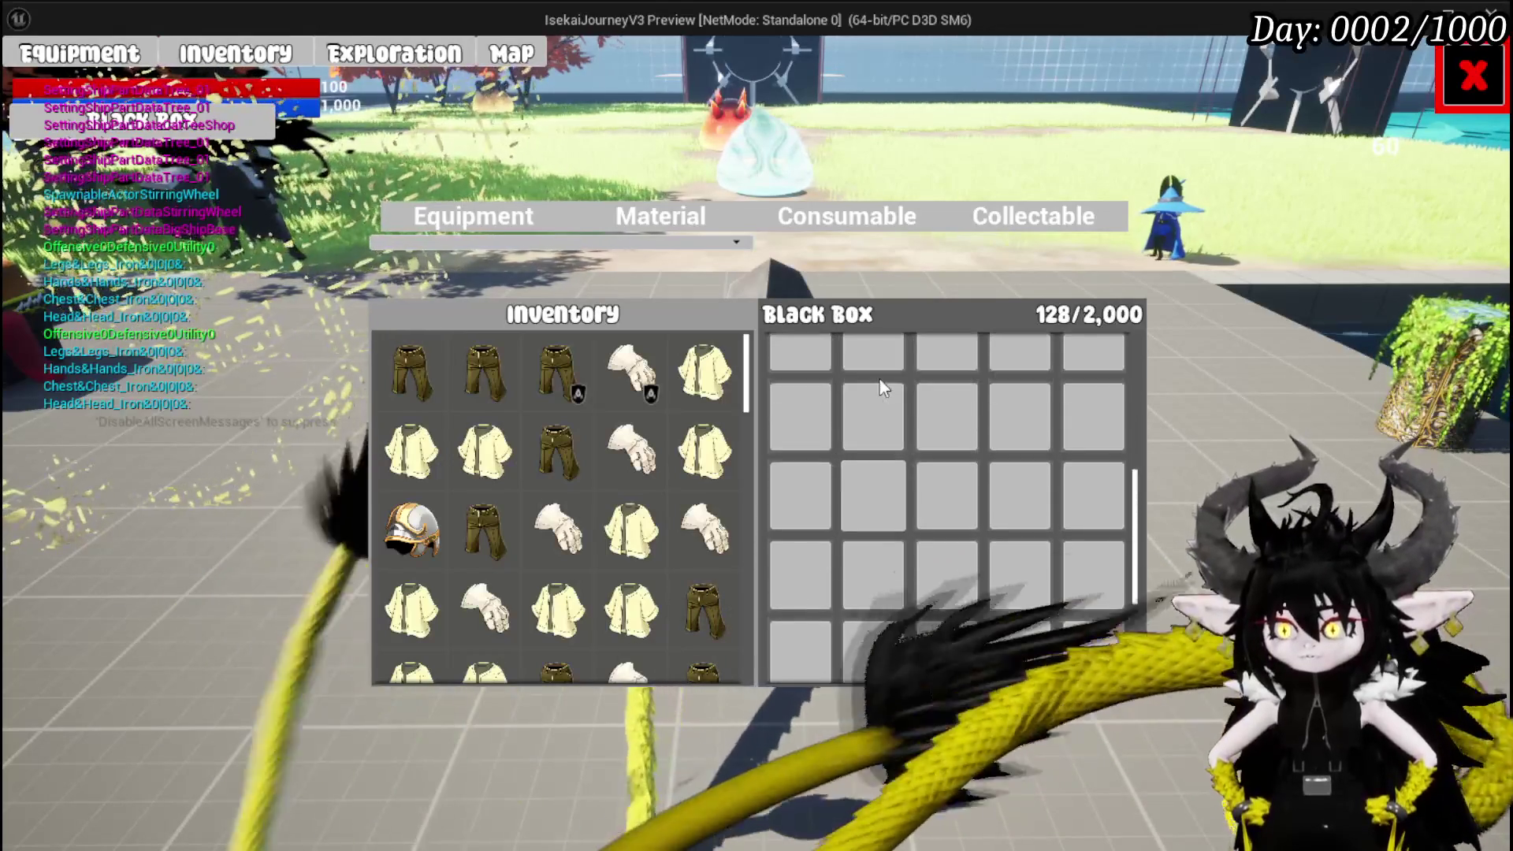
scroll(879, 380, "up", 5)
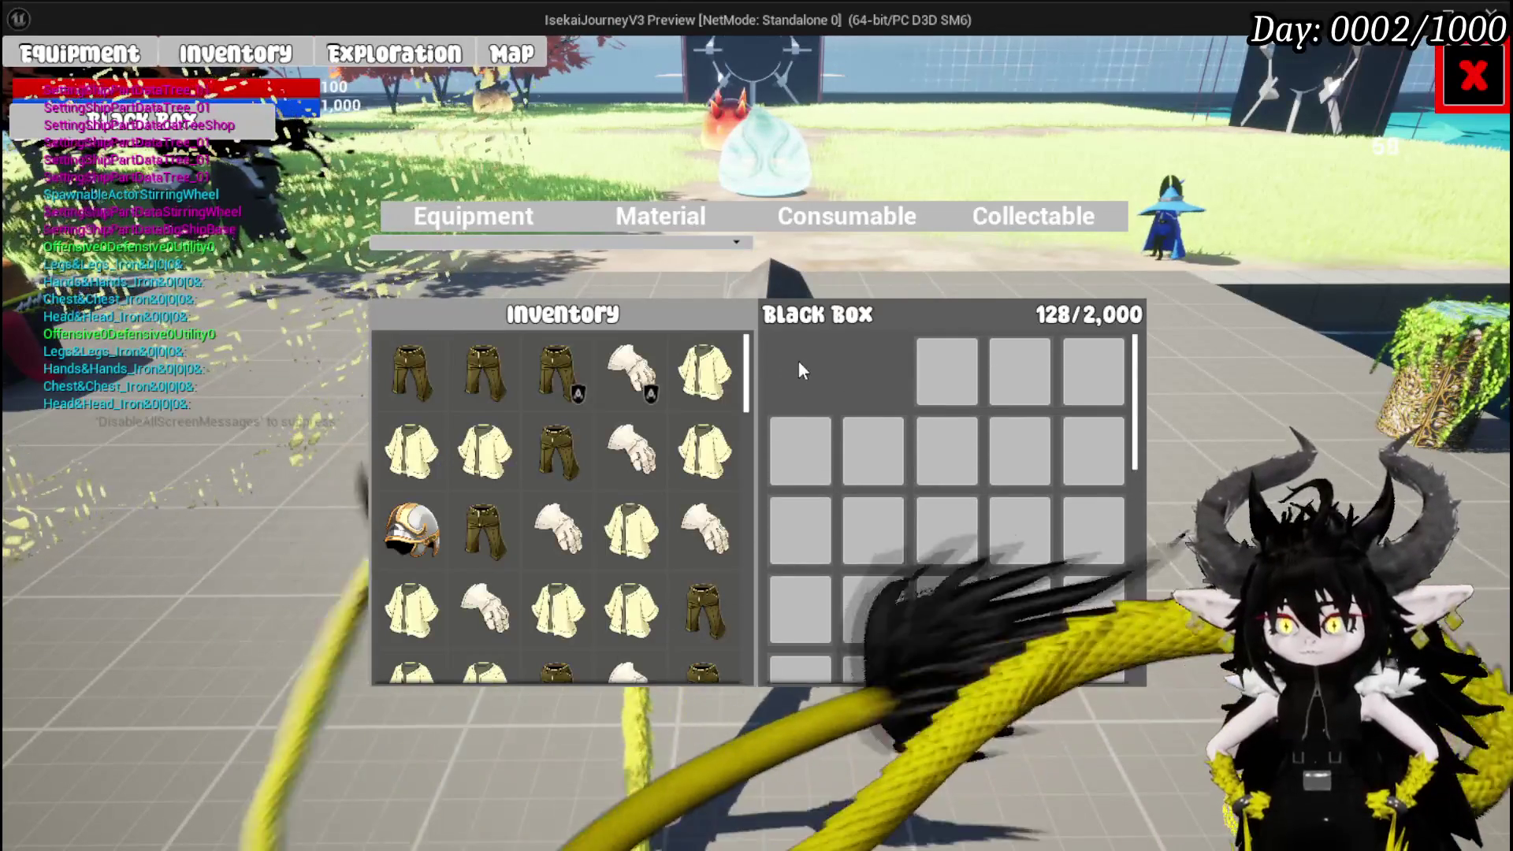
key("Escape")
left_click(28, 78)
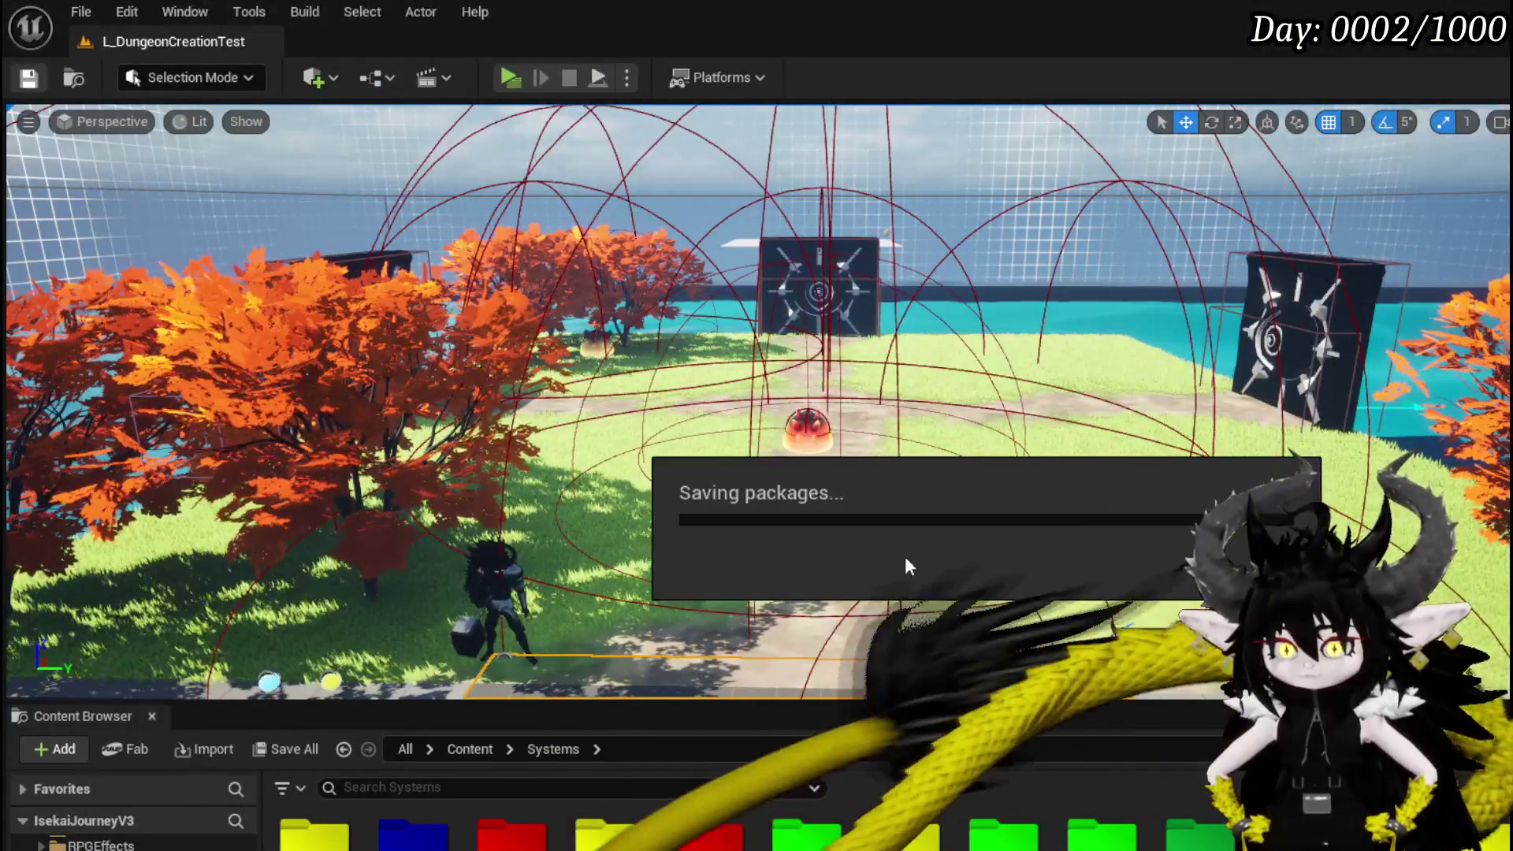
Open WP_EquipmentSlot's SetInfo function from the Set Info call and find Set Texture.
key("alt+Tab")
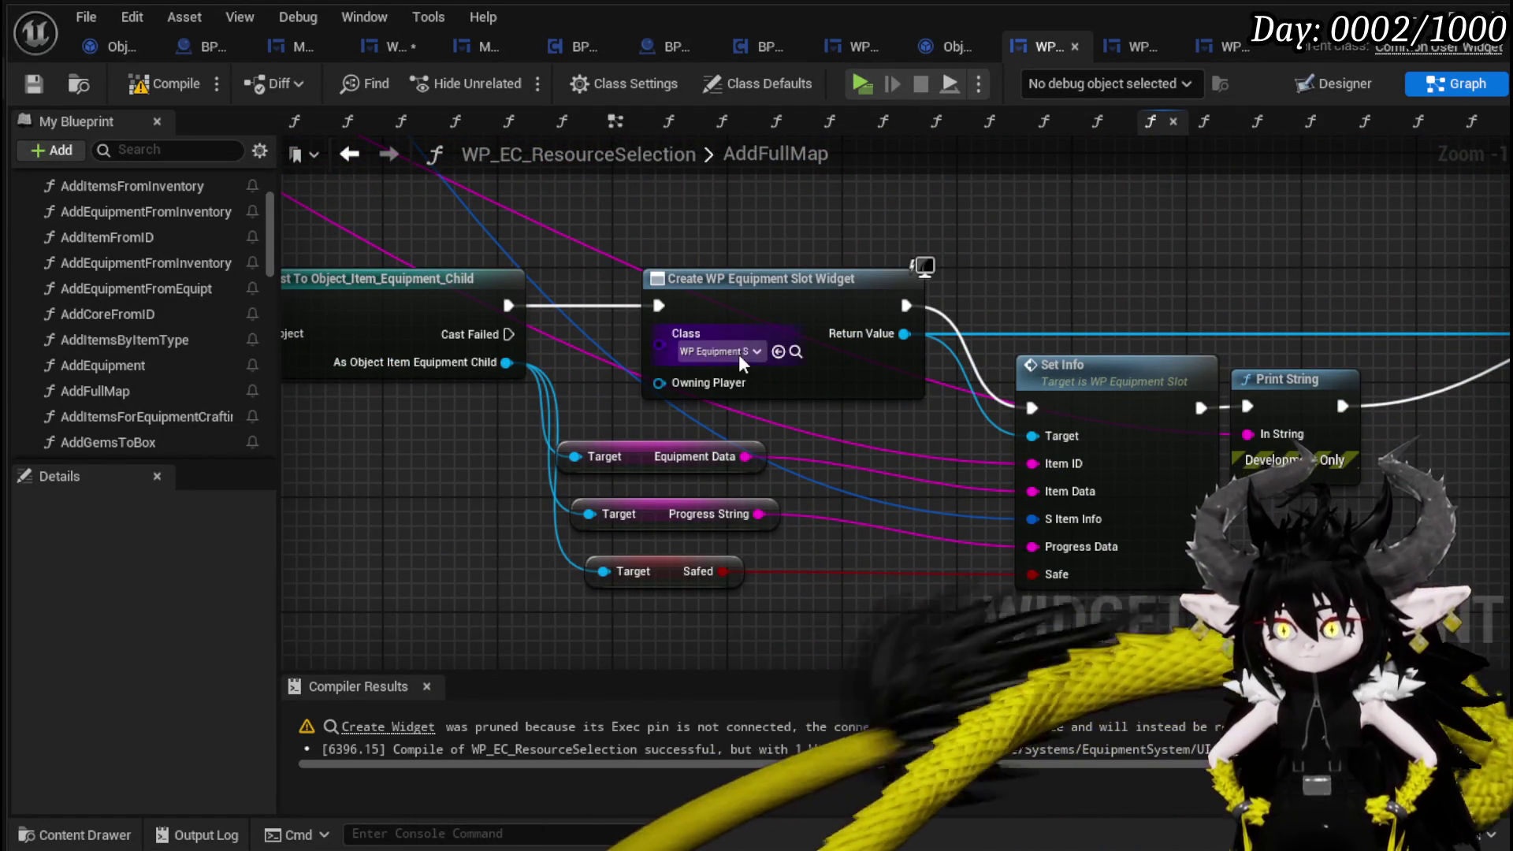
scroll(739, 353, "down", 1)
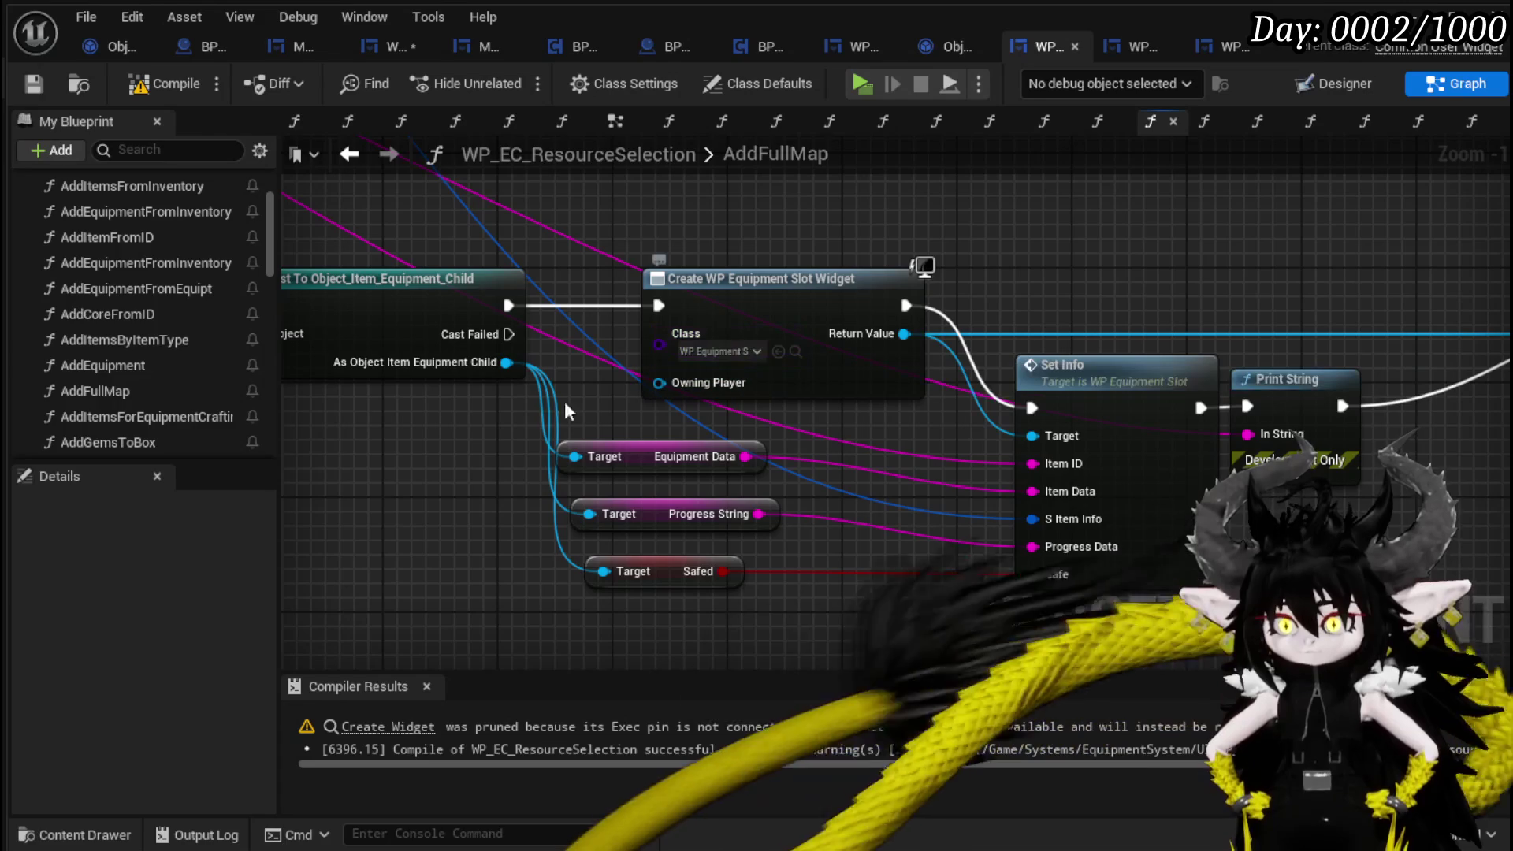
mouse_move(1099, 285)
left_mouse_down()
mouse_move(465, 304)
mouse_move(857, 270)
left_mouse_up()
double_click(734, 371)
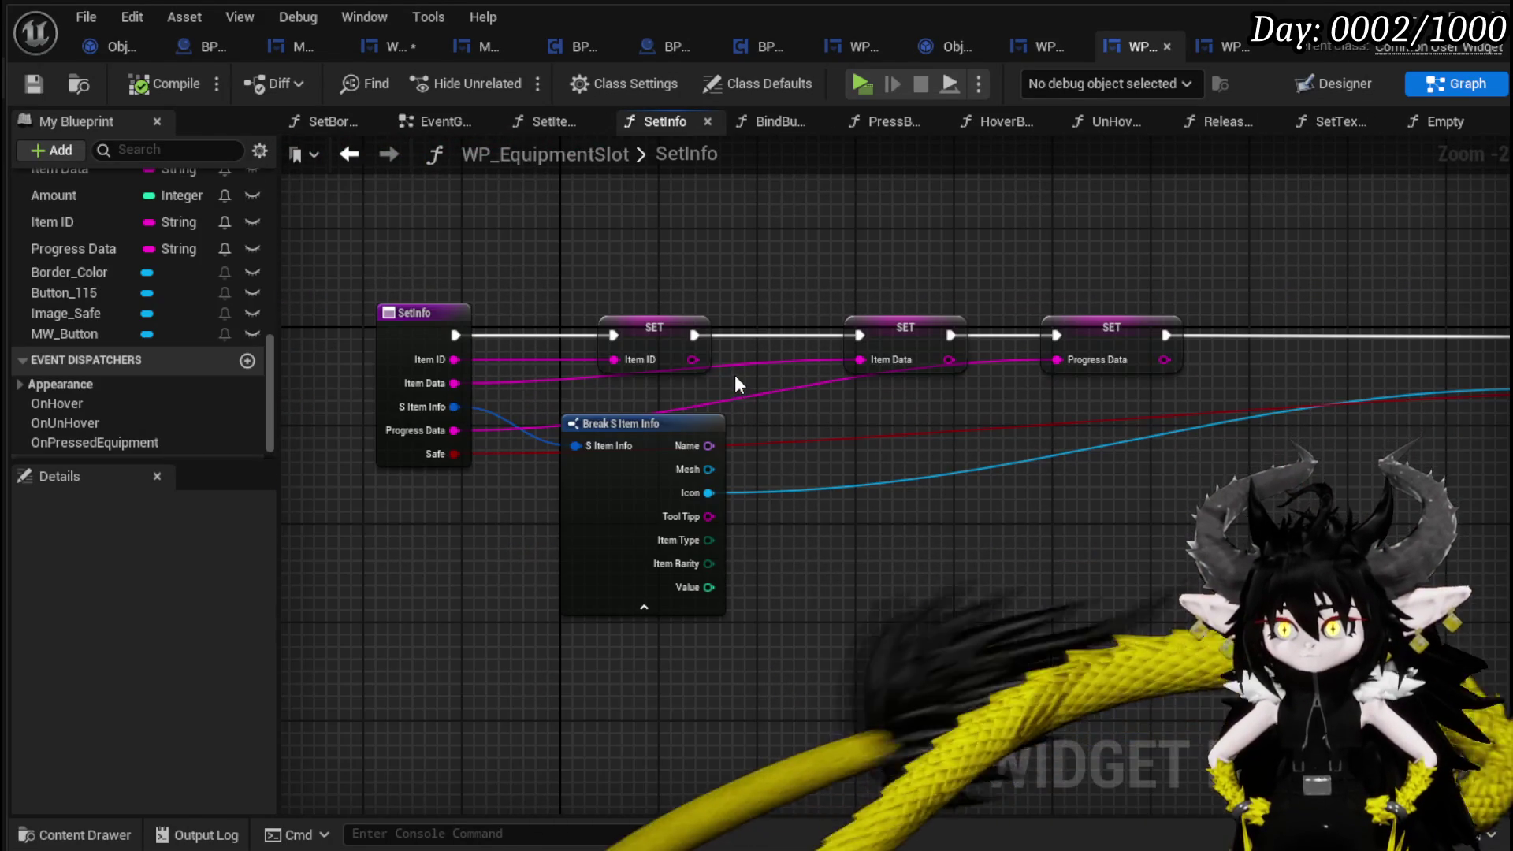
left_click_drag(1190, 439, 665, 450)
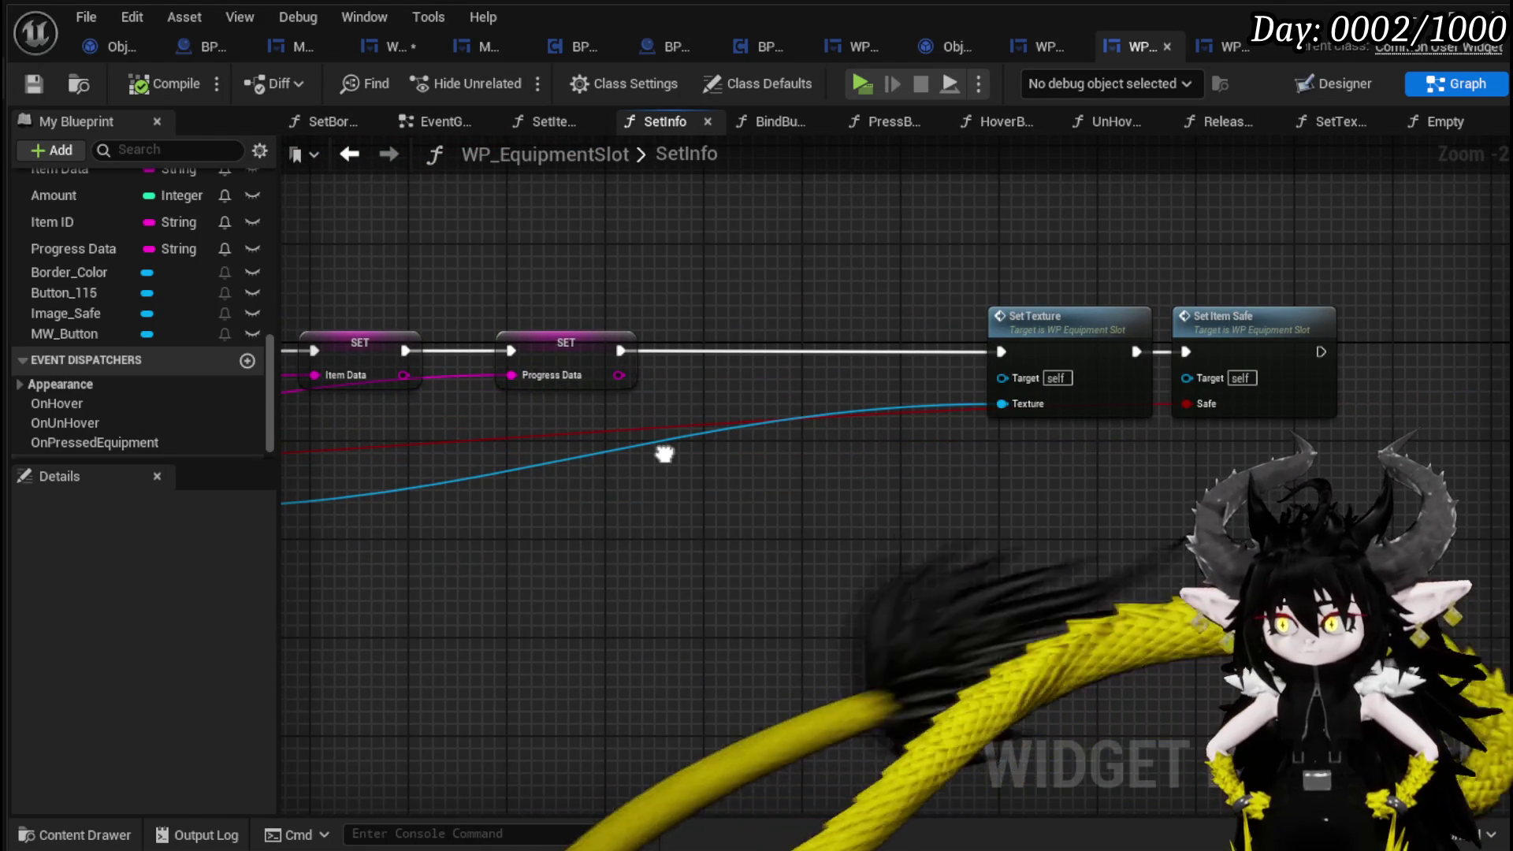
Replace Set Texture's Icon link with the fixed AB_AP texture, then compile and save.
left_click(1024, 403, "alt")
left_click(1048, 419)
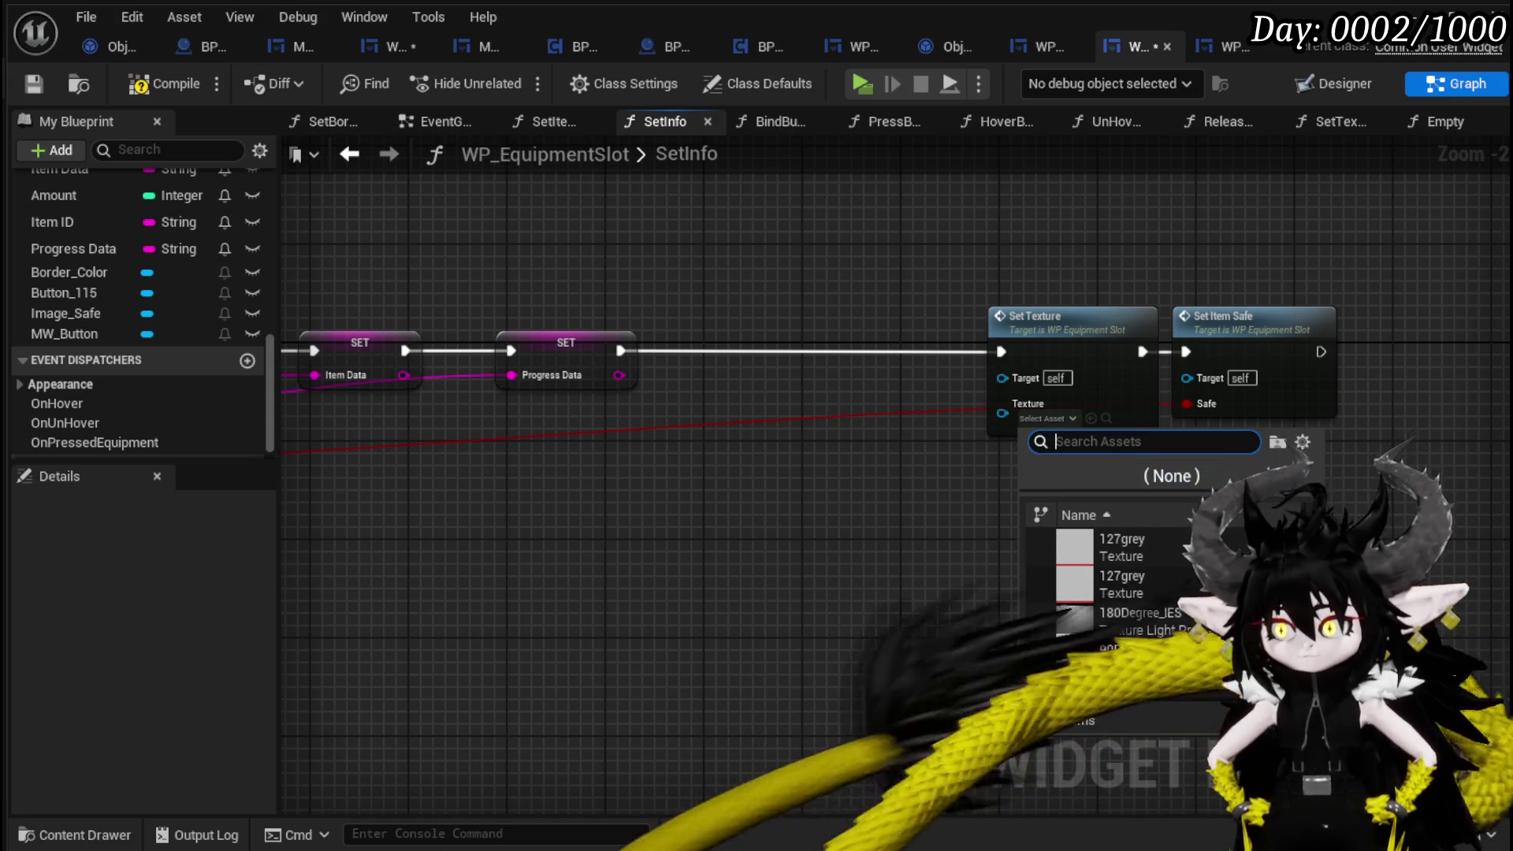
scroll(1119, 599, "down", 3)
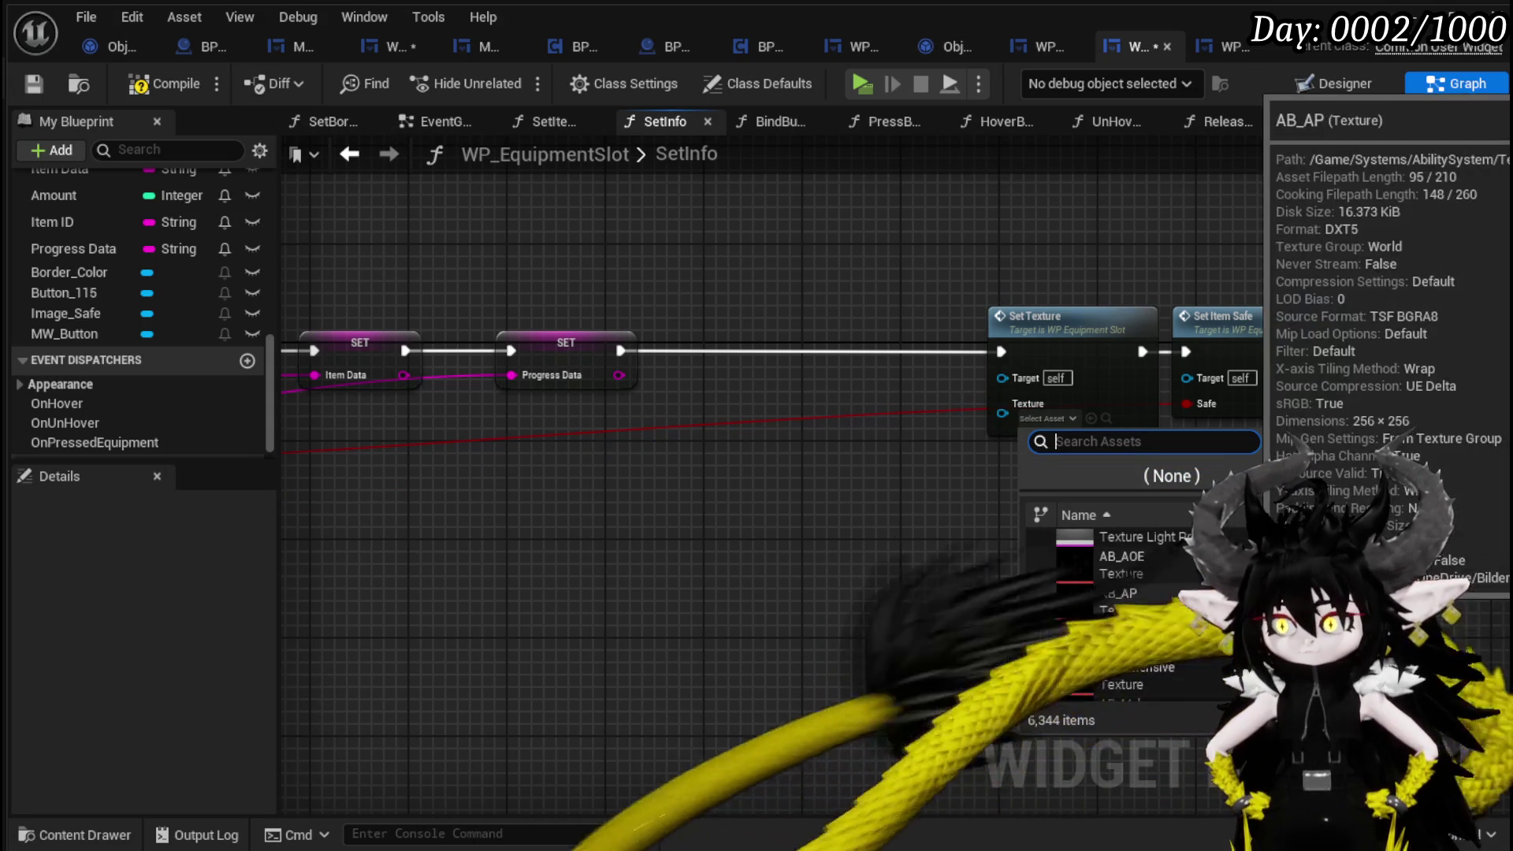
left_click(1119, 601)
left_click(165, 84)
left_click(33, 84)
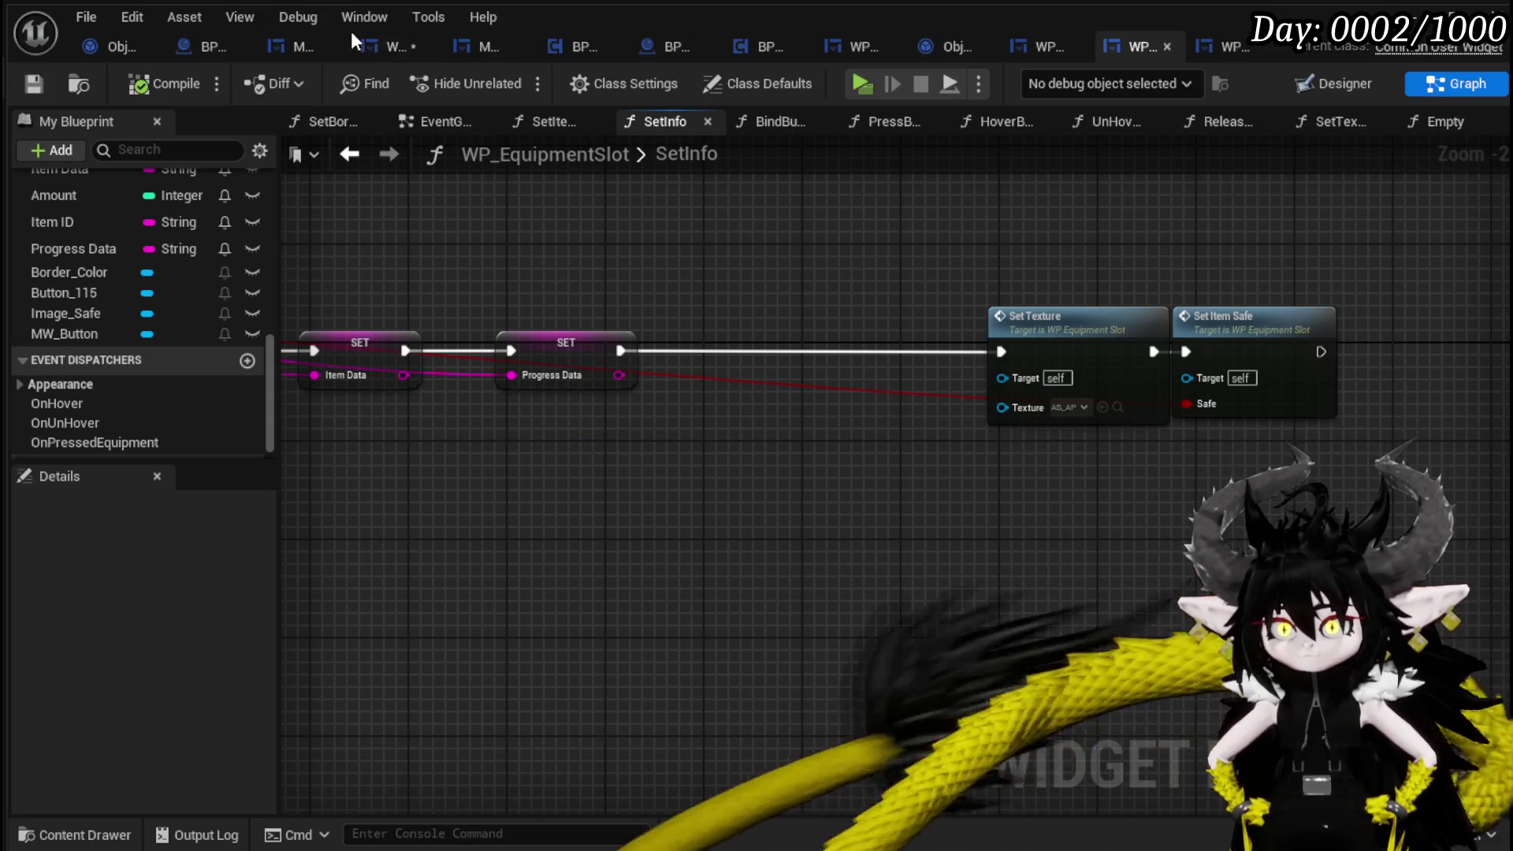
left_click(390, 46)
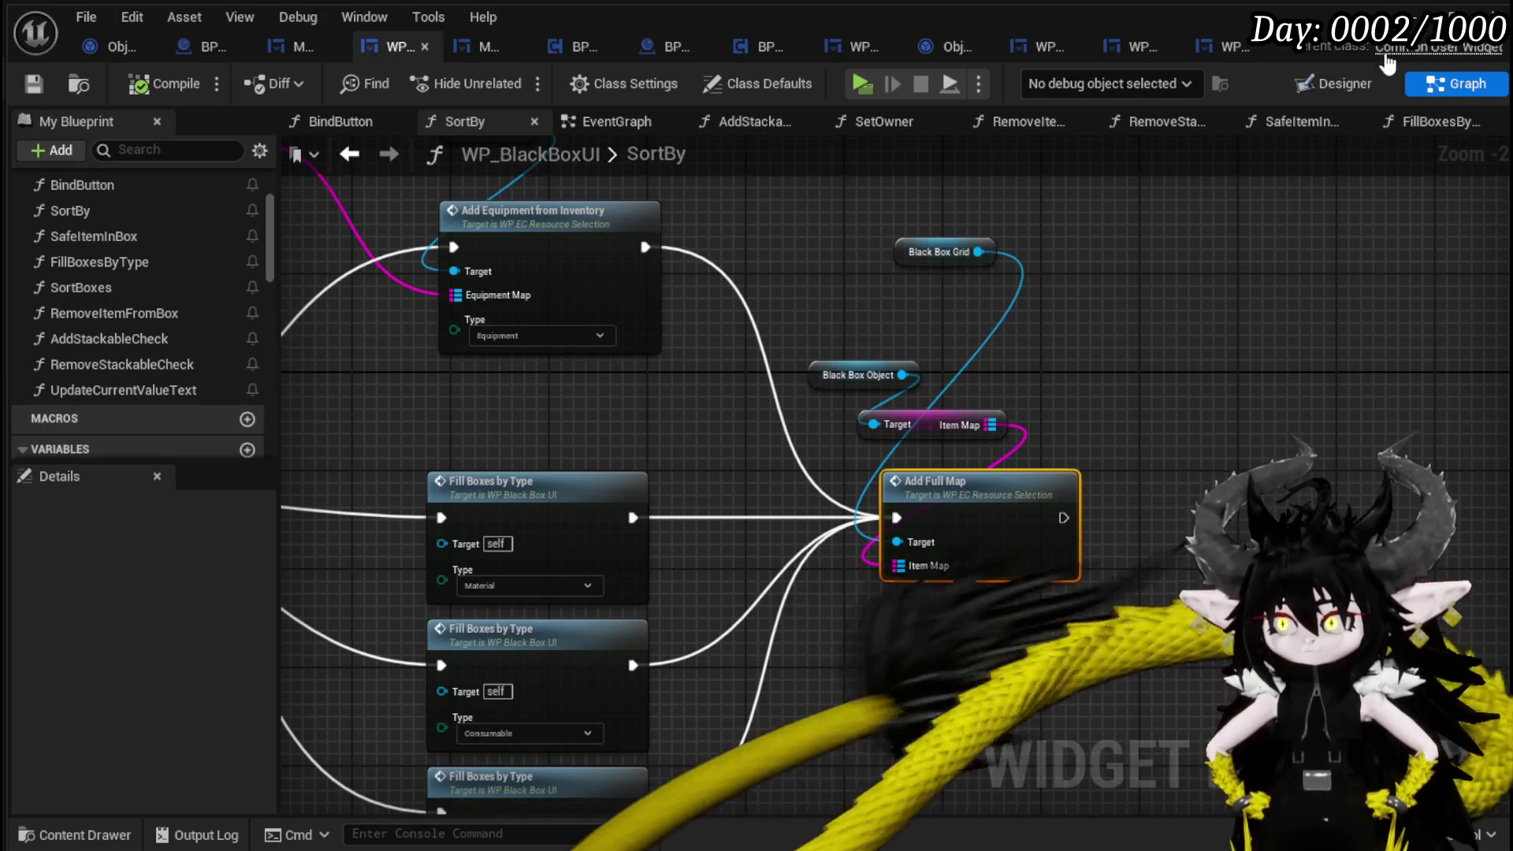
key("alt+Tab")
left_click(510, 78)
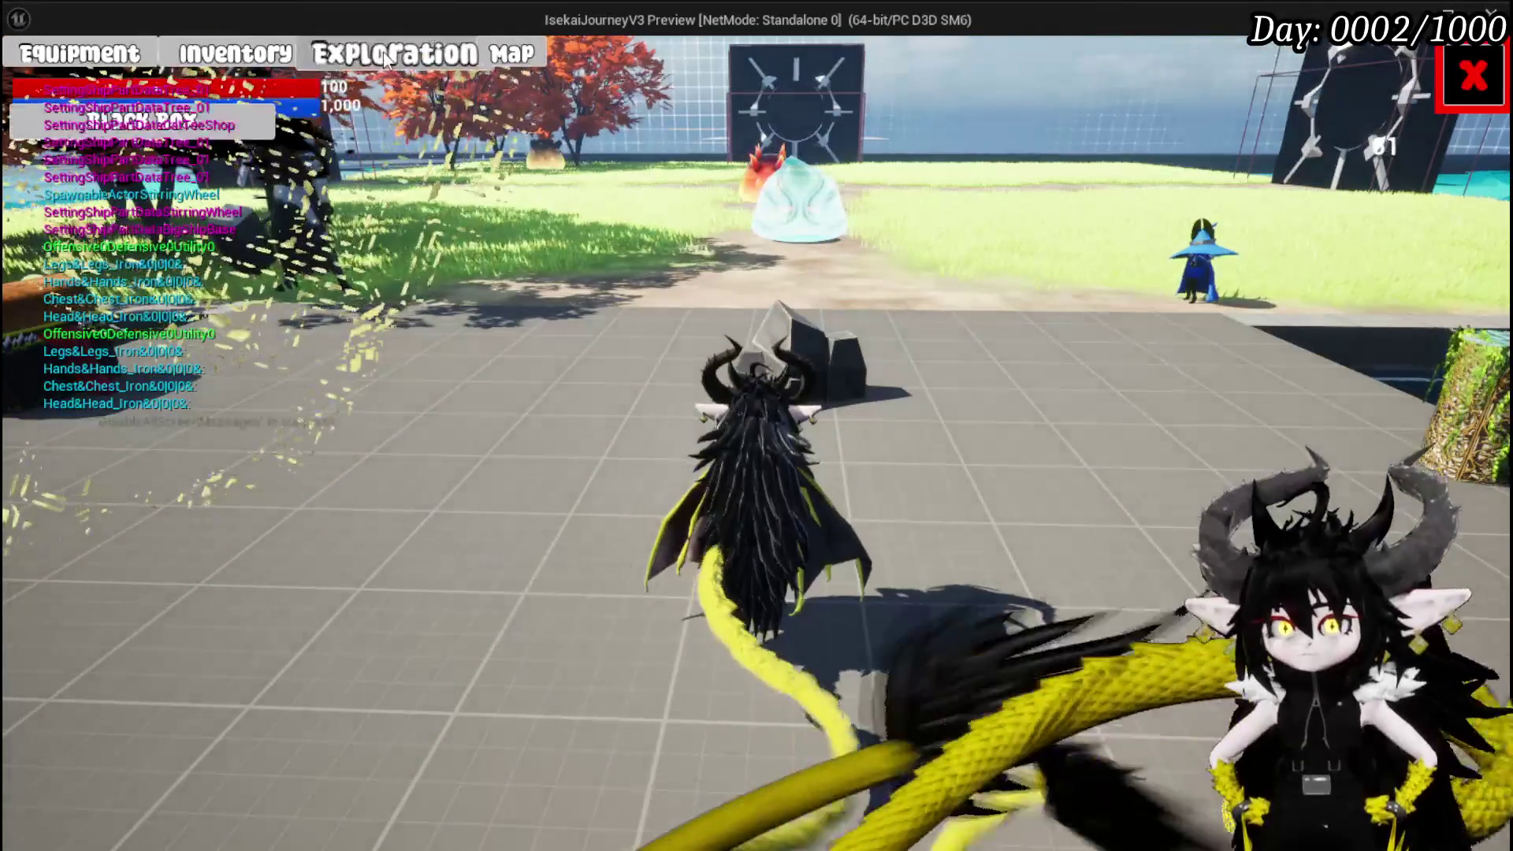
left_click(251, 61)
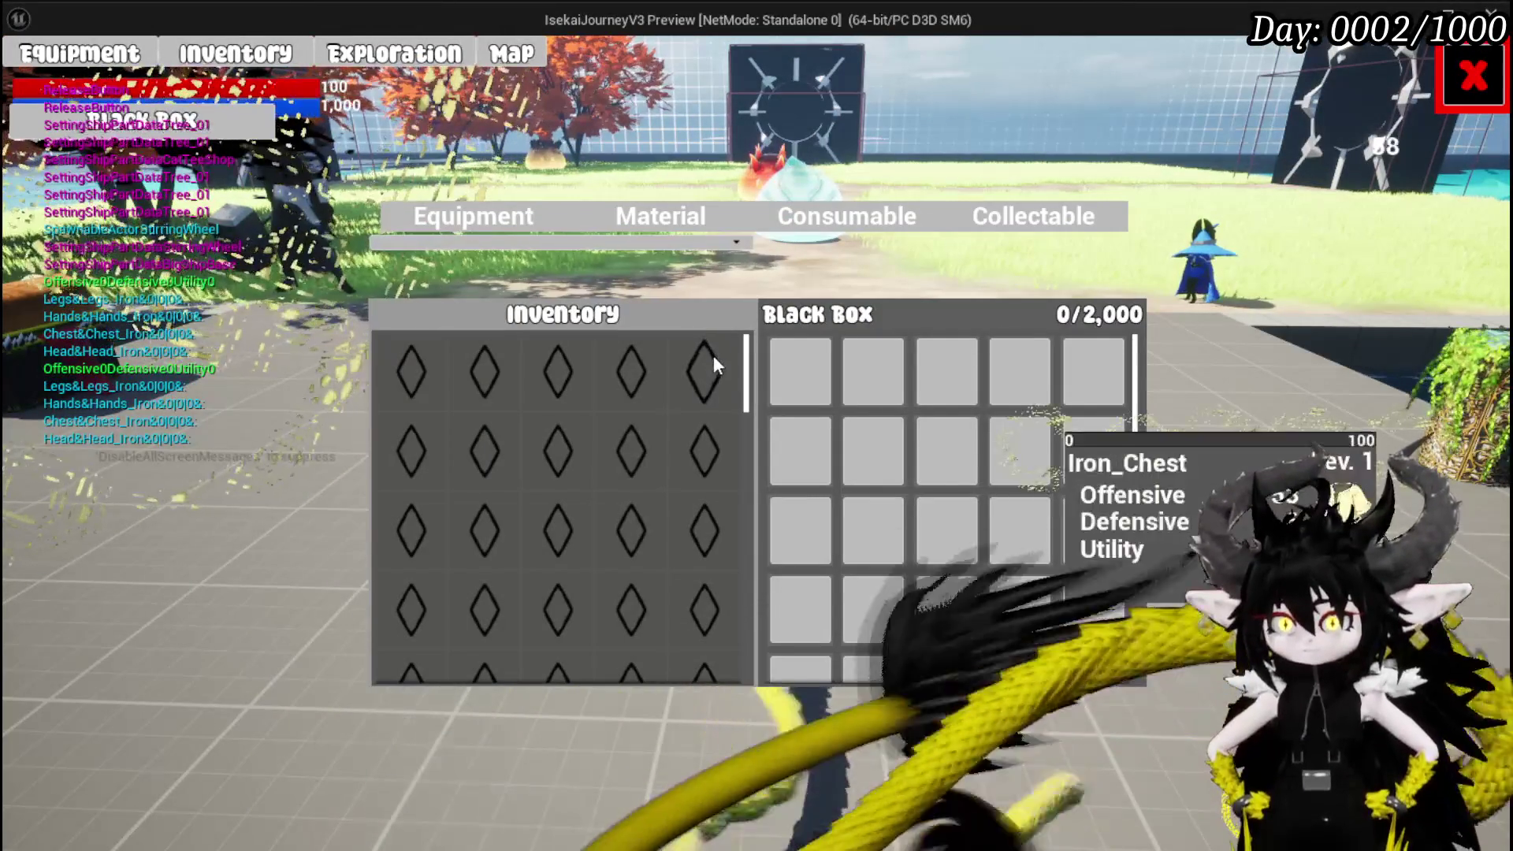
left_click(713, 357)
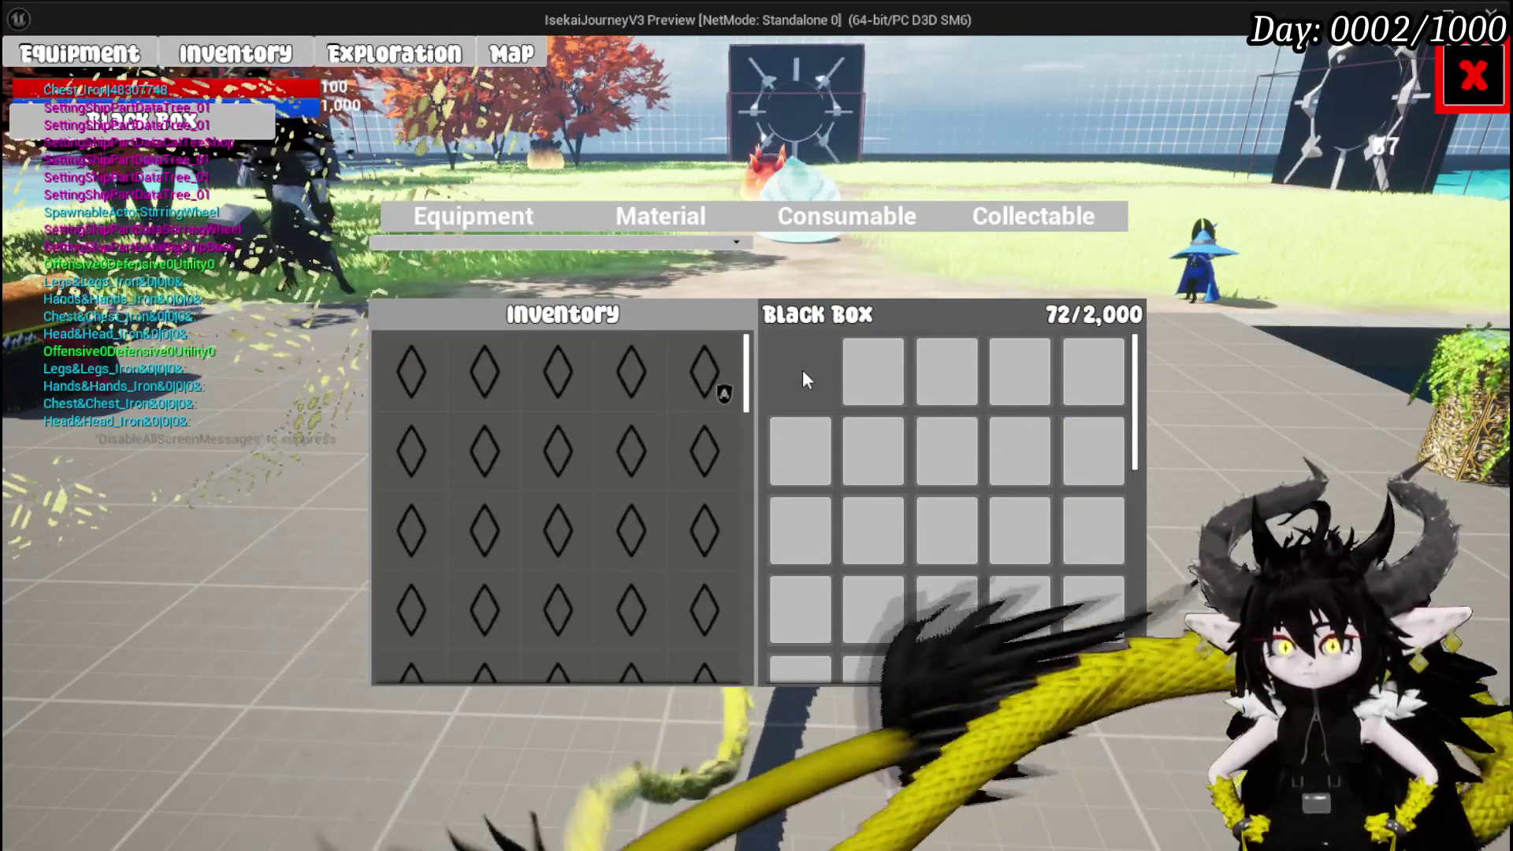
key("Escape")
key("ctrl+s")
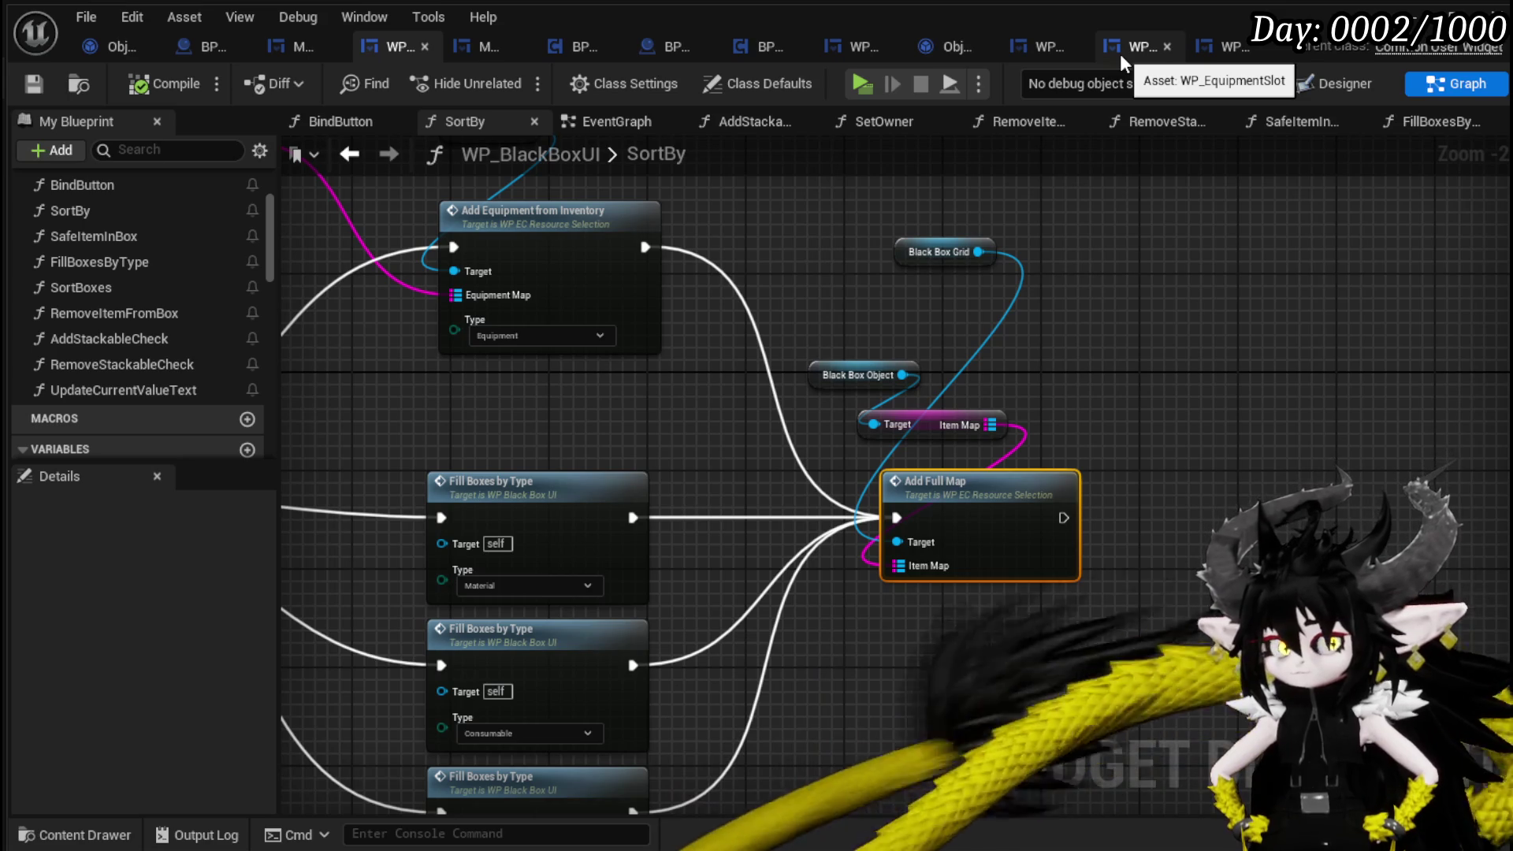
Reconnect Break S Item Info's Icon to Set Texture's Texture, then compile and save WP_EquipmentSlot.
left_click(1122, 56)
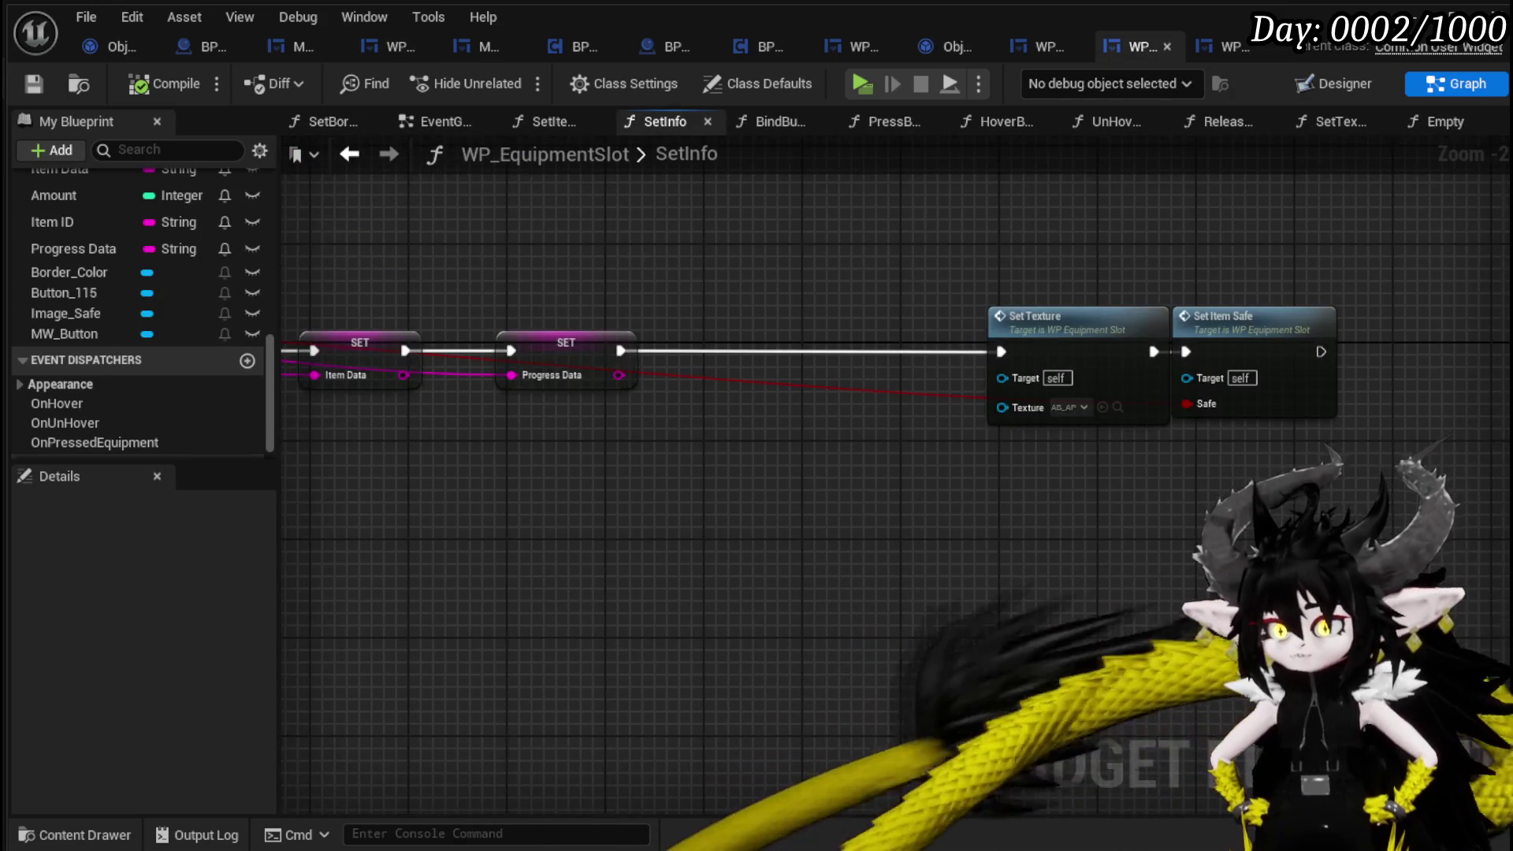
mouse_move(562, 479)
left_mouse_down()
mouse_move(1412, 415)
mouse_move(1409, 378)
left_mouse_up()
scroll(1124, 462, "down", 1)
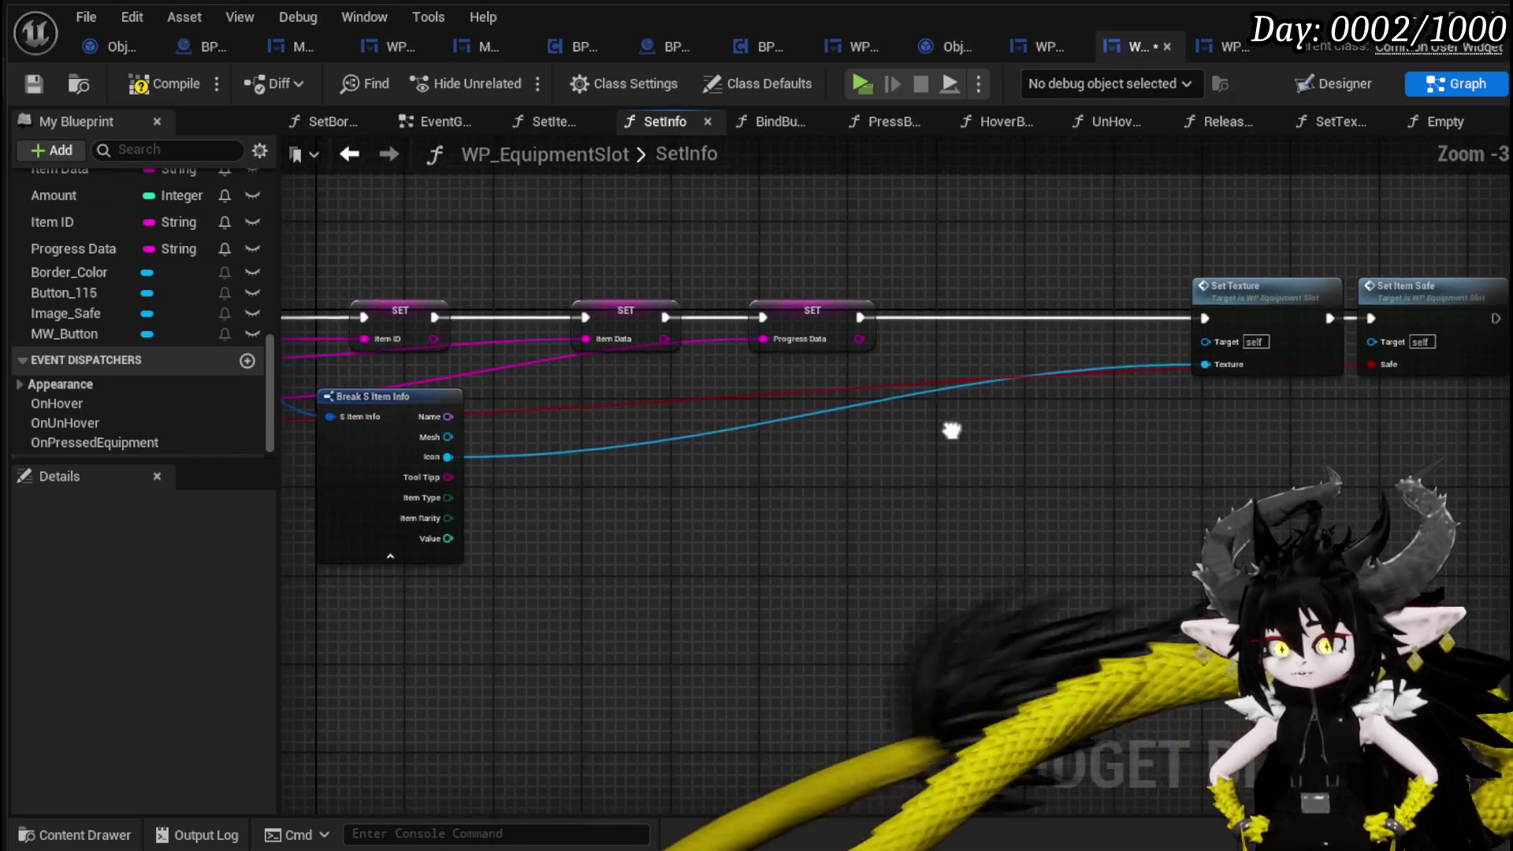
left_click(135, 84)
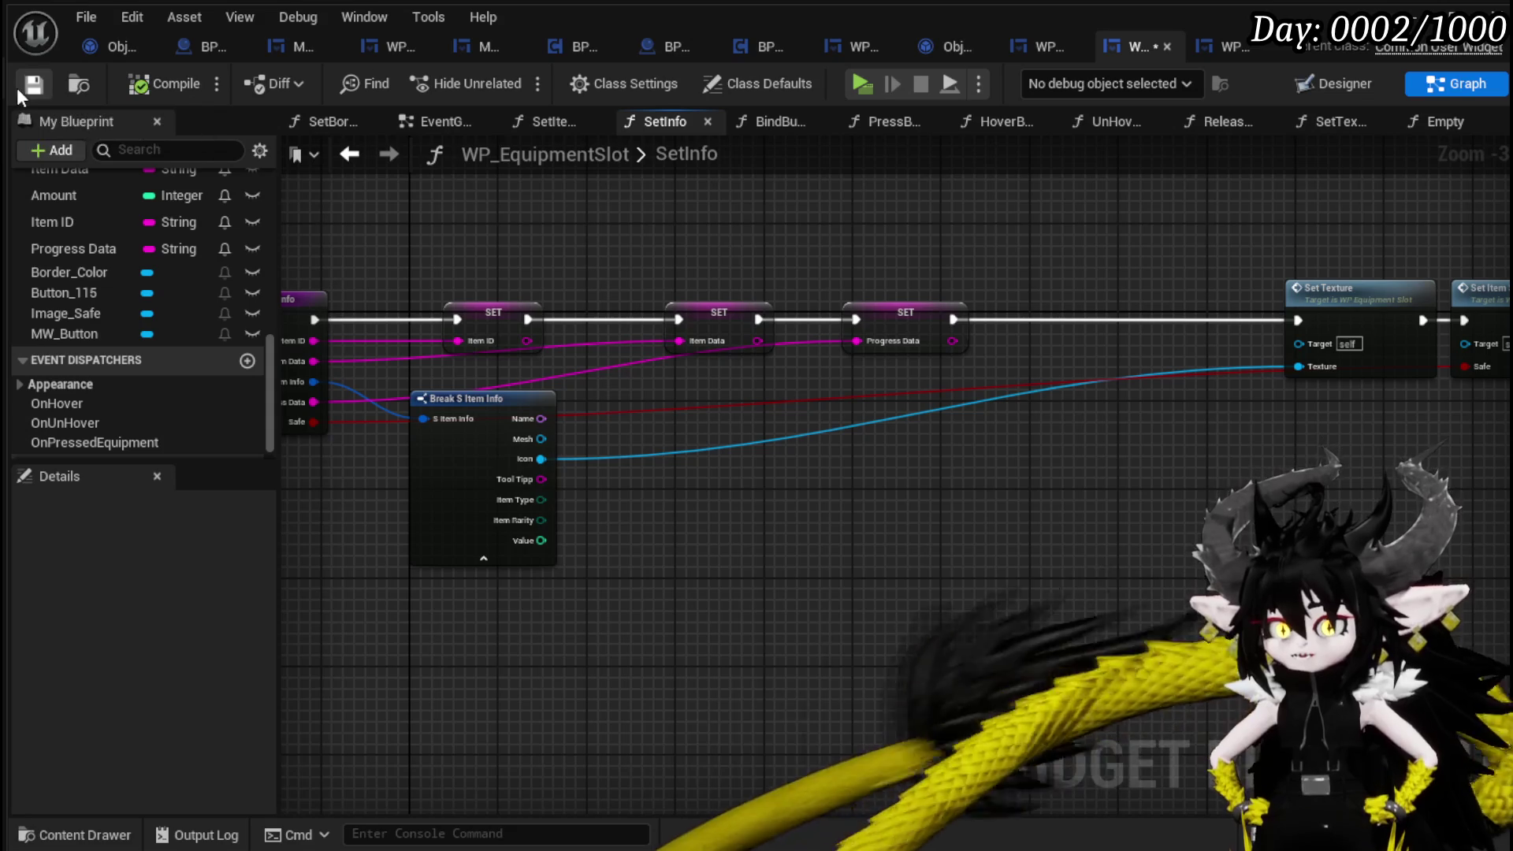
left_click(33, 83)
Pan back to the SetInfo entry node and move to the slot's EventGraph.
mouse_move(1042, 277)
left_mouse_down()
mouse_move(709, 252)
mouse_move(1042, 264)
left_mouse_up()
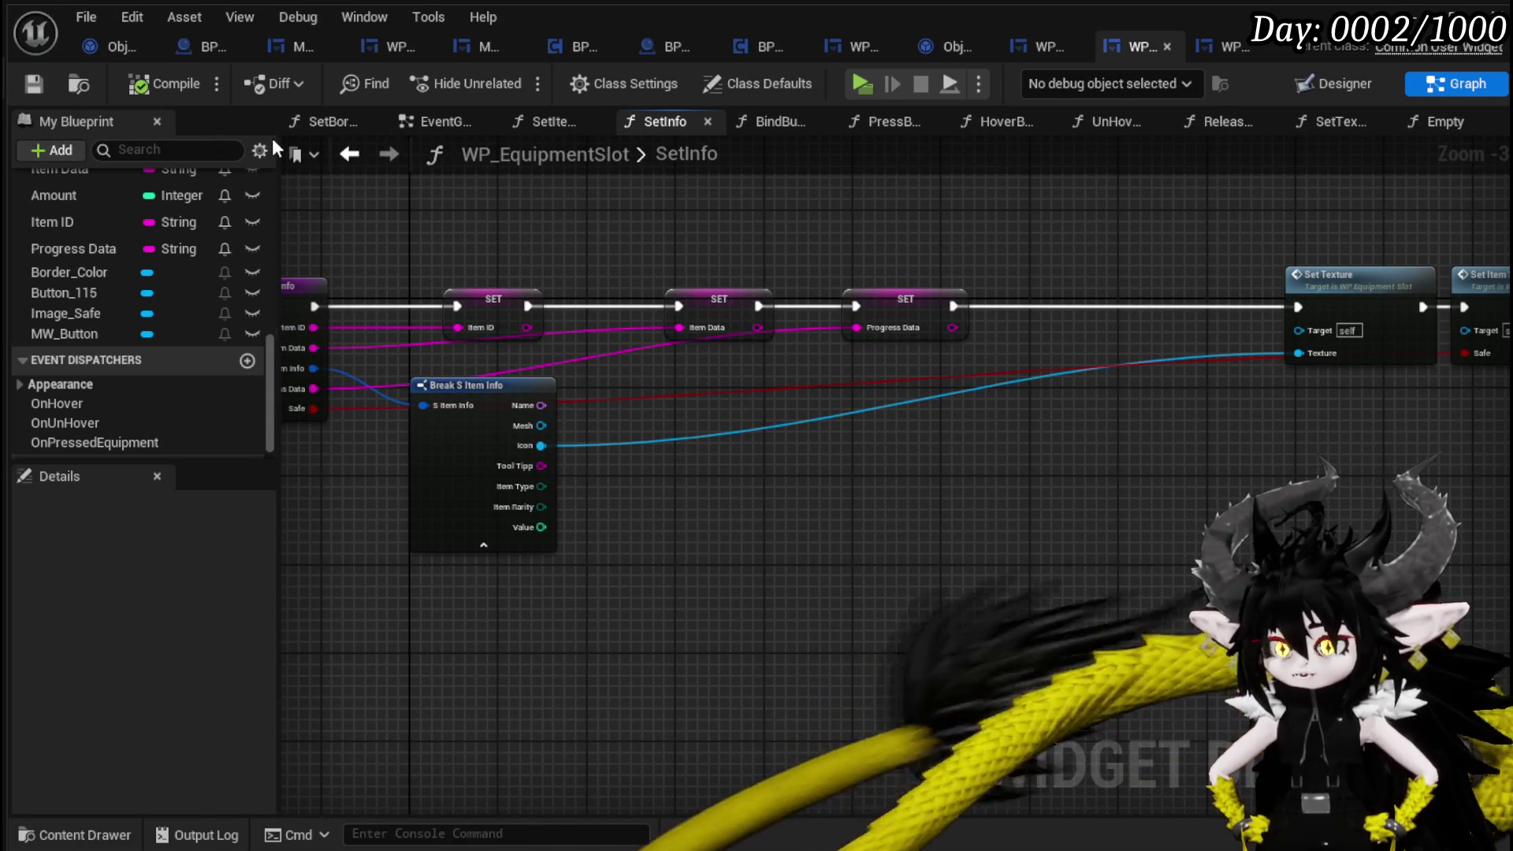
left_click_drag(627, 227, 772, 239)
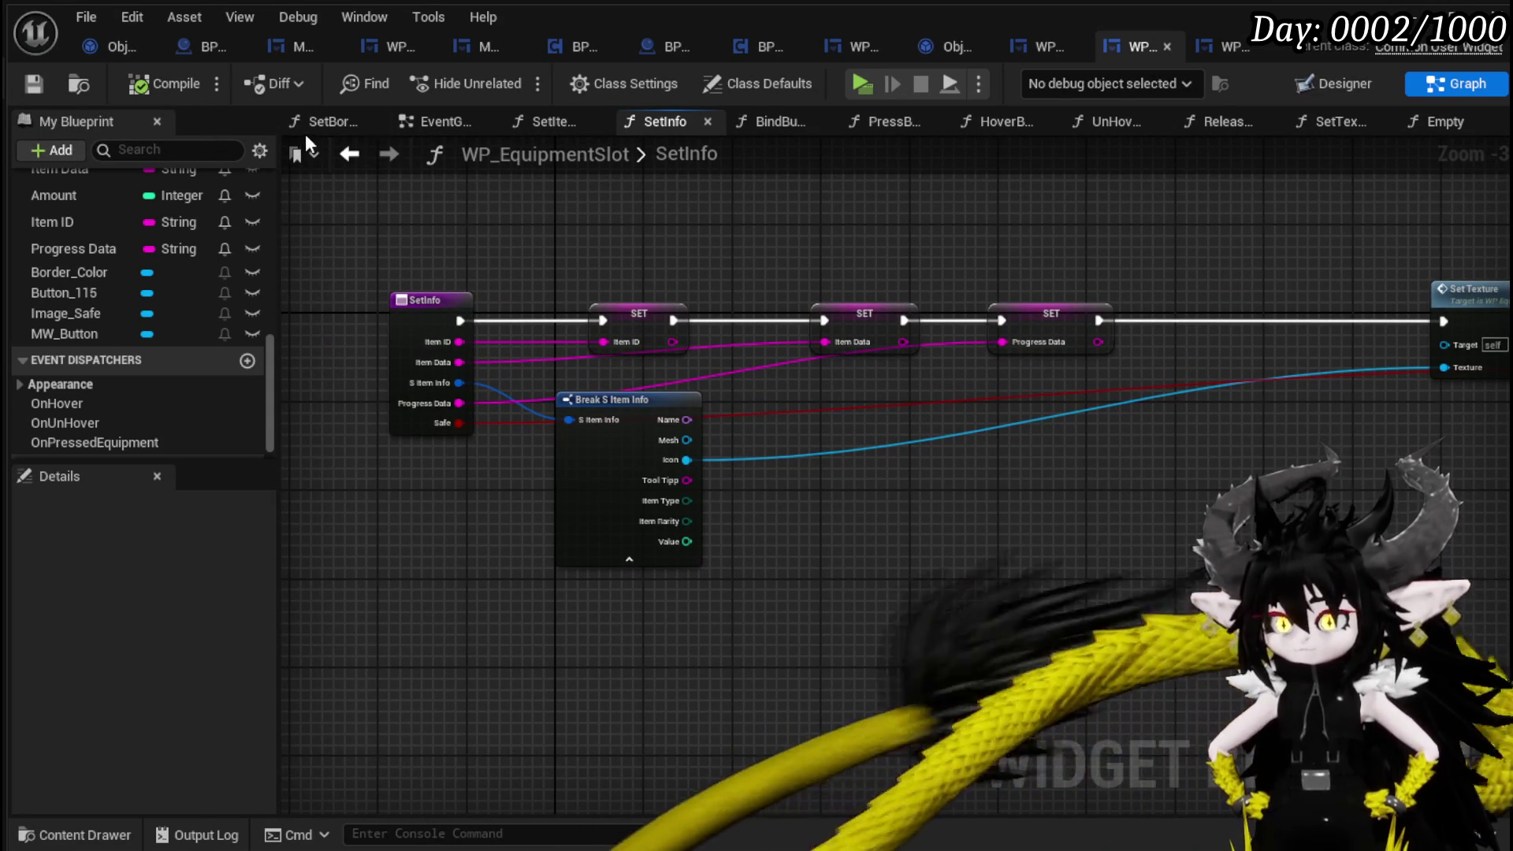
left_click(438, 122)
scroll(744, 399, "up", 3)
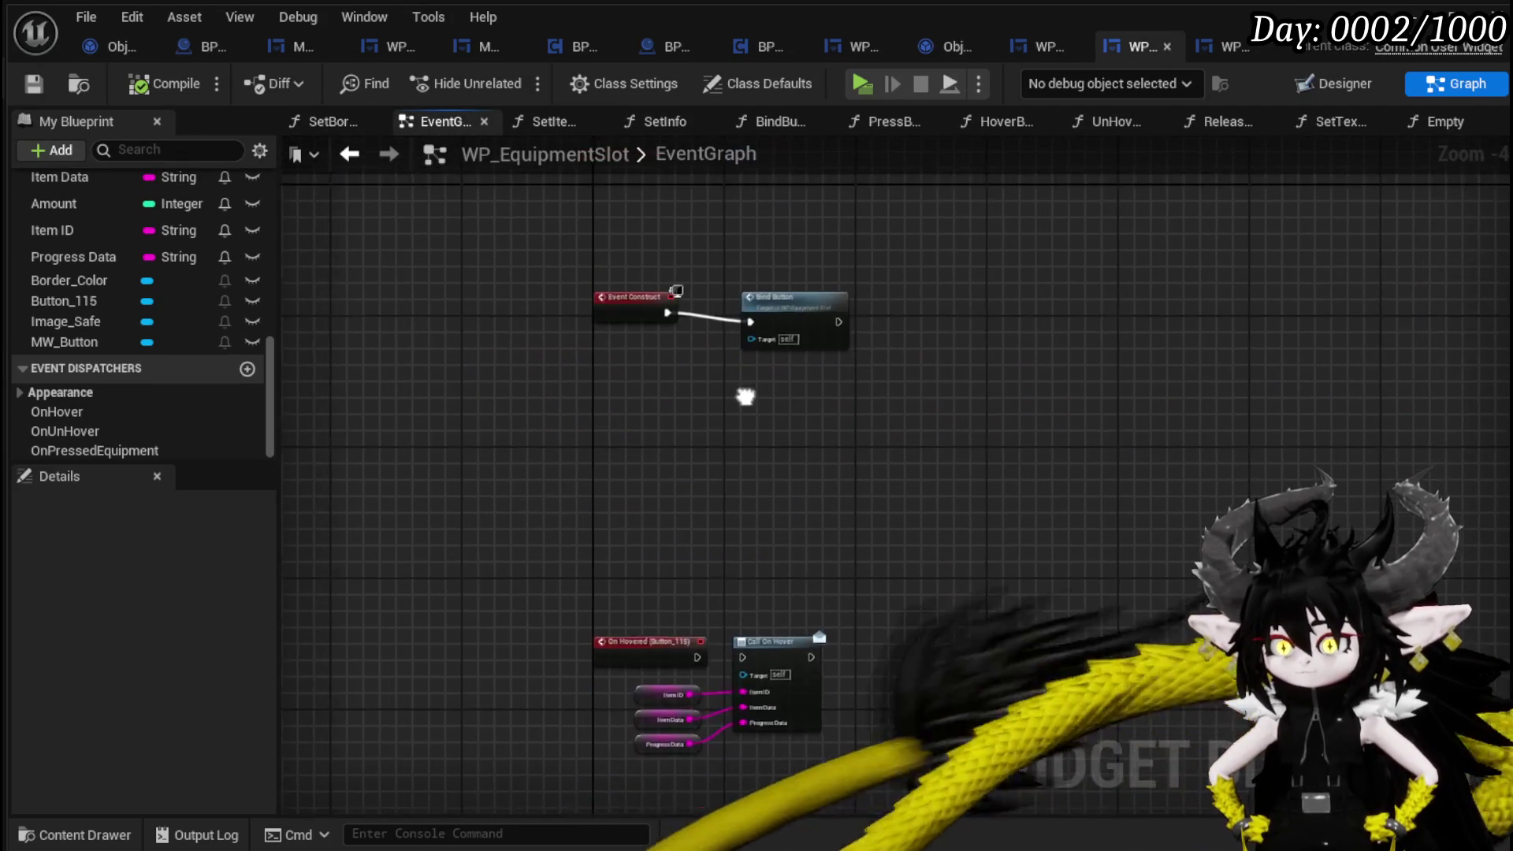
Place an MW_Button getter beside Event Construct, try an action search for 'prebu', then compile and save.
left_click(609, 335)
mouse_move(123, 342)
left_mouse_down()
mouse_move(91, 343)
mouse_move(433, 438)
left_mouse_up()
left_click_drag(521, 445, 727, 491)
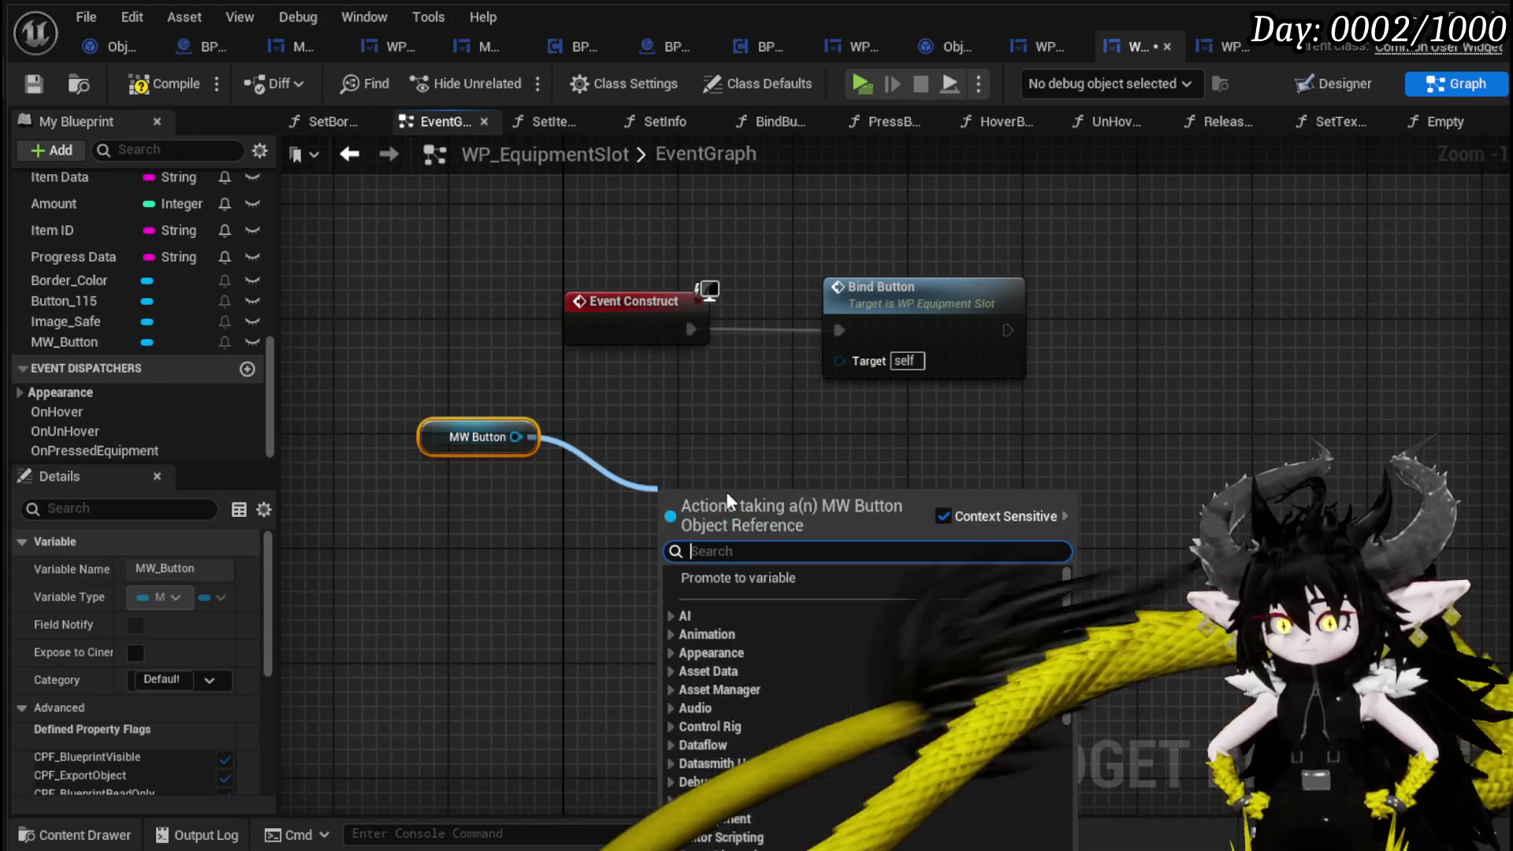
type("prebu")
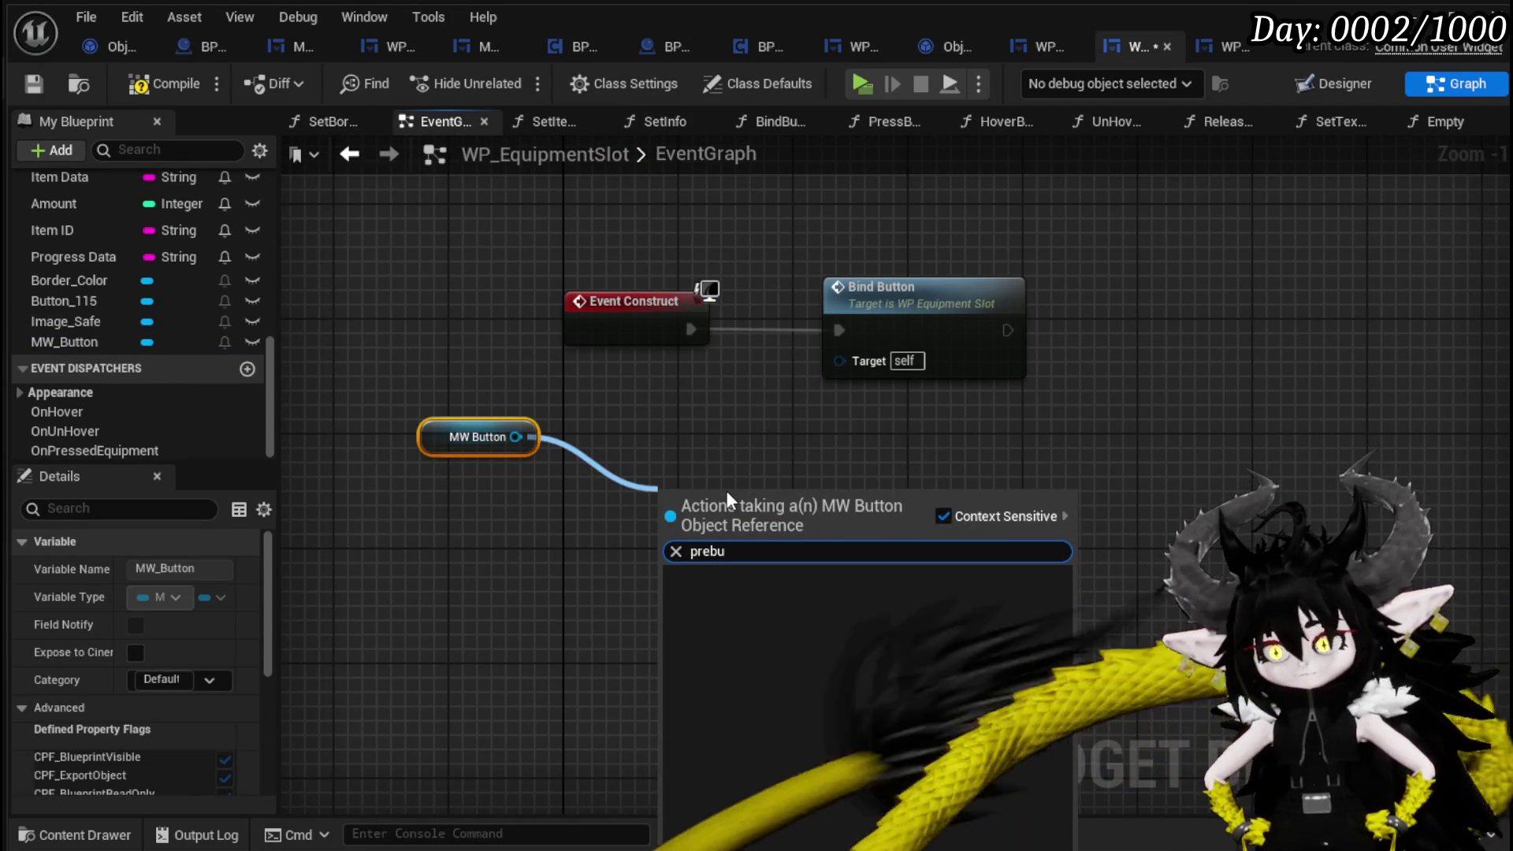
left_click(614, 438)
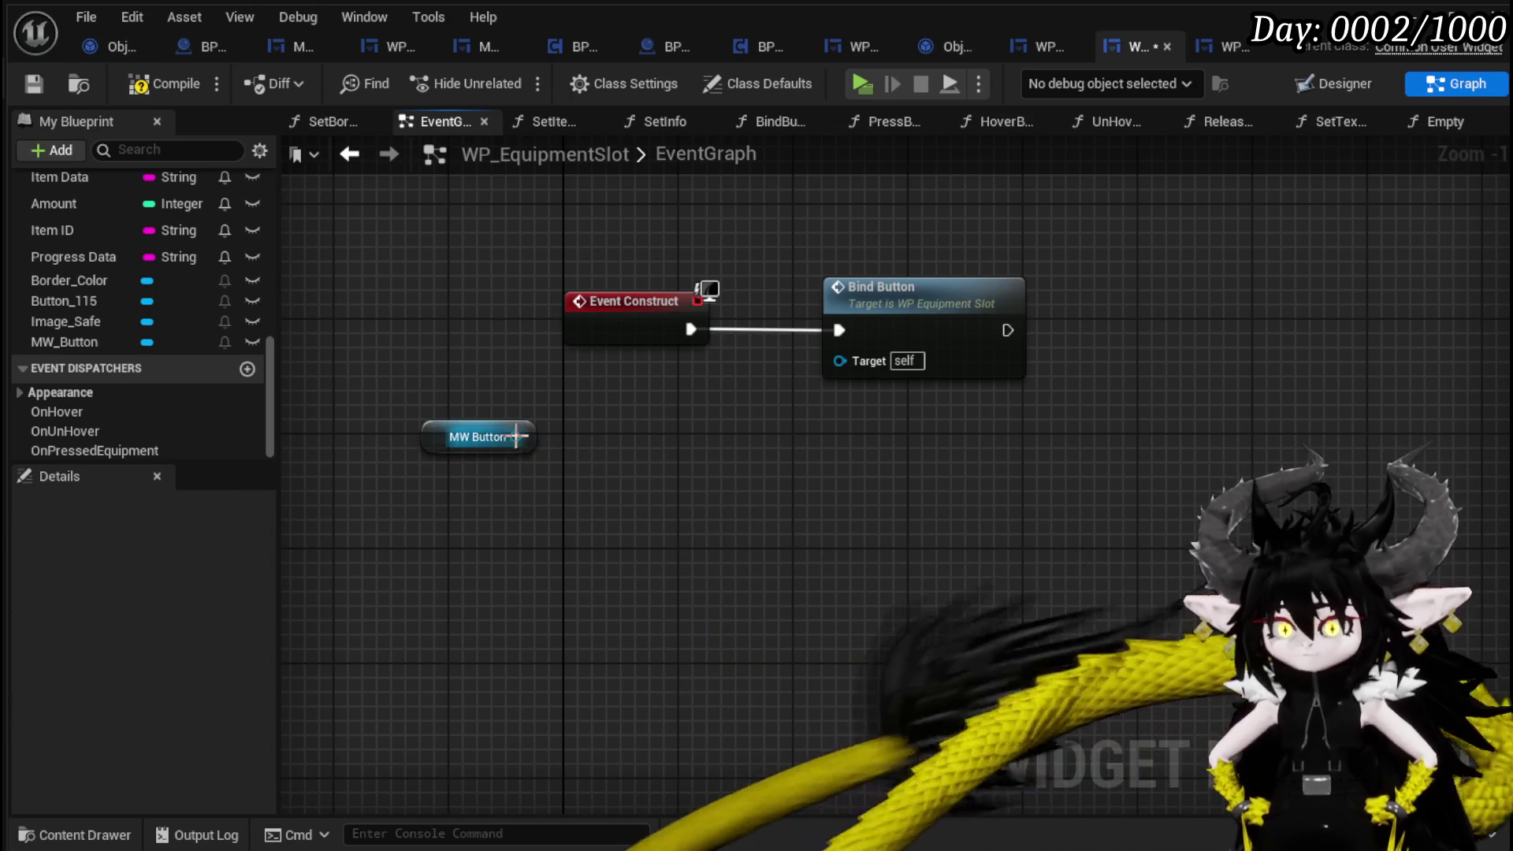
mouse_move(516, 437)
left_mouse_down()
mouse_move(684, 466)
mouse_move(126, 131)
left_mouse_up()
left_click(35, 83)
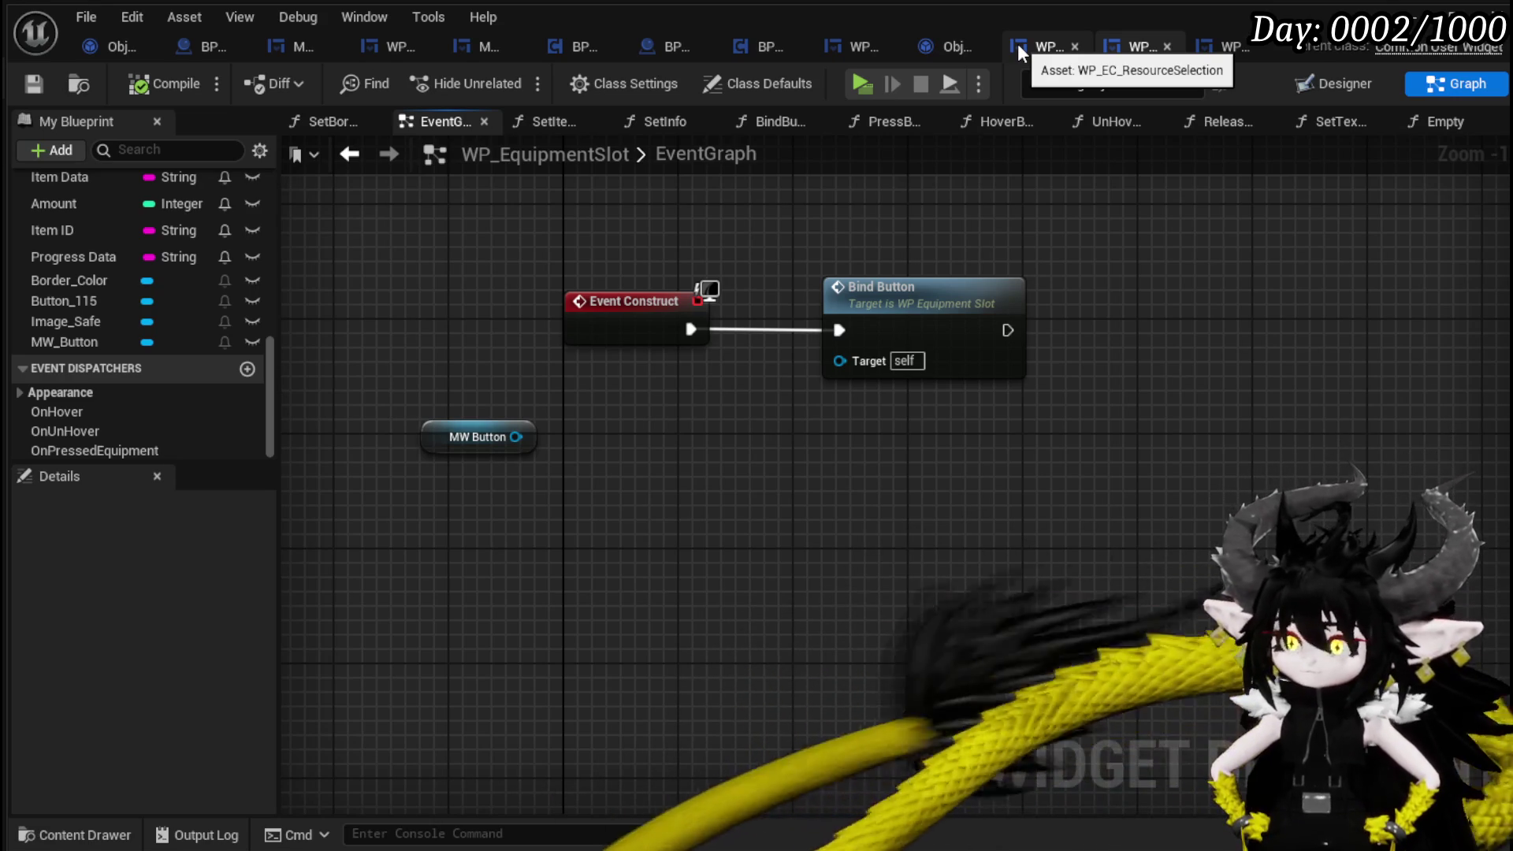
Inspect the MW_Button variable's properties in the Details panel.
left_click(112, 344)
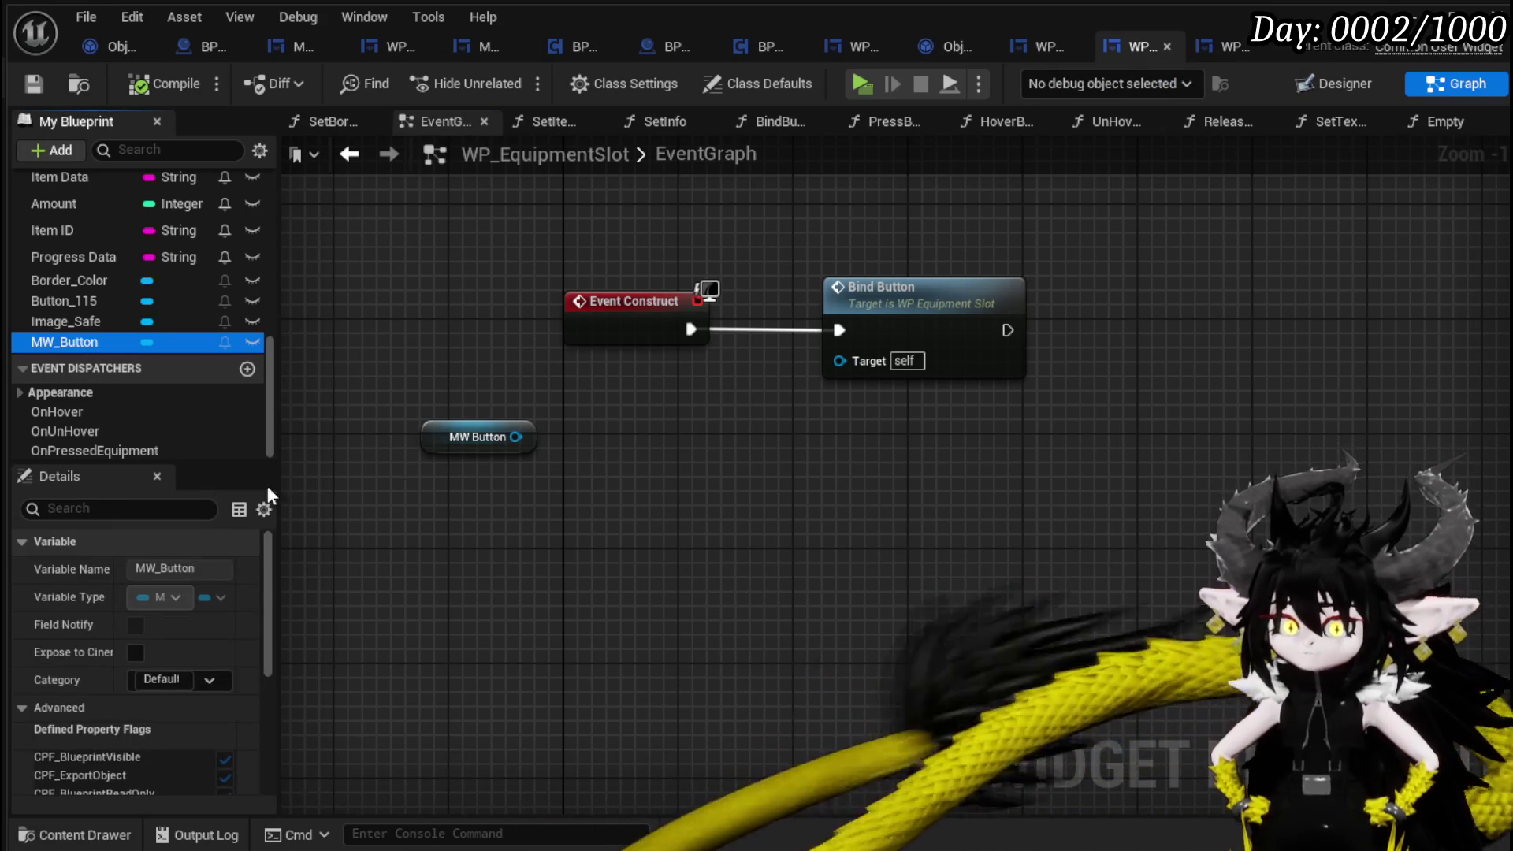
scroll(159, 652, "down", 6)
scroll(197, 627, "up", 5)
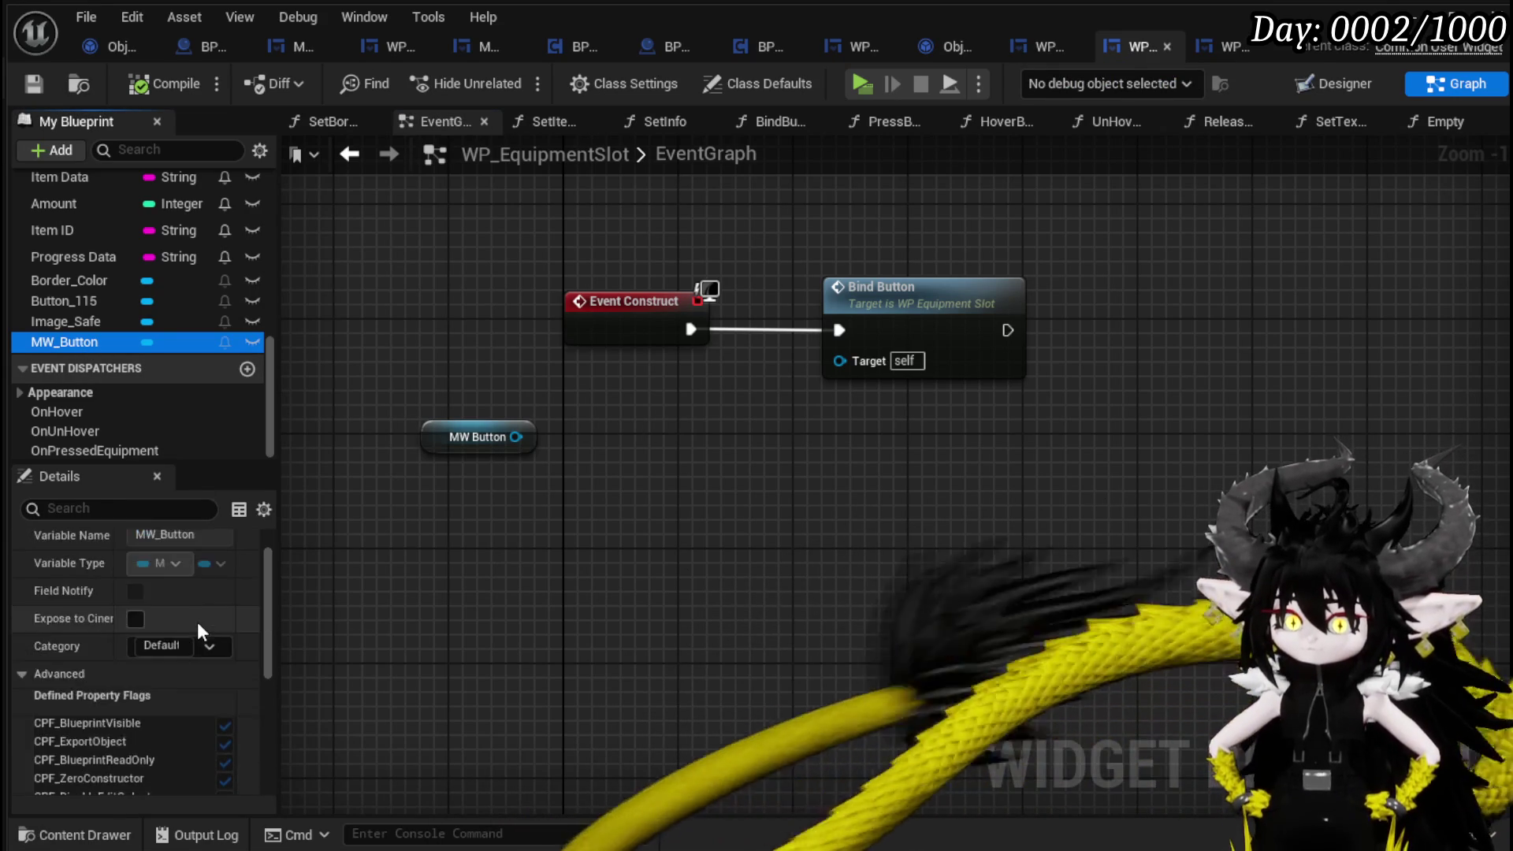
scroll(197, 622, "up", 1)
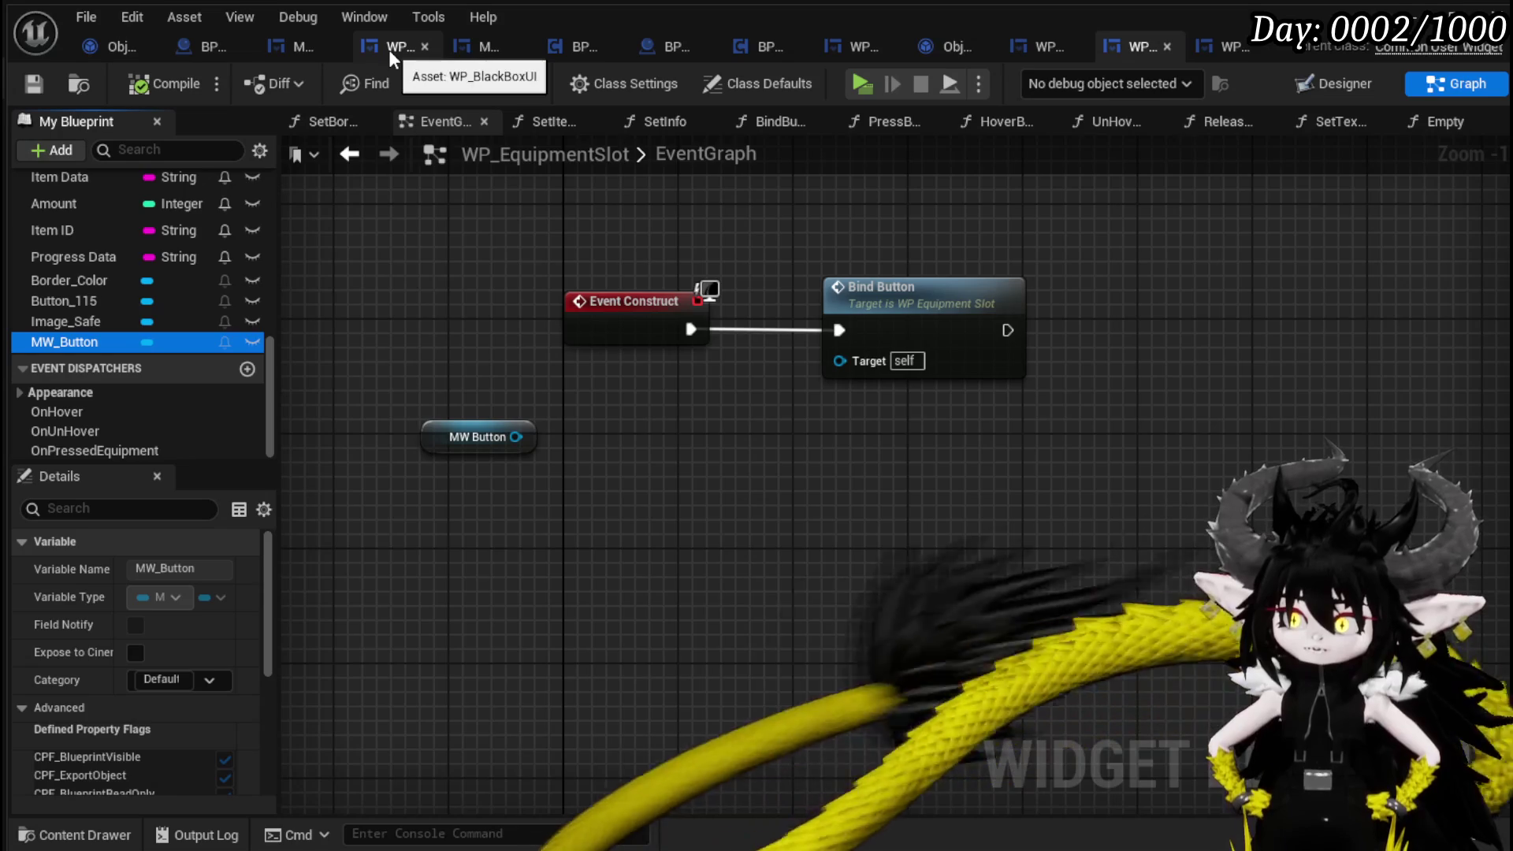
In WP_BlackBoxUI's SortBy graph, locate Add Full Map and open WP_EC_ResourceSelection's AddFullMap function.
left_click(389, 49)
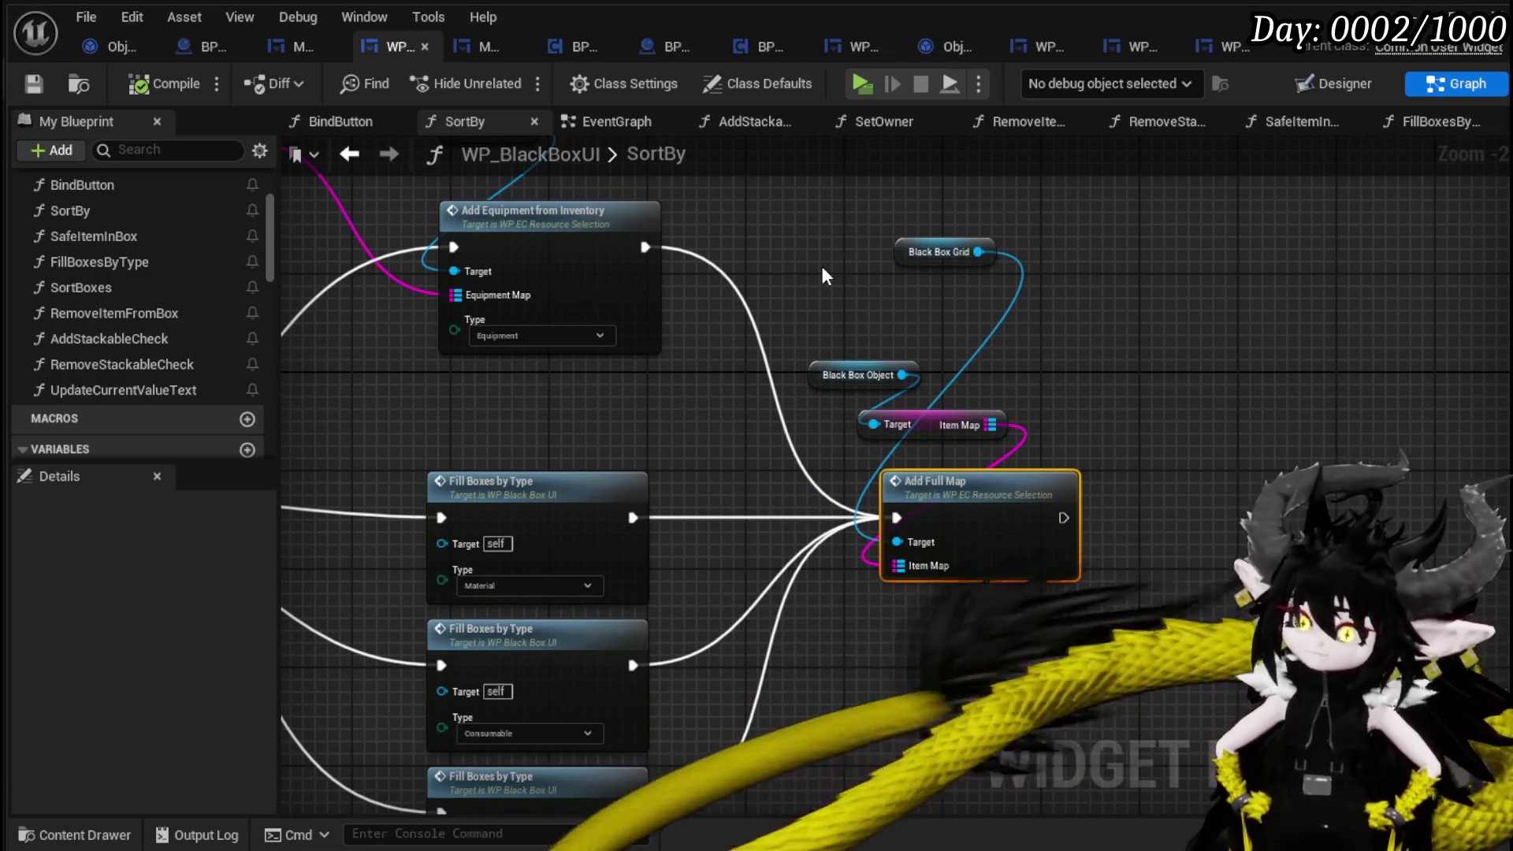
mouse_move(821, 266)
left_mouse_down()
mouse_move(891, 381)
mouse_move(890, 367)
left_mouse_up()
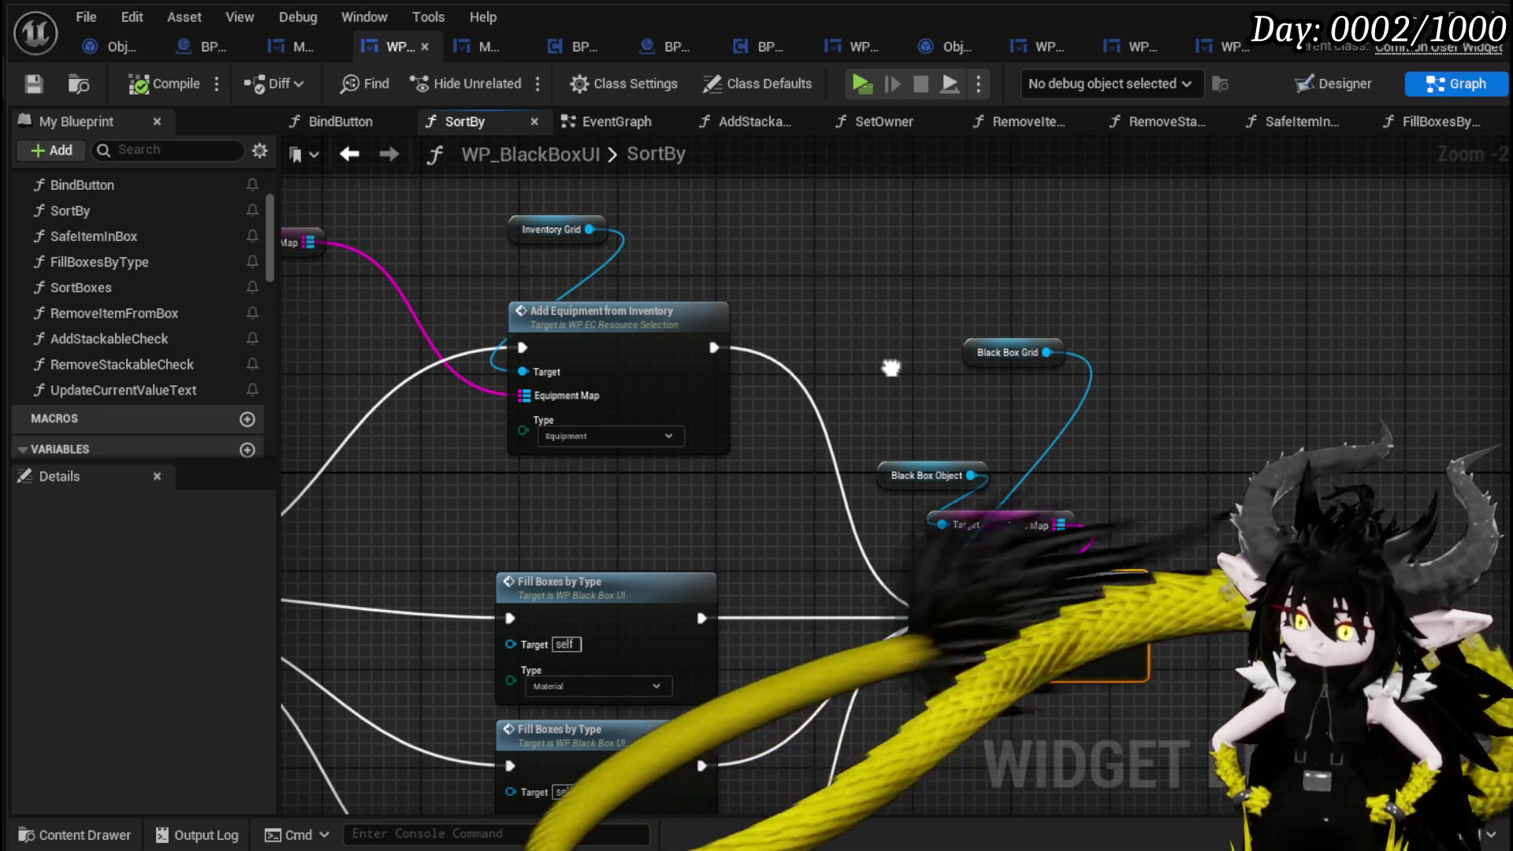
left_click_drag(890, 368, 1128, 329)
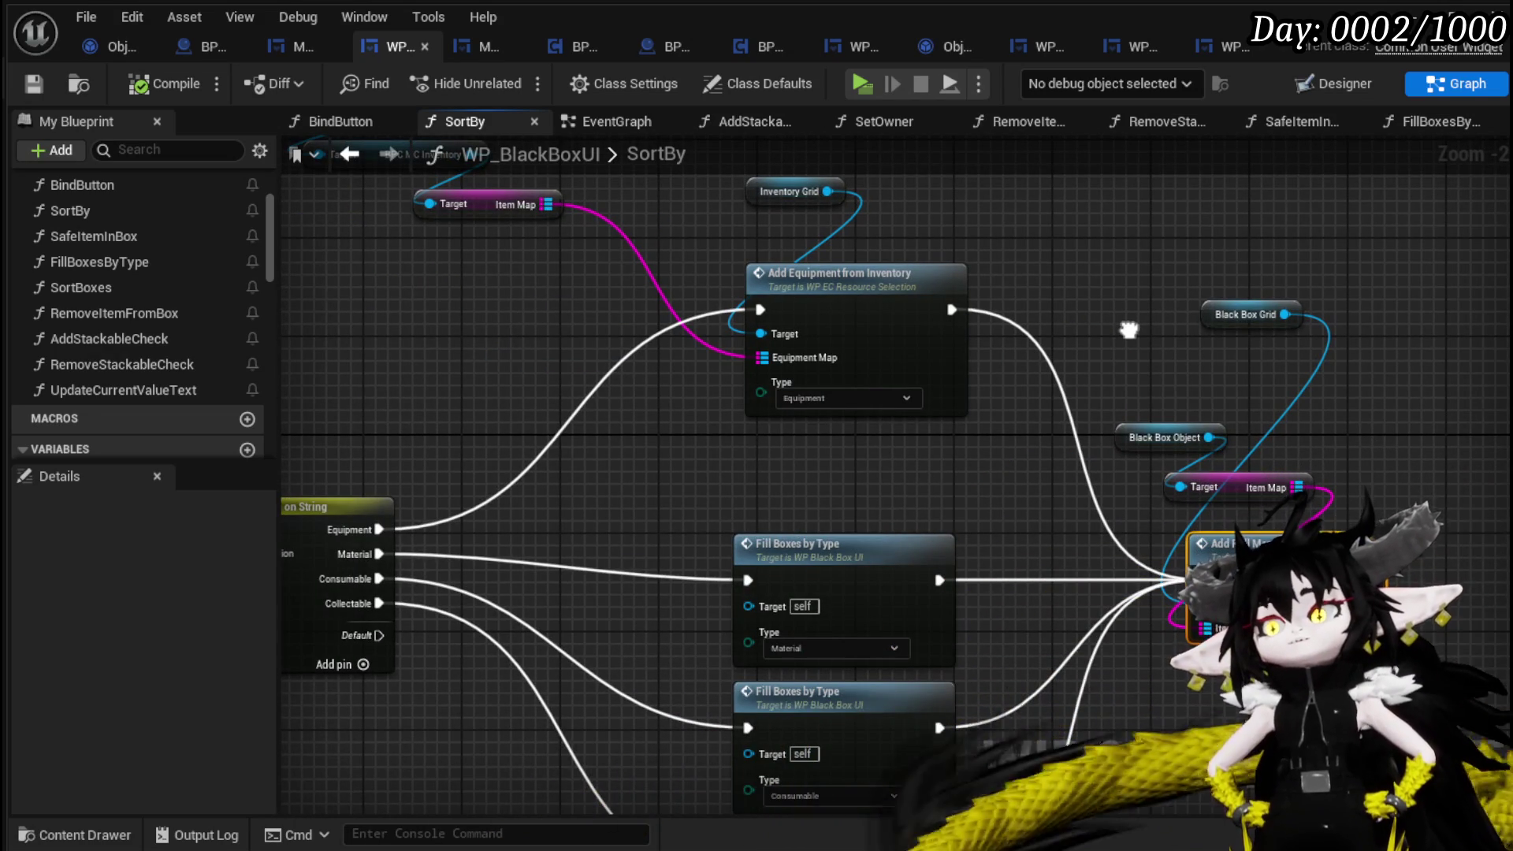
left_click_drag(1128, 329, 737, 251)
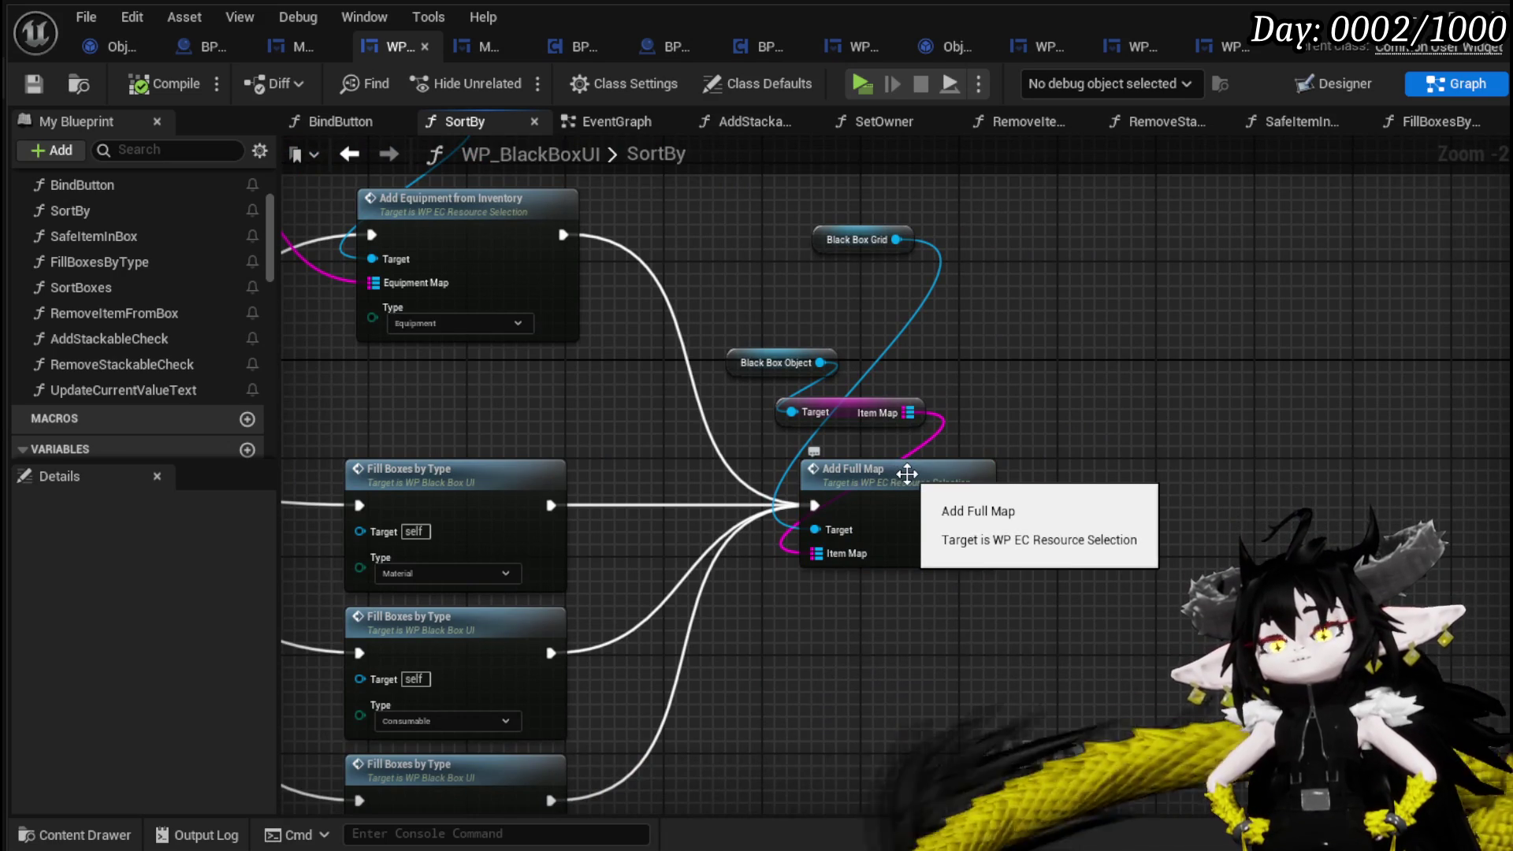
double_click(907, 470)
scroll(908, 473, "down", 1)
left_click_drag(908, 473, 1068, 434)
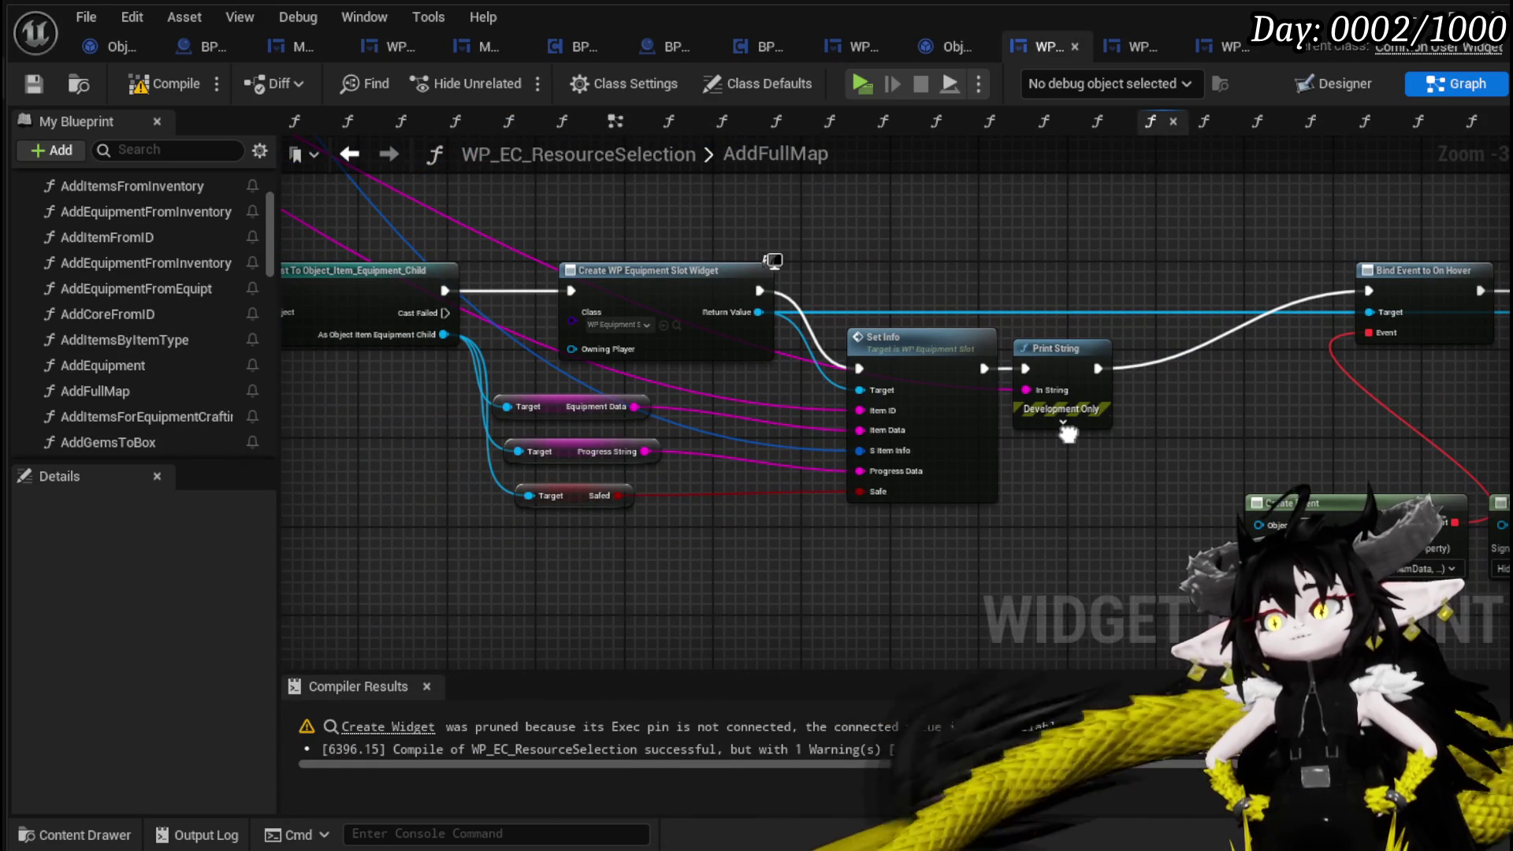
Follow AddFullMap's Set Info node into WP_EquipmentSlot's SetInfo graph, showing Icon feeding Set Texture.
mouse_move(1068, 434)
left_mouse_down()
mouse_move(1267, 443)
mouse_move(888, 426)
left_mouse_up()
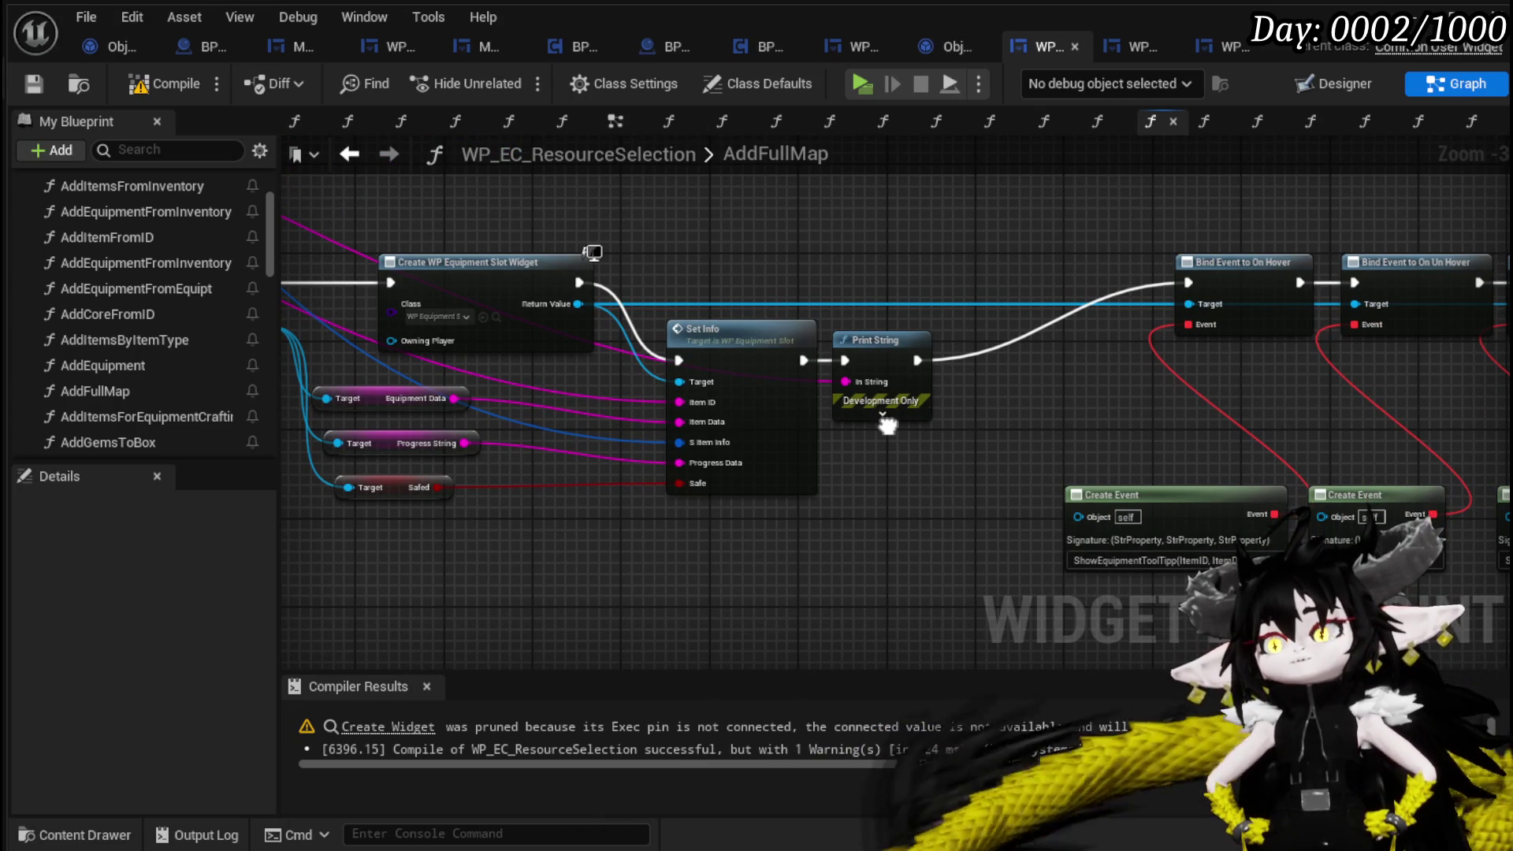
double_click(775, 410)
mouse_move(837, 408)
left_mouse_down()
mouse_move(576, 433)
mouse_move(966, 443)
left_mouse_up()
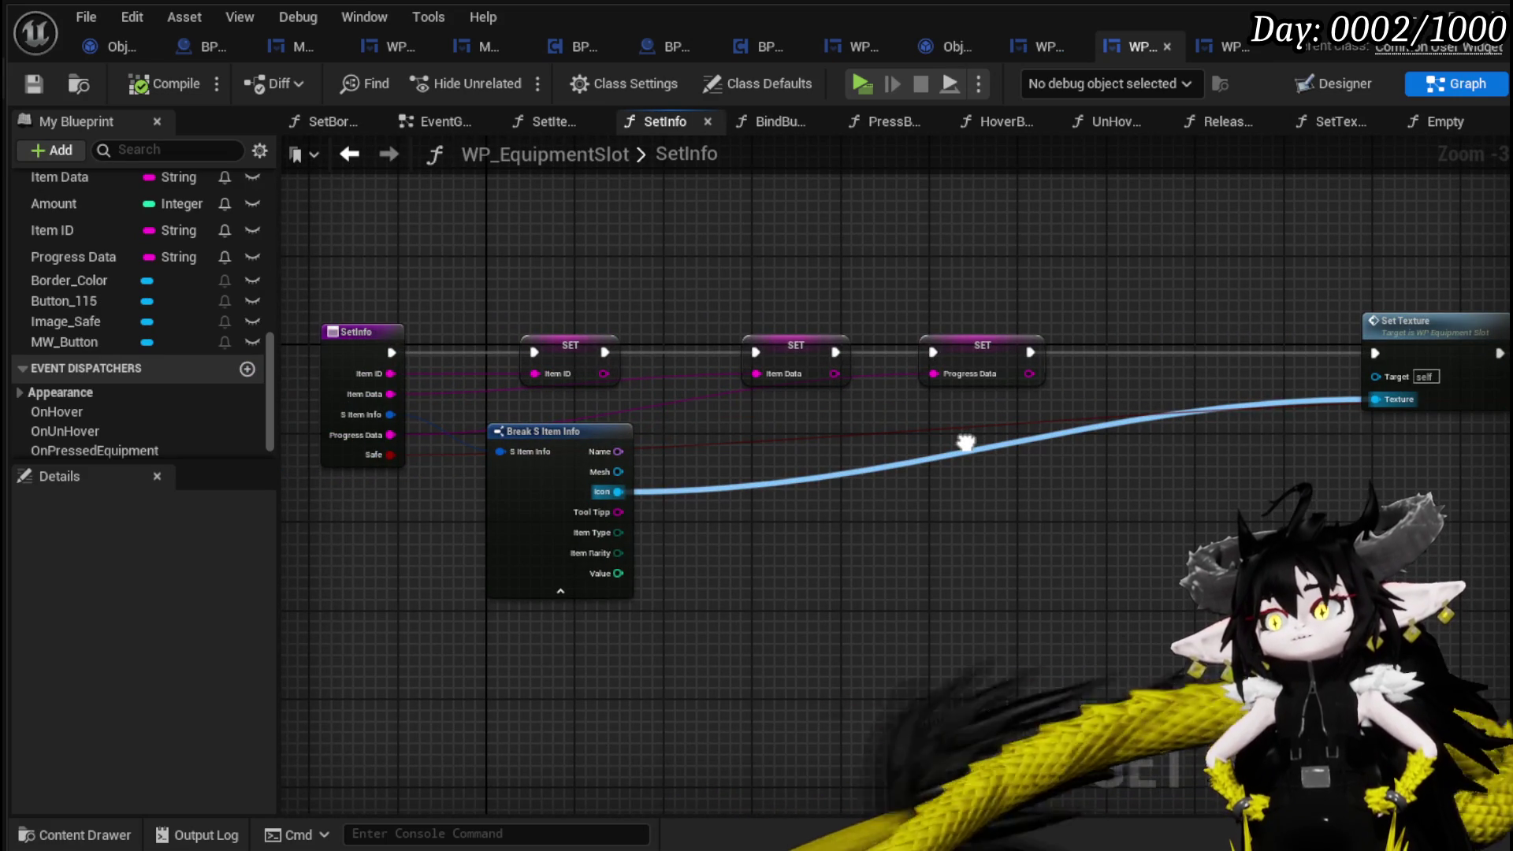
Review the SetInfo node chain and entry node, then bring up MW_Button's Designer showing Button_31.
mouse_move(966, 443)
left_mouse_down()
mouse_move(683, 433)
mouse_move(871, 440)
left_mouse_up()
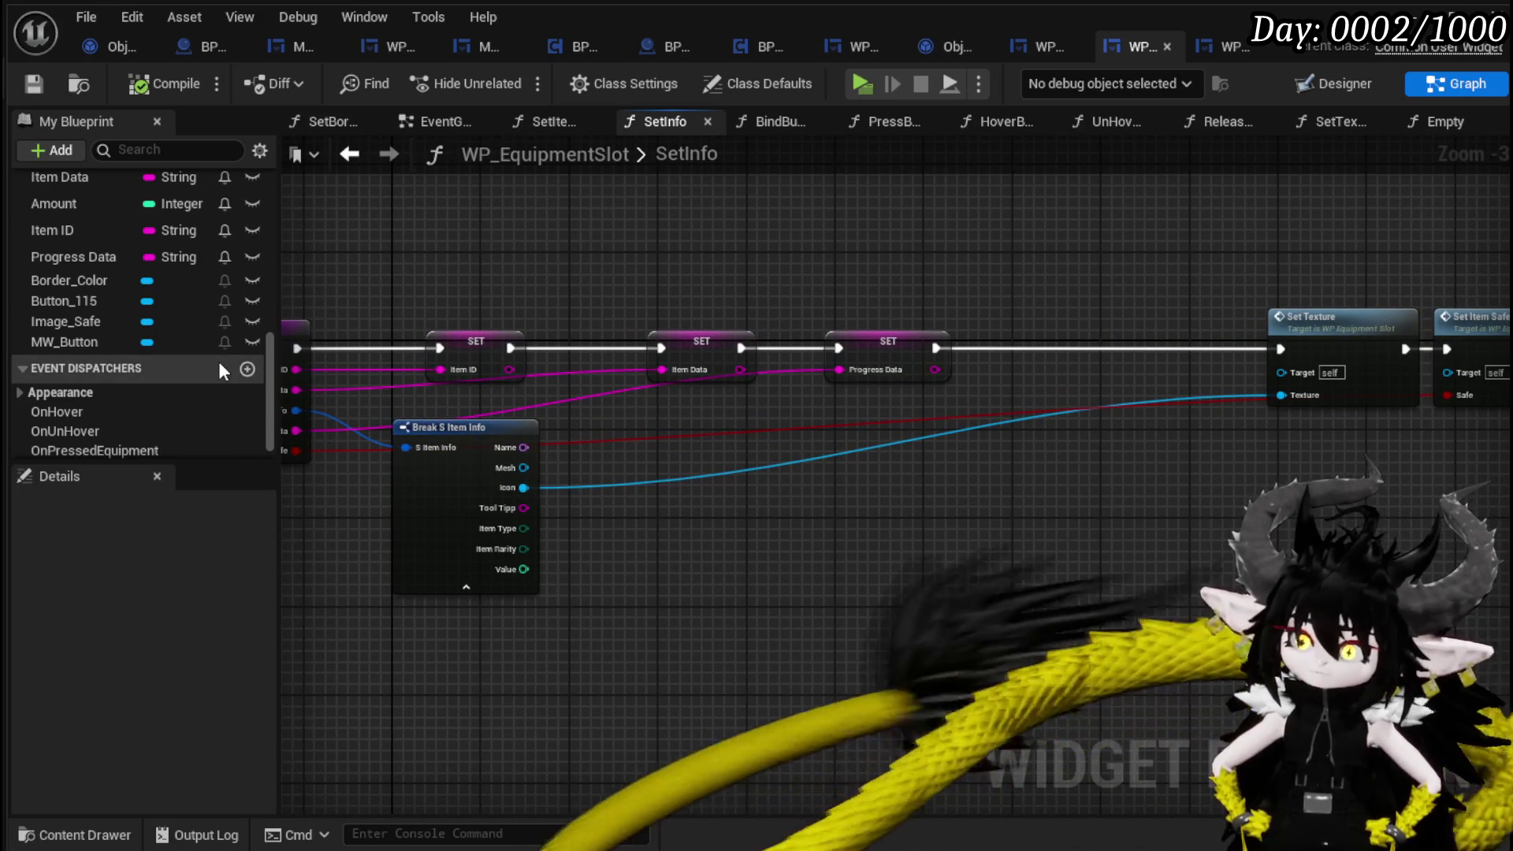
scroll(221, 365, "up", 3)
scroll(219, 361, "up", 10)
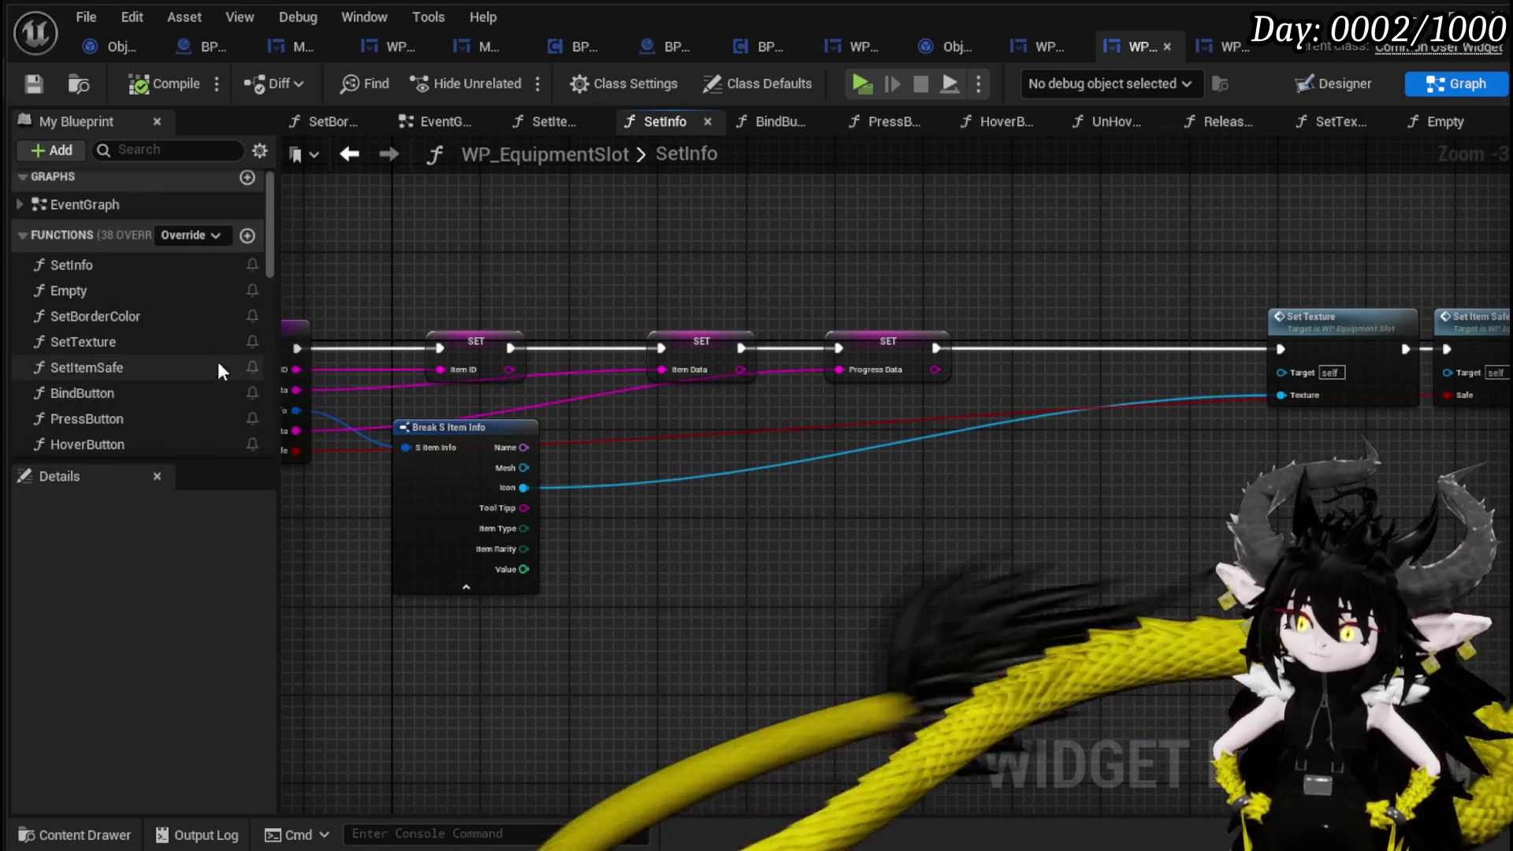
left_click_drag(519, 410, 1031, 451)
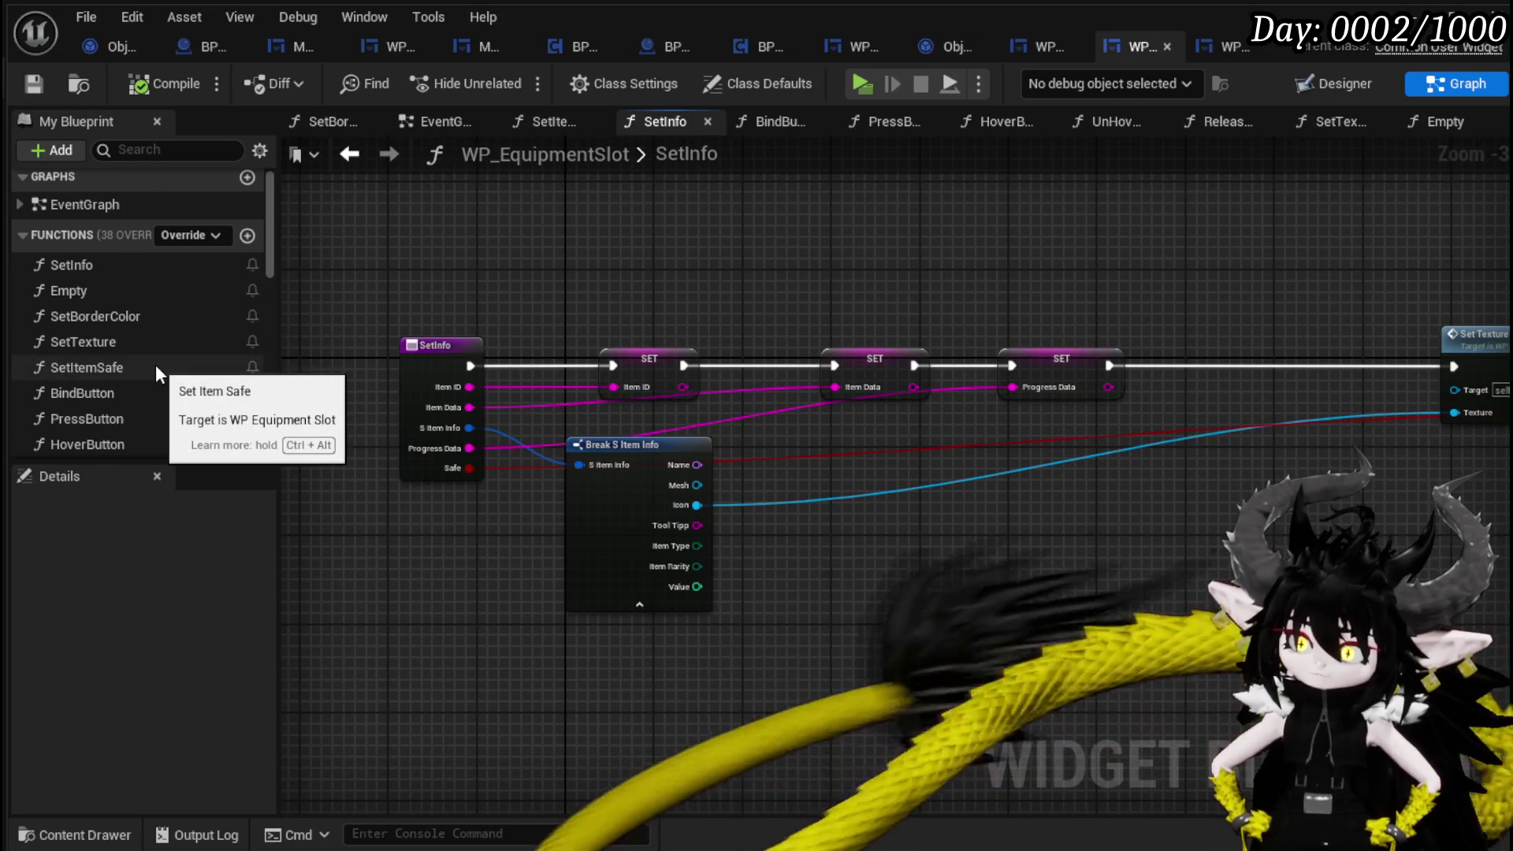
scroll(154, 364, "down", 1)
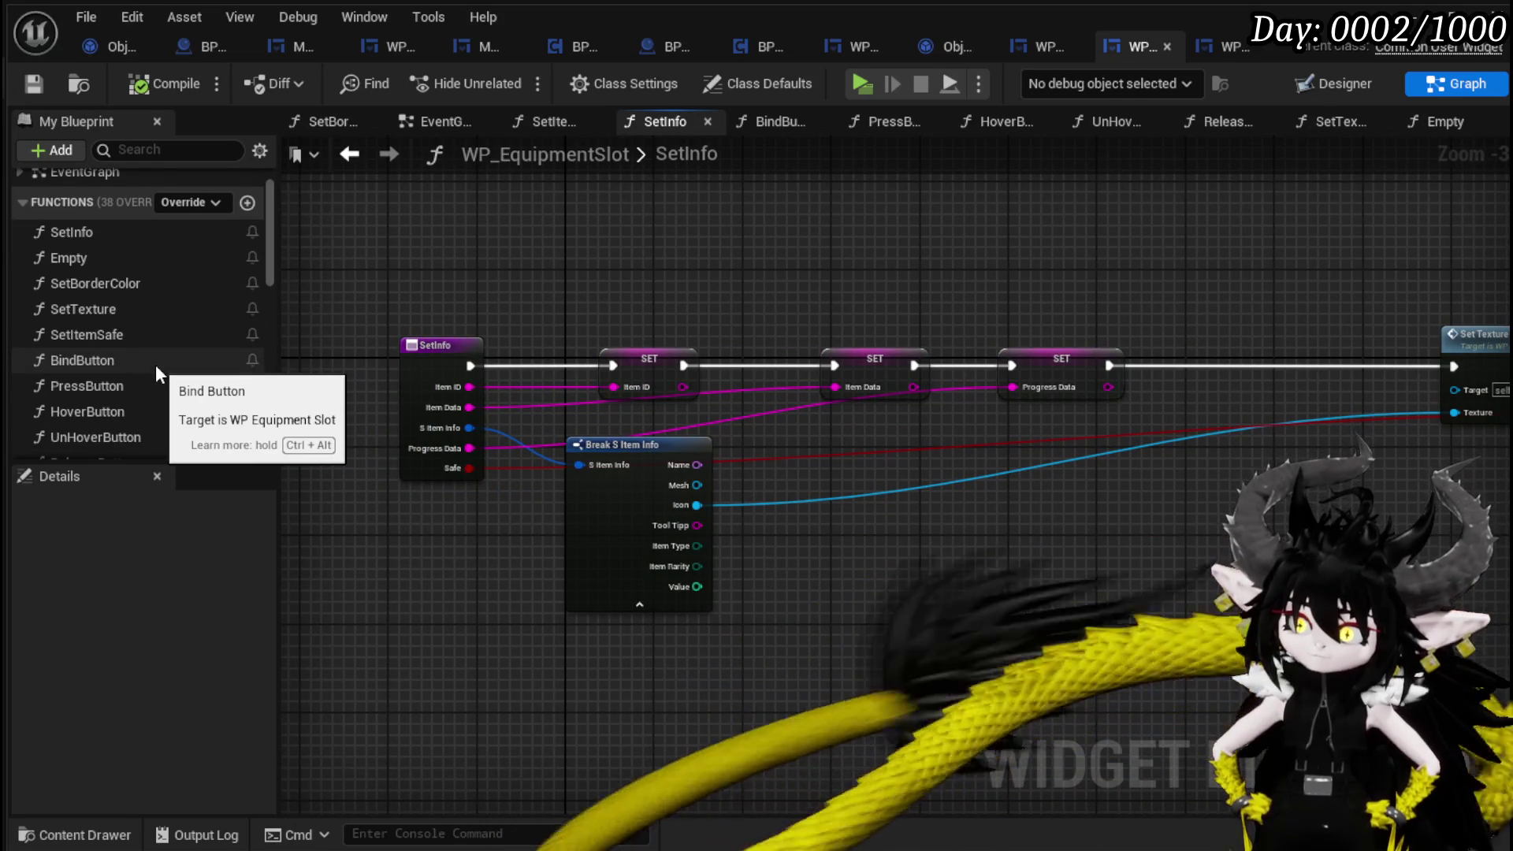
scroll(154, 365, "down", 1)
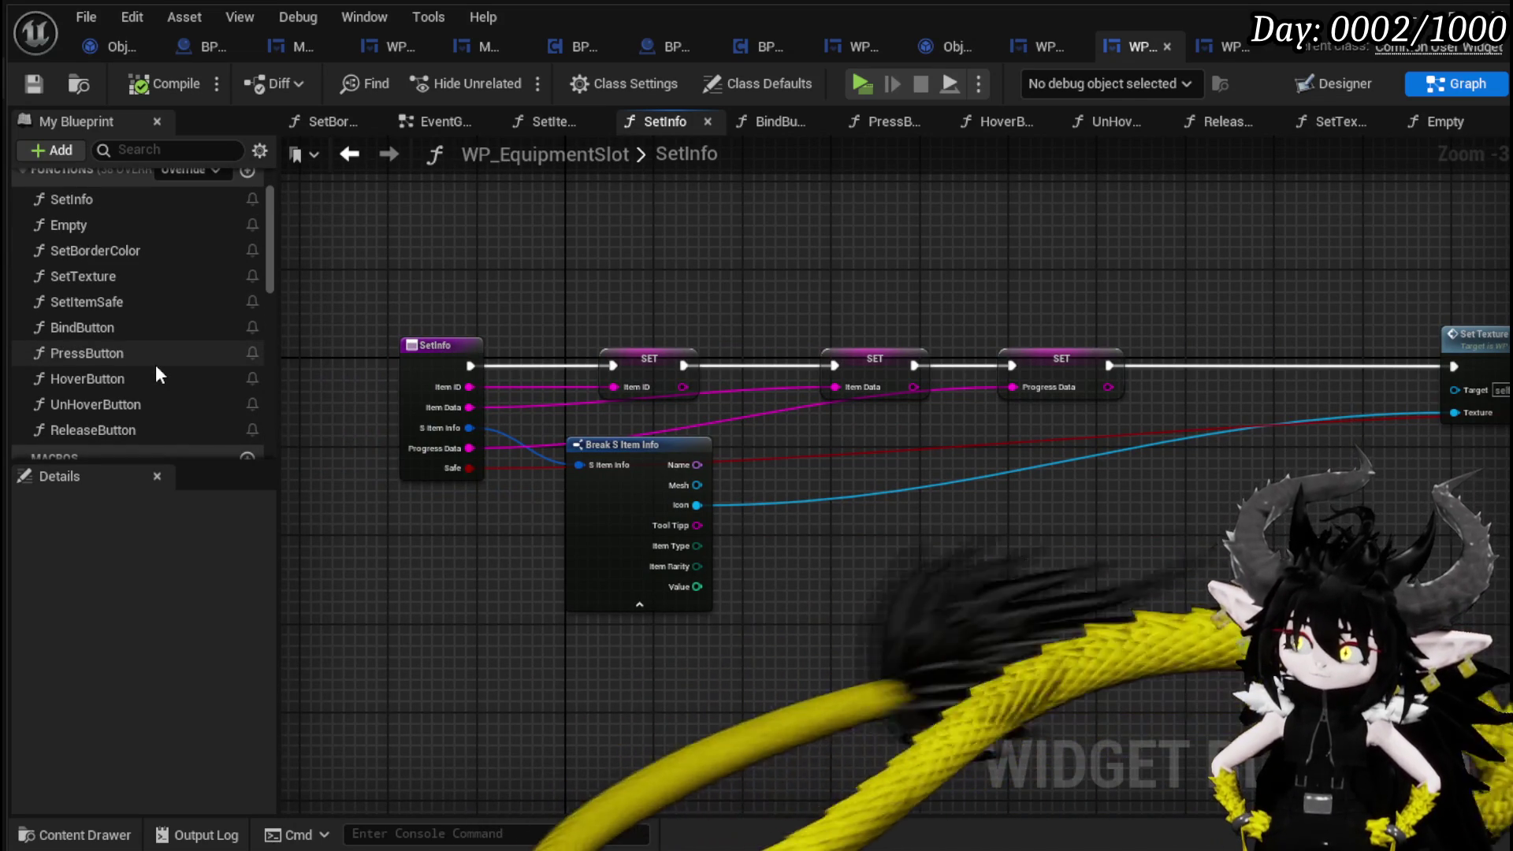
scroll(156, 371, "up", 2)
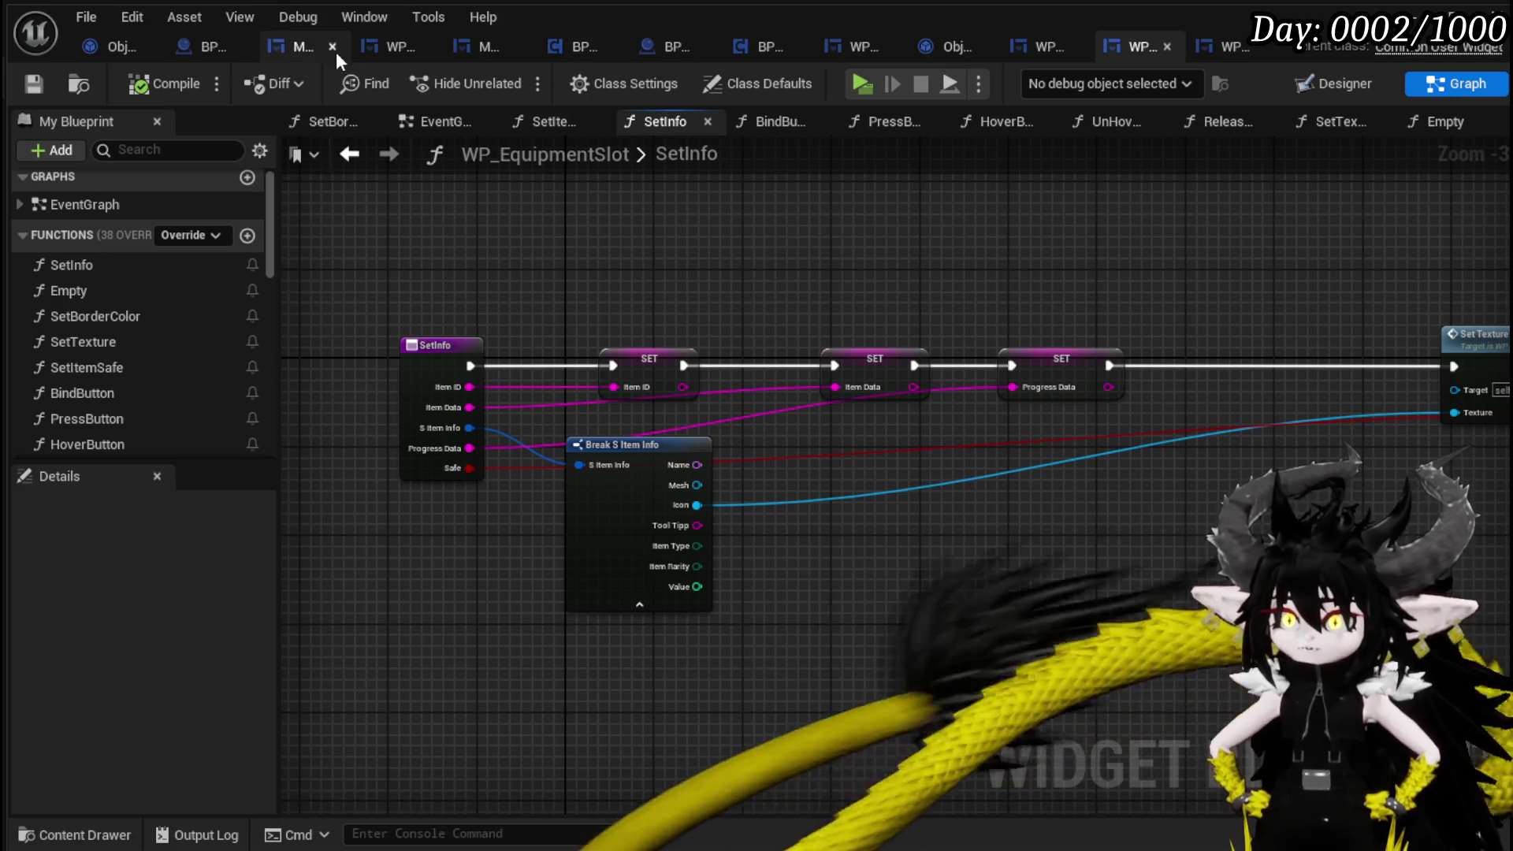
left_click(303, 50)
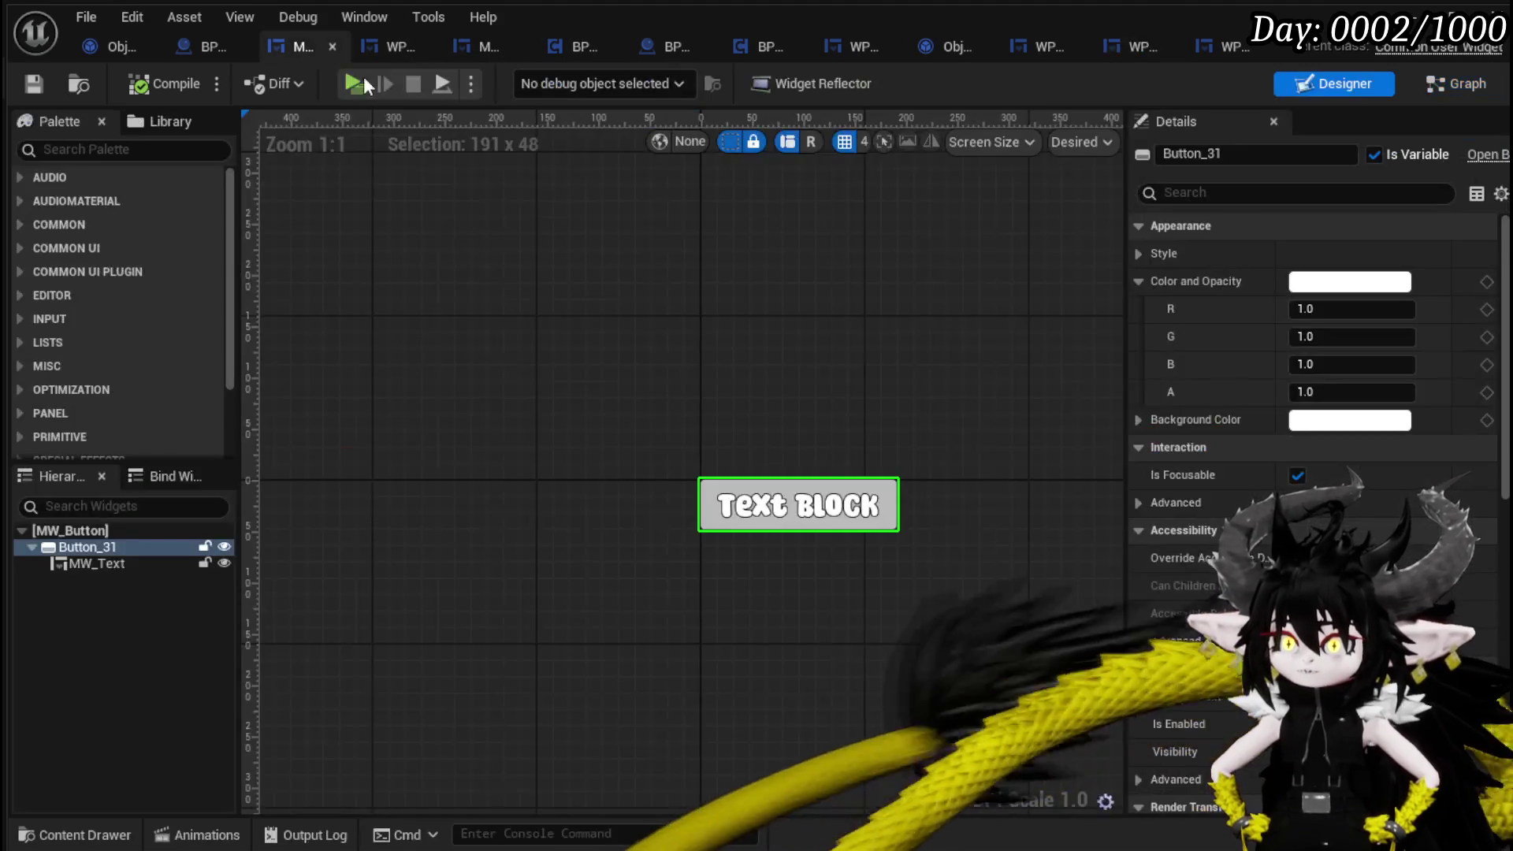
In MW_Button's graph, inspect Event Construct, the Branch and the Opace variable.
left_click(1469, 70)
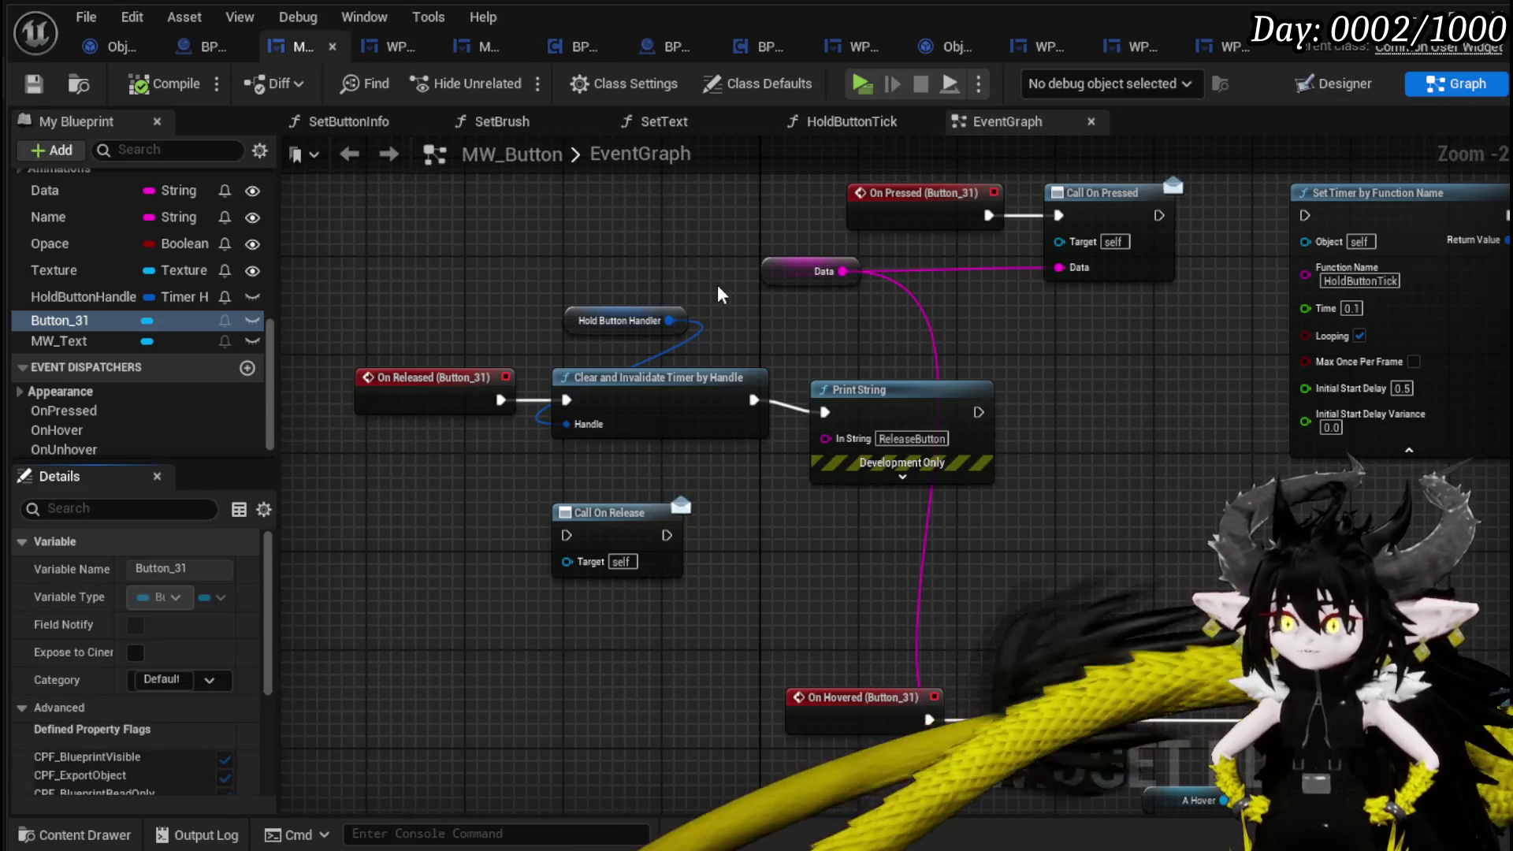
scroll(716, 271, "down", 3)
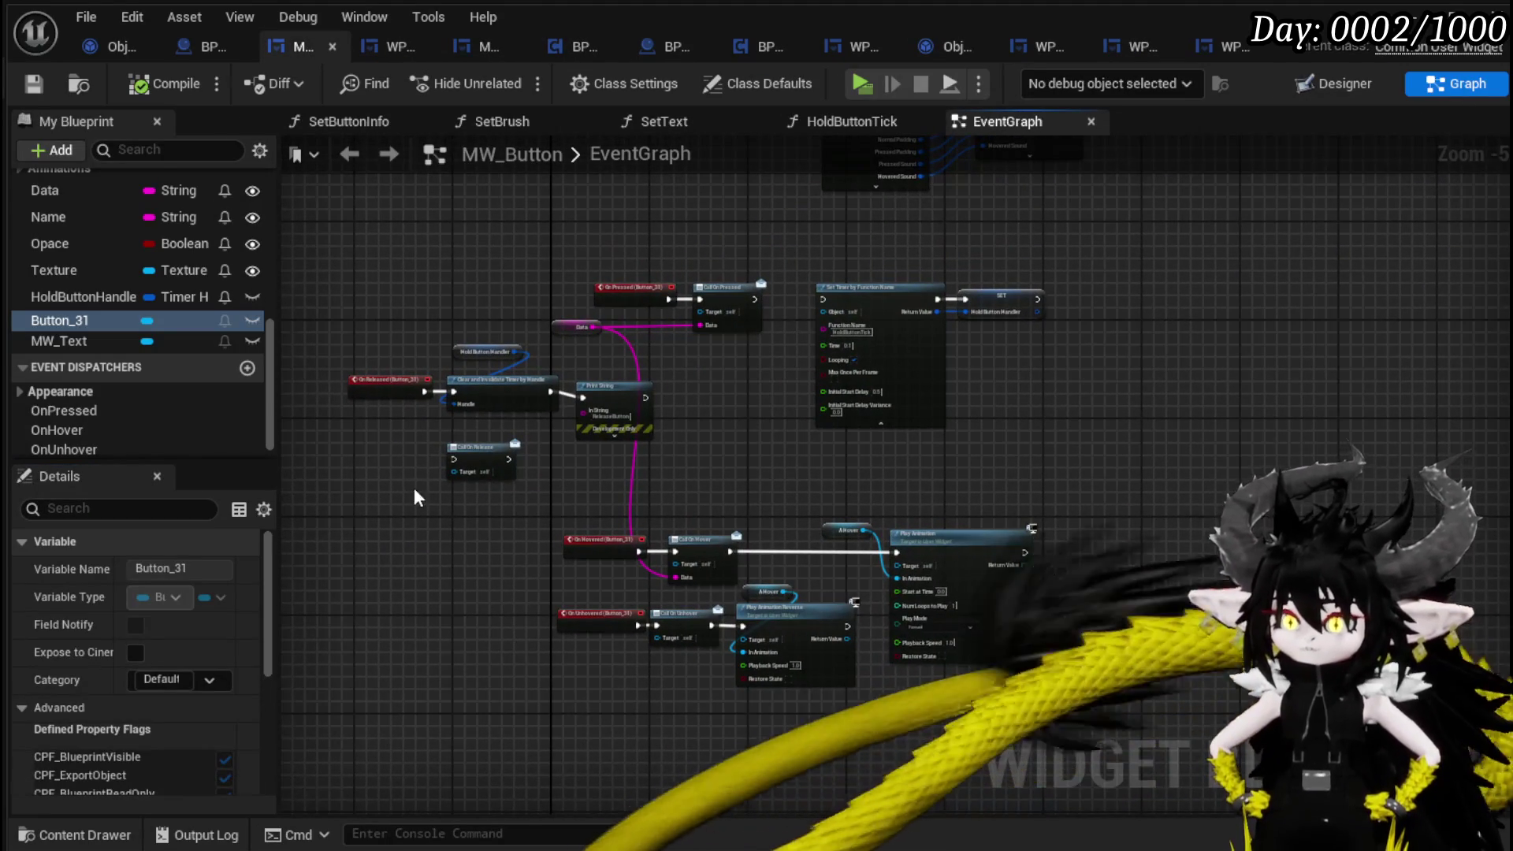
left_click(481, 449)
scroll(529, 448, "up", 3)
scroll(520, 610, "down", 2)
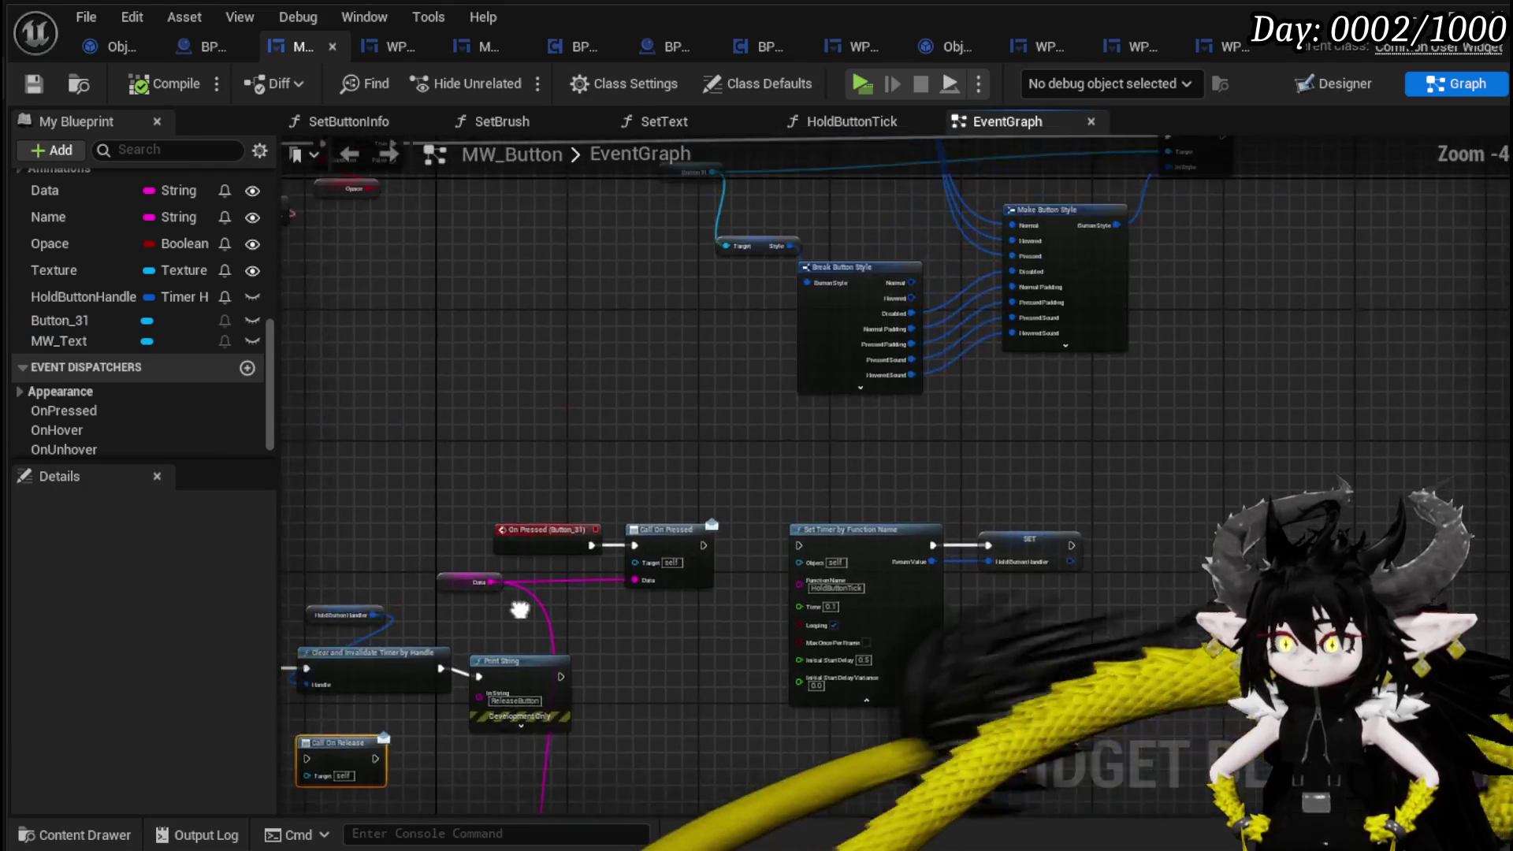
scroll(640, 523, "up", 1)
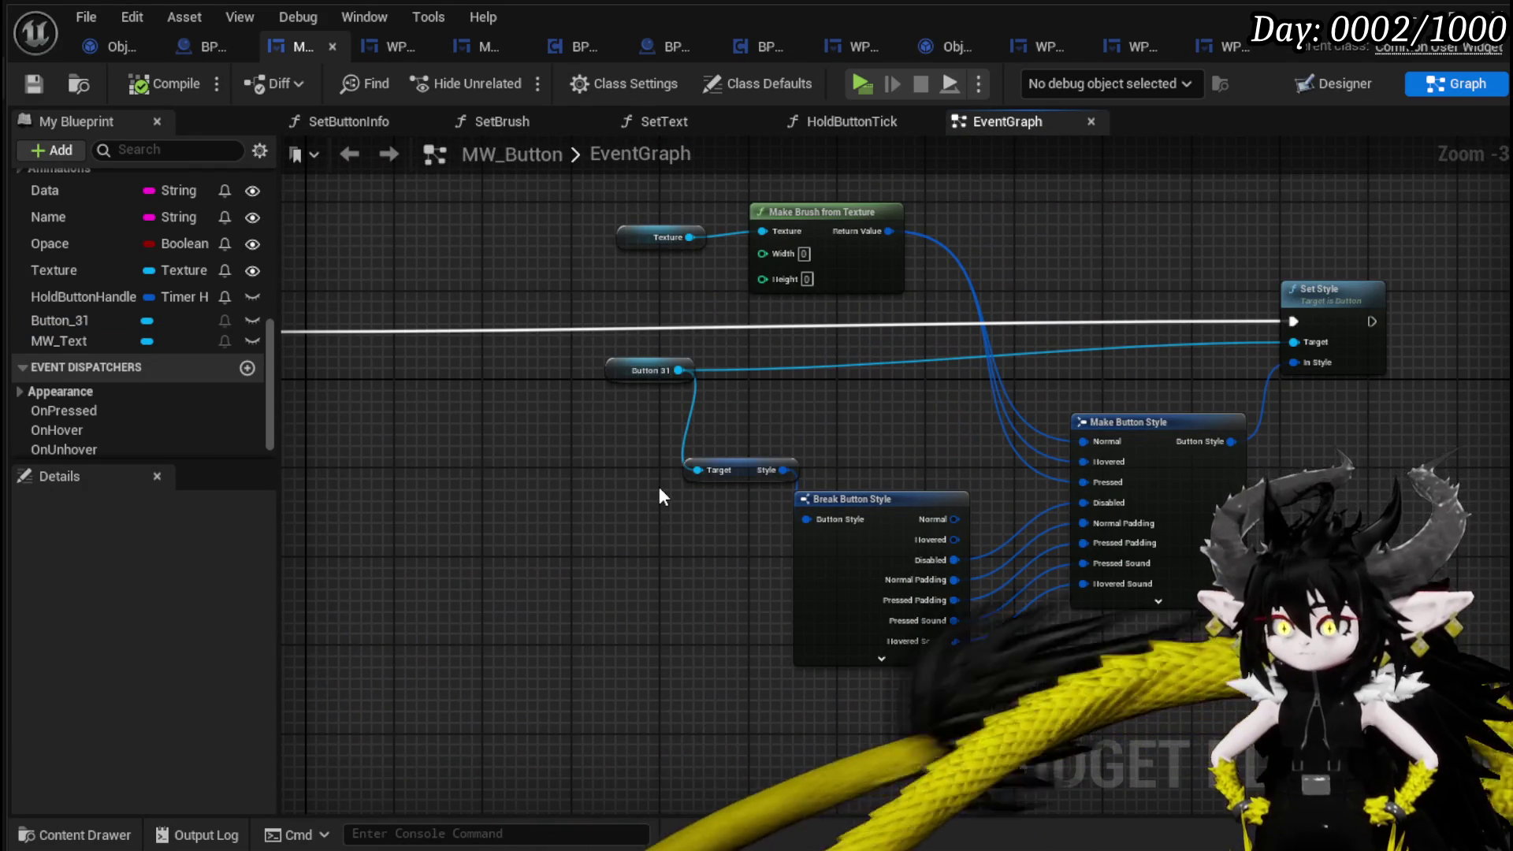
left_click_drag(555, 473, 1022, 491)
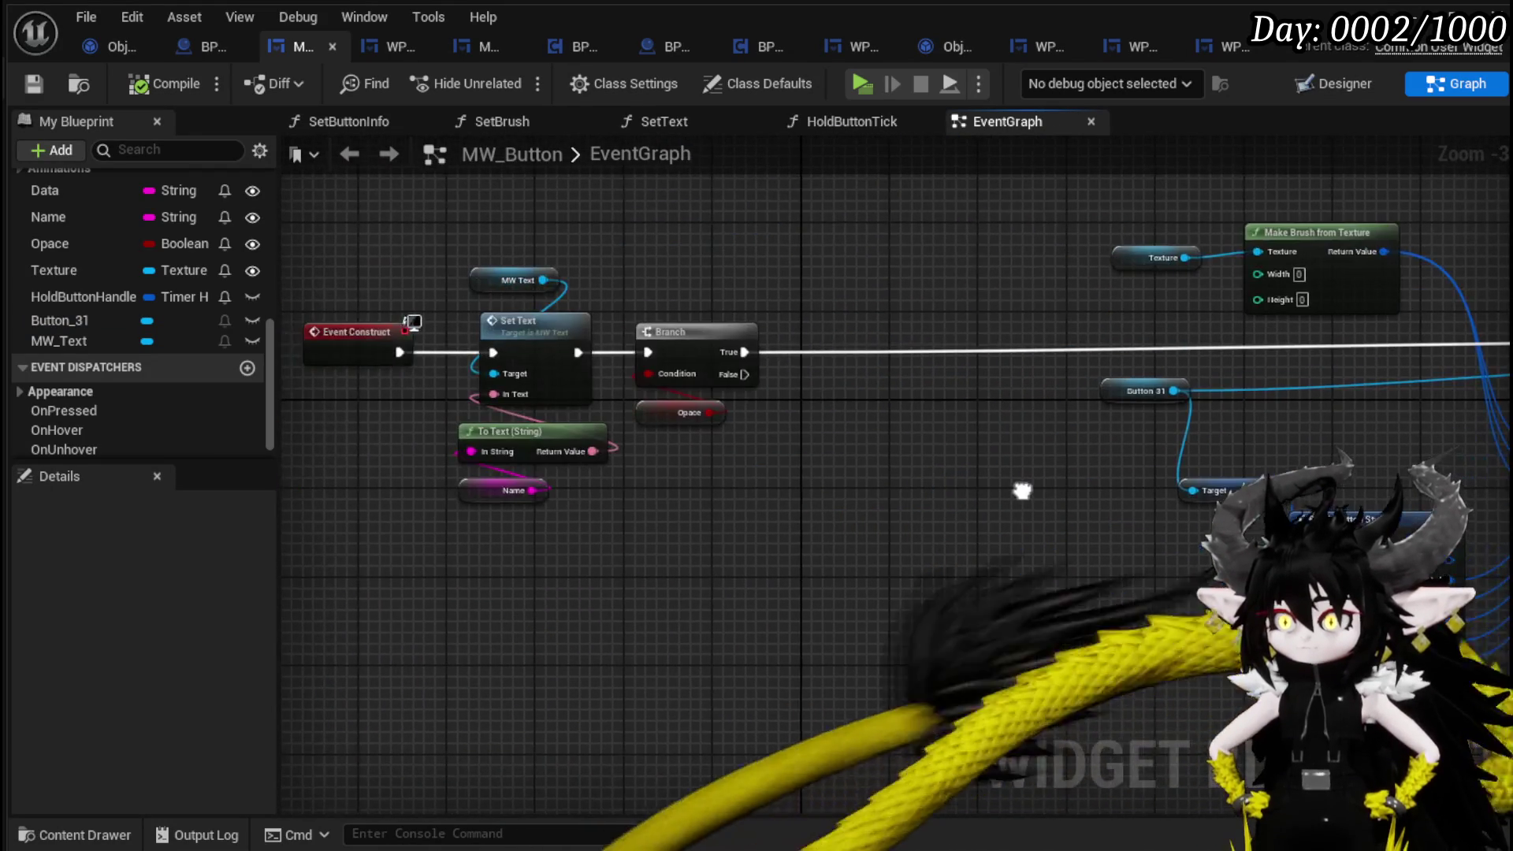
left_click(674, 413)
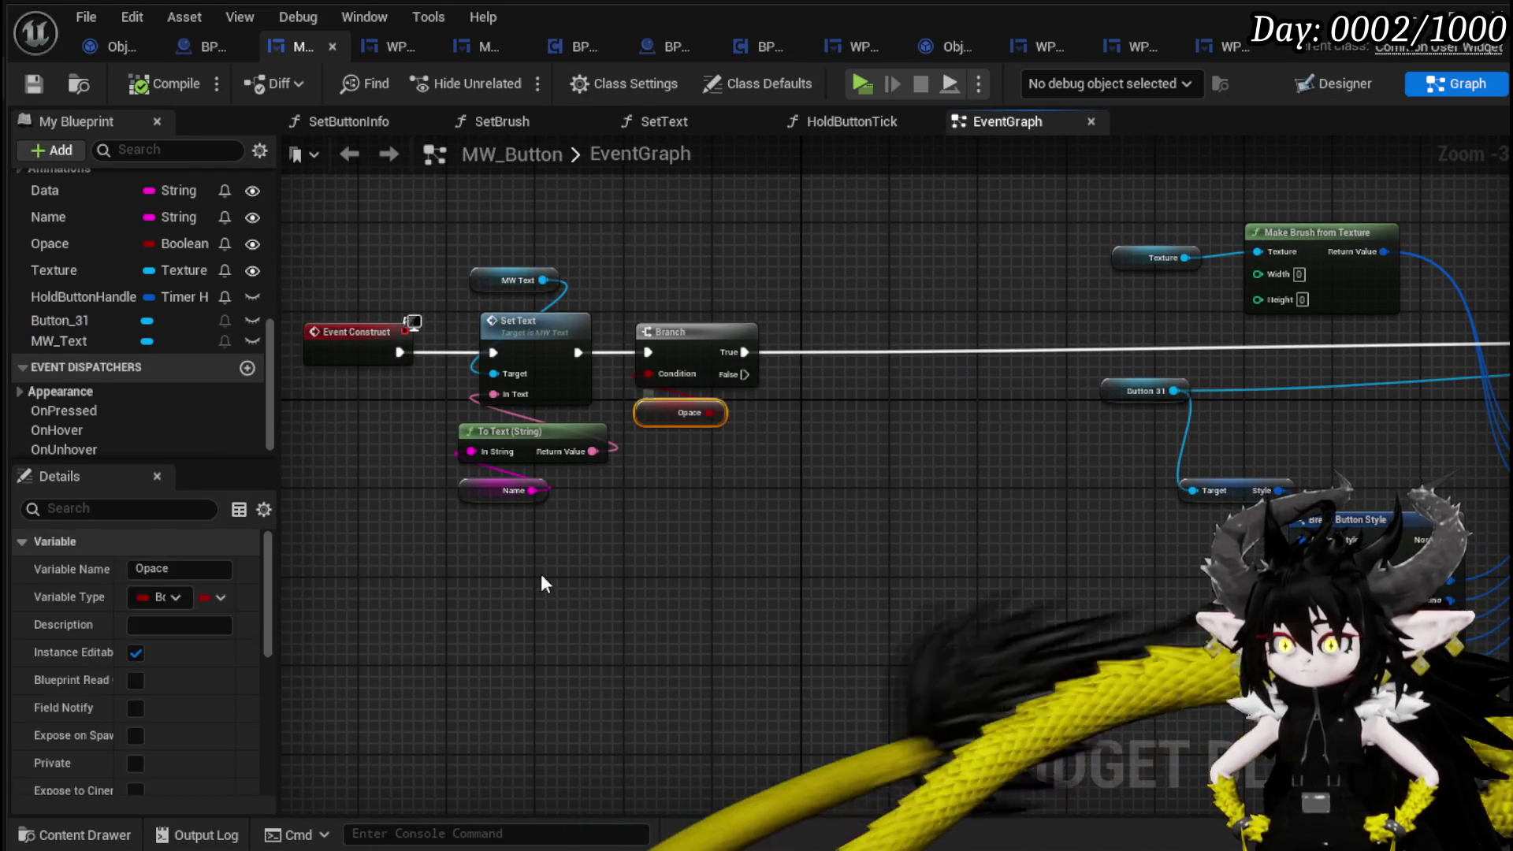
scroll(173, 588, "down", 10)
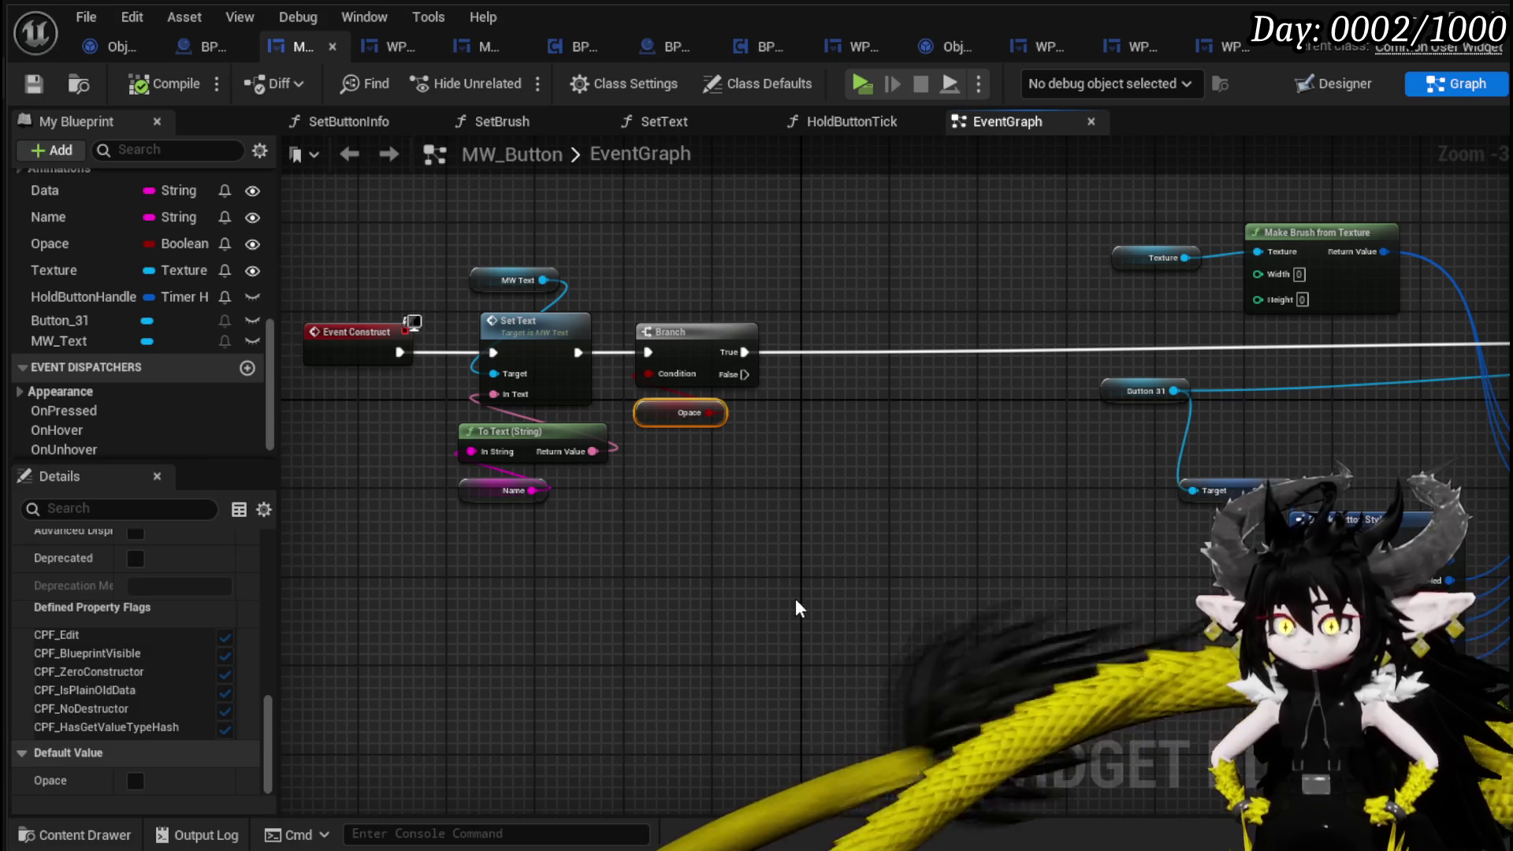
left_click(796, 601)
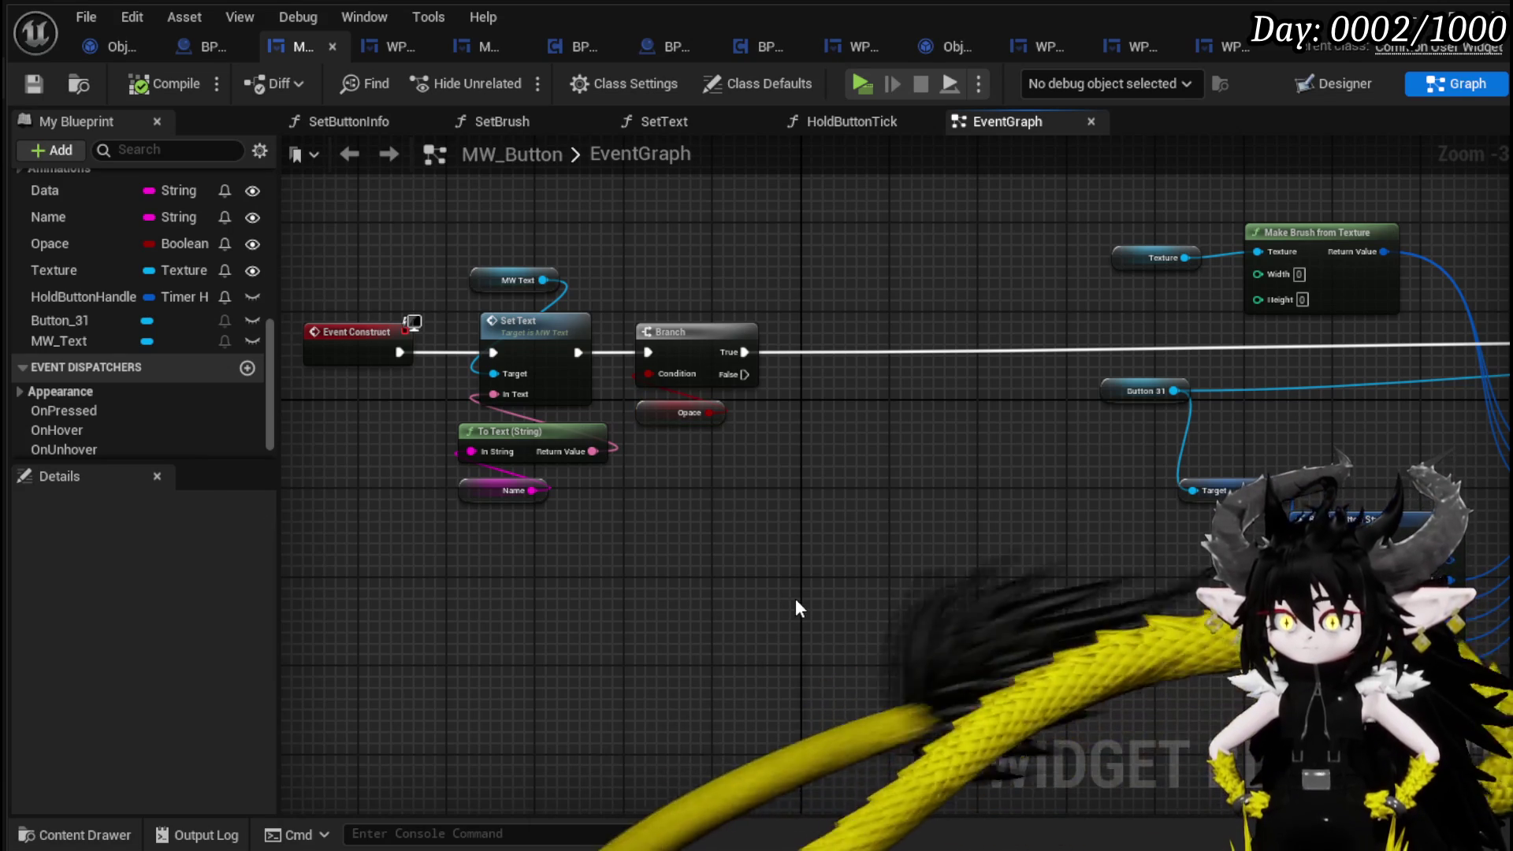
Look over Make Button Style, Set Style and Set Text nodes, then open SetBrush.
left_click_drag(886, 556, 415, 573)
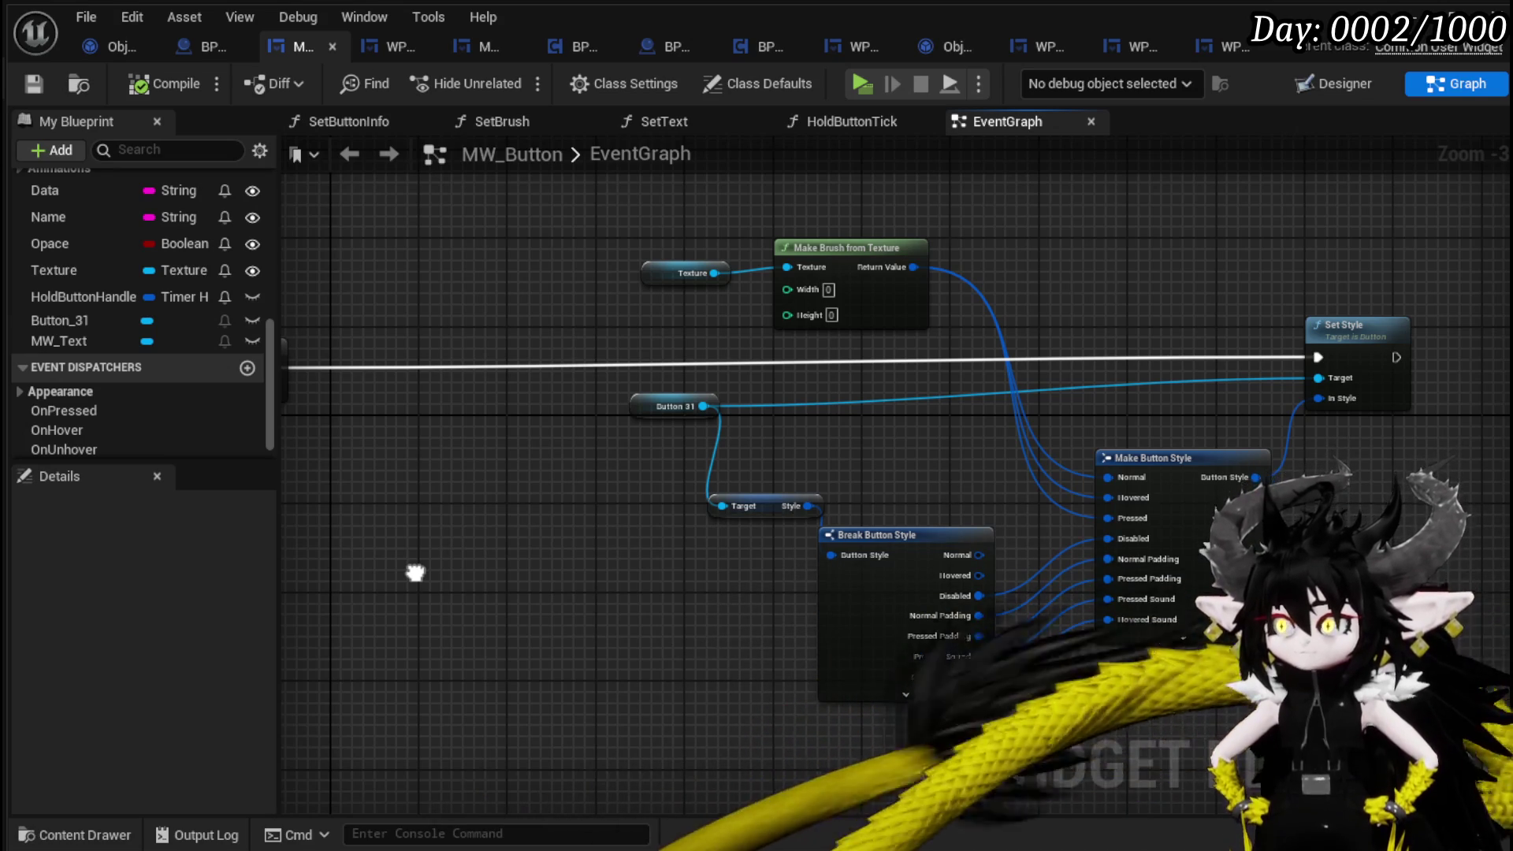
left_click_drag(416, 573, 793, 576)
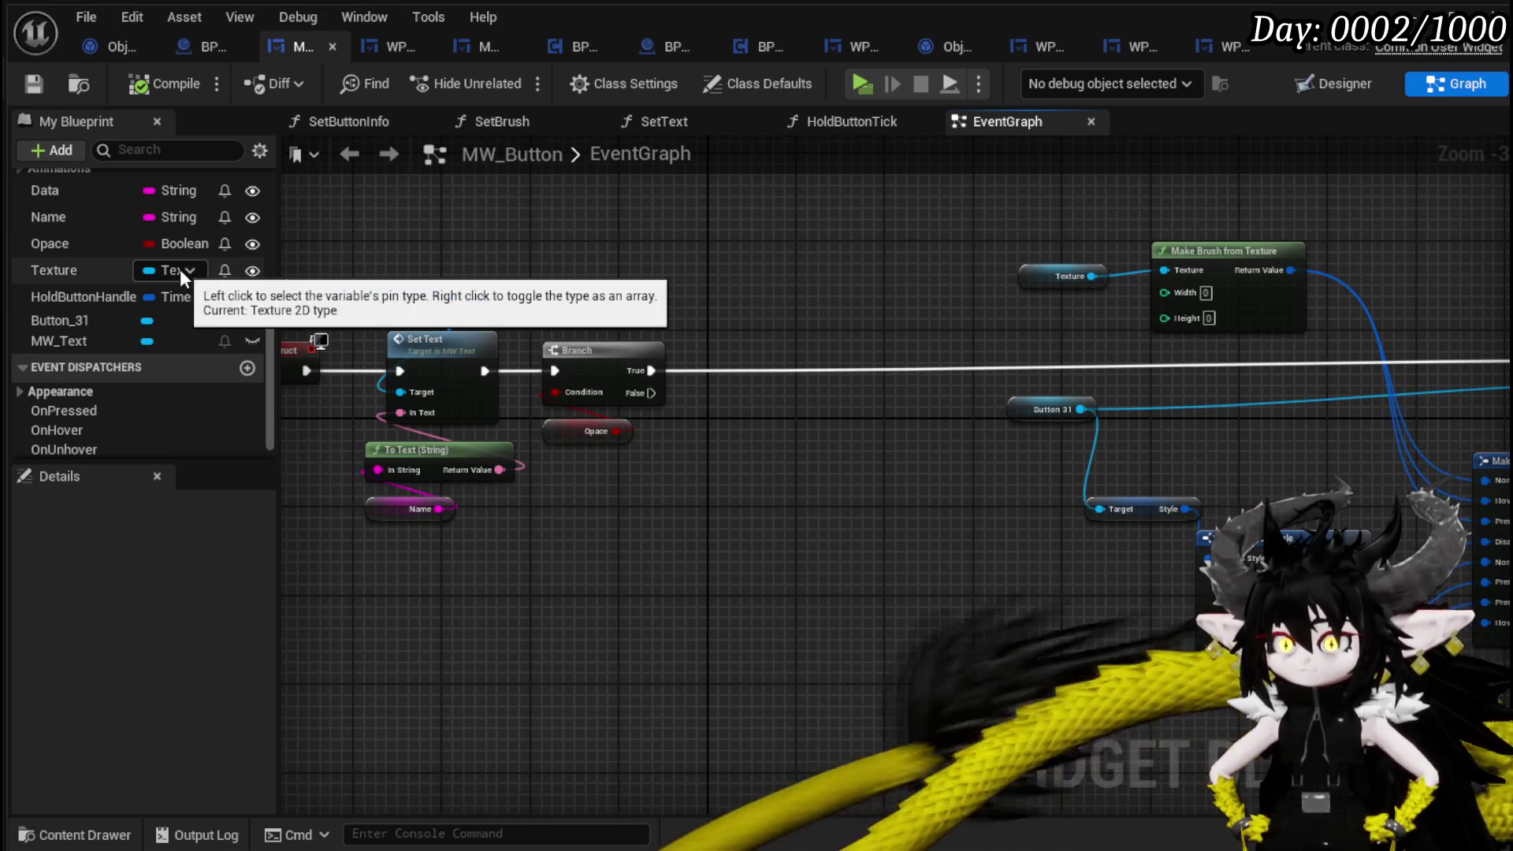
scroll(54, 254, "up", 3)
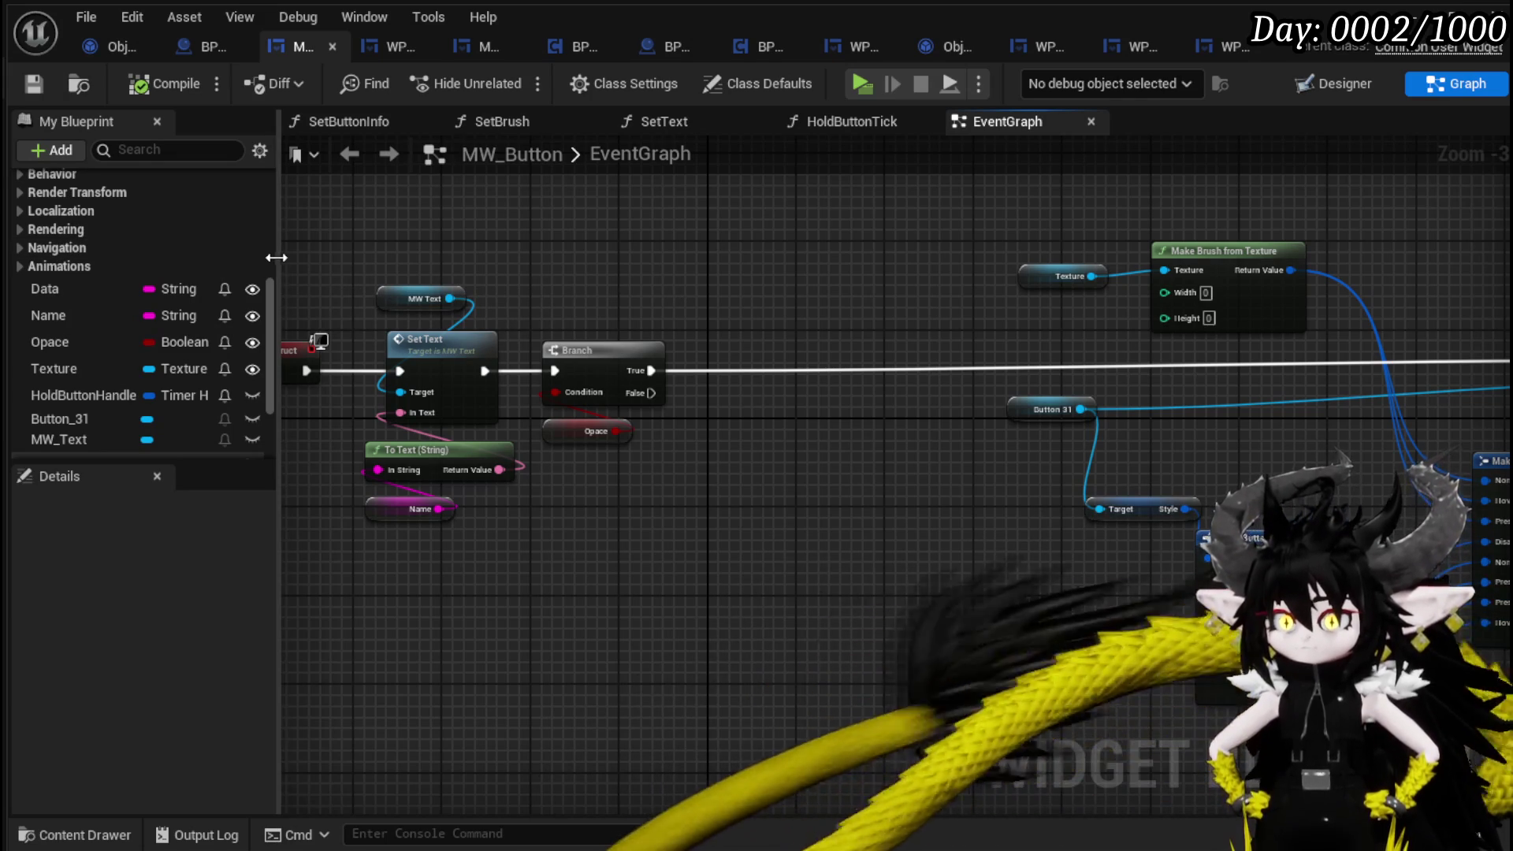
scroll(203, 249, "up", 8)
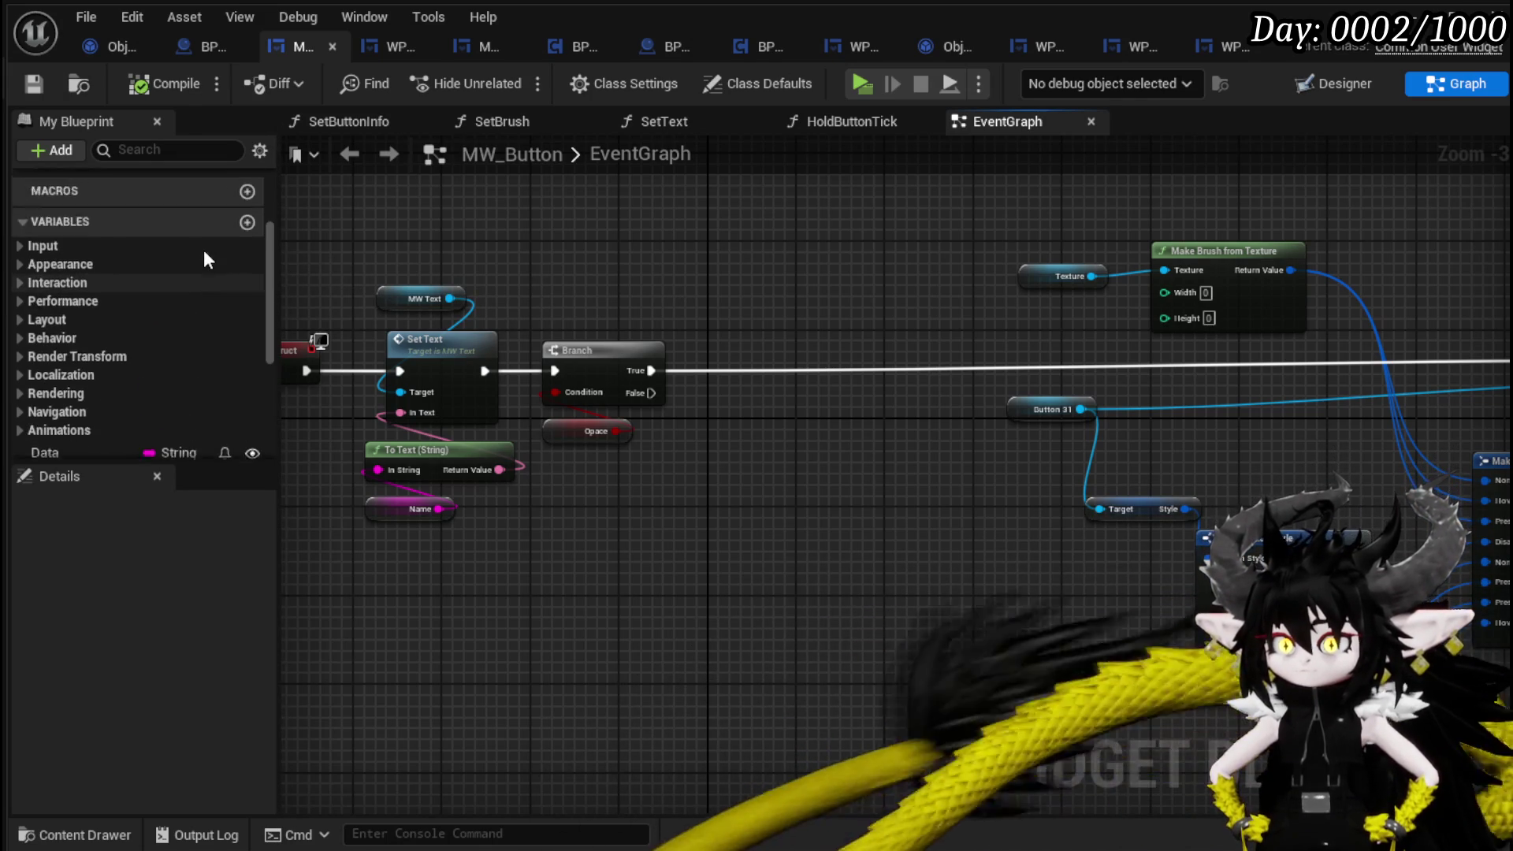
double_click(150, 293)
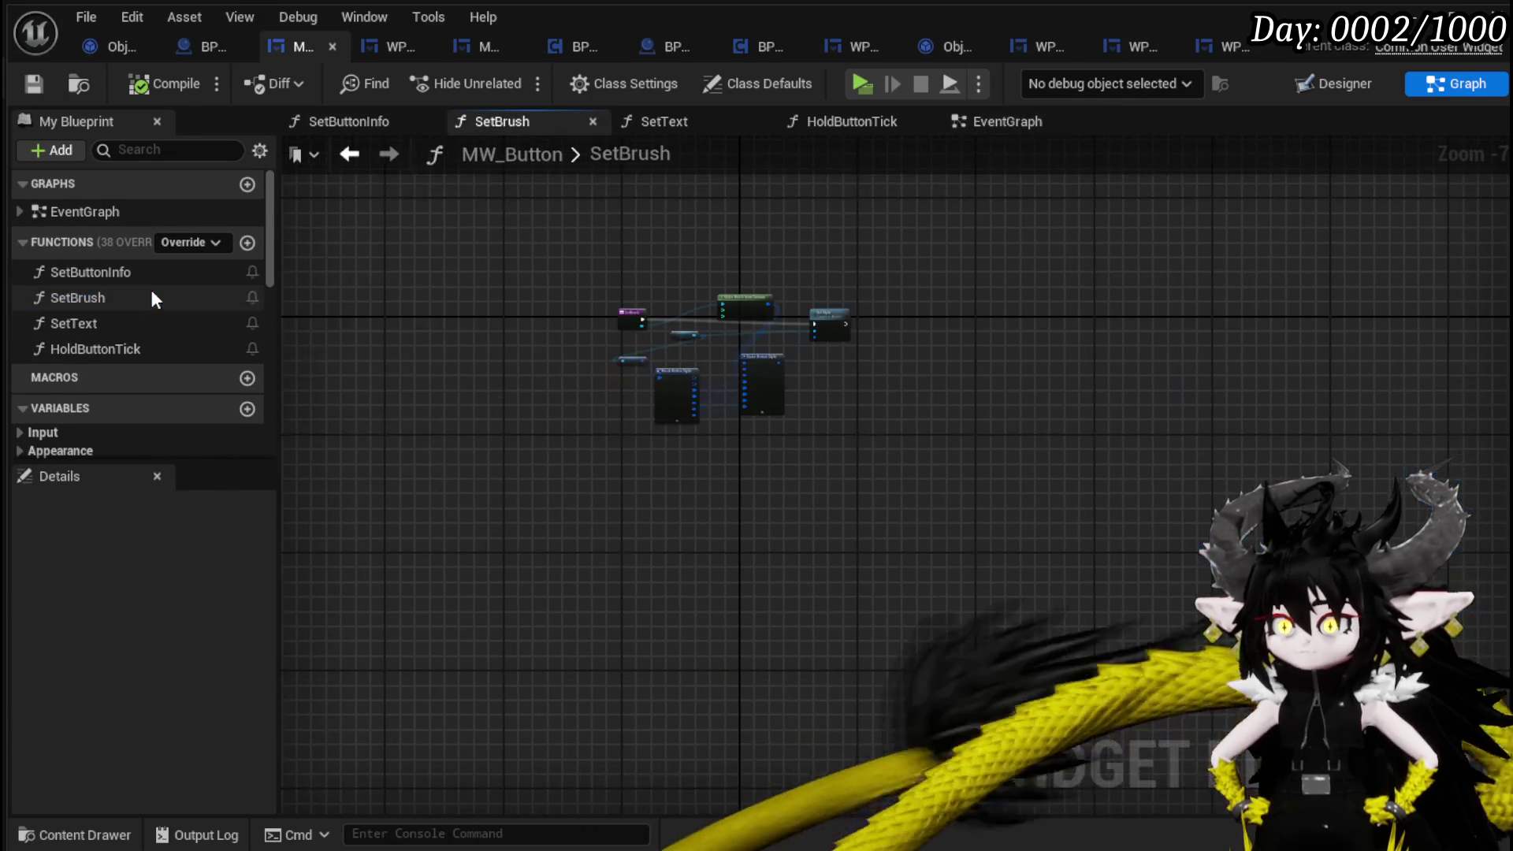
Center the SetBrush nodes and briefly check the SetButtonInfo function before returning.
scroll(670, 292, "up", 5)
left_click_drag(911, 309, 737, 250)
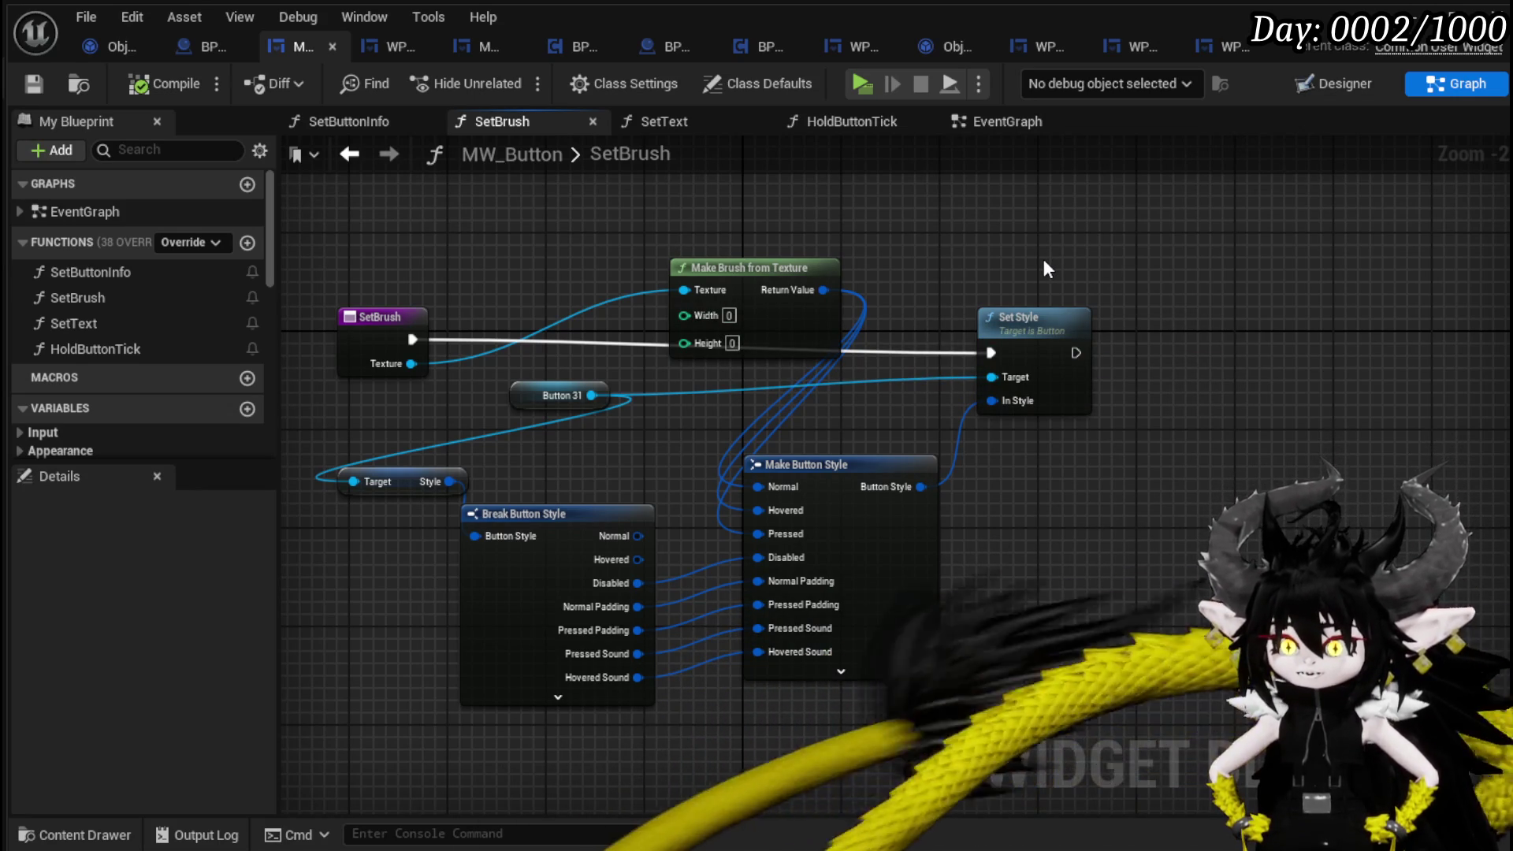
double_click(87, 278)
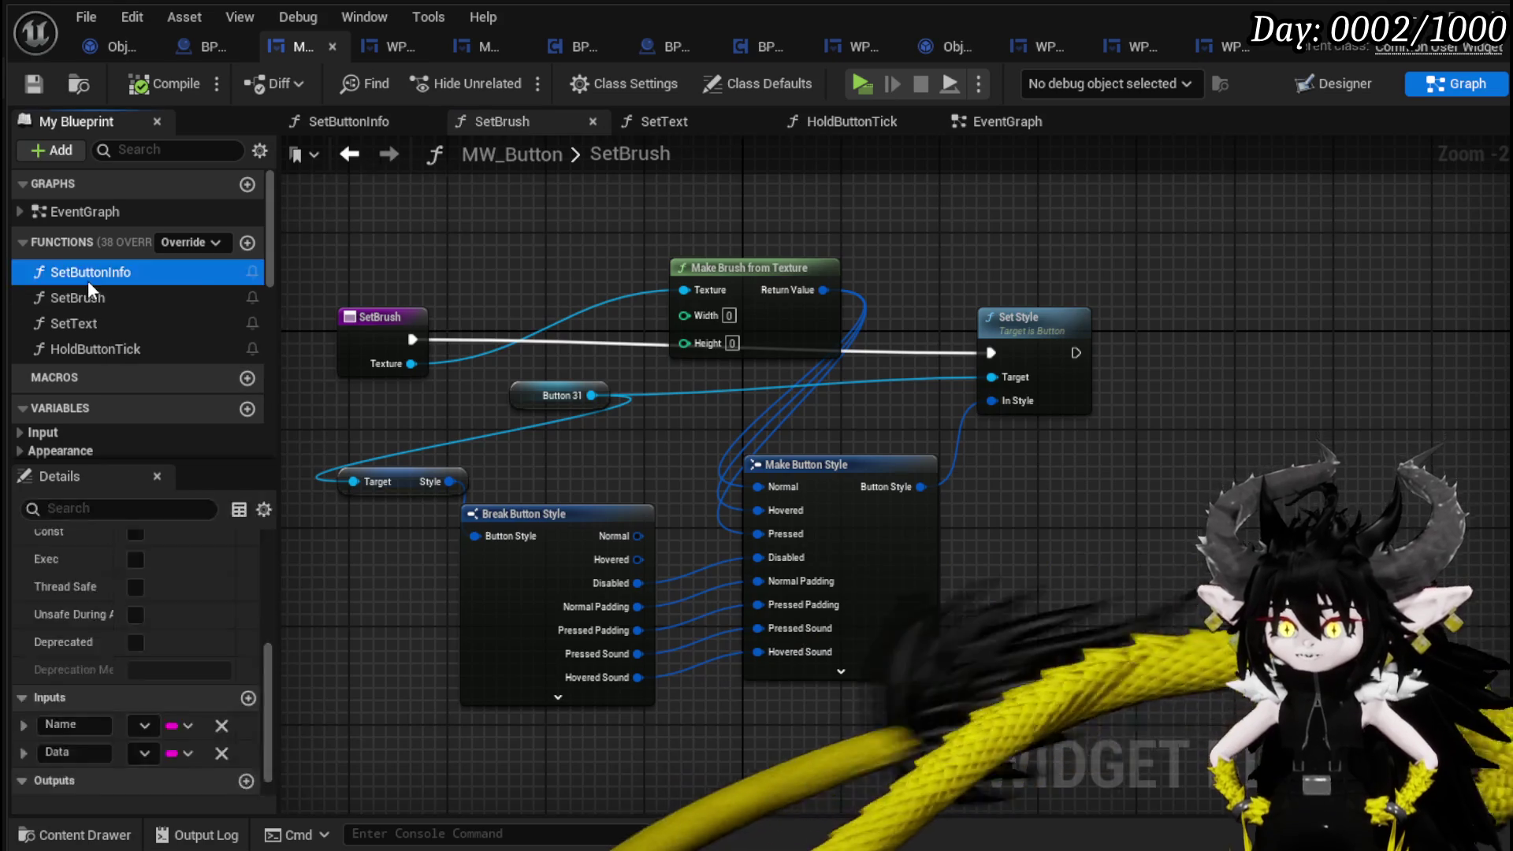
double_click(90, 298)
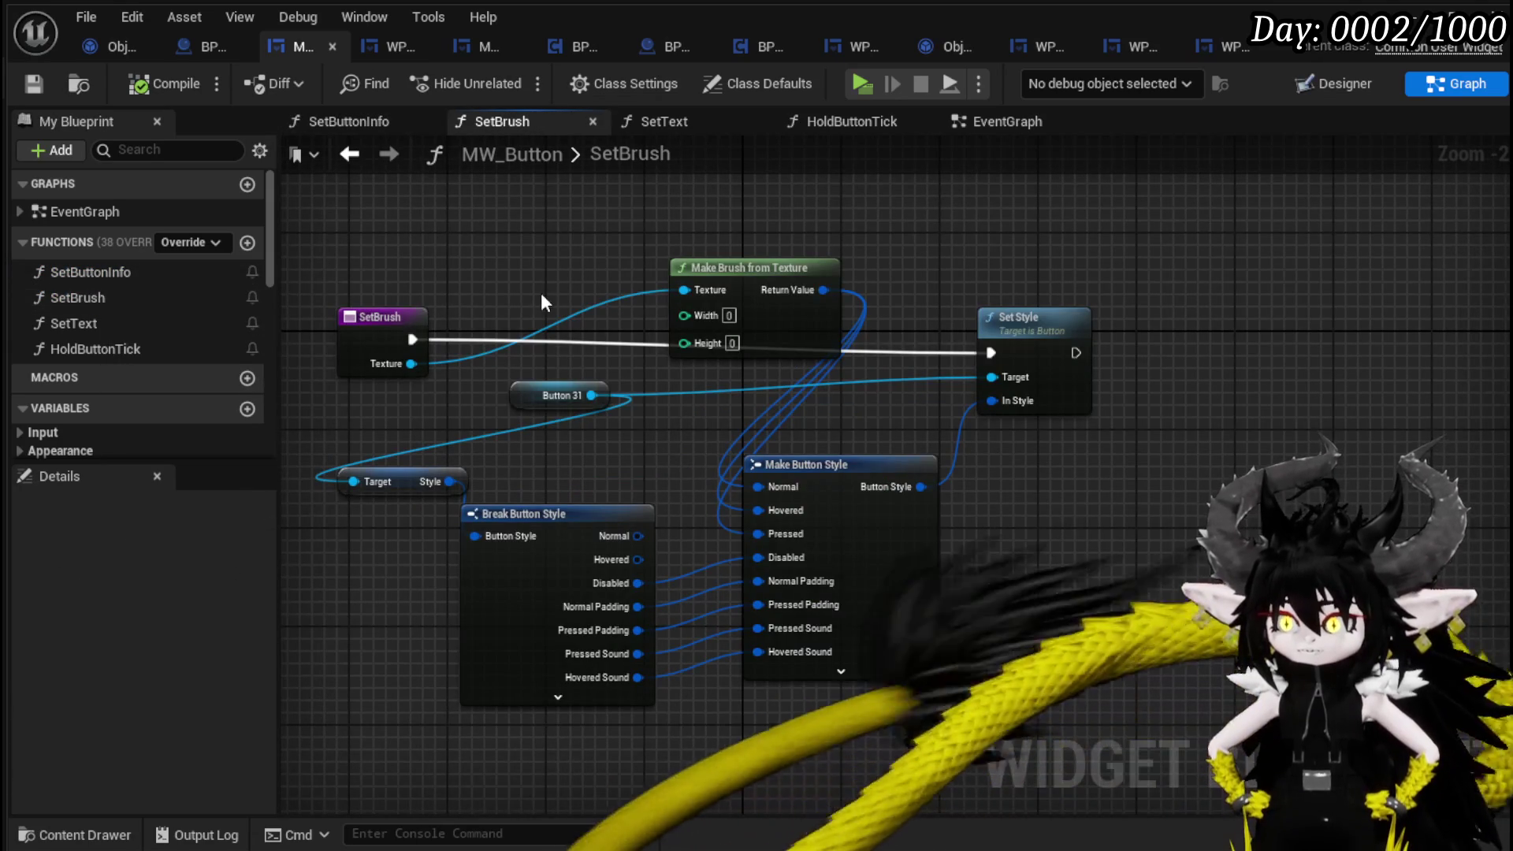
Set Make Brush from Texture Width and Height to 100, then compile and save MW_Button.
type("100")
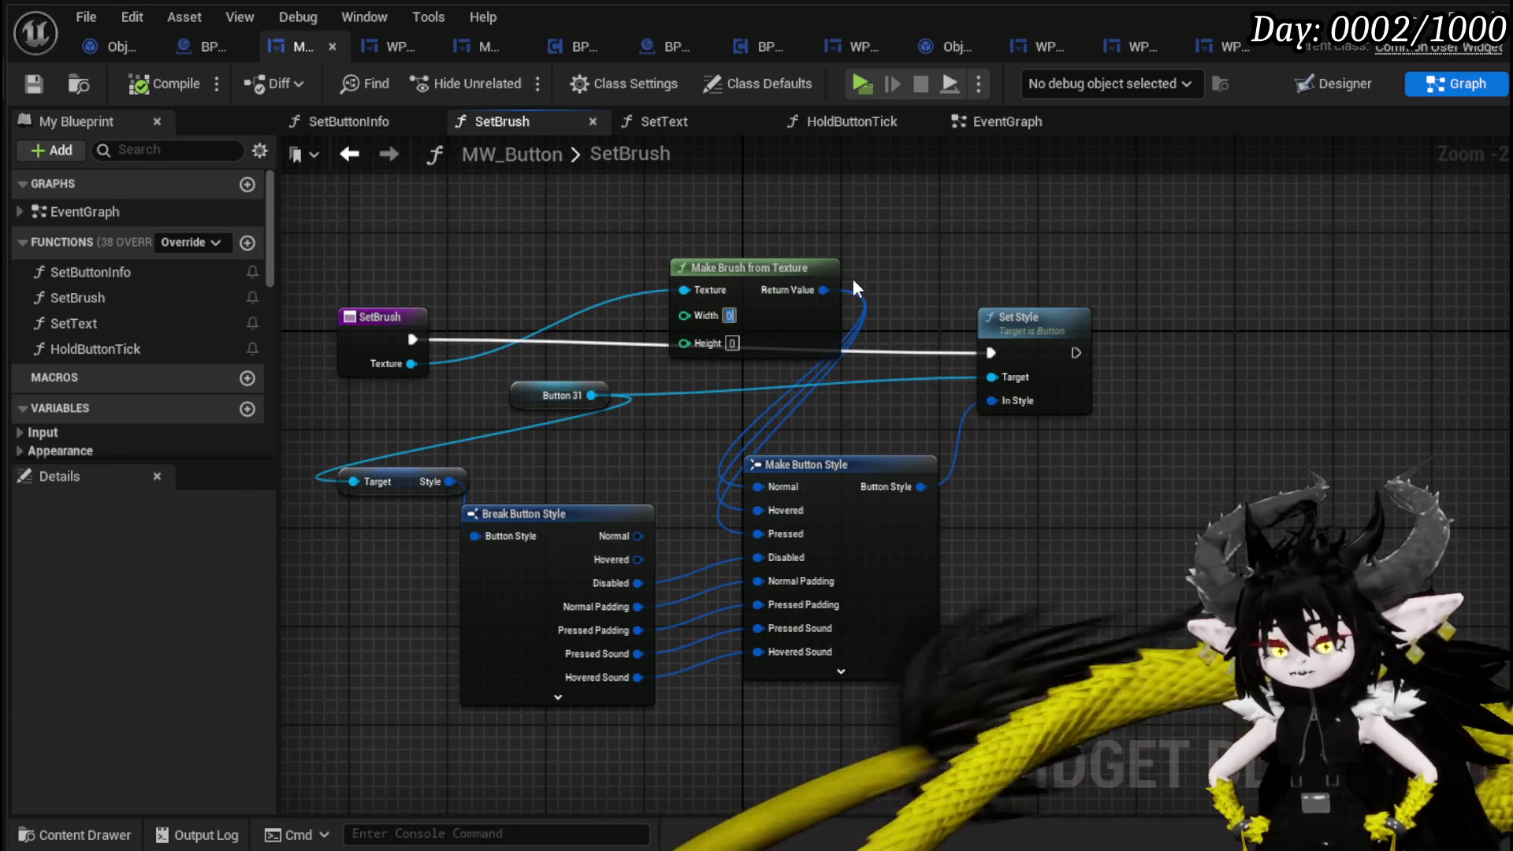
left_click(732, 344)
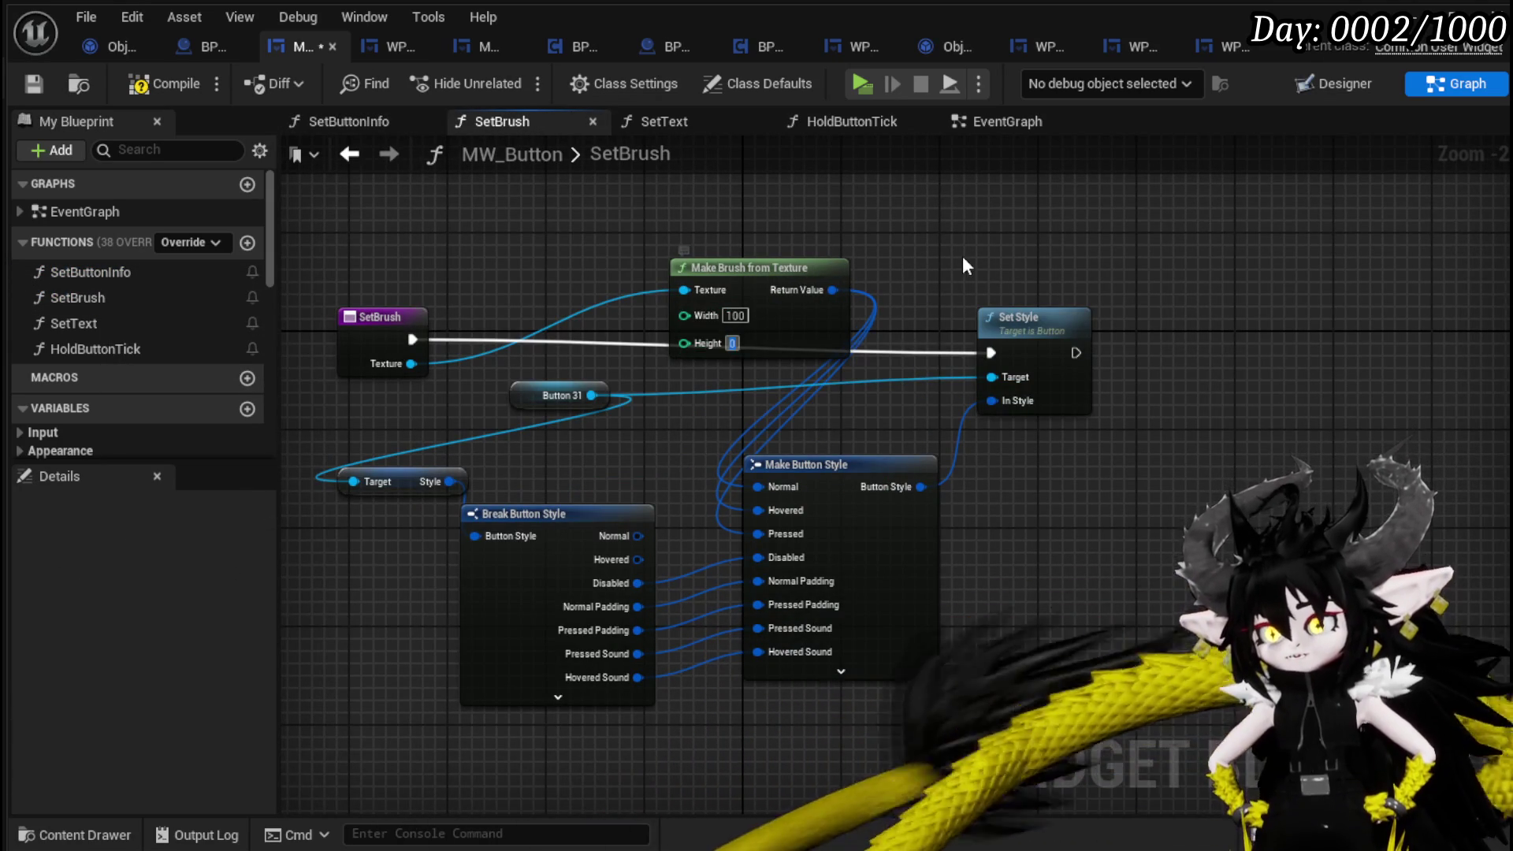
type("100")
key("Return")
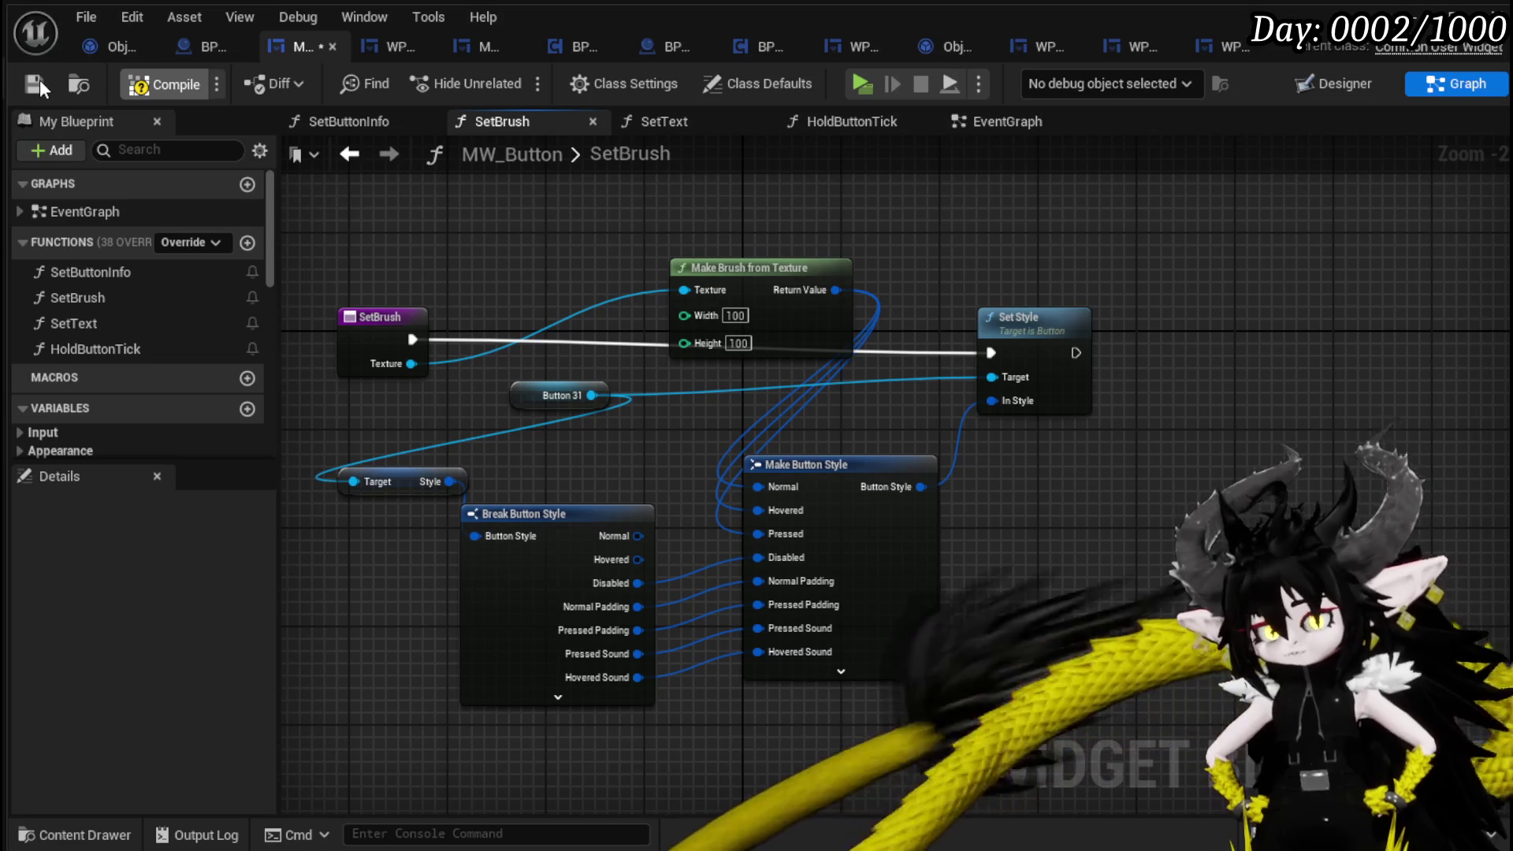
left_click(34, 84)
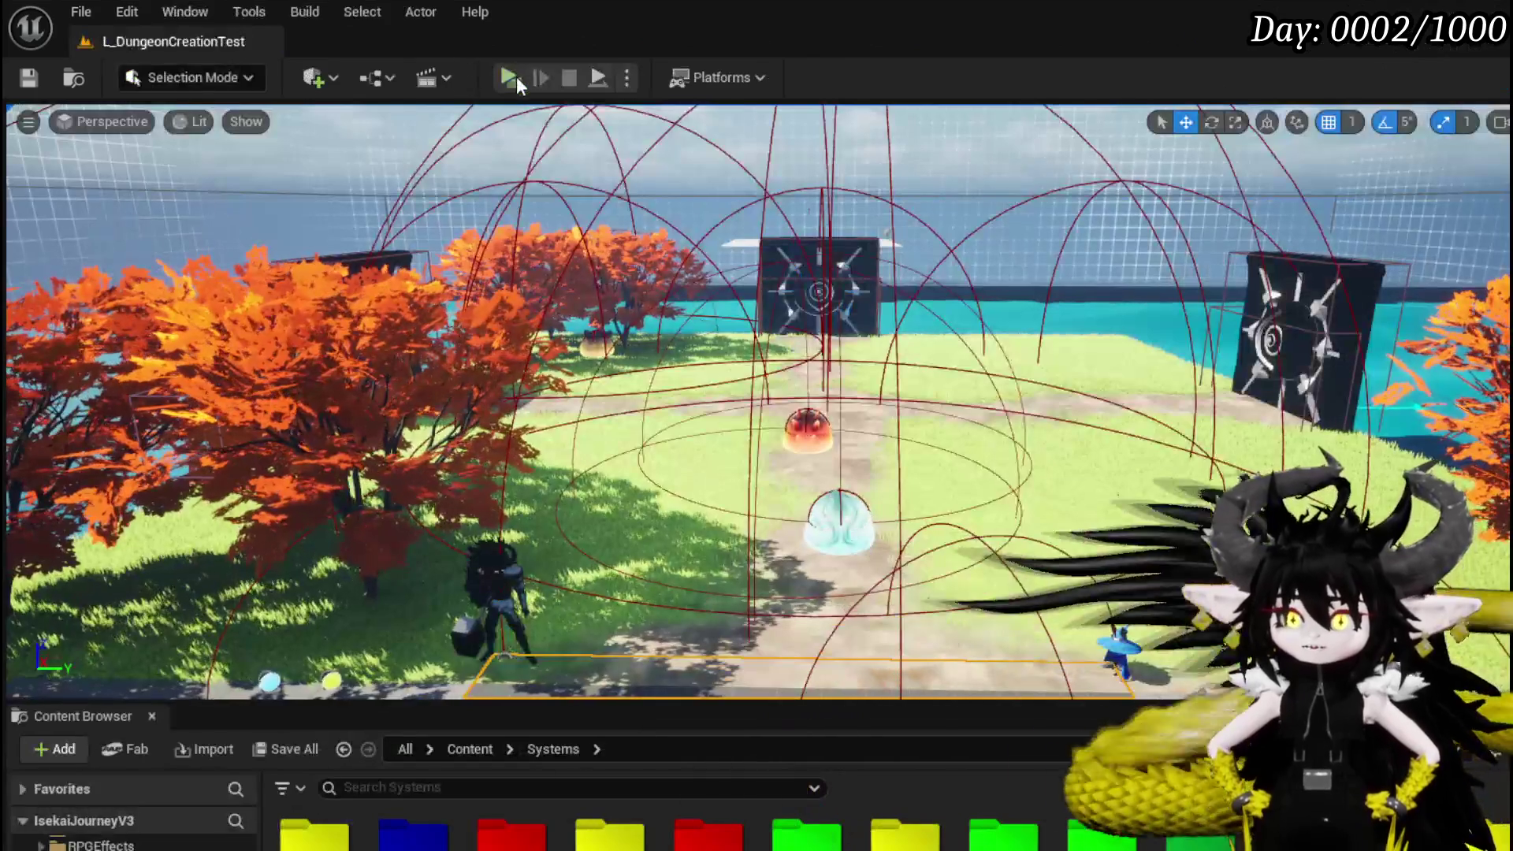
left_click(517, 77)
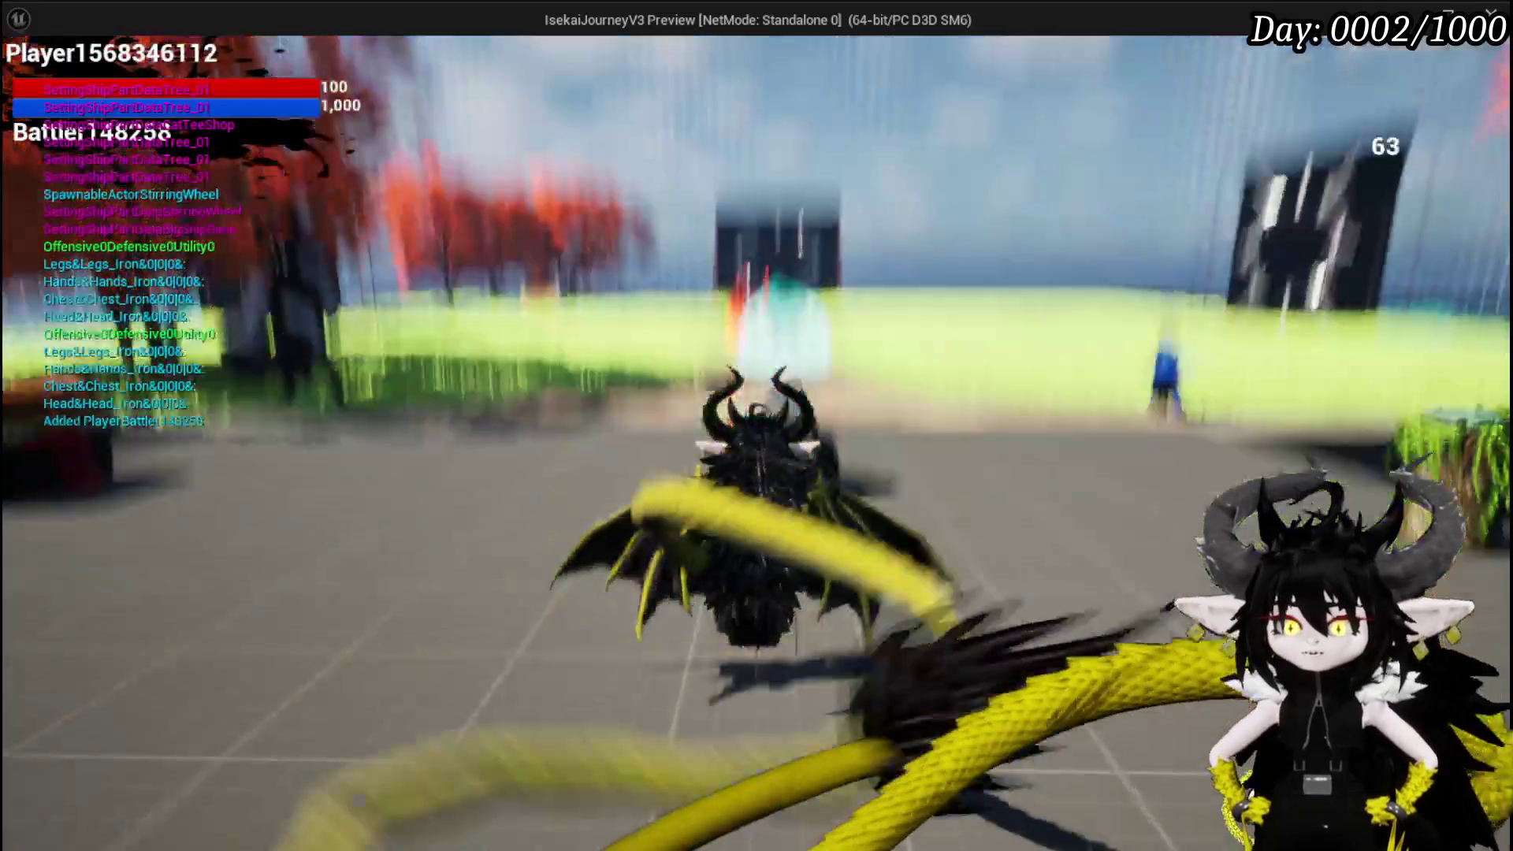
Send an Iron_Chest from the inventory grid into the Black Box (72/2,000), then stop the game.
key("Tab")
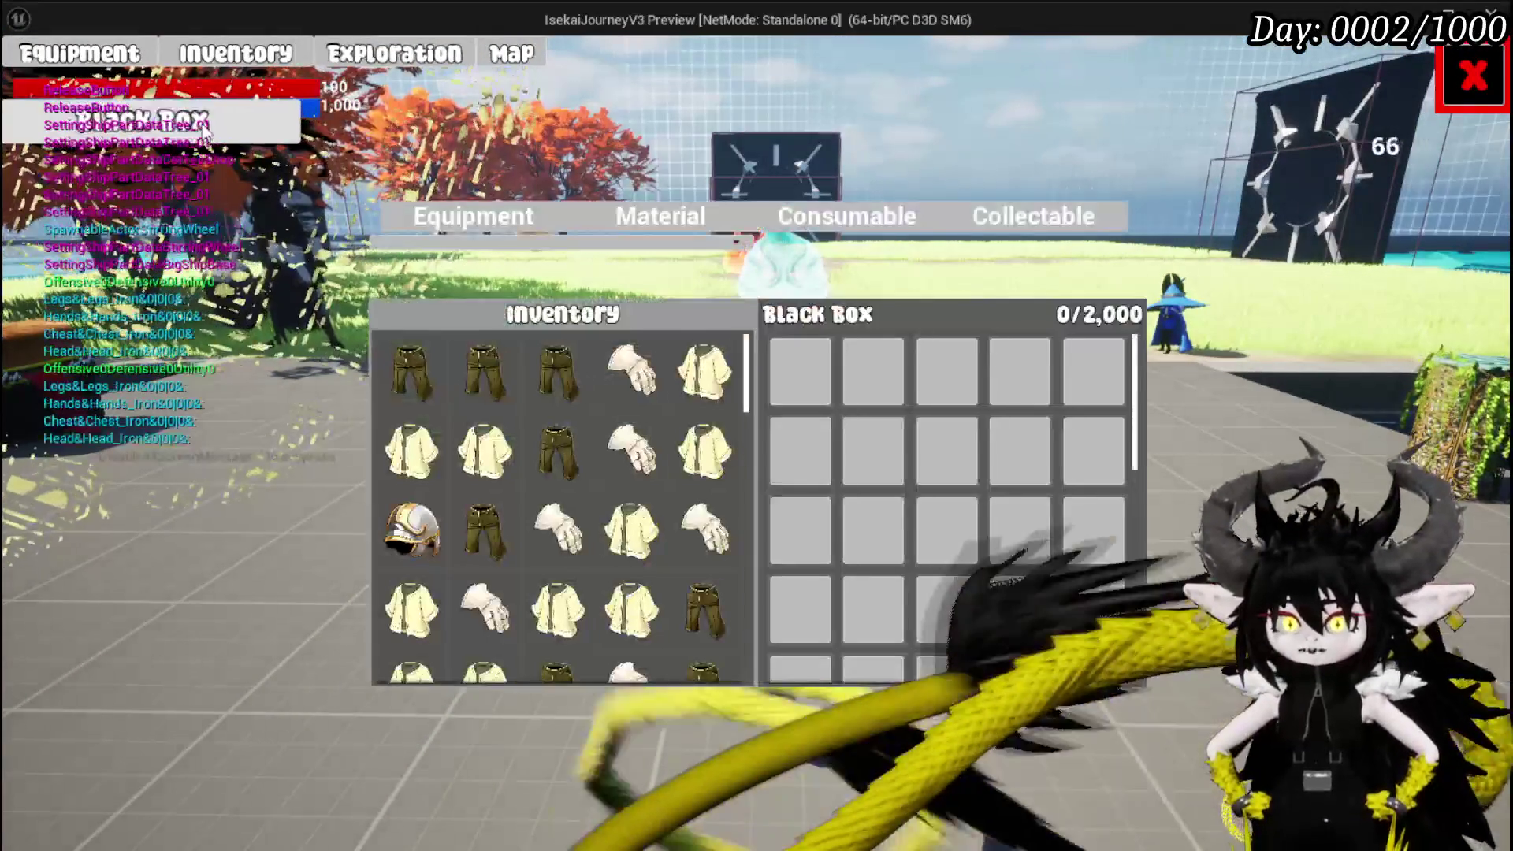
left_click(709, 362)
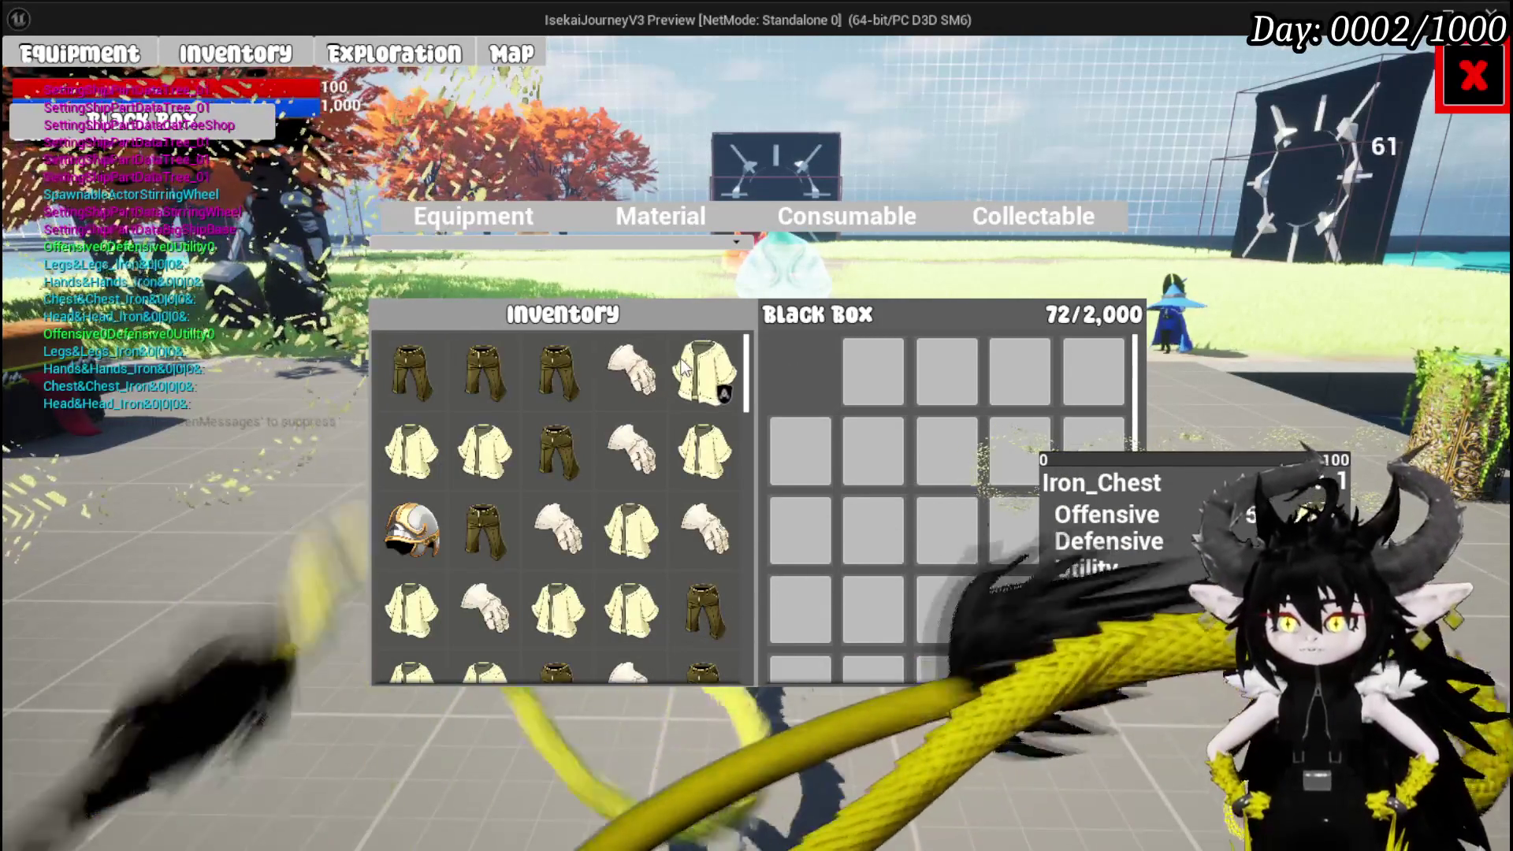
key("Escape")
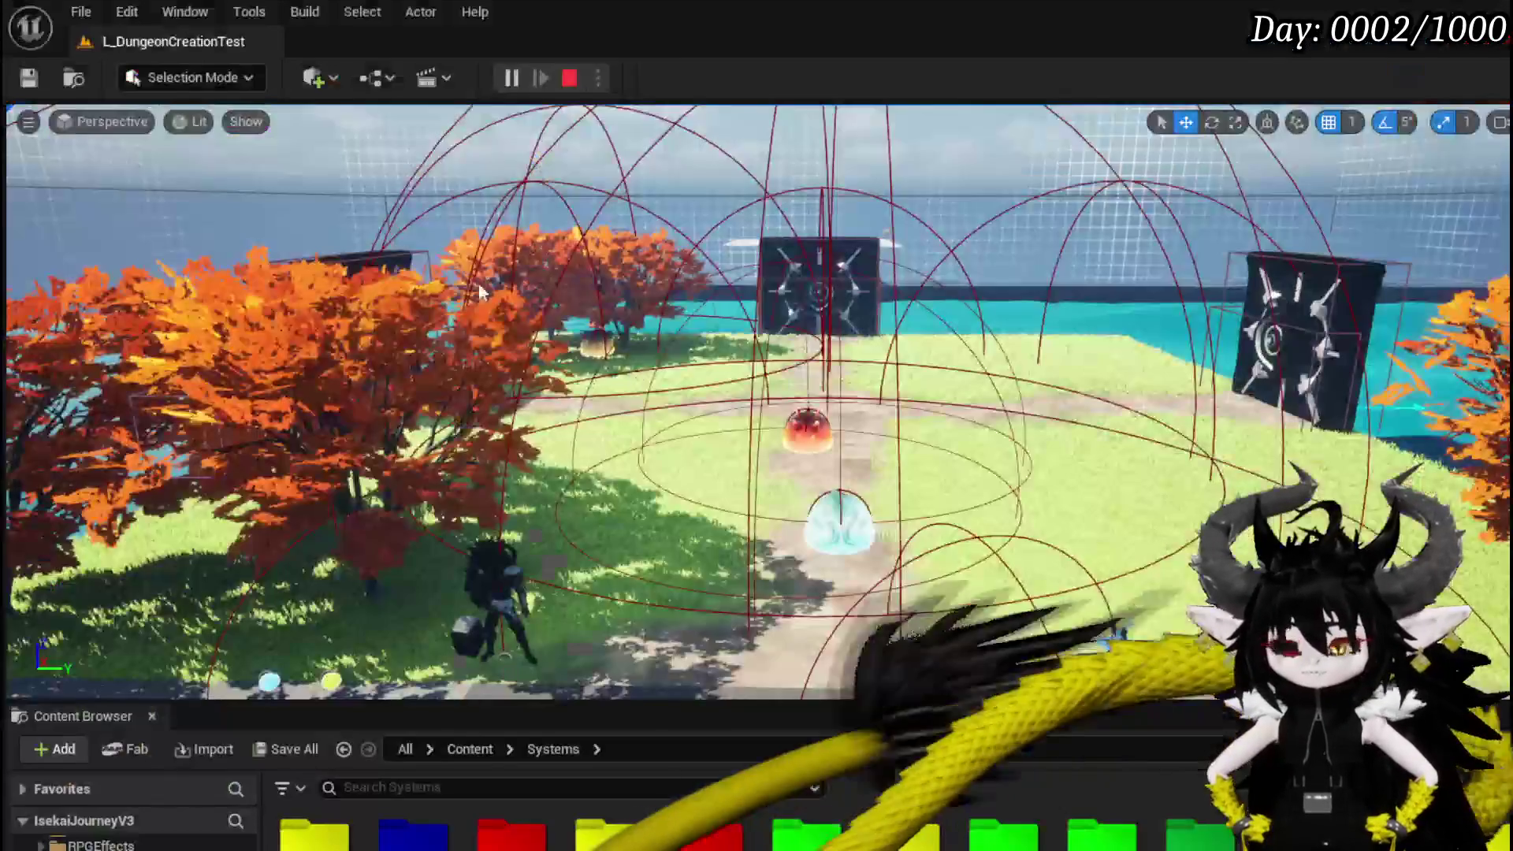
Return to WP_BlackBoxUI's SortBy graph and duplicate the Add Equipment from Inventory node.
key("ctrl+s")
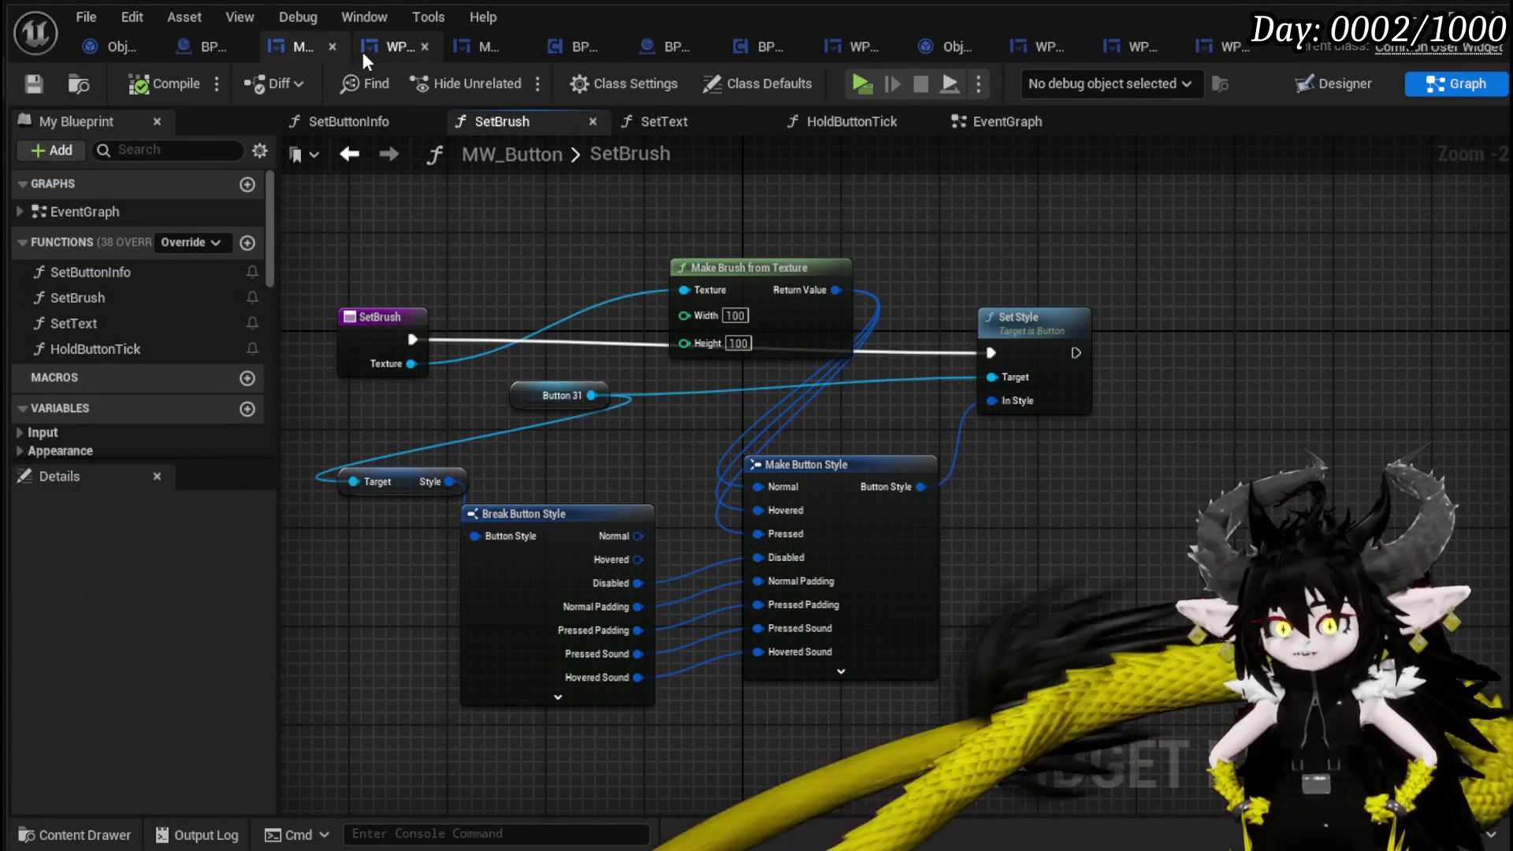
left_click(381, 48)
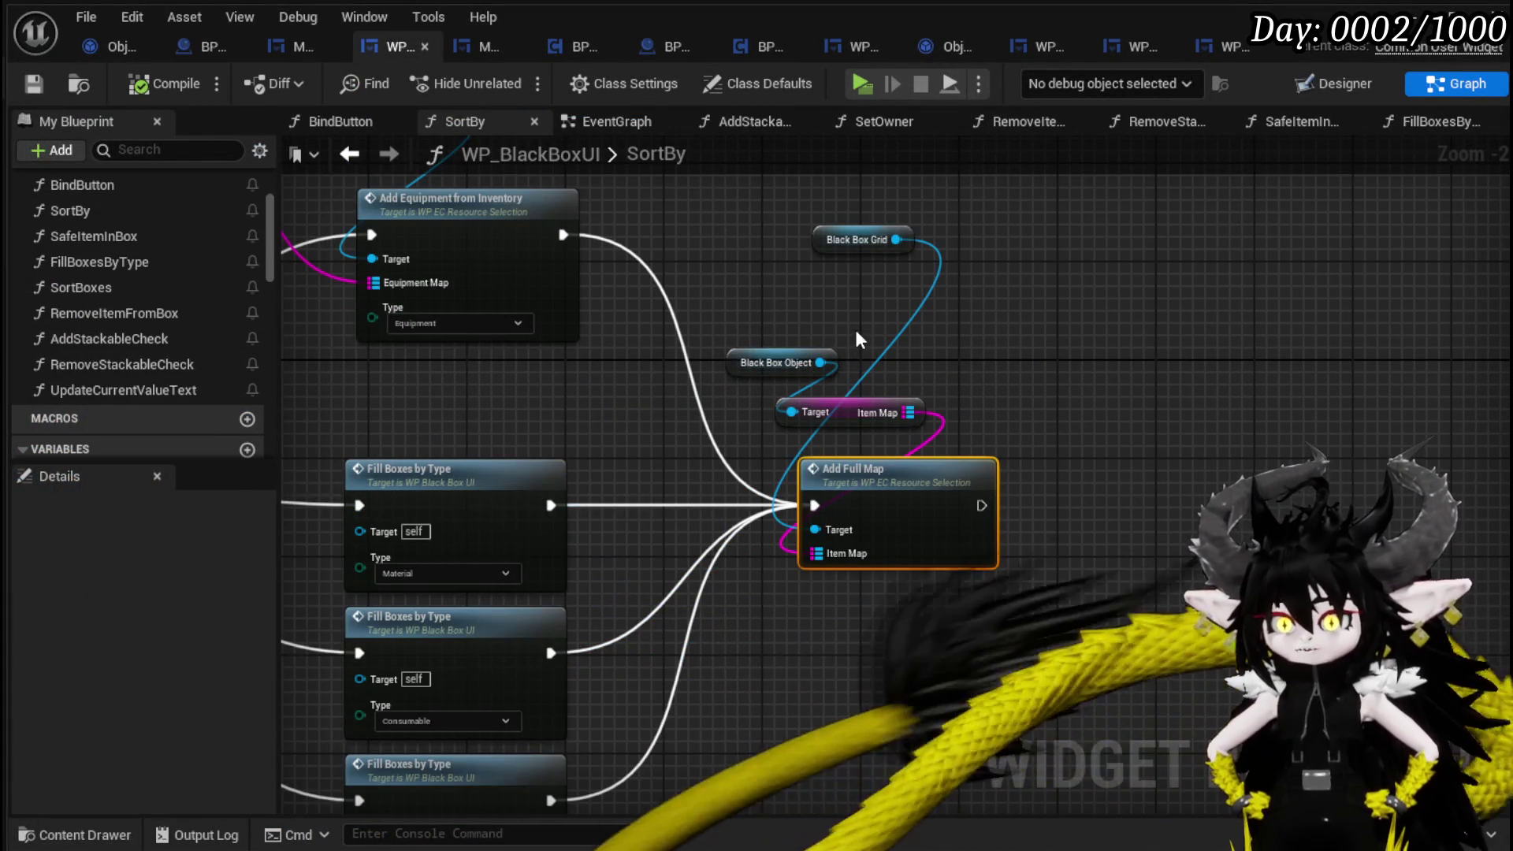
left_click_drag(830, 315, 898, 463)
mouse_move(739, 319)
left_mouse_down()
mouse_move(509, 434)
mouse_move(597, 270)
mouse_move(500, 260)
mouse_move(871, 339)
mouse_move(630, 378)
mouse_move(1104, 360)
left_mouse_up()
key("ctrl+d")
Chain the copy after the original with Item Map input and Black Box Grid target, compile, and play.
left_click_drag(1198, 325, 1209, 350)
mouse_move(980, 562)
left_mouse_down()
mouse_move(1076, 453)
mouse_move(1123, 437)
left_mouse_up()
left_click_drag(962, 388, 1116, 409)
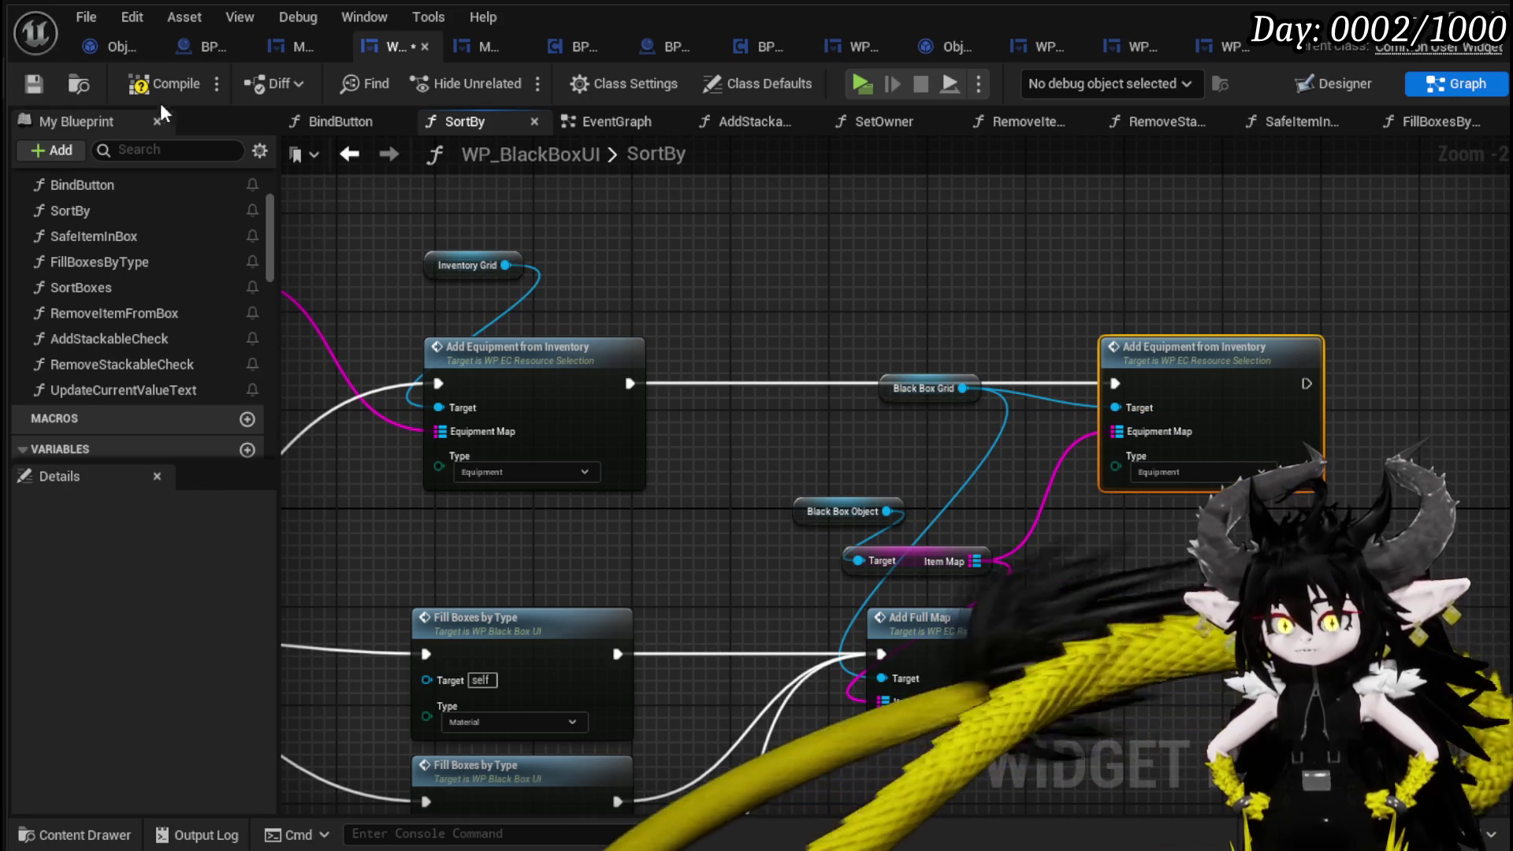
left_click(31, 86)
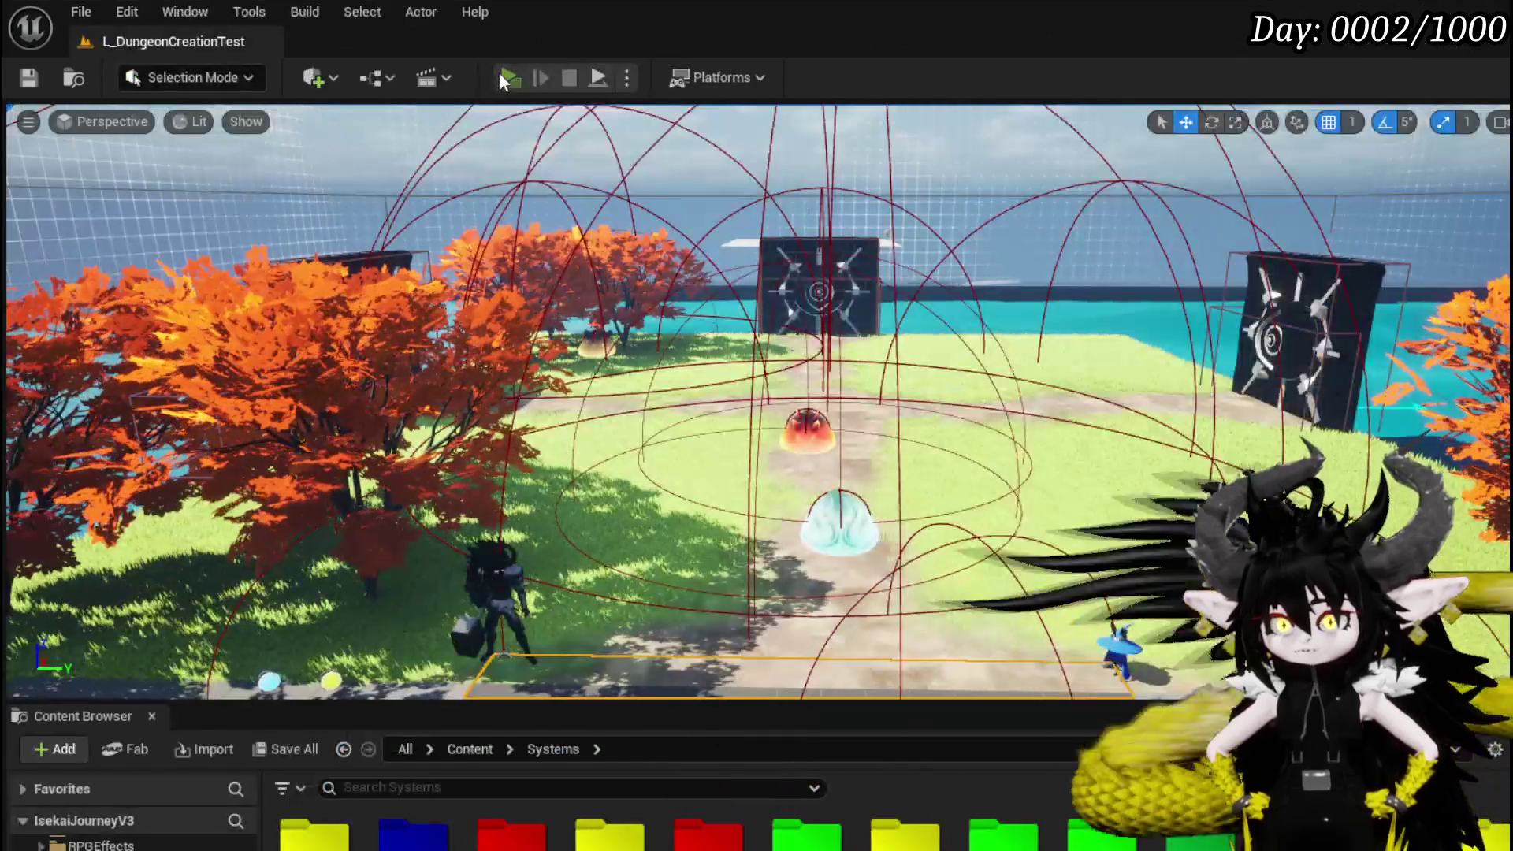
left_click(499, 73)
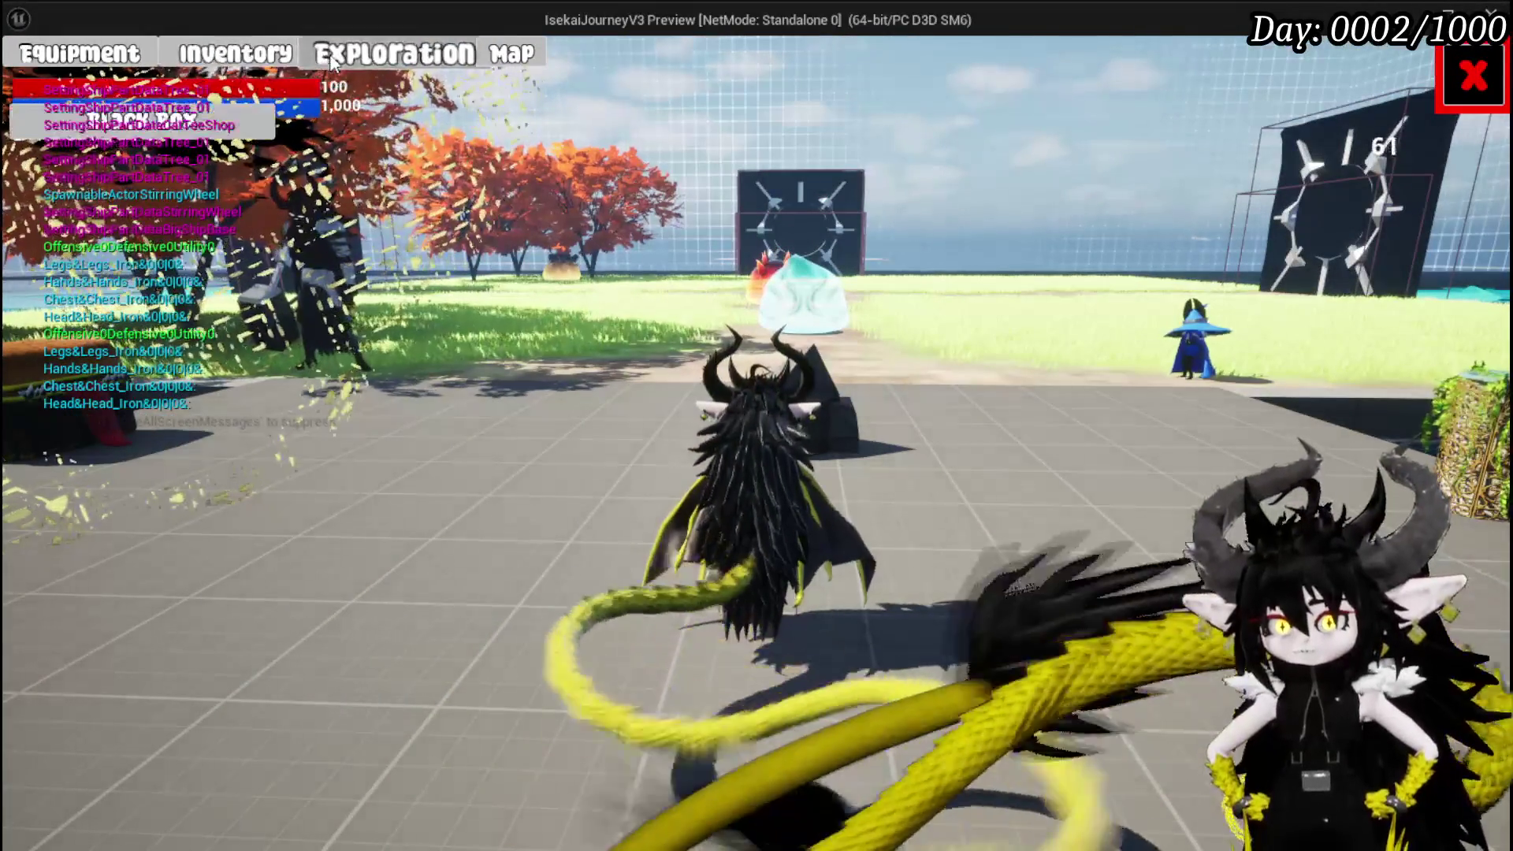
Open the inventory and stash several Iron_Chest items in the Black Box.
left_click(321, 61)
left_click(739, 404)
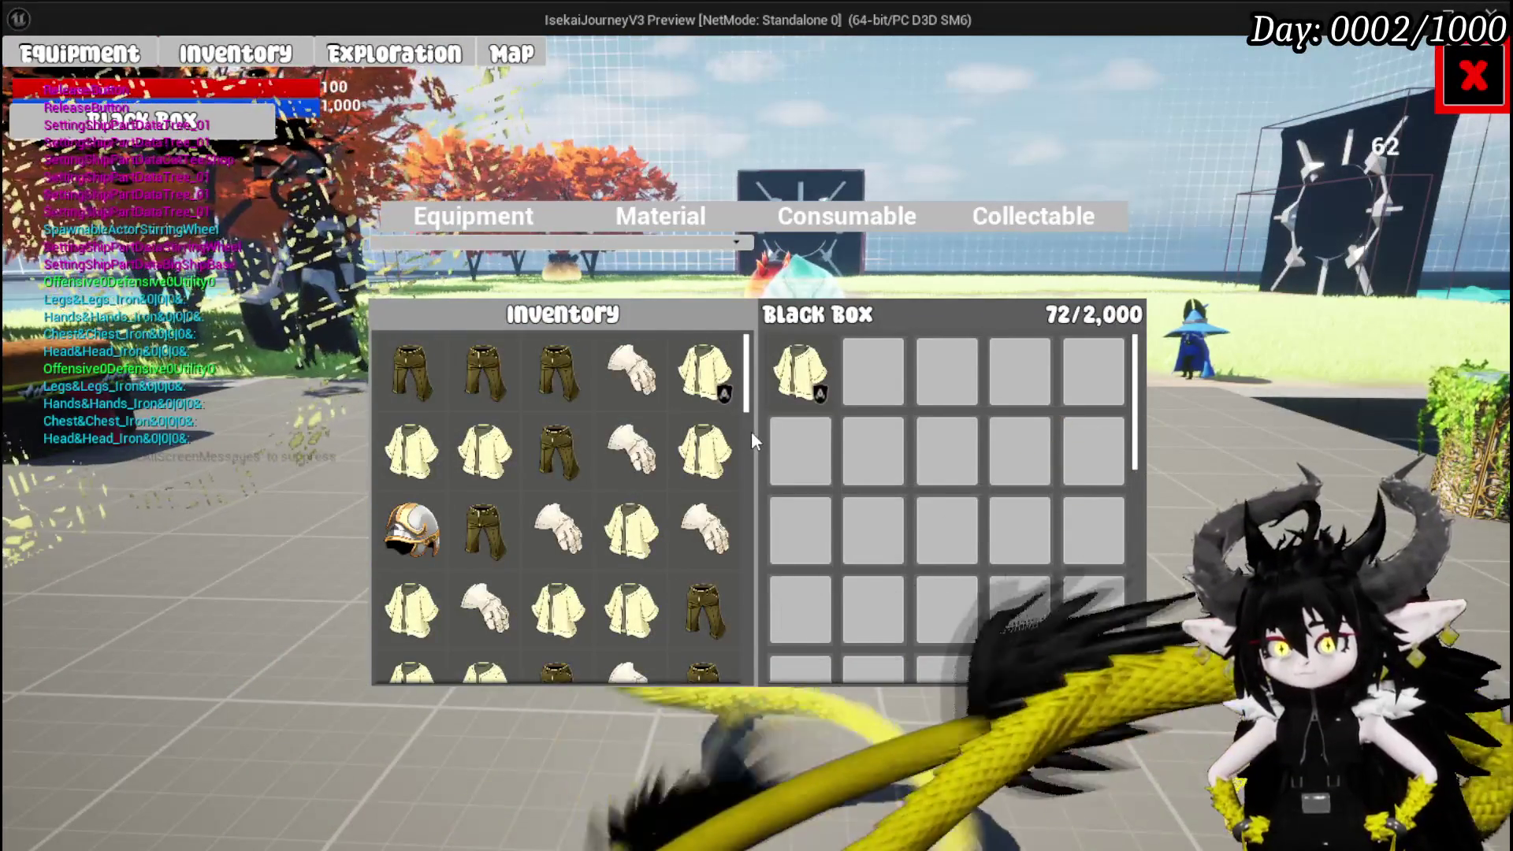
left_click(726, 381)
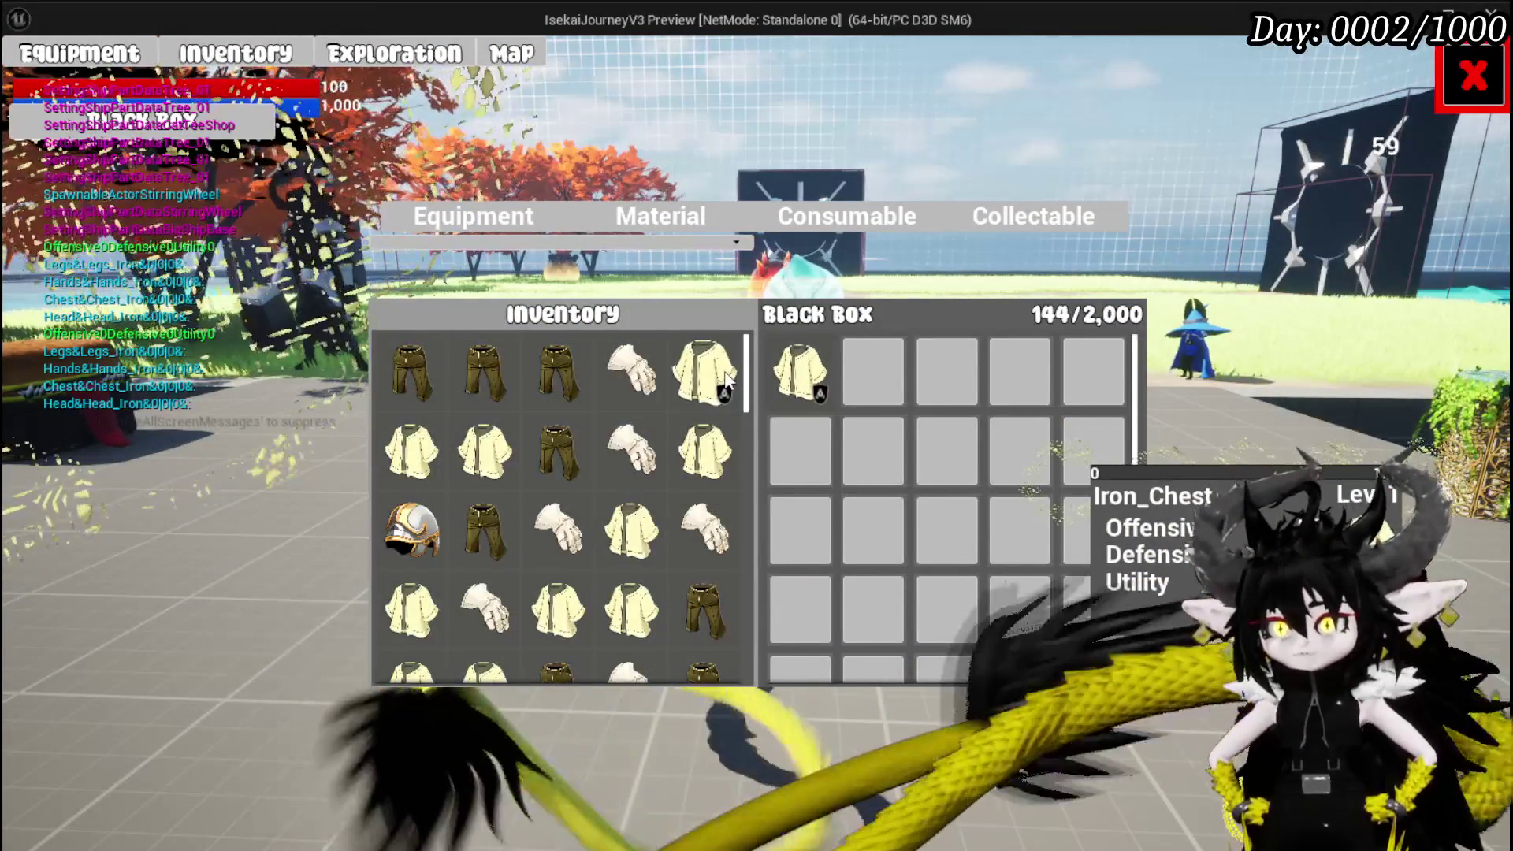
triple_click(726, 381)
triple_click(726, 382)
left_click(726, 381)
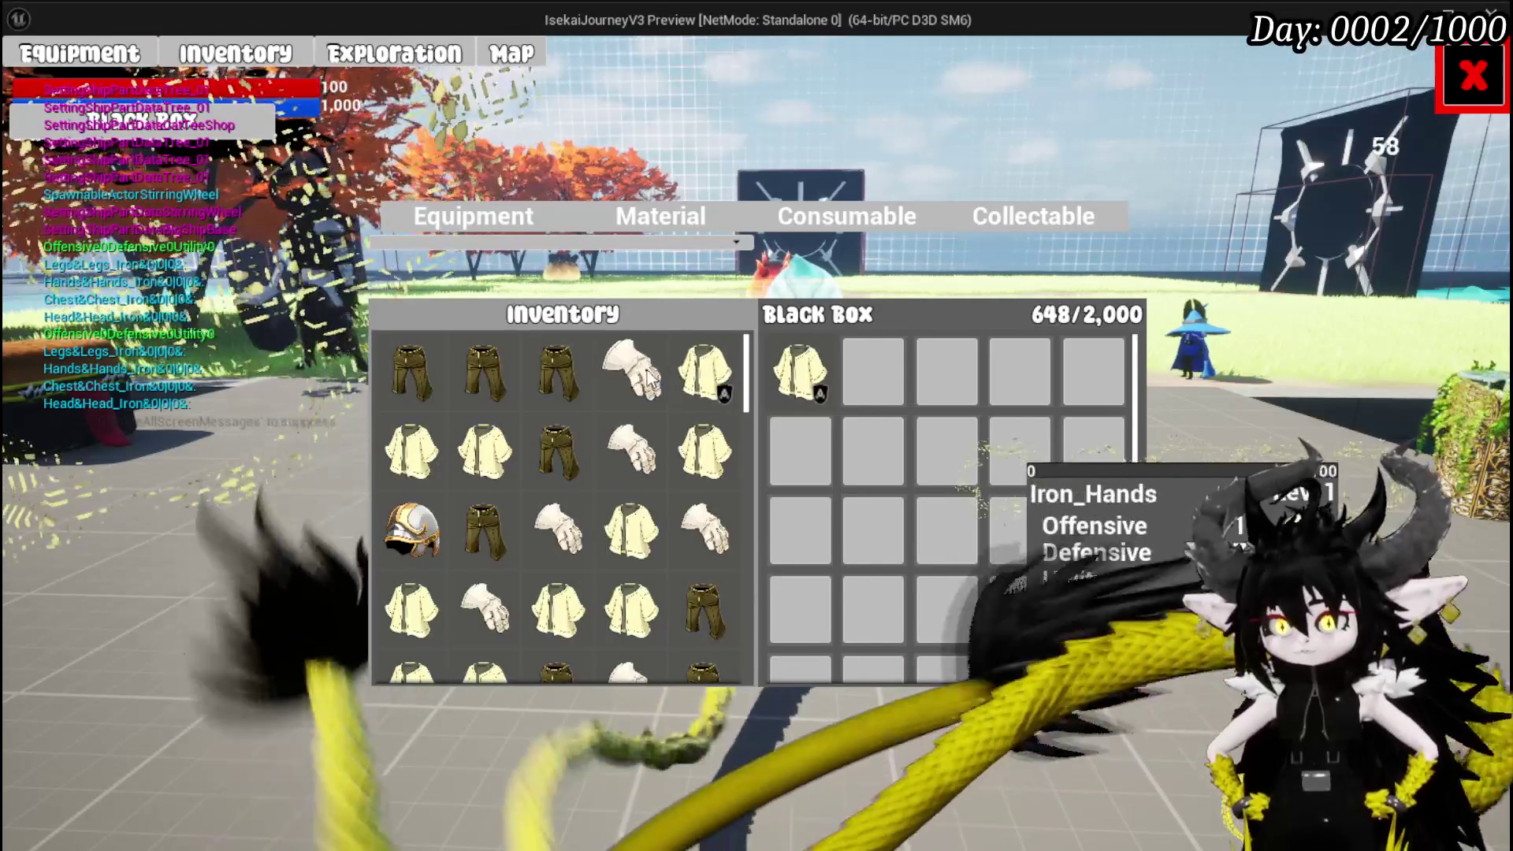
Move the Iron_Hands and Iron_Legs into the Black Box, then stop the preview.
triple_click(648, 379)
double_click(648, 379)
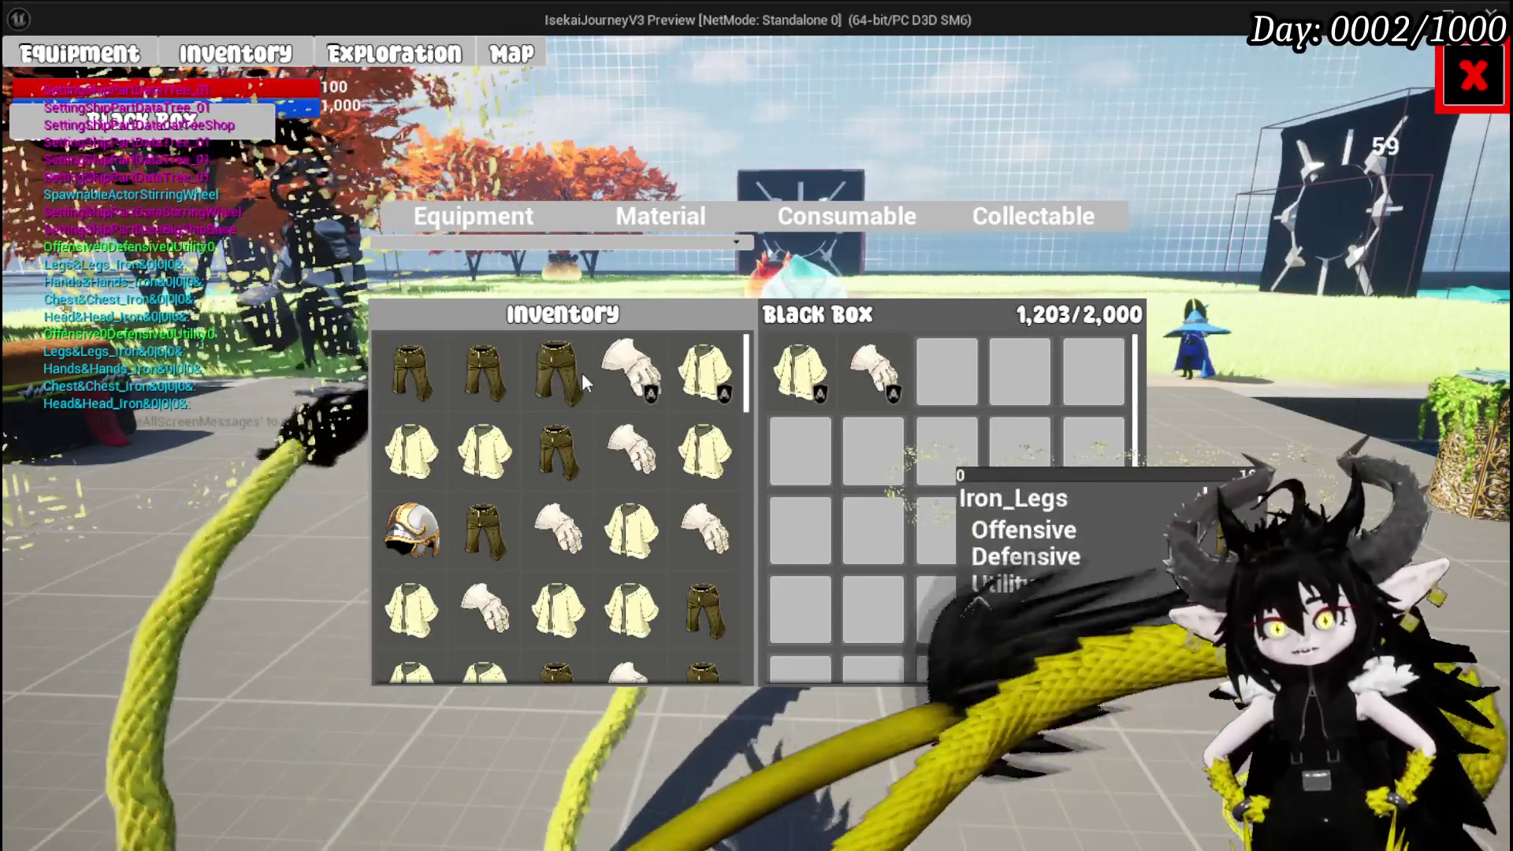
double_click(580, 377)
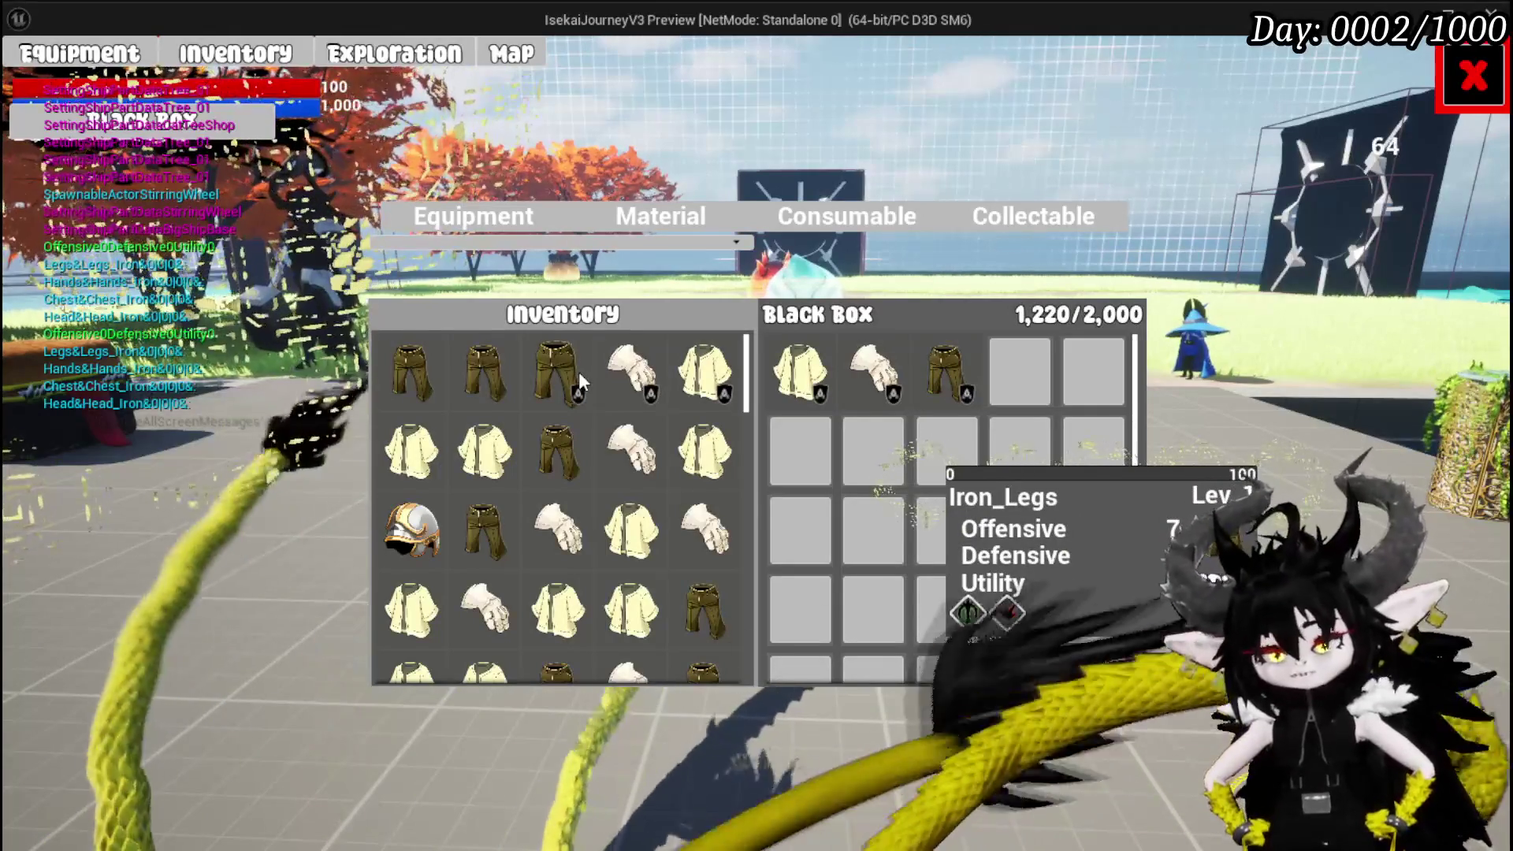
key("Escape")
key("ctrl+s")
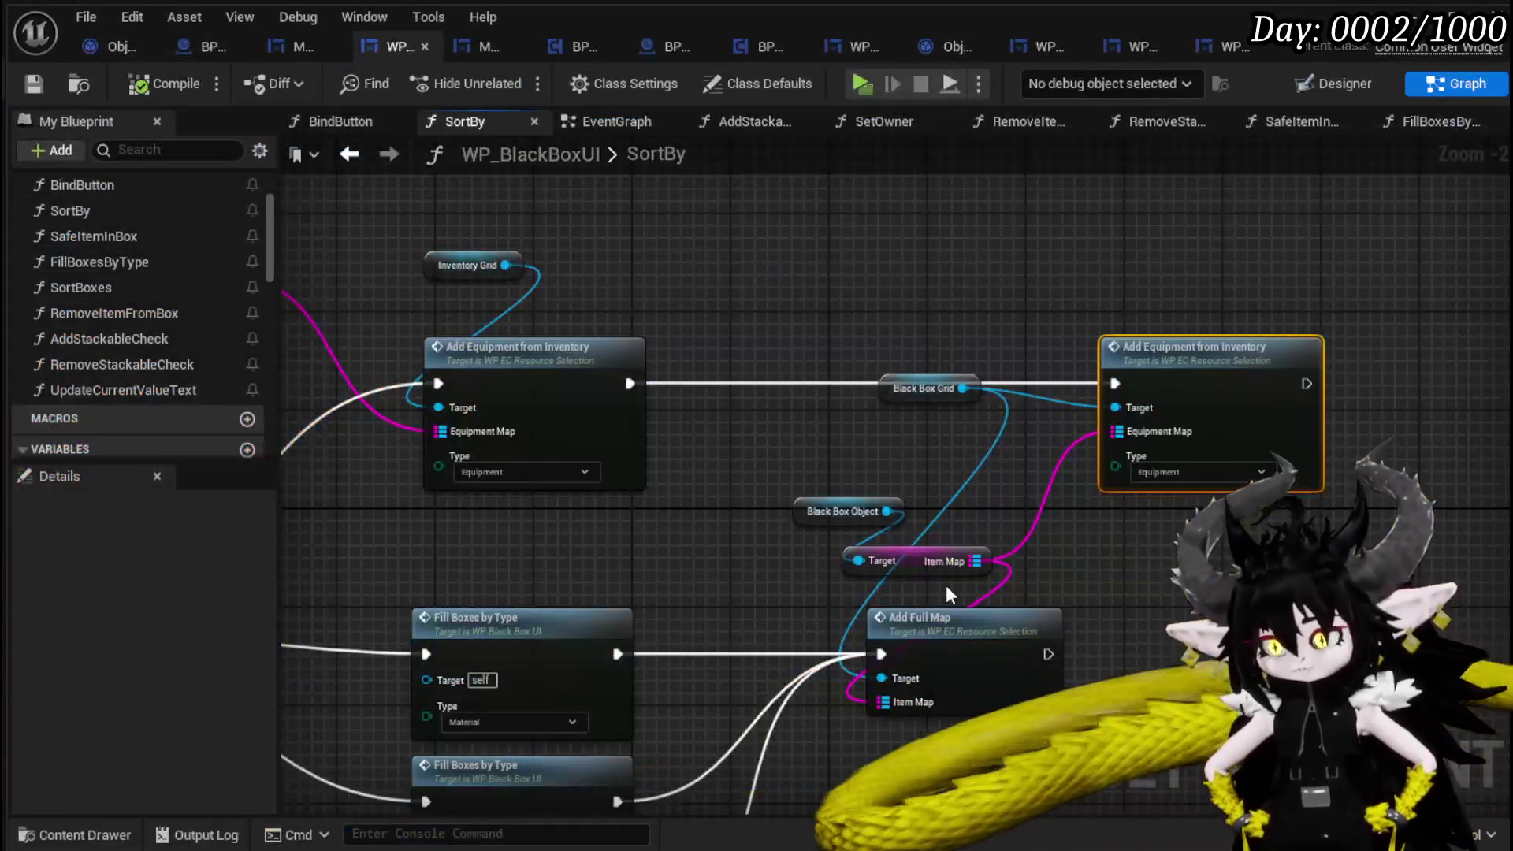
Open the SafeItemInBox function from SortBy and frame its entry and Parse Into Array nodes.
mouse_move(946, 584)
left_mouse_down()
mouse_move(875, 575)
mouse_move(627, 477)
mouse_move(1051, 484)
mouse_move(1024, 491)
left_mouse_up()
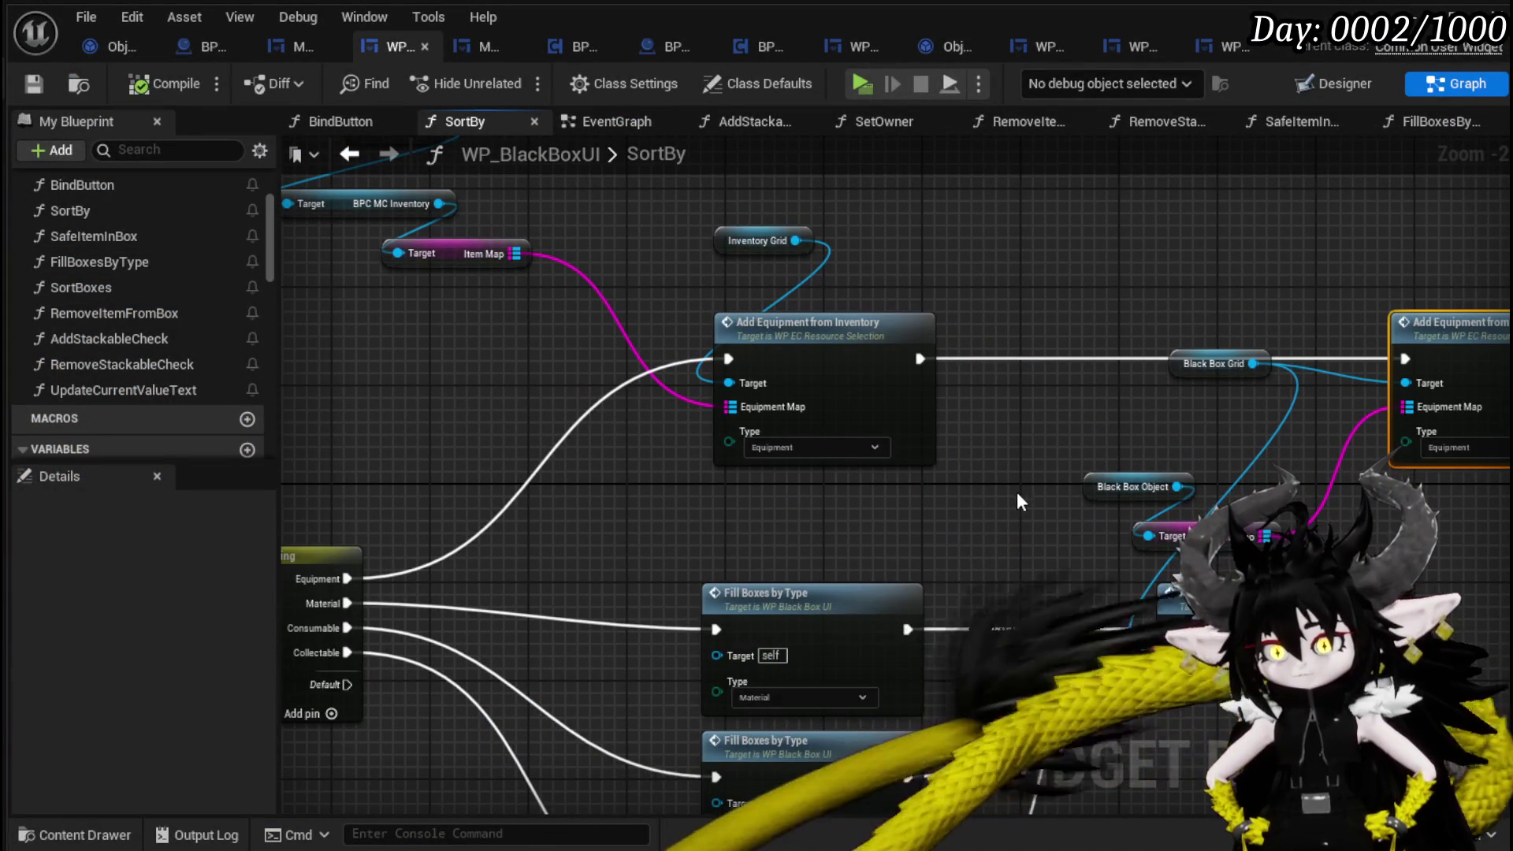
double_click(117, 235)
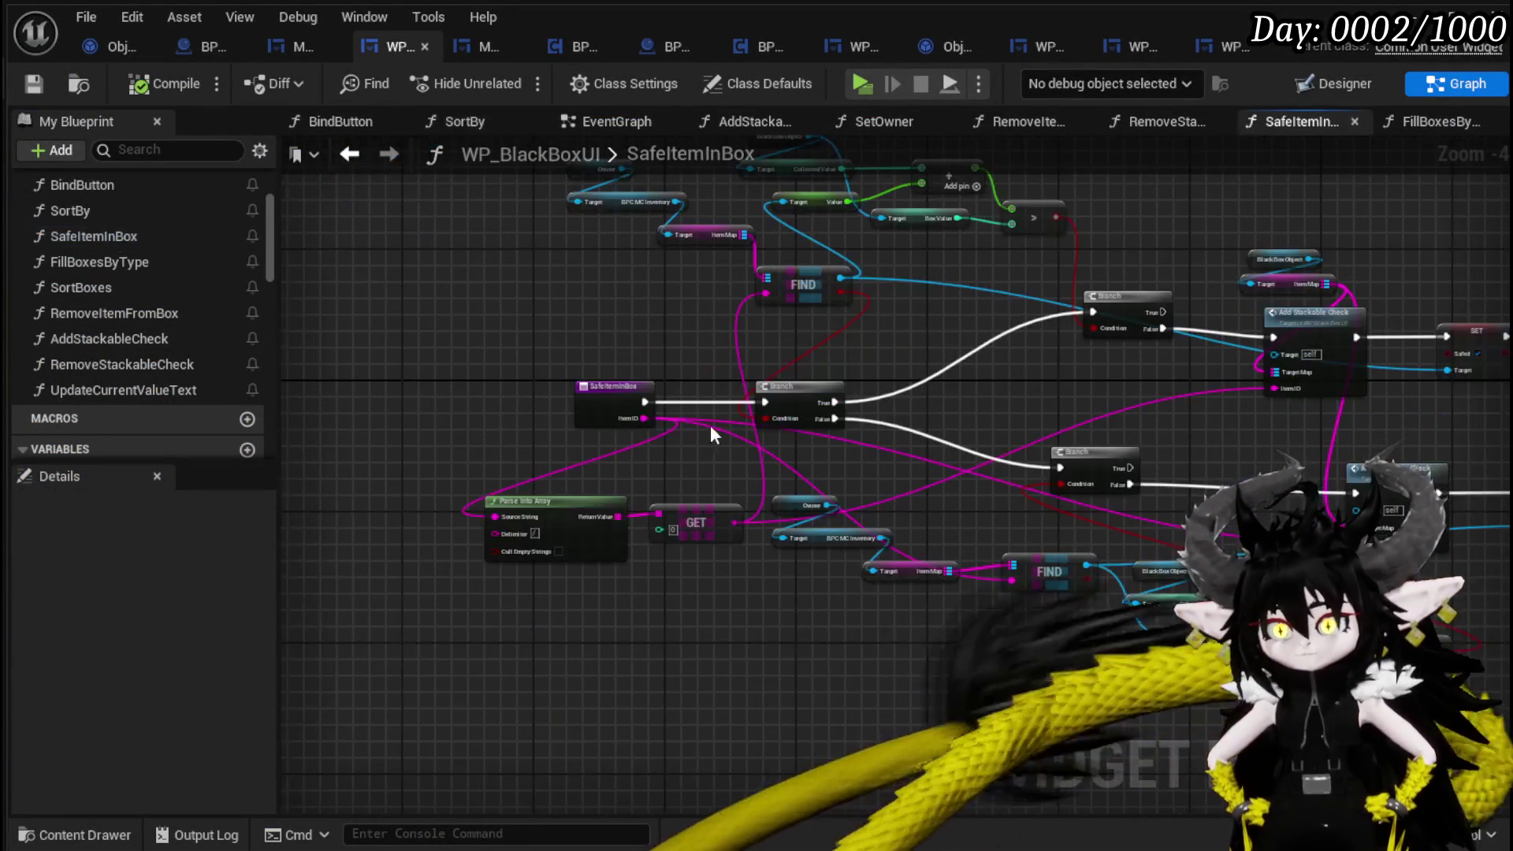
scroll(711, 424, "up", 4)
mouse_move(792, 398)
left_mouse_down()
mouse_move(878, 424)
mouse_move(1143, 440)
left_mouse_up()
Move the Parse Into Array, GET and SafeItemInBox entry nodes left into a tidier layout.
mouse_move(564, 531)
left_mouse_down()
mouse_move(655, 589)
mouse_move(610, 534)
left_mouse_up()
left_click_drag(978, 457, 652, 465)
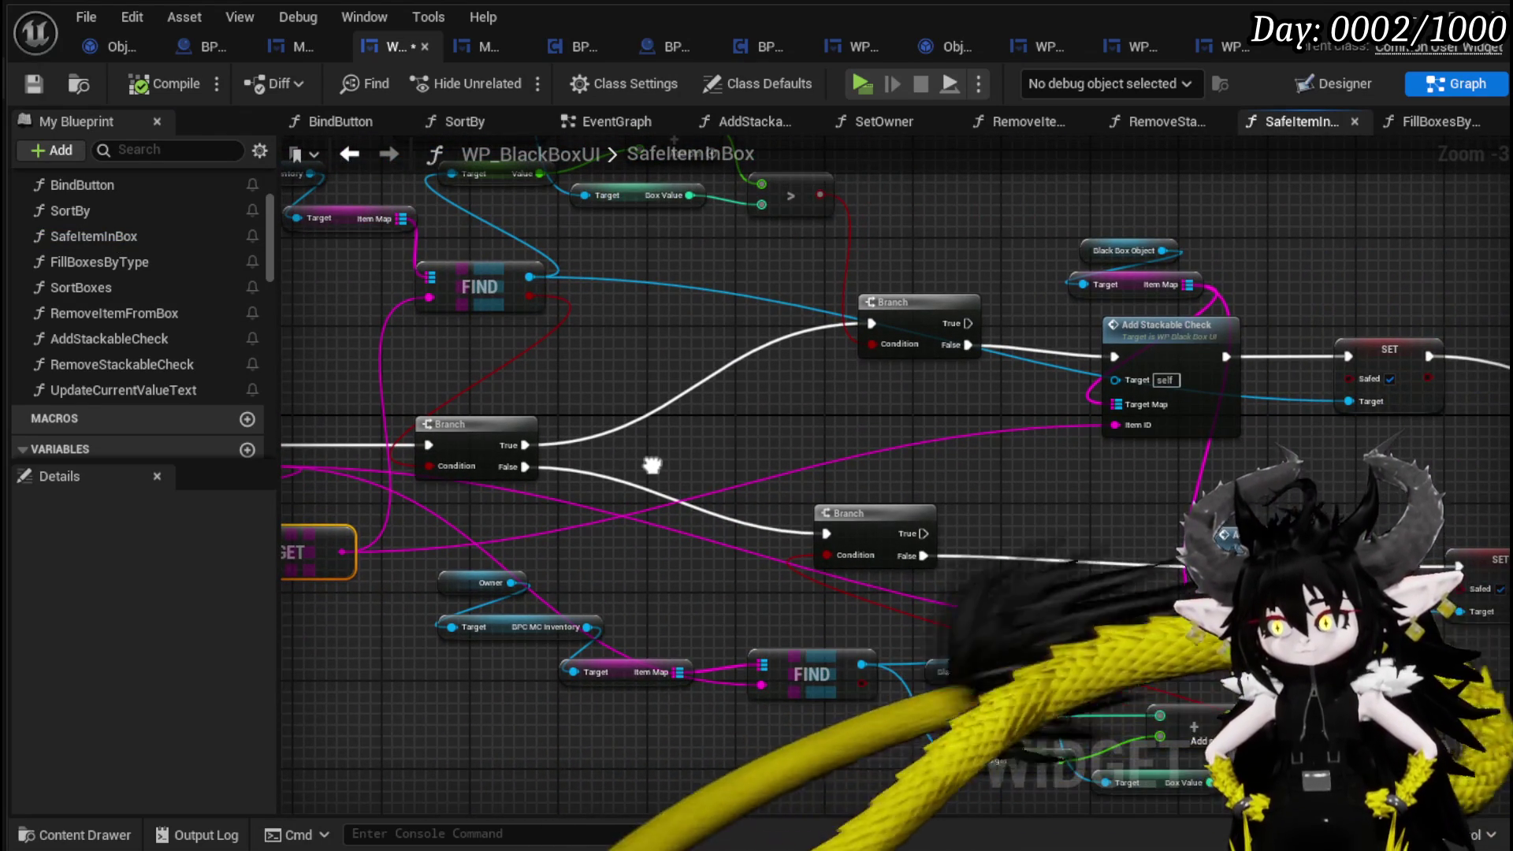
mouse_move(652, 465)
left_mouse_down()
mouse_move(845, 504)
mouse_move(612, 484)
mouse_move(679, 569)
left_mouse_up()
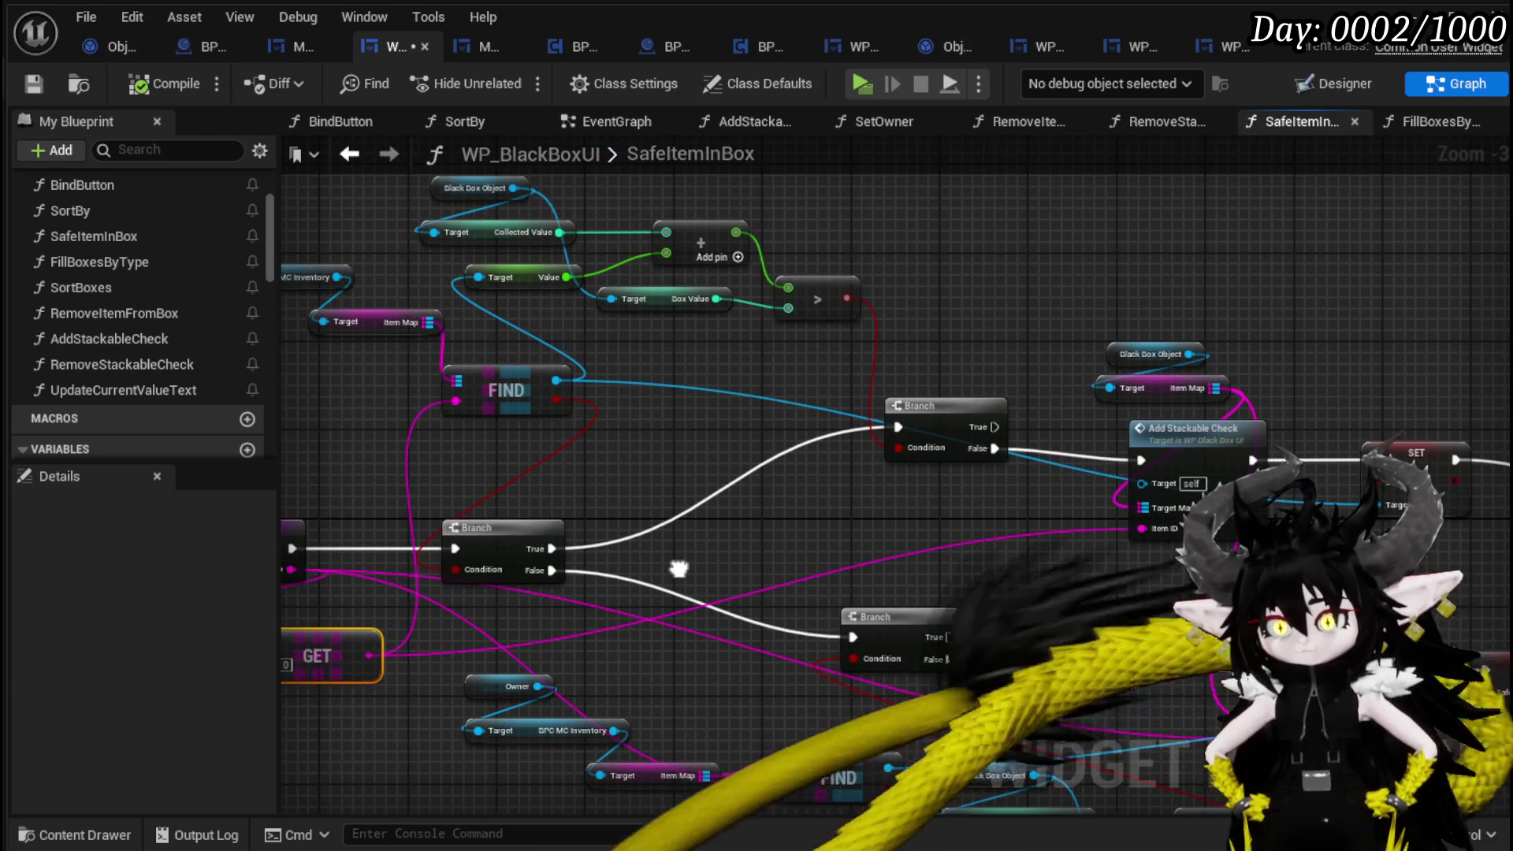
mouse_move(679, 569)
left_mouse_down()
mouse_move(575, 429)
mouse_move(87, 437)
left_mouse_up()
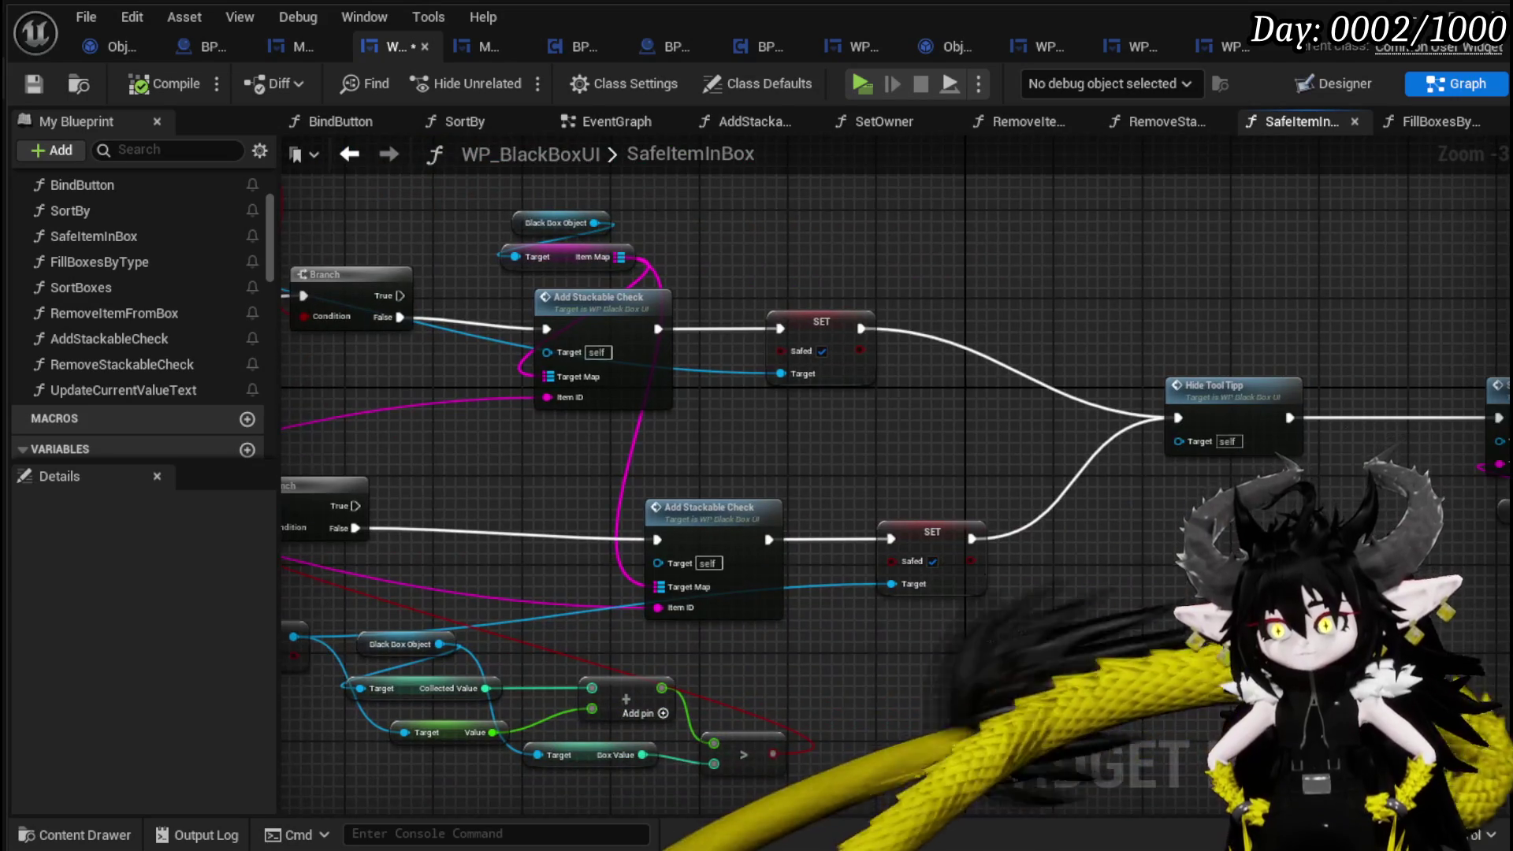
mouse_move(1038, 484)
left_mouse_down()
mouse_move(800, 473)
mouse_move(884, 461)
mouse_move(1192, 477)
mouse_move(673, 412)
mouse_move(764, 328)
mouse_move(834, 371)
mouse_move(834, 469)
mouse_move(849, 435)
mouse_move(1115, 447)
left_mouse_up()
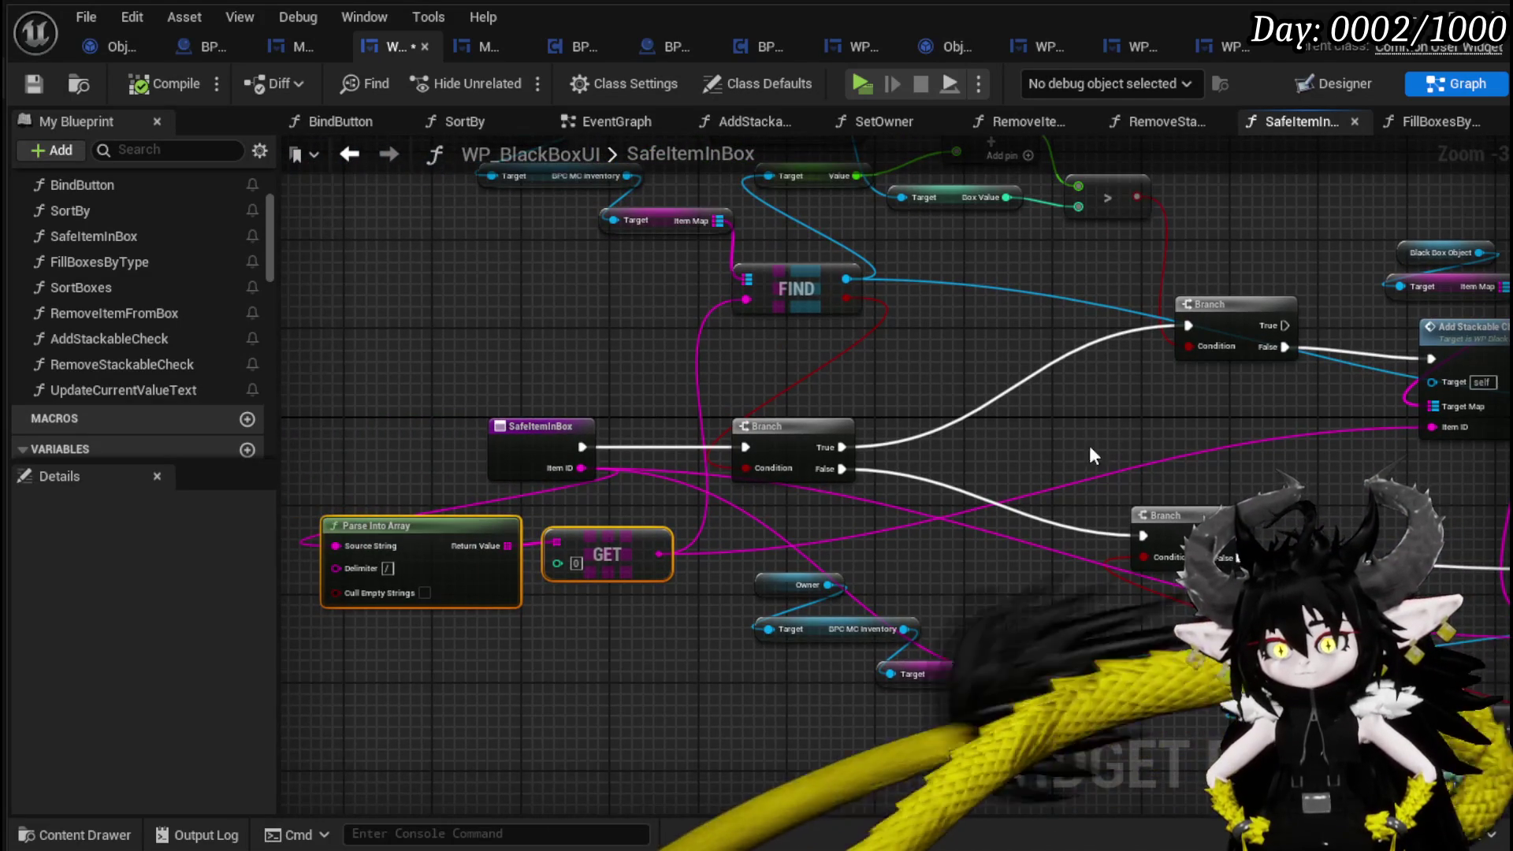
mouse_move(531, 433)
left_mouse_down()
mouse_move(715, 419)
mouse_move(388, 414)
left_mouse_up()
left_click(664, 367)
mouse_move(600, 527)
left_mouse_down()
mouse_move(486, 524)
mouse_move(565, 514)
mouse_move(539, 513)
left_mouse_up()
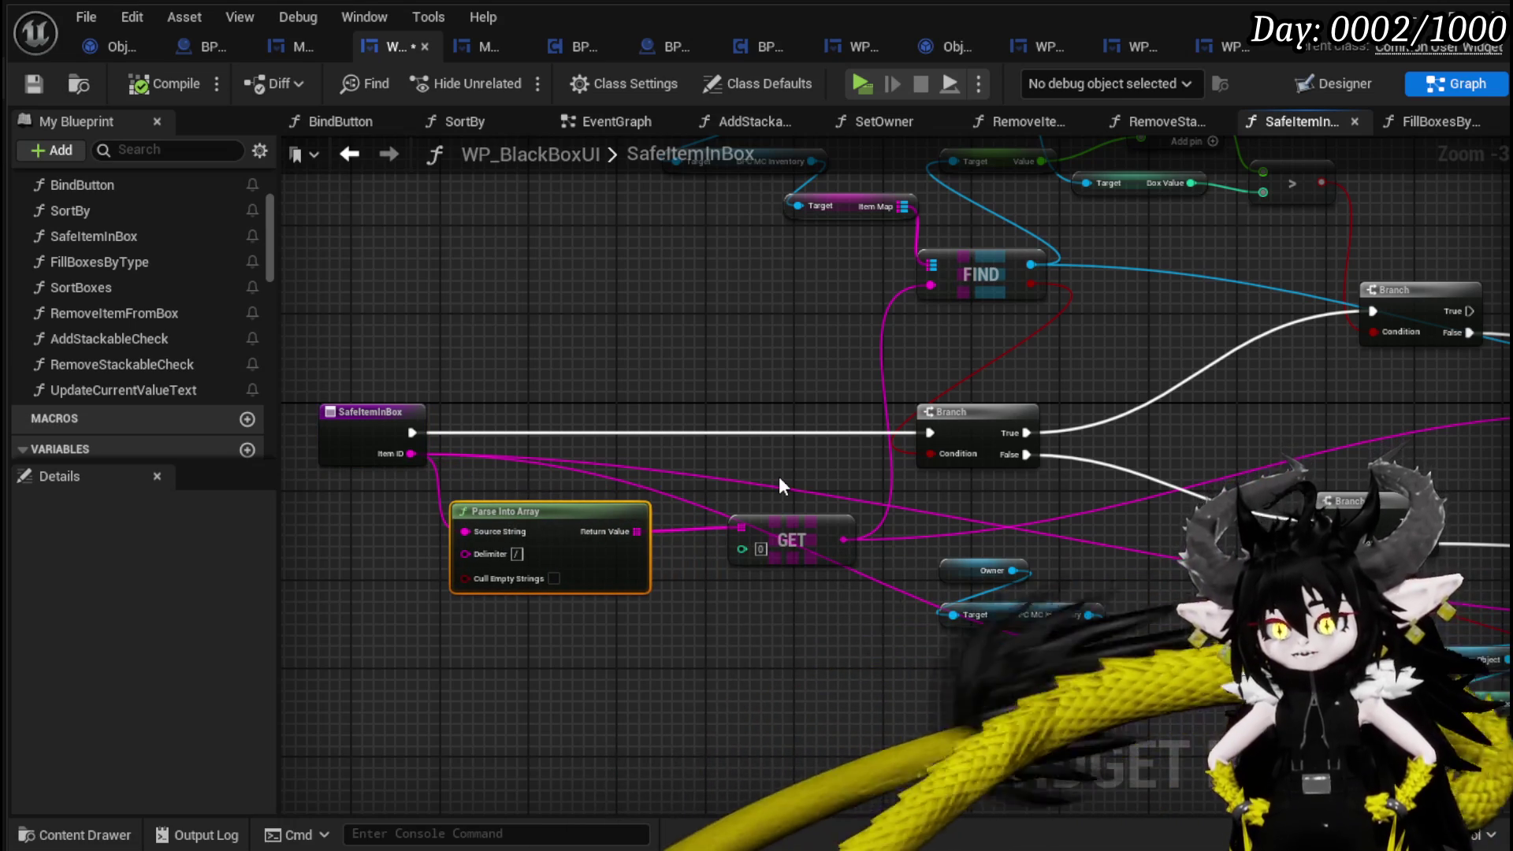
left_click(780, 478)
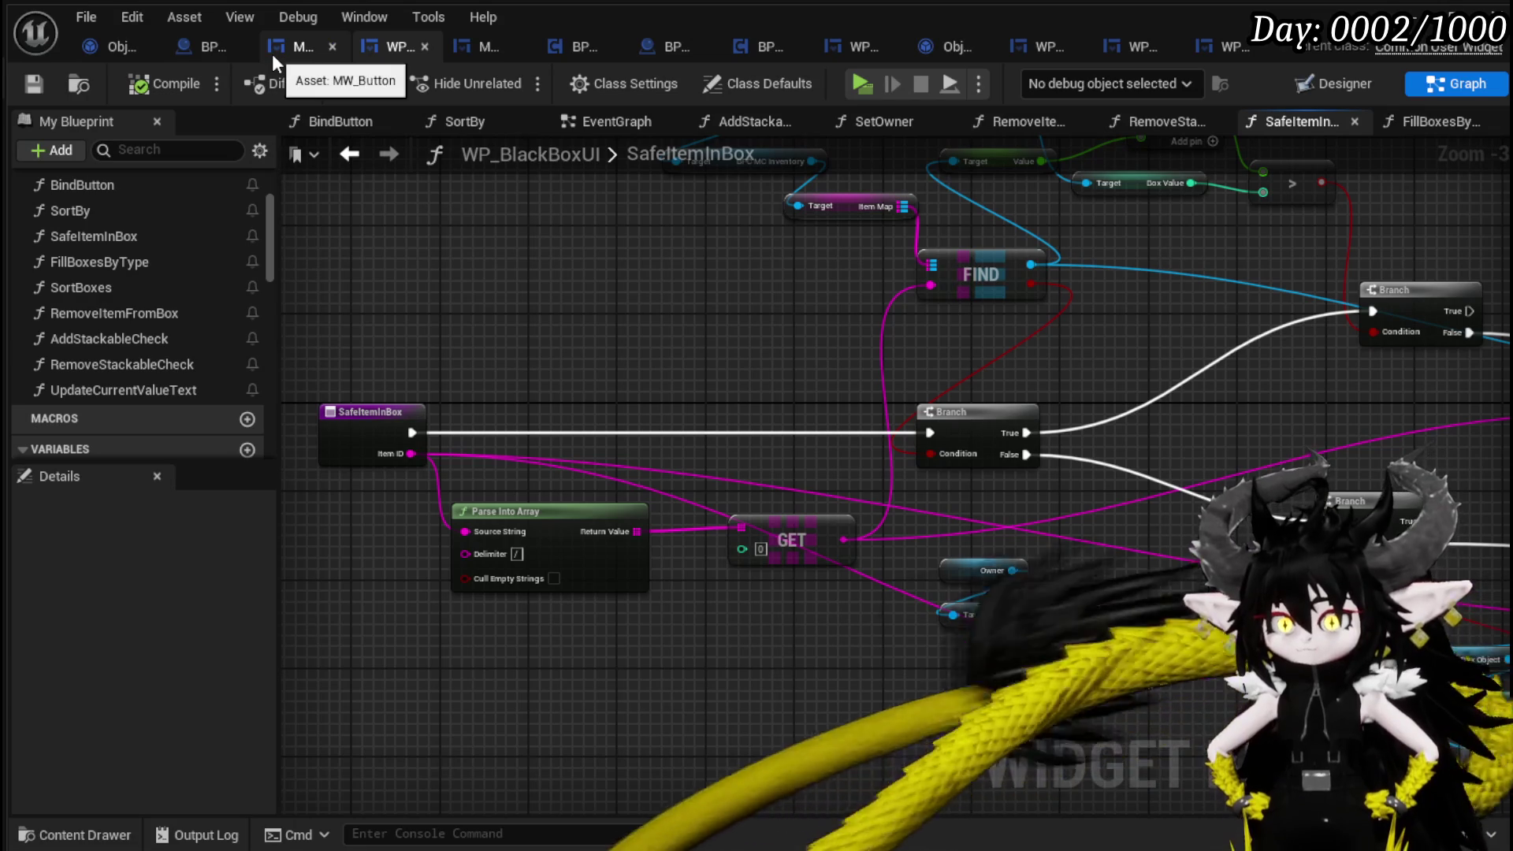
Review Object_Item_BlackBox, BP_PickUp and MW_Button's SetBrush, then open SetButtonInfo.
left_click(103, 48)
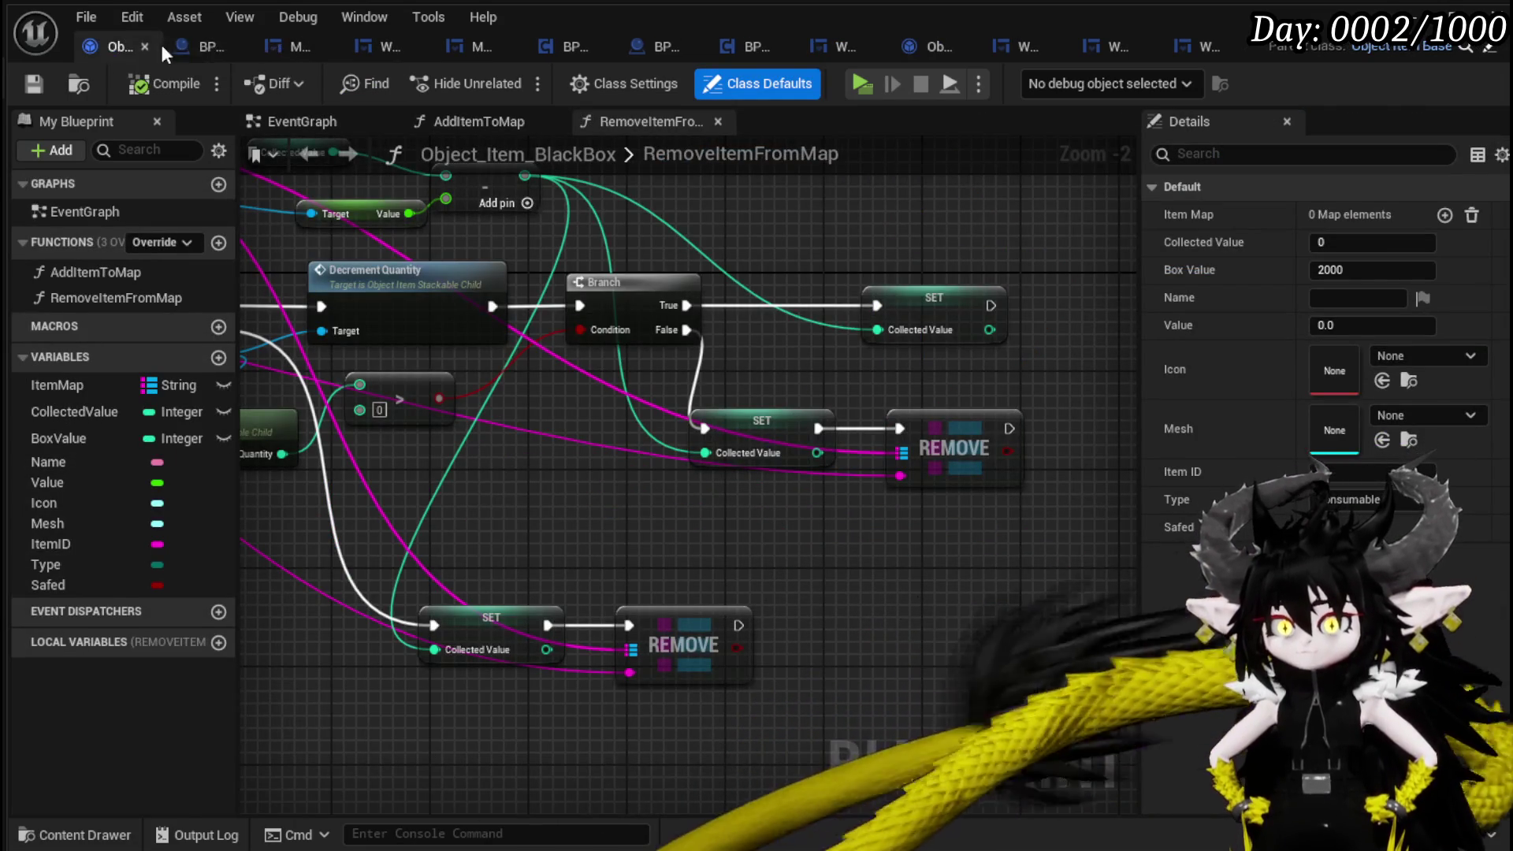
left_click(204, 46)
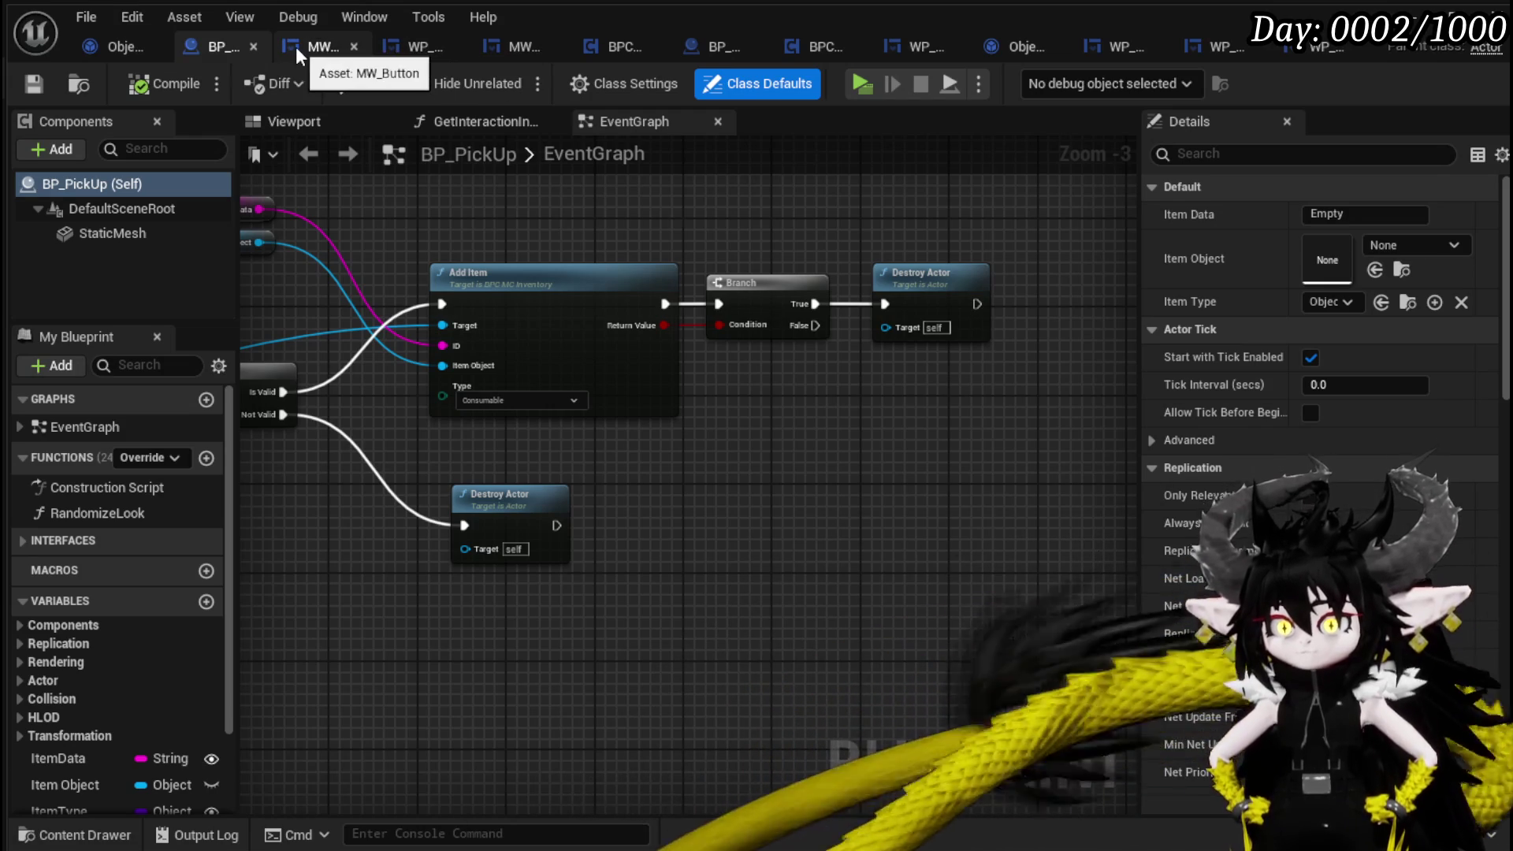
left_click(296, 46)
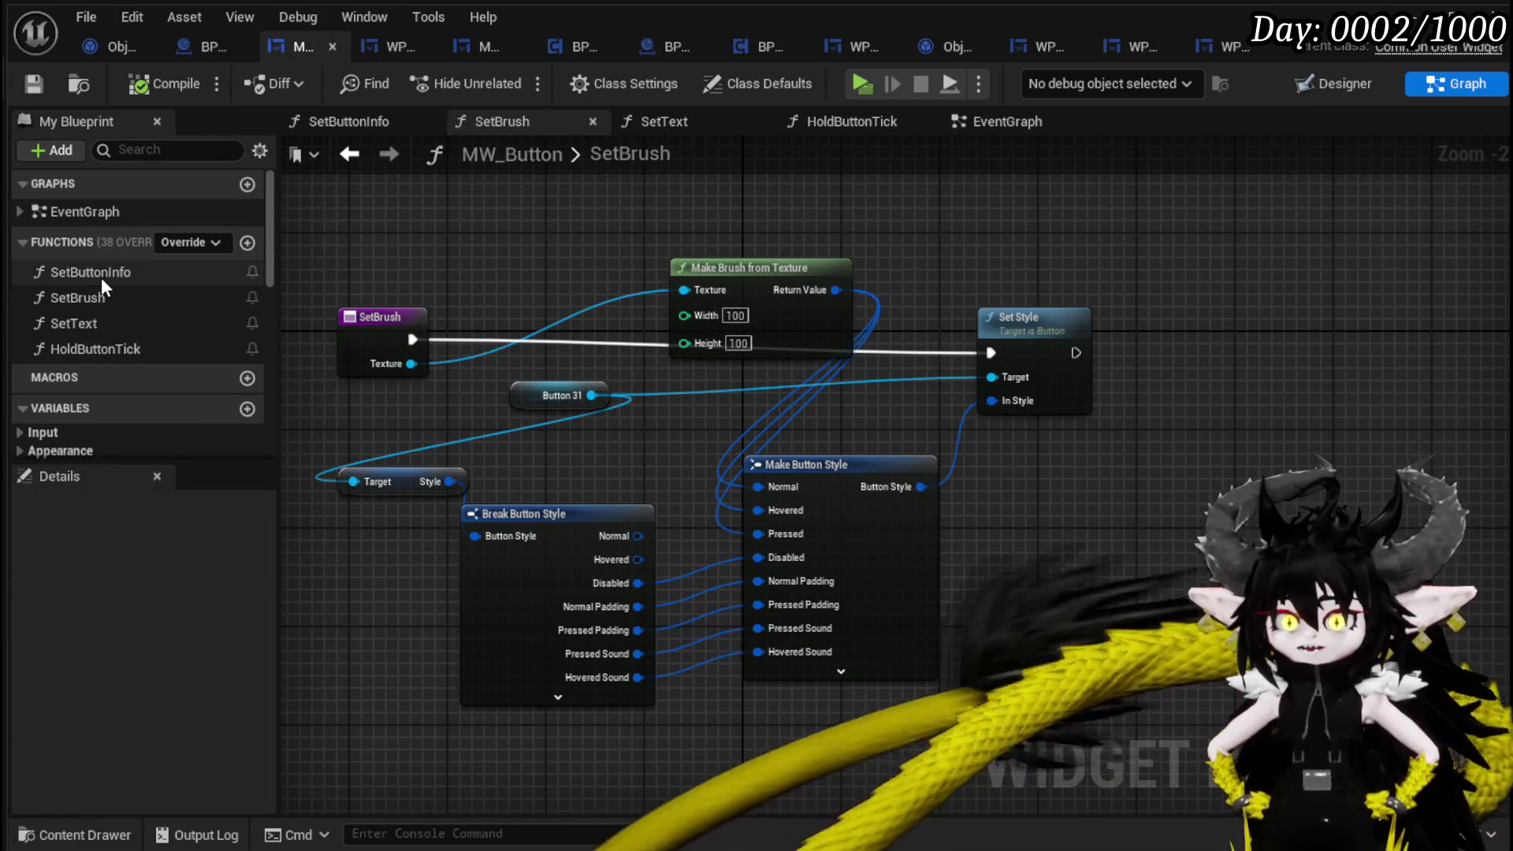
left_click(119, 297)
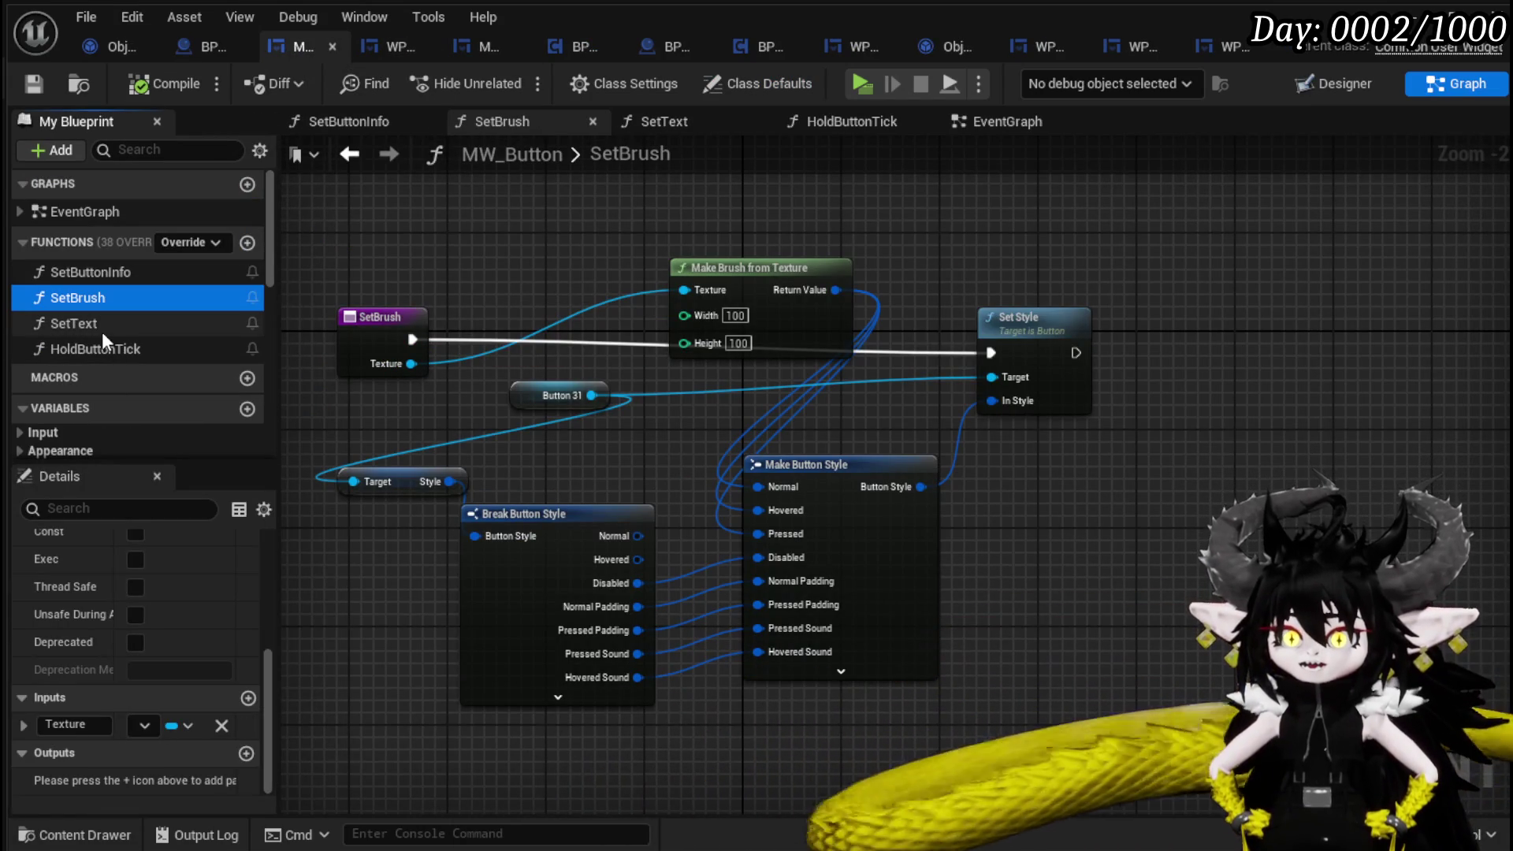
double_click(88, 272)
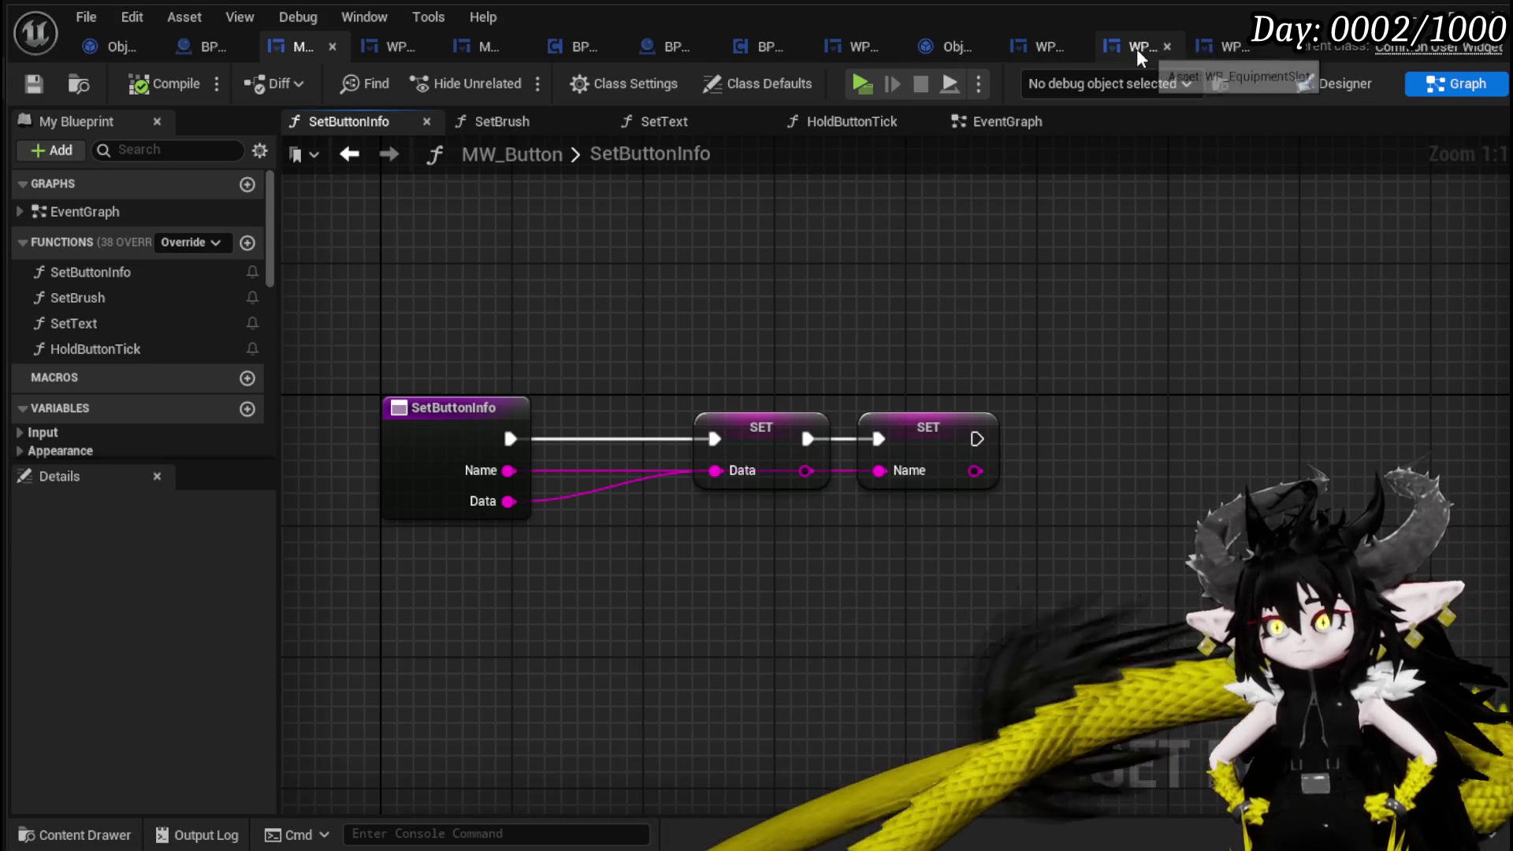
Review WP_EquipmentSlot's SetInfo, PressButton and HoverButton function graphs.
left_click(1137, 49)
mouse_move(915, 264)
left_mouse_down()
mouse_move(762, 207)
mouse_move(507, 212)
mouse_move(775, 217)
left_mouse_up()
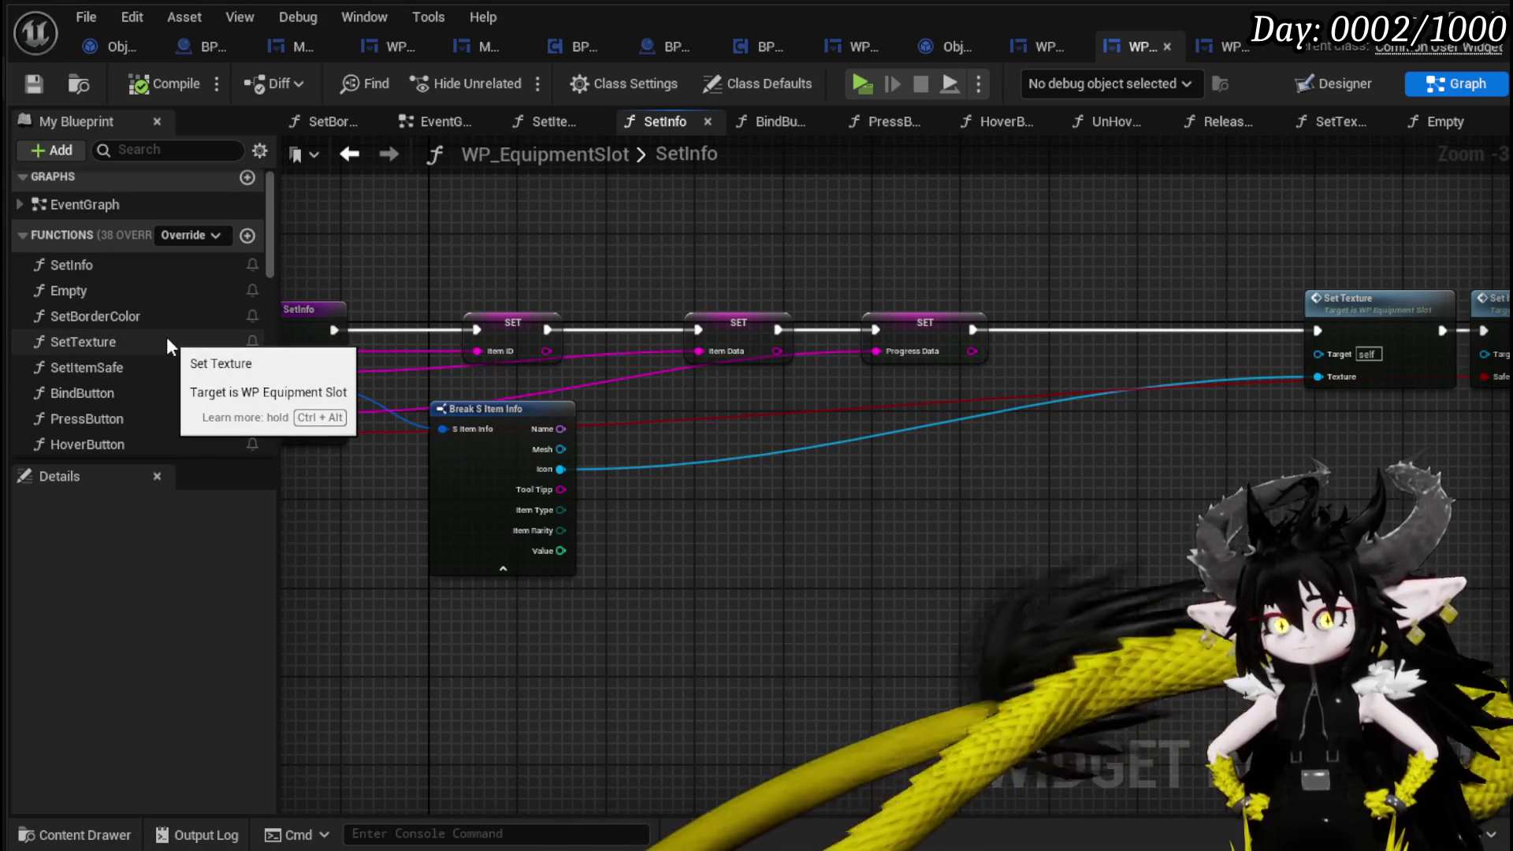
scroll(167, 337, "down", 2)
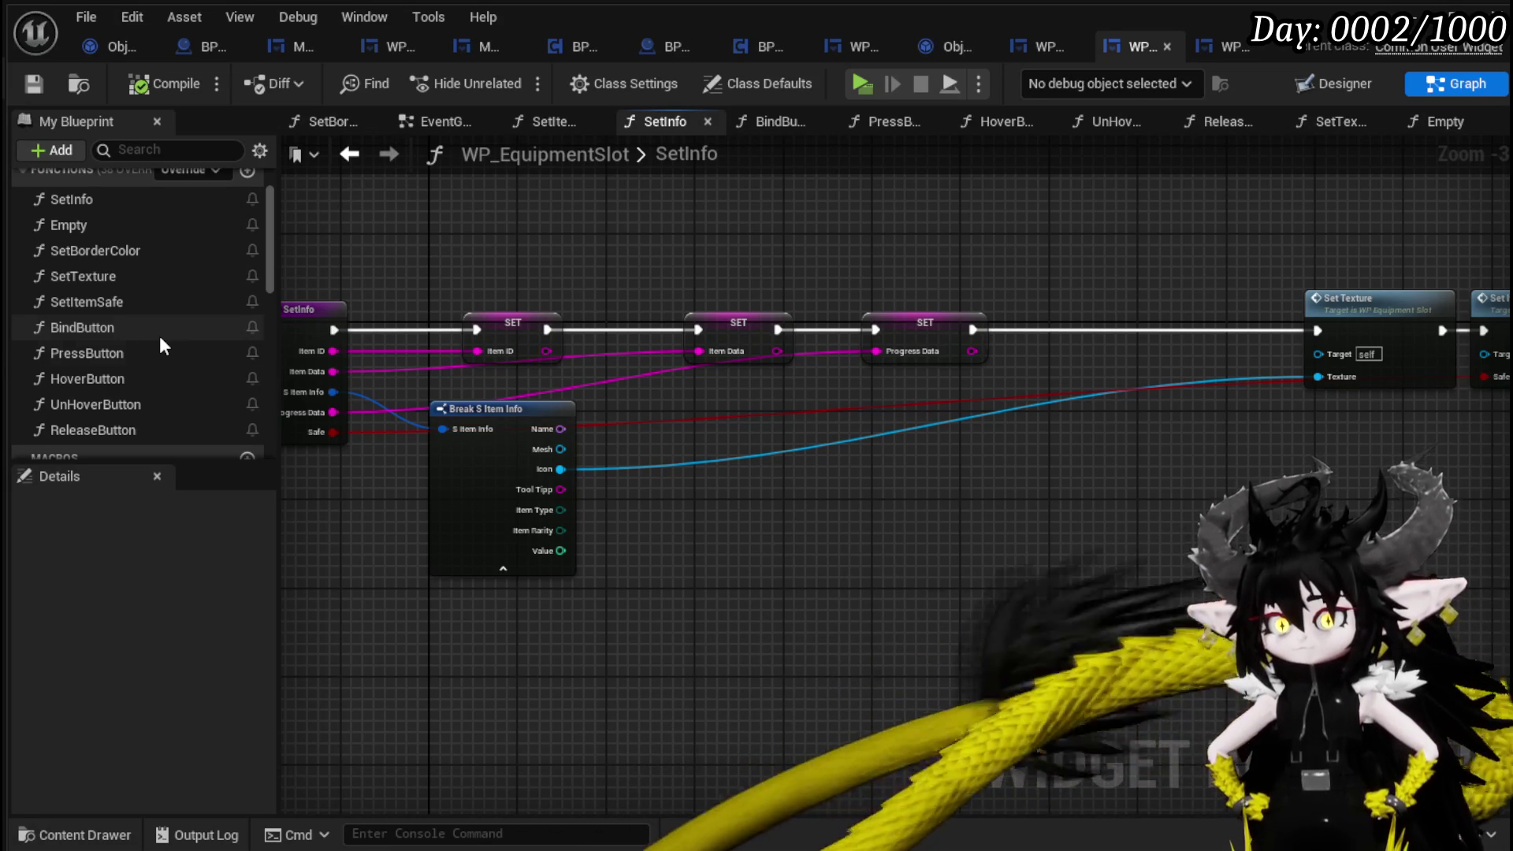
double_click(129, 353)
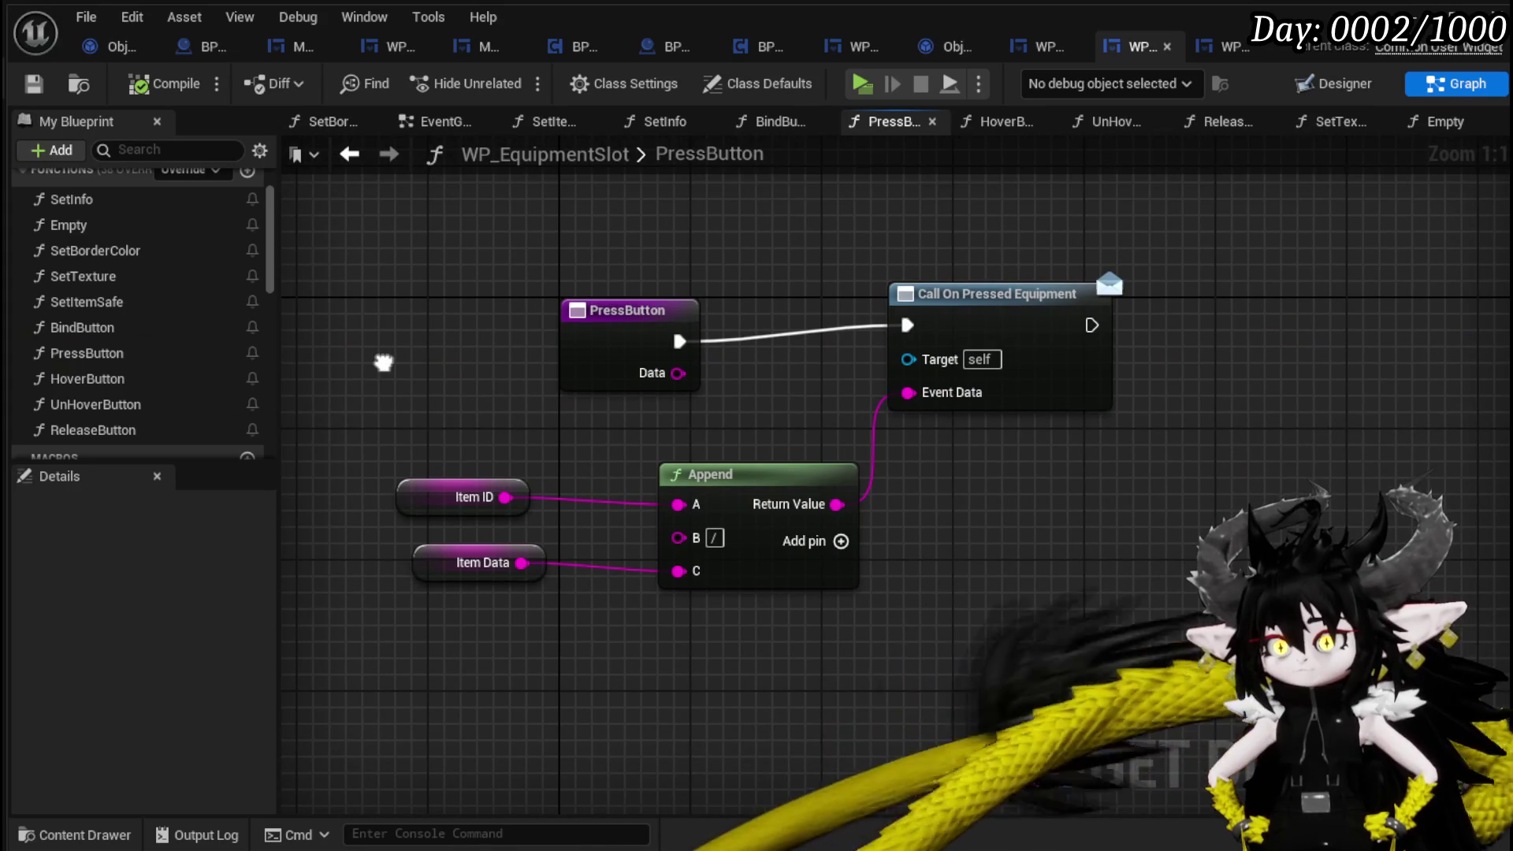
left_click_drag(577, 335, 465, 315)
left_click(530, 387)
left_click_drag(530, 386, 541, 351)
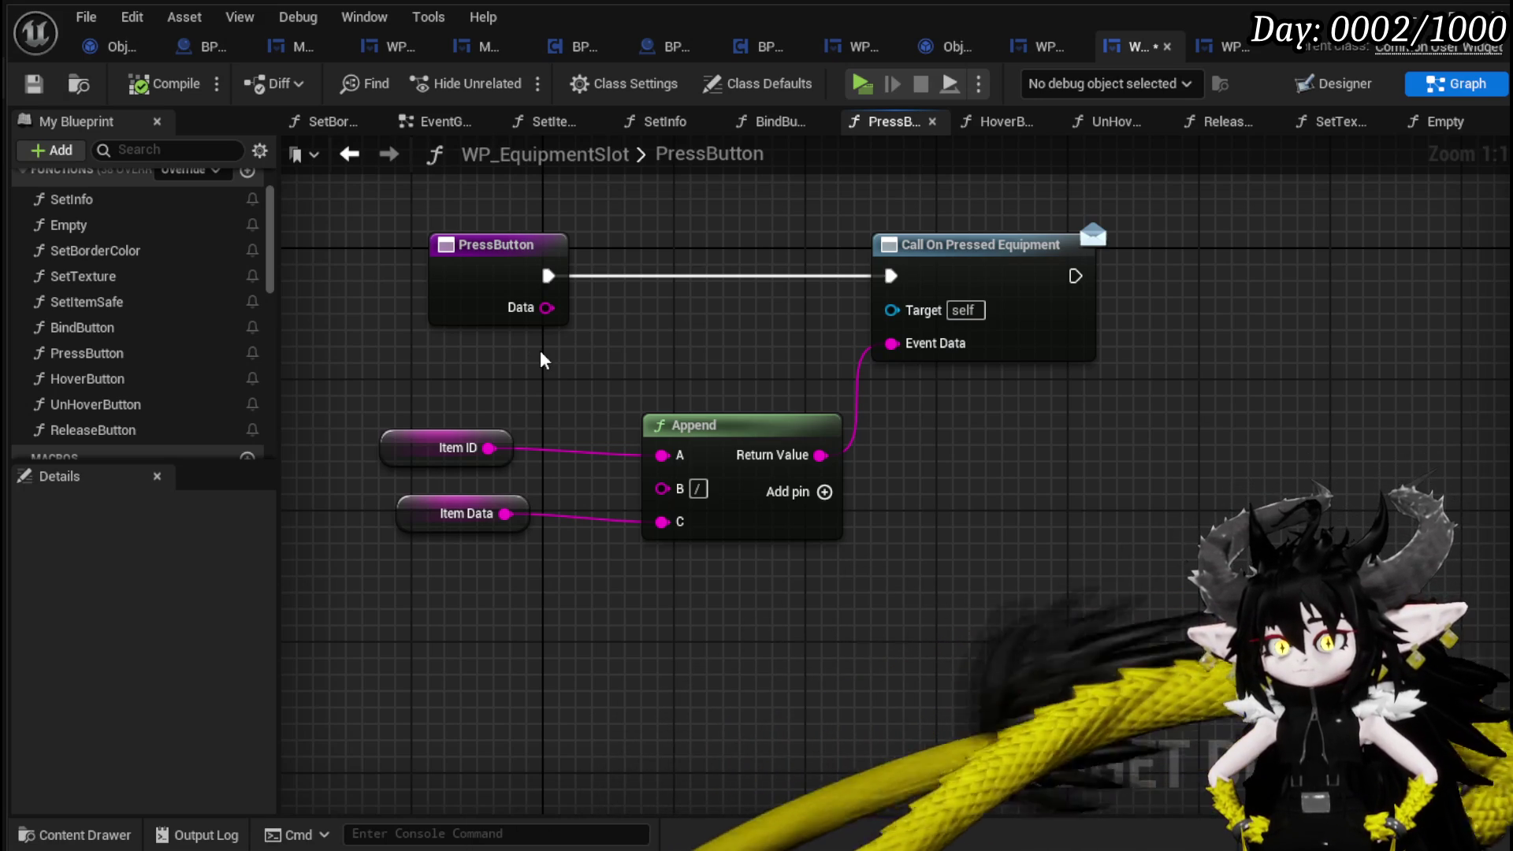
double_click(102, 381)
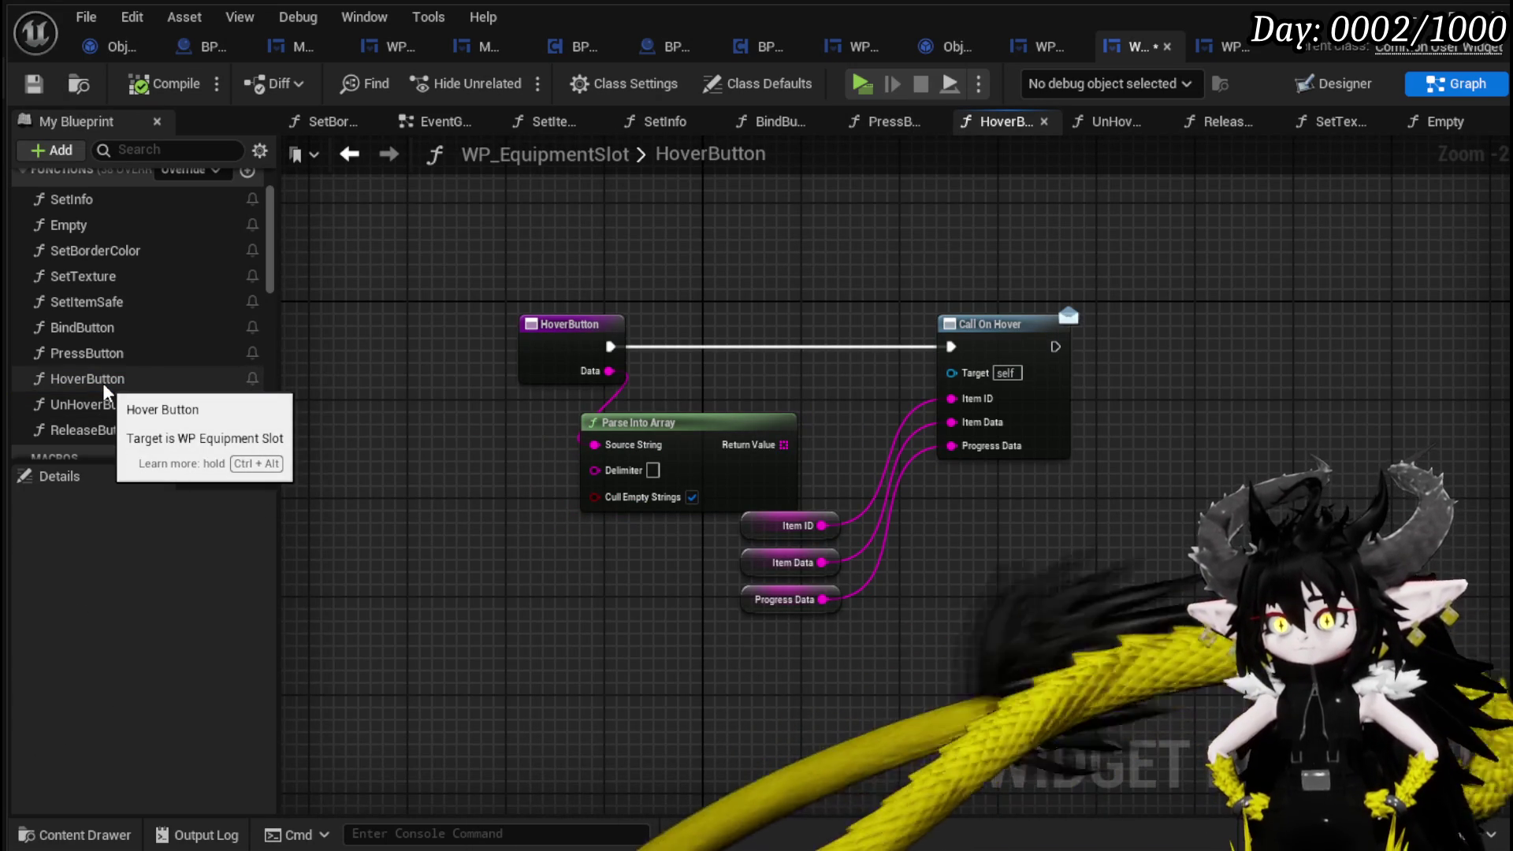
double_click(105, 361)
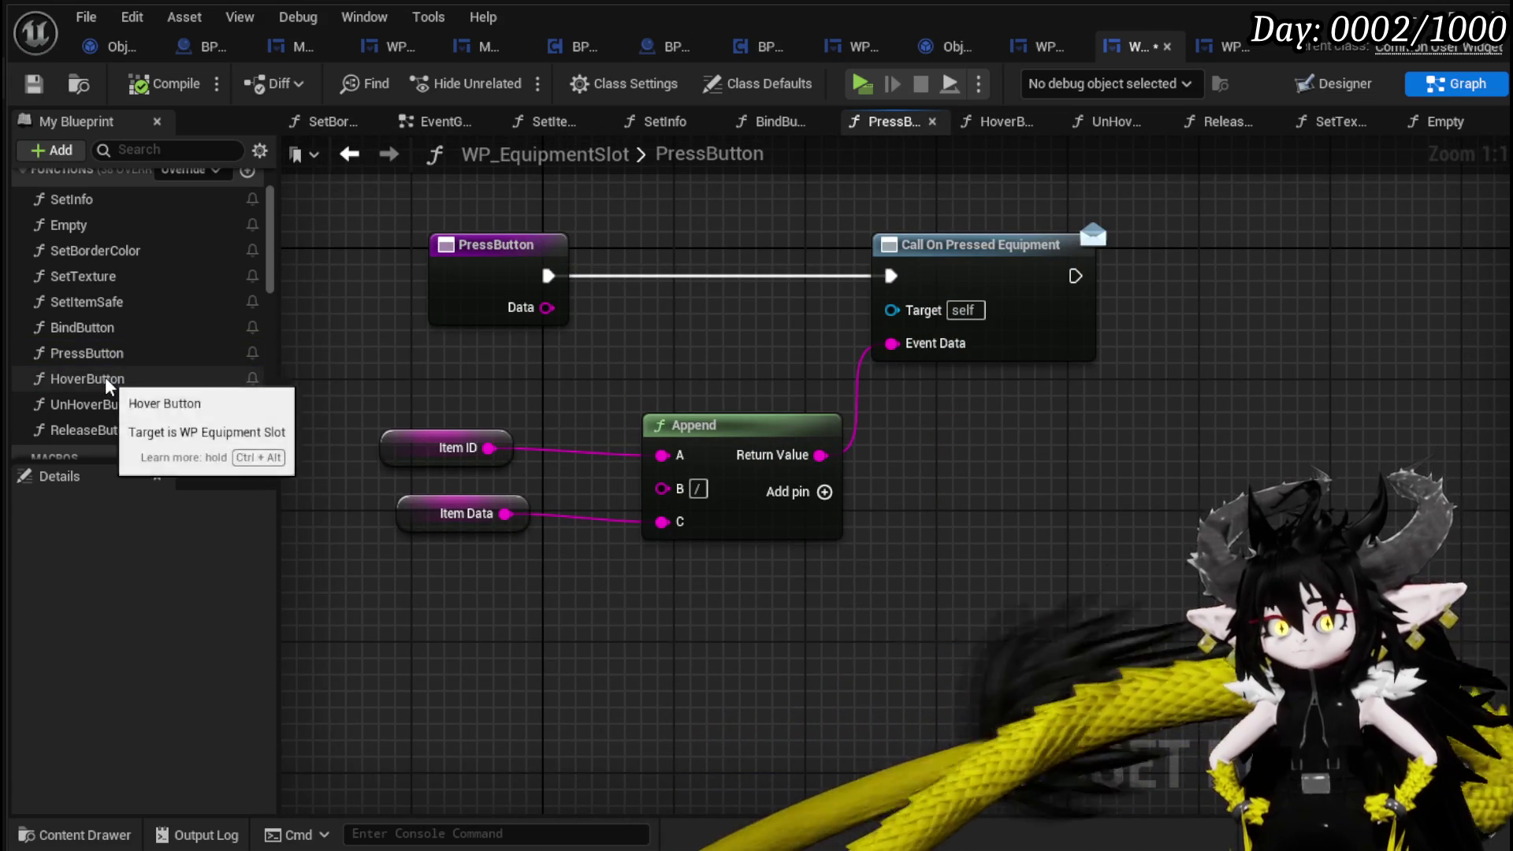
double_click(105, 376)
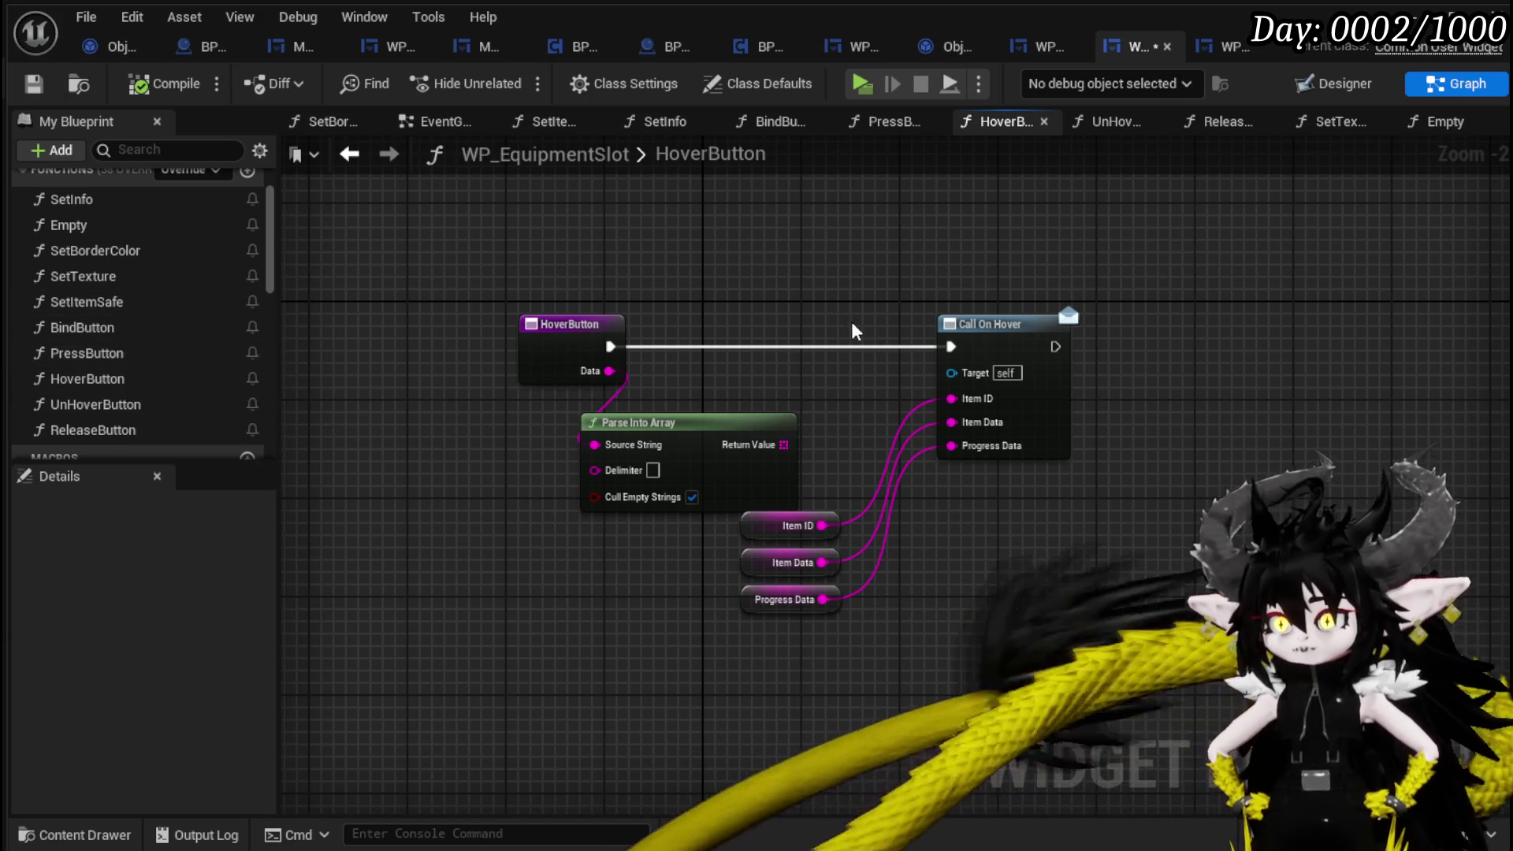
Wire On Pressed (Button_115) into Call On Pressed Equipment, then compile and save WP_EquipmentSlot.
left_click(408, 122)
scroll(669, 328, "down", 3)
scroll(685, 315, "up", 3)
mouse_move(1065, 529)
left_mouse_down()
mouse_move(1067, 463)
mouse_move(1061, 513)
mouse_move(1004, 379)
mouse_move(1001, 528)
mouse_move(965, 302)
left_mouse_up()
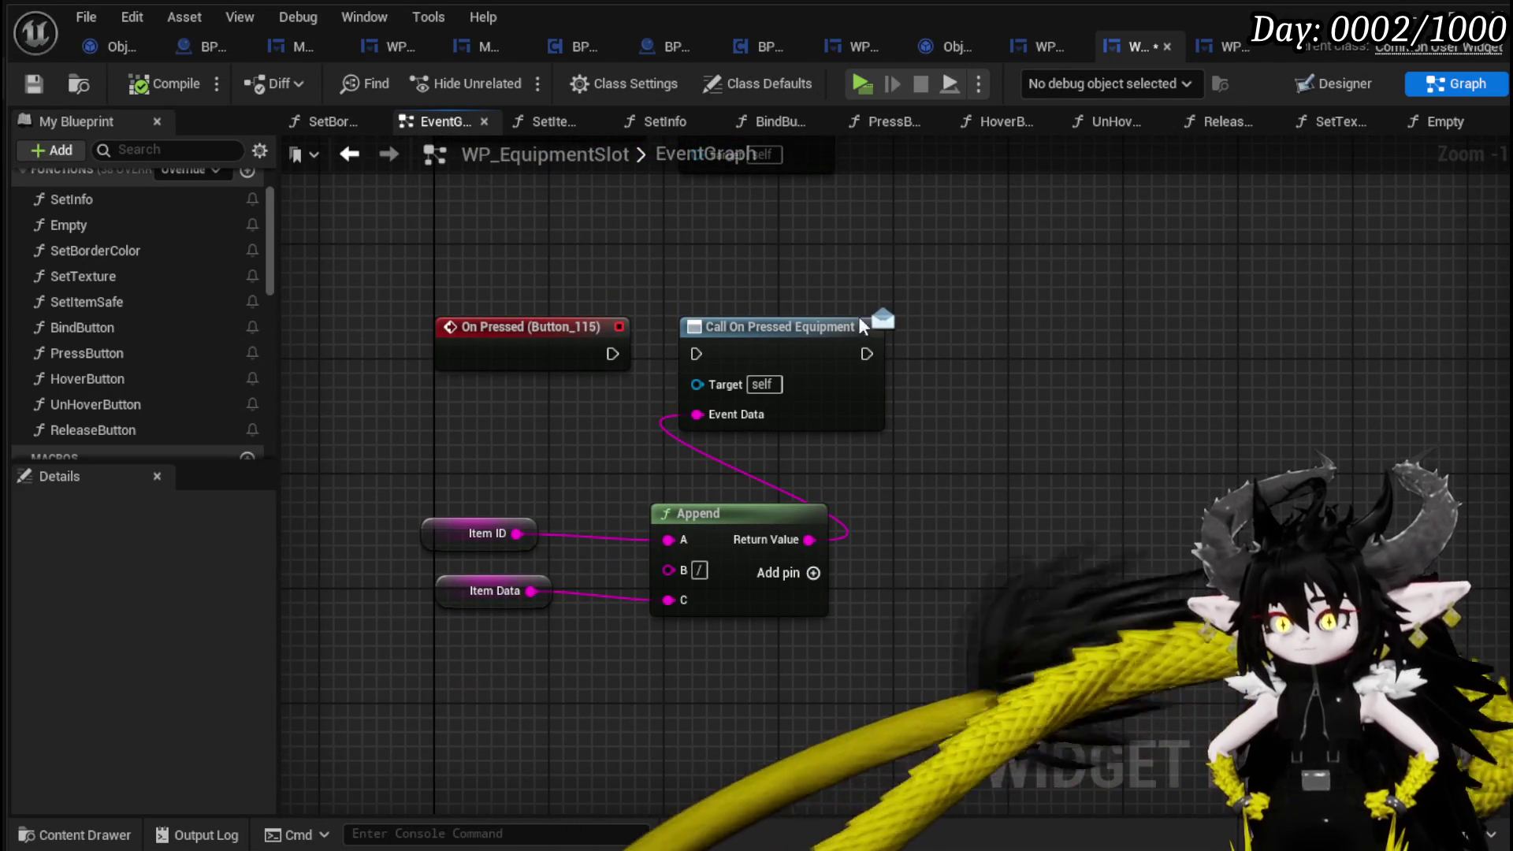
left_click_drag(613, 354, 696, 354)
left_click(164, 83)
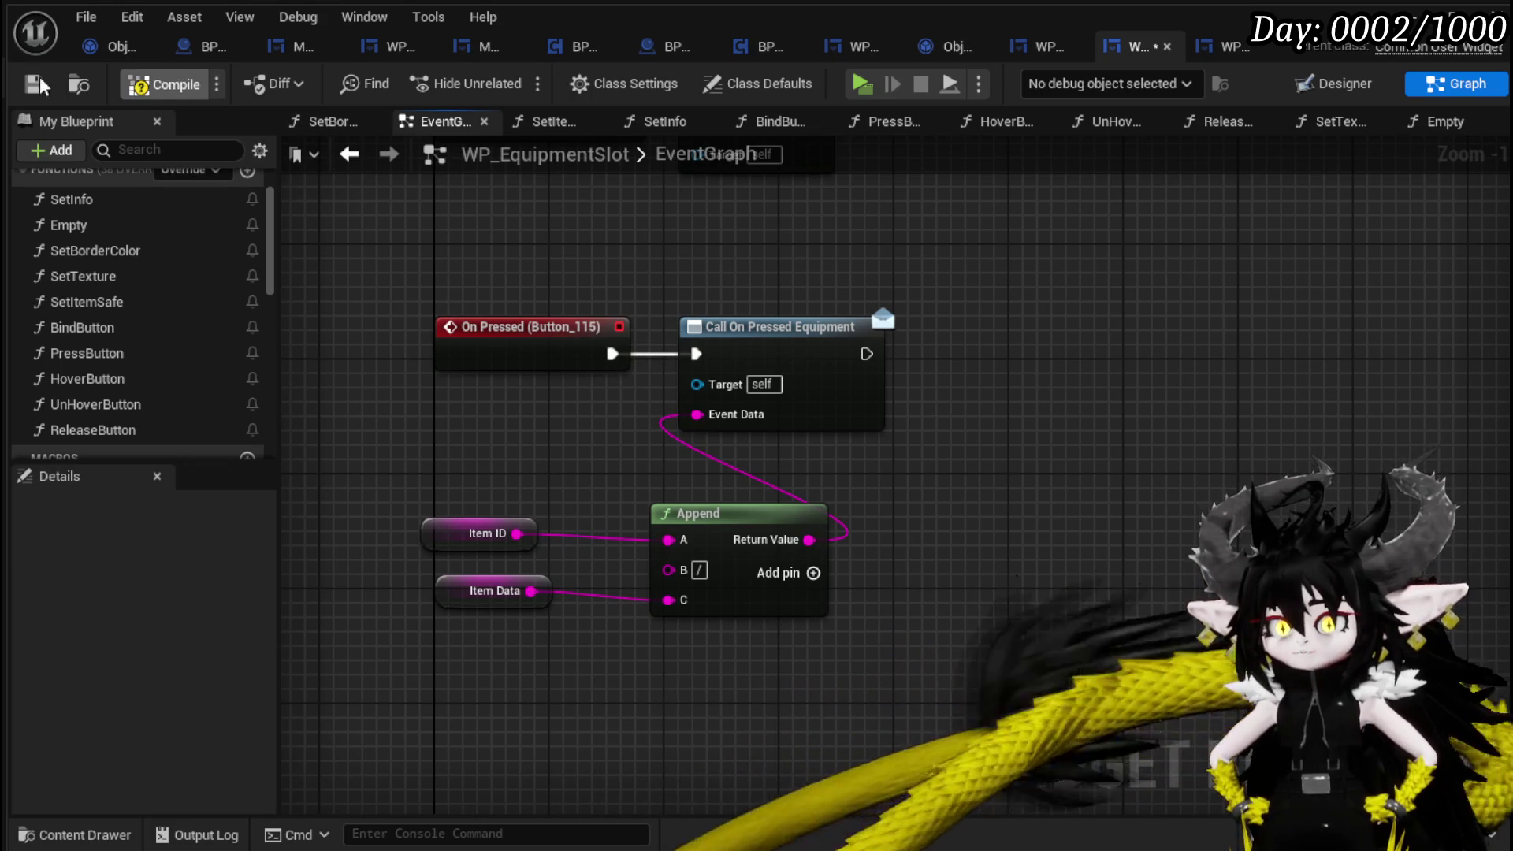
left_click(33, 83)
scroll(878, 487, "down", 2)
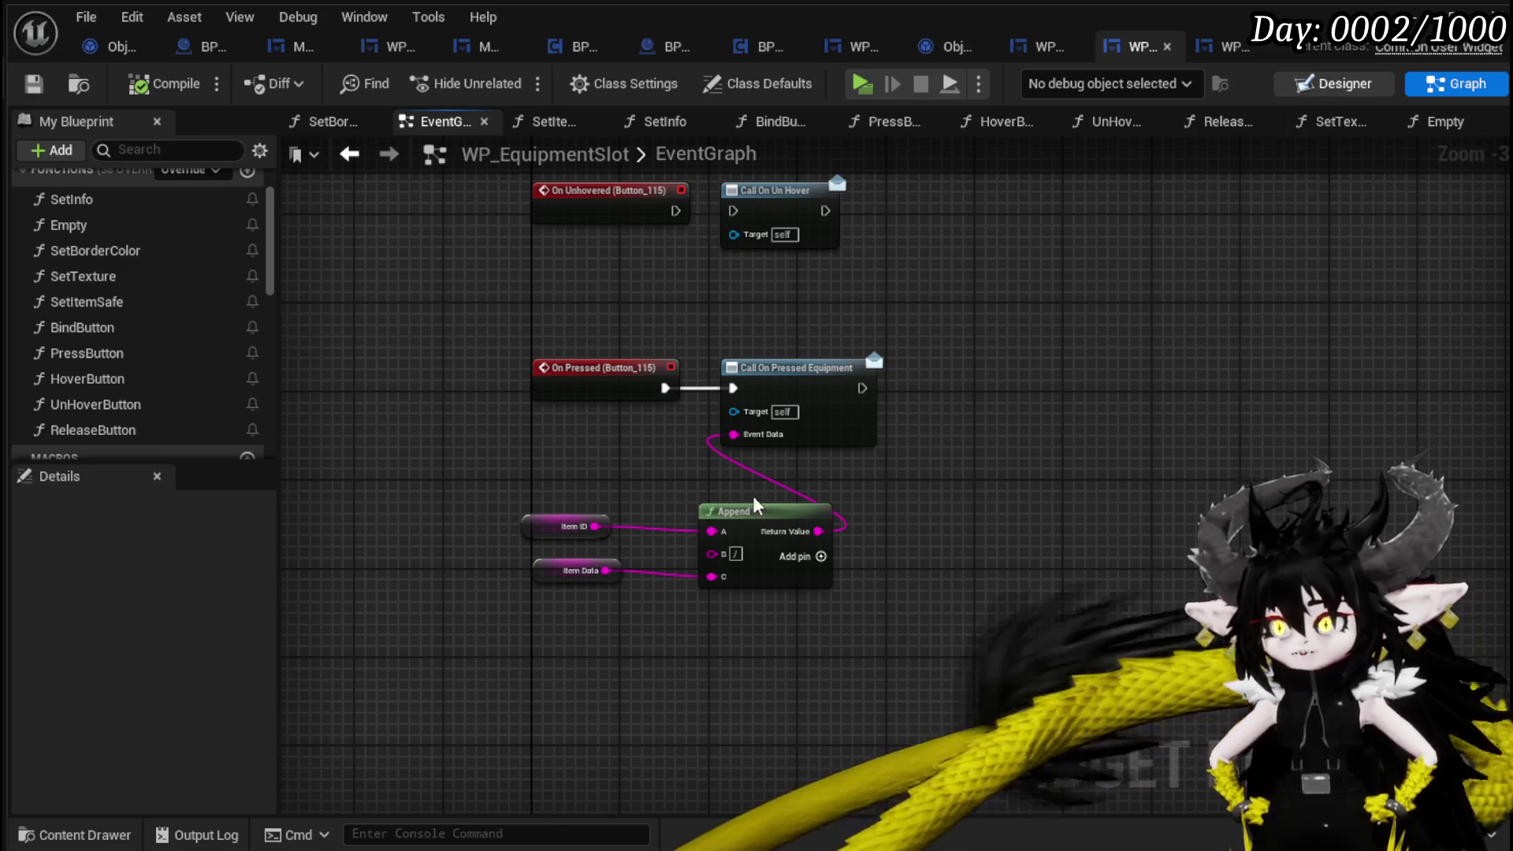
Select MW_Button in the Designer hierarchy.
left_click(1336, 84)
left_click(111, 631)
scroll(1292, 442, "down", 10)
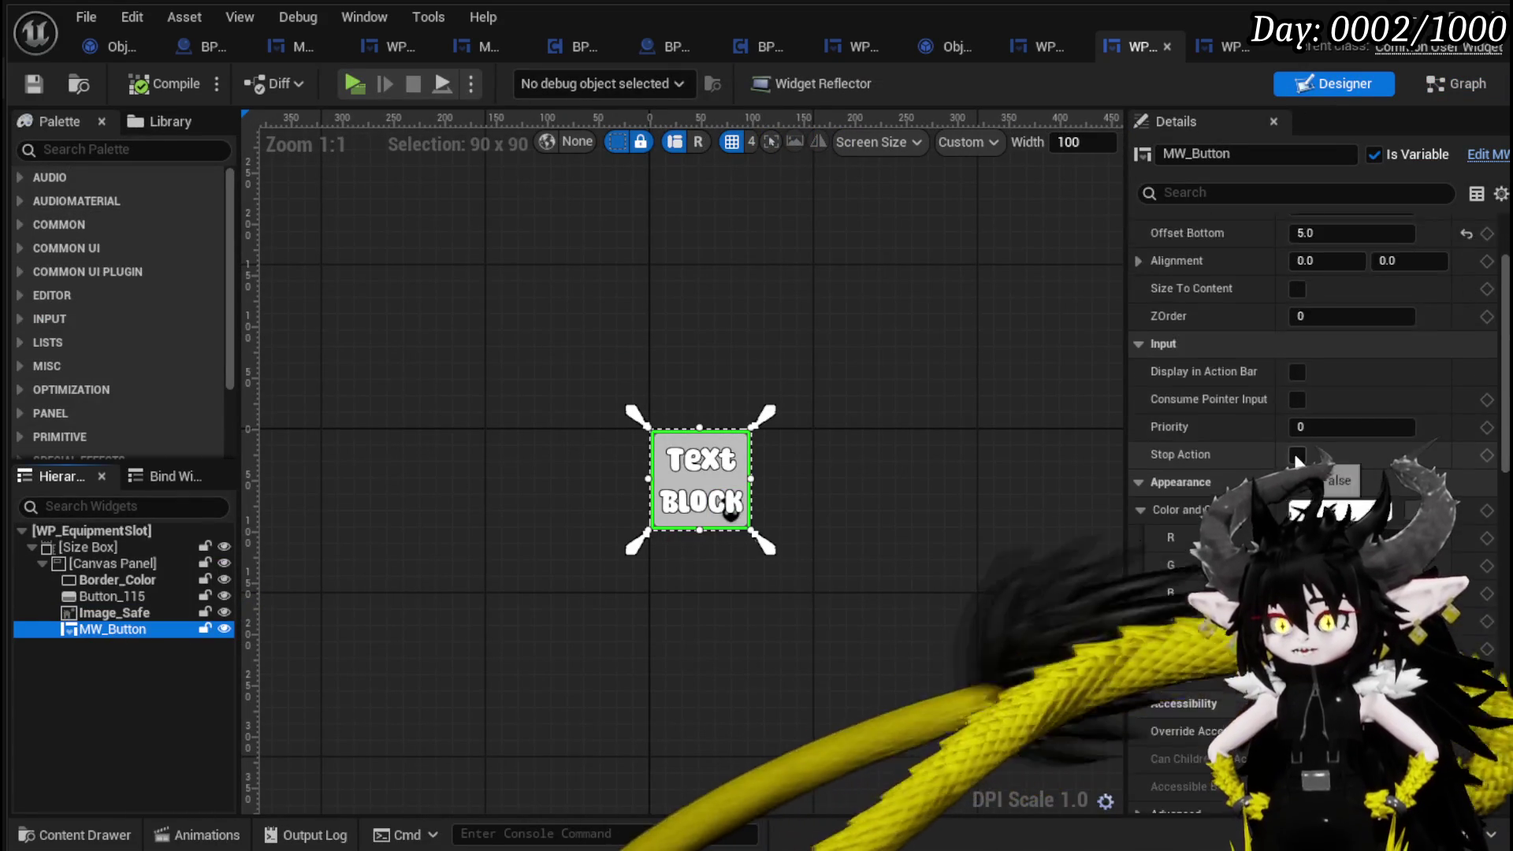
Set MW_Button's Visibility to Collapsed in the Behavior details.
scroll(1293, 461, "down", 10)
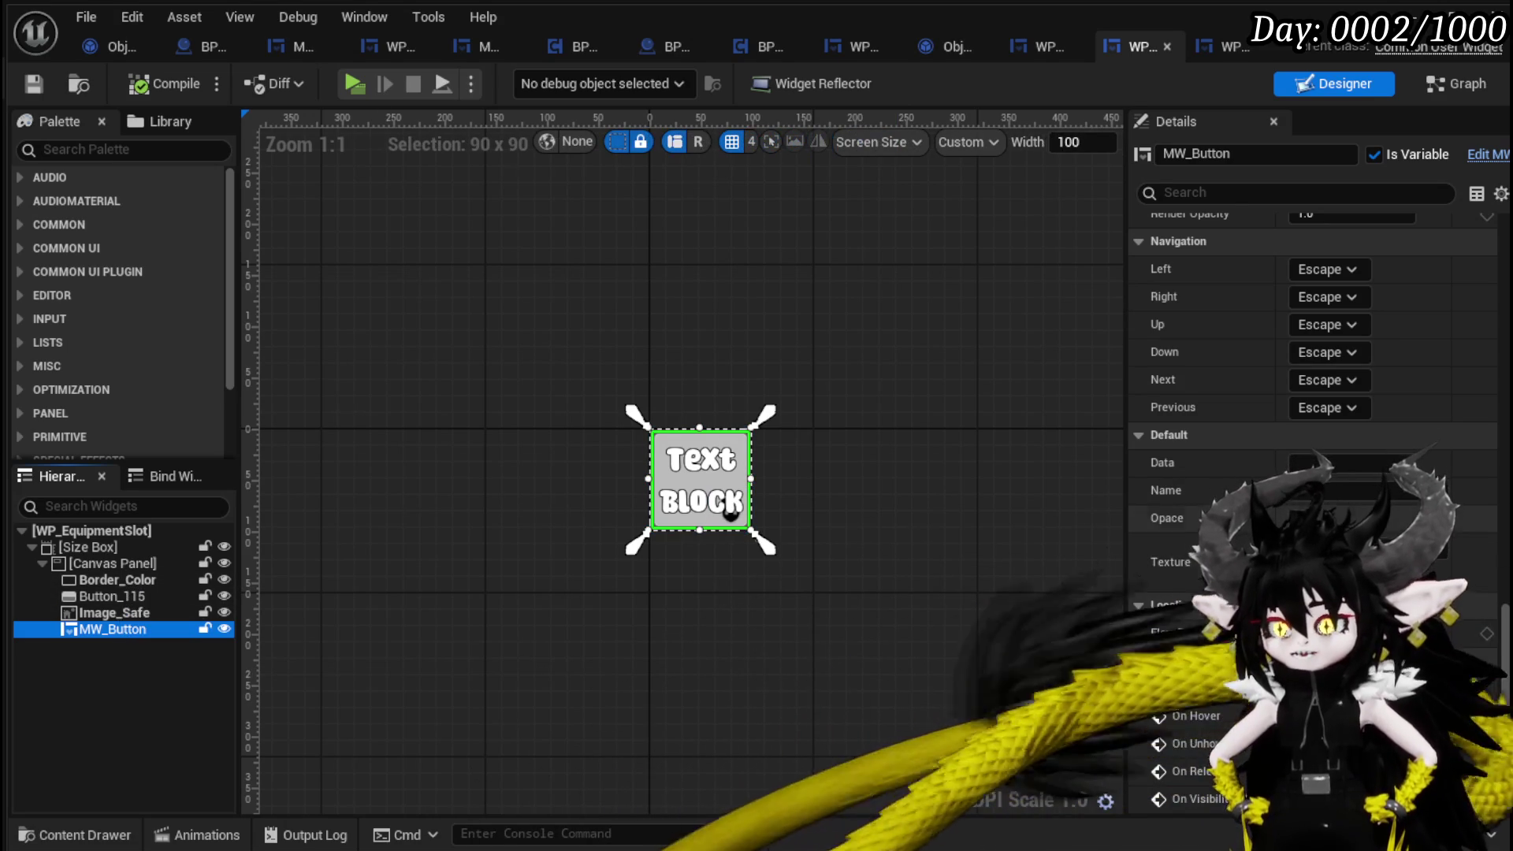
scroll(1407, 513, "up", 3)
scroll(1403, 504, "up", 10)
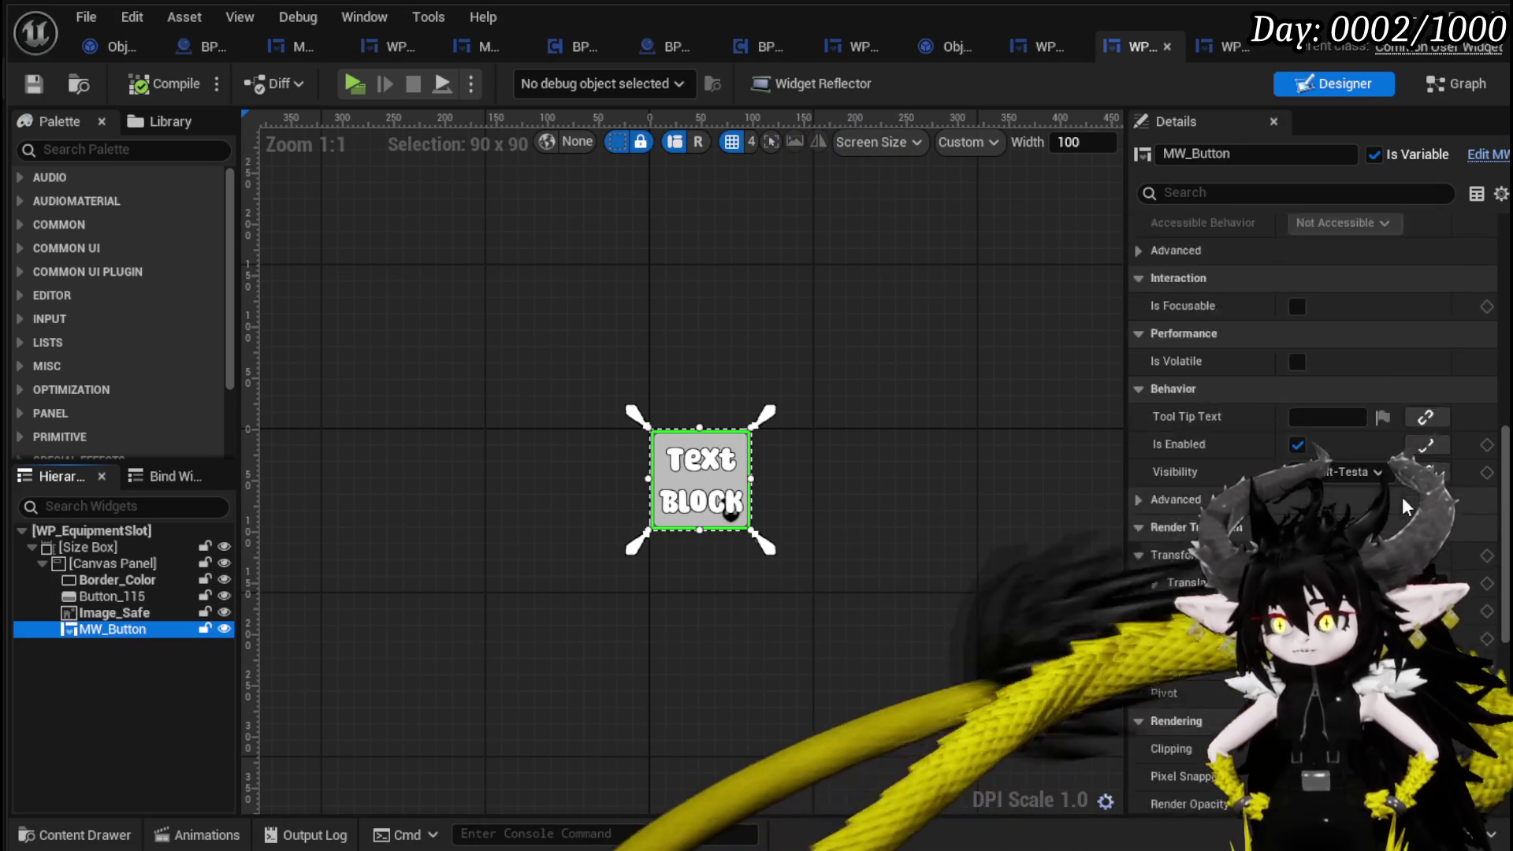
left_click(1340, 505)
left_click(1356, 540)
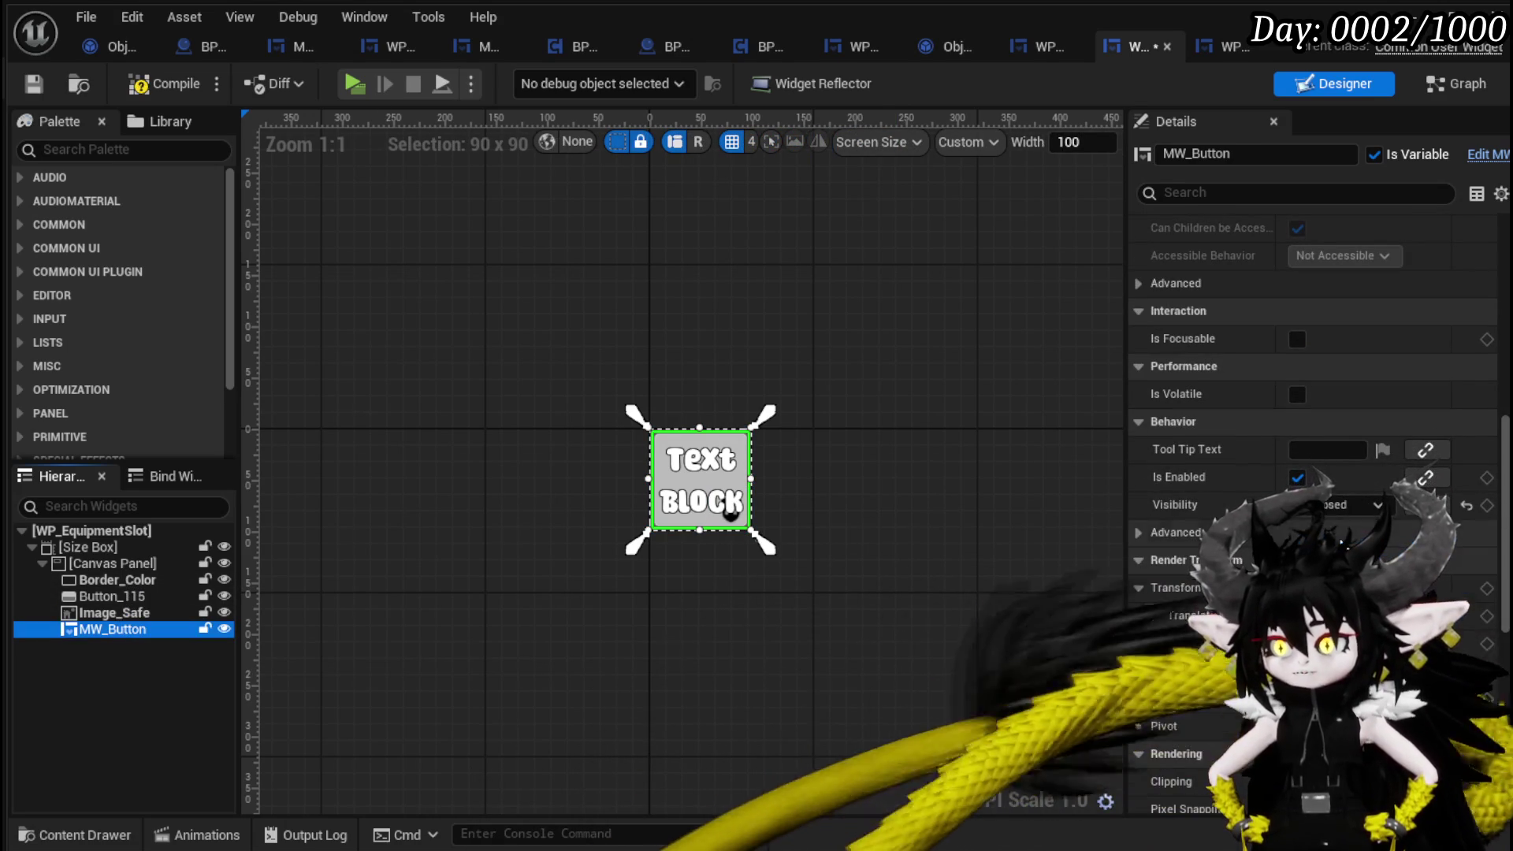
Compile and save WP_EquipmentSlot and return to the level editor.
left_click(138, 85)
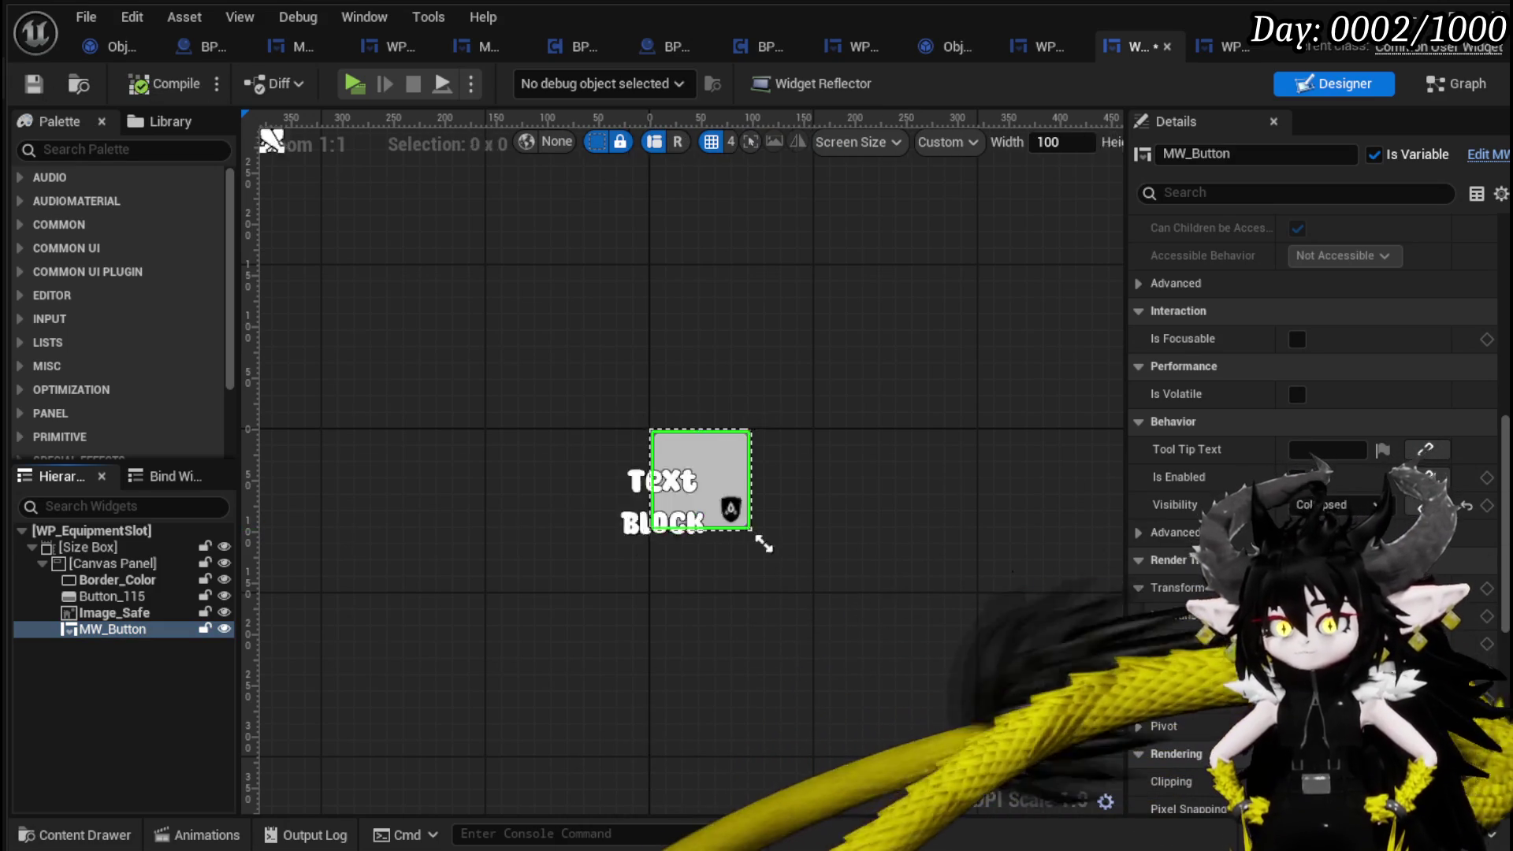
left_click(33, 84)
key("alt+Tab")
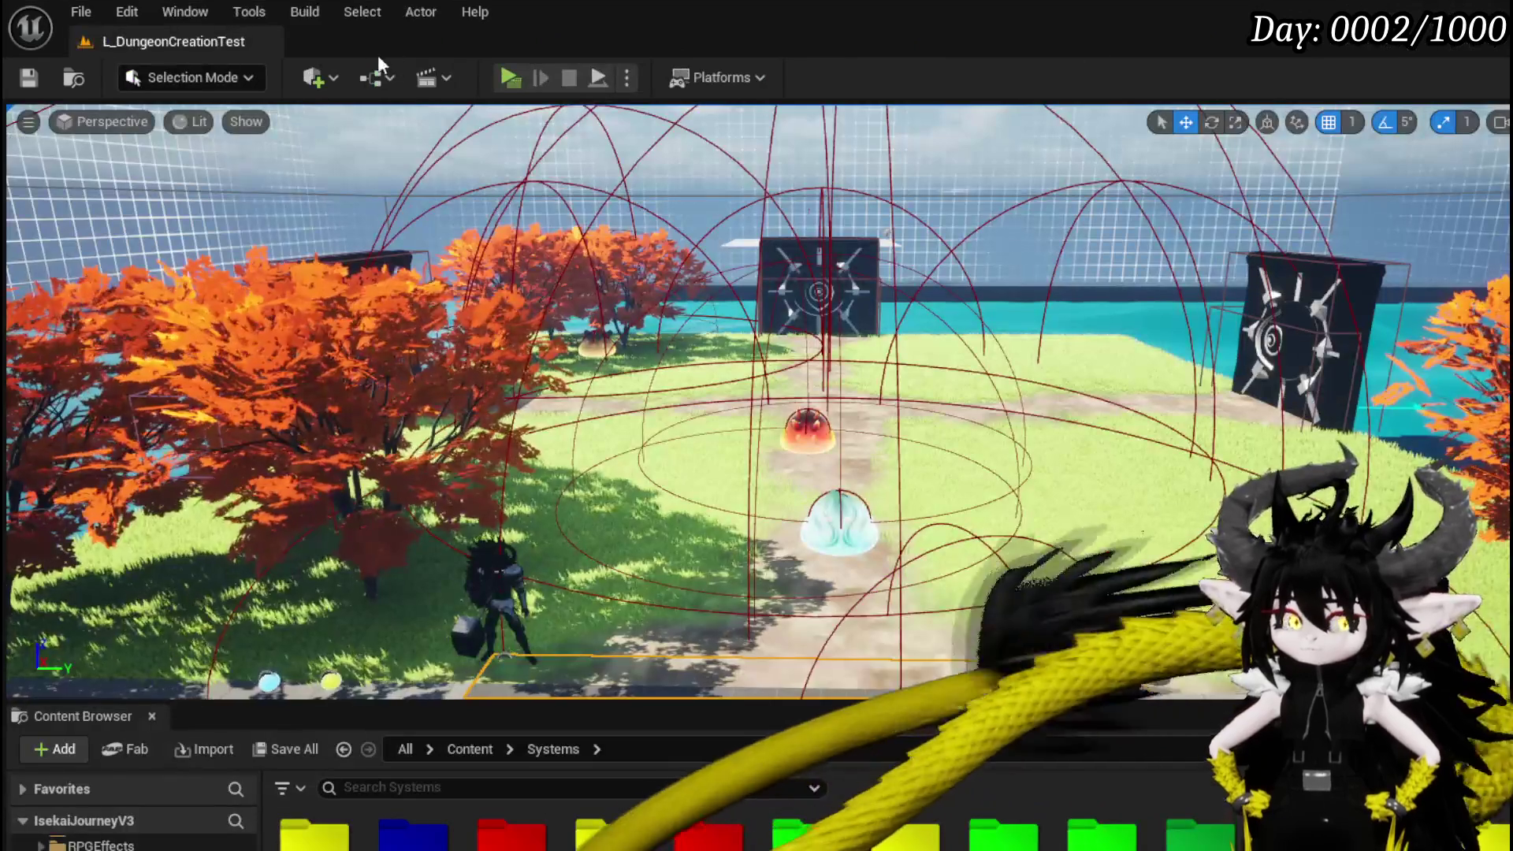
Start a play session, open the storage panel and show the Equipment items.
key("alt+p")
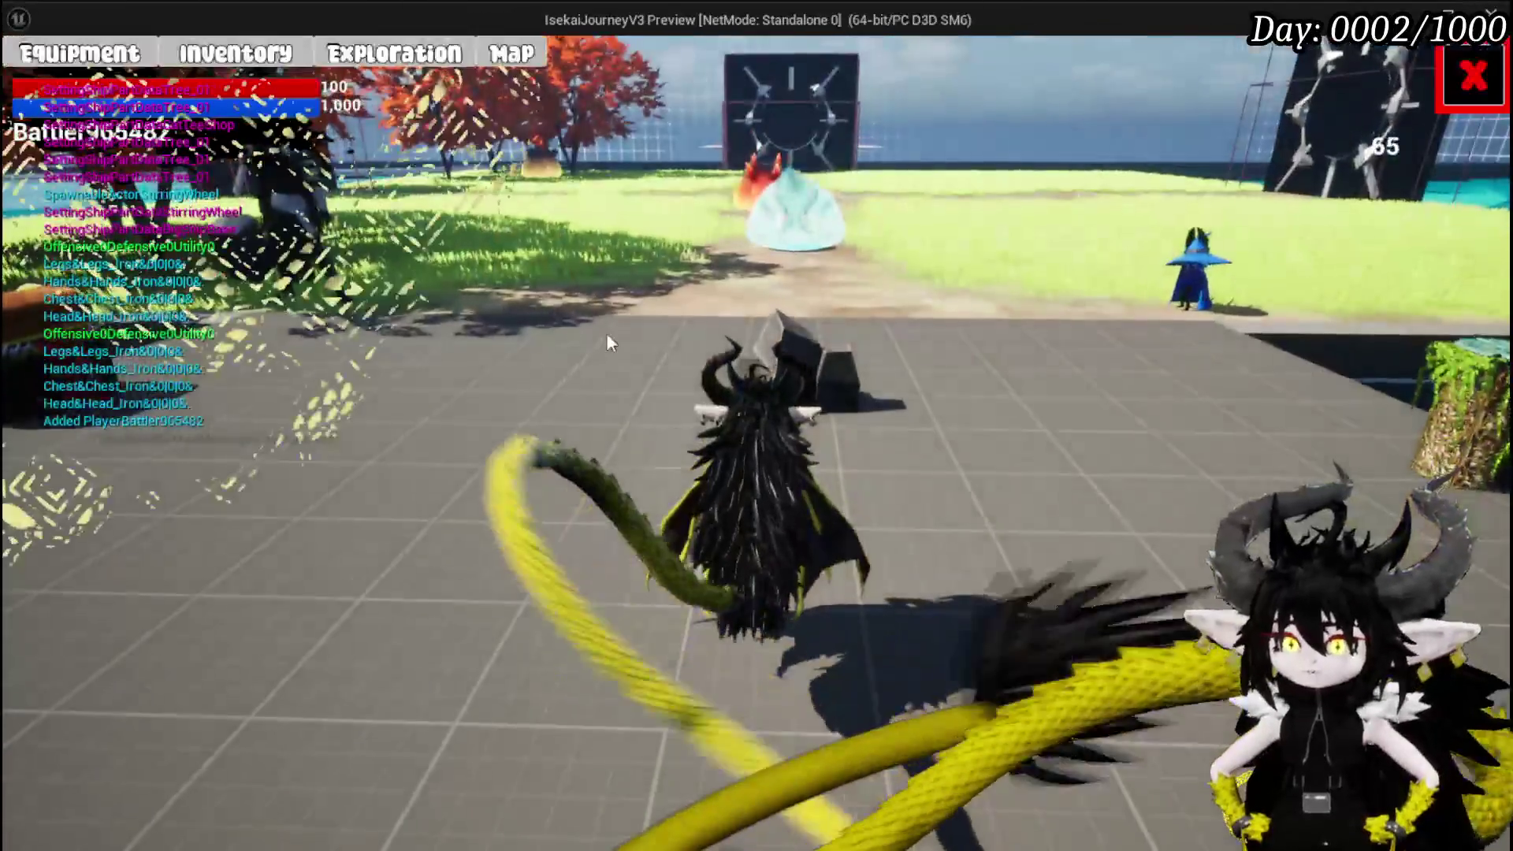
key("e")
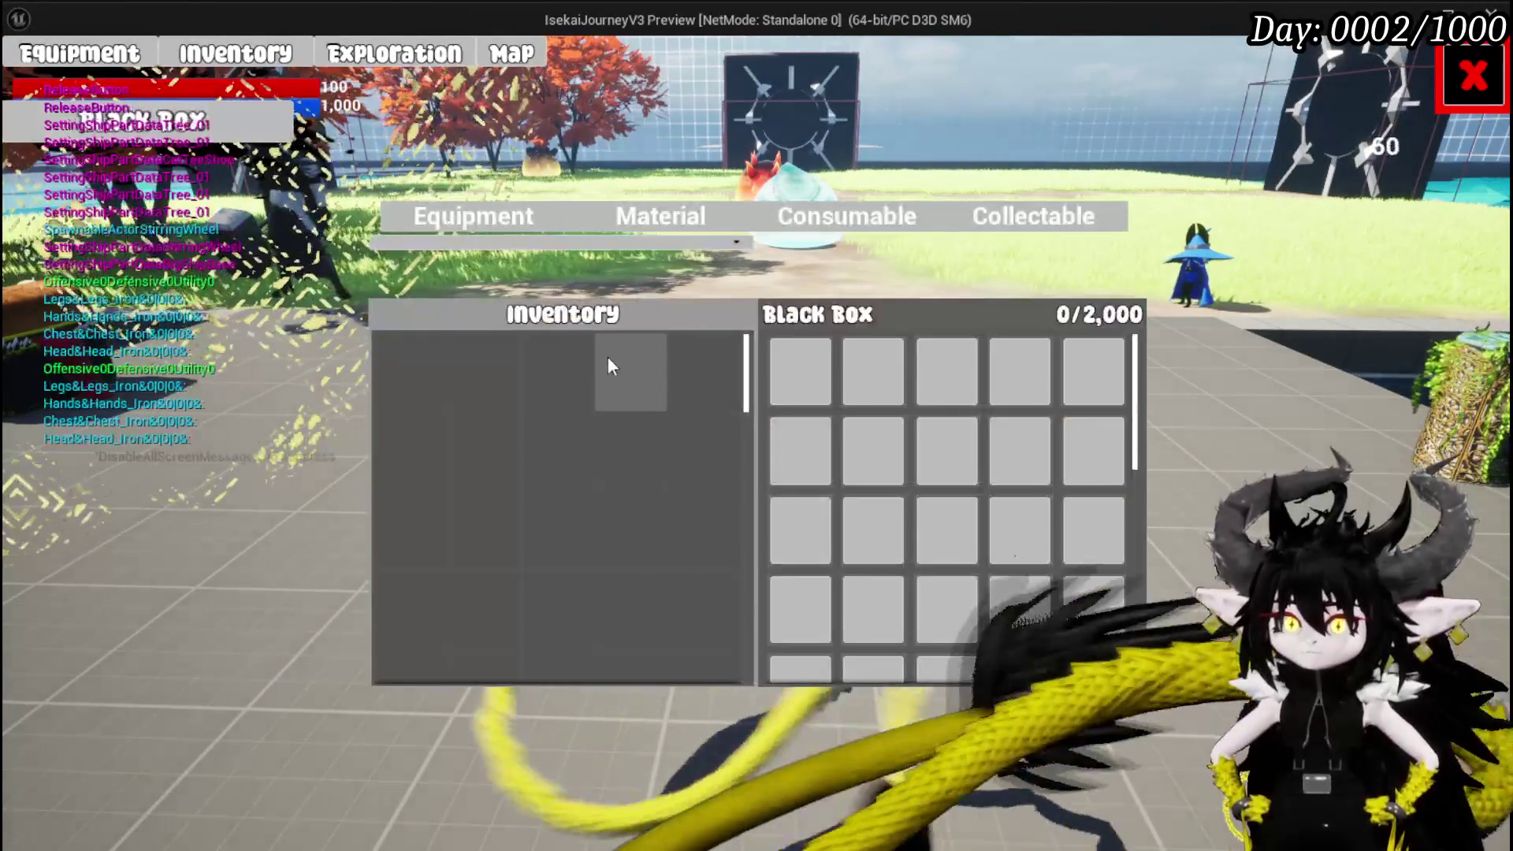
left_click(502, 215)
left_click(801, 215)
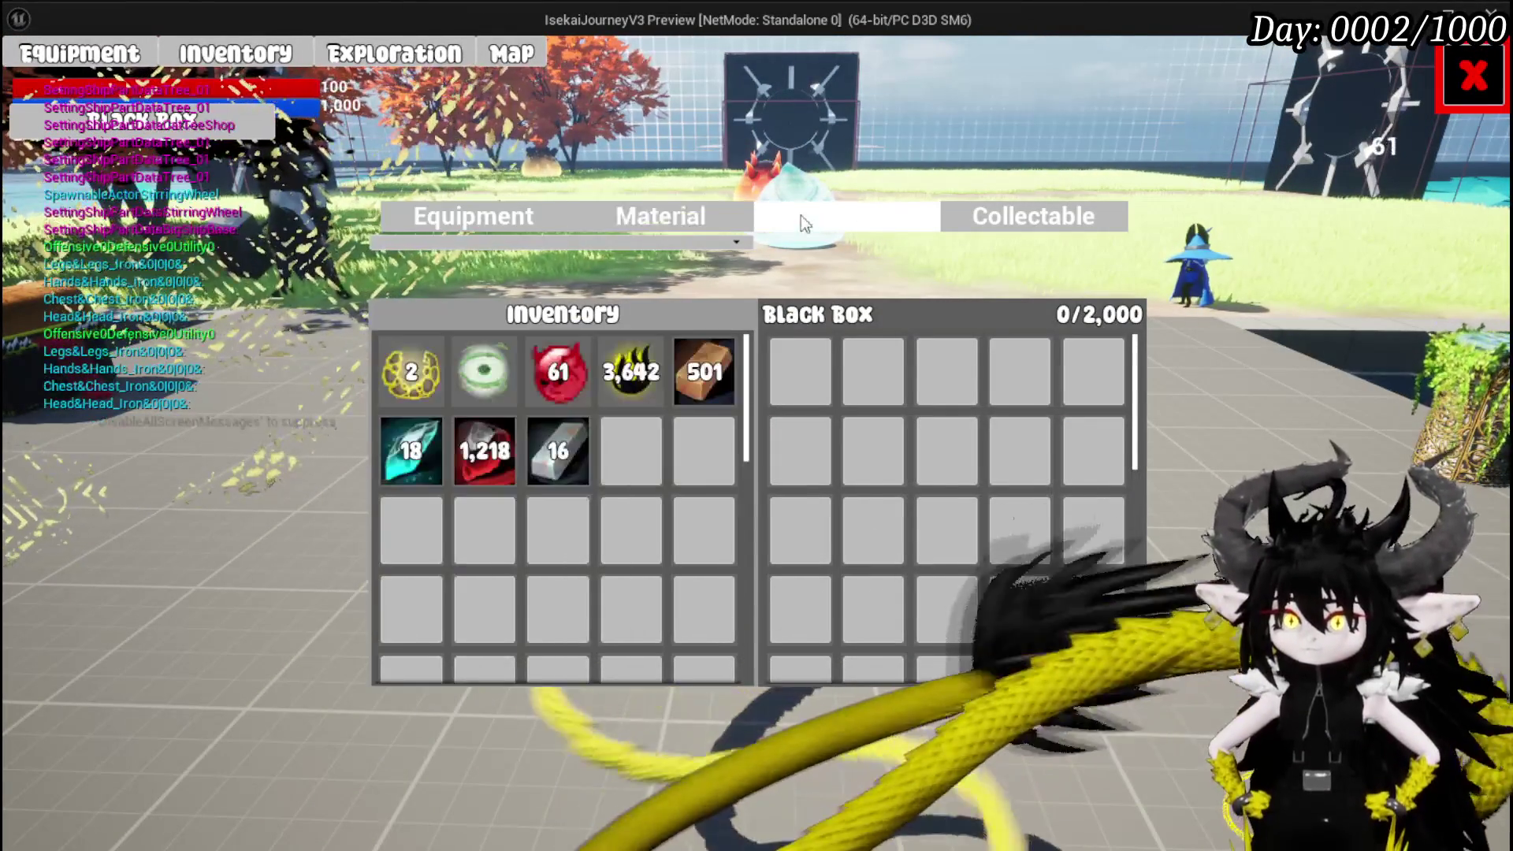
left_click(415, 215)
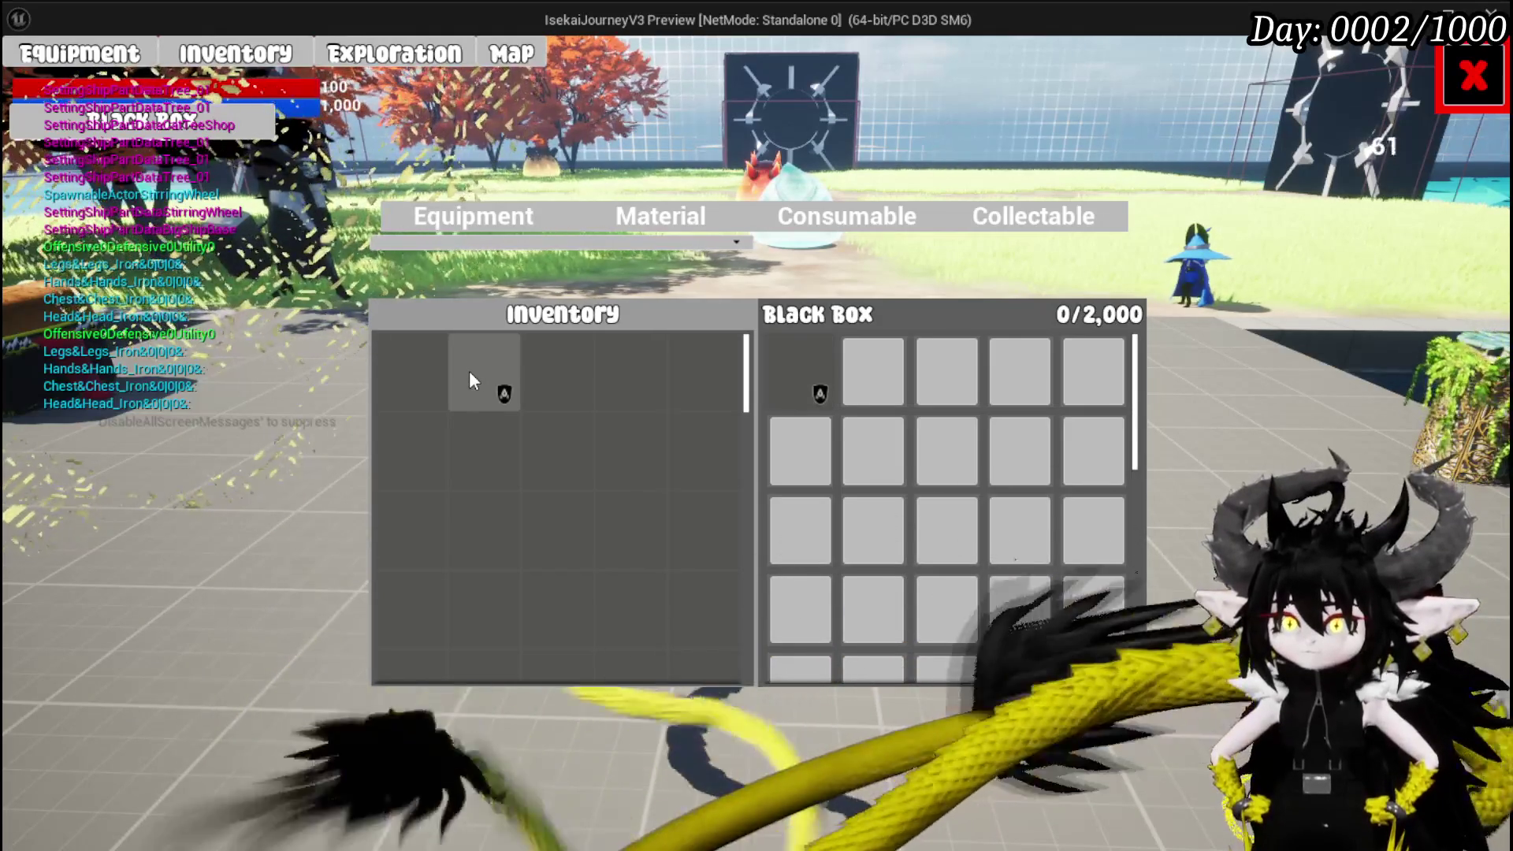
Send five equipment items into the Black Box, check one item's data, then end the session.
left_click_drag(470, 372, 803, 364)
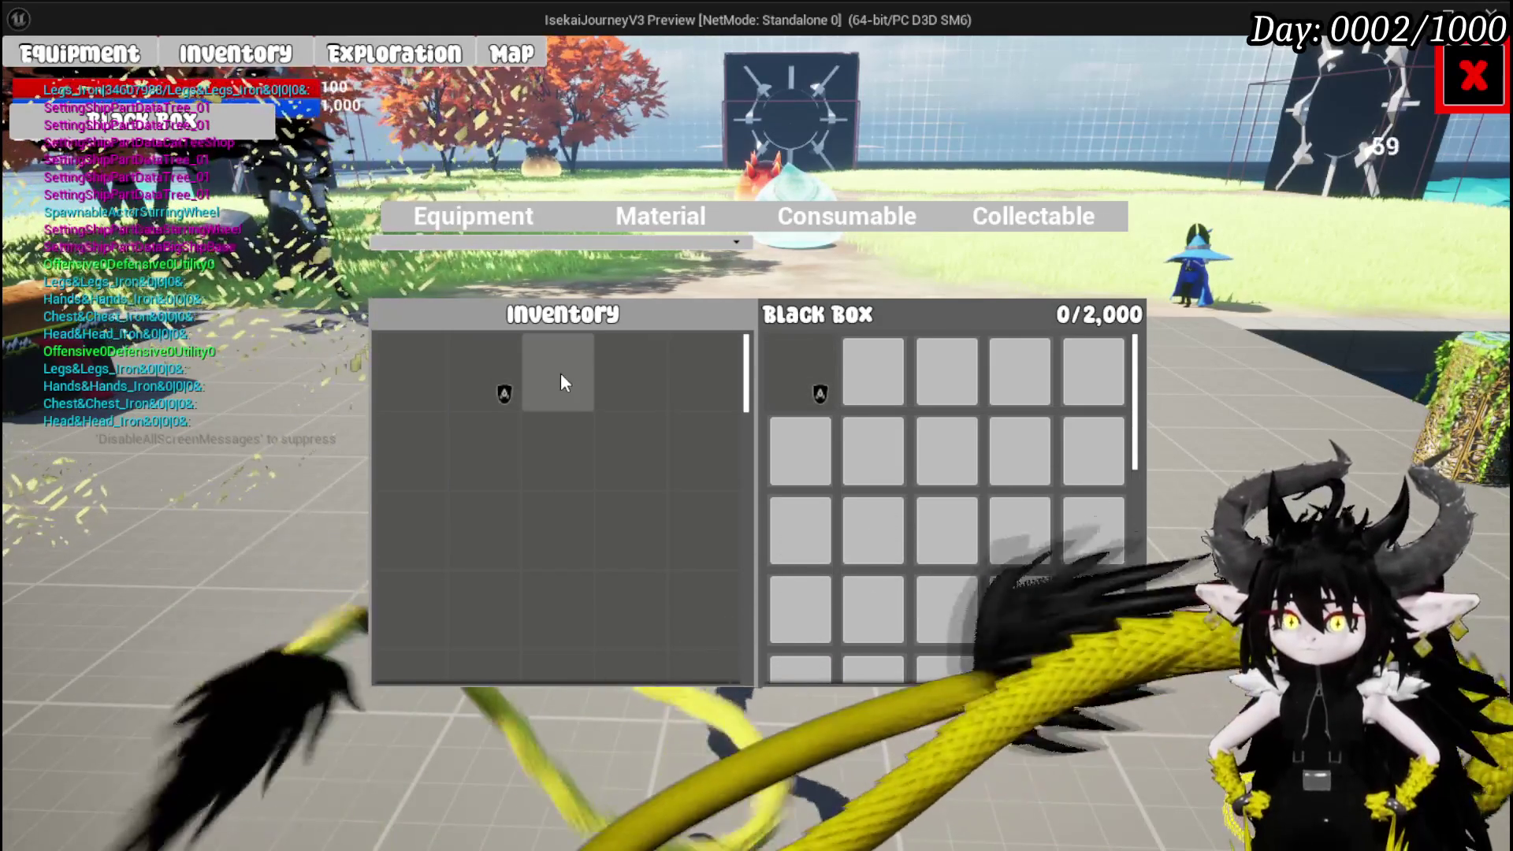
left_click(560, 376)
left_click(631, 382)
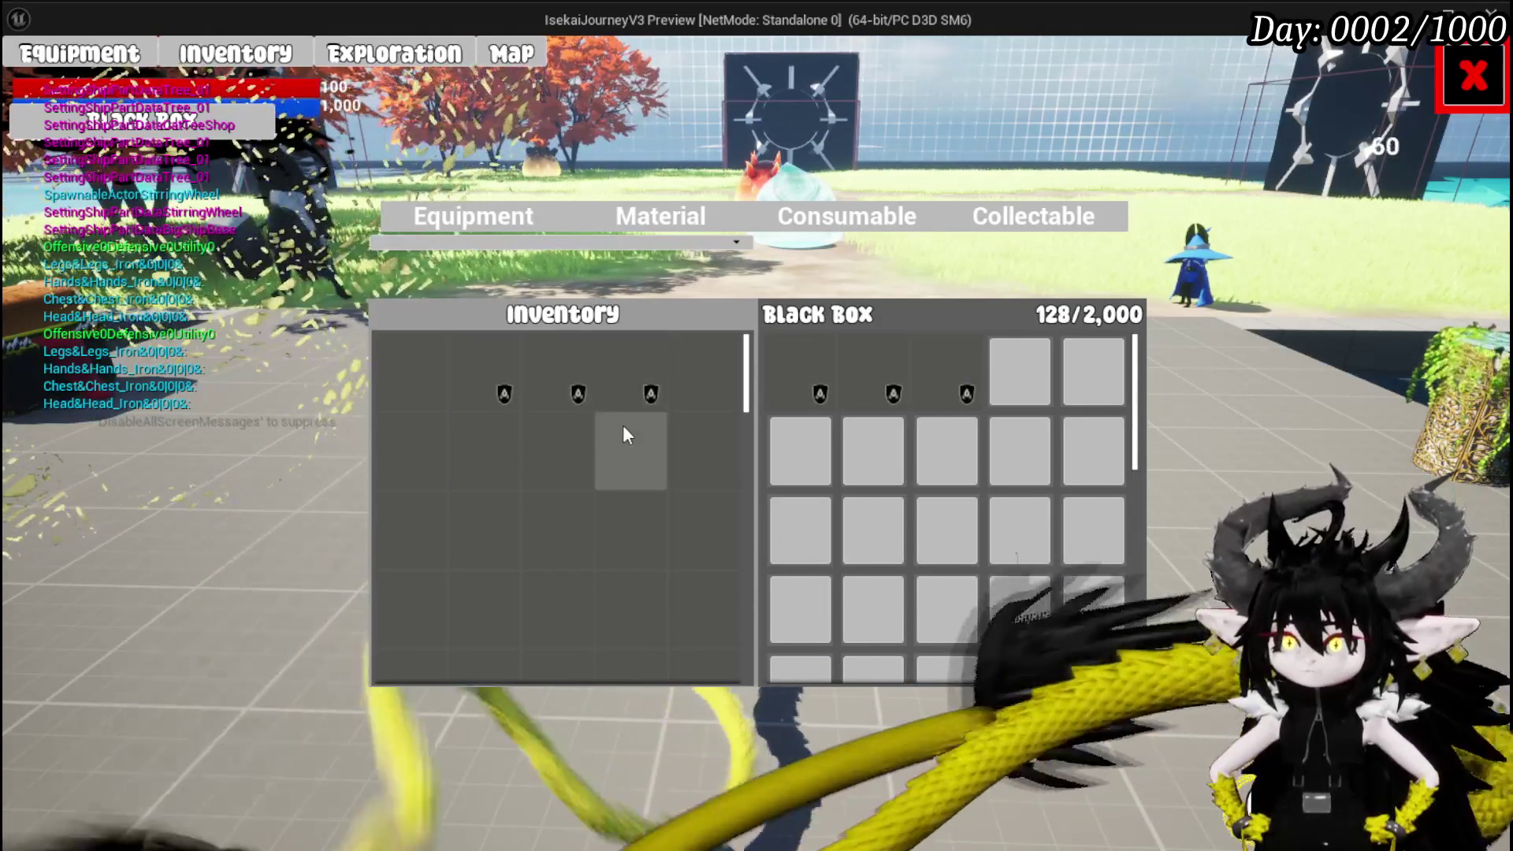
left_click(610, 427)
left_click(584, 438)
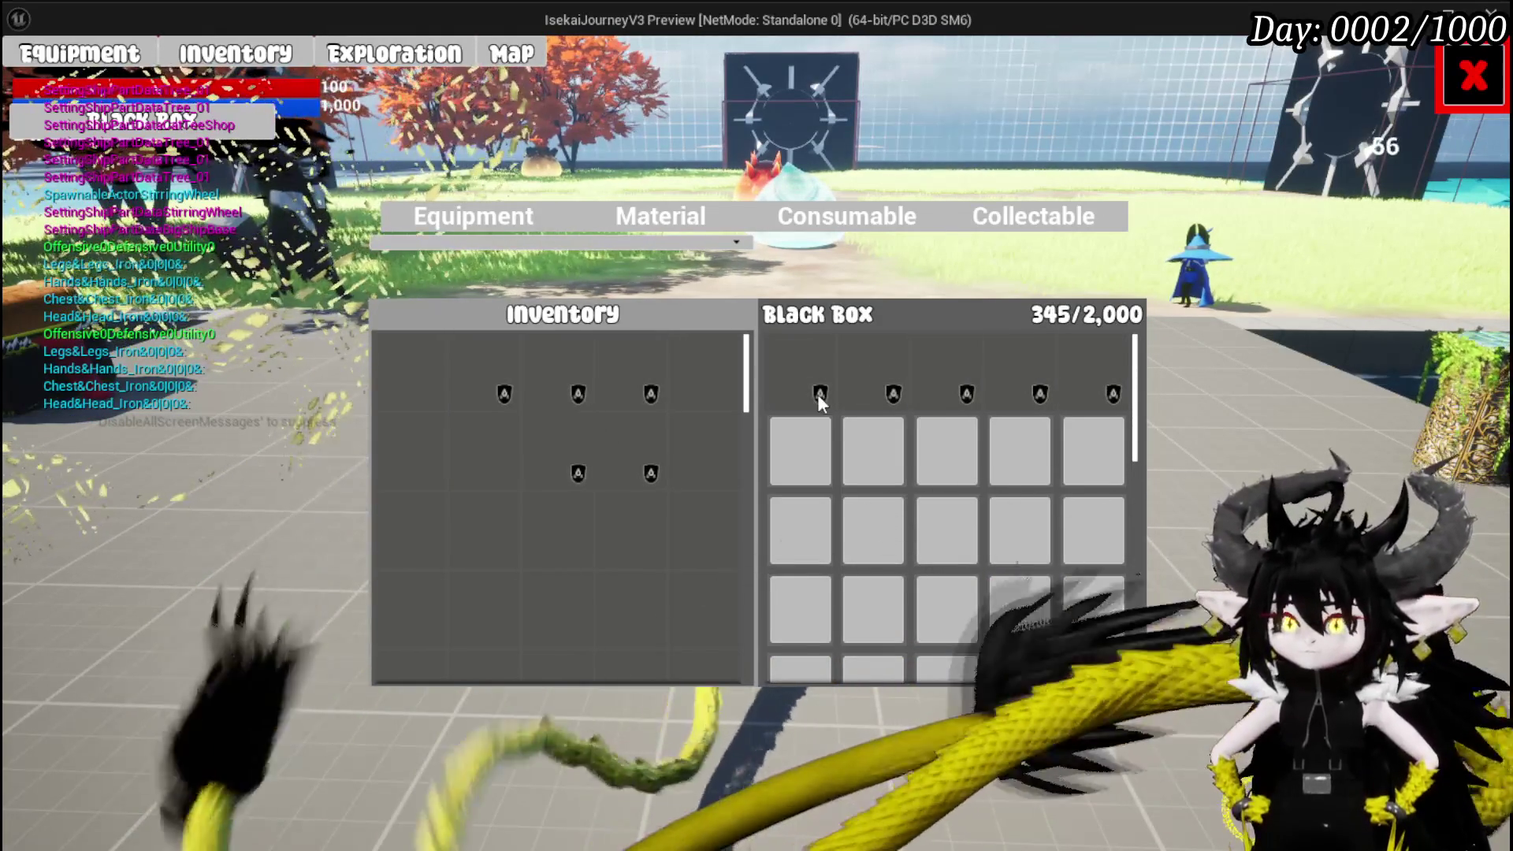
left_click(799, 386)
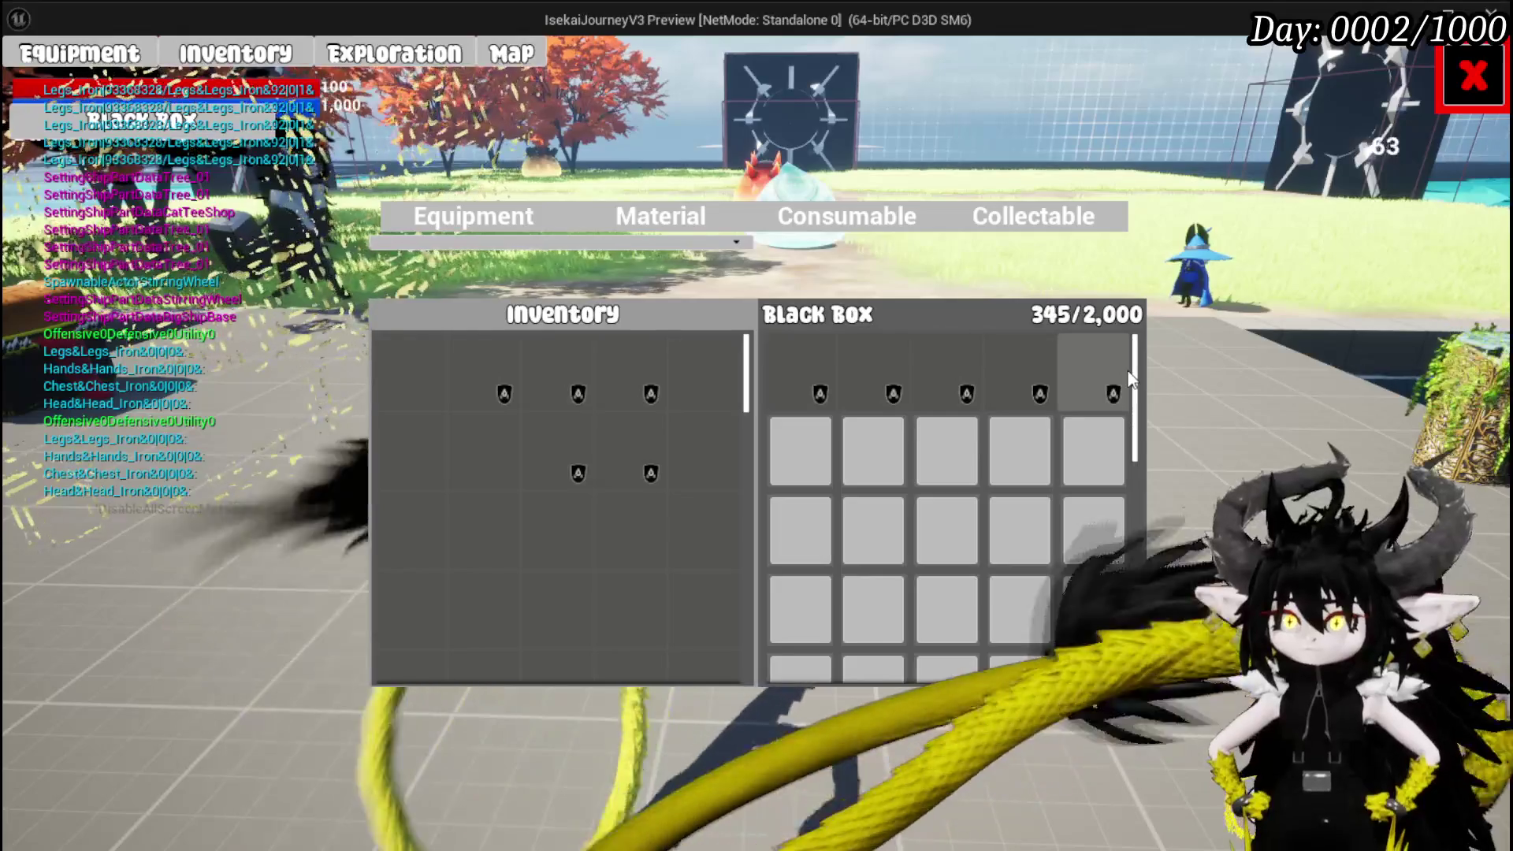
key("Escape")
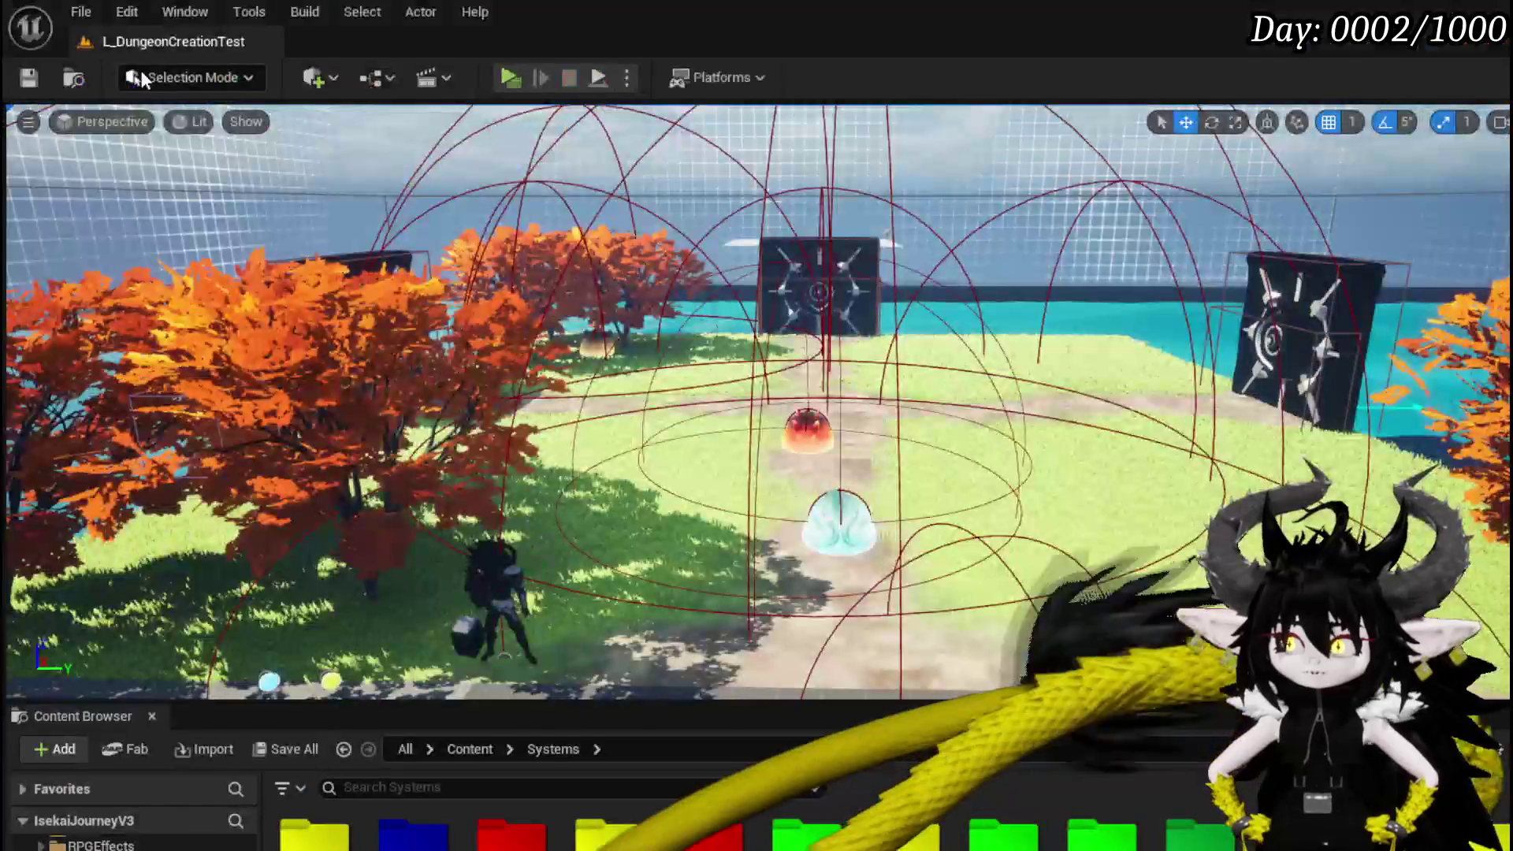
Set MW_Button back to Visible, recompile, and bring up WP_EC_ResourceSelection's AddFullMap graph.
key("ctrl+s")
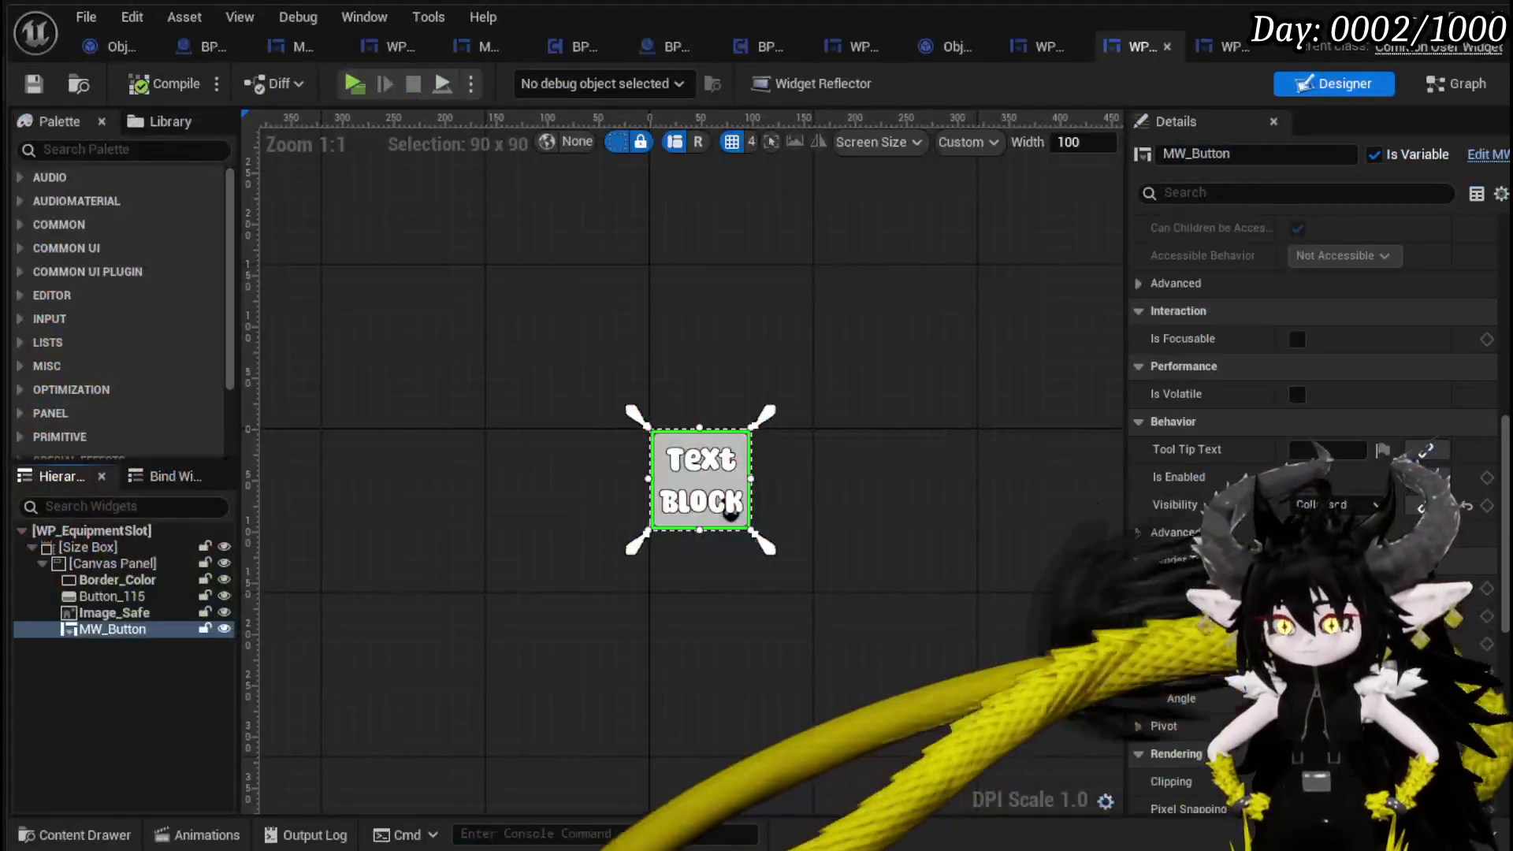
left_click(1338, 505)
left_click(150, 84)
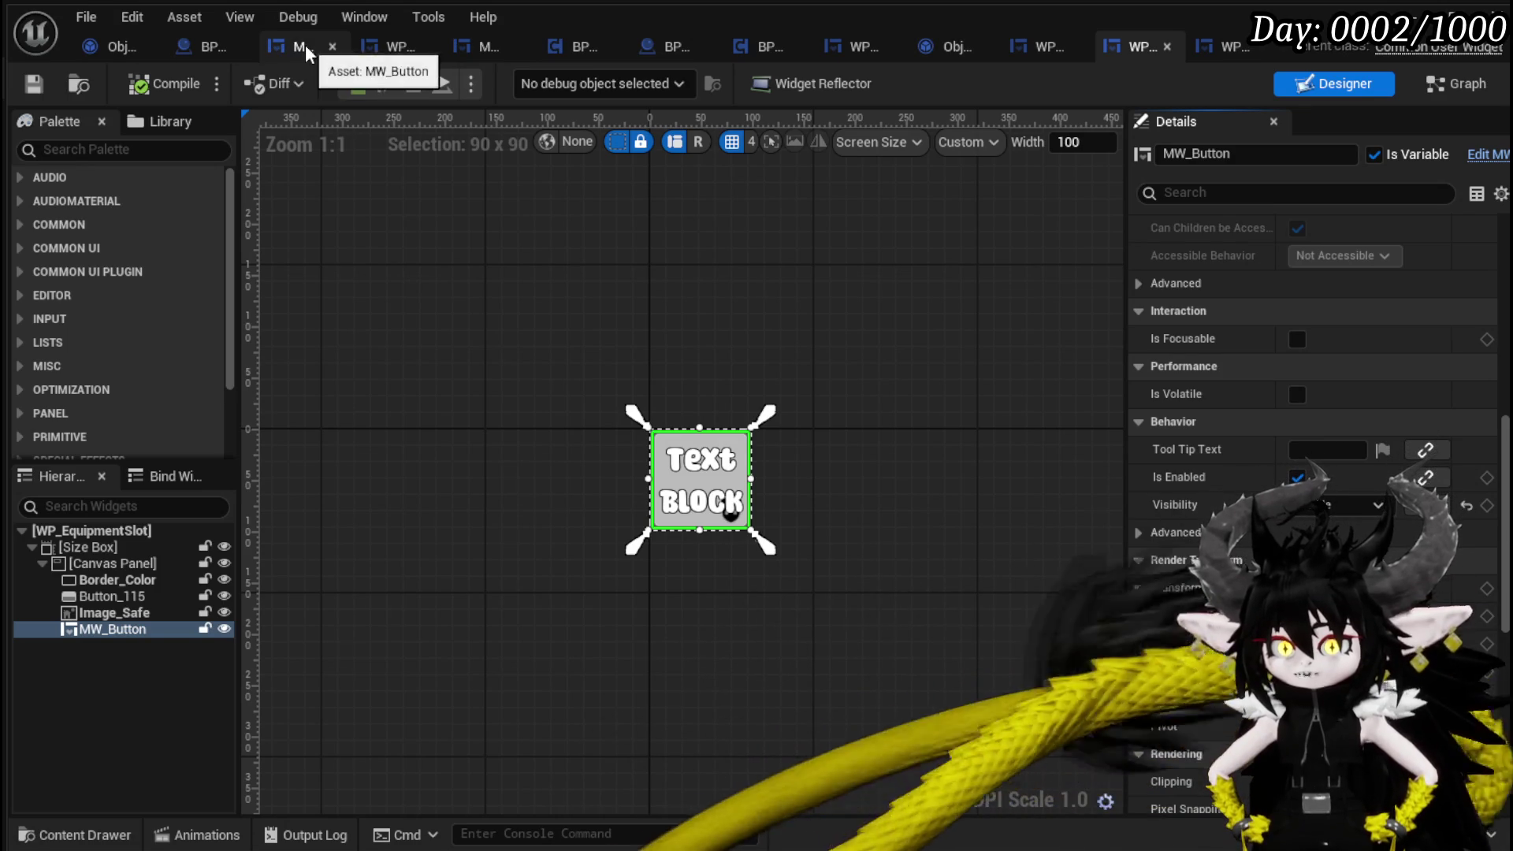
left_click(1018, 50)
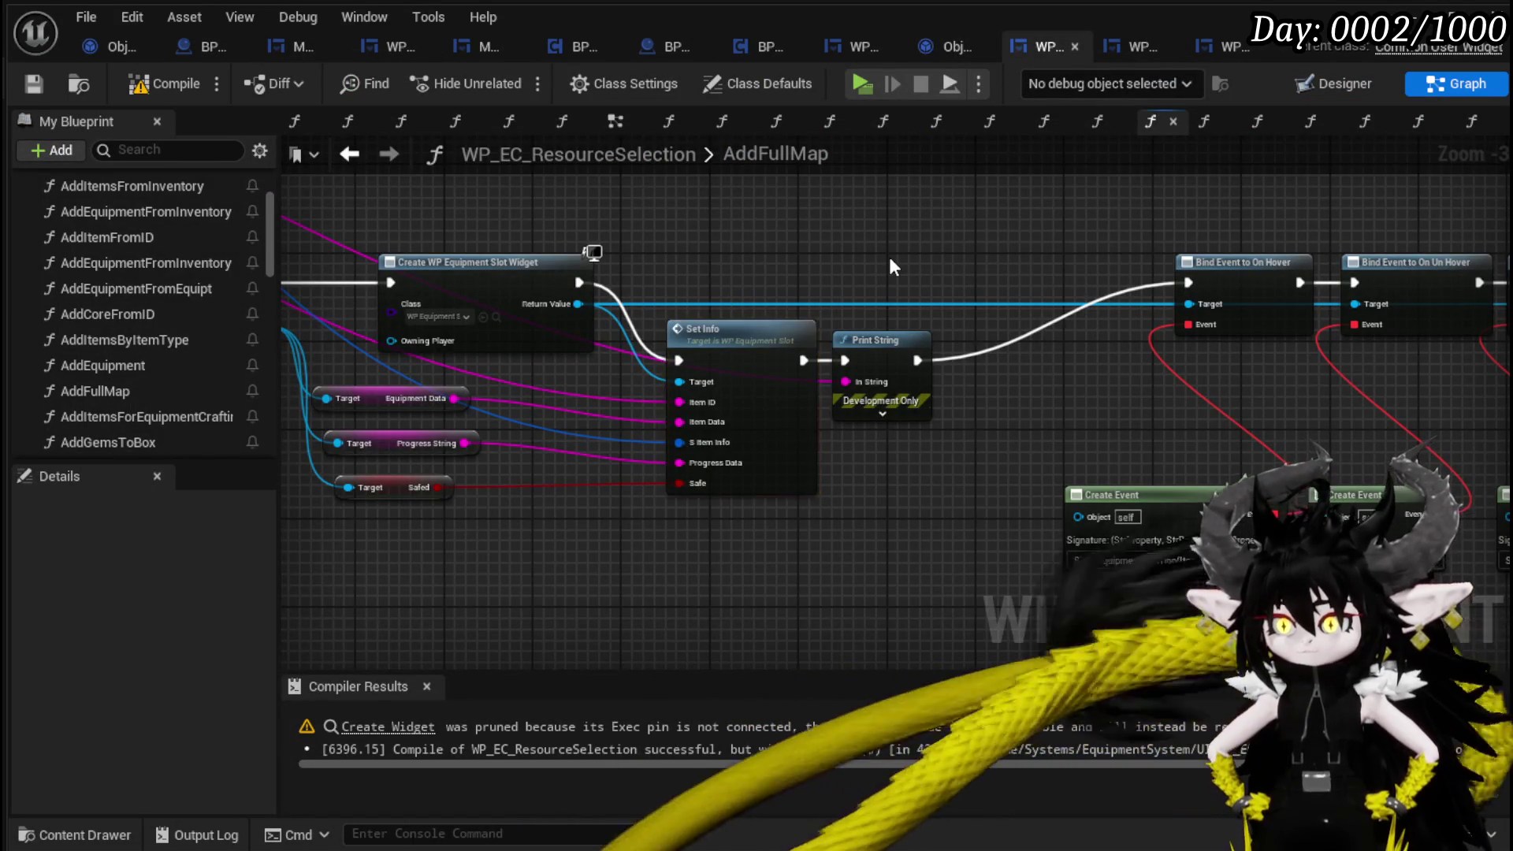
Survey AddFullMap's bind wiring and nudge the three variable getter nodes slightly down.
left_click_drag(891, 266, 569, 234)
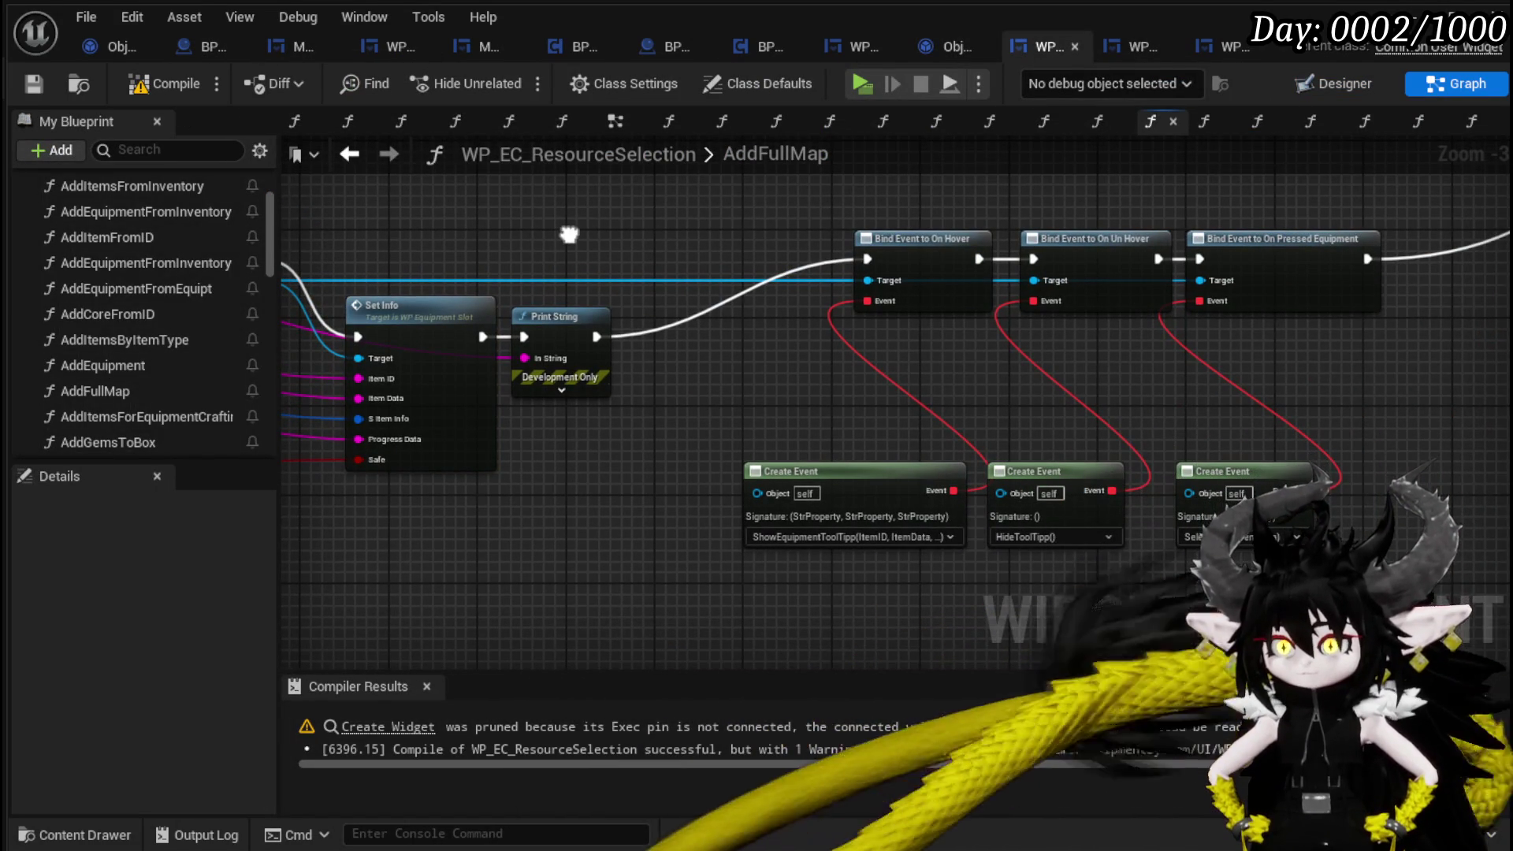
left_click_drag(569, 234, 461, 228)
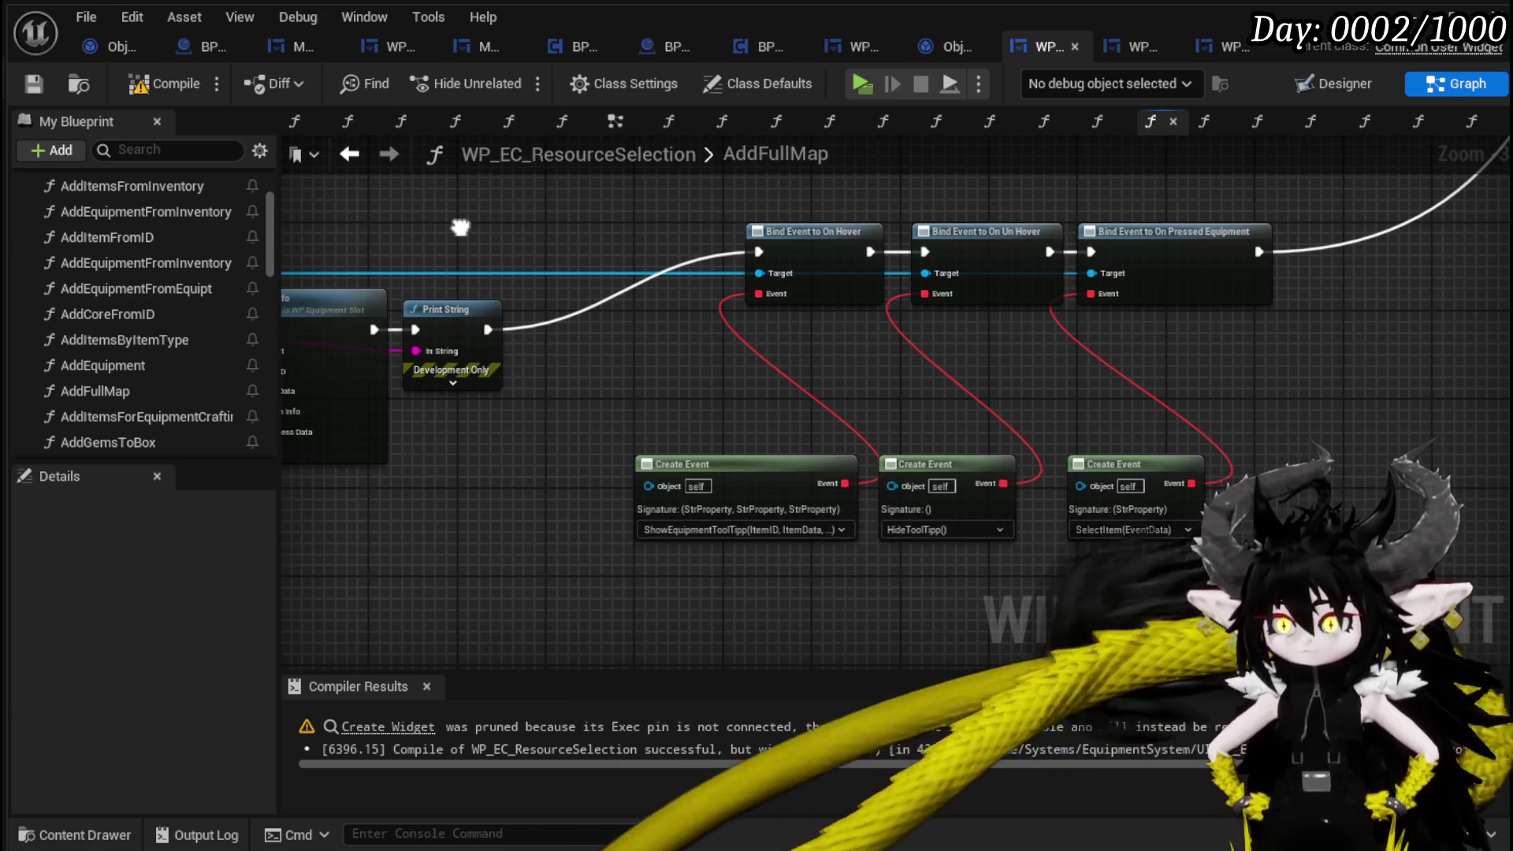
mouse_move(460, 228)
left_mouse_down()
mouse_move(1027, 271)
mouse_move(814, 279)
left_mouse_up()
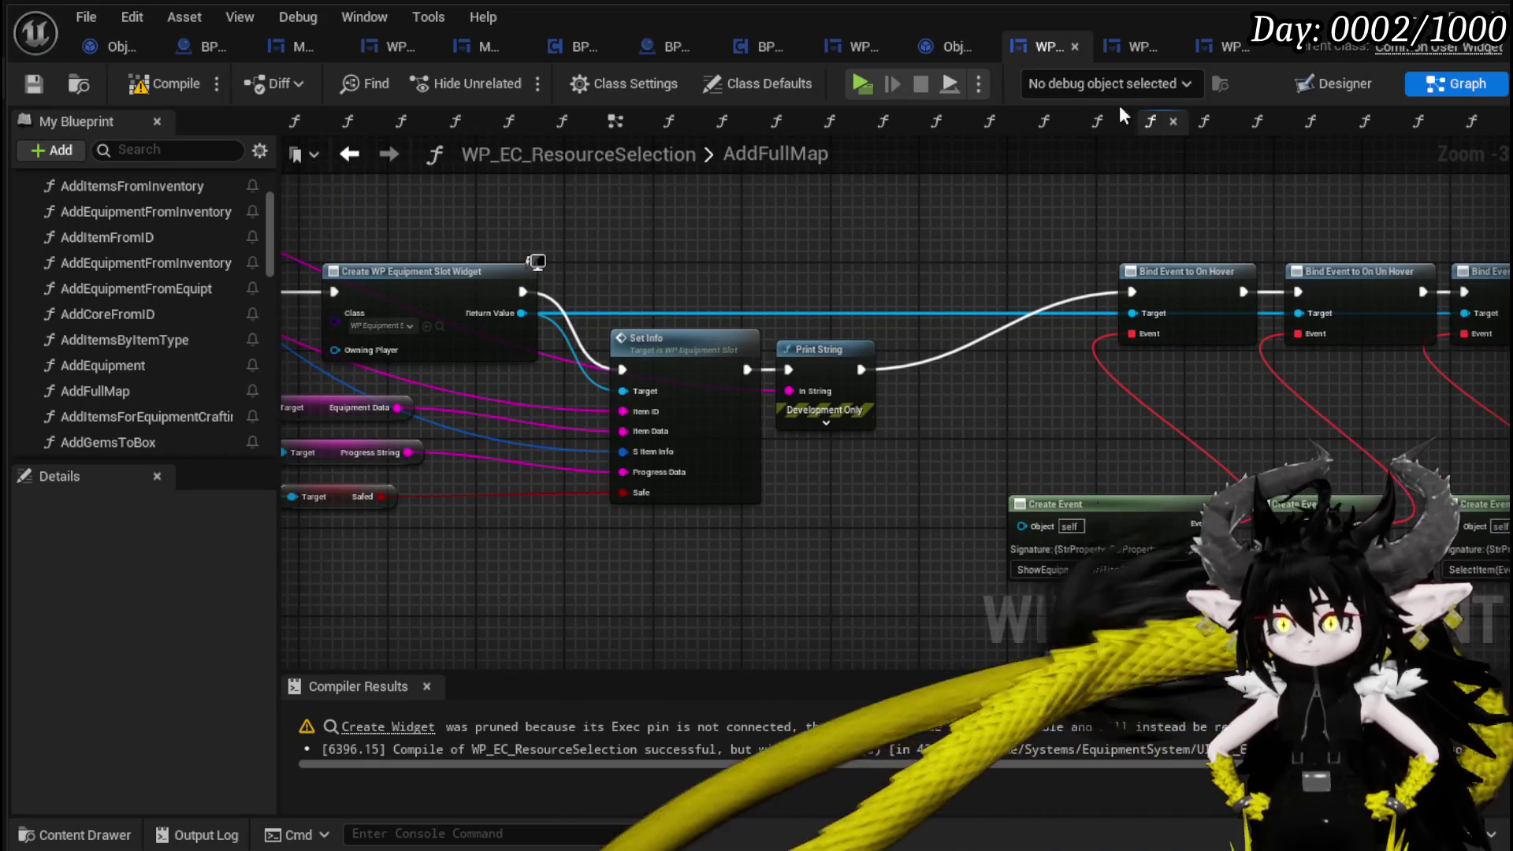
left_click_drag(1219, 231, 806, 231)
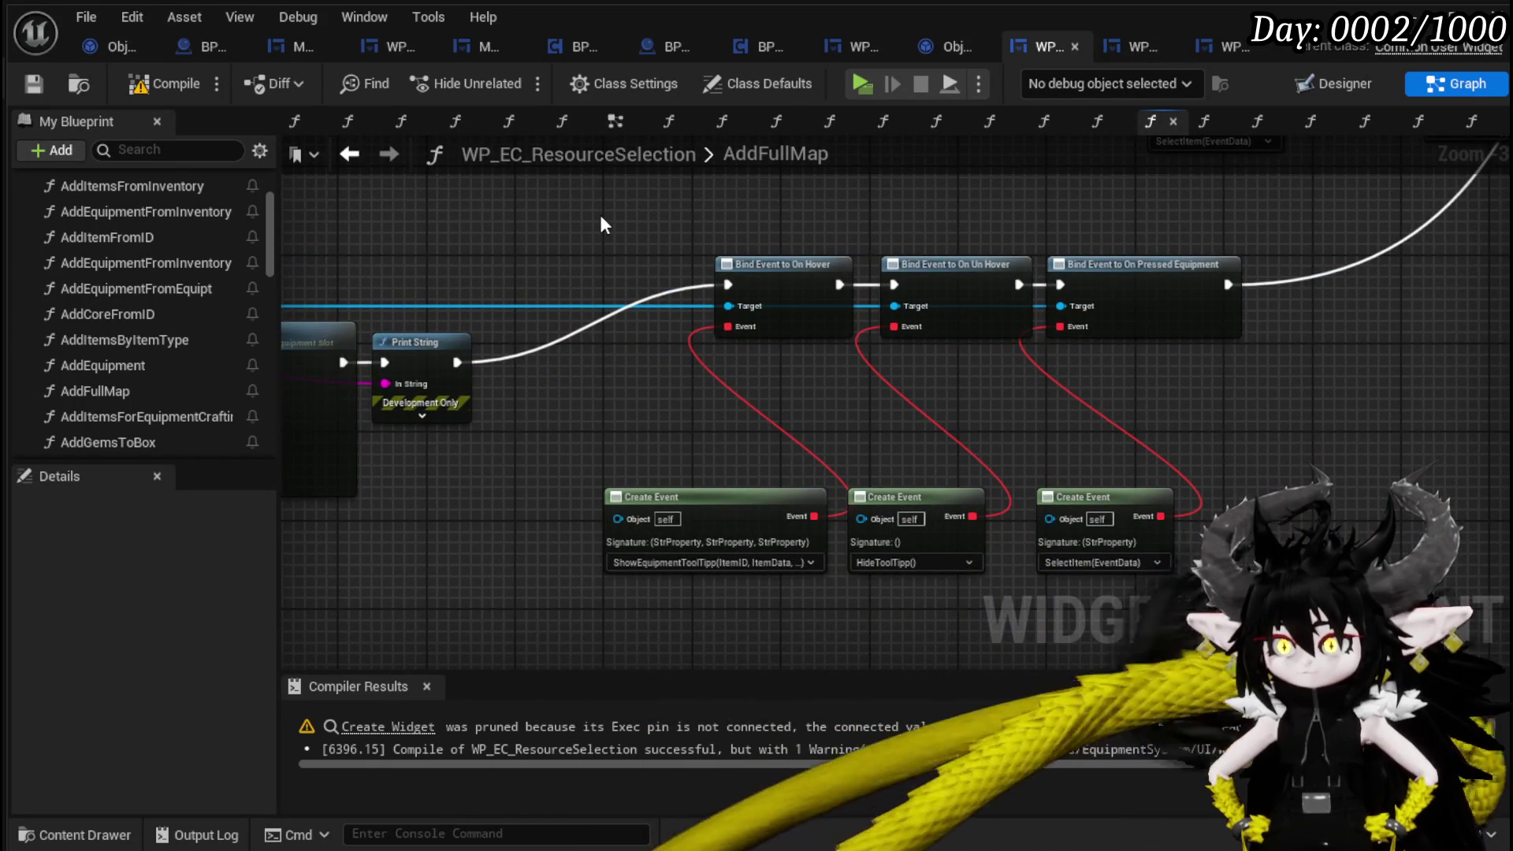
left_click_drag(602, 225, 1104, 215)
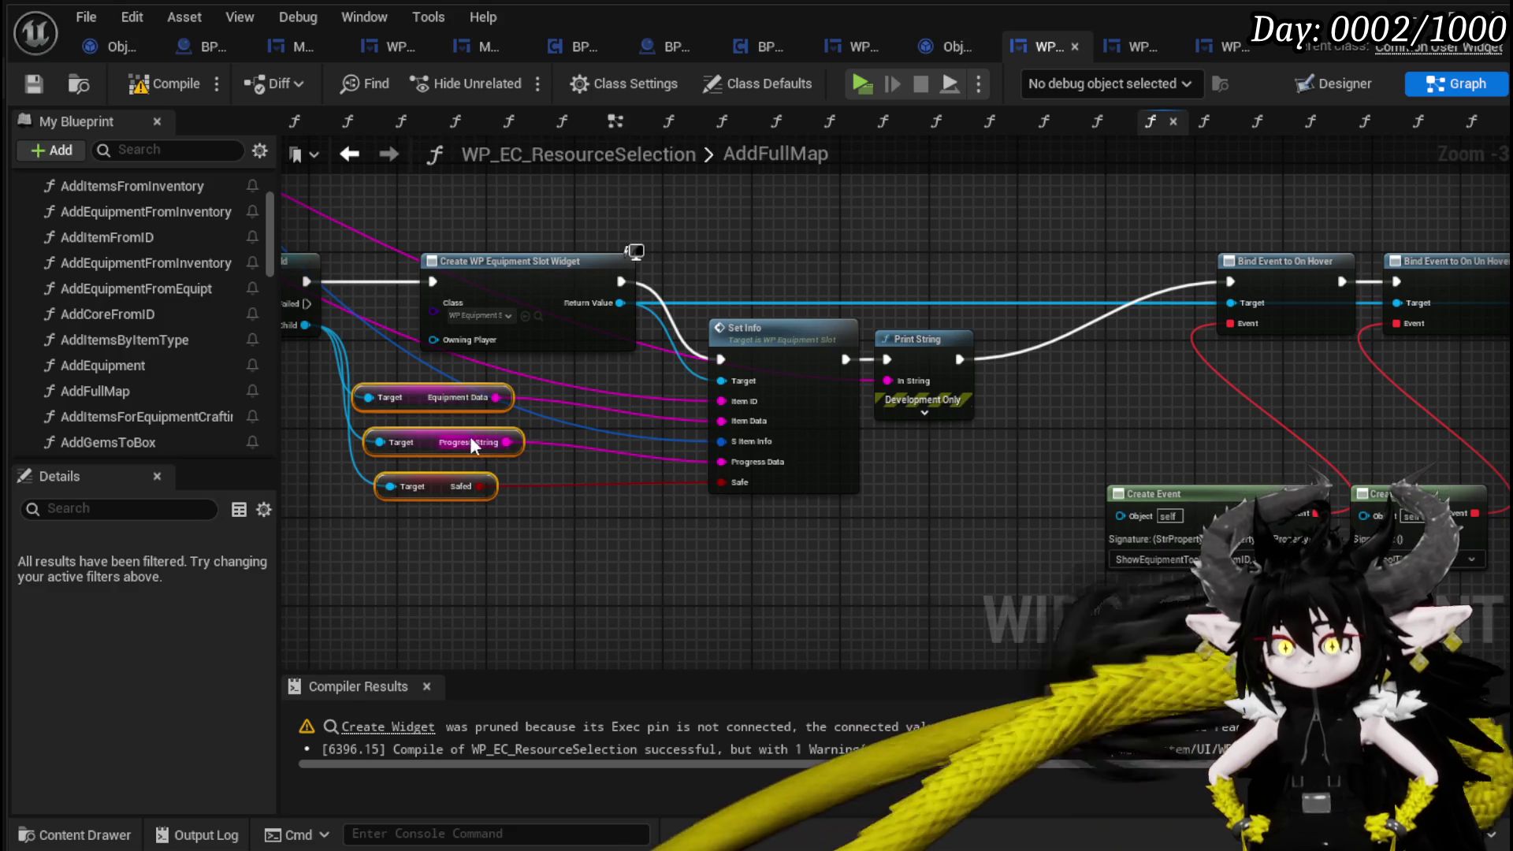
left_click_drag(473, 446, 473, 467)
left_click_drag(735, 535, 1004, 589)
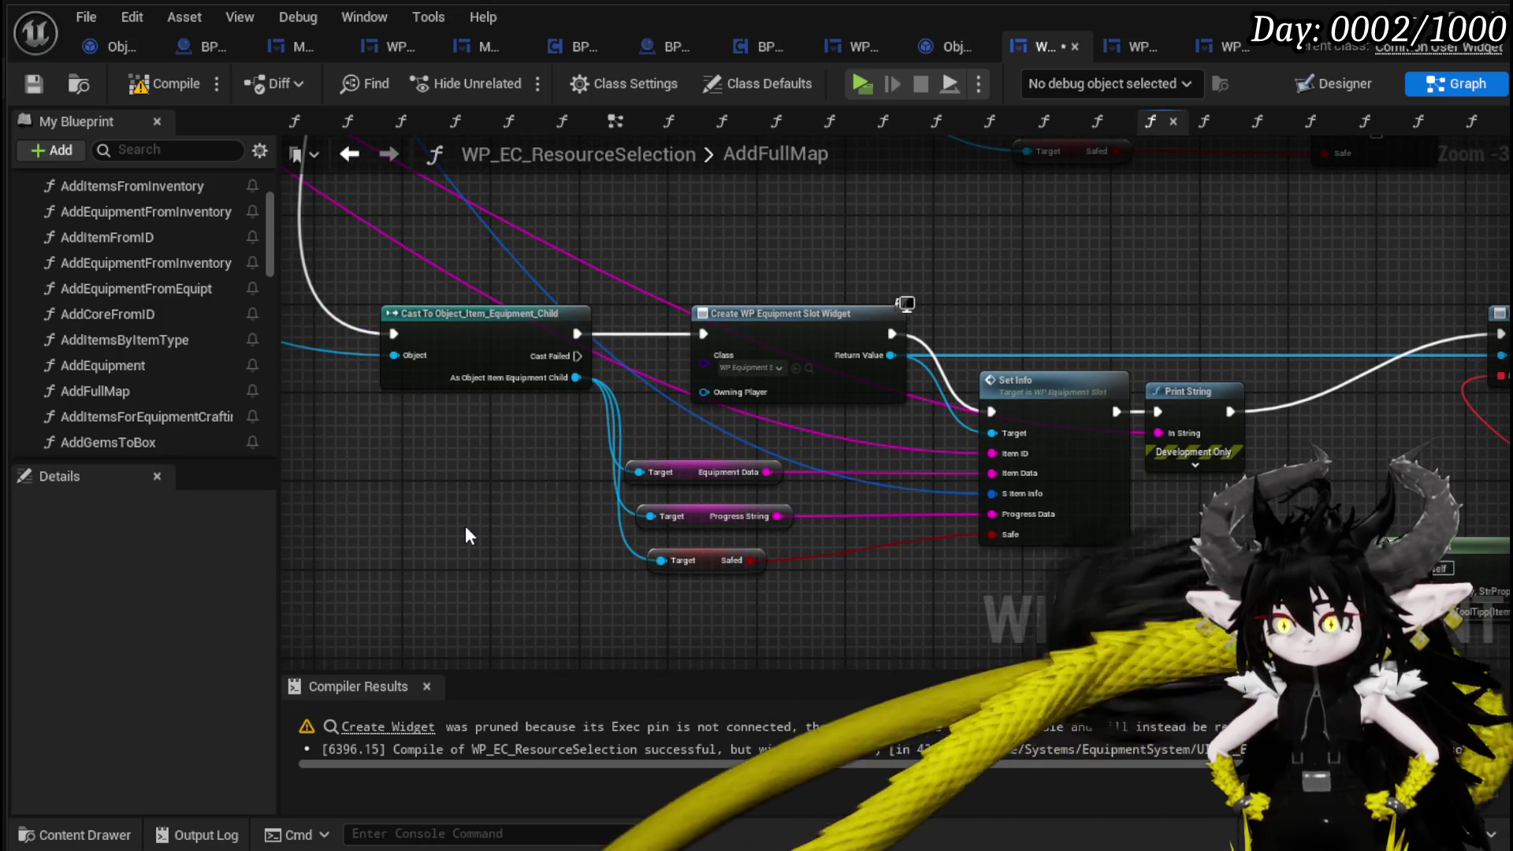
mouse_move(1203, 502)
left_mouse_down()
mouse_move(574, 476)
mouse_move(840, 488)
left_mouse_up()
Connect Set Info directly to Bind Event to On Hover, compile, and switch to WP_EquipmentSlot.
mouse_move(753, 398)
left_mouse_down()
mouse_move(1232, 315)
mouse_move(1138, 321)
left_mouse_up()
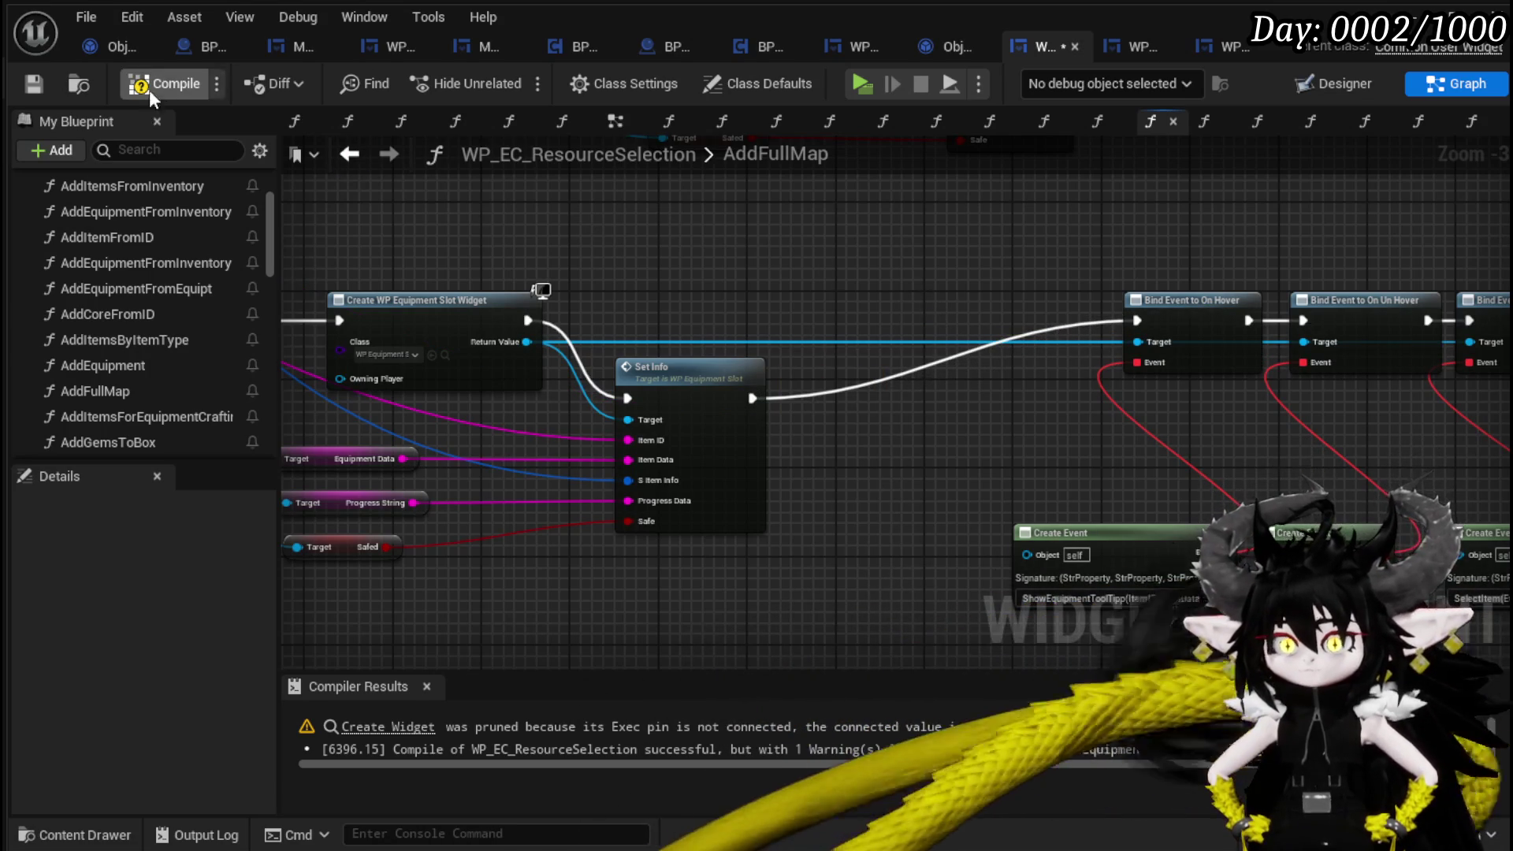
left_click(21, 88)
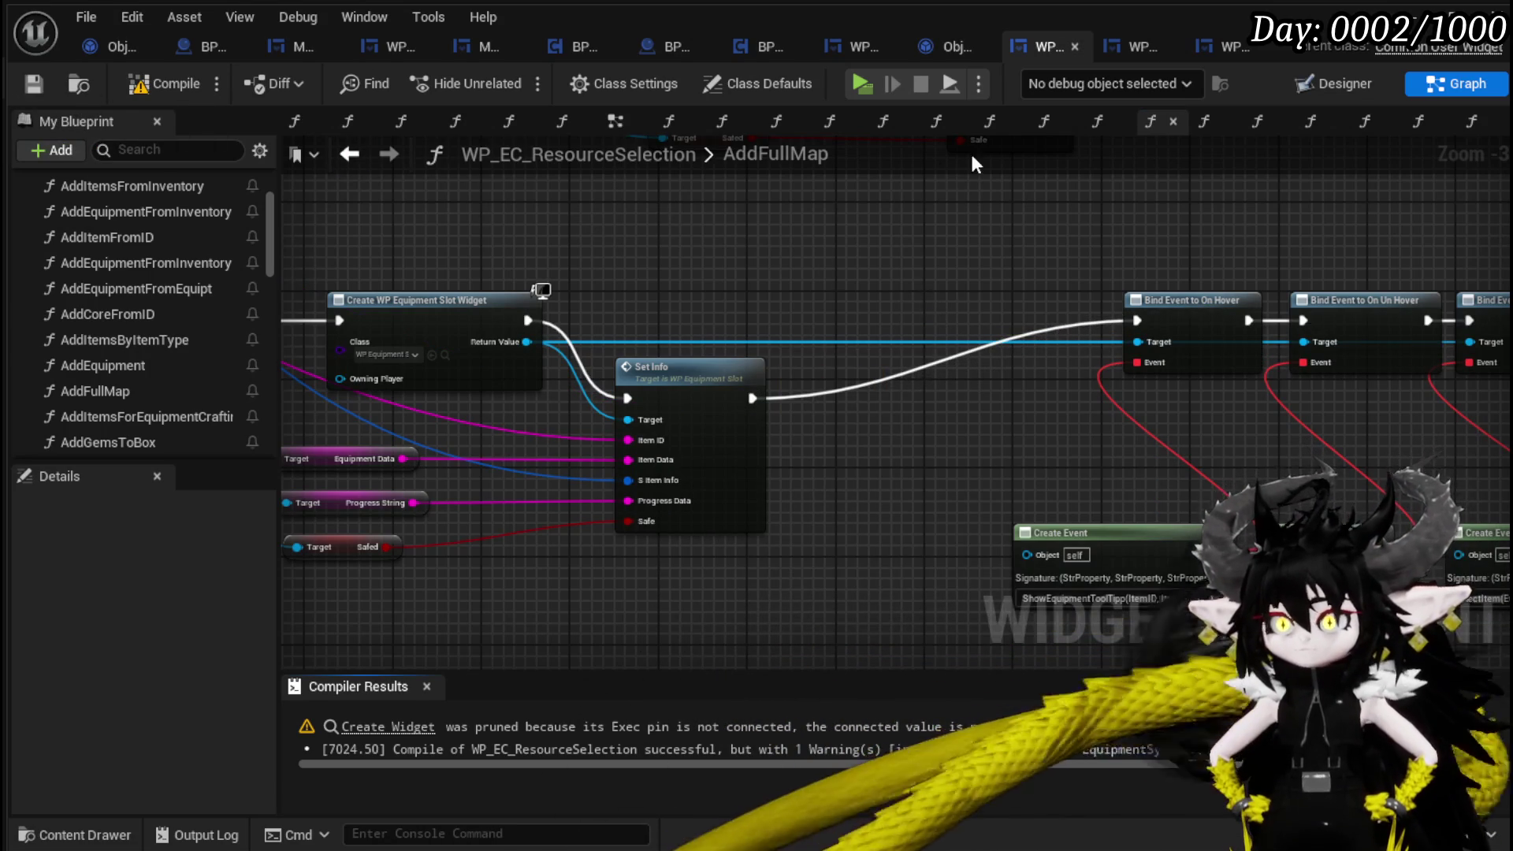
left_click(1138, 47)
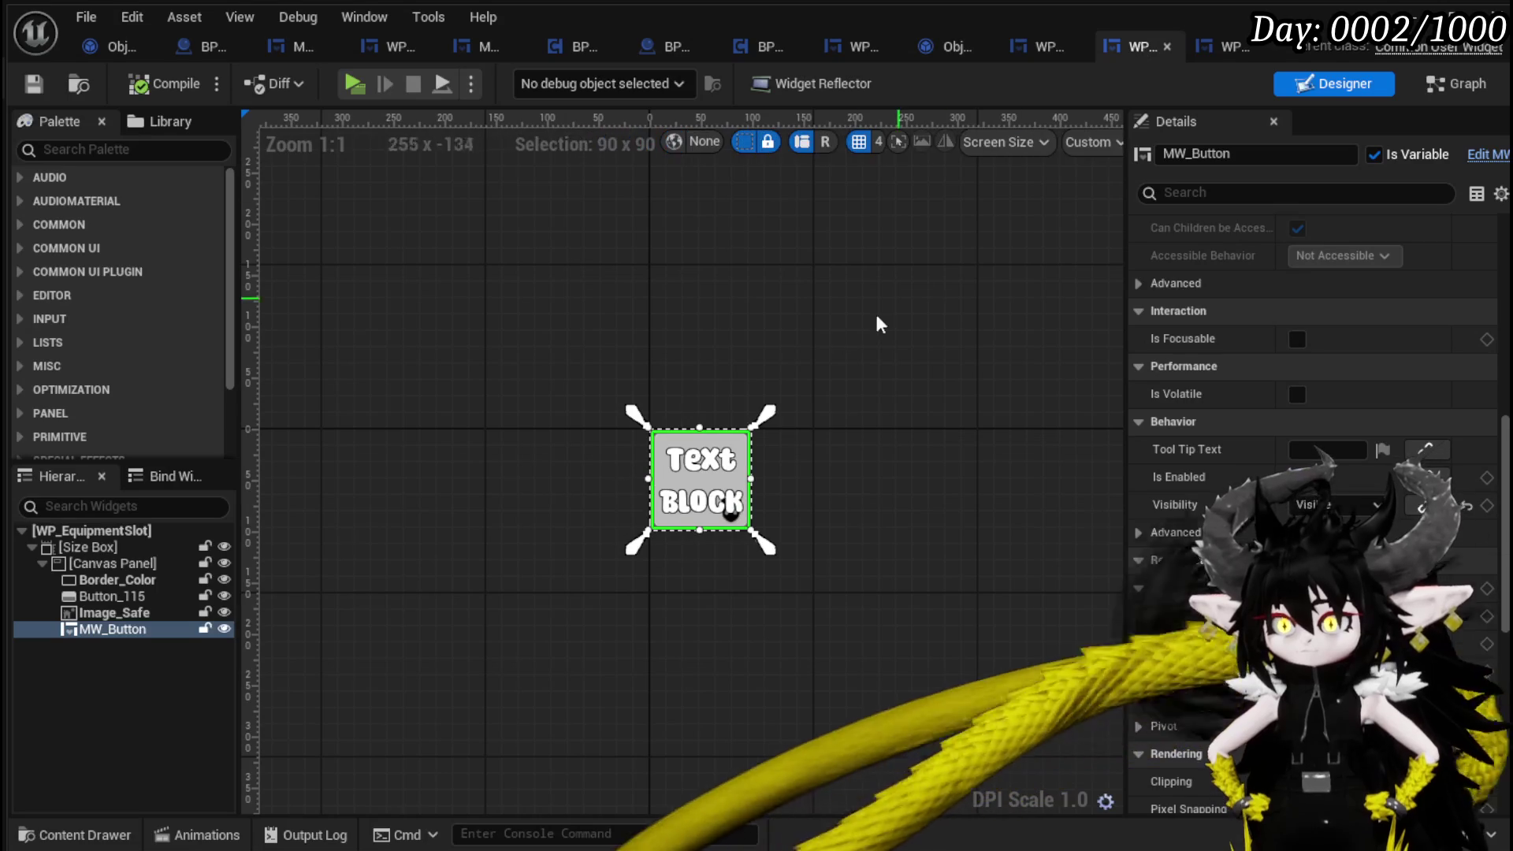
Save WP_EquipmentSlot and open its PressButton function graph.
key("shift+F4")
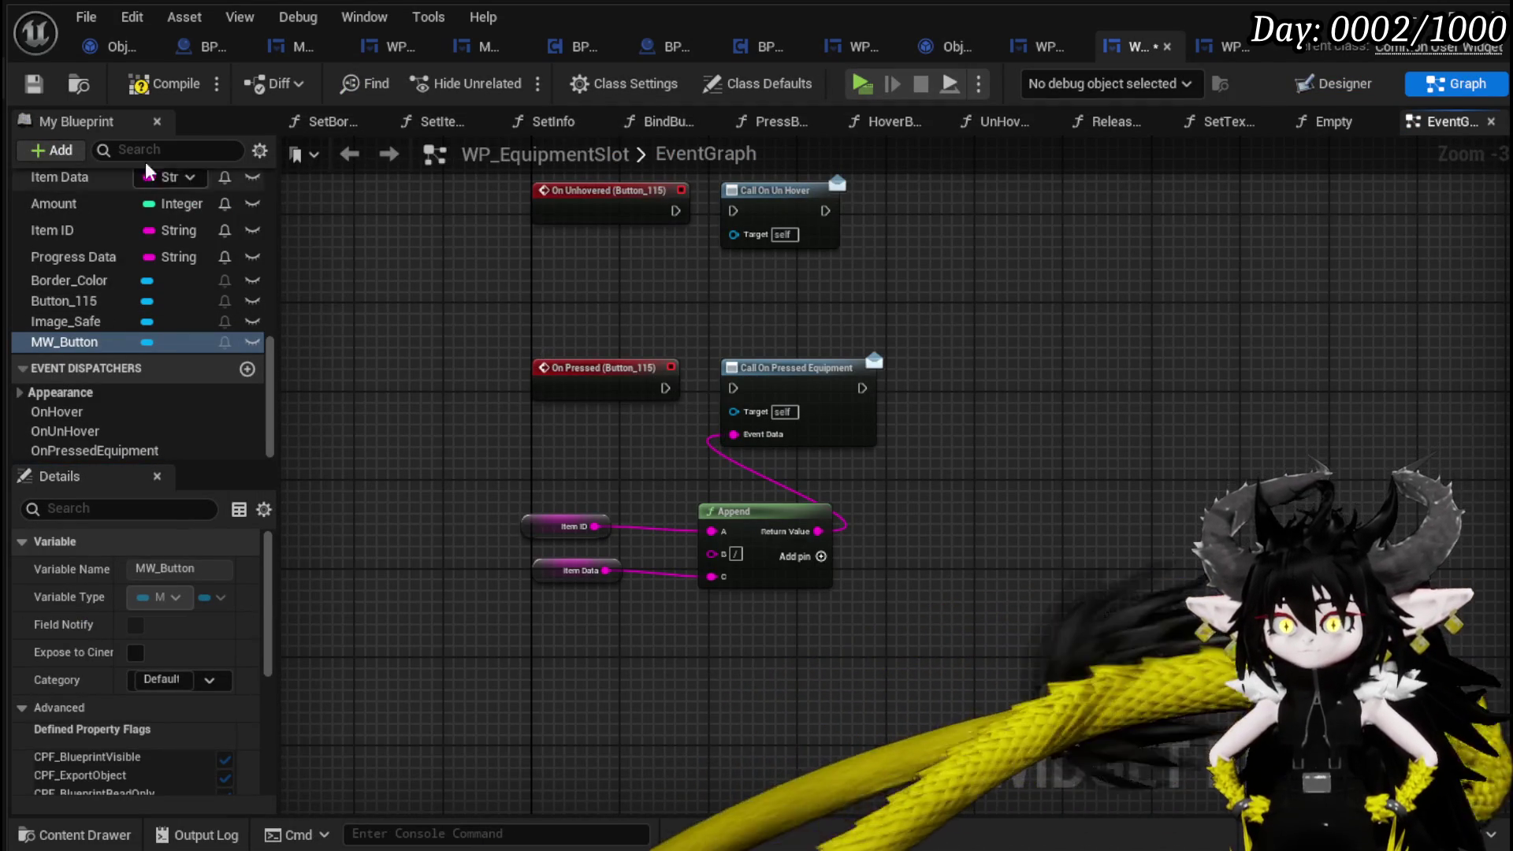
key("ctrl+s")
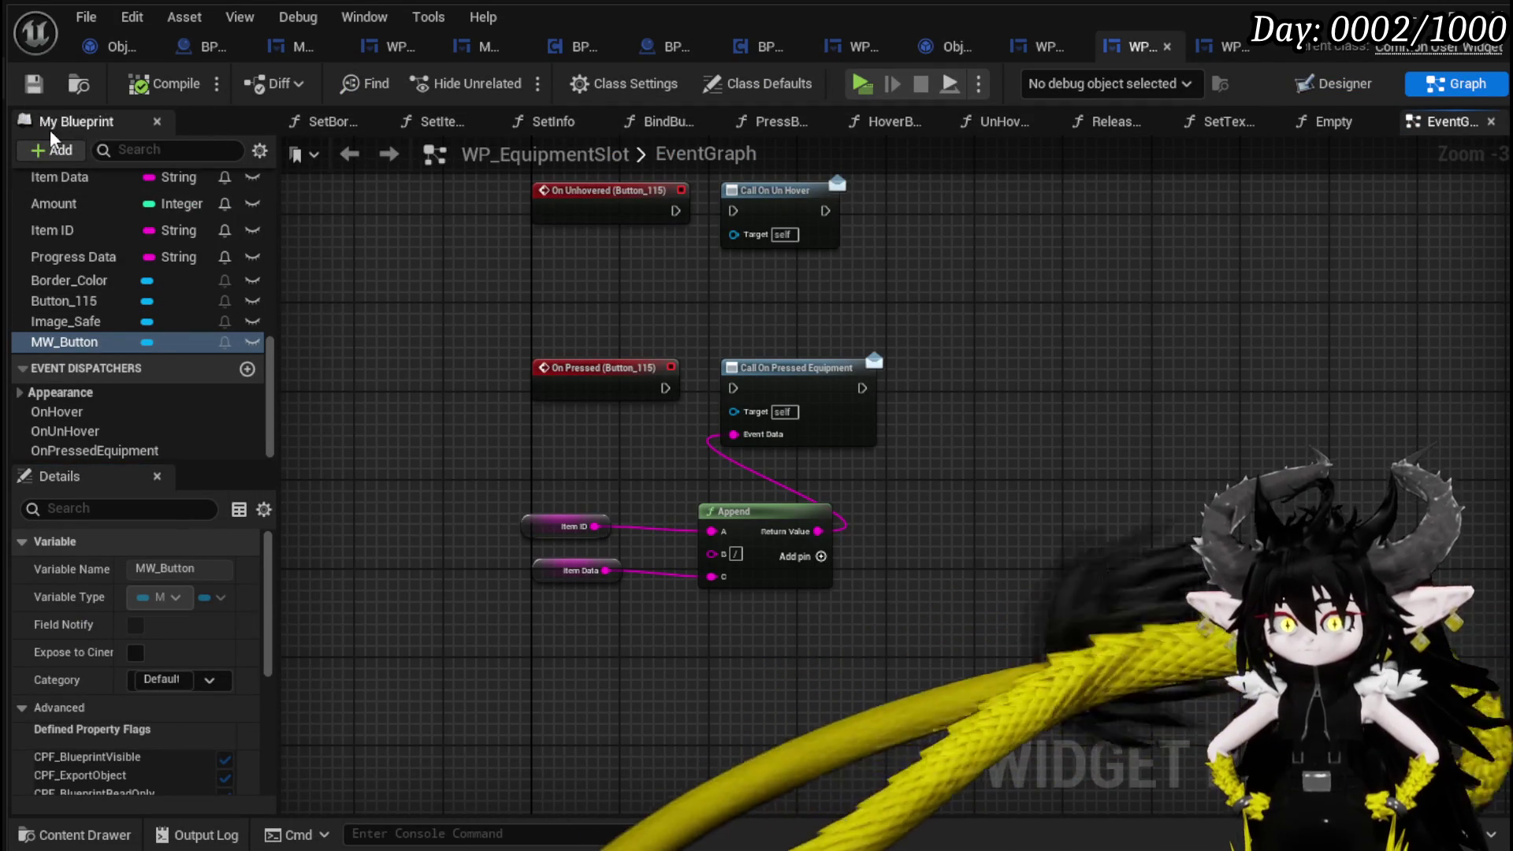
scroll(143, 239, "up", 3)
scroll(144, 238, "up", 3)
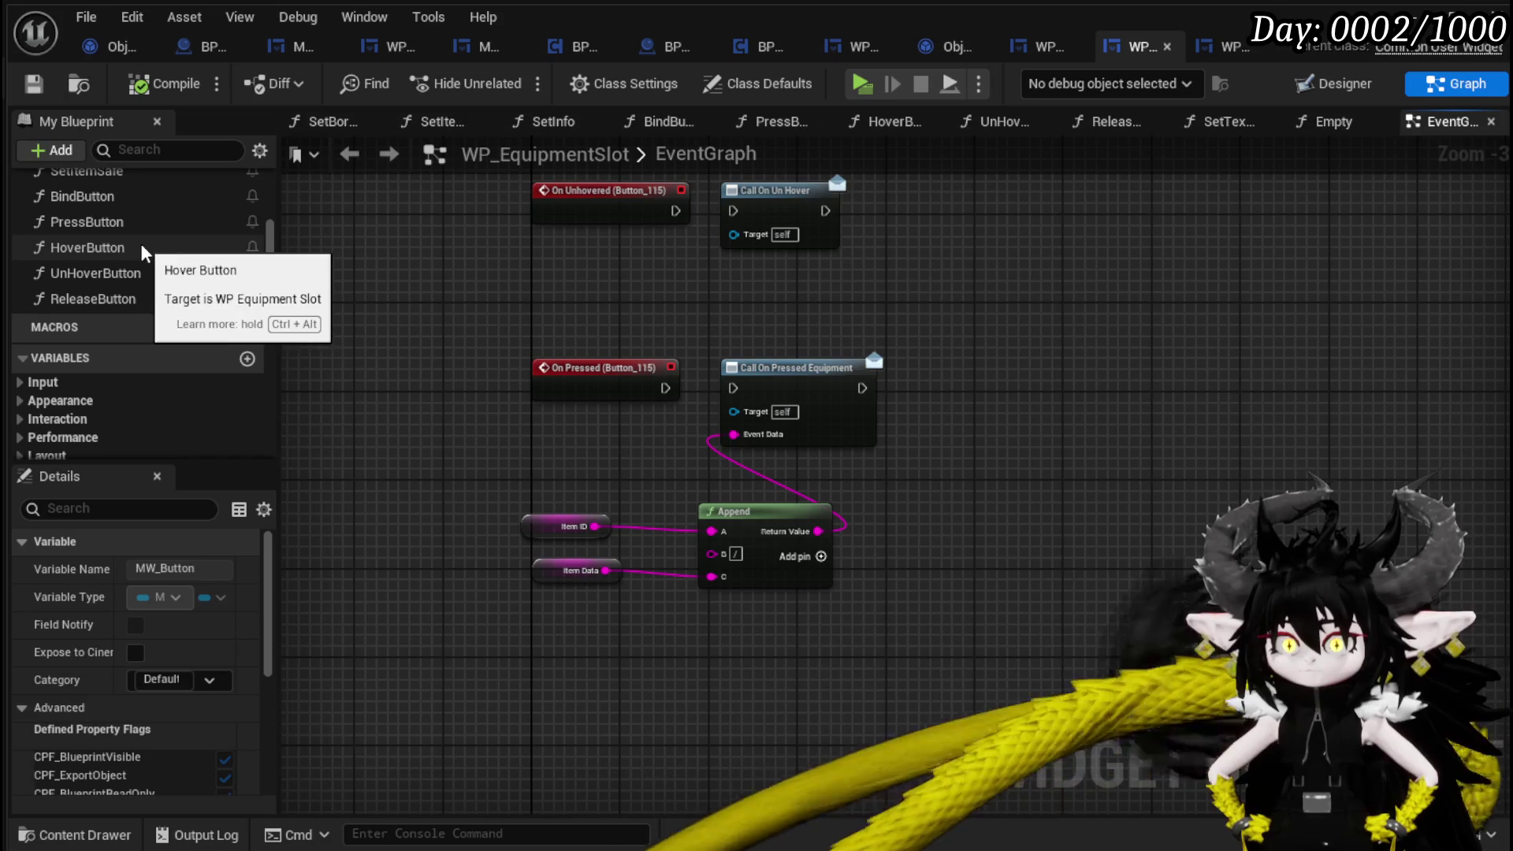
double_click(132, 219)
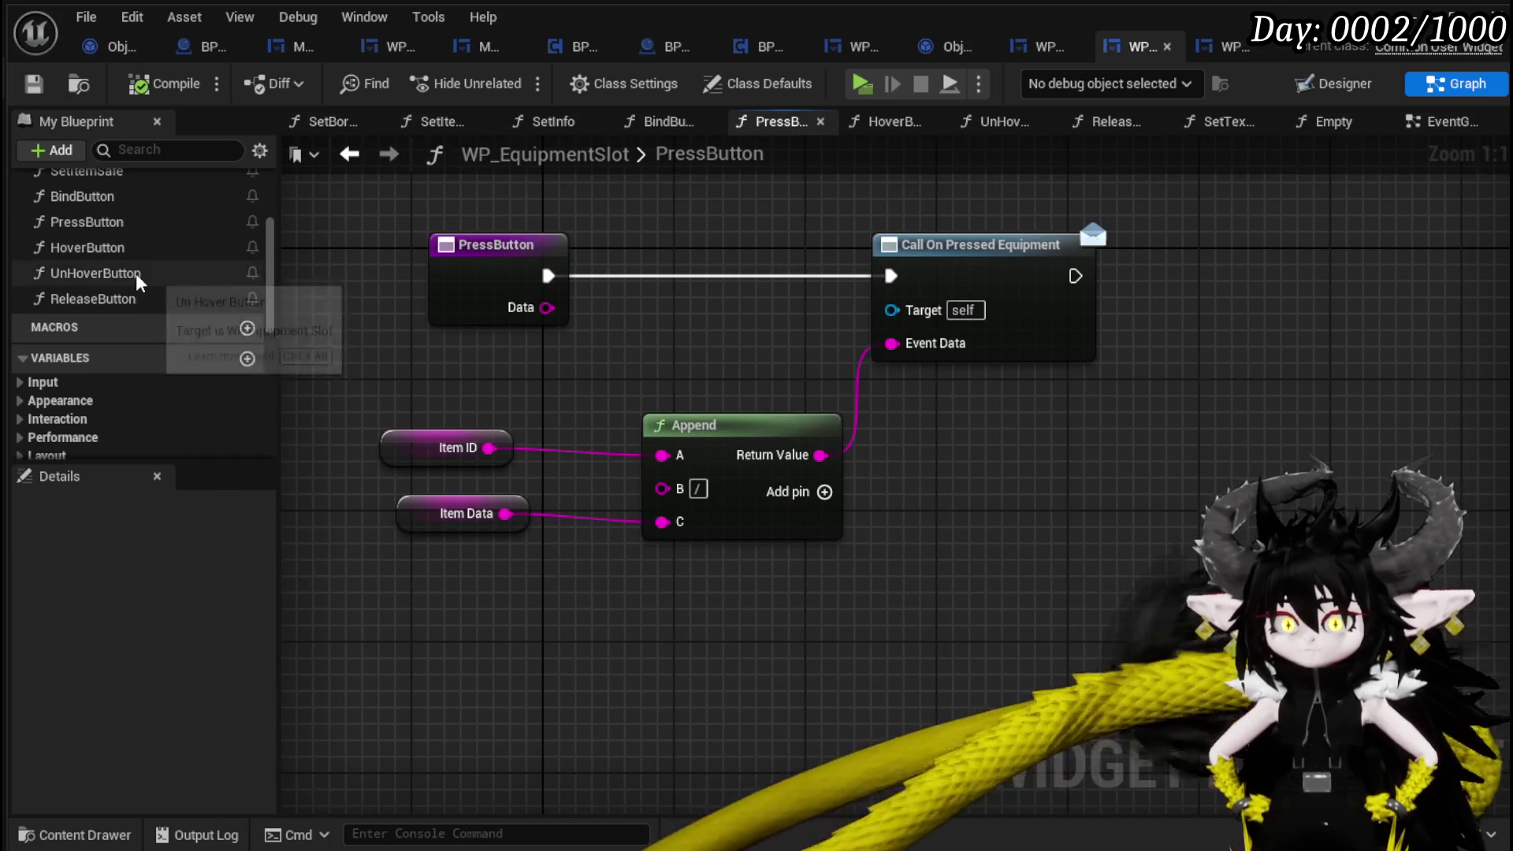
scroll(135, 273, "up", 2)
Insert a Print String fed by Append between PressButton and Call On Pressed Equipment.
left_click_drag(700, 333, 754, 364)
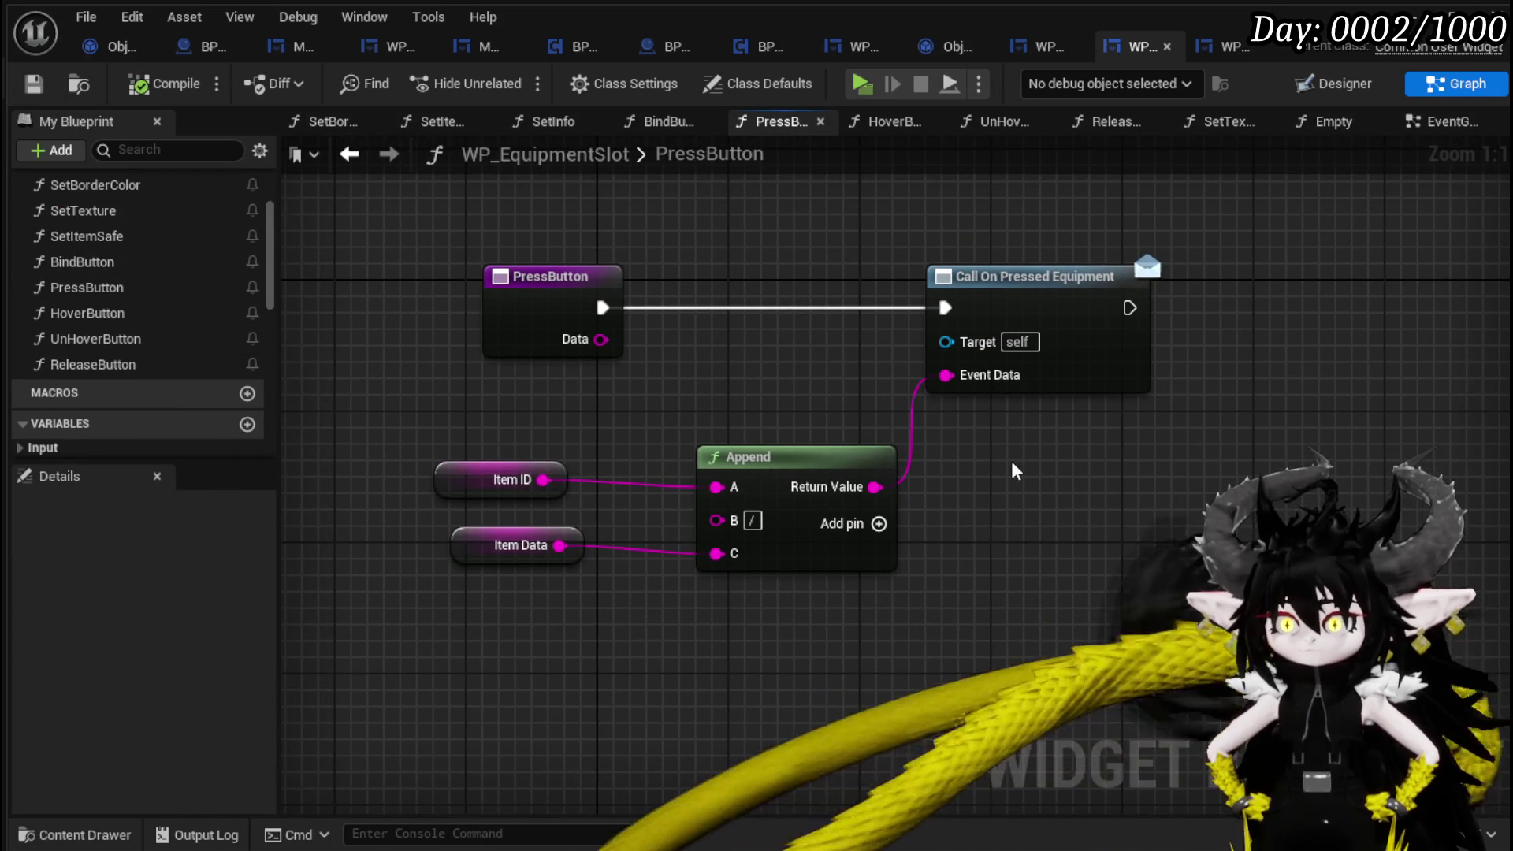
key("ctrl+v")
left_click_drag(1057, 297, 1389, 297)
mouse_move(1100, 488)
left_mouse_down()
mouse_move(1100, 315)
mouse_move(1116, 299)
mouse_move(1274, 307)
left_mouse_up()
mouse_move(614, 306)
left_mouse_down()
mouse_move(827, 331)
mouse_move(1044, 308)
left_mouse_up()
left_click_drag(875, 486, 1060, 349)
Make the Print String yellow with a 70-second duration and launch the game preview.
left_click(1095, 387)
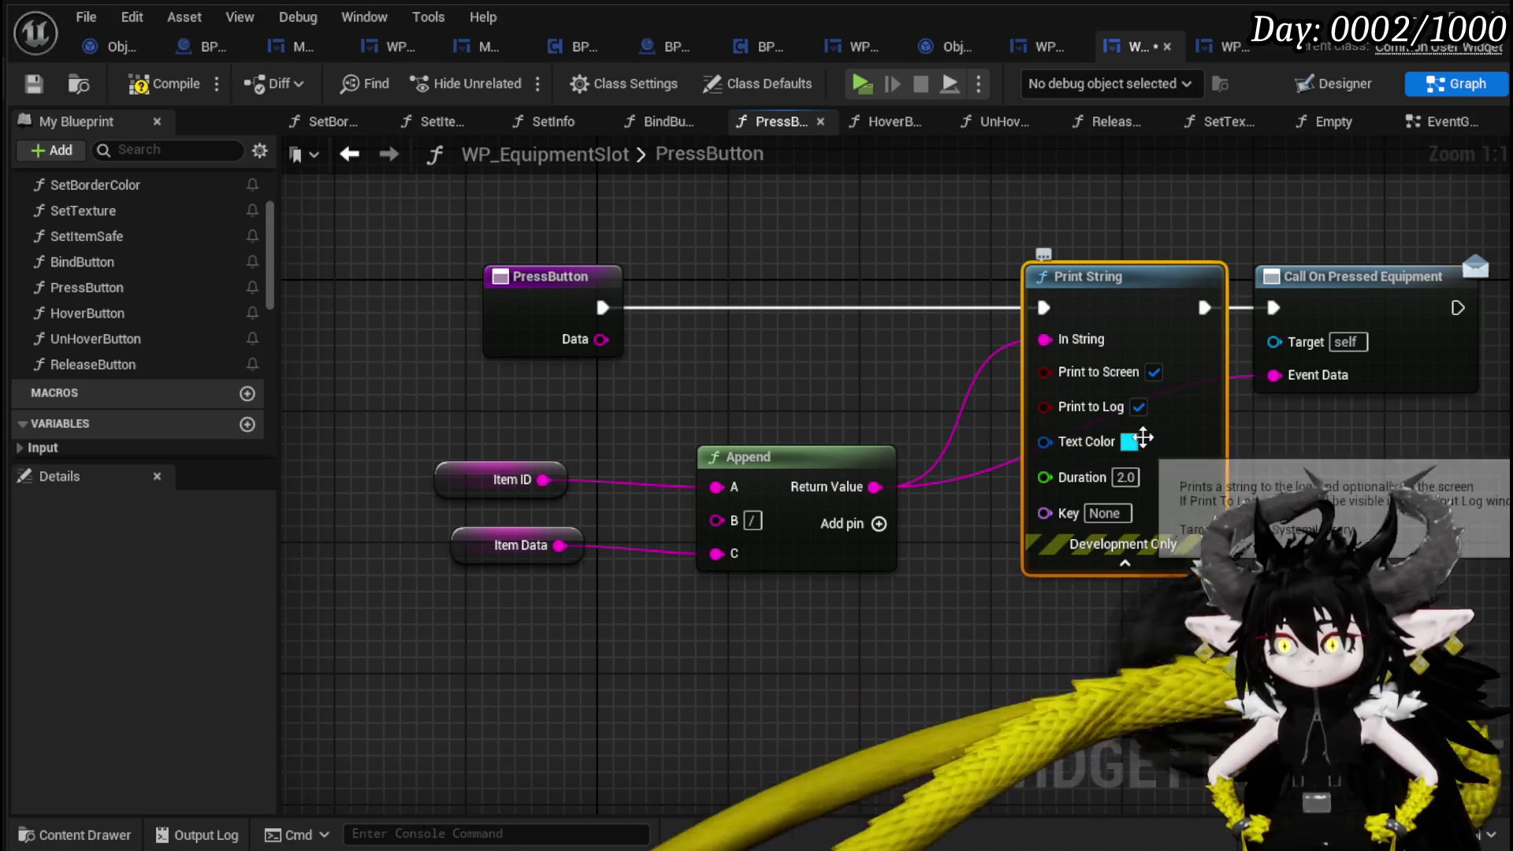
left_click(1182, 598)
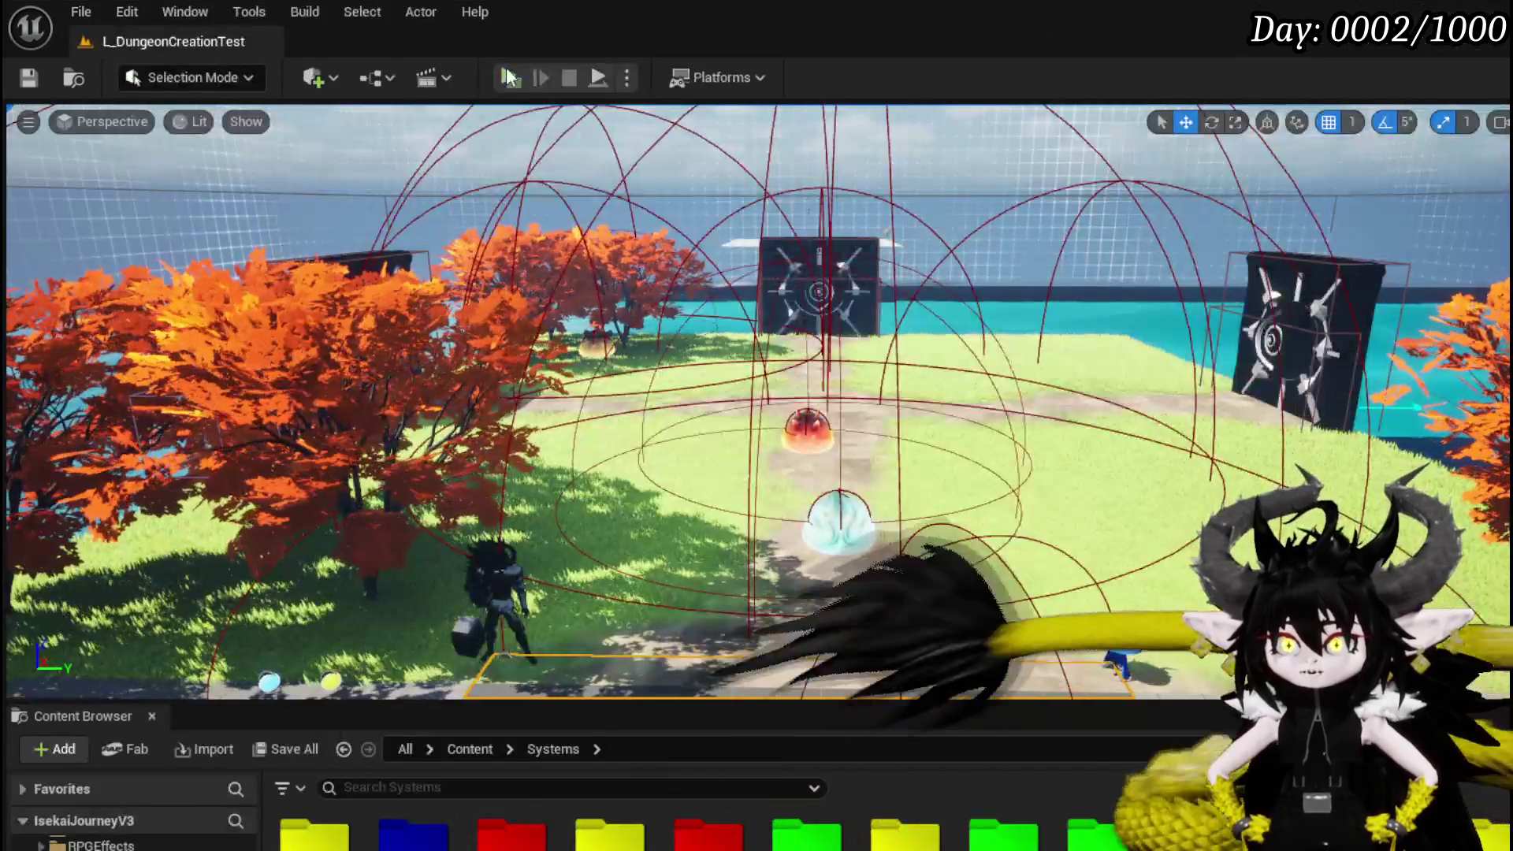
left_click(520, 74)
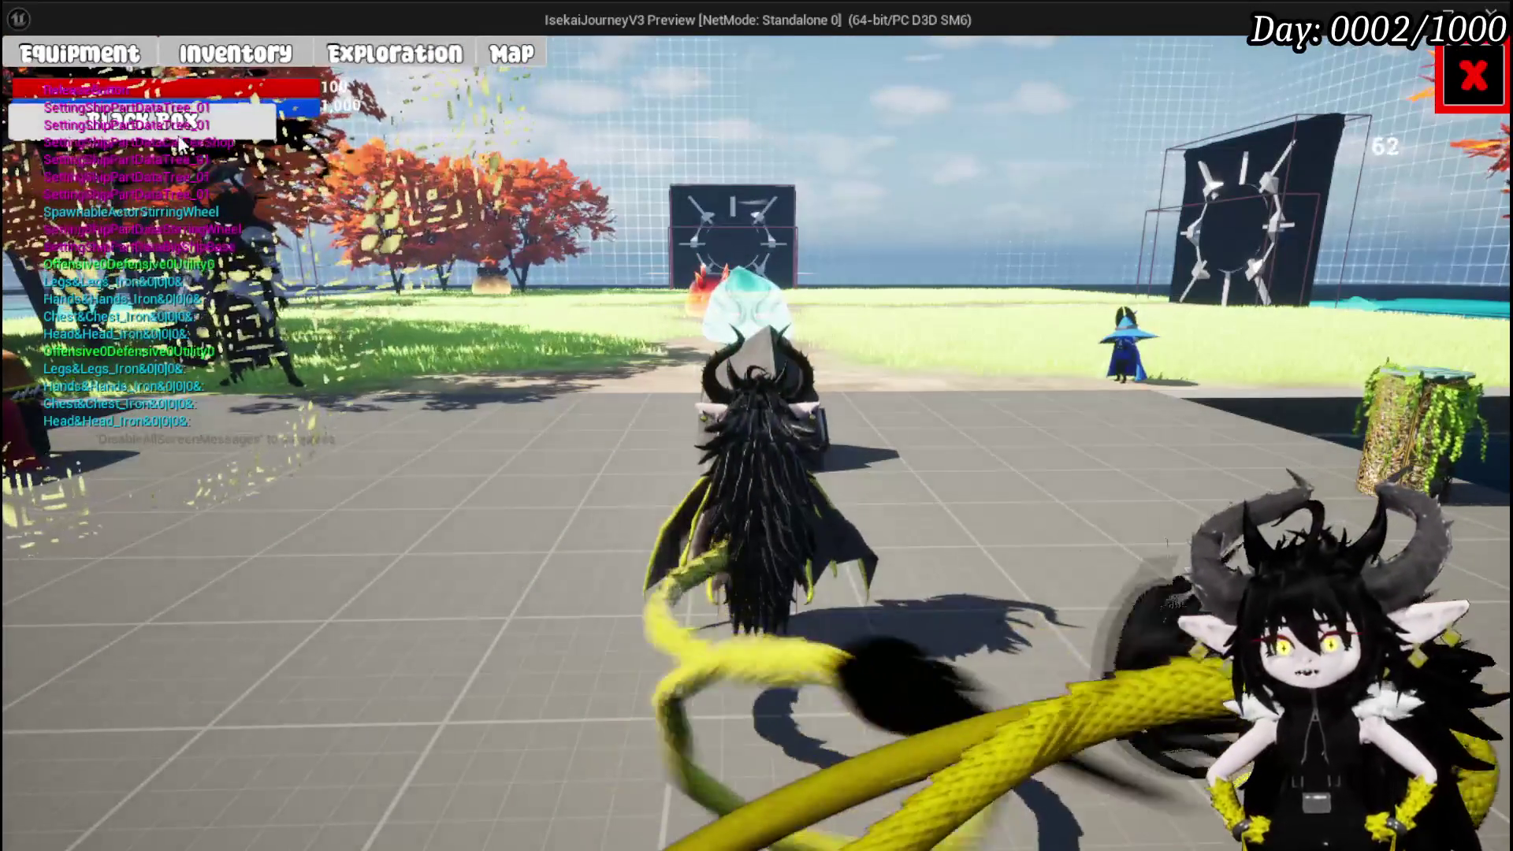
Move two Iron_Chests and the iron gloves into the Black Box (399/2,000), then stop and save.
left_click(178, 136)
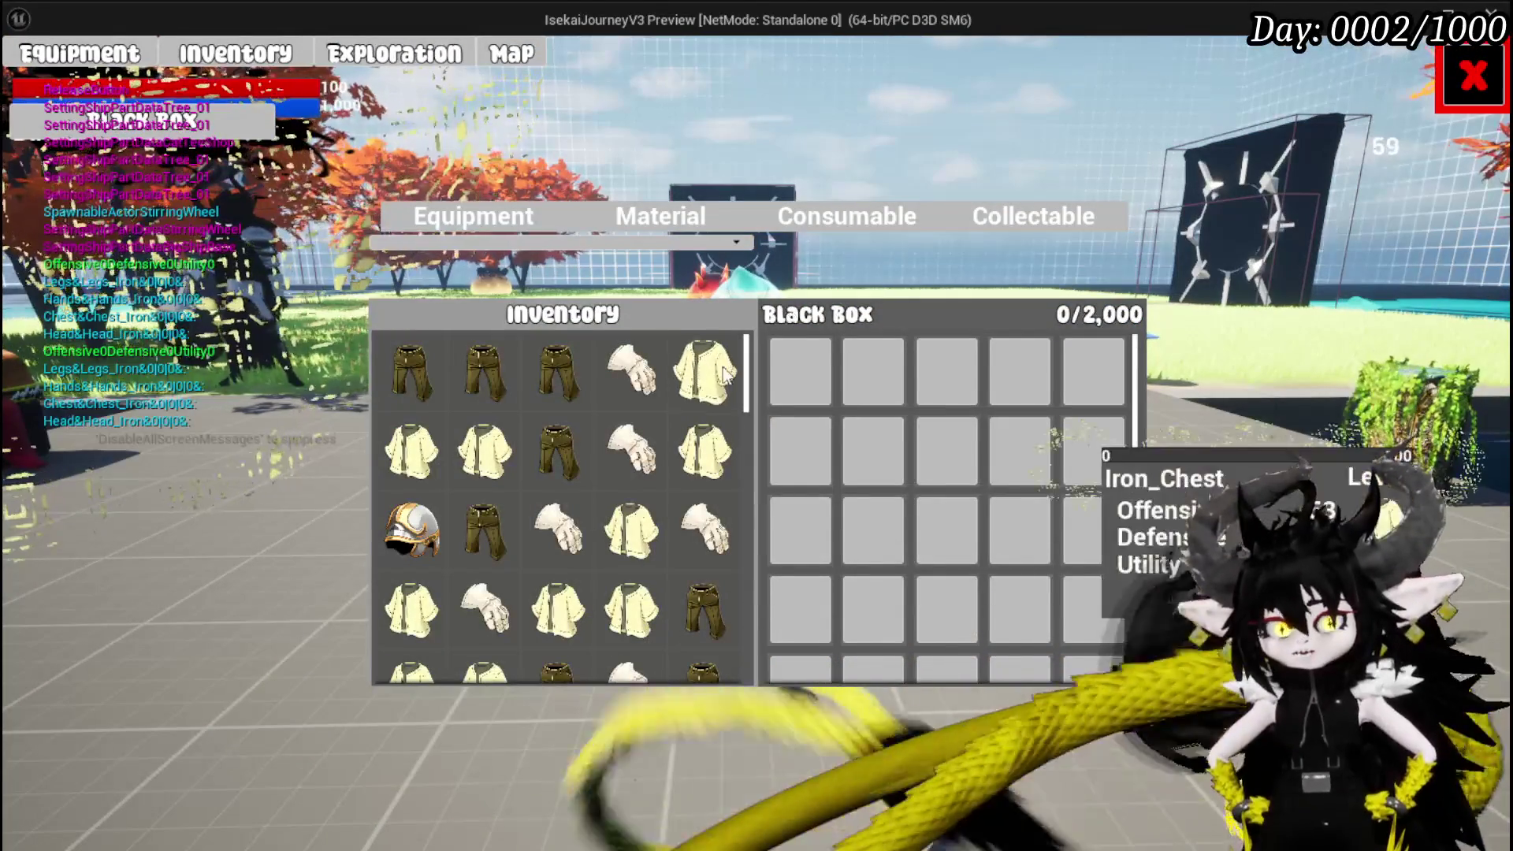
left_click(725, 375)
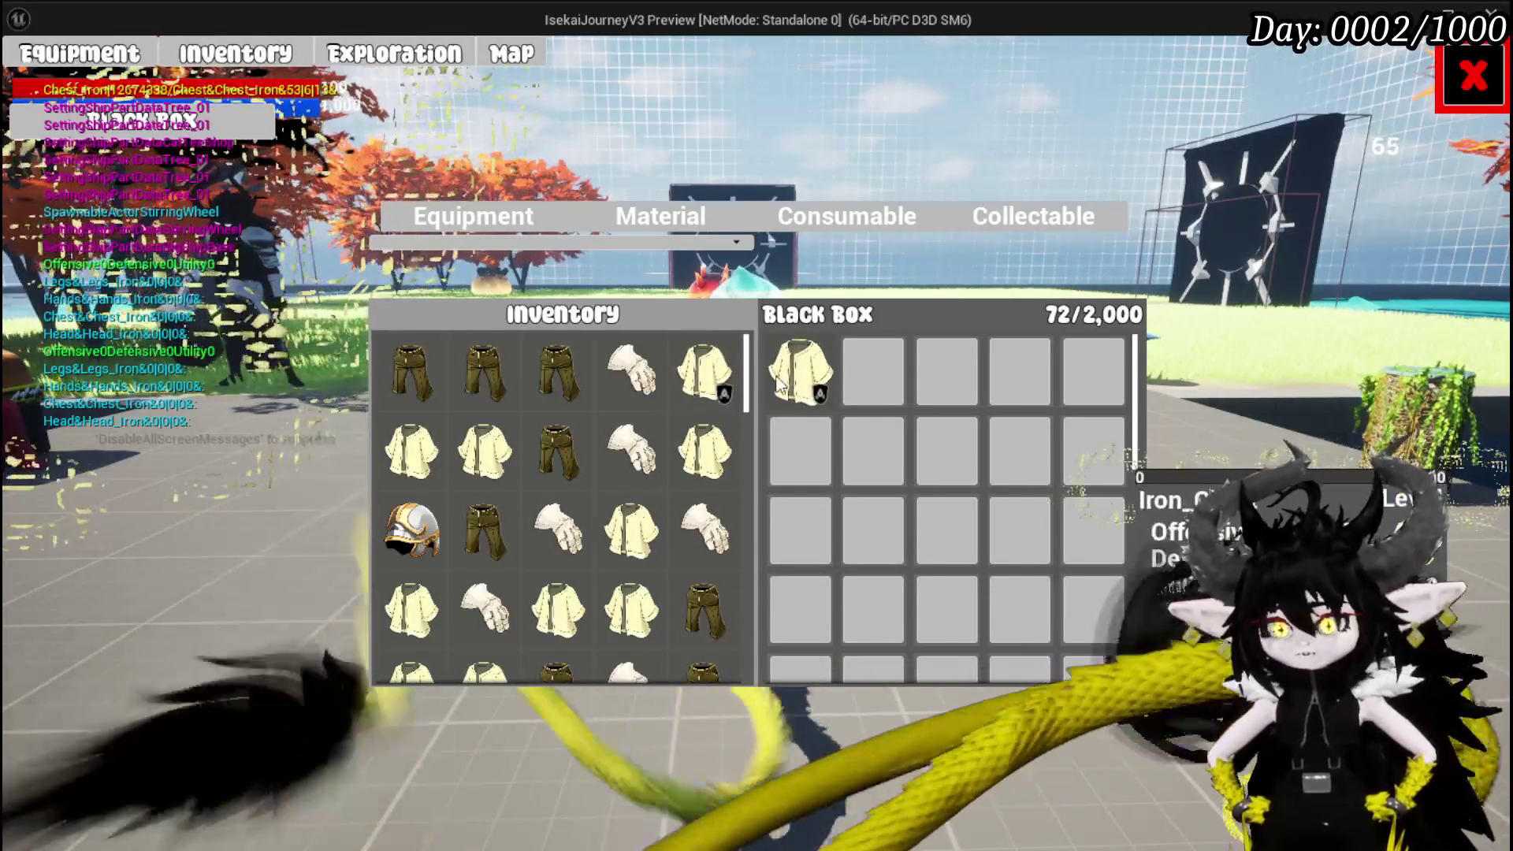
left_click(678, 377)
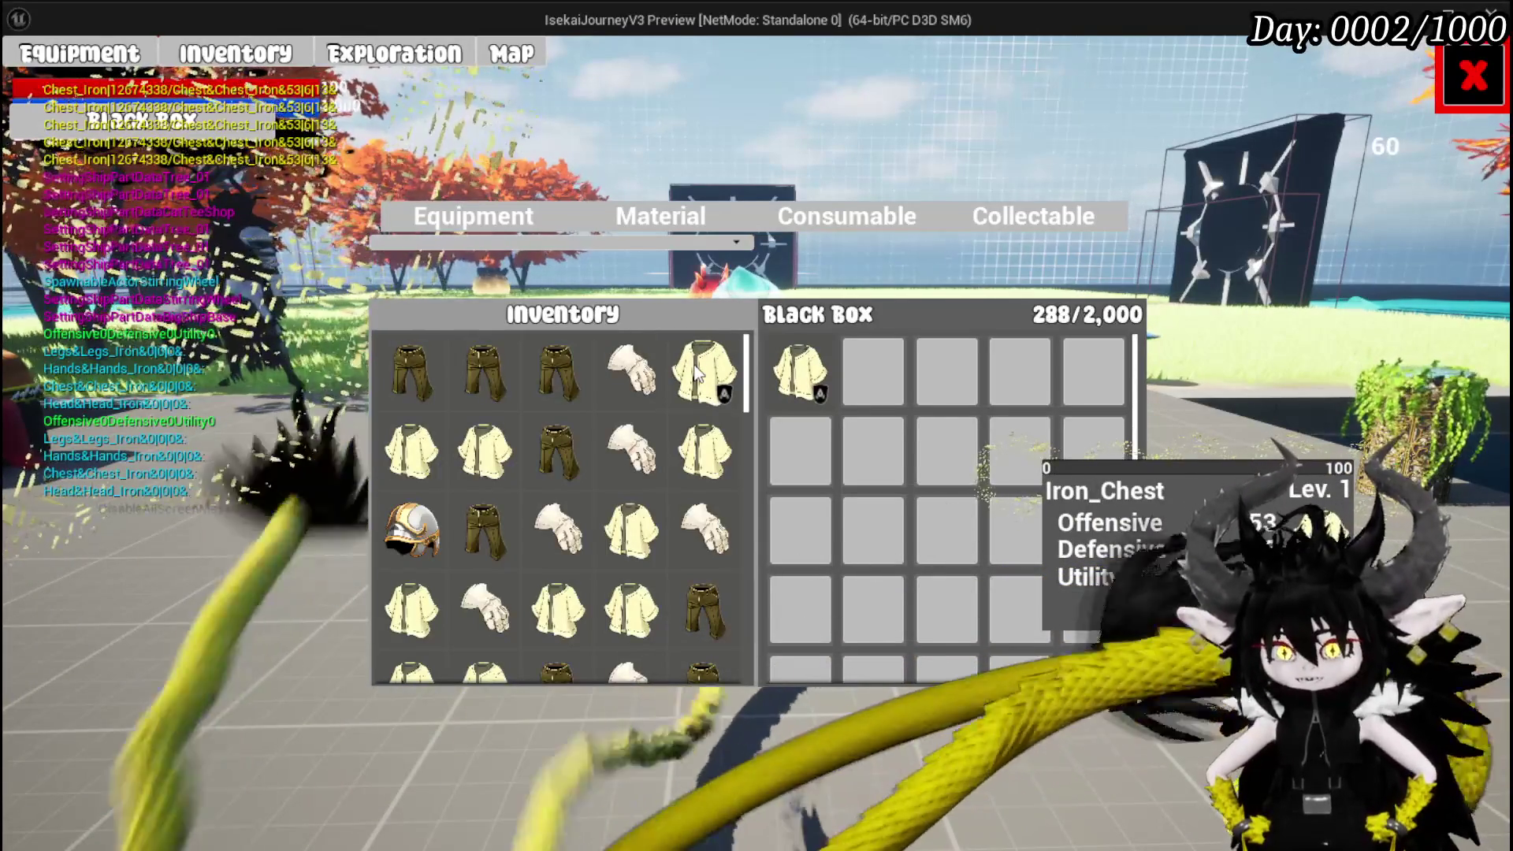
left_click(633, 368)
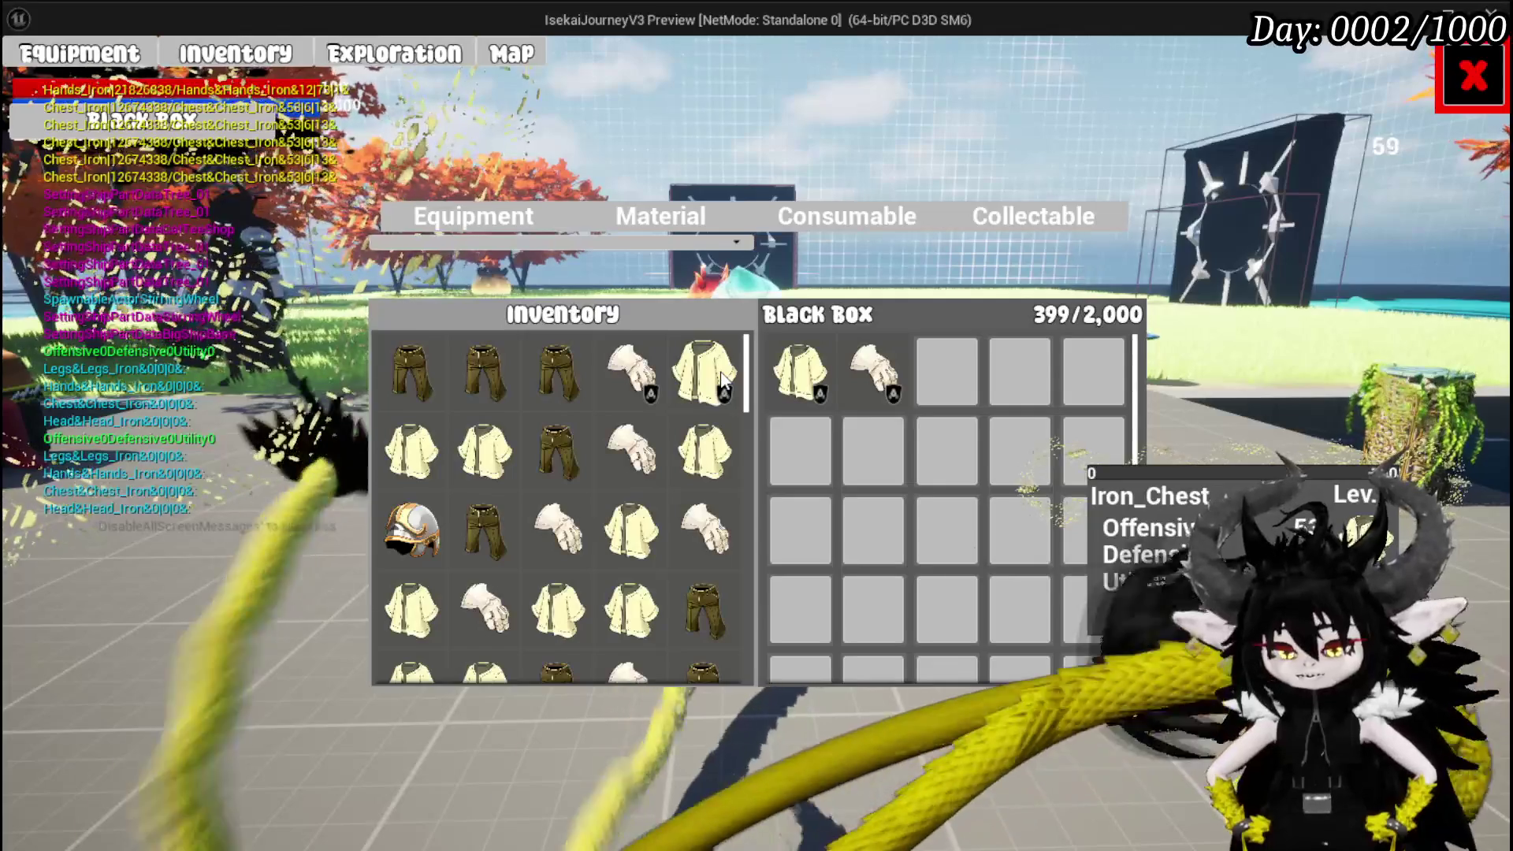
key("Escape")
key("ctrl+s")
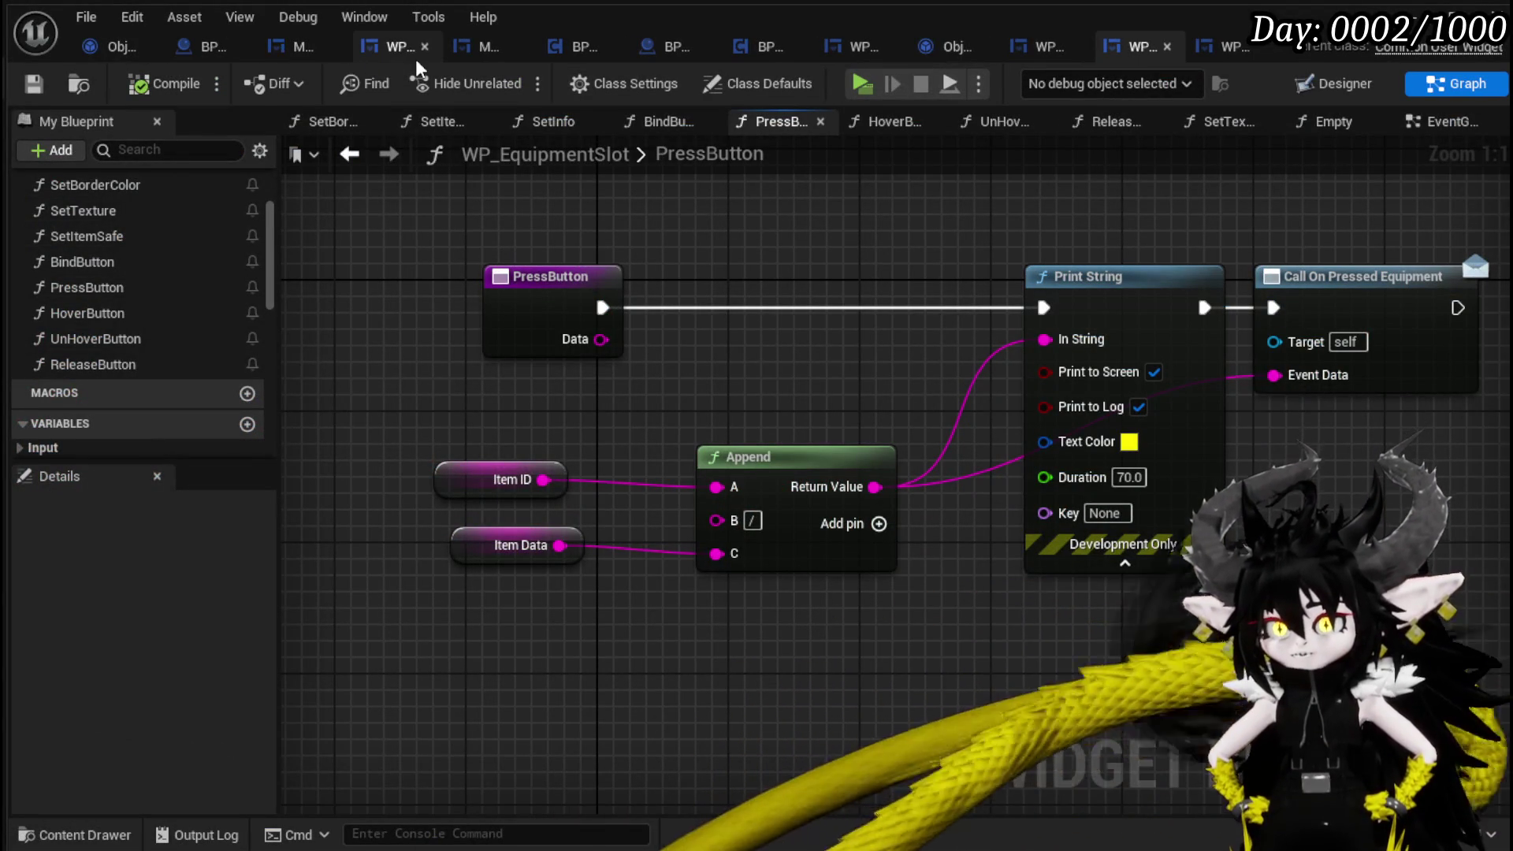
Compile the WP_BlackBoxUI blueprint from its SortBy function graph.
left_click(394, 54)
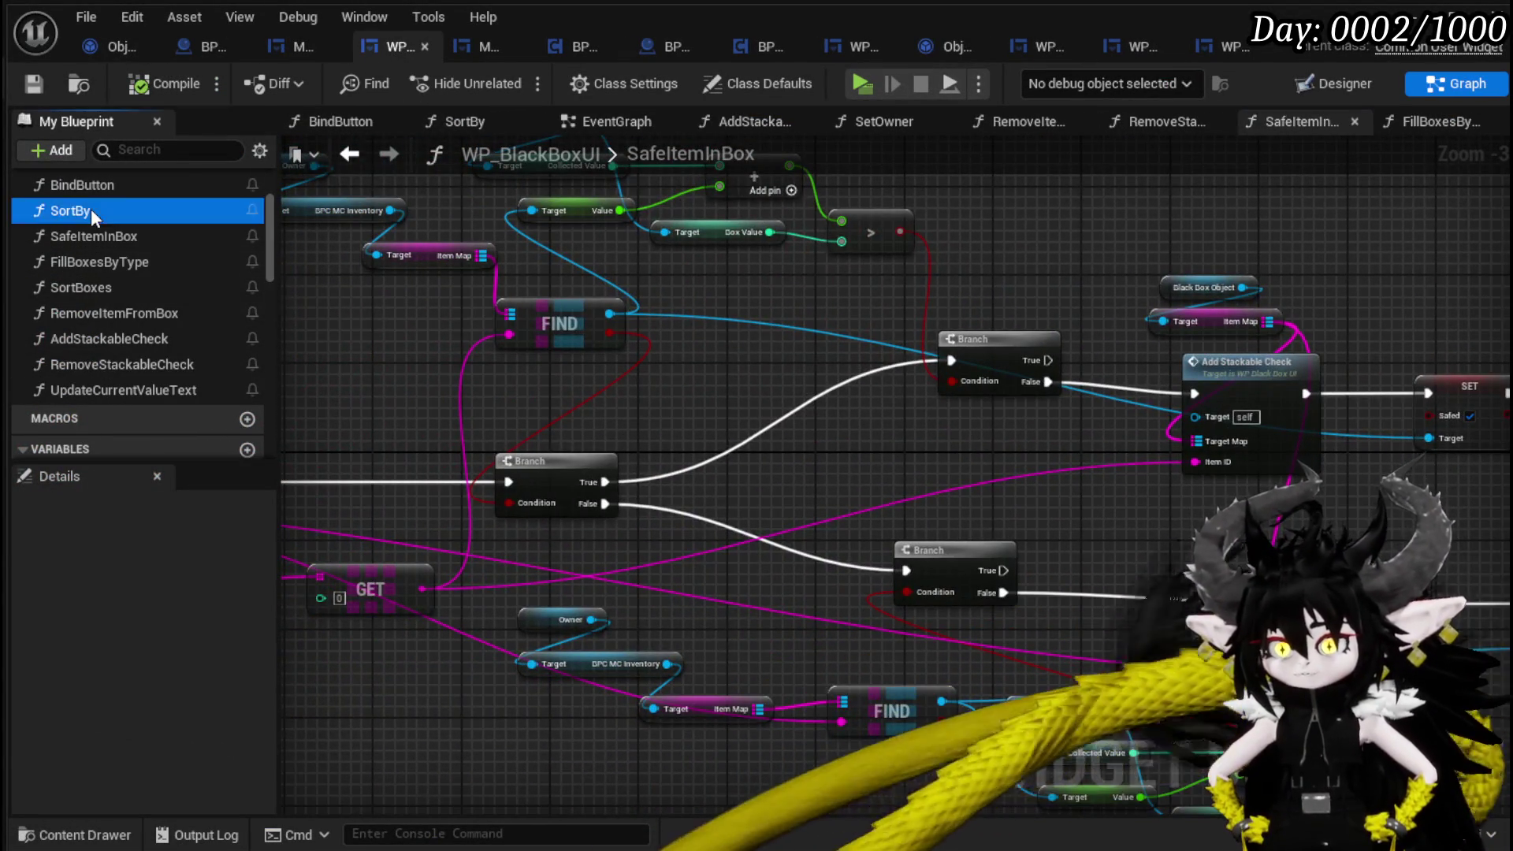
double_click(92, 210)
mouse_move(979, 327)
left_mouse_down()
mouse_move(704, 331)
mouse_move(921, 595)
mouse_move(882, 567)
left_mouse_up()
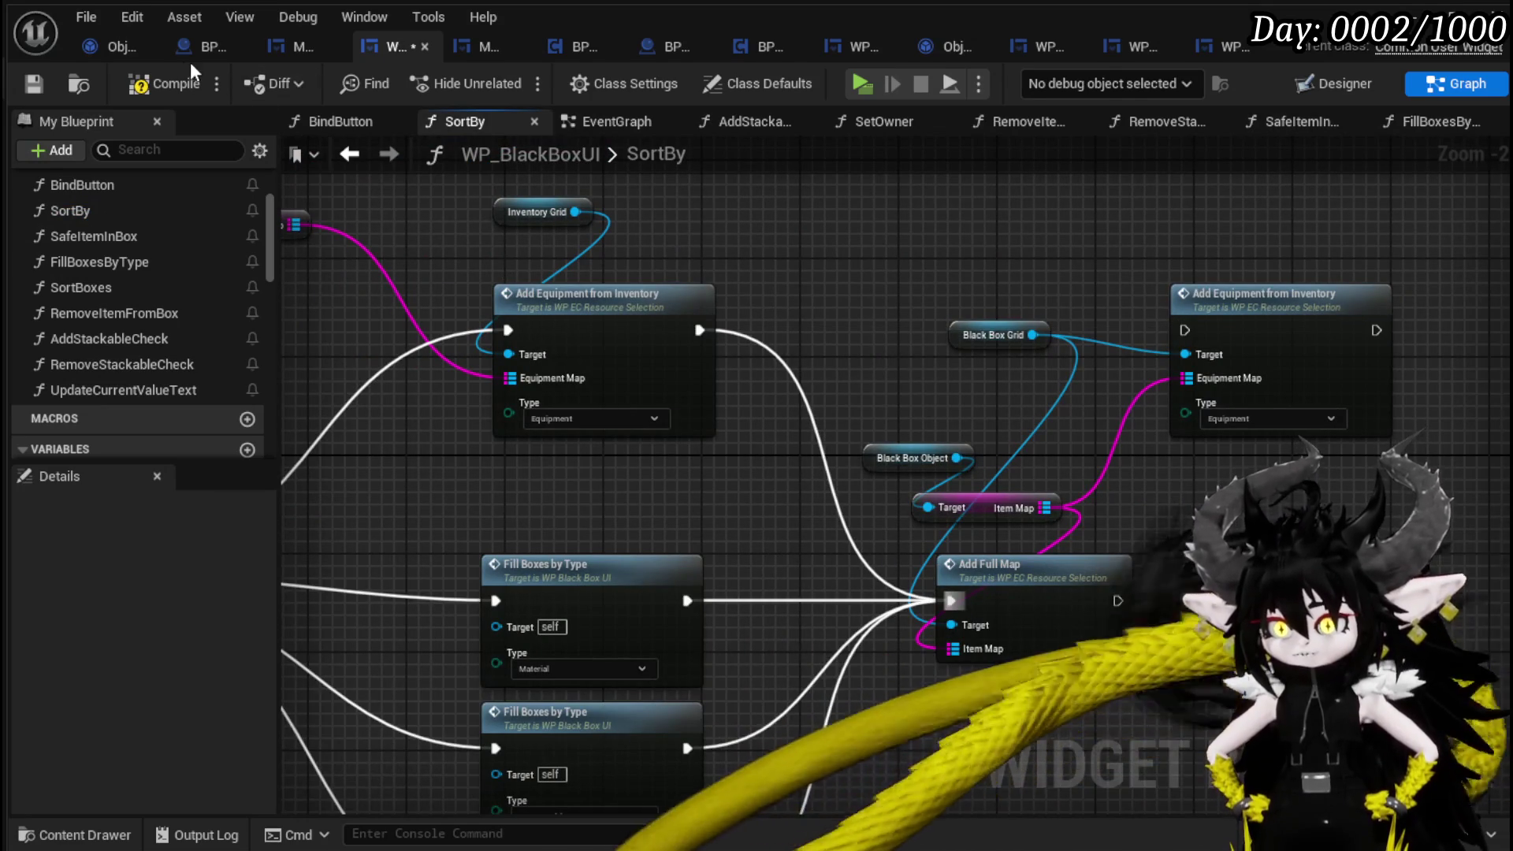
left_click(168, 85)
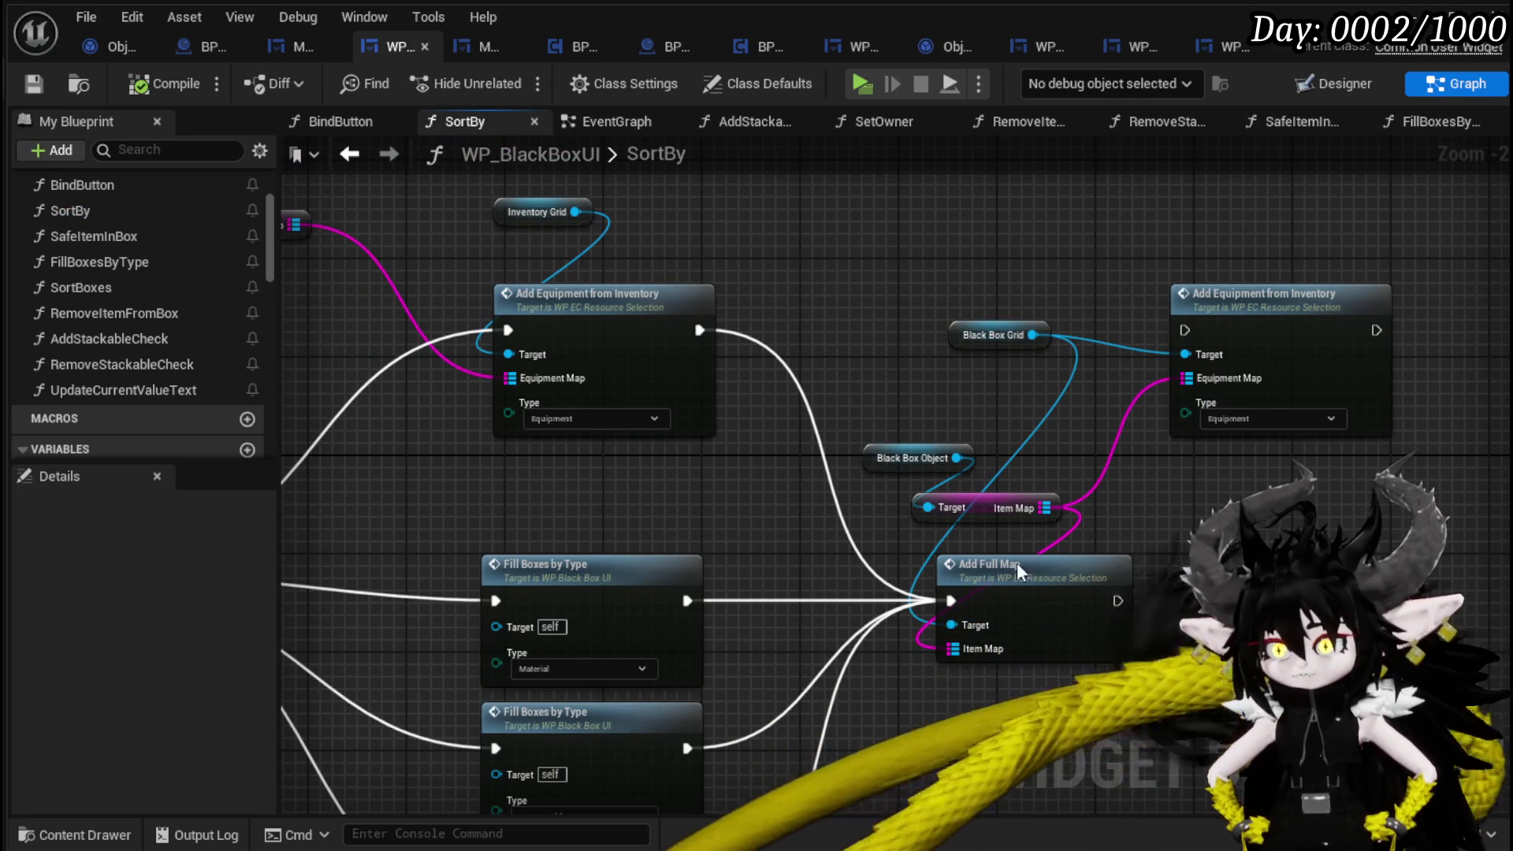
Open the AddFullMap function from its call in SortBy and pan to the slot creation nodes.
left_click_drag(1033, 597, 996, 524)
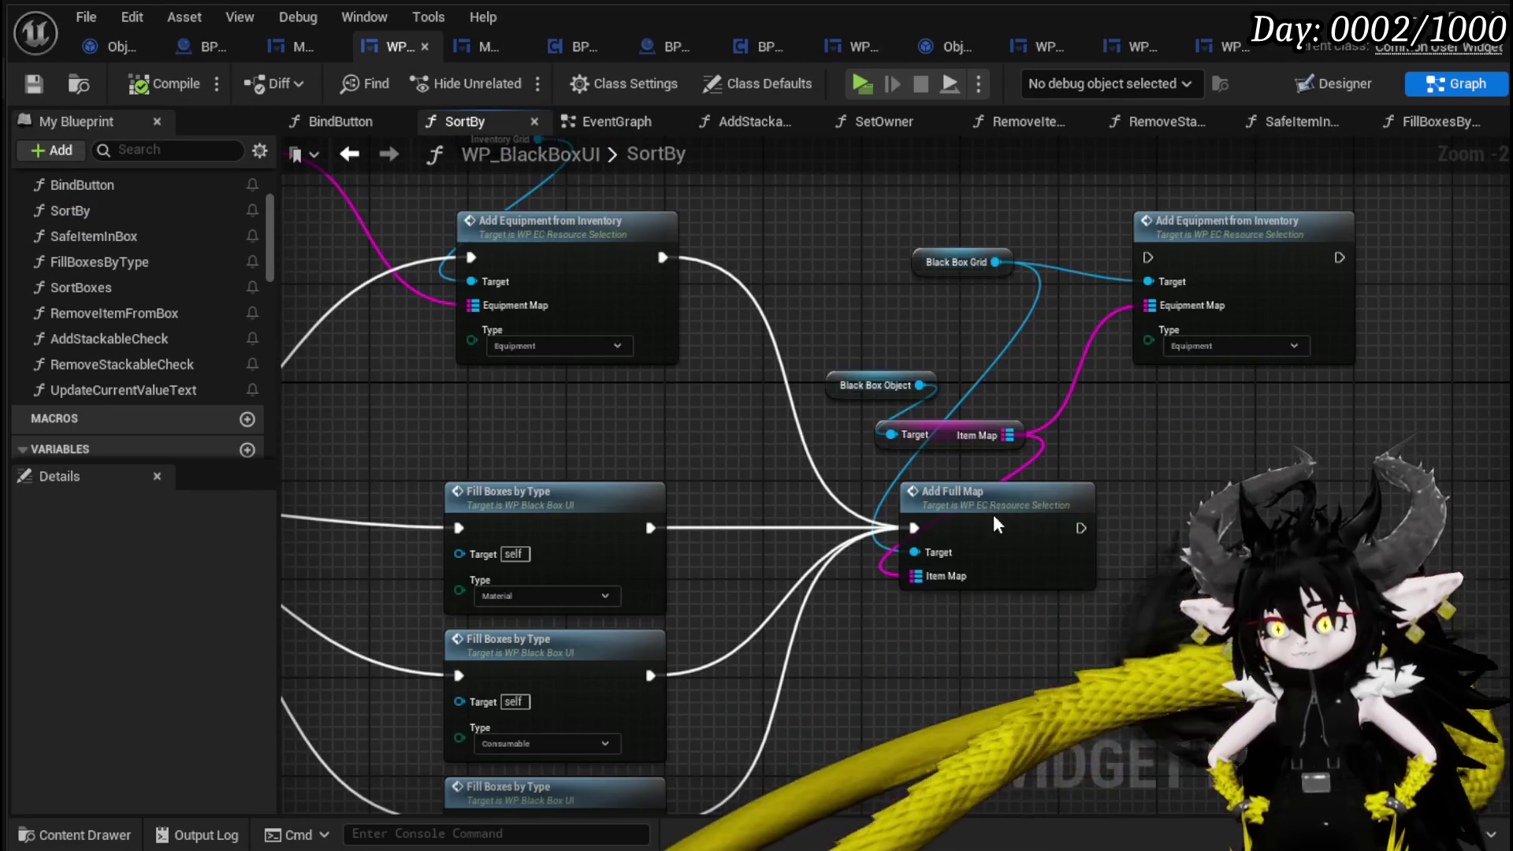
double_click(994, 517)
left_click_drag(821, 479, 1094, 490)
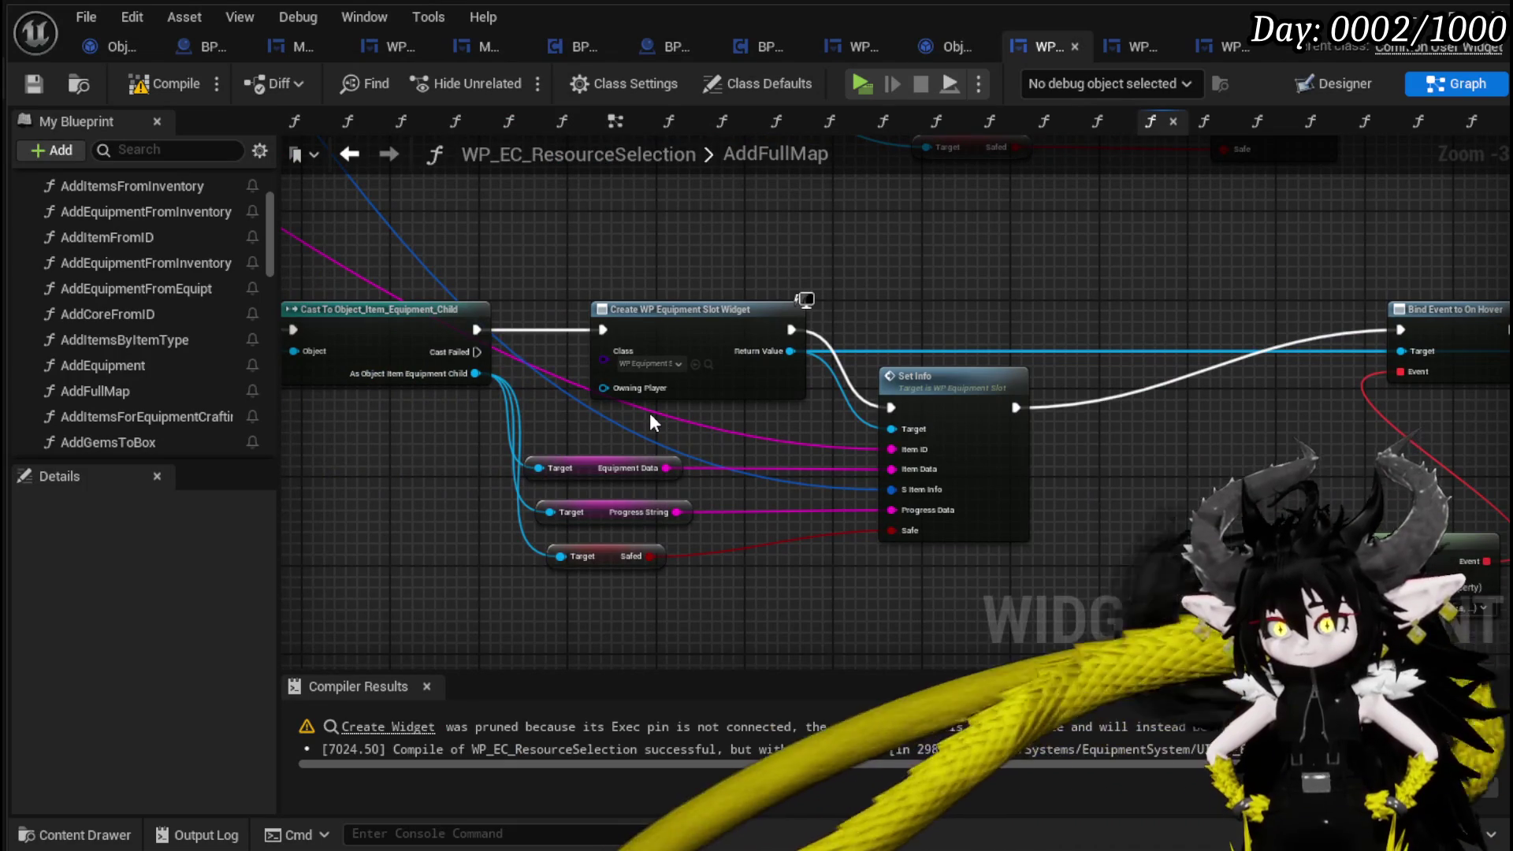
mouse_move(651, 414)
left_mouse_down()
mouse_move(723, 434)
mouse_move(1025, 429)
mouse_move(733, 438)
mouse_move(715, 405)
mouse_move(731, 489)
mouse_move(816, 443)
left_mouse_up()
scroll(816, 443, "down", 2)
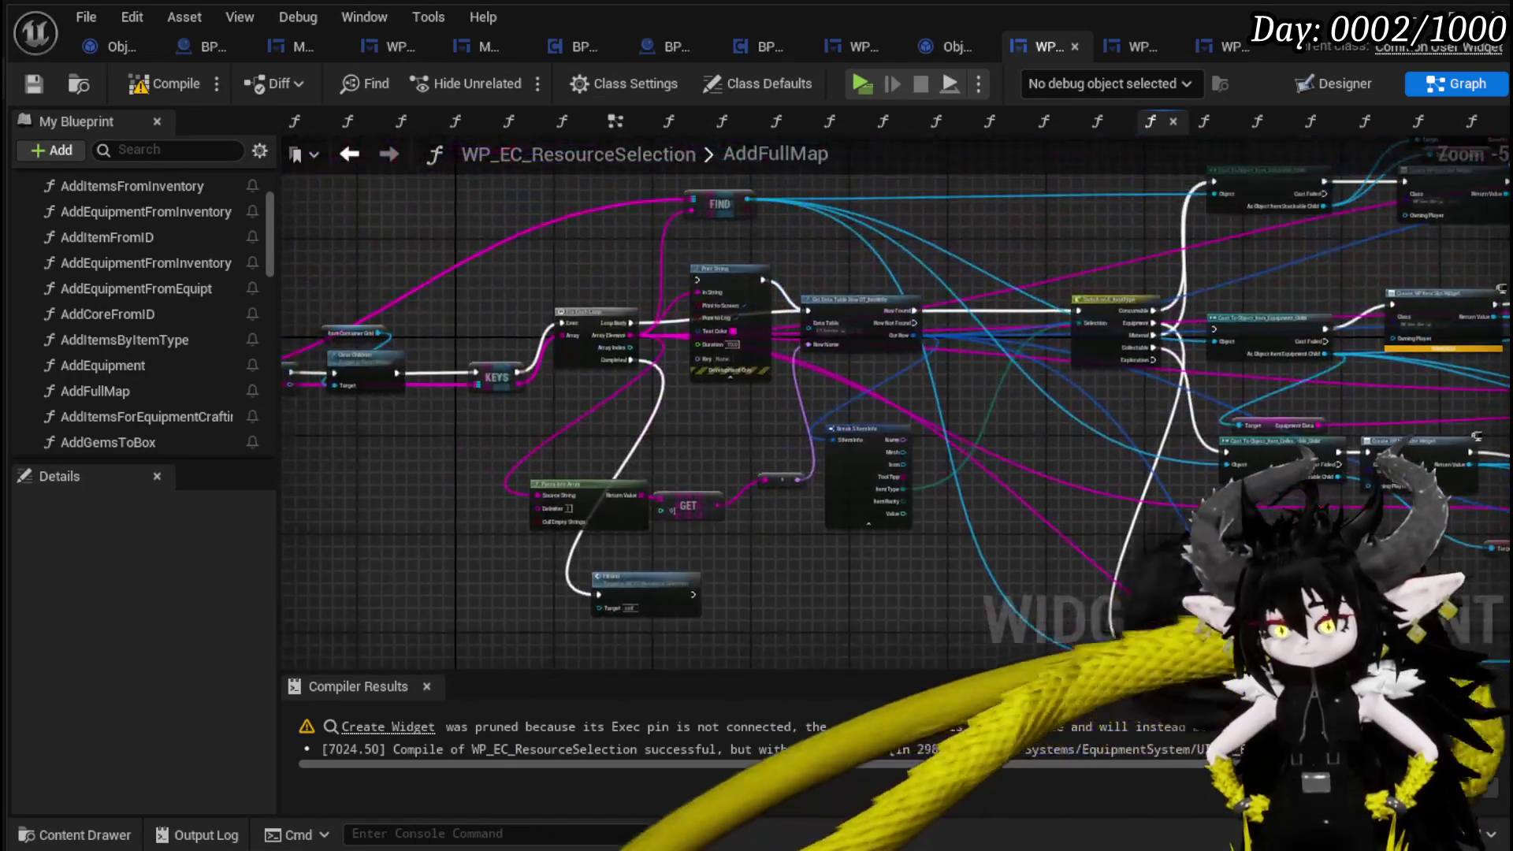
Delete AddFullMap's debug Print String and tidy the ForEachLoop and Break SItemInfo nodes.
left_click(697, 320)
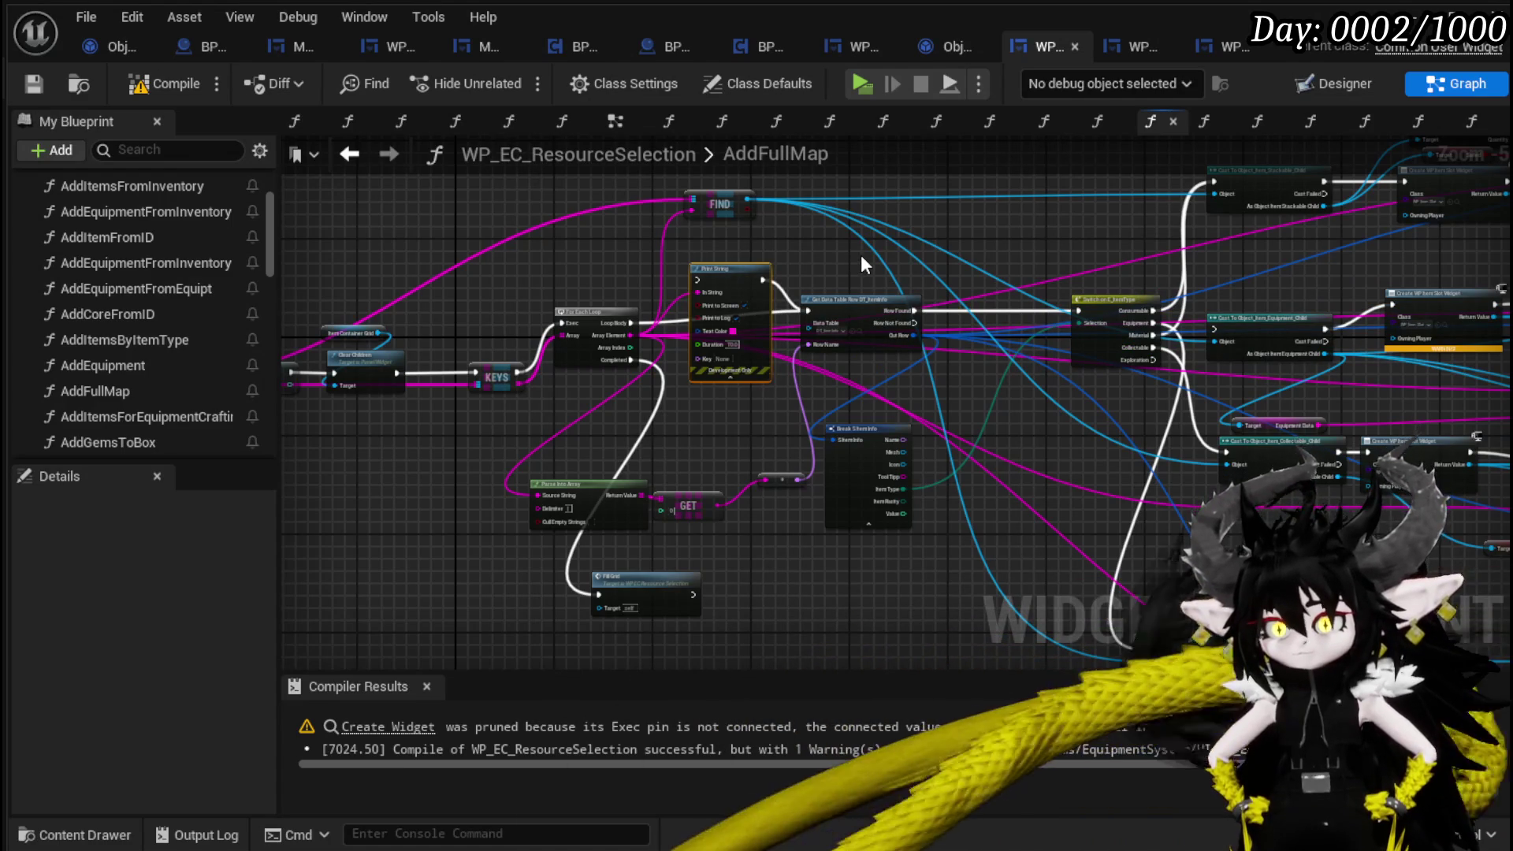
key("Delete")
left_click_drag(589, 325, 589, 319)
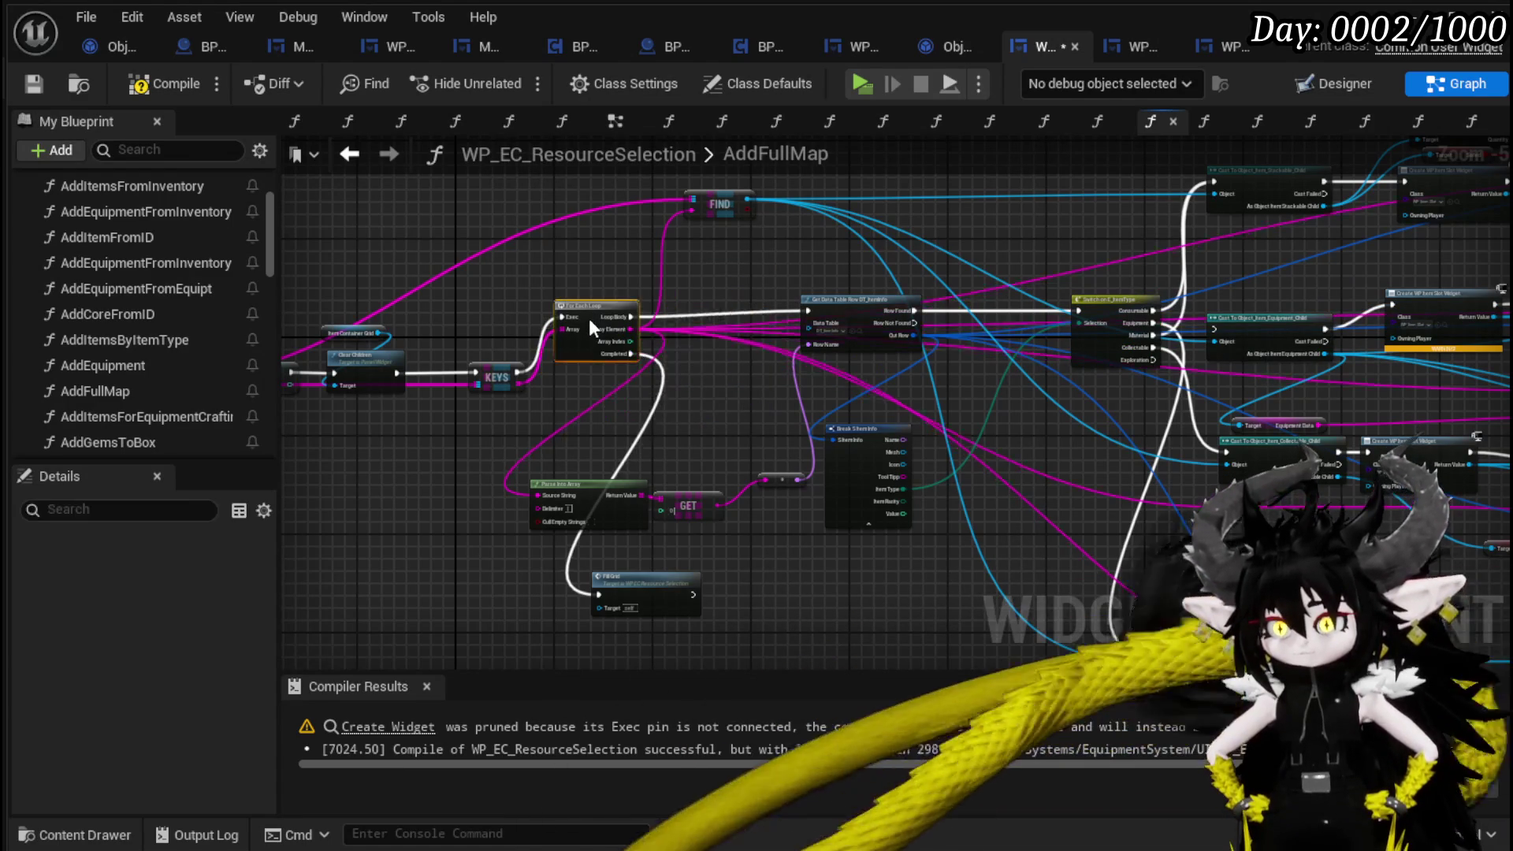
mouse_move(725, 410)
left_mouse_down()
mouse_move(714, 363)
mouse_move(563, 392)
left_mouse_up()
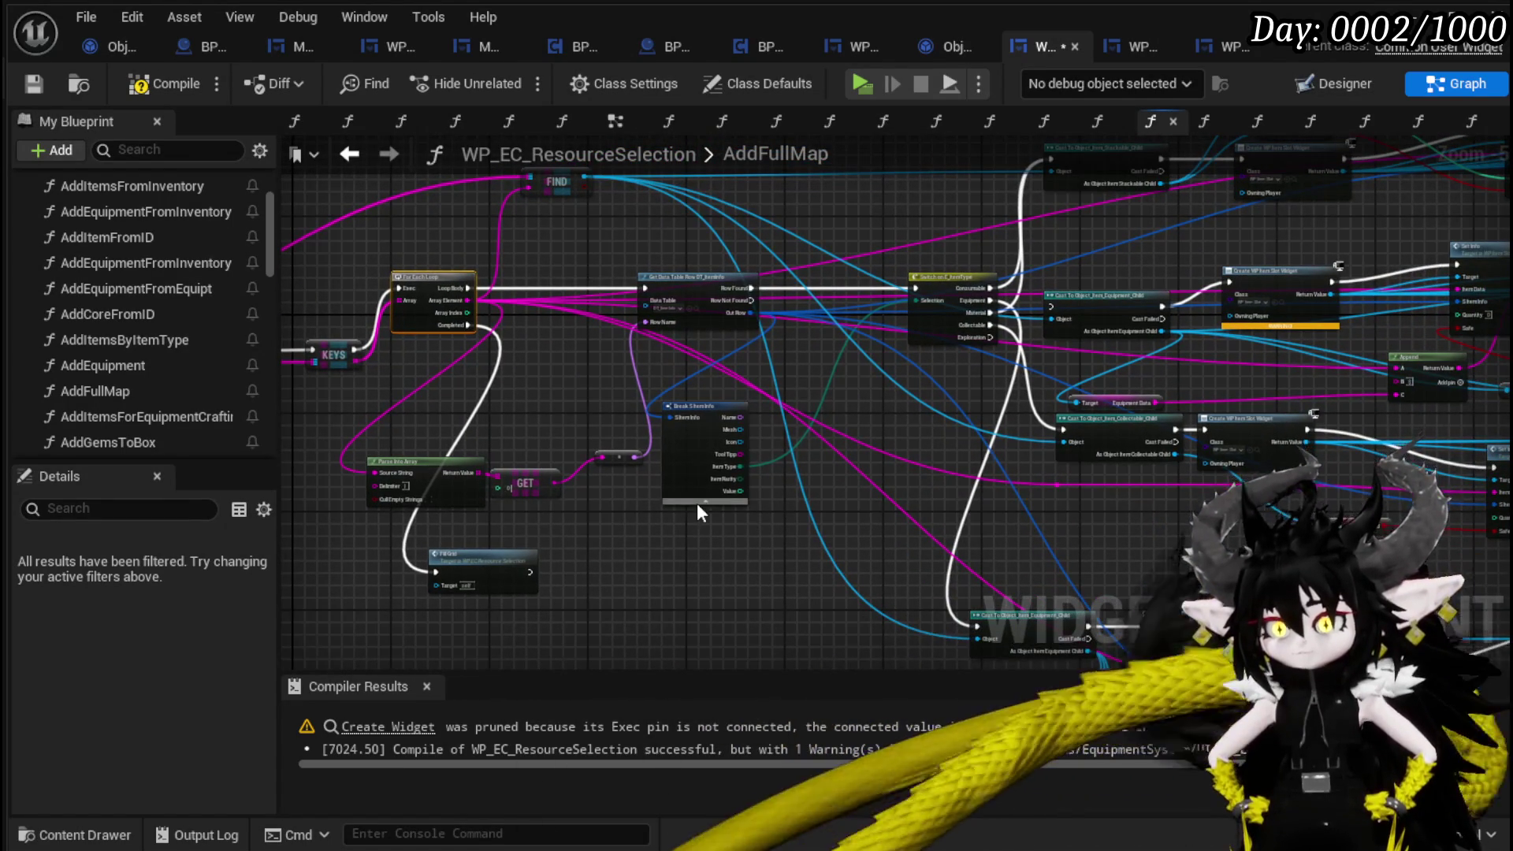
left_click(698, 502)
left_click_drag(697, 411, 937, 215)
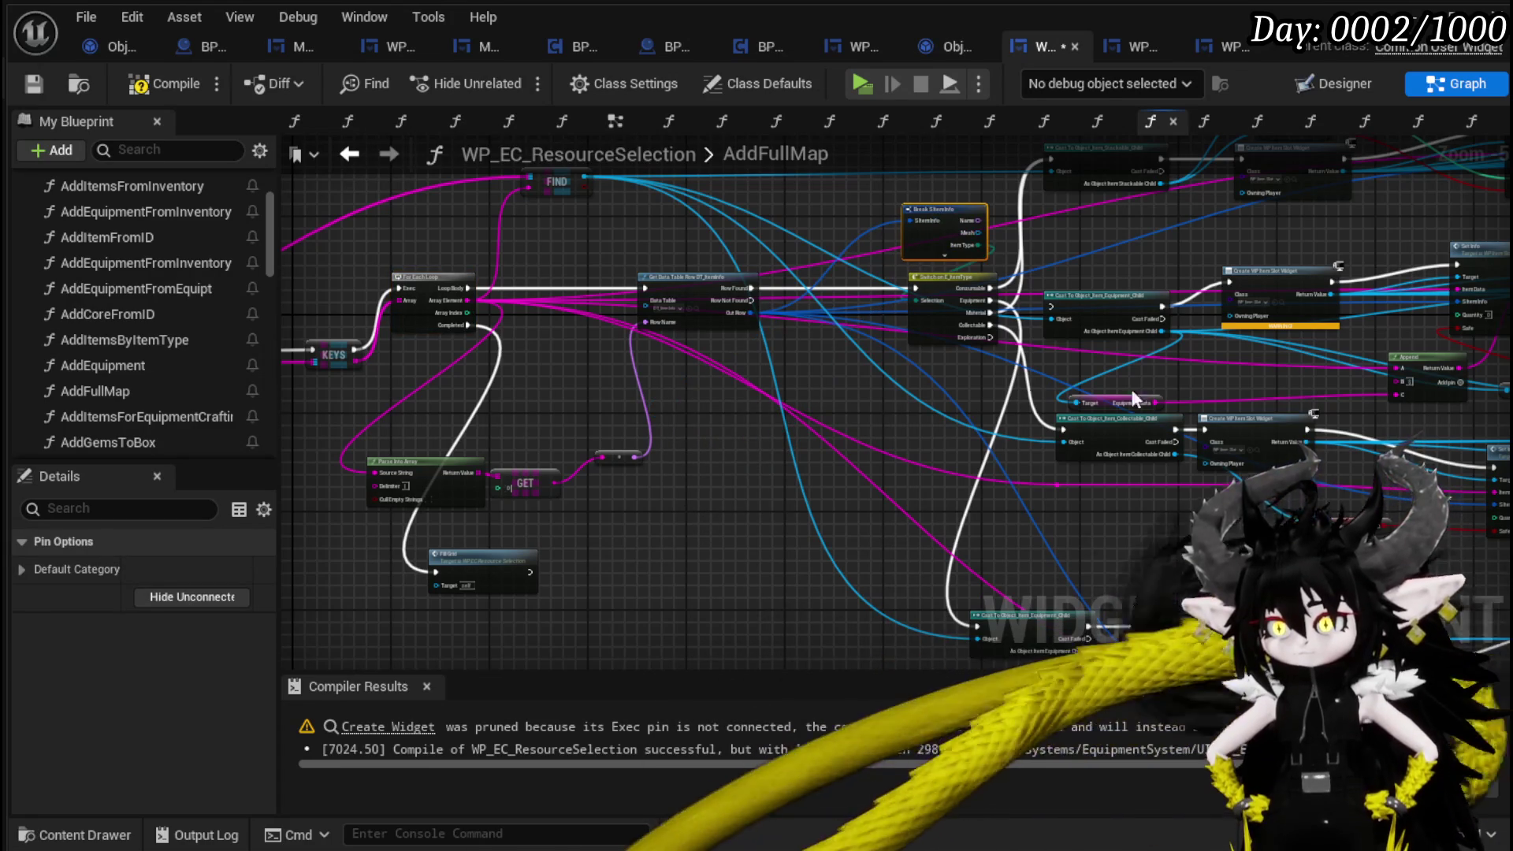
left_click_drag(1135, 398, 626, 464)
left_click(599, 370)
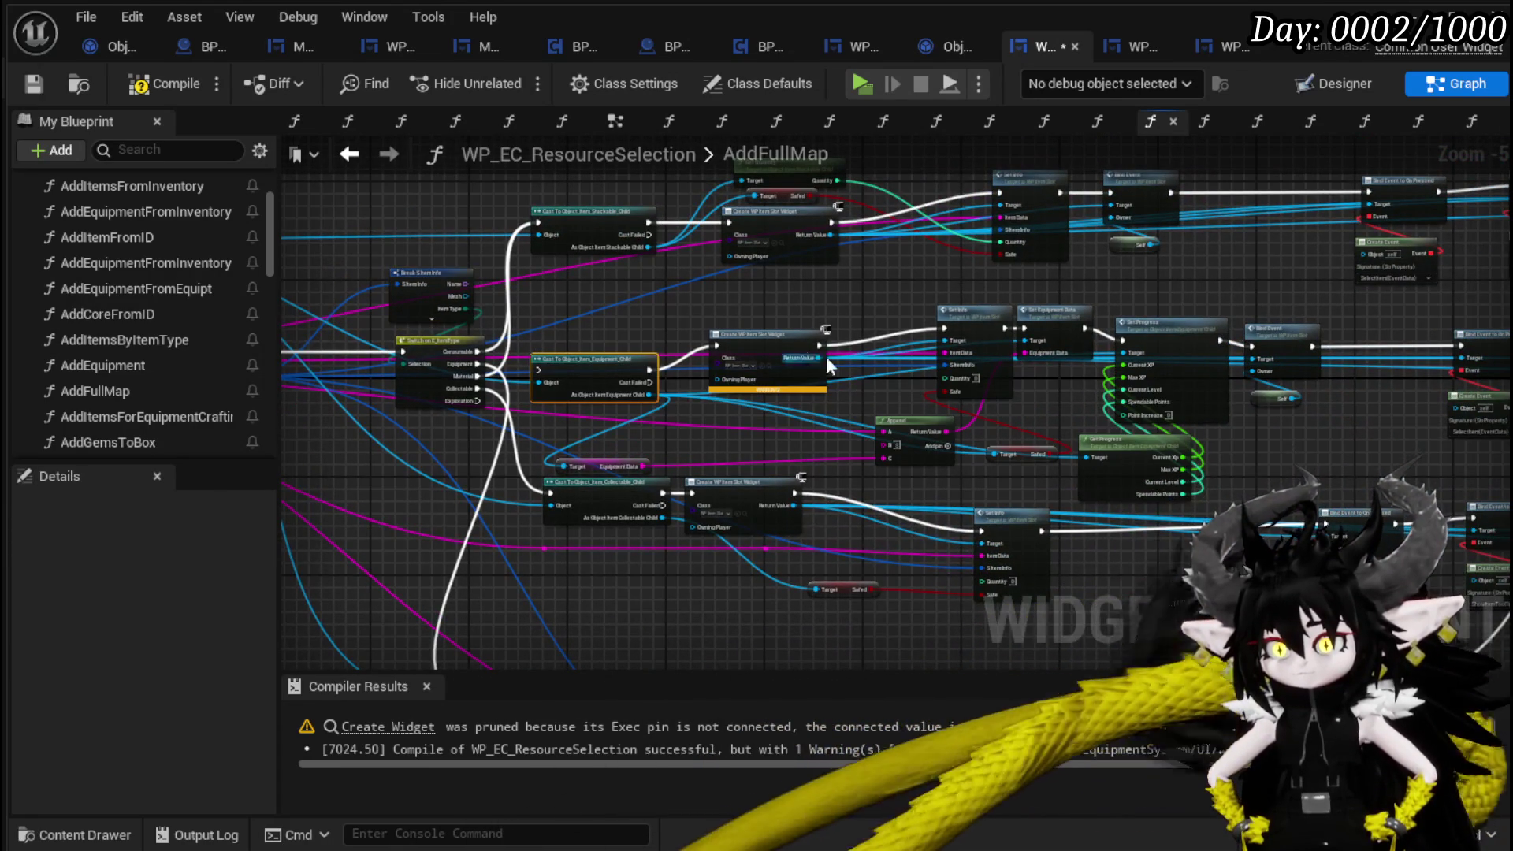
Bring the On Pressed Equipment Bind Event and its SelectItem event into view, then save WP_EC_ResourceSelection.
scroll(808, 447, "up", 3)
mouse_move(809, 447)
left_mouse_down()
mouse_move(802, 461)
mouse_move(1071, 447)
mouse_move(724, 466)
mouse_move(902, 473)
mouse_move(630, 497)
mouse_move(664, 498)
left_mouse_up()
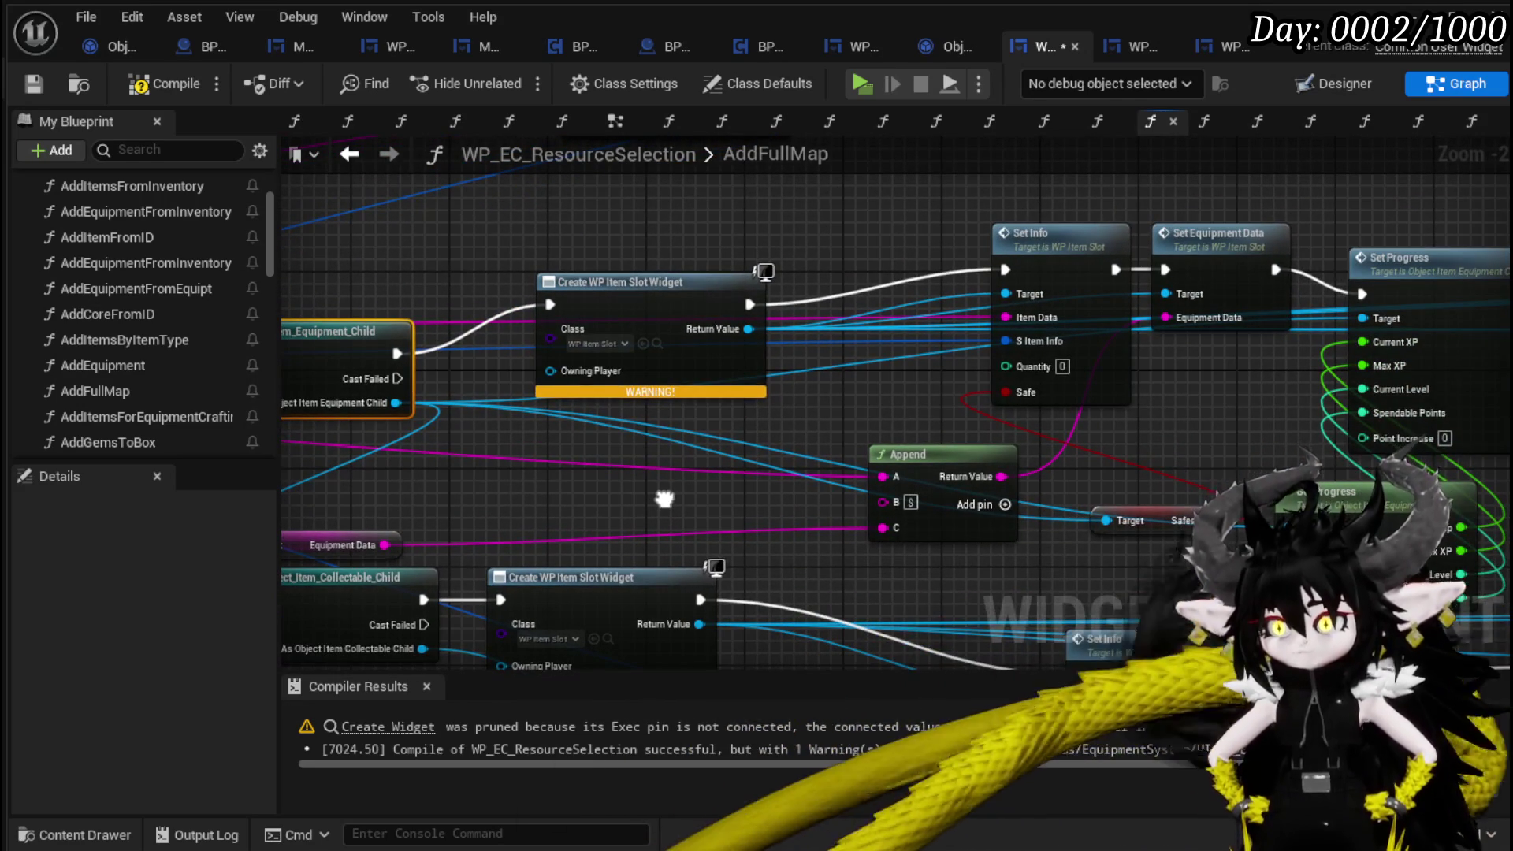
scroll(1072, 448, "down", 2)
left_click_drag(1113, 452, 863, 456)
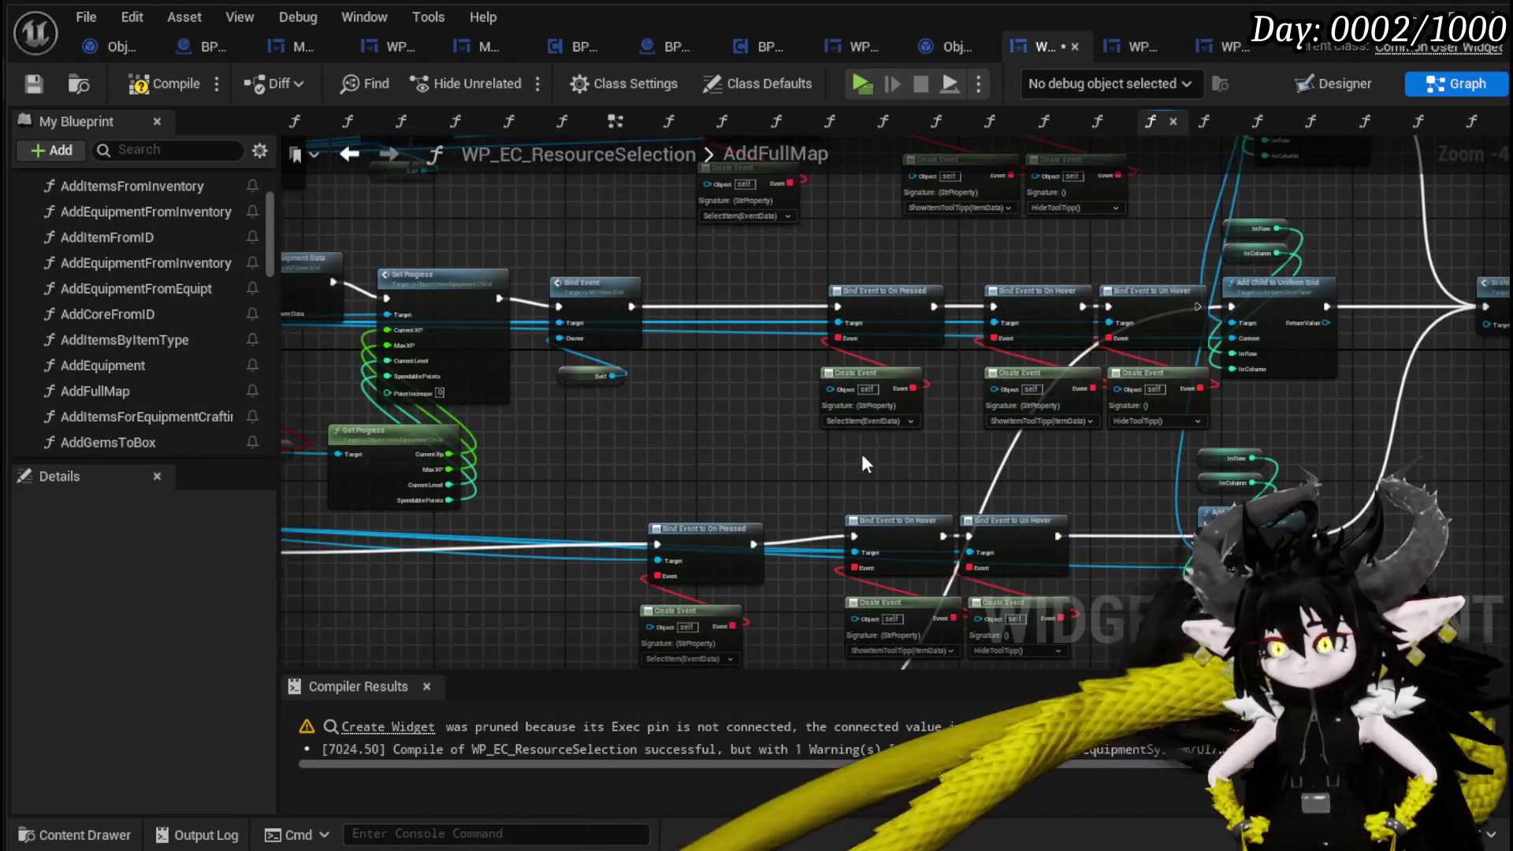
left_click_drag(741, 455, 749, 261)
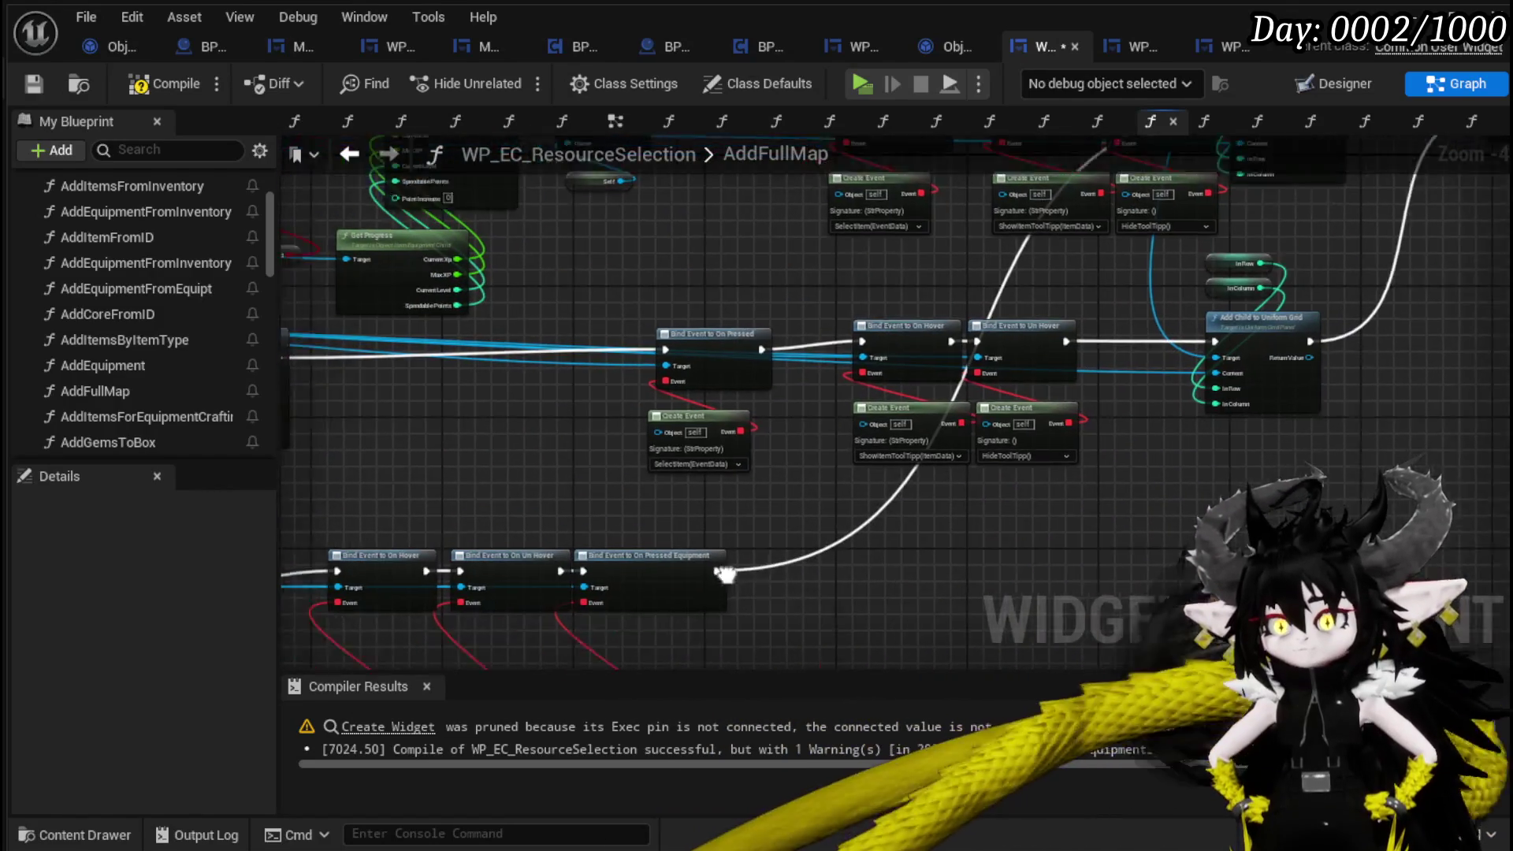
left_click_drag(725, 574, 961, 379)
left_click_drag(911, 523, 982, 462)
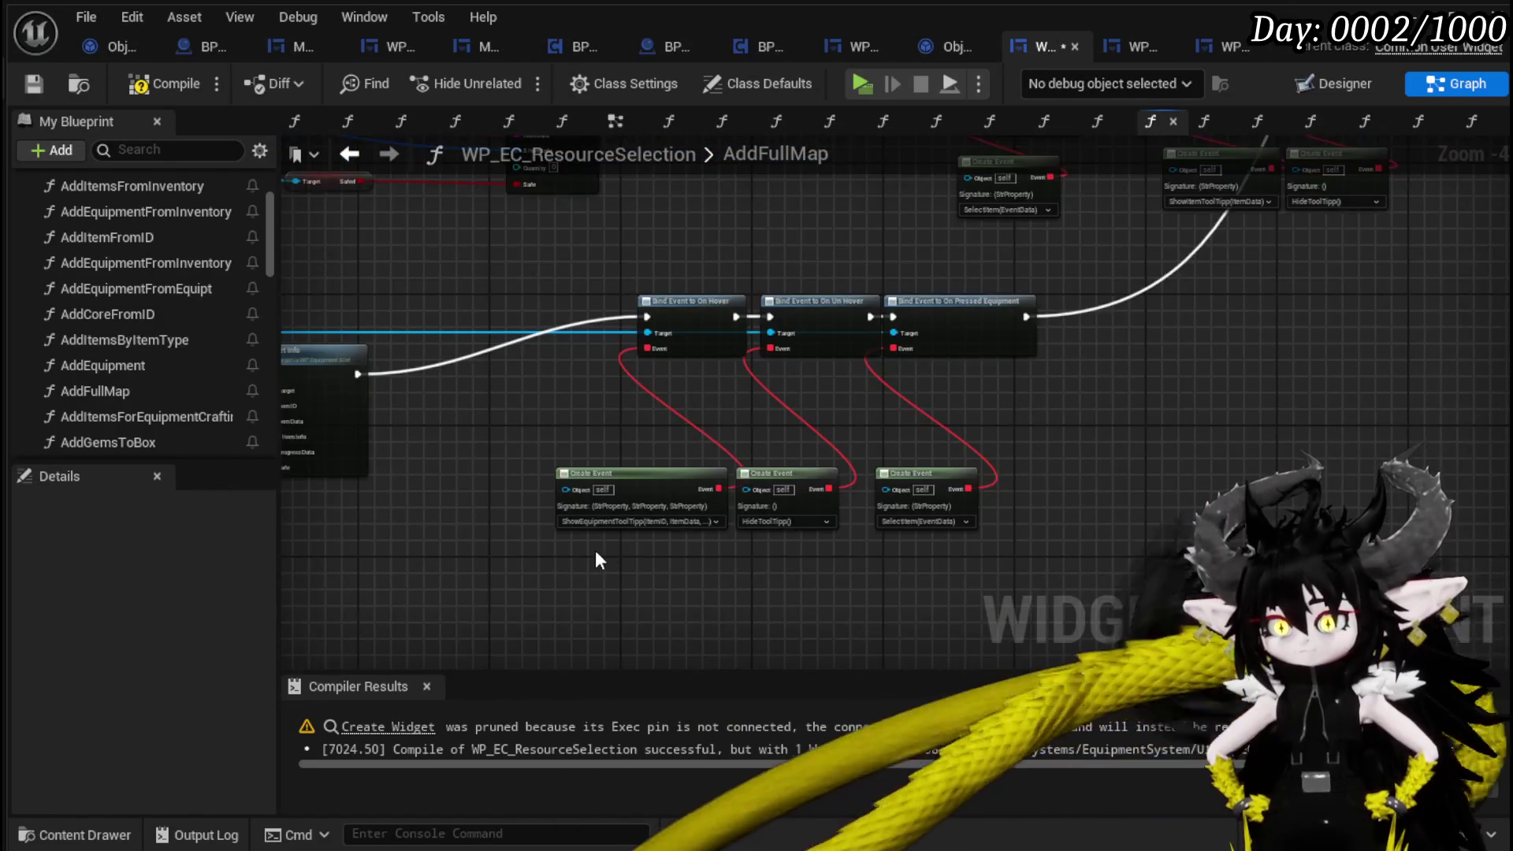
scroll(924, 534, "up", 3)
scroll(924, 535, "down", 3)
scroll(792, 434, "up", 1)
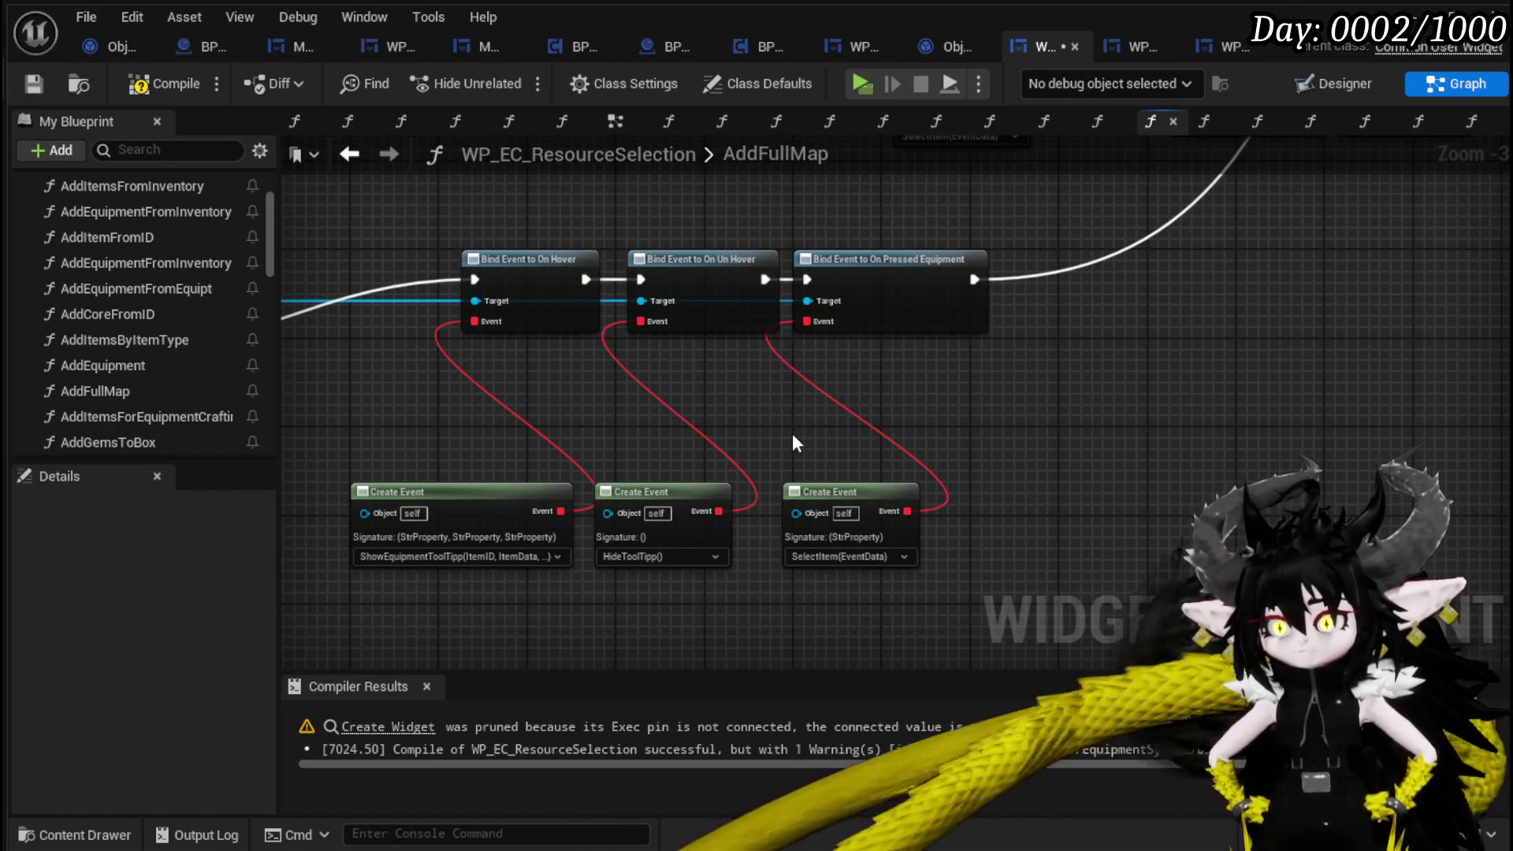
left_click(34, 87)
Select the On Pressed Equipment bind with its SelectItem event, then open AddEquipmentFromInventory.
mouse_move(916, 321)
left_mouse_down()
mouse_move(963, 391)
mouse_move(979, 575)
left_mouse_up()
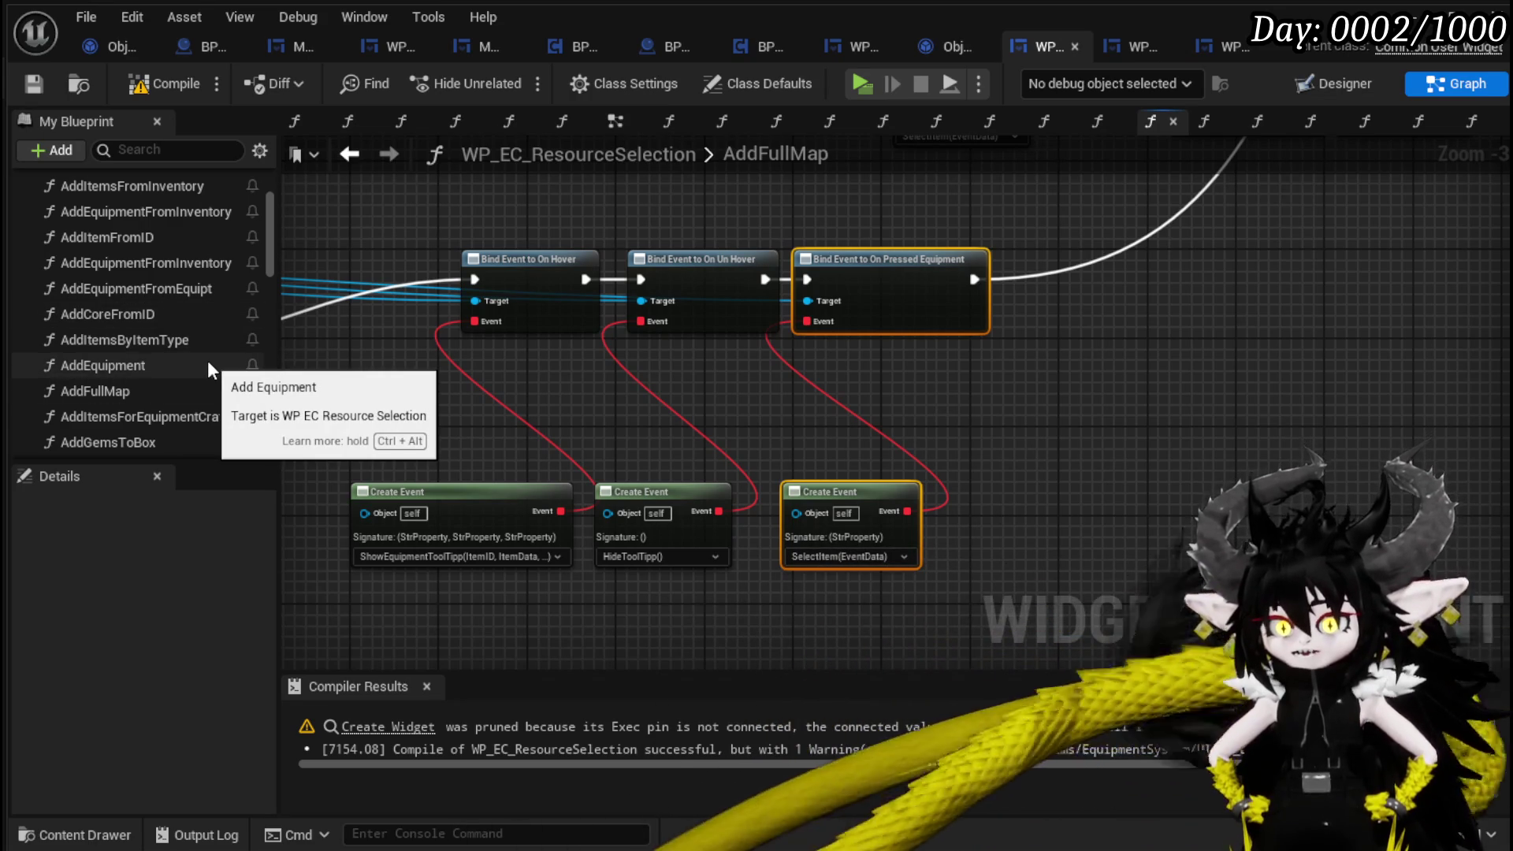
scroll(206, 361, "down", 5)
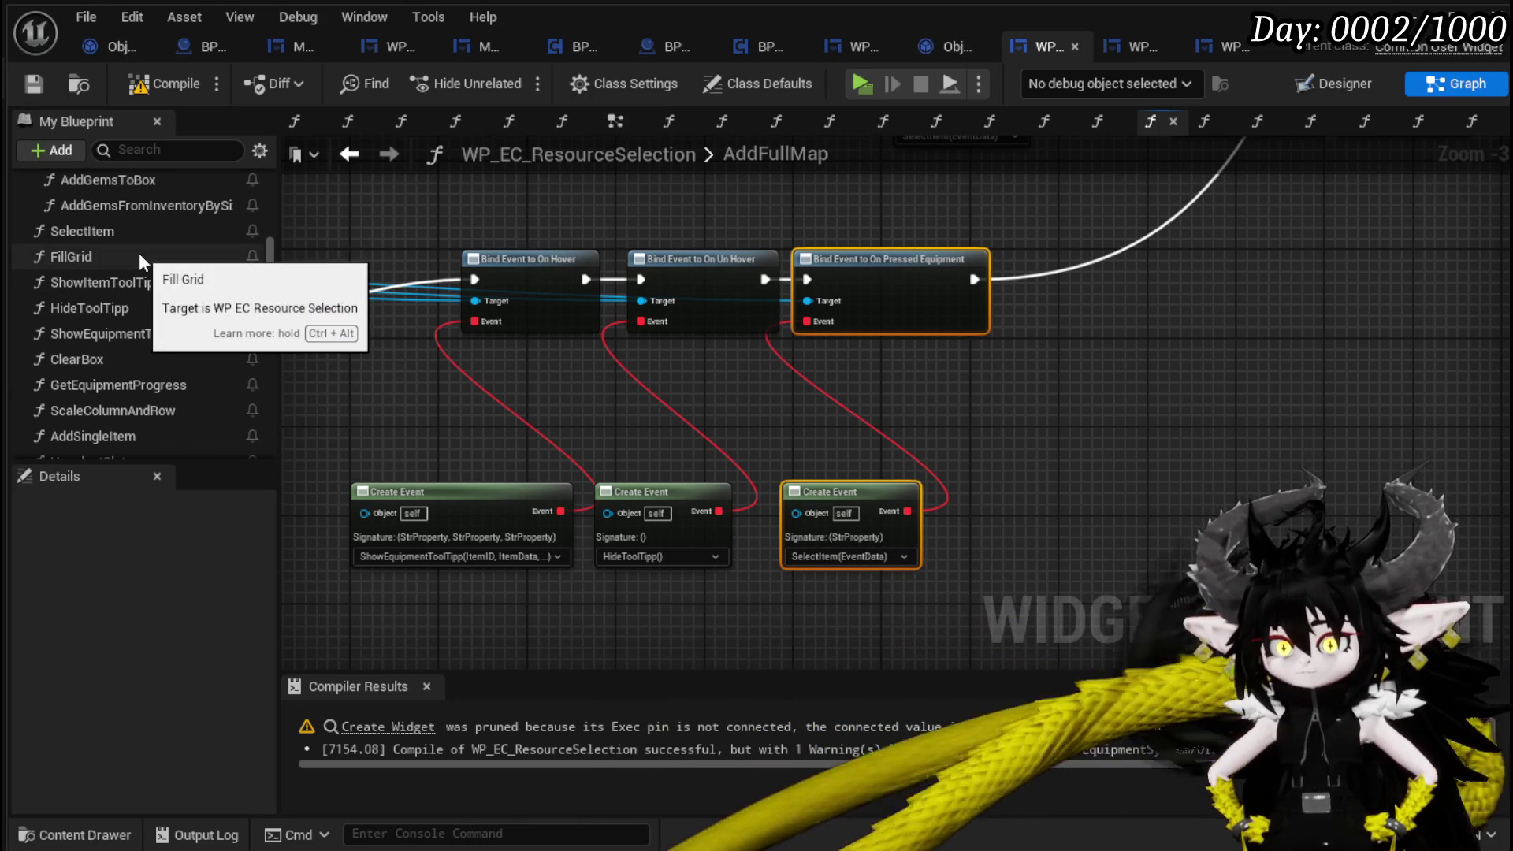
scroll(173, 281, "down", 1)
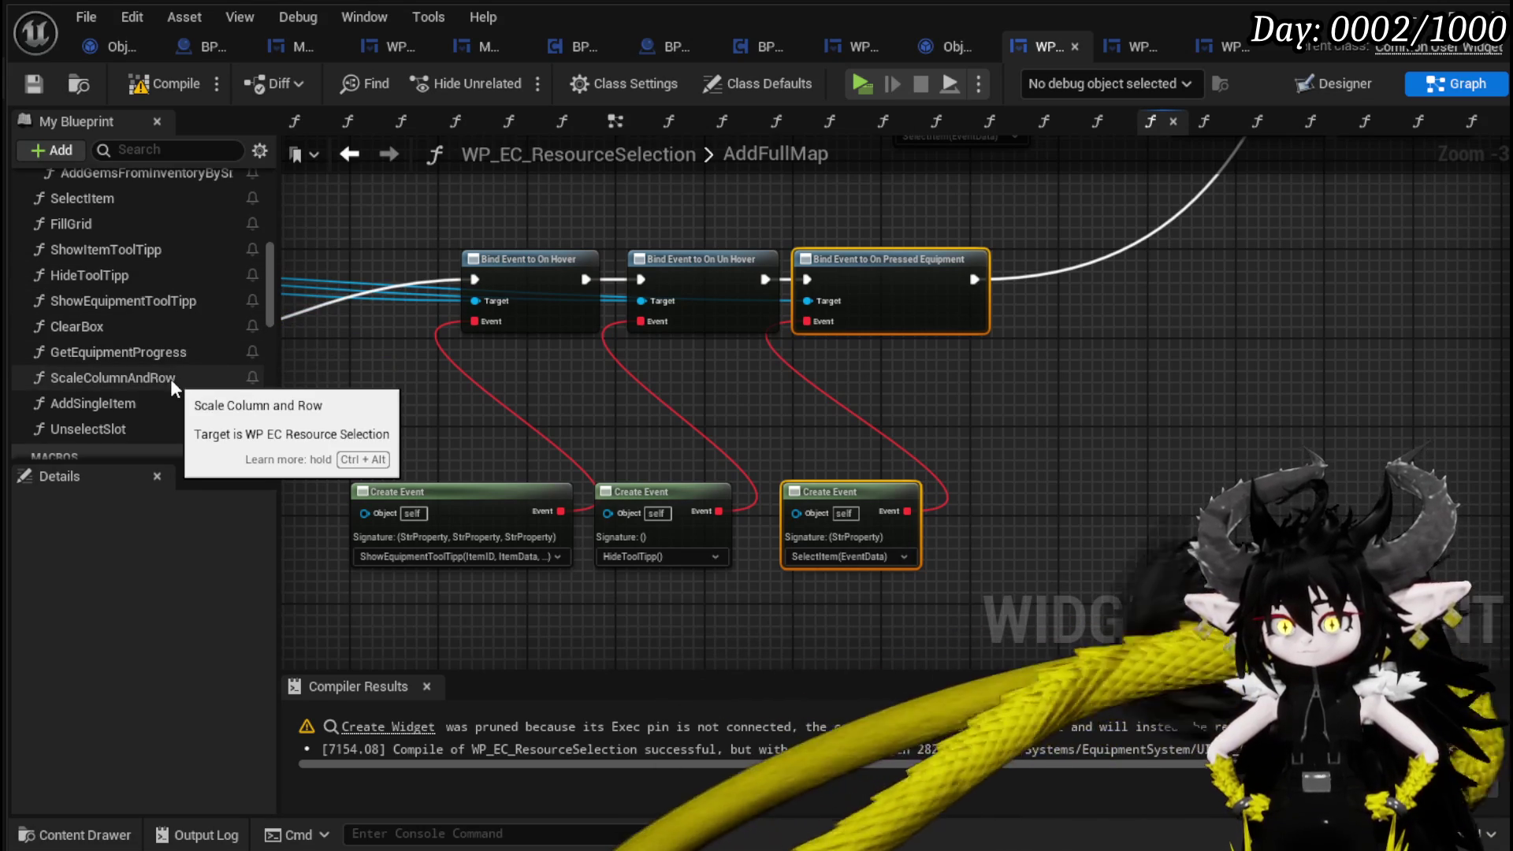
scroll(170, 378, "up", 1)
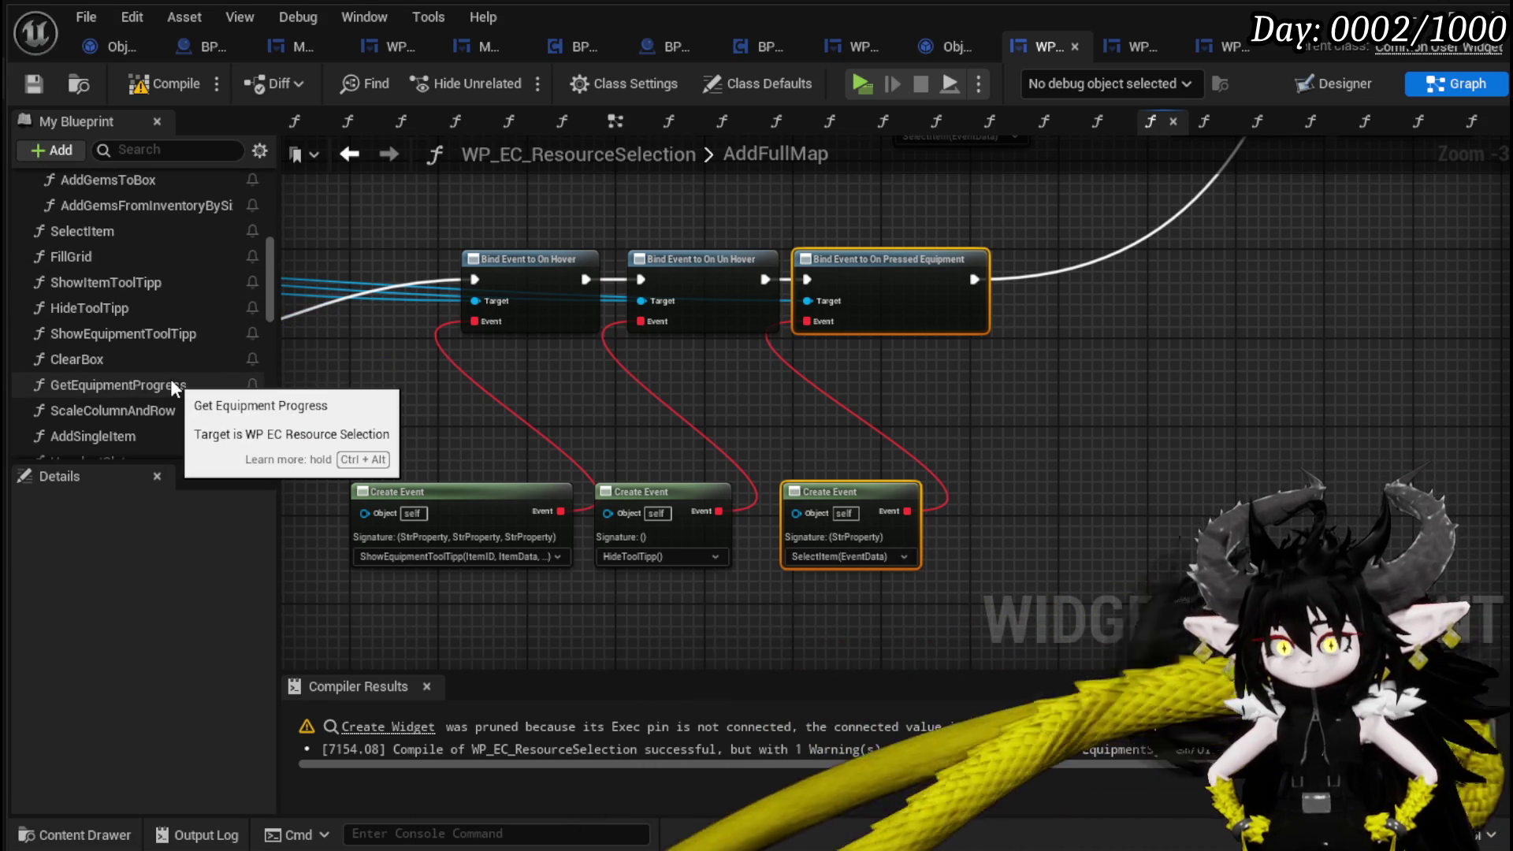
scroll(170, 378, "up", 4)
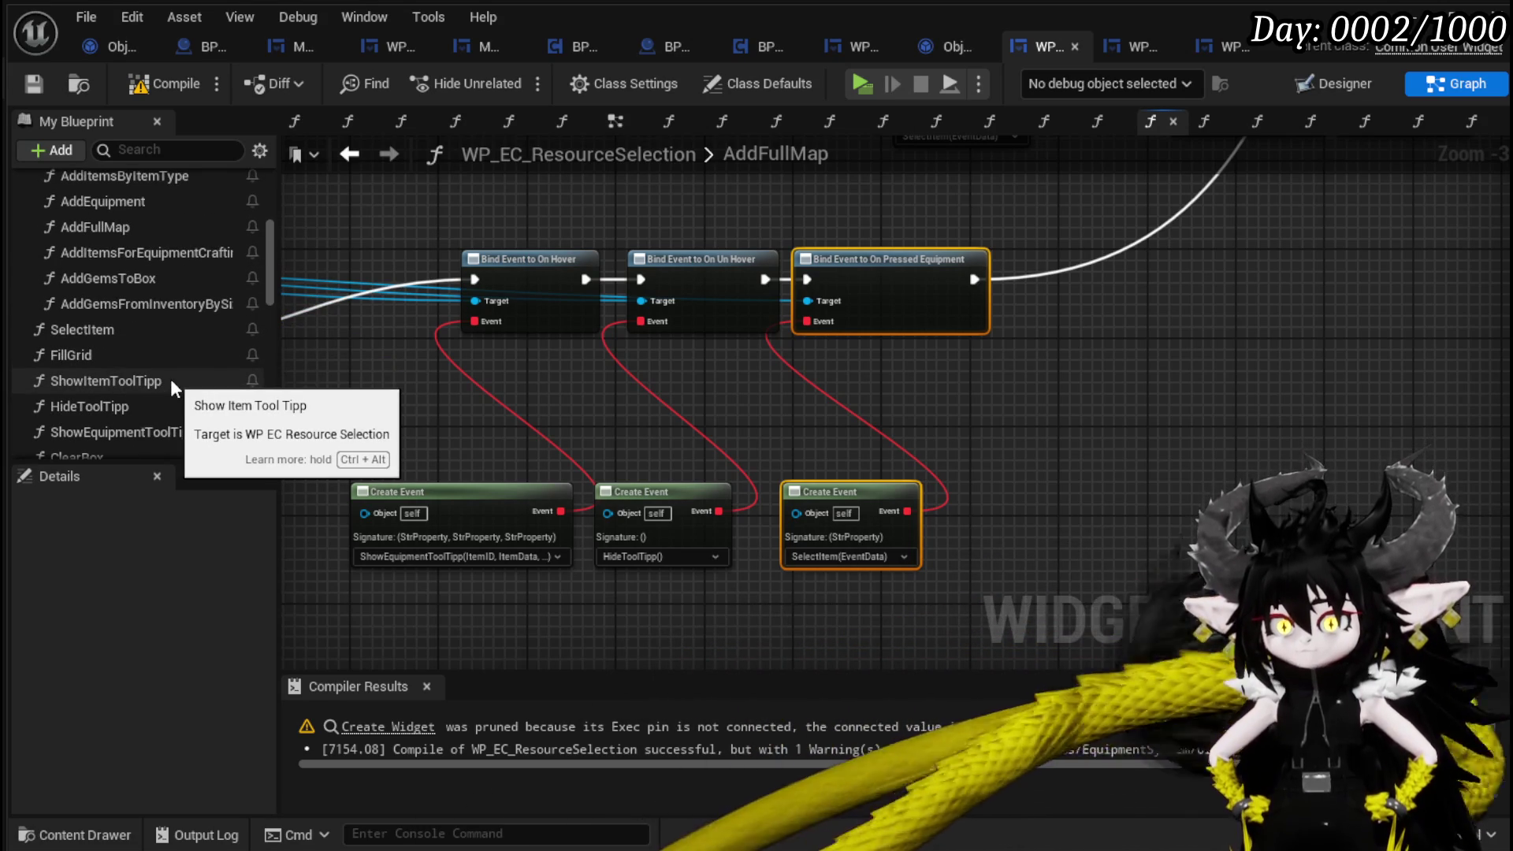
scroll(170, 379, "up", 10)
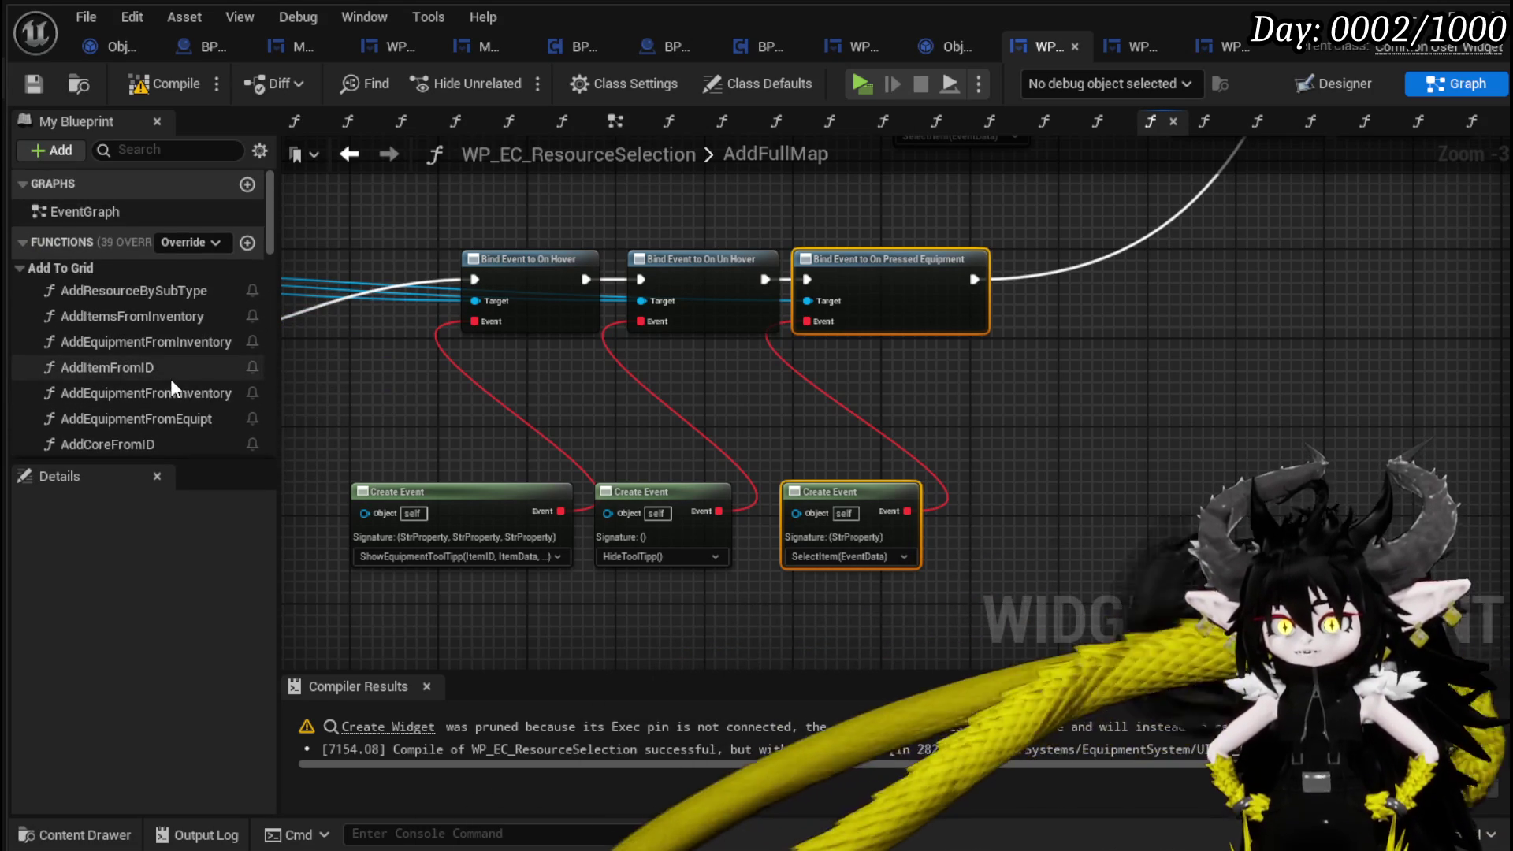
double_click(167, 347)
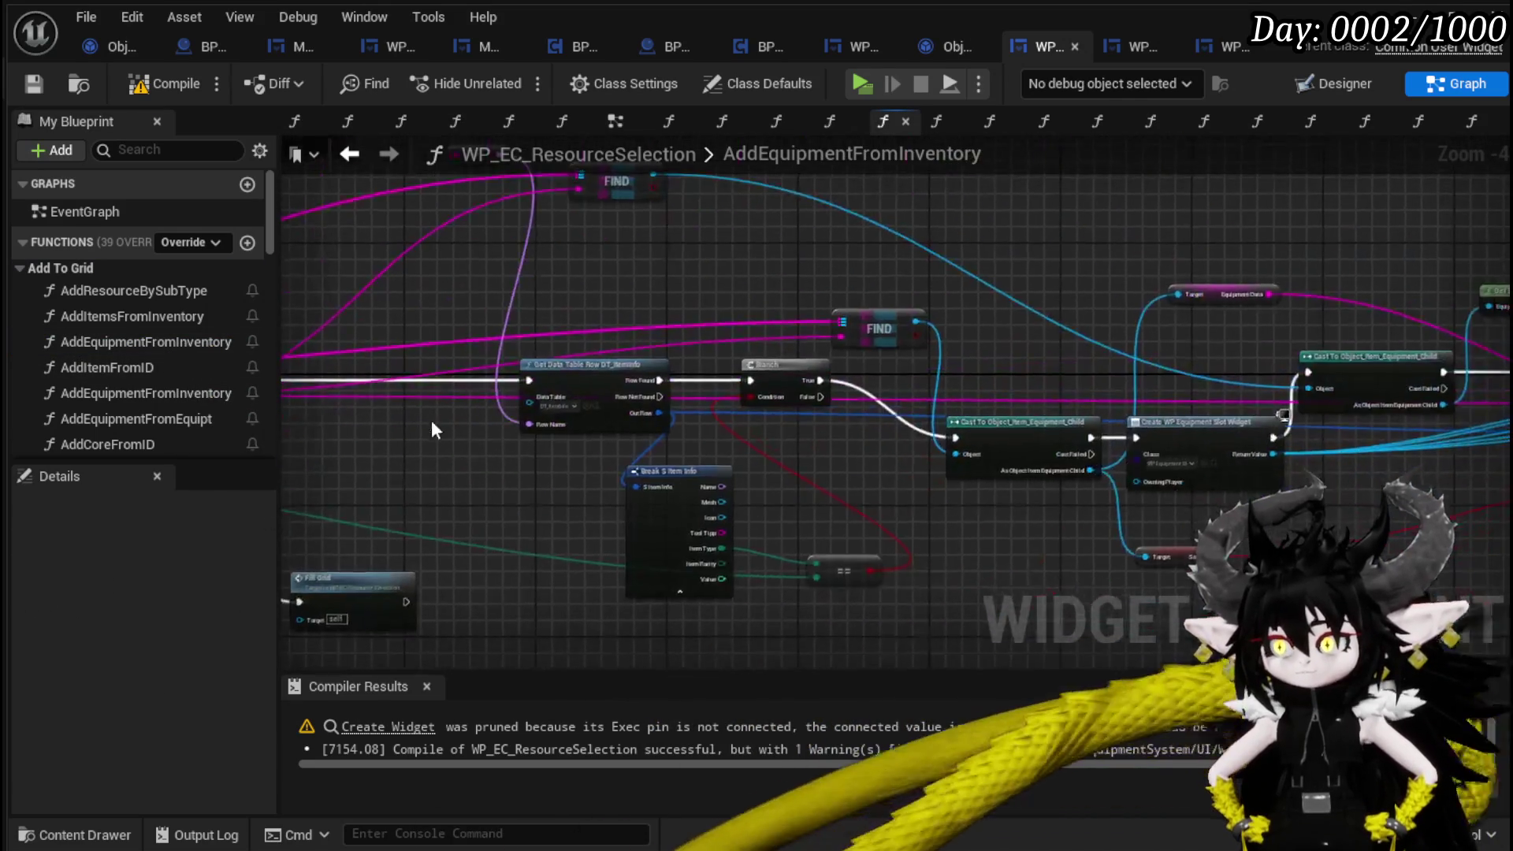
Inspect the SelectItem Create Event node in AddEquipmentFromInventory.
scroll(1217, 492, "up", 3)
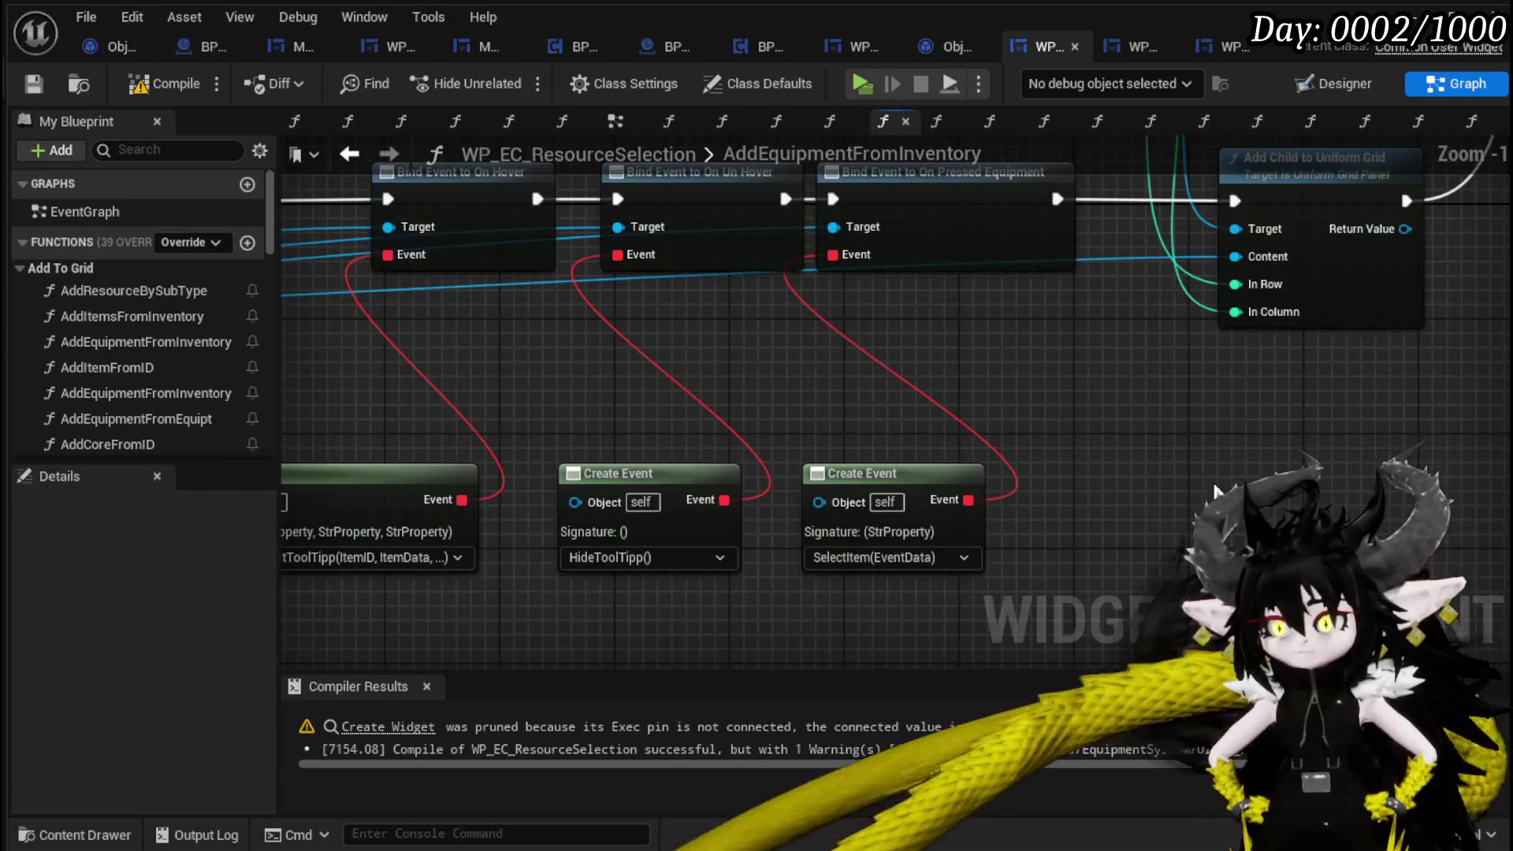
scroll(891, 582, "down", 1)
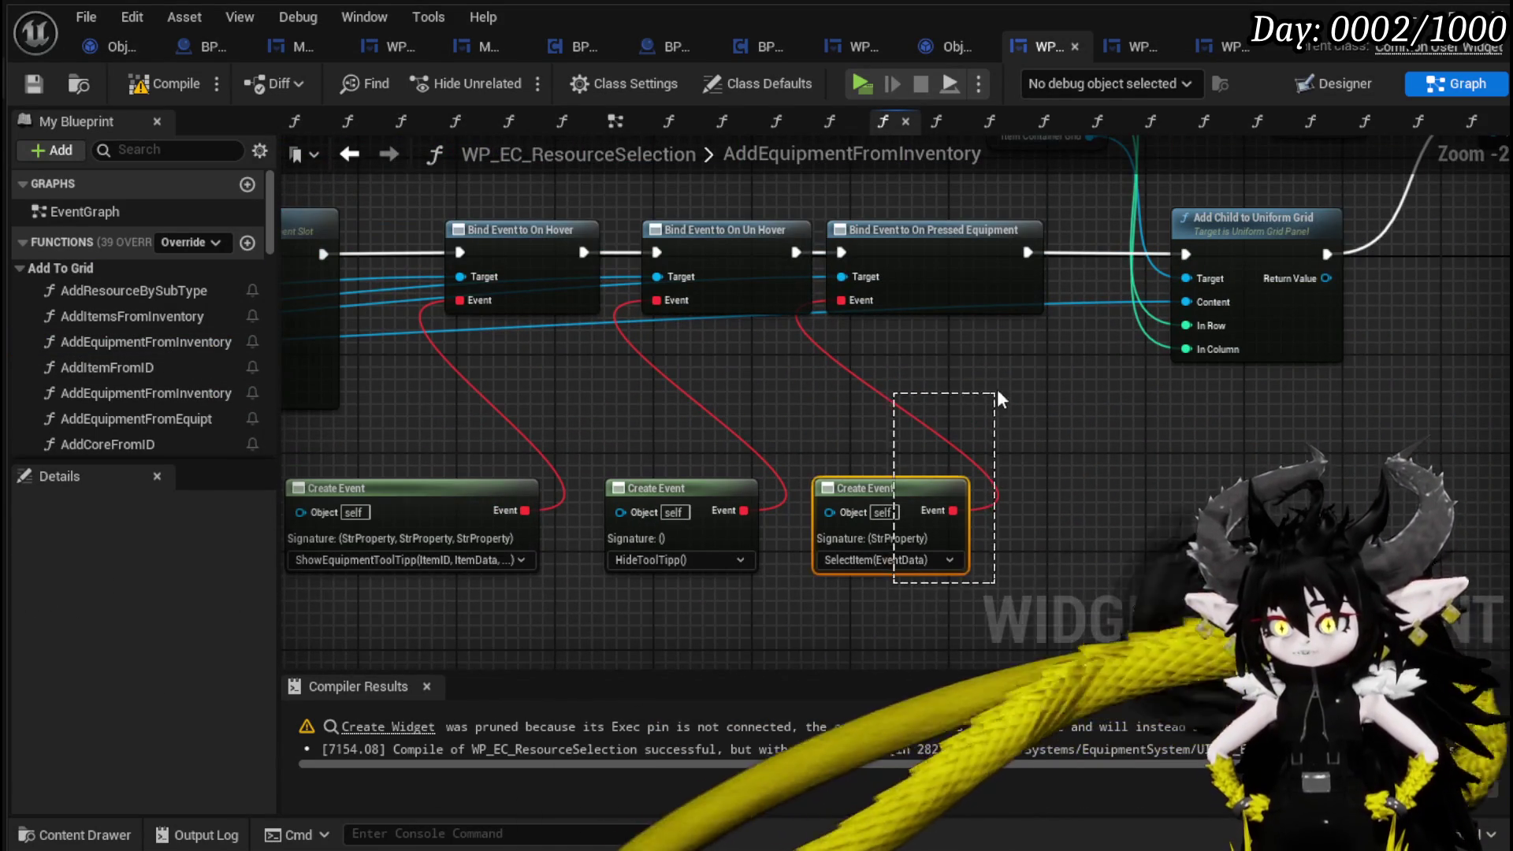
left_click_drag(996, 398, 1010, 219)
left_click(1030, 377)
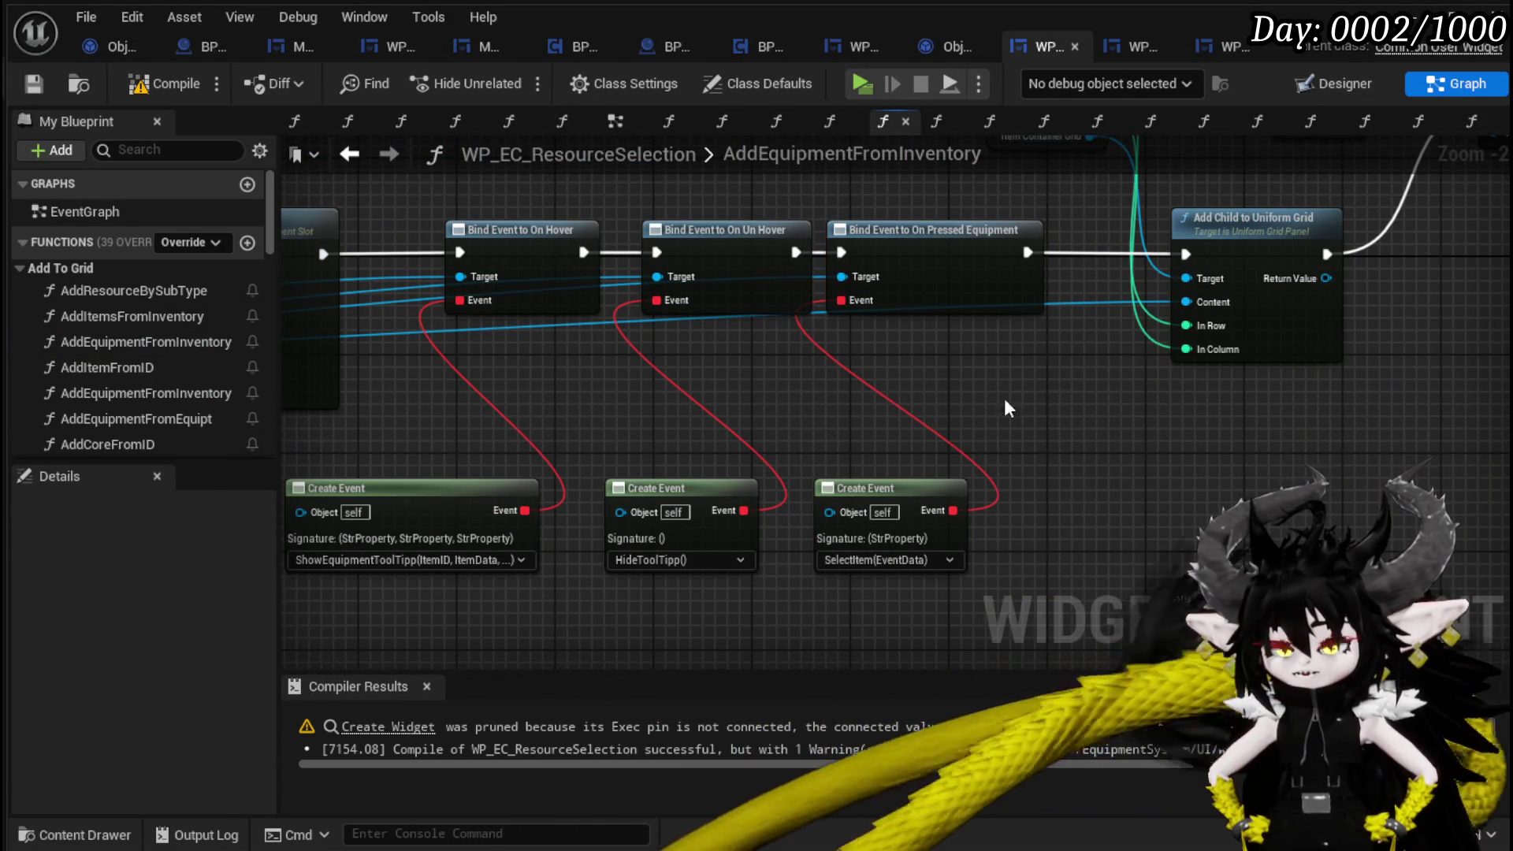
scroll(169, 350, "down", 5)
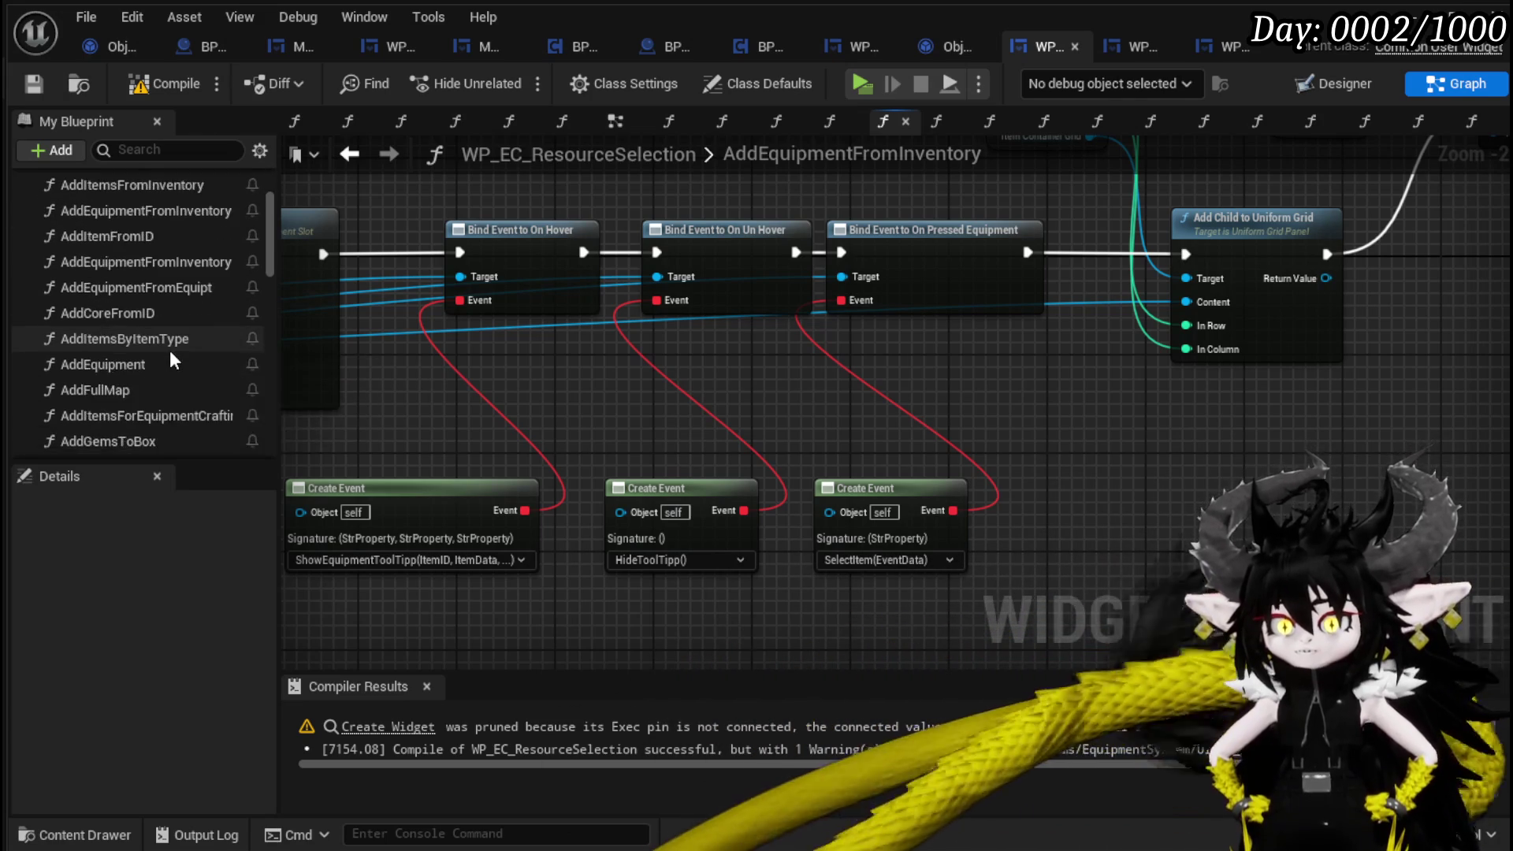
scroll(169, 350, "down", 3)
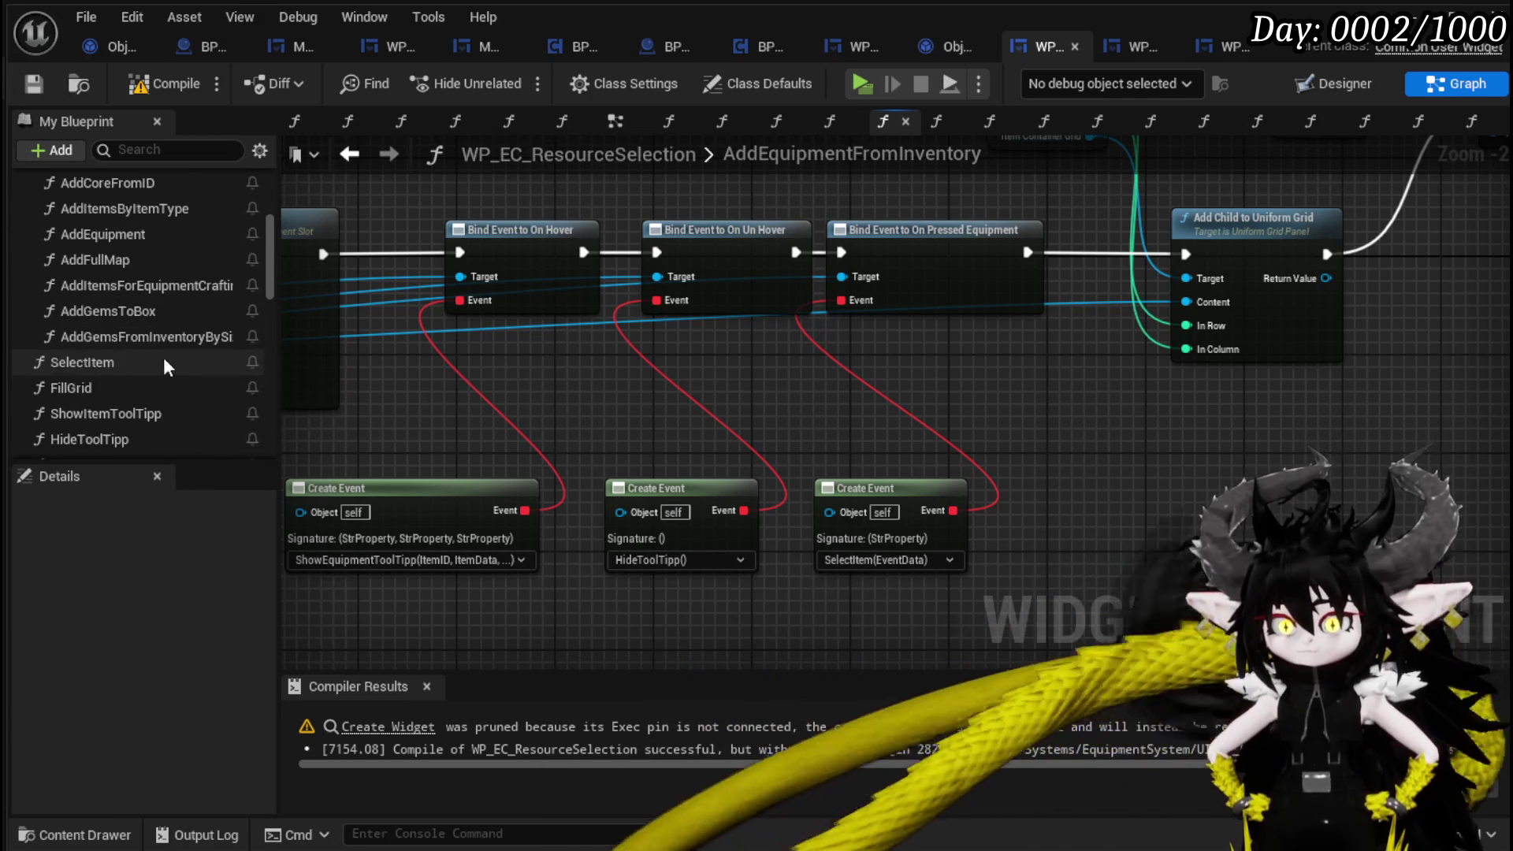
Confirm the SelectItem function calls On Press, then launch the standalone game preview.
left_click(121, 359)
double_click(120, 362)
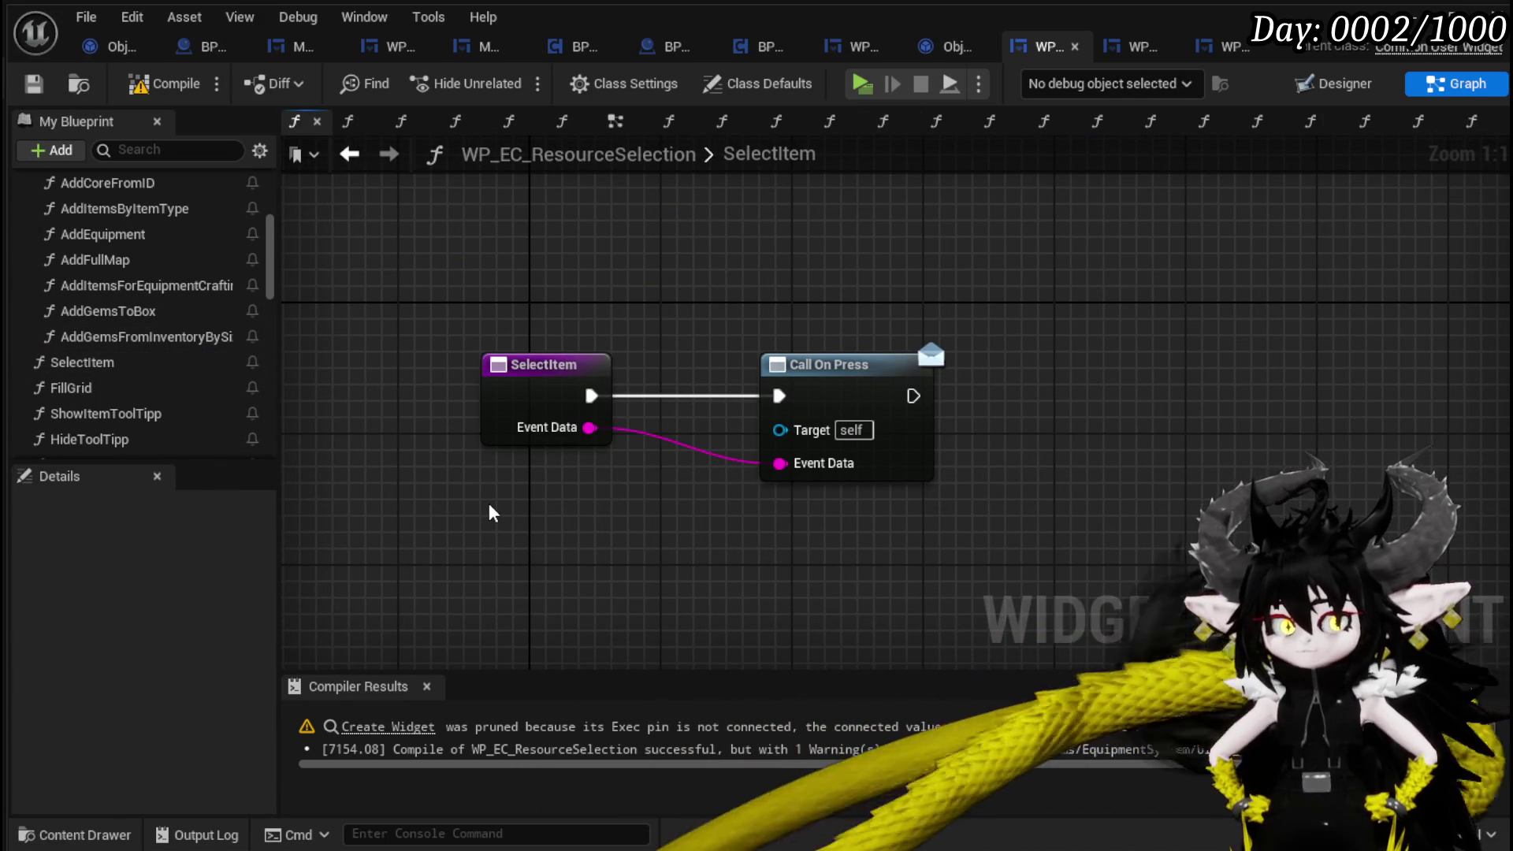
scroll(108, 379, "down", 5)
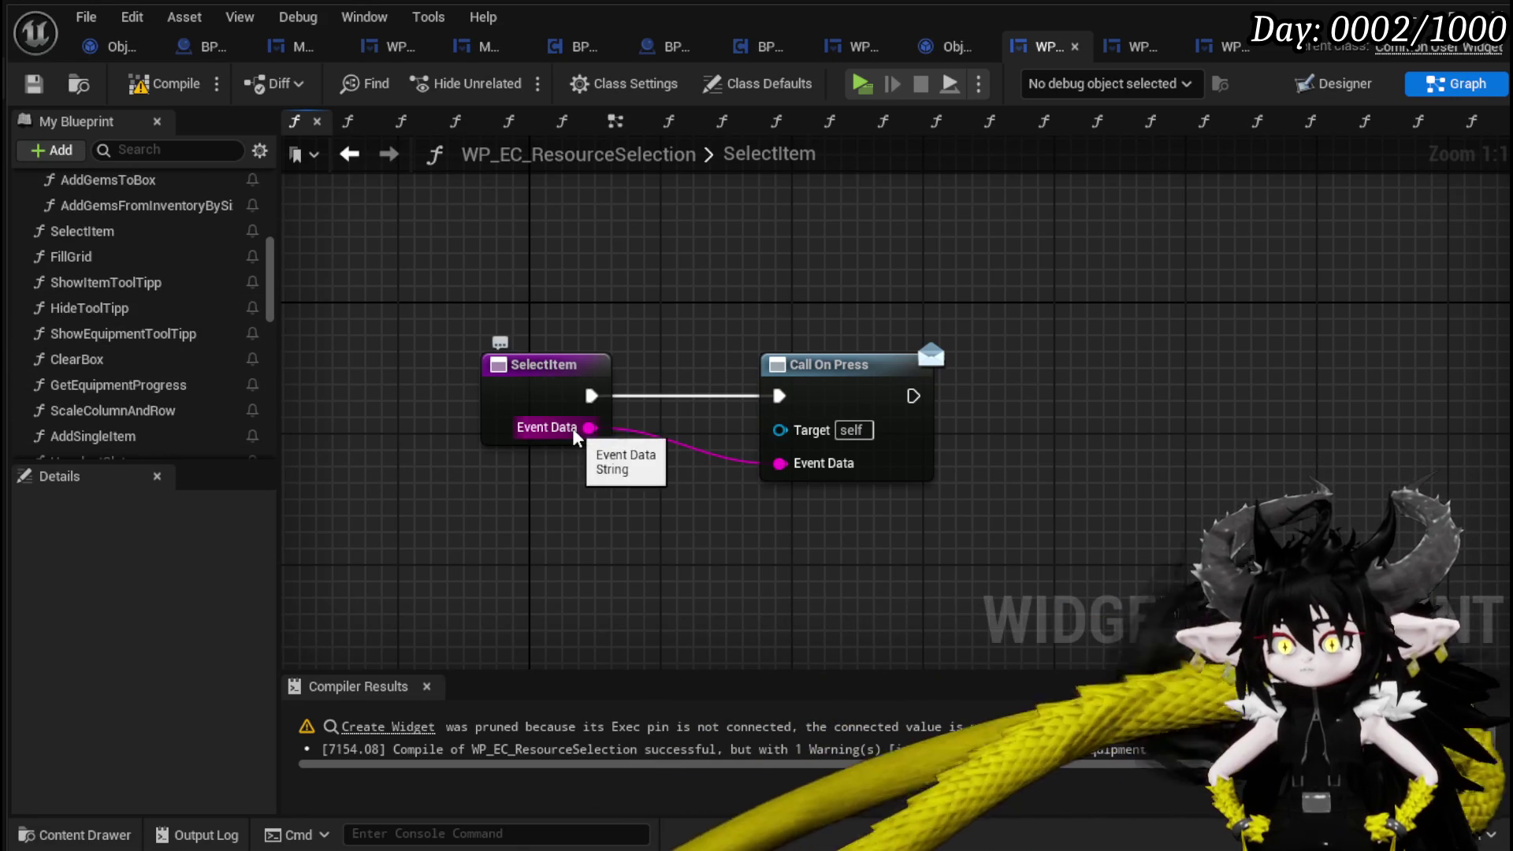
left_click_drag(910, 396, 1138, 399)
key("Escape")
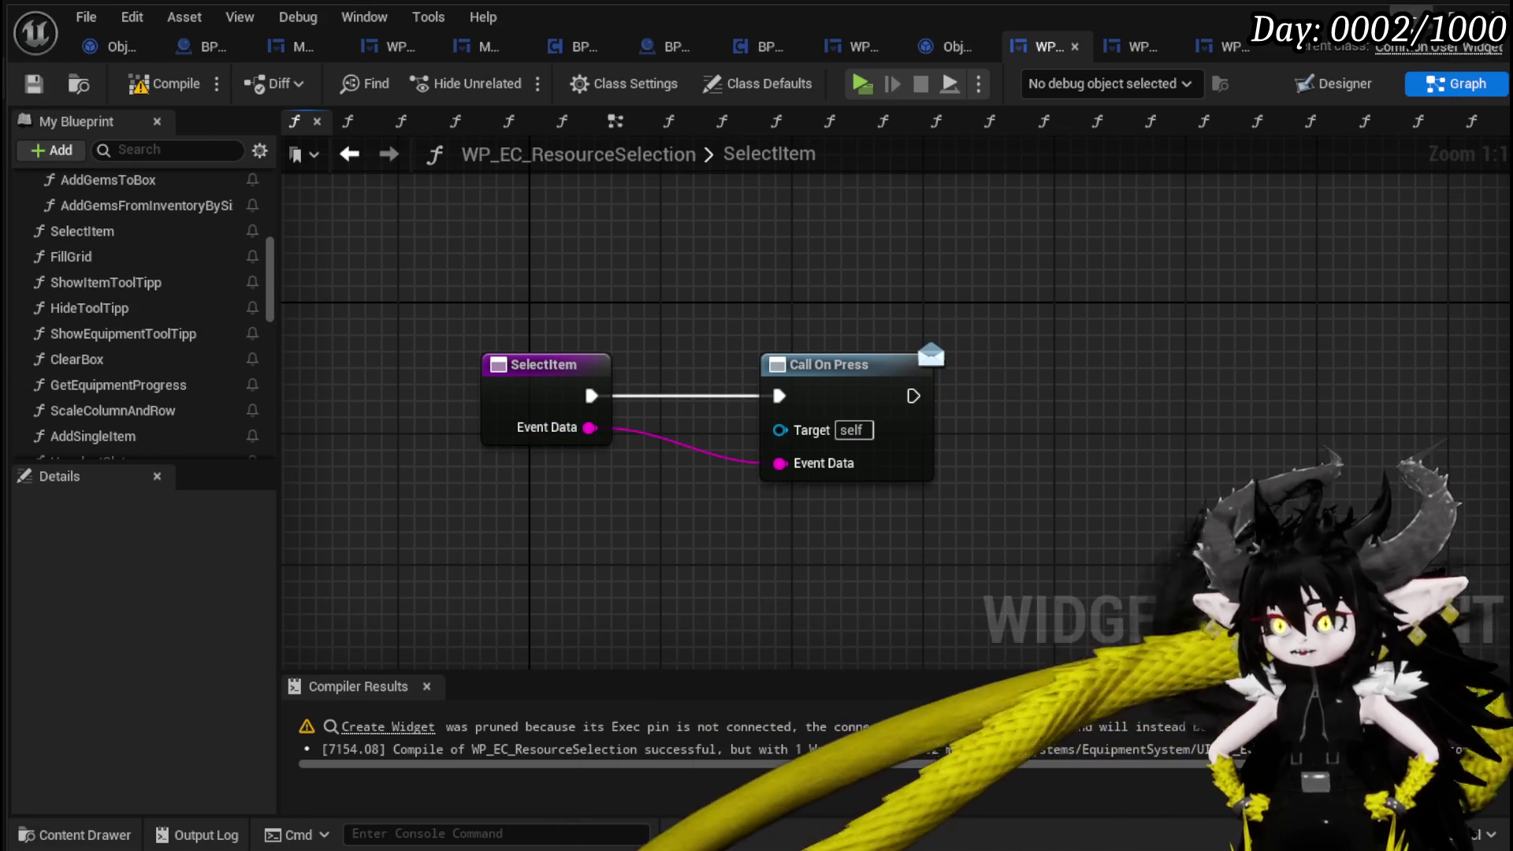
left_click(1412, 16)
left_click(510, 77)
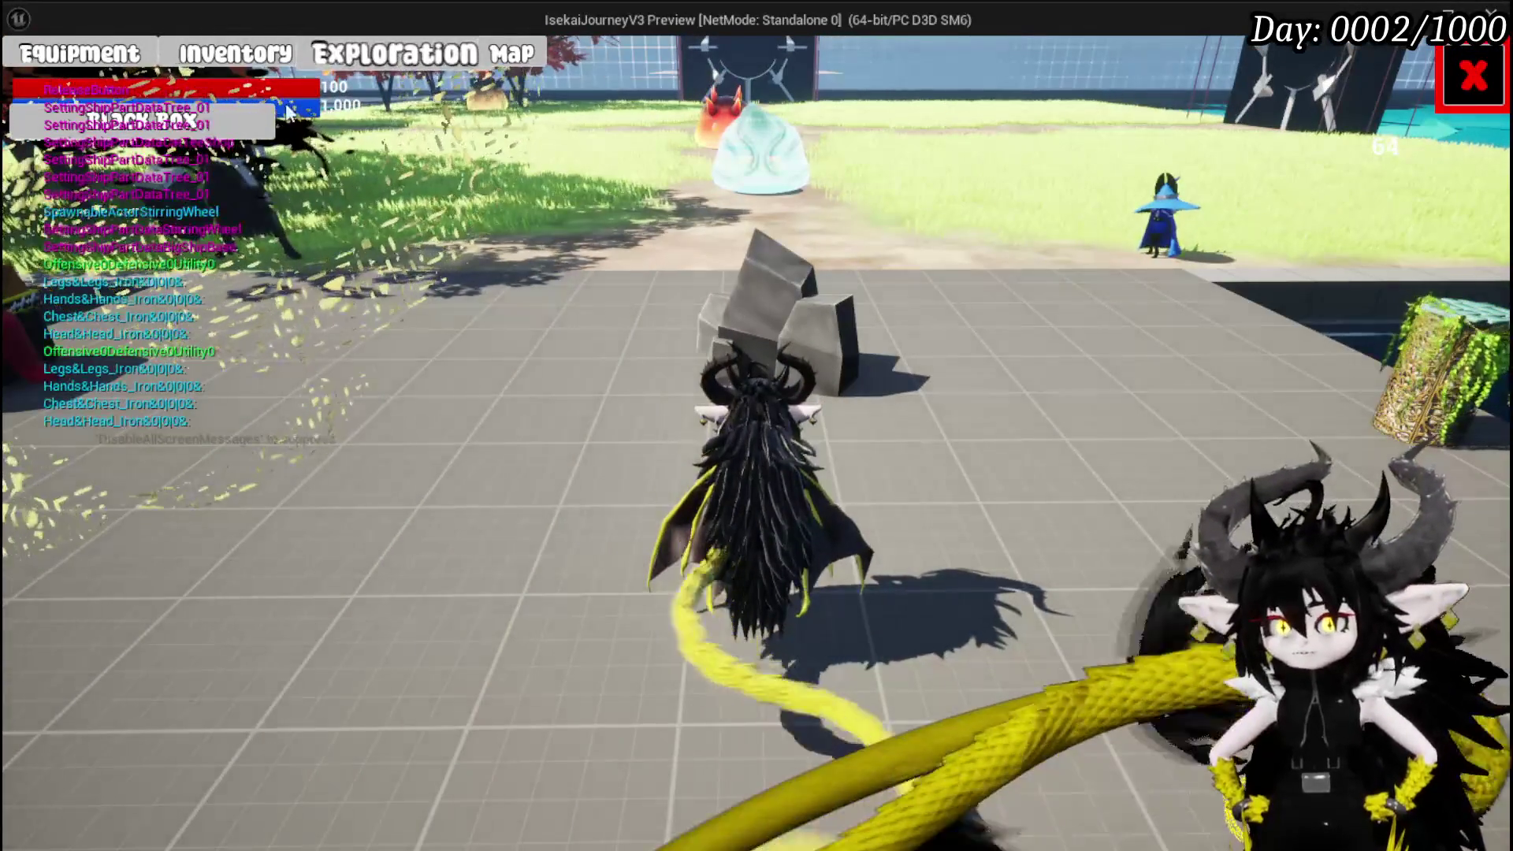
Move an iron glove into the first Black Box slot, stop the preview and save the level.
key("e")
left_click_drag(631, 371, 800, 370)
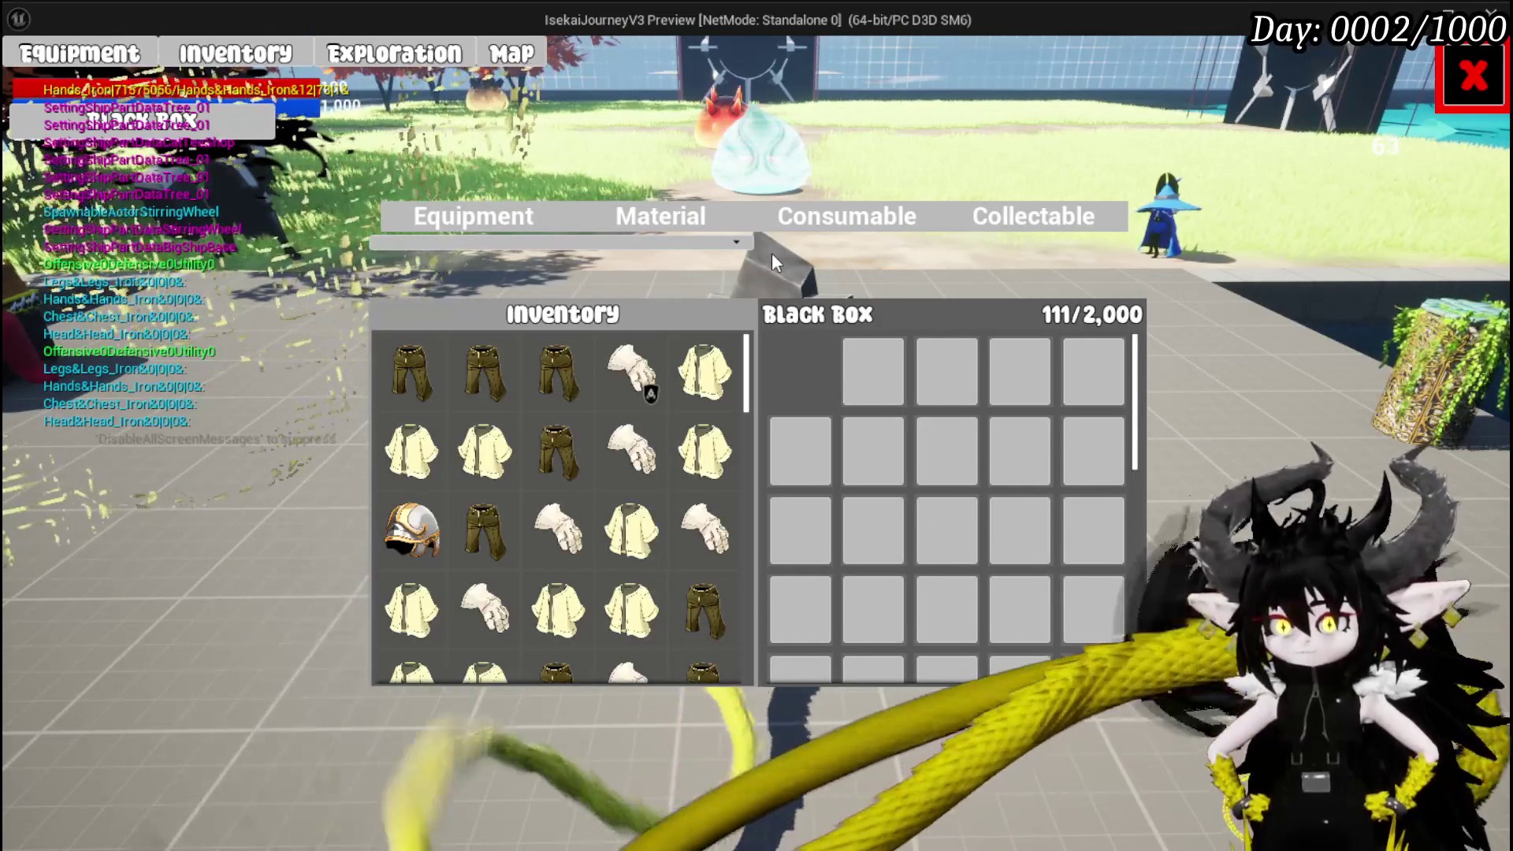
key("Escape")
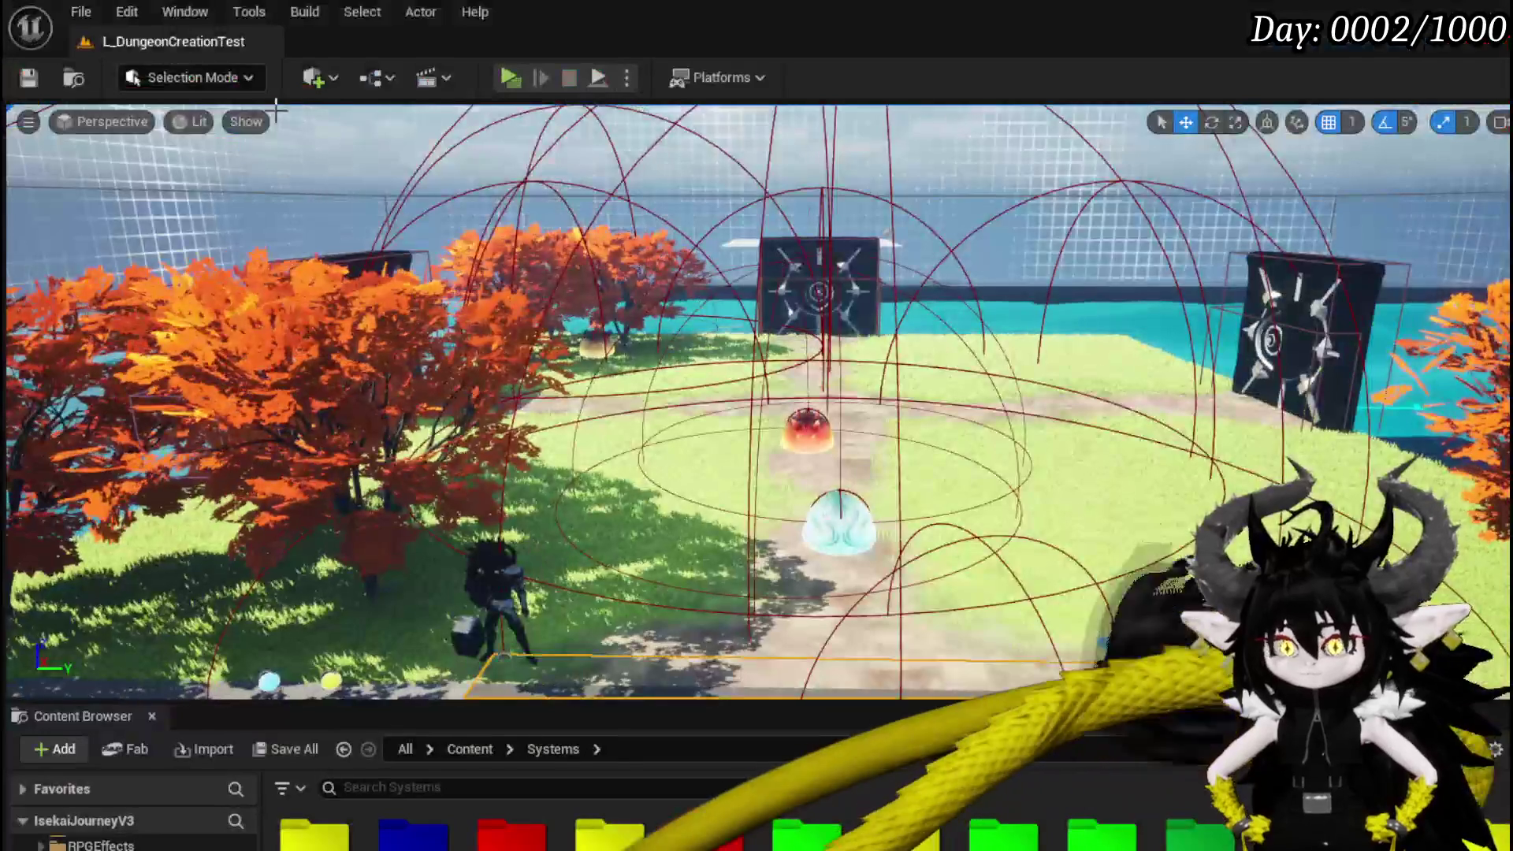
left_click(29, 78)
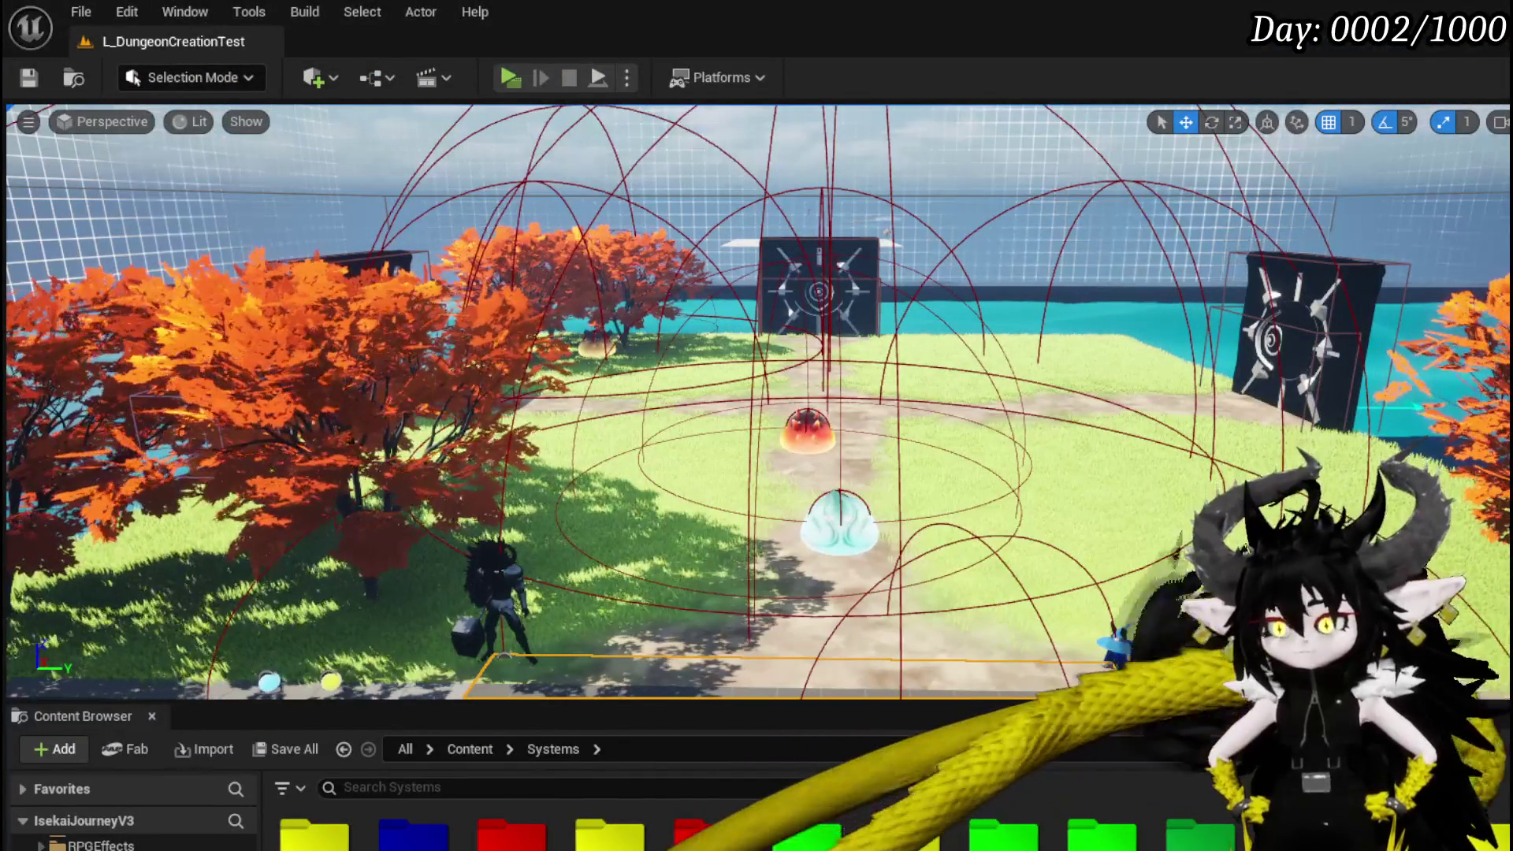
key("alt+Tab")
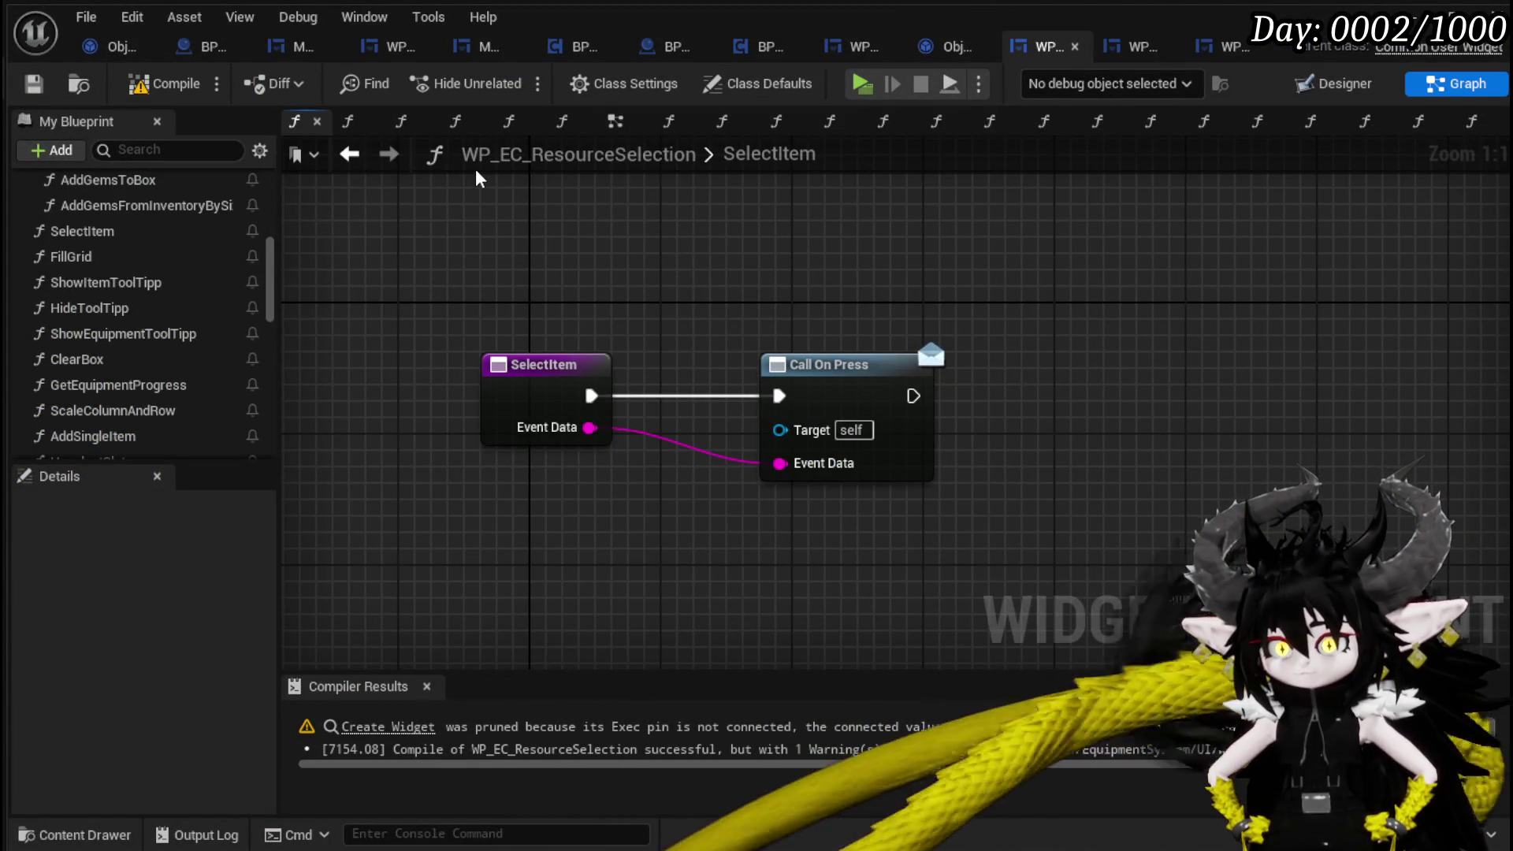
Go from AddFullMap's Set Info call into WP_EquipmentSlot's SetInfo function graph.
scroll(157, 258, "up", 2)
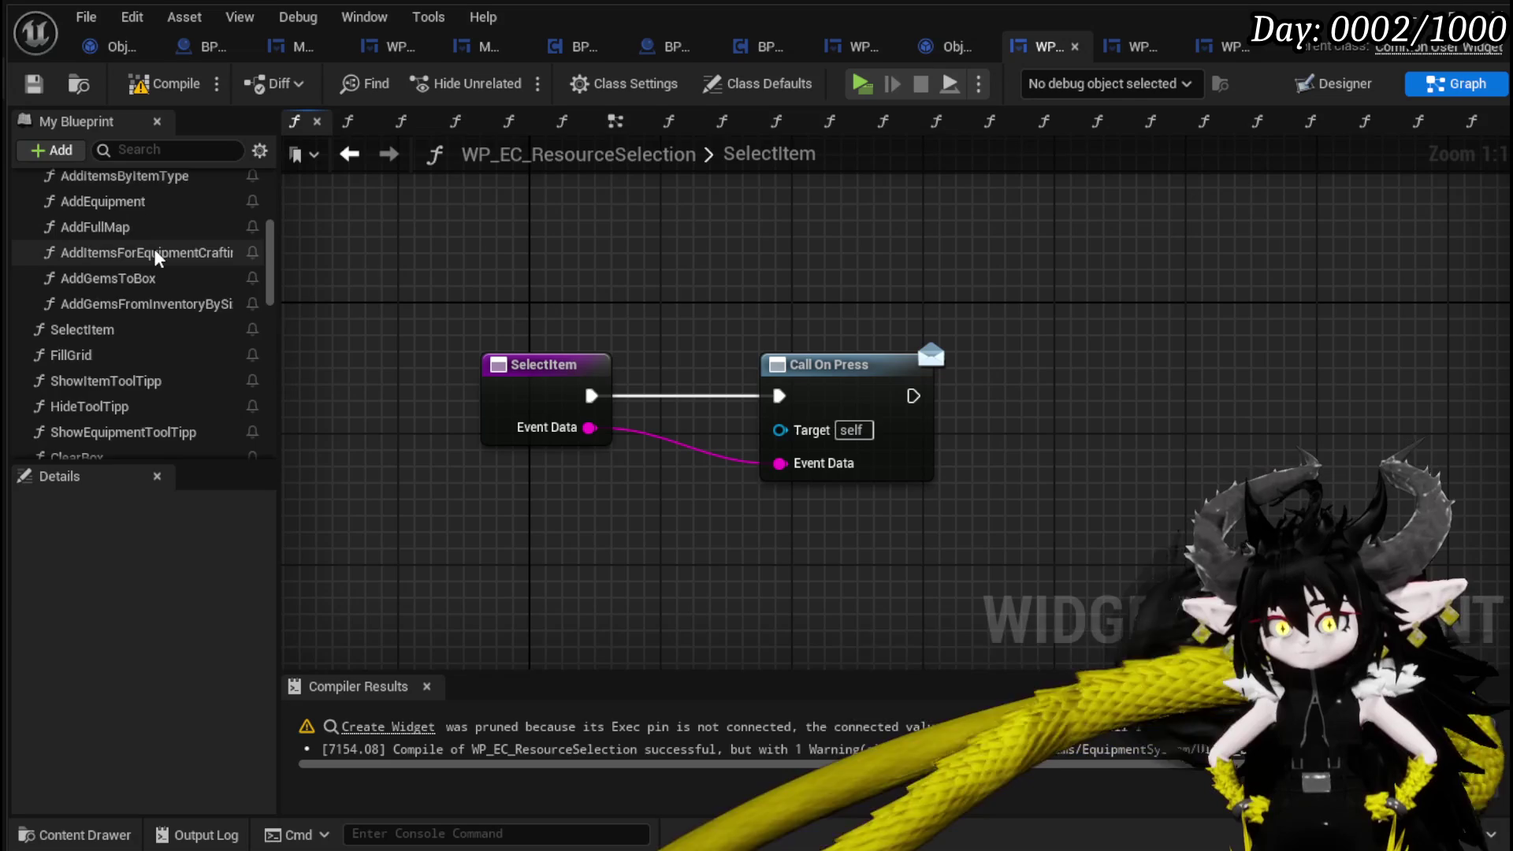
scroll(157, 258, "up", 2)
double_click(142, 359)
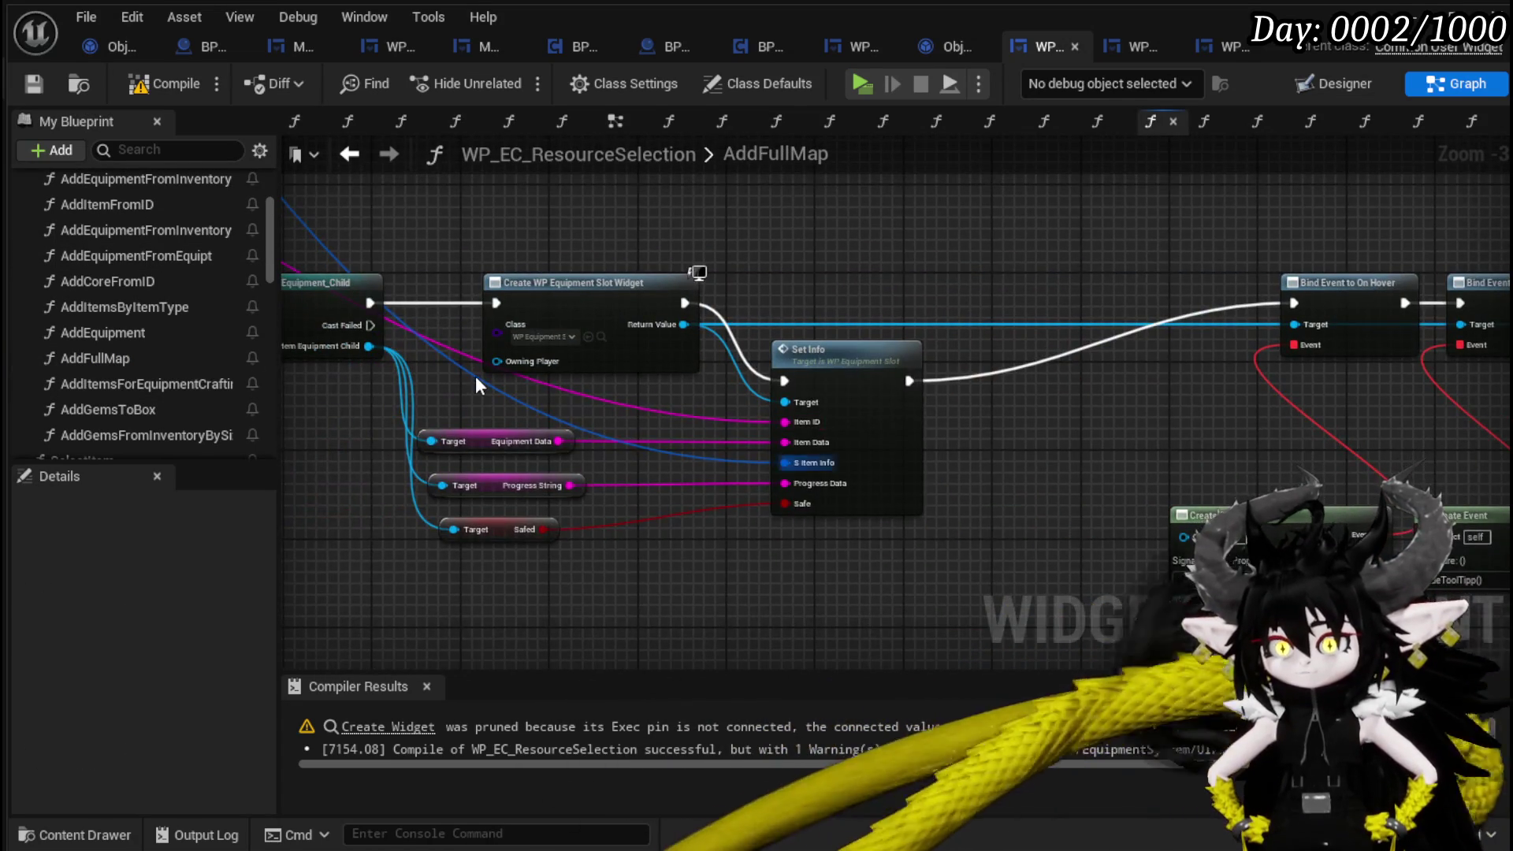
scroll(475, 376, "up", 2)
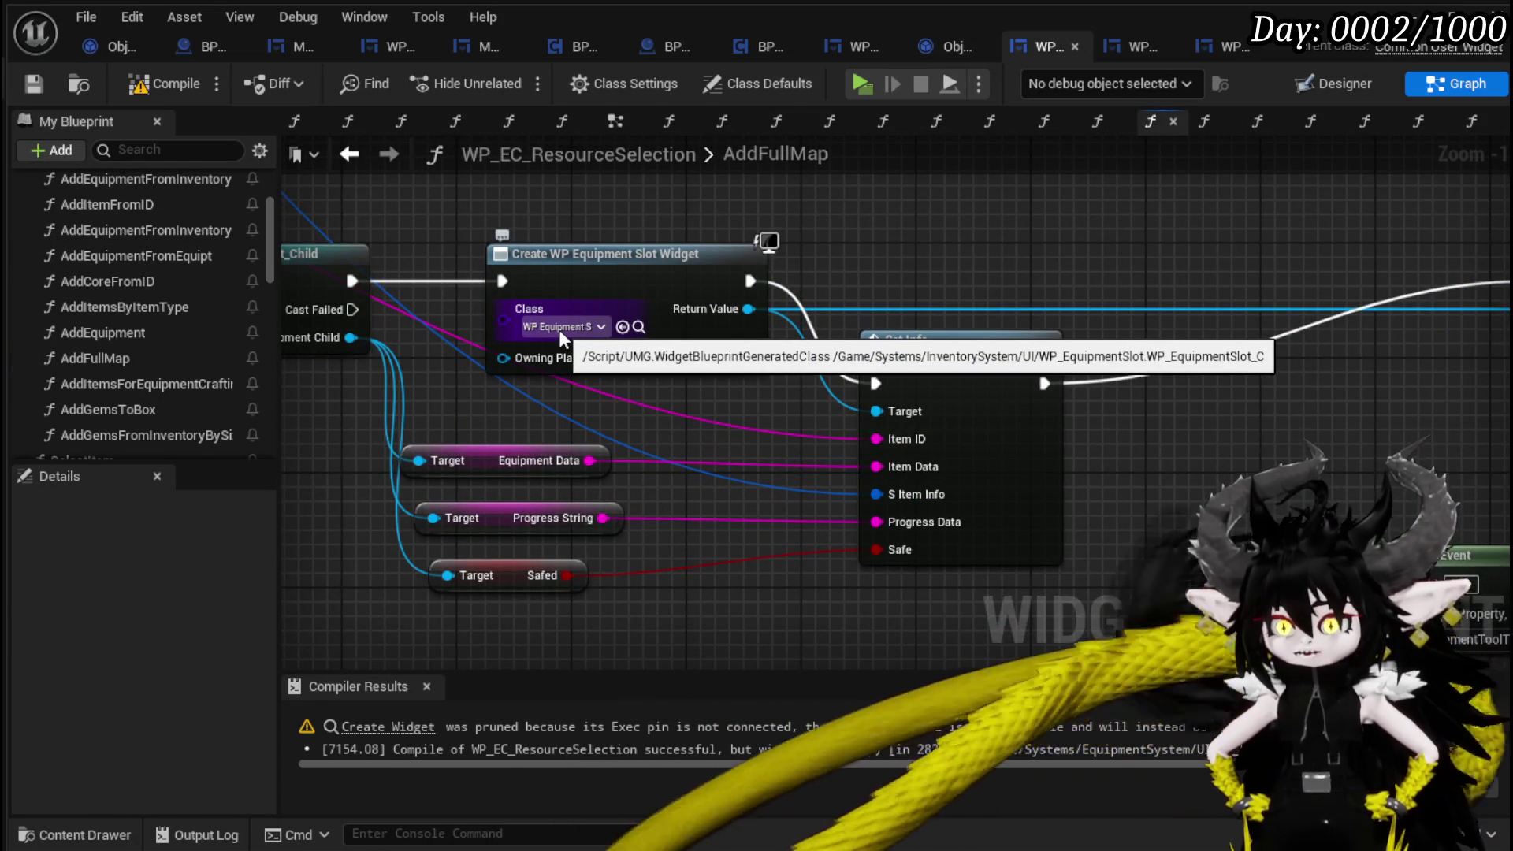
left_click_drag(1100, 469, 915, 473)
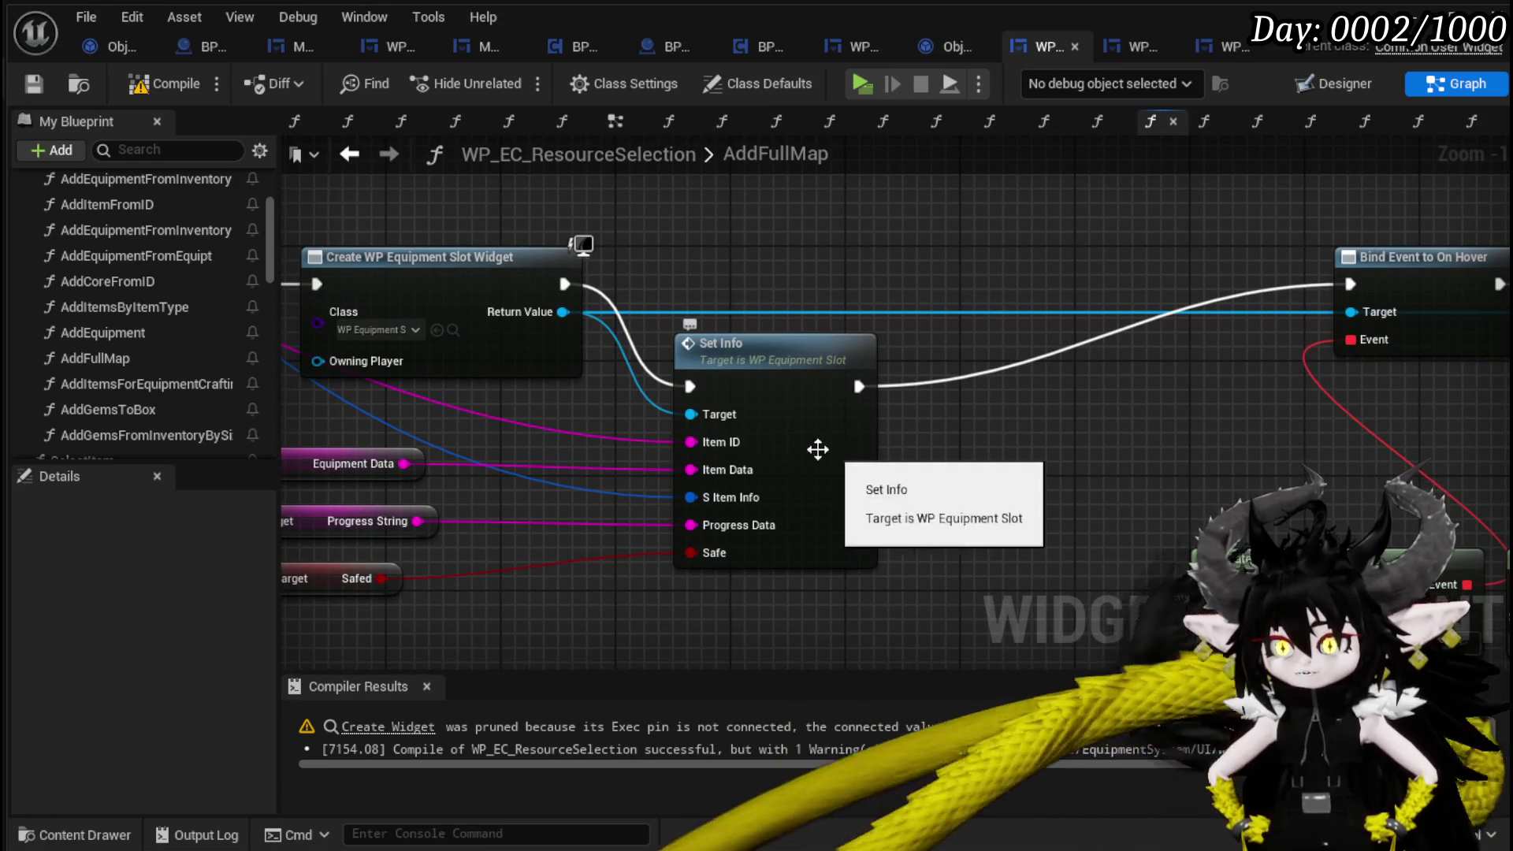
double_click(819, 446)
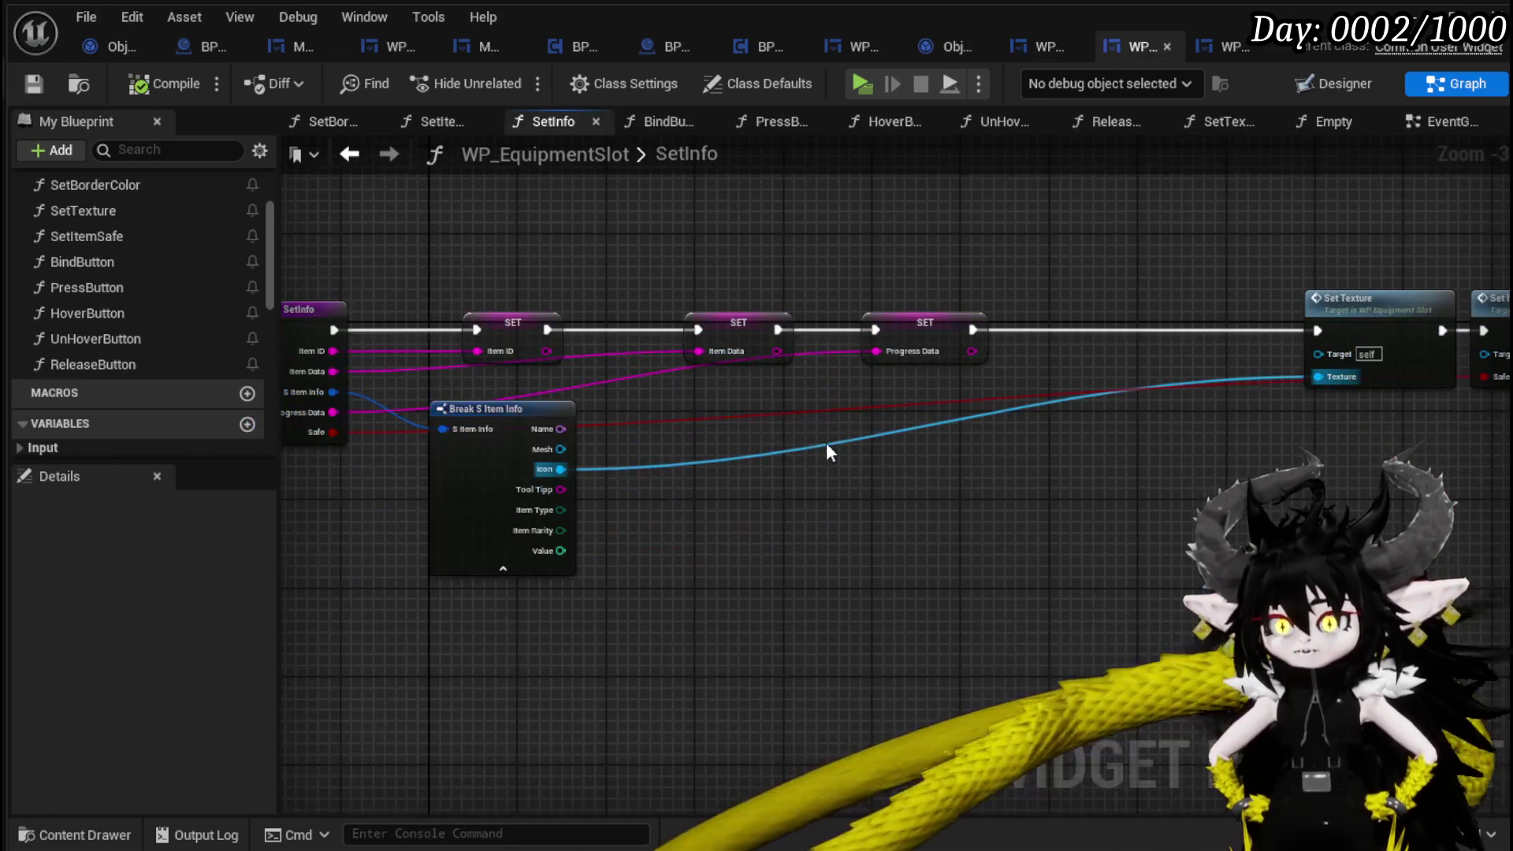
Review WP_EquipmentSlot's SetInfo graph, where the item icon feeds Set Texture and Set Item Safe.
mouse_move(834, 438)
left_mouse_down()
mouse_move(774, 276)
mouse_move(1057, 281)
left_mouse_up()
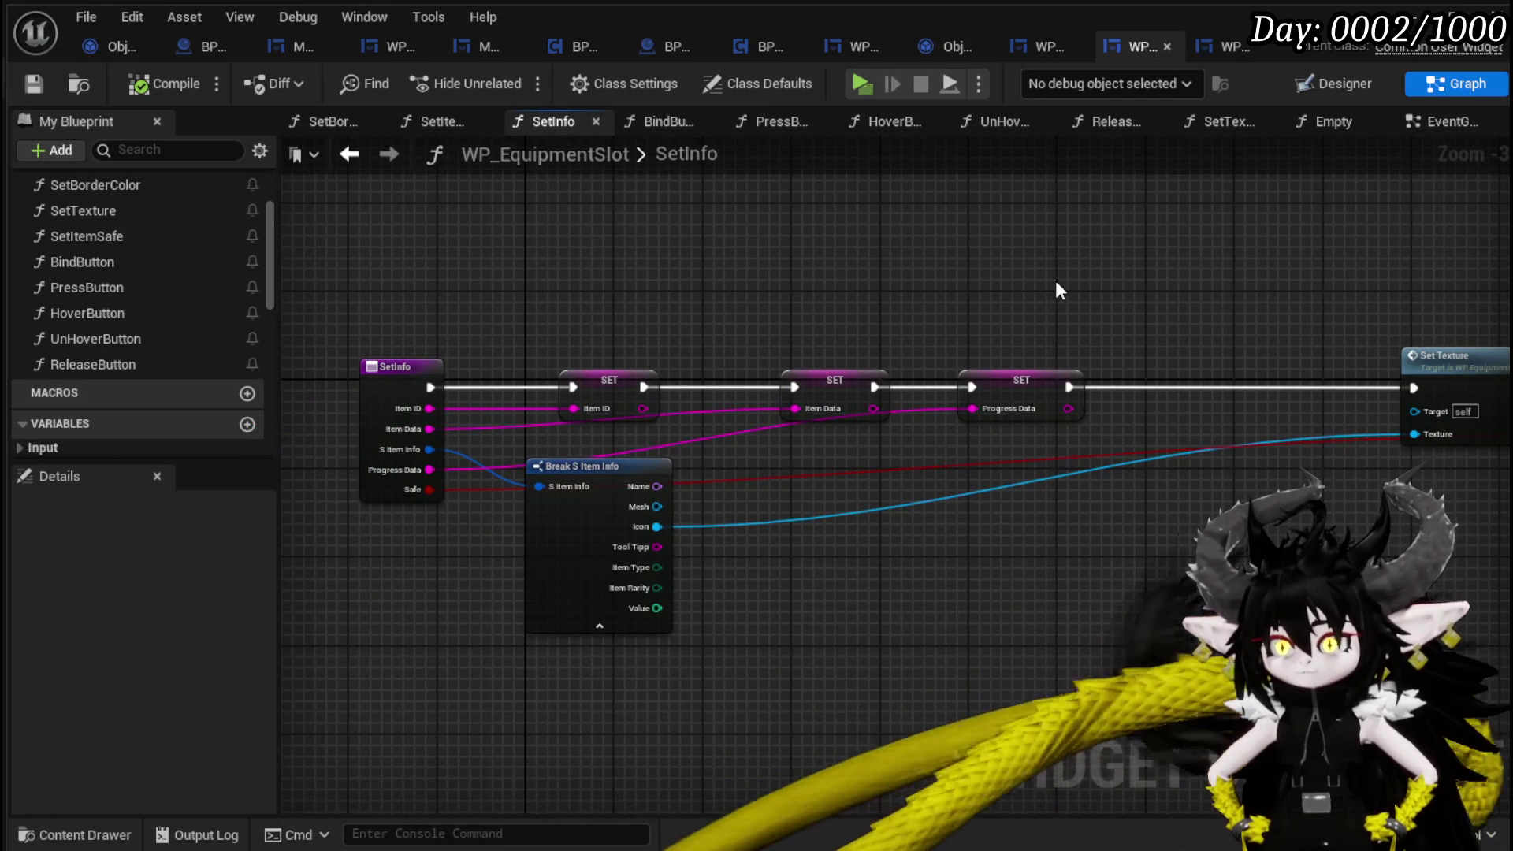
left_click(349, 155)
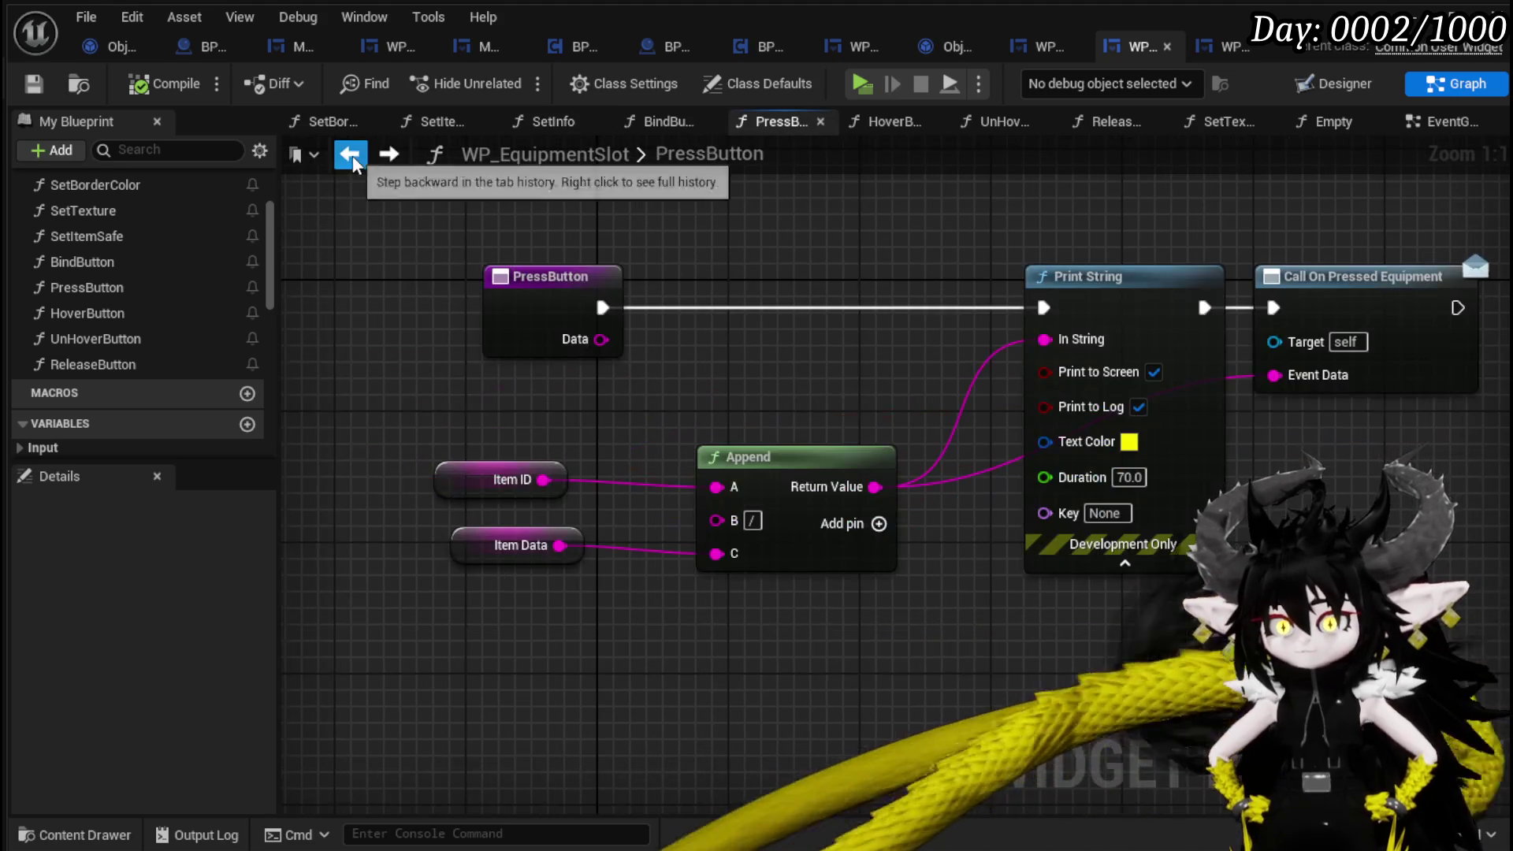
left_click(388, 155)
left_click_drag(632, 298, 888, 293)
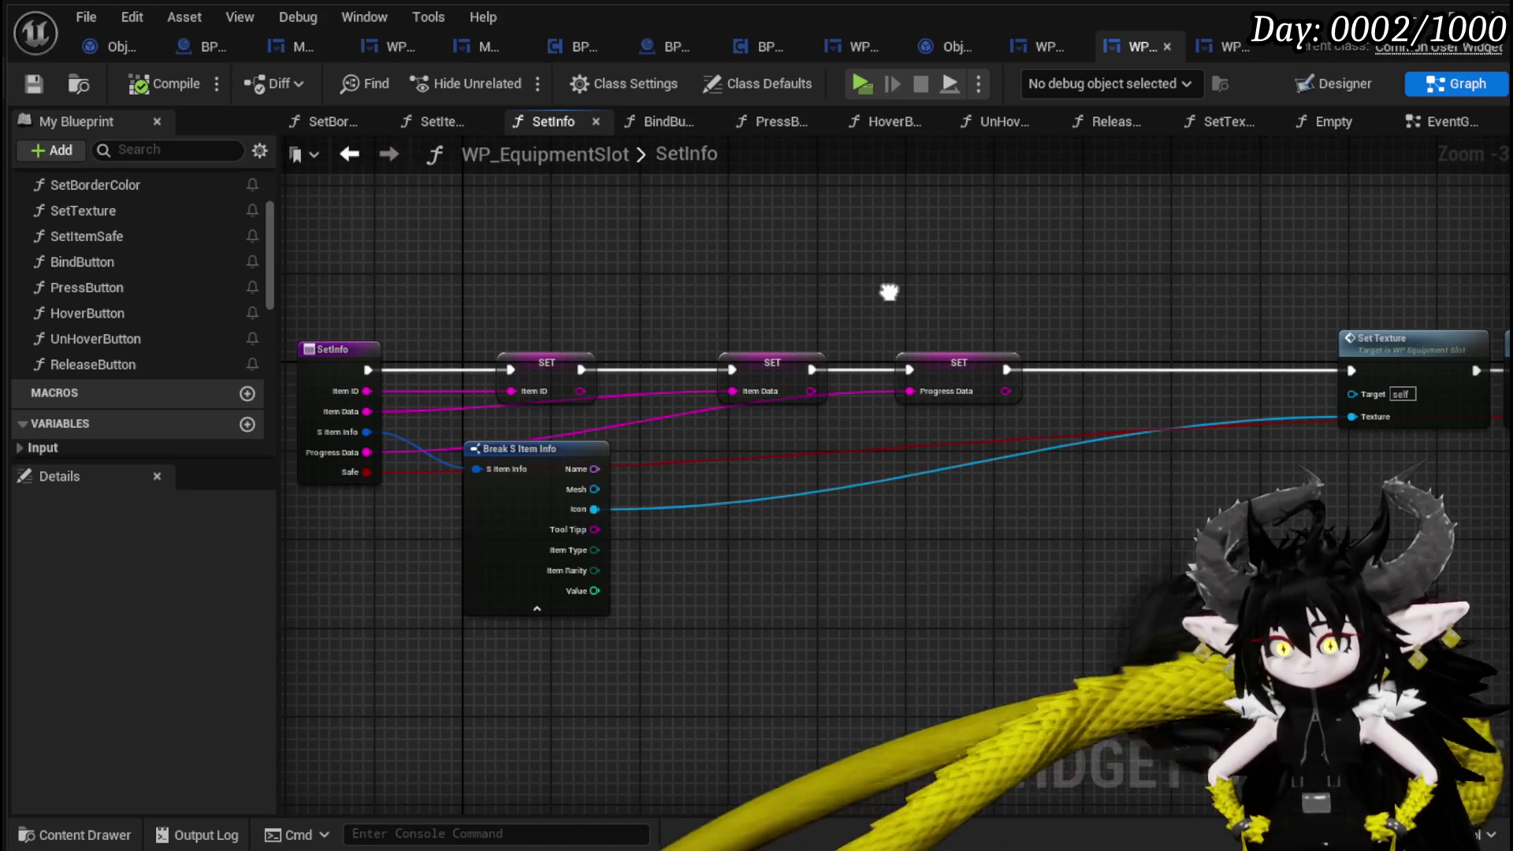
left_click_drag(560, 446, 735, 503)
mouse_move(924, 533)
left_mouse_down()
mouse_move(770, 490)
mouse_move(1204, 480)
mouse_move(769, 473)
left_mouse_up()
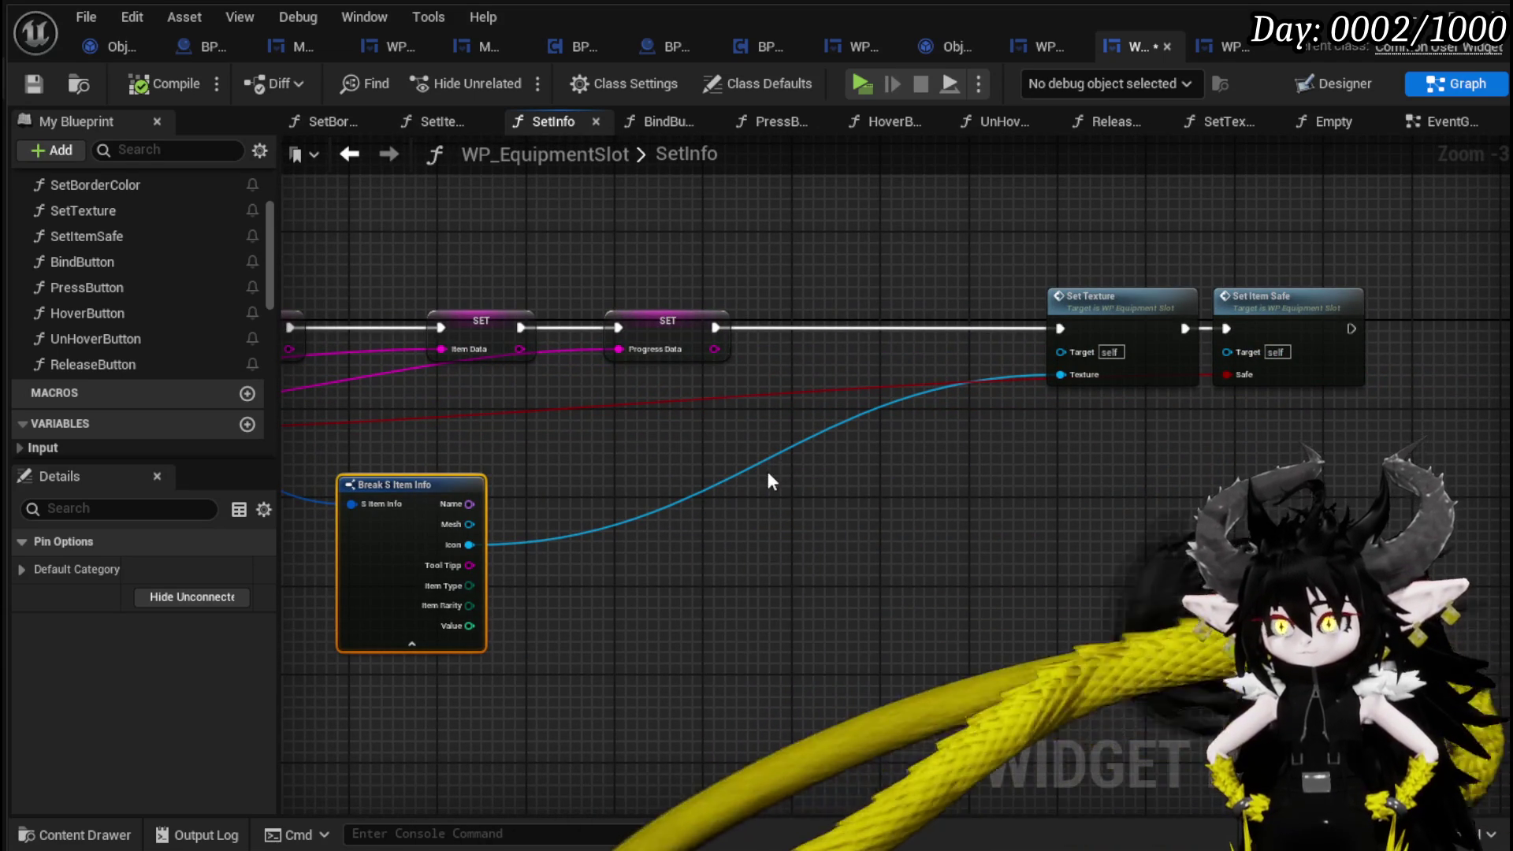
scroll(771, 481, "down", 2)
Return to PressButton, then open Add Full Map from WP_BlackBoxUI's SortBy graph.
left_click(389, 155)
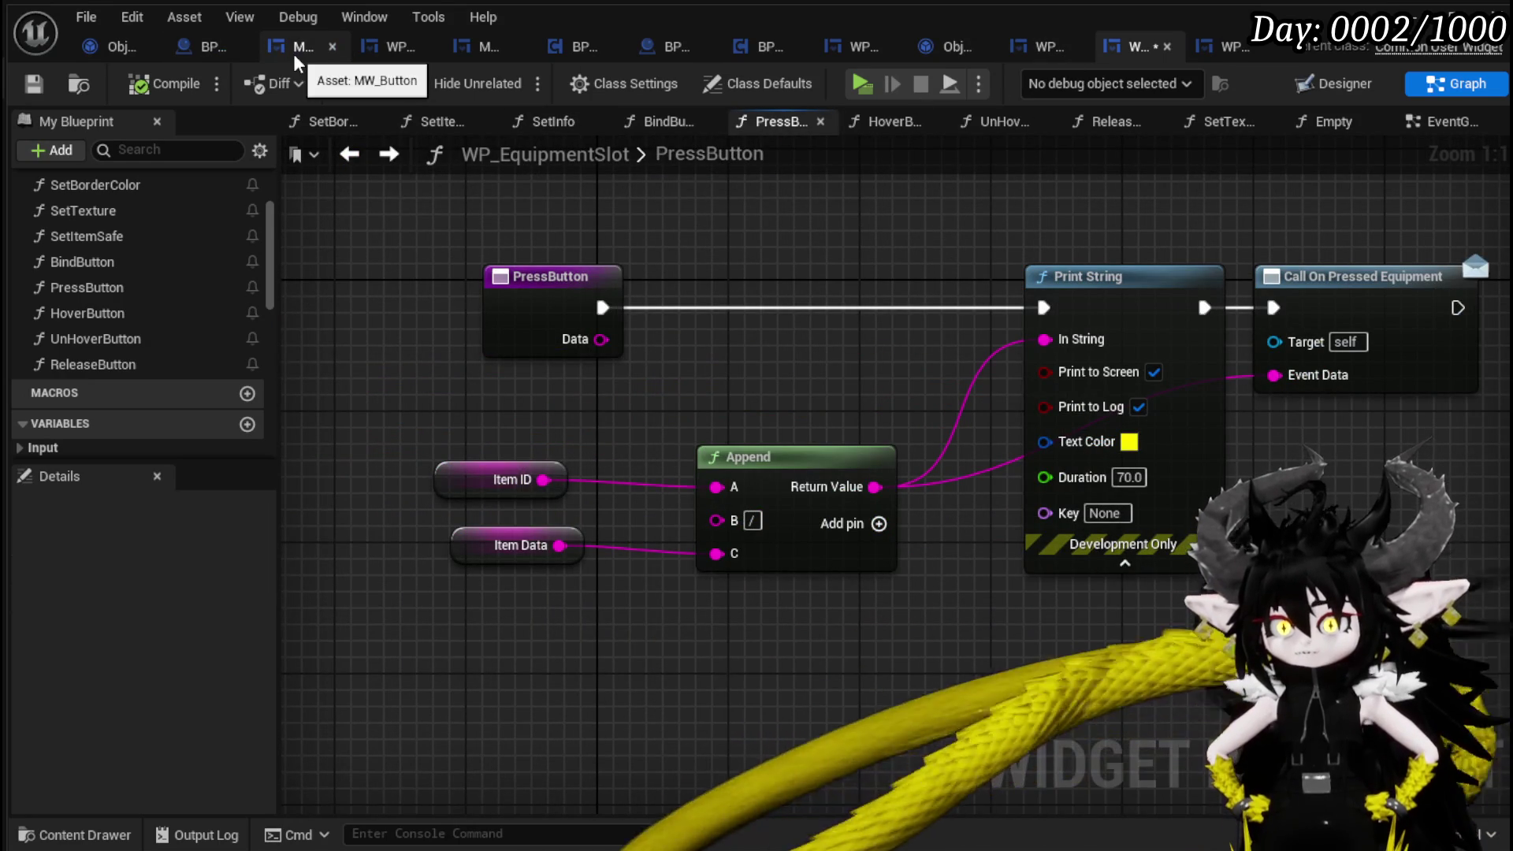
left_click(384, 54)
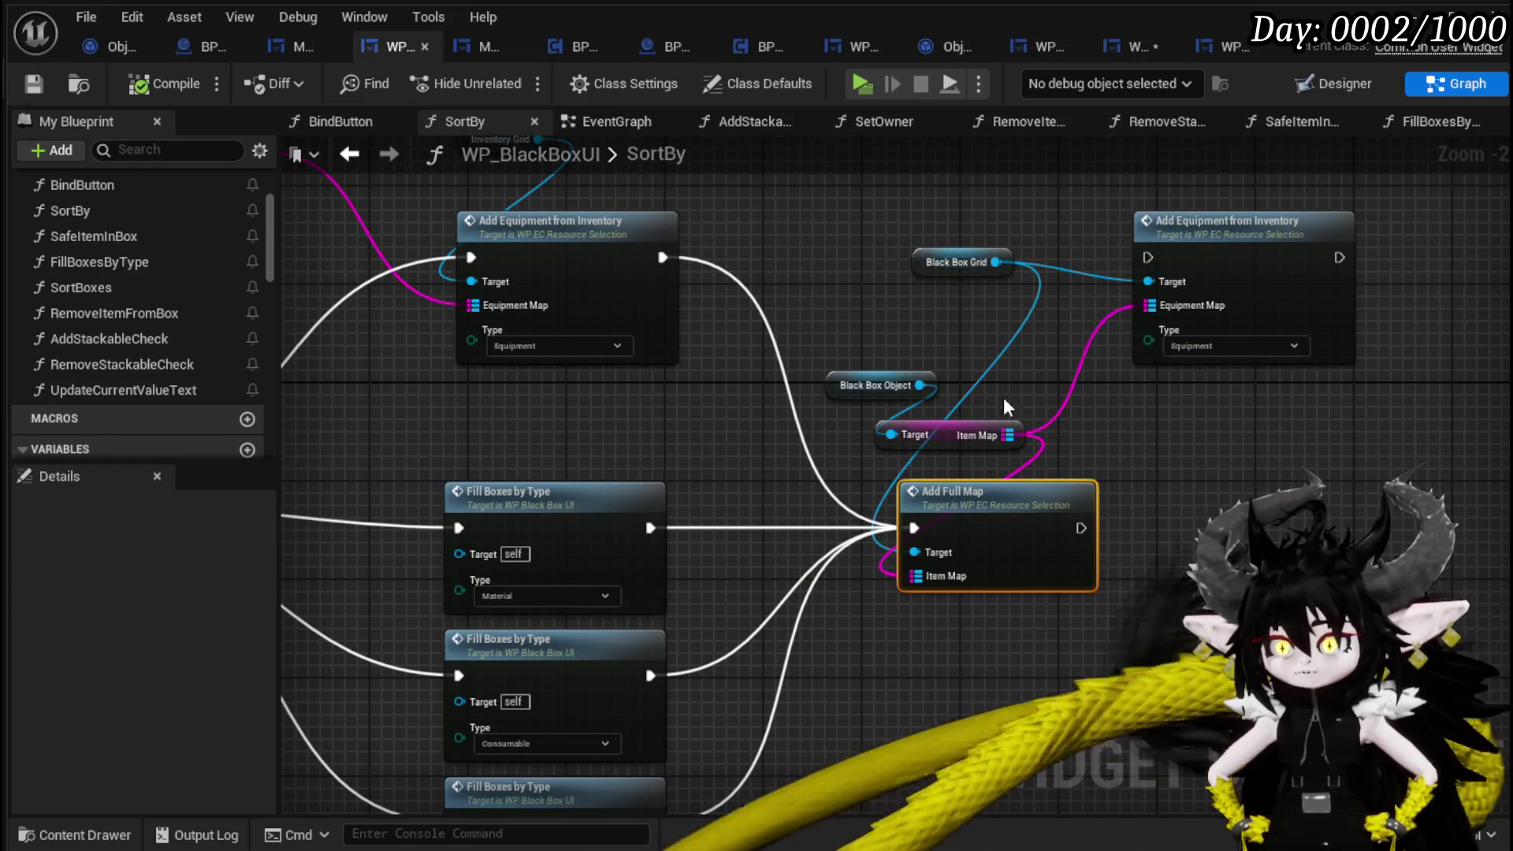
double_click(1029, 506)
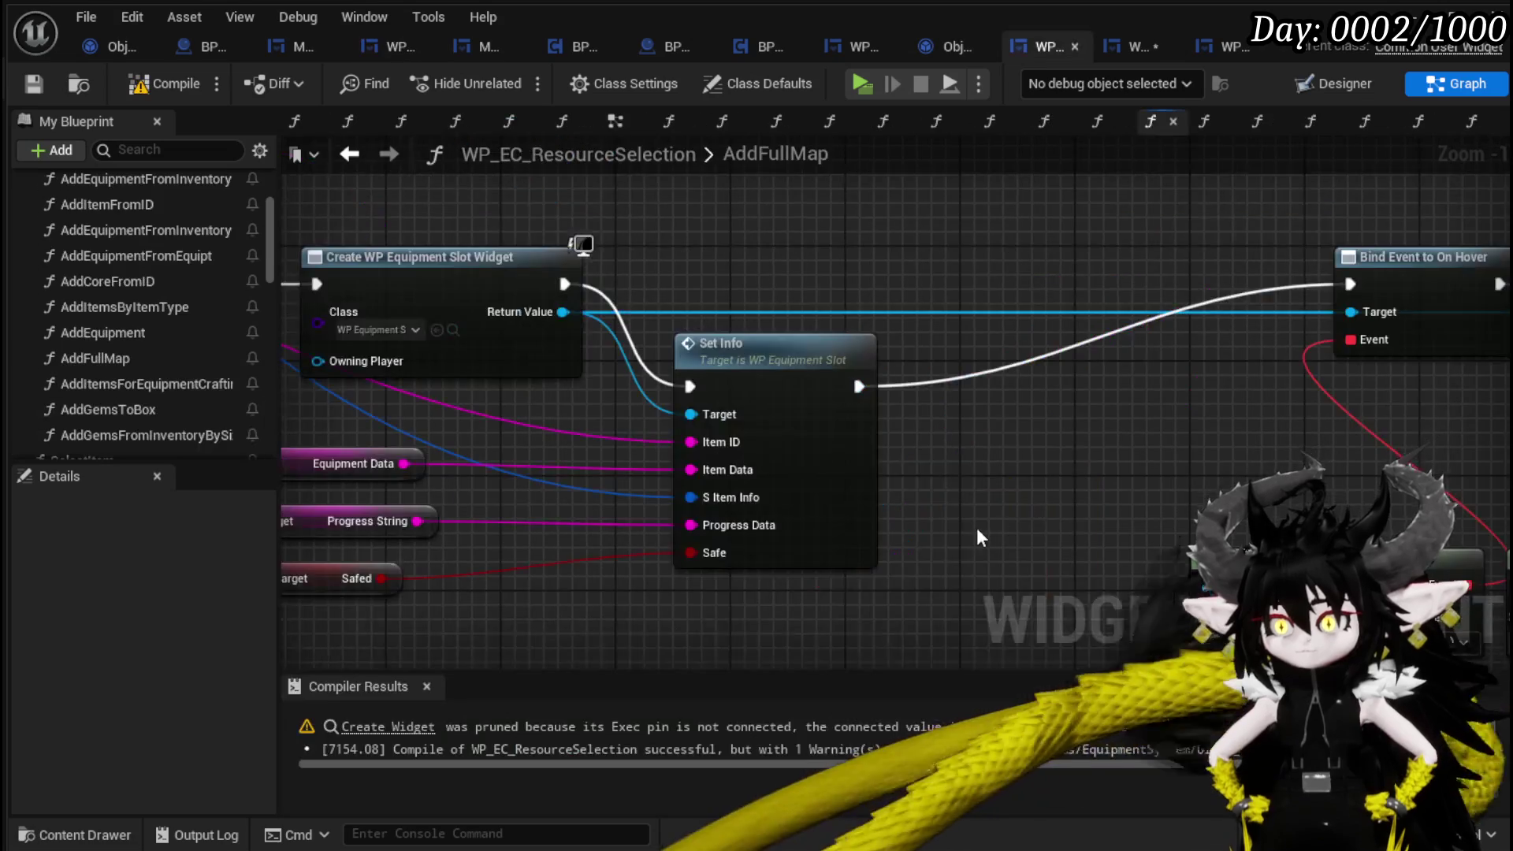
Add an expanded Break S Item Info node off the S Item Info value.
mouse_move(924, 316)
left_mouse_down()
mouse_move(875, 367)
mouse_move(437, 496)
left_mouse_up()
type("break")
left_click(555, 593)
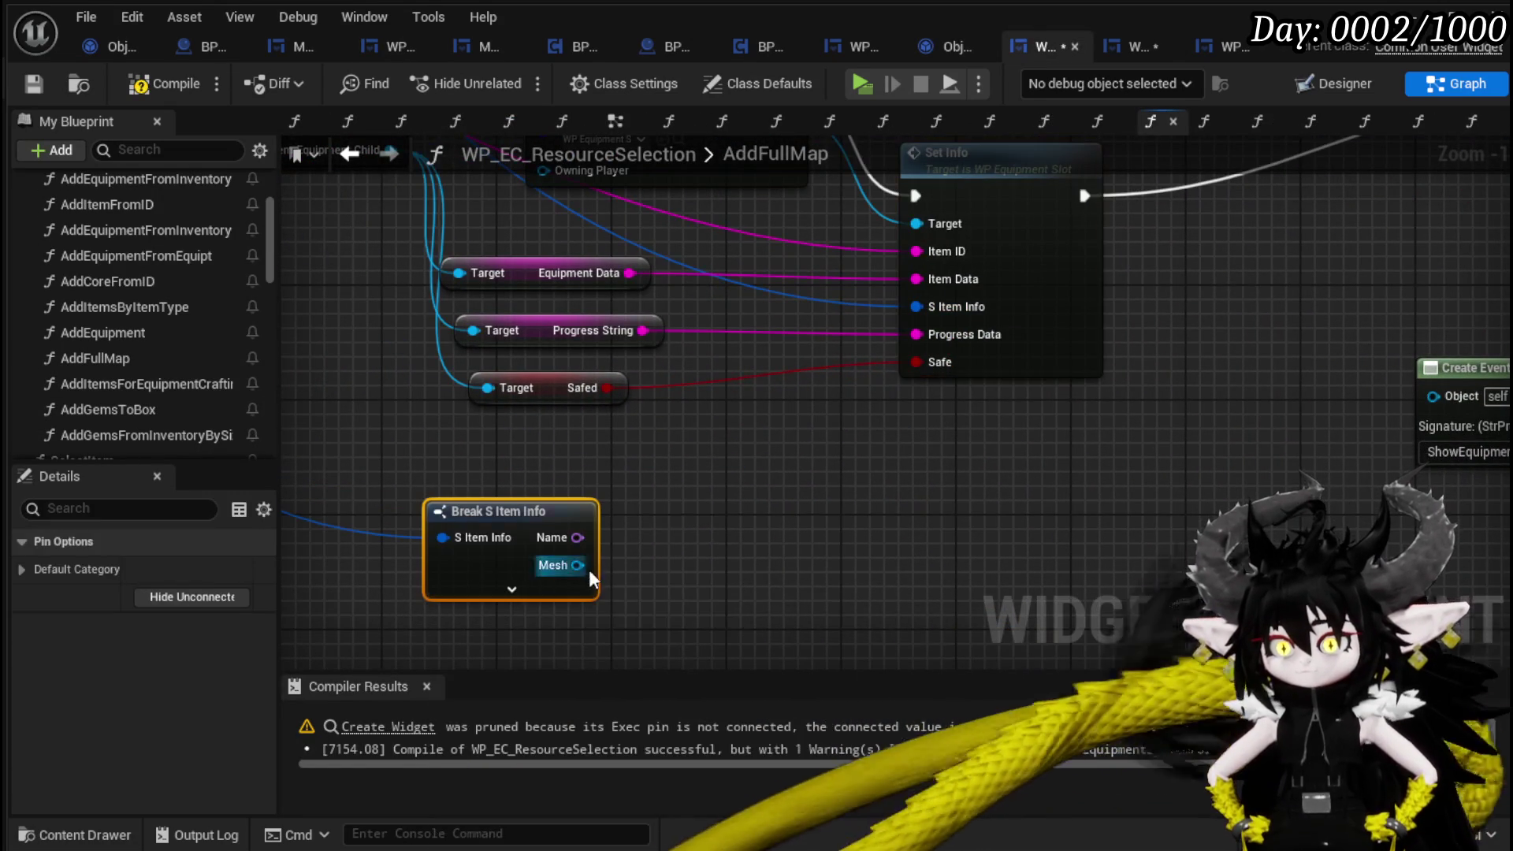
left_click(544, 593)
mouse_move(664, 591)
left_mouse_down()
mouse_move(581, 433)
mouse_move(552, 520)
left_mouse_up()
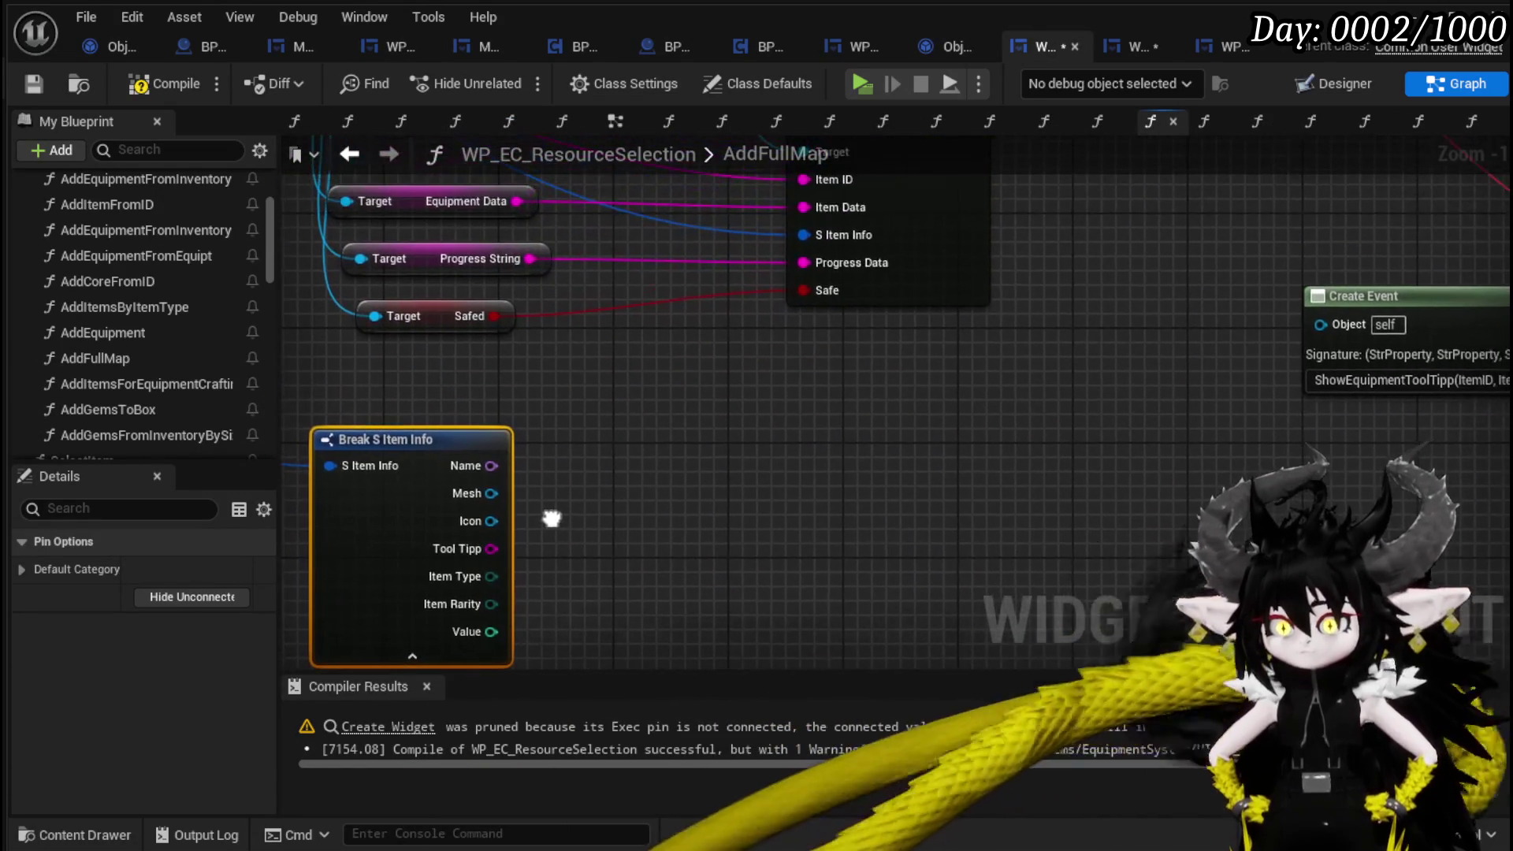
Add a Print String showing the Icon's display name, executed right after Set Info.
right_click(688, 482)
type("Pri")
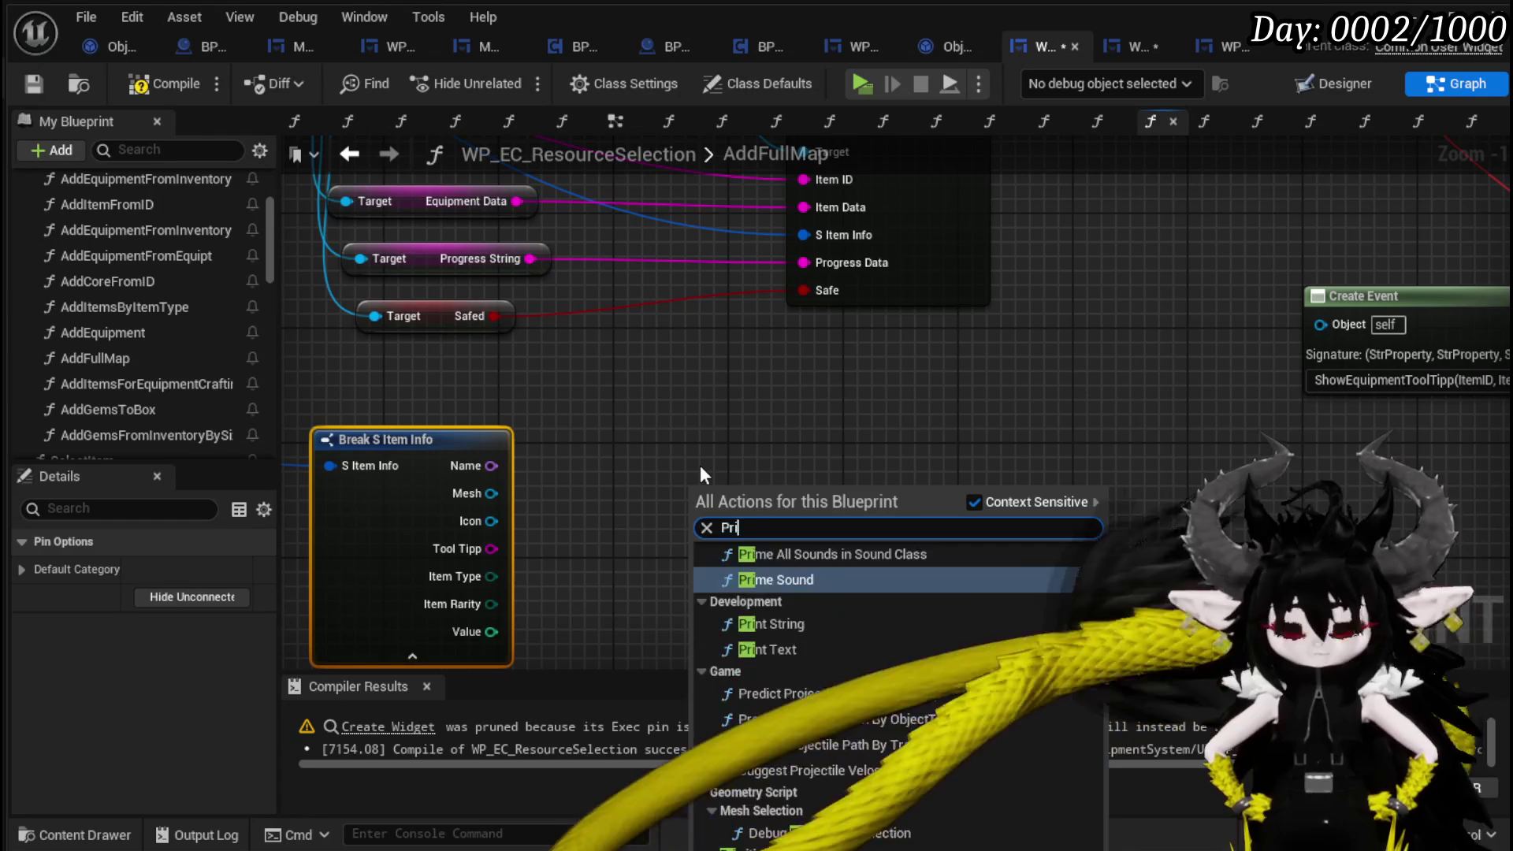
type("nt St")
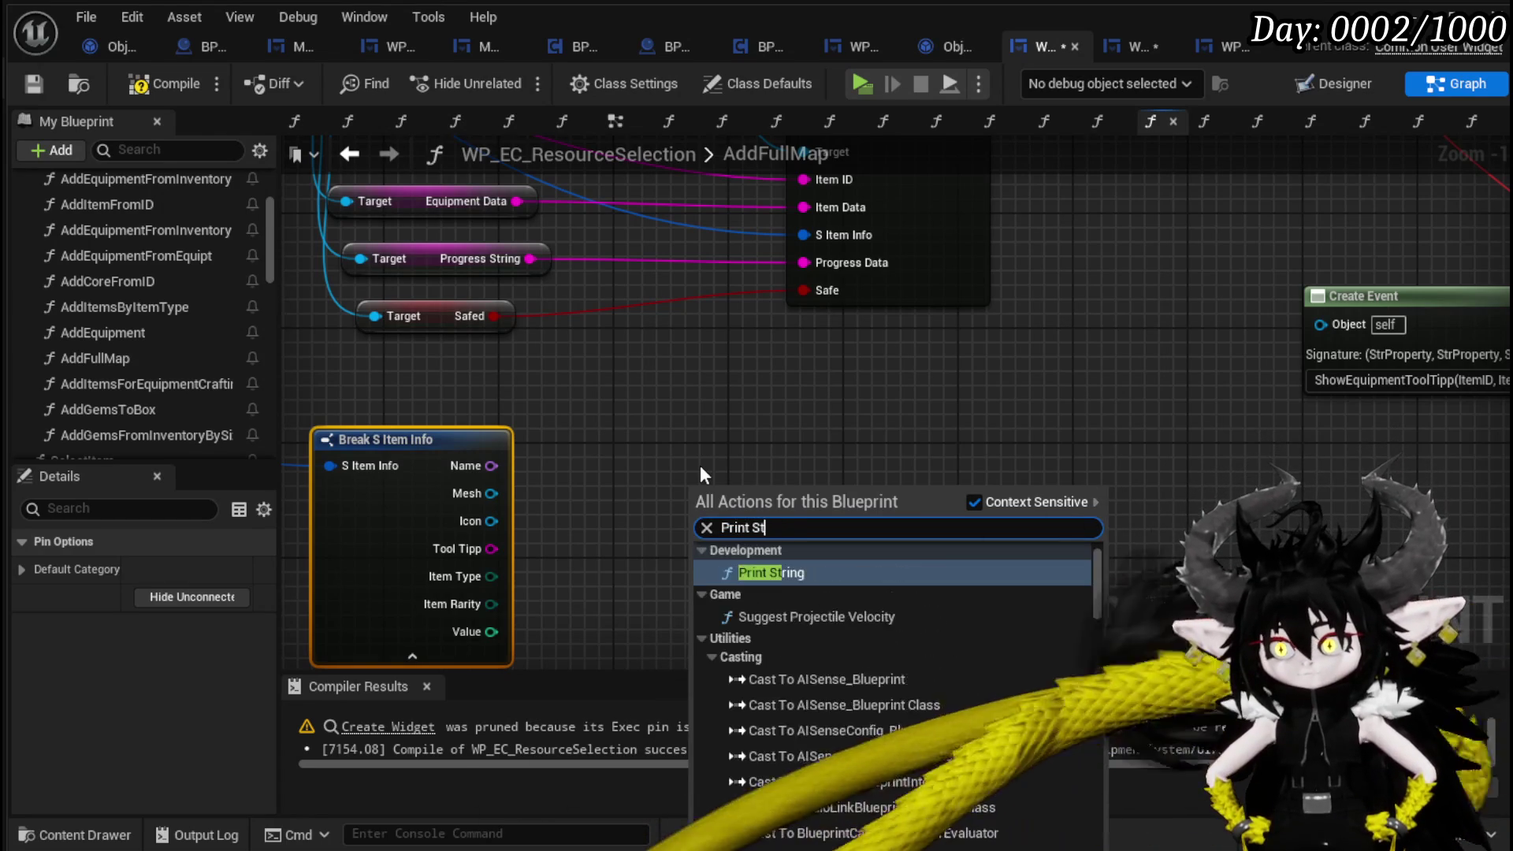
key("Return")
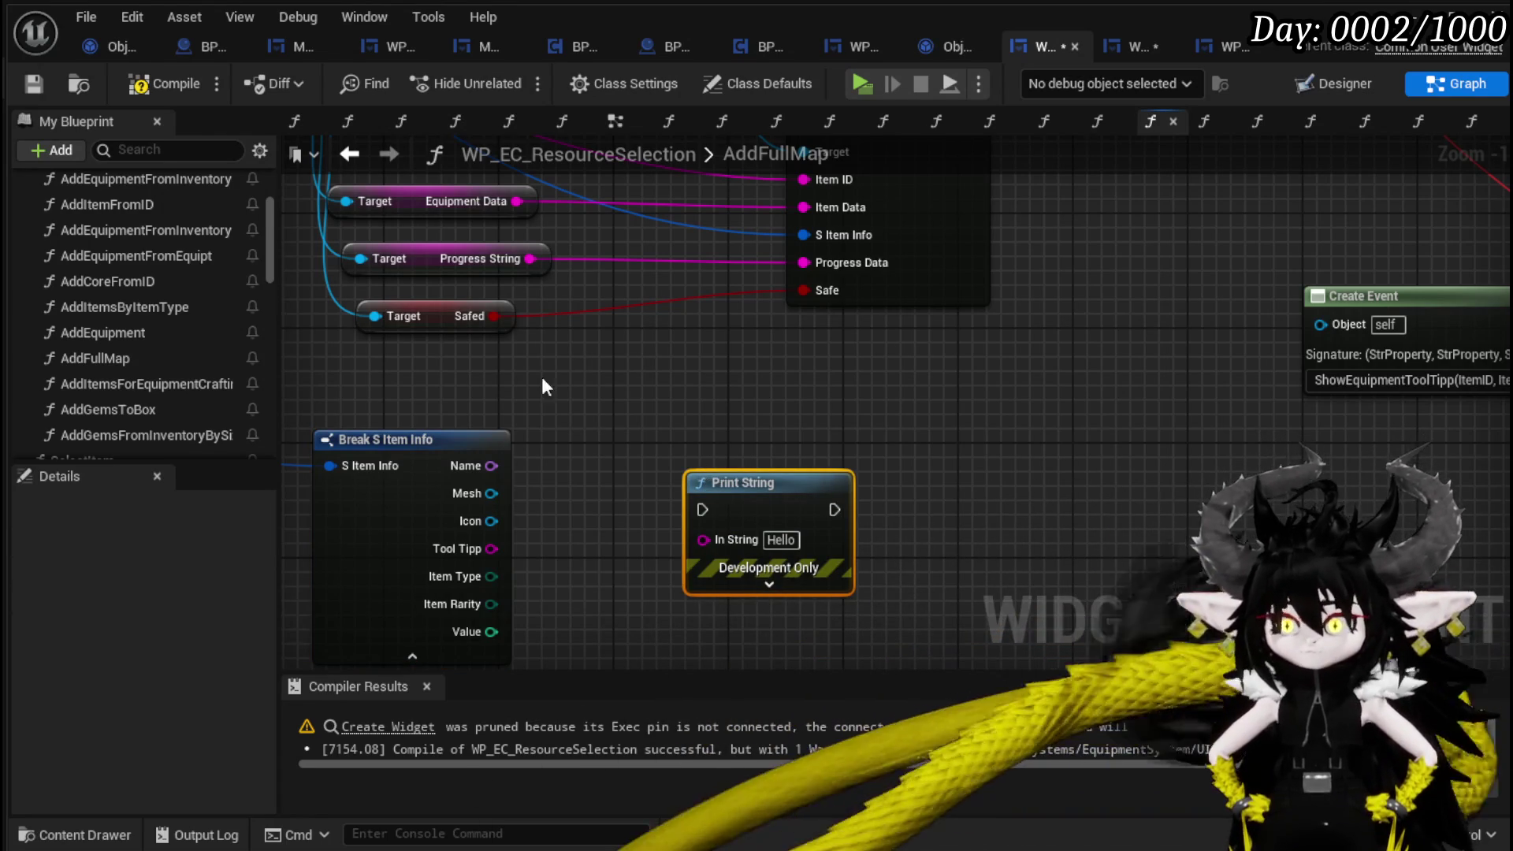
left_click_drag(491, 523, 728, 543)
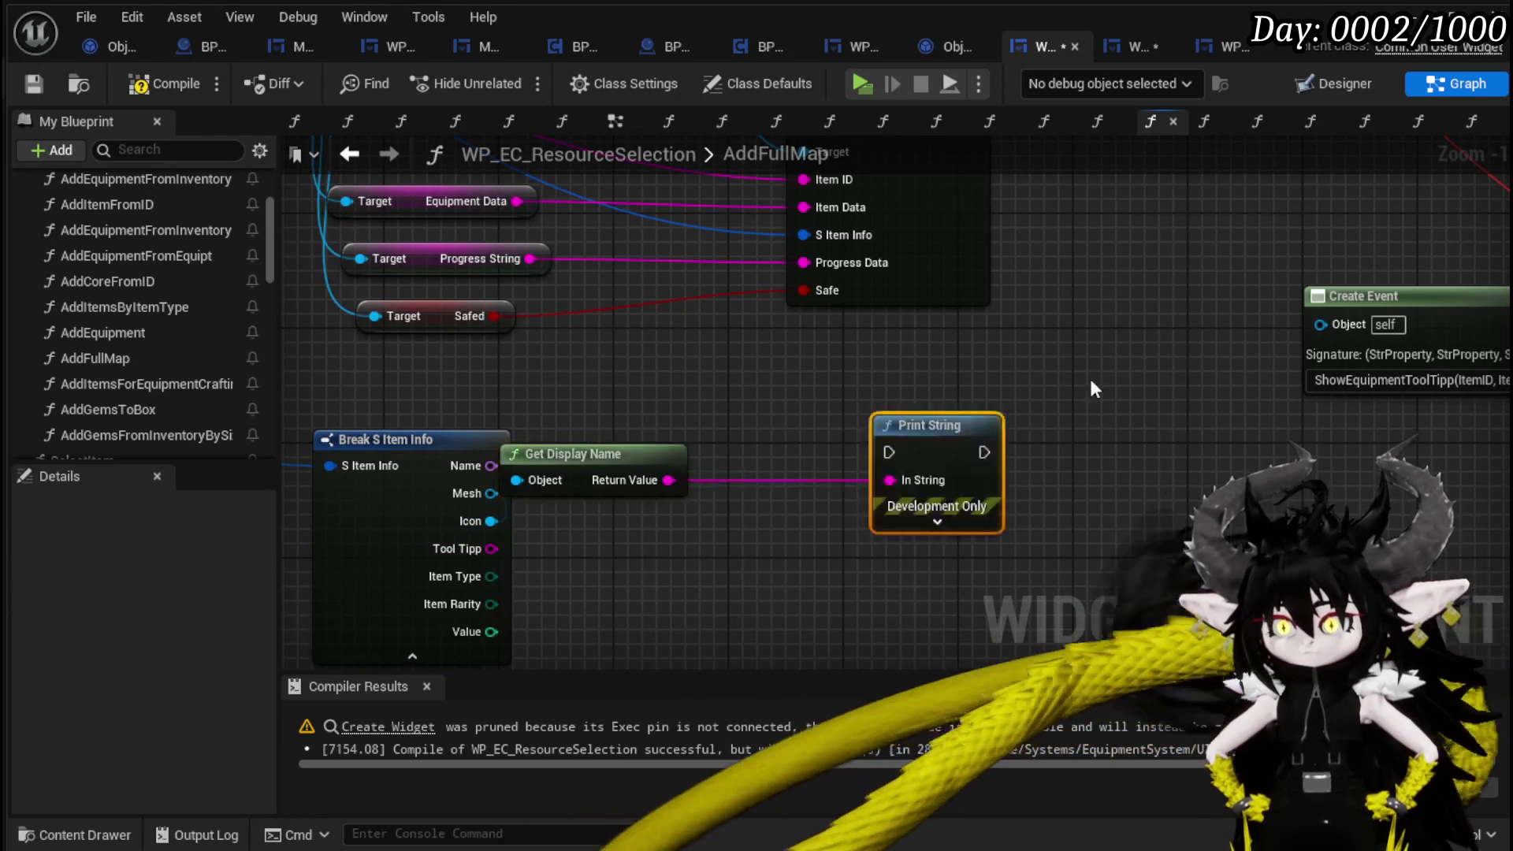
left_click_drag(1089, 375, 1157, 343)
mouse_move(981, 464)
left_mouse_down()
mouse_move(1446, 383)
mouse_move(1464, 362)
left_mouse_up()
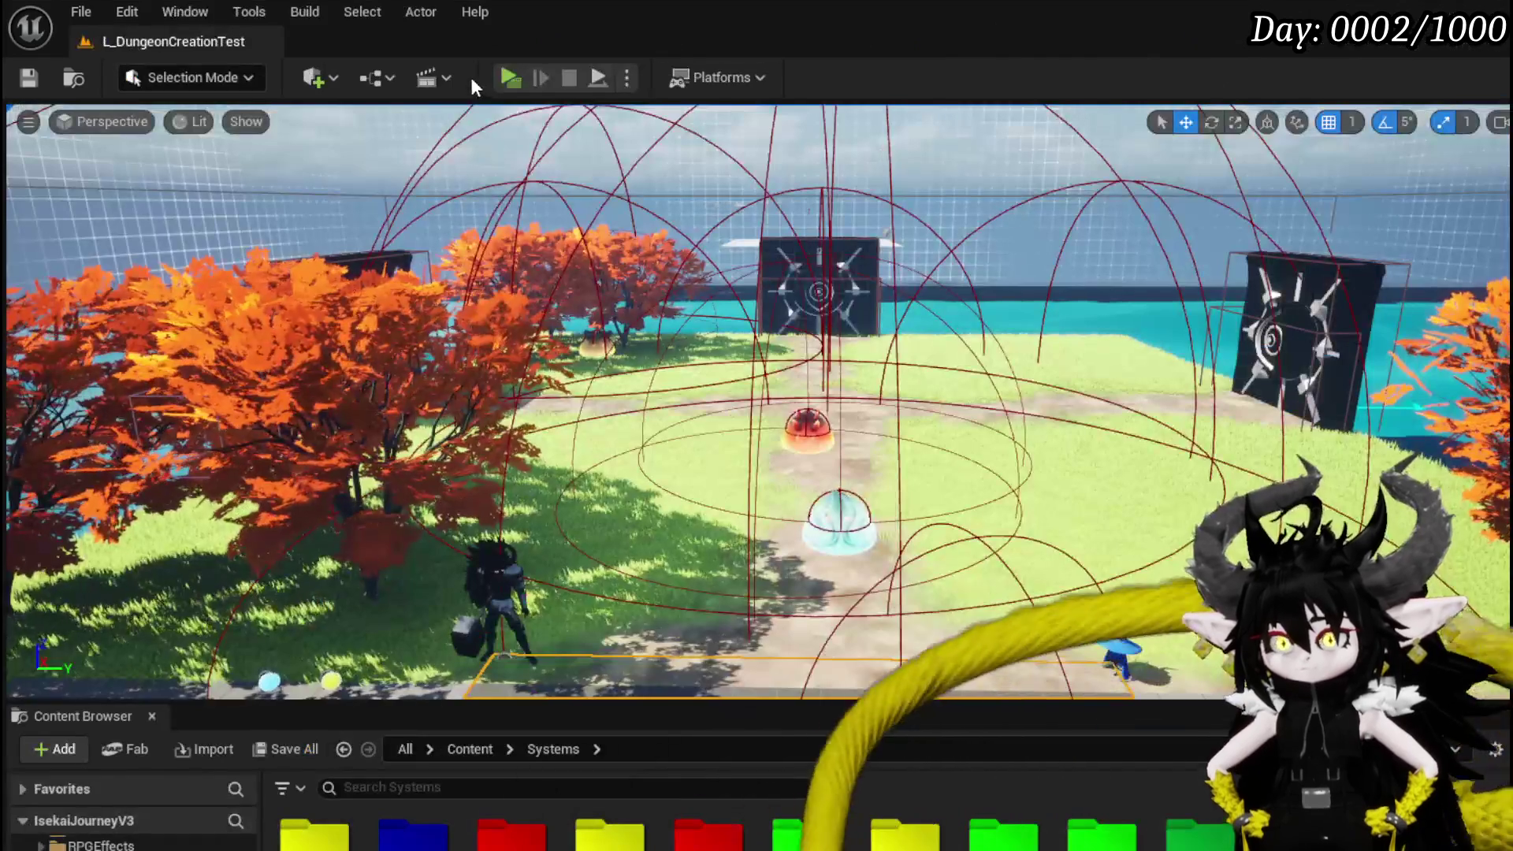
Play-test by moving iron gloves and an Iron_Legs item into the Black Box.
left_click(470, 74)
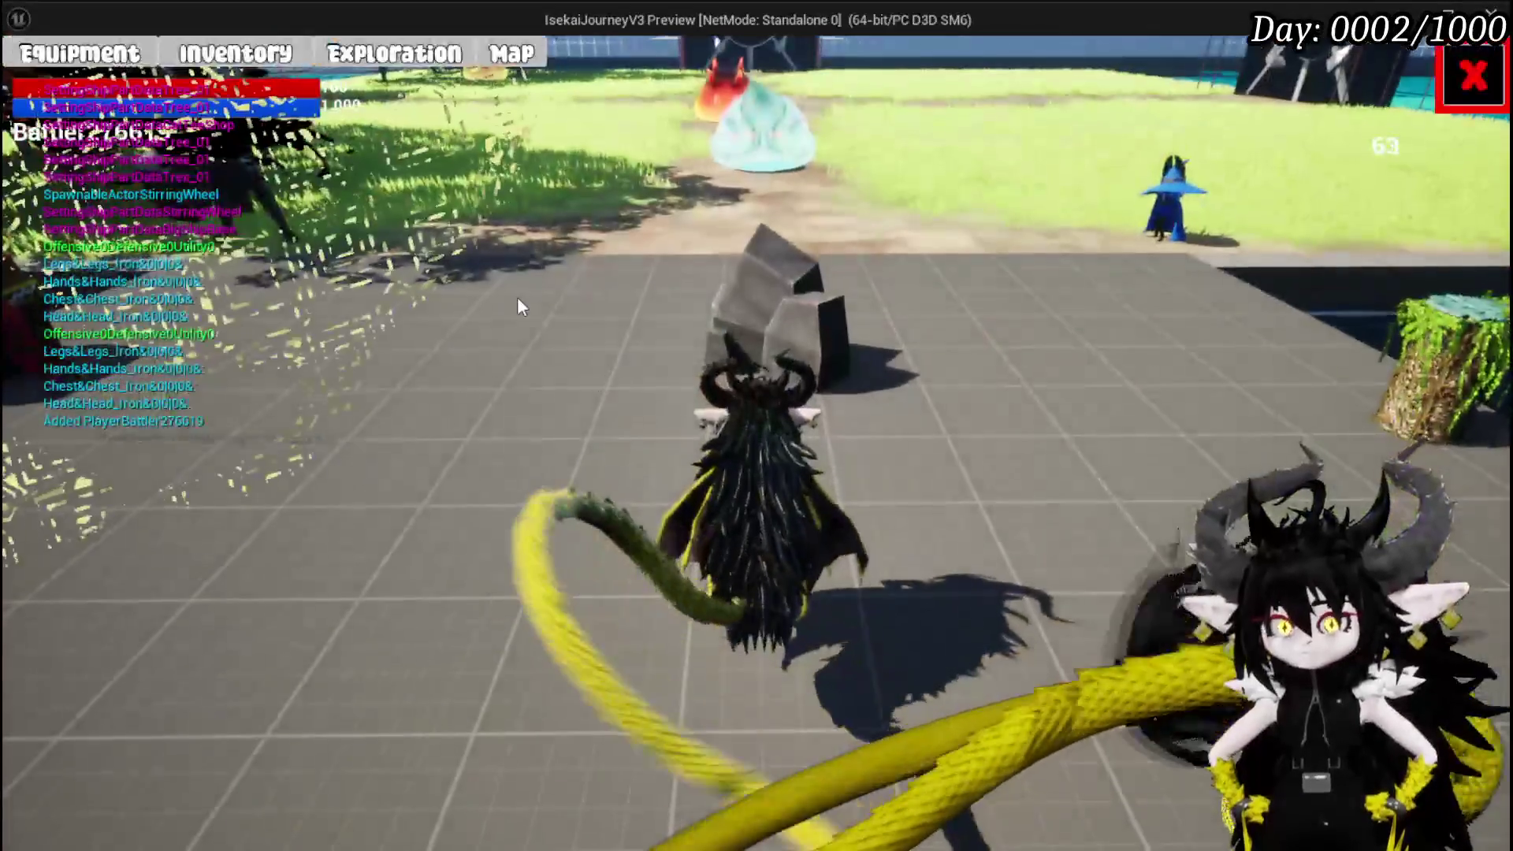
left_click(235, 53)
left_click(292, 130)
mouse_move(630, 371)
left_mouse_down()
mouse_move(978, 430)
mouse_move(946, 441)
left_mouse_up()
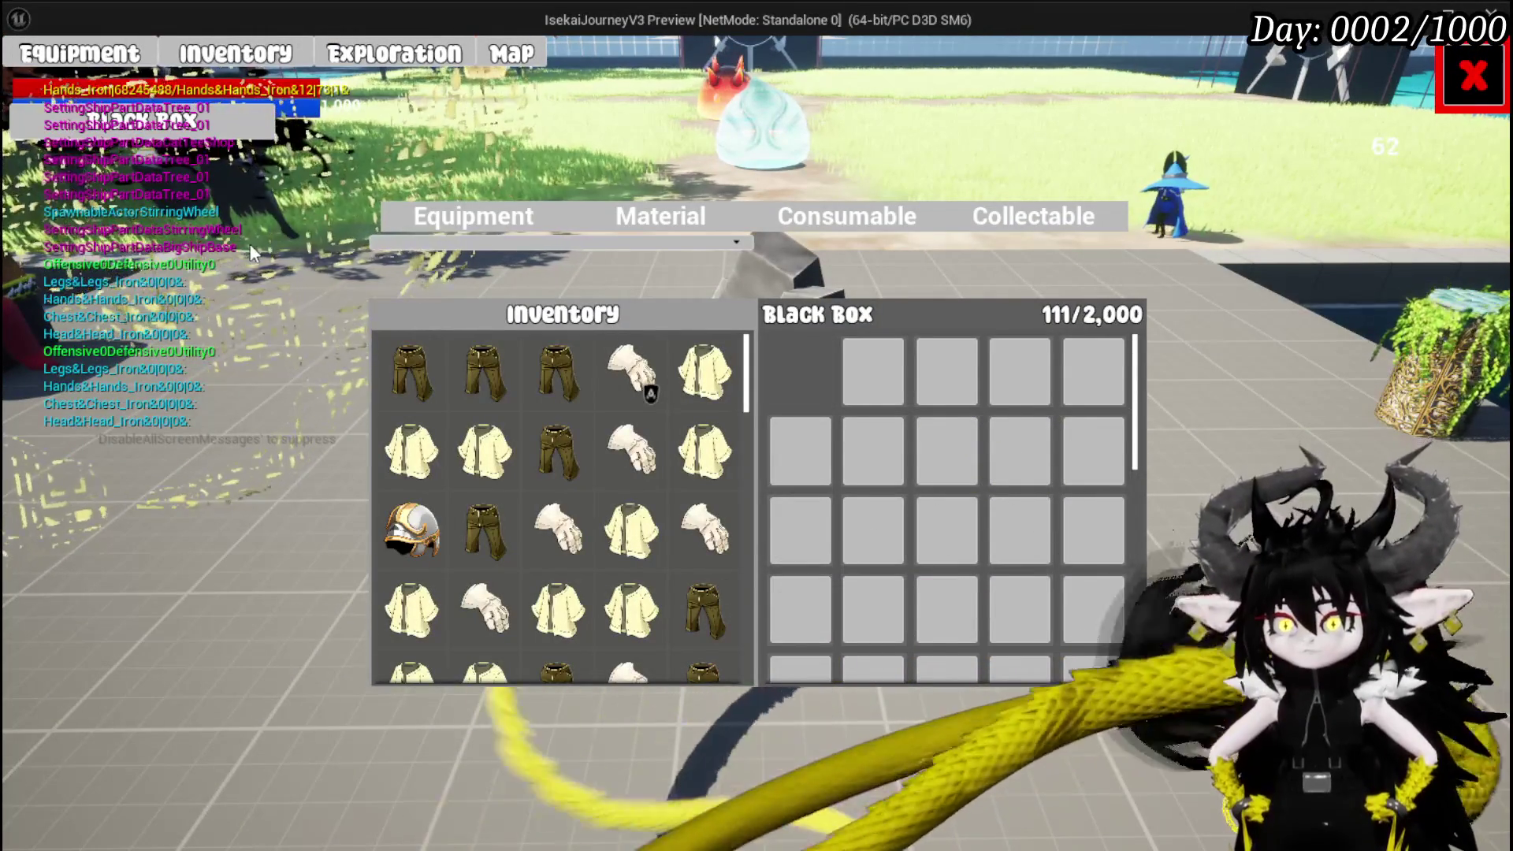
mouse_move(569, 386)
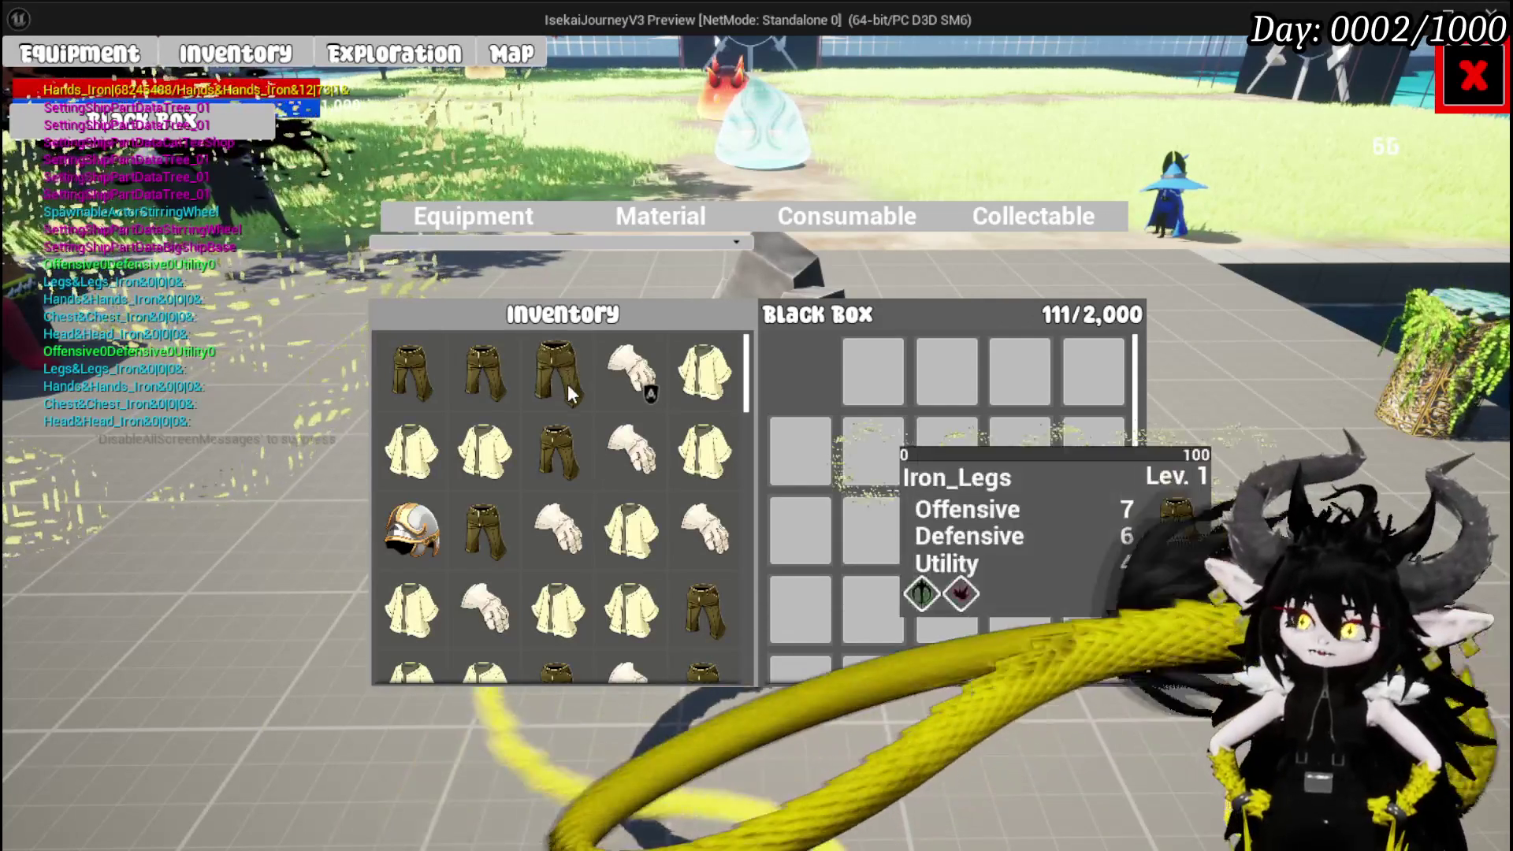
left_click_drag(494, 376, 874, 371)
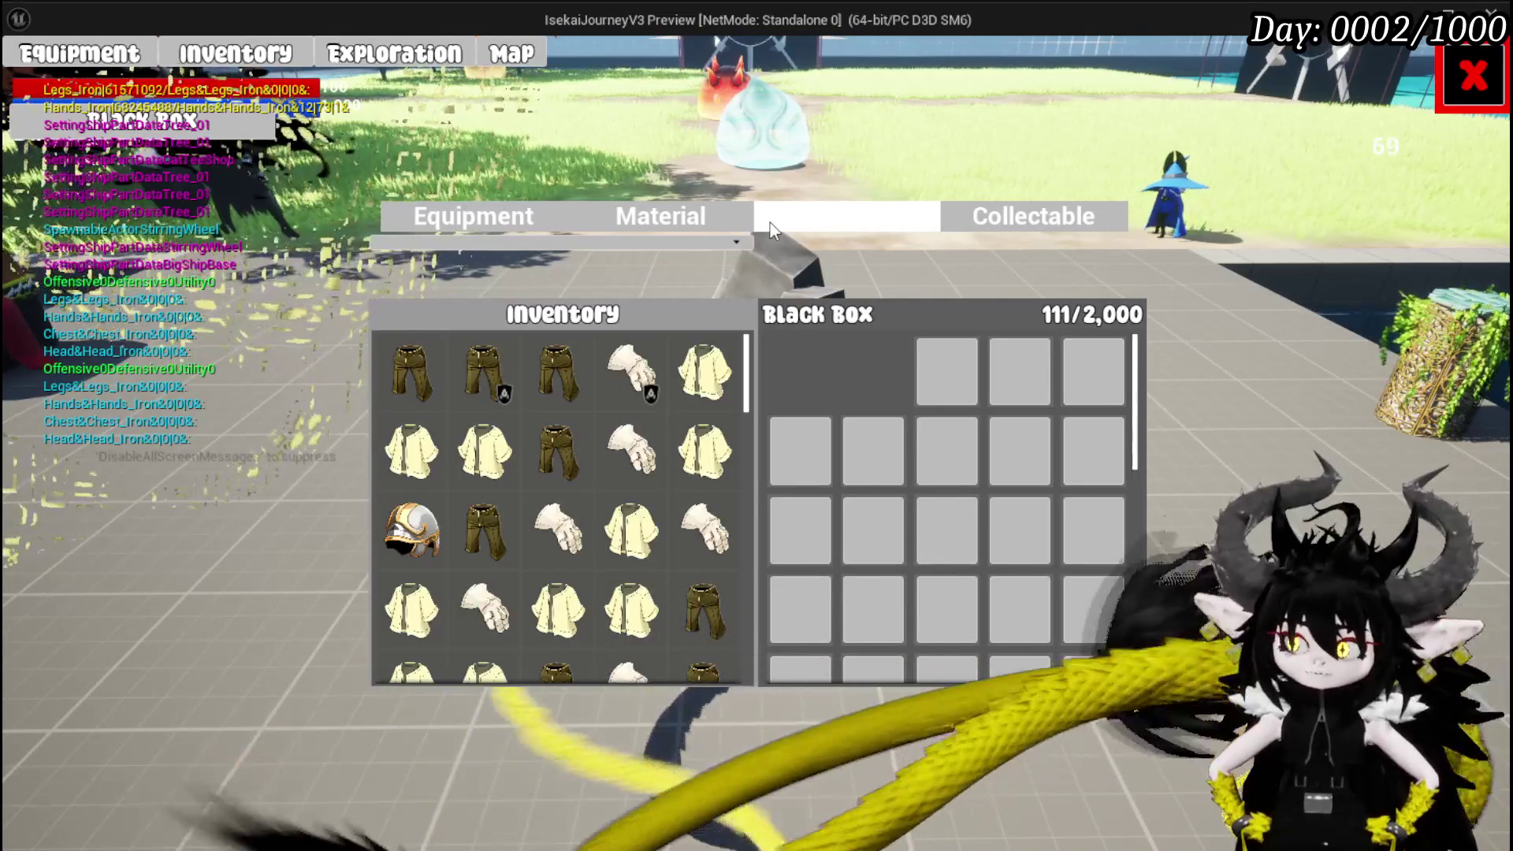
Stop the preview, save all modified packages and return to the Blueprint editor.
key("Escape")
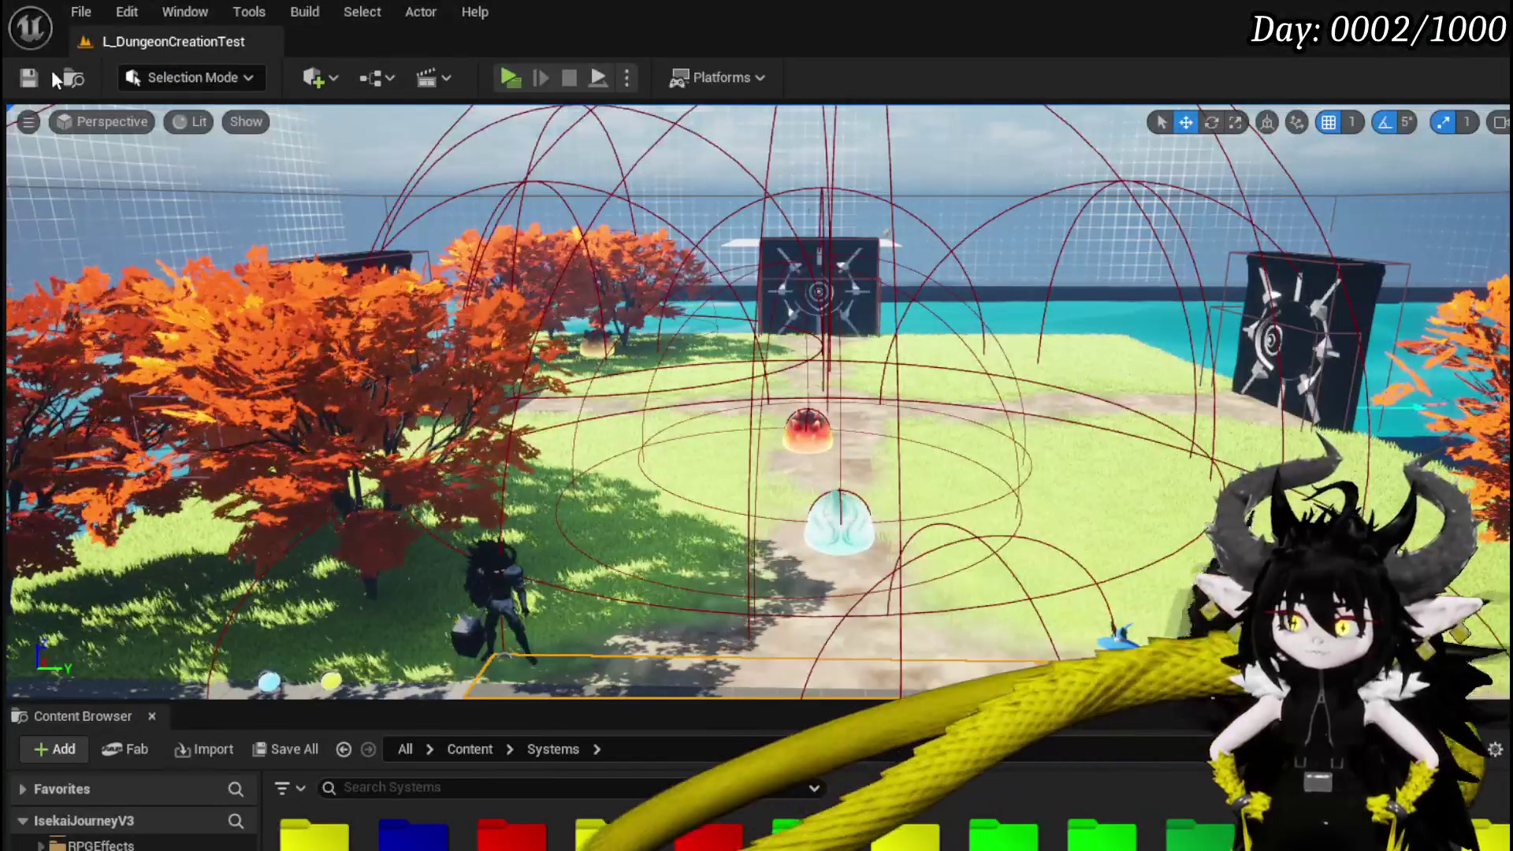
key("ctrl+s")
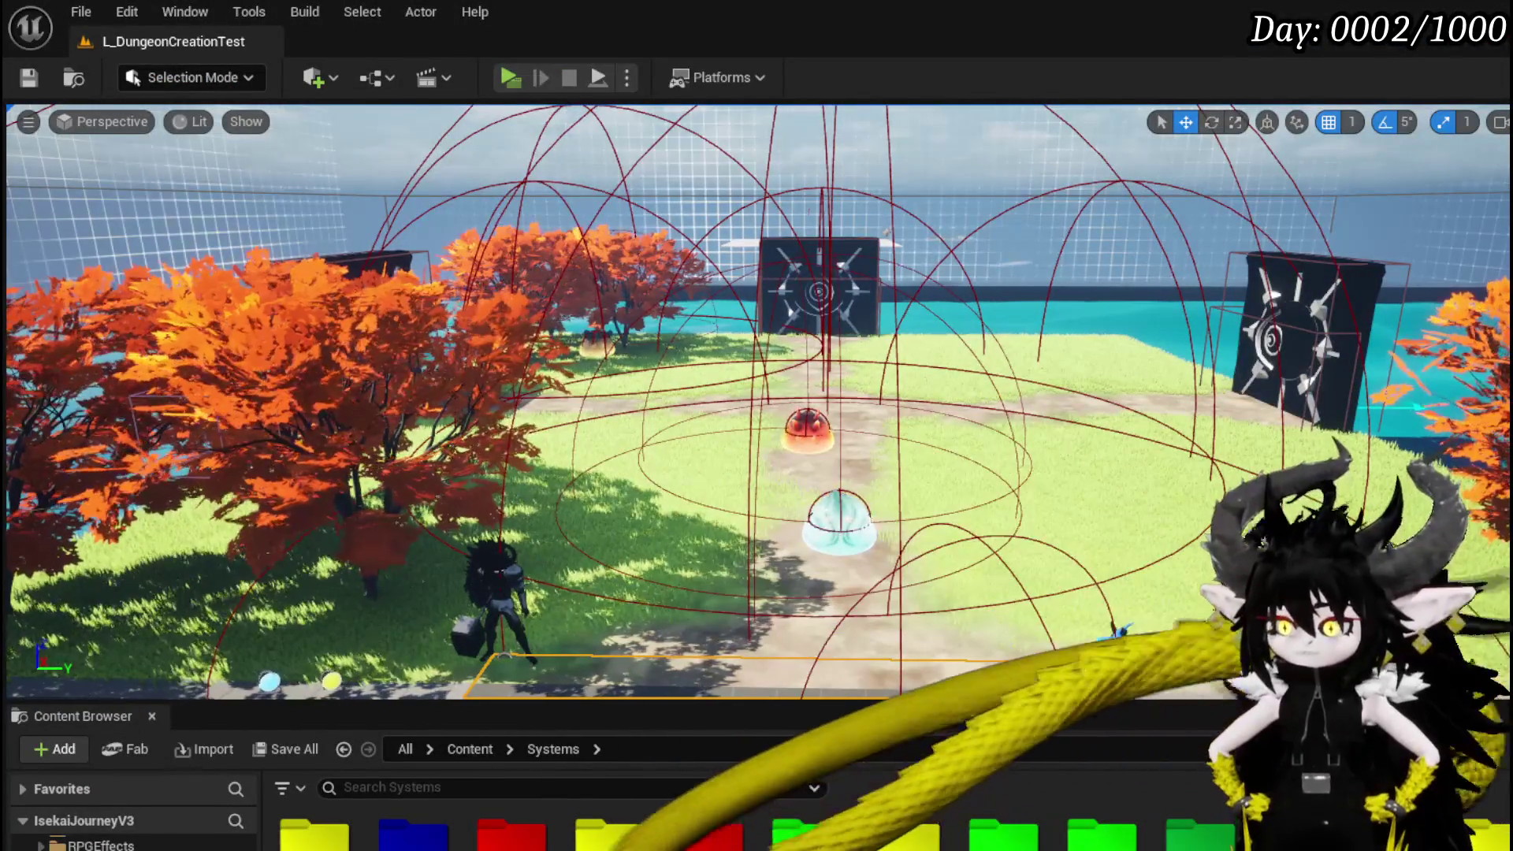
key("alt+Tab")
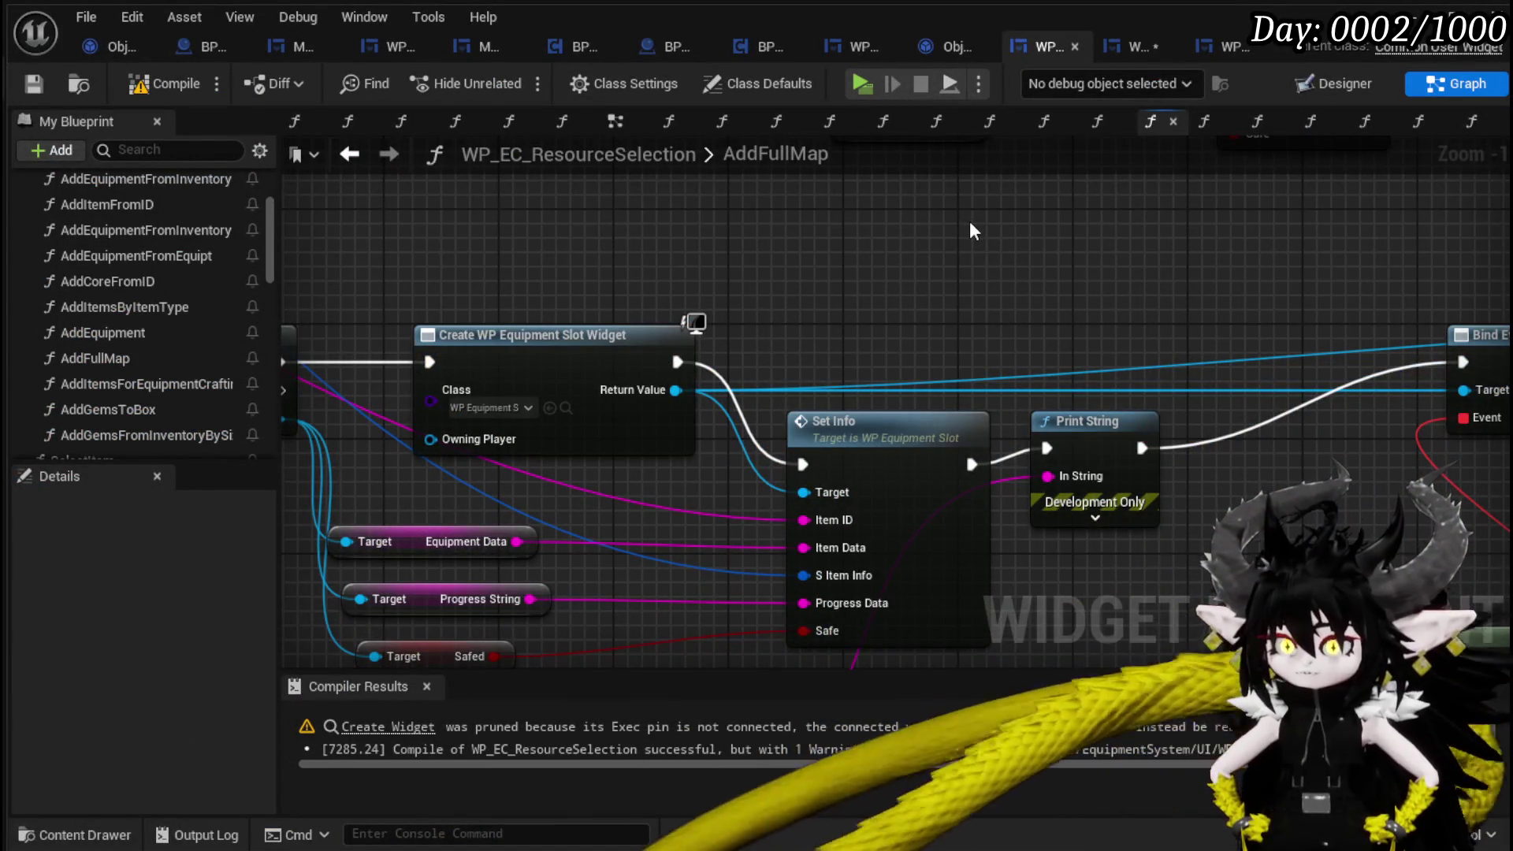
Save the WP_EquipmentSlot blueprint.
left_click(1116, 49)
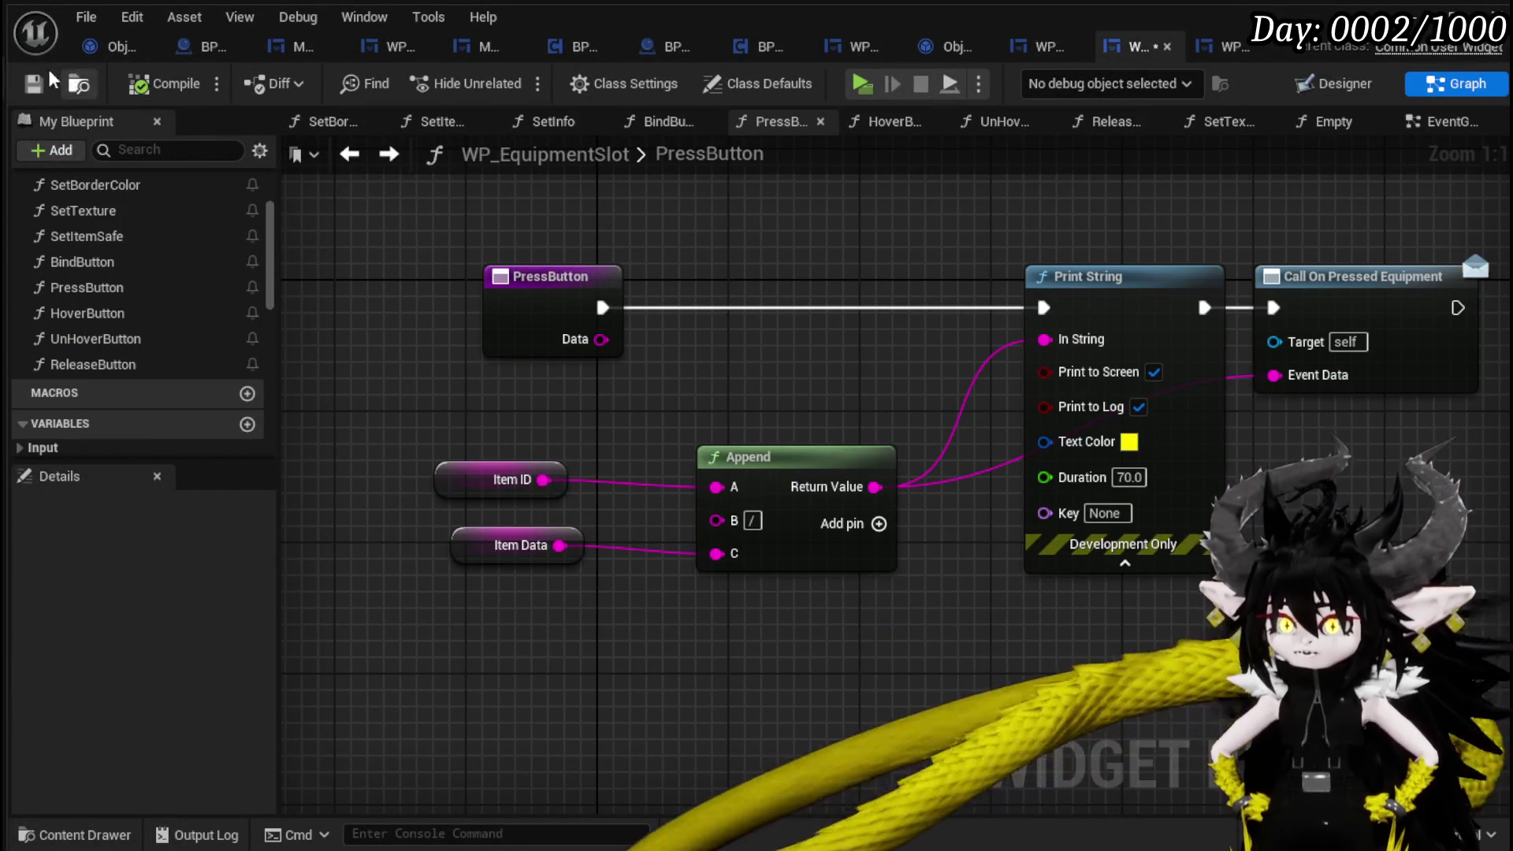
key("ctrl+s")
scroll(814, 269, "down", 2)
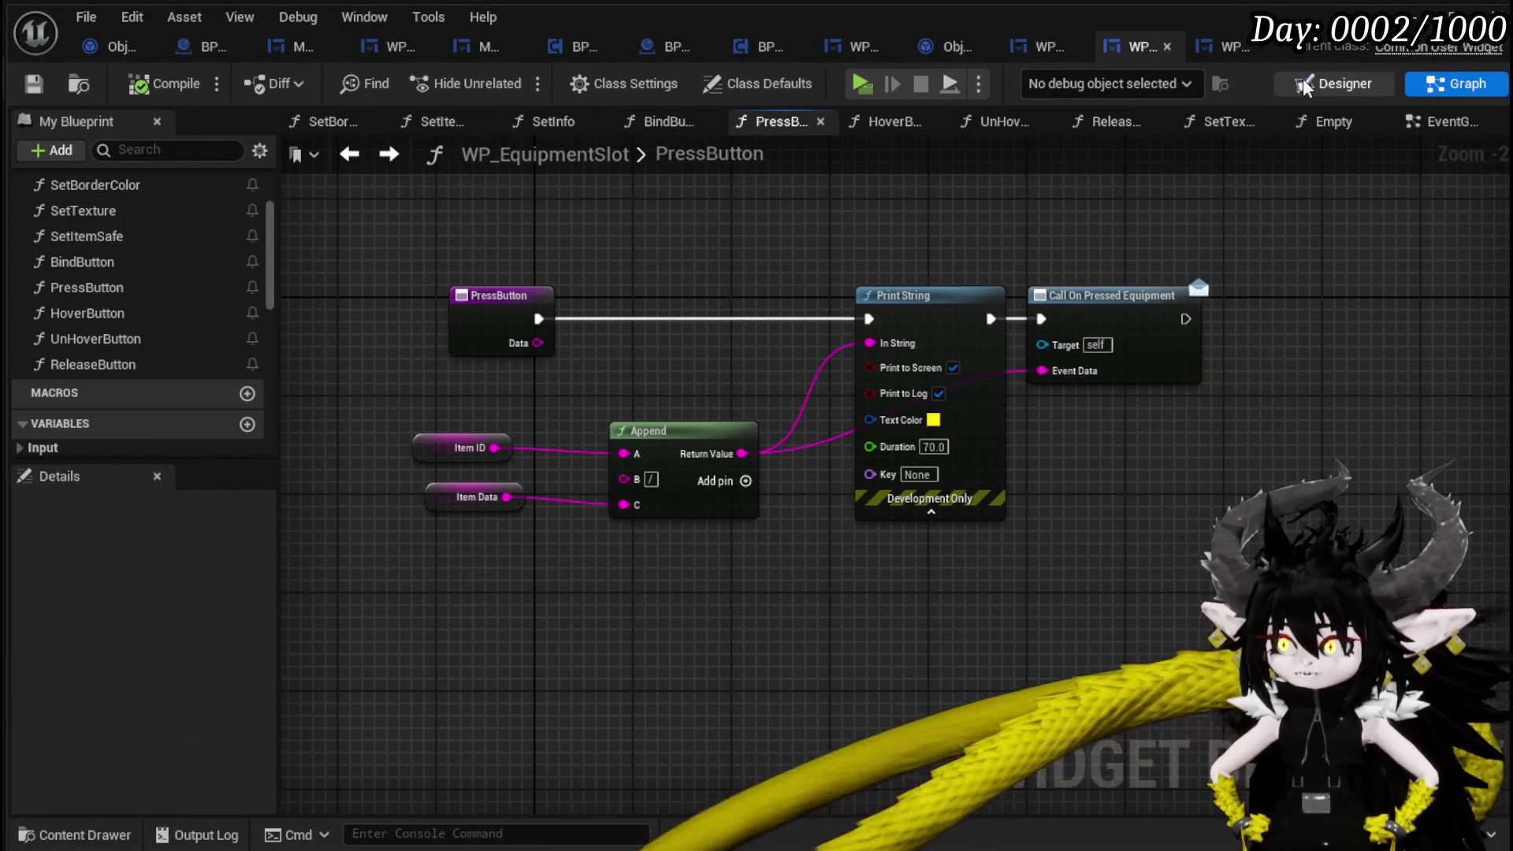
Set MW_Button's ZOrder to 4 in the Designer, below Image_Safe, and compile WP_EquipmentSlot.
left_click(1332, 84)
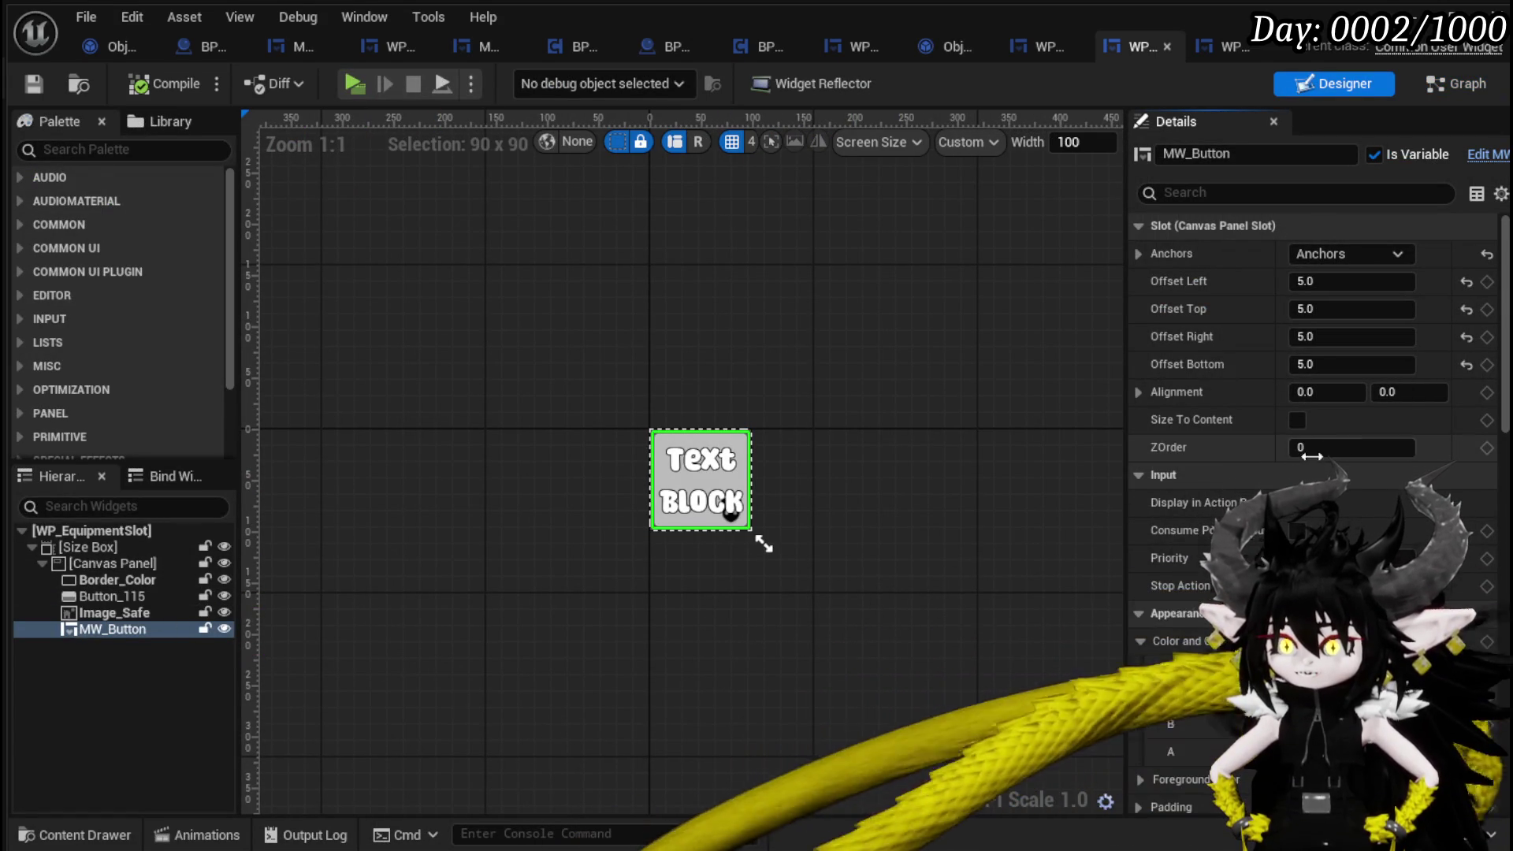
left_click(1366, 450)
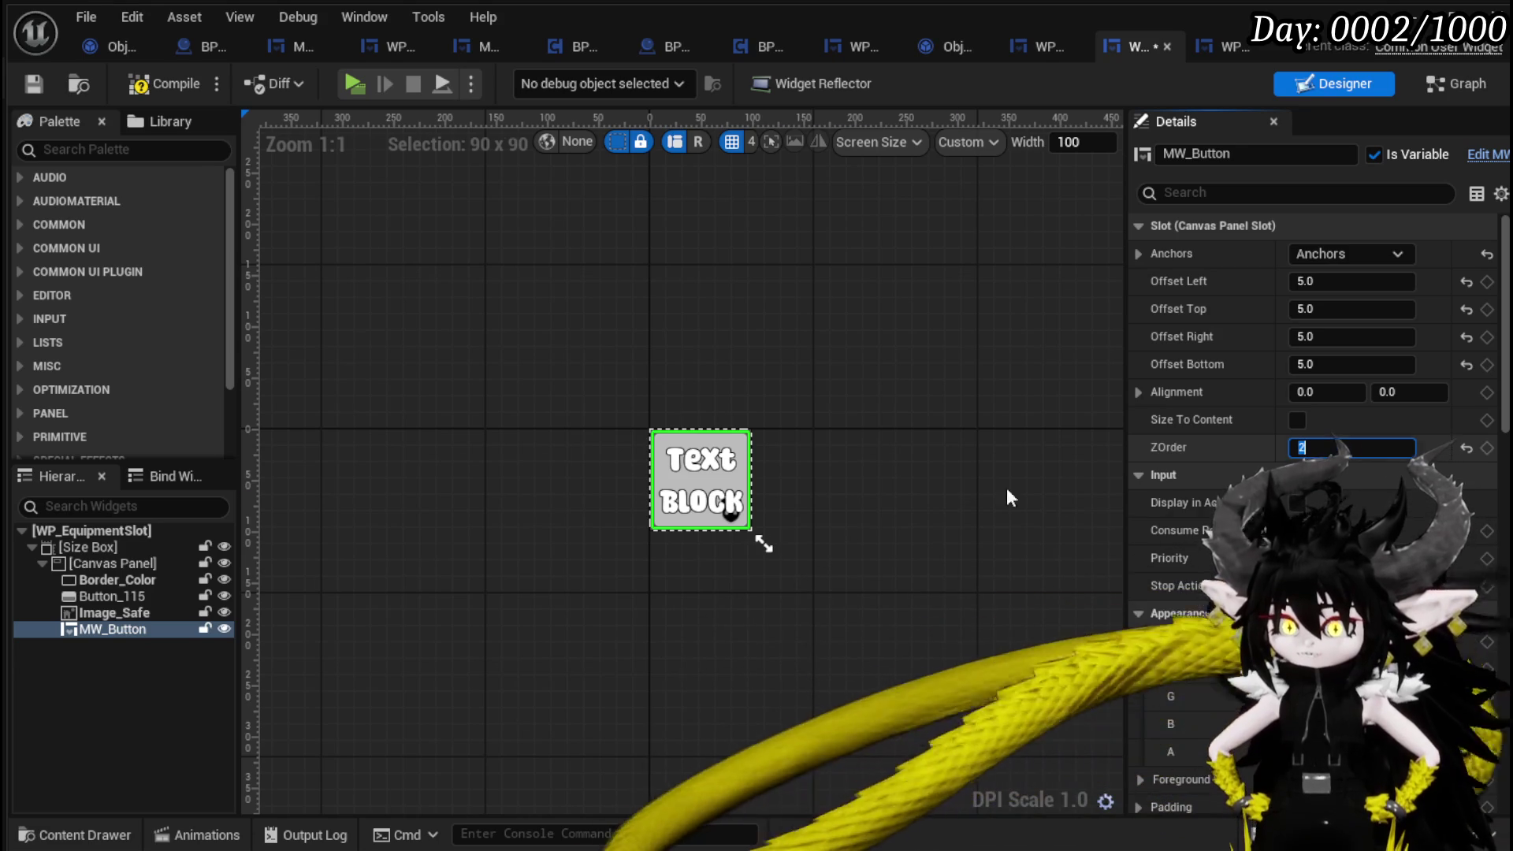
left_click(121, 608)
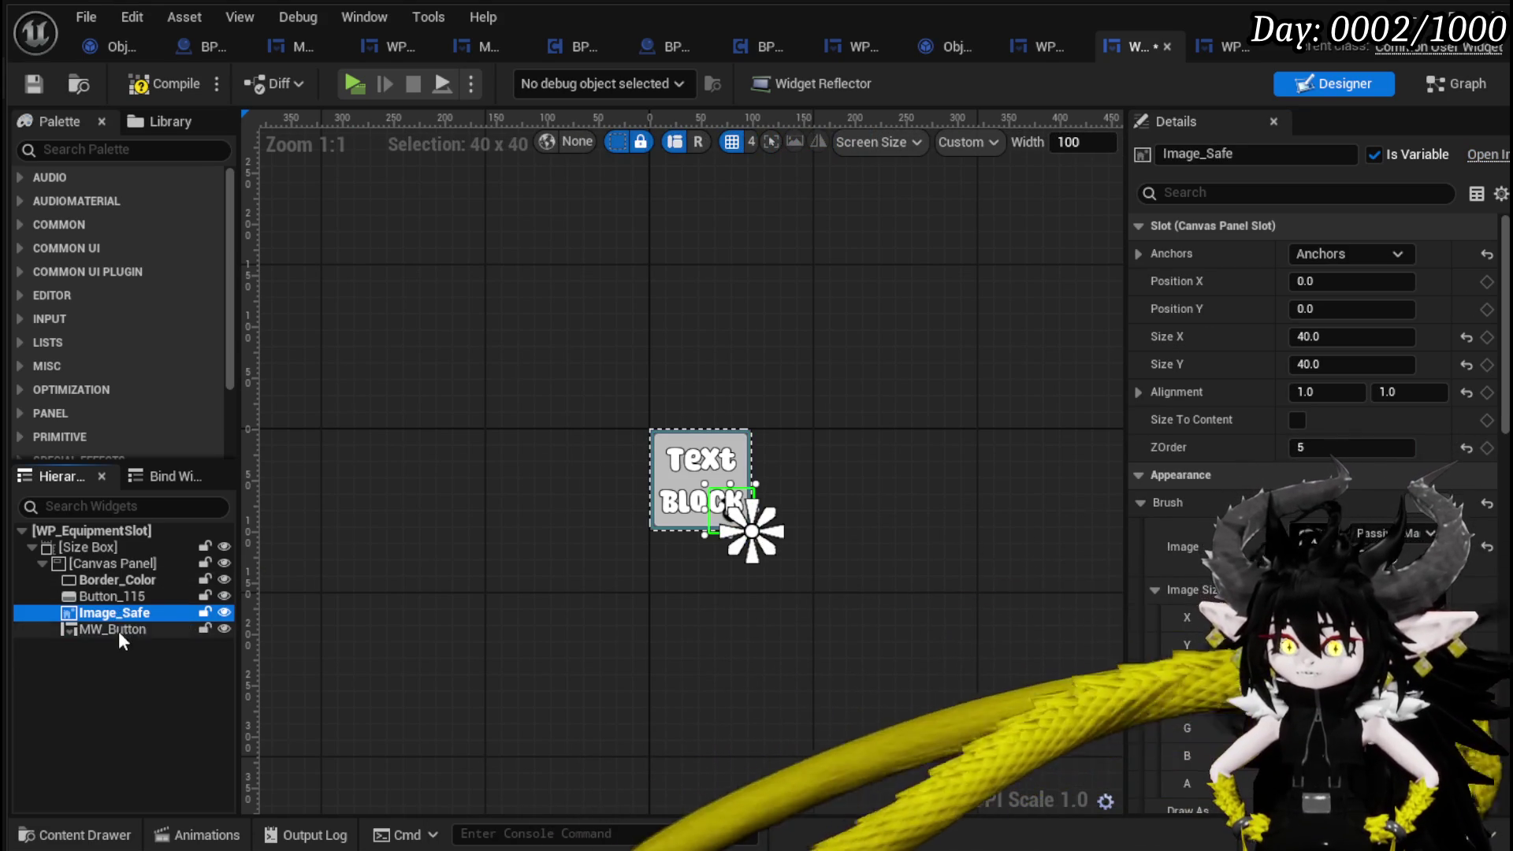
left_click(119, 630)
left_click(1340, 448)
type("4")
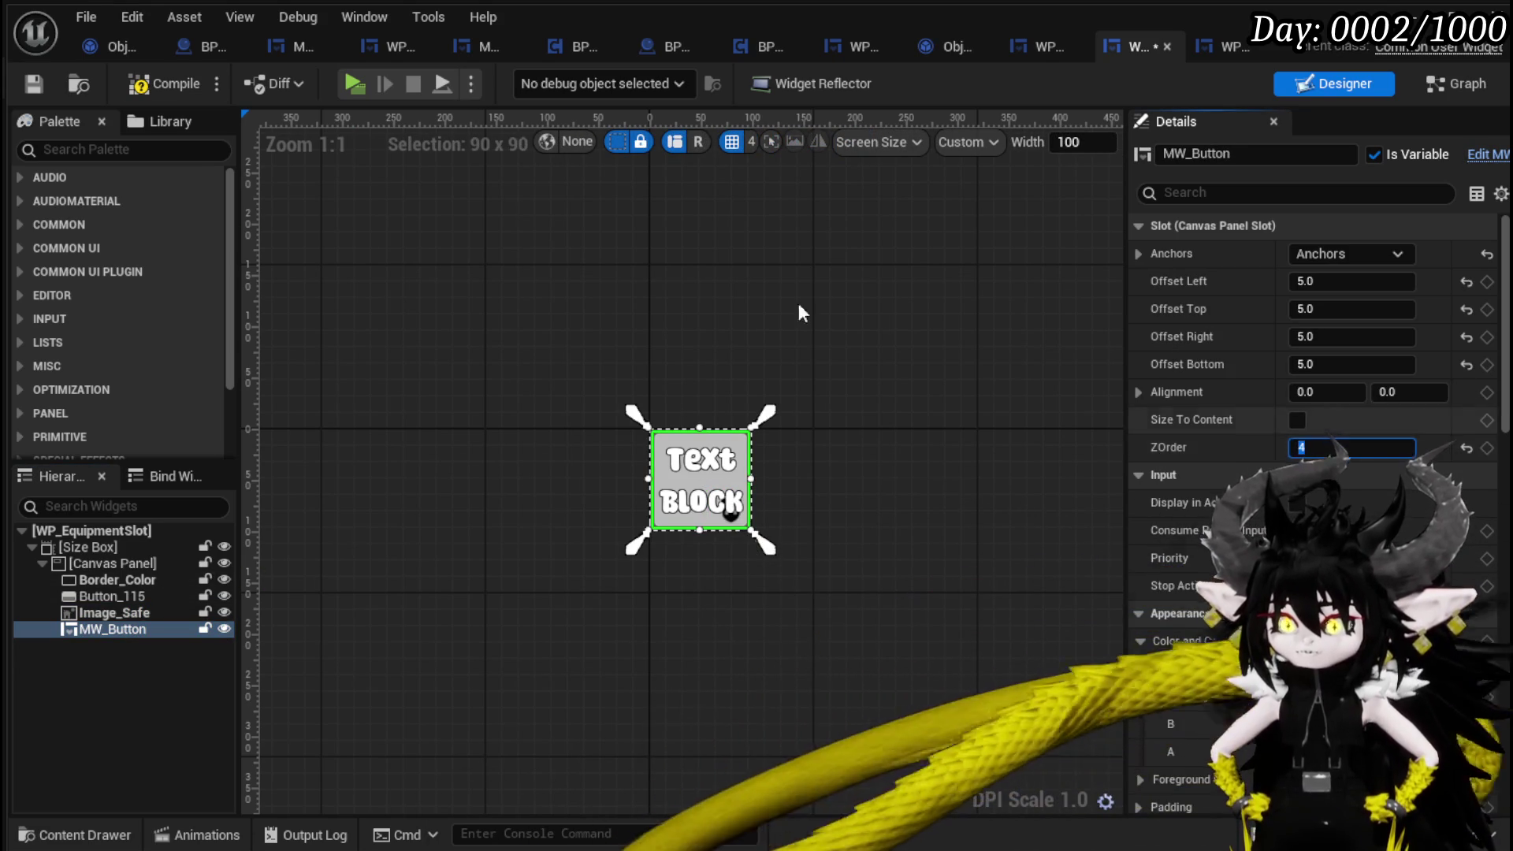
left_click(151, 89)
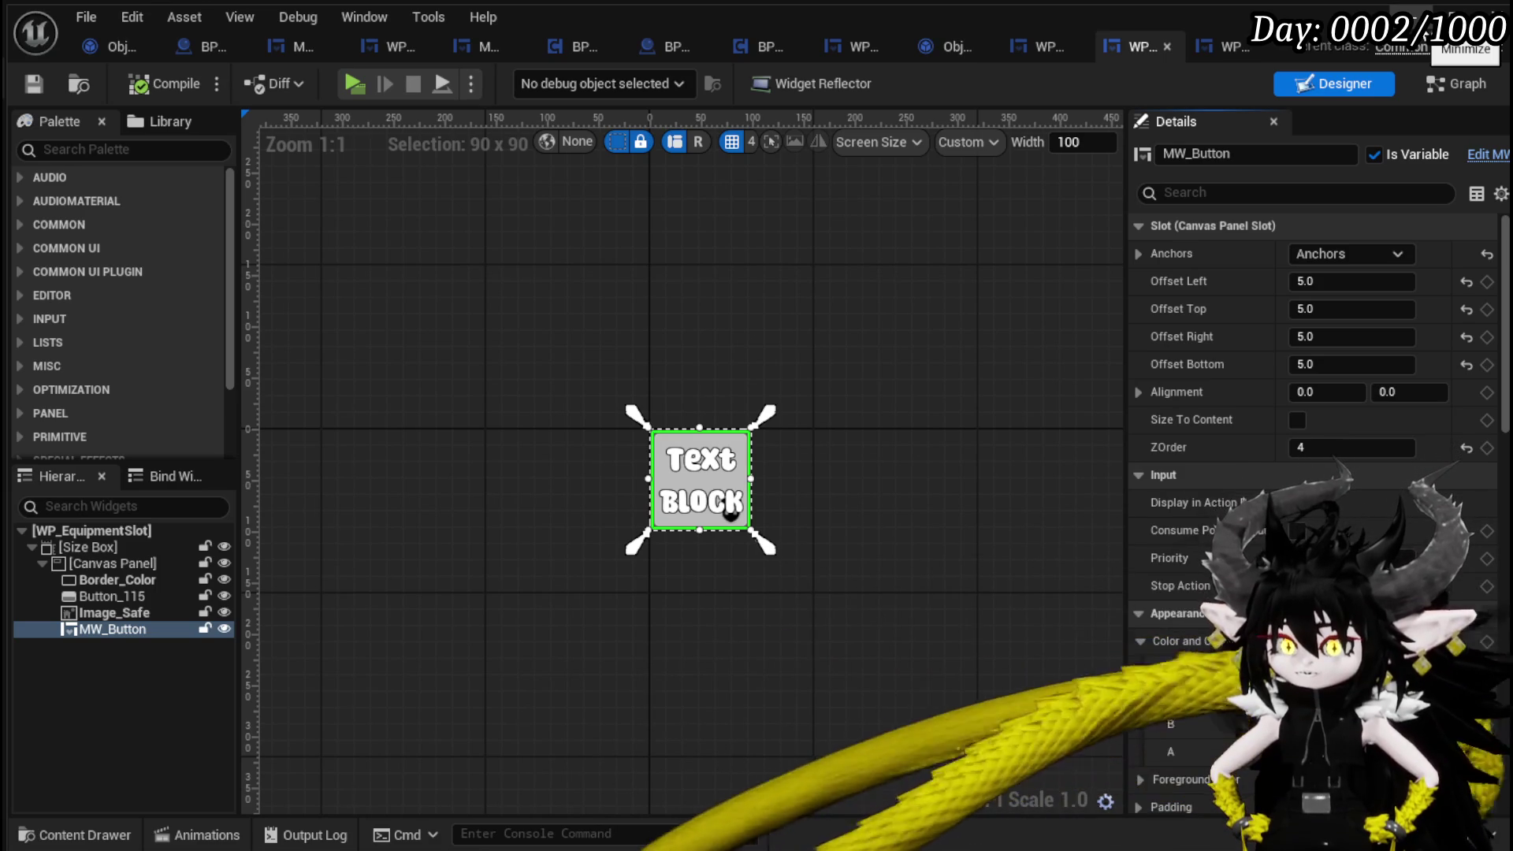
left_click(1444, 17)
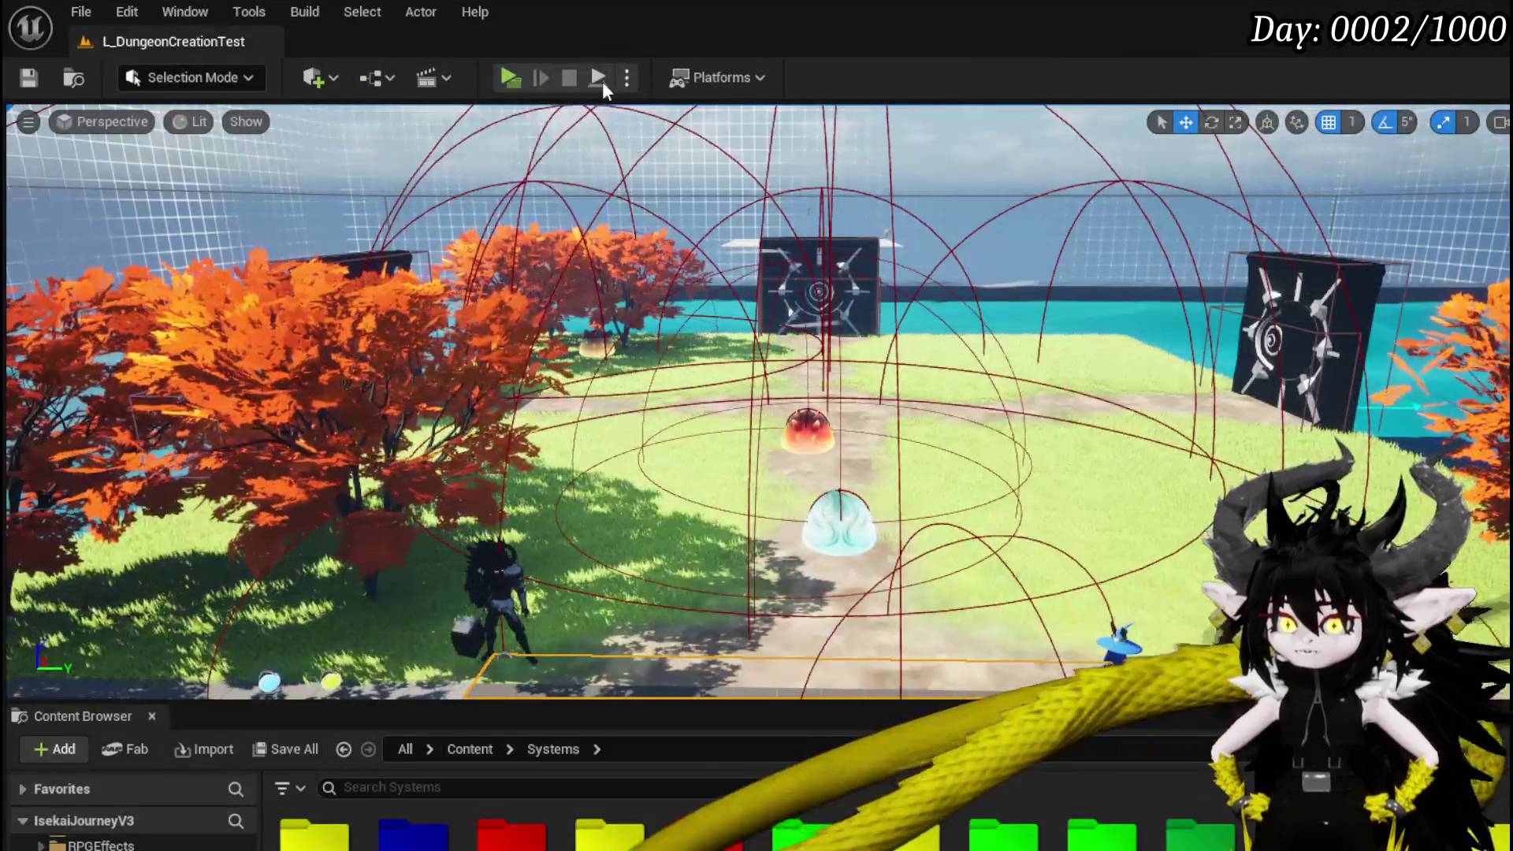
Run a quick play test opening the Black Box panel, then stop, save, and return to WP_BlackBoxUI.
left_click(512, 75)
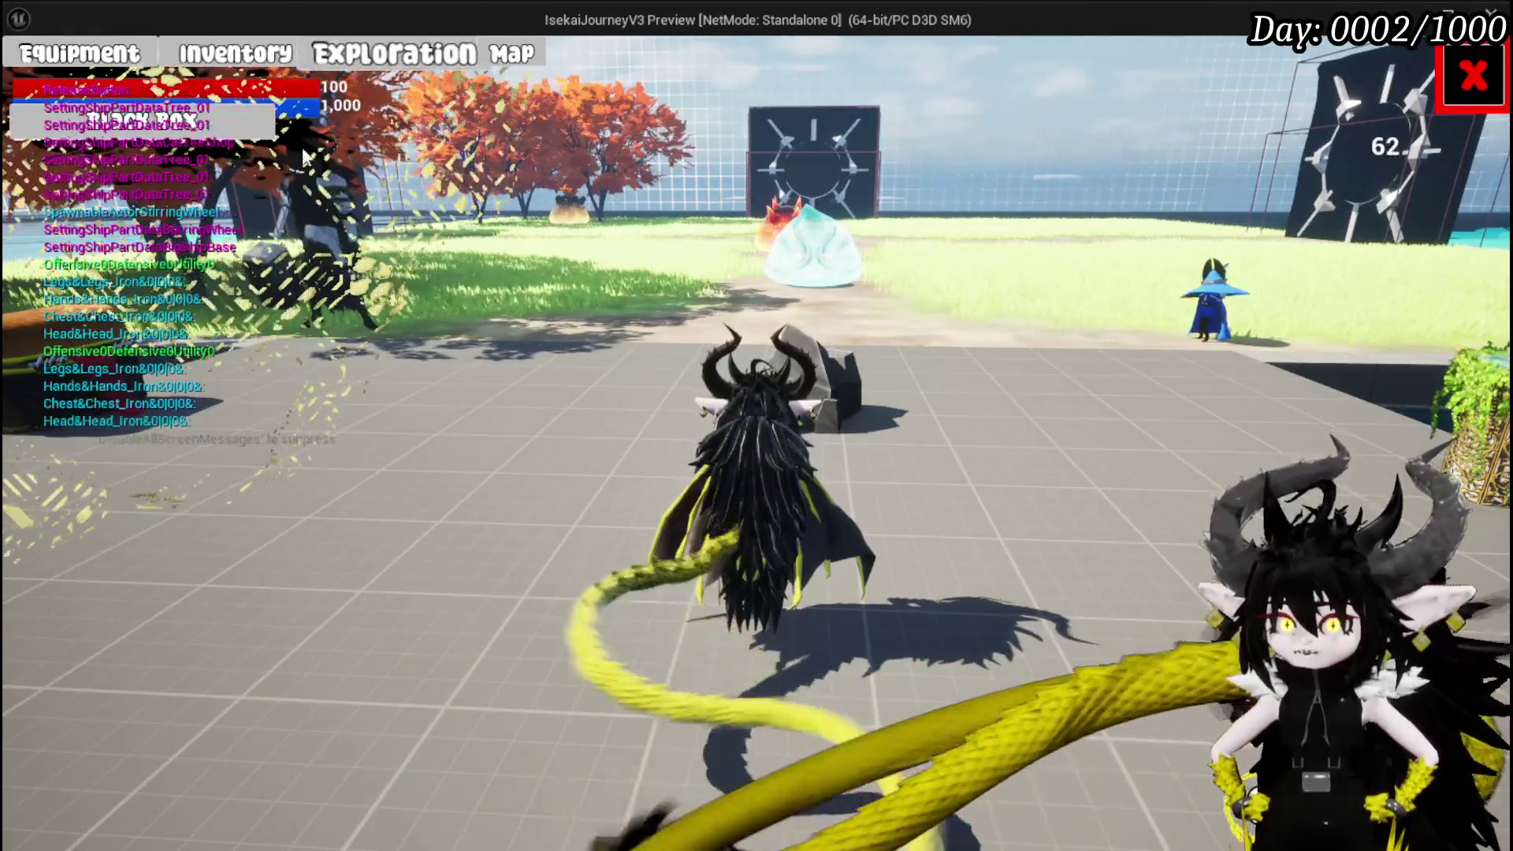
left_click(180, 117)
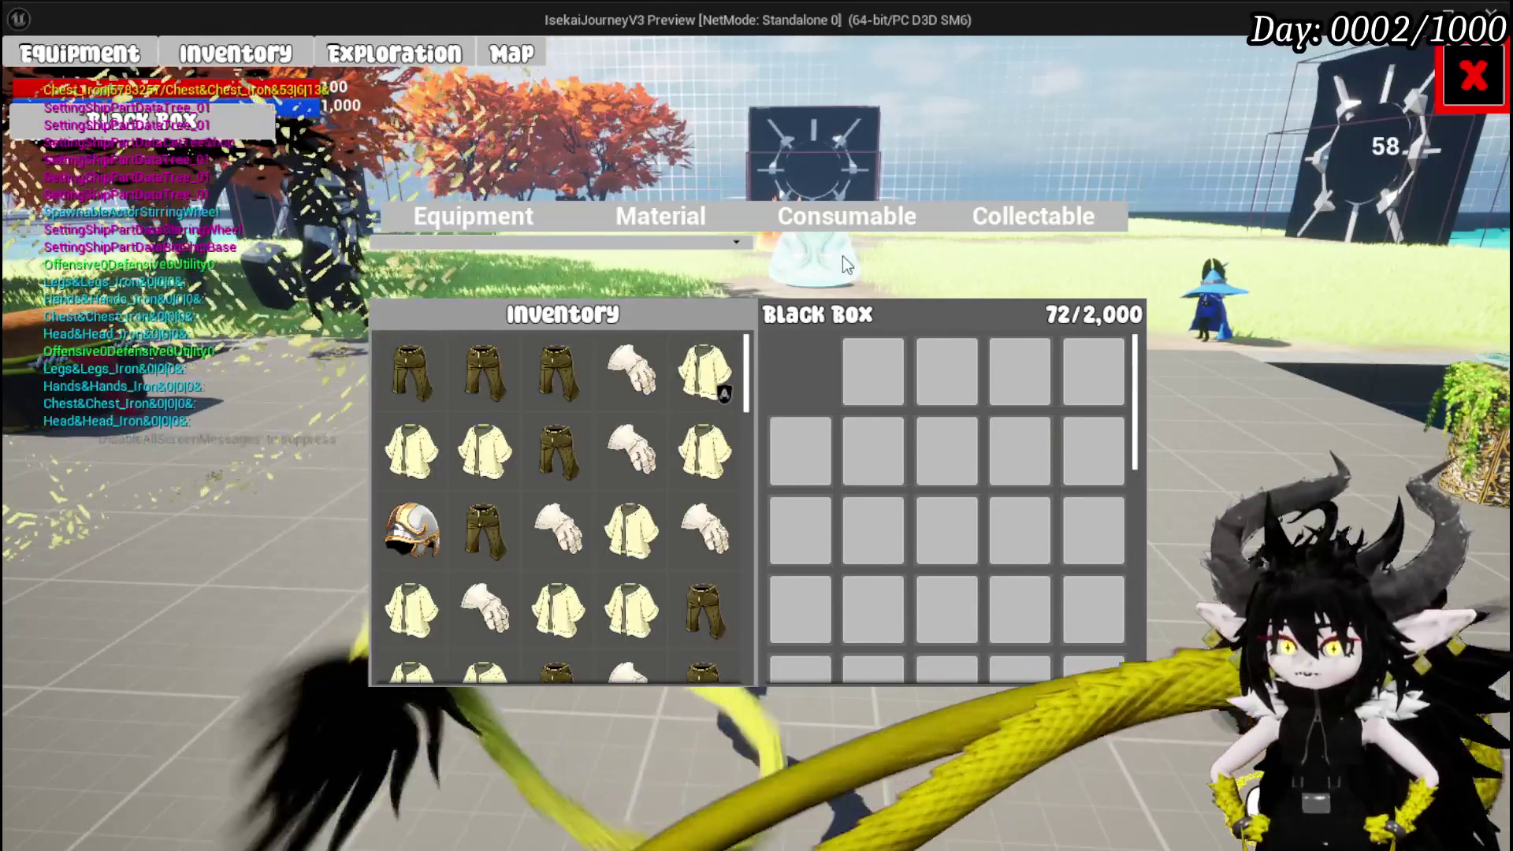
key("Escape")
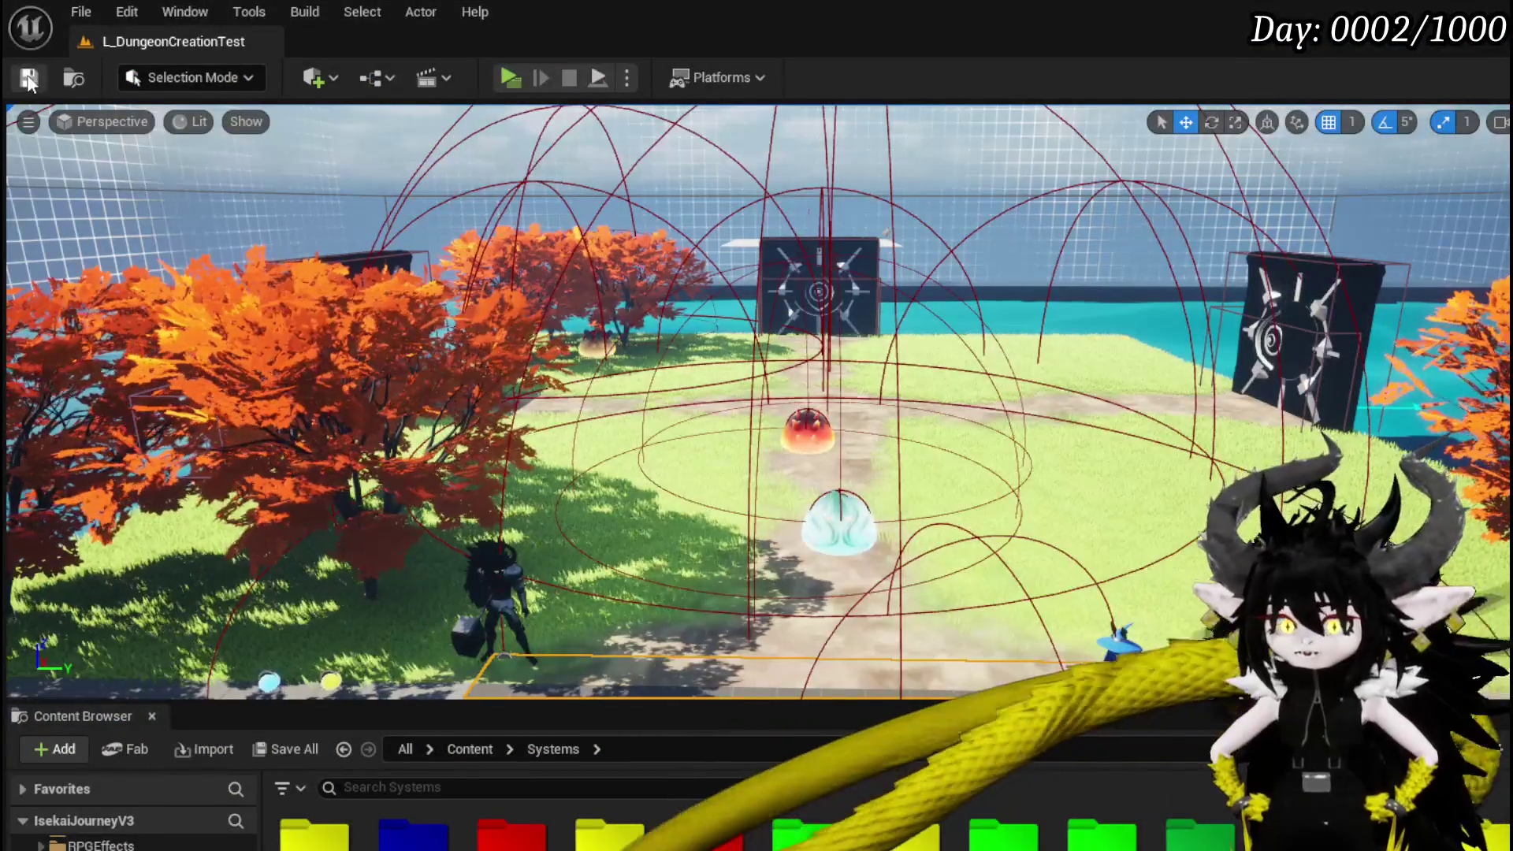
key("ctrl+s")
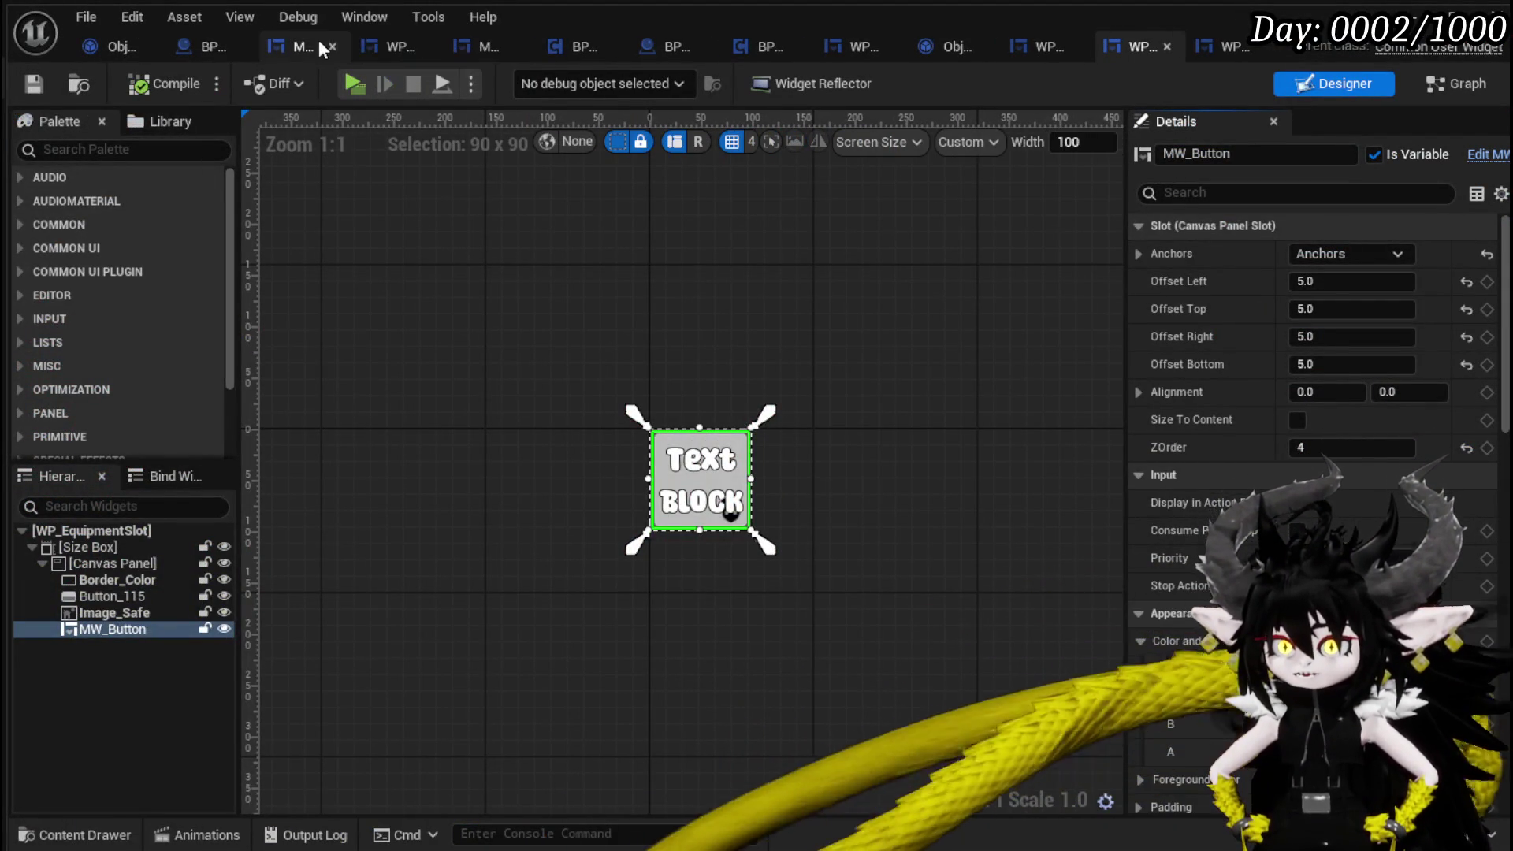
left_click(392, 50)
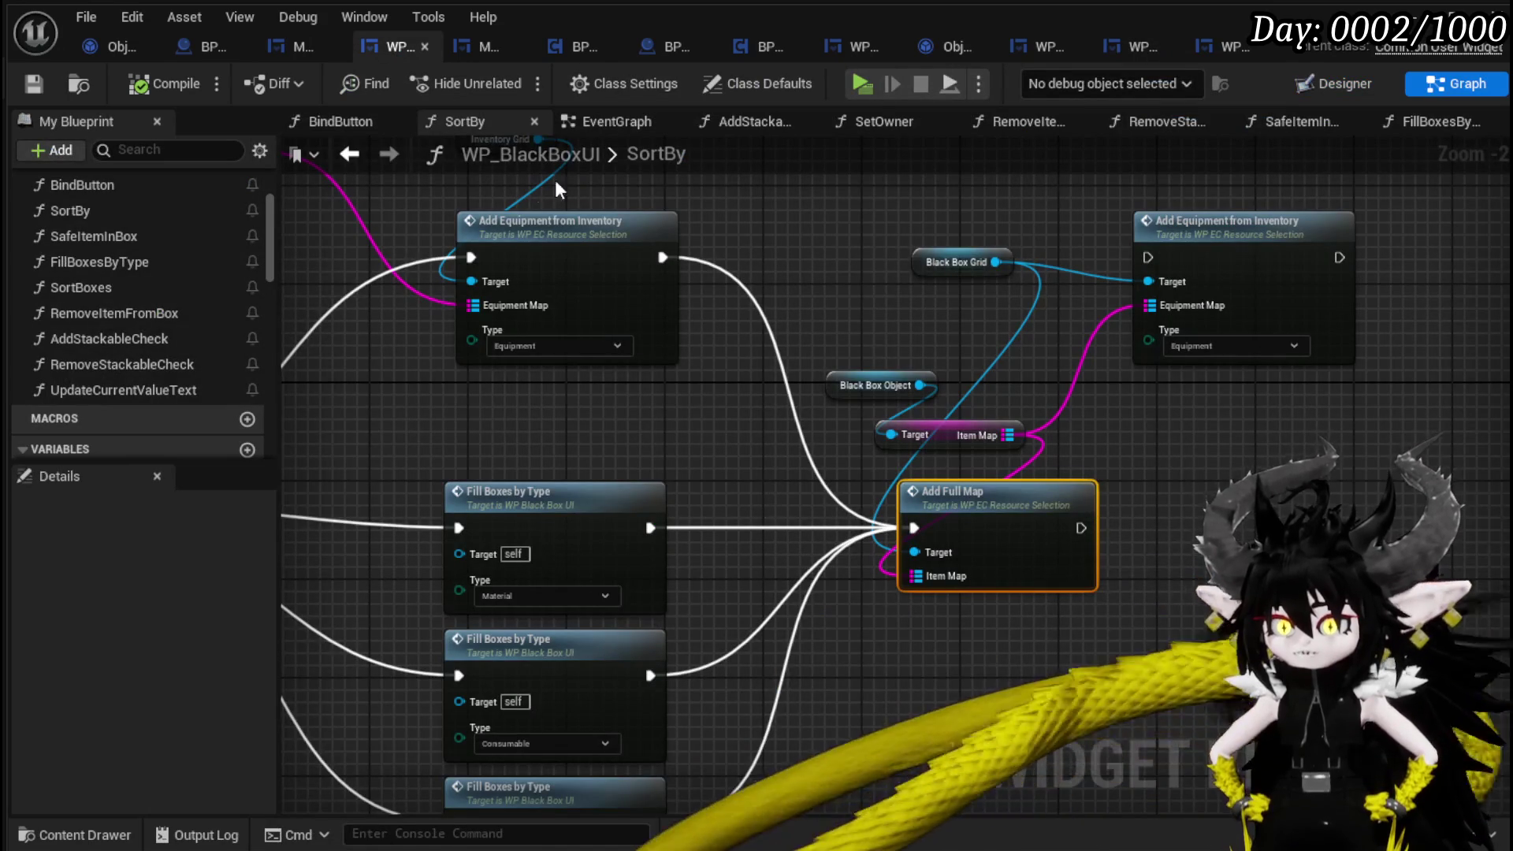
In AddFullMap, chain Get MW Button and a Button 31 getter from the equipment slot reference.
double_click(981, 504)
mouse_move(608, 230)
left_mouse_down()
mouse_move(710, 654)
mouse_move(748, 381)
left_mouse_up()
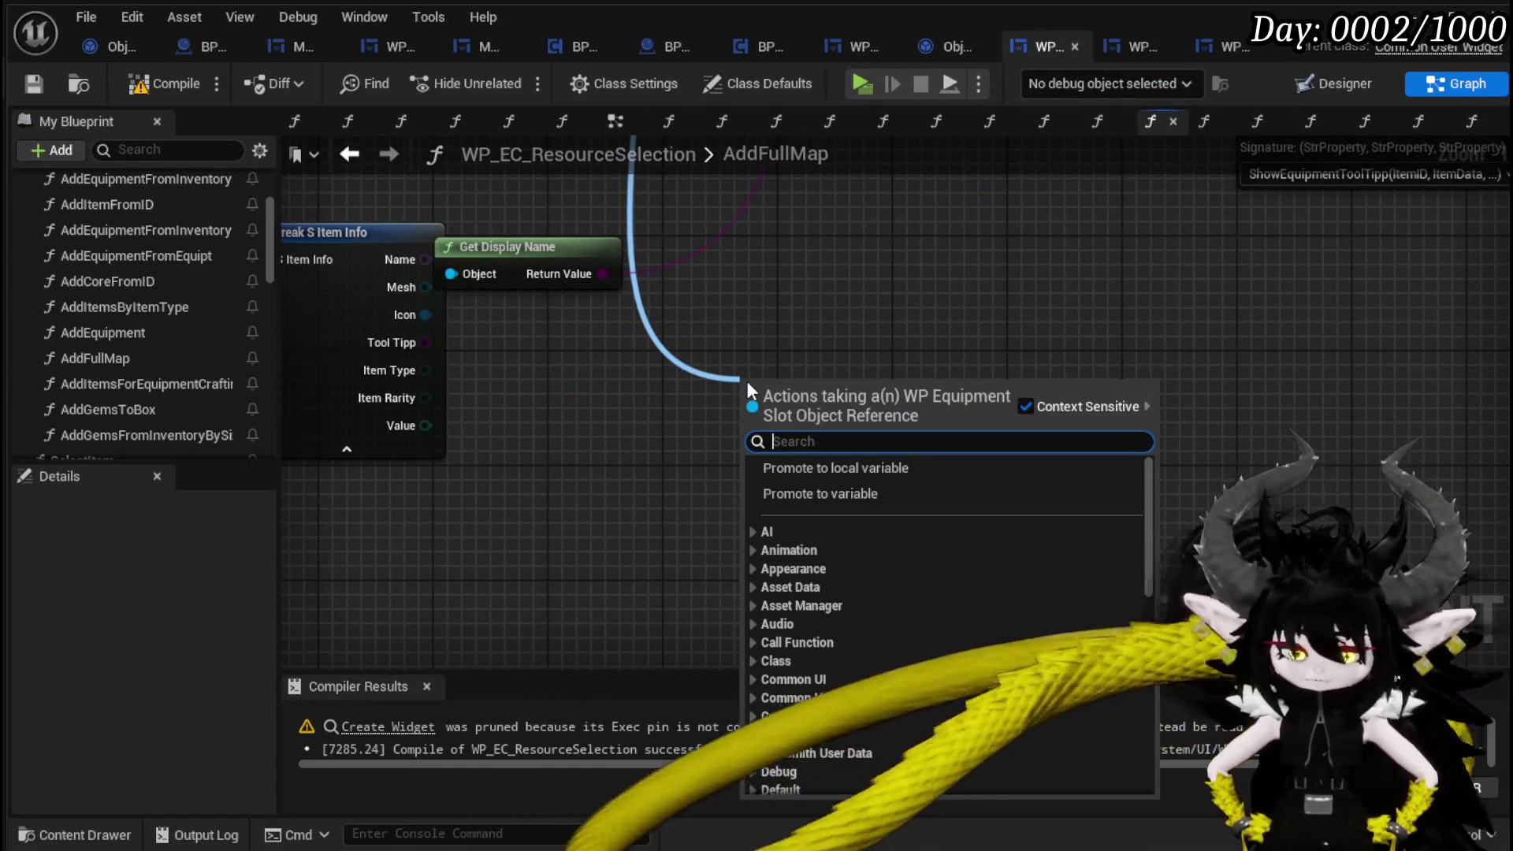
type("MW")
key("Return")
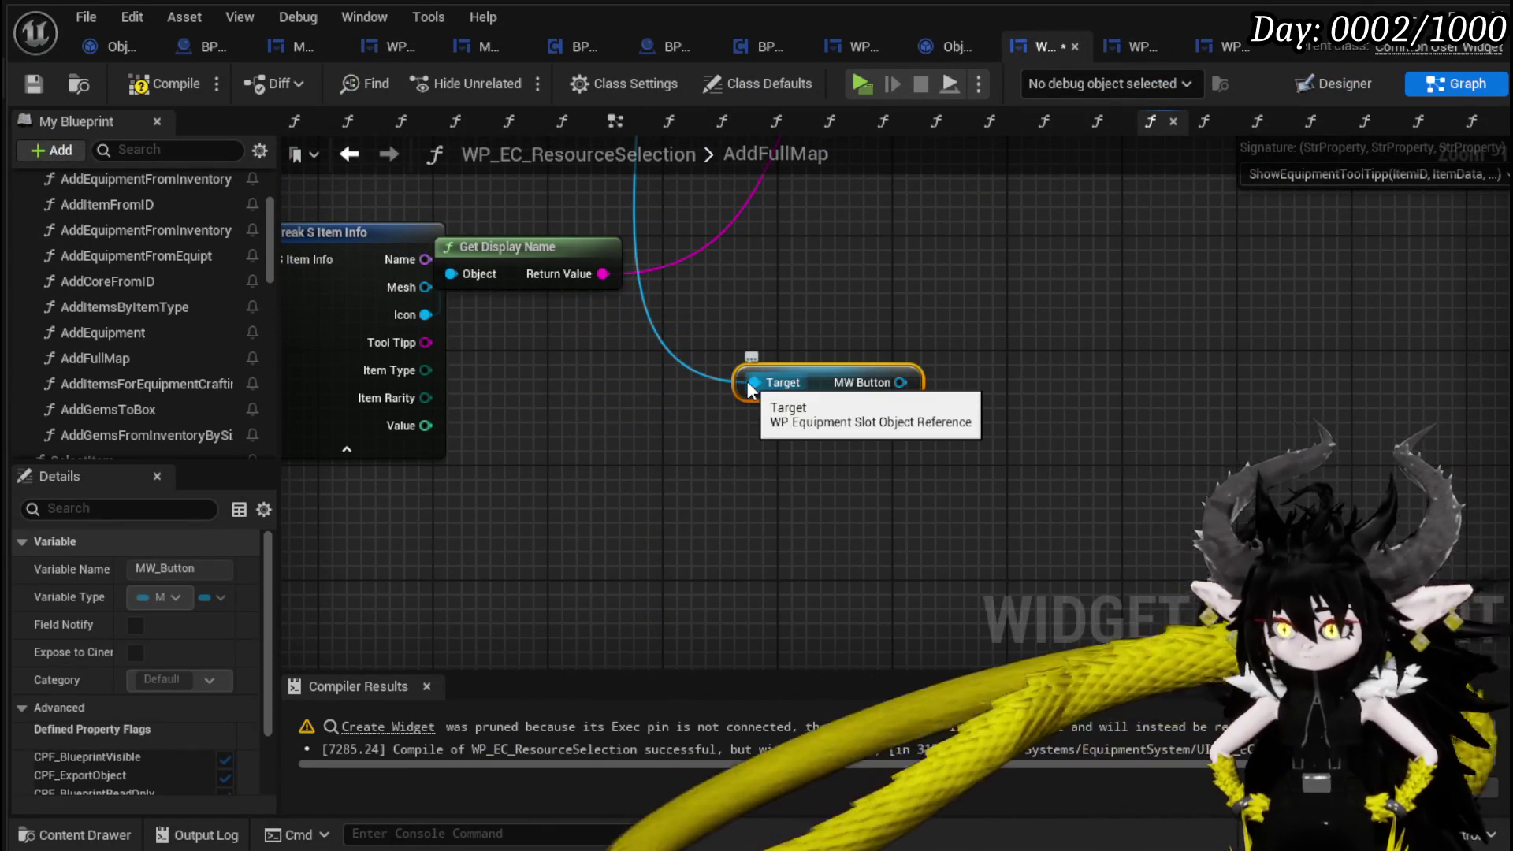
mouse_move(900, 382)
left_mouse_down()
mouse_move(976, 306)
mouse_move(868, 287)
left_mouse_up()
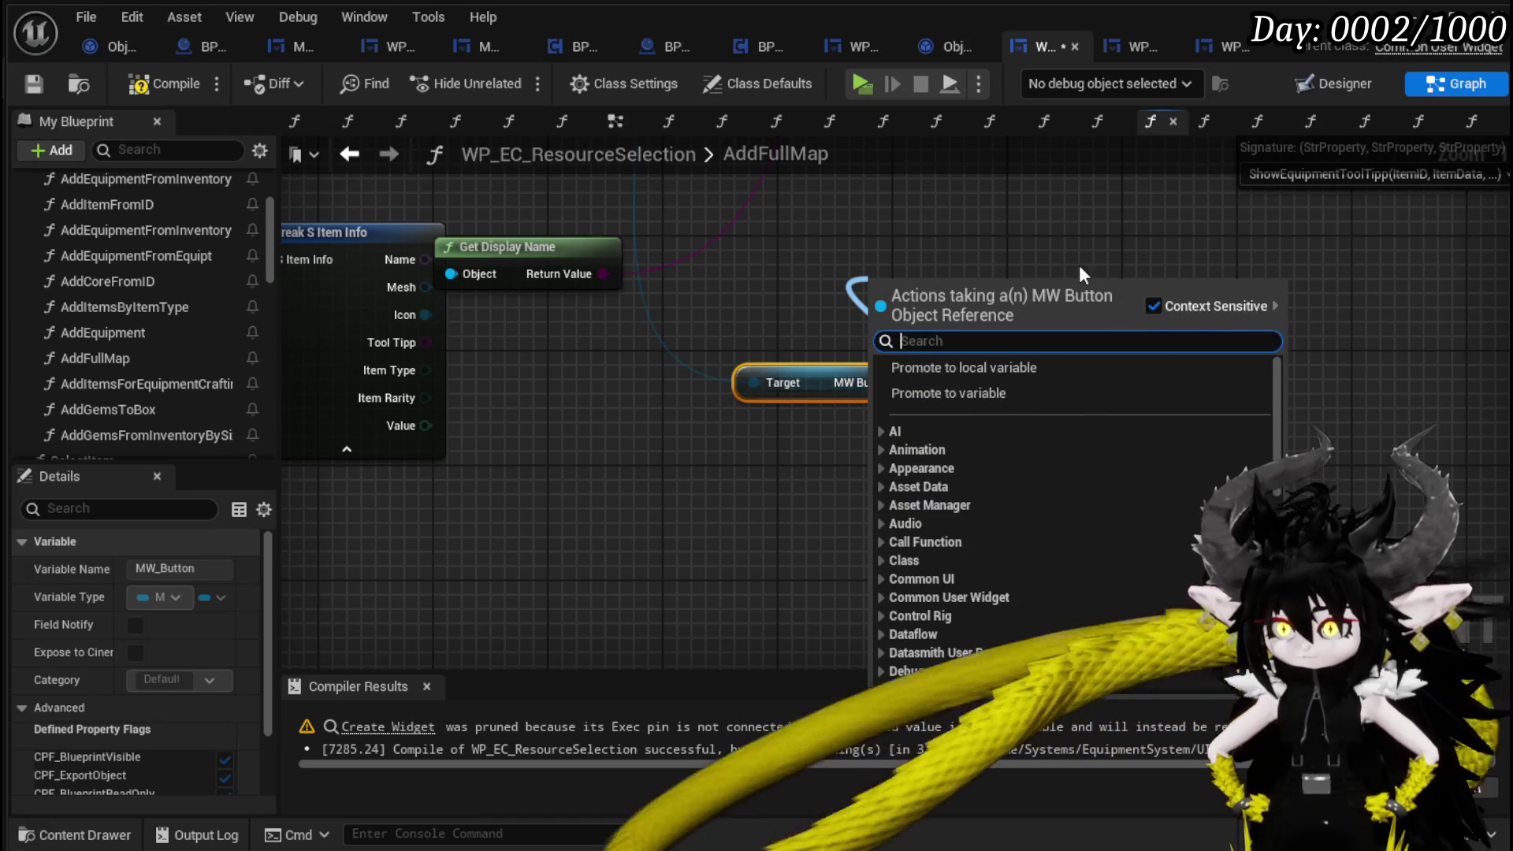
type("get")
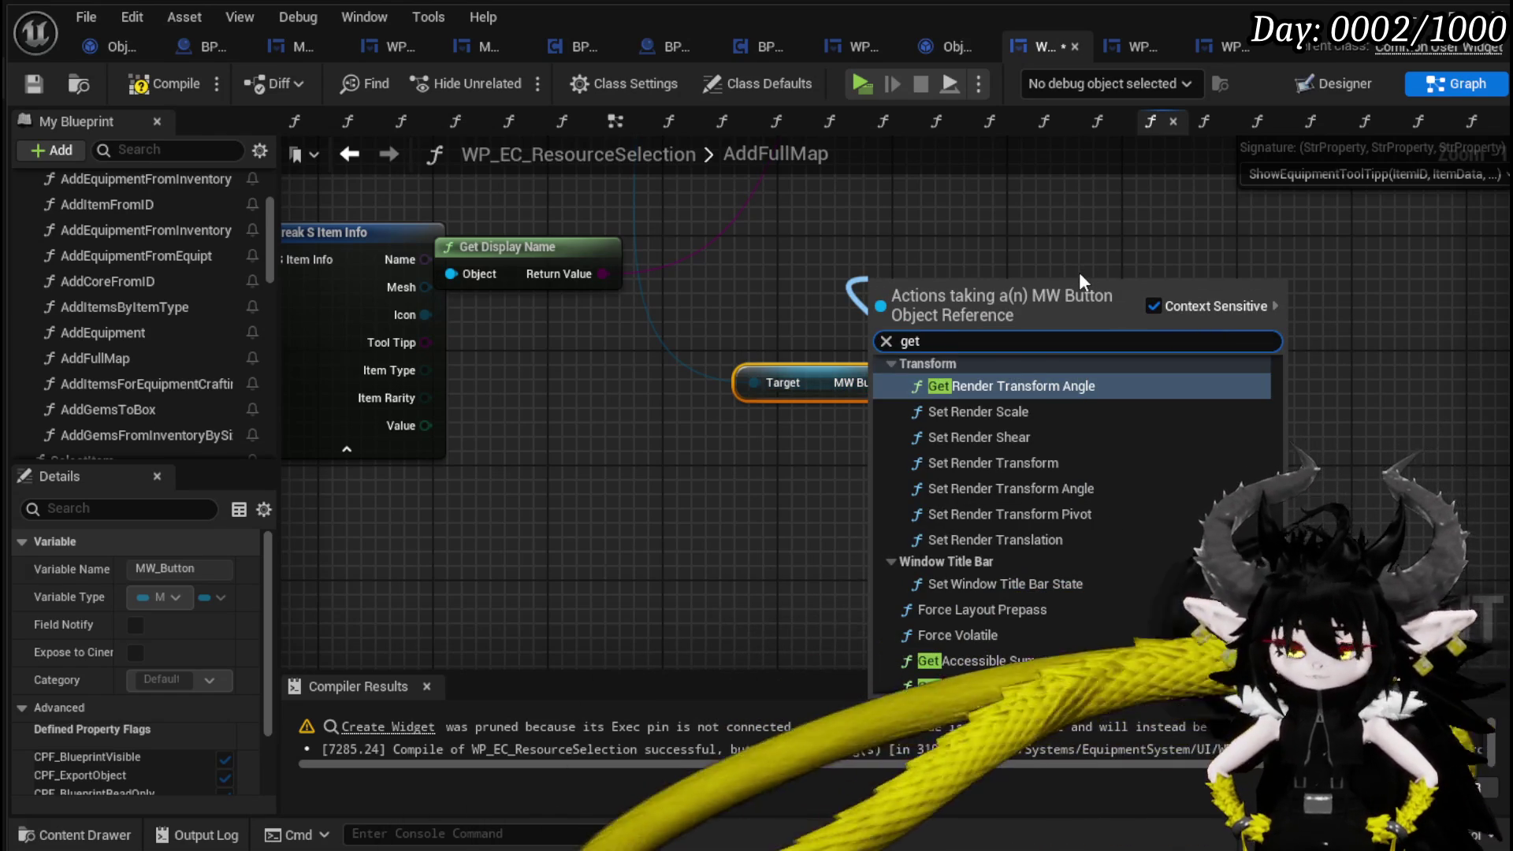
type("Button")
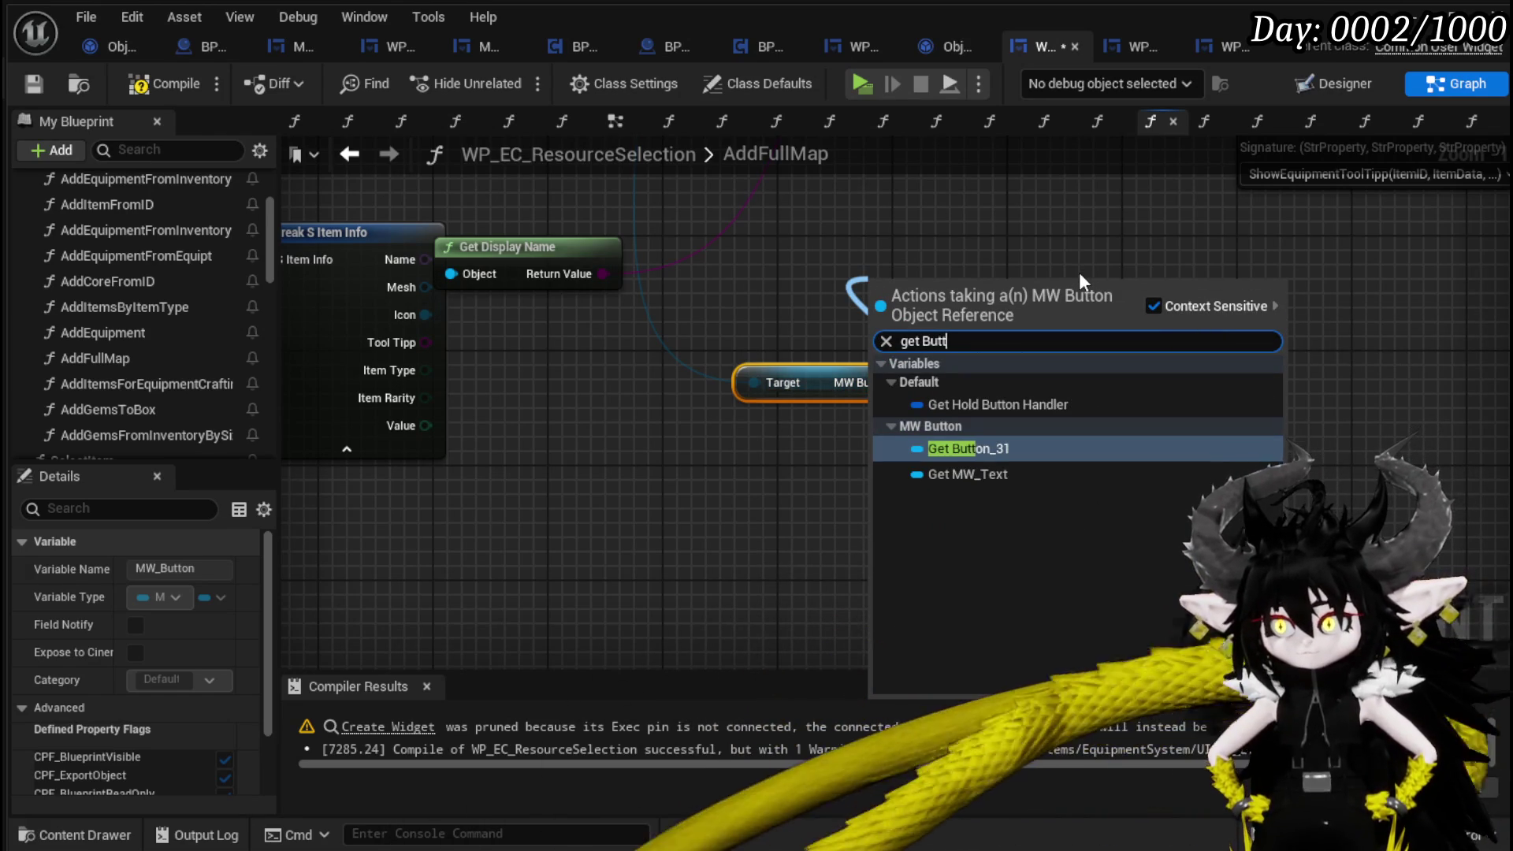
key("Return")
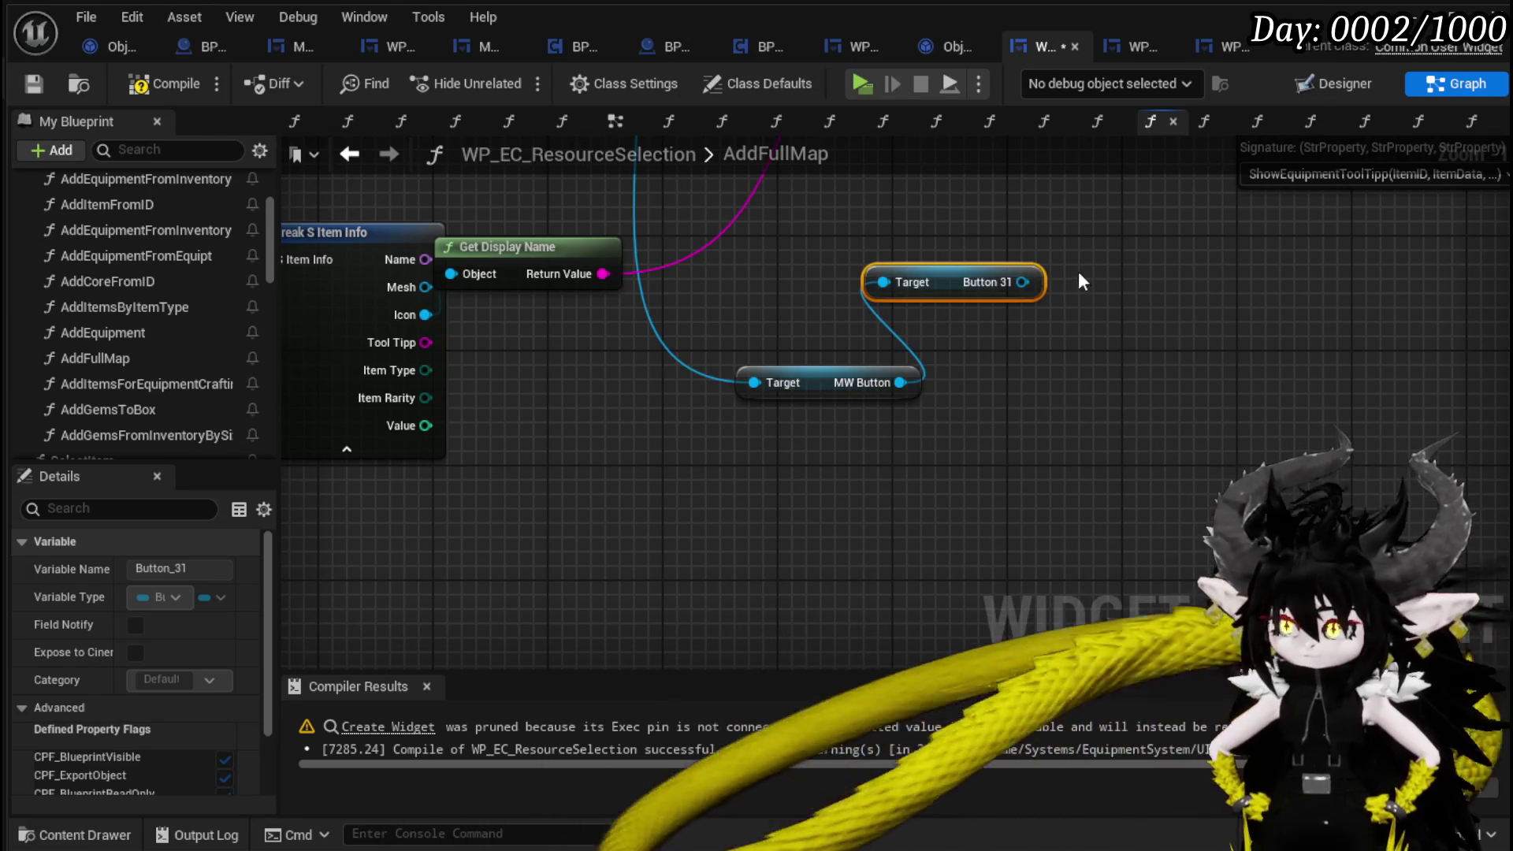
Add a Style getter connected to Button 31.
left_click_drag(1022, 282, 1017, 377)
type("get")
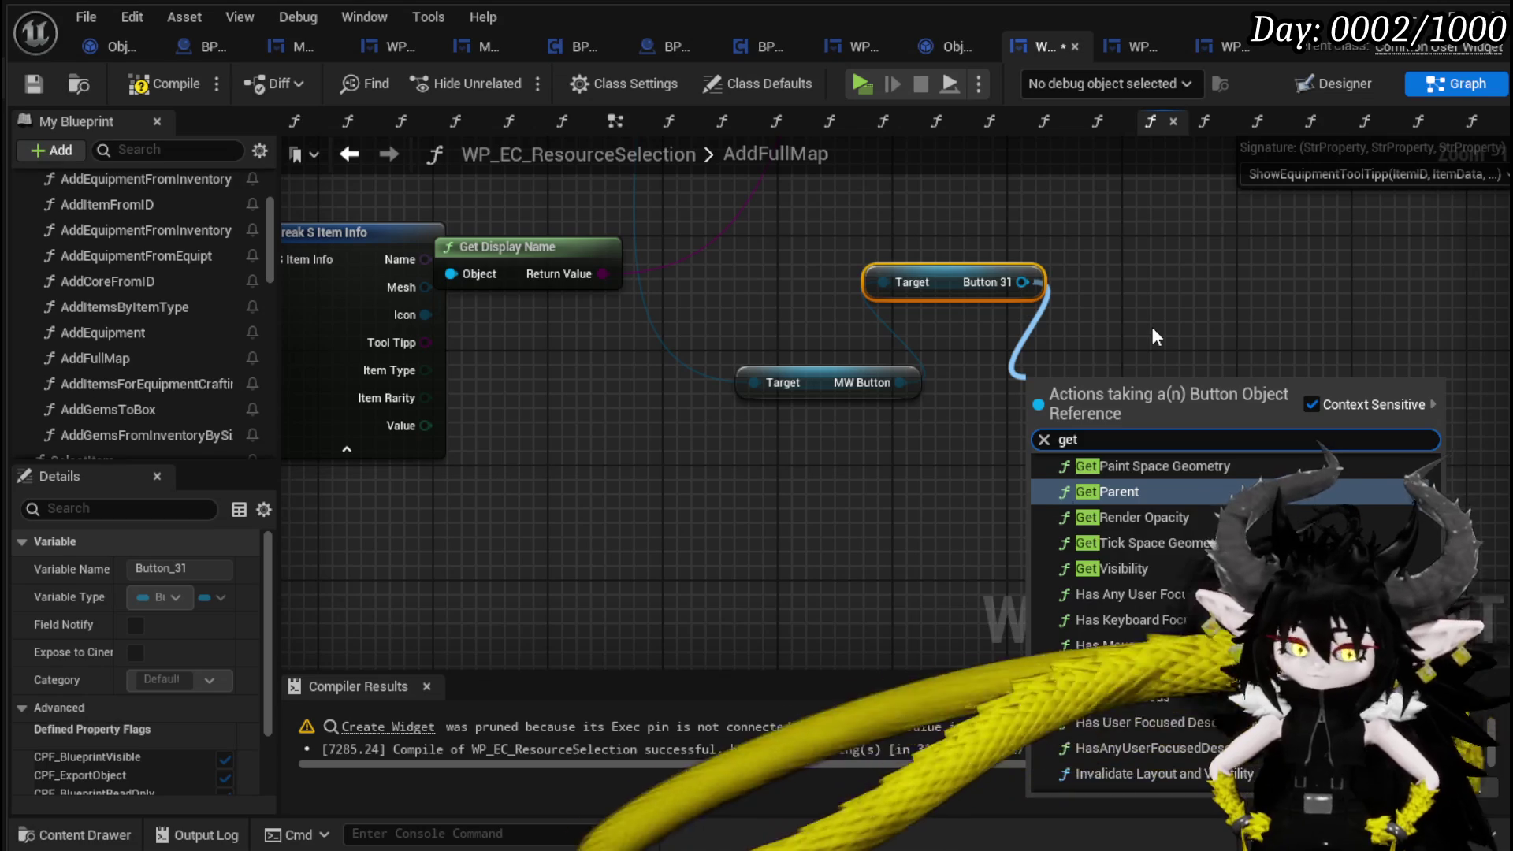
type("Bu")
key("BackSpace")
key("BackSpace")
type("text")
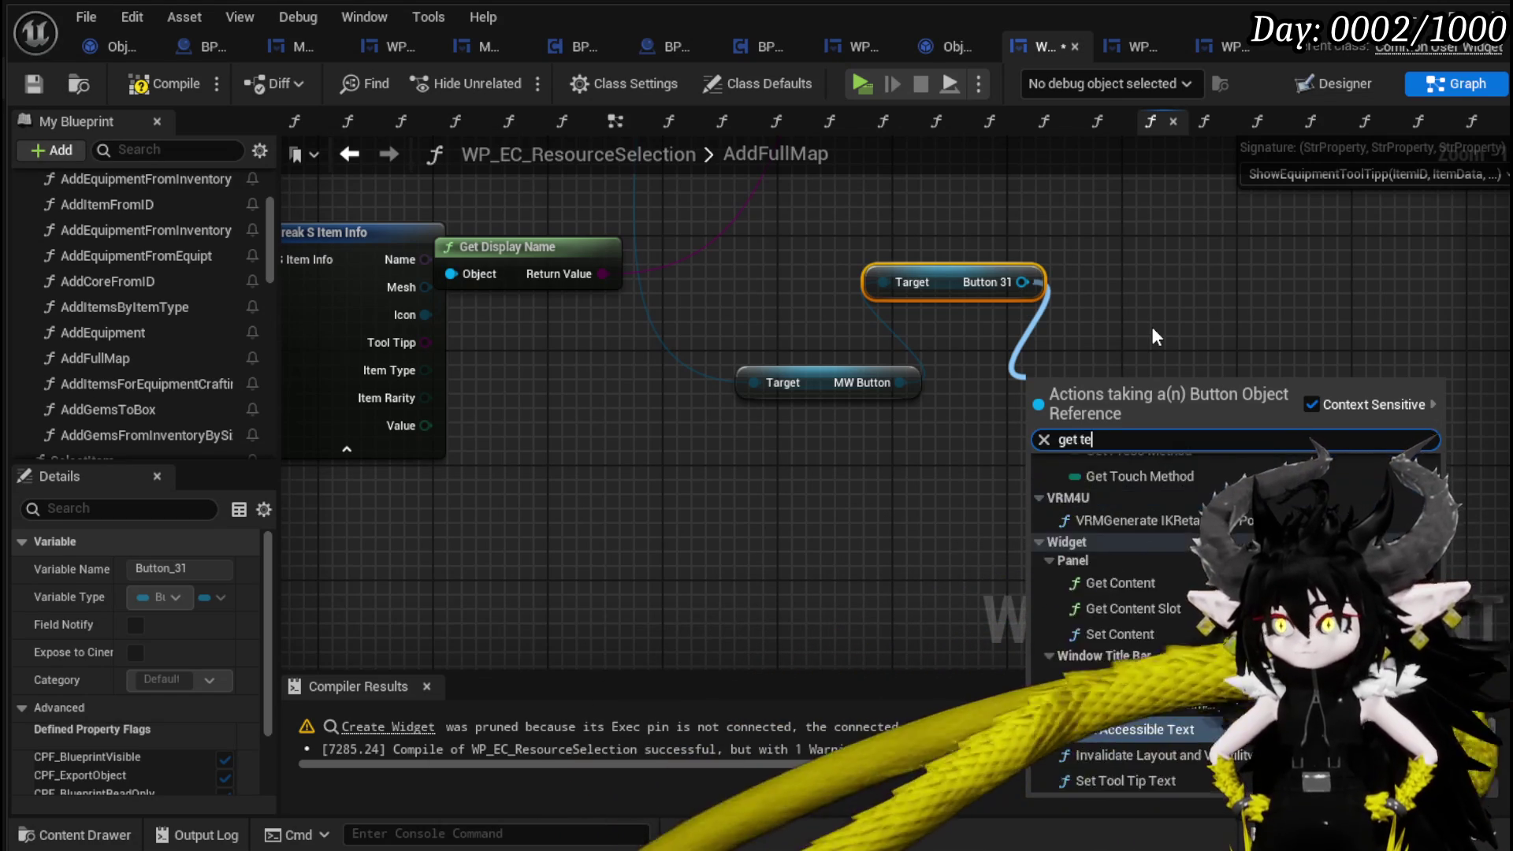
key("BackSpace")
key("BackSpace")
key("BackSpace")
key("BackSpace")
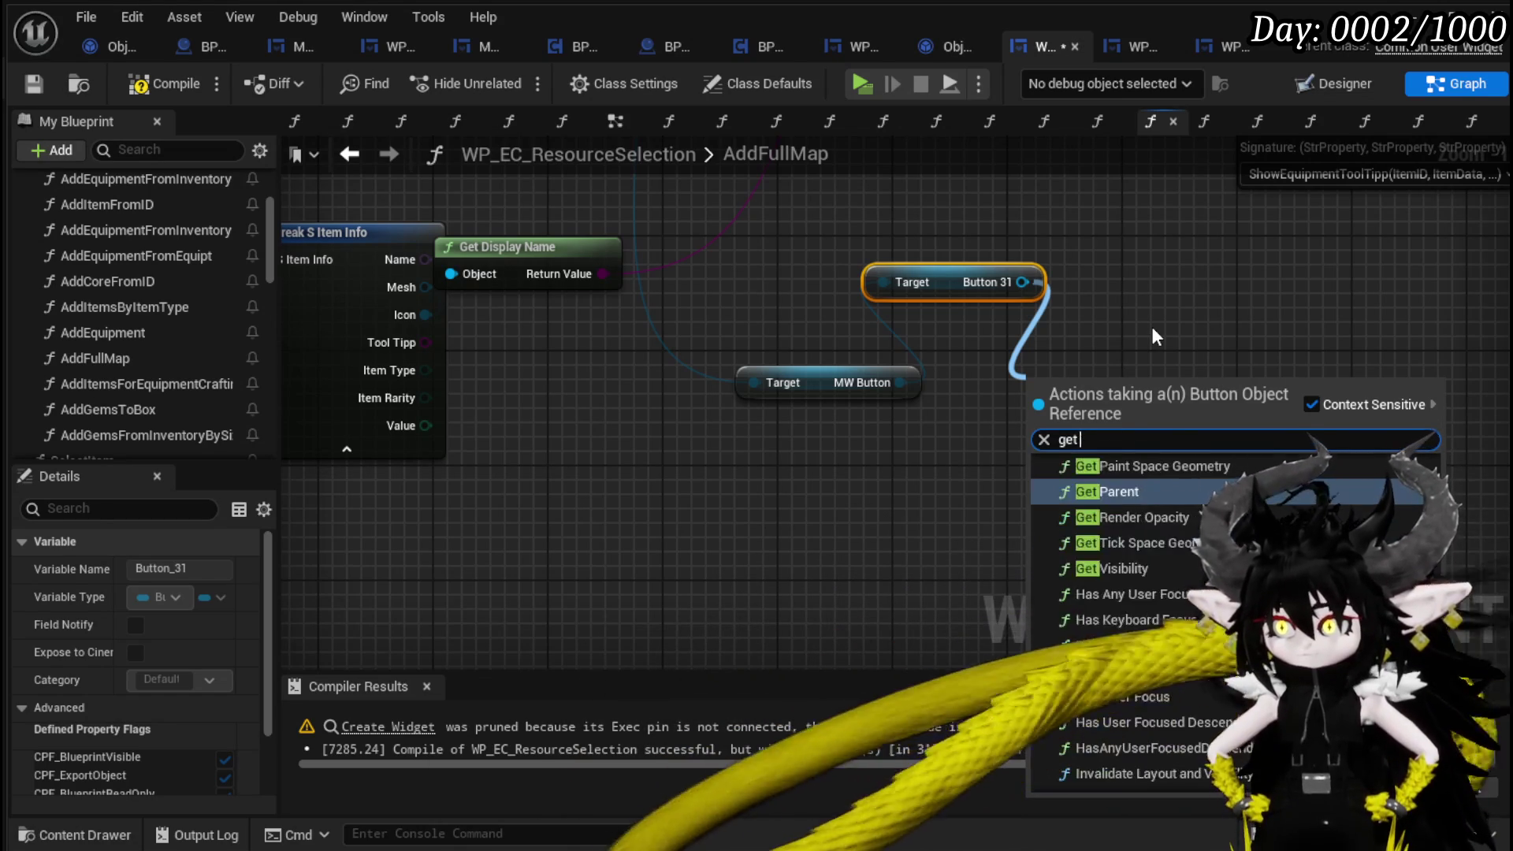
type("Bu")
key("BackSpace")
key("BackSpace")
key("BackSpace")
key("BackSpace")
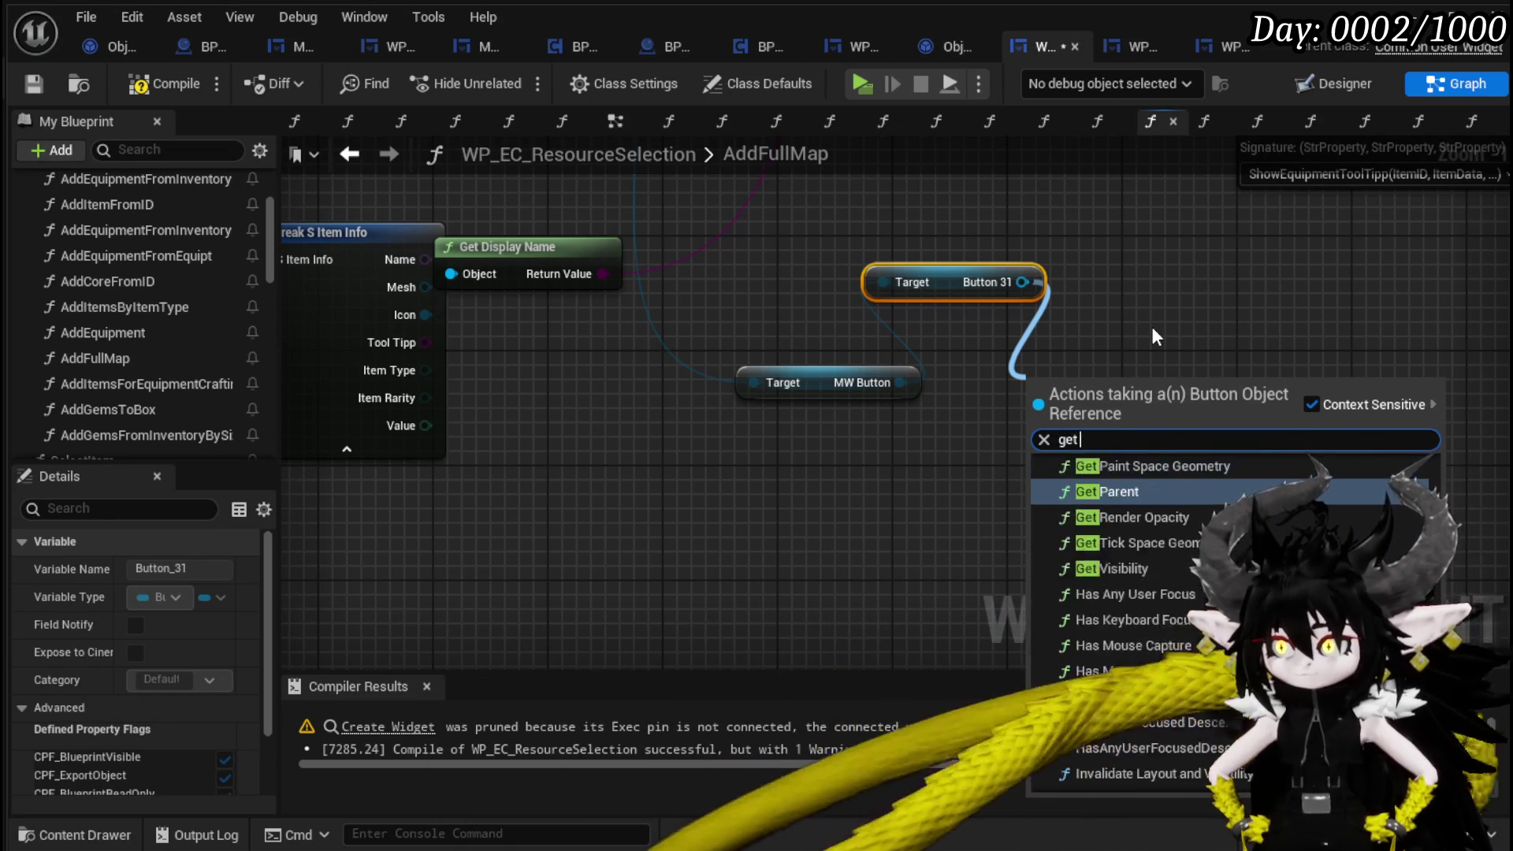
type("brea")
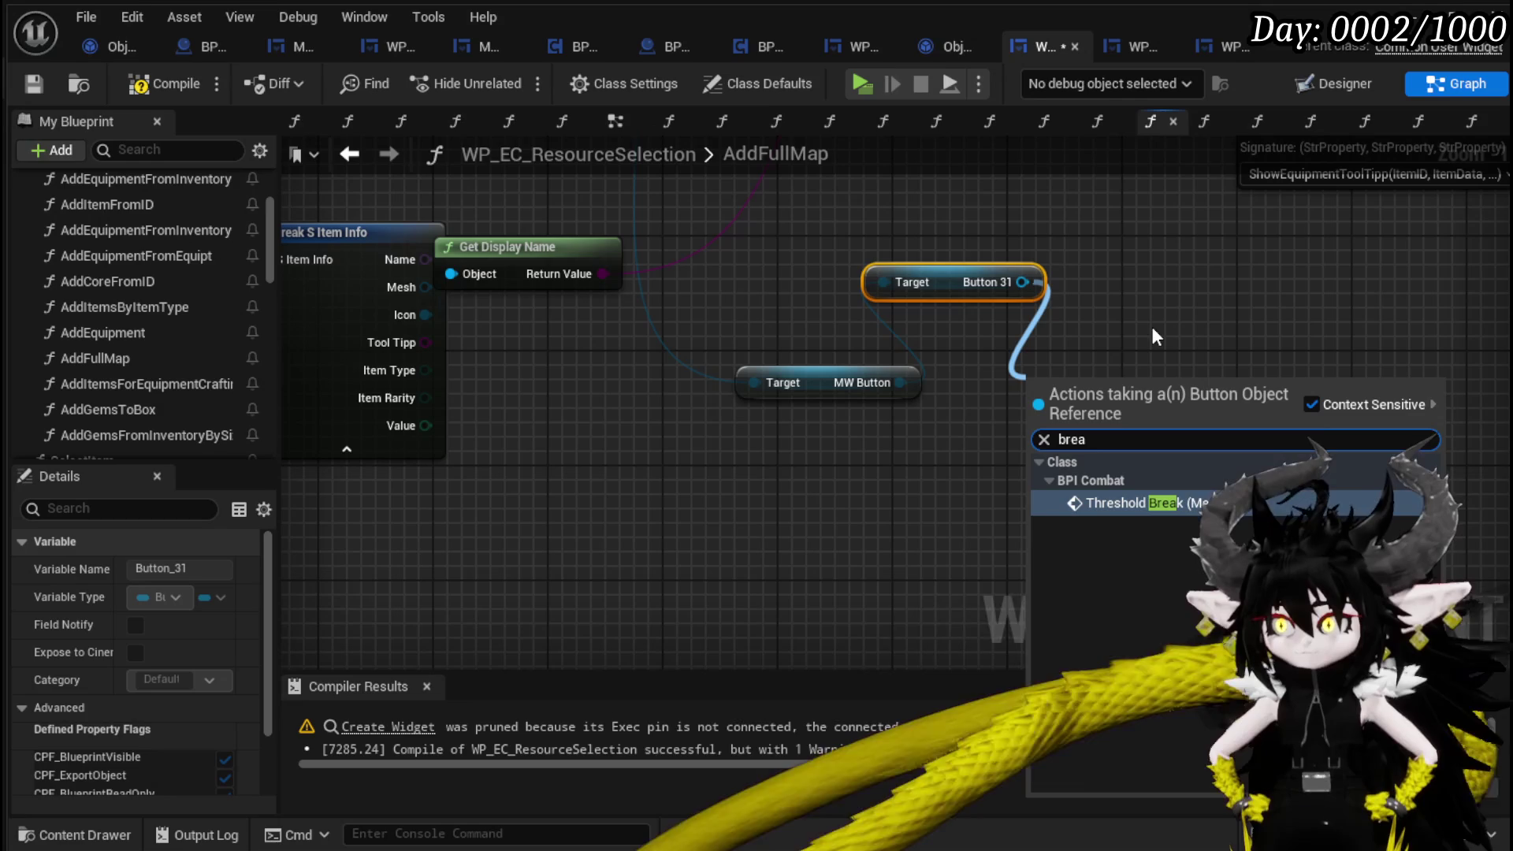
key("BackSpace")
key("BackSpace")
key("BackSpace")
type("sty")
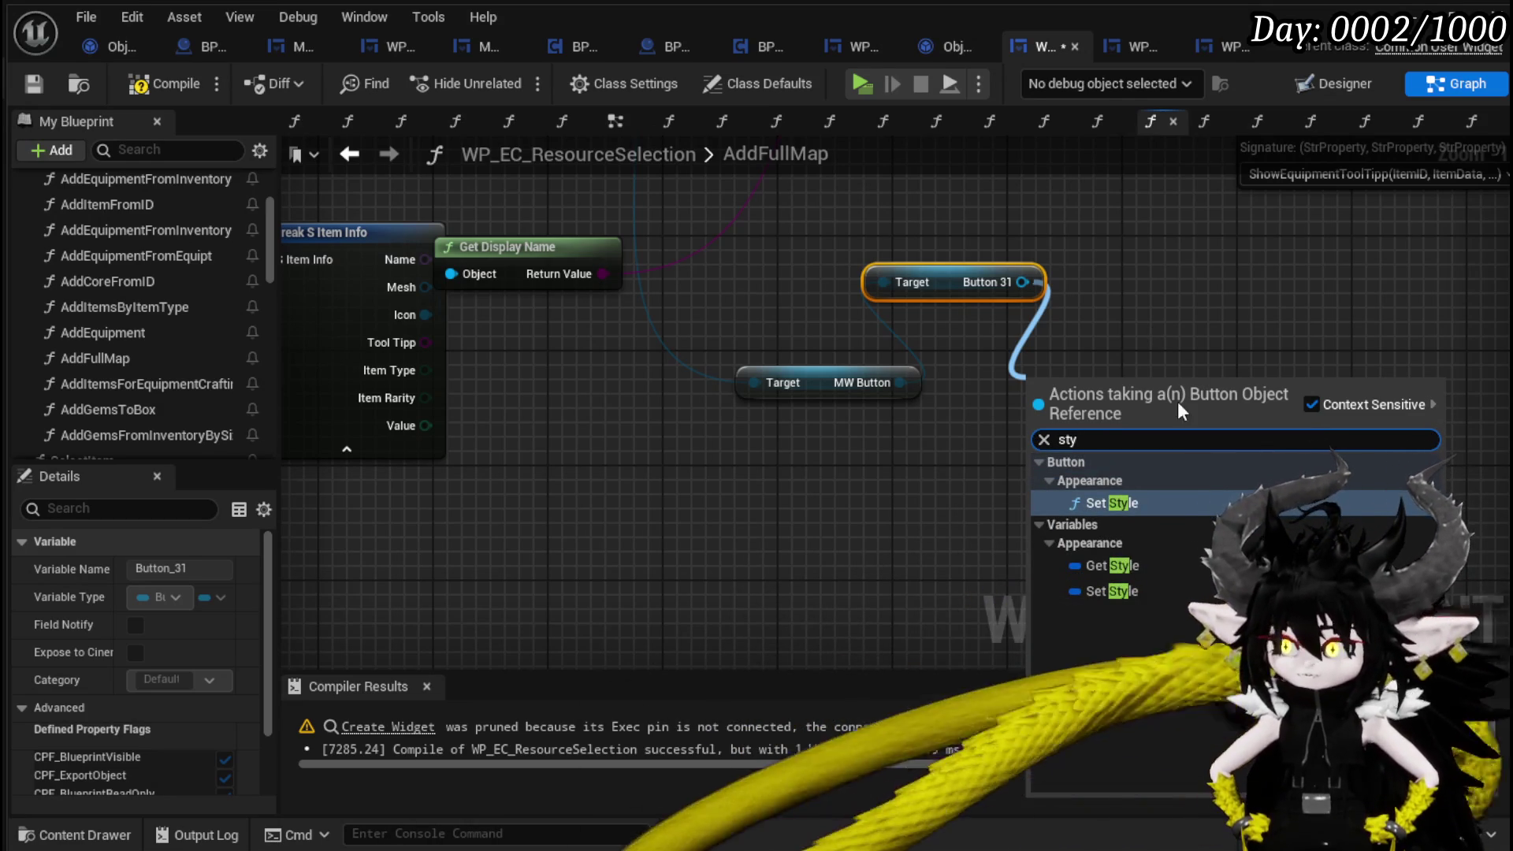
left_click(1111, 566)
mouse_move(1041, 382)
left_mouse_down()
mouse_move(968, 466)
mouse_move(1017, 378)
left_mouse_up()
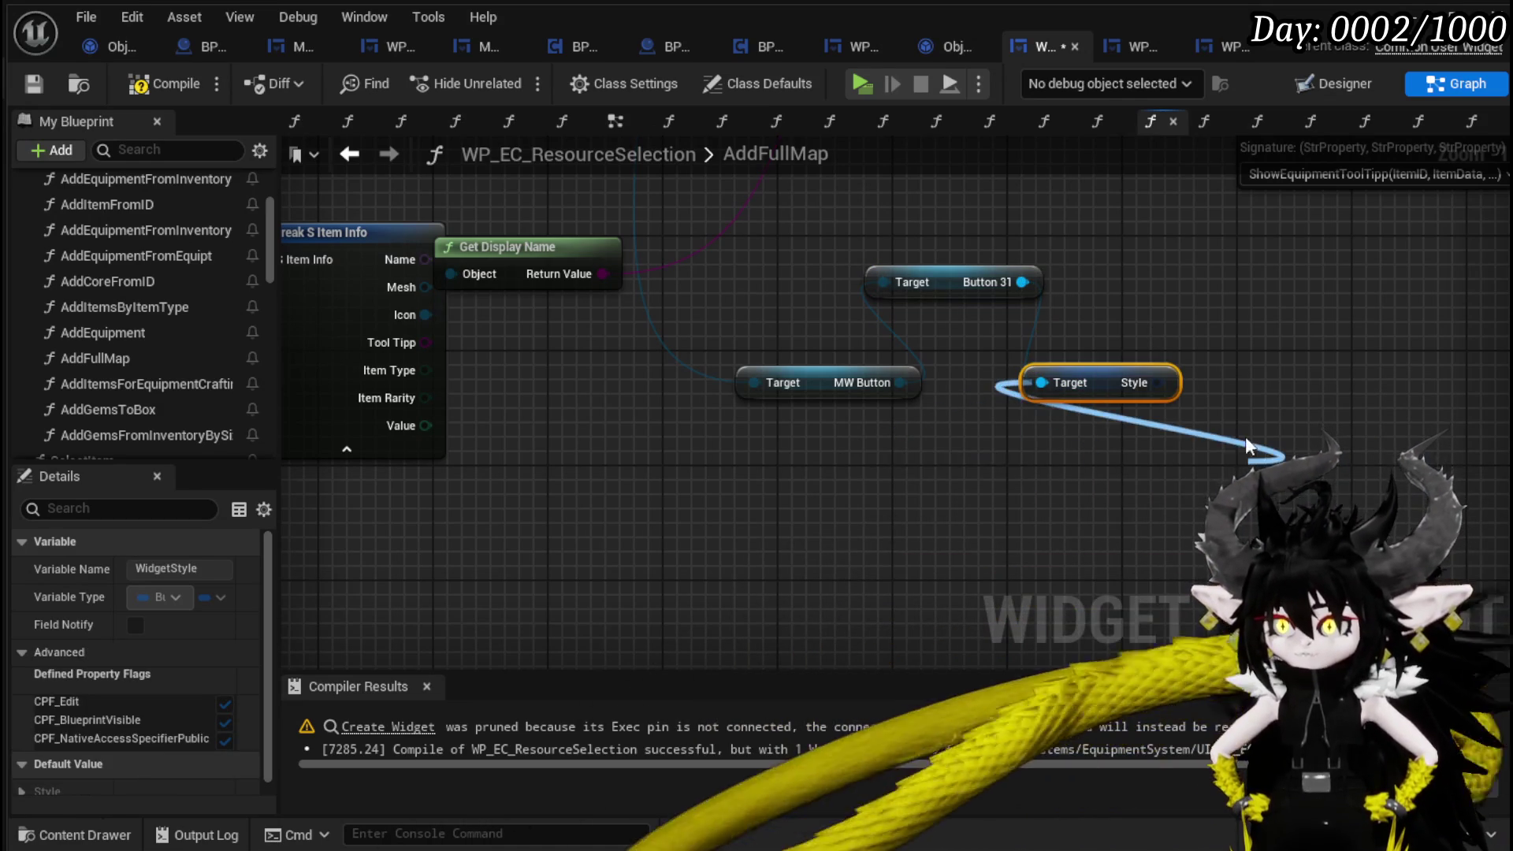
Break the Style output with a Break Button Style node placed lower left.
left_click_drag(1157, 382, 1207, 325)
type("bea")
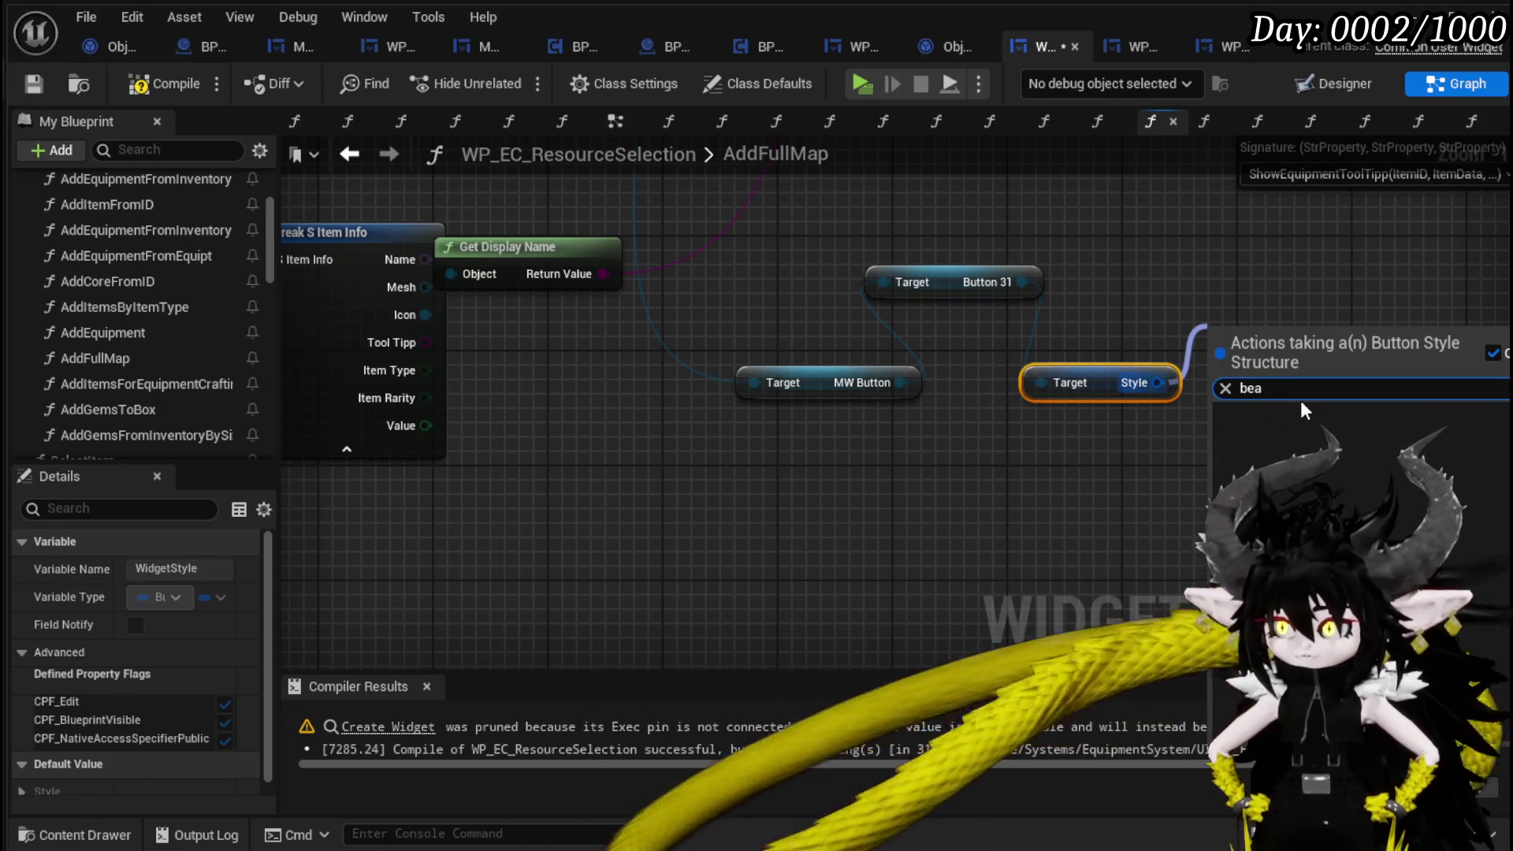
key("BackSpace")
key("BackSpace")
type("rea")
left_click(1310, 416)
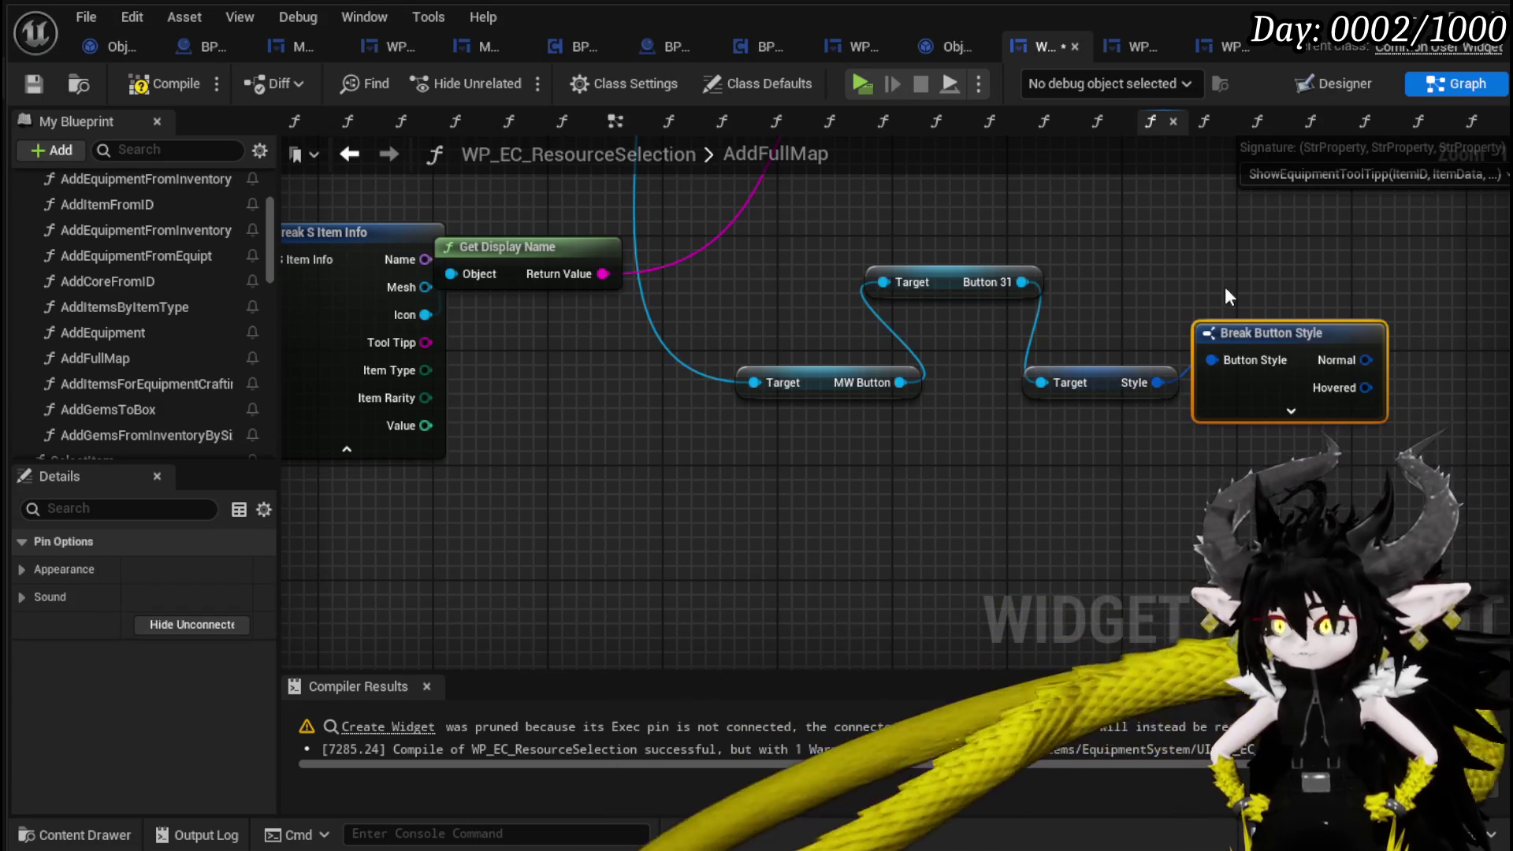
left_click_drag(1245, 432, 722, 548)
mouse_move(979, 513)
left_mouse_down()
mouse_move(741, 339)
mouse_move(735, 228)
mouse_move(708, 379)
left_mouse_up()
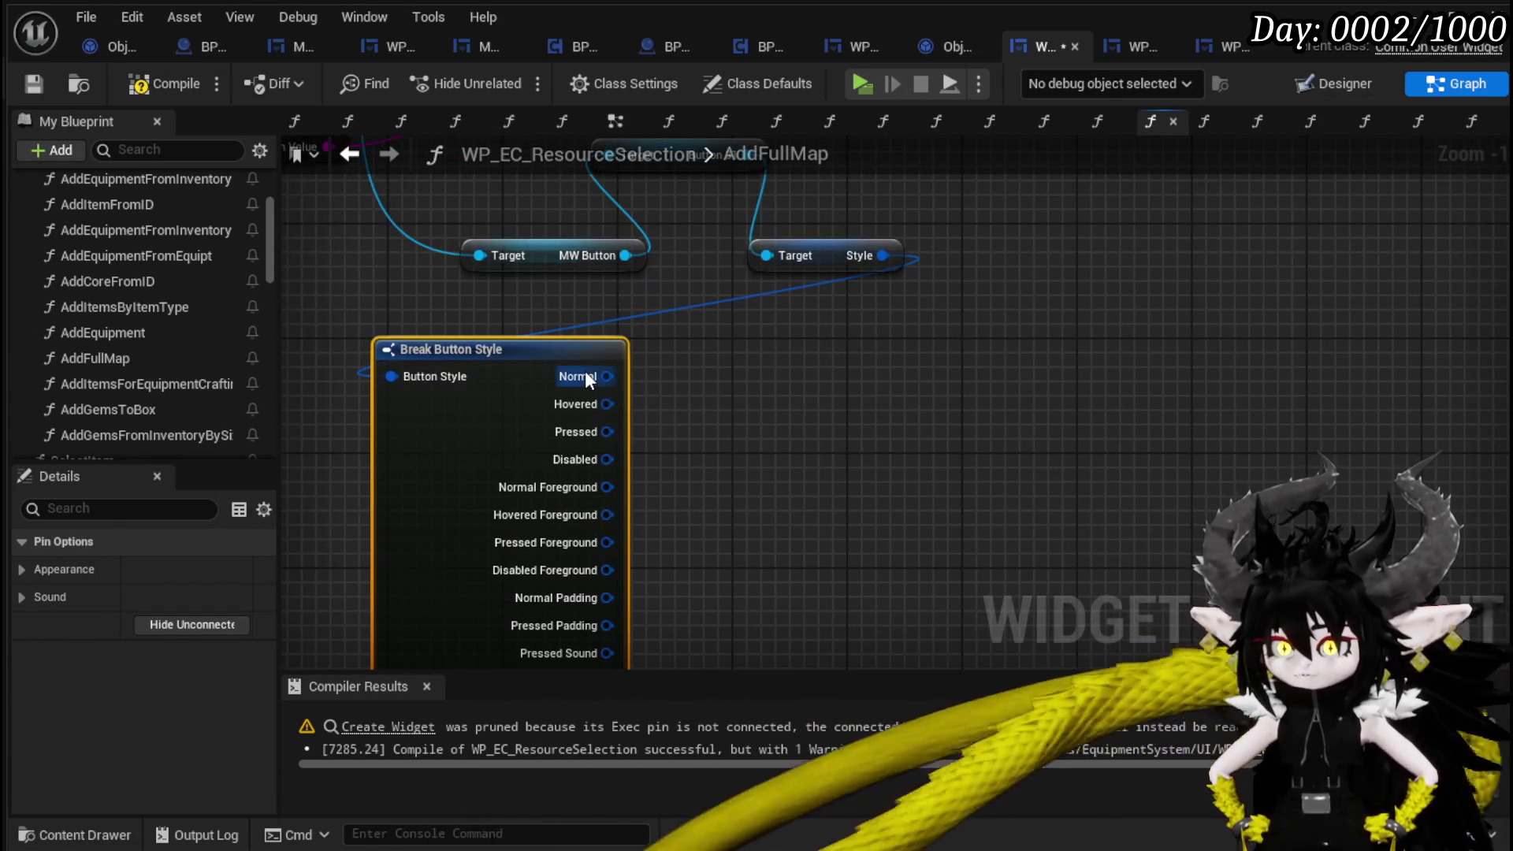
Attach a Break Slate Brush node to the Normal brush output and position it.
left_click_drag(585, 370, 810, 395)
type("bea")
key("Escape")
type("break")
left_click(908, 491)
mouse_move(1075, 484)
left_mouse_down()
mouse_move(882, 419)
mouse_move(877, 445)
left_mouse_up()
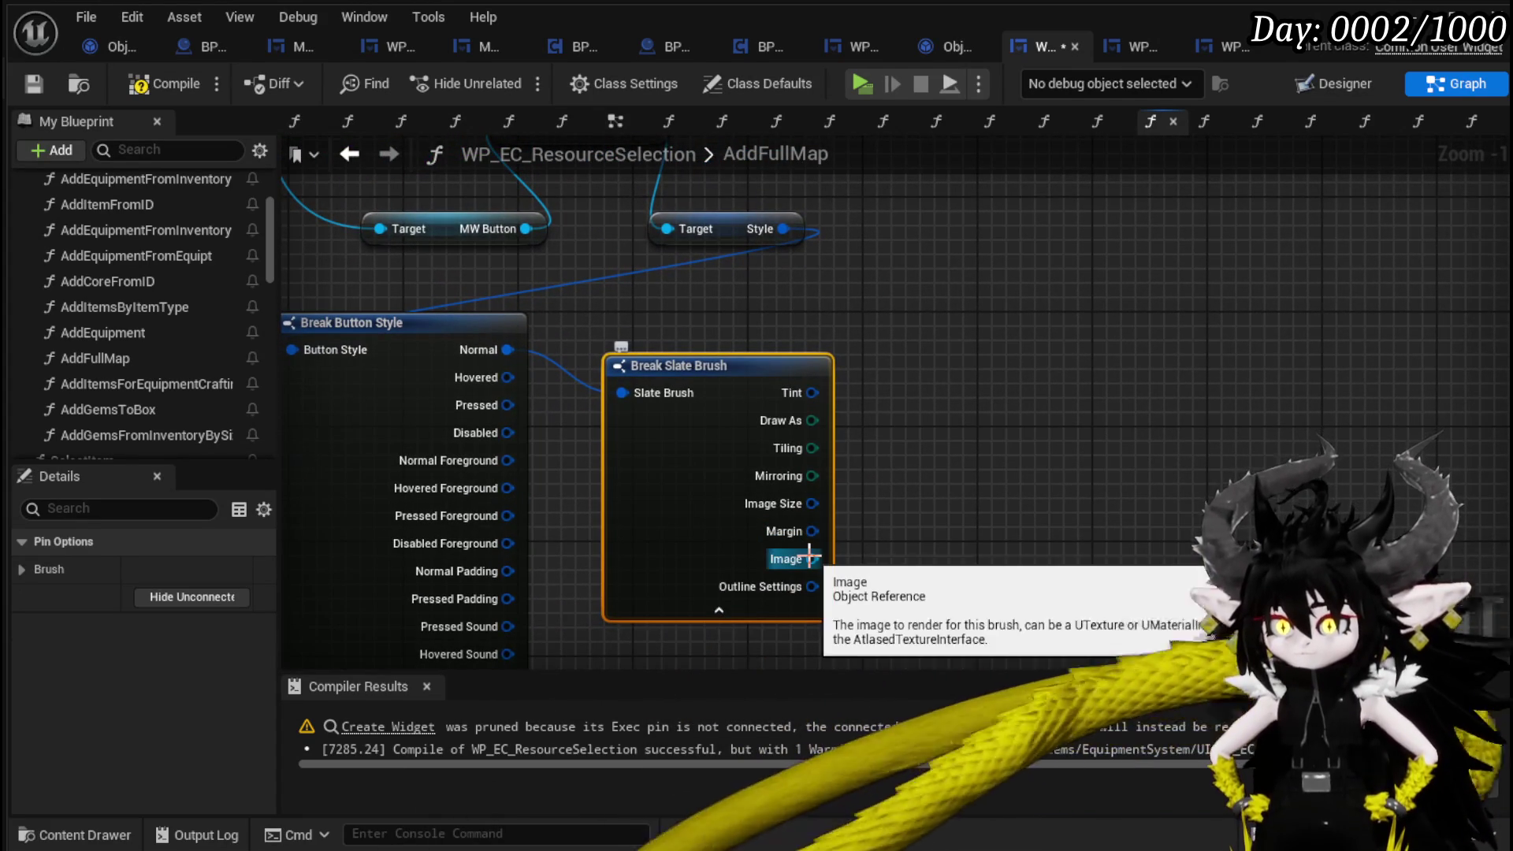
mouse_move(692, 530)
left_mouse_down()
mouse_move(650, 449)
mouse_move(644, 463)
left_mouse_up()
left_click(969, 495)
scroll(970, 495, "down", 2)
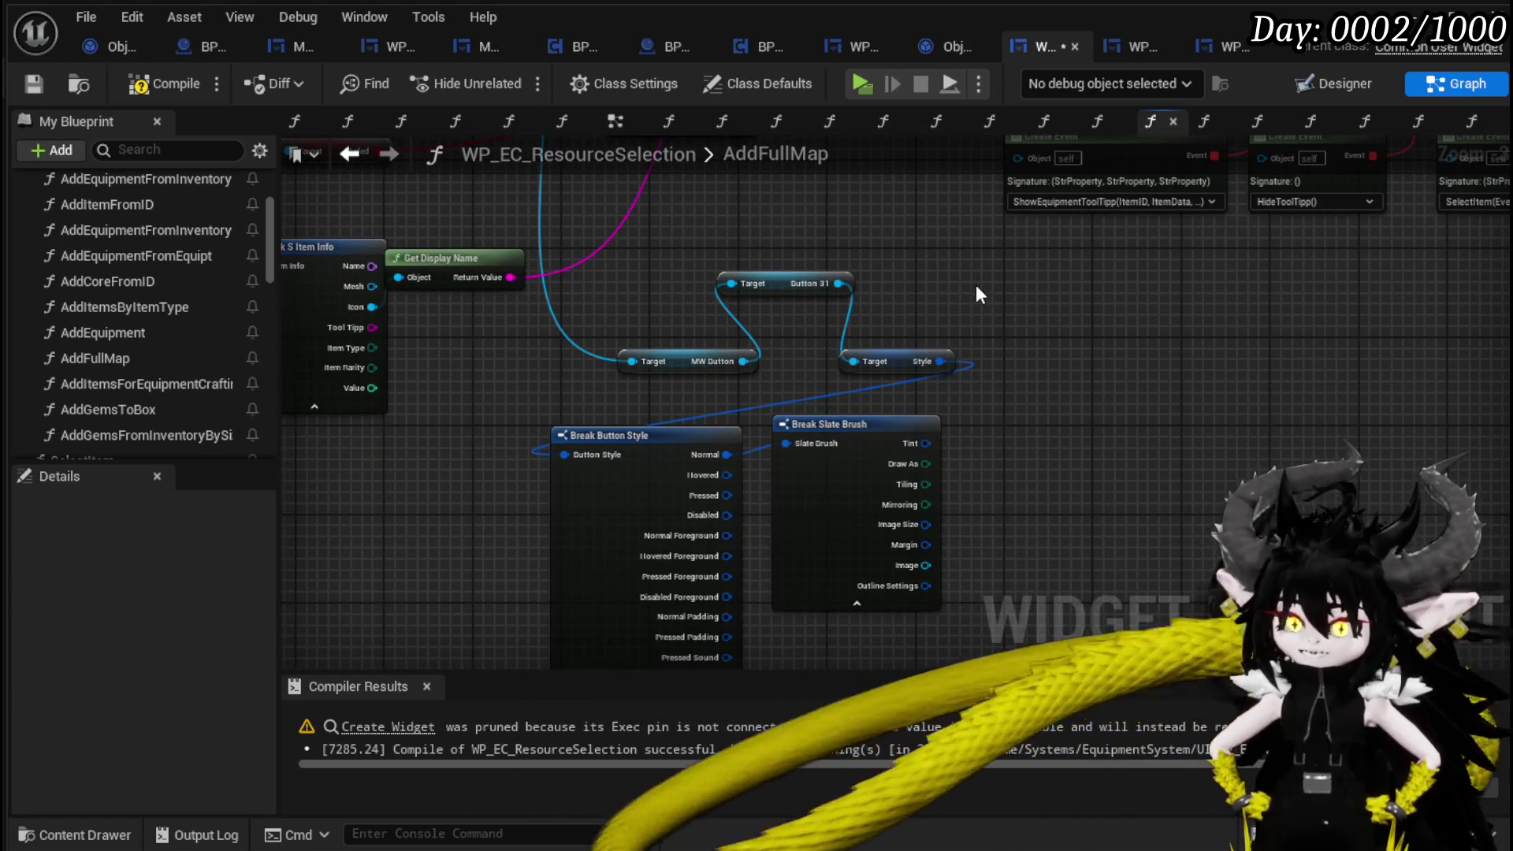
Compile and save WP_EC_ResourceSelection, then open MW_Button's SetBrush function.
left_click(138, 85)
left_click(33, 84)
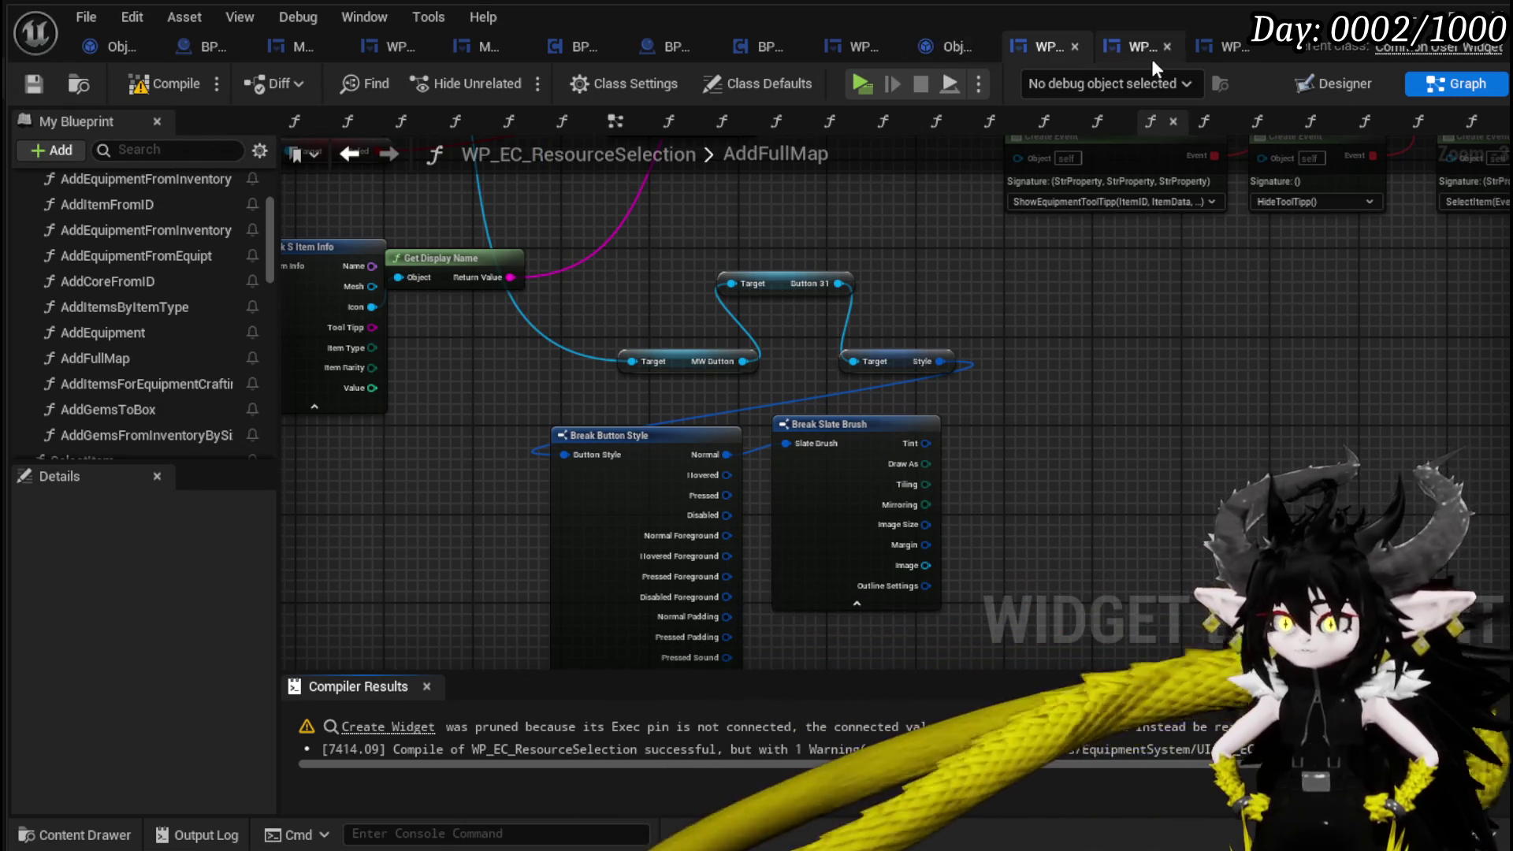
left_click(1144, 53)
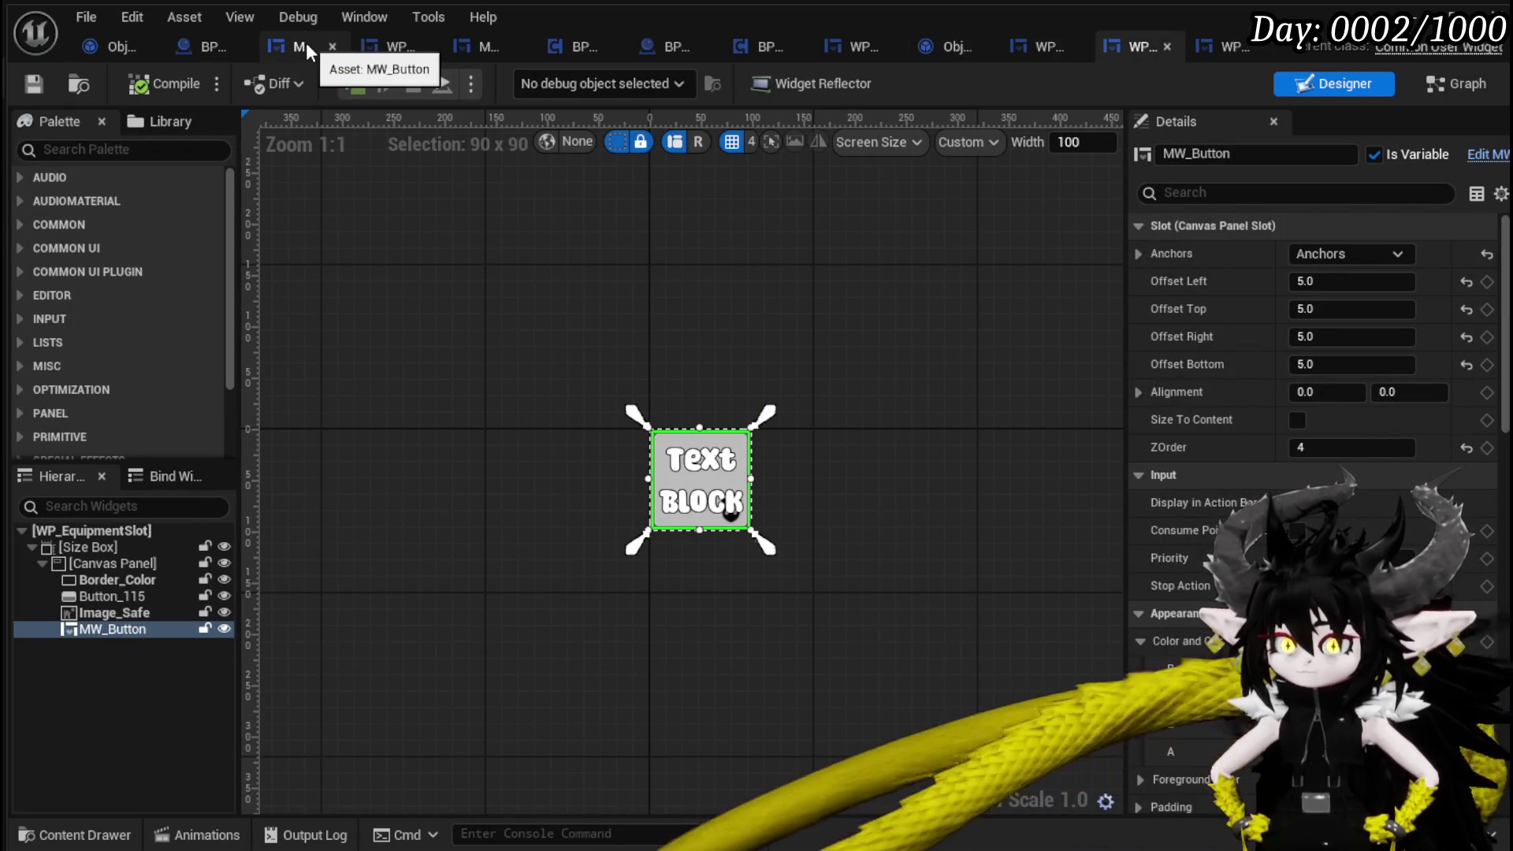
left_click(306, 45)
double_click(145, 298)
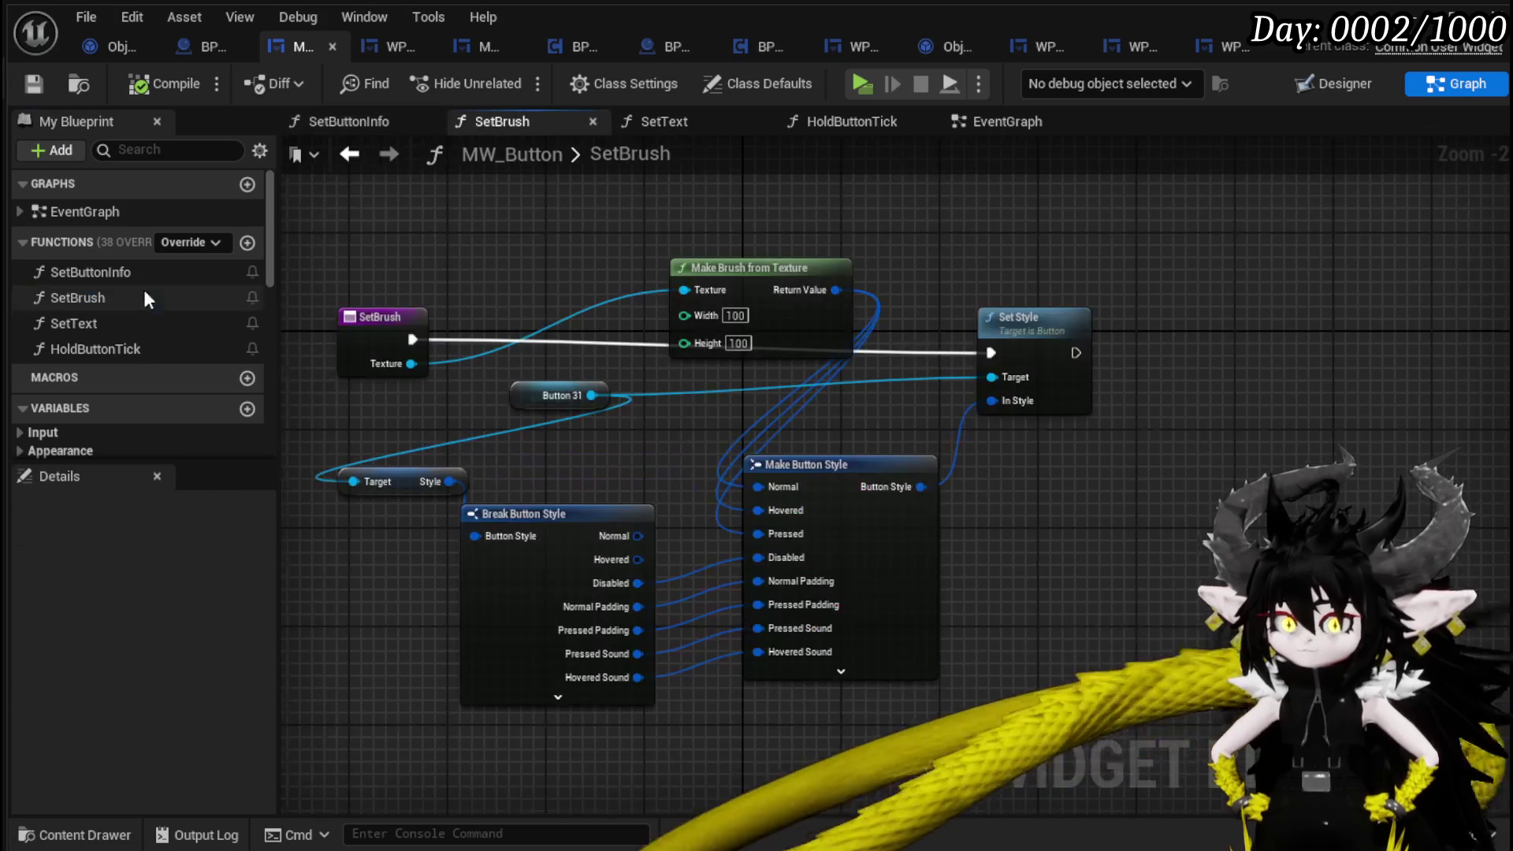
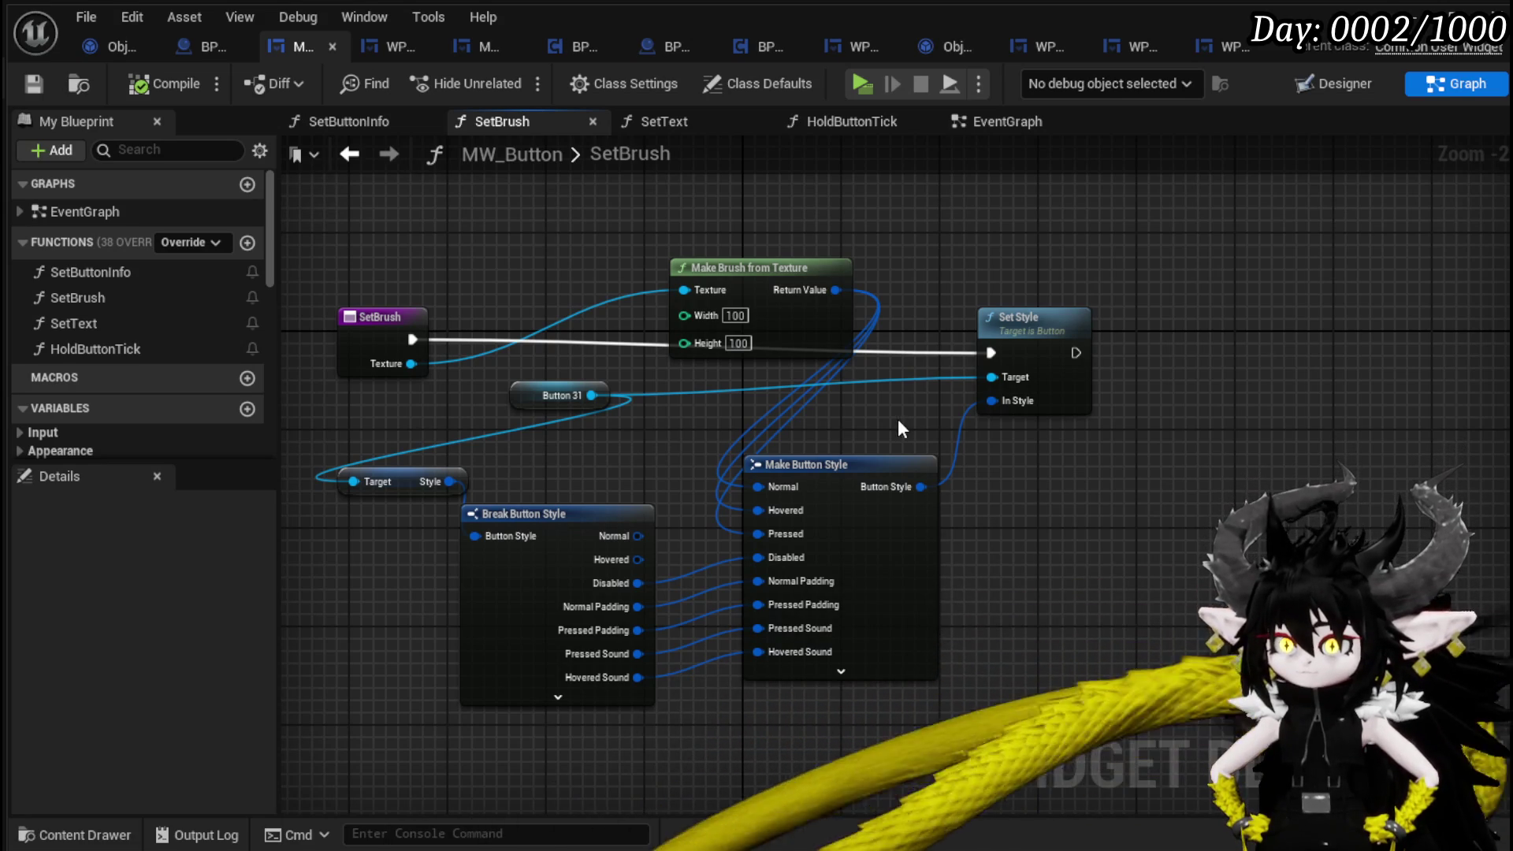
Glance at the WP_EquipmentSlot Designer layout, then bring up BP_PickUp's Event Graph.
left_click(1127, 53)
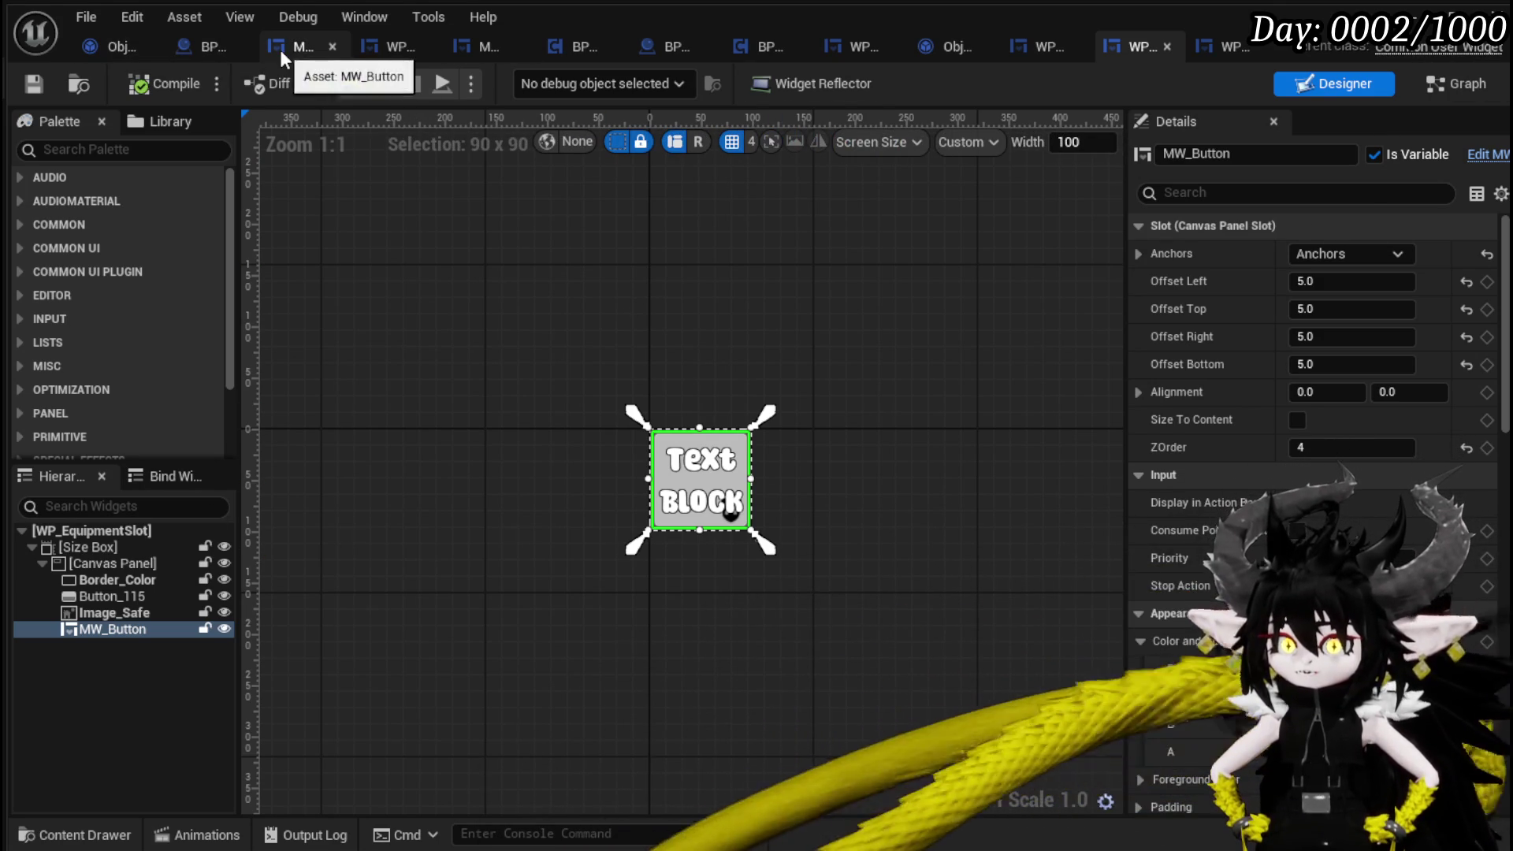
left_click(205, 45)
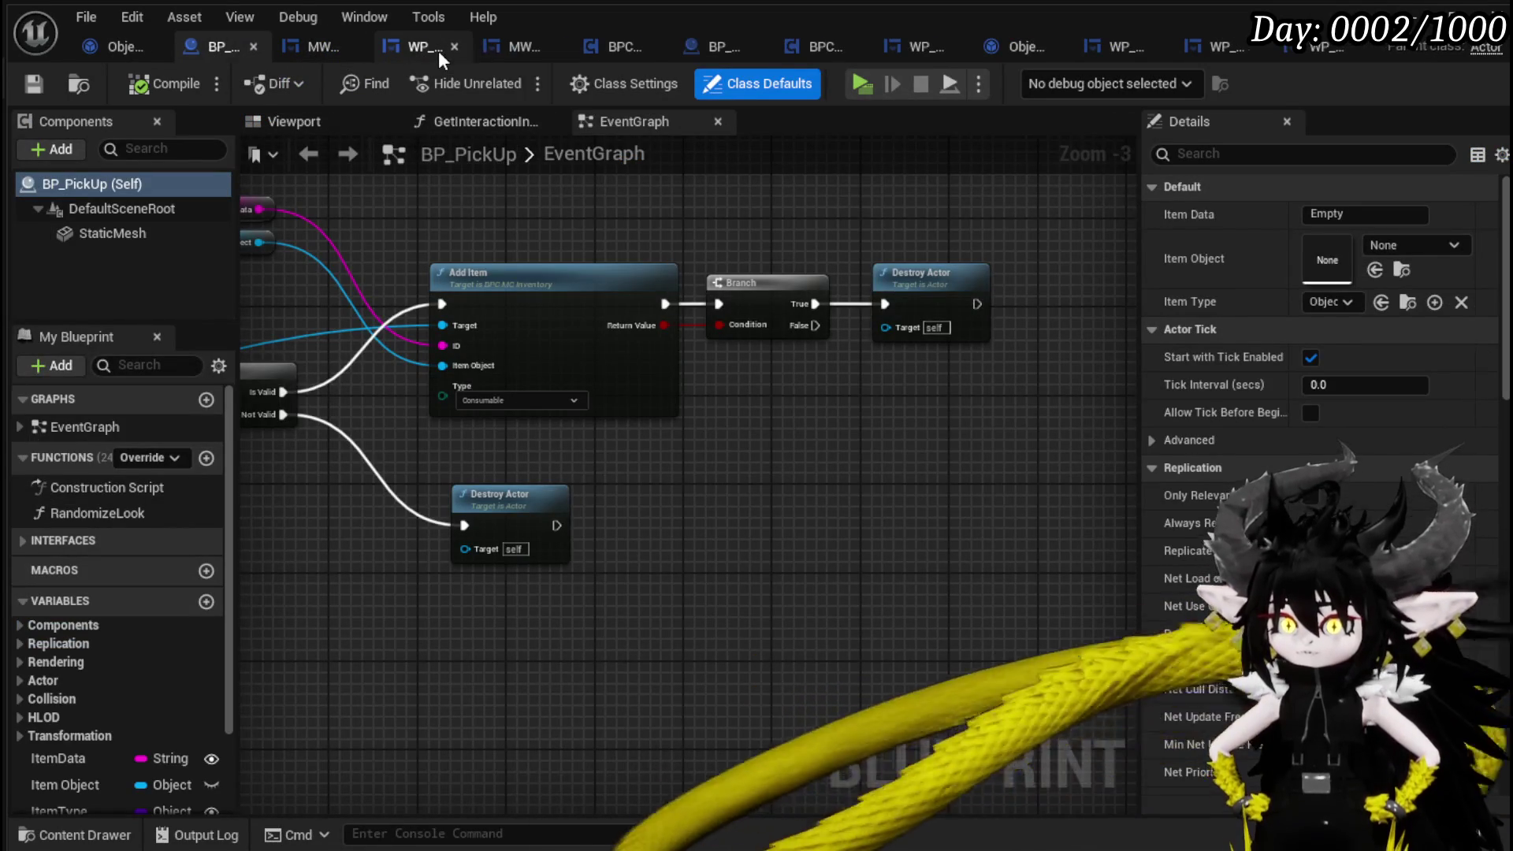
Return to WP_EC_ResourceSelection's AddFullMap graph, then compile and save the widget.
left_click(439, 50)
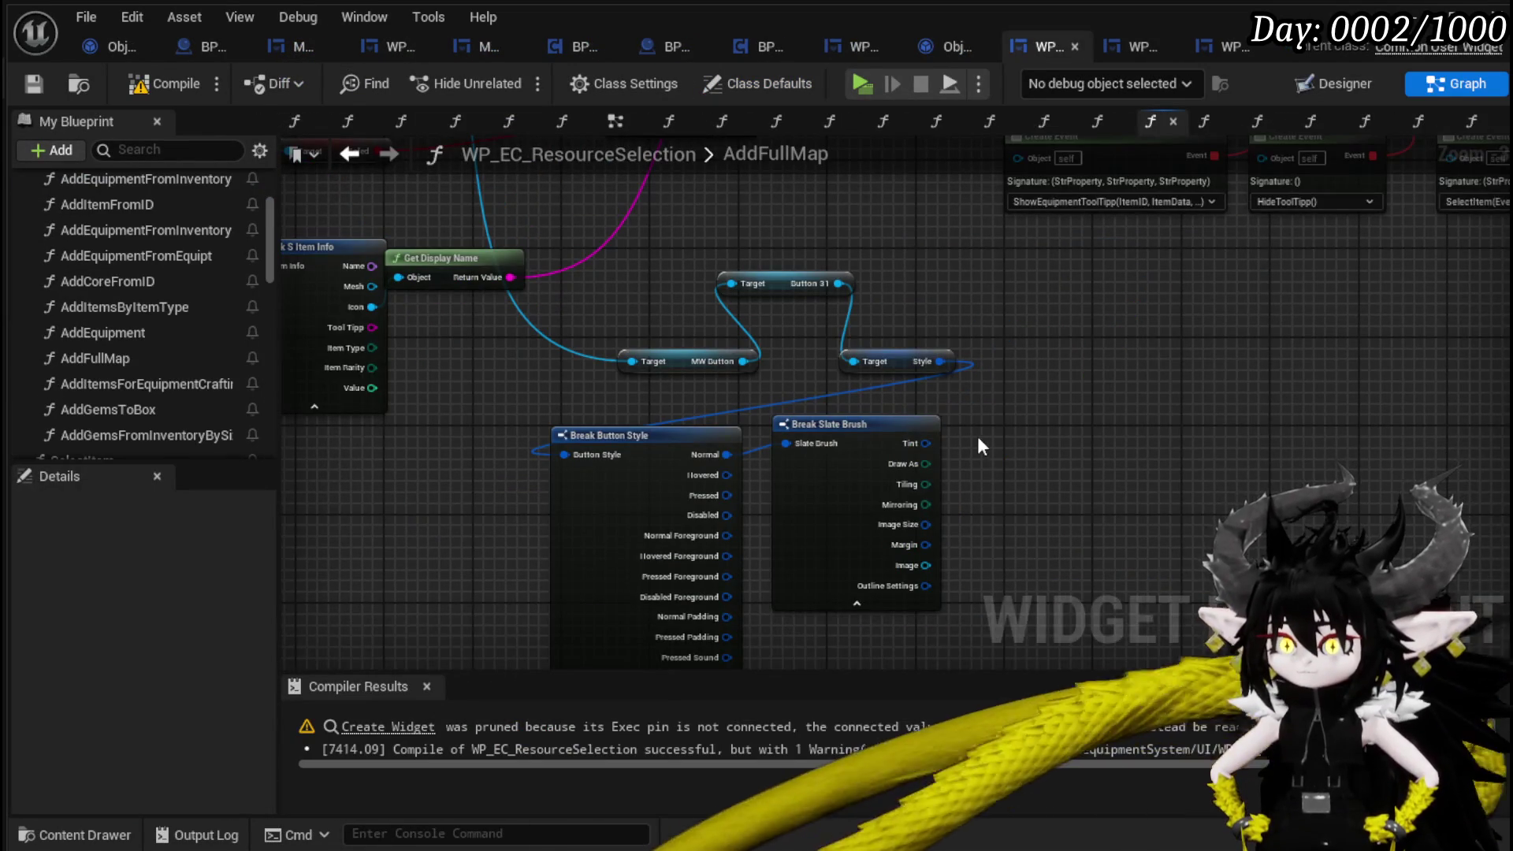
mouse_move(977, 446)
left_mouse_down()
mouse_move(828, 441)
mouse_move(737, 479)
left_mouse_up()
mouse_move(683, 598)
left_mouse_down()
mouse_move(718, 230)
mouse_move(476, 306)
mouse_move(643, 662)
mouse_move(668, 508)
mouse_move(1181, 359)
mouse_move(1089, 309)
left_mouse_up()
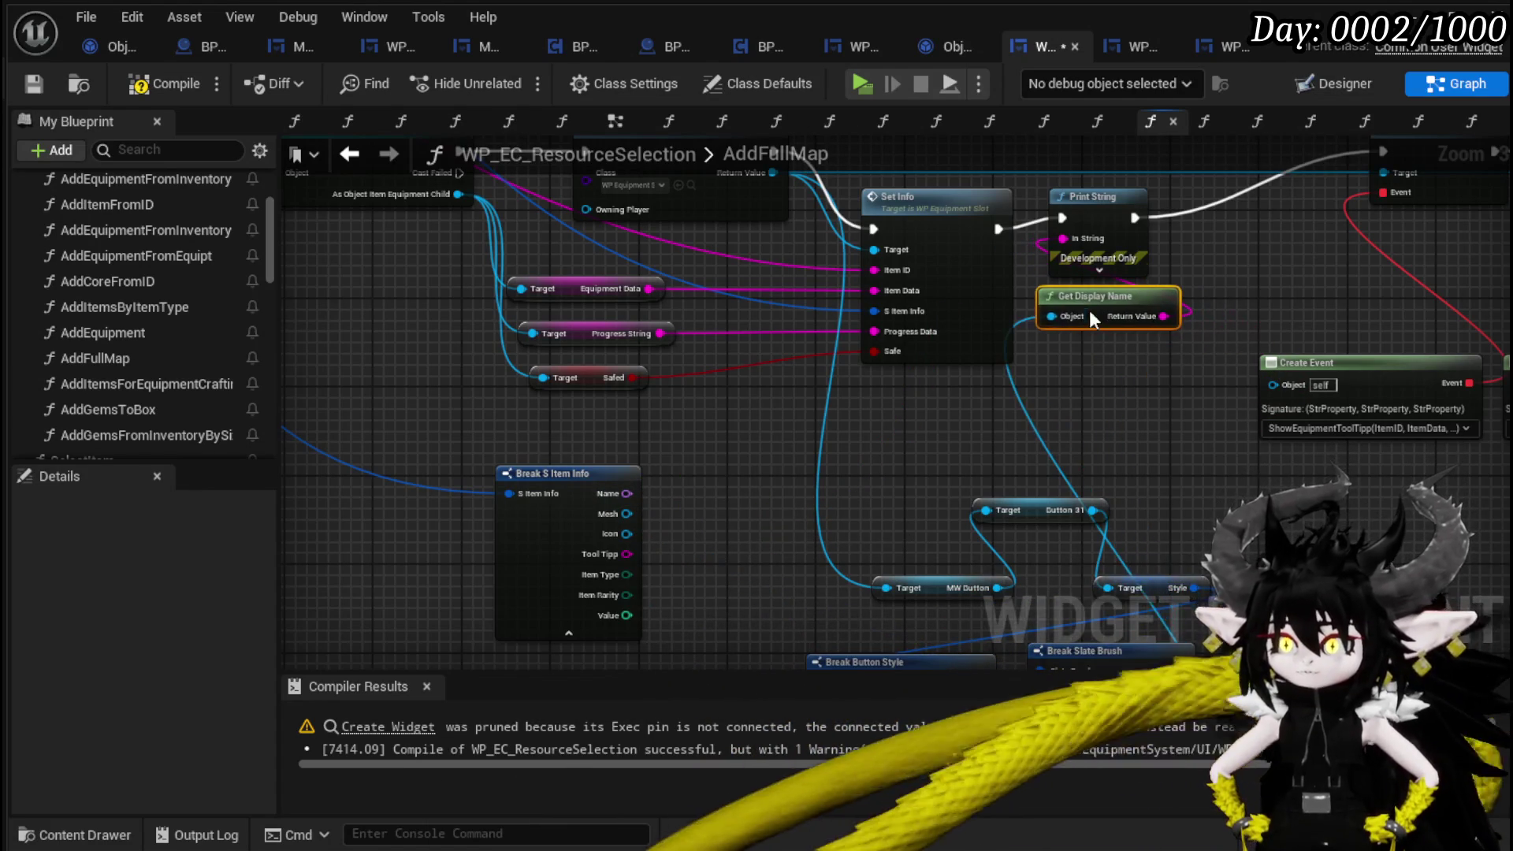
left_click(170, 83)
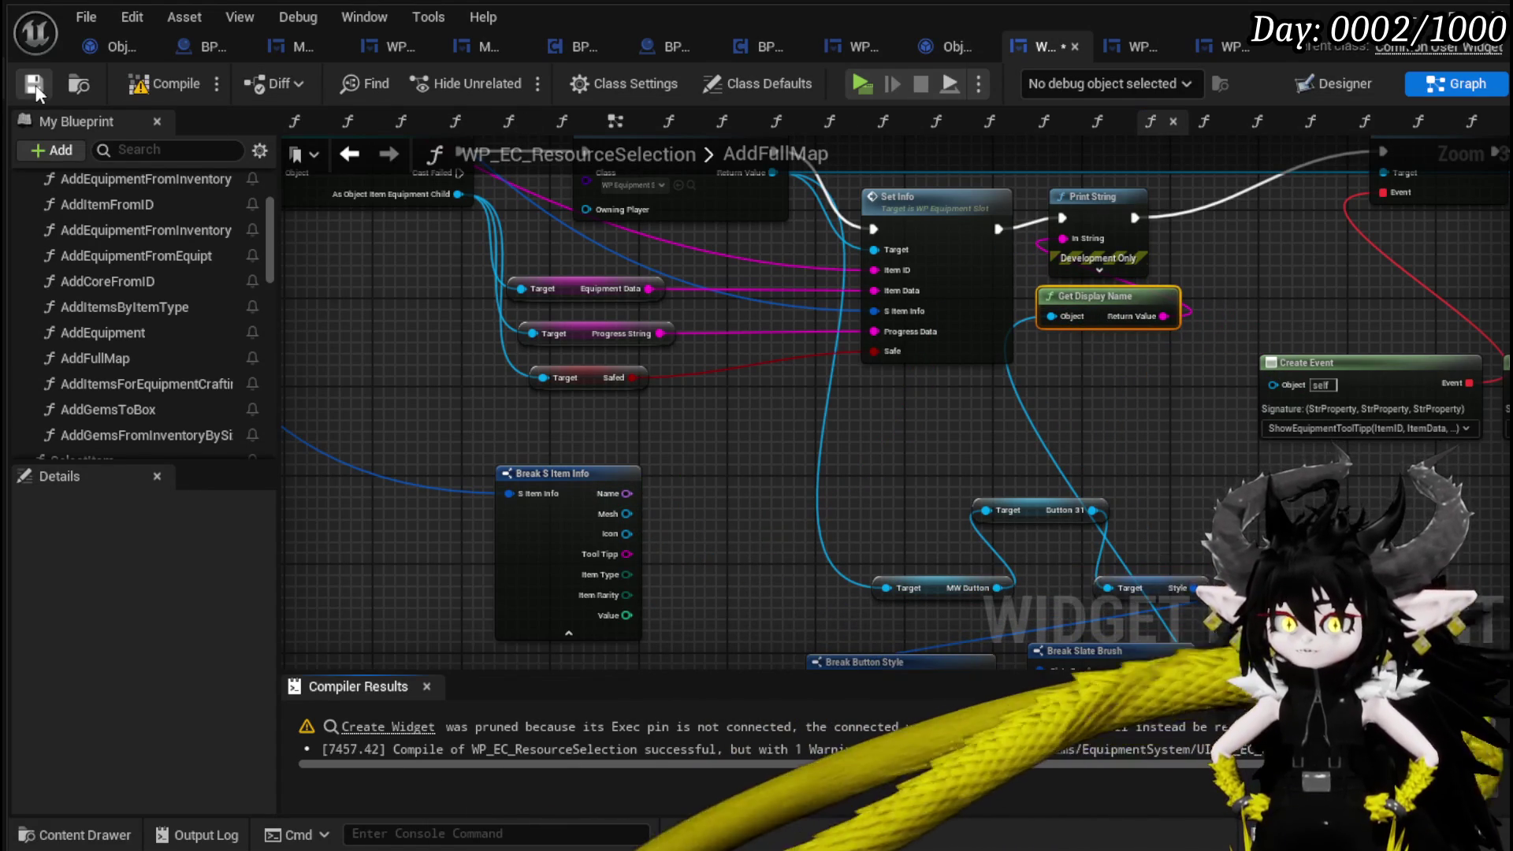
left_click(36, 84)
Playtest by storing the iron gear via Exploration > Black Box, then stop the session.
key("alt+Tab")
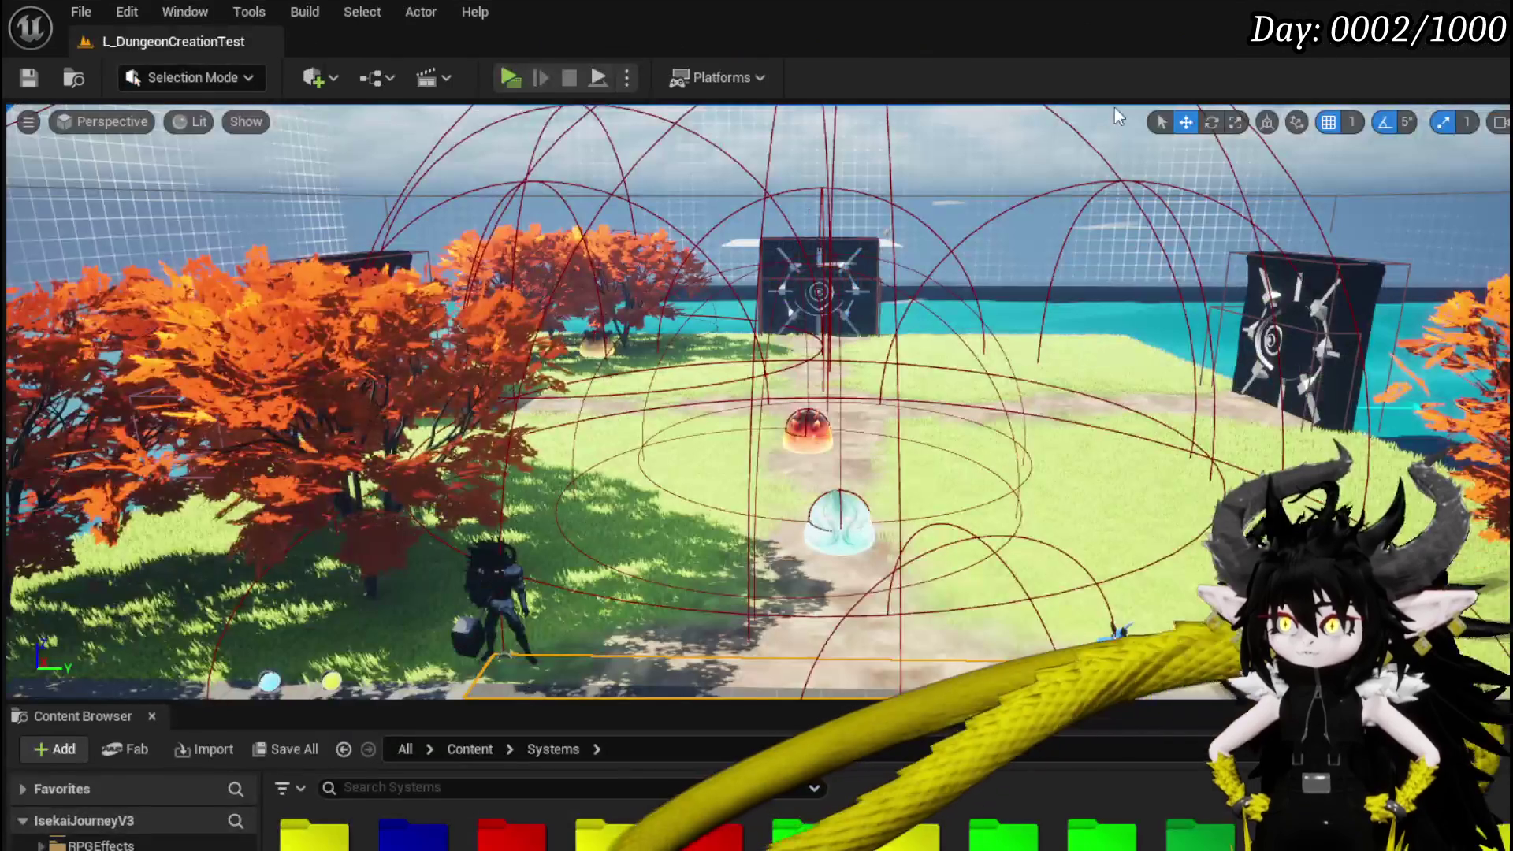
left_click(508, 77)
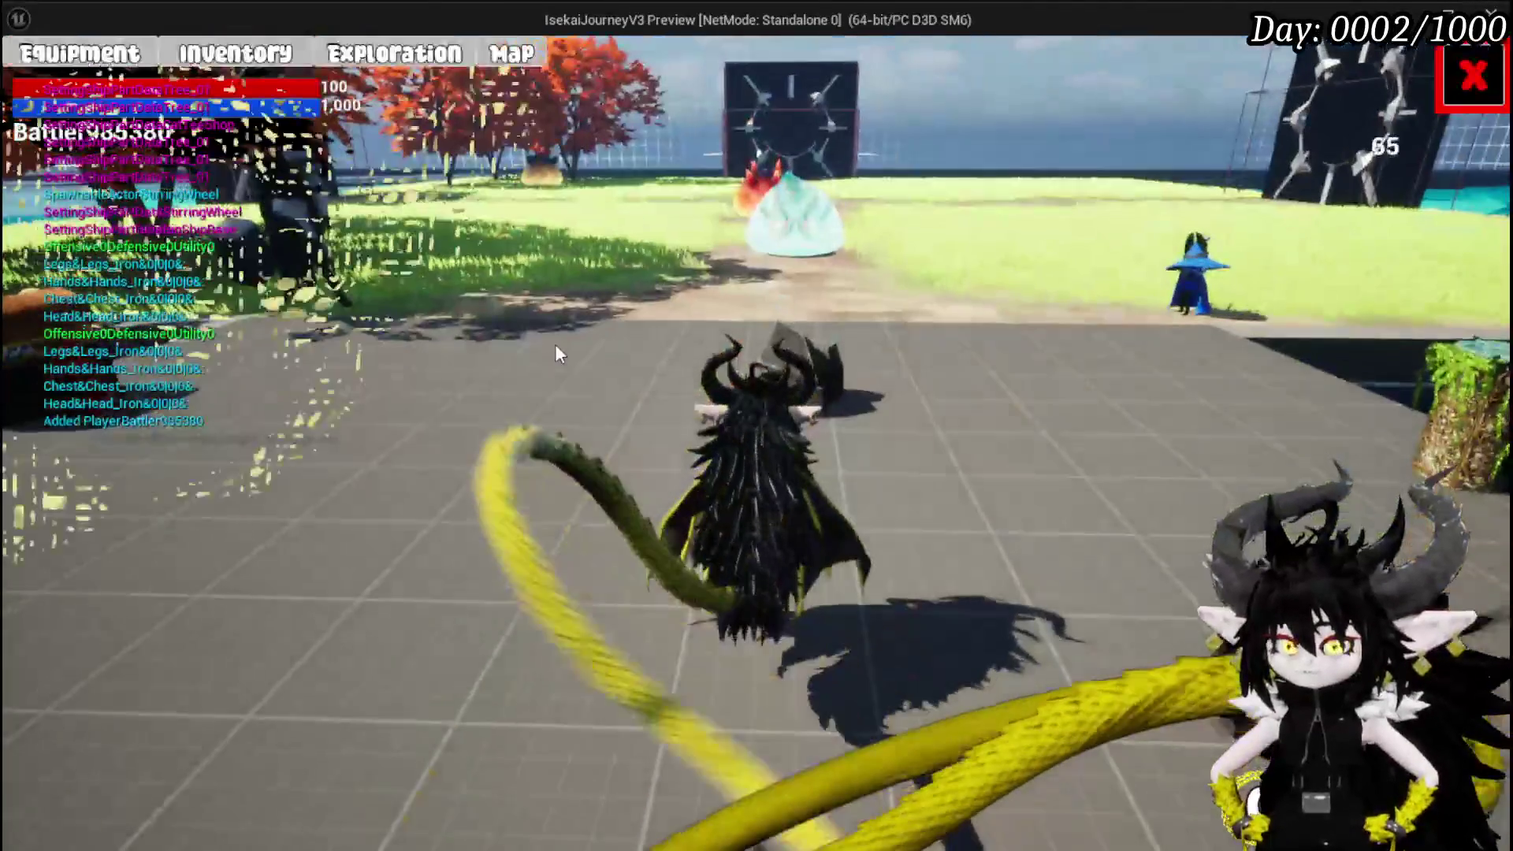
left_click(394, 53)
left_click(213, 125)
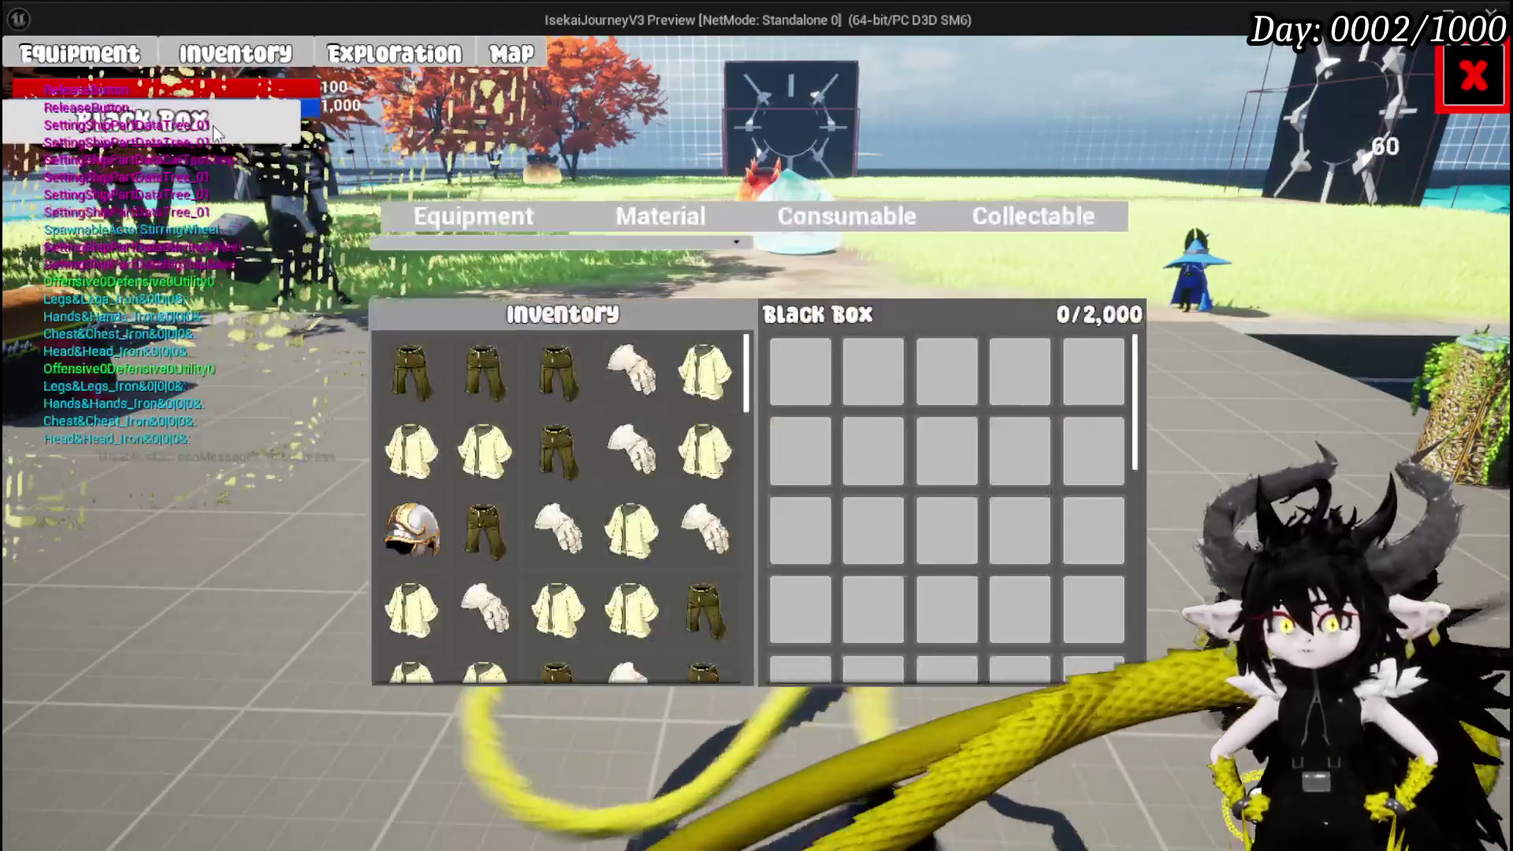
left_click(615, 376)
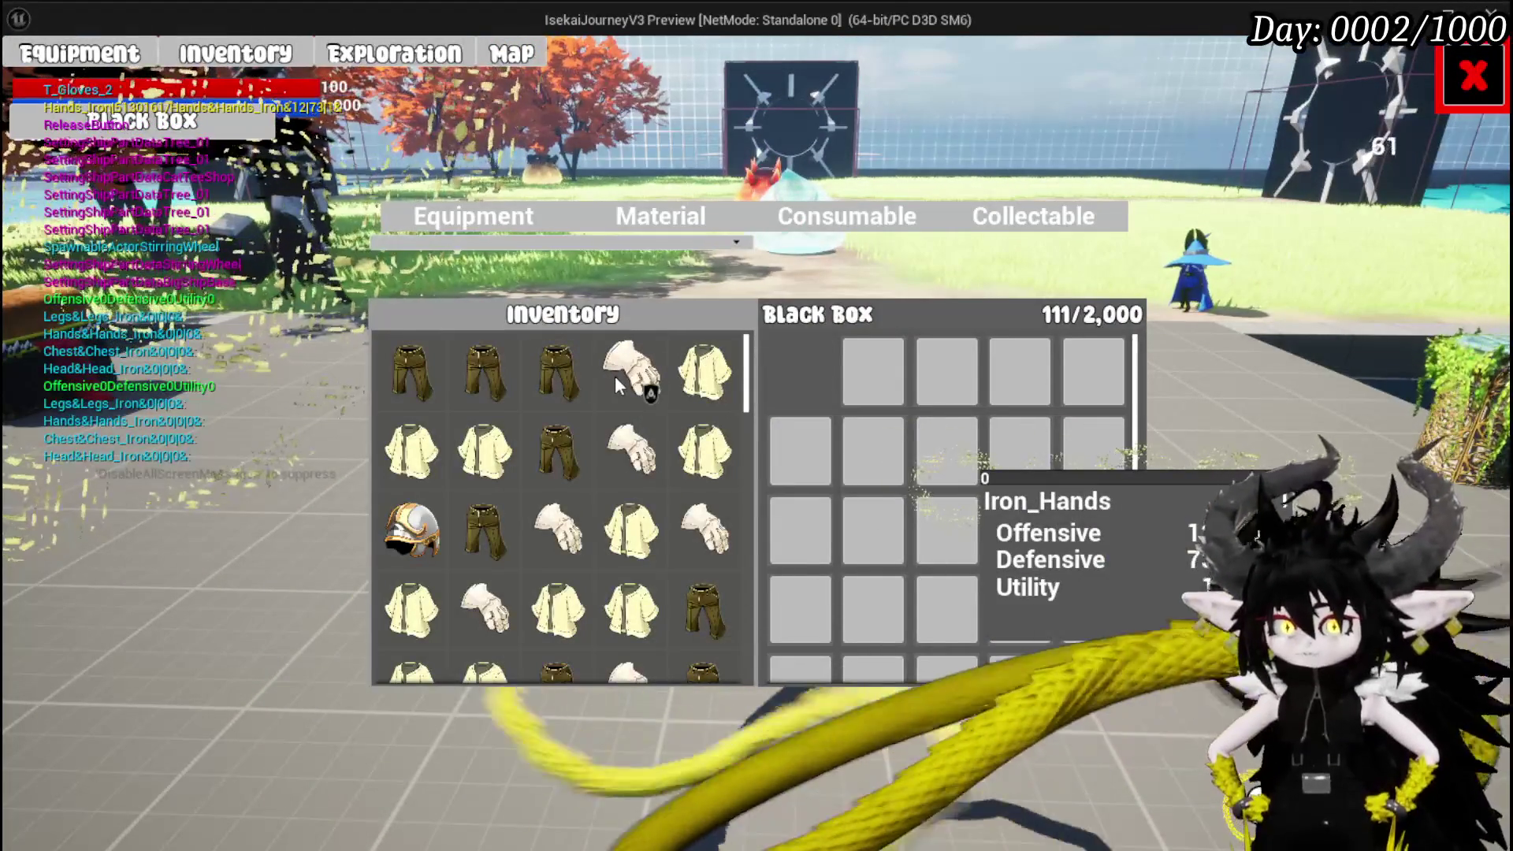
key("Escape")
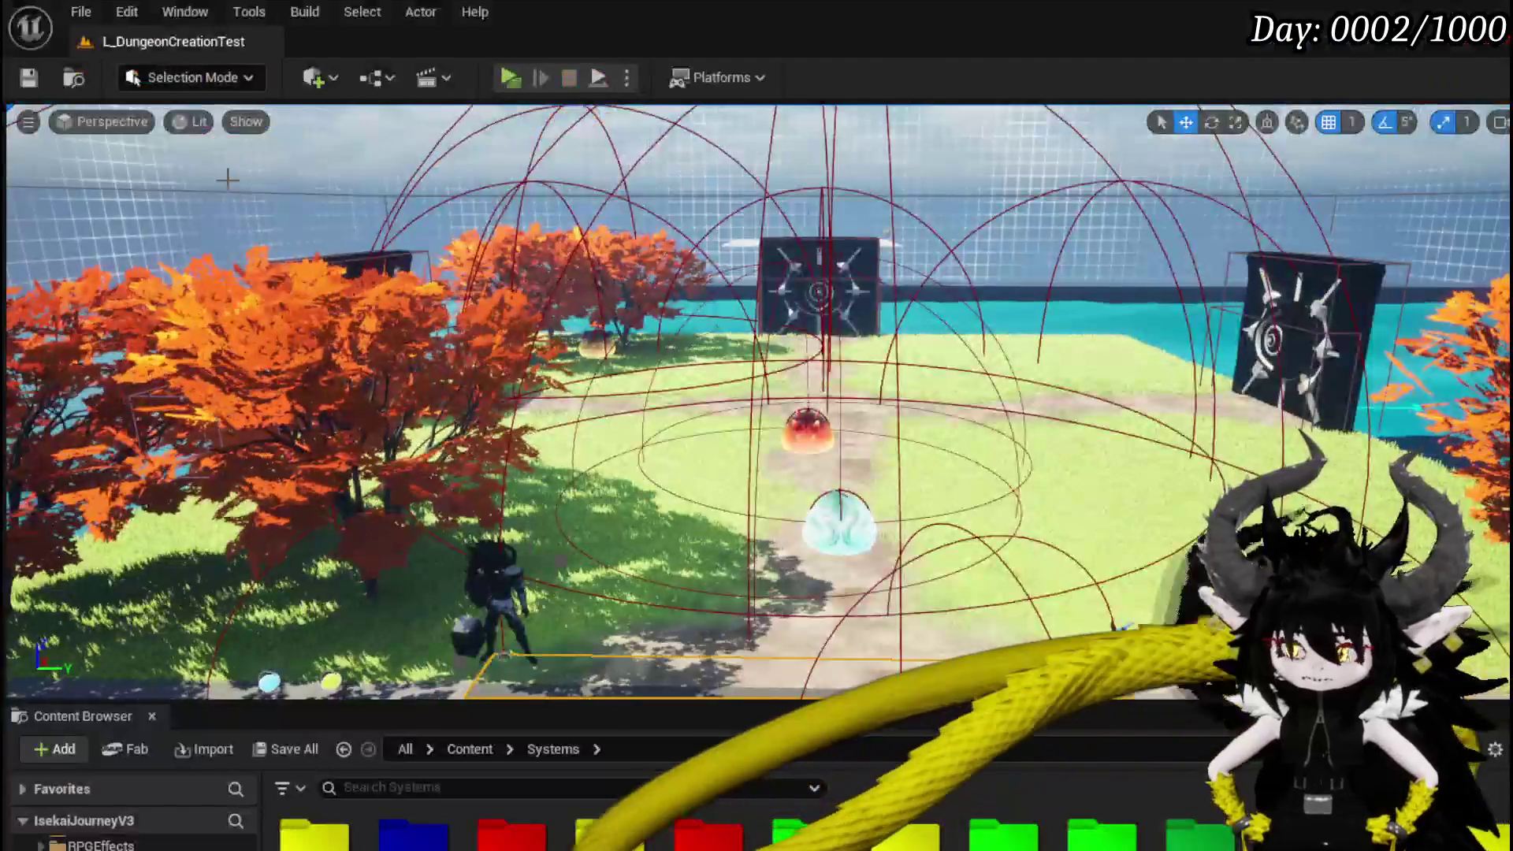
Save the level and rearrange AddFullMap's button, Print String and Get Display Name nodes to make room.
key("ctrl+s")
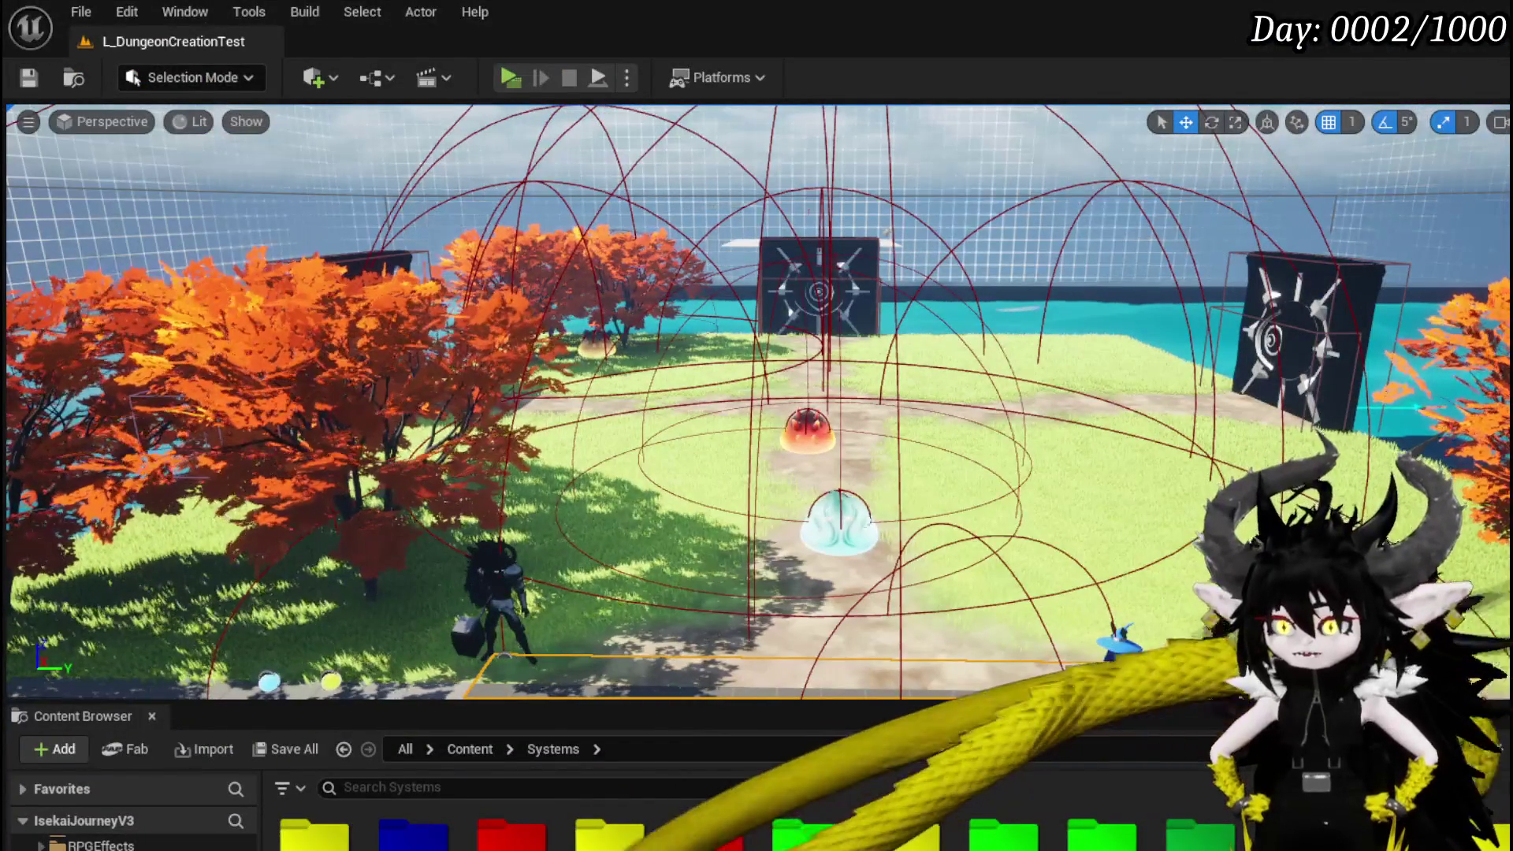
key("alt+Tab")
left_click_drag(591, 235, 1042, 558)
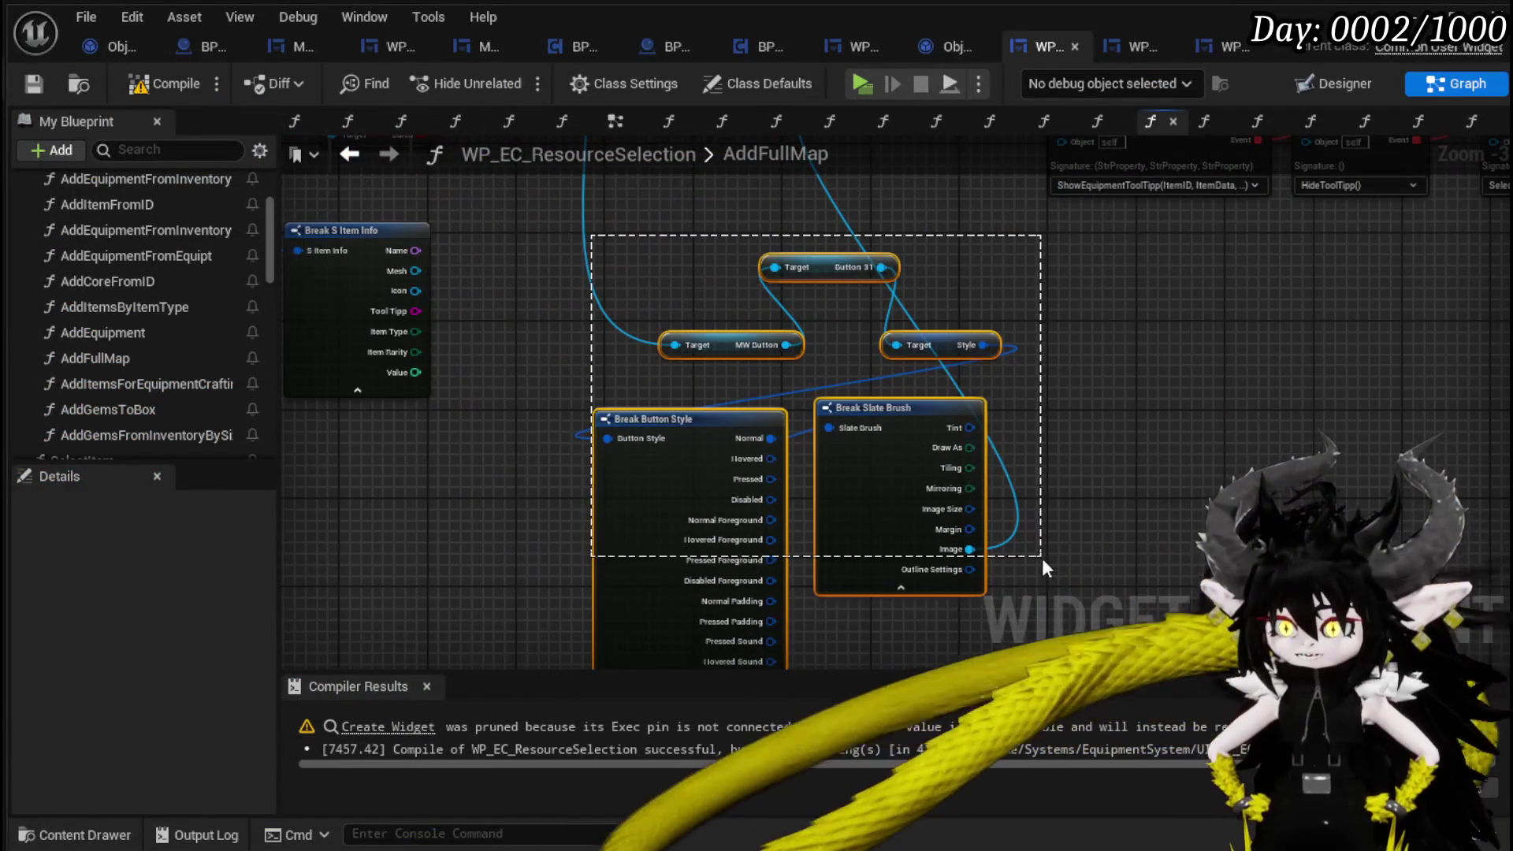
left_click_drag(903, 414, 749, 324)
mouse_move(1010, 383)
left_mouse_down()
mouse_move(919, 493)
mouse_move(915, 567)
left_mouse_up()
left_click_drag(527, 443, 524, 514)
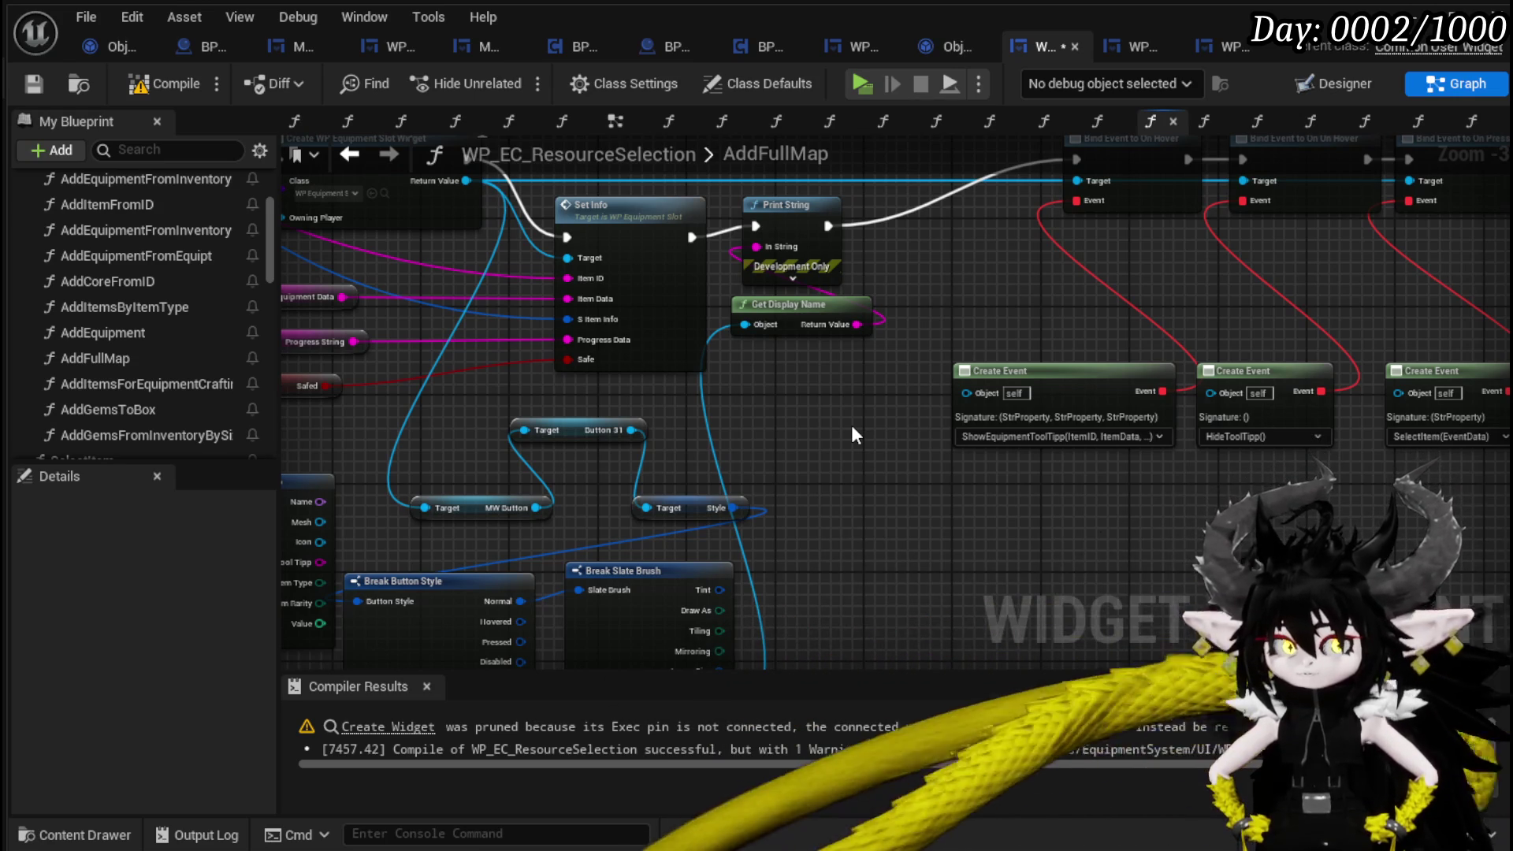
left_click_drag(852, 428, 851, 482)
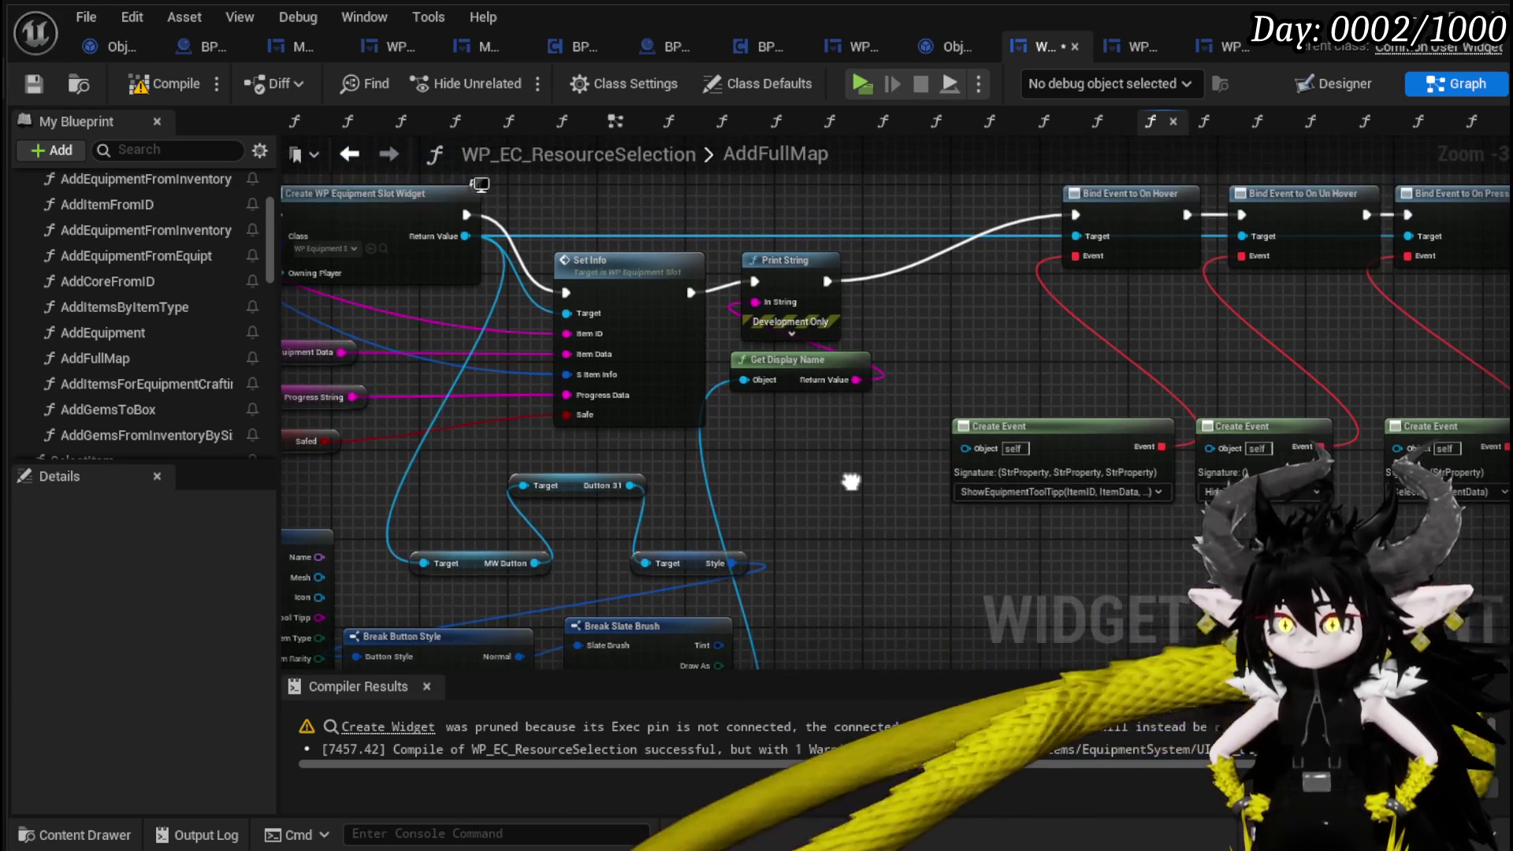
mouse_move(806, 263)
left_mouse_down()
mouse_move(834, 316)
mouse_move(812, 409)
left_mouse_up()
left_click_drag(778, 462, 852, 315)
Add a Set Brush node off MW Button, chained between Print String and Bind Event.
mouse_move(598, 418)
left_mouse_down()
mouse_move(948, 470)
mouse_move(1013, 169)
mouse_move(1055, 178)
mouse_move(1047, 323)
left_mouse_up()
type("Set Brush")
left_click(997, 571)
left_click_drag(937, 305, 871, 304)
mouse_move(1031, 322)
left_mouse_down()
mouse_move(955, 321)
mouse_move(1094, 312)
left_mouse_up()
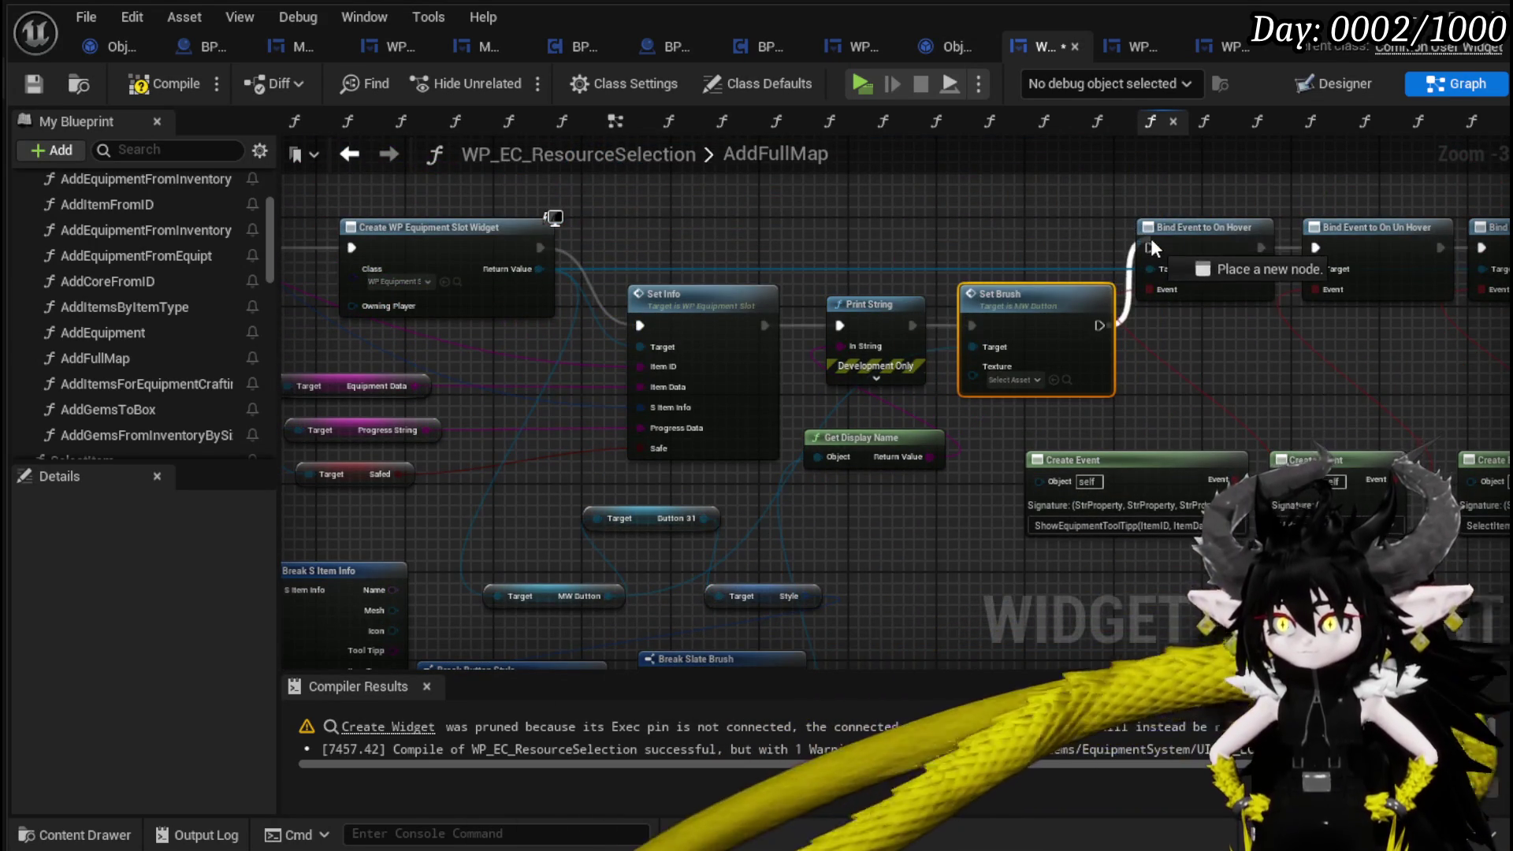
left_click_drag(1151, 246, 1149, 248)
Wire the Break S Item Info Icon into Set Brush's Texture, then compile and save.
mouse_move(987, 380)
left_mouse_down()
mouse_move(859, 666)
mouse_move(873, 506)
mouse_move(802, 583)
left_mouse_up()
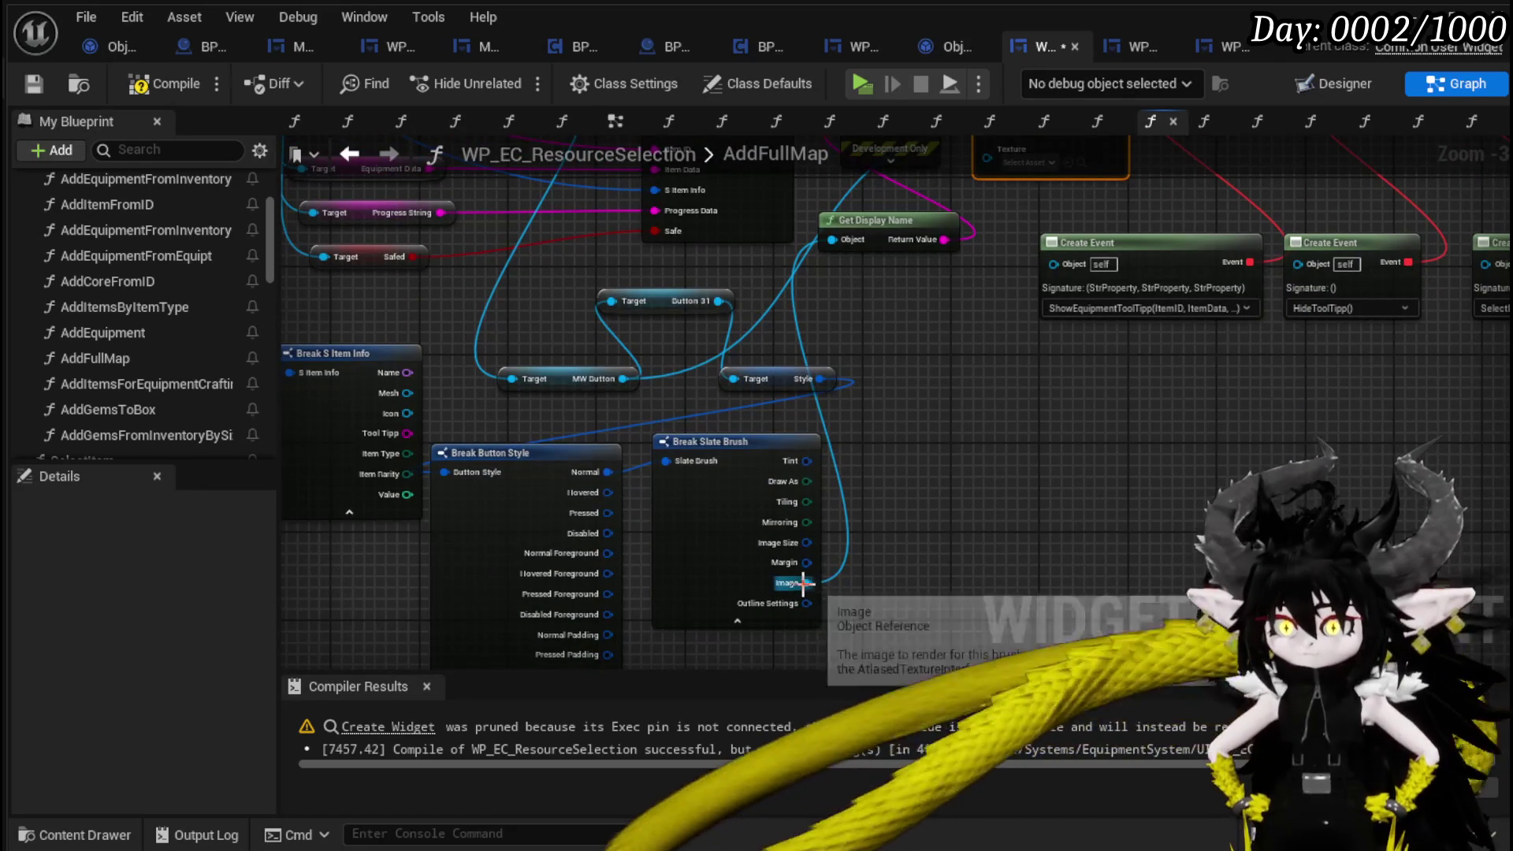
mouse_move(408, 416)
left_mouse_down()
mouse_move(444, 442)
mouse_move(899, 258)
mouse_move(1020, 233)
mouse_move(1033, 252)
left_mouse_up()
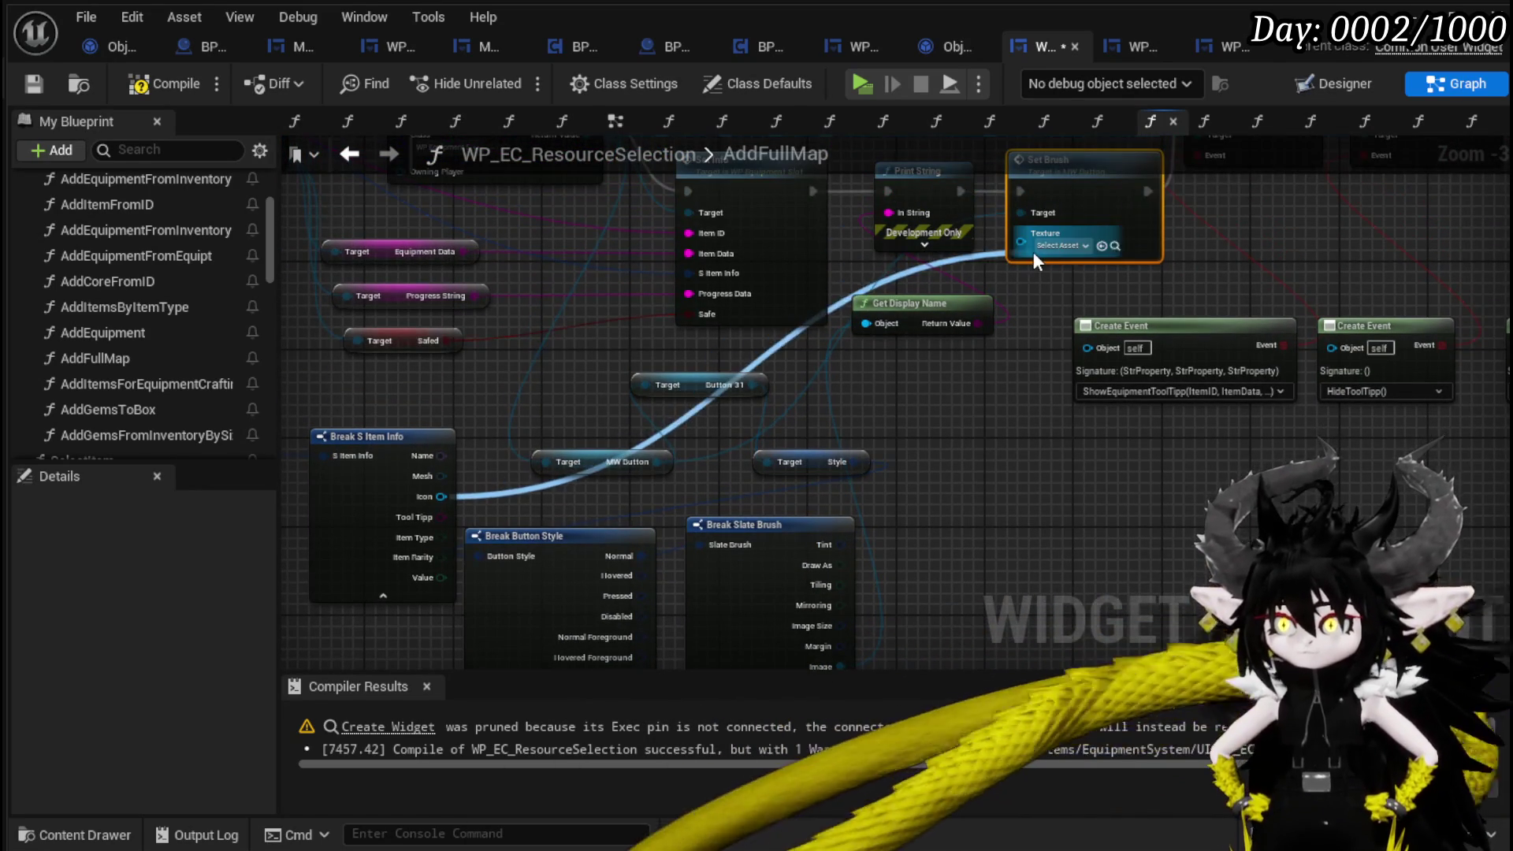
left_click(165, 84)
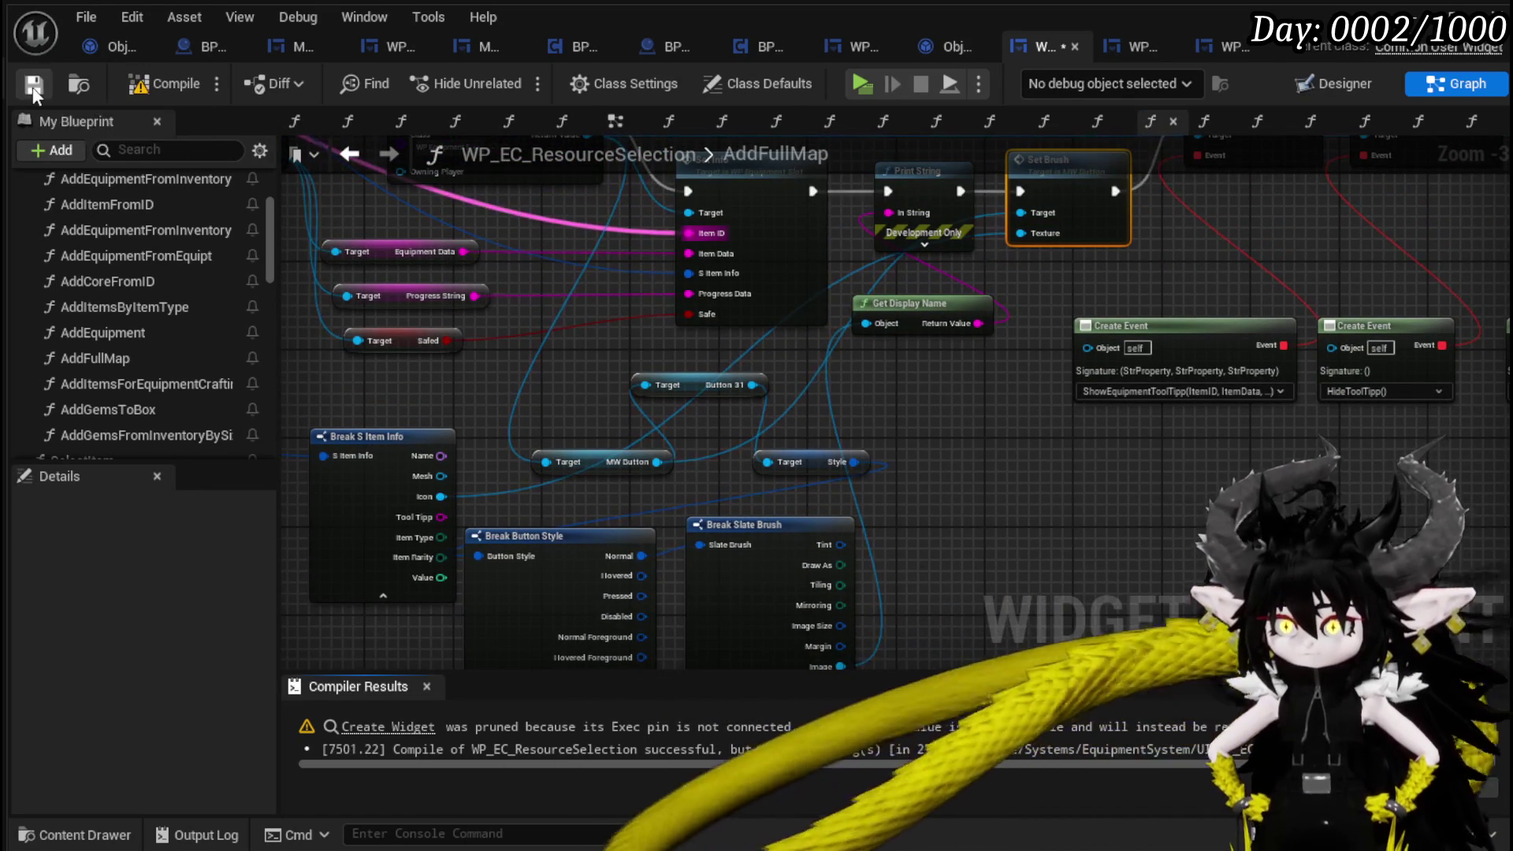
left_click(33, 84)
key("alt+Tab")
Start play and store an equipment item plus Essence, Copper Ingot and Fire Fluid in the Black Box.
left_click(512, 78)
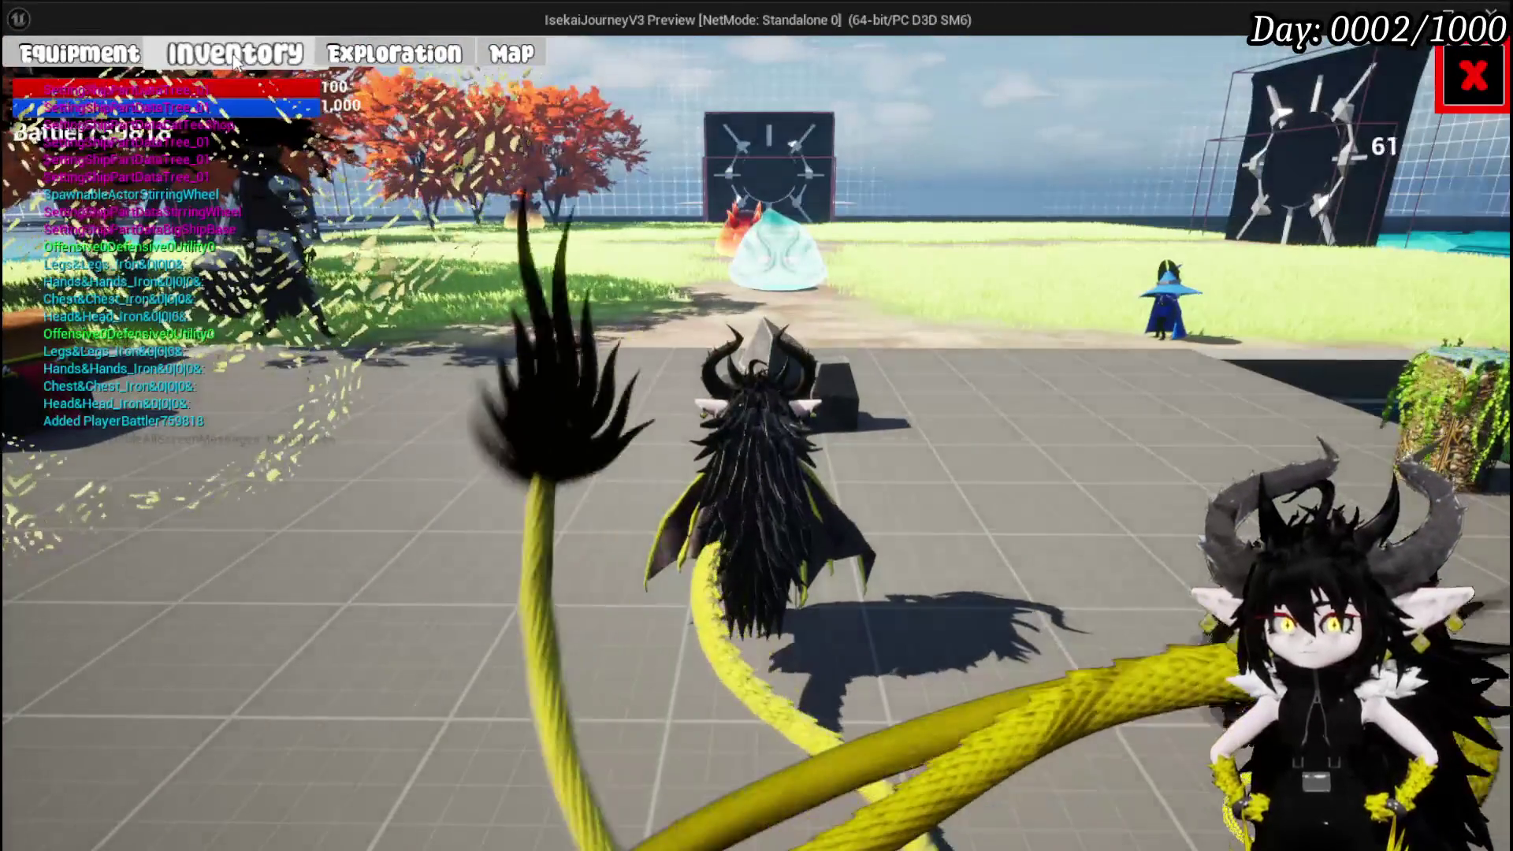
left_click(215, 145)
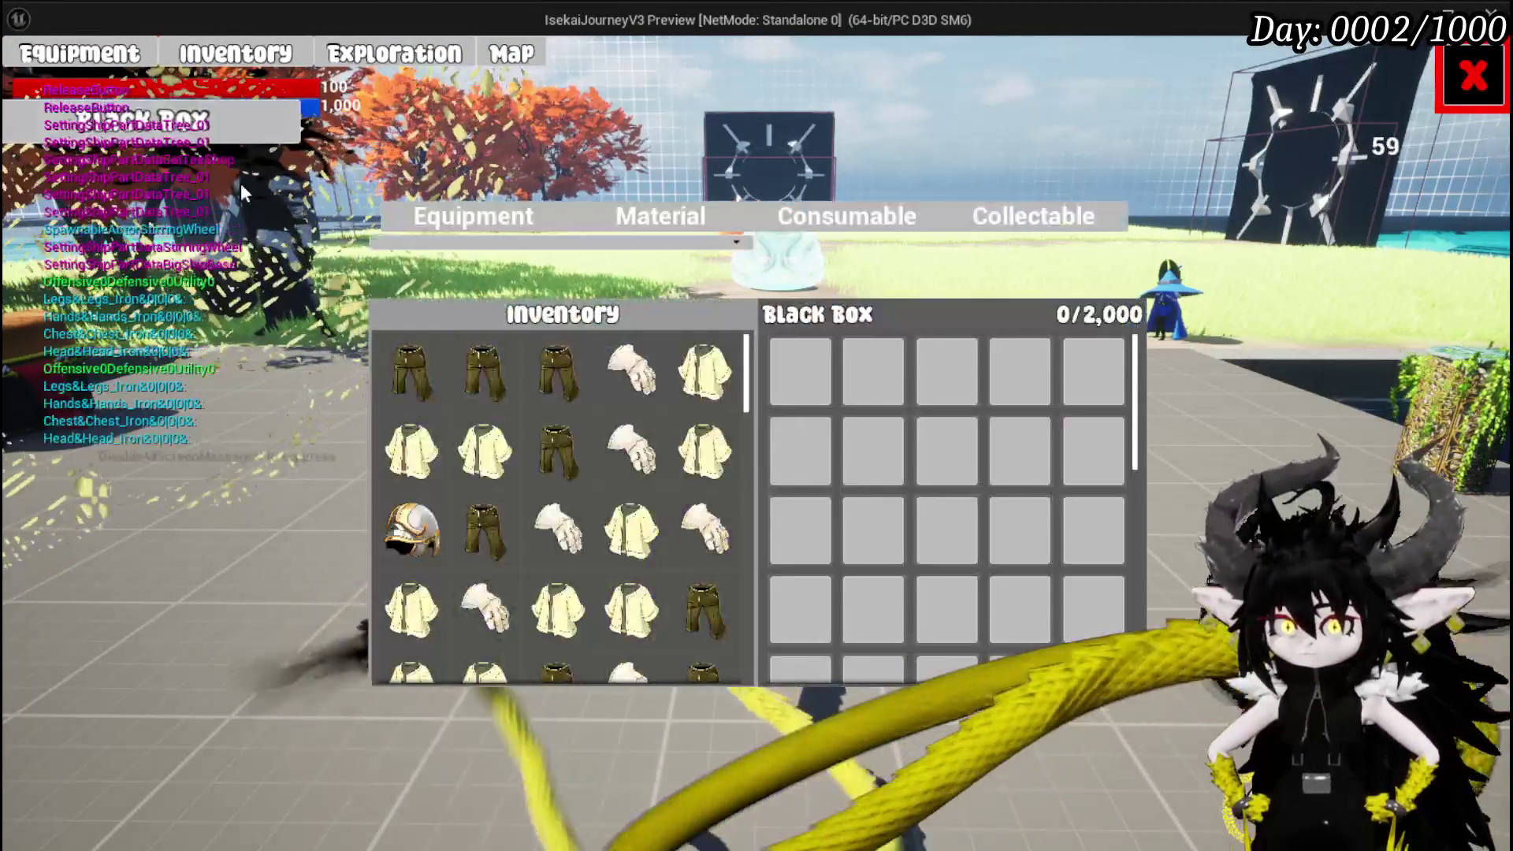
left_click_drag(553, 356, 781, 363)
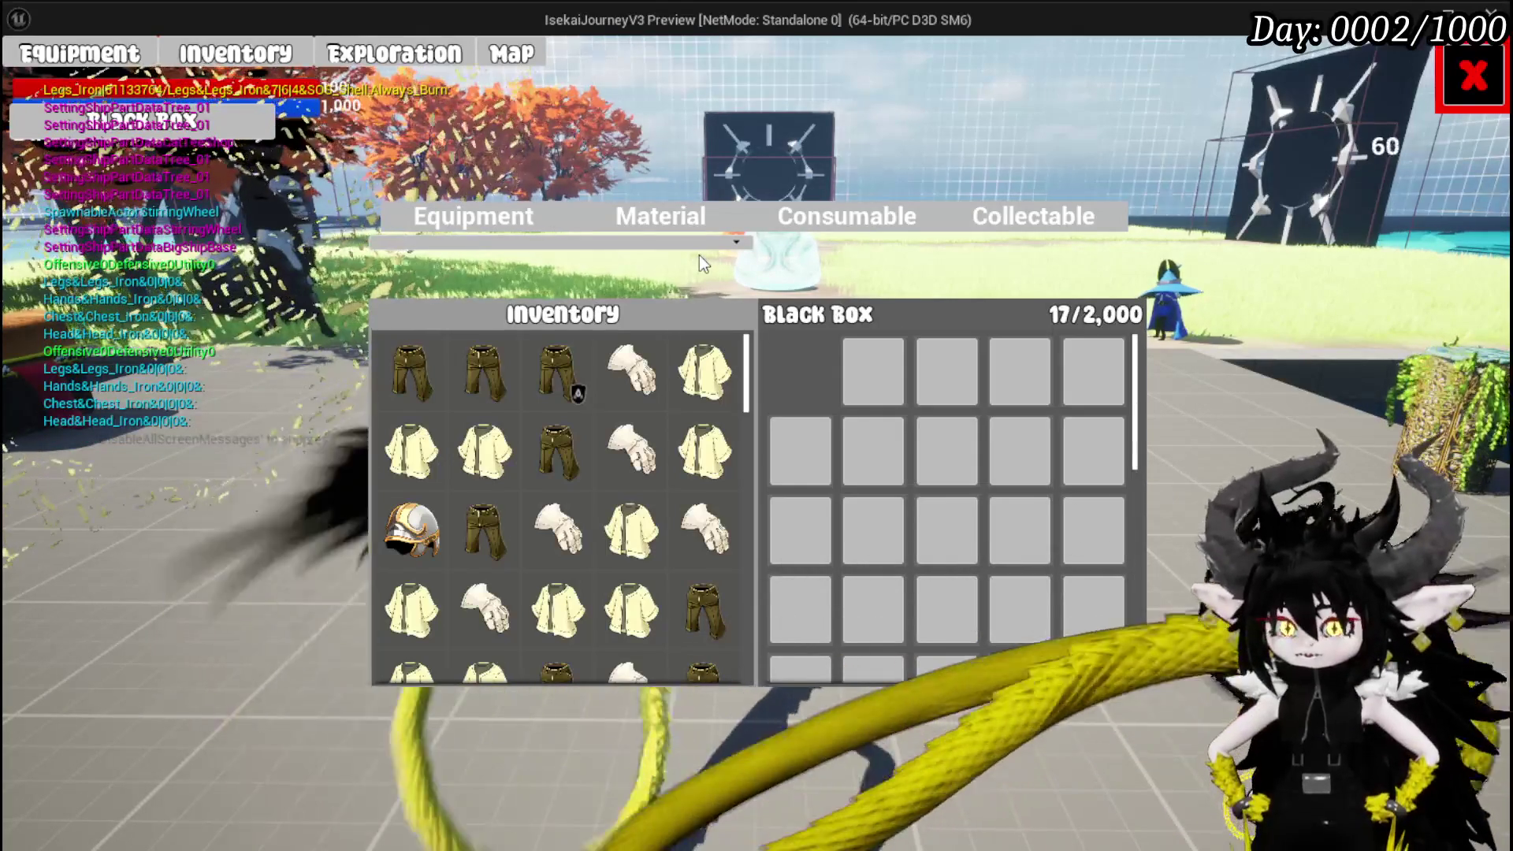
left_click(712, 220)
left_click(638, 370)
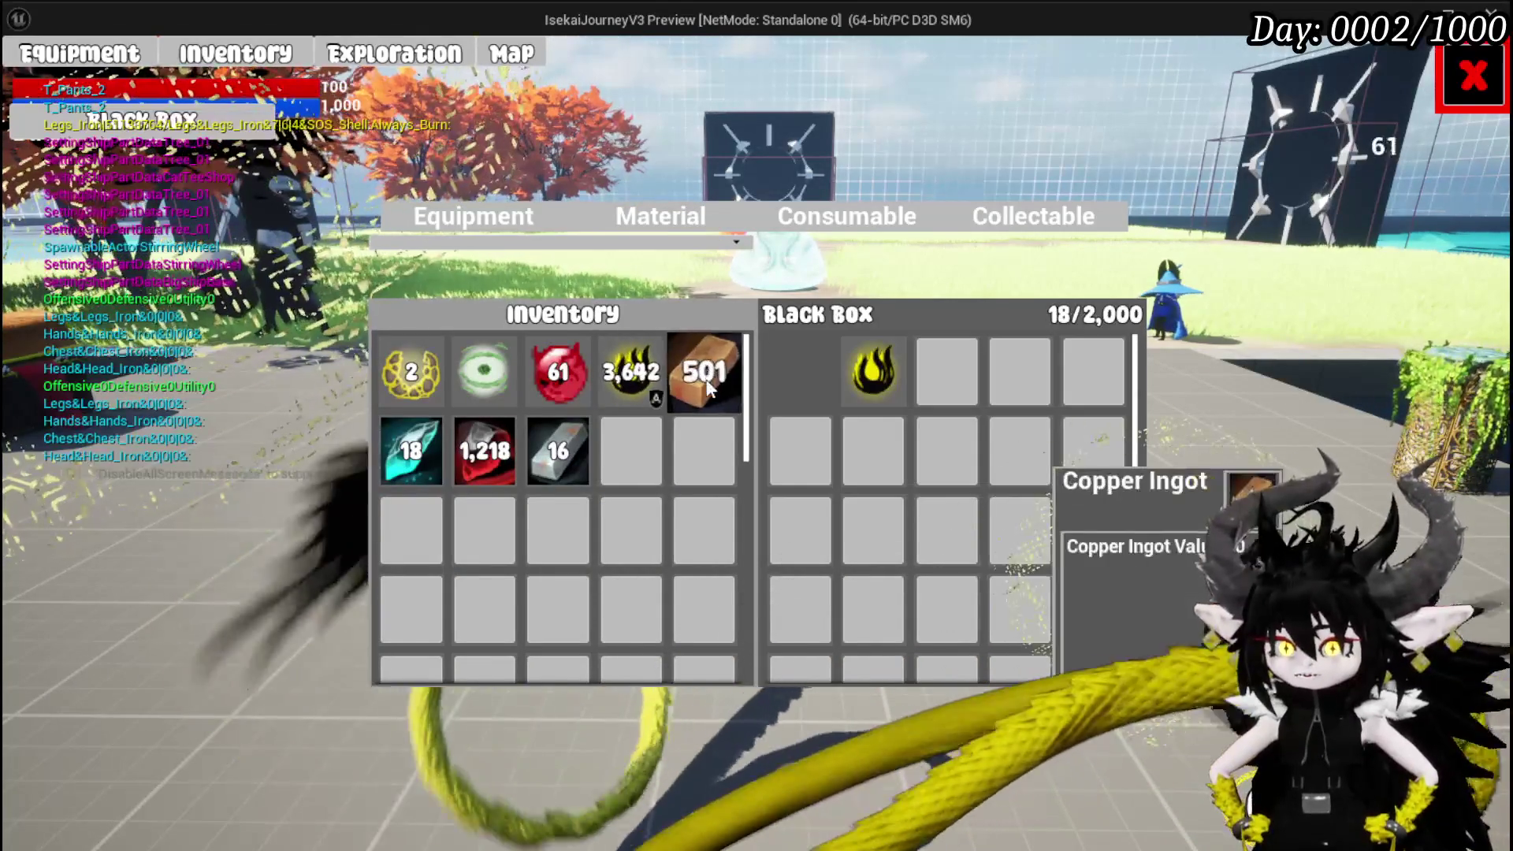
left_click(704, 370)
left_click(558, 370)
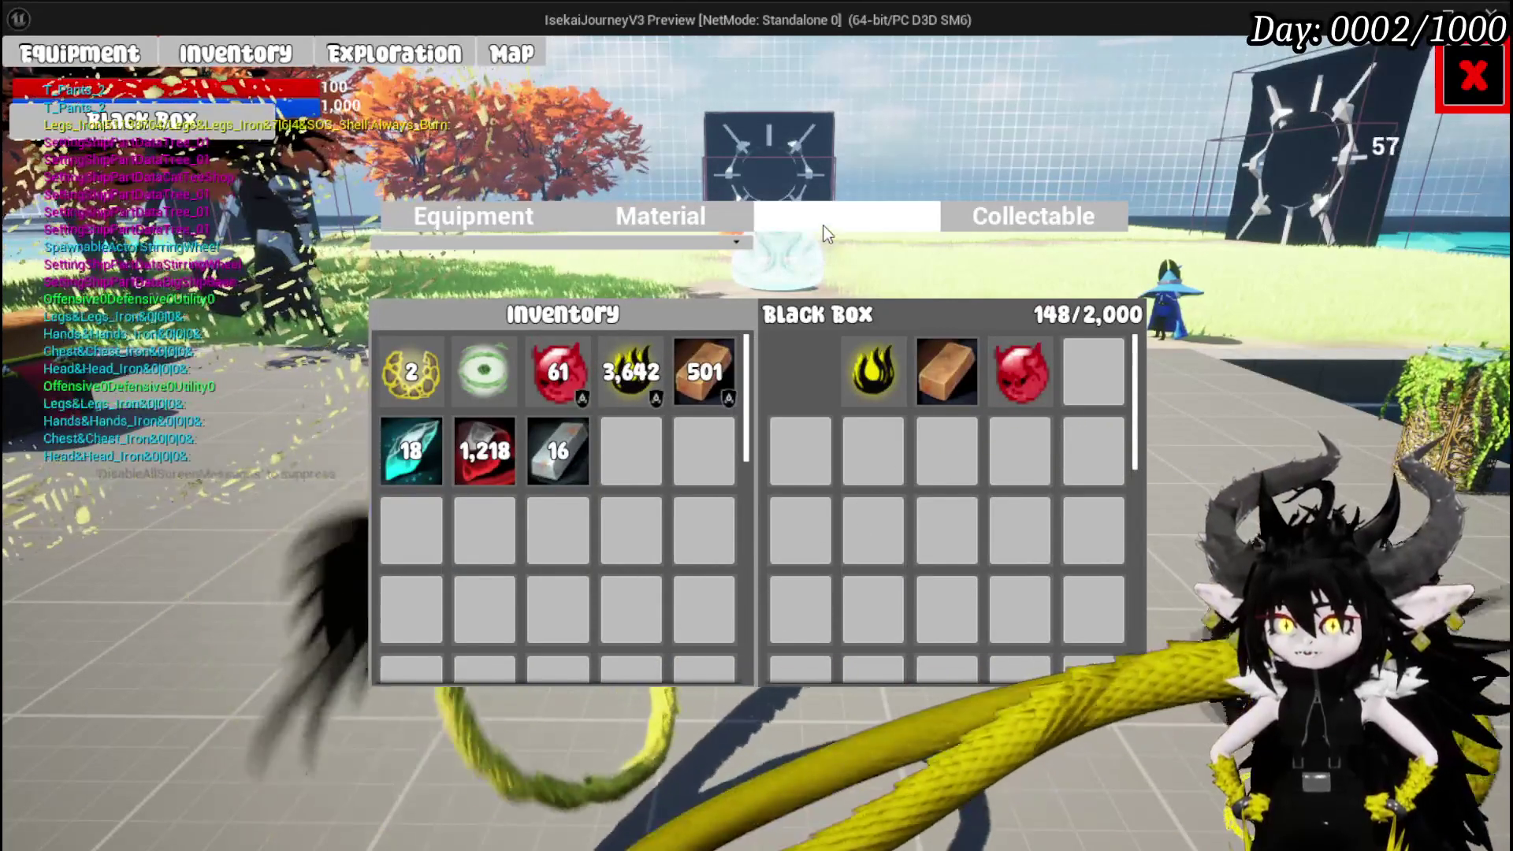
Store the mushroom and Iron_Legs in the Black Box, then stop the session.
left_click(847, 217)
left_click(411, 370)
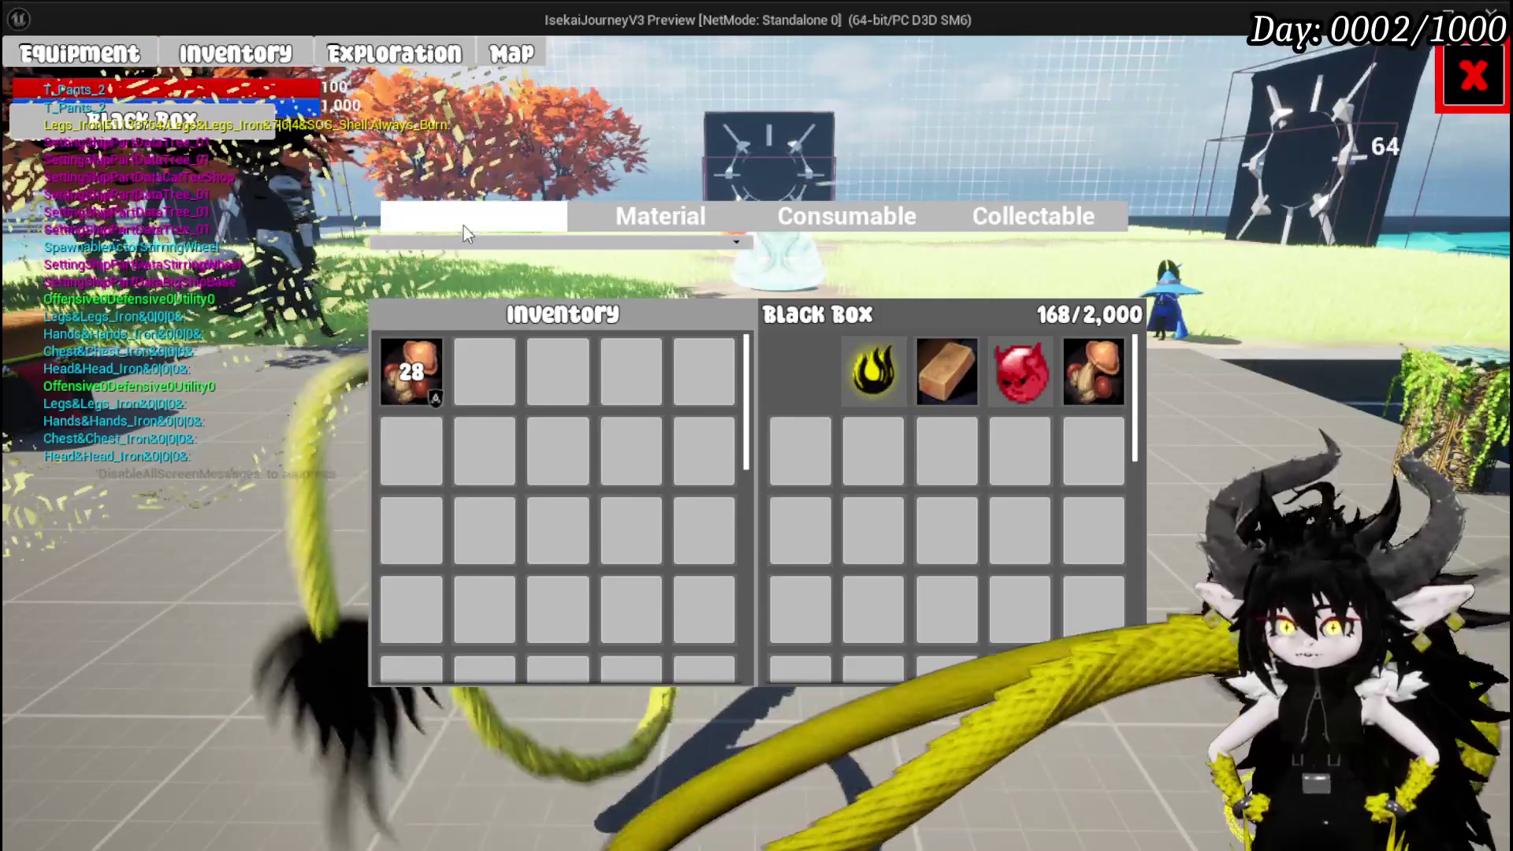
left_click(471, 222)
left_click(411, 370)
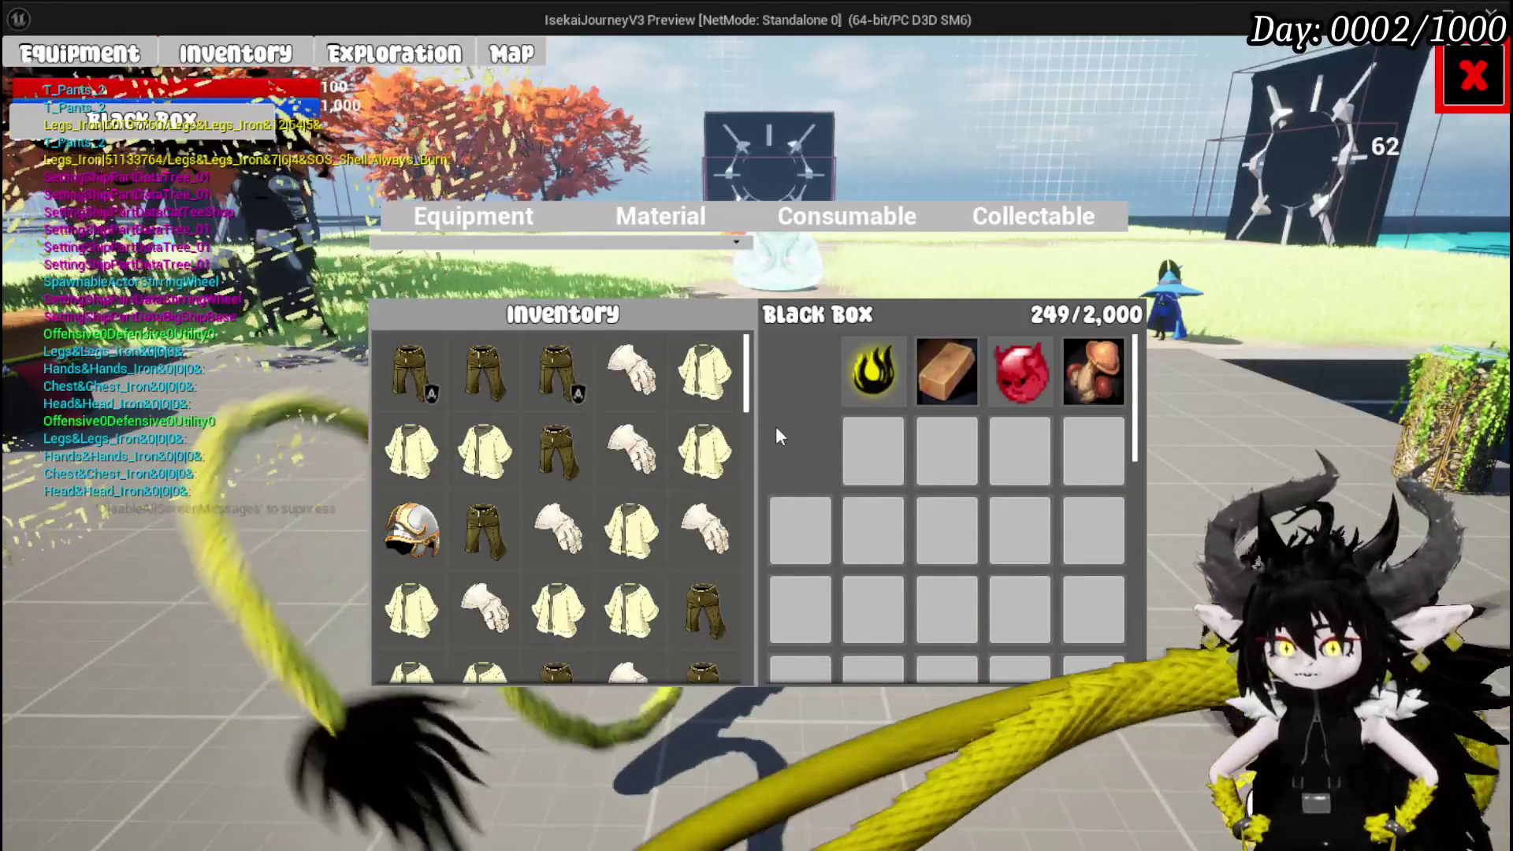
mouse_move(564, 379)
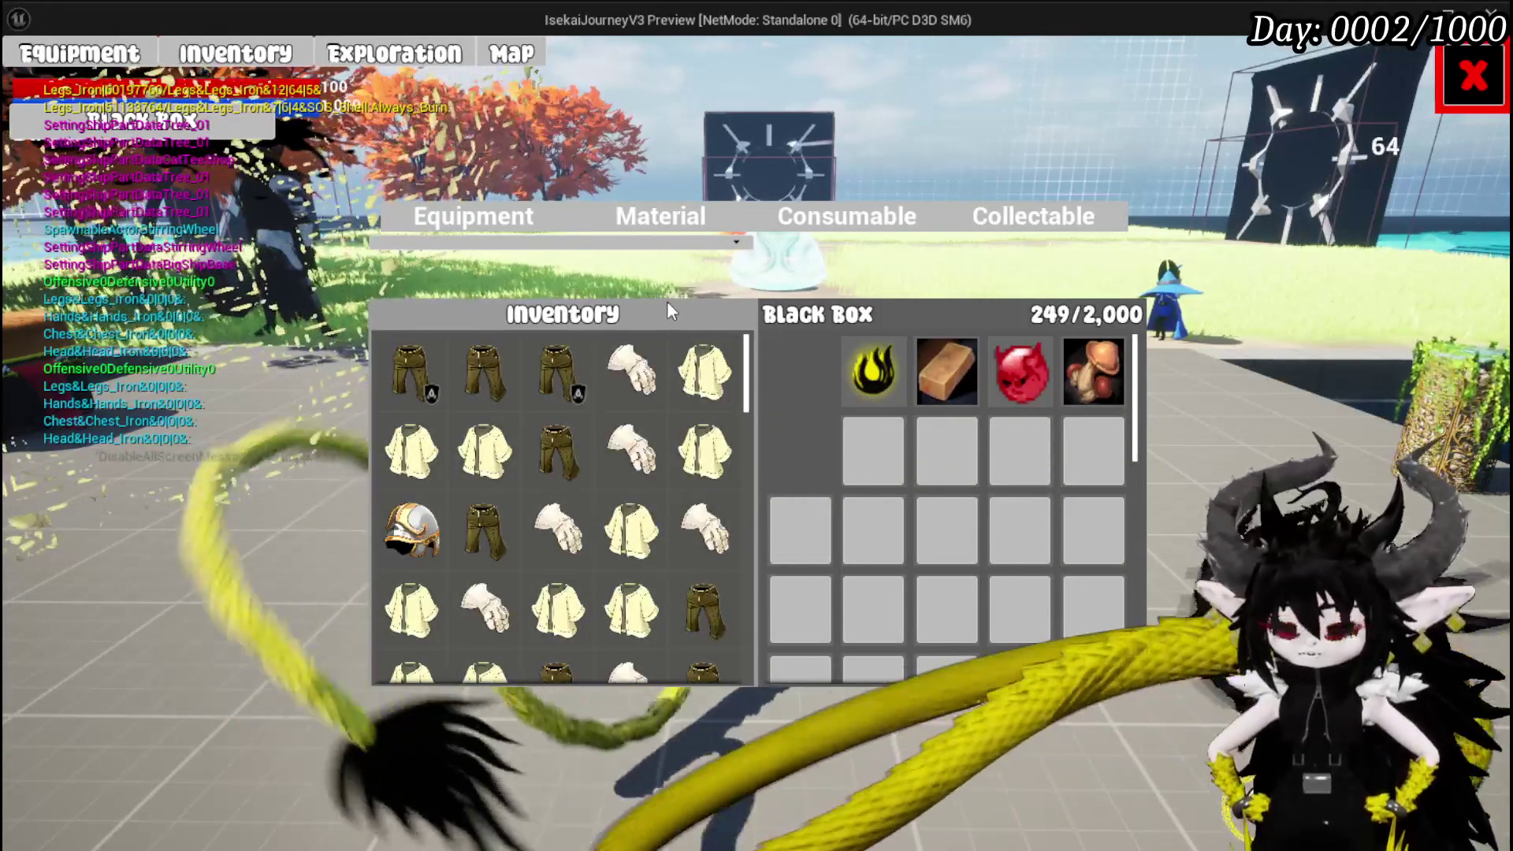
key("Escape")
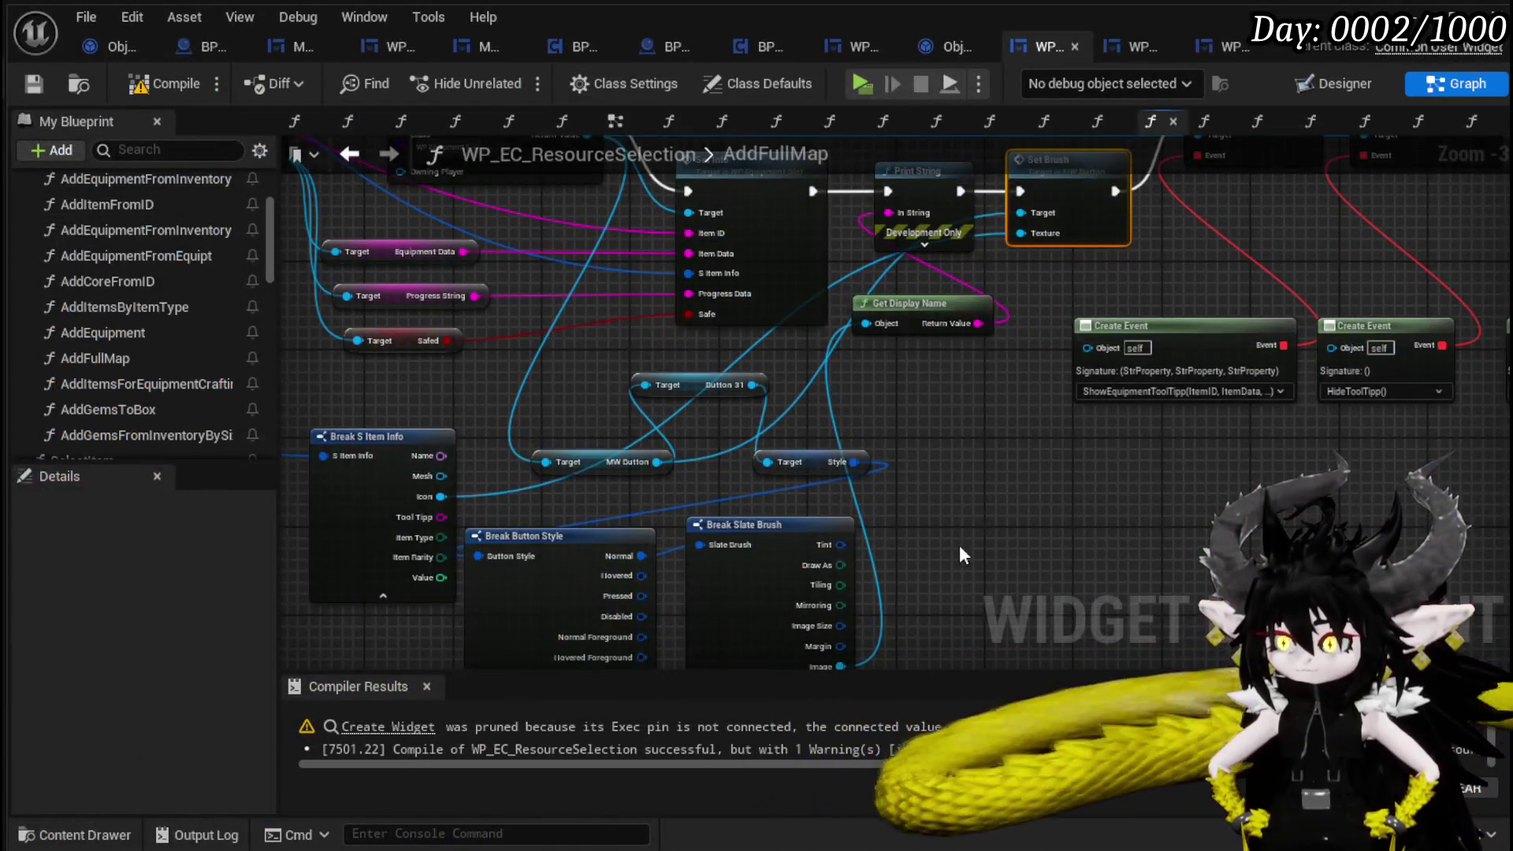
Rearrange AddFullMap's Bind Event and Create Event nodes below the slot setup row.
mouse_move(709, 299)
left_mouse_down()
mouse_move(752, 461)
mouse_move(818, 516)
left_mouse_up()
left_click_drag(781, 579, 978, 558)
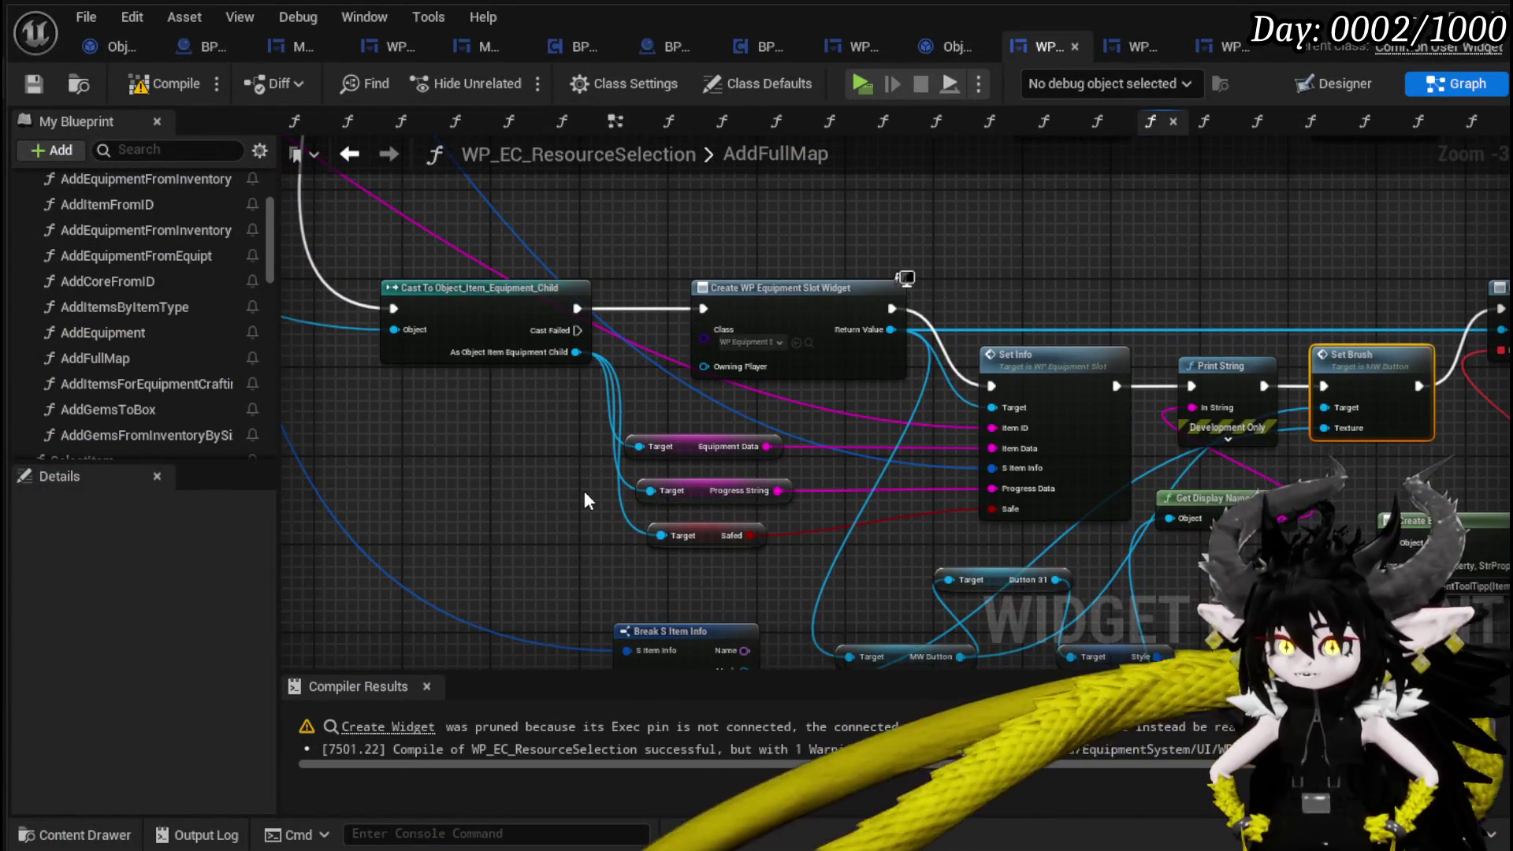
mouse_move(584, 491)
left_mouse_down()
mouse_move(466, 480)
mouse_move(363, 500)
left_mouse_up()
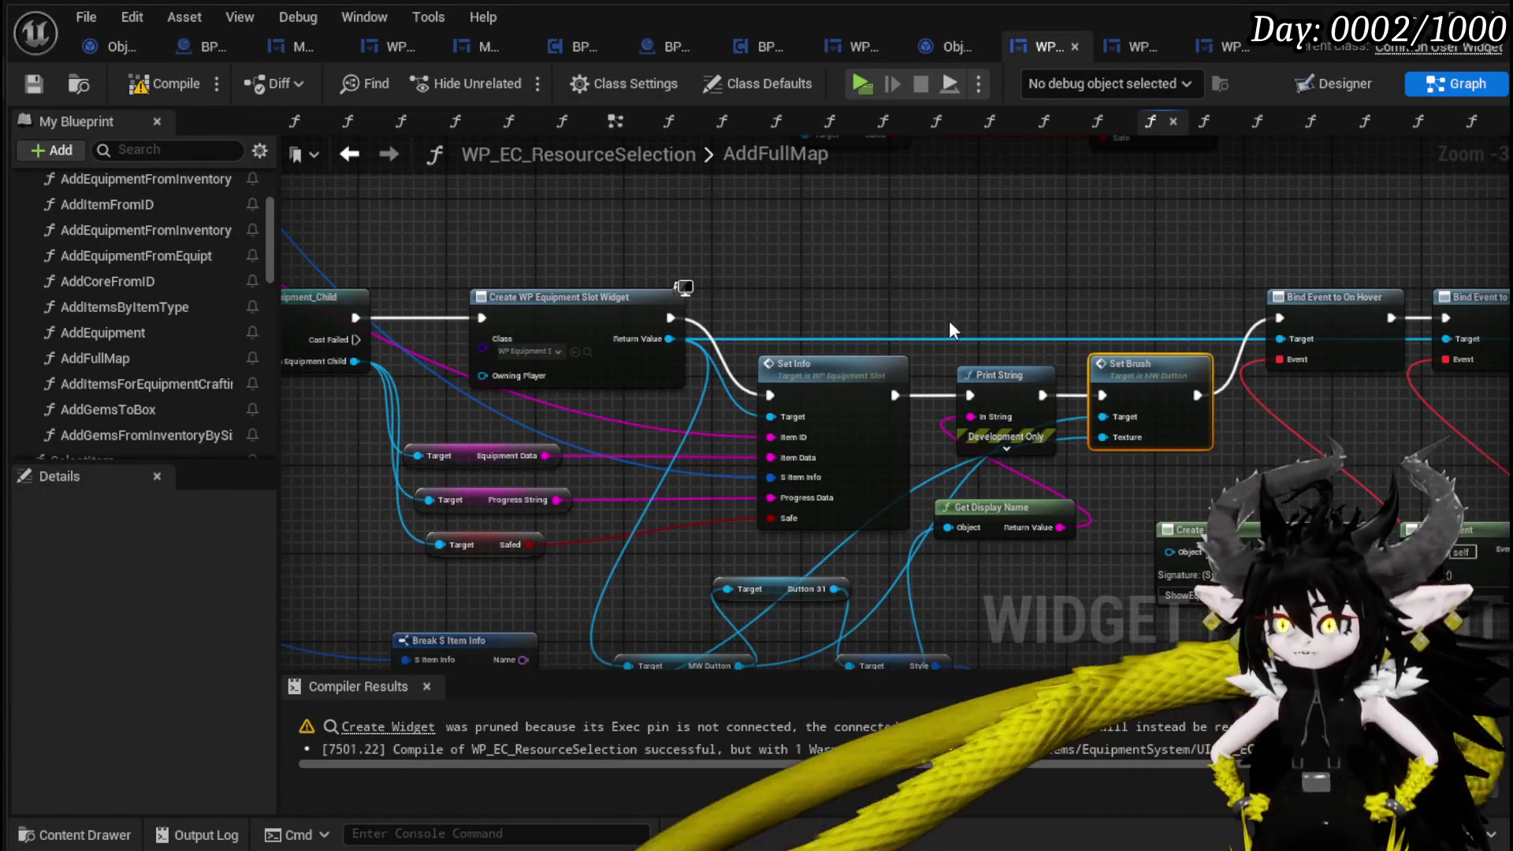
scroll(949, 320, "down", 2)
mouse_move(826, 309)
left_mouse_down()
mouse_move(797, 457)
mouse_move(1204, 536)
mouse_move(484, 482)
left_mouse_up()
scroll(797, 457, "up", 1)
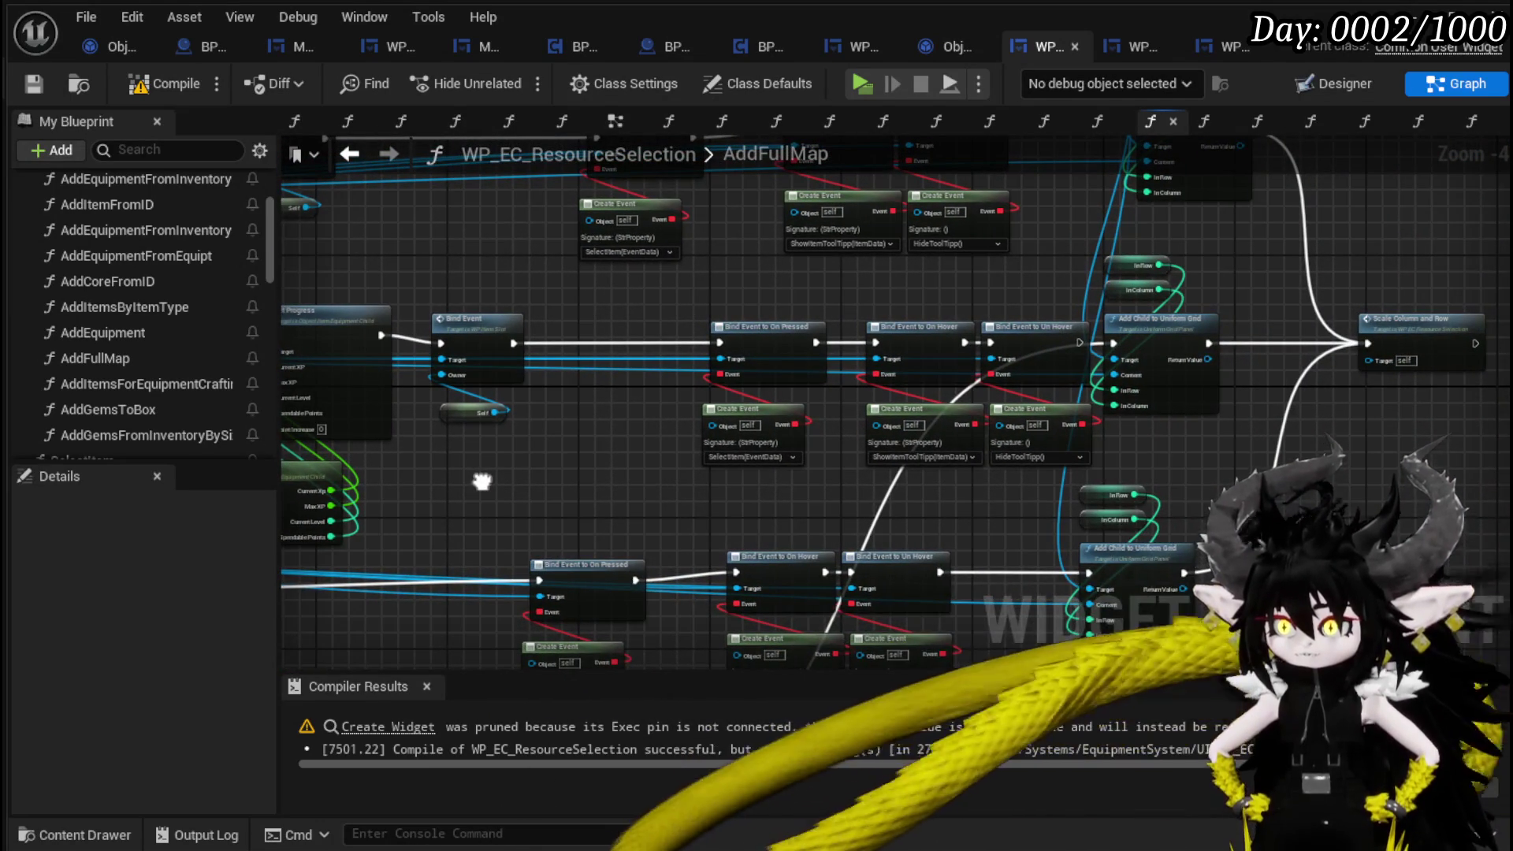
left_click_drag(1158, 446, 1105, 348)
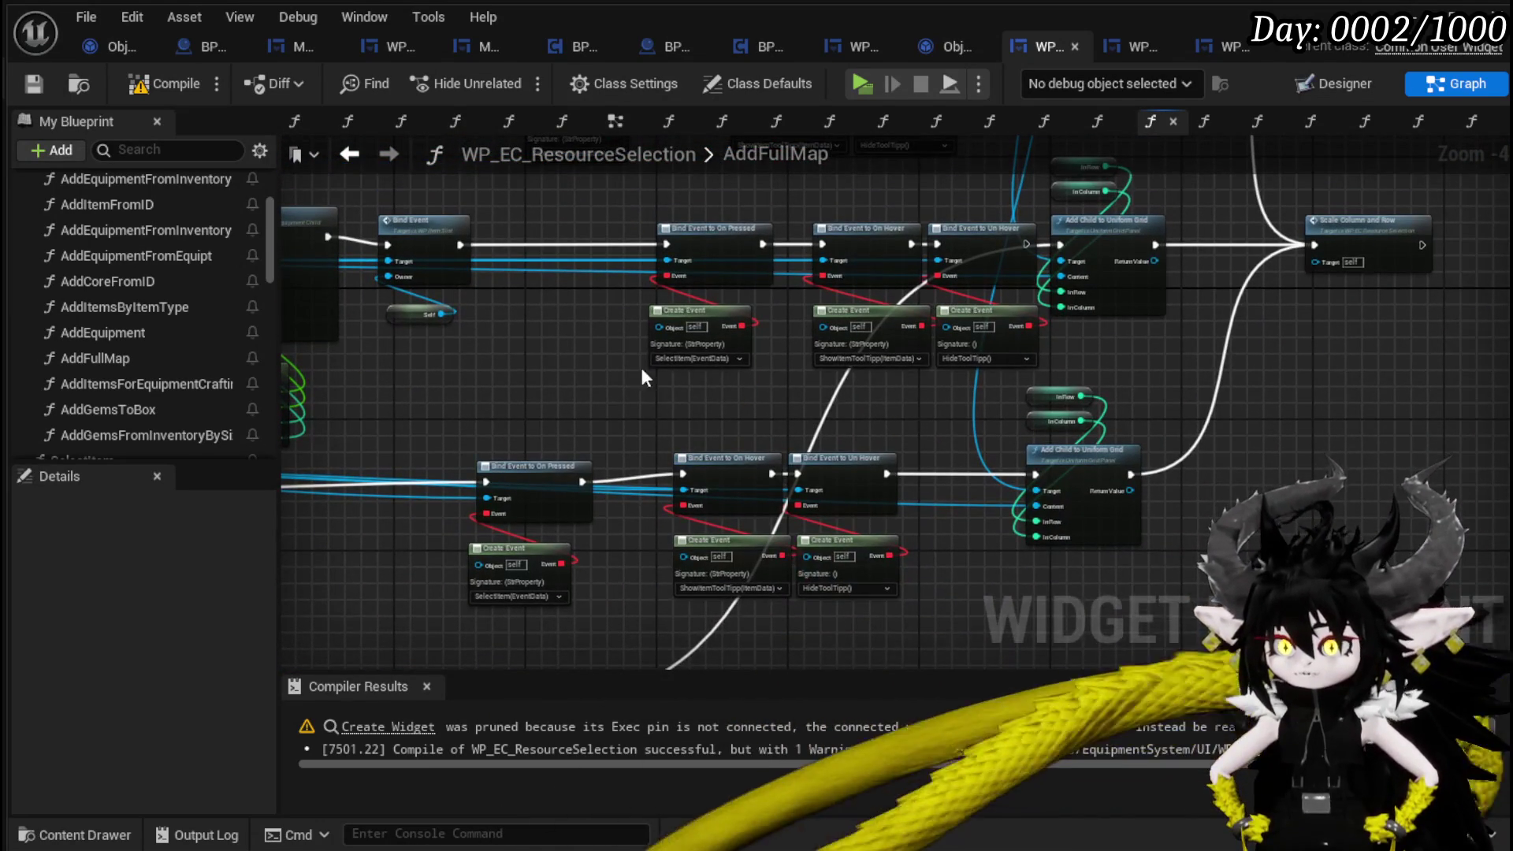
left_click_drag(960, 241, 862, 243)
mouse_move(1099, 258)
left_mouse_down()
mouse_move(1005, 628)
mouse_move(1064, 391)
mouse_move(1408, 323)
left_mouse_up()
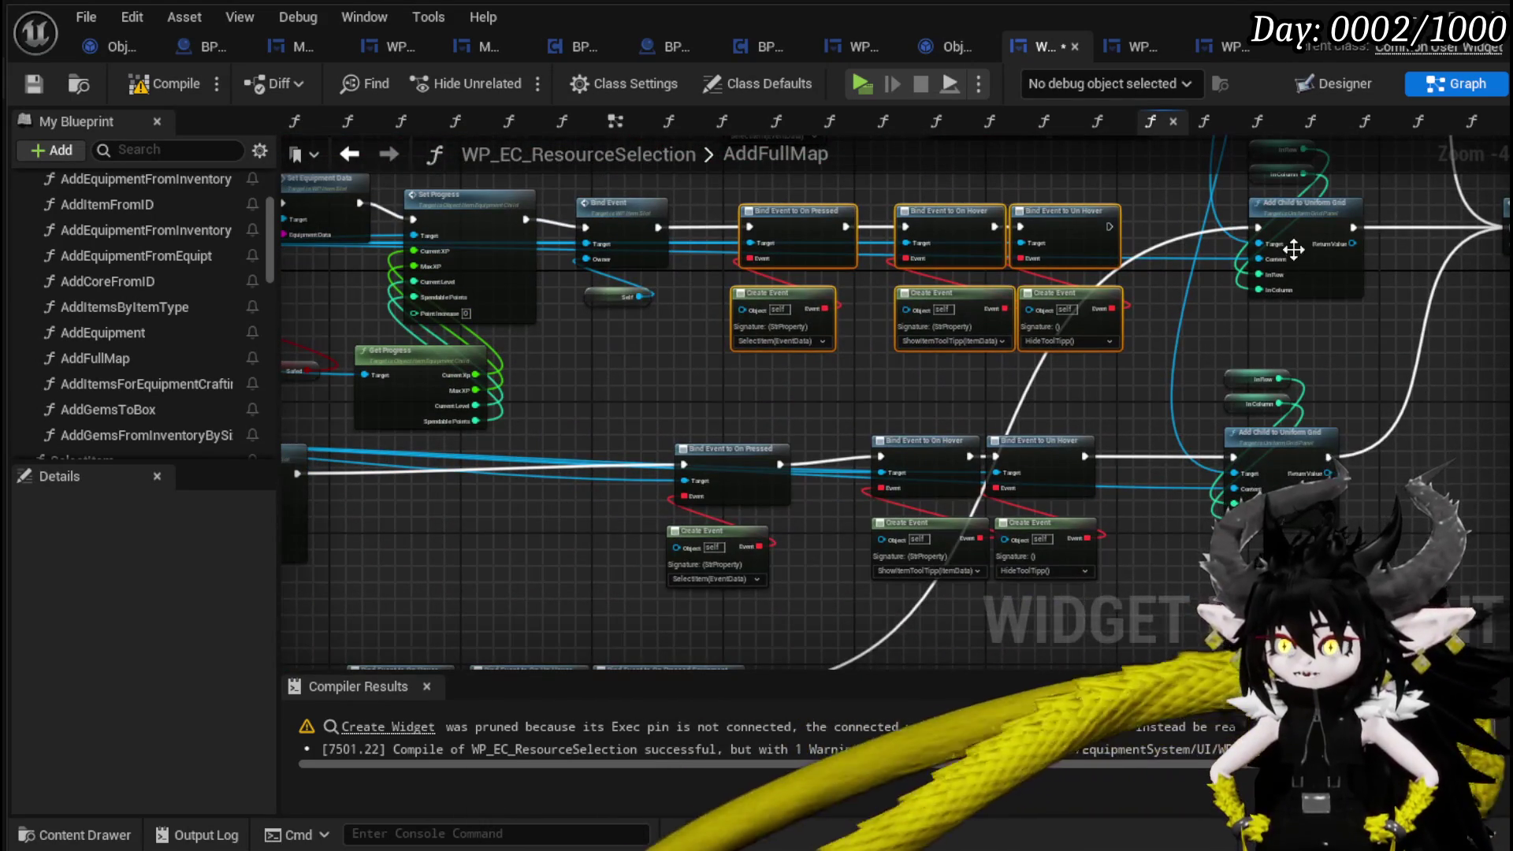
mouse_move(522, 599)
left_mouse_down()
mouse_move(943, 344)
mouse_move(404, 496)
mouse_move(1474, 331)
mouse_move(1482, 260)
mouse_move(1203, 391)
mouse_move(1255, 361)
left_mouse_up()
scroll(570, 490, "up", 3)
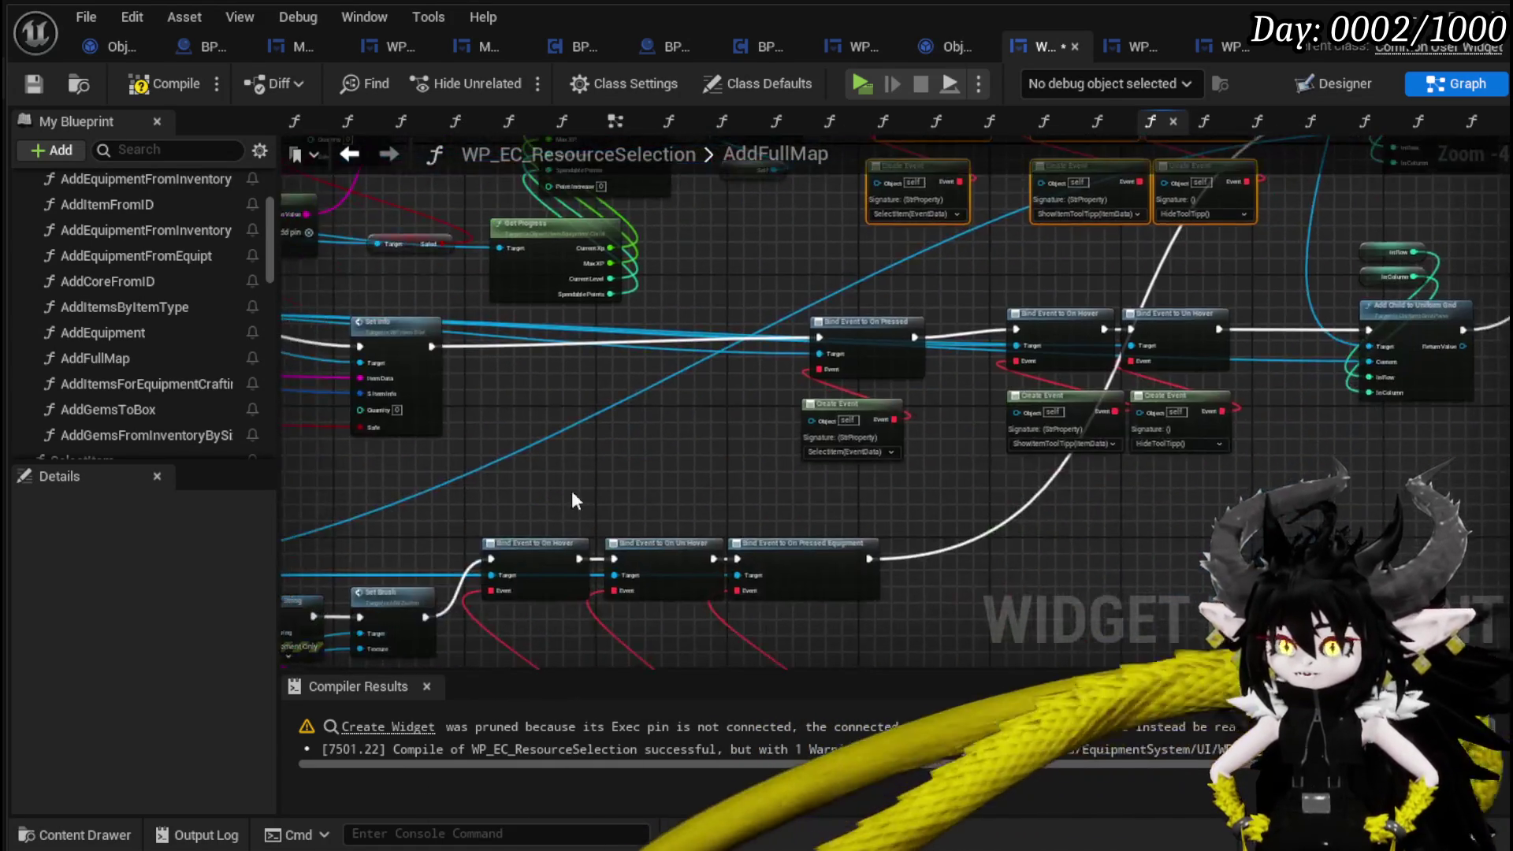
Wire Set Brush's exec into Bind Event to On Hover, compile, save and launch a Standalone play.
mouse_move(645, 434)
left_mouse_down()
mouse_move(960, 422)
mouse_move(971, 436)
mouse_move(888, 436)
left_mouse_up()
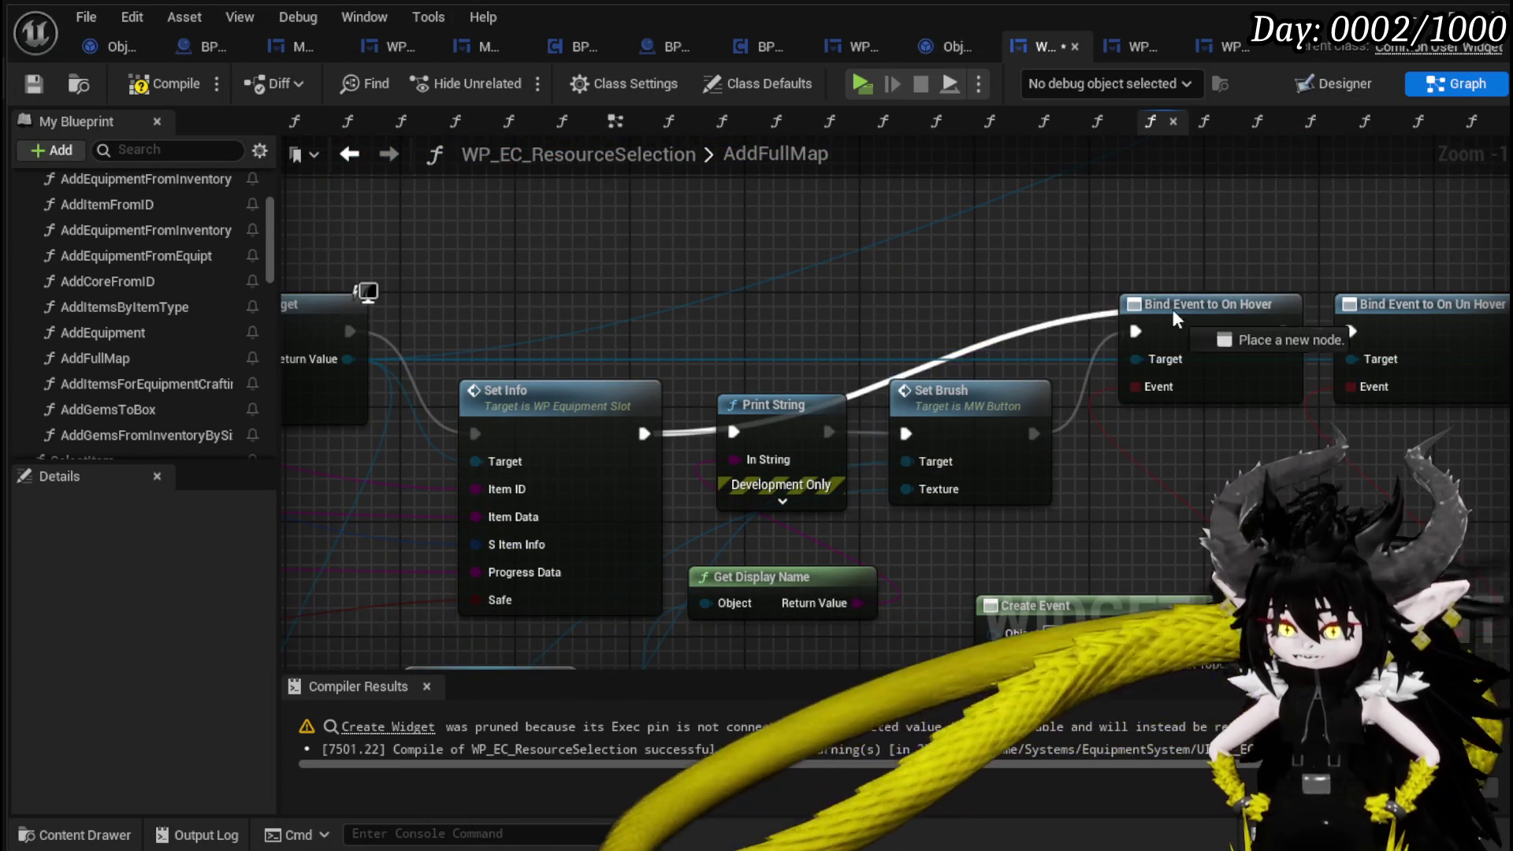
left_click_drag(1172, 309, 1116, 329)
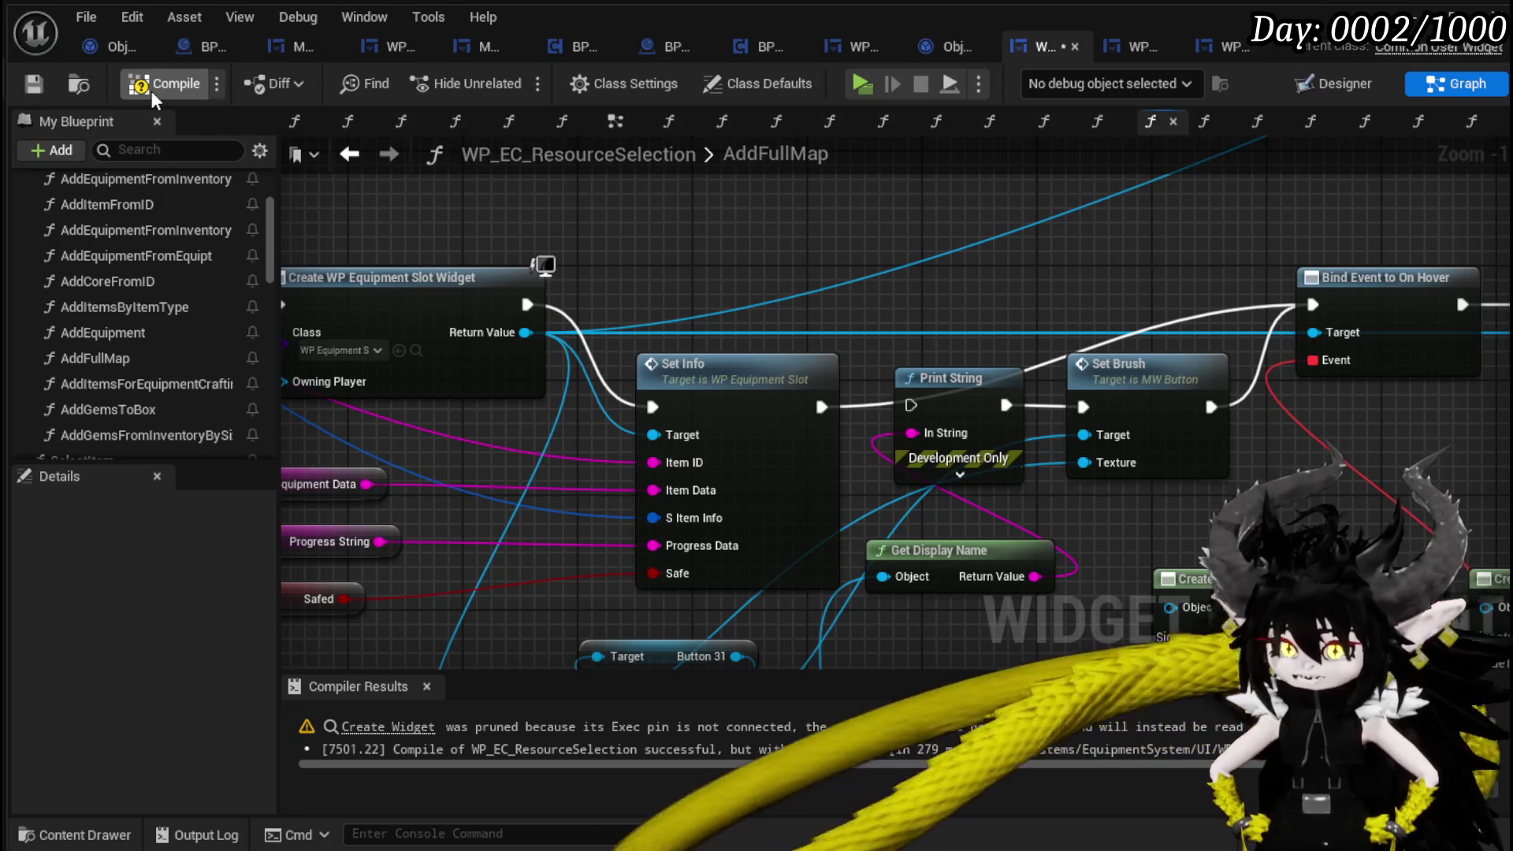
left_click(26, 89)
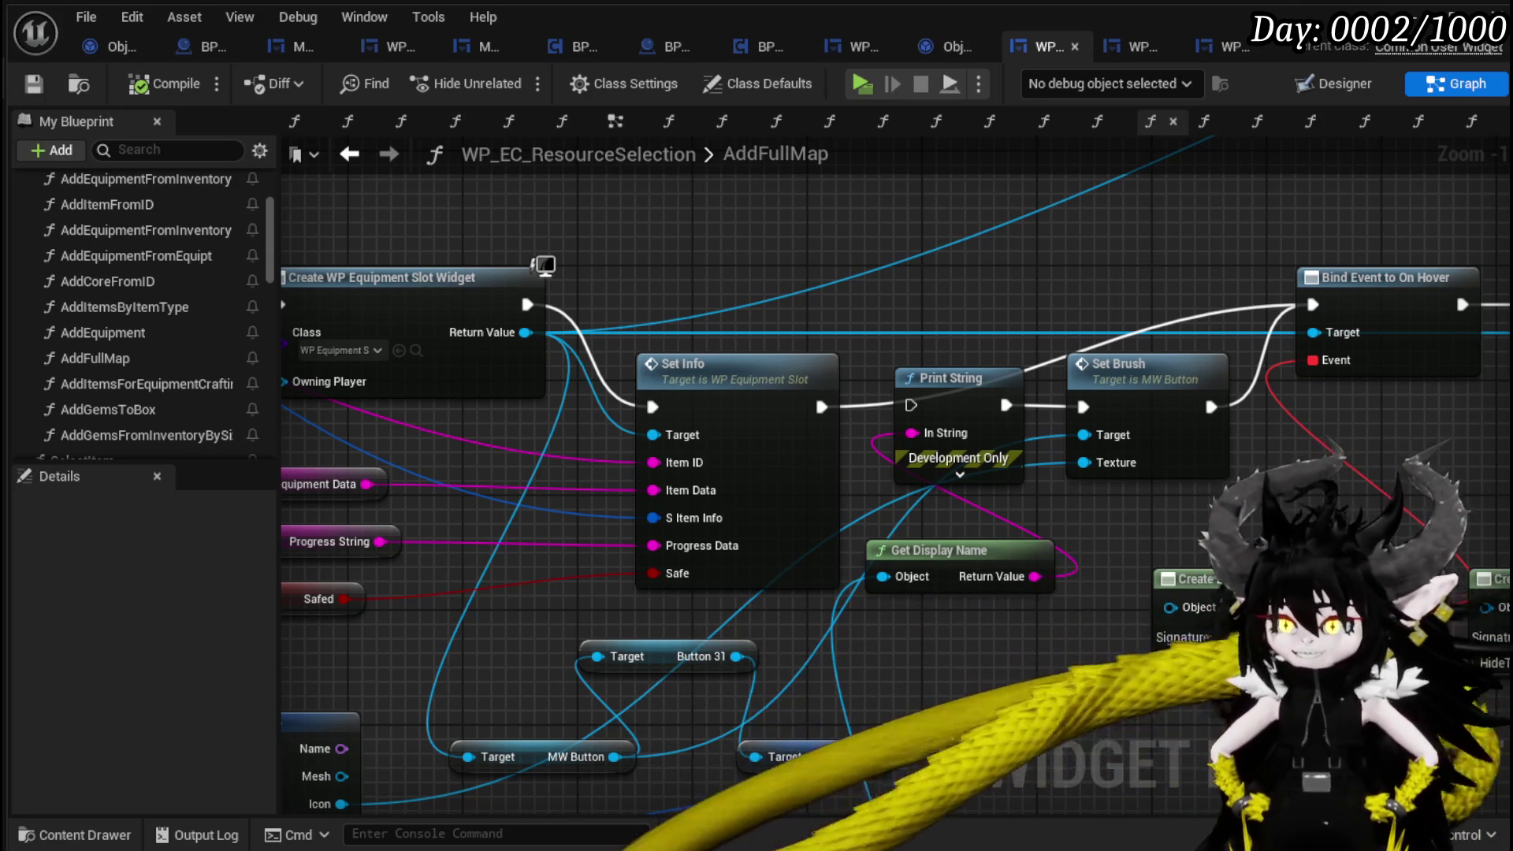
key("alt+Tab")
left_click(514, 81)
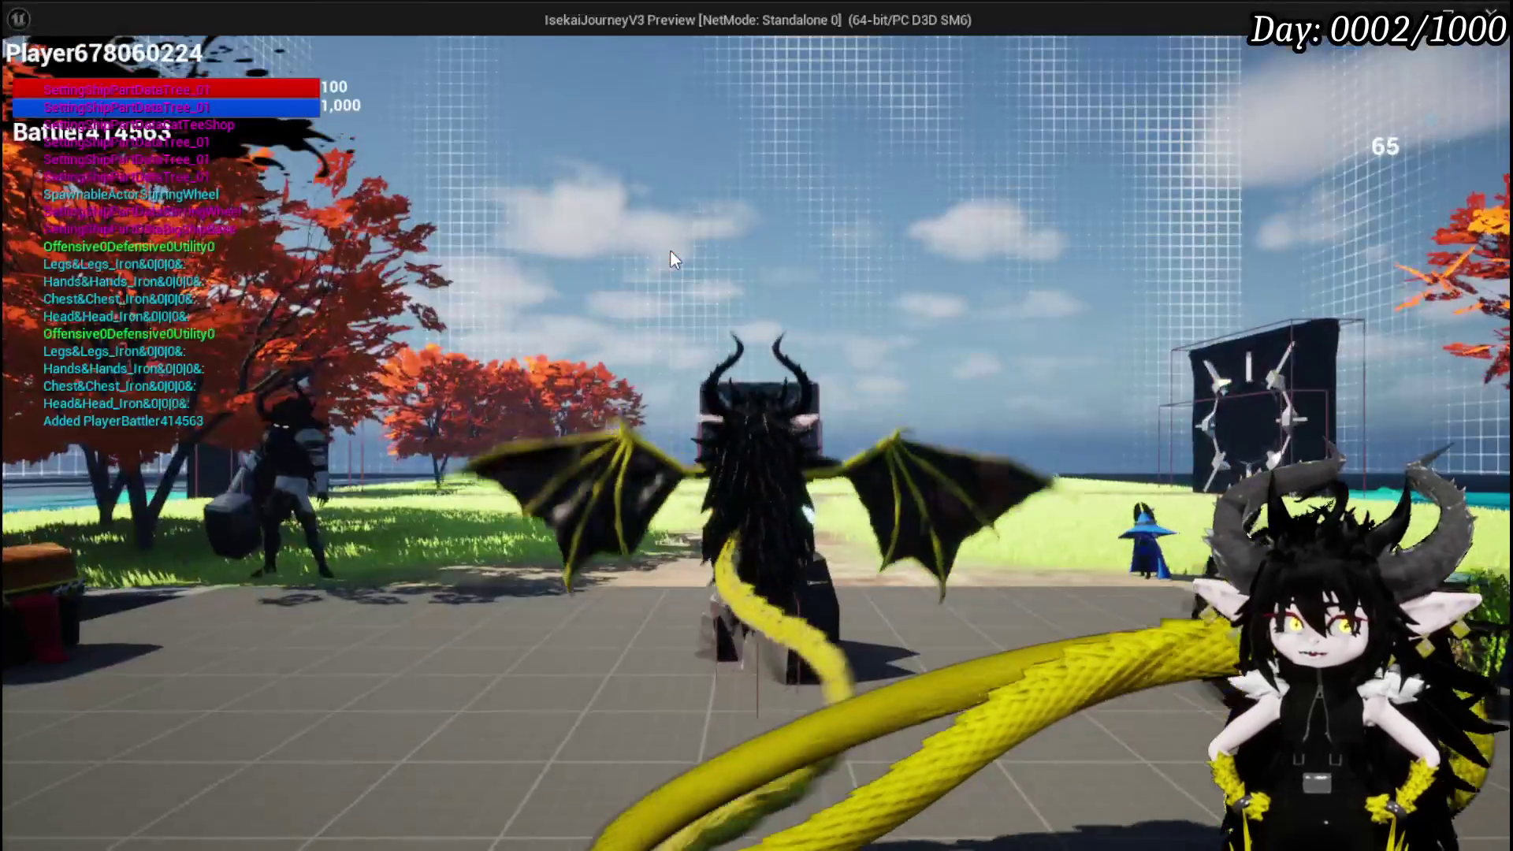
Open the Inventory/Black Box panel and move the gloves into the Black Box.
key("Tab")
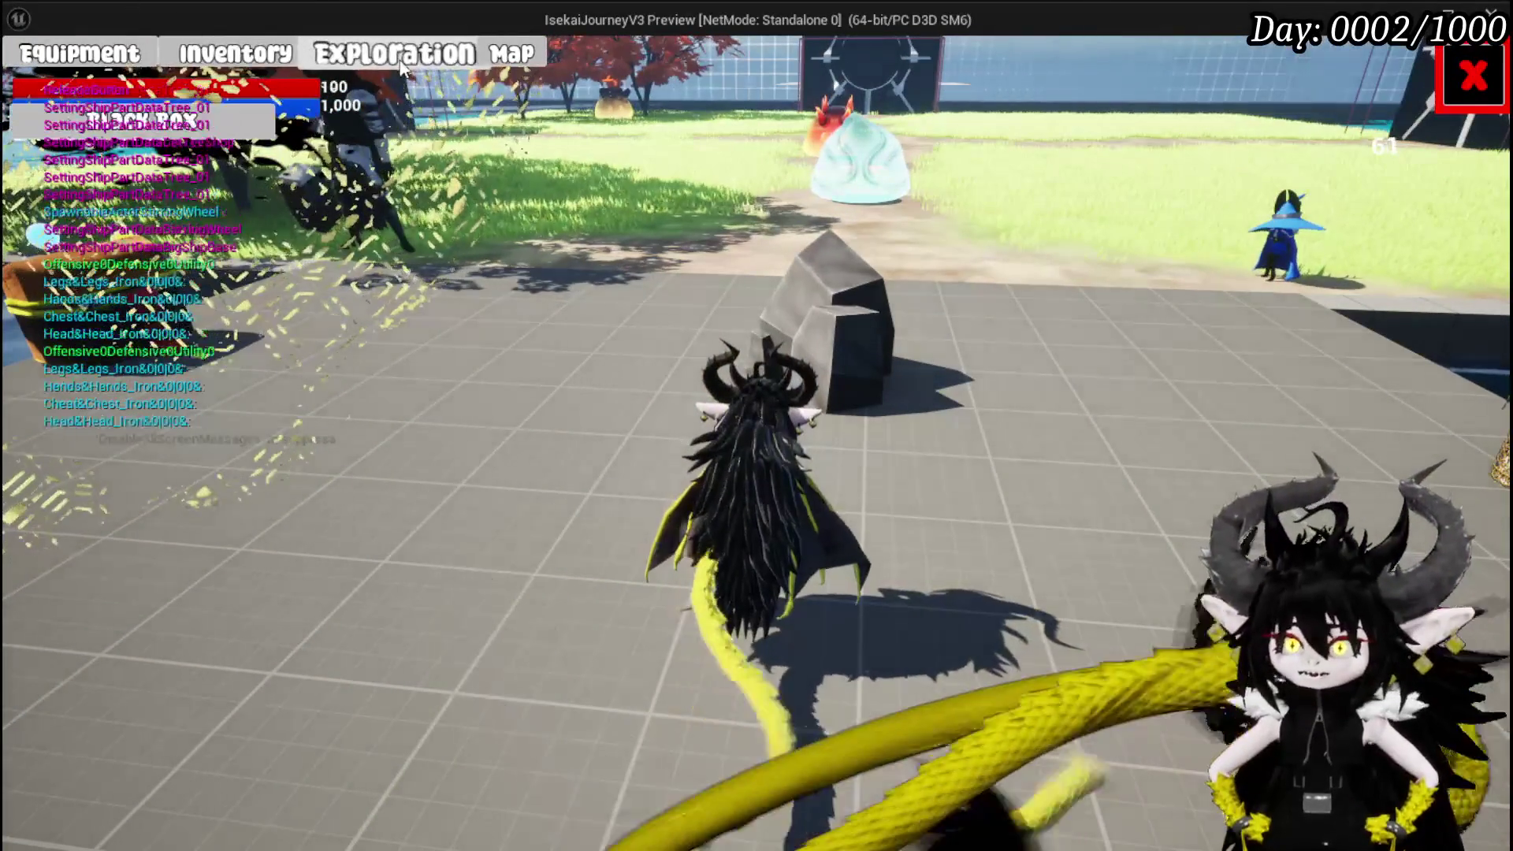
left_click(398, 57)
left_click(662, 390)
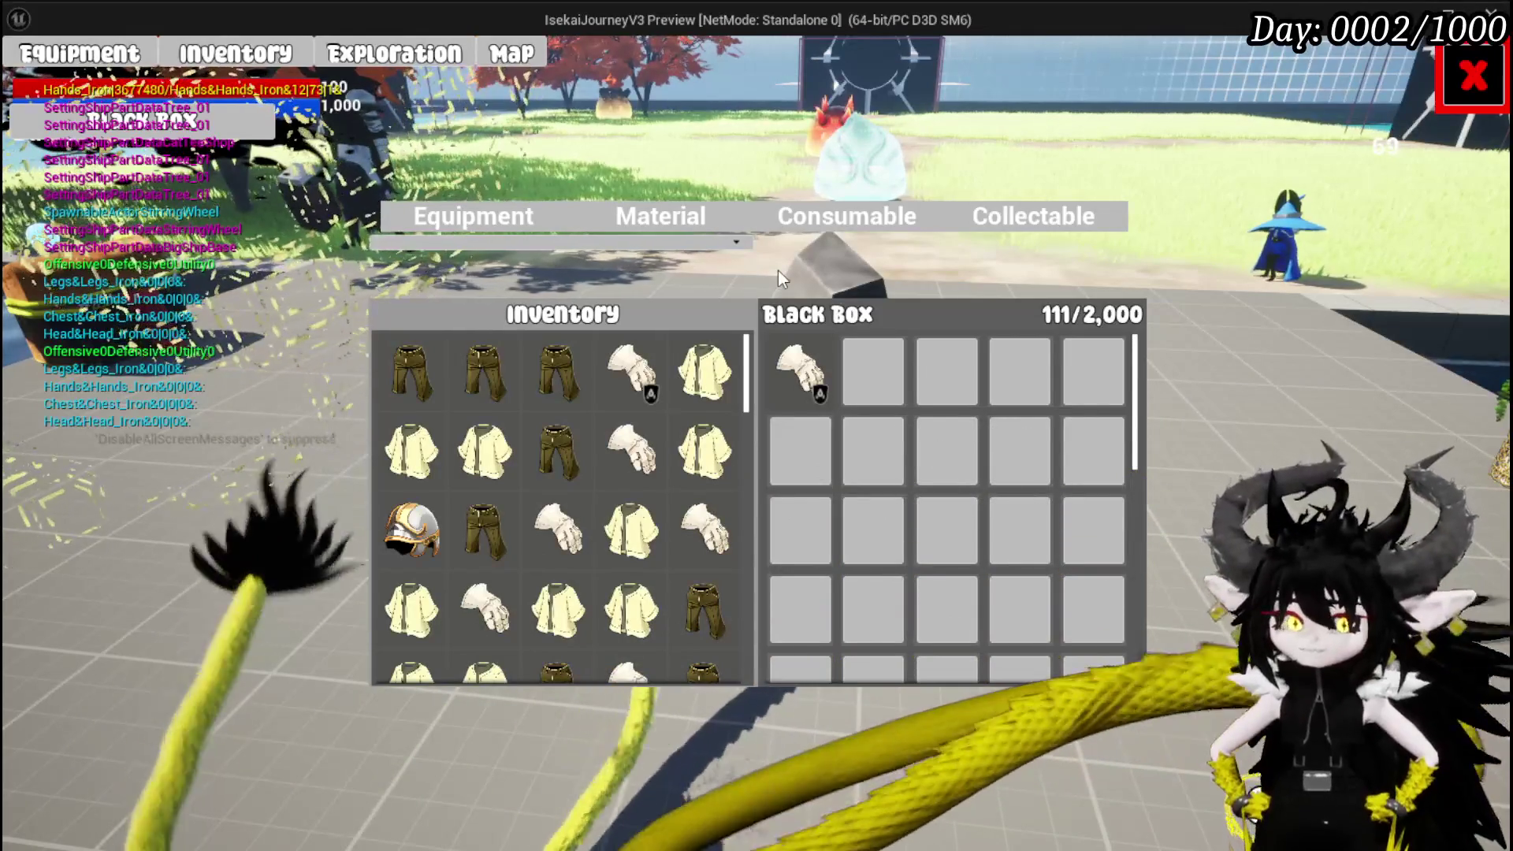
mouse_move(634, 378)
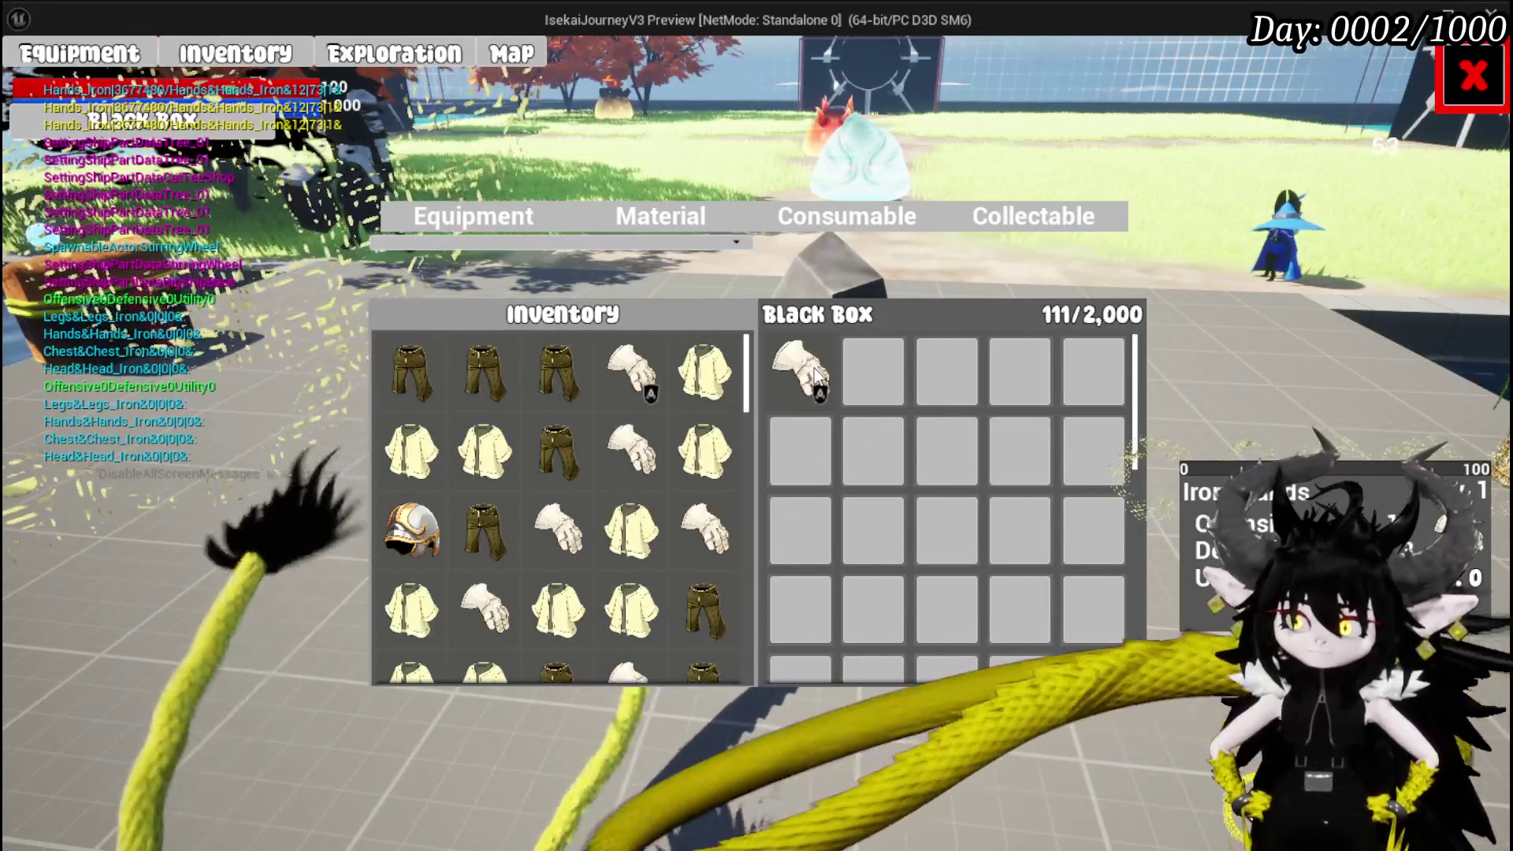
Take the essence stack back out on the Material tab, review Equipment, then stop the preview.
left_click(681, 225)
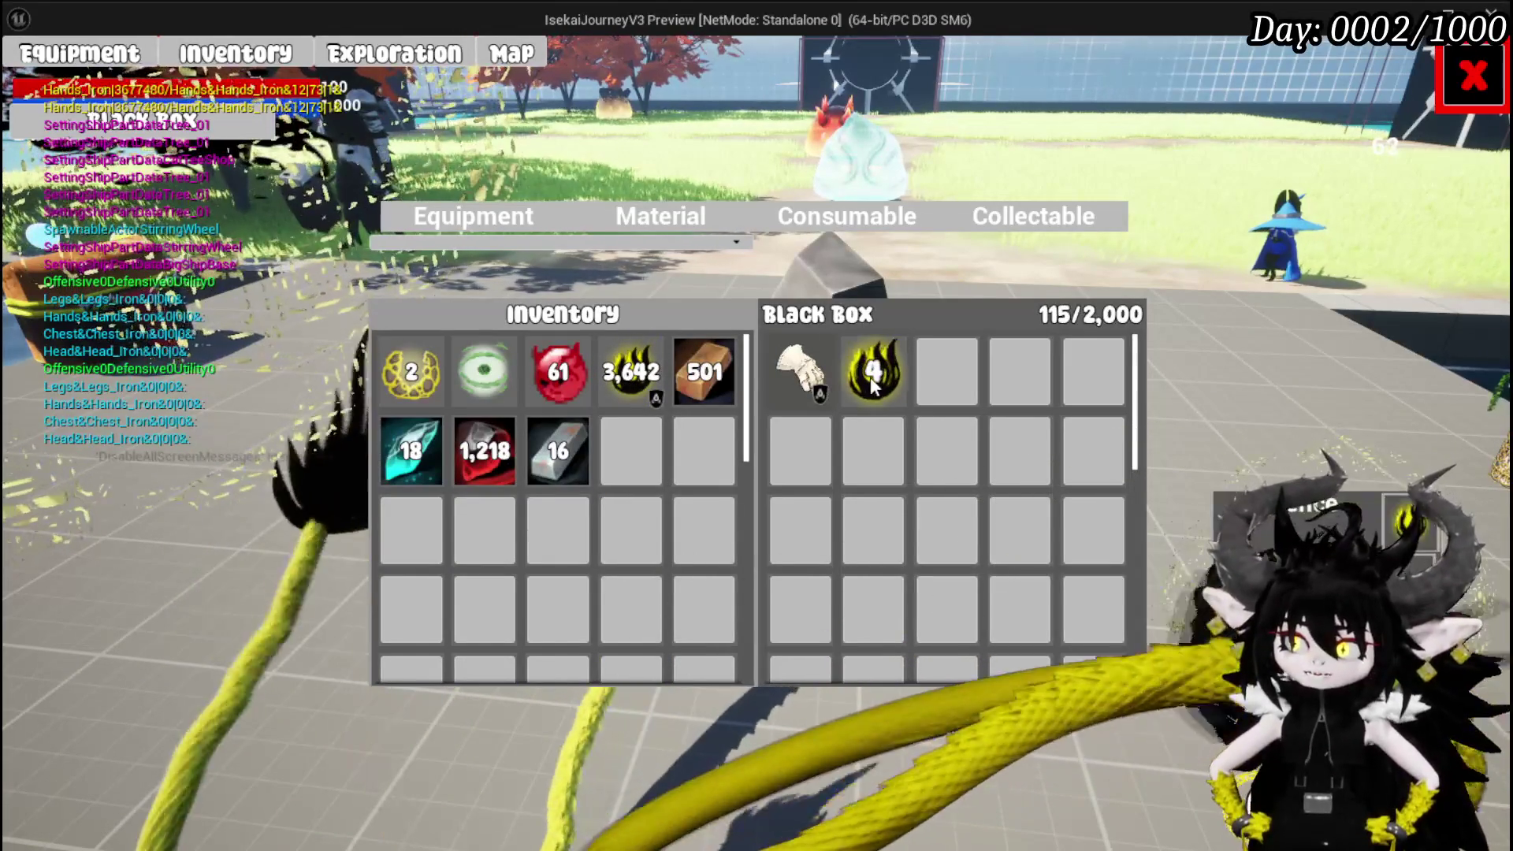
left_click(871, 377)
left_click(871, 377)
mouse_move(788, 371)
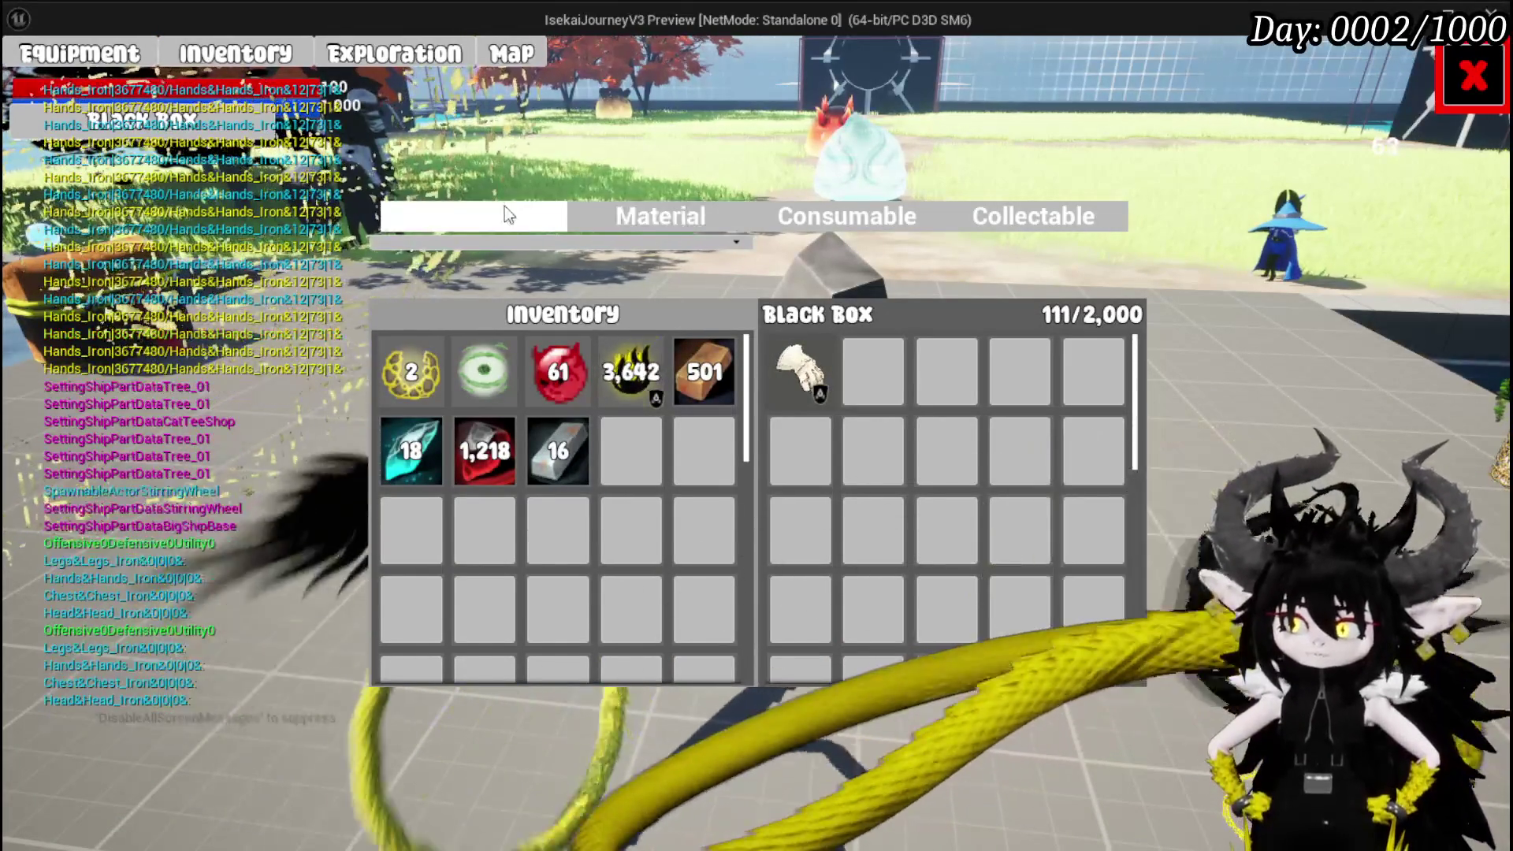
left_click(505, 207)
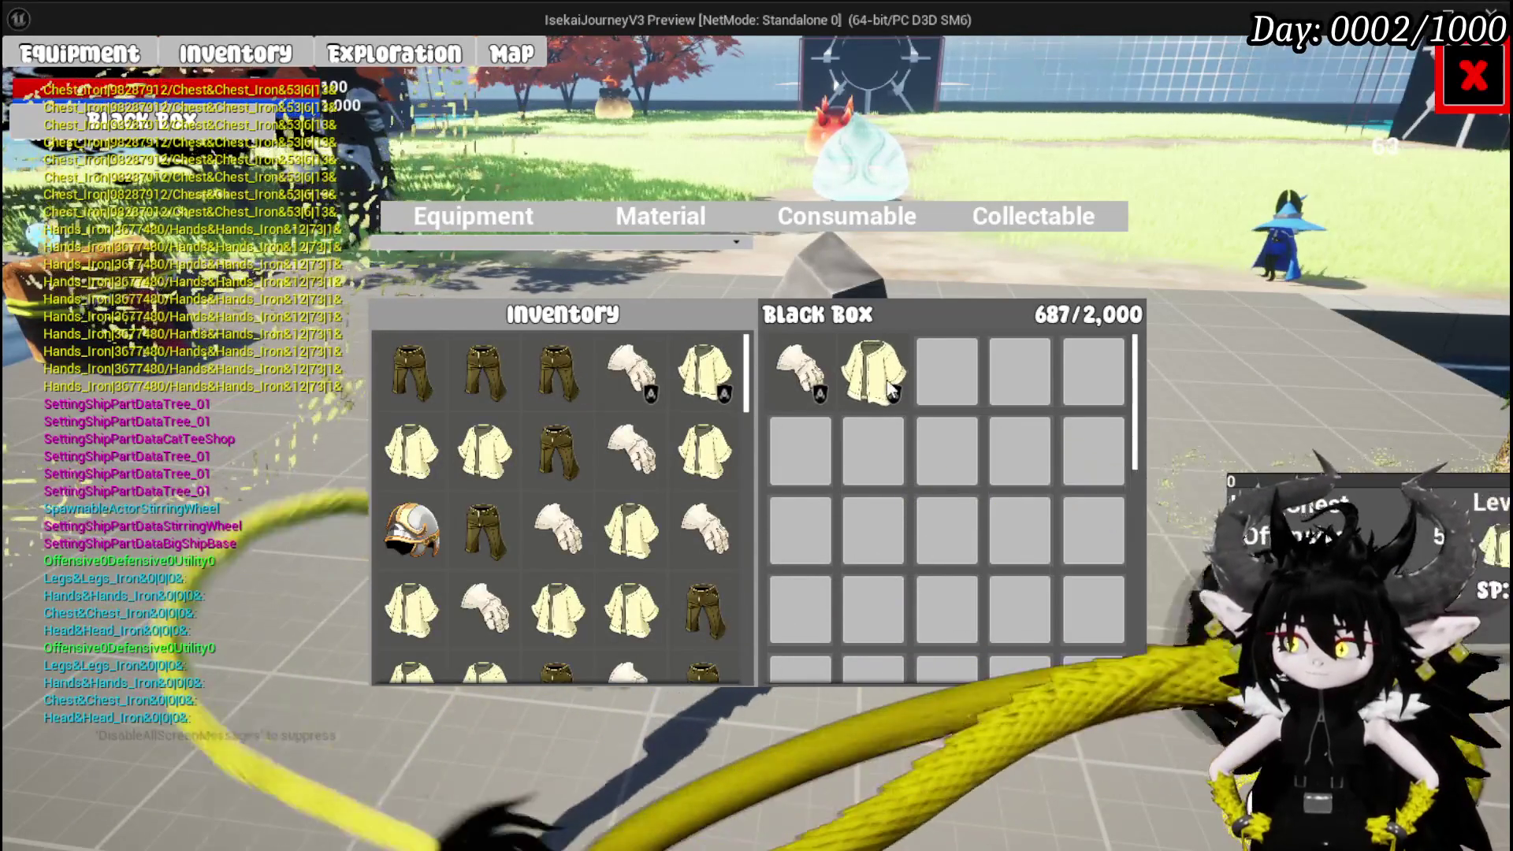
mouse_move(881, 381)
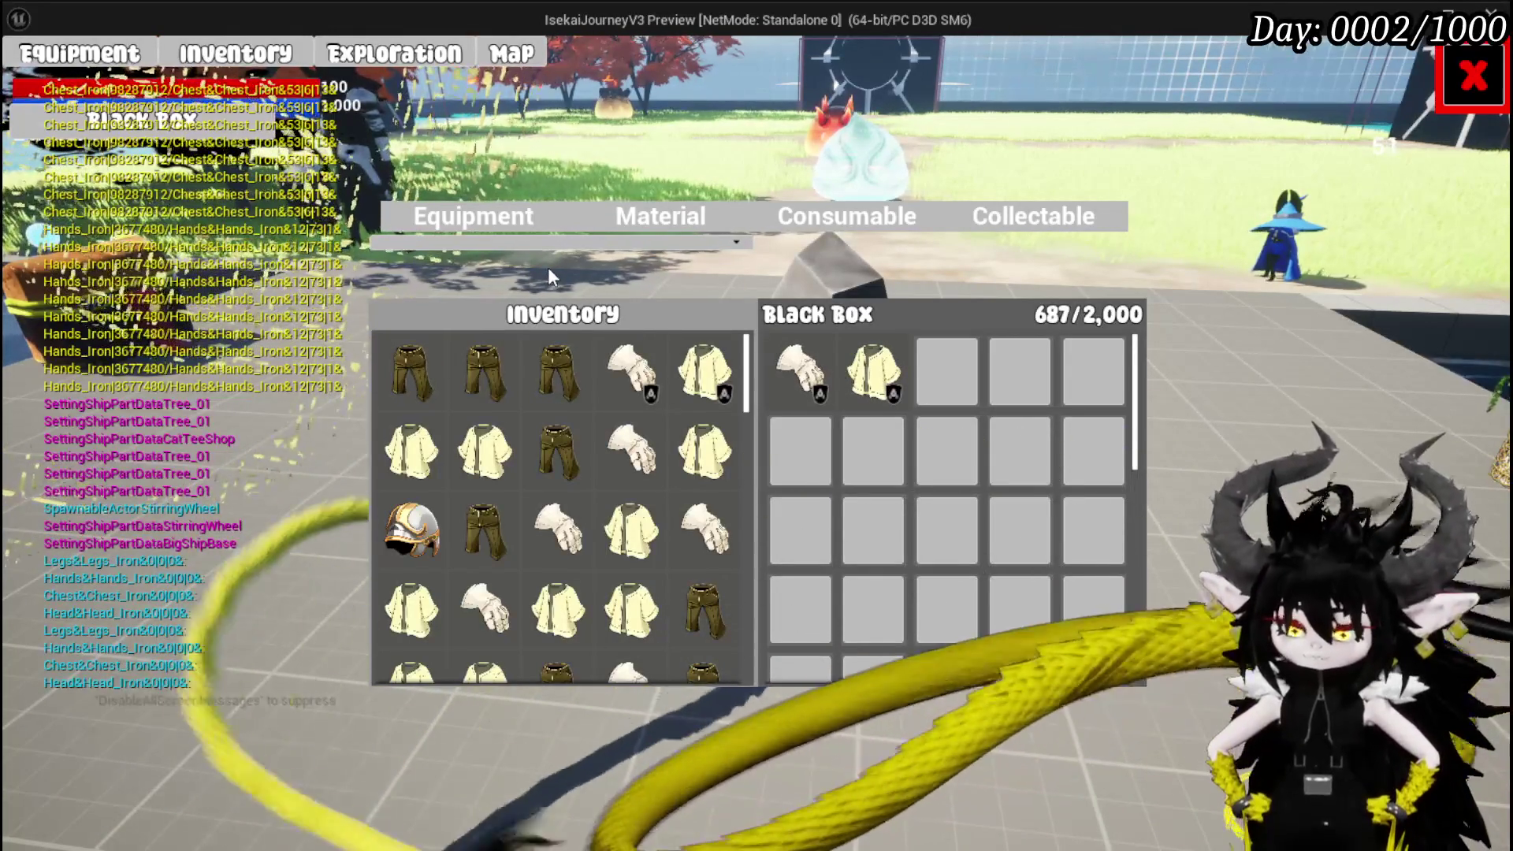
key("Escape")
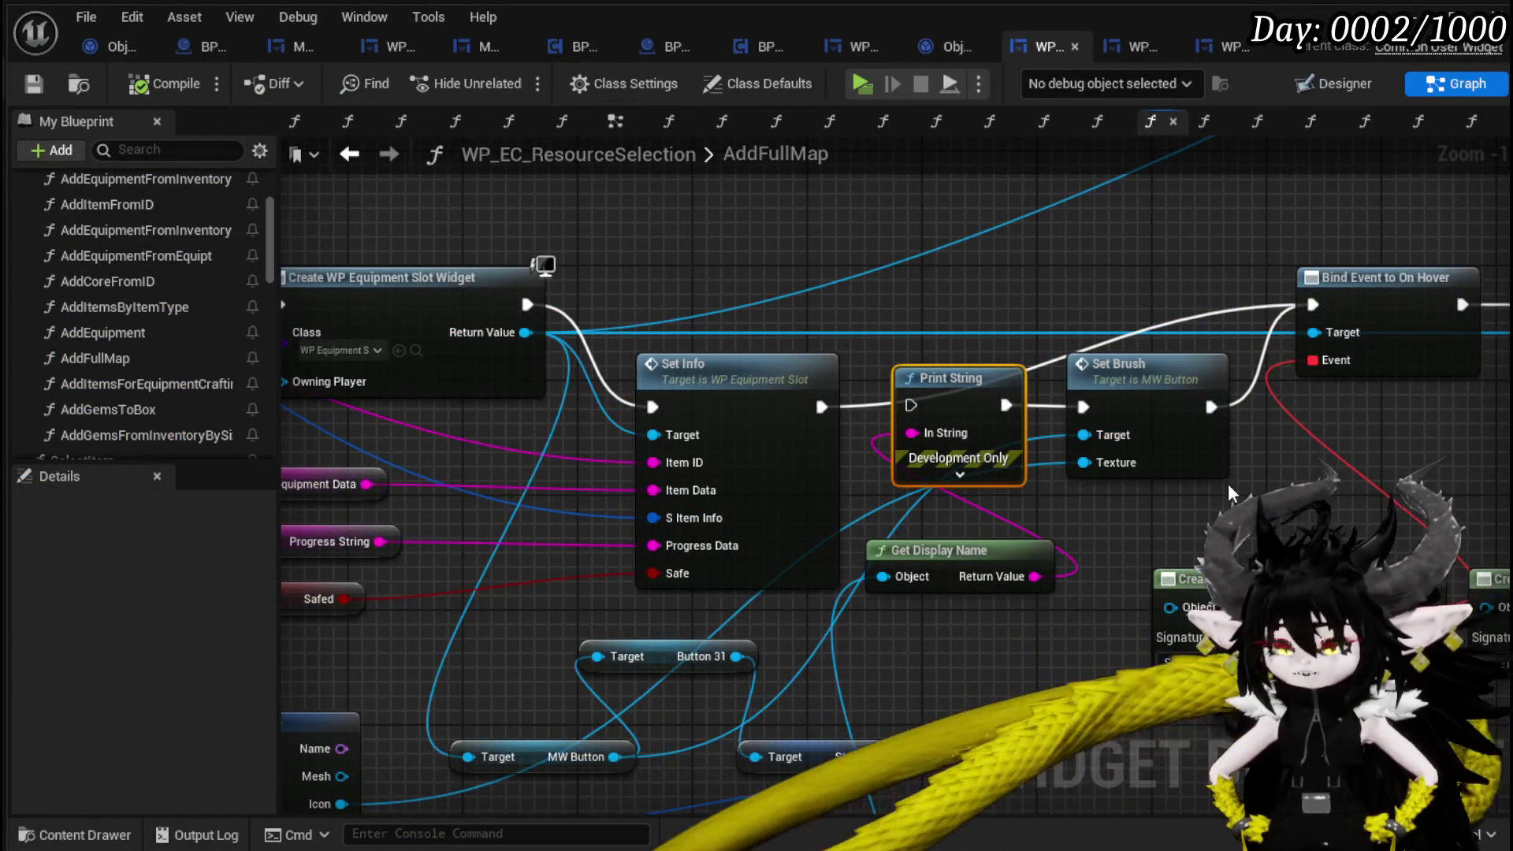
Delete the Print String, Set Brush and Get Display Name nodes from AddFullMap.
mouse_move(1228, 484)
left_mouse_down()
mouse_move(946, 430)
mouse_move(1008, 347)
left_mouse_up()
key("Delete")
left_click(906, 409)
key("Delete")
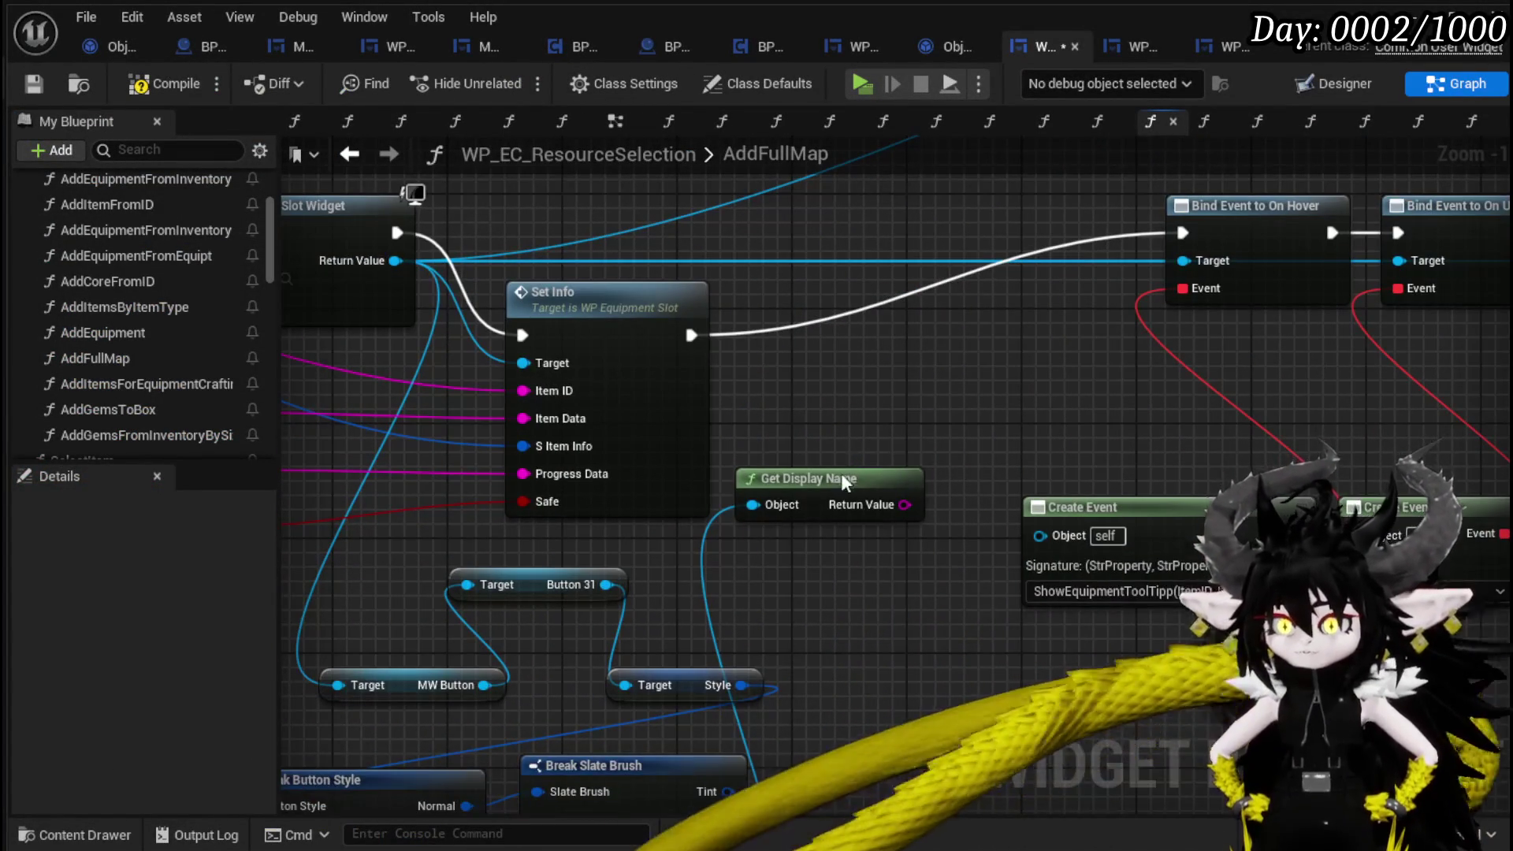
left_click(841, 478)
key("Delete")
Select the leftover button and style getter nodes, then compile and save the widget.
scroll(656, 644, "down", 2)
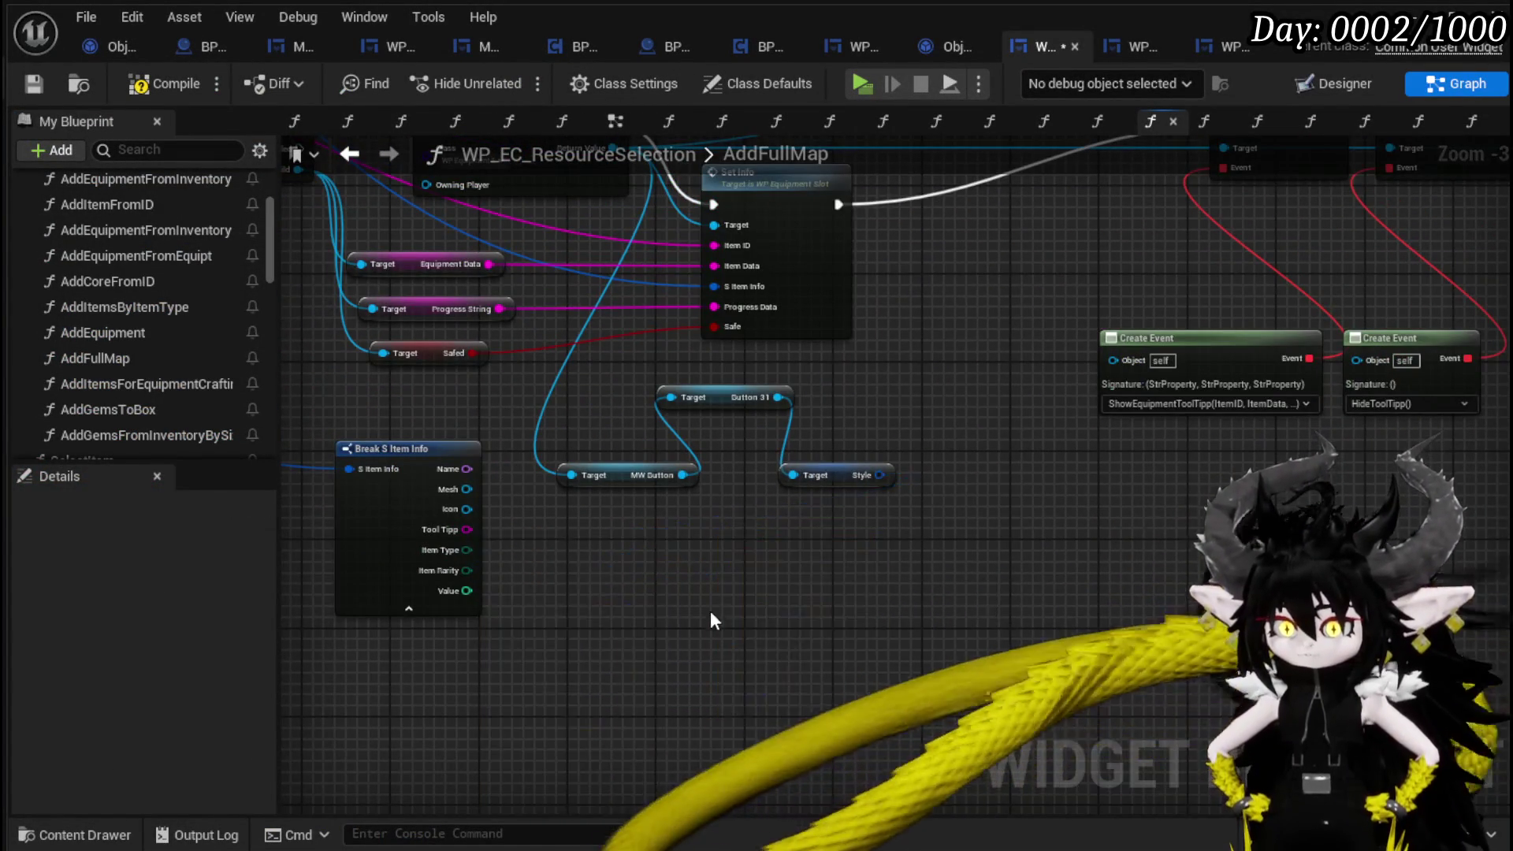
left_click_drag(714, 621, 920, 671)
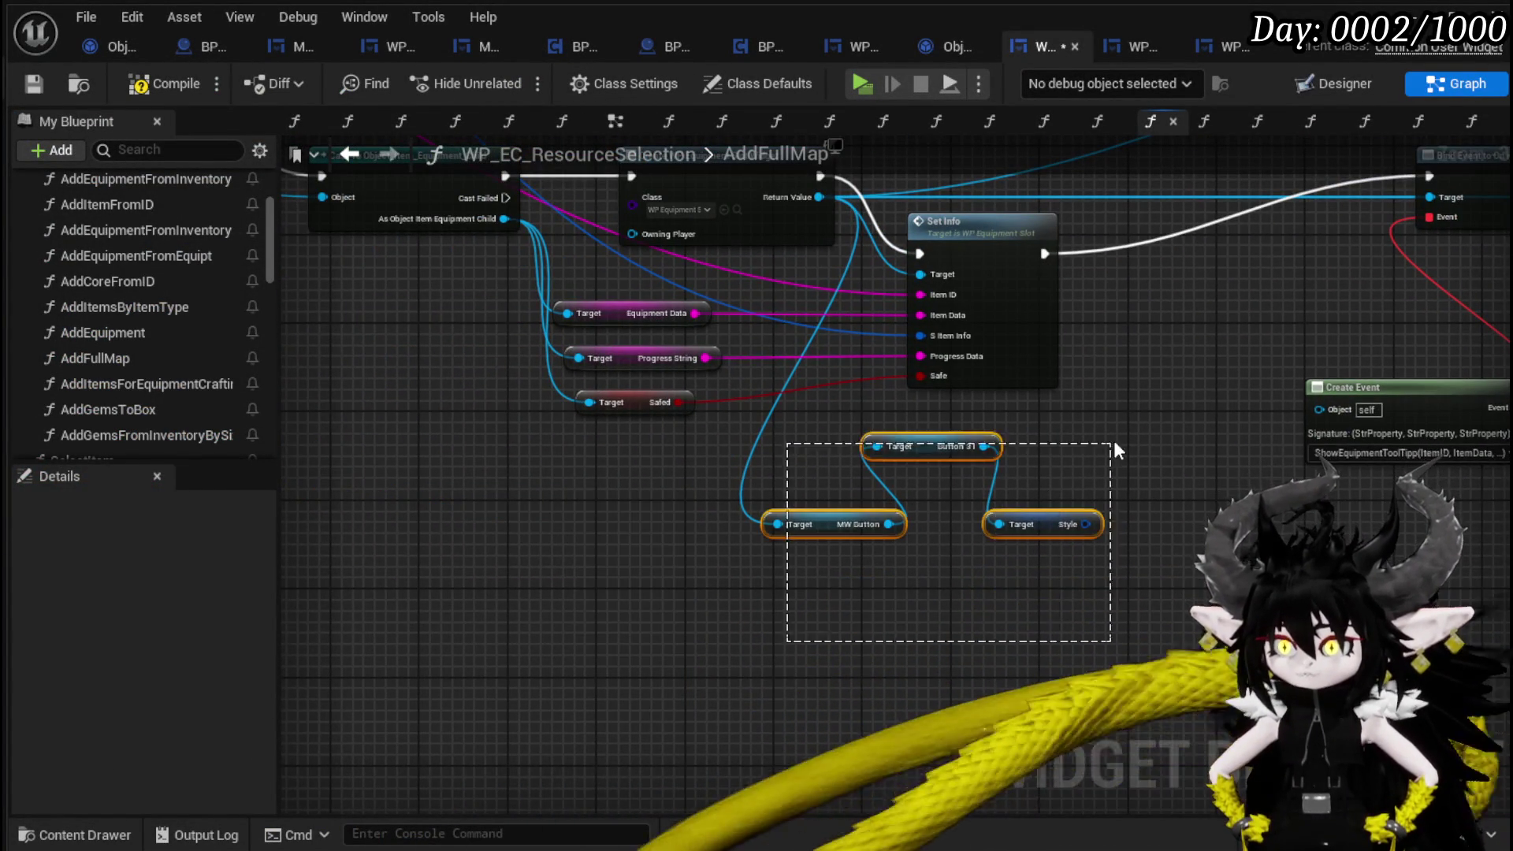
scroll(542, 540, "down", 4)
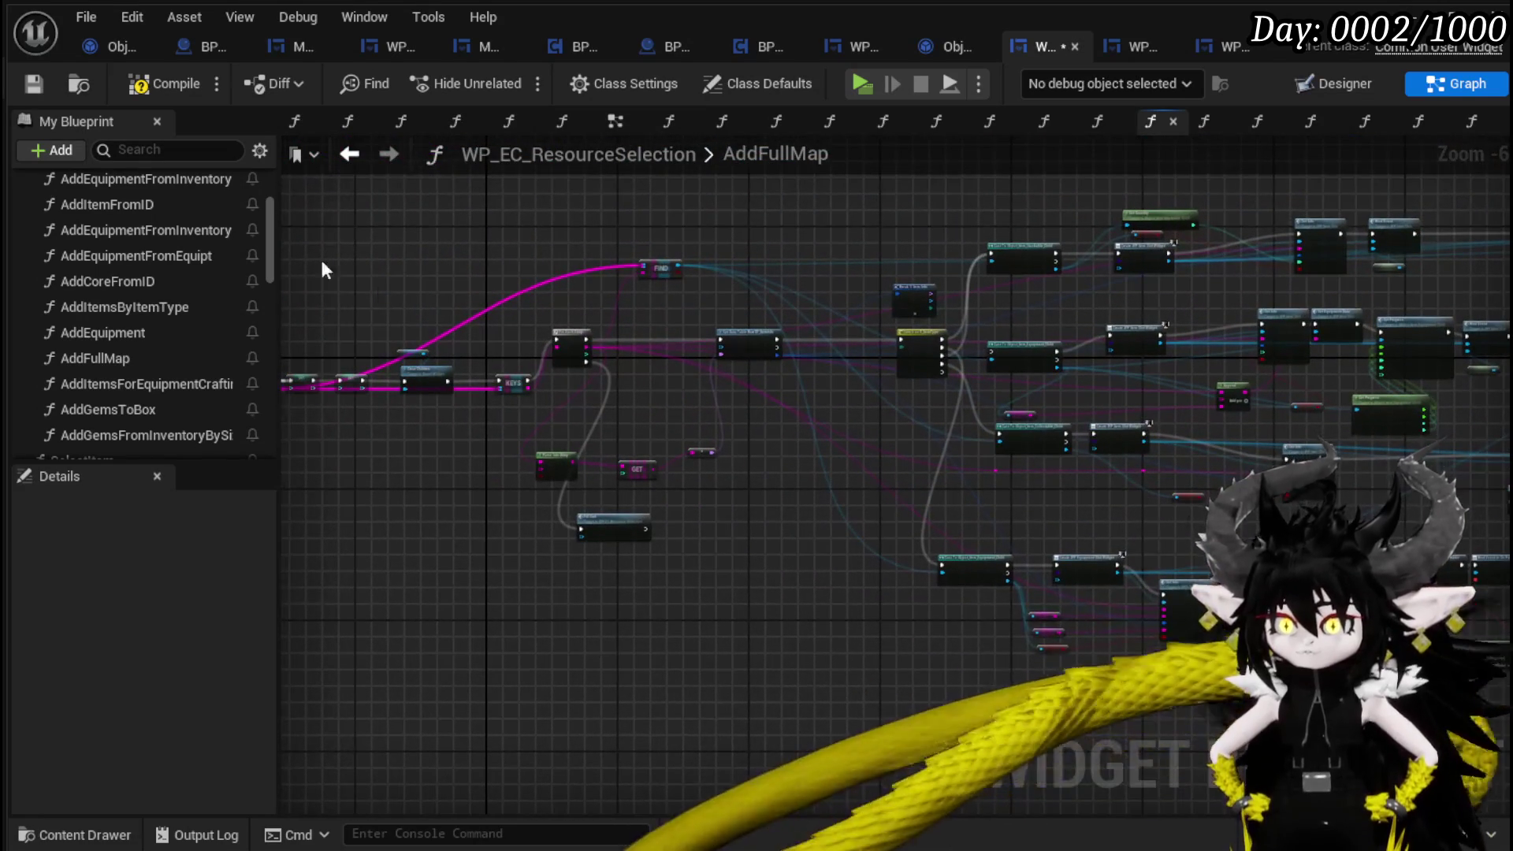
left_click(149, 89)
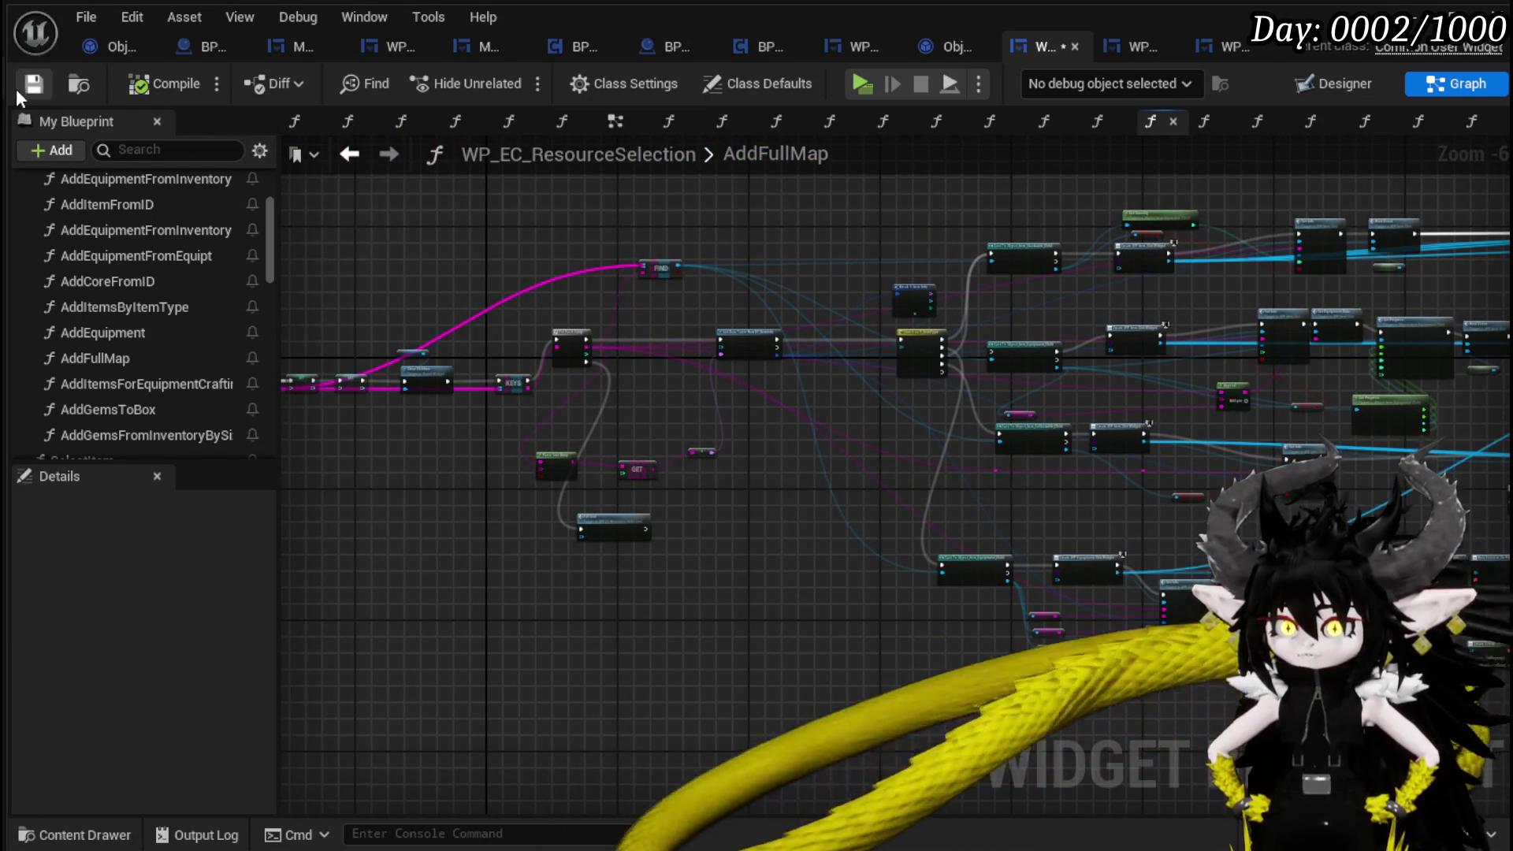
left_click(33, 84)
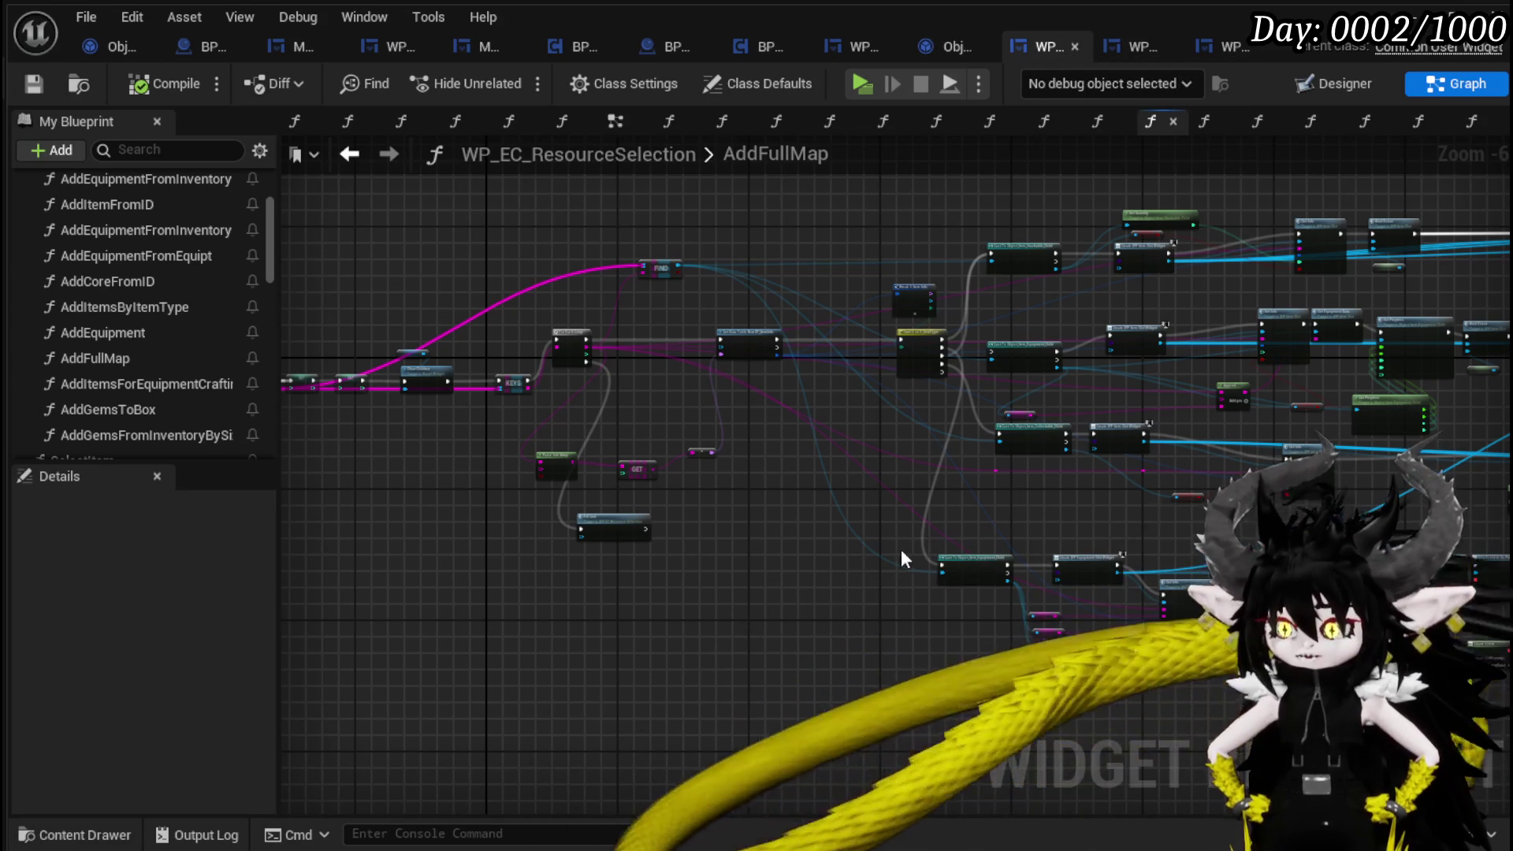
Pan across AddFullMap to review the row lookup, GET, entry and KEYS nodes.
left_click_drag(797, 530, 980, 547)
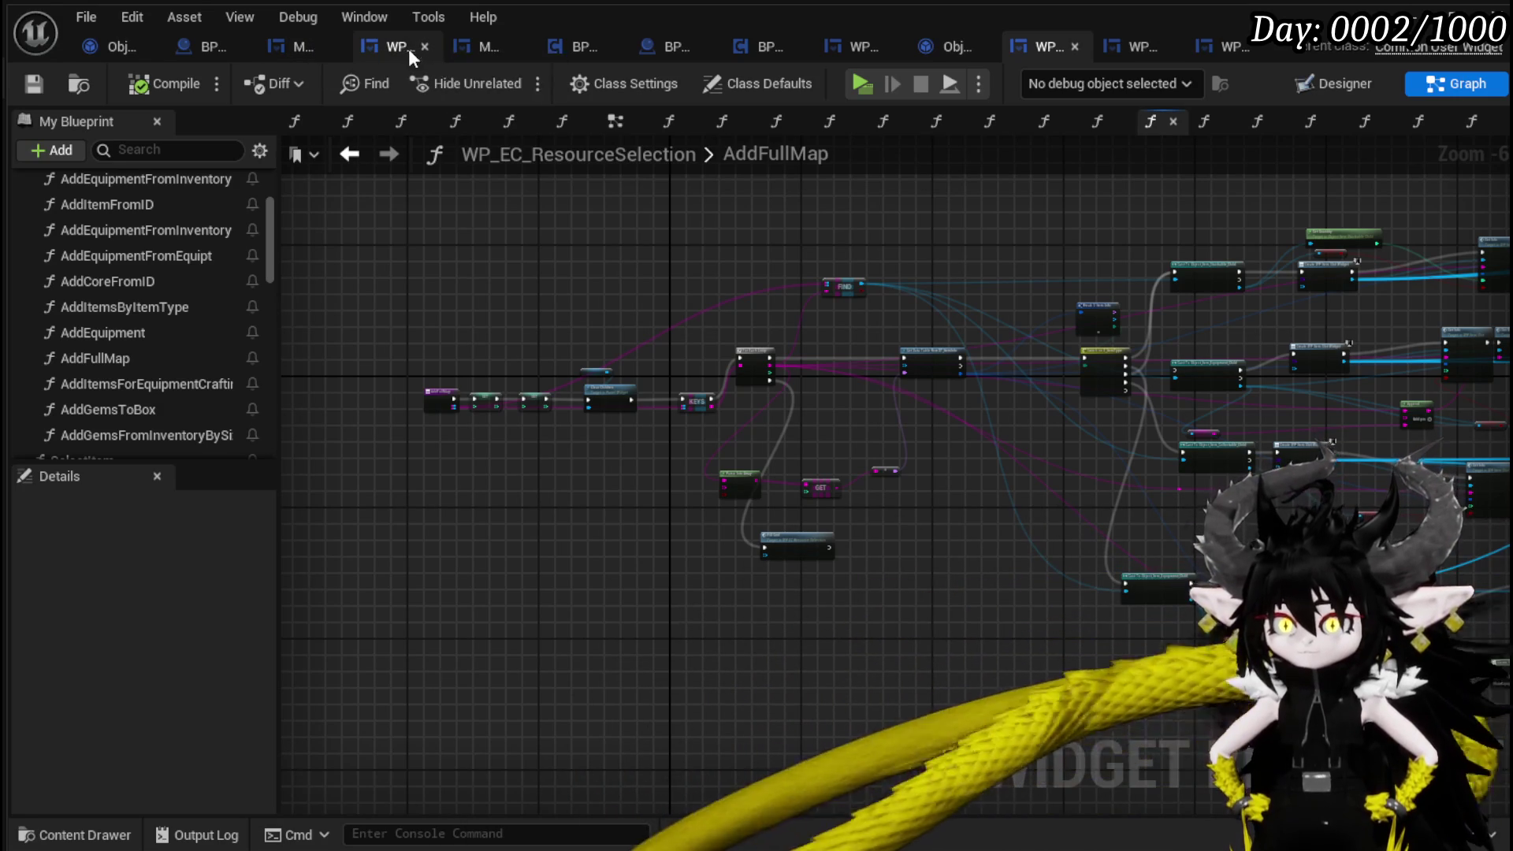
scroll(829, 397, "up", 4)
left_click_drag(919, 347, 490, 304)
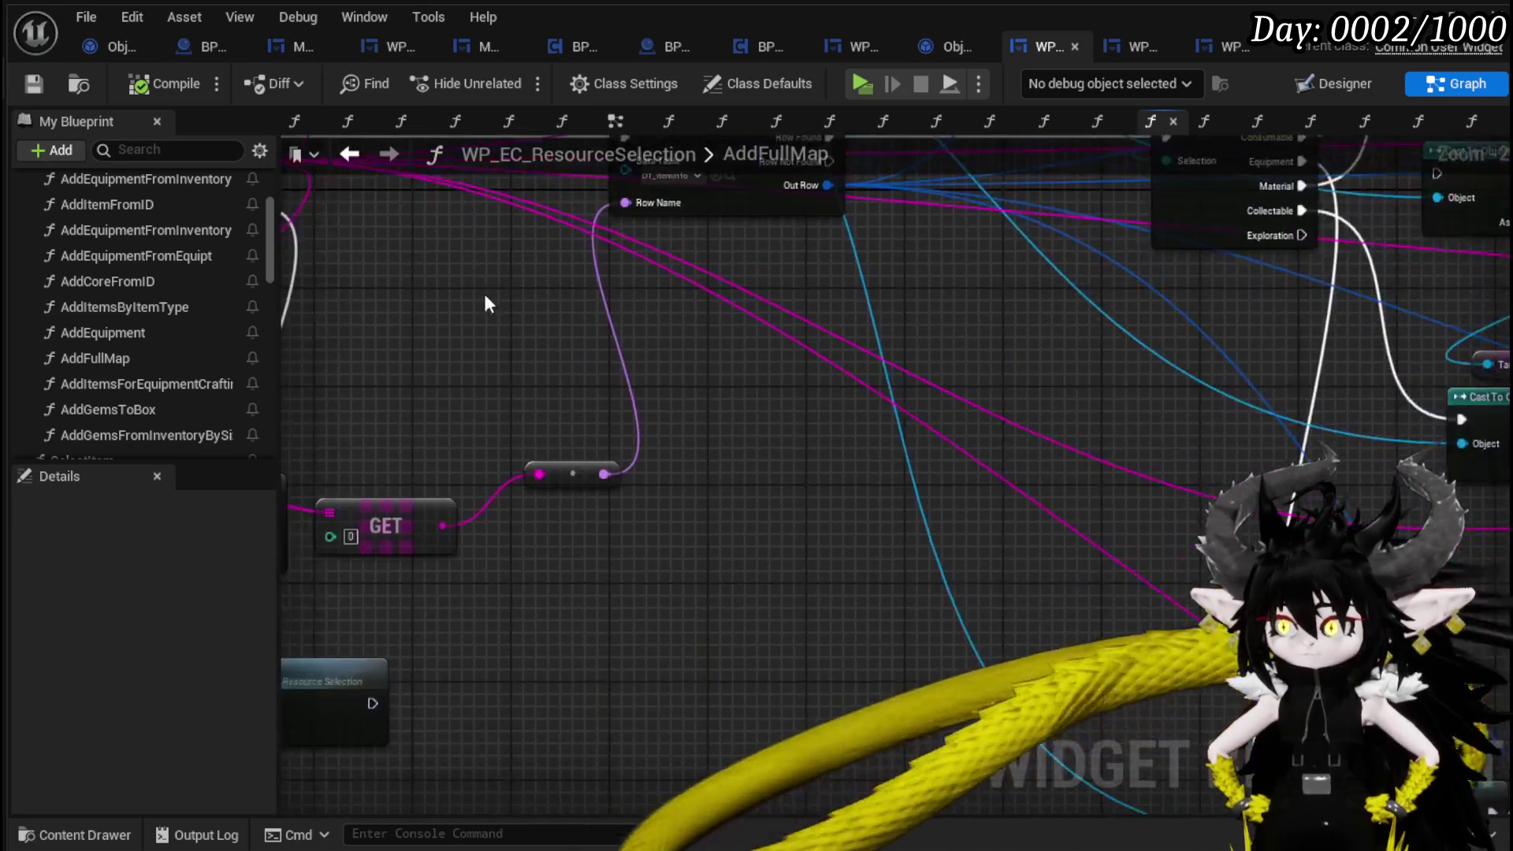
scroll(489, 304, "down", 3)
mouse_move(591, 297)
left_mouse_down()
mouse_move(468, 250)
mouse_move(937, 506)
mouse_move(676, 393)
left_mouse_up()
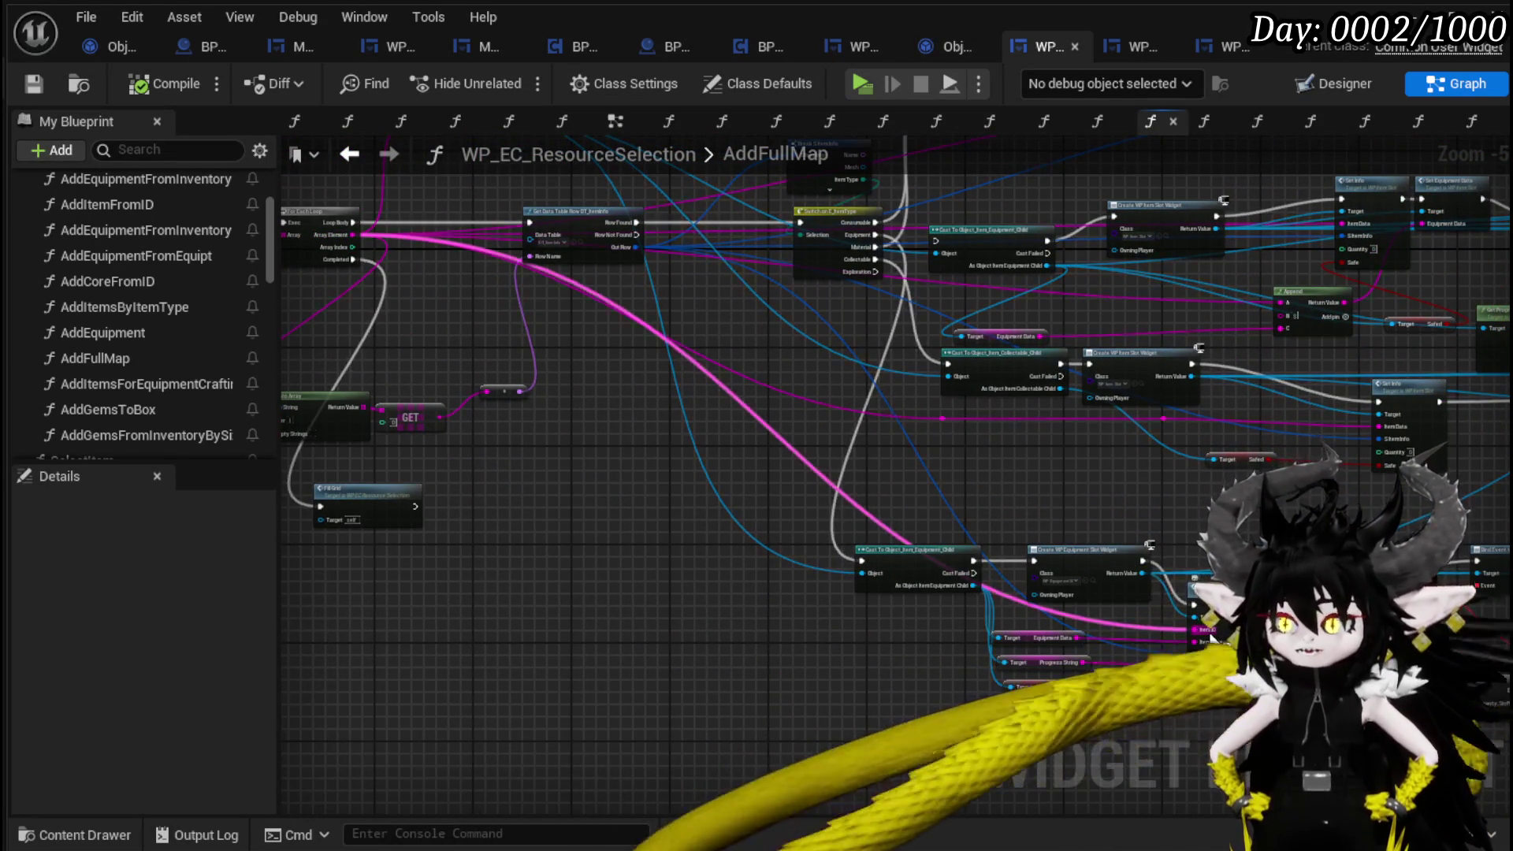
mouse_move(555, 423)
left_mouse_down()
mouse_move(1349, 512)
mouse_move(723, 449)
mouse_move(630, 418)
mouse_move(776, 476)
left_mouse_up()
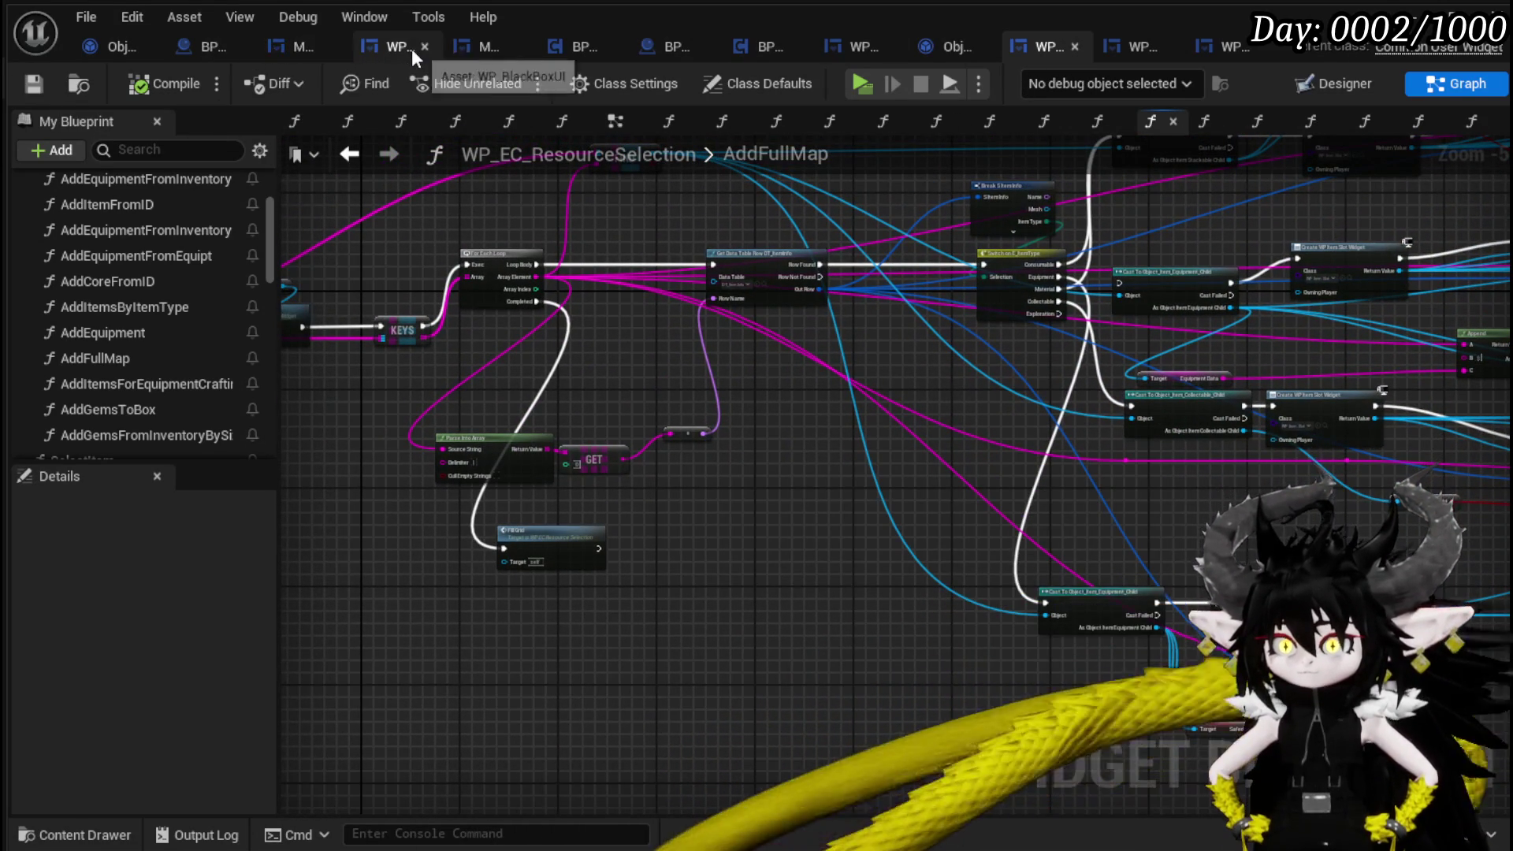
Open WP_BlackBoxUI's SafeItemInBox function and move the owner, inventory and Item Map getters near FIND.
left_click(404, 47)
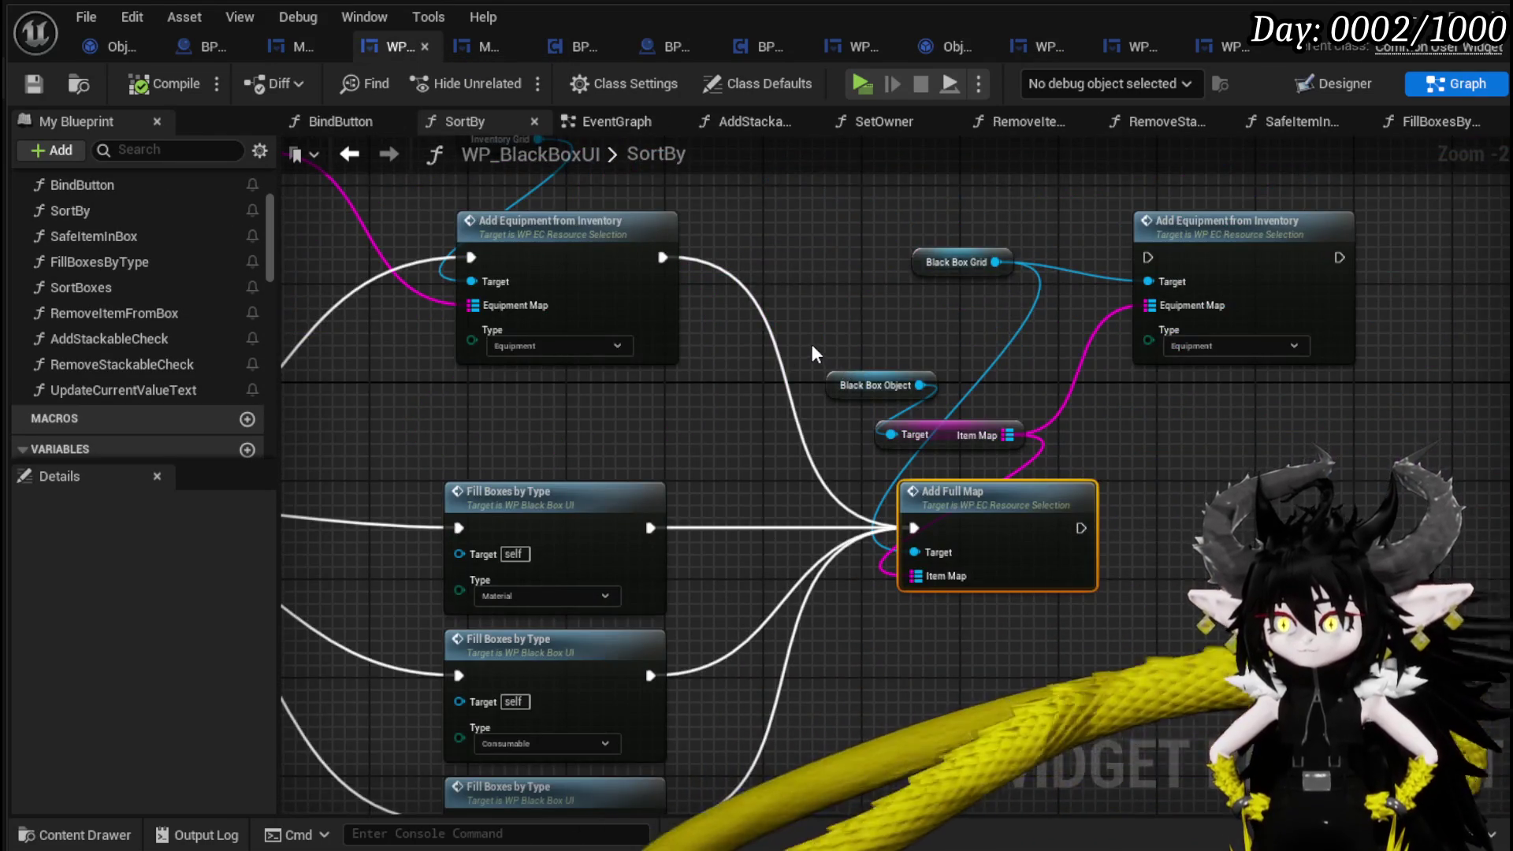
scroll(811, 344, "down", 1)
left_click(146, 241)
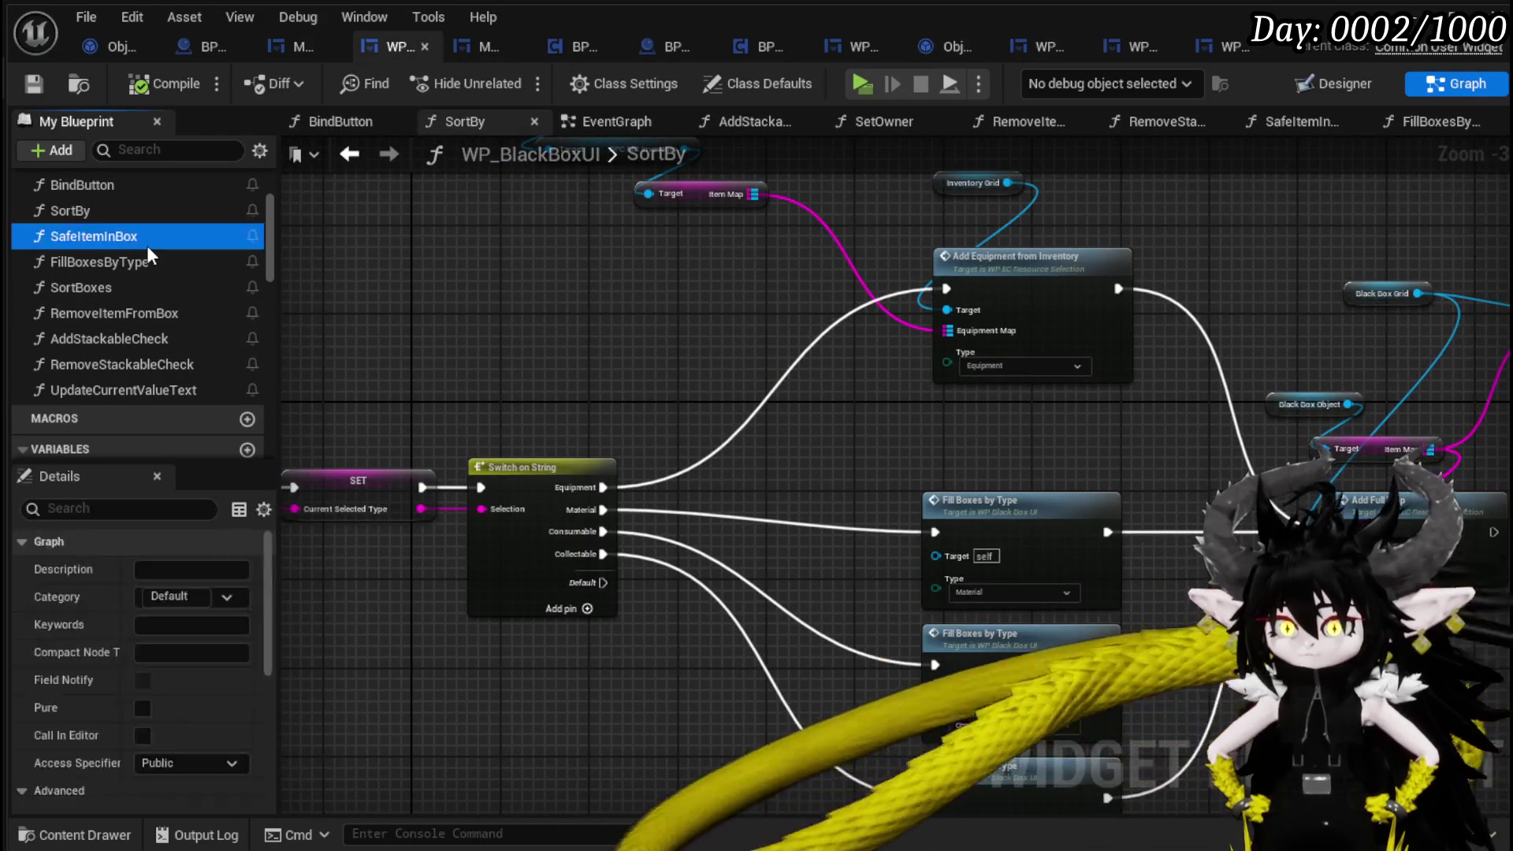
double_click(147, 244)
mouse_move(800, 591)
left_mouse_down()
mouse_move(652, 499)
mouse_move(466, 483)
mouse_move(328, 378)
left_mouse_up()
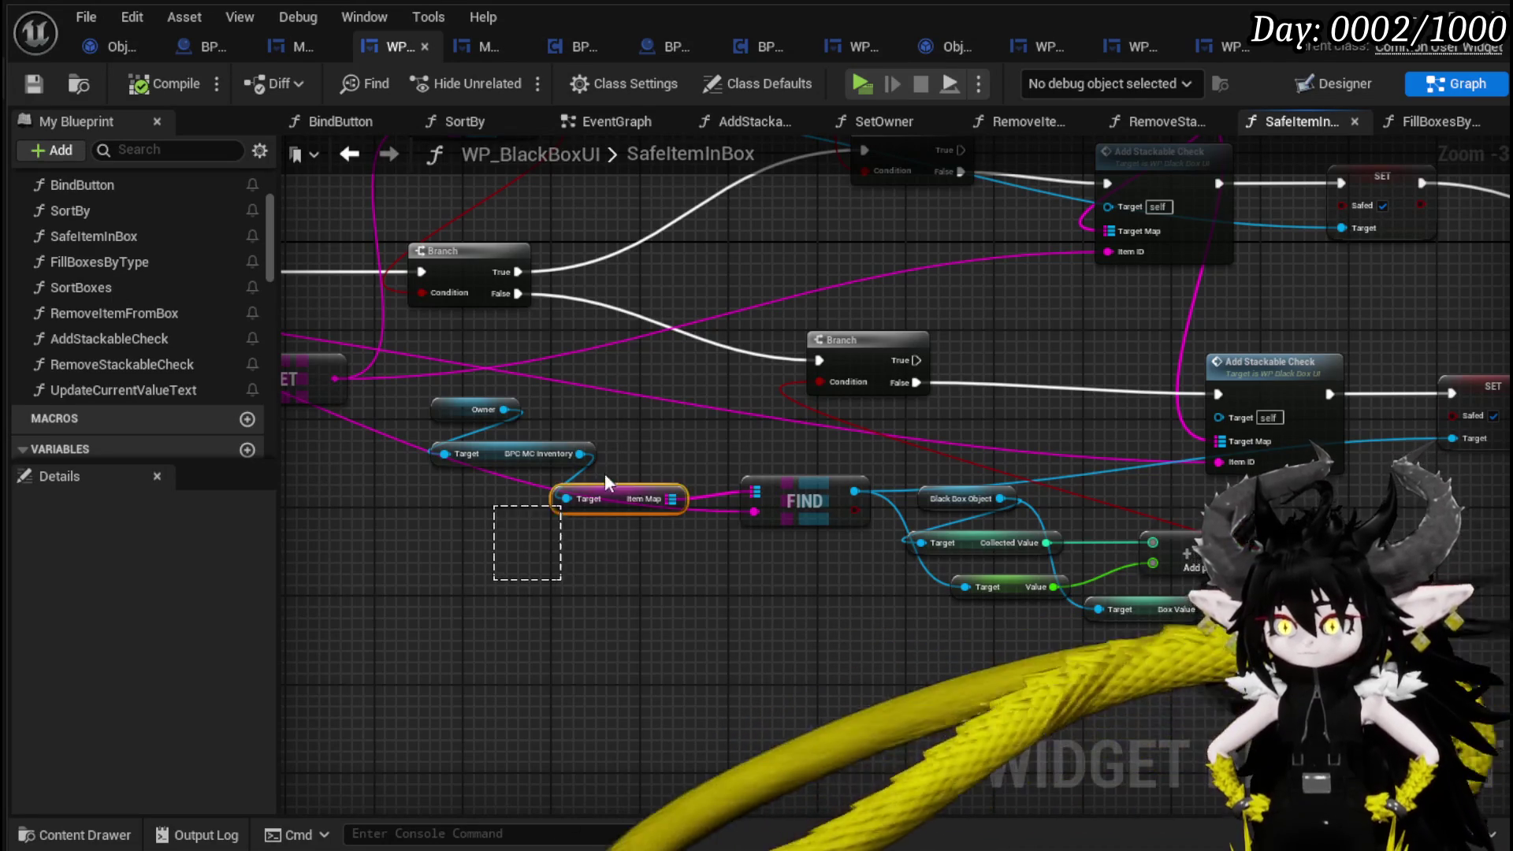
left_click_drag(663, 408, 663, 409)
left_click_drag(622, 497, 634, 464)
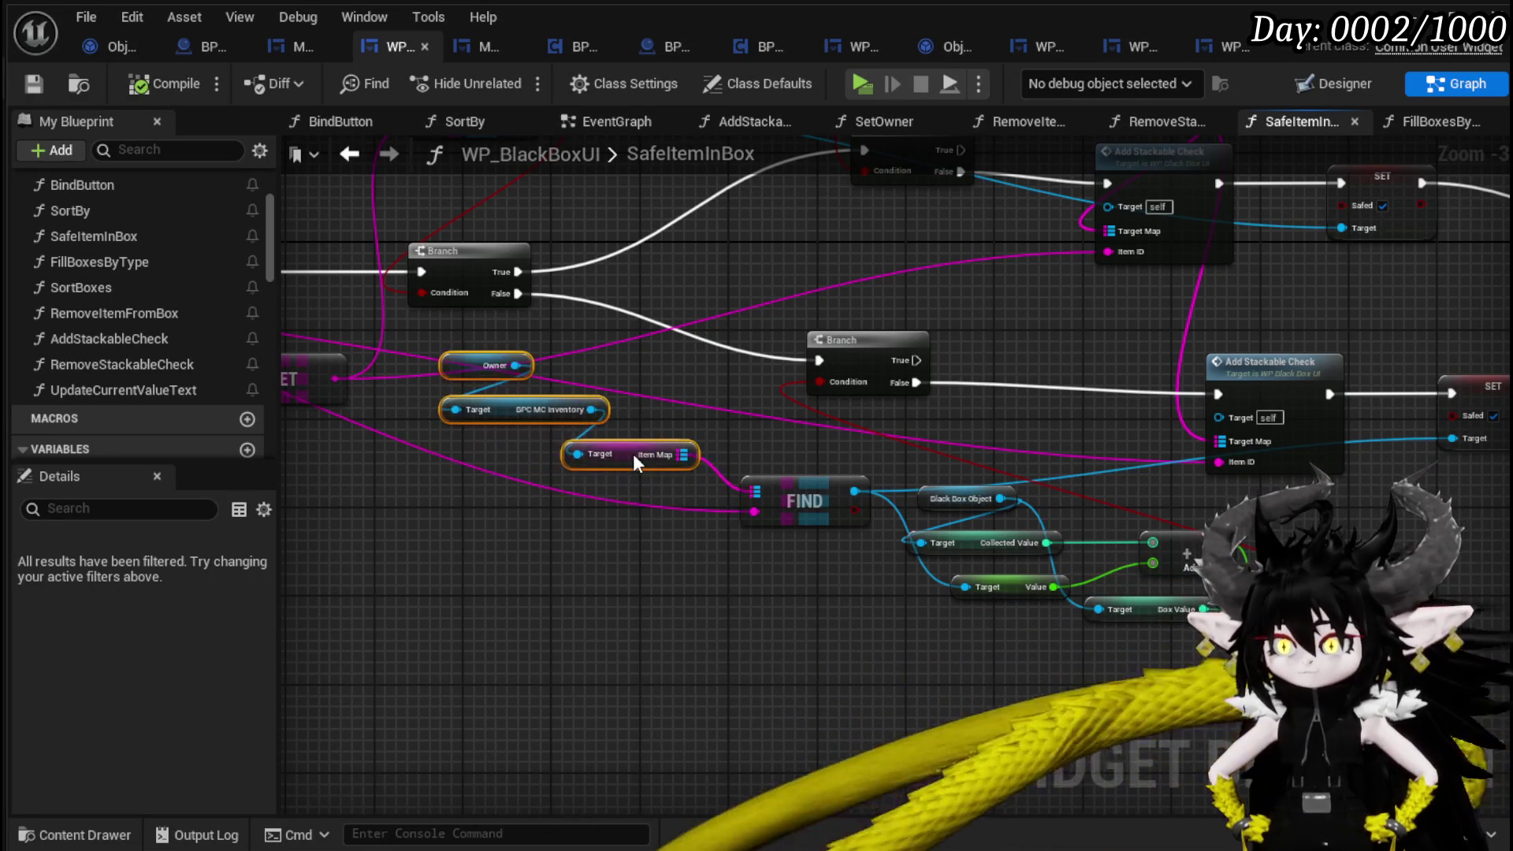
Move the Parse Into Array and GET nodes up beside FIND.
left_click_drag(490, 521, 967, 575)
mouse_move(774, 546)
left_mouse_down()
mouse_move(510, 548)
mouse_move(782, 588)
left_mouse_up()
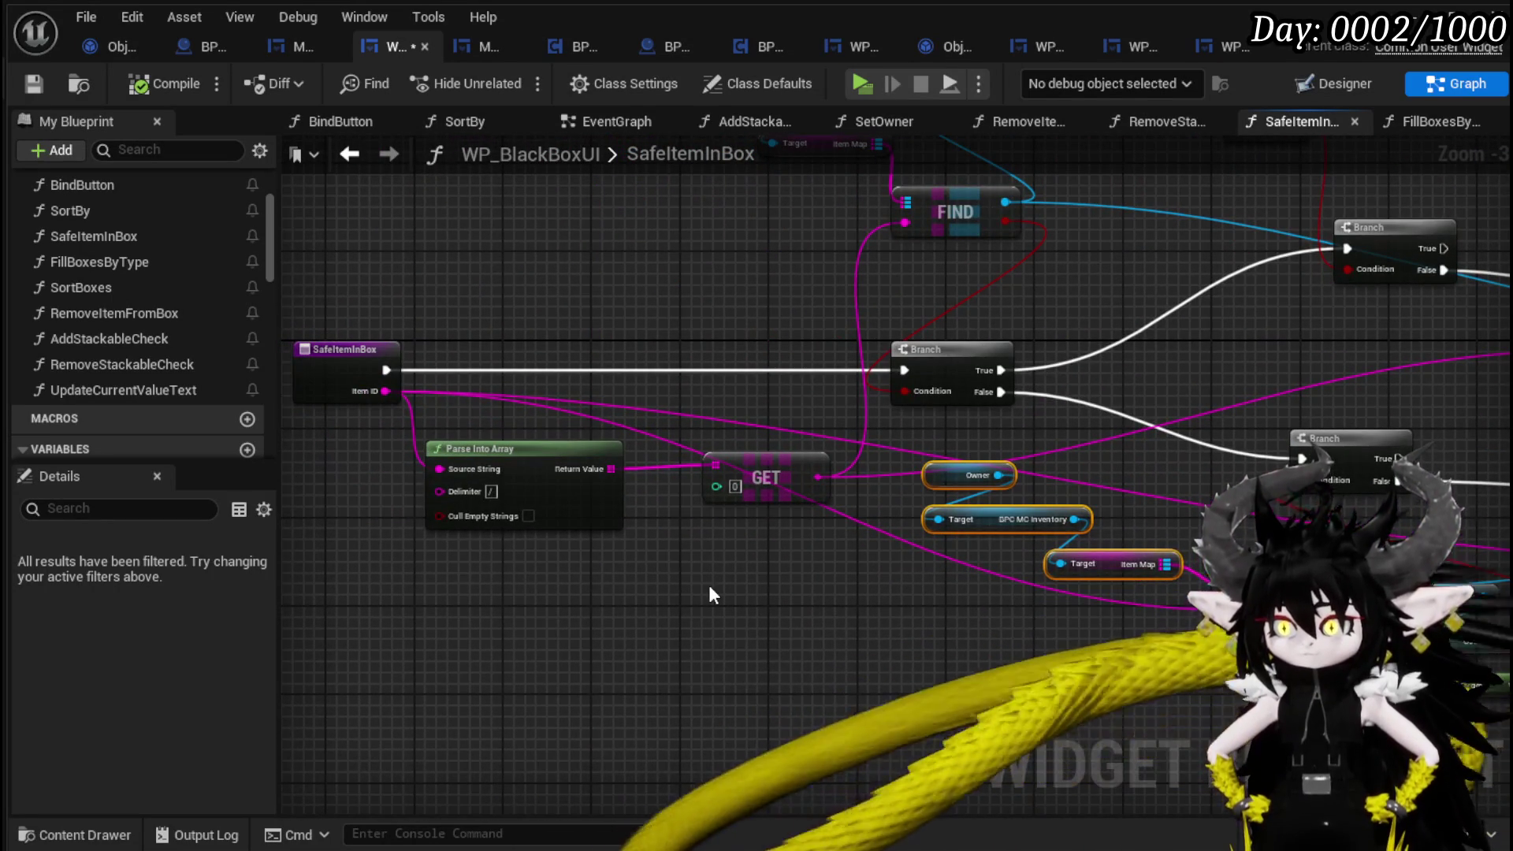
left_click_drag(518, 599, 512, 682)
left_click_drag(414, 623, 831, 516)
mouse_move(768, 558)
left_mouse_down()
mouse_move(722, 419)
mouse_move(773, 361)
mouse_move(813, 381)
left_mouse_up()
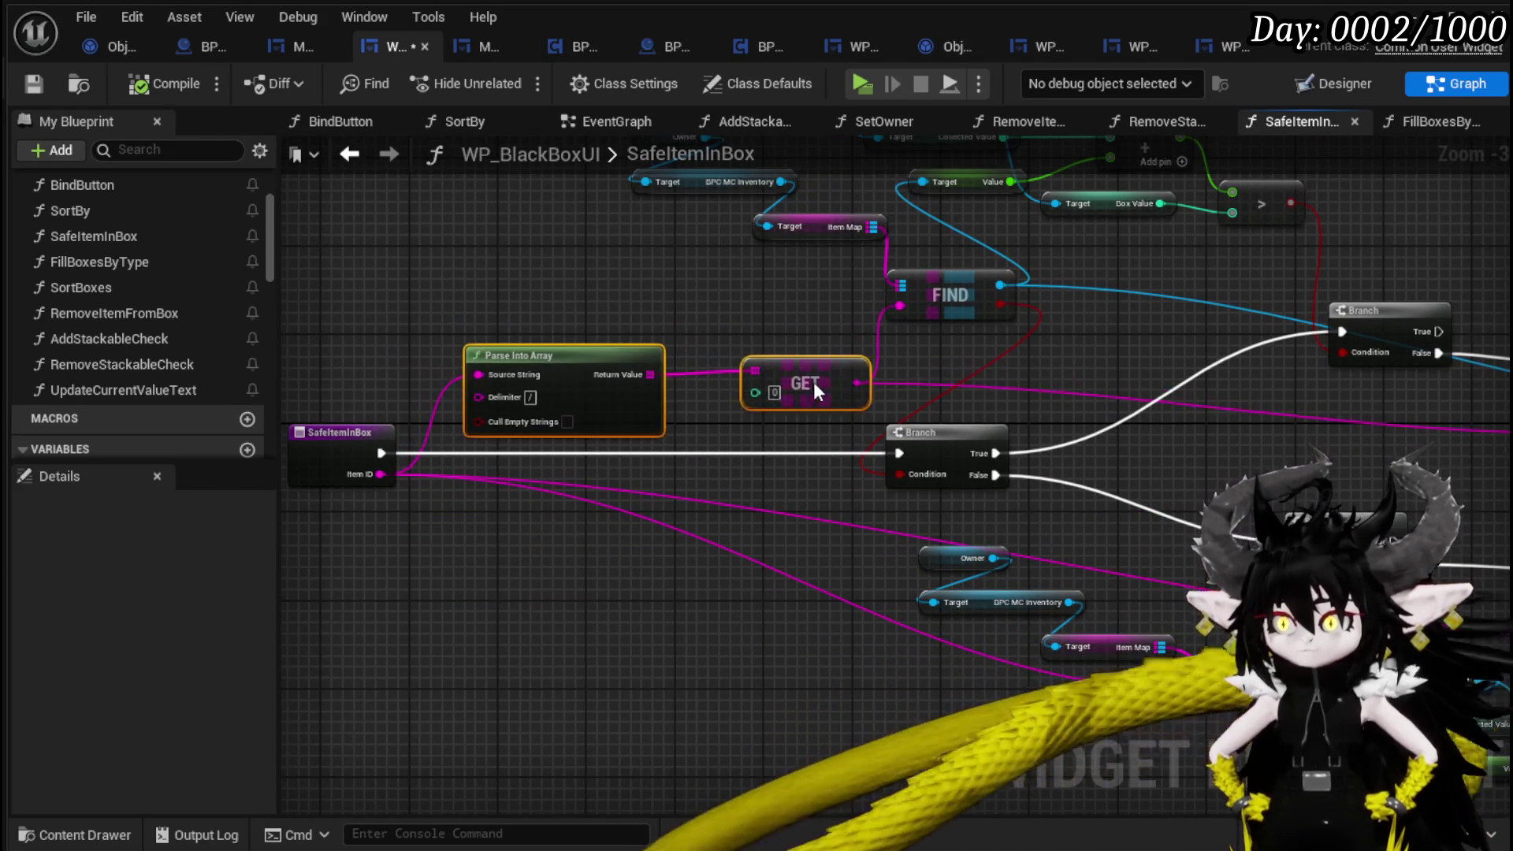